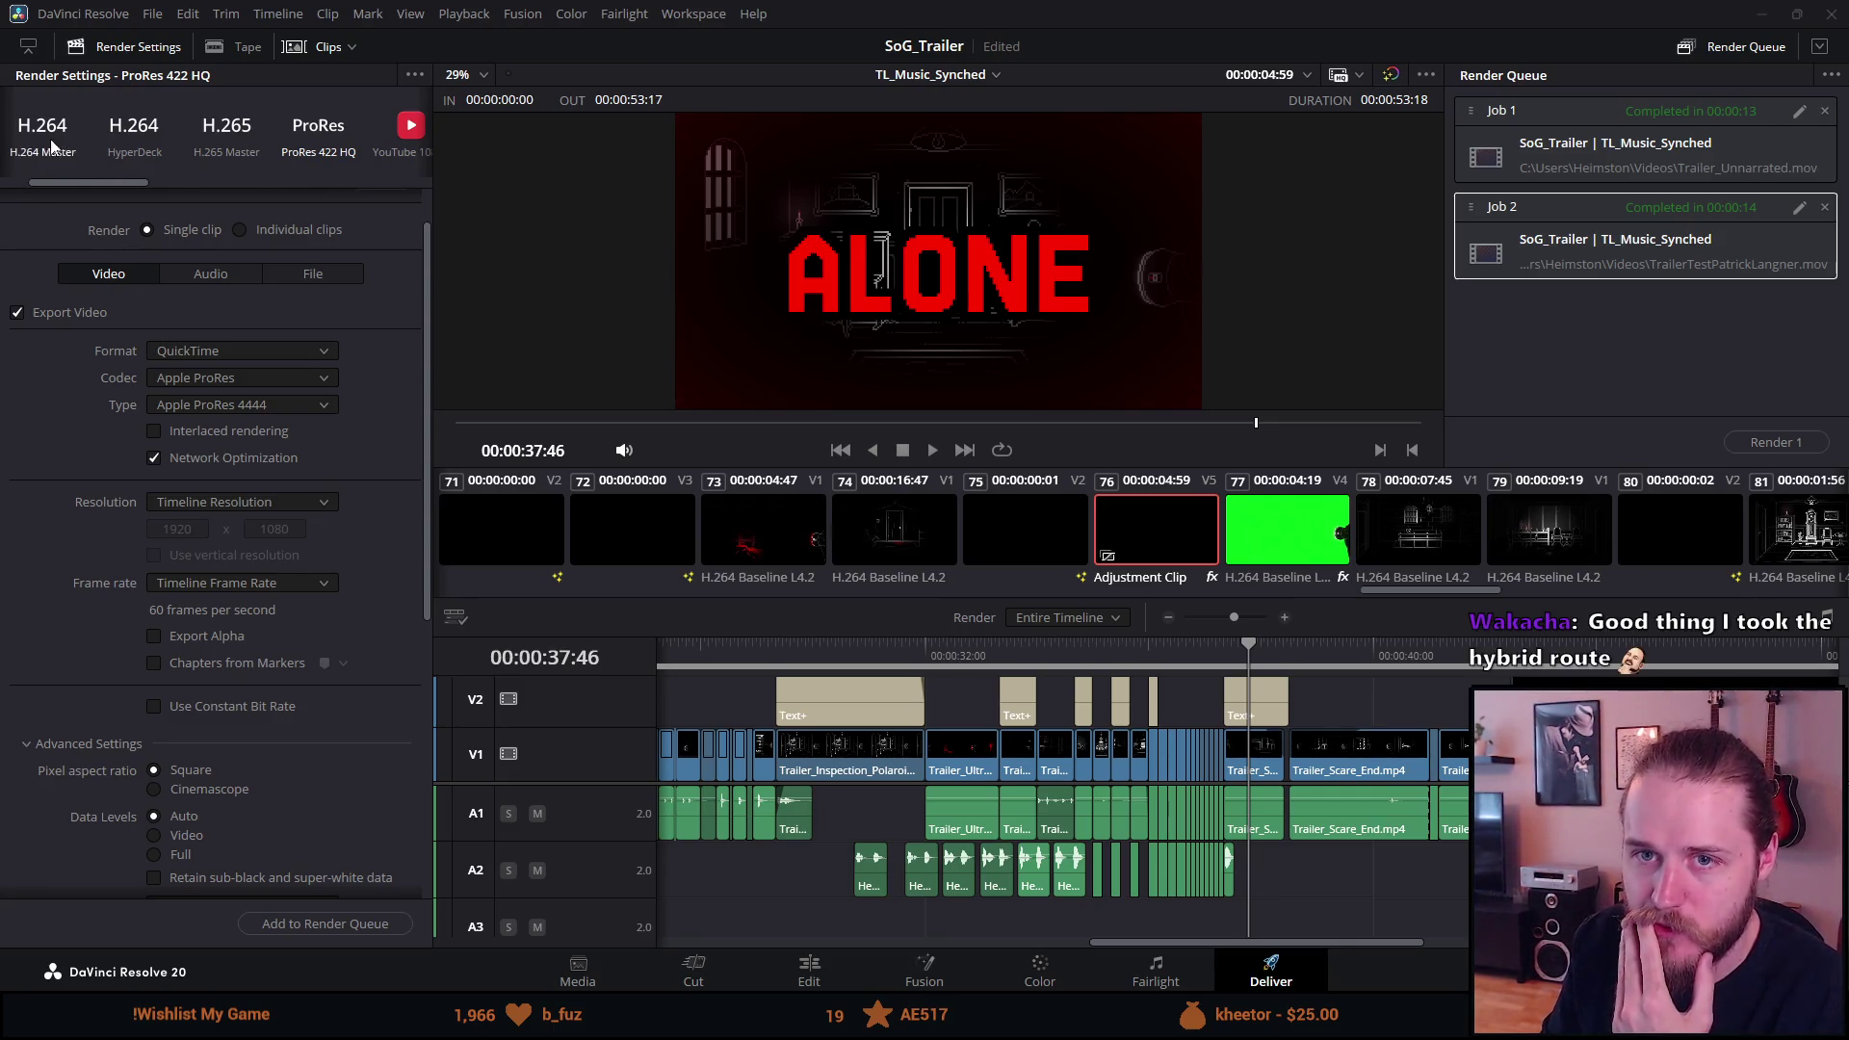
Switch the render preset to H.264 Master.
{"action": "left_click_drag", "start_coordinate": [72, 184], "coordinate": [38, 178]}
{"action": "left_click", "coordinate": [141, 135]}
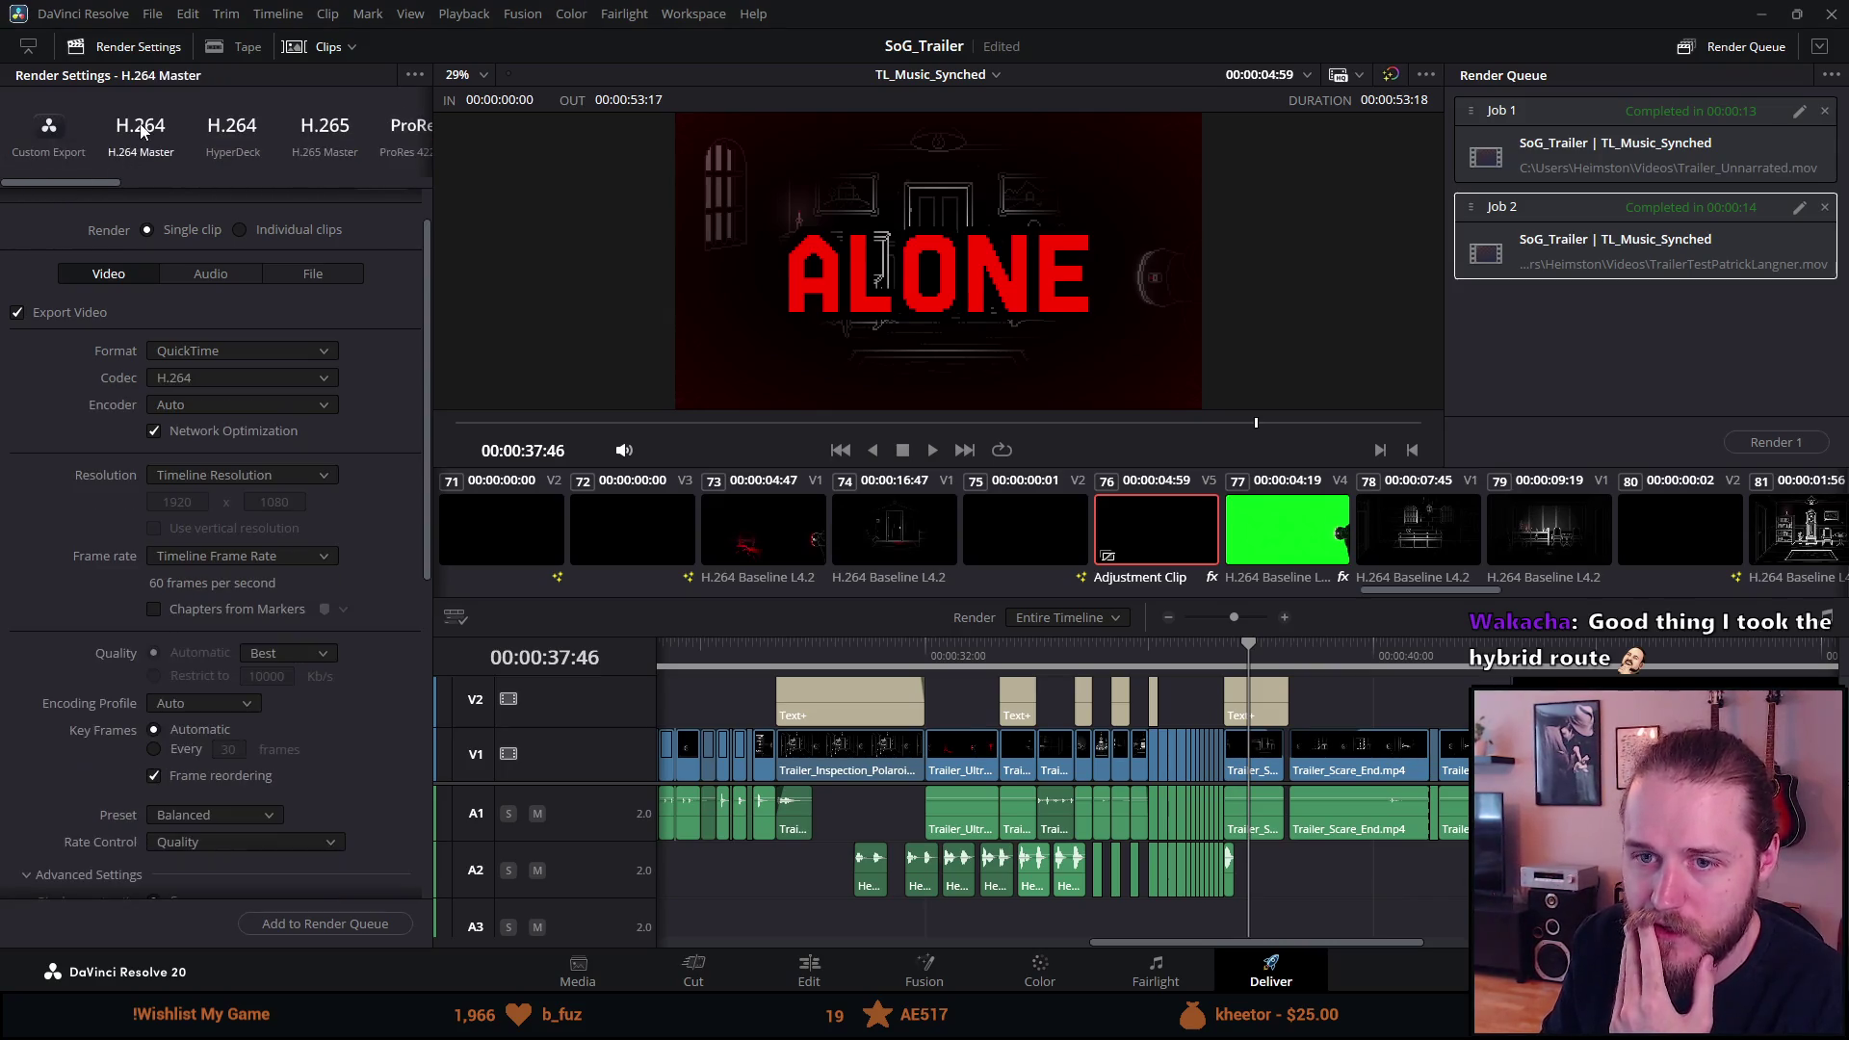
{"action": "scroll", "coordinate": [21, 472], "scroll_direction": "down", "scroll_amount": 2}
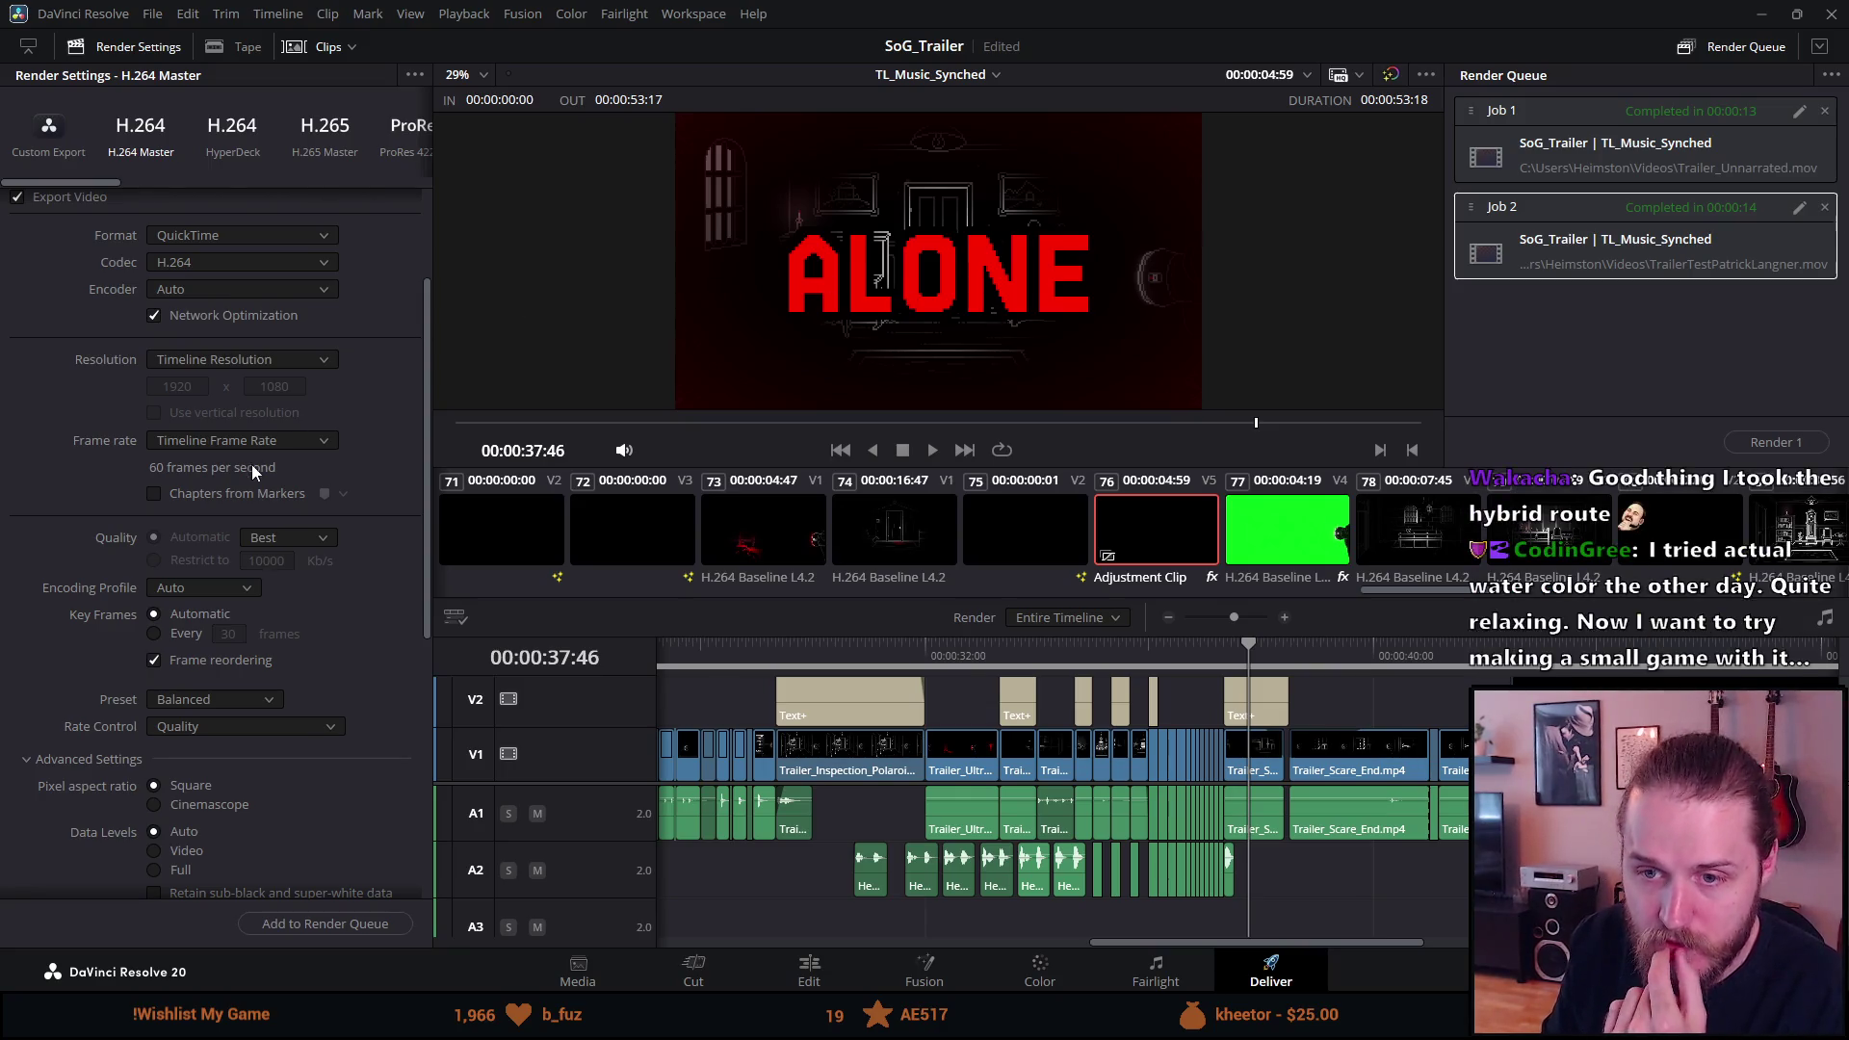
Keep quality at Best and set the encoding profile to High.
{"action": "left_click", "coordinate": [275, 537]}
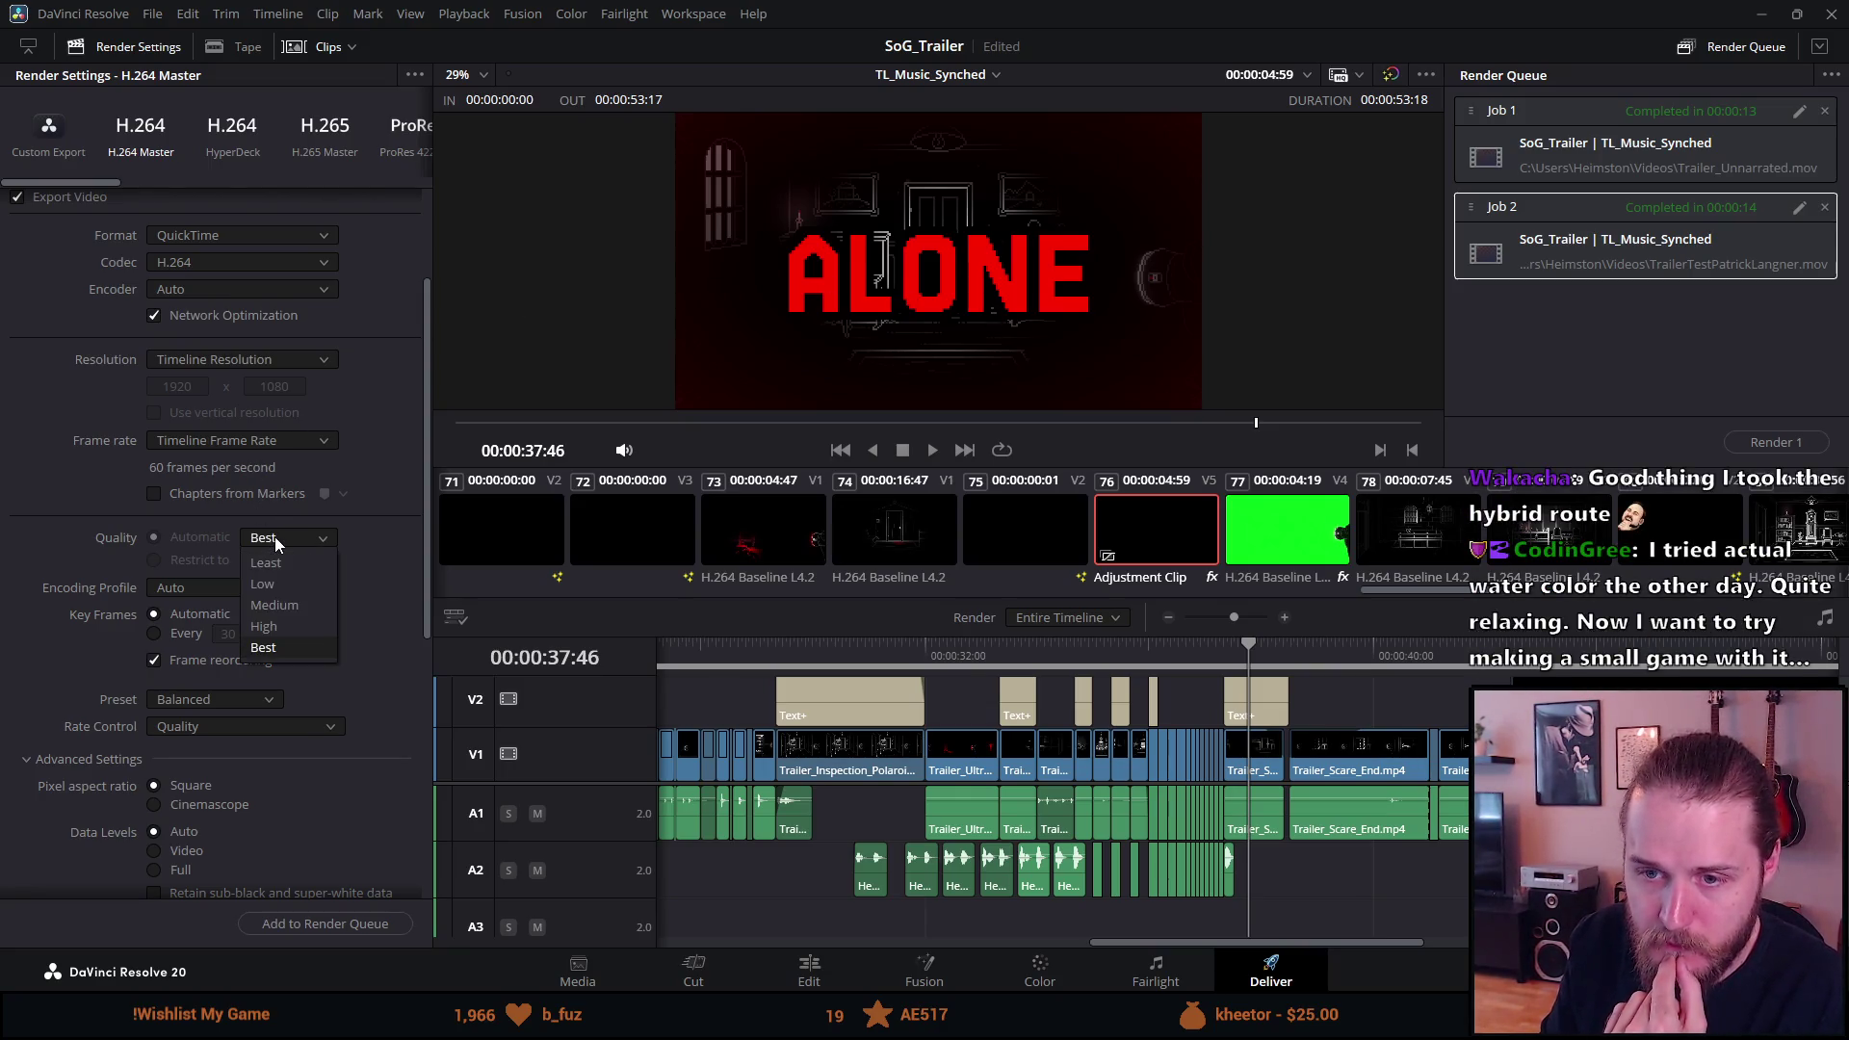
{"action": "left_click", "coordinate": [274, 536]}
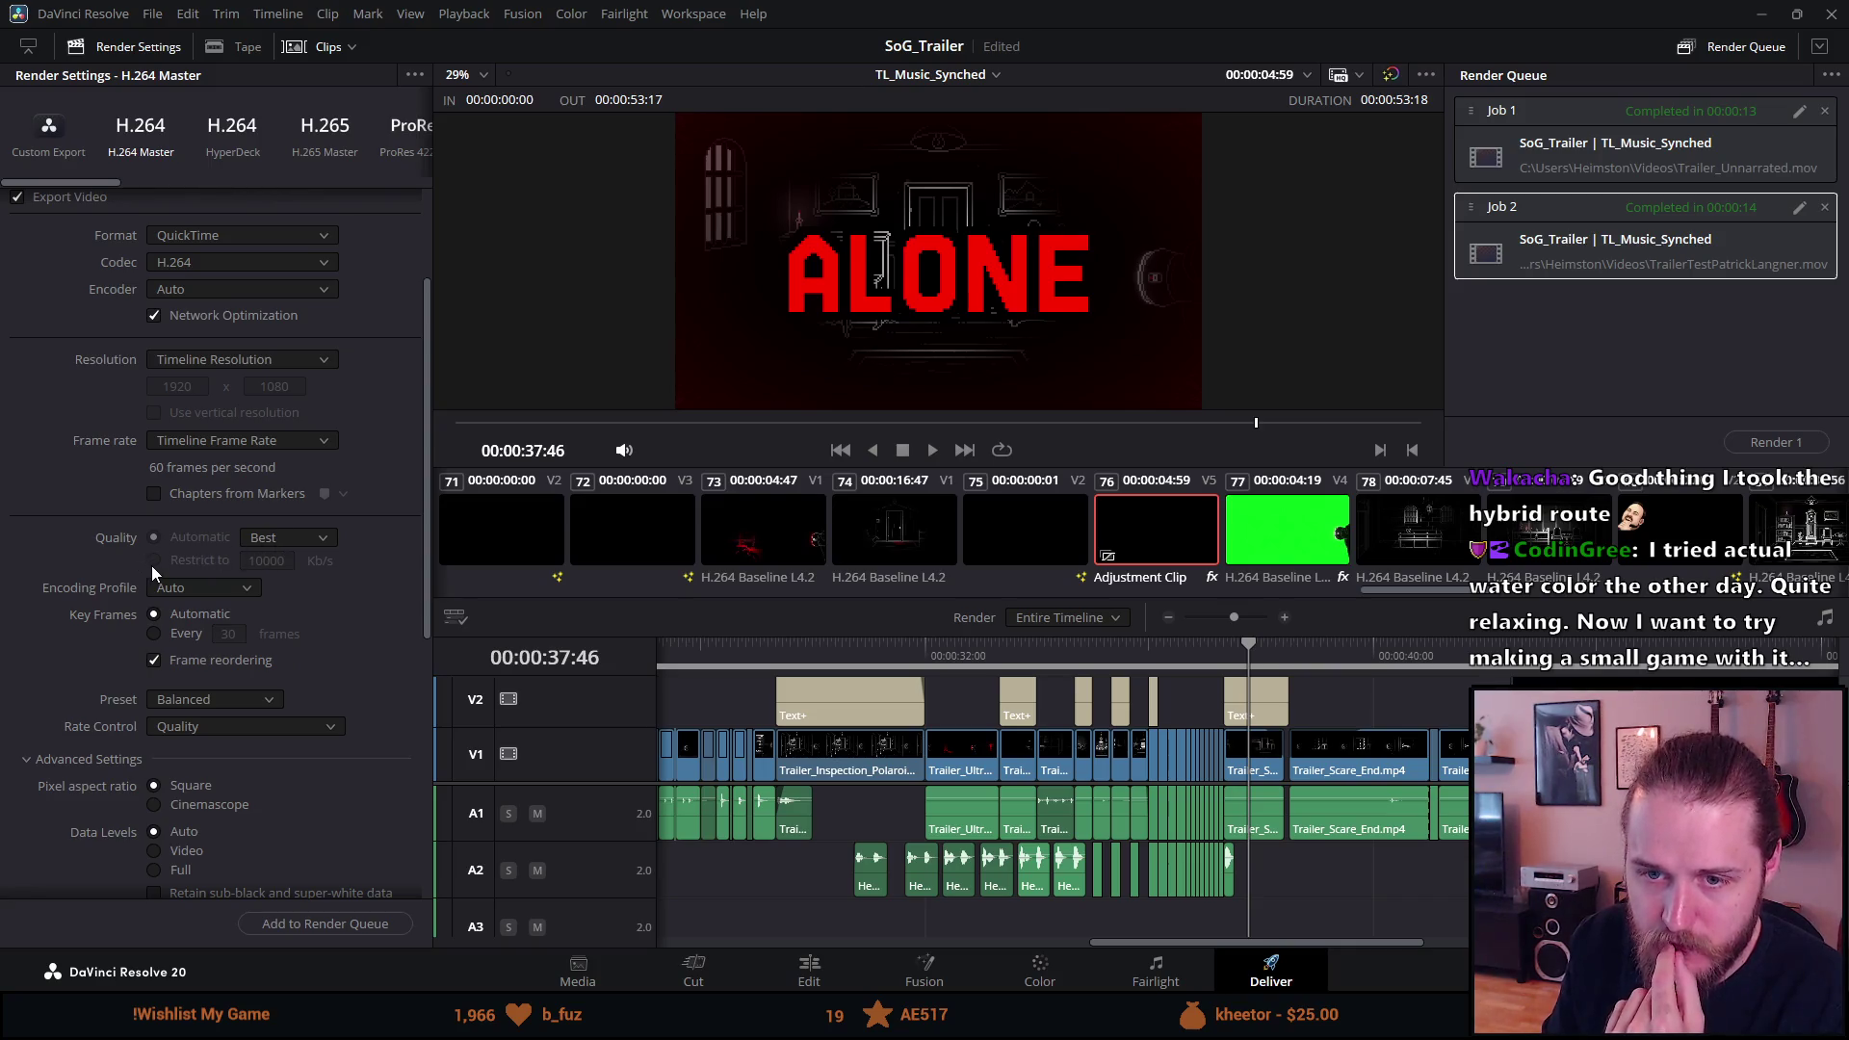
{"action": "left_click", "coordinate": [177, 589]}
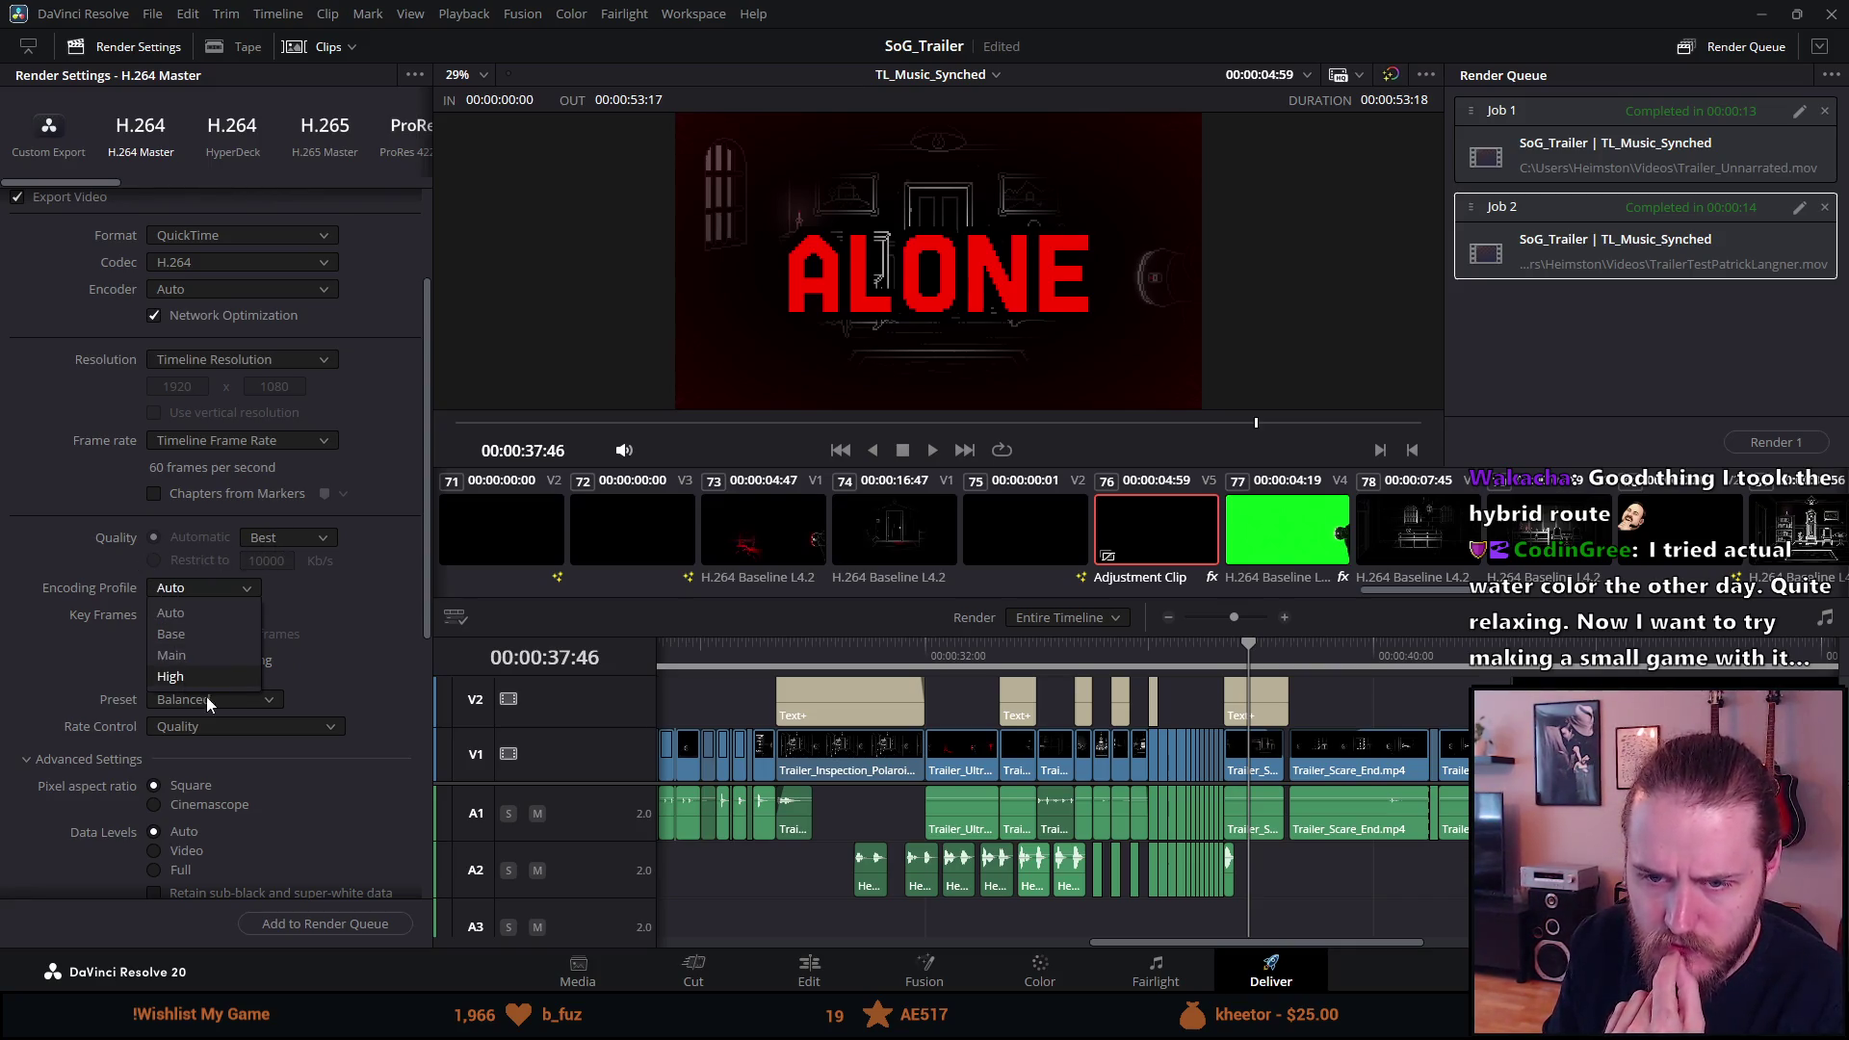
{"action": "left_click", "coordinate": [200, 679]}
{"action": "left_click", "coordinate": [197, 592]}
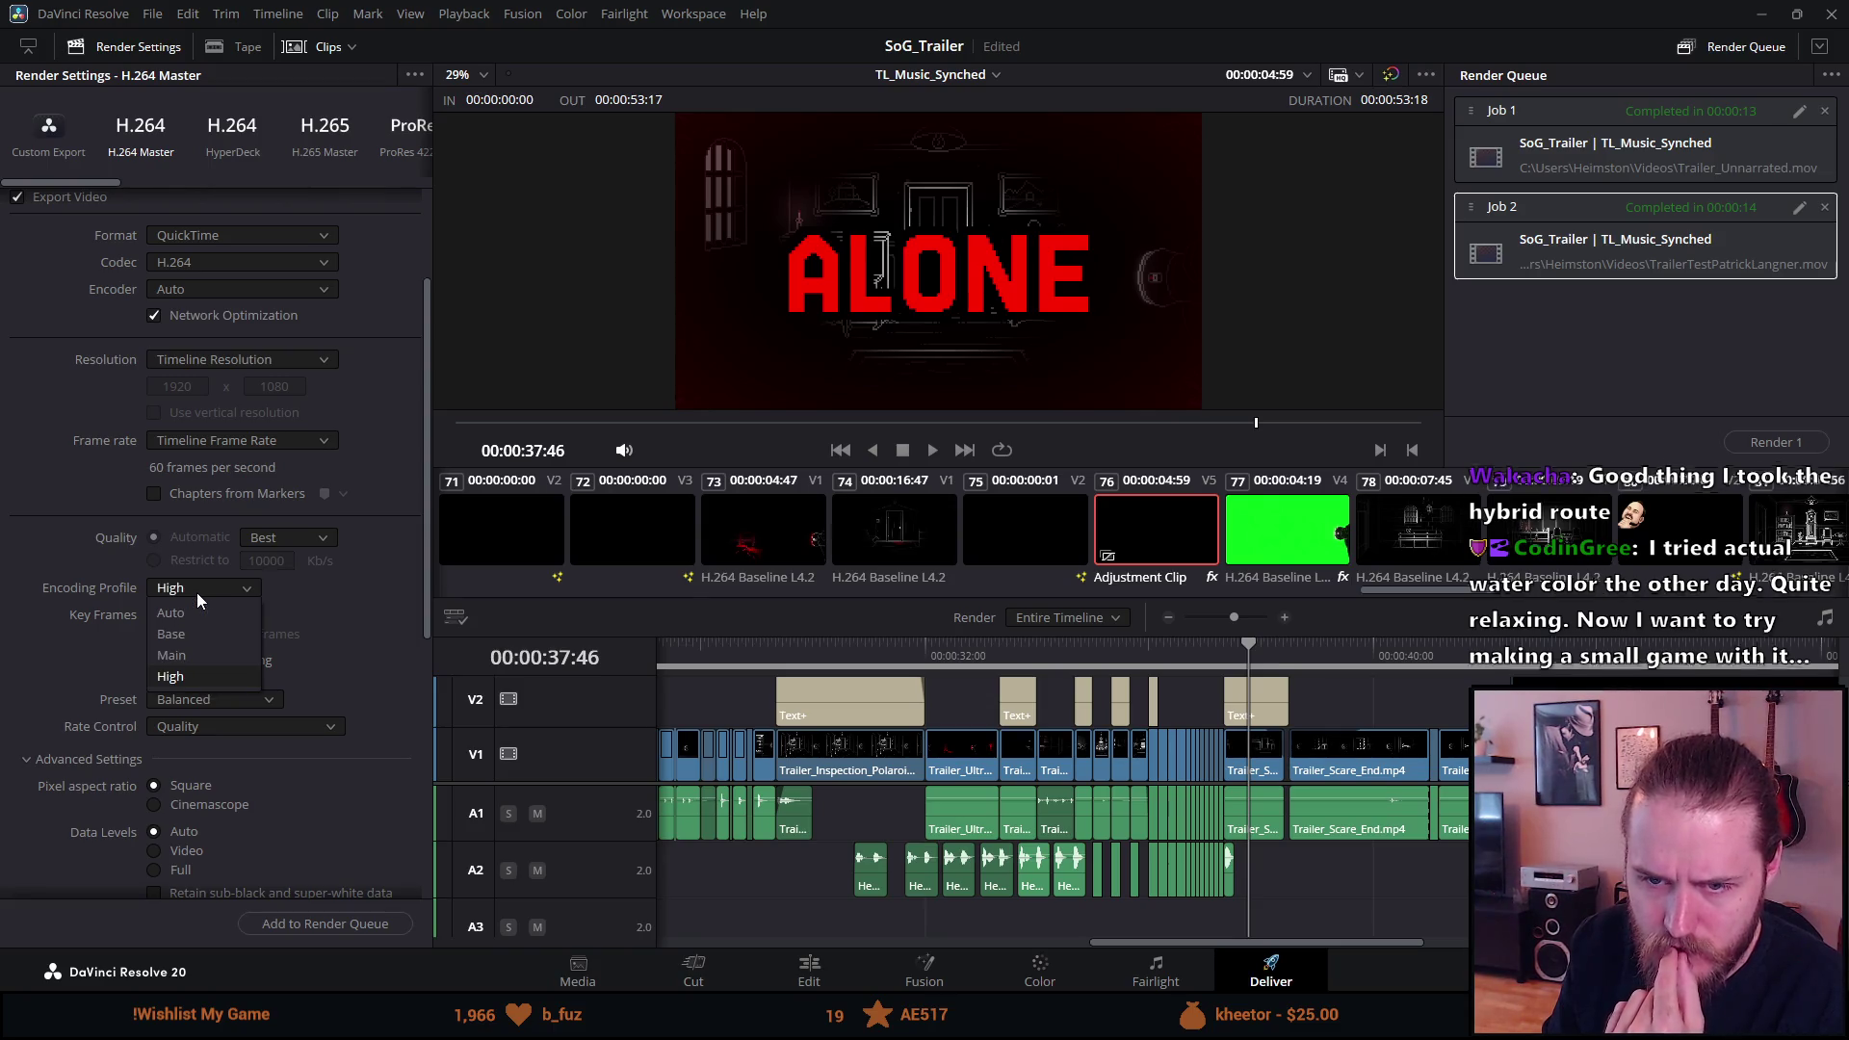
{"action": "left_click", "coordinate": [179, 675]}
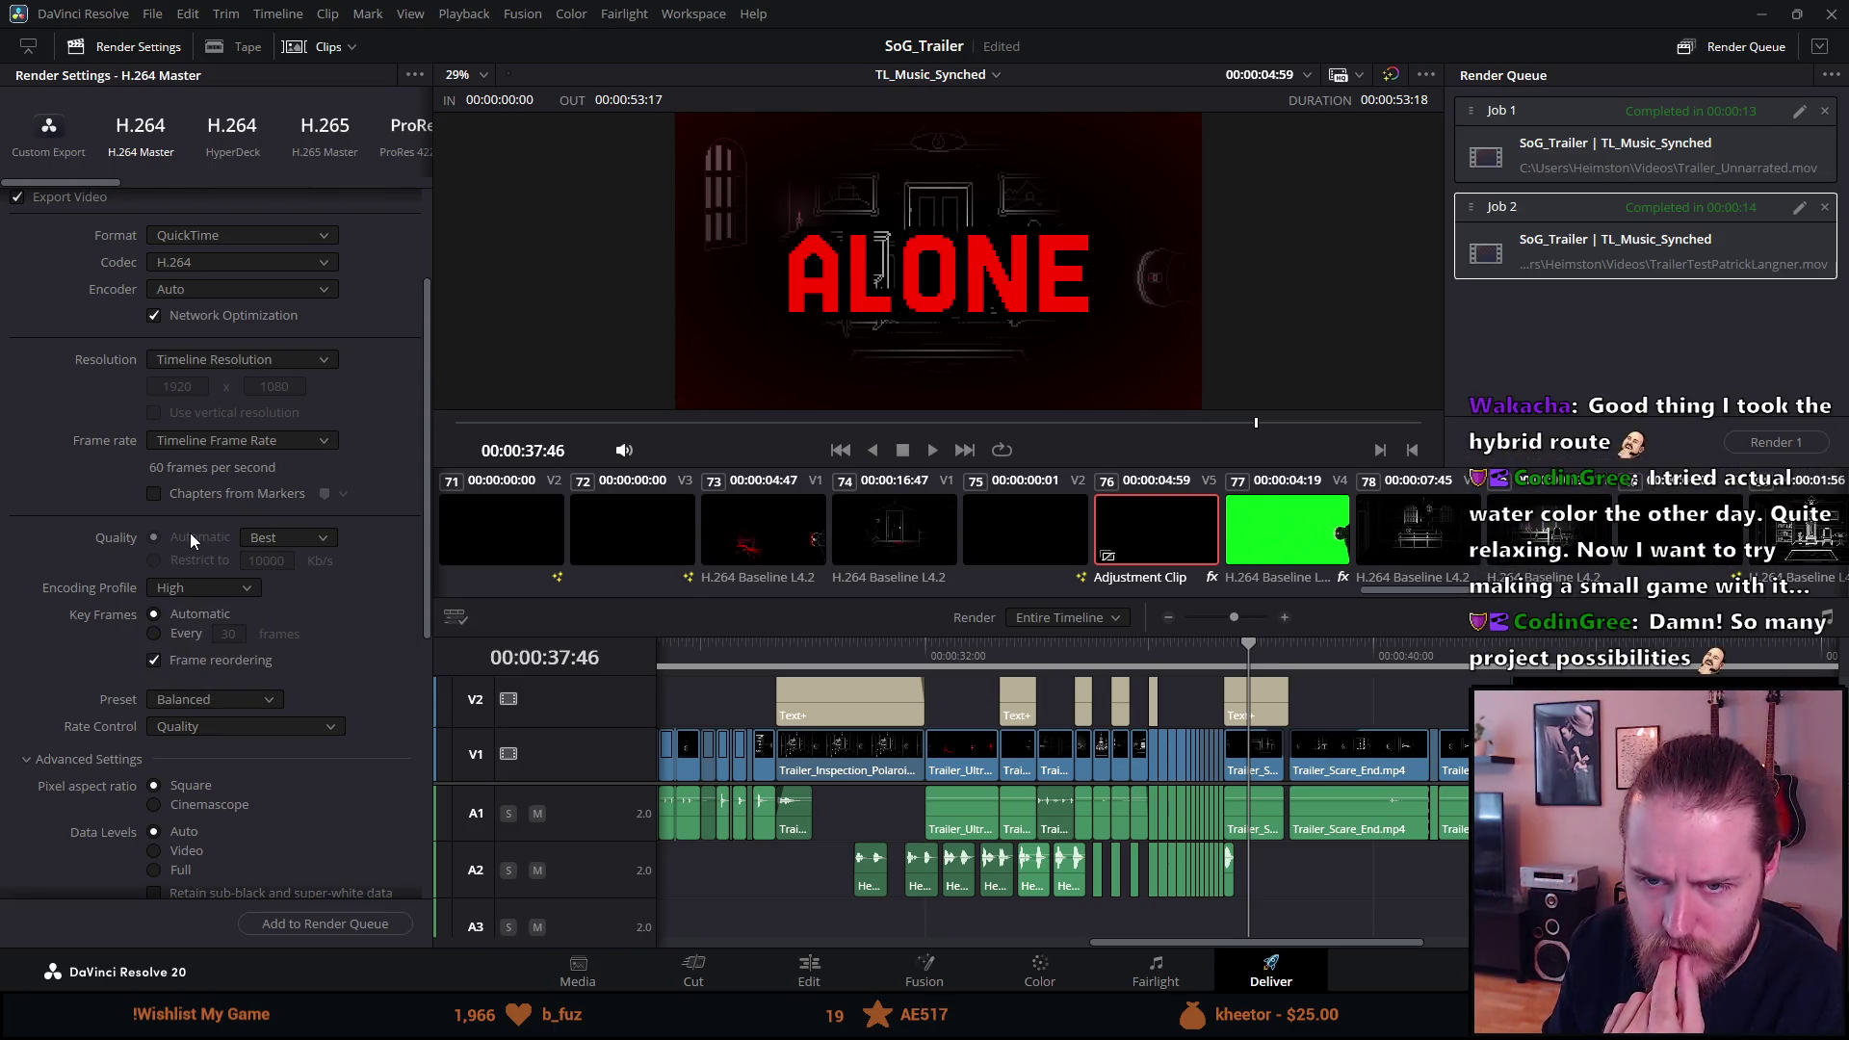
Confirm quality remains Best and convert the settings into a Custom Export.
{"action": "scroll", "coordinate": [238, 553], "scroll_direction": "down", "scroll_amount": 6}
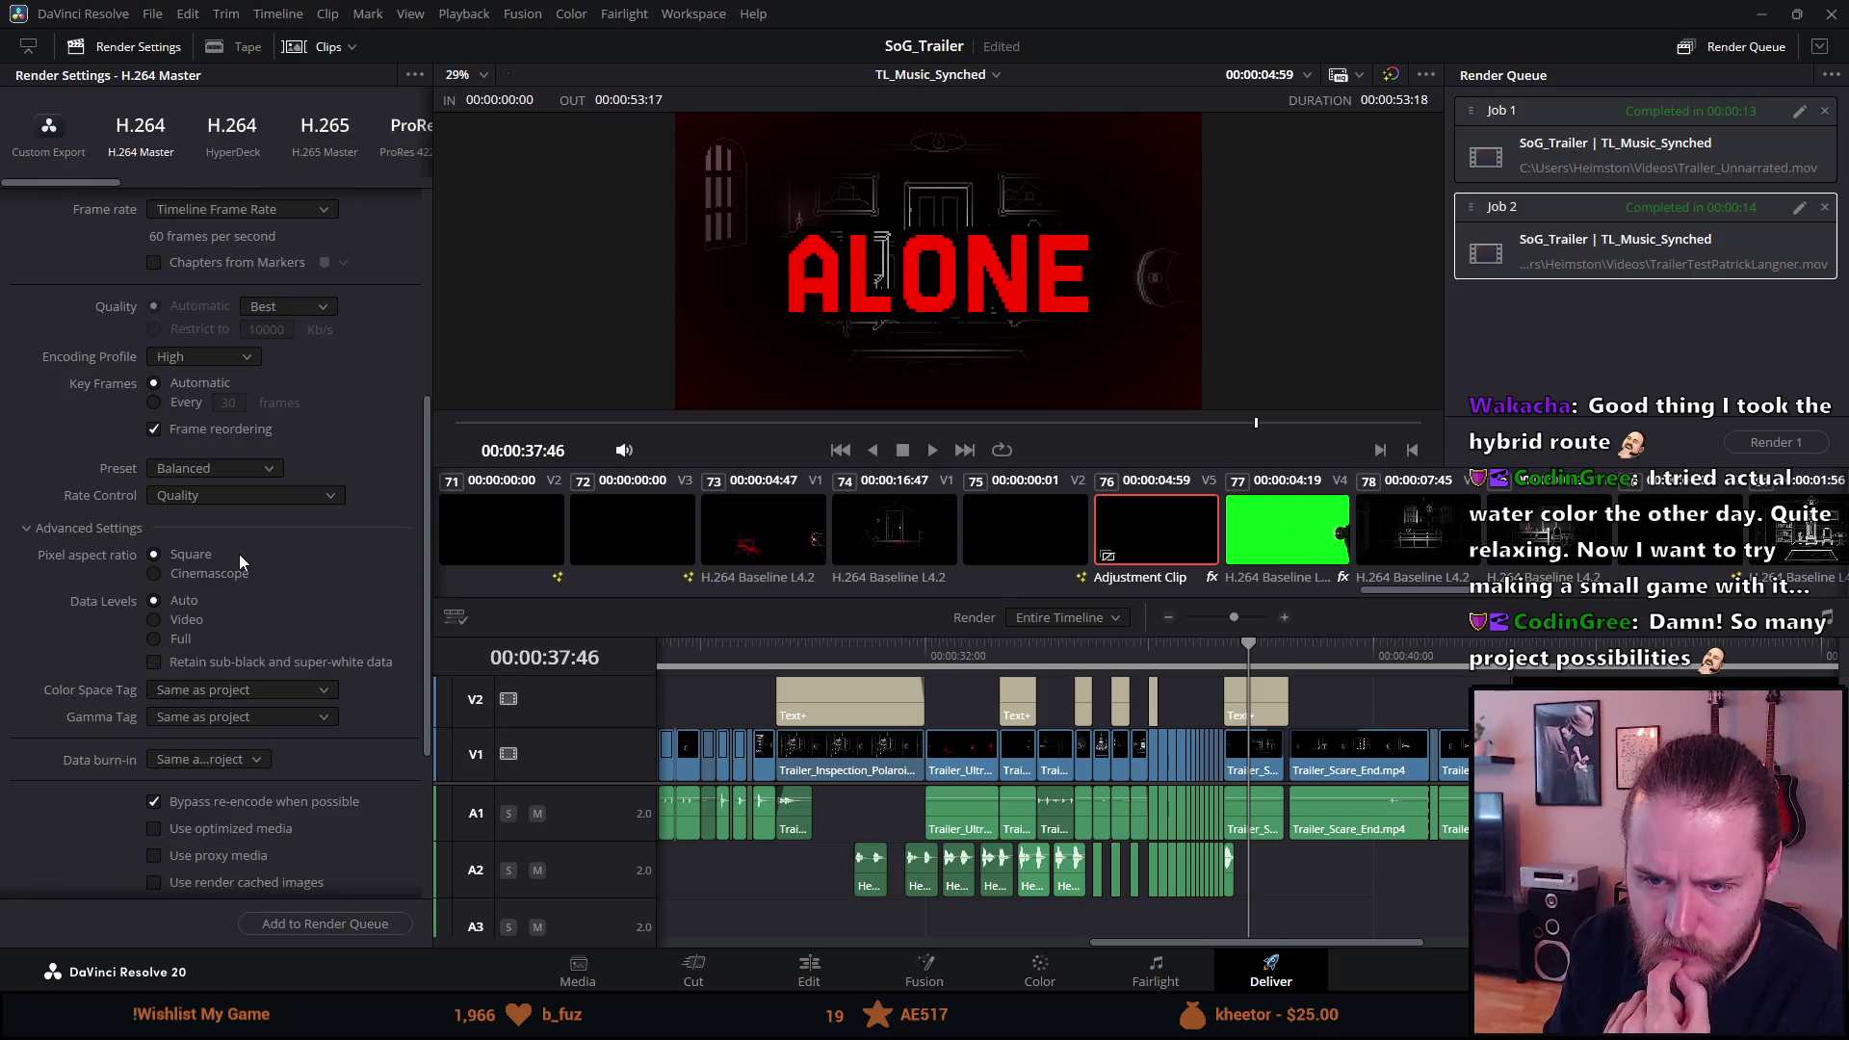
{"action": "scroll", "coordinate": [239, 562], "scroll_direction": "down", "scroll_amount": 2}
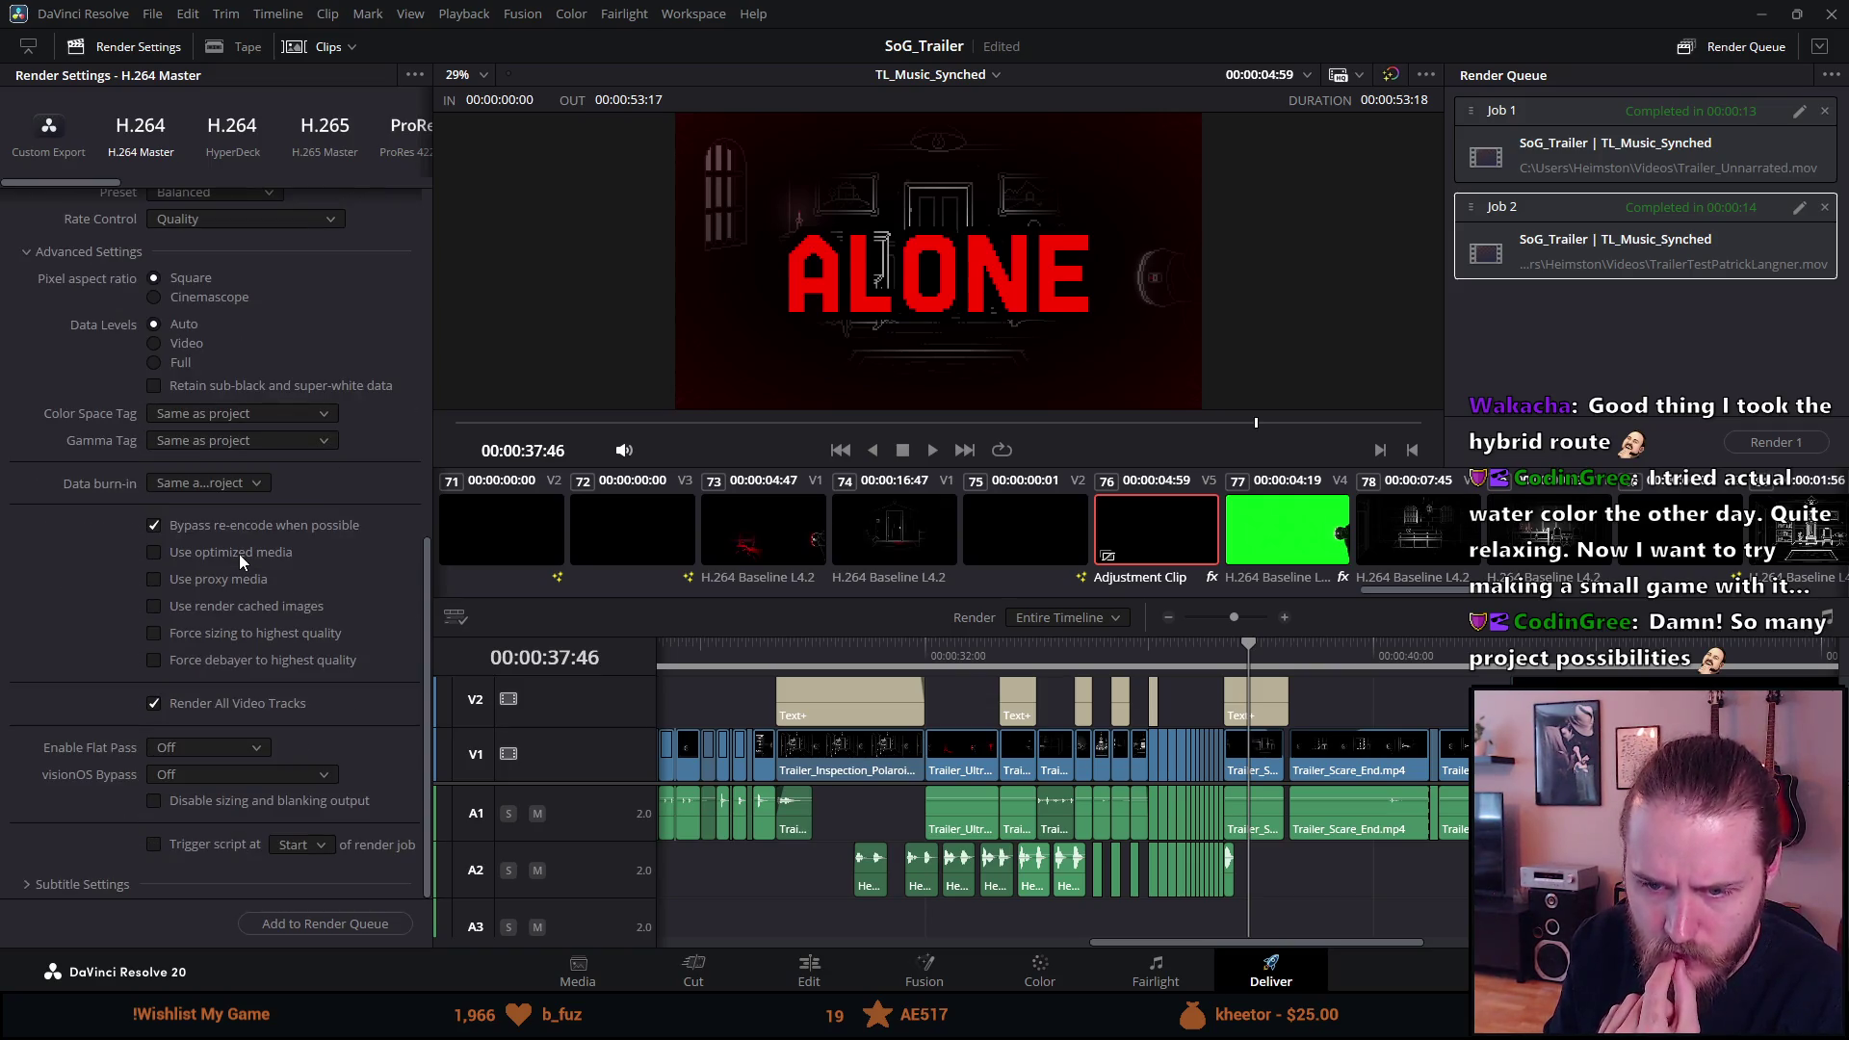
{"action": "scroll", "coordinate": [239, 553], "scroll_direction": "up", "scroll_amount": 3}
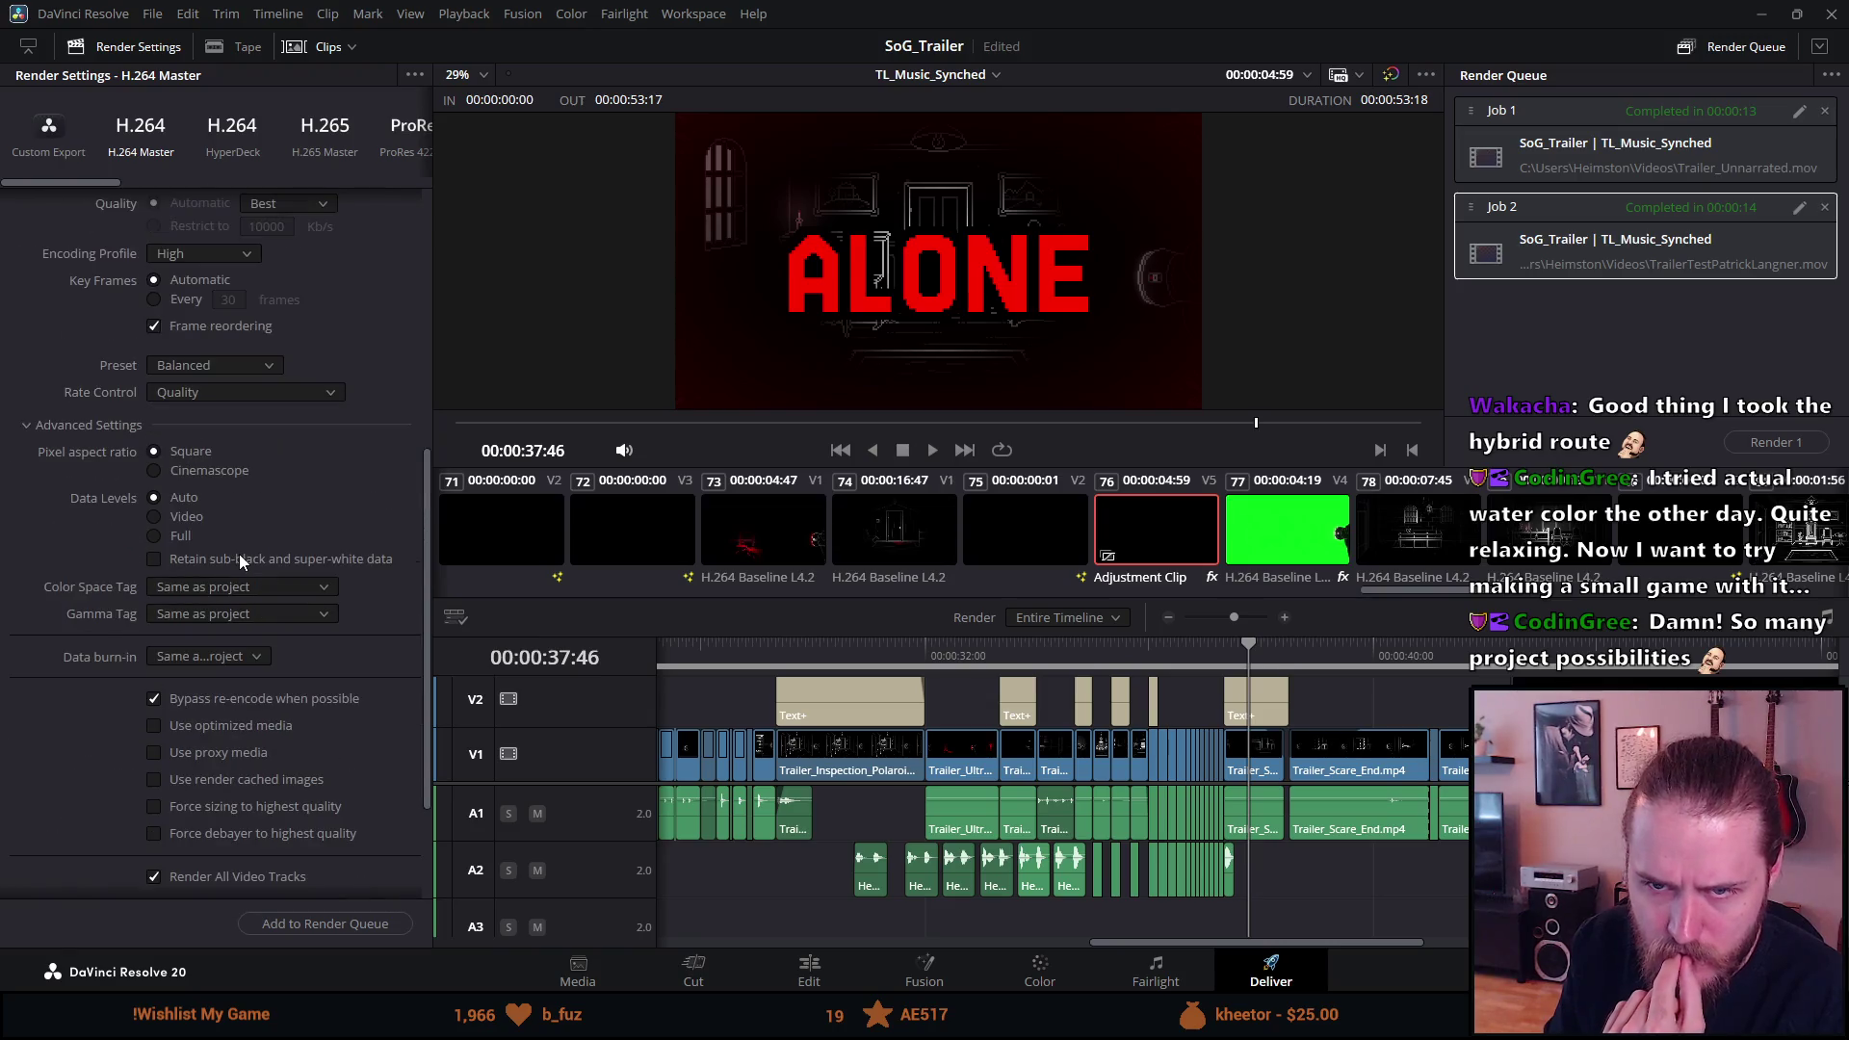
{"action": "scroll", "coordinate": [239, 553], "scroll_direction": "up", "scroll_amount": 3}
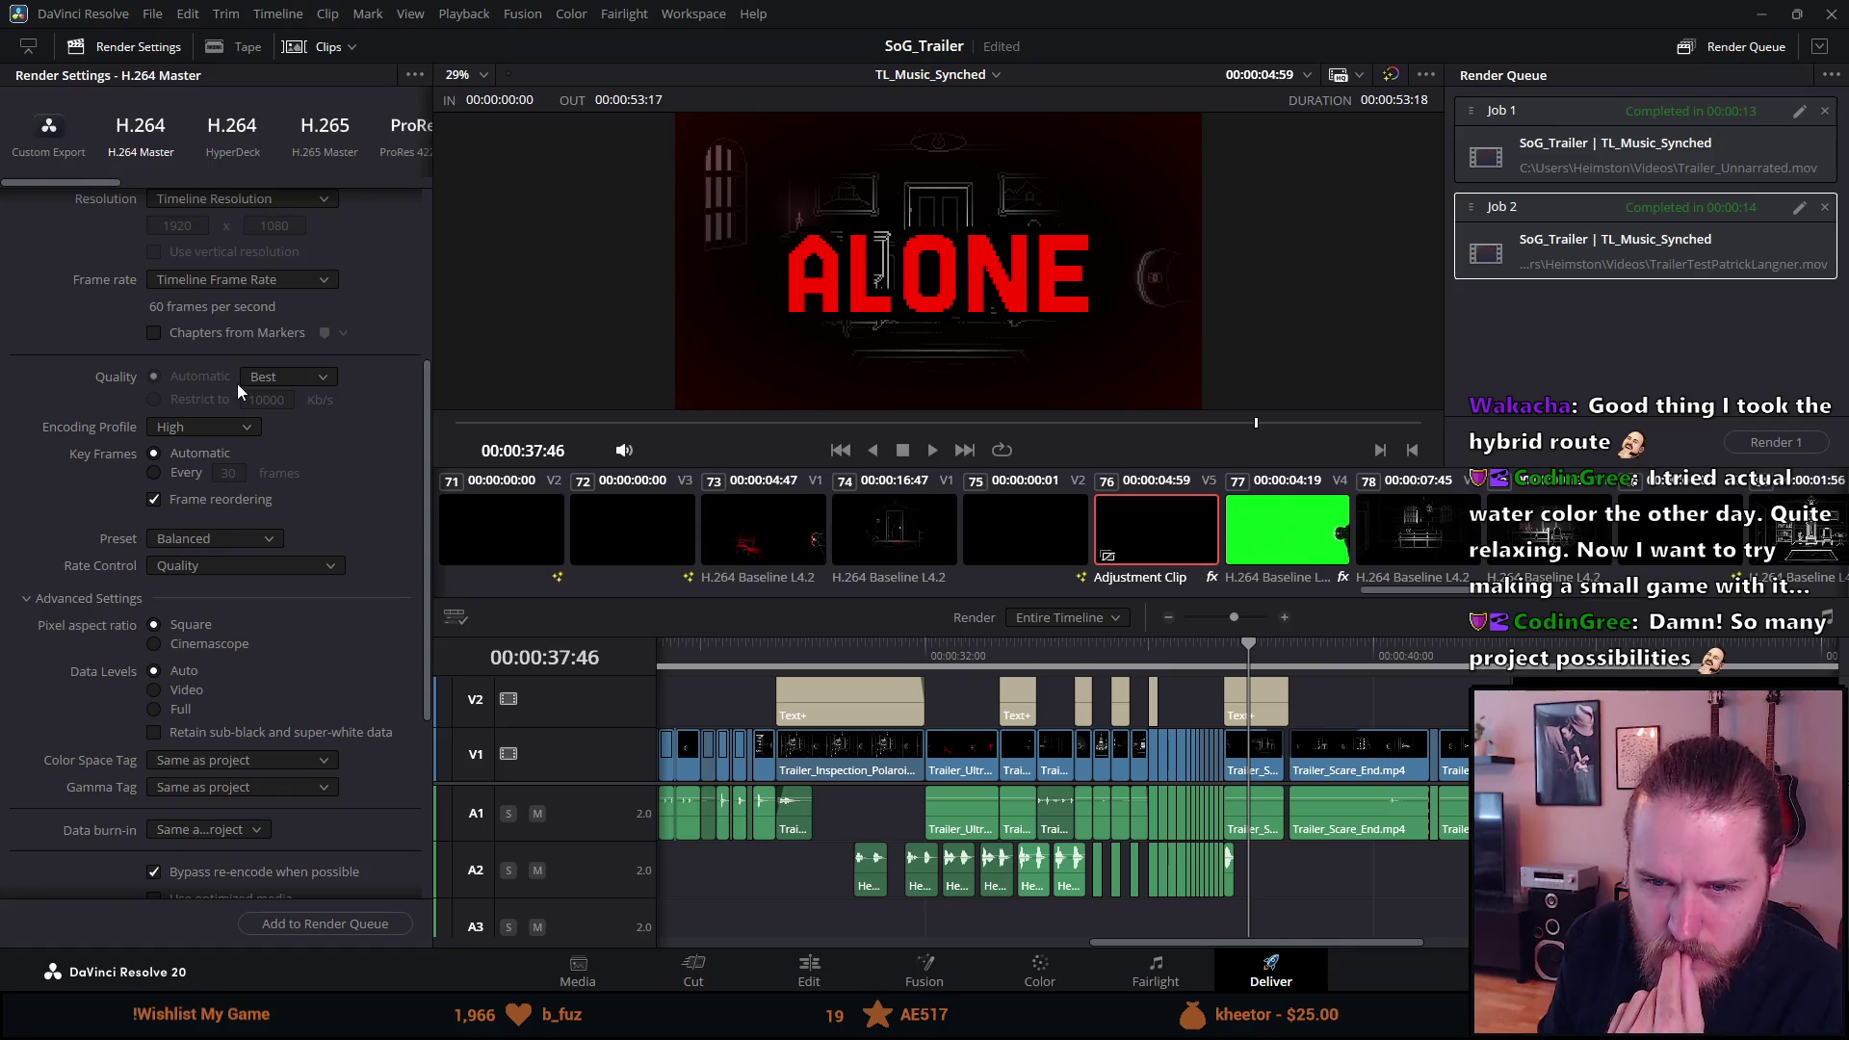
{"action": "left_click", "coordinate": [274, 382]}
{"action": "left_click", "coordinate": [274, 380]}
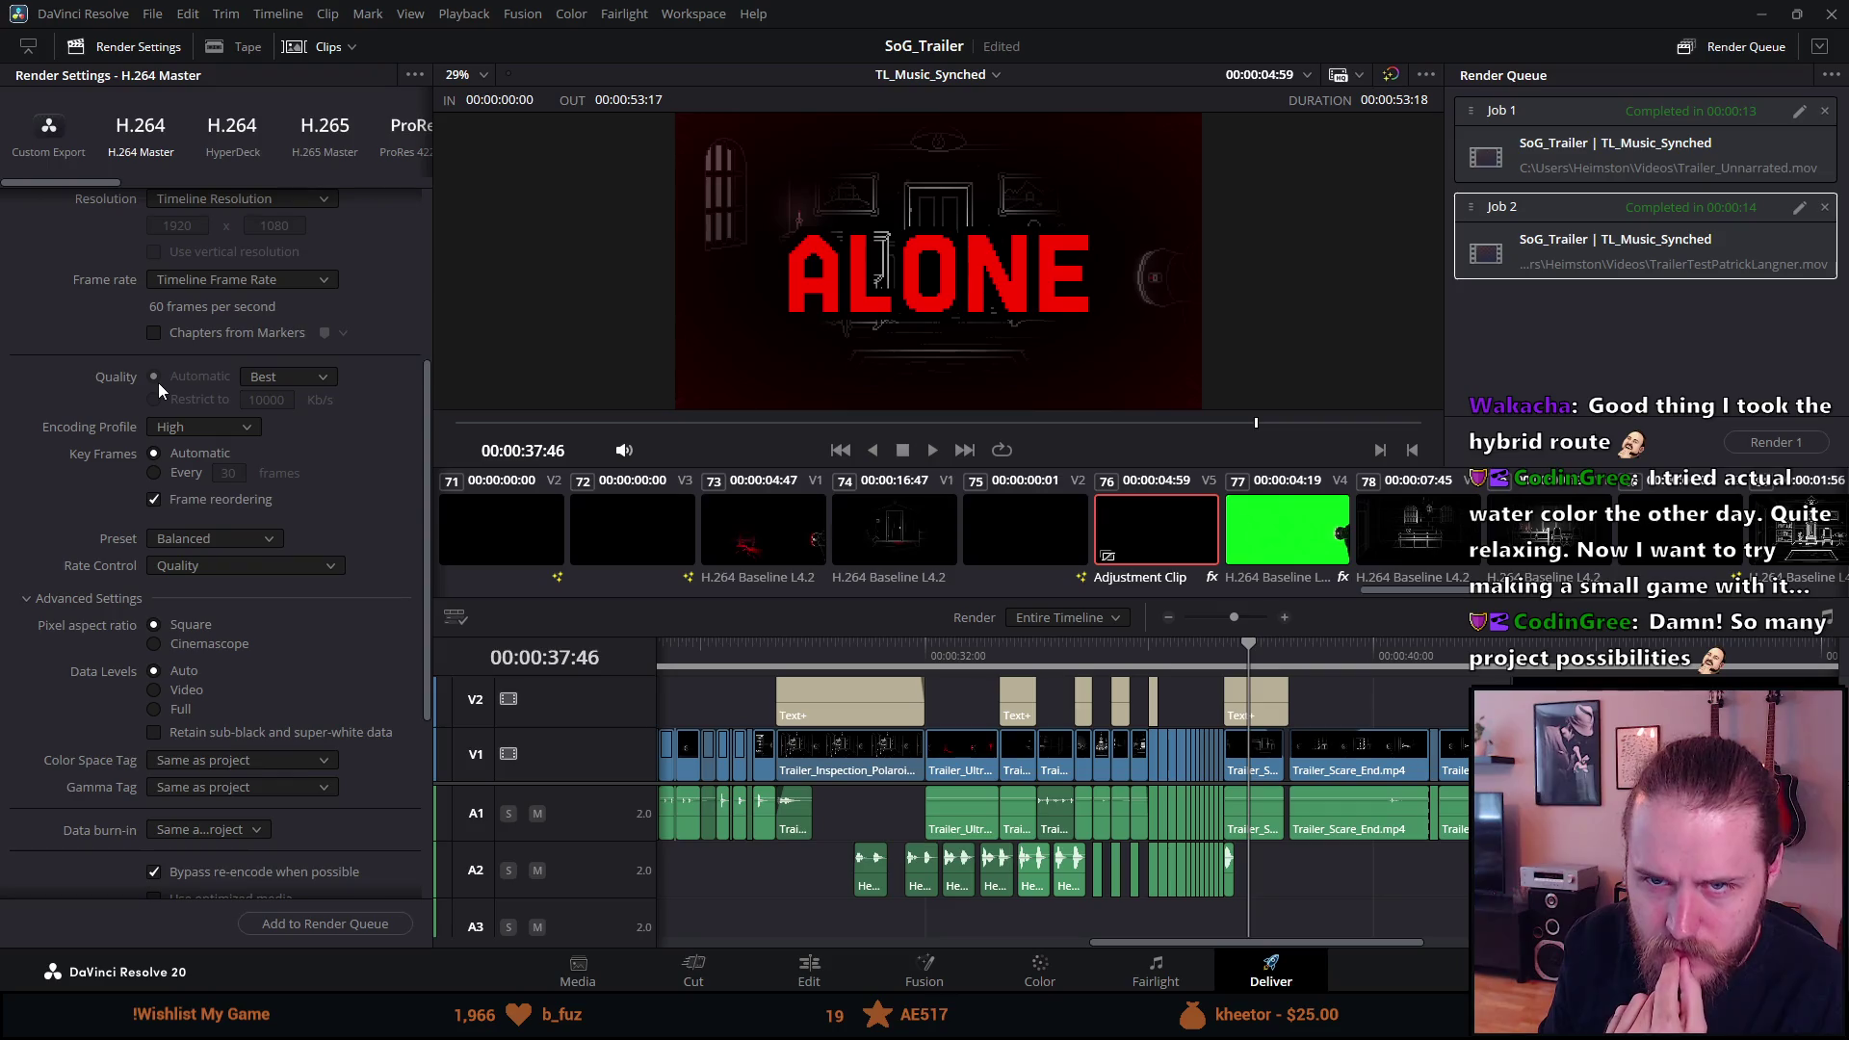
{"action": "left_click", "coordinate": [78, 129]}
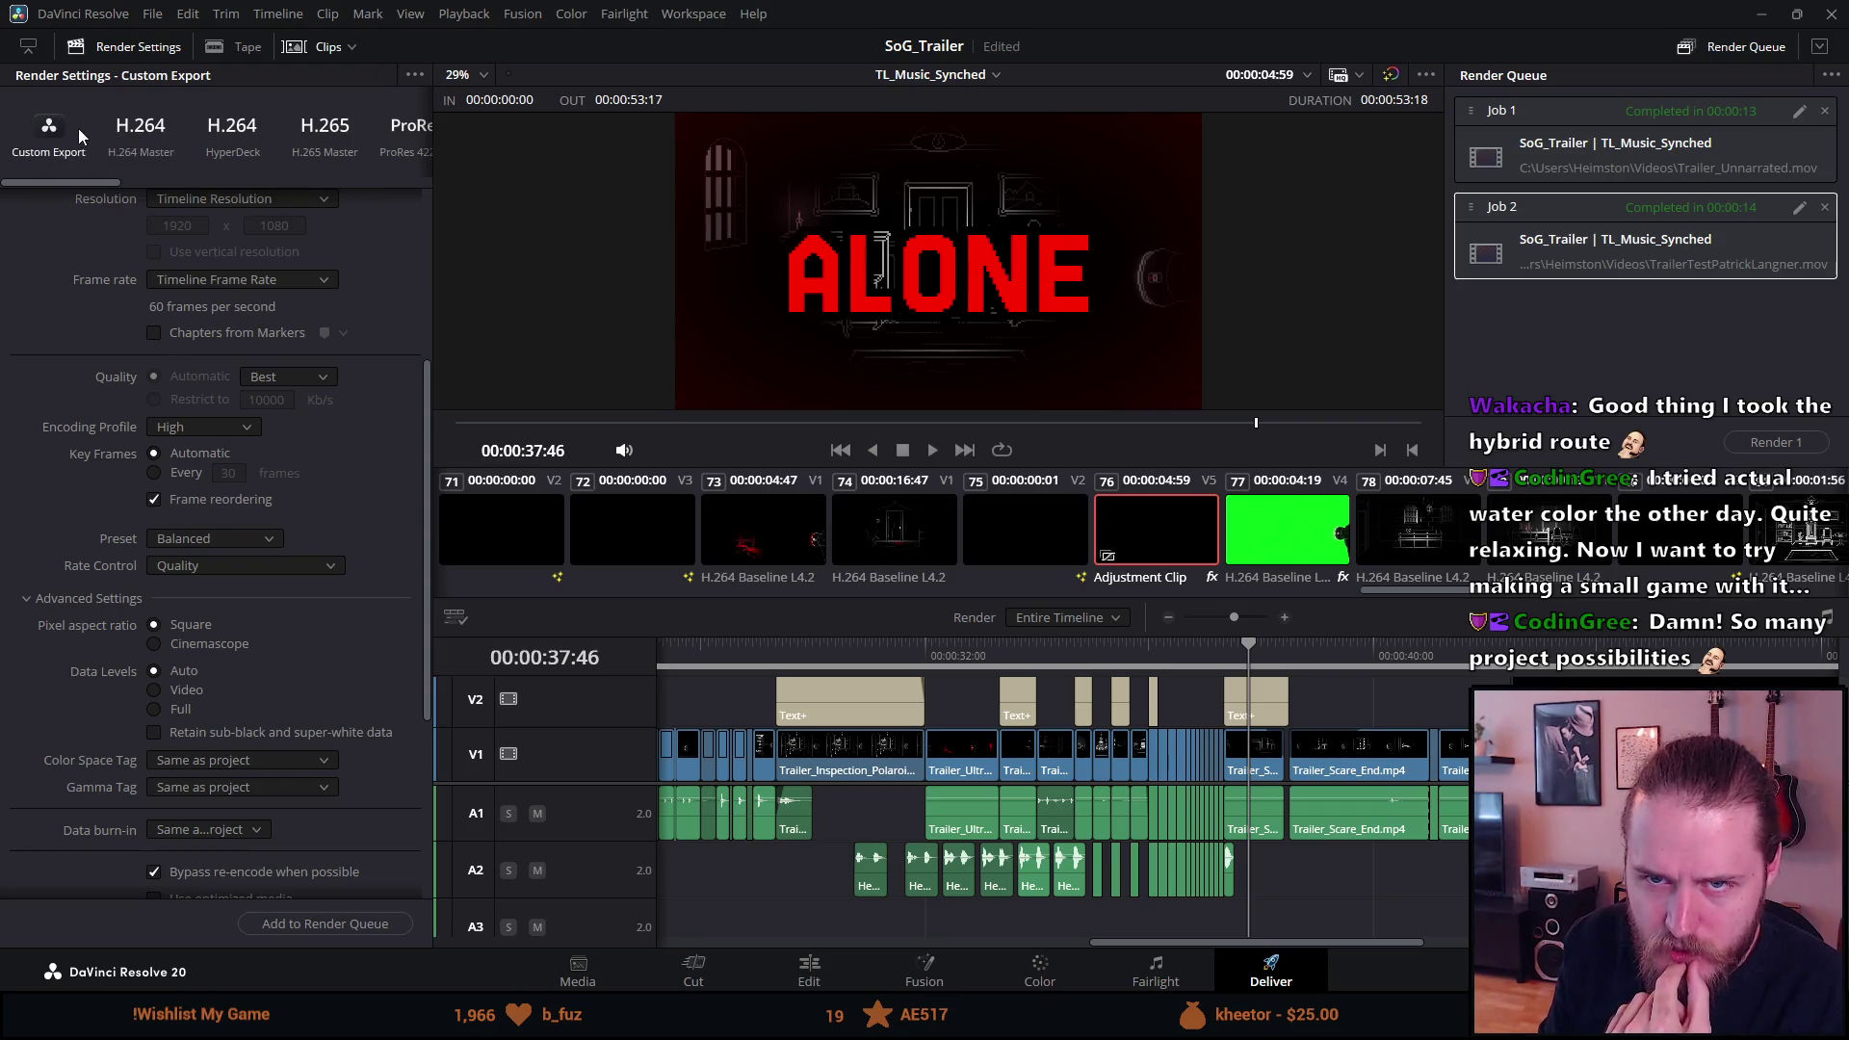
Set the encoder preset to Quality and rate control to Constant Bitrate.
{"action": "scroll", "coordinate": [135, 365], "scroll_direction": "down", "scroll_amount": 2}
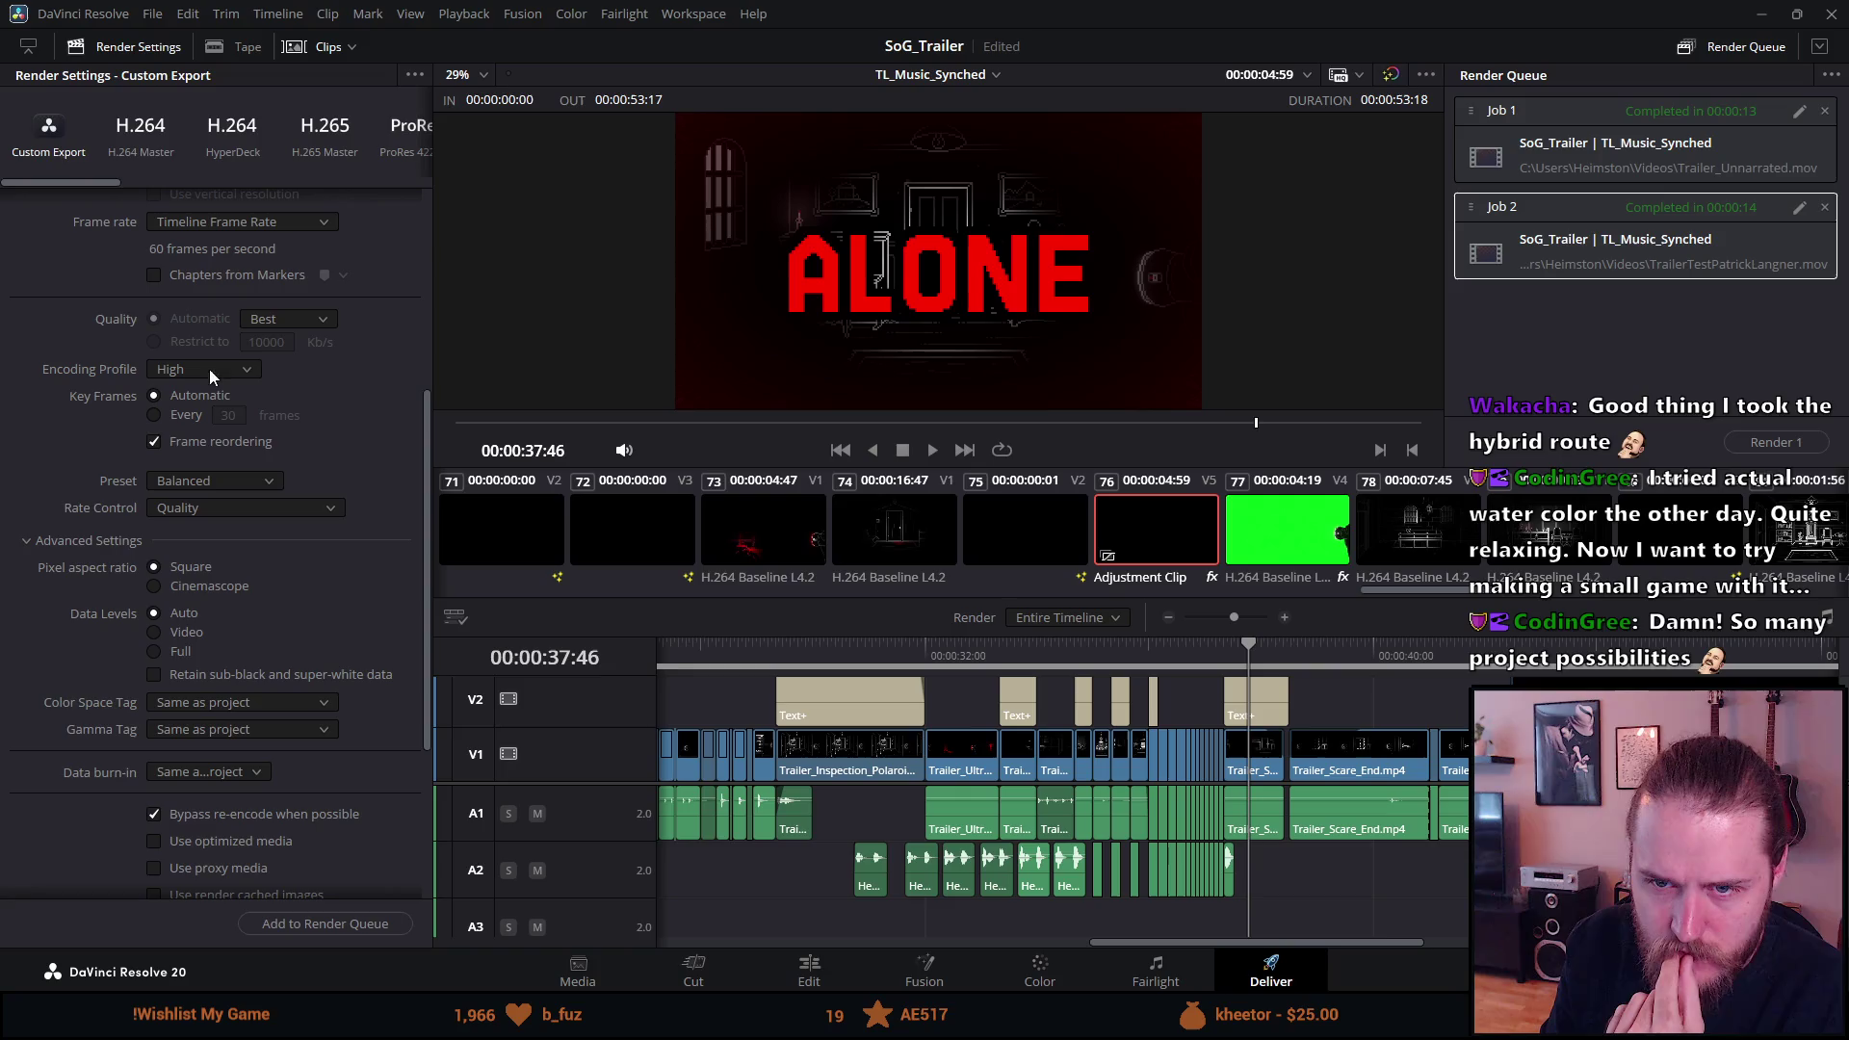
{"action": "left_click", "coordinate": [233, 480]}
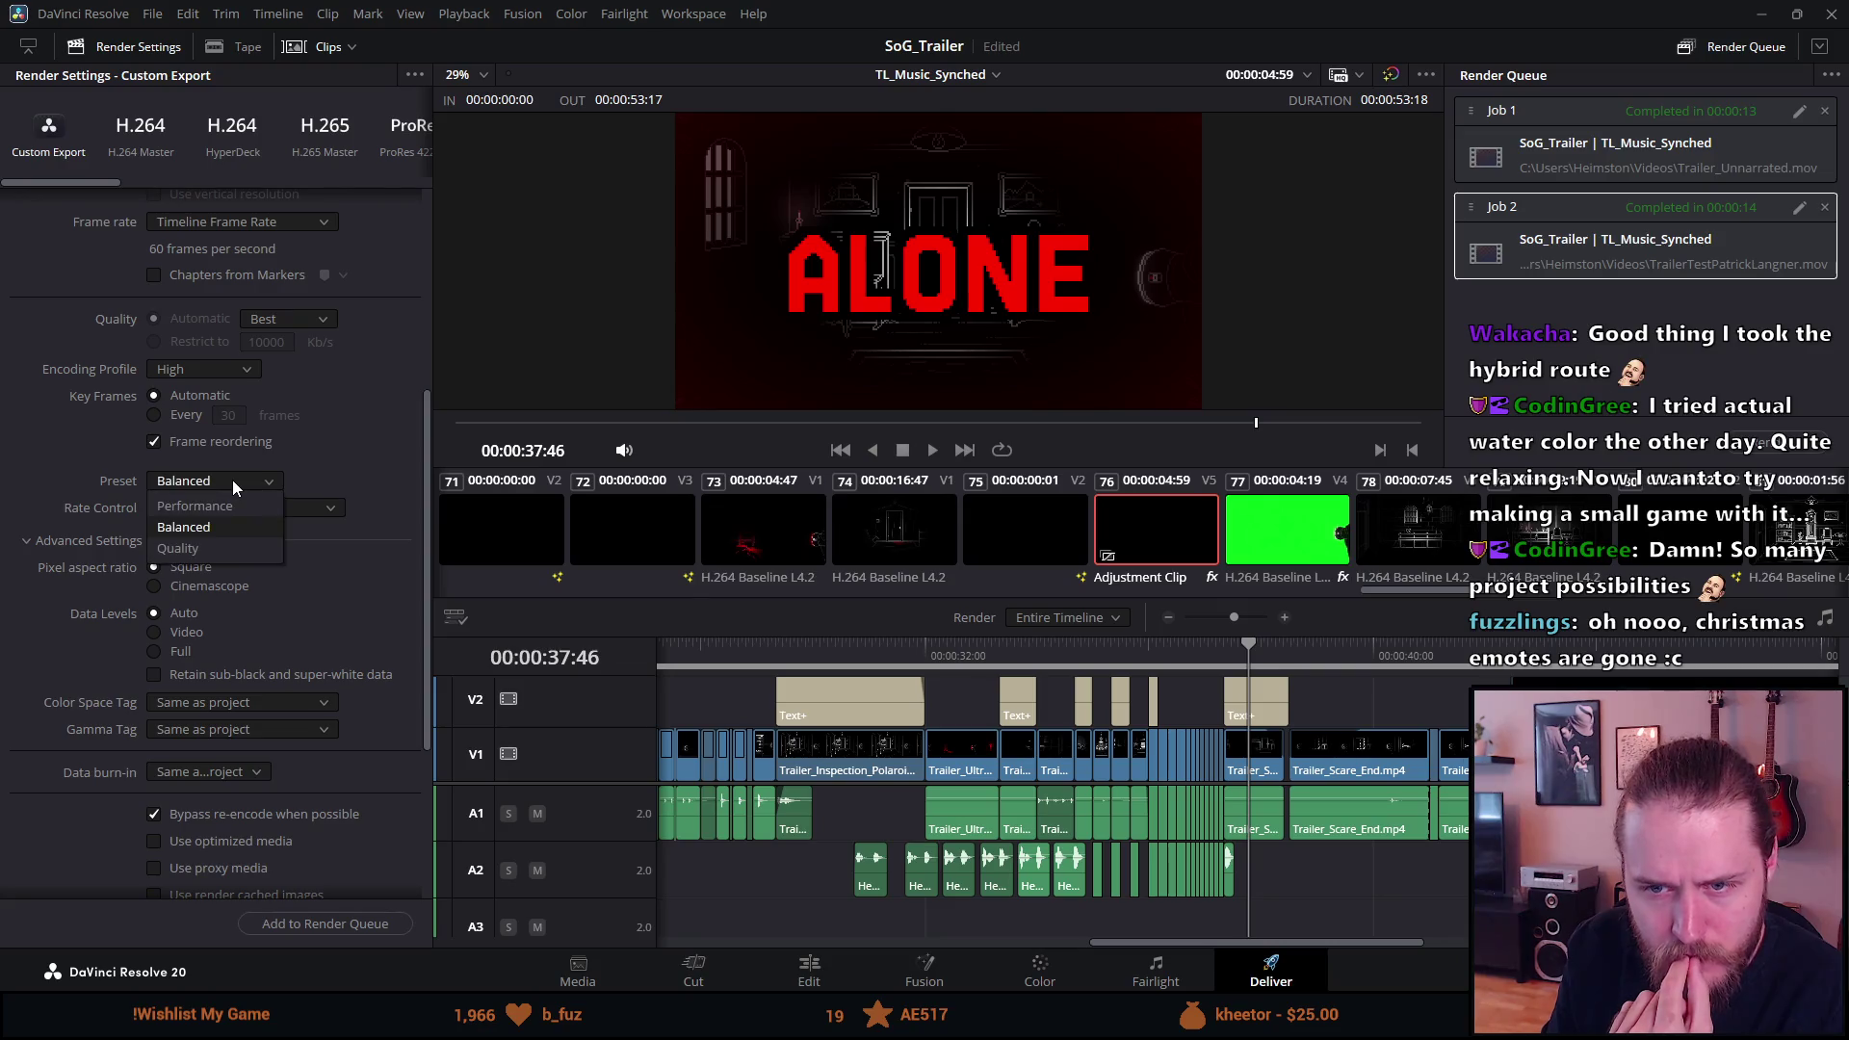
{"action": "left_click", "coordinate": [200, 542]}
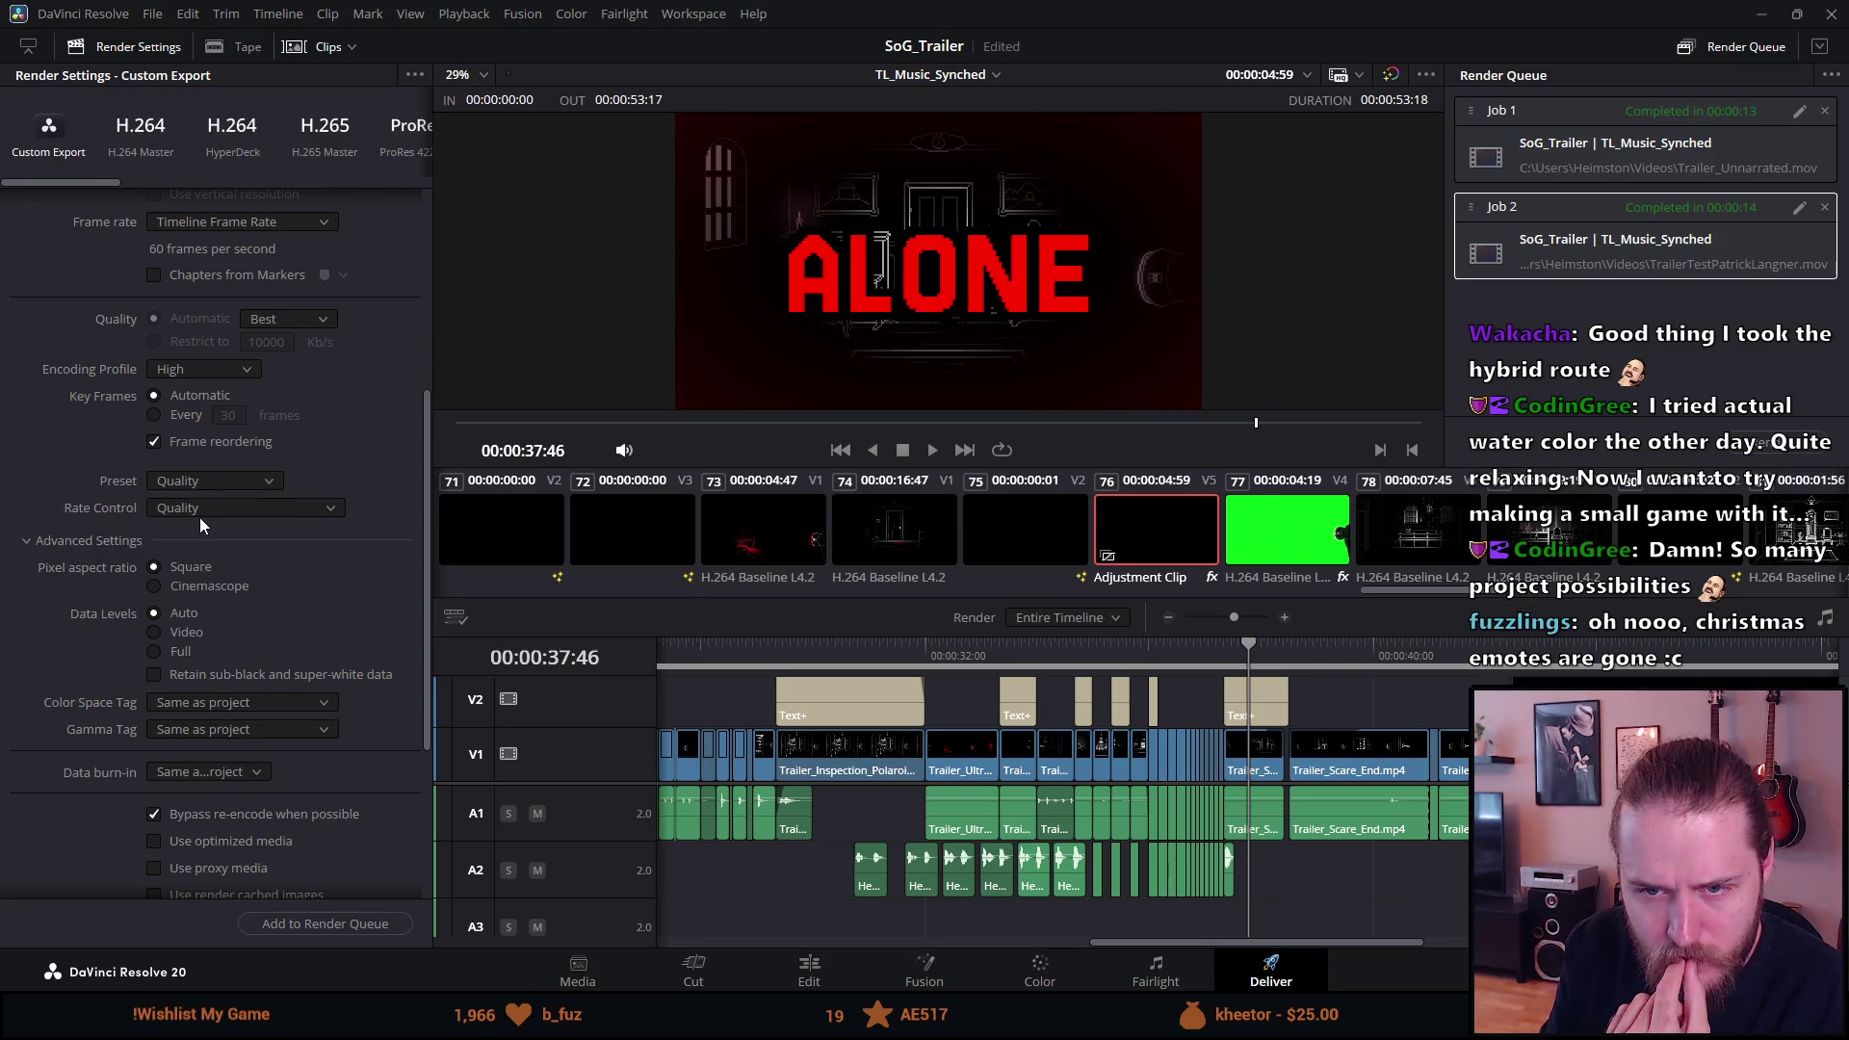
{"action": "left_click", "coordinate": [199, 511]}
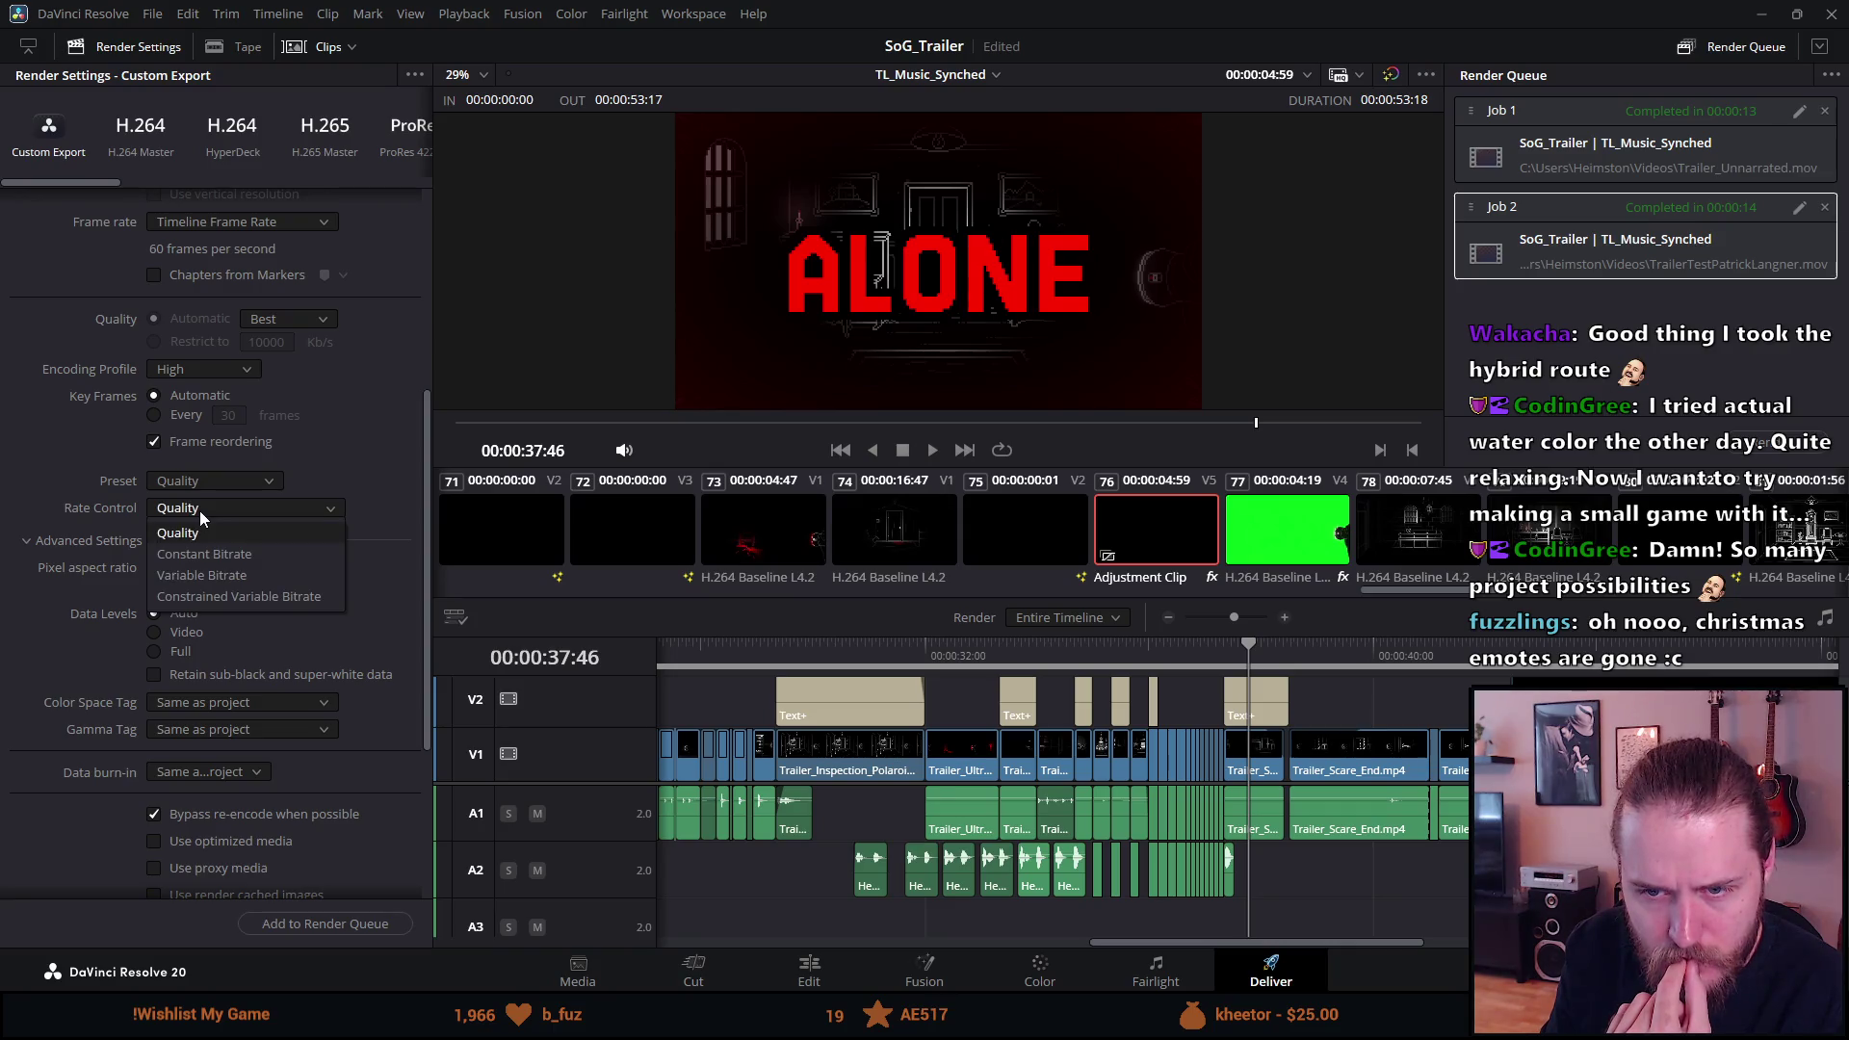
{"action": "left_click", "coordinate": [188, 555]}
{"action": "left_click", "coordinate": [196, 511]}
{"action": "left_click", "coordinate": [193, 506]}
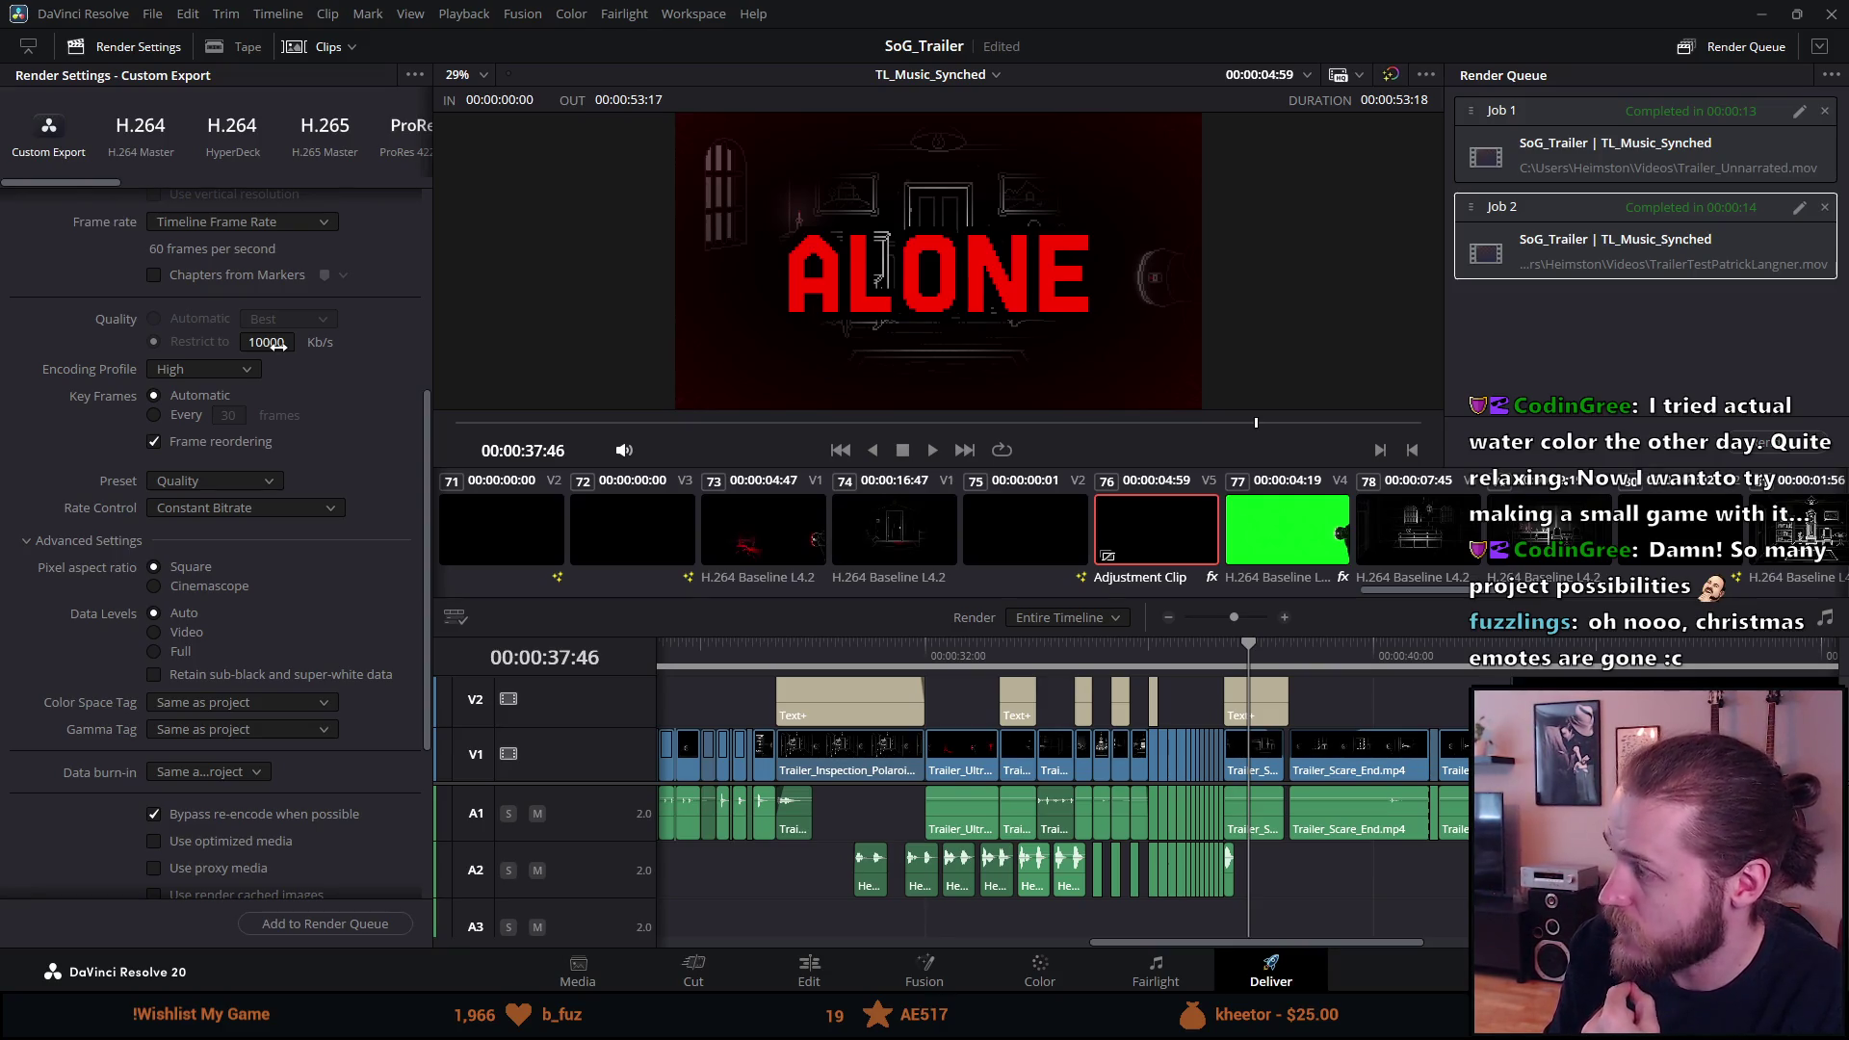
Restrict the bitrate to 80000 Kb/s, with the encoding profile still High.
{"action": "mouse_move", "coordinate": [277, 345]}
{"action": "left_mouse_down"}
{"action": "mouse_move", "coordinate": [300, 341]}
{"action": "mouse_move", "coordinate": [231, 347]}
{"action": "mouse_move", "coordinate": [273, 350]}
{"action": "left_mouse_up"}
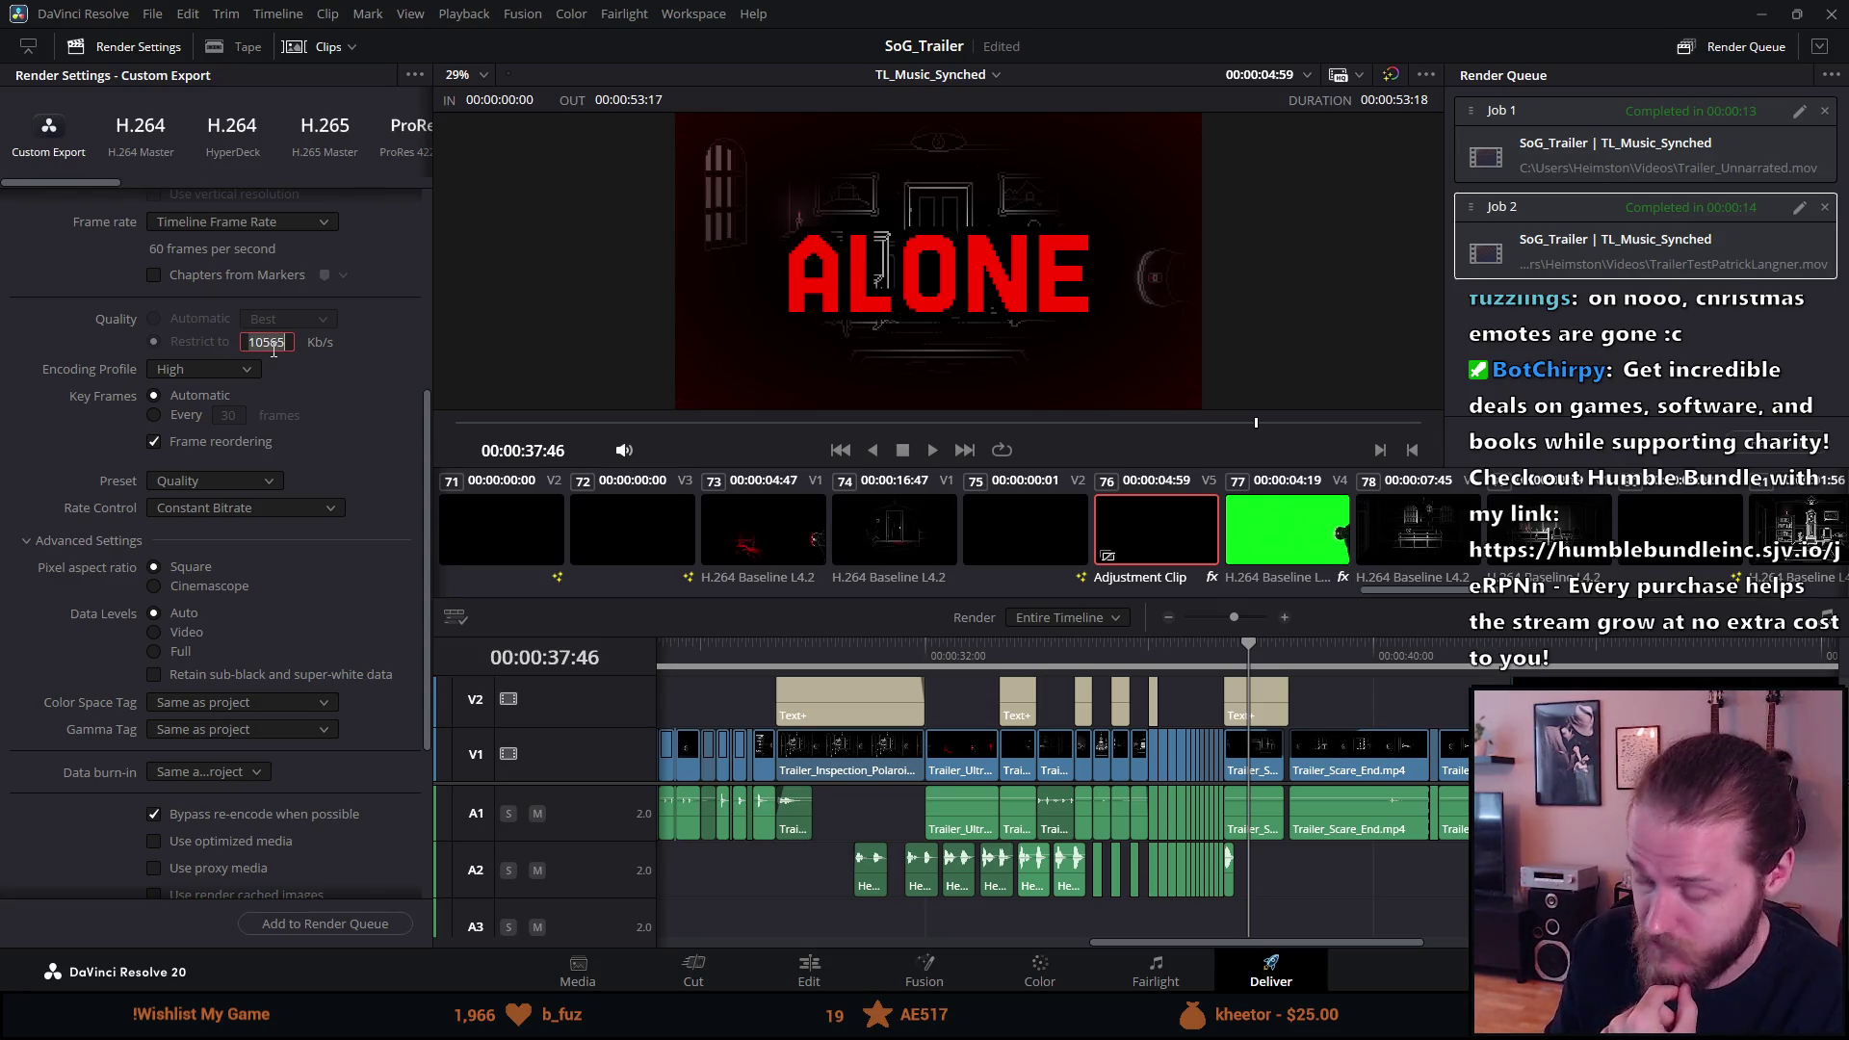
{"action": "type", "text": "80000"}
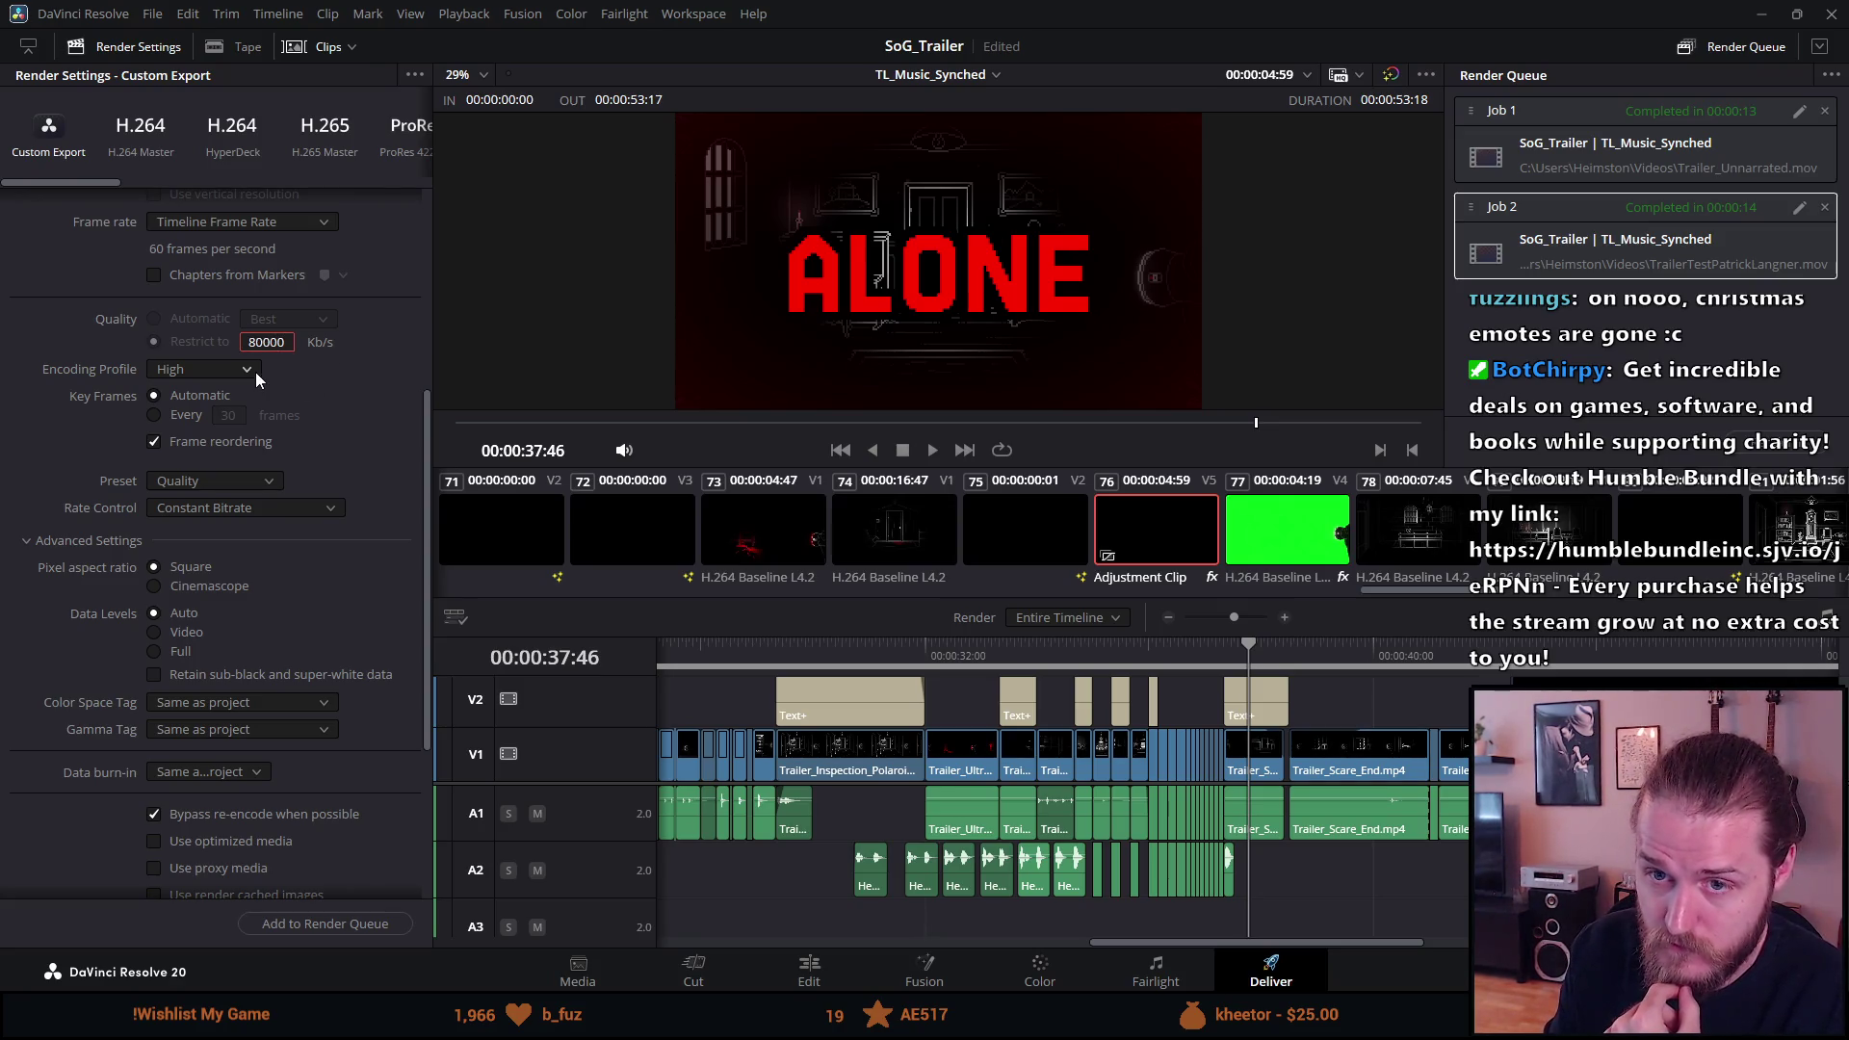
{"action": "left_click", "coordinate": [247, 369]}
{"action": "left_click", "coordinate": [247, 369]}
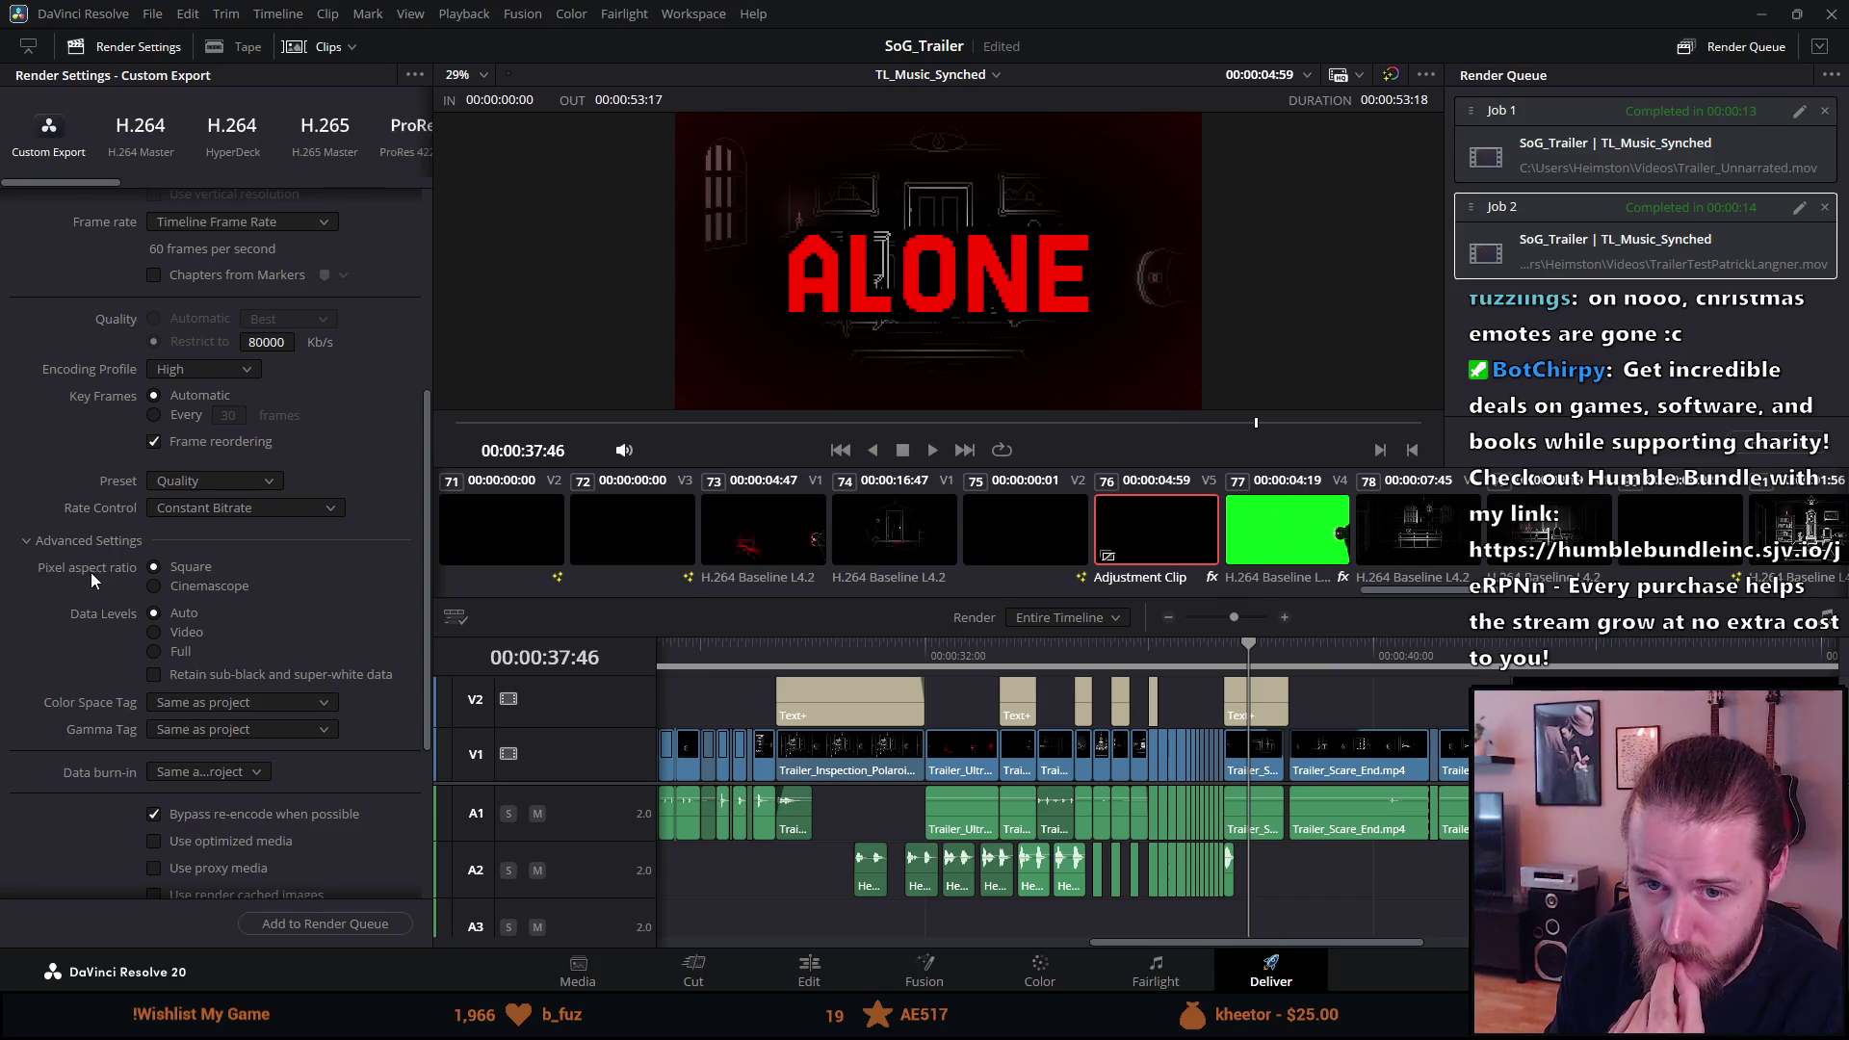
{"action": "scroll", "coordinate": [208, 641], "scroll_direction": "down", "scroll_amount": 3}
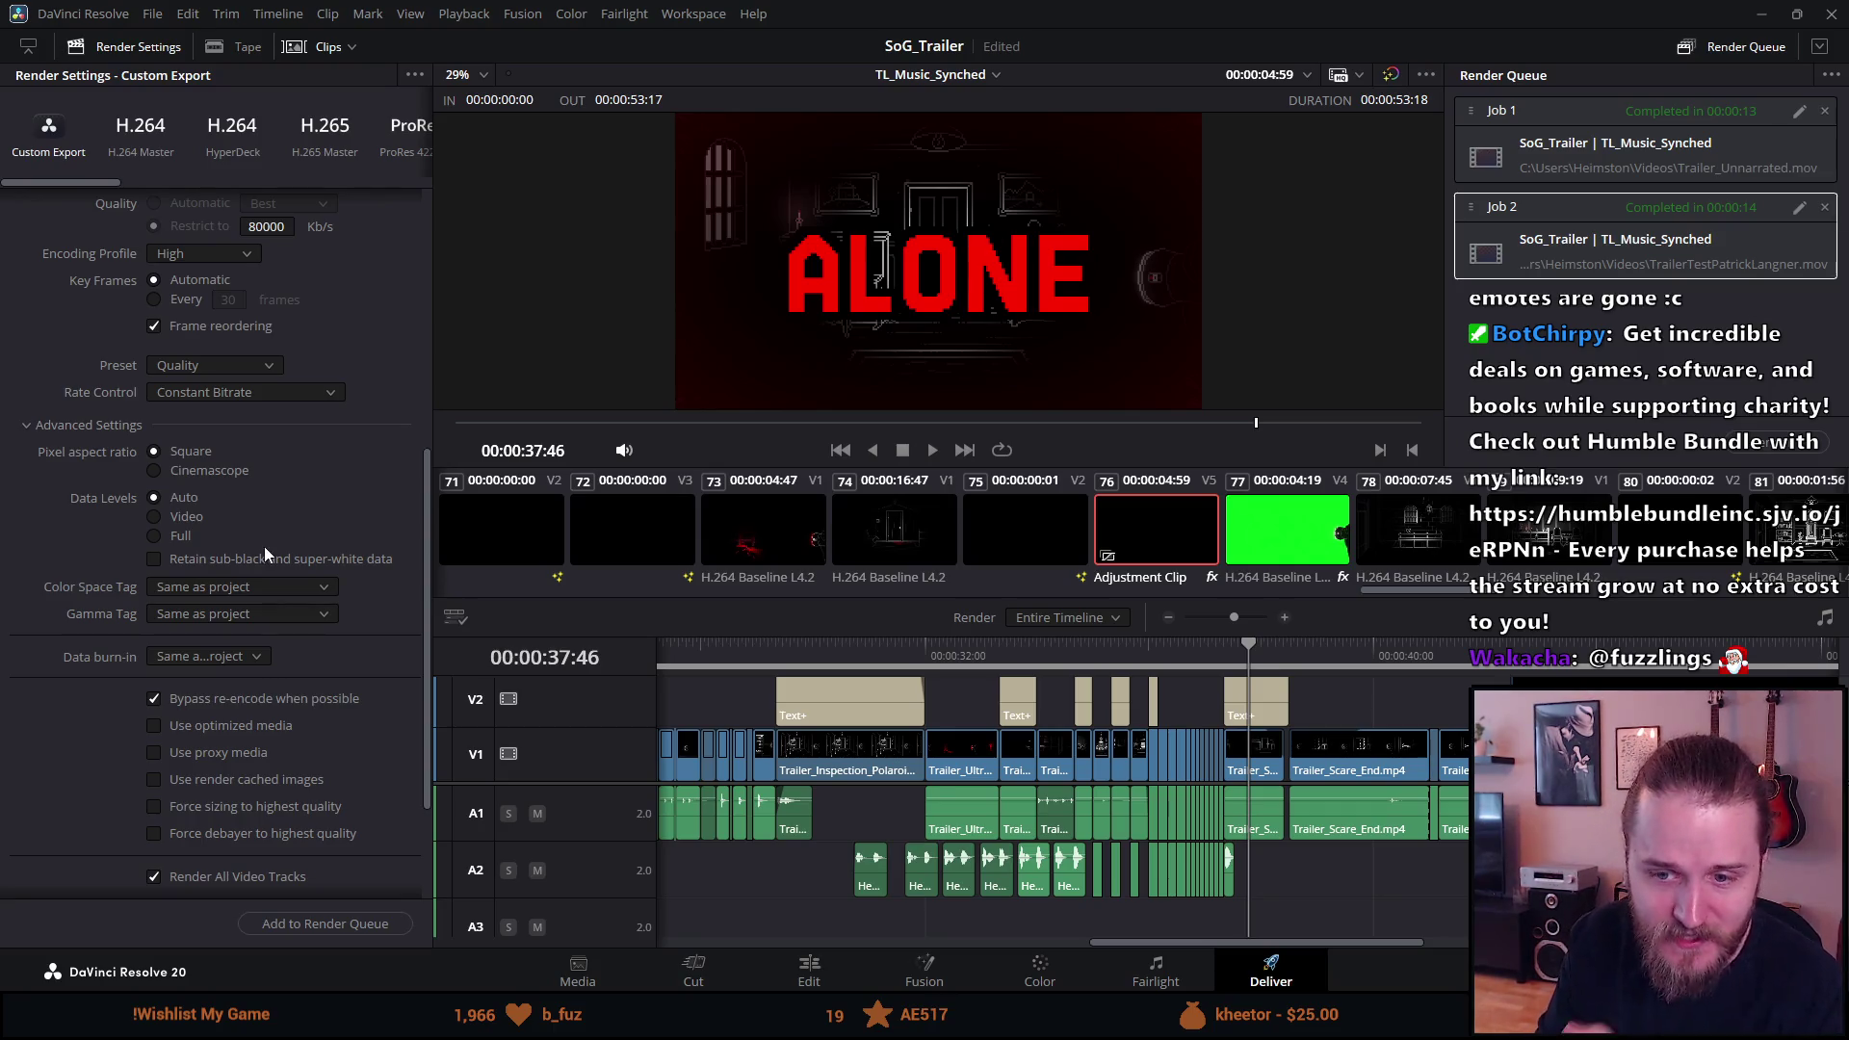
{"action": "scroll", "coordinate": [262, 555], "scroll_direction": "up", "scroll_amount": 1}
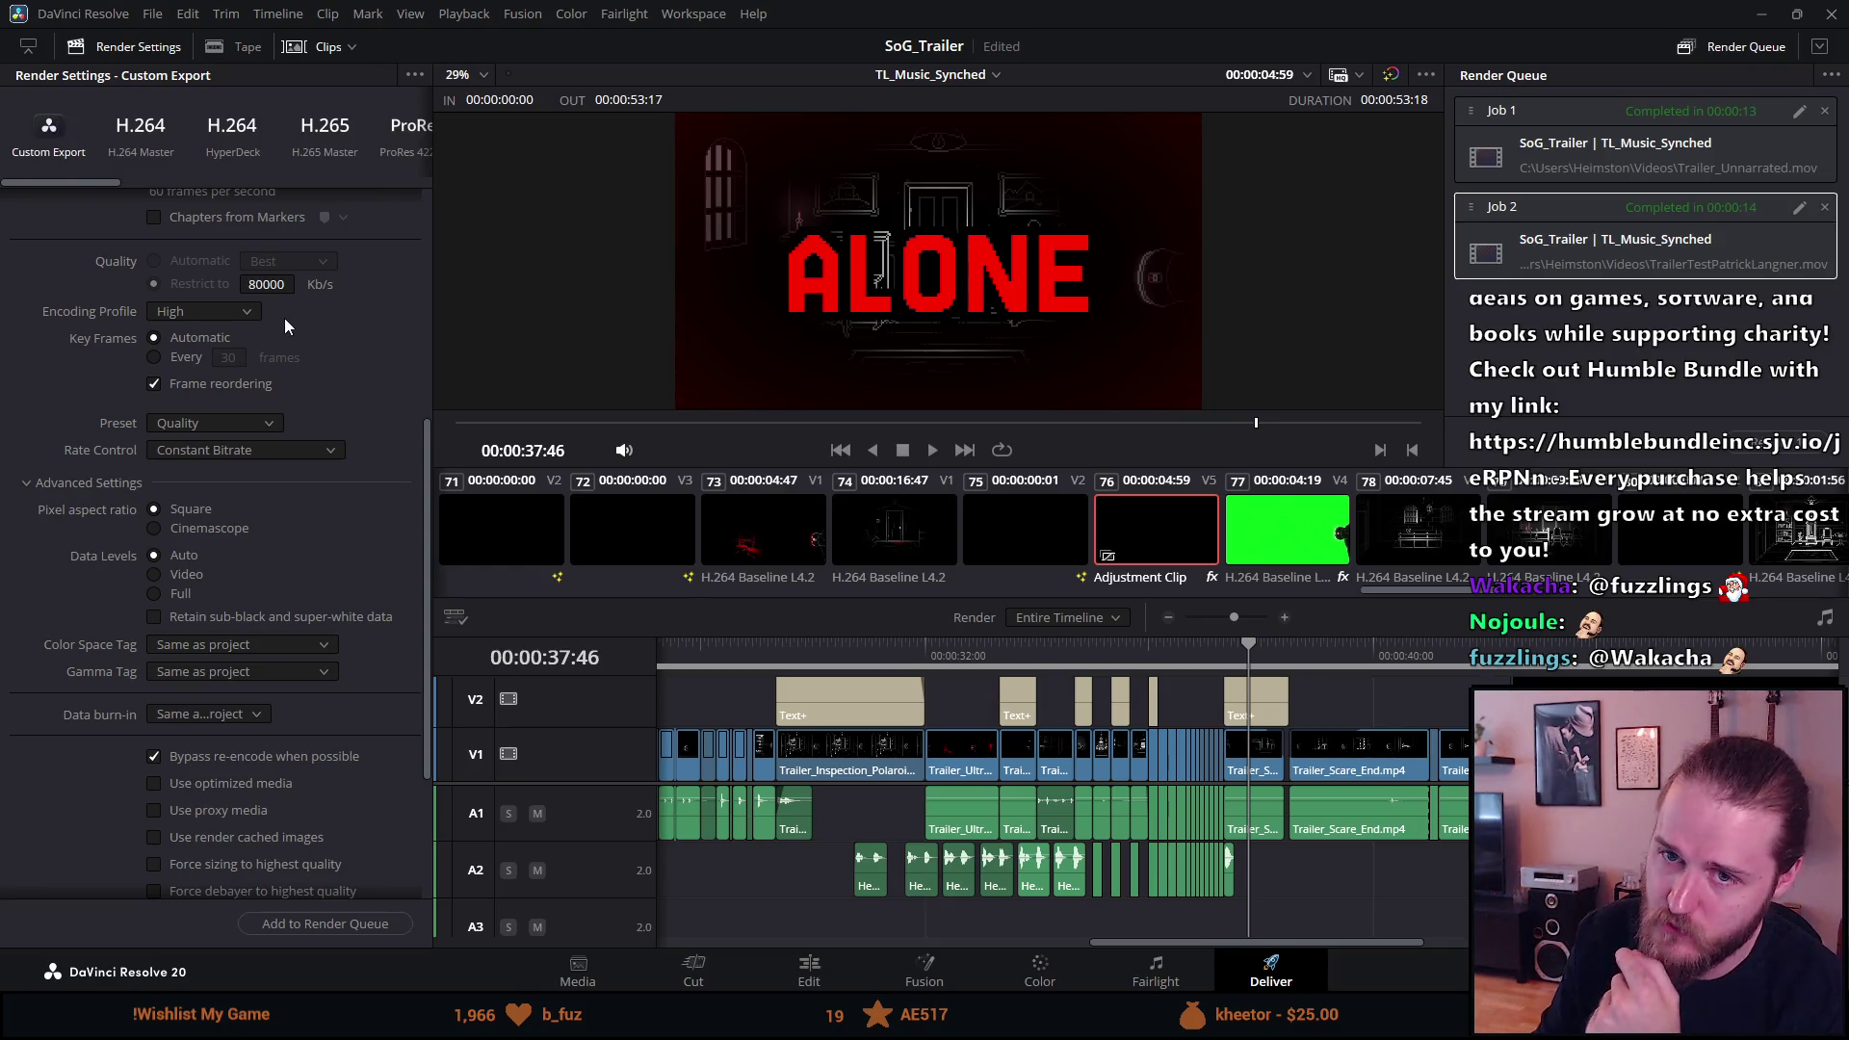
{"action": "scroll", "coordinate": [222, 314], "scroll_direction": "up", "scroll_amount": 3}
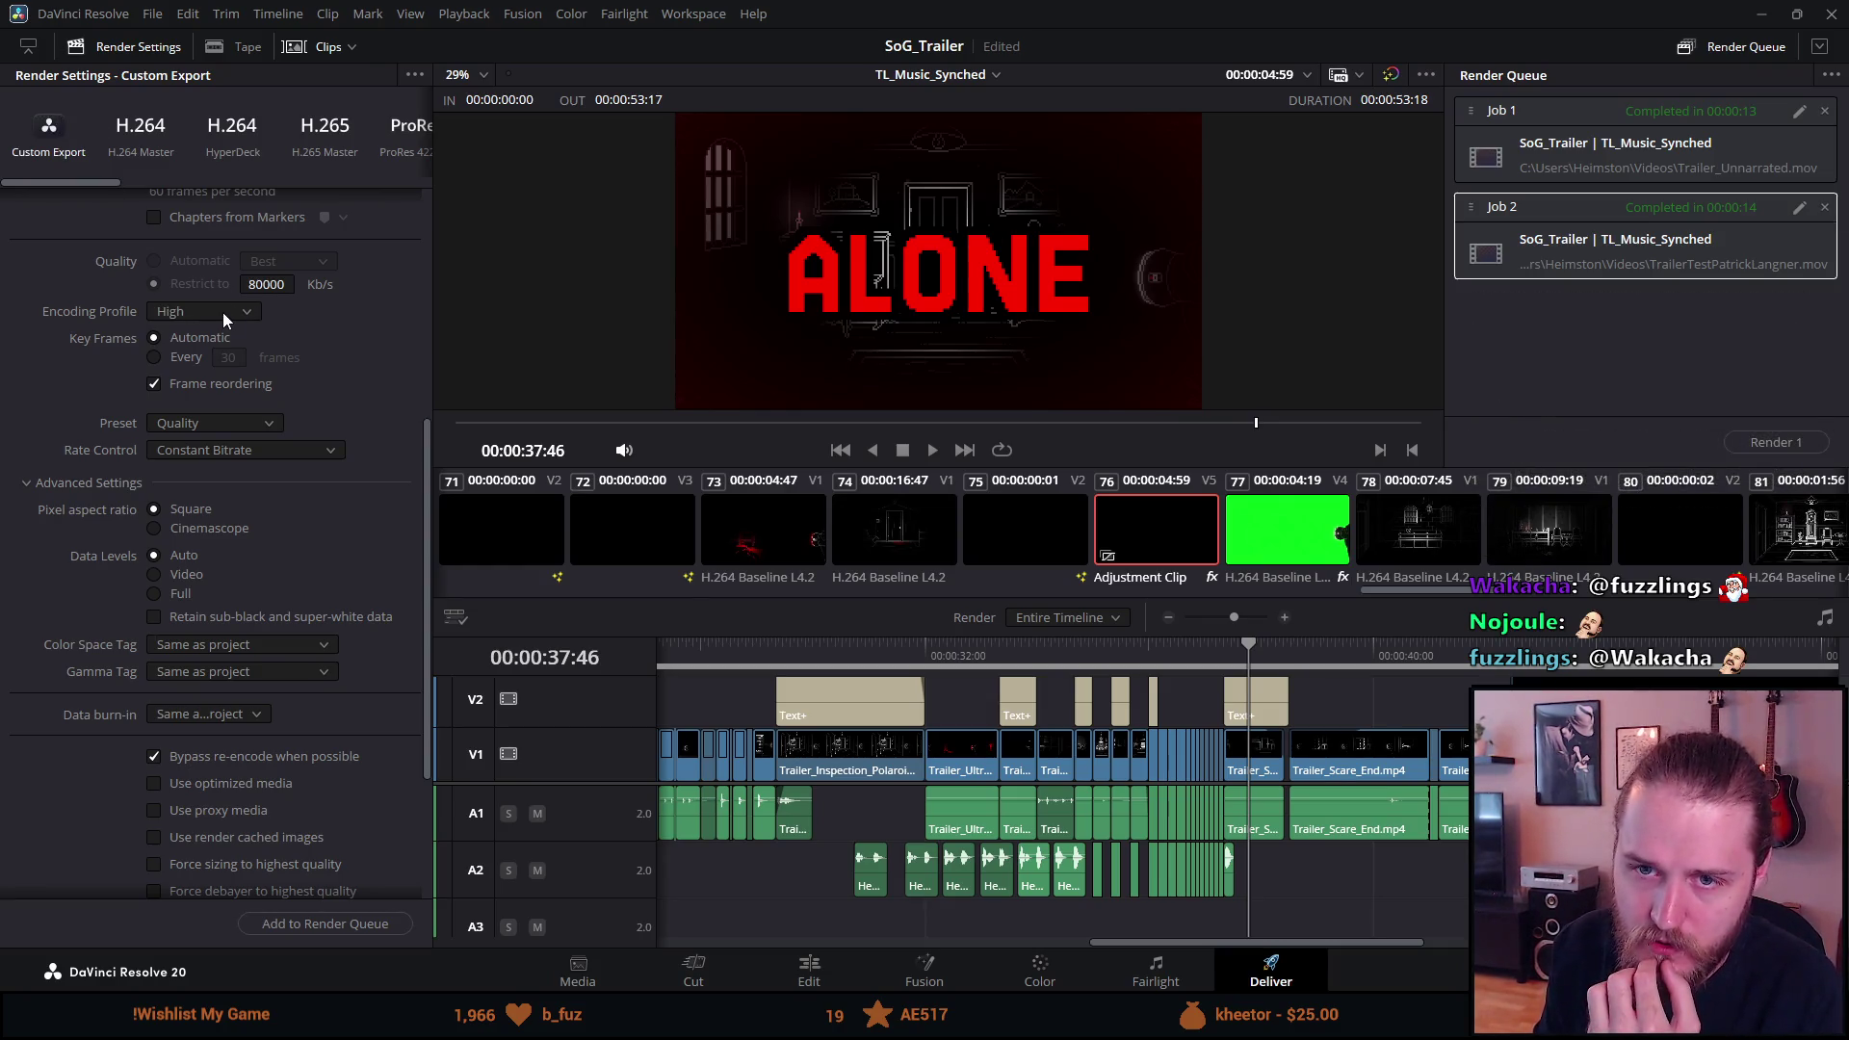
{"action": "scroll", "coordinate": [340, 339], "scroll_direction": "up", "scroll_amount": 6}
Change the codec to H.265 and choose the Quality encoder preset.
{"action": "left_click", "coordinate": [297, 333]}
{"action": "left_click", "coordinate": [213, 500]}
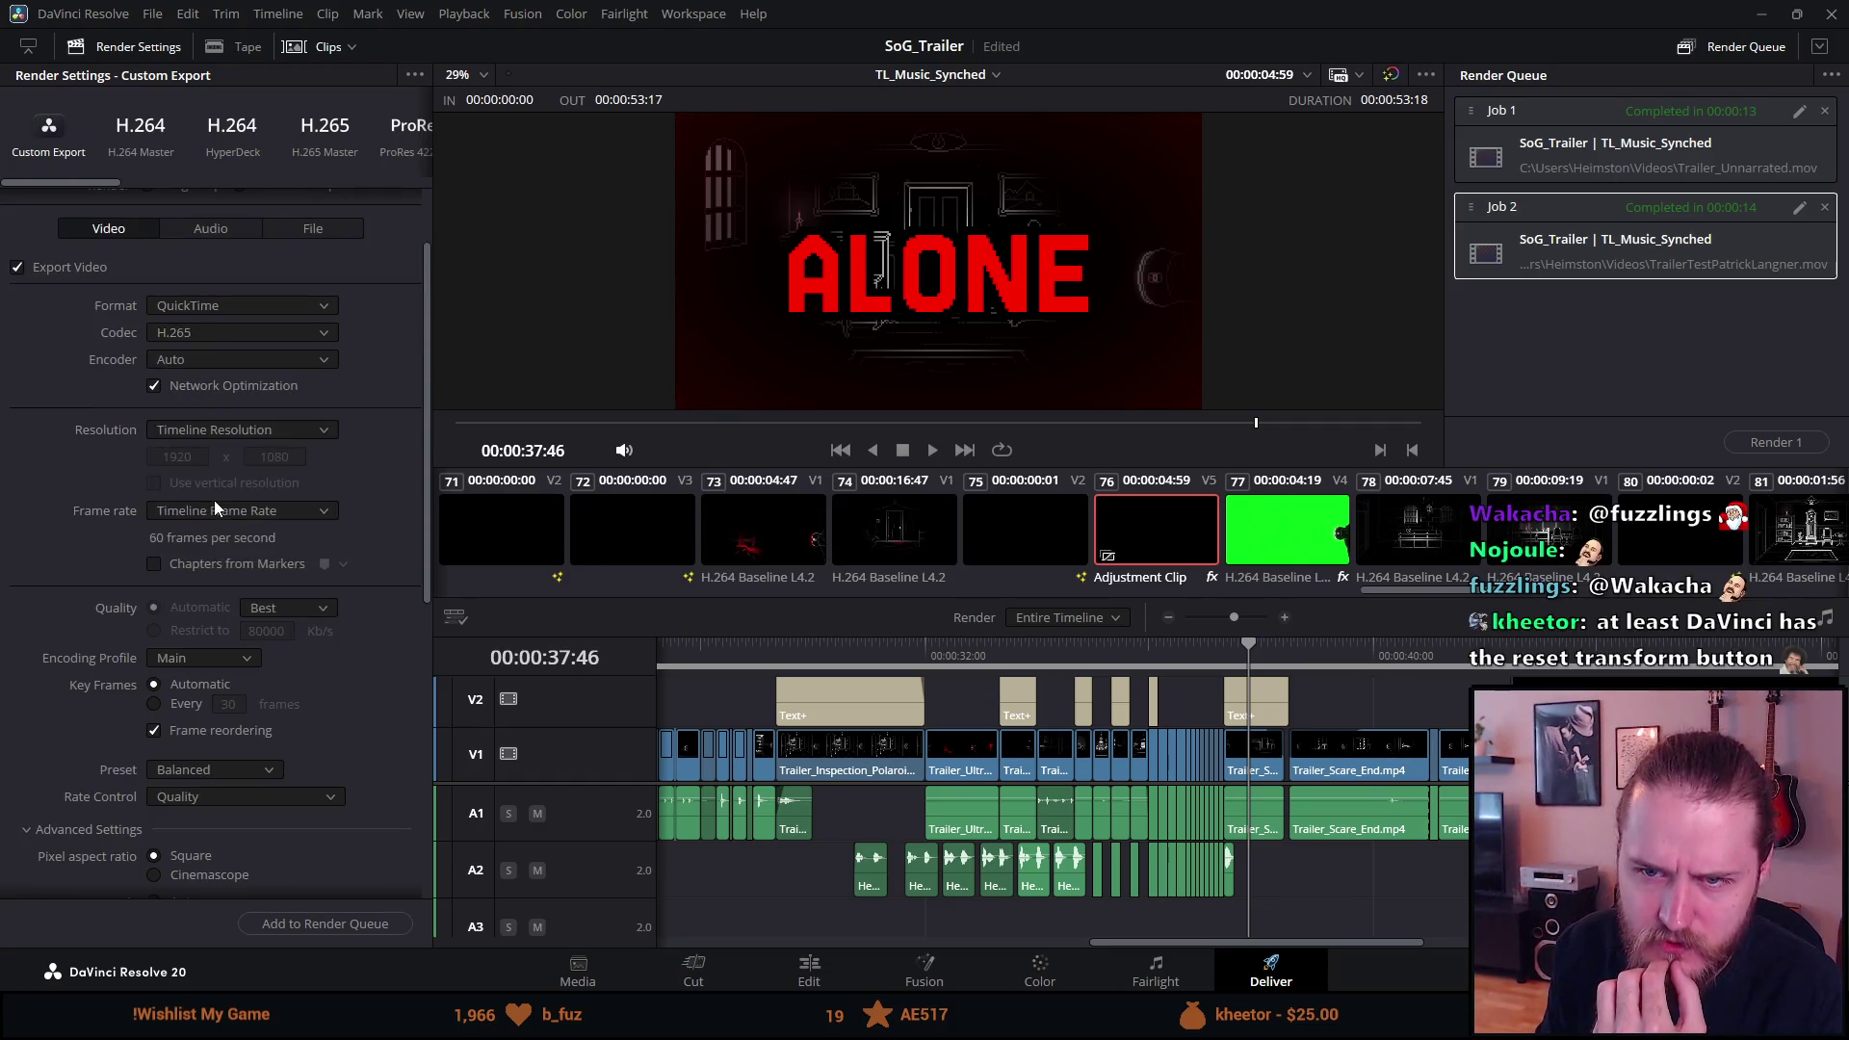
{"action": "scroll", "coordinate": [399, 580], "scroll_direction": "down", "scroll_amount": 2}
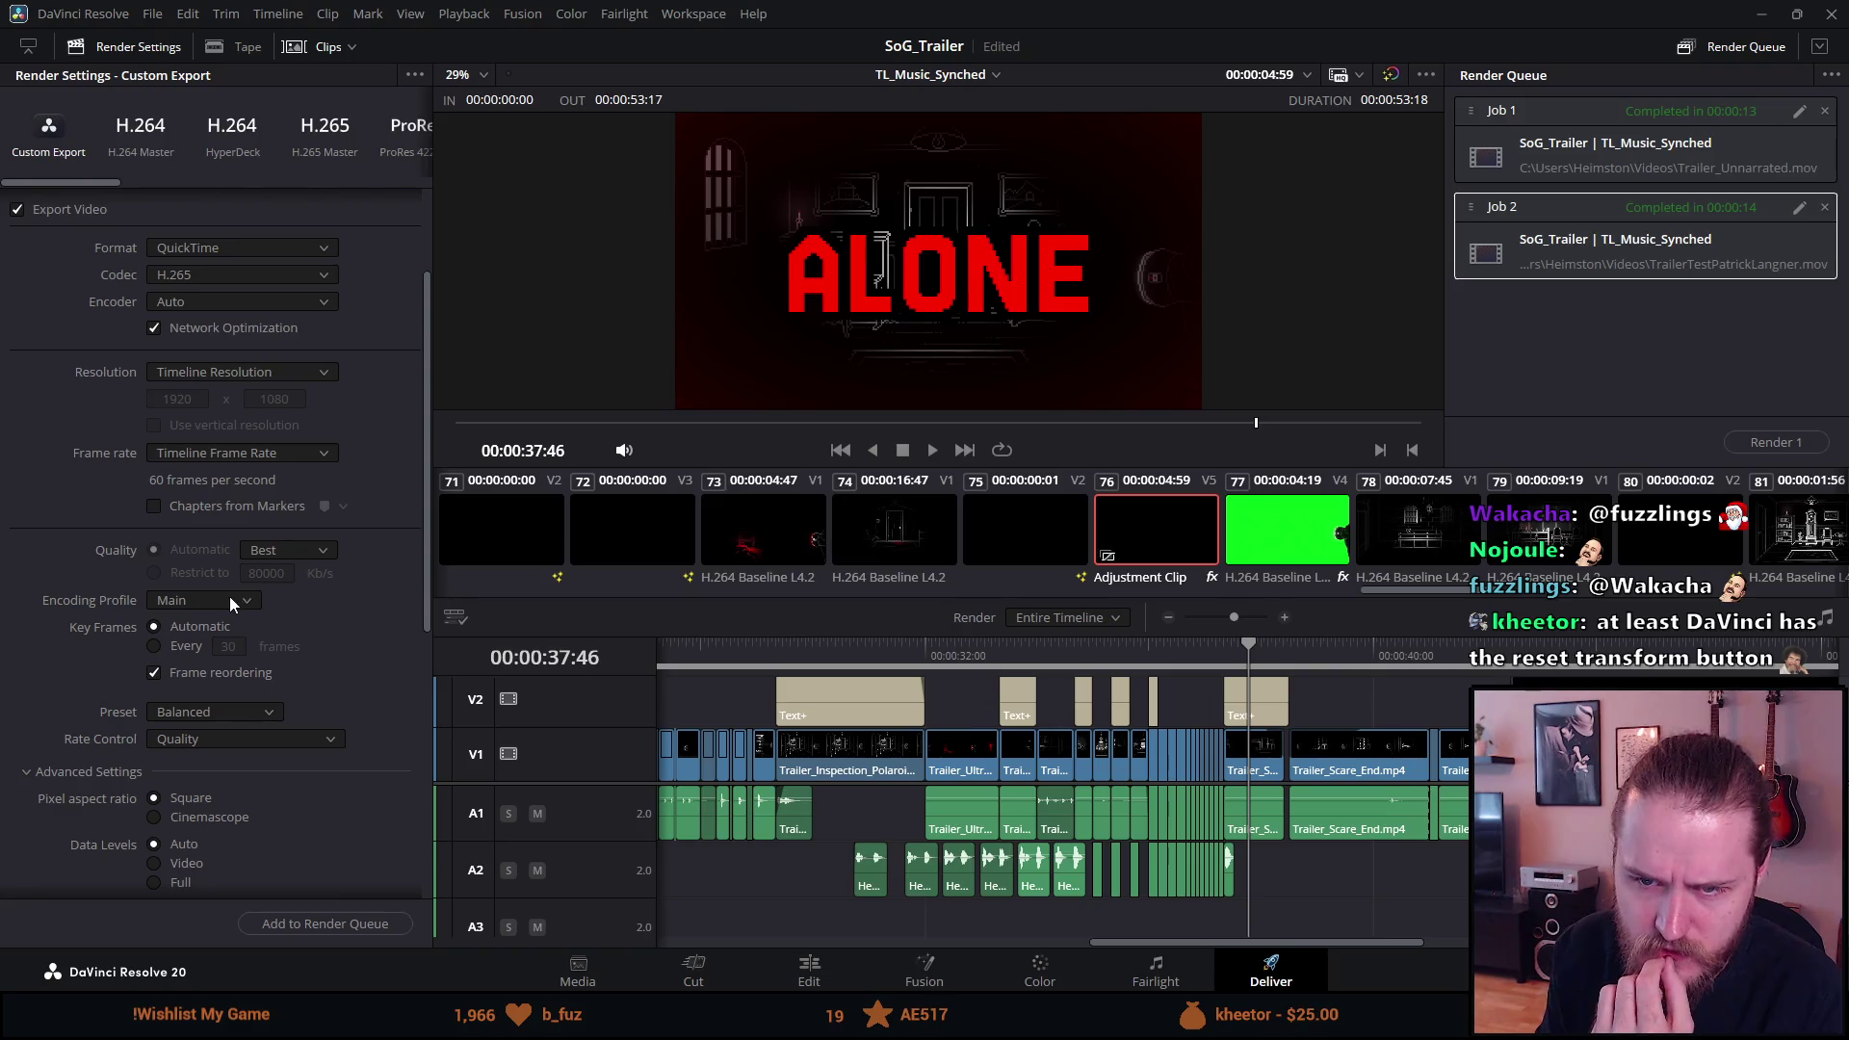
{"action": "left_click", "coordinate": [189, 719]}
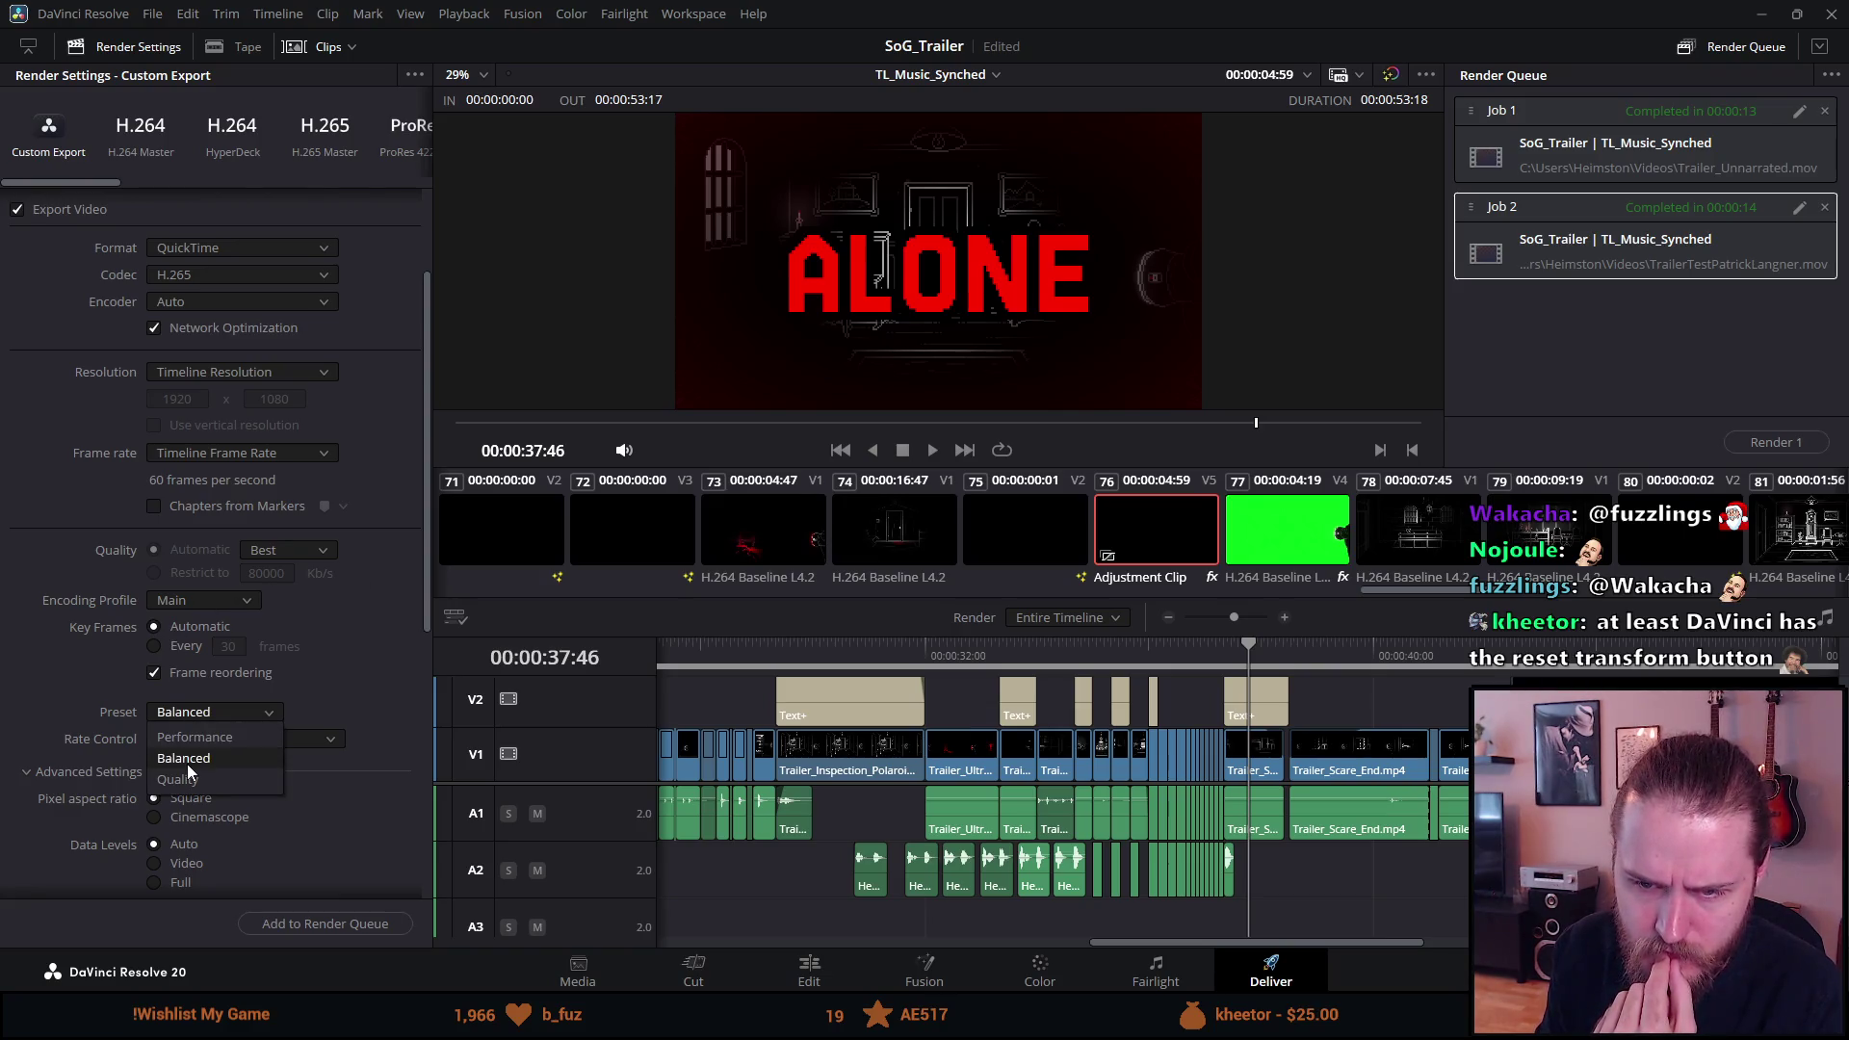
{"action": "left_click", "coordinate": [183, 748]}
Set Constant Bitrate rate control, keeping the Main profile and Auto encoder.
{"action": "left_click", "coordinate": [183, 738]}
{"action": "left_click", "coordinate": [198, 782]}
{"action": "left_click", "coordinate": [207, 600]}
{"action": "left_click", "coordinate": [384, 458]}
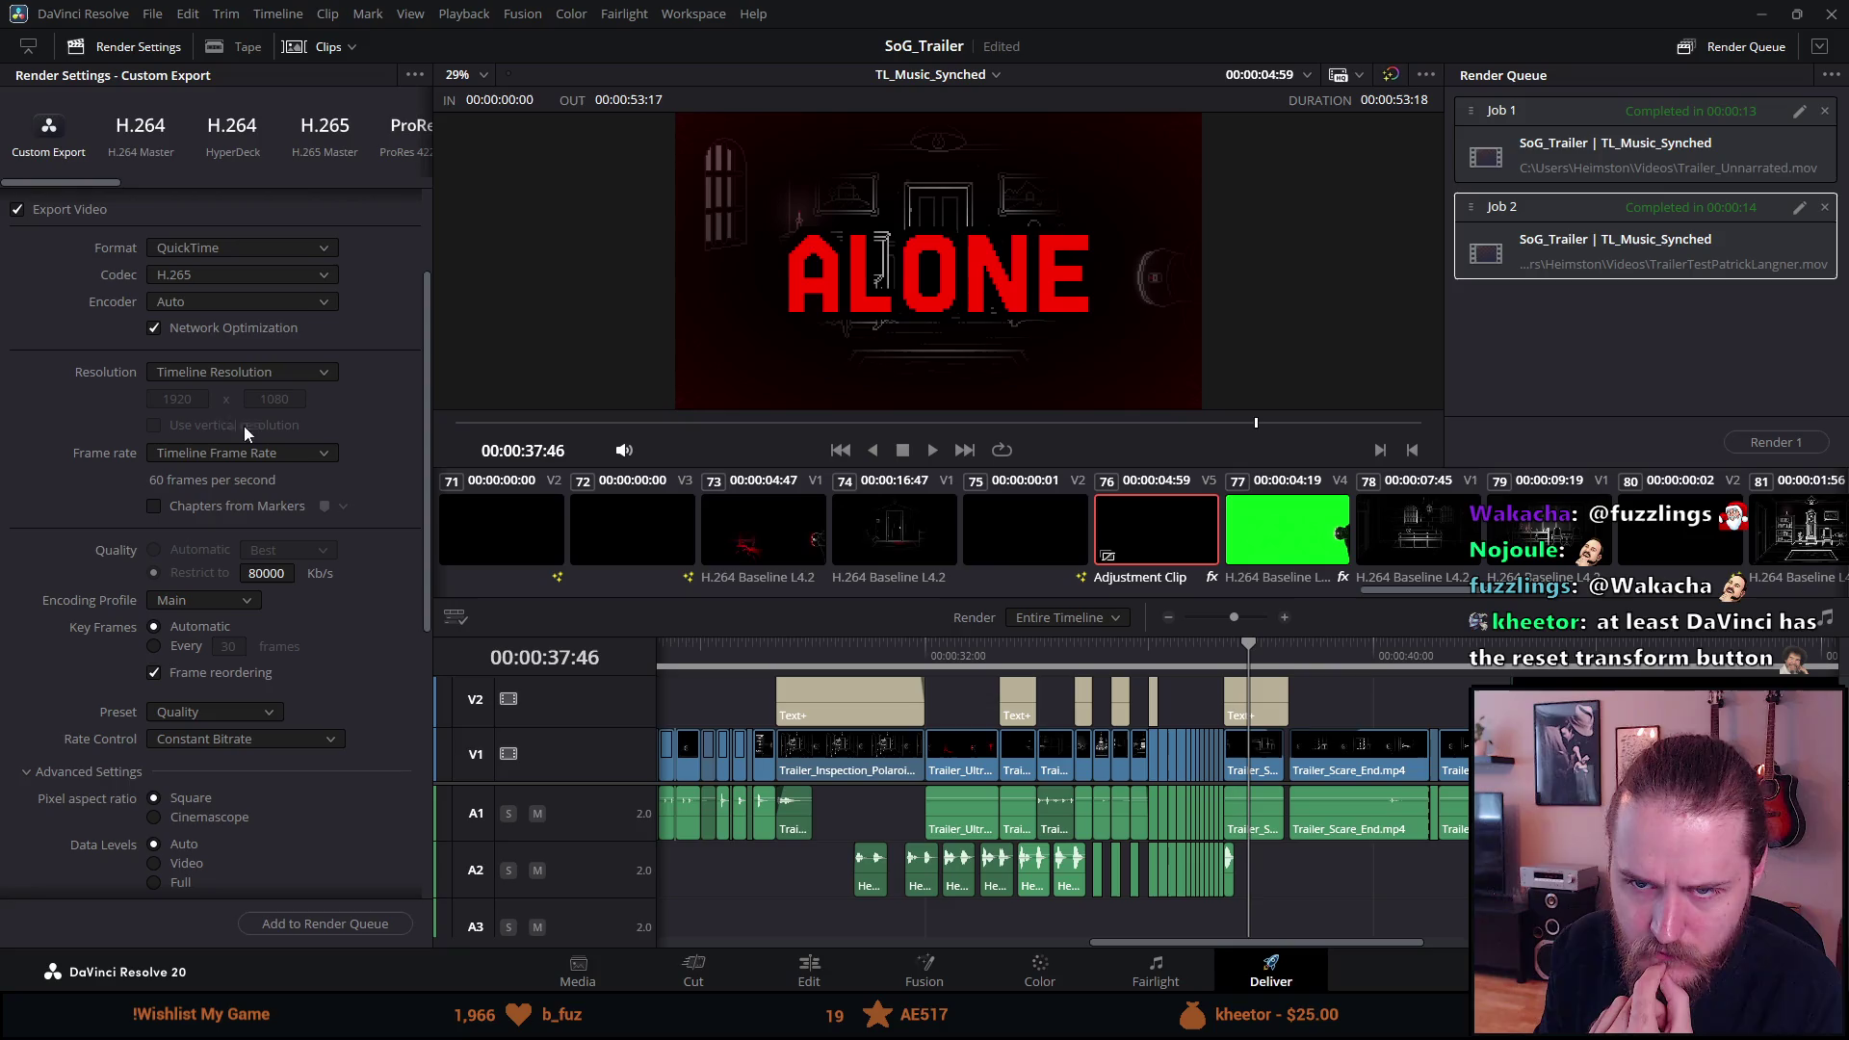
{"action": "left_click", "coordinate": [163, 304]}
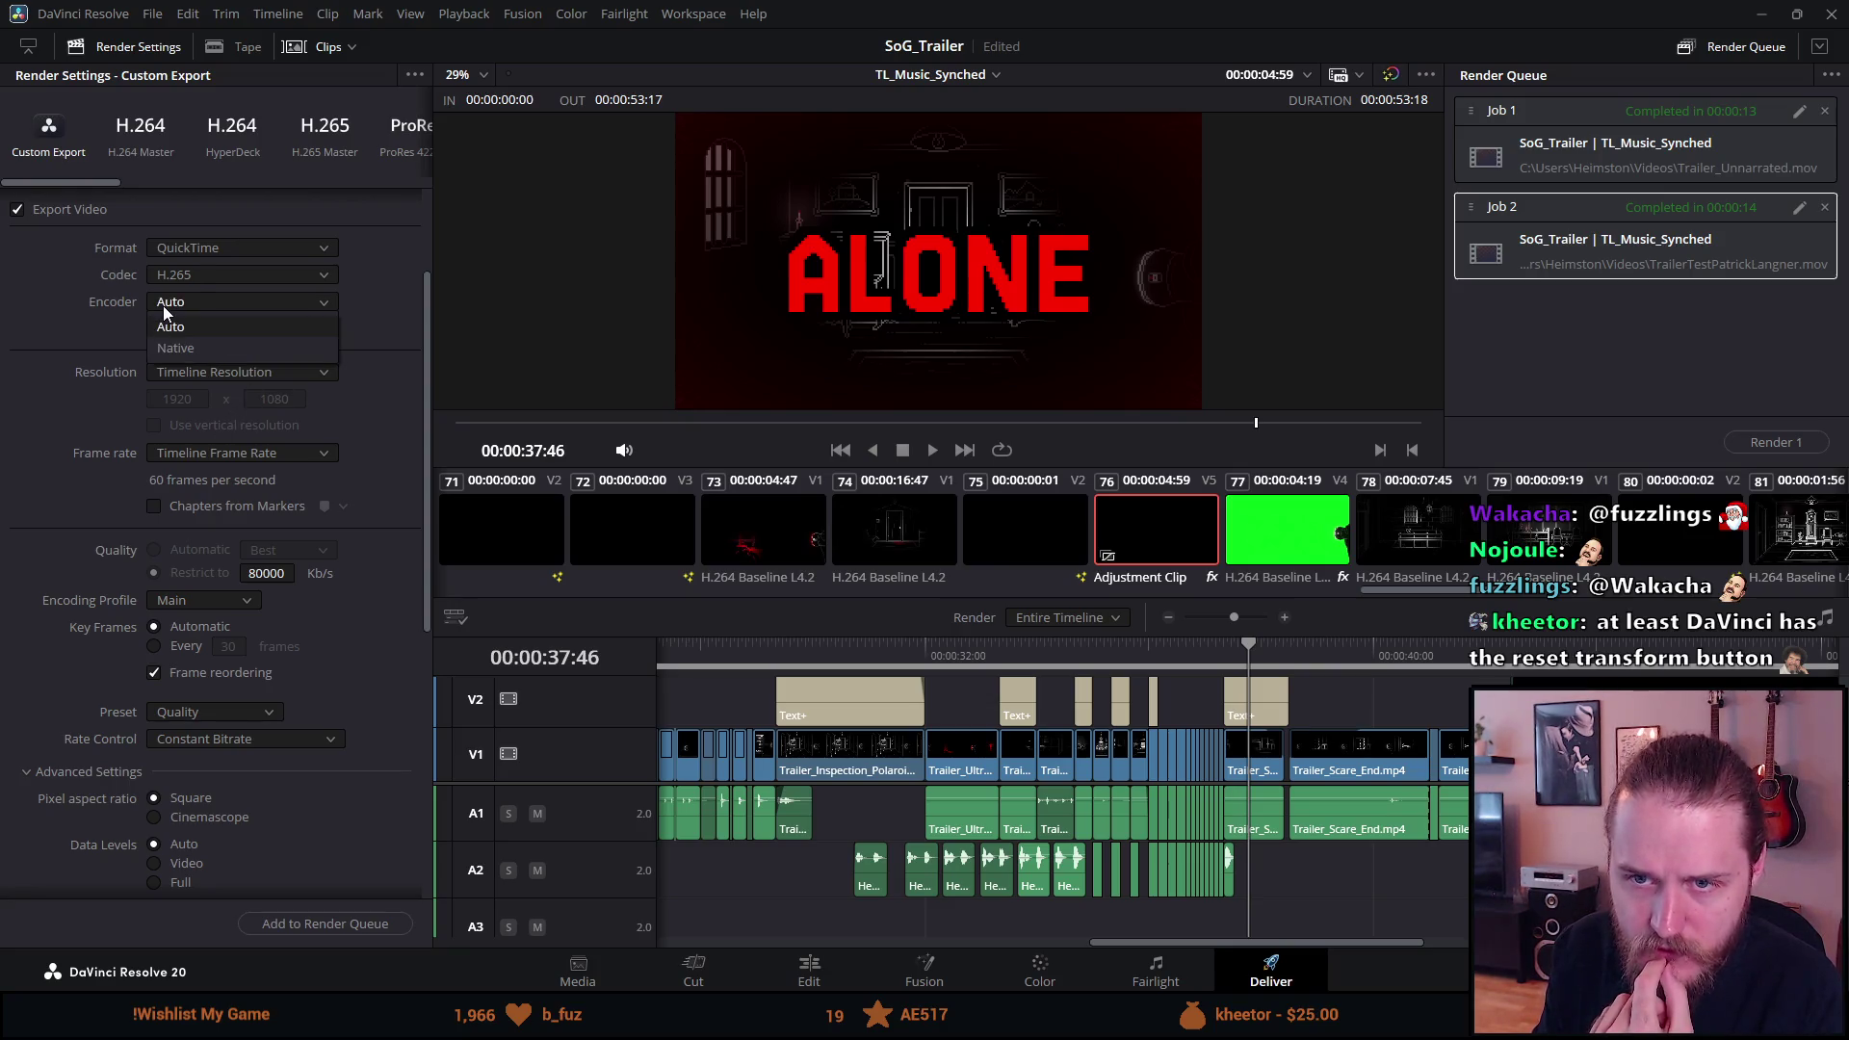
{"action": "left_click", "coordinate": [175, 310]}
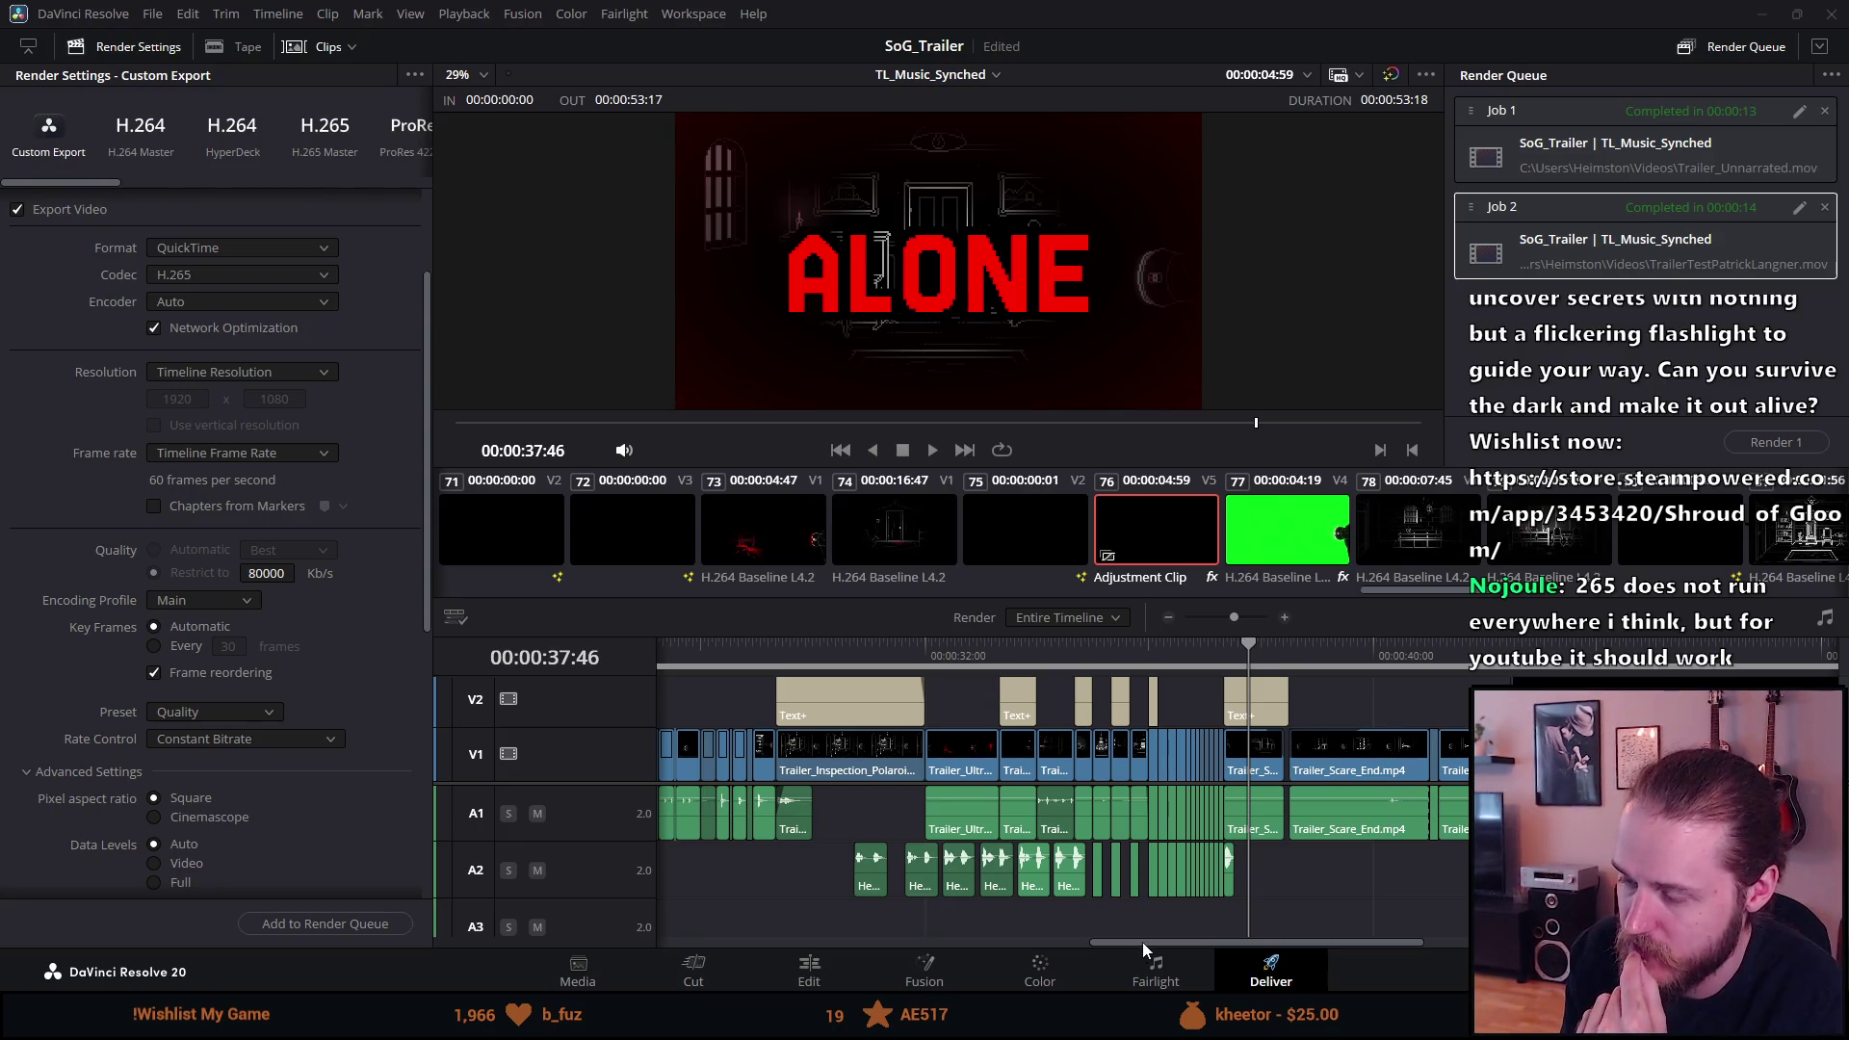
Let the QuickTime H.265 80000 Kb/s render finish with both jobs completed.
{"action": "mouse_move", "coordinate": [1143, 942]}
{"action": "left_mouse_down"}
{"action": "mouse_move", "coordinate": [1107, 938]}
{"action": "mouse_move", "coordinate": [1148, 944]}
{"action": "left_mouse_up"}
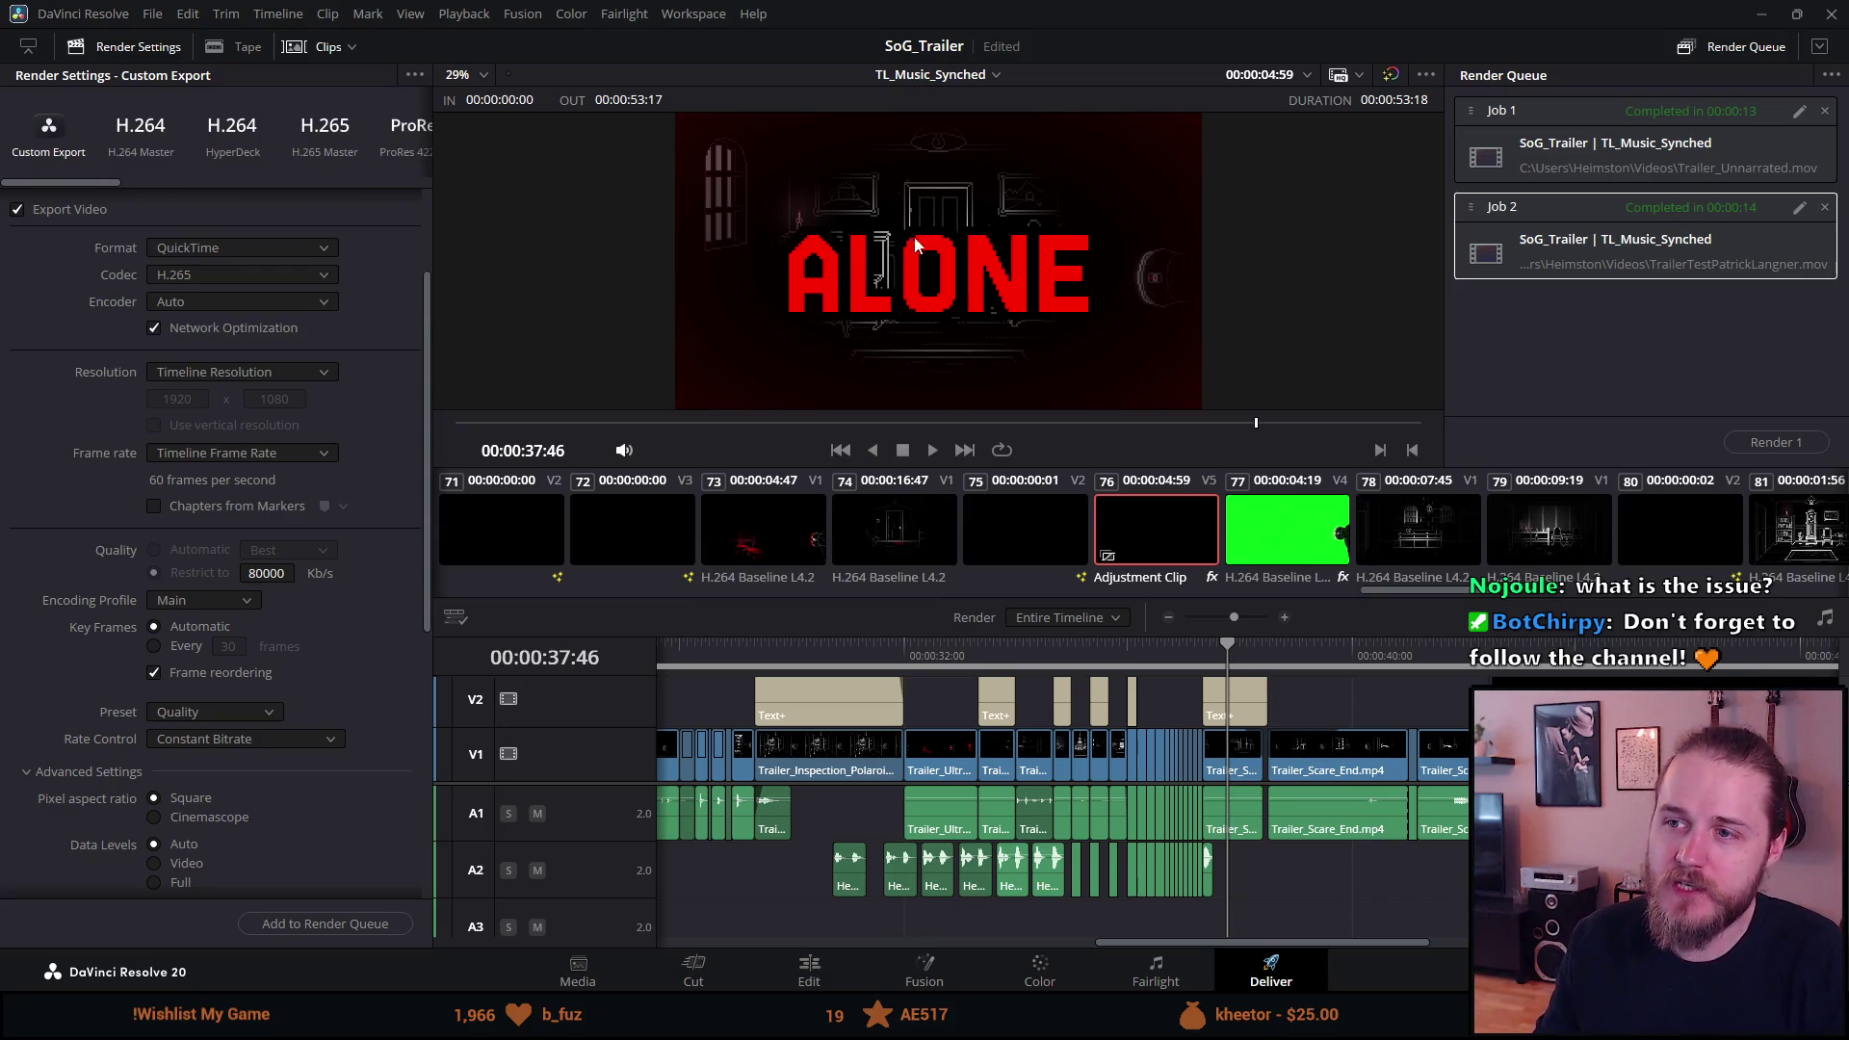
{"action": "scroll", "coordinate": [870, 273], "scroll_direction": "up", "scroll_amount": 1}
Zoom the viewer in and out on the ALONE title to inspect its pixels.
{"action": "scroll", "coordinate": [870, 272], "scroll_direction": "up", "scroll_amount": 4}
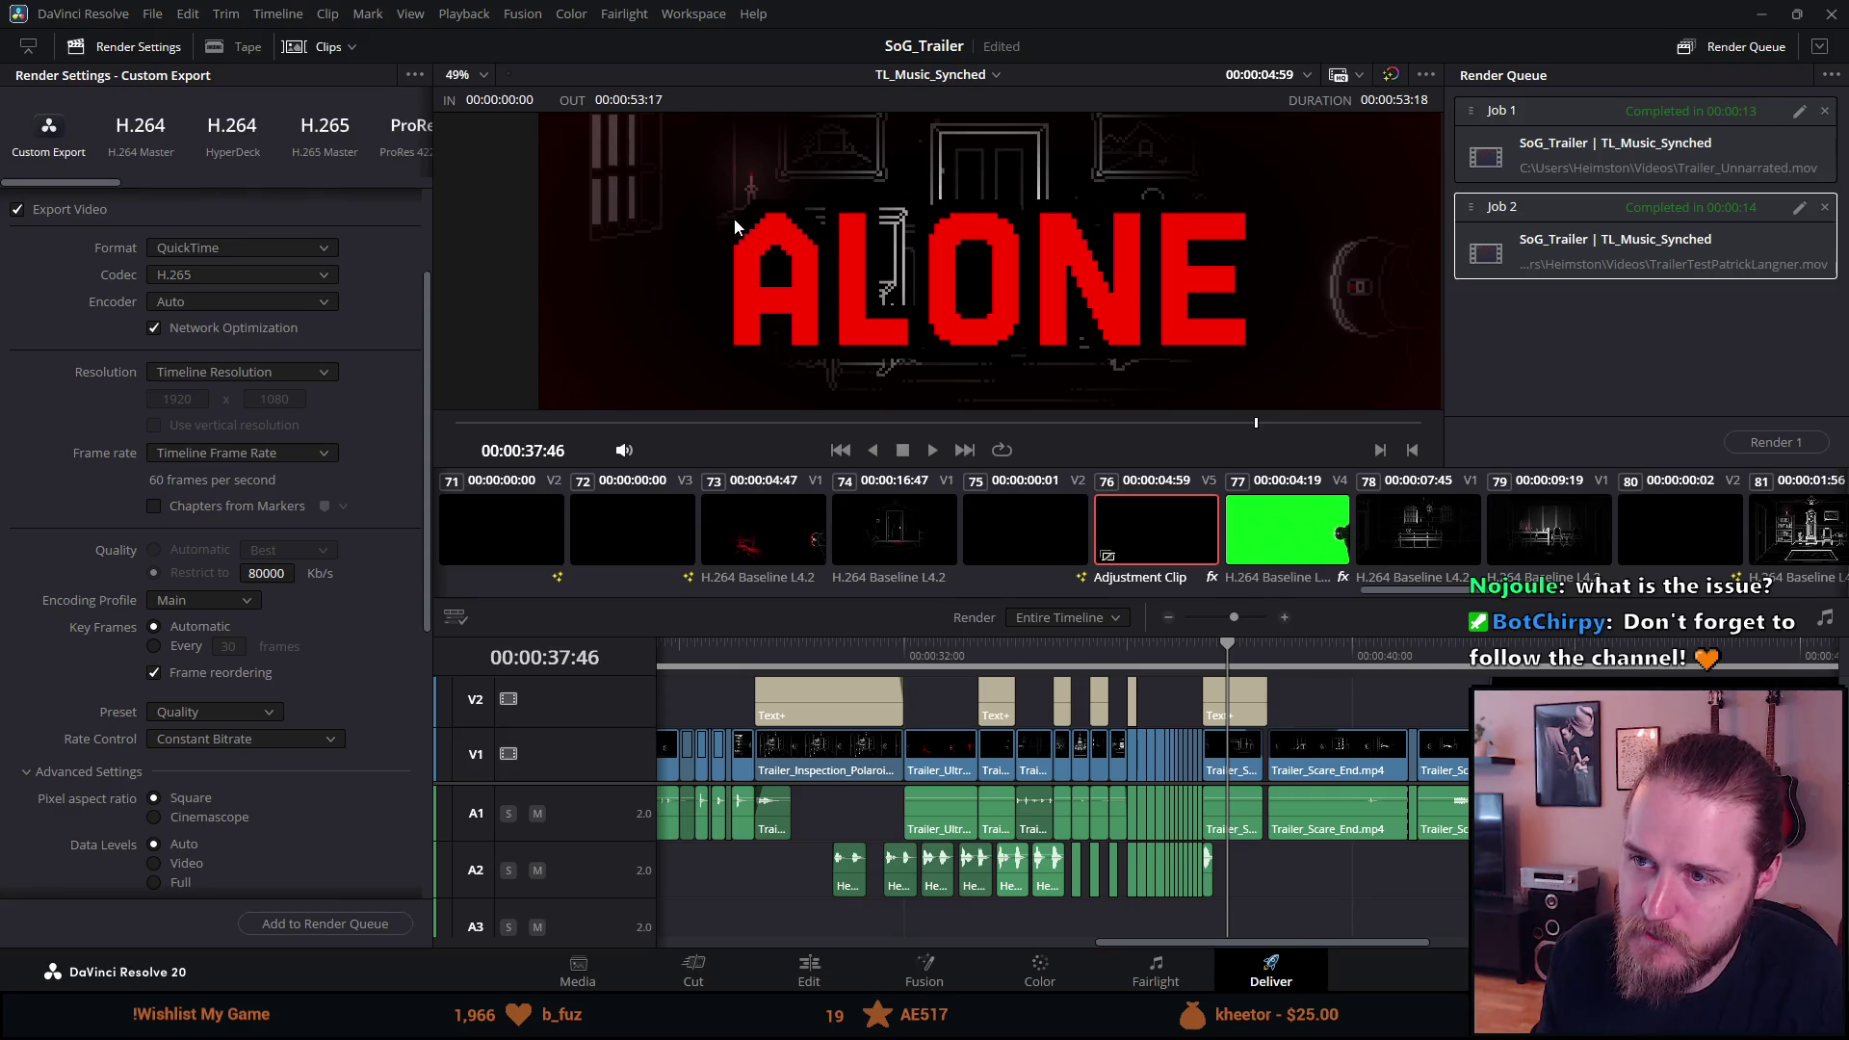
{"action": "scroll", "coordinate": [734, 213], "scroll_direction": "up", "scroll_amount": 8}
{"action": "scroll", "coordinate": [745, 168], "scroll_direction": "up", "scroll_amount": 4}
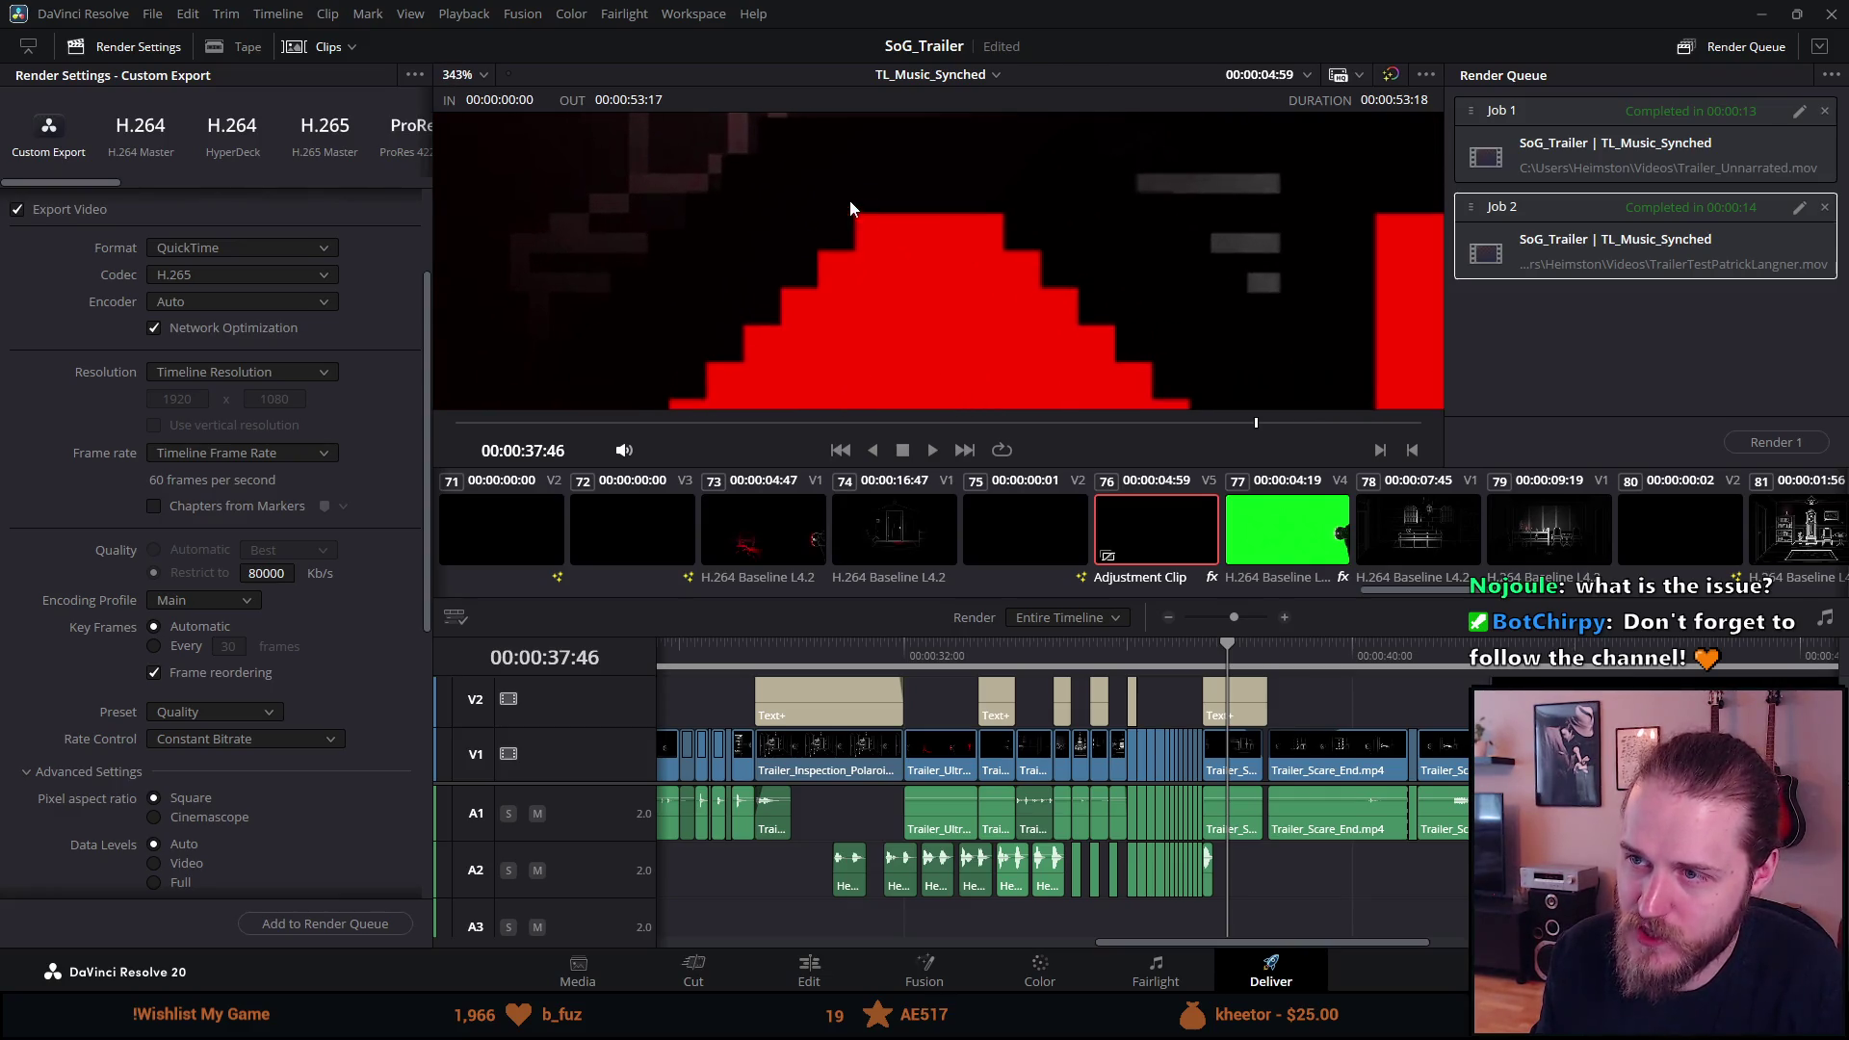
{"action": "scroll", "coordinate": [838, 260], "scroll_direction": "down", "scroll_amount": 2}
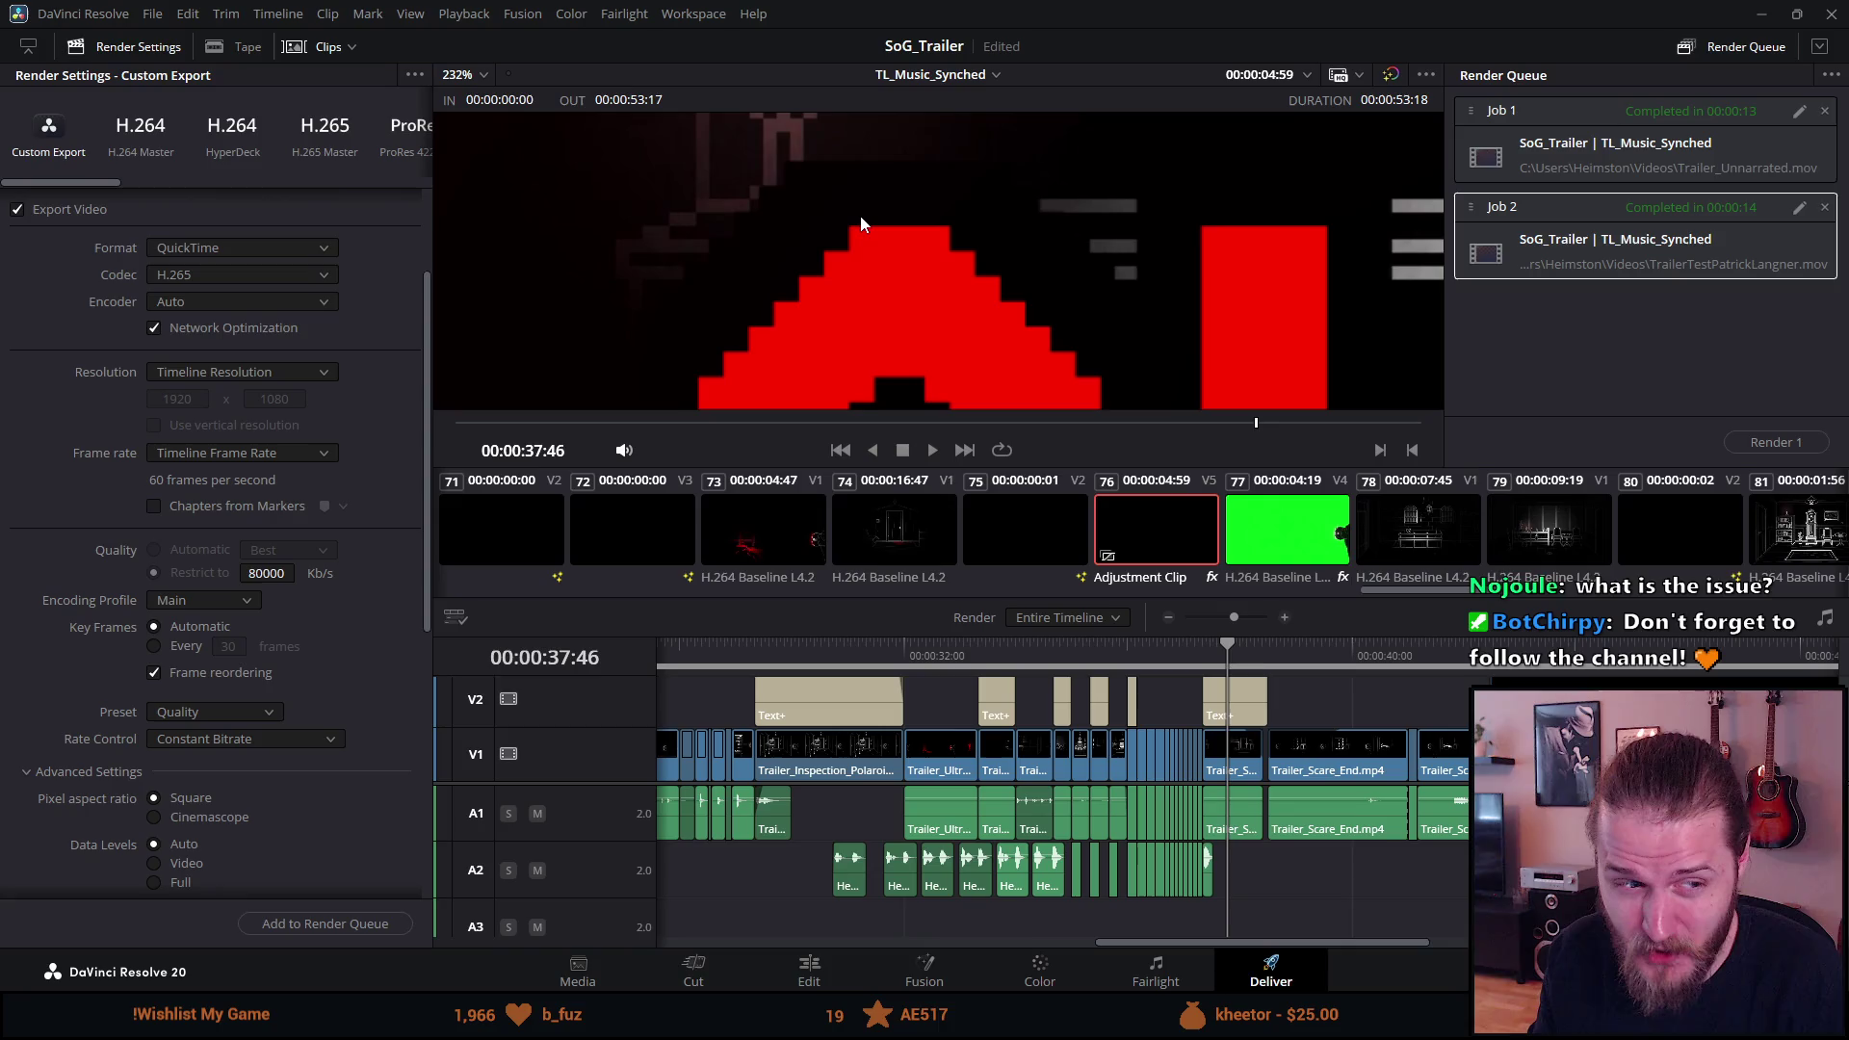
{"action": "scroll", "coordinate": [863, 218], "scroll_direction": "down", "scroll_amount": 4}
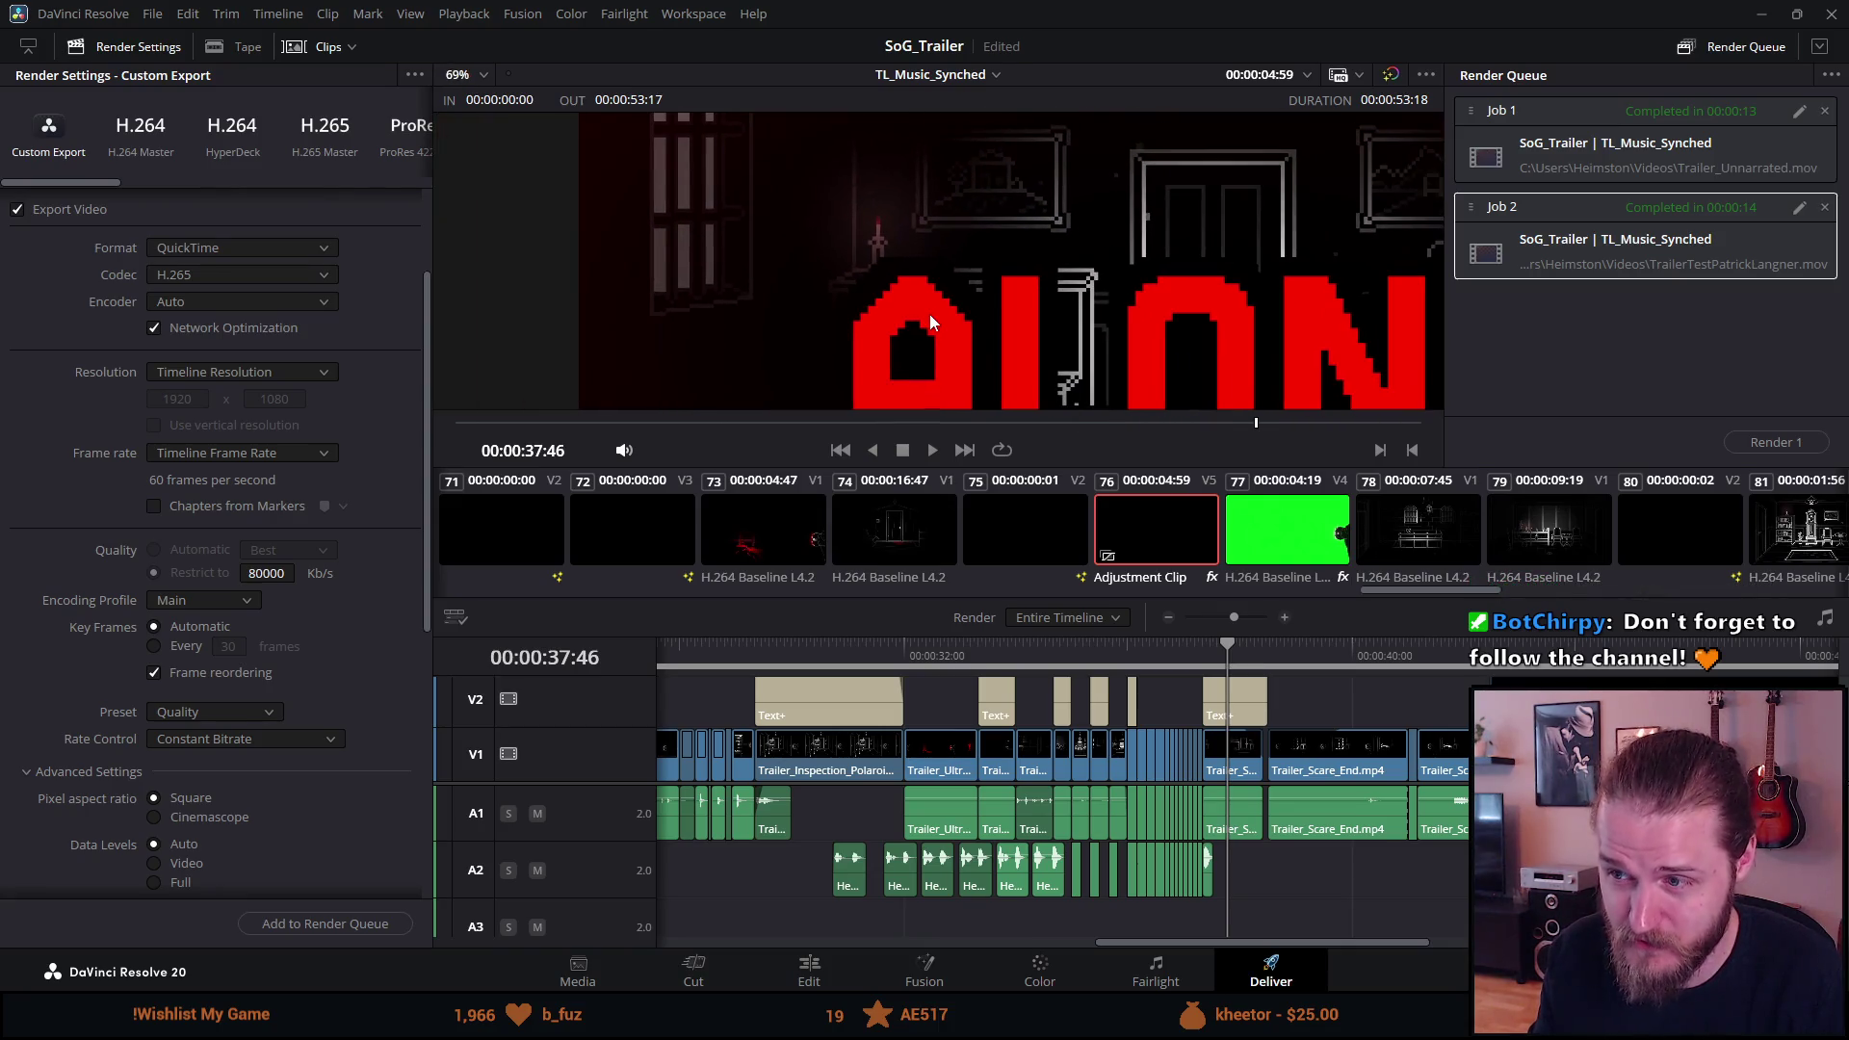
{"action": "scroll", "coordinate": [929, 314], "scroll_direction": "down", "scroll_amount": 1}
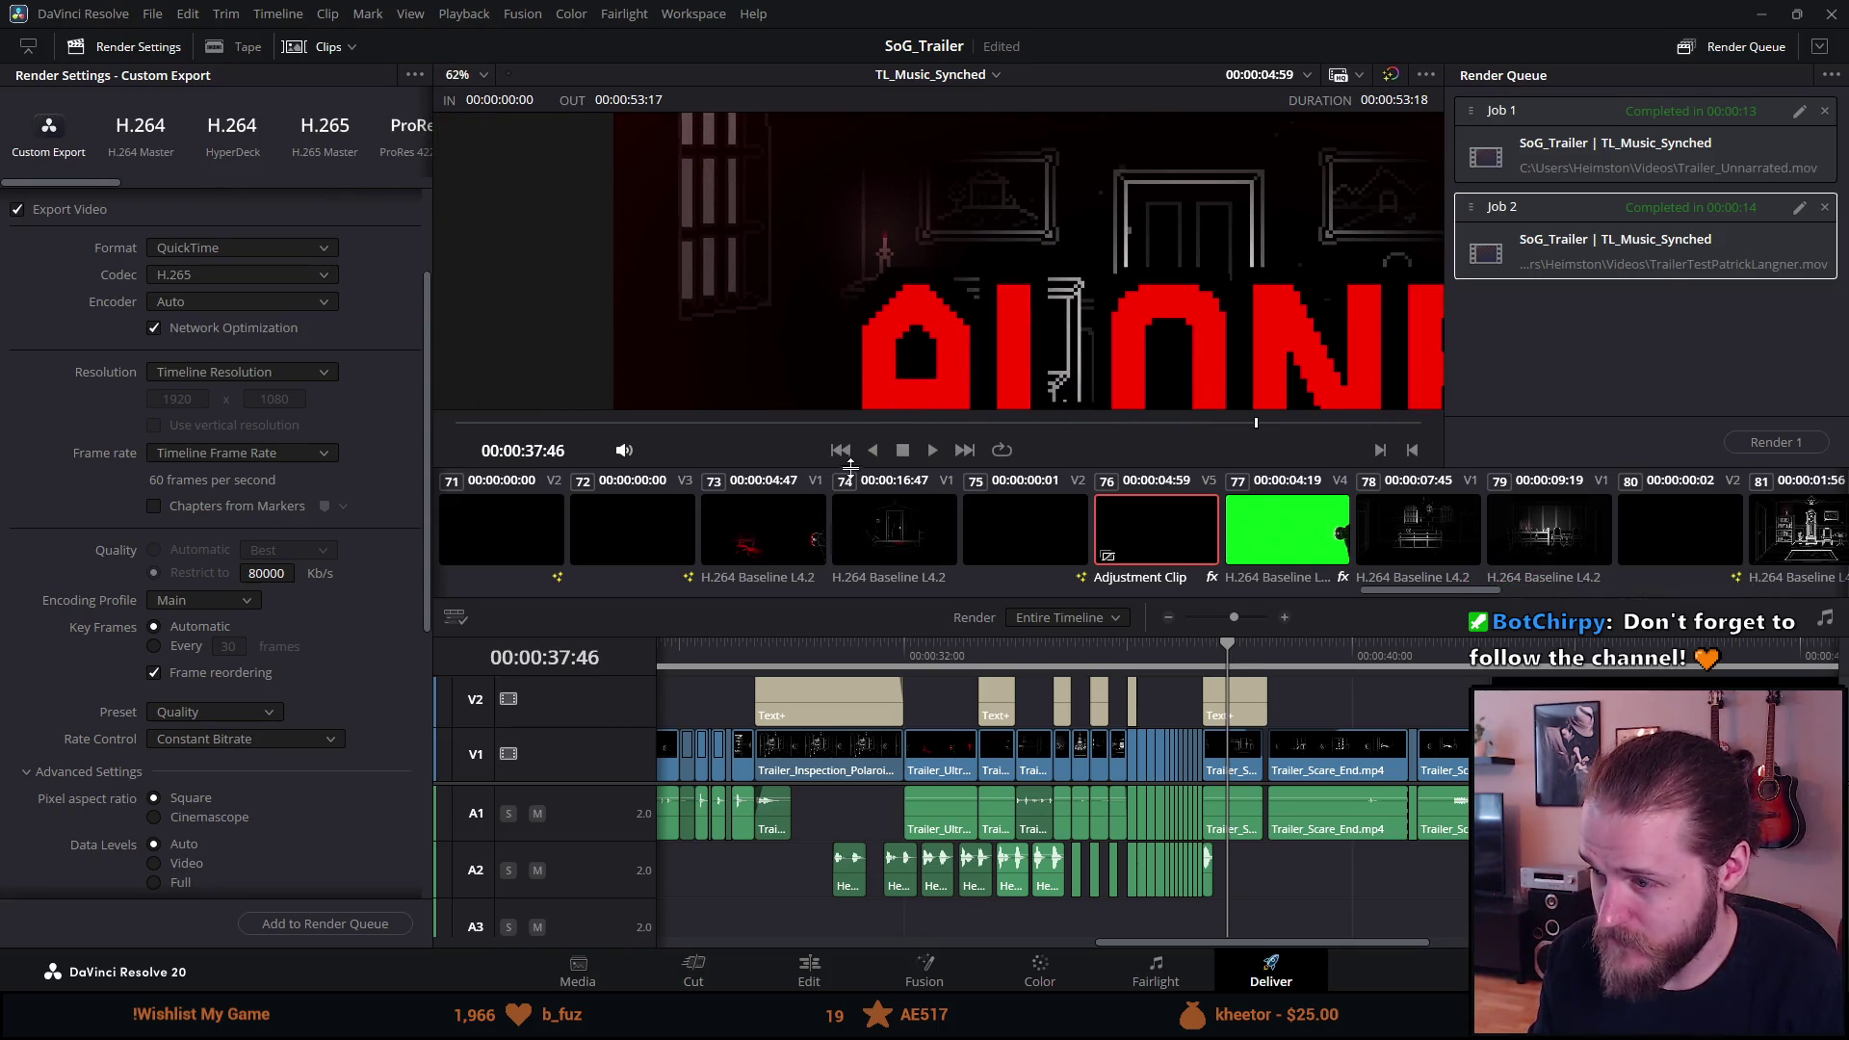
{"action": "scroll", "coordinate": [773, 674], "scroll_direction": "up", "scroll_amount": 10}
Scrub to the circular emblem frame at 00:00:04:21, zoom in, then set zoom to Fit.
{"action": "left_click", "coordinate": [858, 686]}
{"action": "left_click_drag", "start_coordinate": [857, 682], "coordinate": [899, 685]}
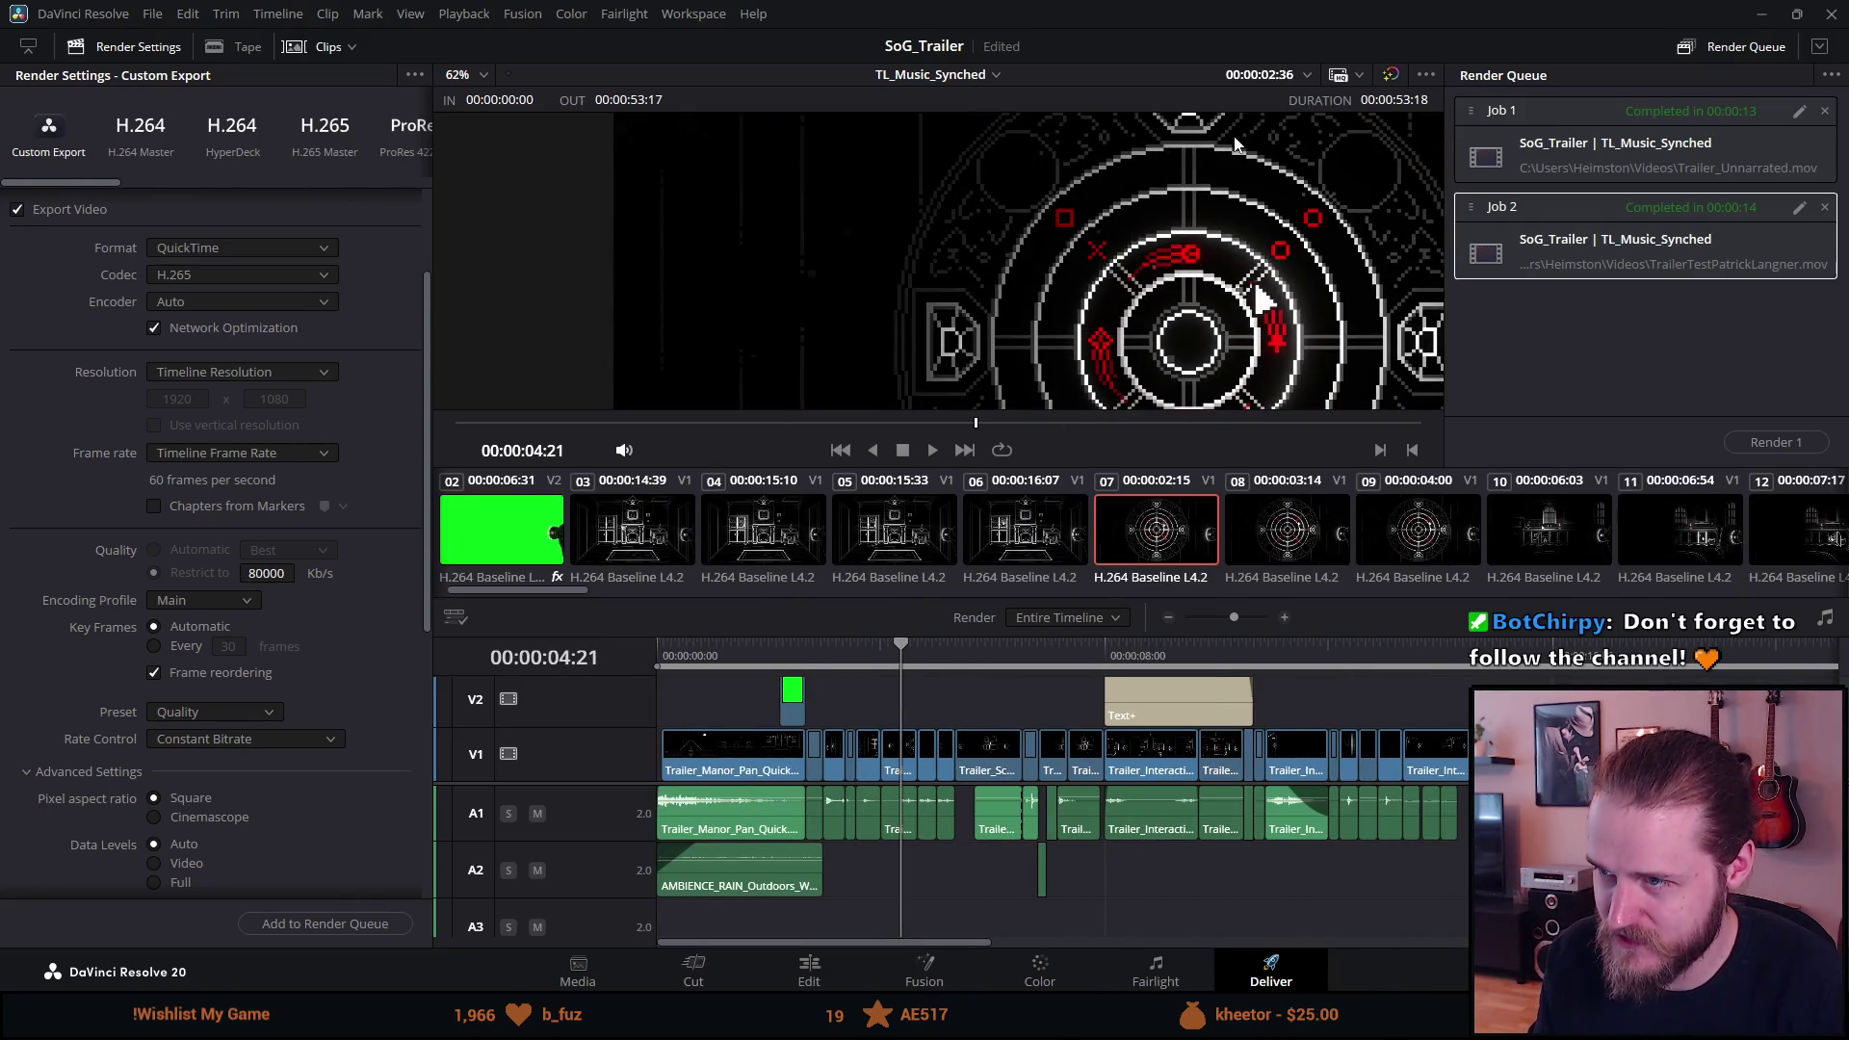
{"action": "scroll", "coordinate": [1094, 229], "scroll_direction": "up", "scroll_amount": 8}
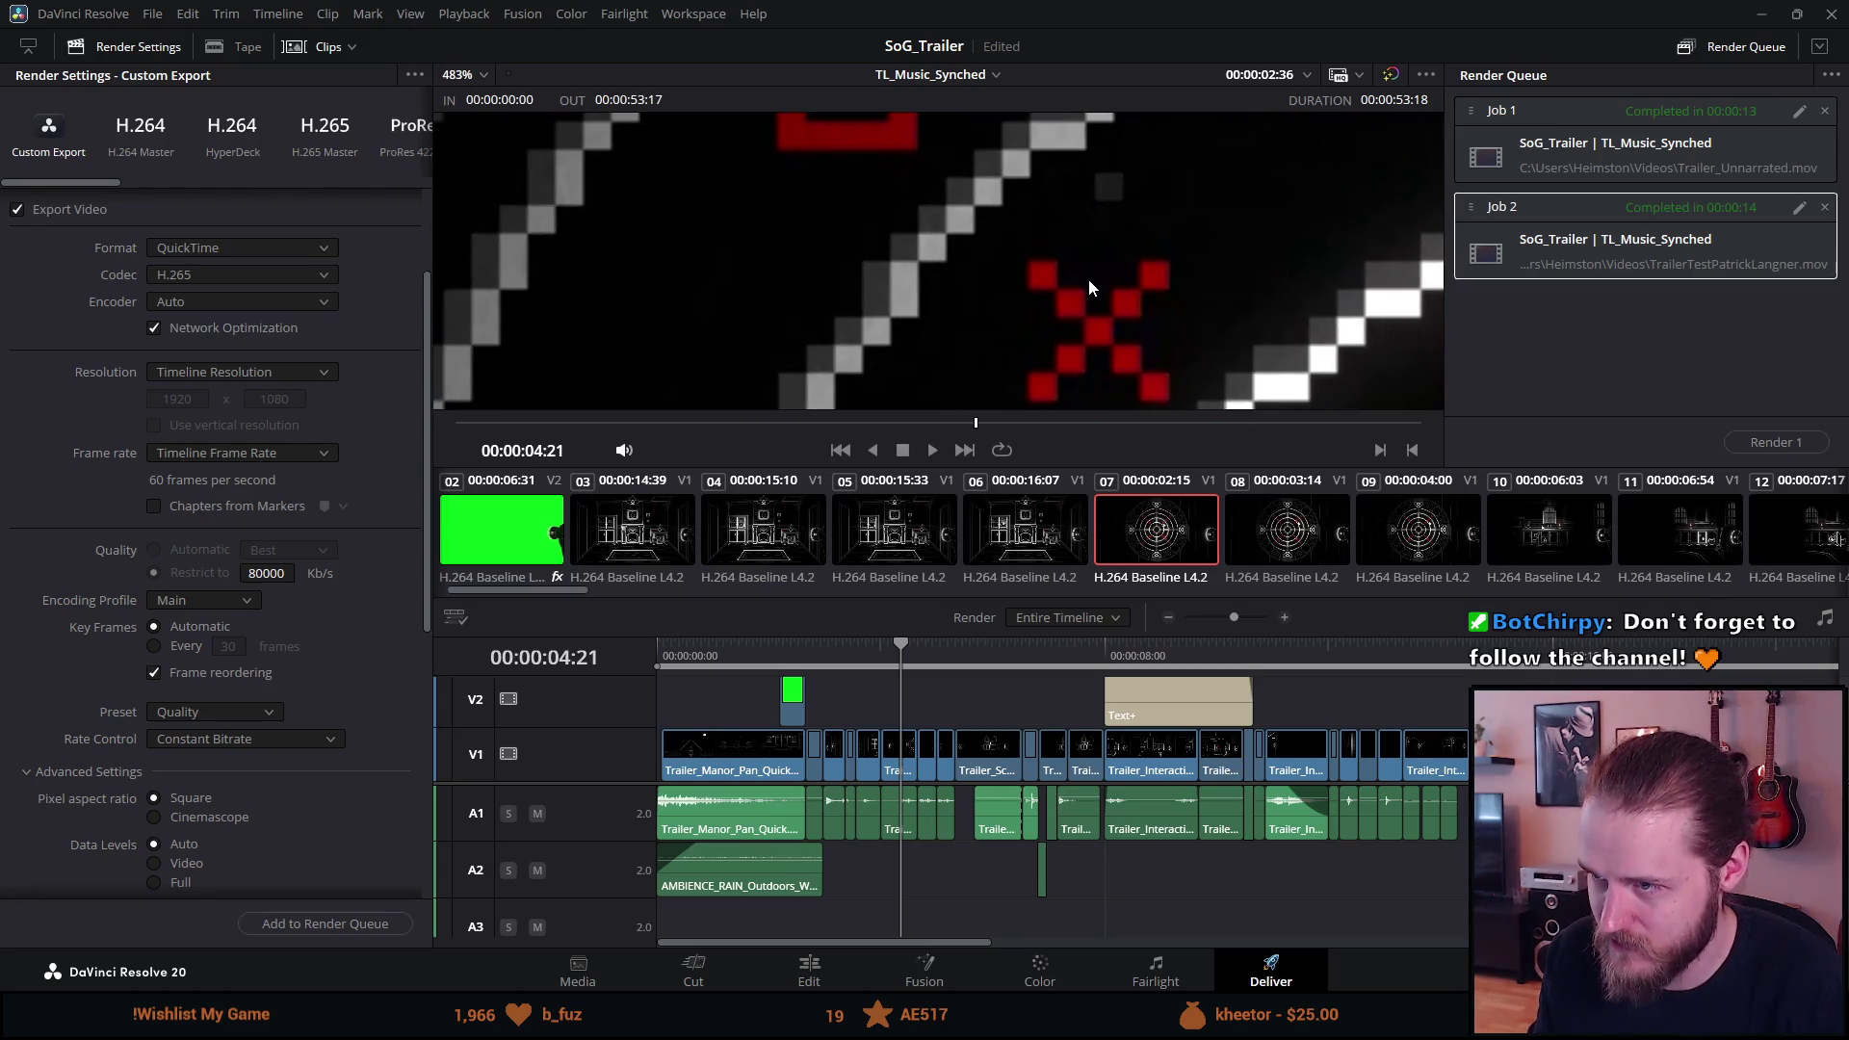
{"action": "scroll", "coordinate": [1031, 249], "scroll_direction": "up", "scroll_amount": 1}
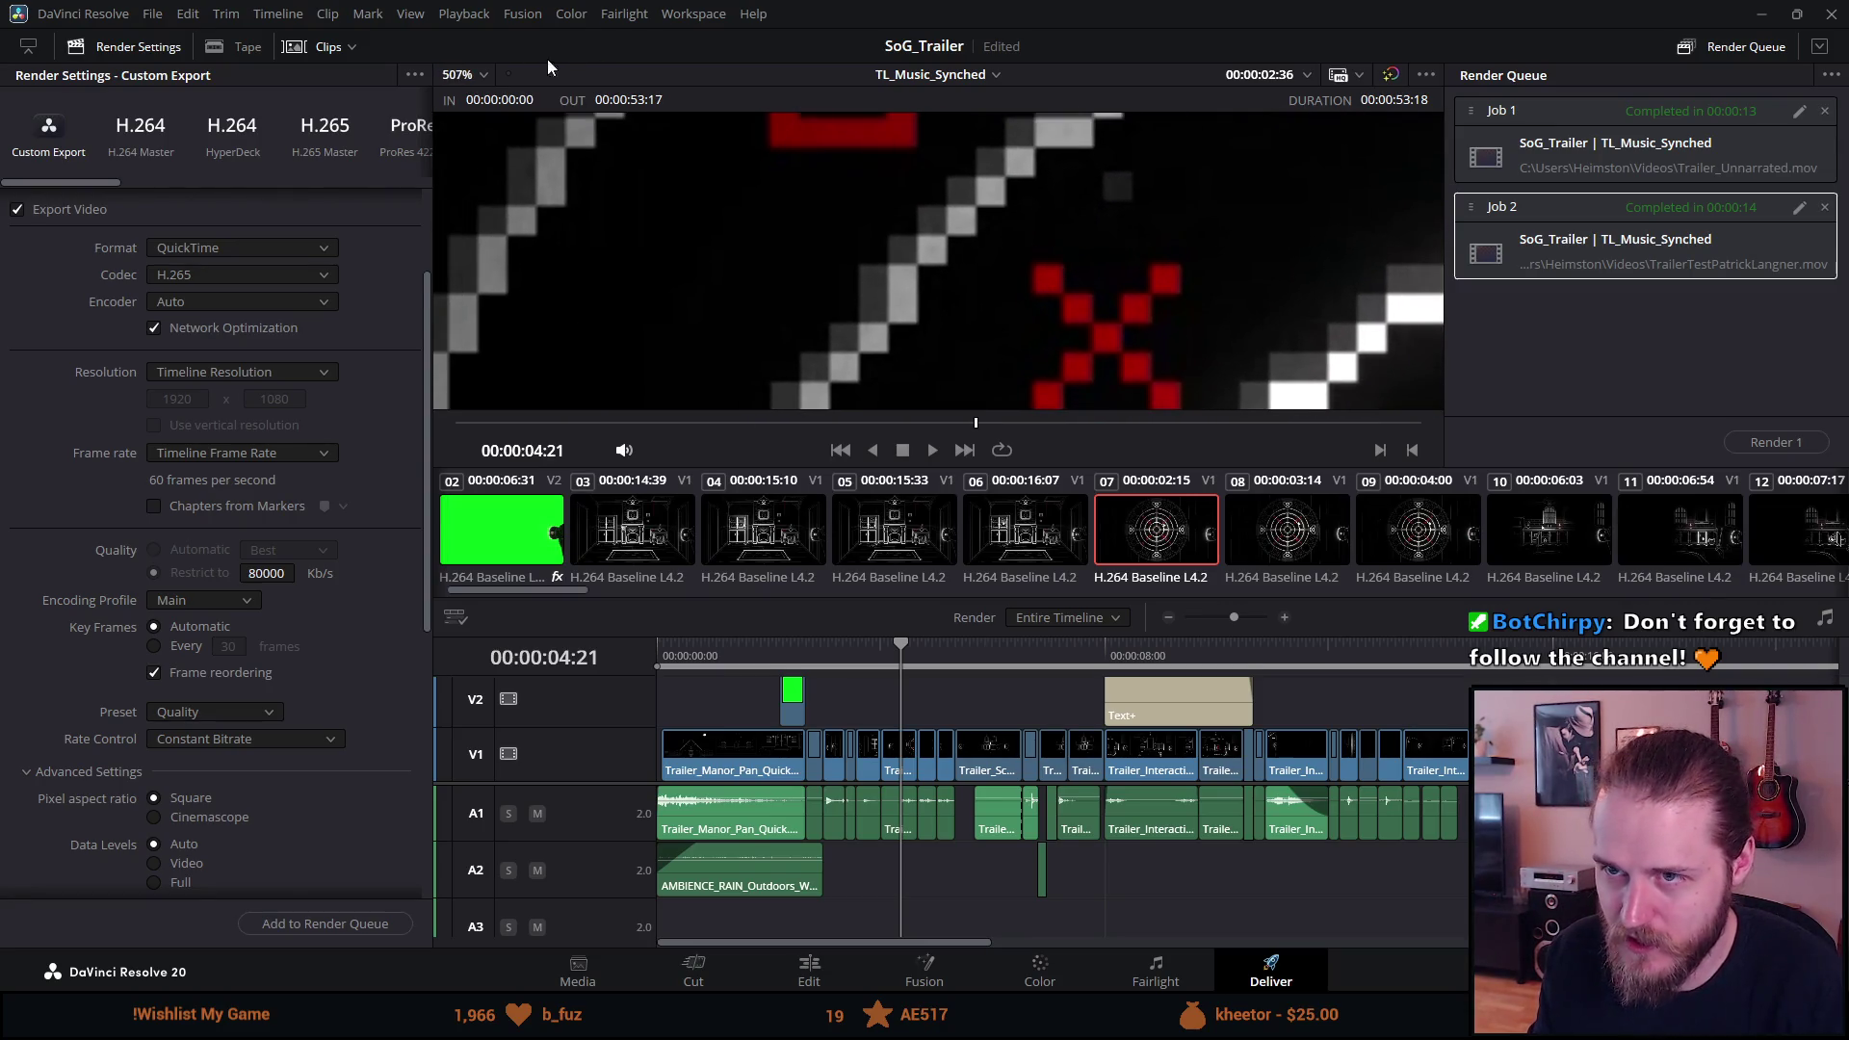
{"action": "left_click", "coordinate": [458, 74]}
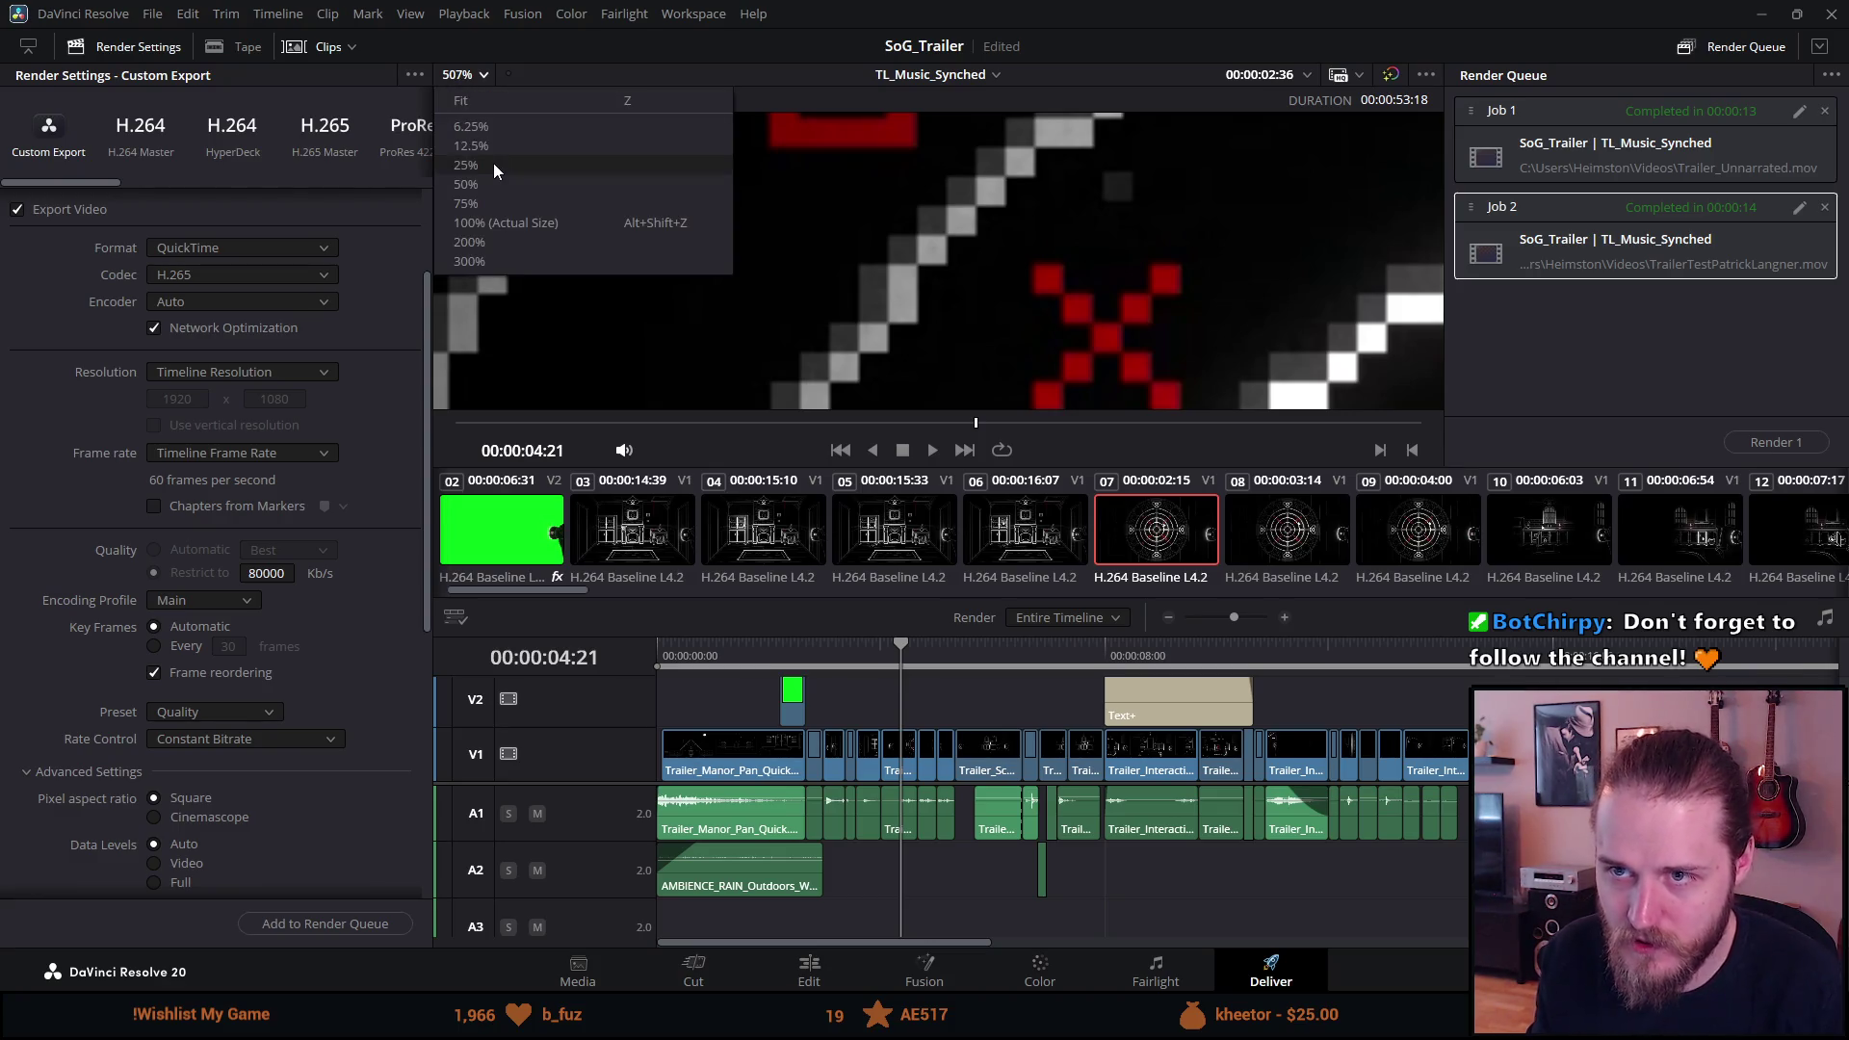
{"action": "left_click", "coordinate": [494, 103]}
View the emblem frame full screen in Cinema Viewer, then exit back to Deliver.
{"action": "key", "text": "ctrl+f"}
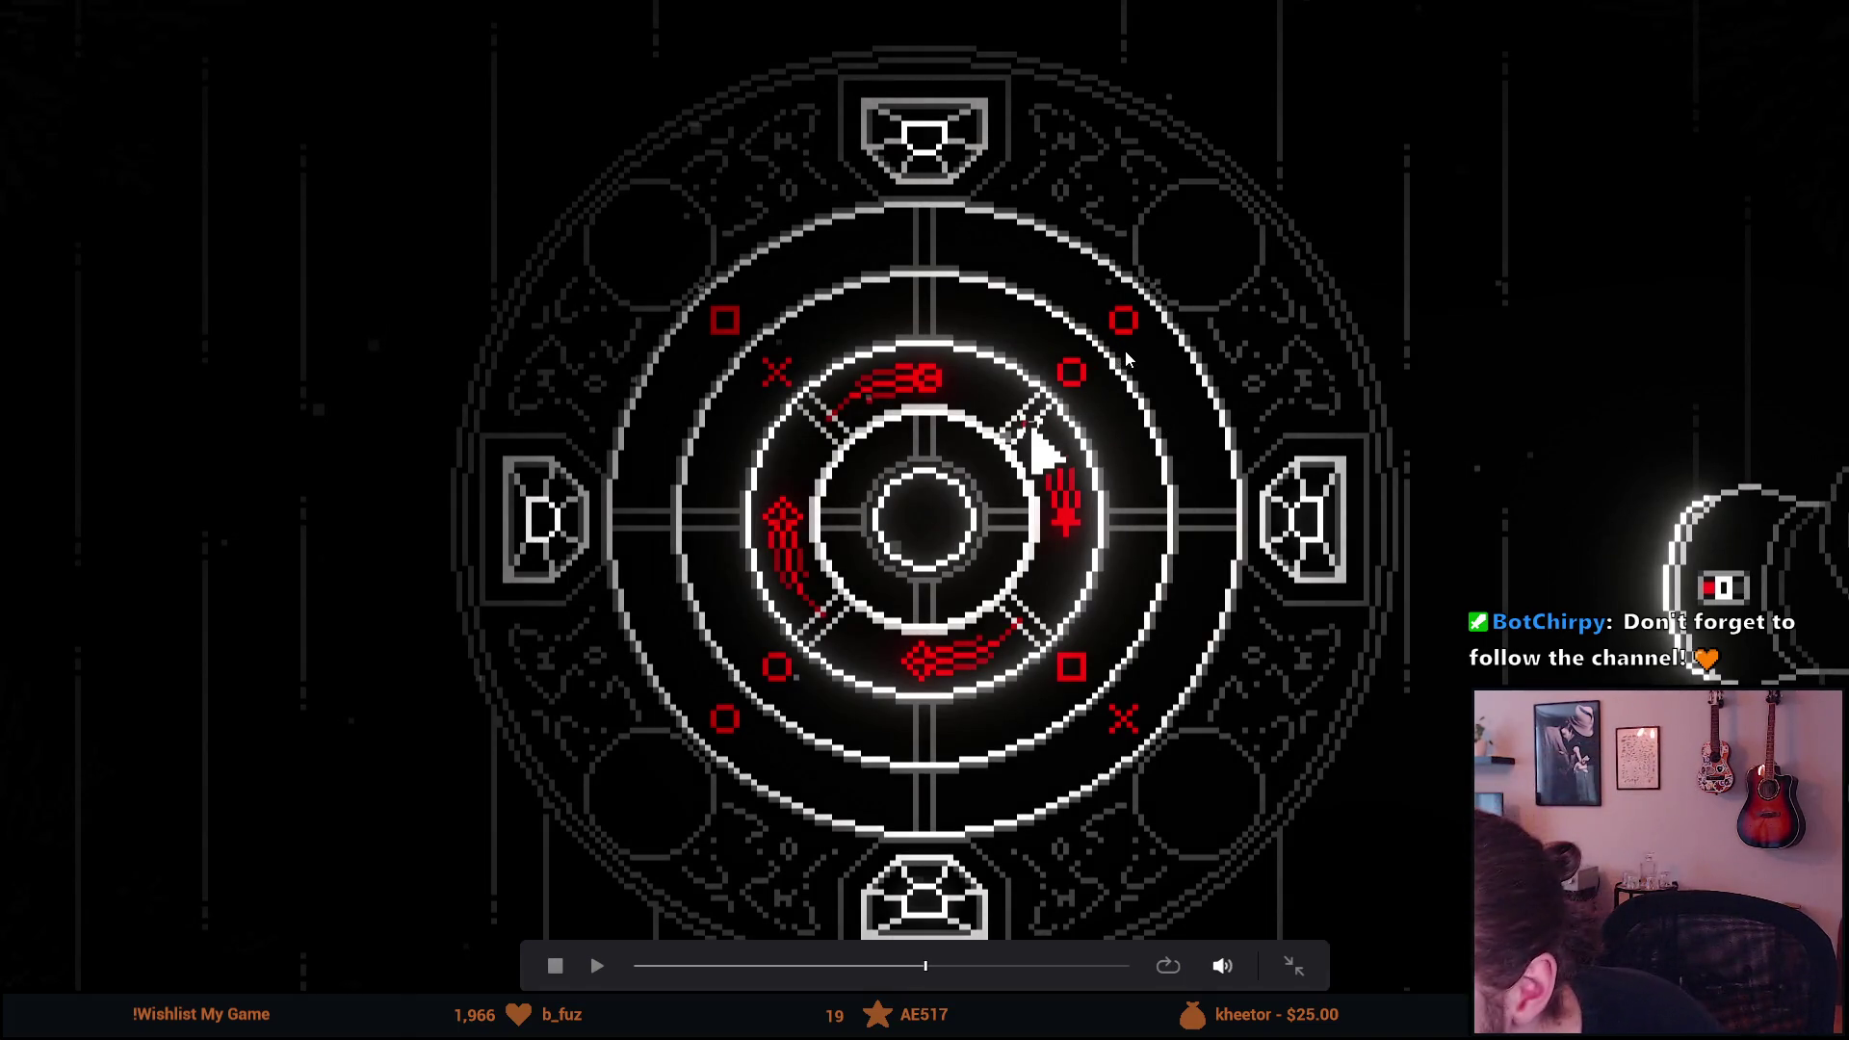
{"action": "left_click", "coordinate": [732, 966]}
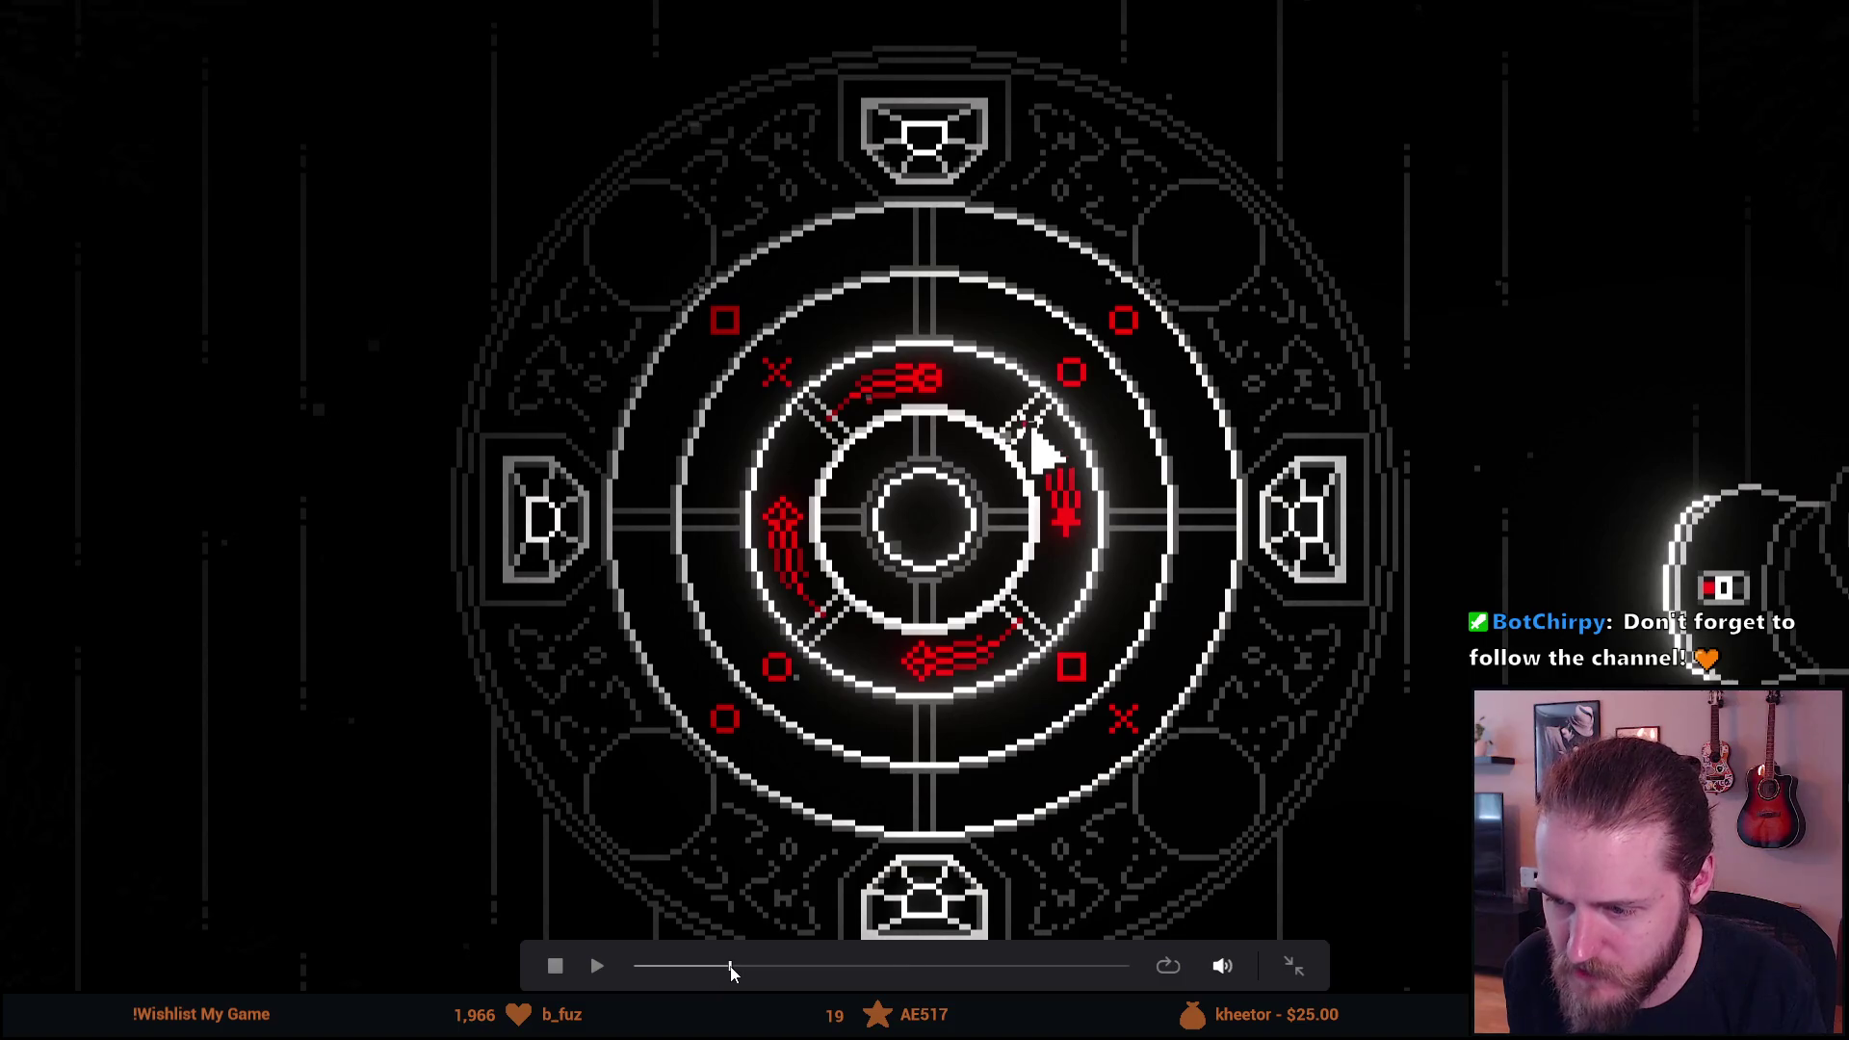
{"action": "key", "text": "Escape"}
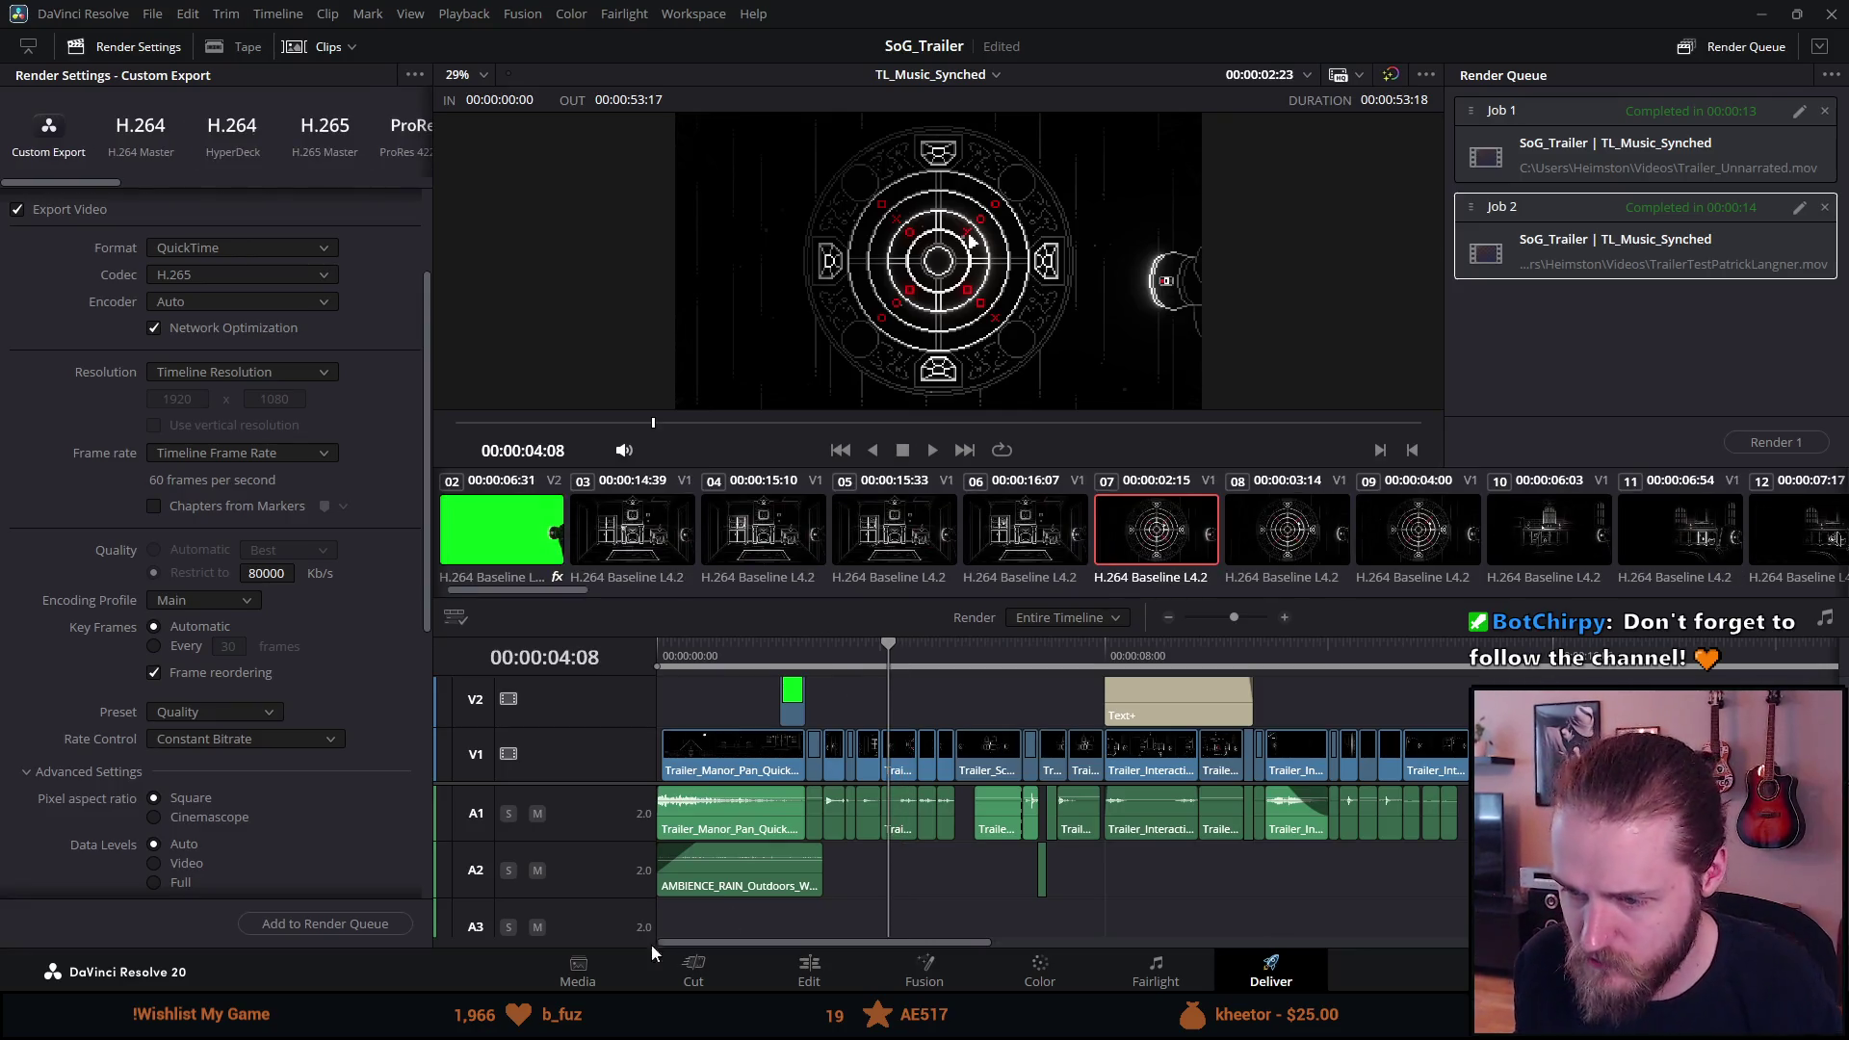
Scrub to the INVESTIGATE THE MANOR map frame and check it in full-screen Cinema Viewer.
{"action": "left_click_drag", "start_coordinate": [971, 642], "coordinate": [1134, 673]}
{"action": "key", "text": "ctrl+f"}
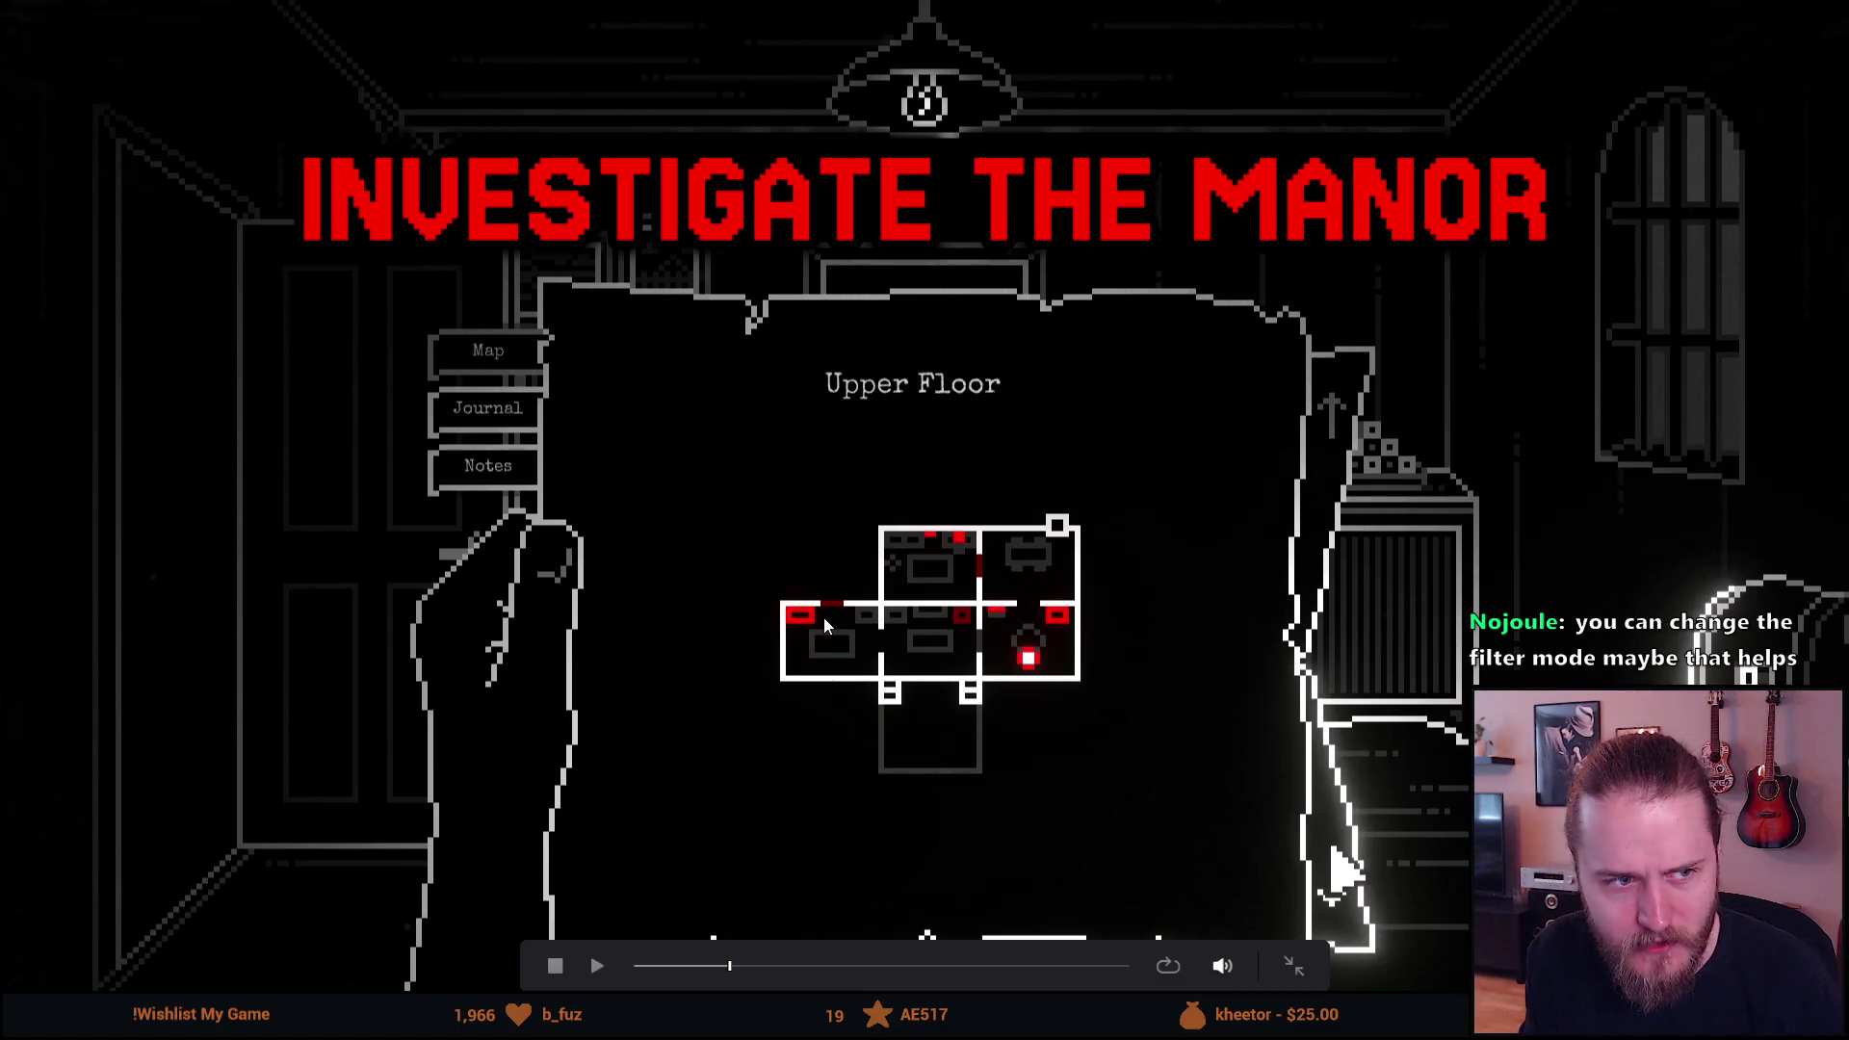
{"action": "key", "text": "Escape"}
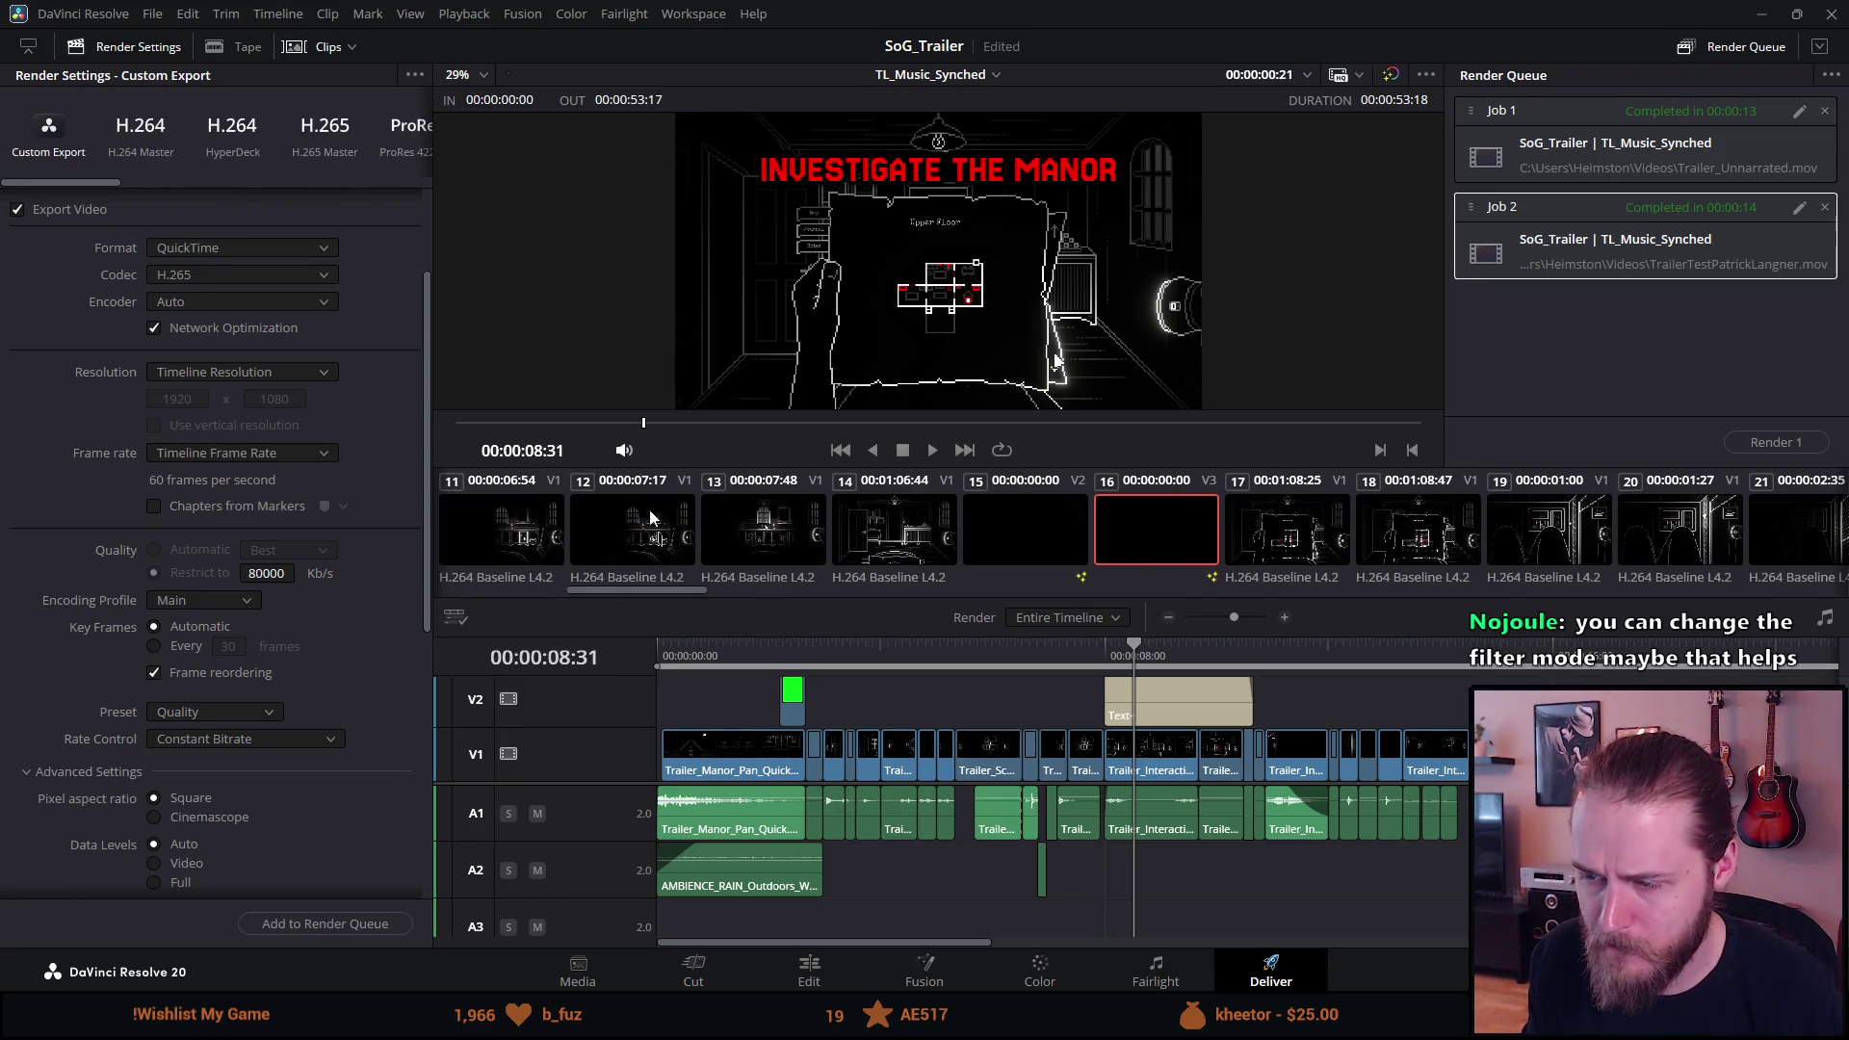
{"action": "scroll", "coordinate": [381, 444], "scroll_direction": "up", "scroll_amount": 2}
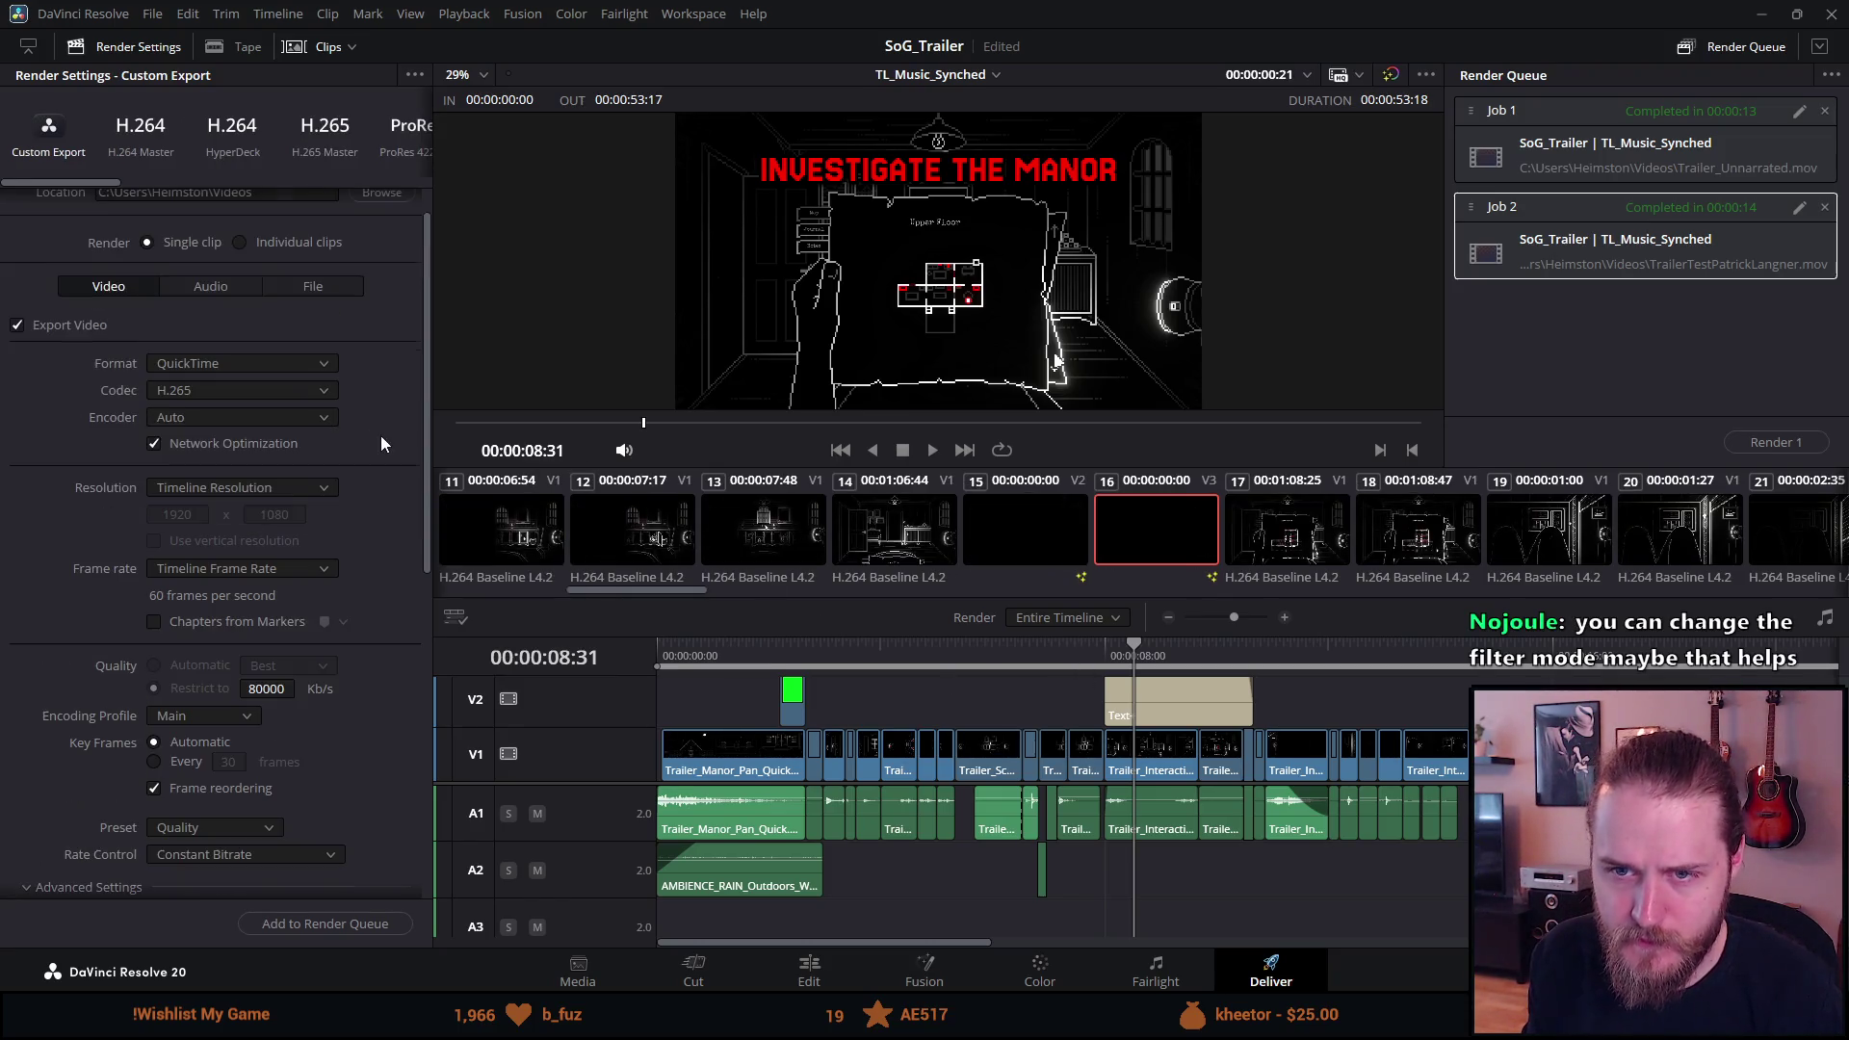
{"action": "left_click", "coordinate": [247, 361]}
{"action": "left_click", "coordinate": [246, 360]}
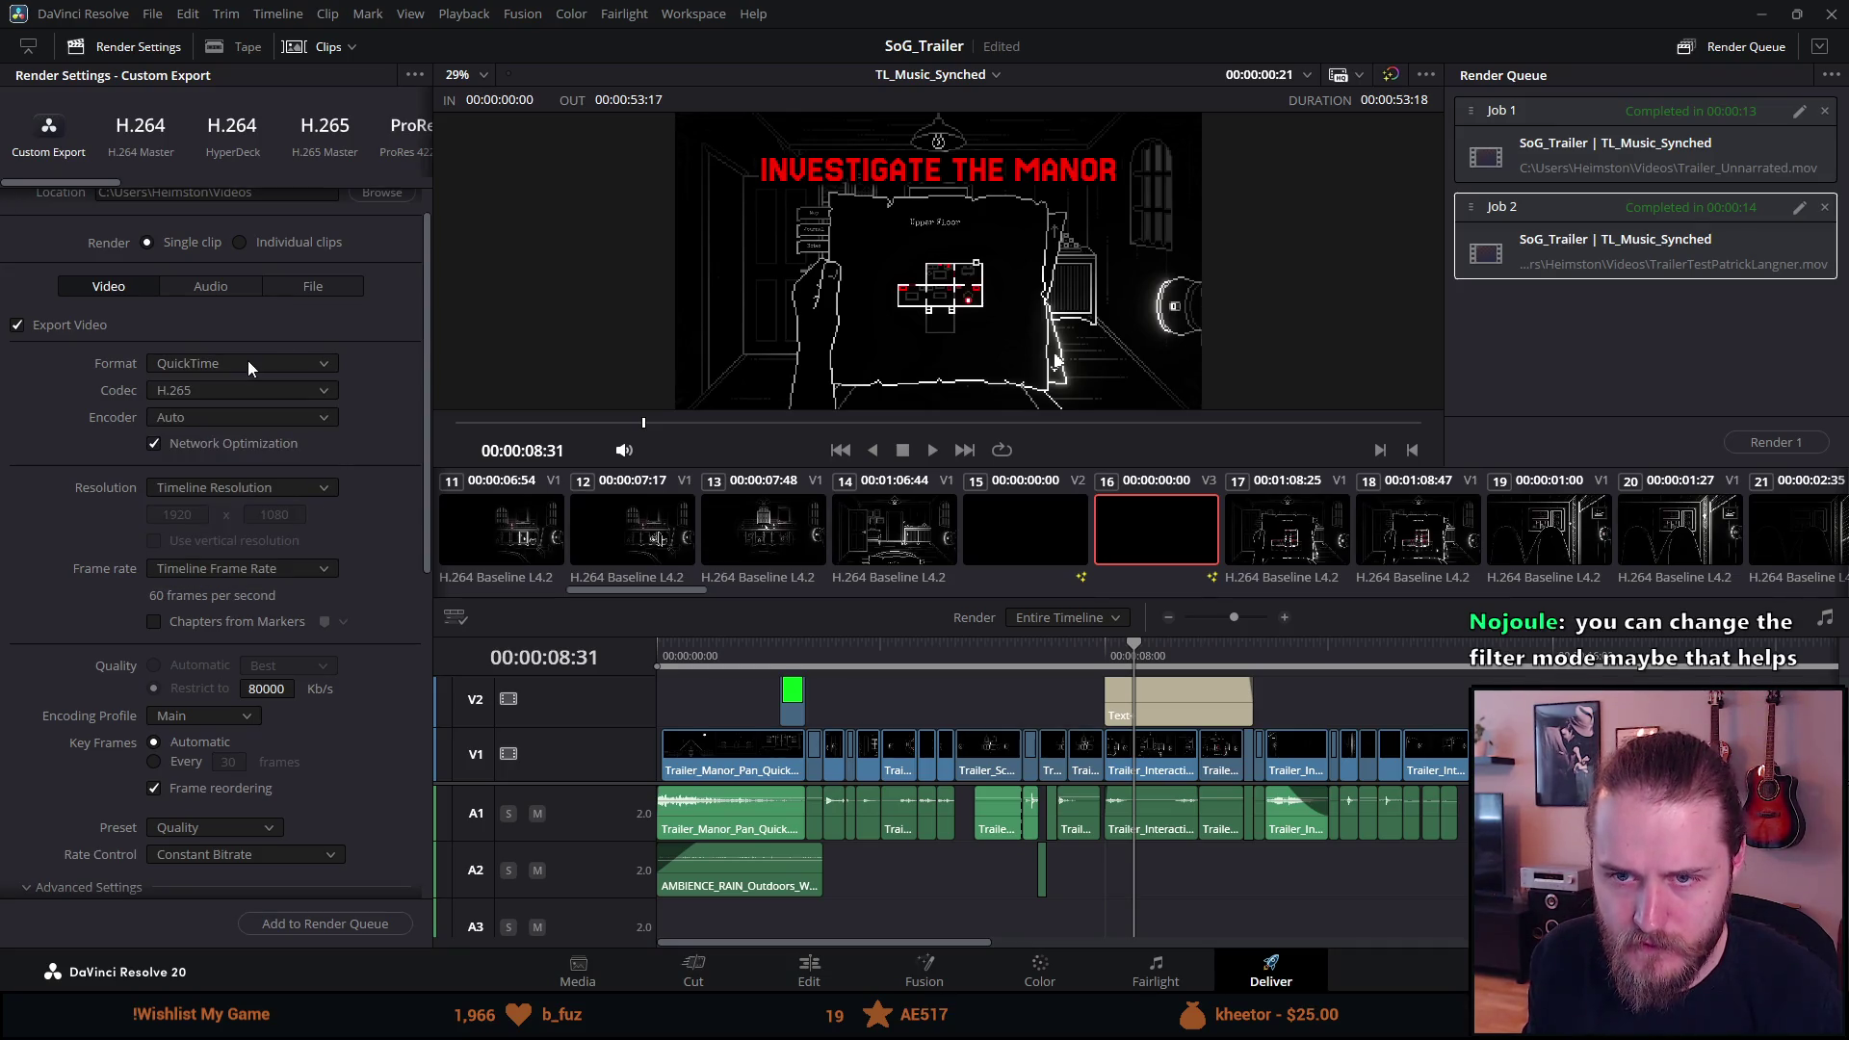
{"action": "left_click", "coordinate": [189, 424]}
{"action": "left_click", "coordinate": [393, 457]}
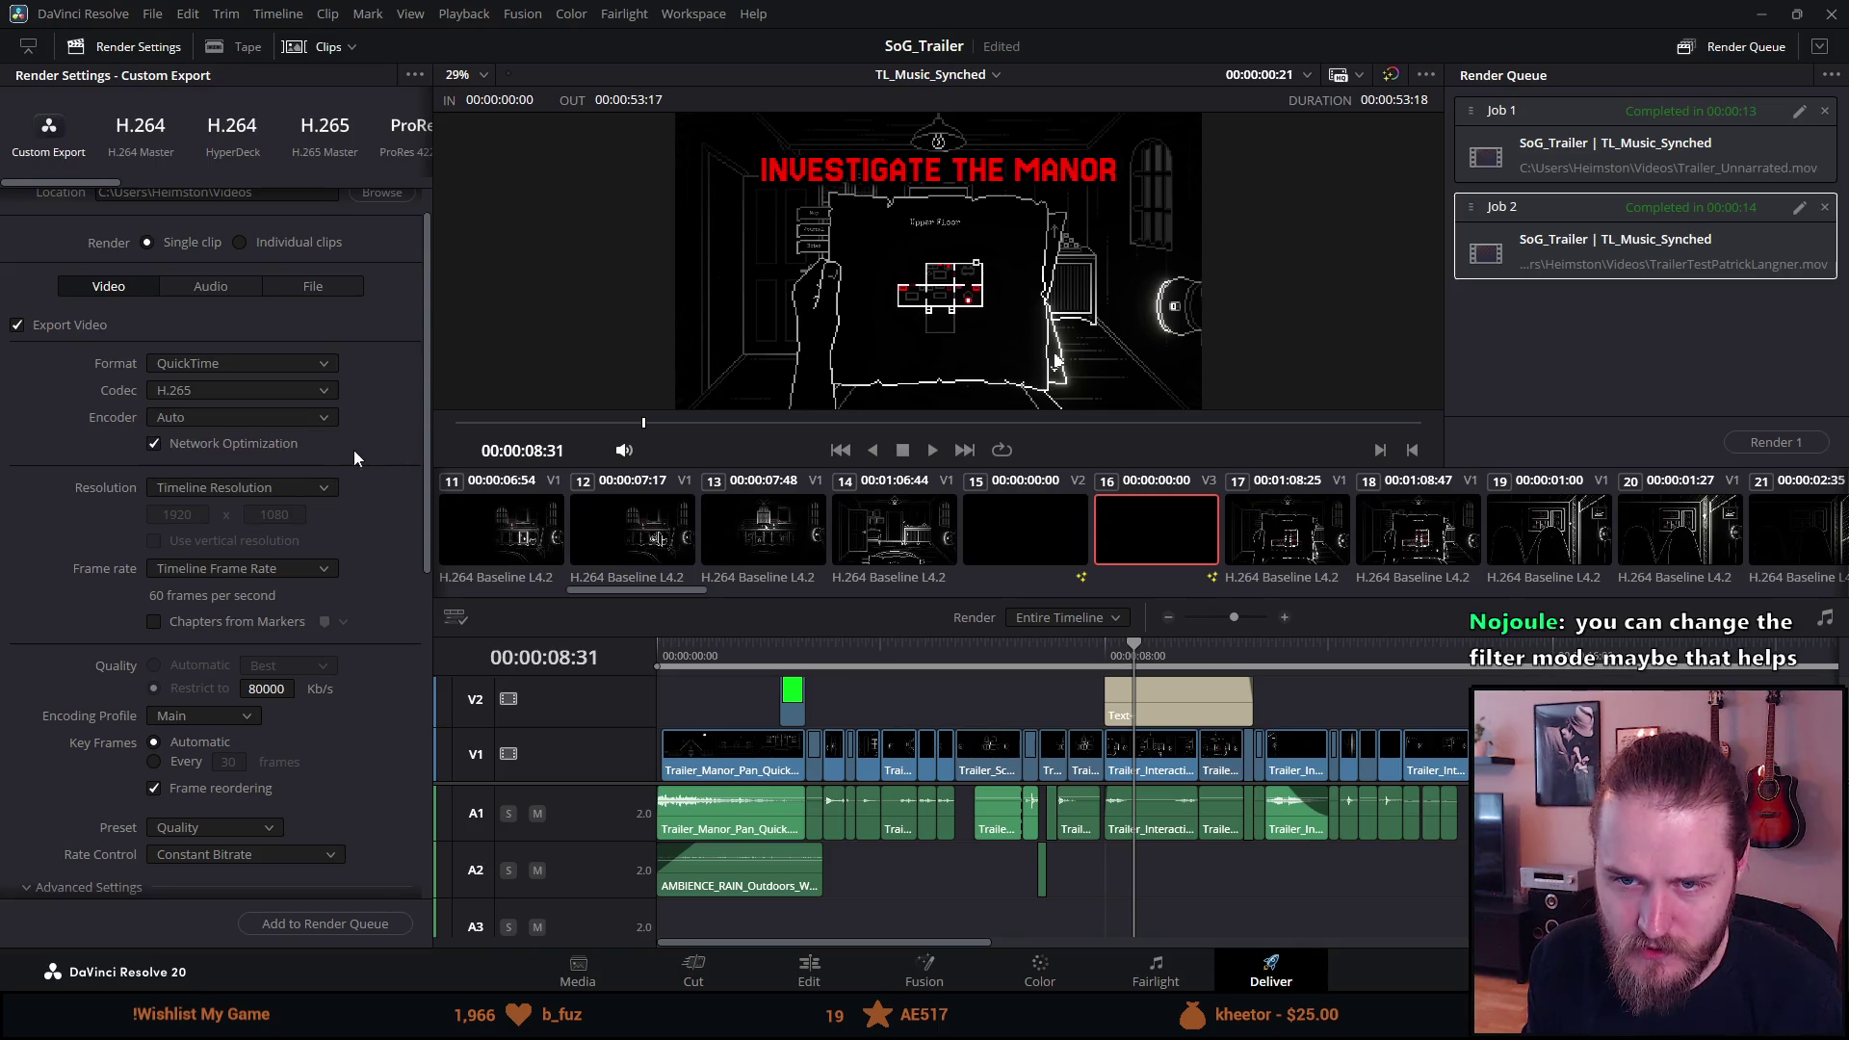
{"action": "scroll", "coordinate": [346, 451], "scroll_direction": "down", "scroll_amount": 3}
{"action": "scroll", "coordinate": [301, 374], "scroll_direction": "down", "scroll_amount": 1}
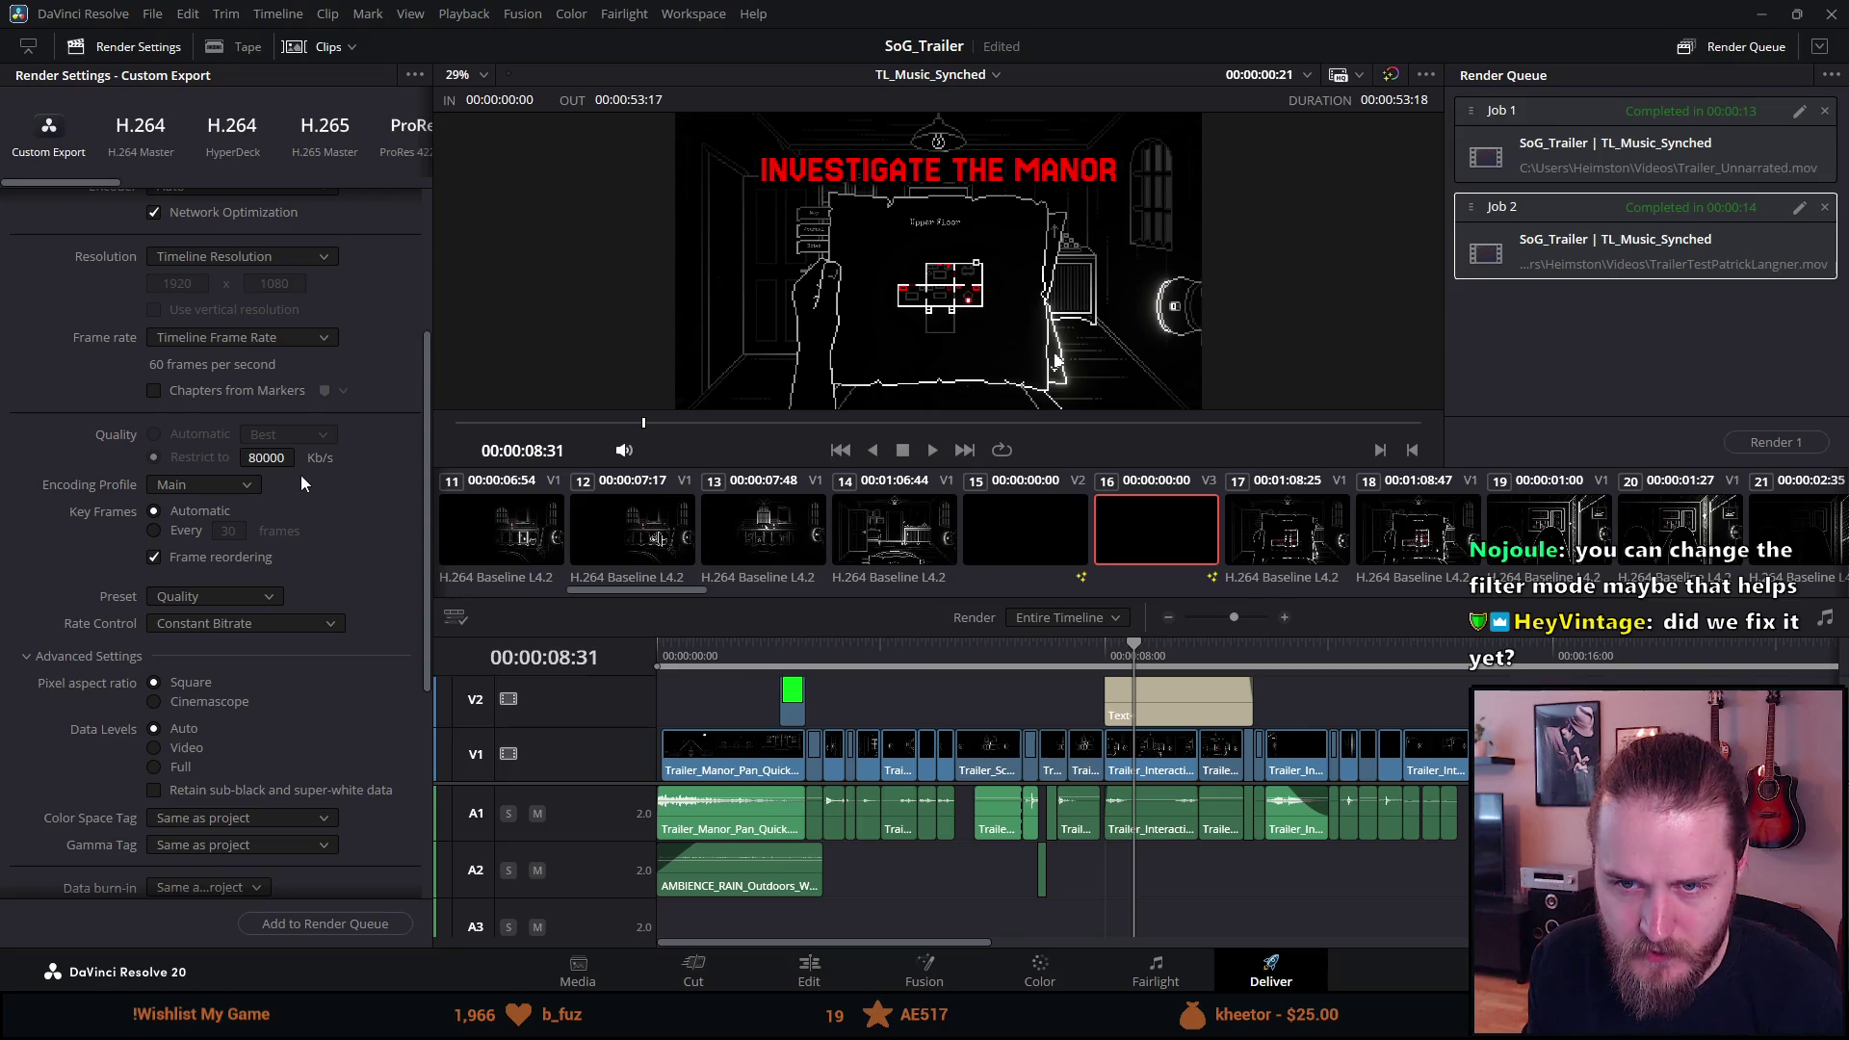
{"action": "scroll", "coordinate": [302, 476], "scroll_direction": "down", "scroll_amount": 1}
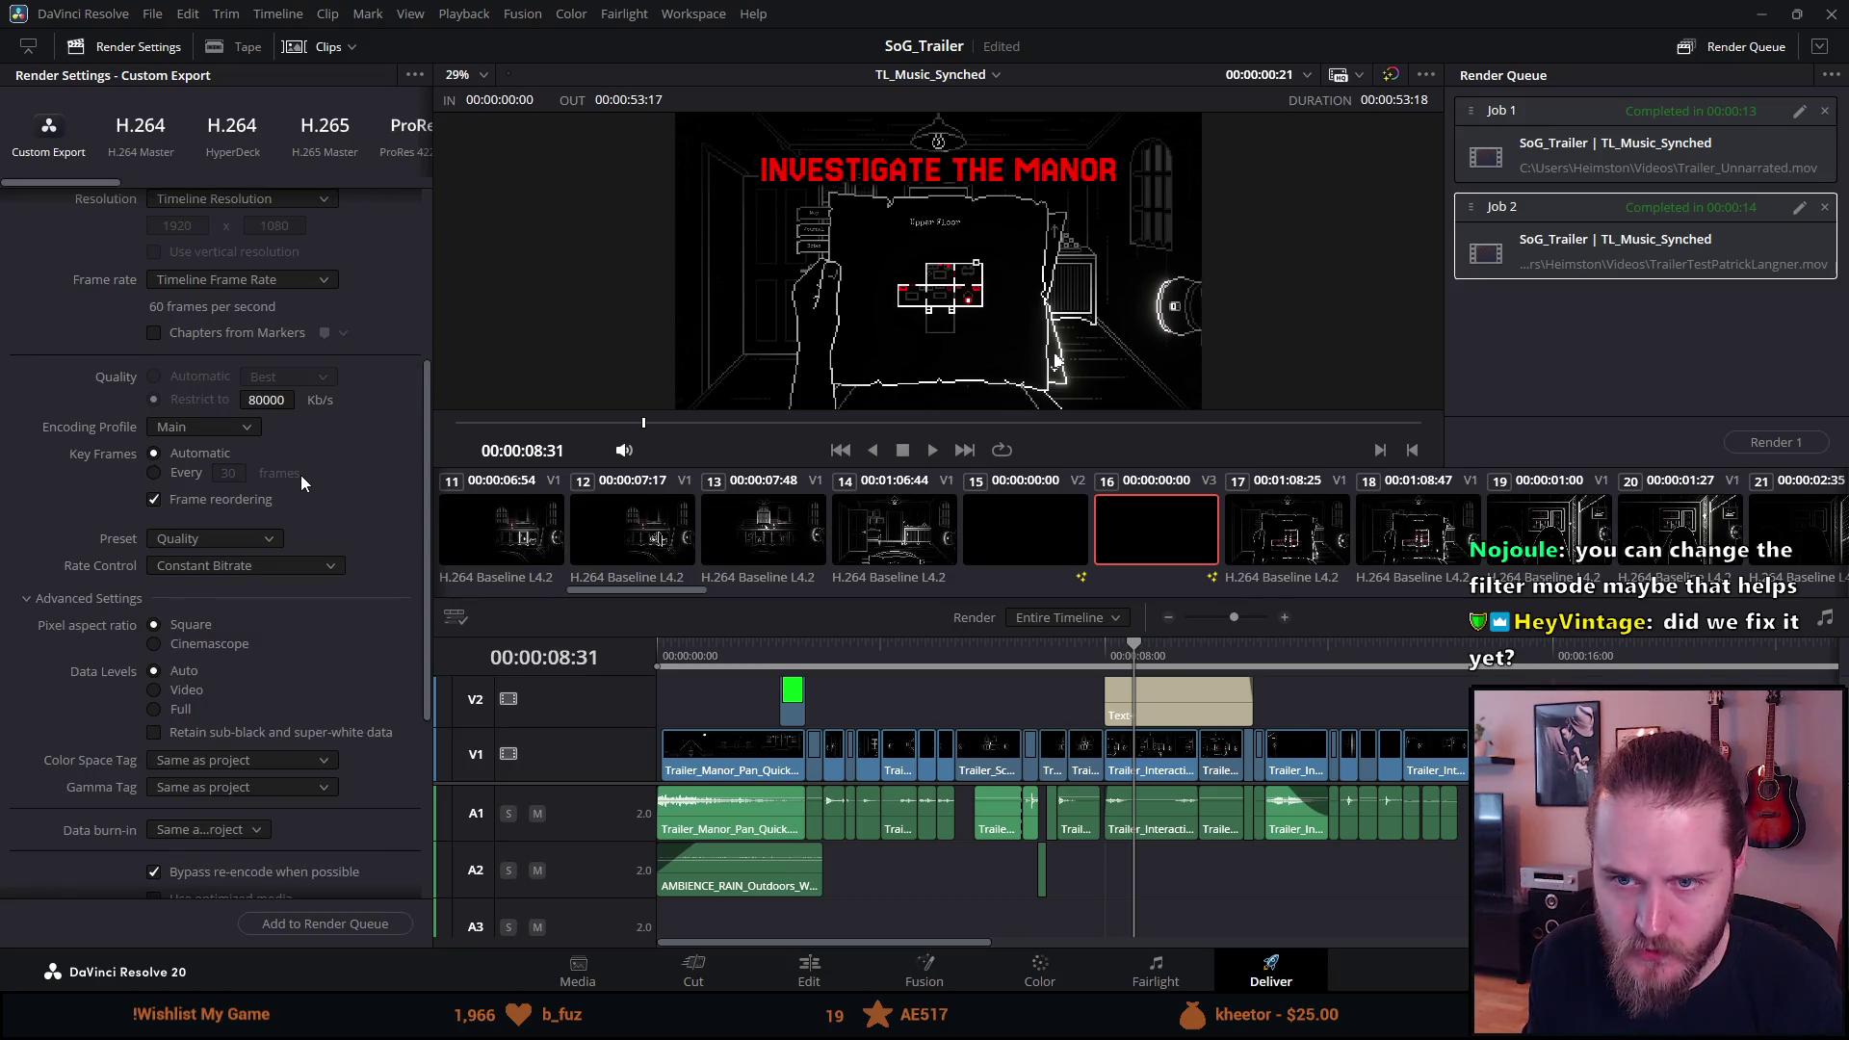
{"action": "scroll", "coordinate": [300, 482], "scroll_direction": "down", "scroll_amount": 1}
{"action": "left_click", "coordinate": [270, 479]}
{"action": "left_click", "coordinate": [339, 471]}
{"action": "left_click", "coordinate": [262, 508]}
{"action": "left_click", "coordinate": [400, 477]}
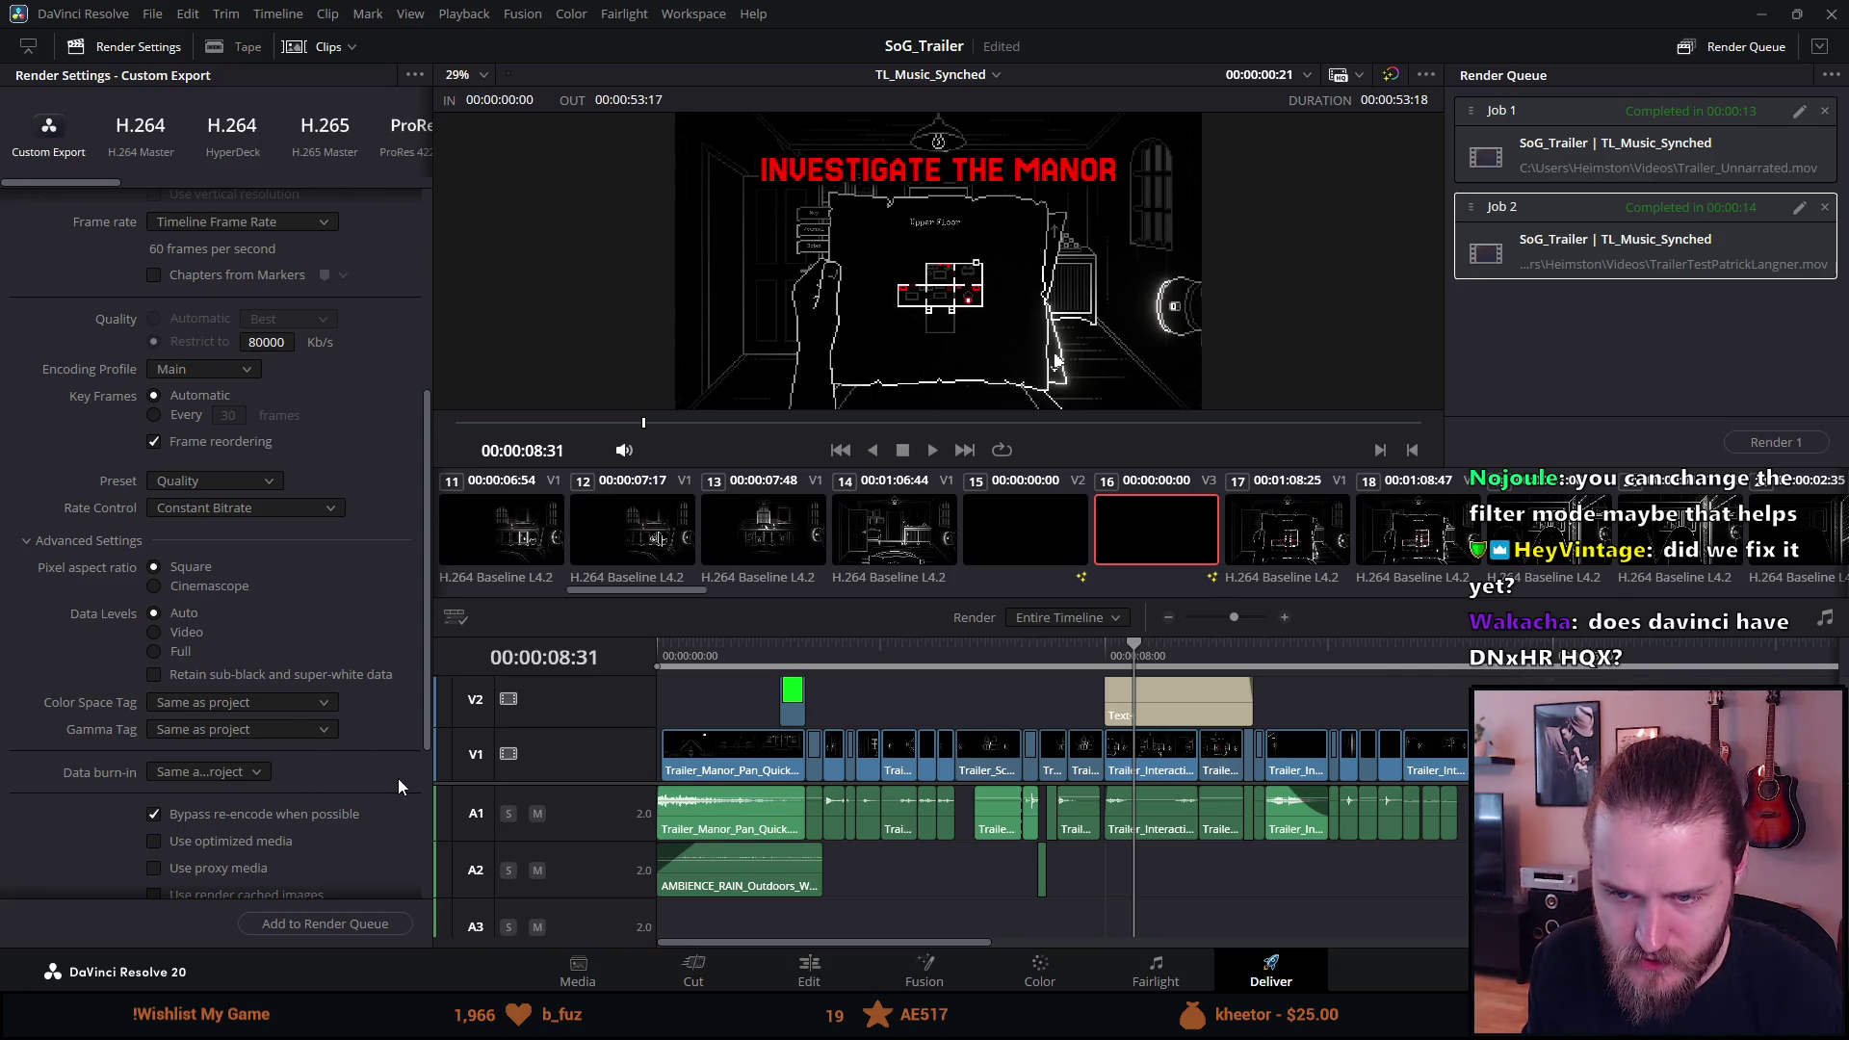
{"action": "scroll", "coordinate": [353, 821], "scroll_direction": "down", "scroll_amount": 3}
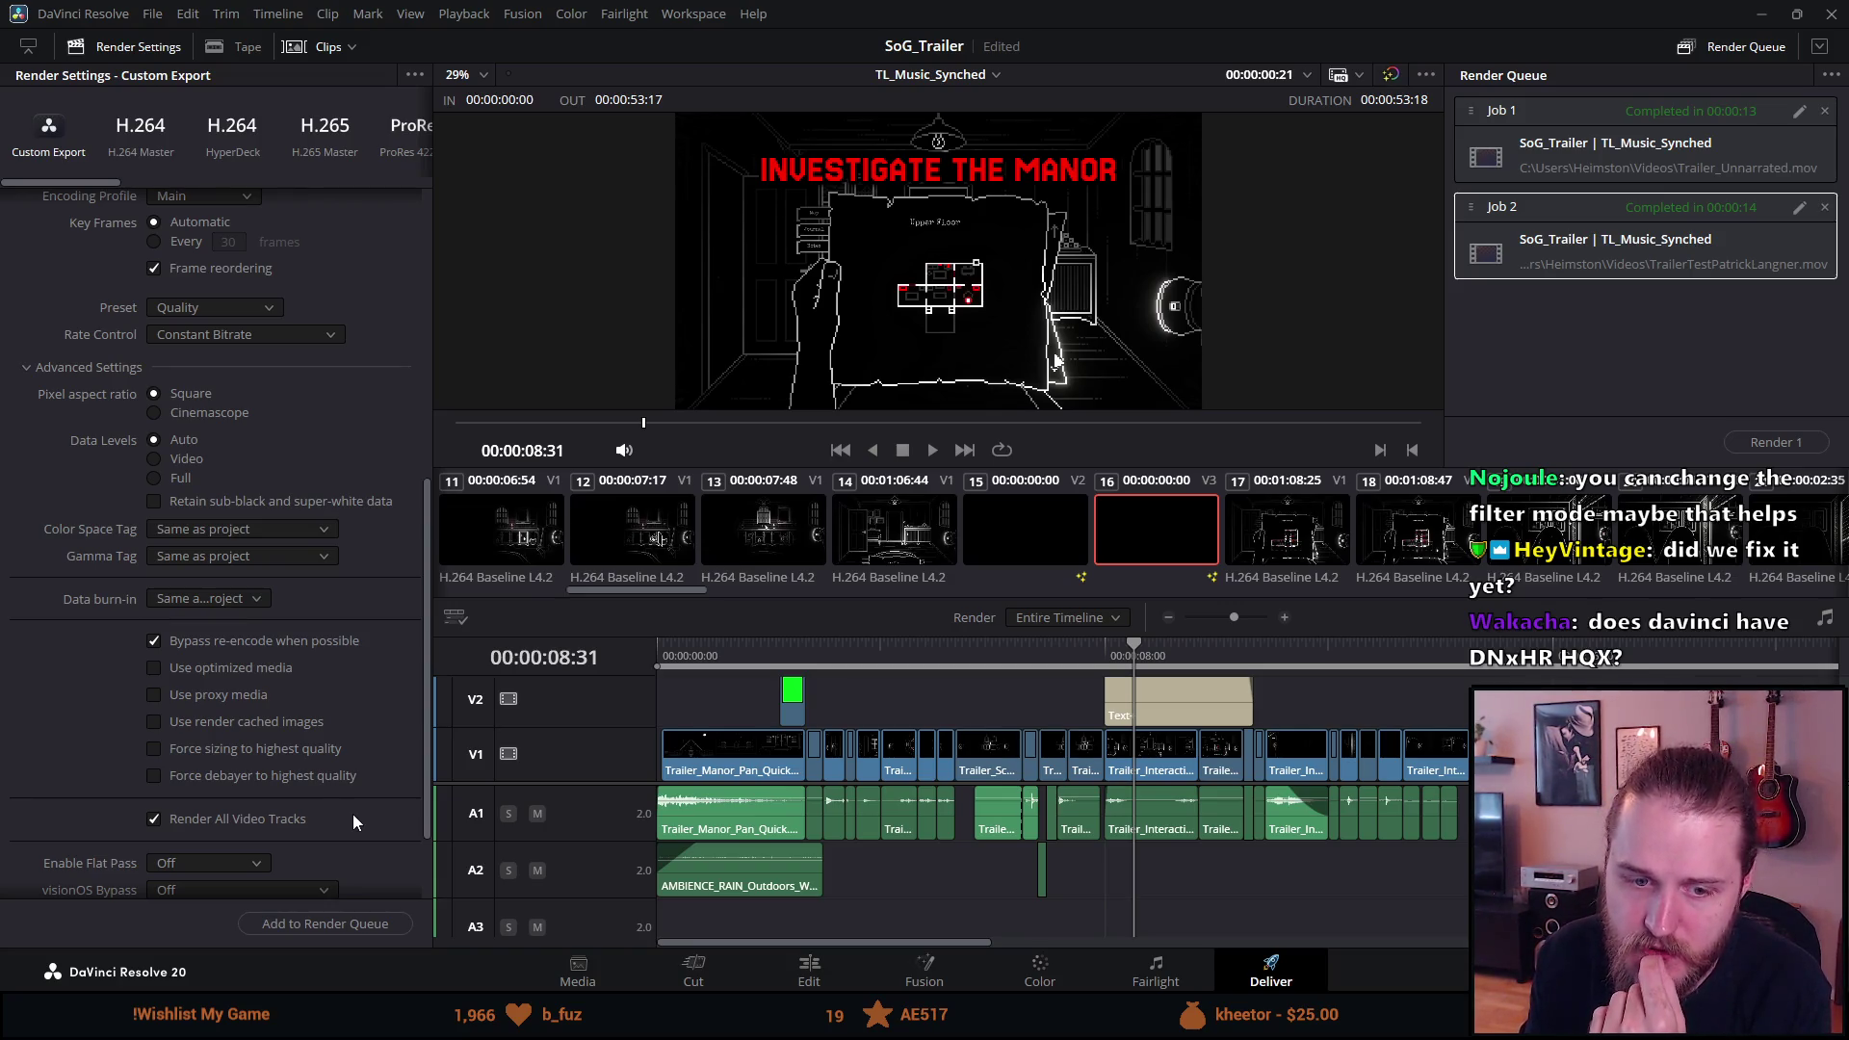
{"action": "scroll", "coordinate": [352, 813], "scroll_direction": "up", "scroll_amount": 3}
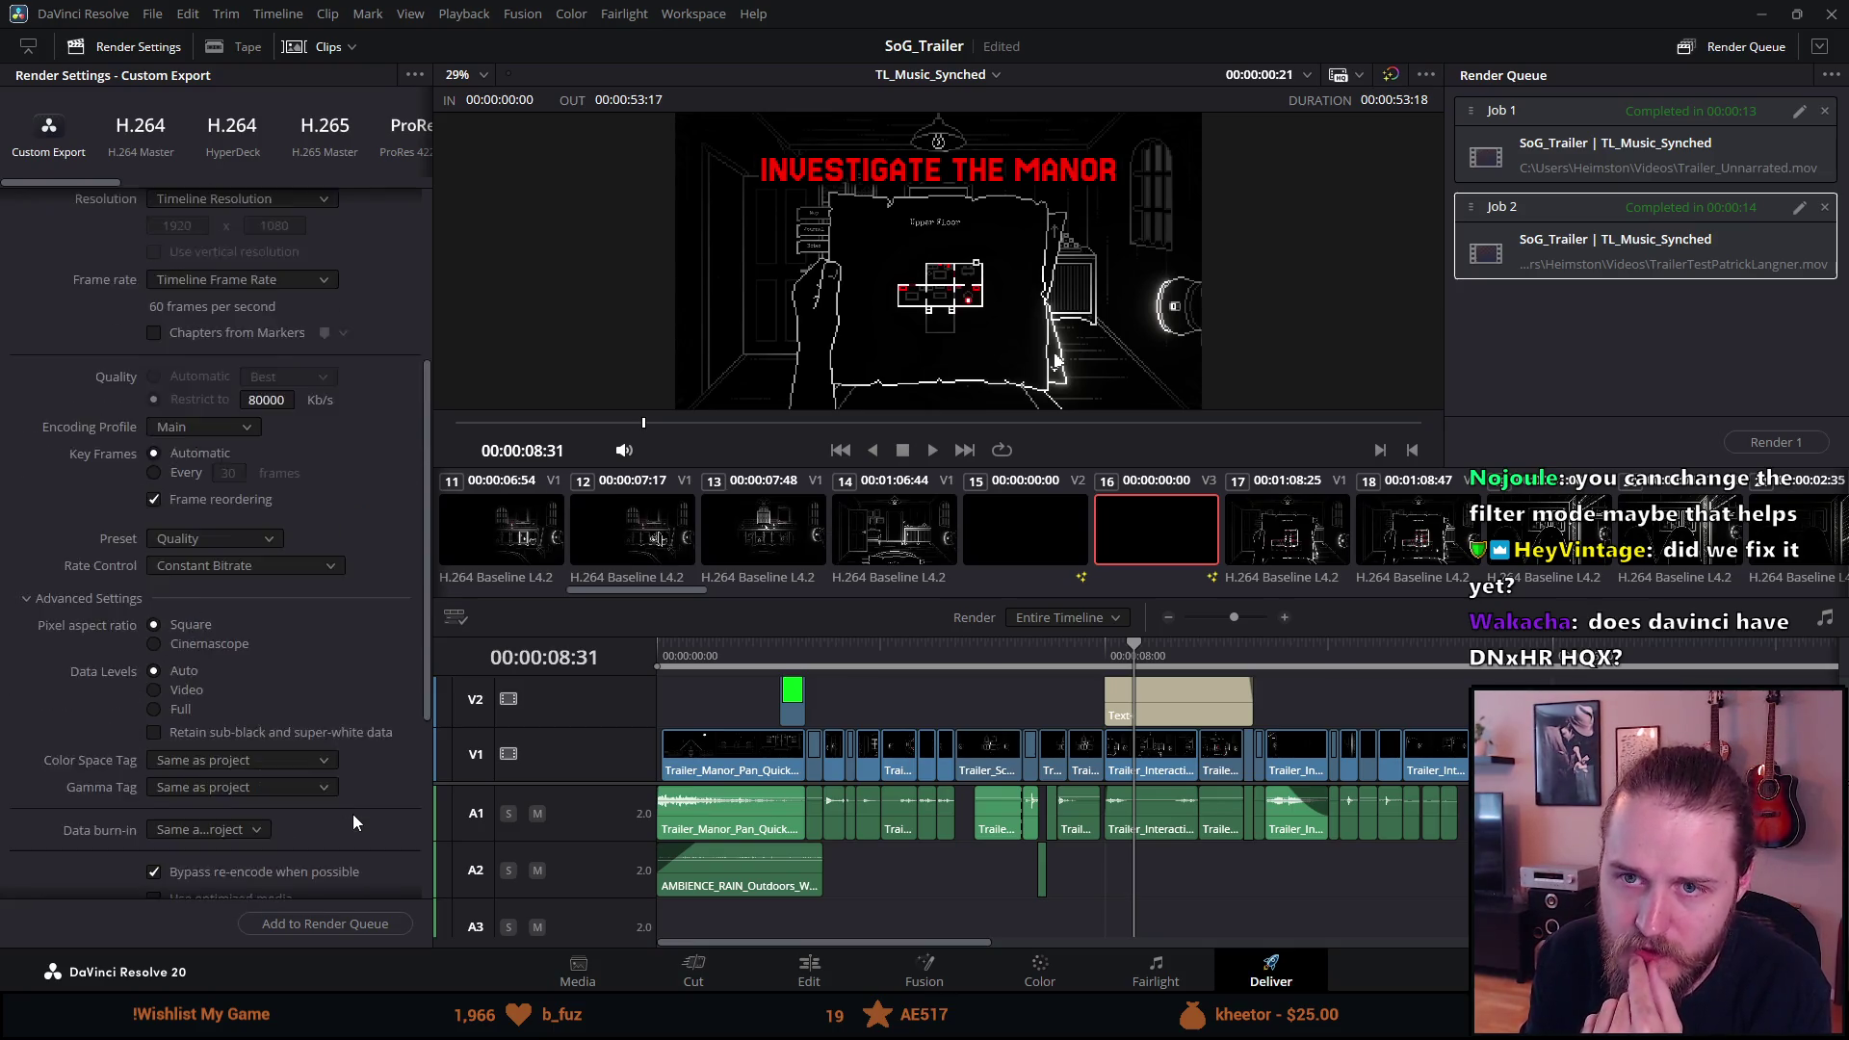
{"action": "scroll", "coordinate": [394, 824], "scroll_direction": "down", "scroll_amount": 4}
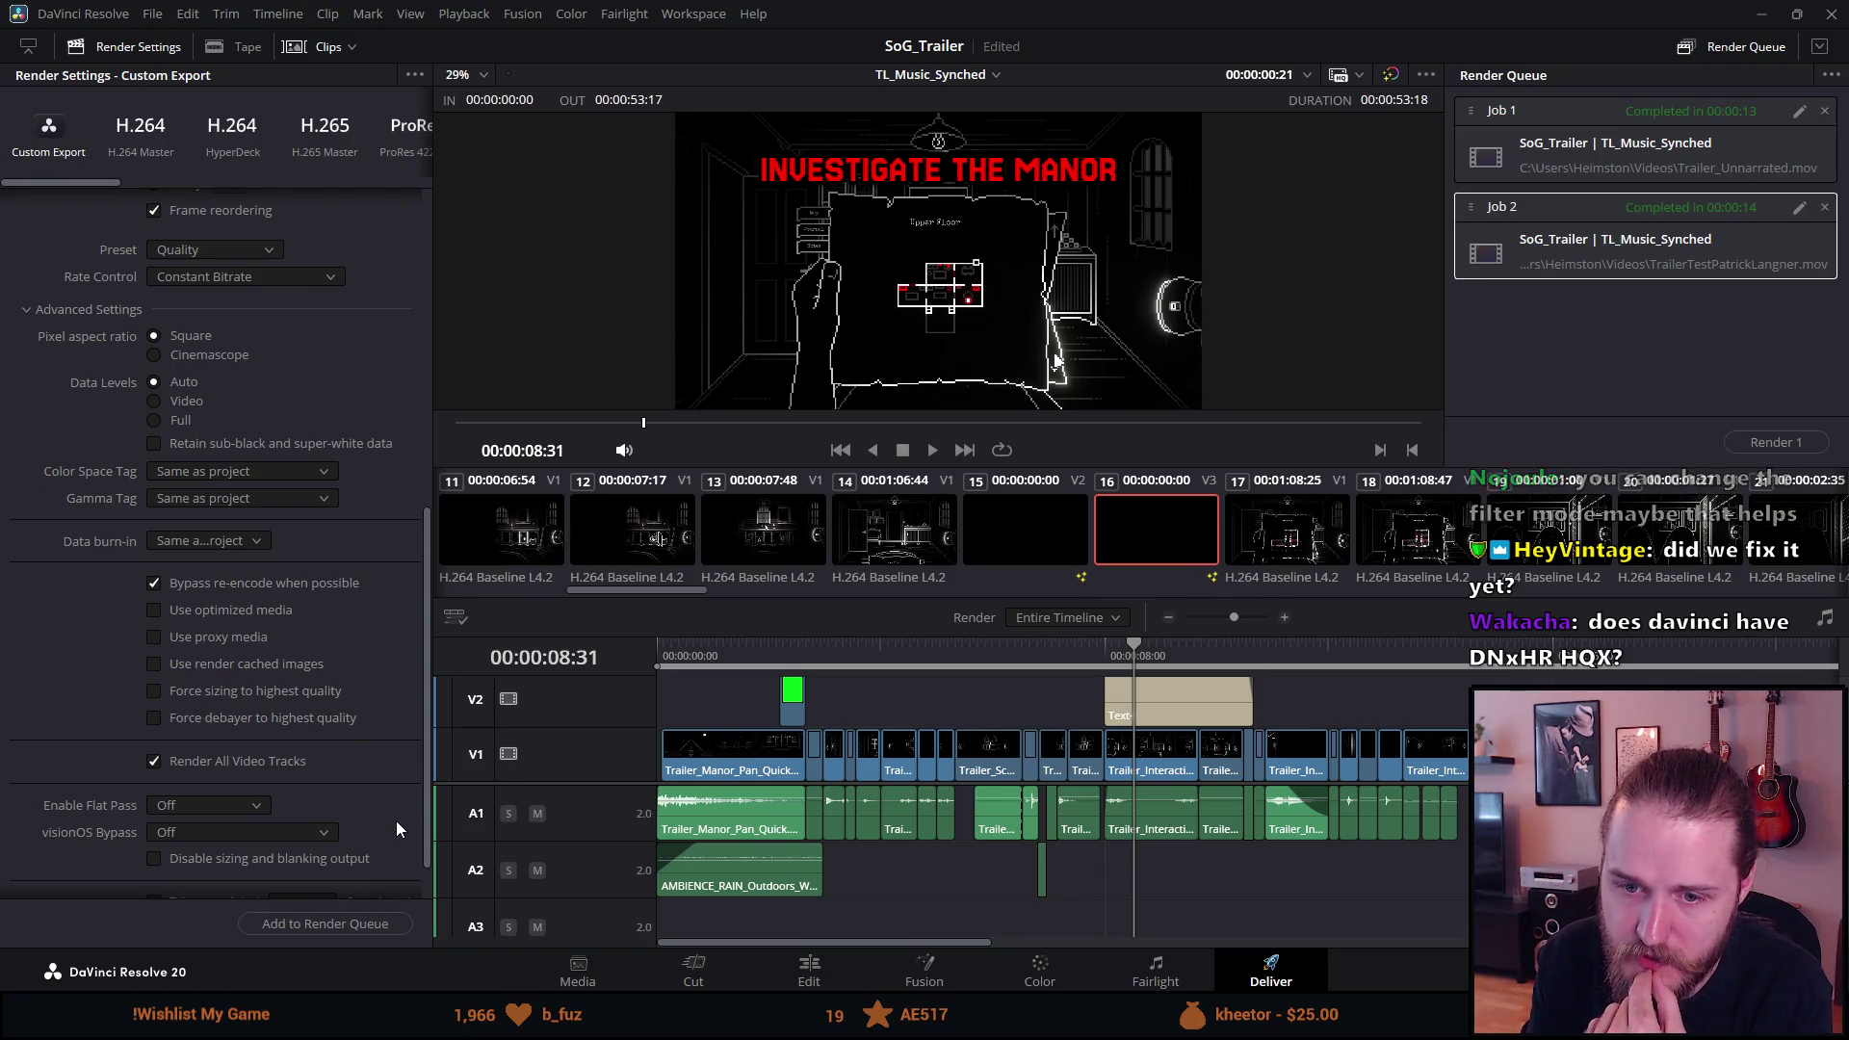
{"action": "scroll", "coordinate": [397, 822], "scroll_direction": "down", "scroll_amount": 1}
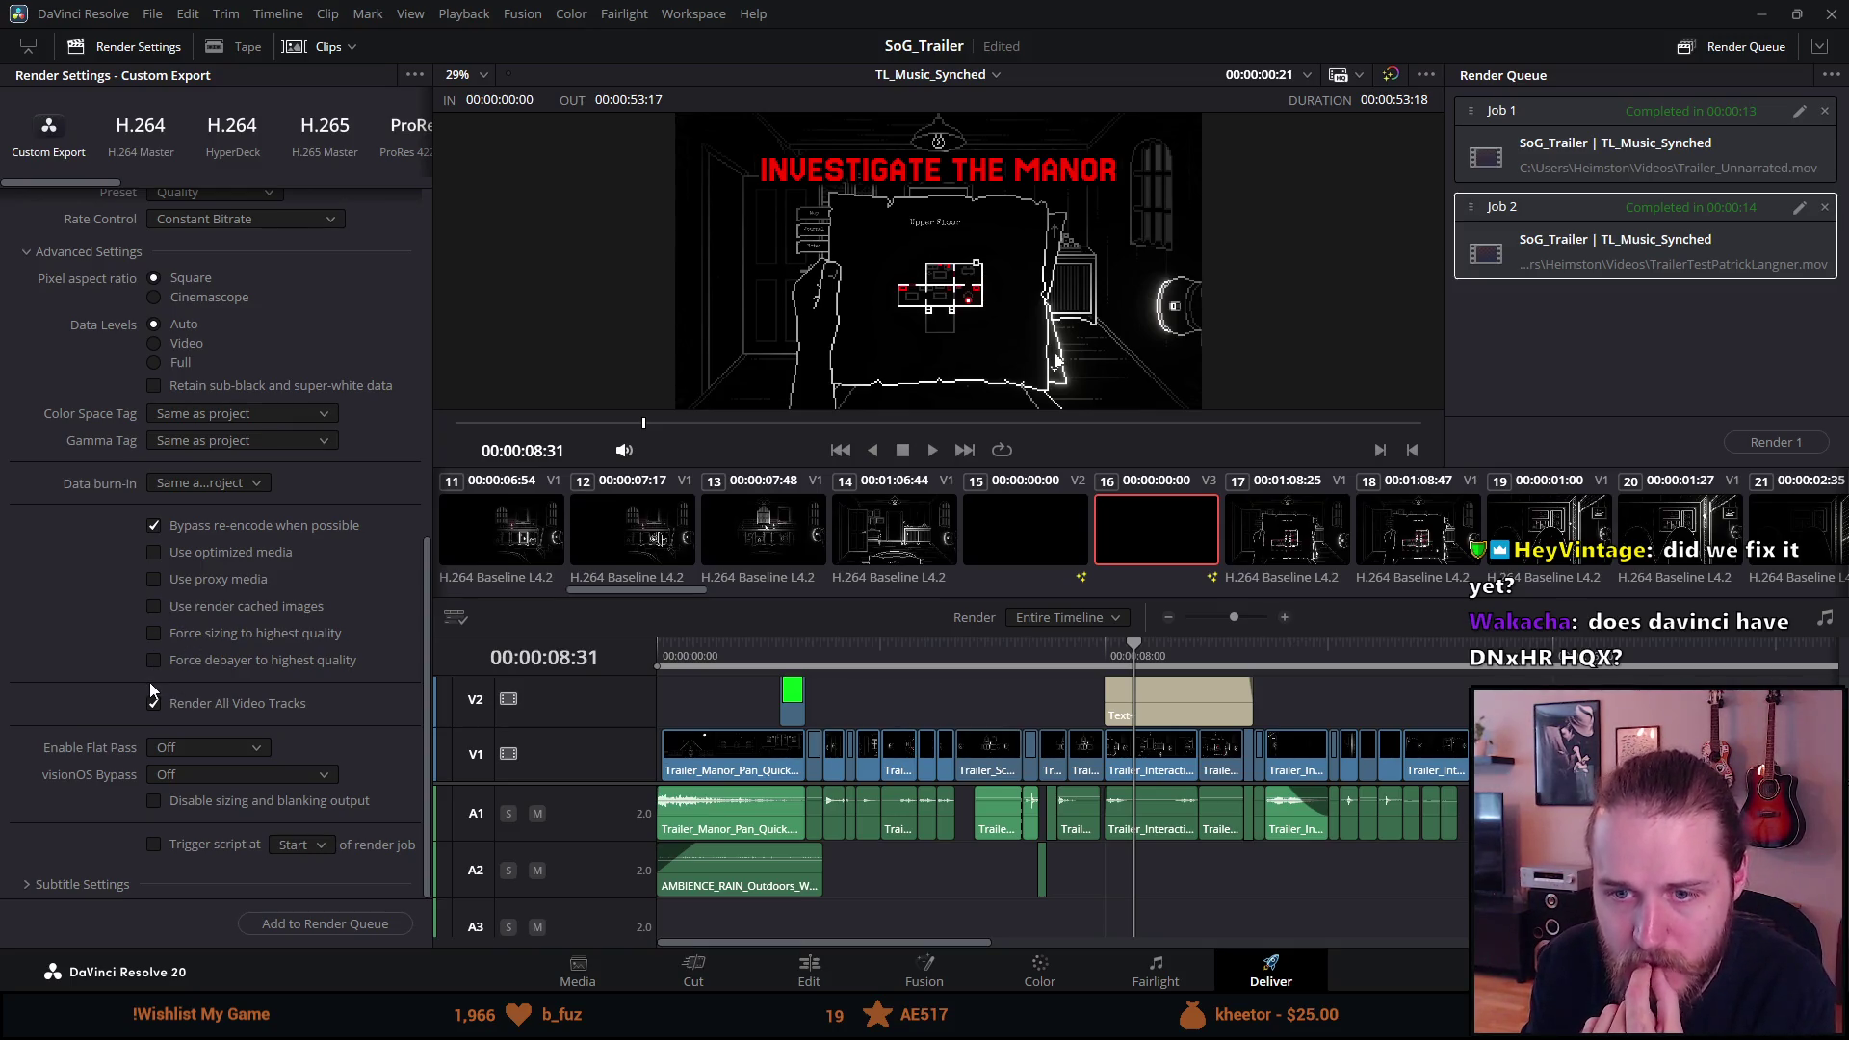
{"action": "scroll", "coordinate": [120, 613], "scroll_direction": "up", "scroll_amount": 3}
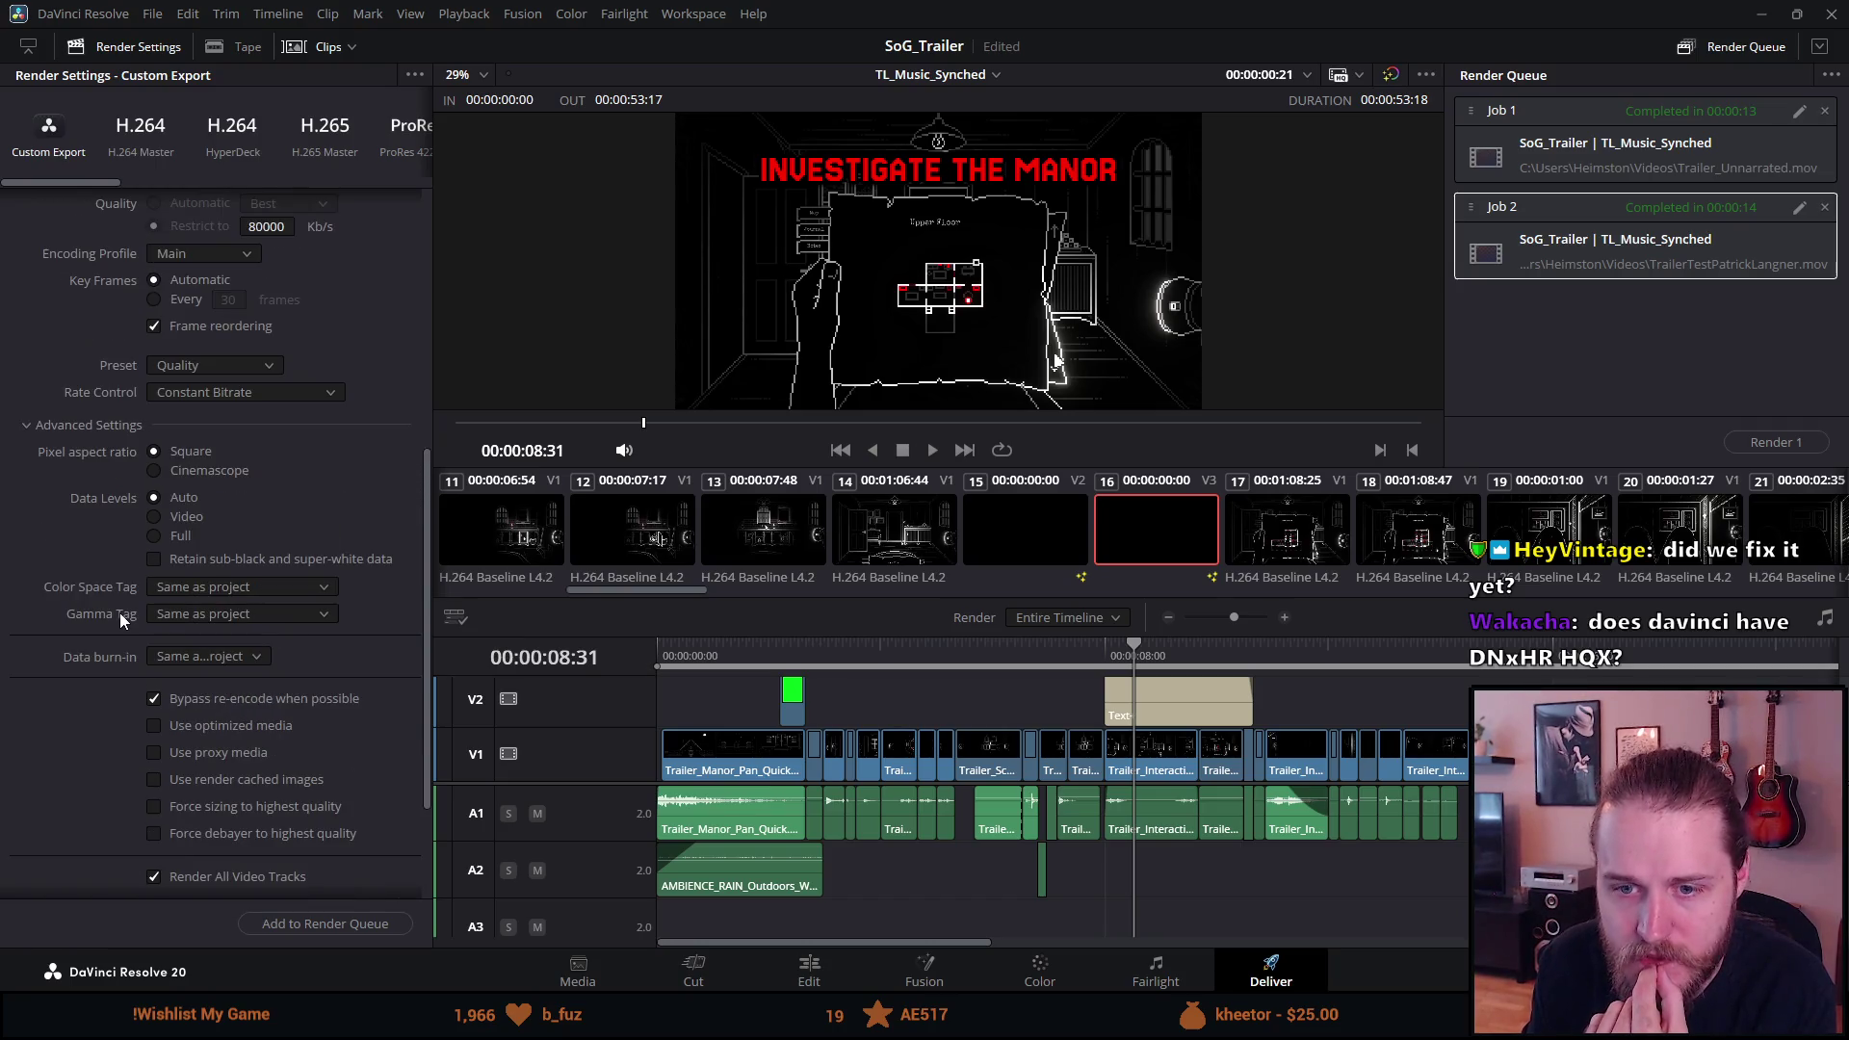
{"action": "left_click", "coordinate": [195, 586]}
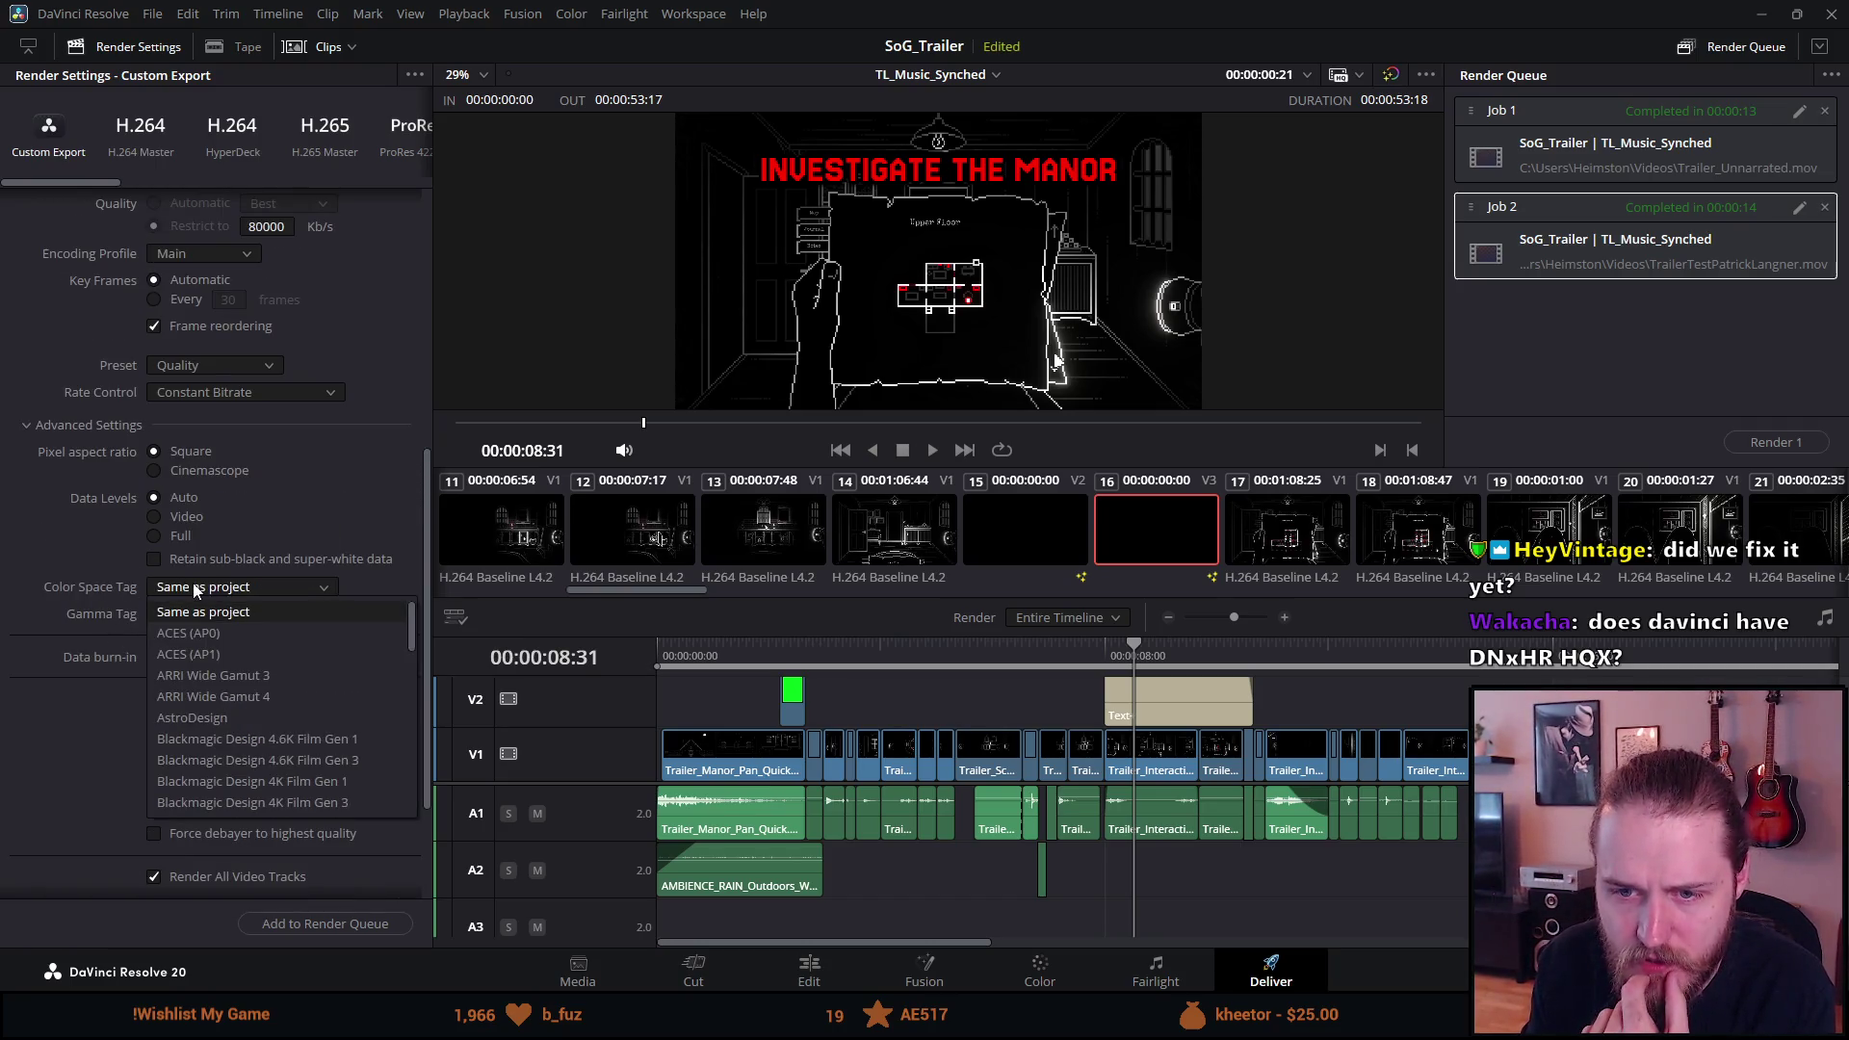
{"action": "left_click", "coordinate": [195, 613]}
{"action": "left_click", "coordinate": [195, 616]}
{"action": "left_click", "coordinate": [194, 616]}
{"action": "left_click", "coordinate": [194, 616]}
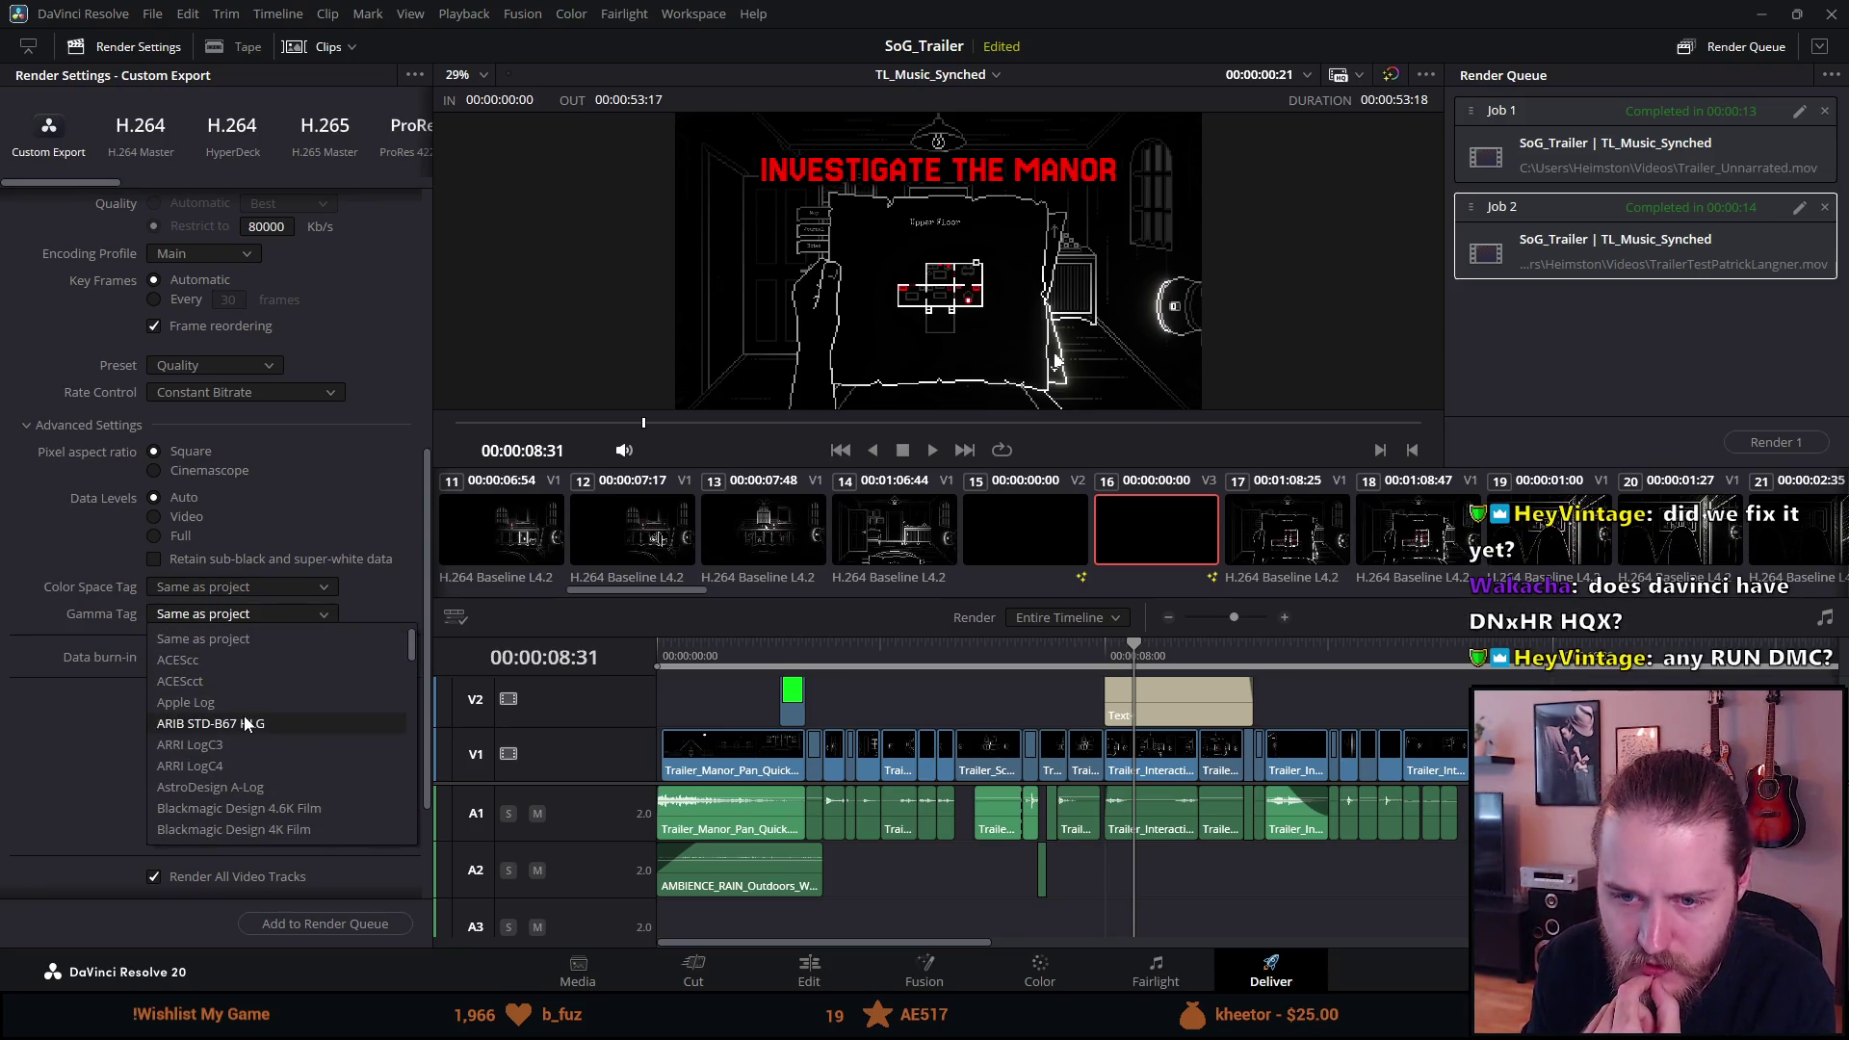
{"action": "scroll", "coordinate": [245, 714], "scroll_direction": "down", "scroll_amount": 5}
{"action": "scroll", "coordinate": [245, 715], "scroll_direction": "down", "scroll_amount": 10}
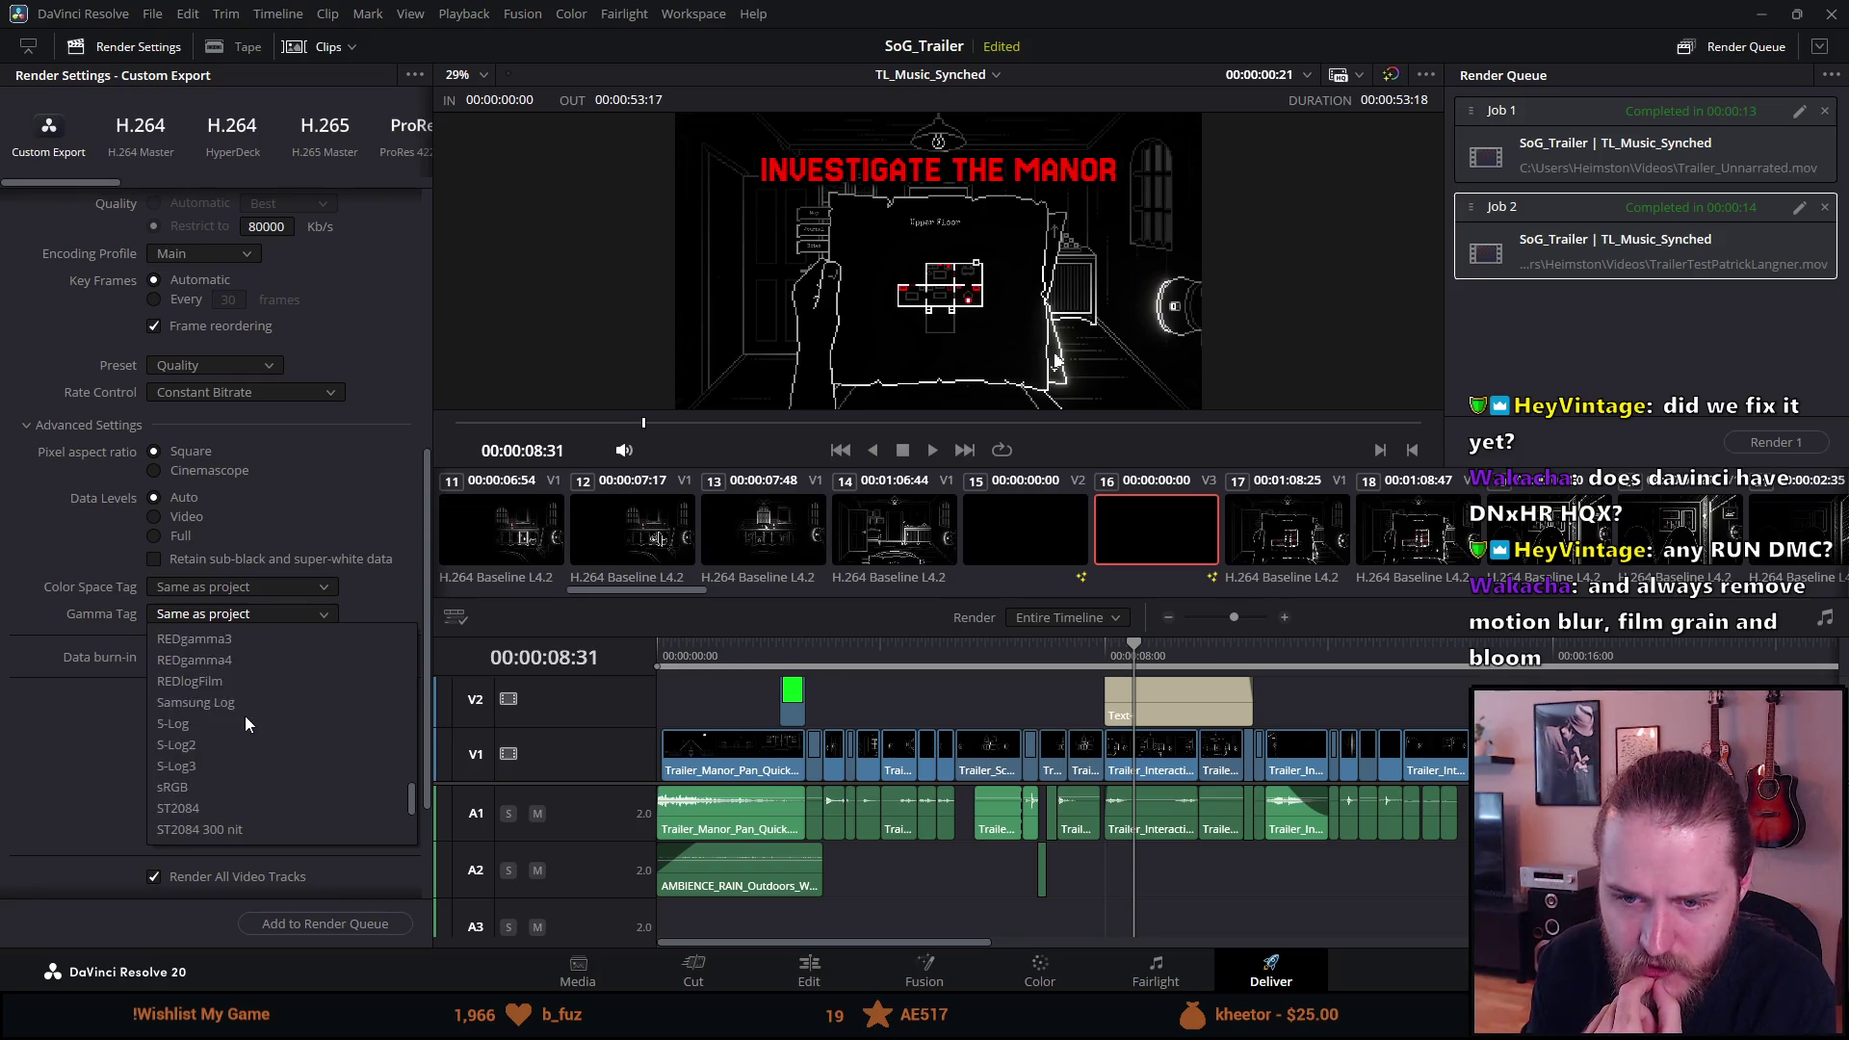
{"action": "scroll", "coordinate": [243, 694], "scroll_direction": "up", "scroll_amount": 10}
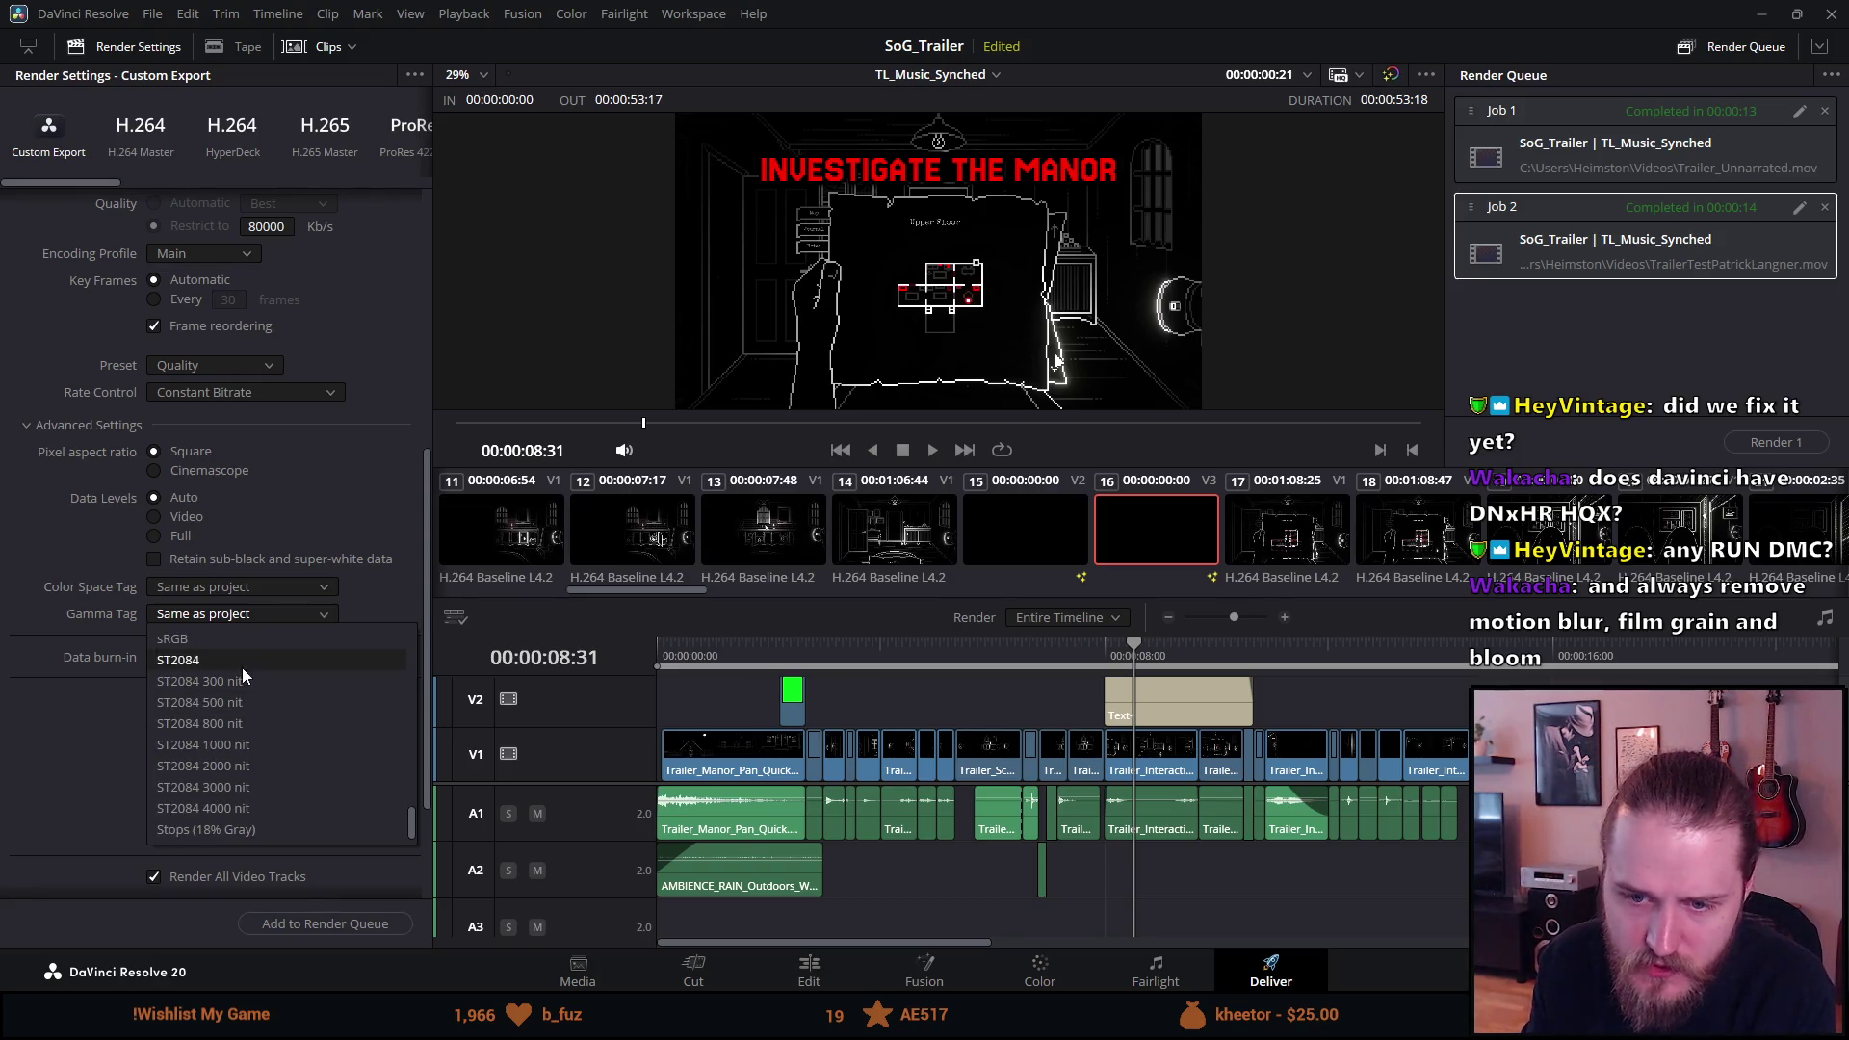
{"action": "left_click", "coordinate": [254, 611]}
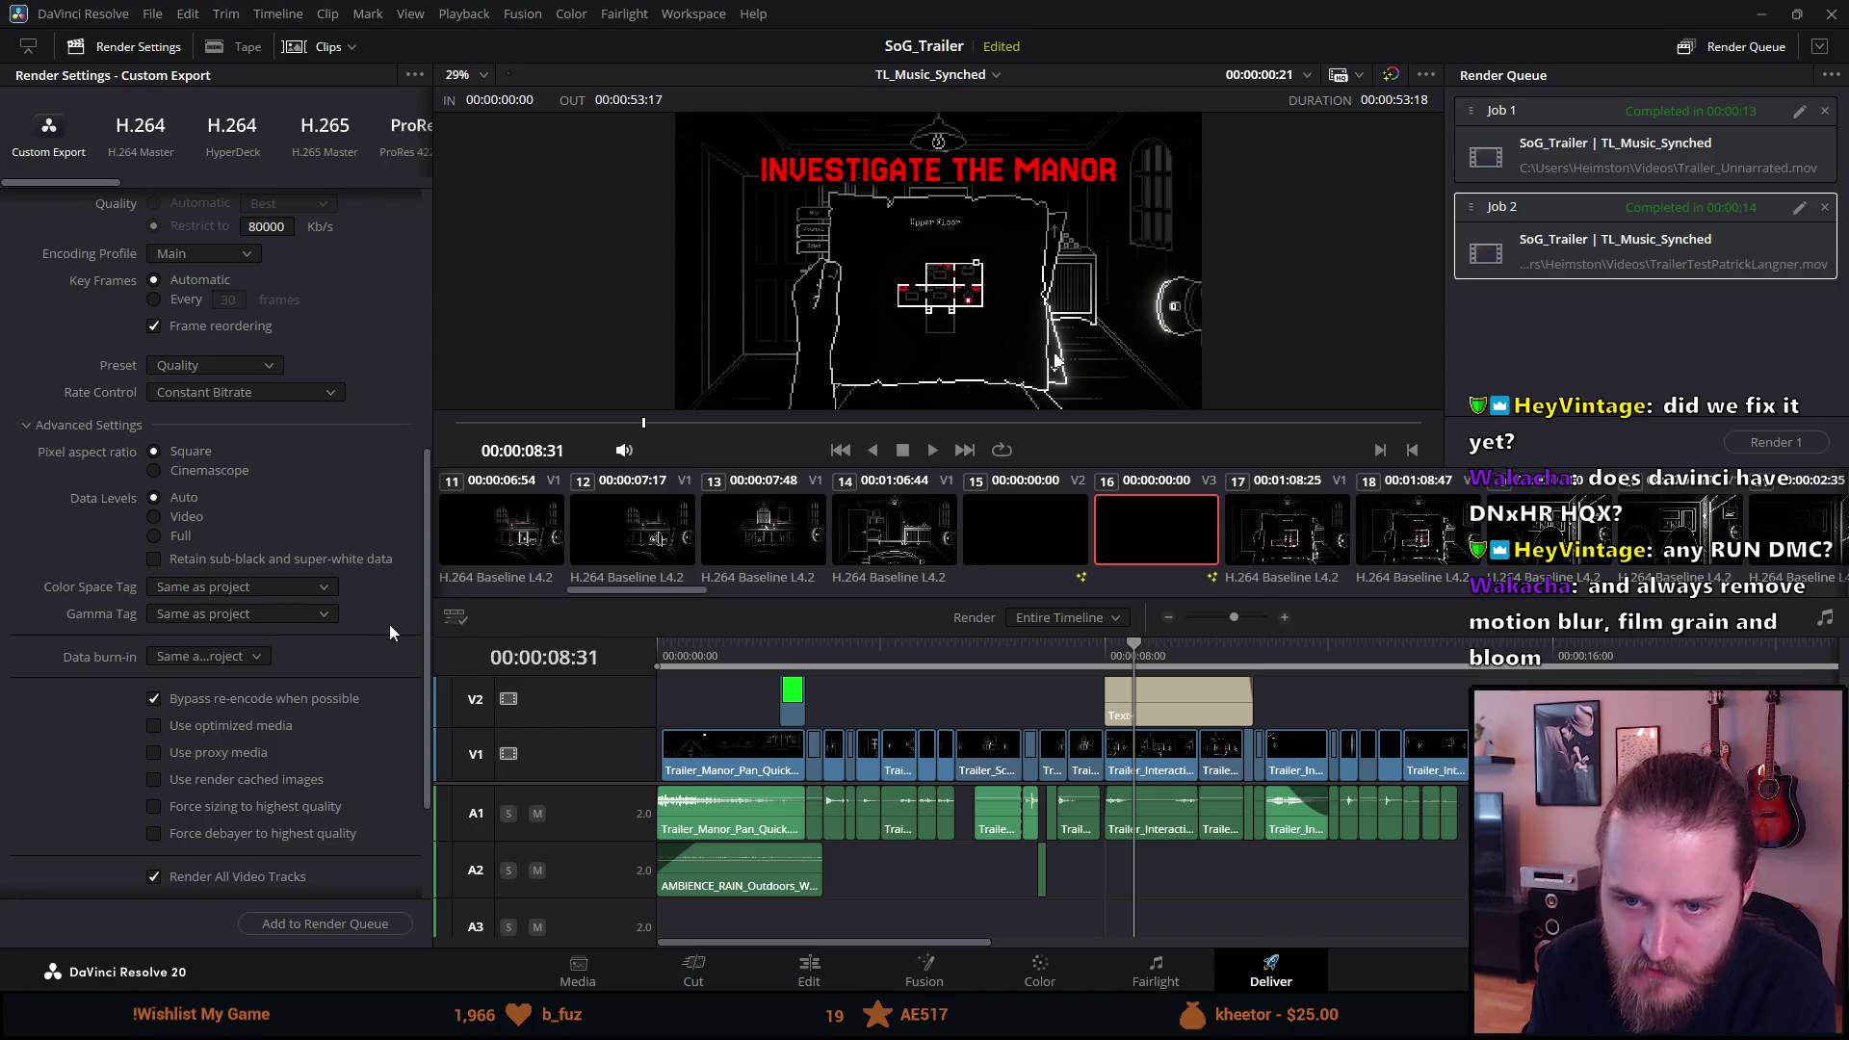
Scroll through the advanced render settings and play the trailer full screen.
{"action": "left_click_drag", "start_coordinate": [425, 643], "coordinate": [425, 574]}
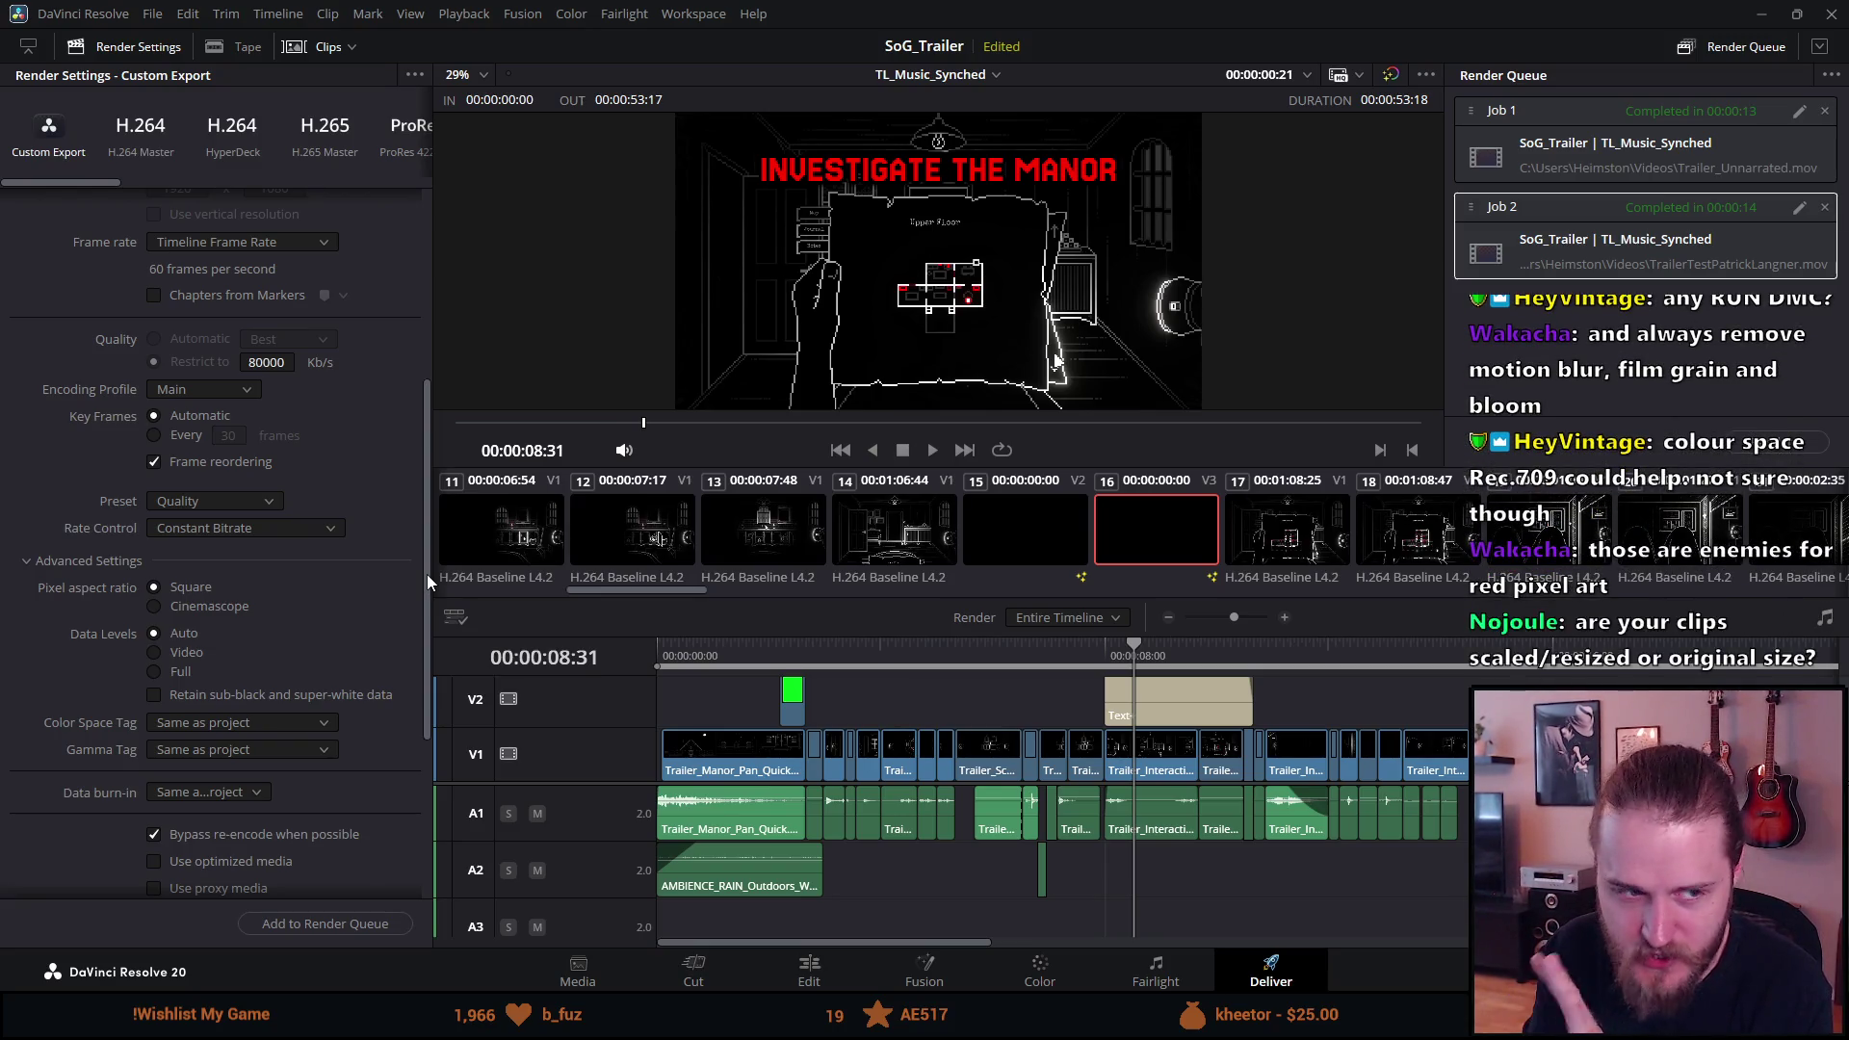
{"action": "left_click_drag", "start_coordinate": [426, 574], "coordinate": [429, 565]}
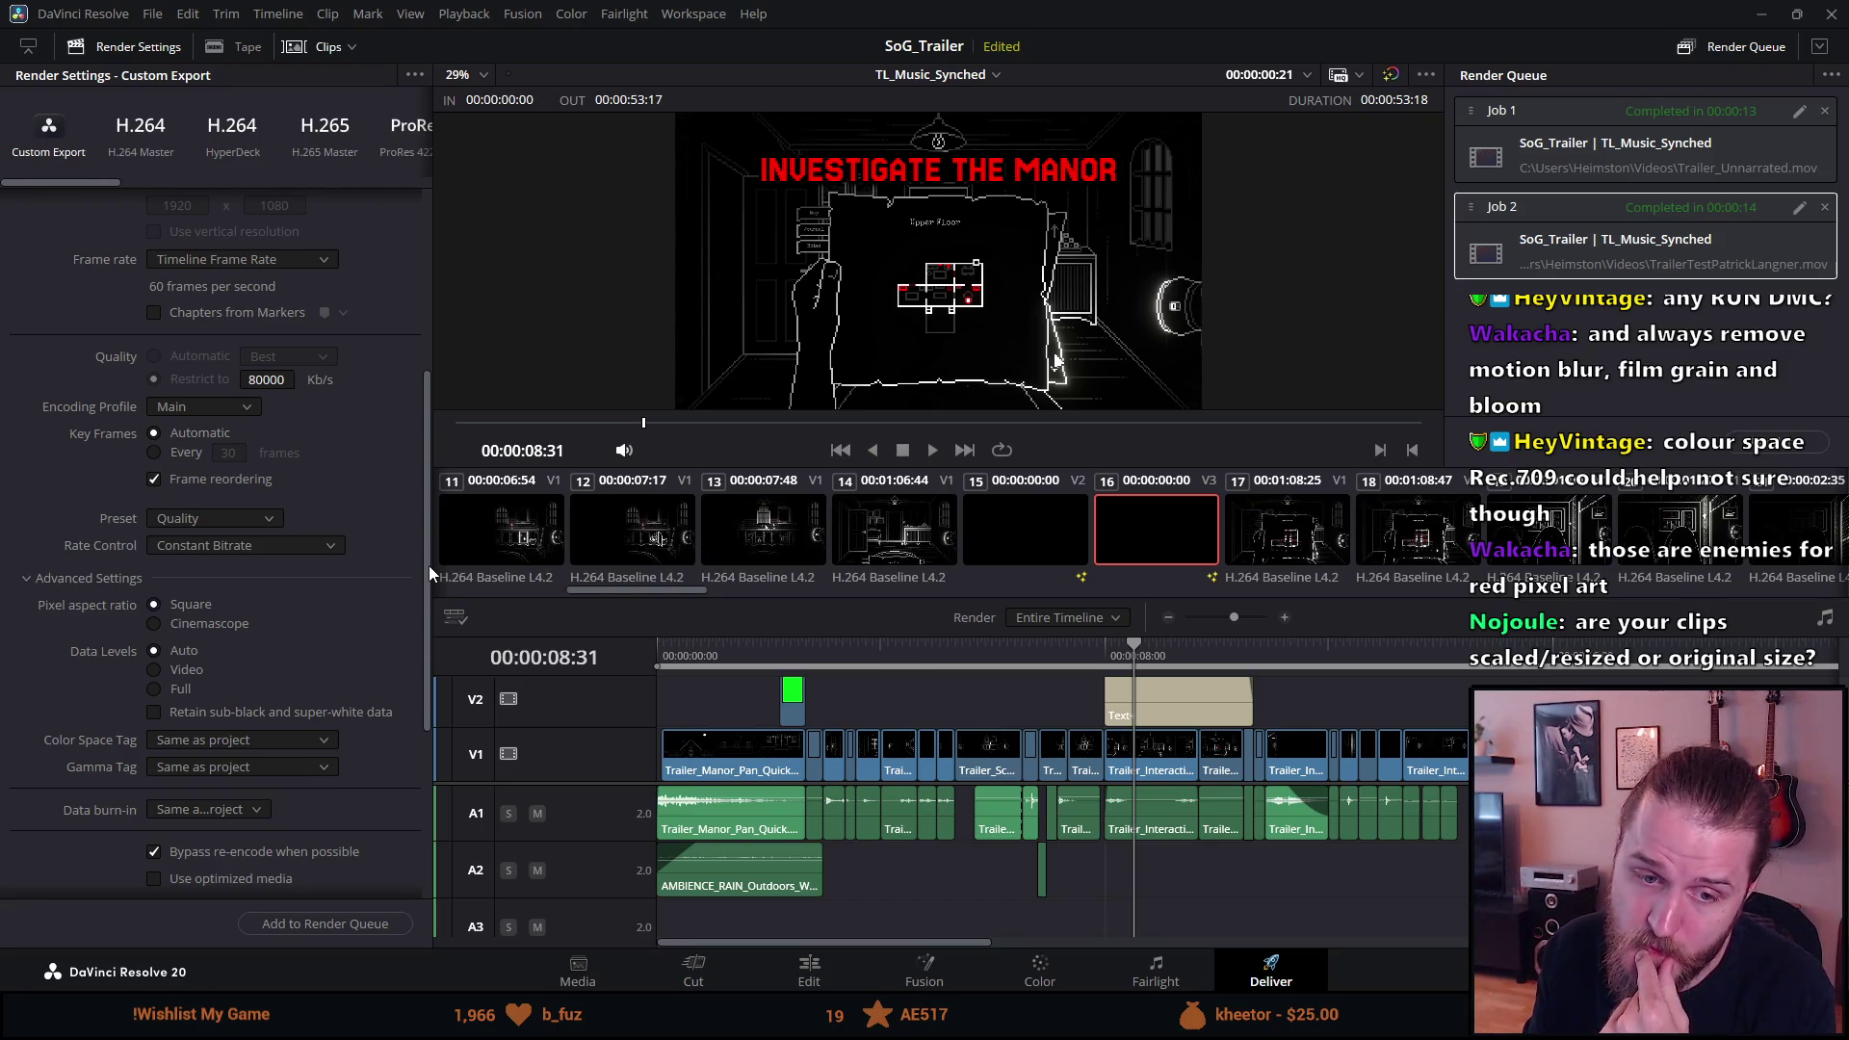
{"action": "scroll", "coordinate": [430, 564], "scroll_direction": "down", "scroll_amount": 2}
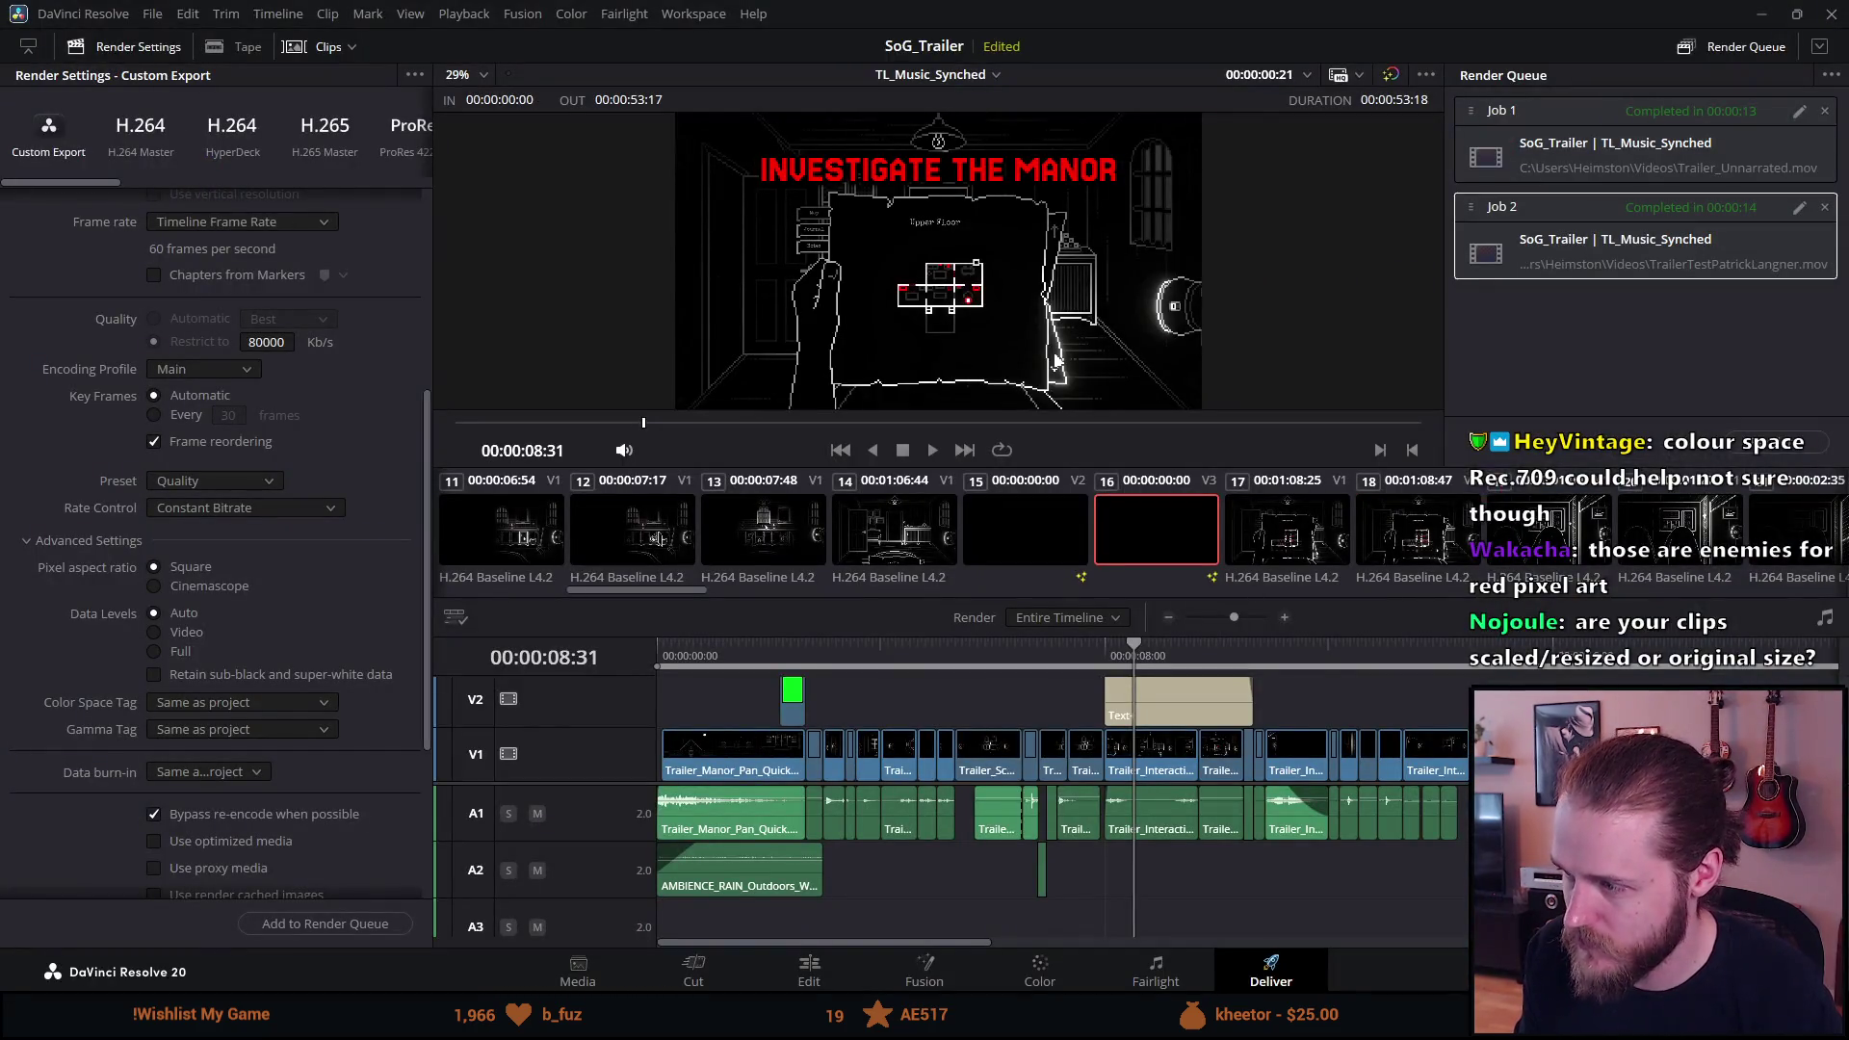
Exit Cinema Viewer at the ALONE title frame (00:00:38:01) back to the Deliver page.
{"action": "scroll", "coordinate": [1059, 809], "scroll_direction": "right", "scroll_amount": 5}
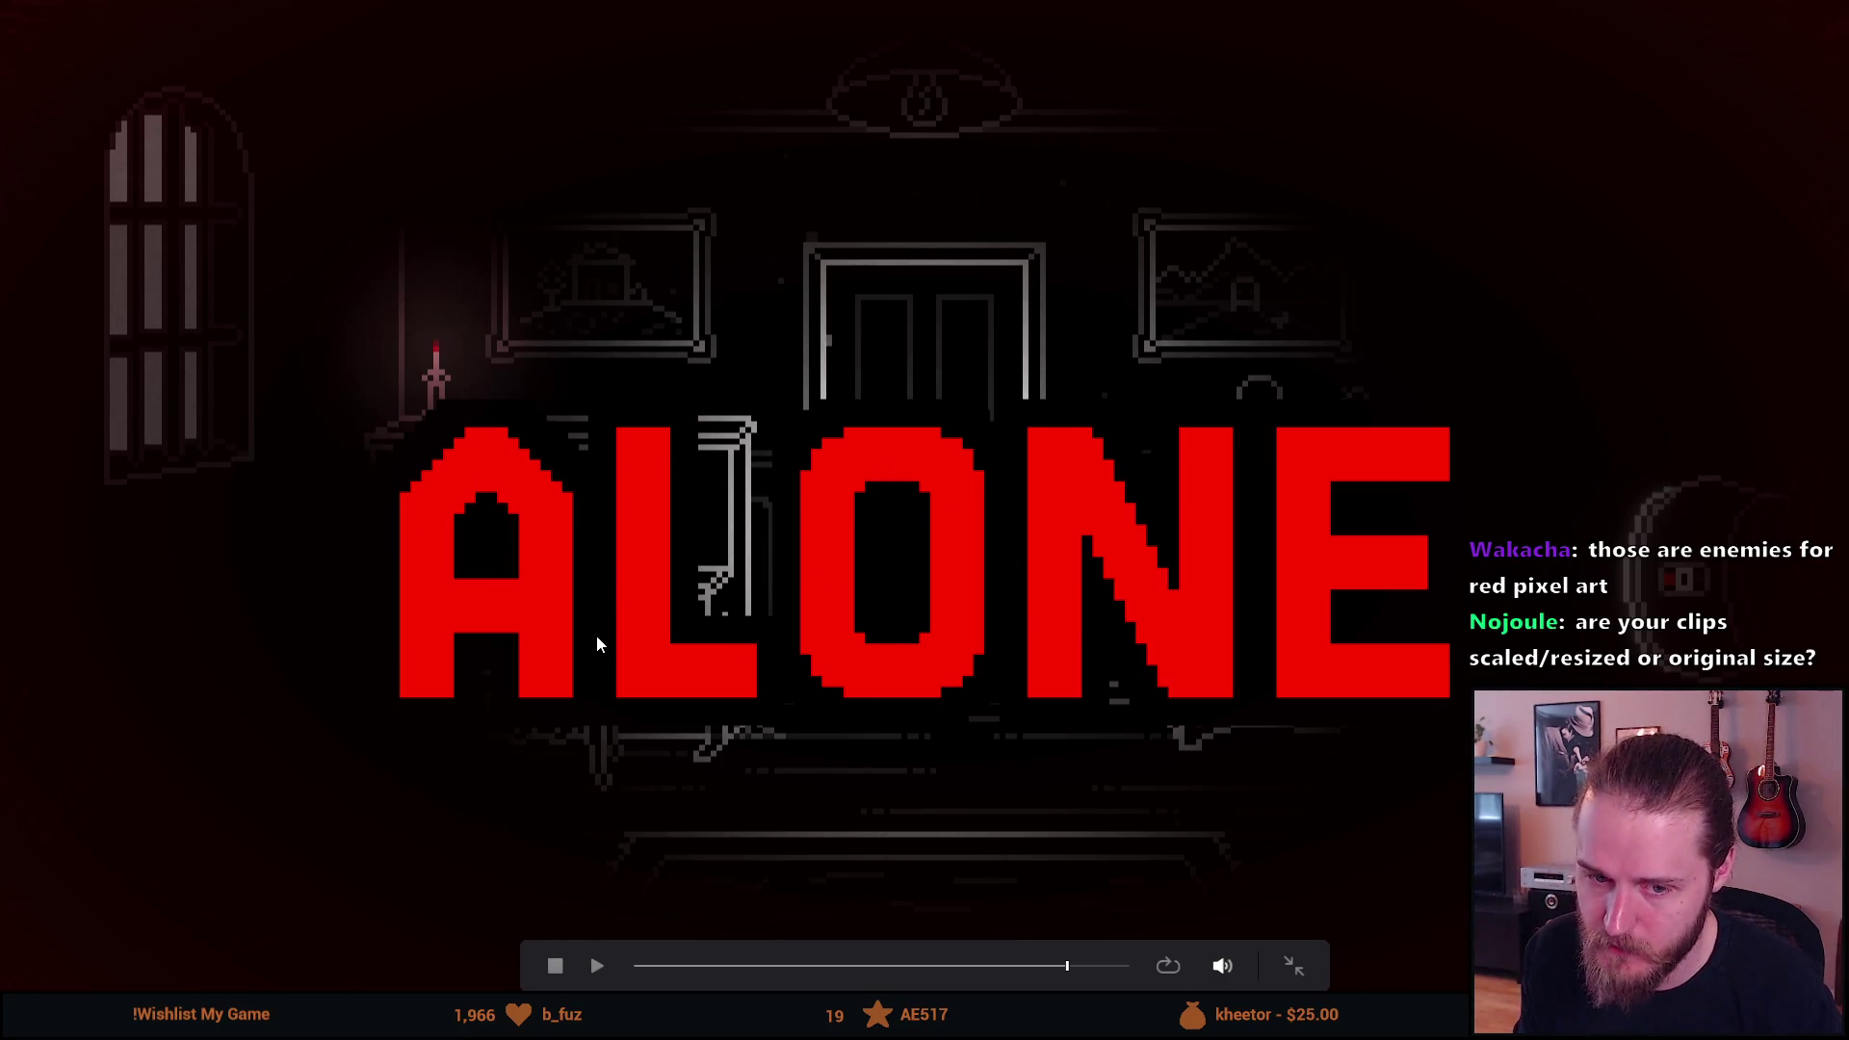
{"action": "key", "text": "Escape"}
{"action": "scroll", "coordinate": [653, 577], "scroll_direction": "down", "scroll_amount": 10}
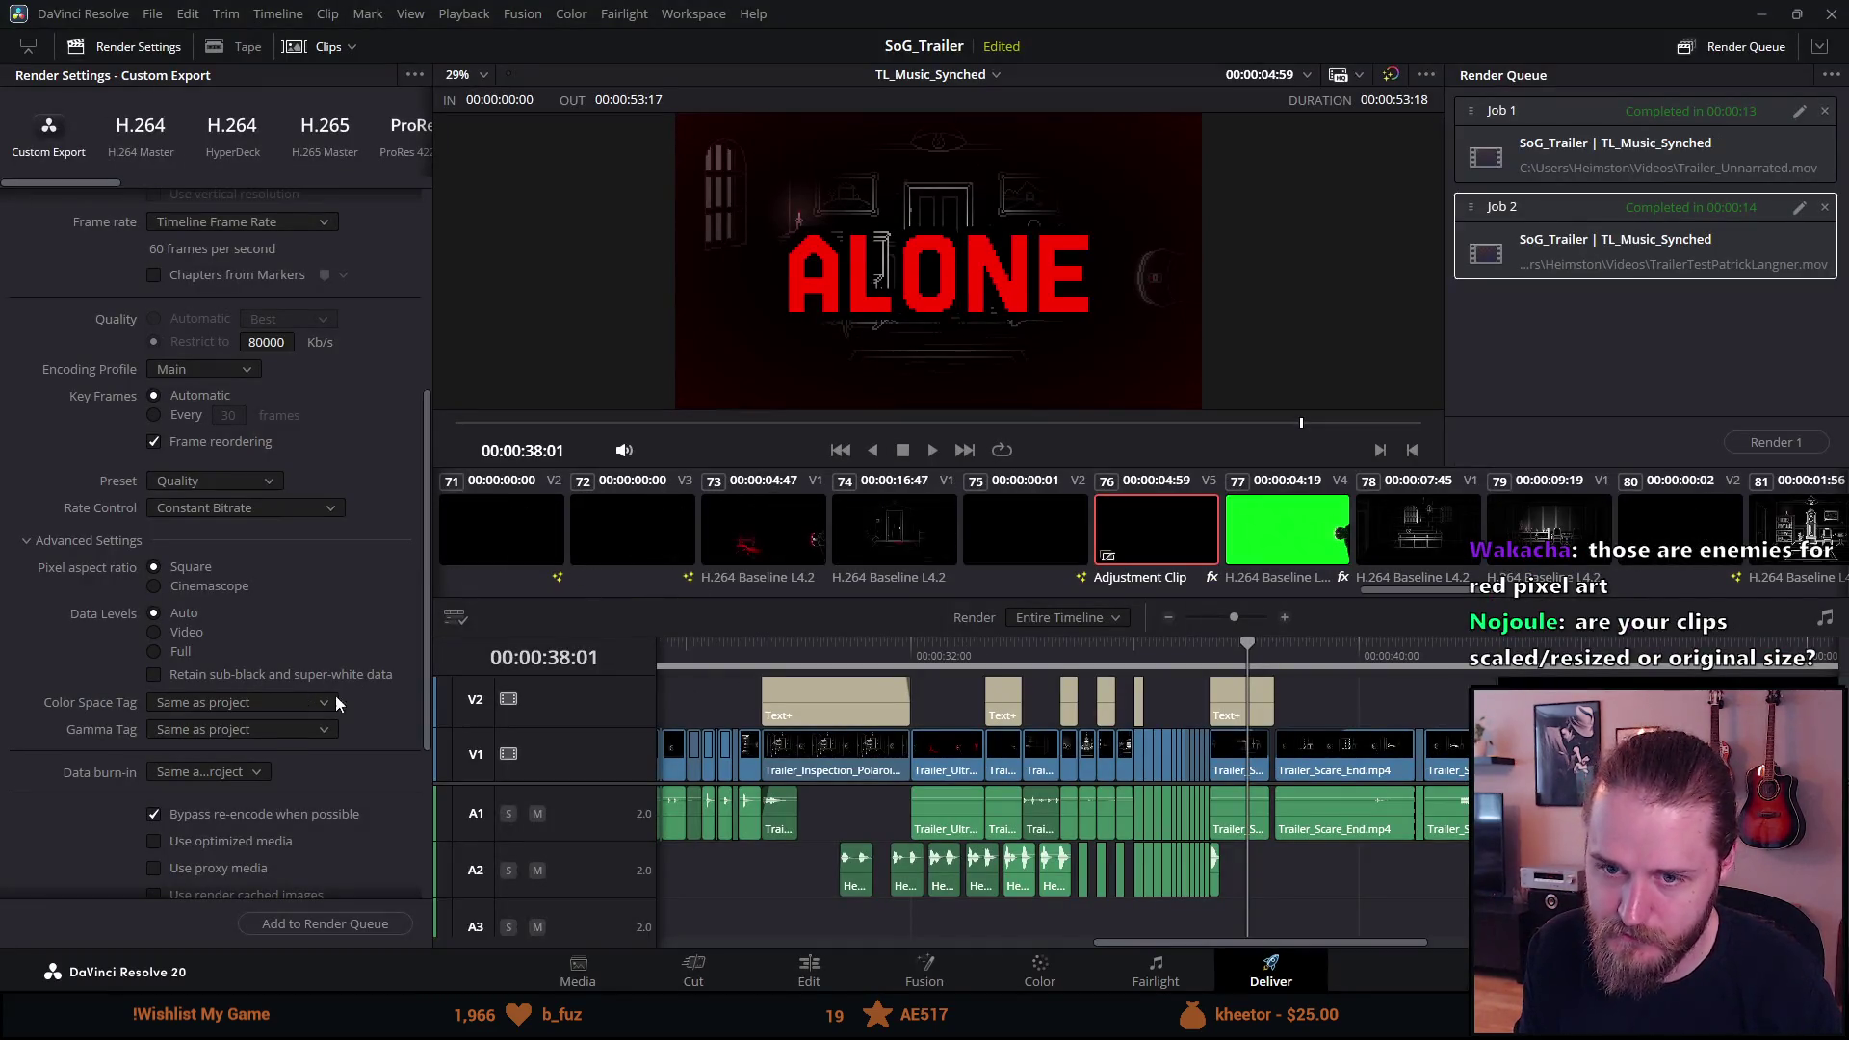
Queue another export and remove the two old finished render jobs.
{"action": "left_click", "coordinate": [347, 925]}
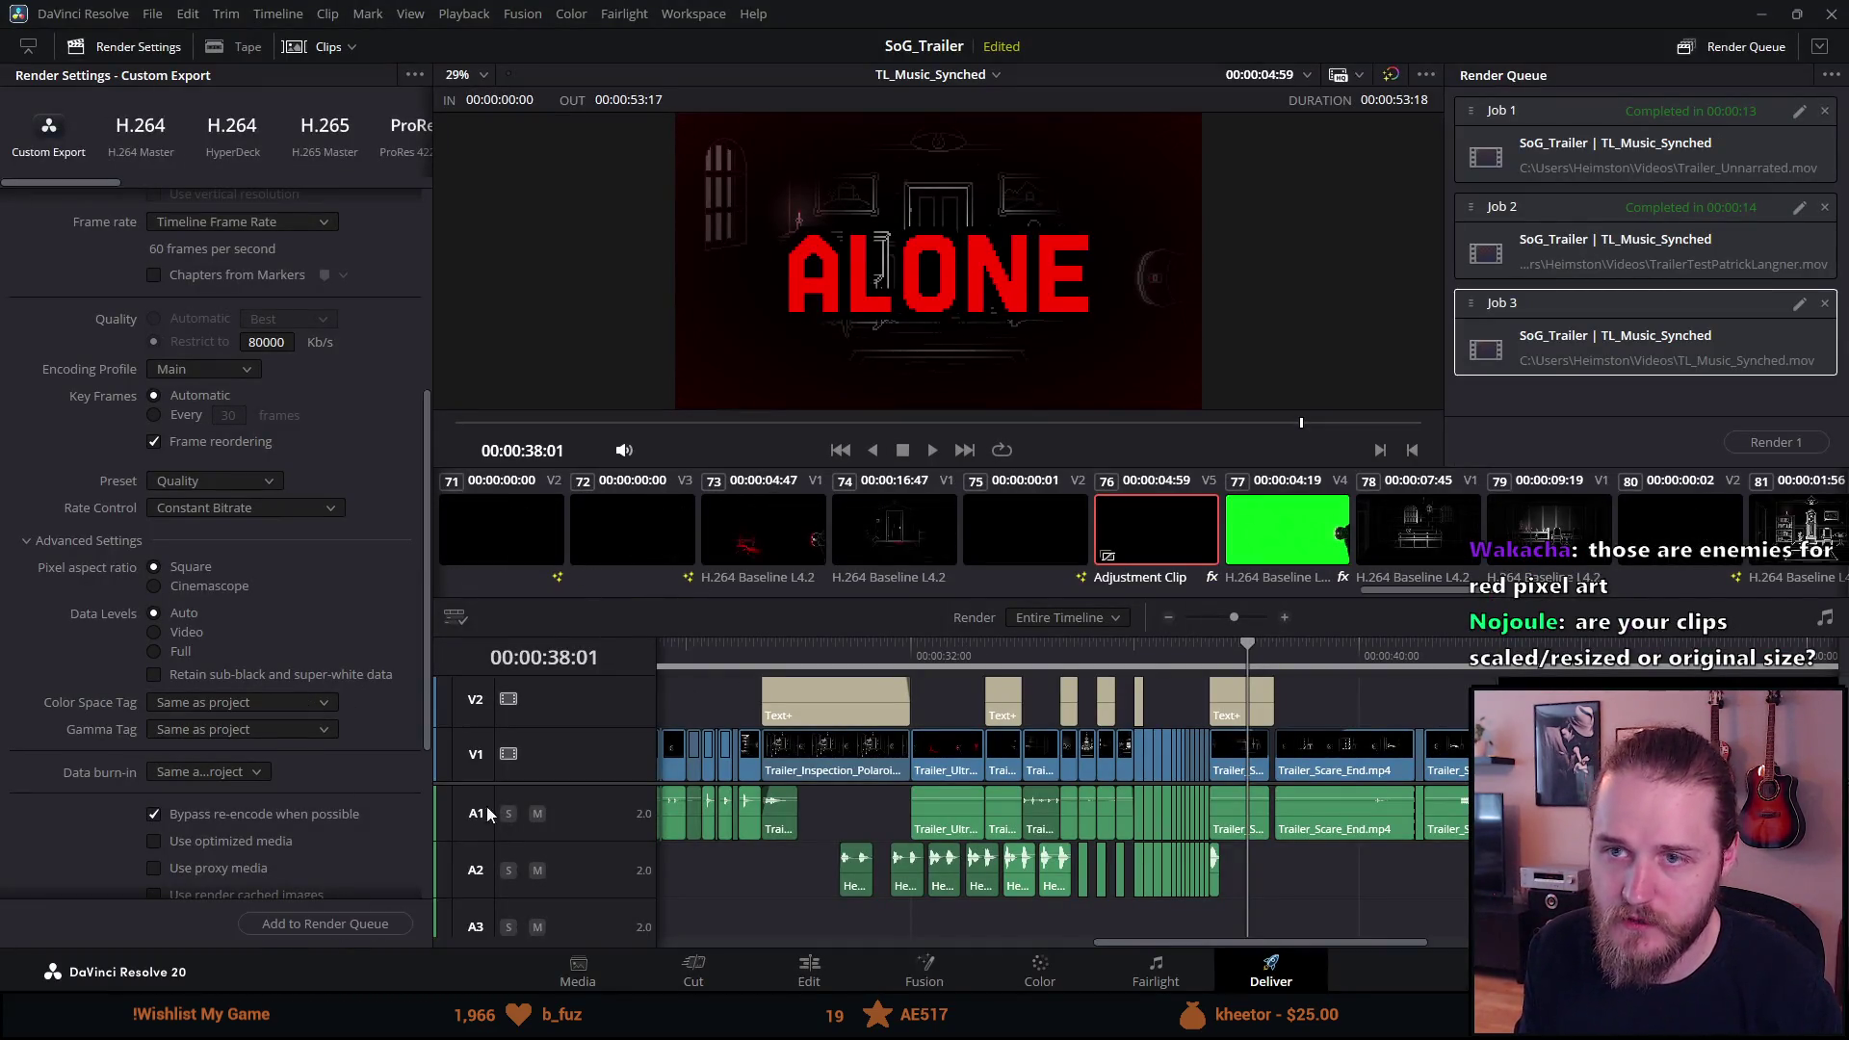
{"action": "left_click", "coordinate": [1825, 112]}
{"action": "left_click", "coordinate": [1824, 113]}
{"action": "left_click", "coordinate": [1824, 112]}
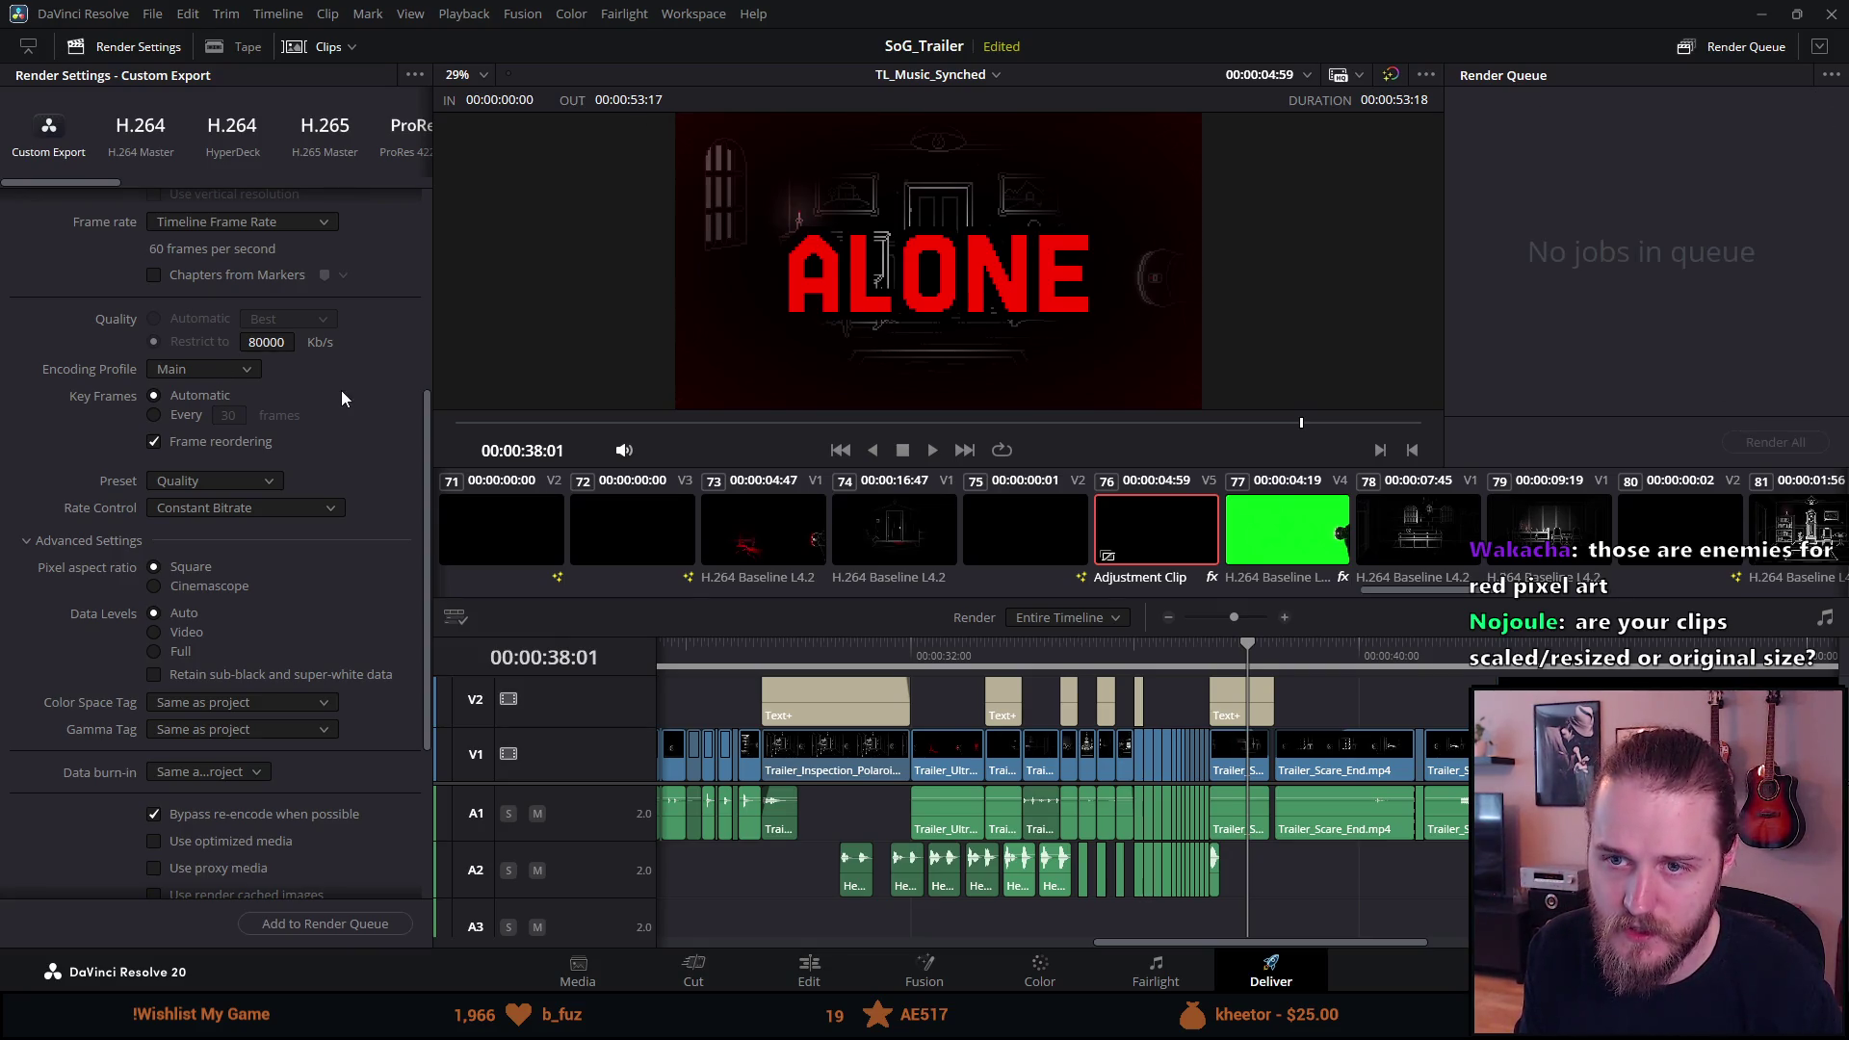
Name the output TrailerTestHighBitrate, add it to the Render Queue and render it.
{"action": "scroll", "coordinate": [341, 390], "scroll_direction": "up", "scroll_amount": 5}
{"action": "left_click", "coordinate": [228, 210]}
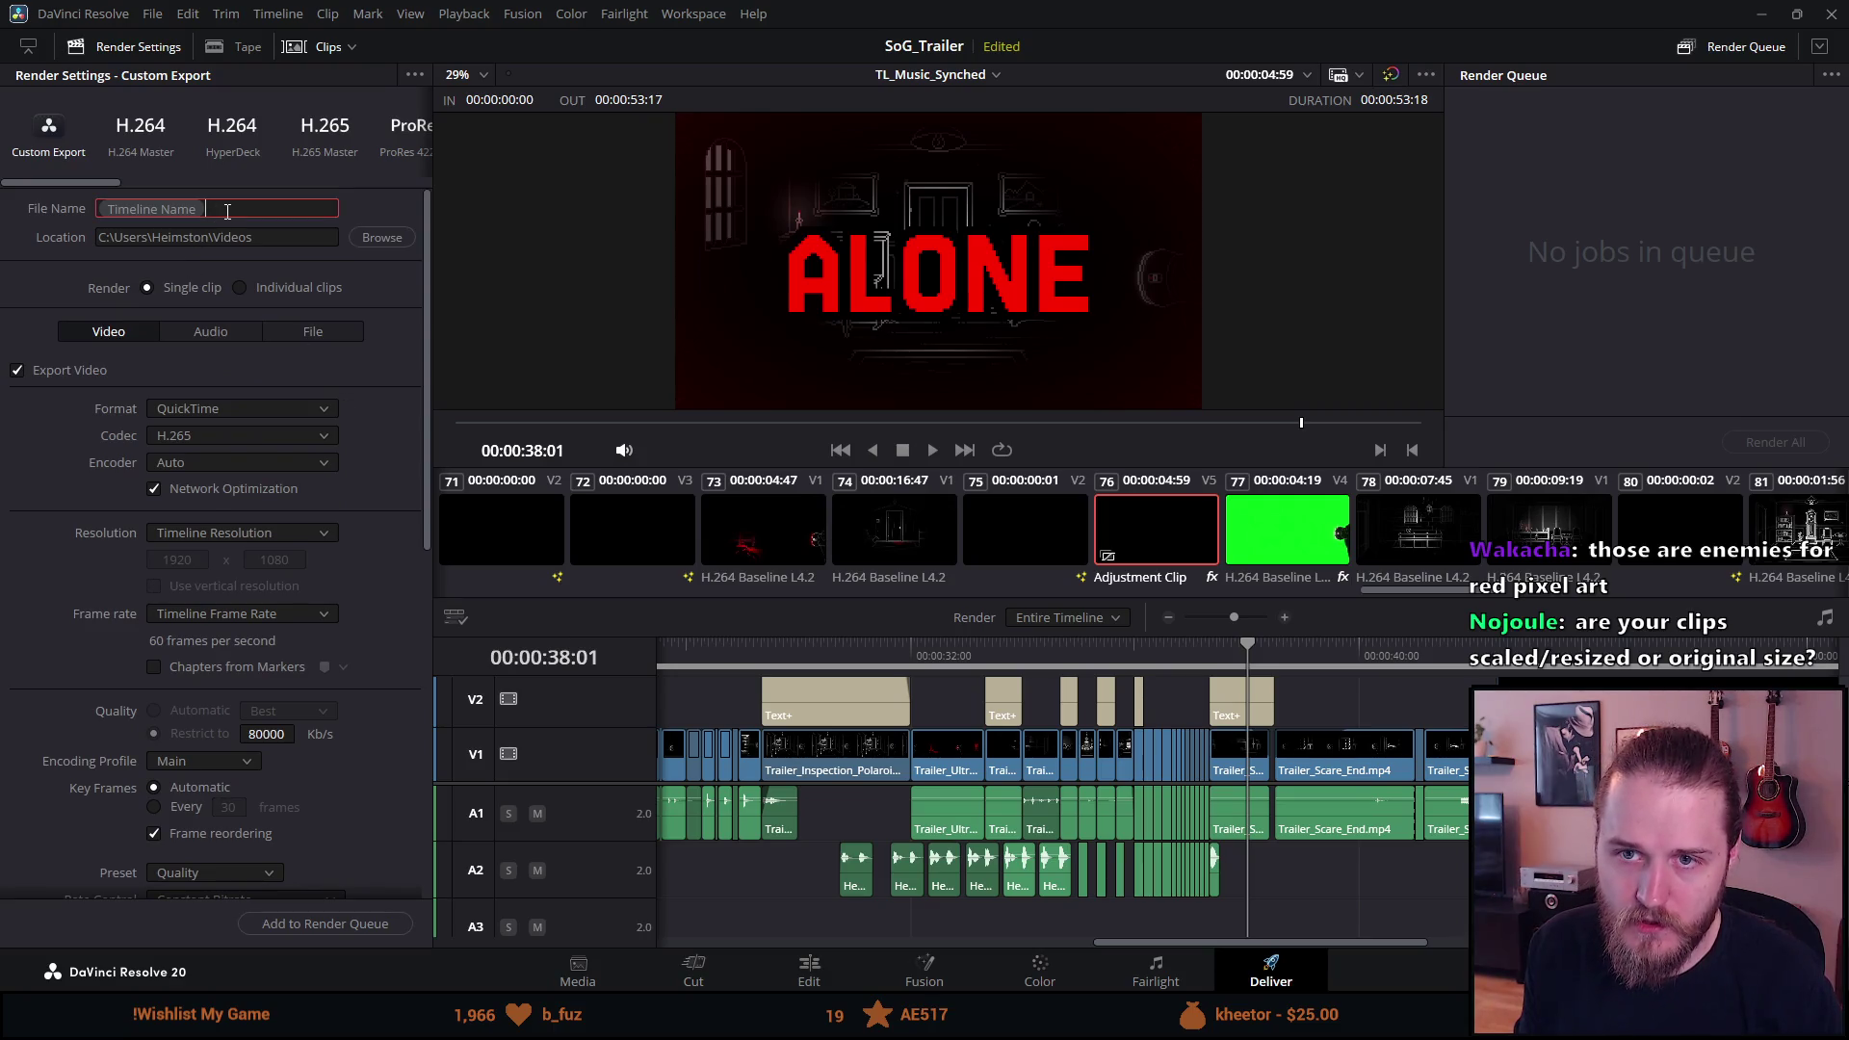
{"action": "type", "text": "Traile"}
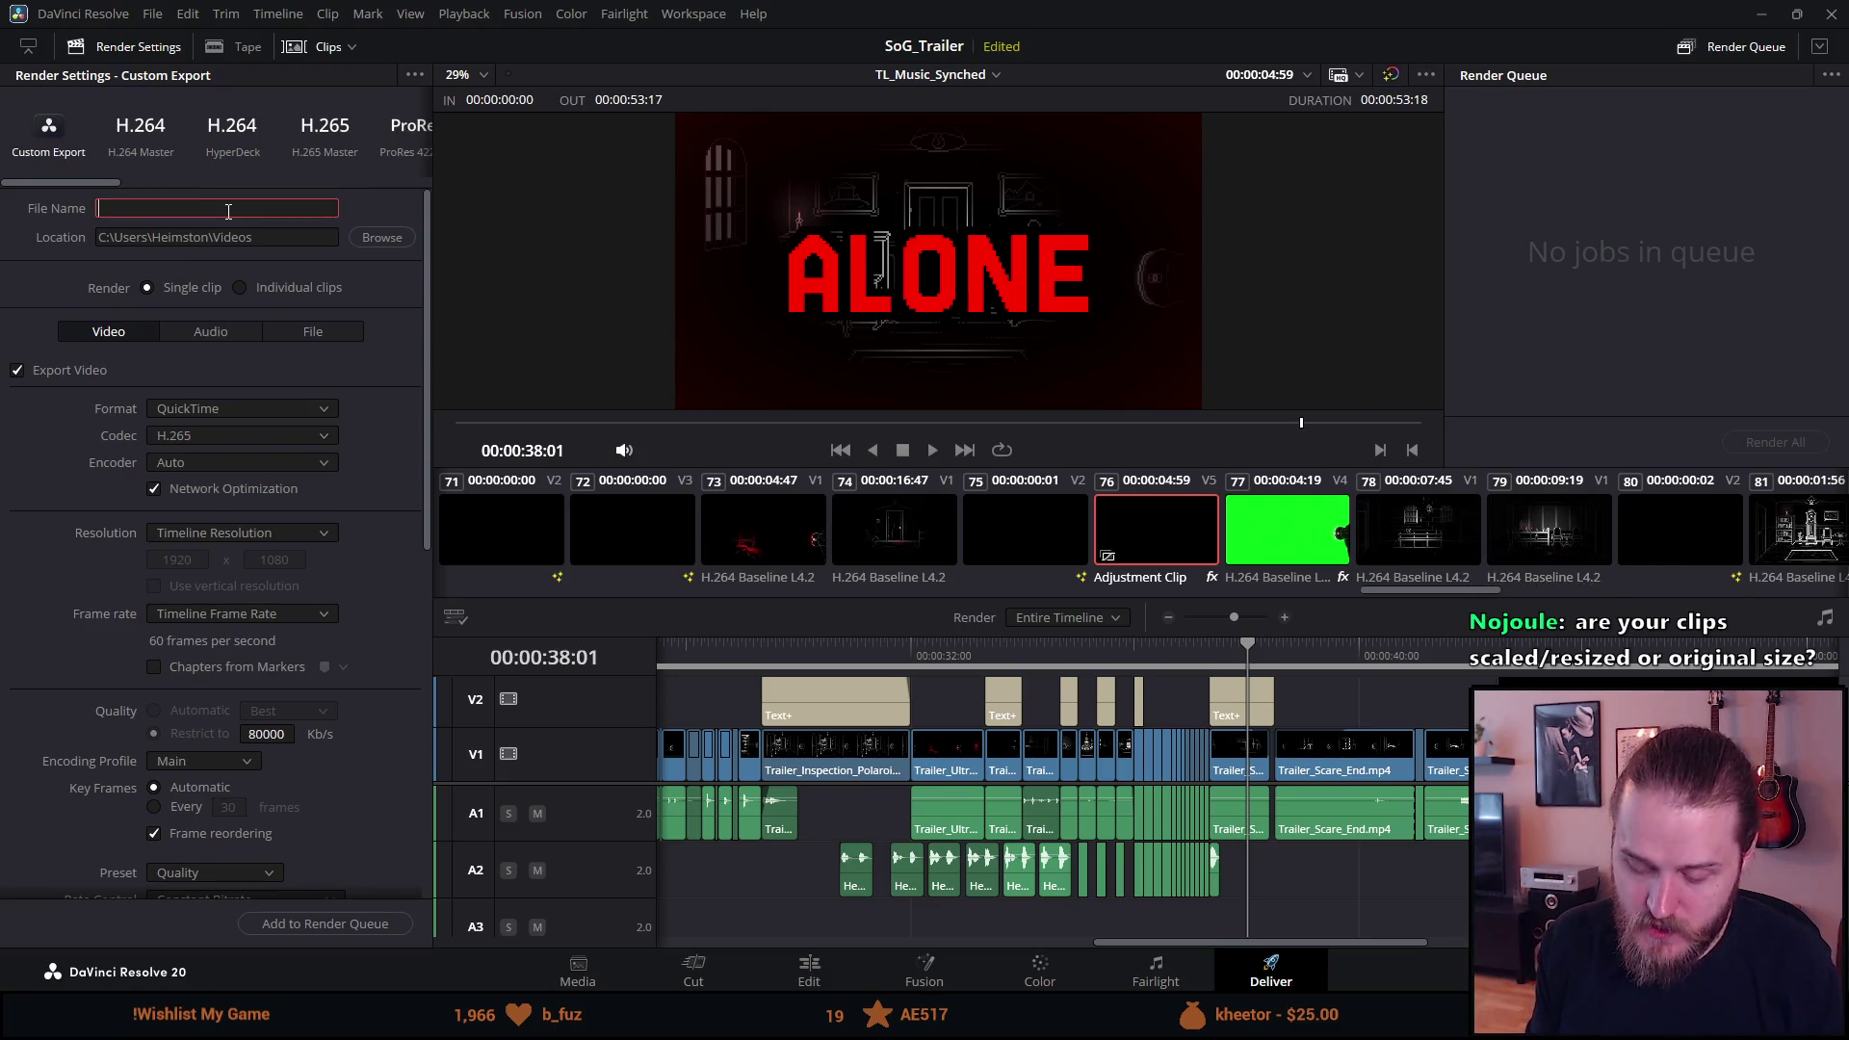
{"action": "type", "text": "rTest"}
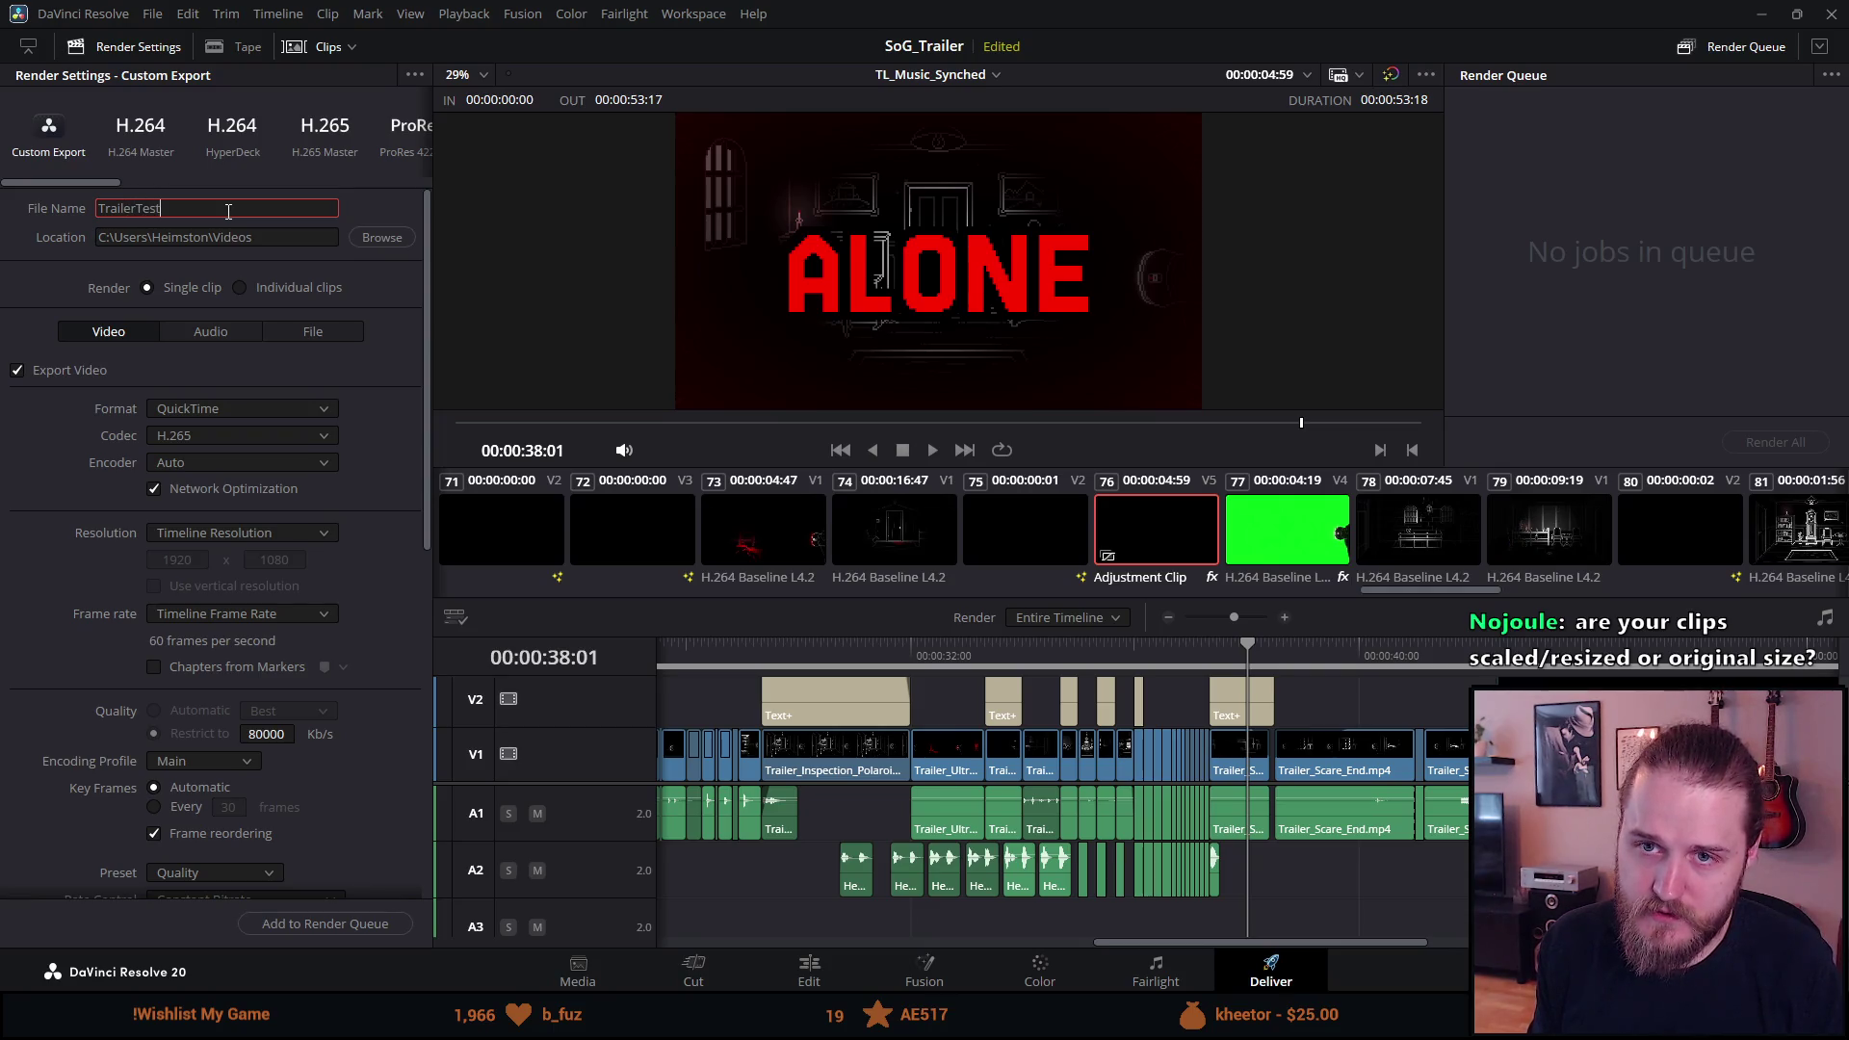
{"action": "type", "text": "HighBitrate"}
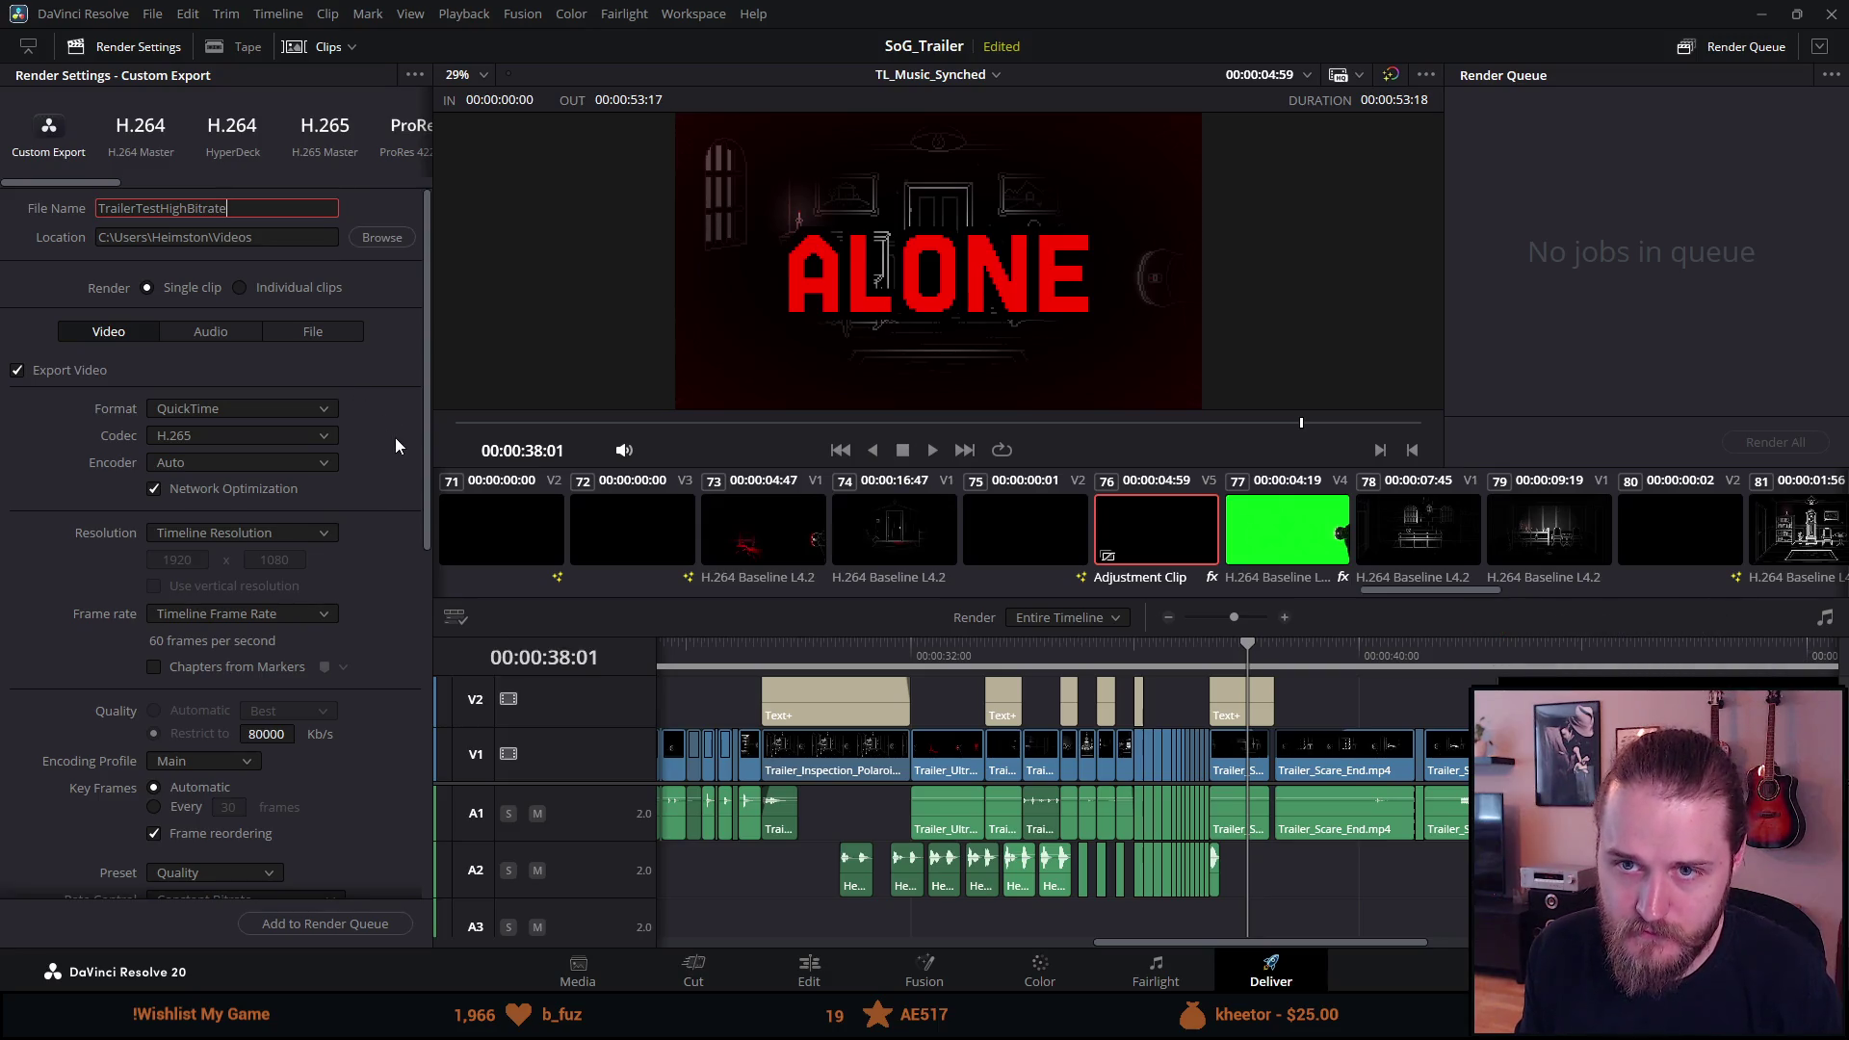
{"action": "scroll", "coordinate": [394, 445], "scroll_direction": "down", "scroll_amount": 5}
{"action": "scroll", "coordinate": [395, 436], "scroll_direction": "down", "scroll_amount": 10}
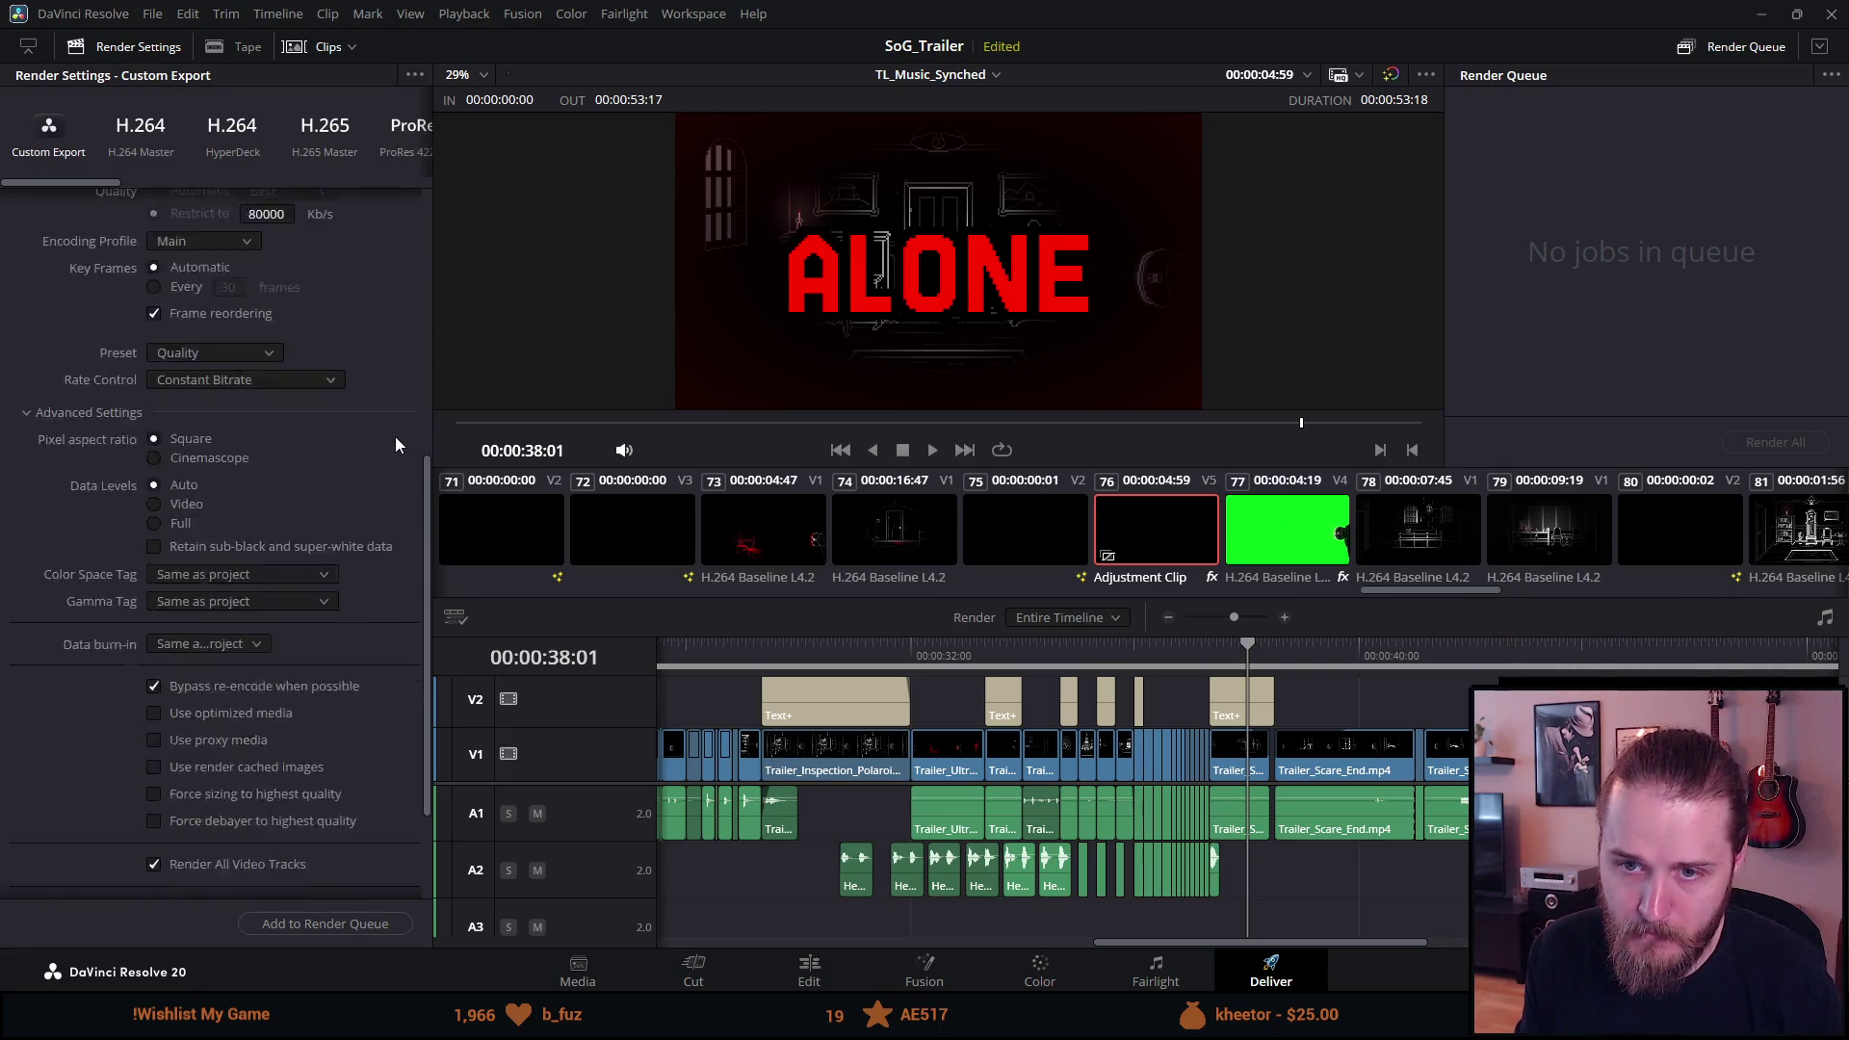
{"action": "left_click", "coordinate": [338, 923]}
{"action": "left_click", "coordinate": [1768, 449]}
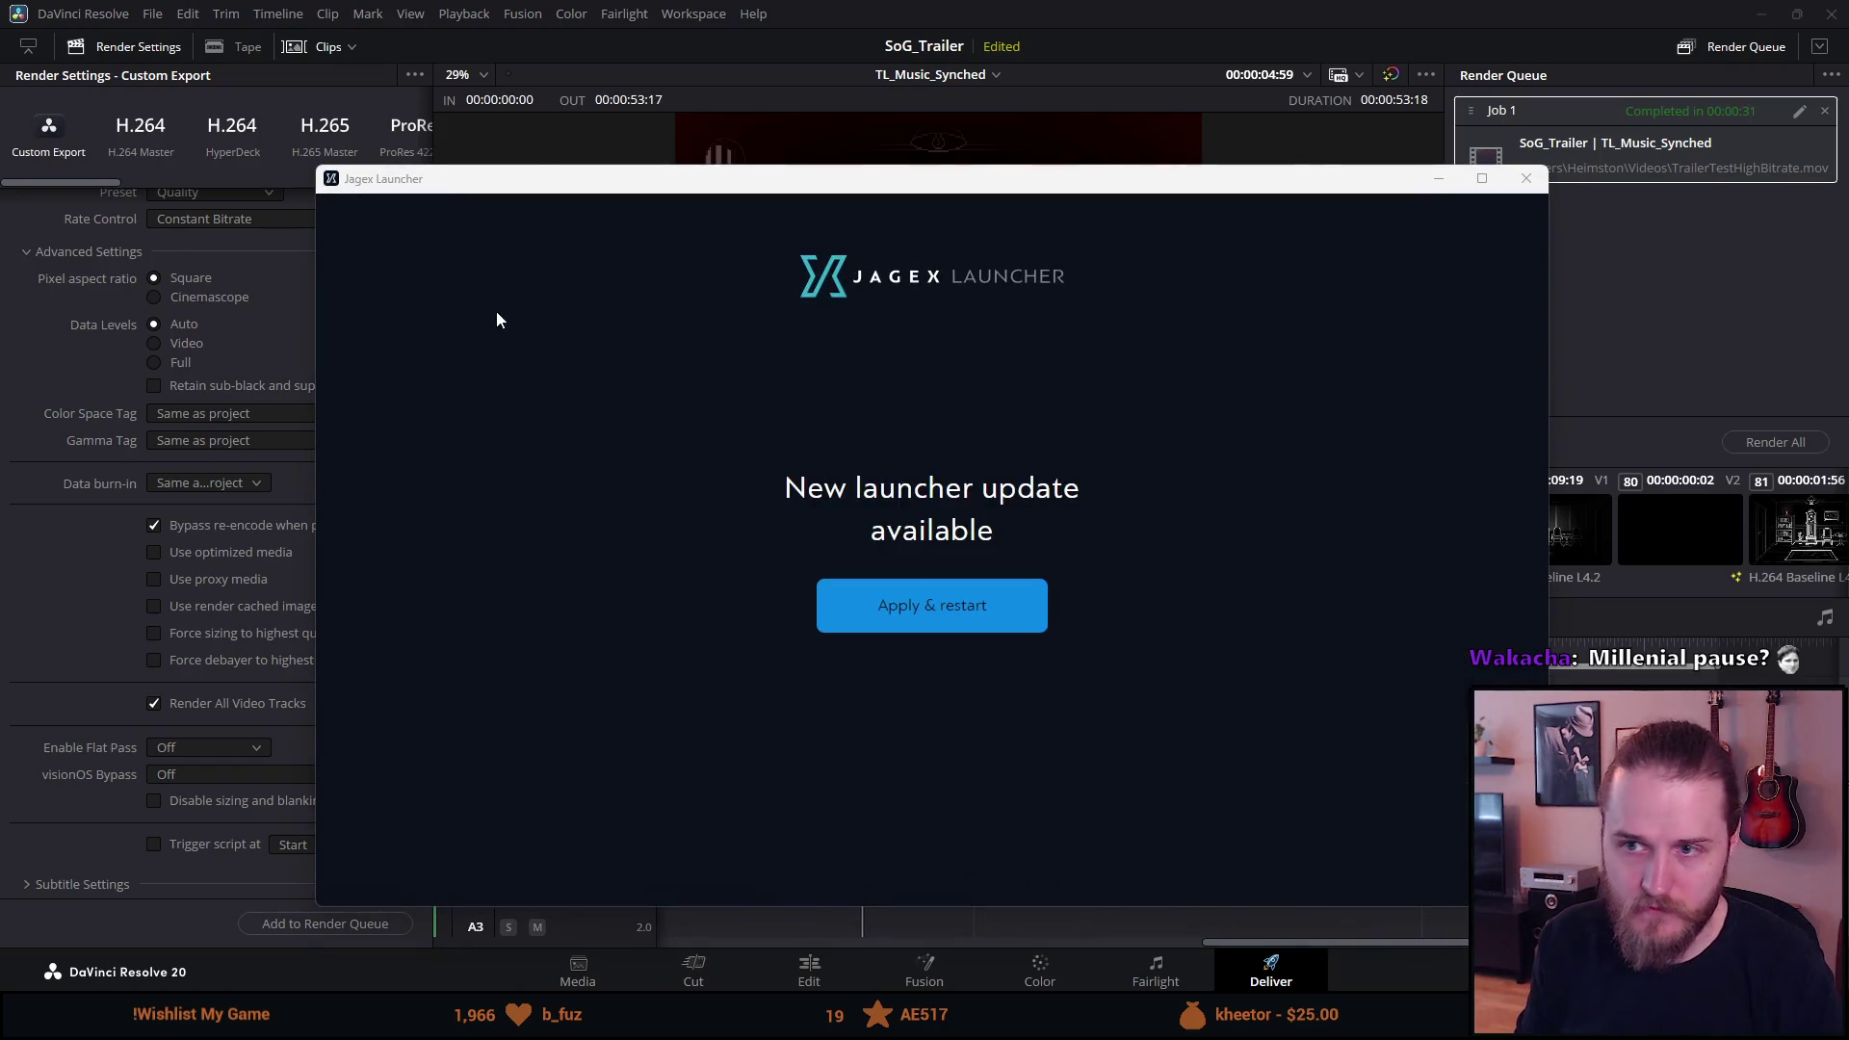
Close the Jagex Launcher update pop-up once the TrailerTestHighBitrate render completes.
{"action": "left_click", "coordinate": [1526, 179]}
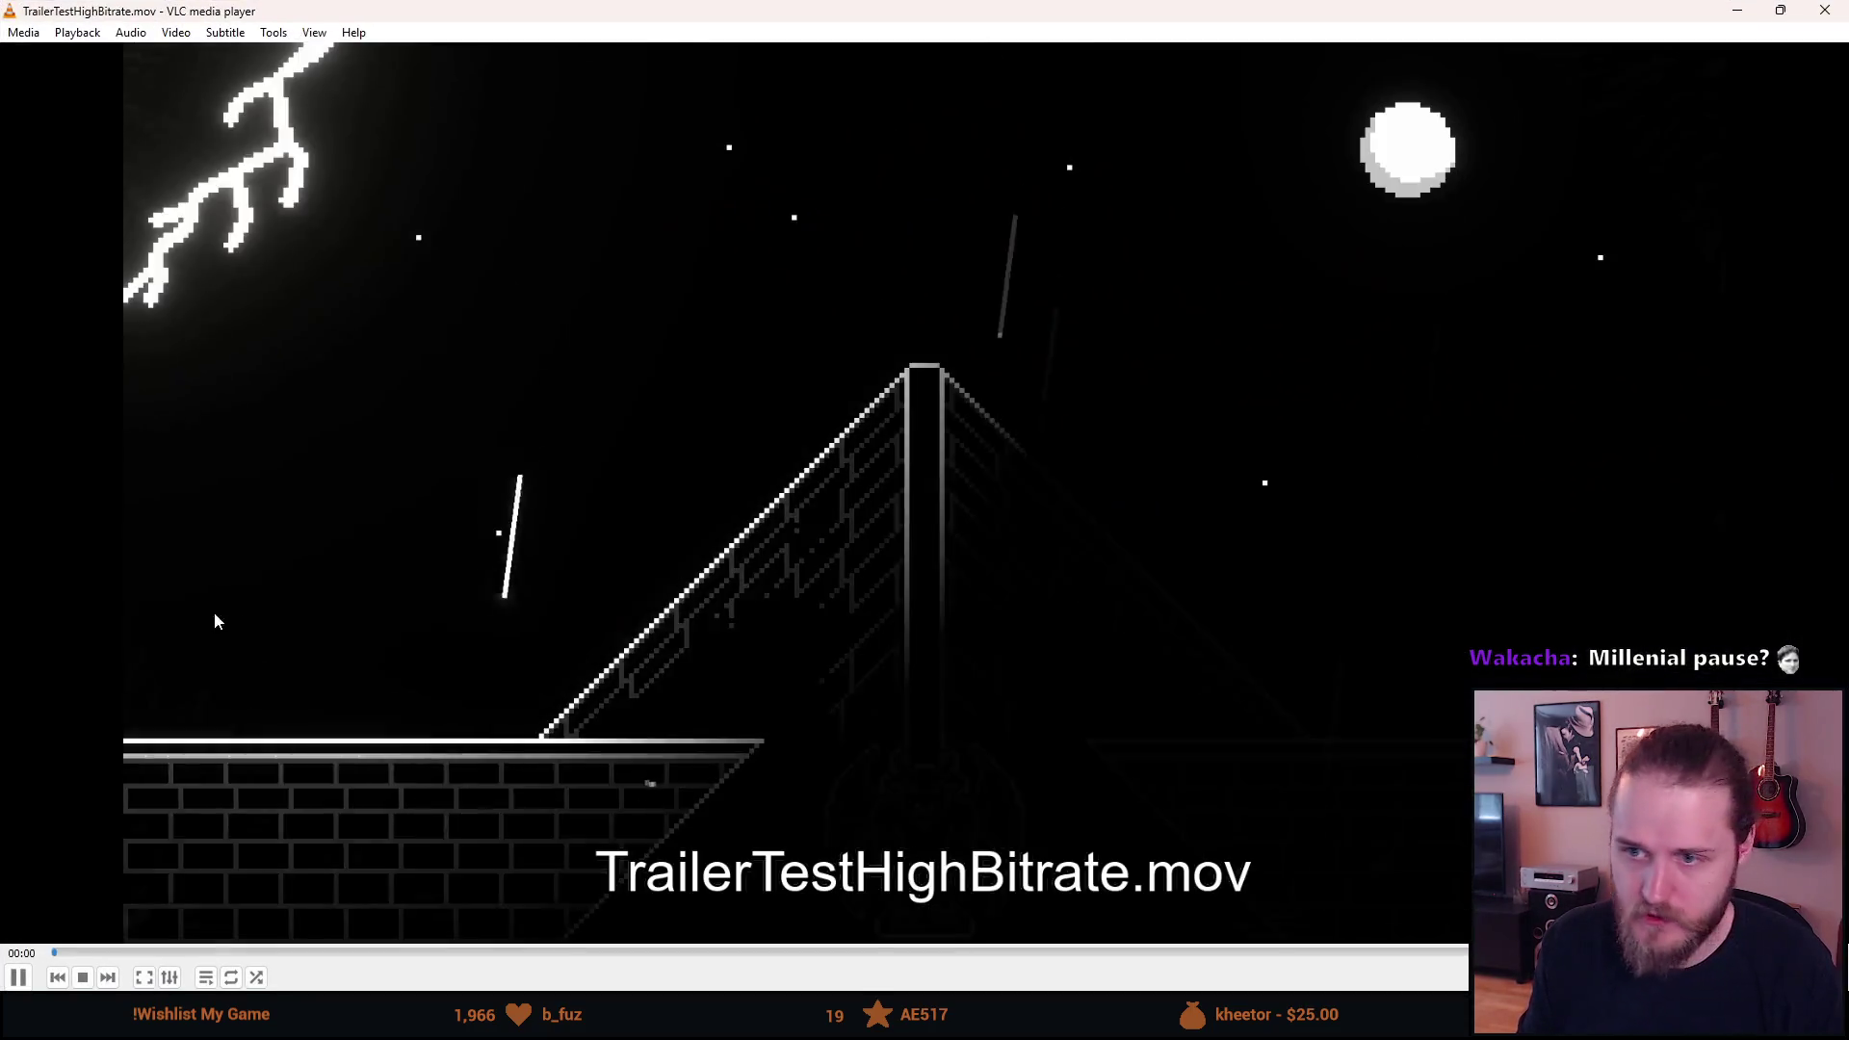
Watch TrailerTestHighBitrate.mov full screen in VLC, pause at the 00:22 SOLVE PUZZLES shot, then minimize VLC.
{"action": "double_click", "coordinate": [281, 554]}
{"action": "scroll", "coordinate": [280, 549], "scroll_direction": "up", "scroll_amount": 12}
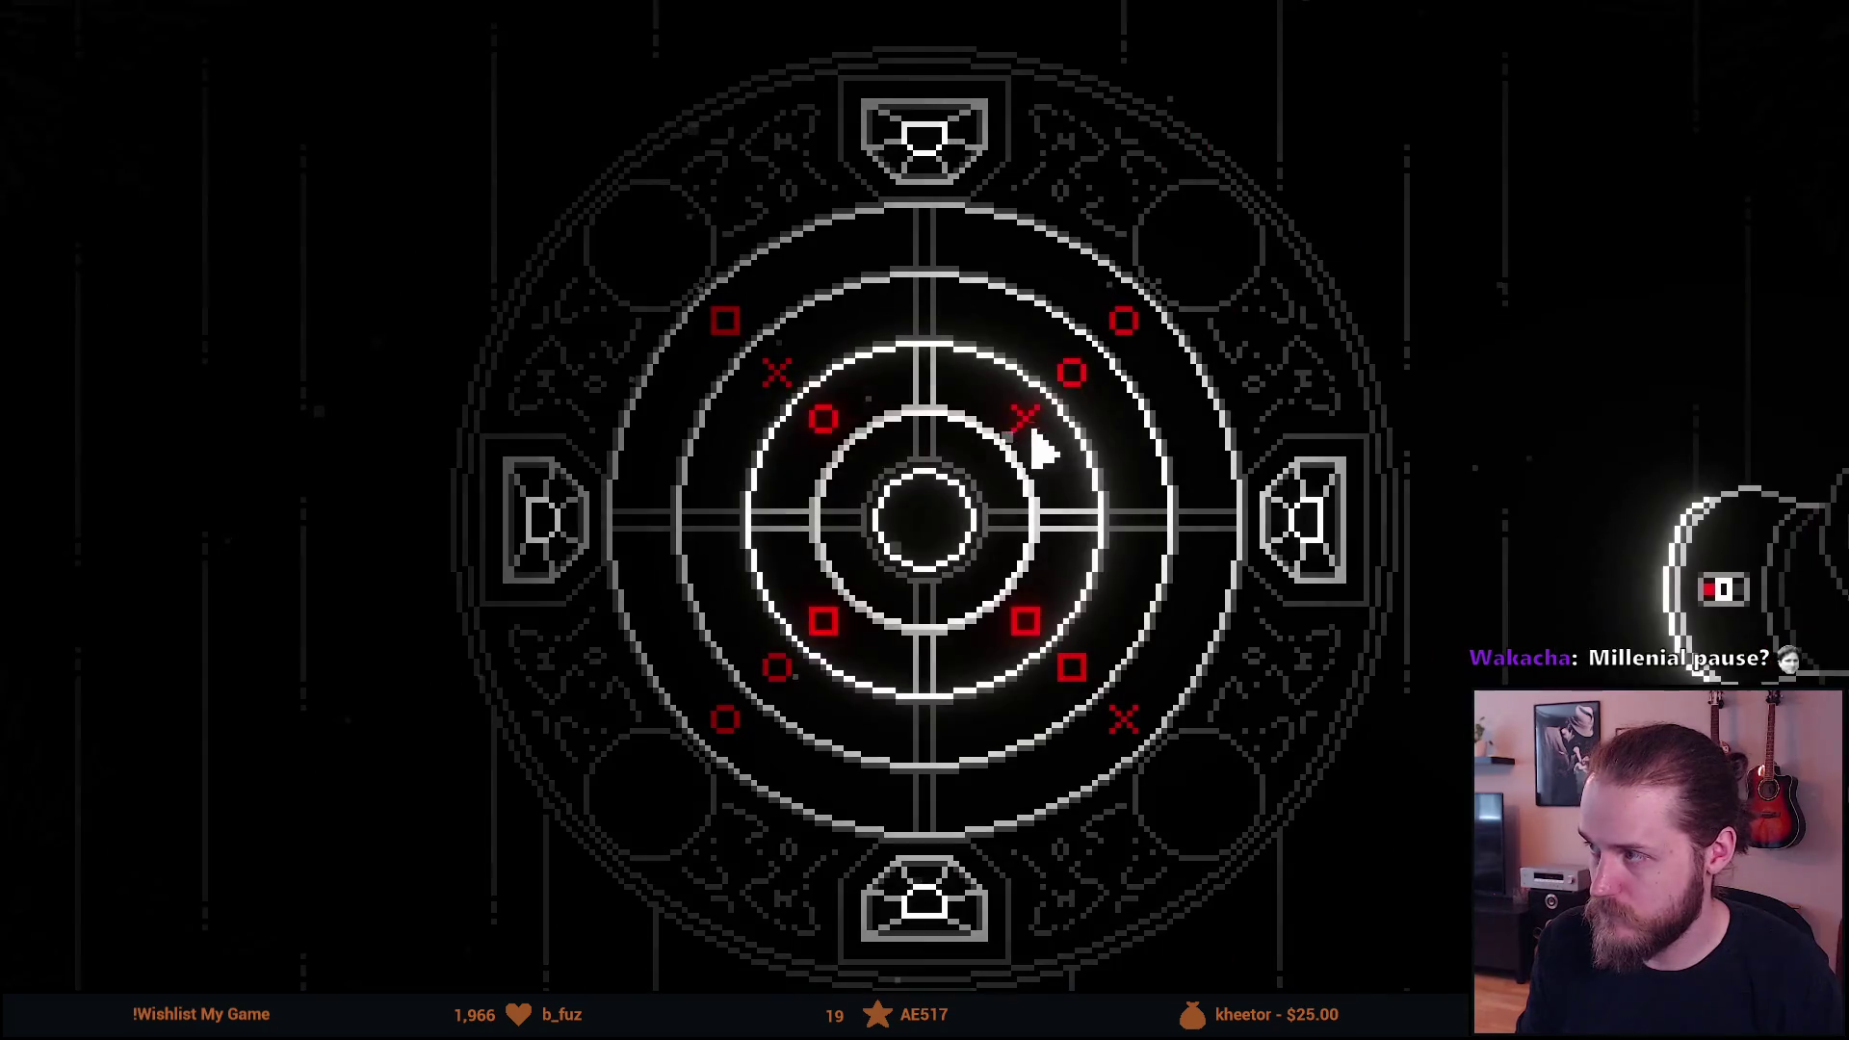
{"action": "mouse_move", "coordinate": [1080, 442]}
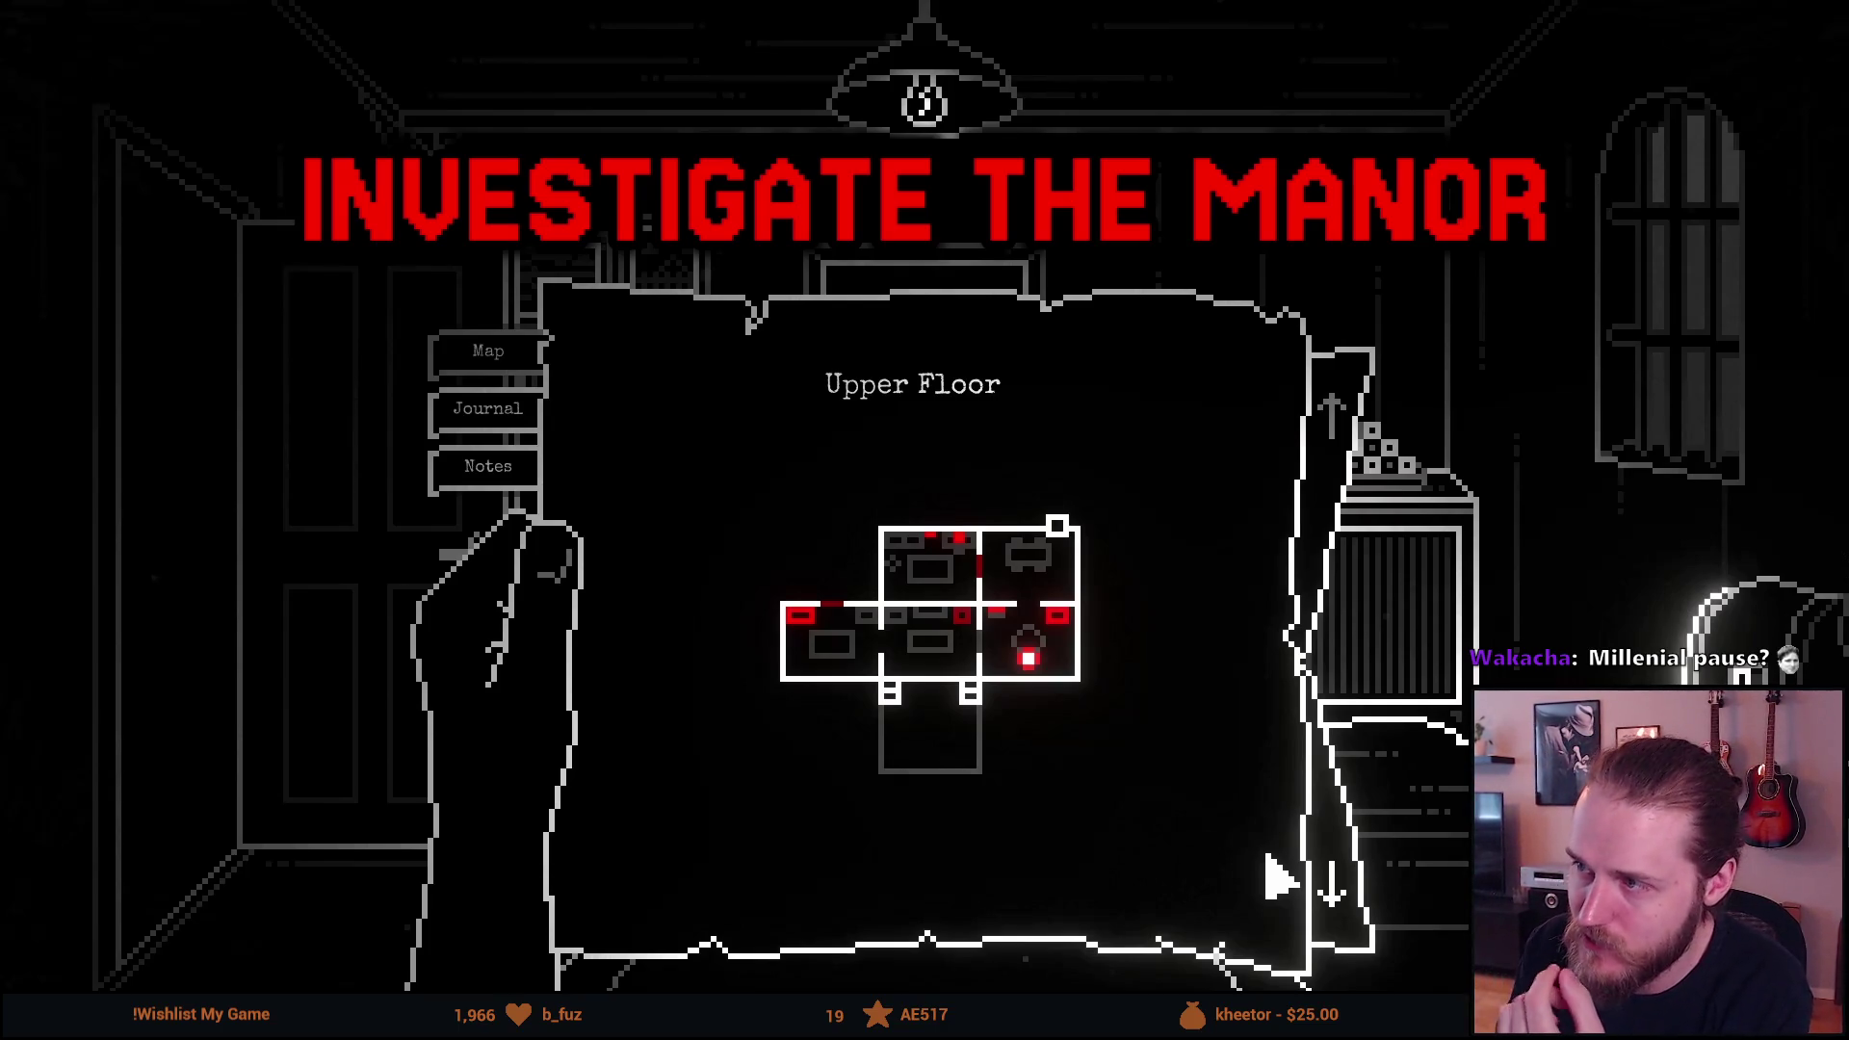
{"action": "left_click", "coordinate": [1332, 882]}
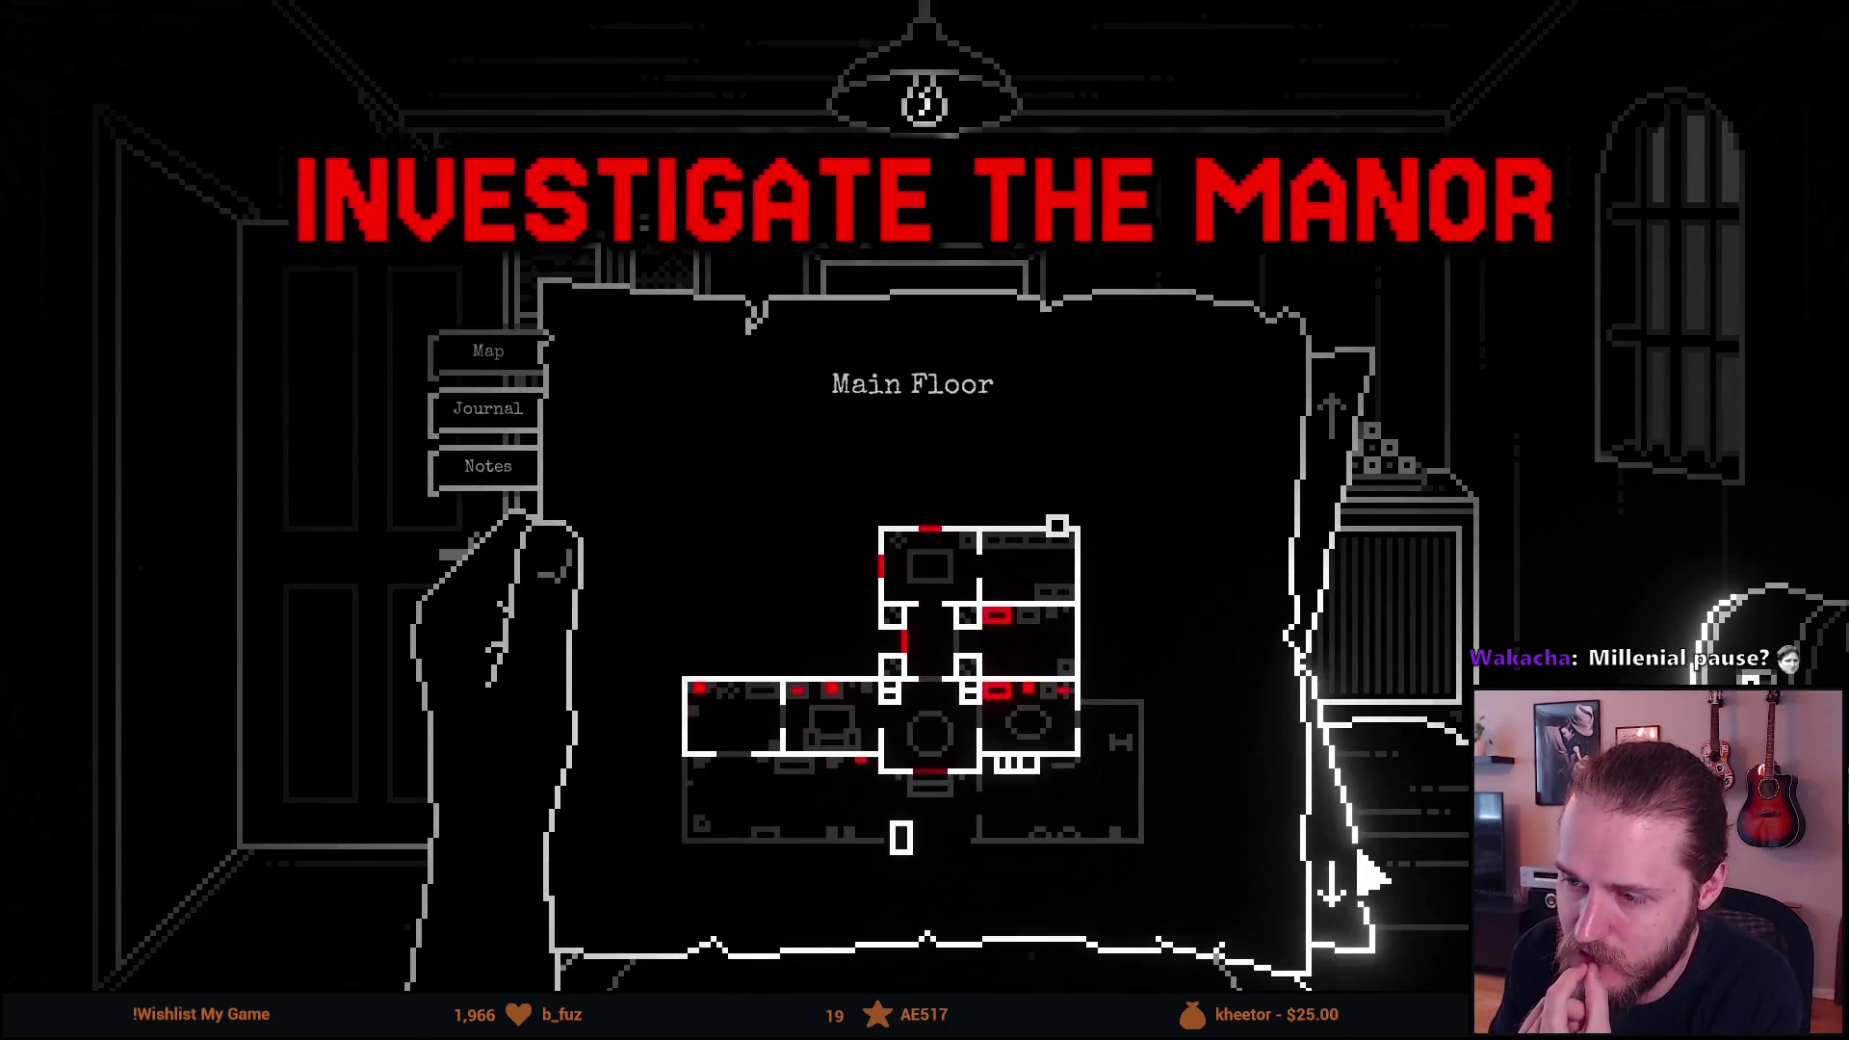
{"action": "key", "text": "Escape"}
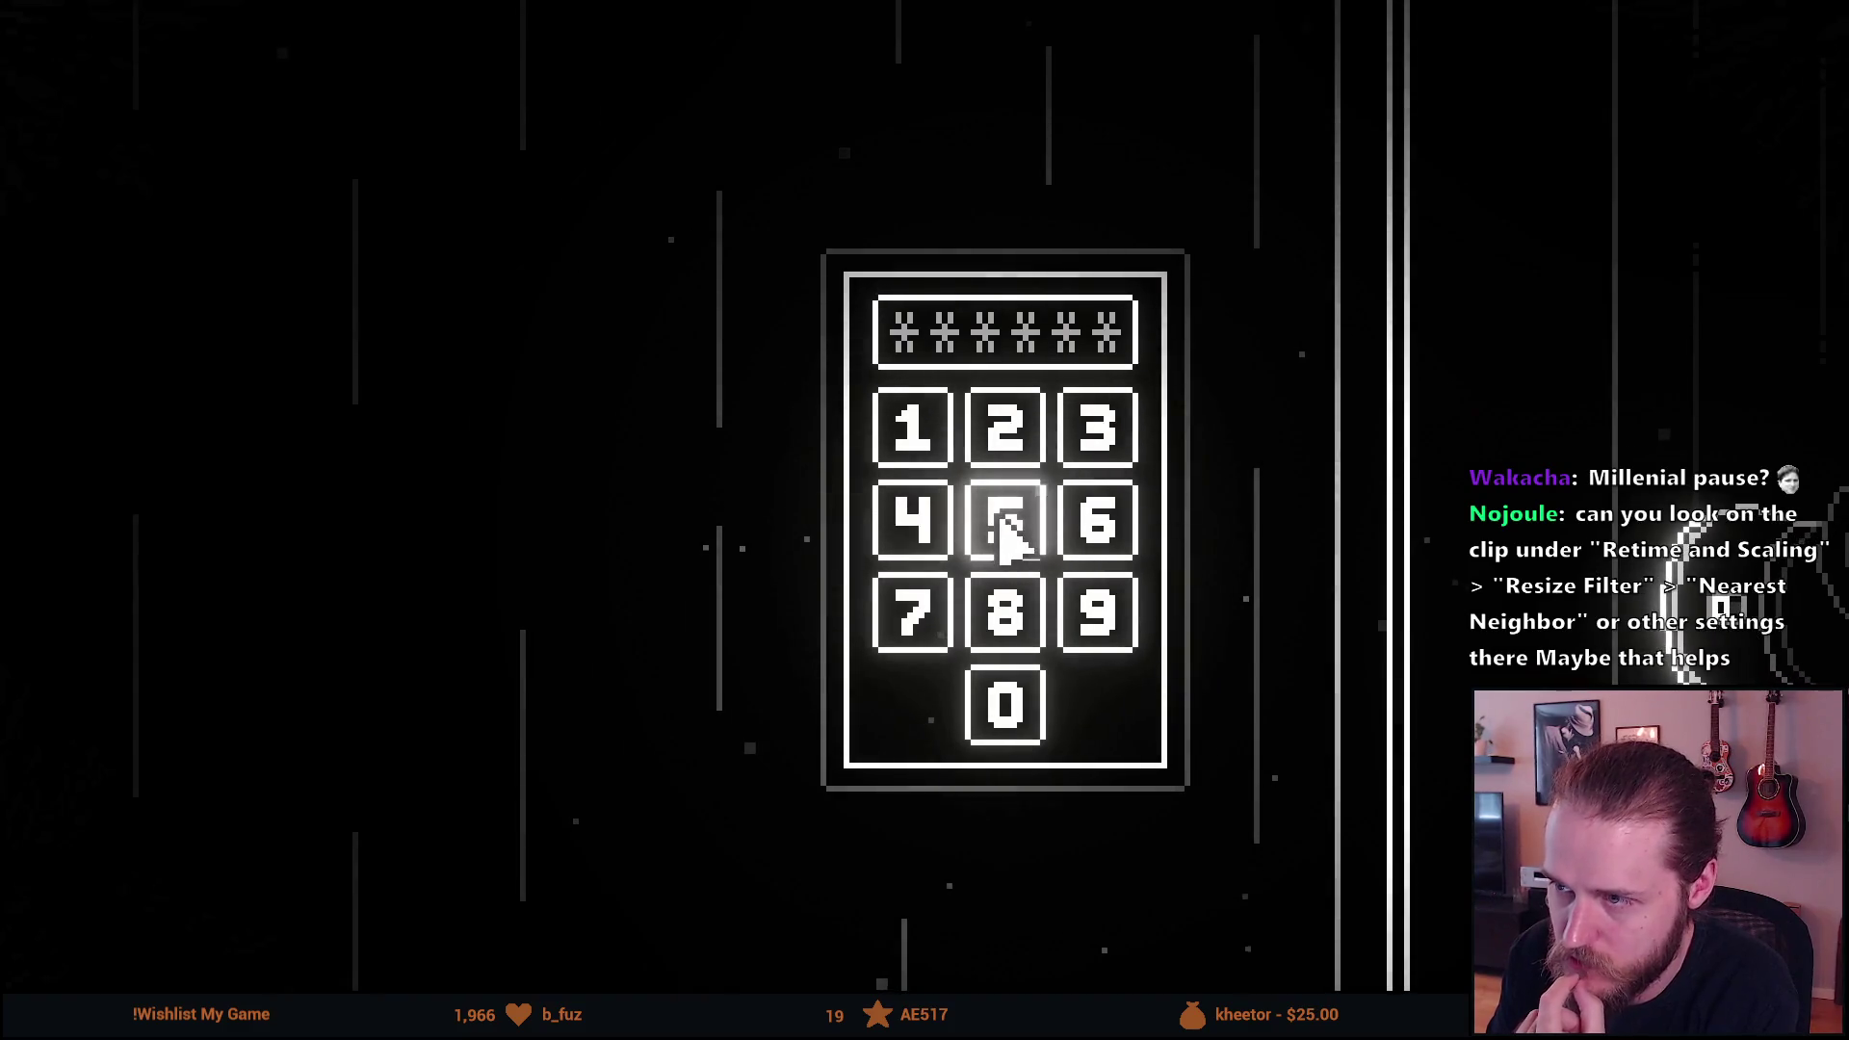
{"action": "left_click", "coordinate": [1000, 521]}
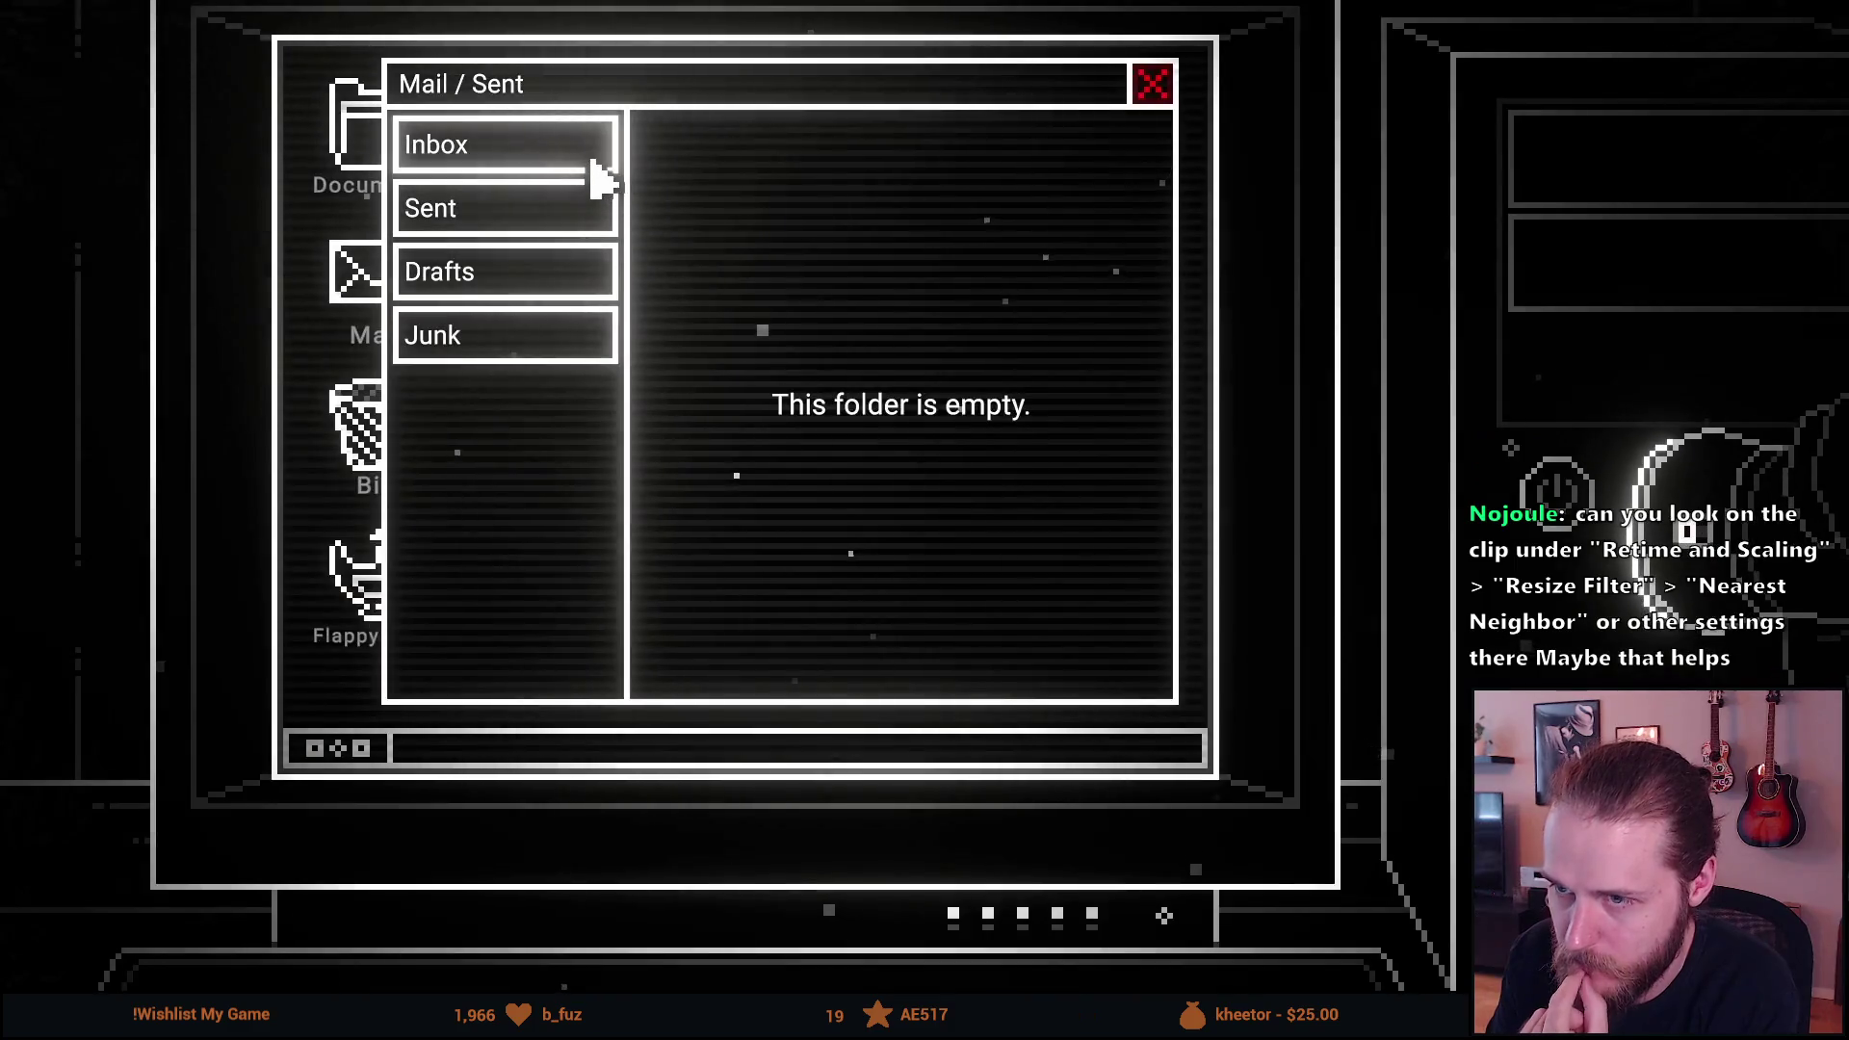
{"action": "left_click", "coordinate": [608, 166]}
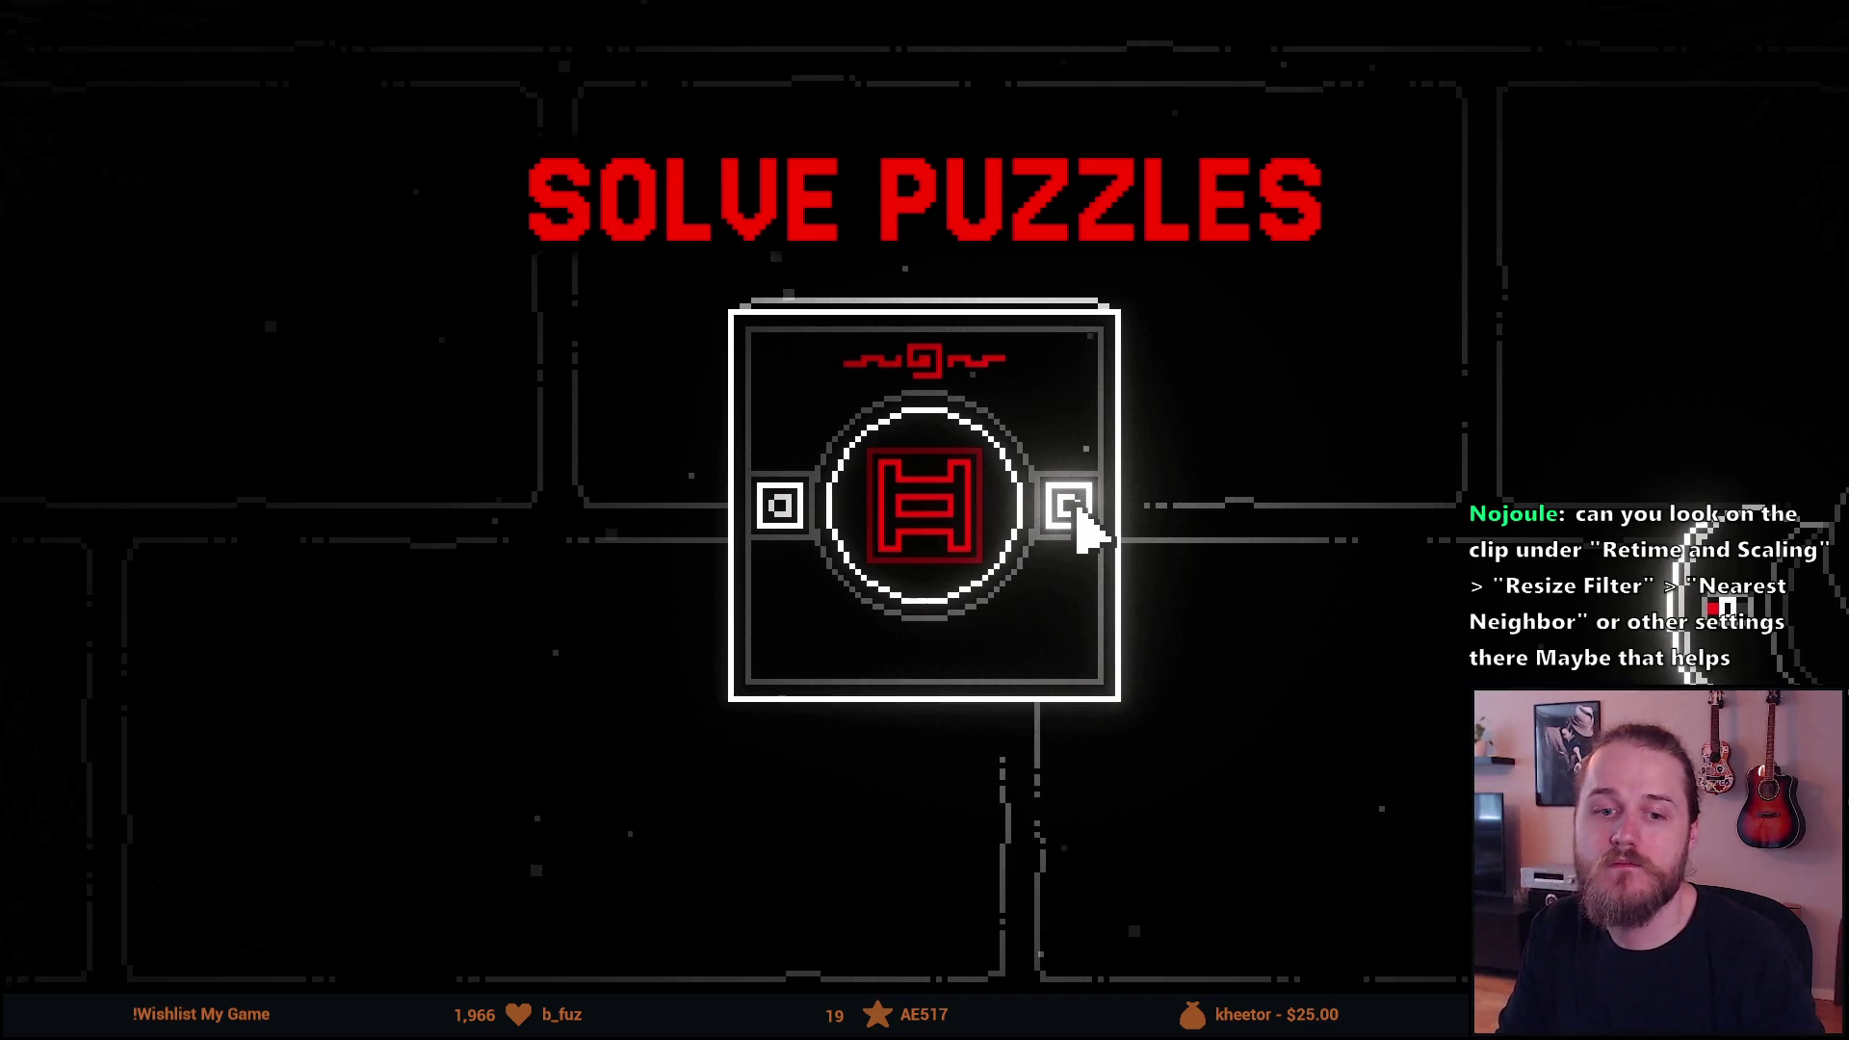
{"action": "key", "text": "Escape"}
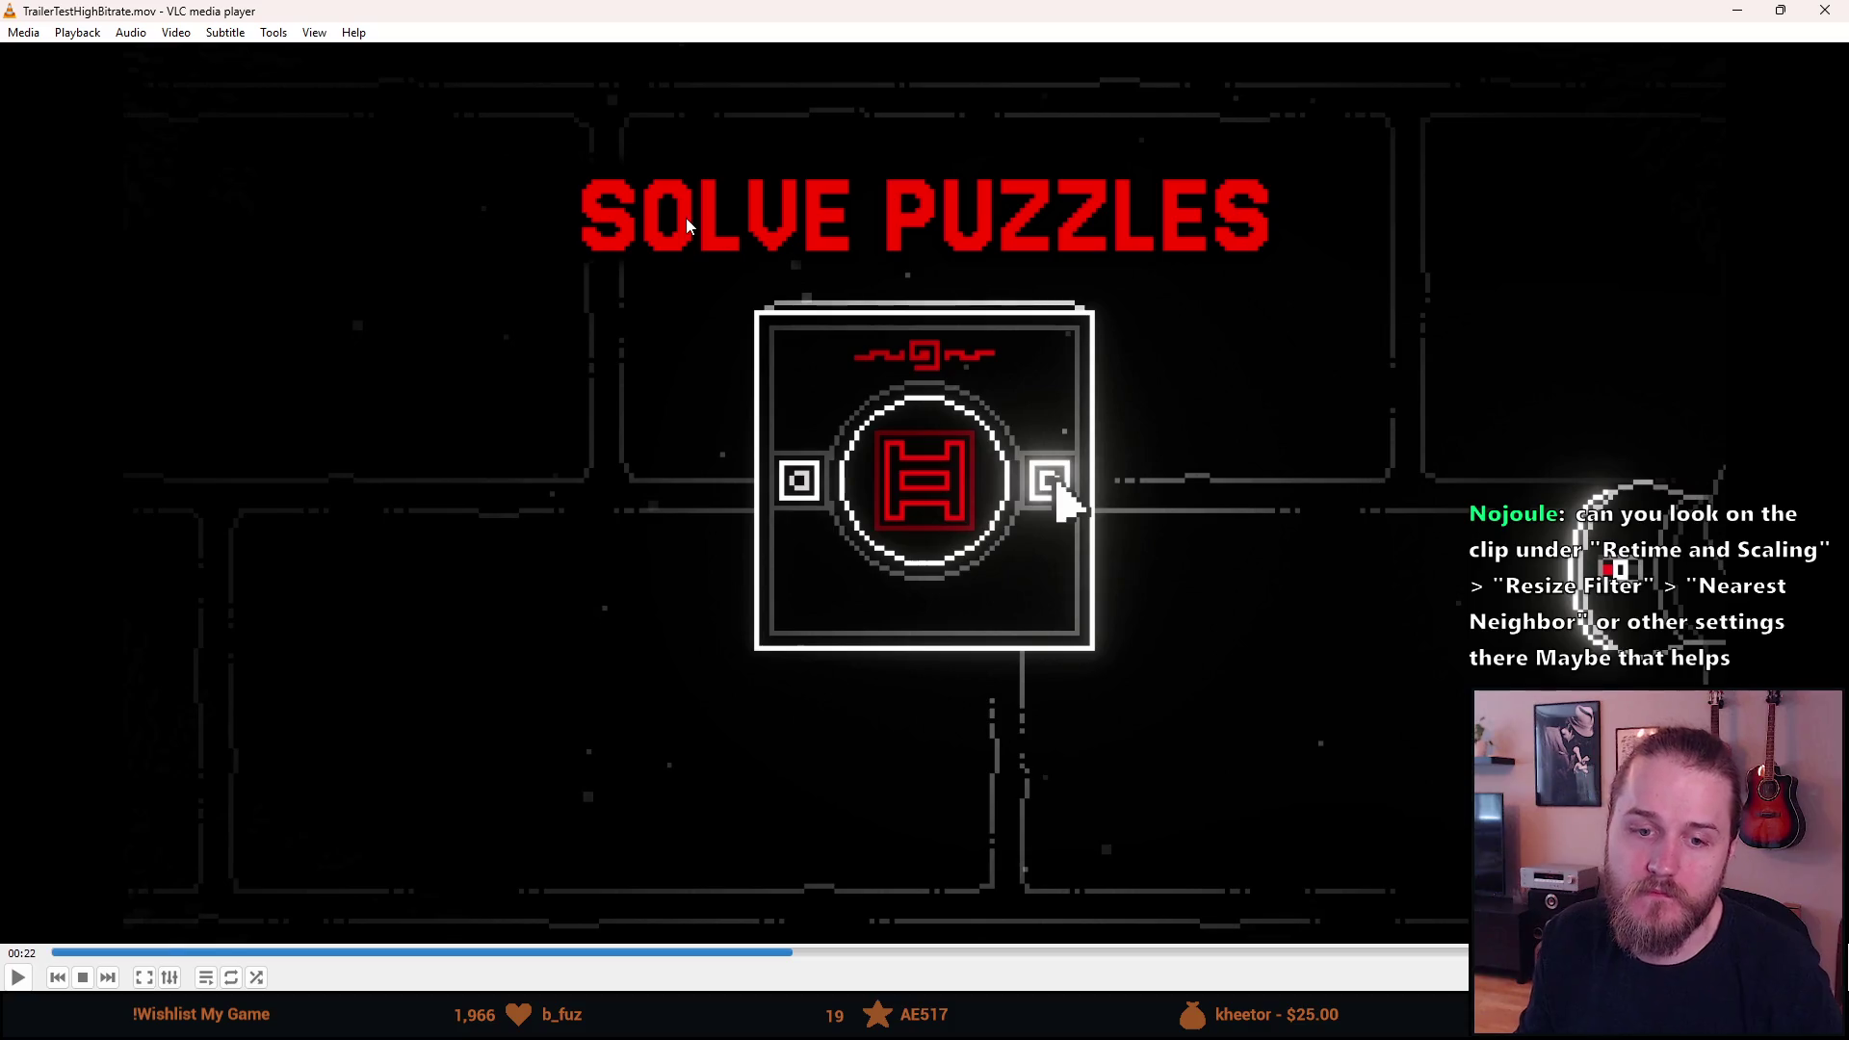
{"action": "left_click", "coordinate": [1736, 11]}
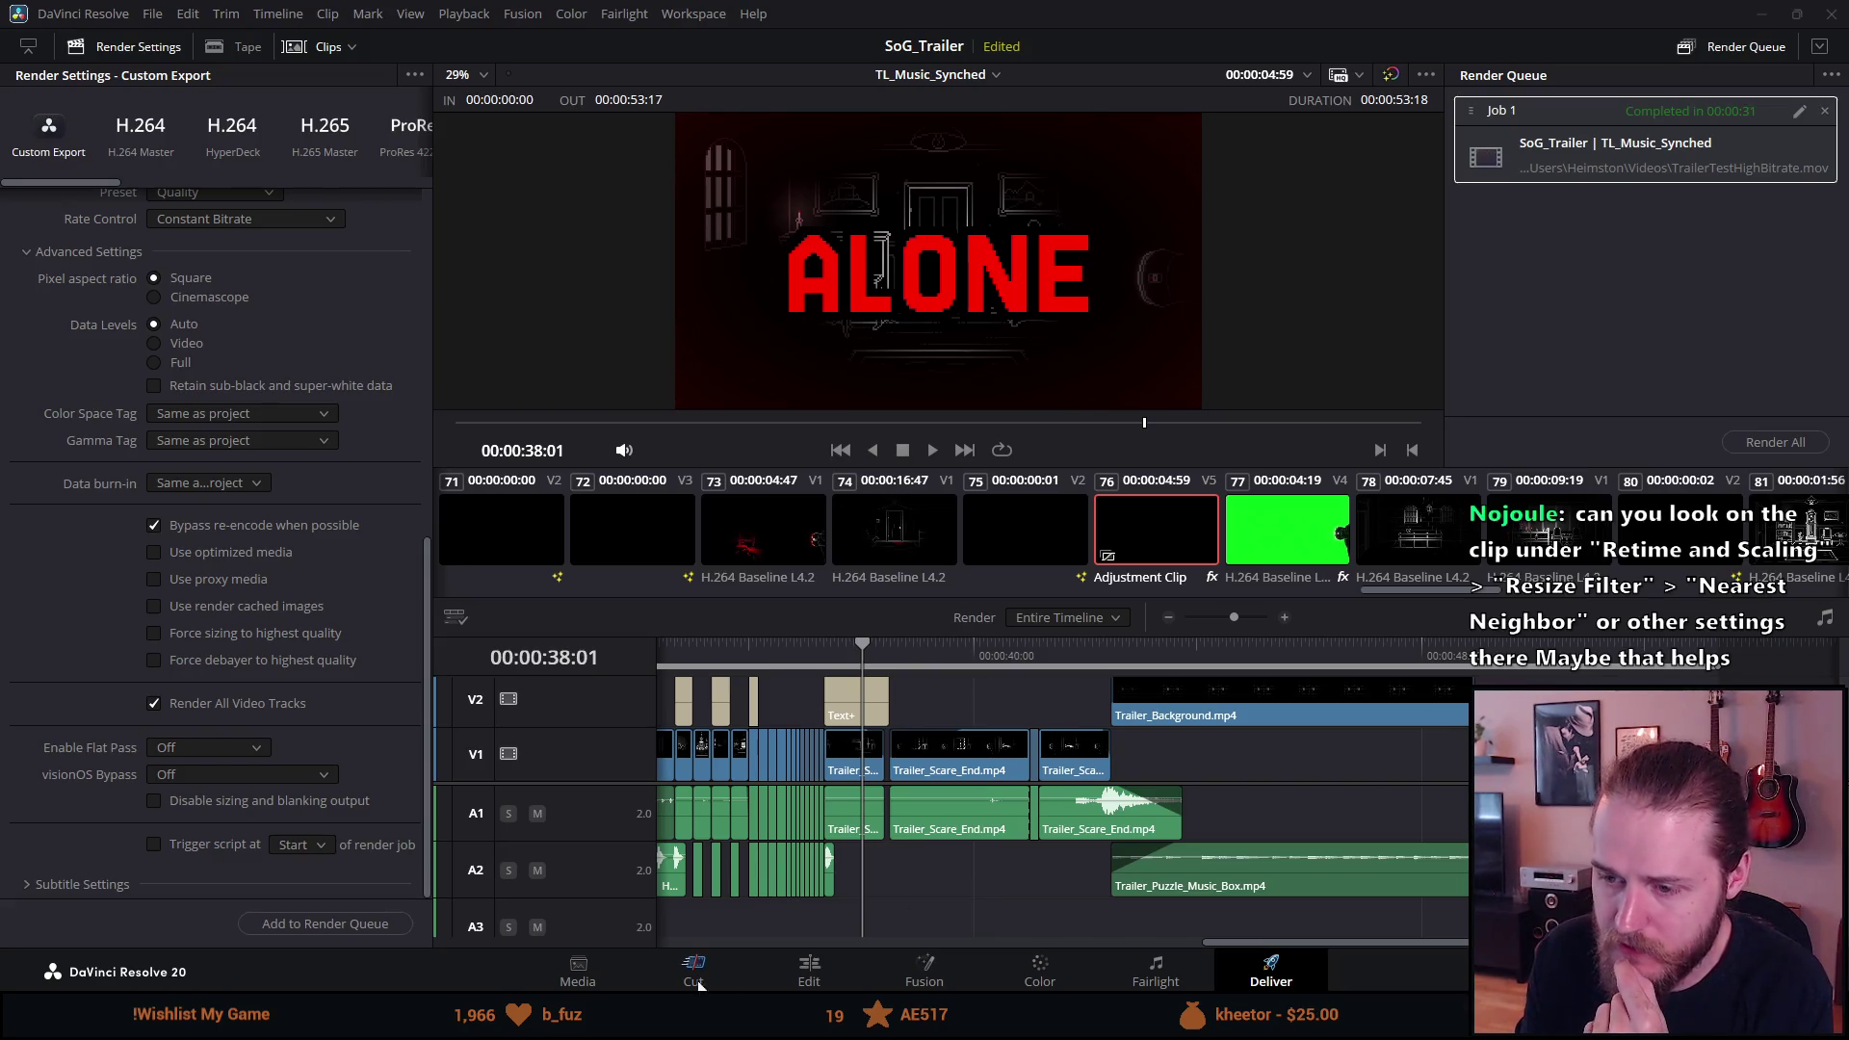
On the Edit page, select the ALONE title and try a smaller text size, then undo it.
{"action": "left_click", "coordinate": [809, 973]}
{"action": "left_click", "coordinate": [948, 636]}
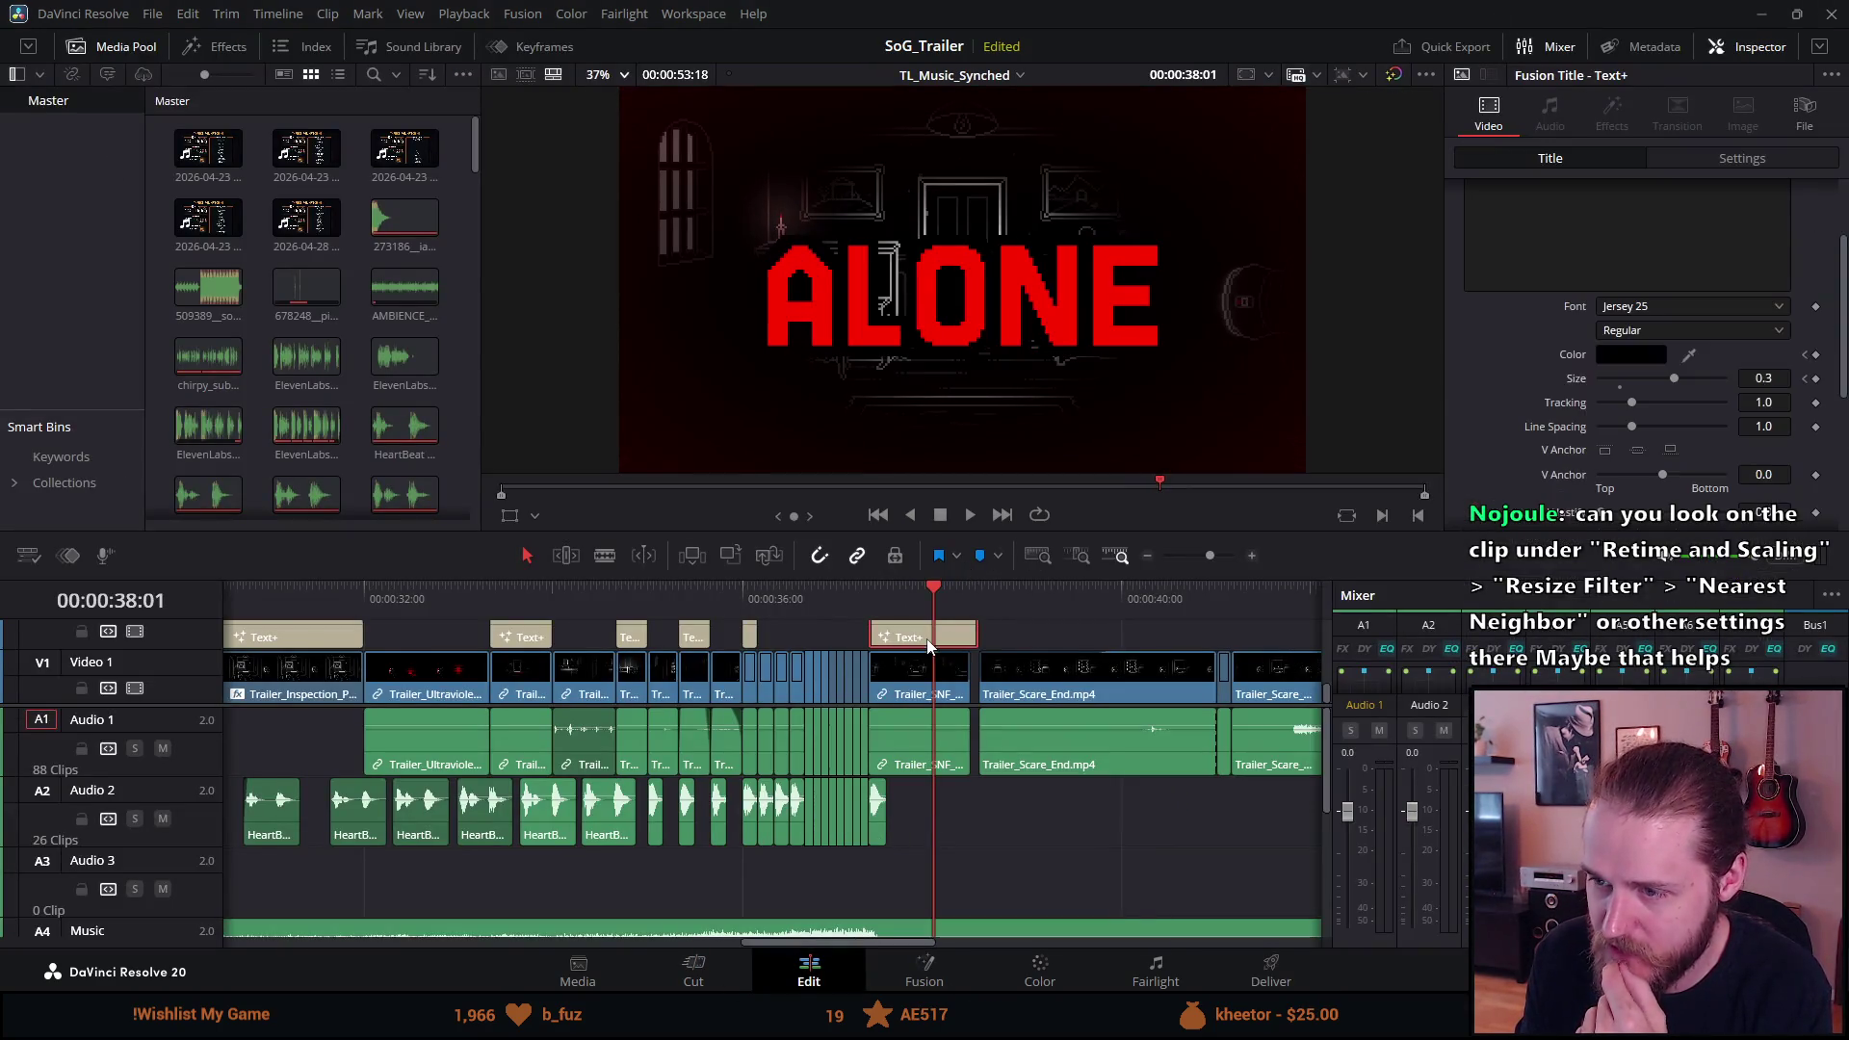
{"action": "scroll", "coordinate": [1516, 407], "scroll_direction": "down", "scroll_amount": 2}
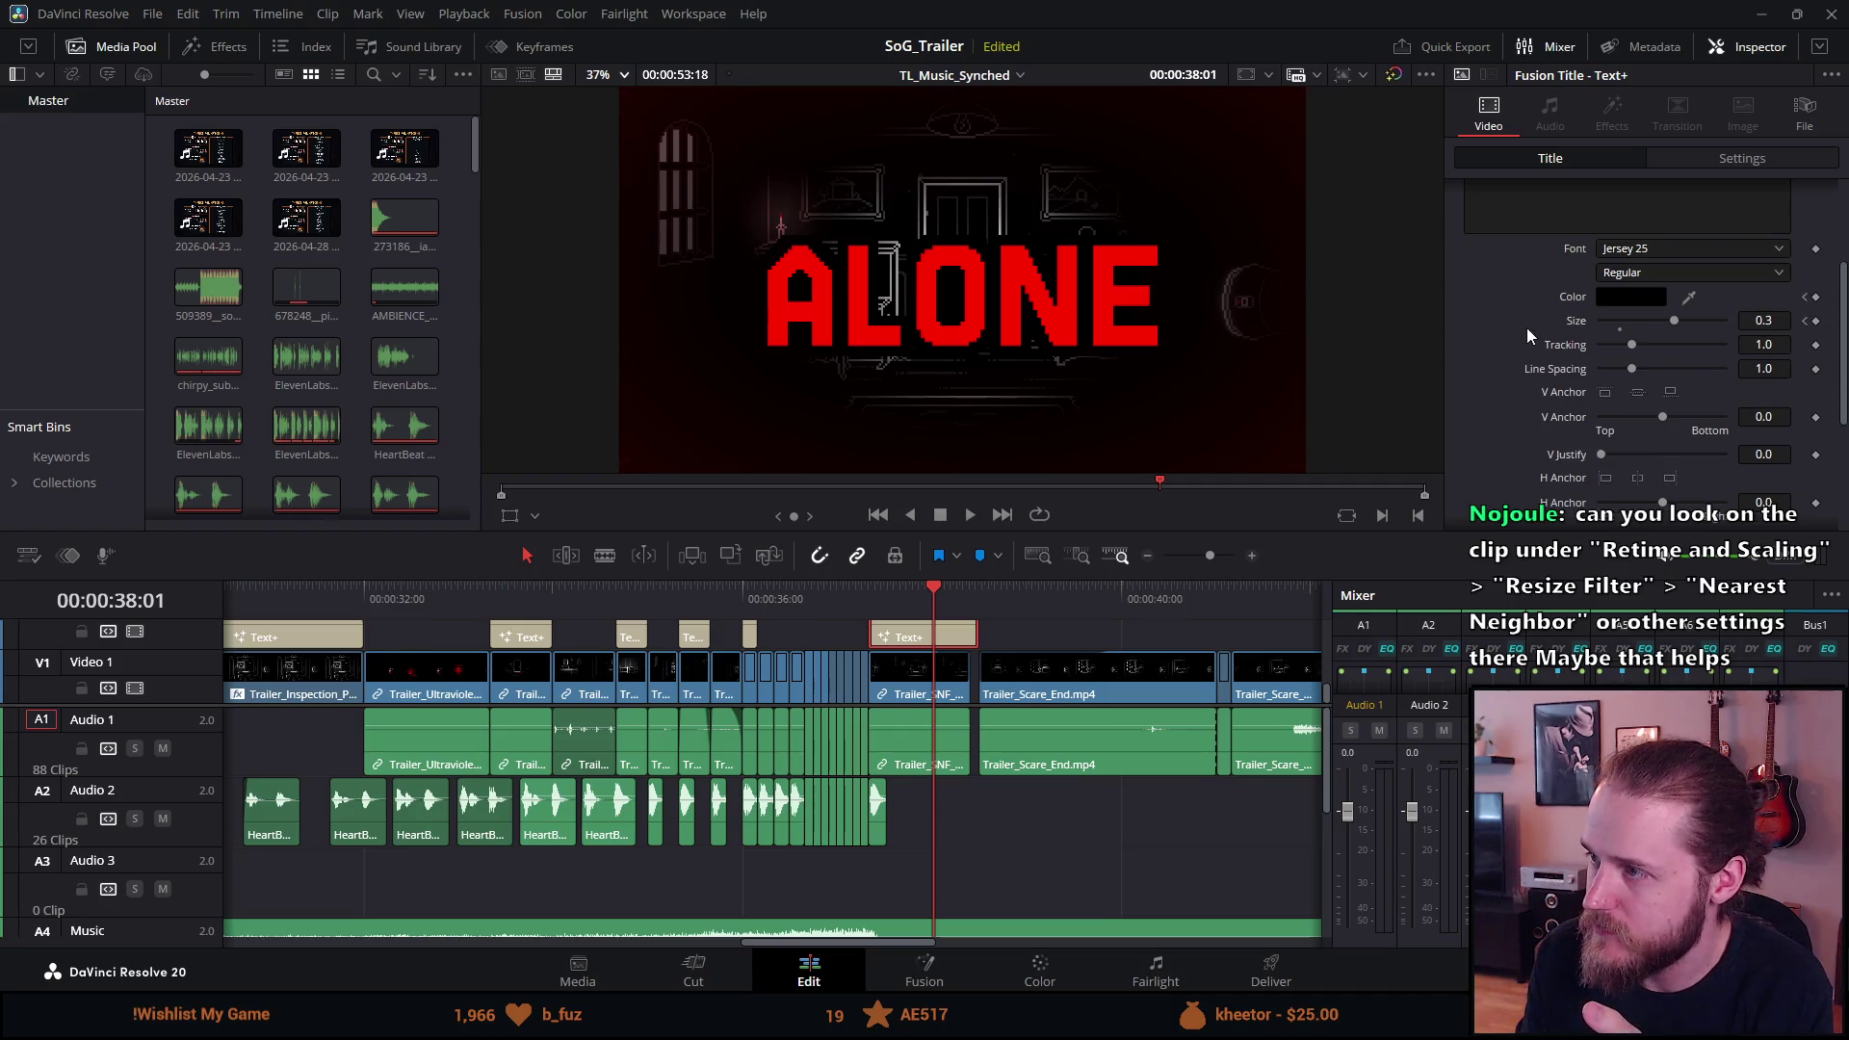
{"action": "left_click", "coordinate": [1620, 329]}
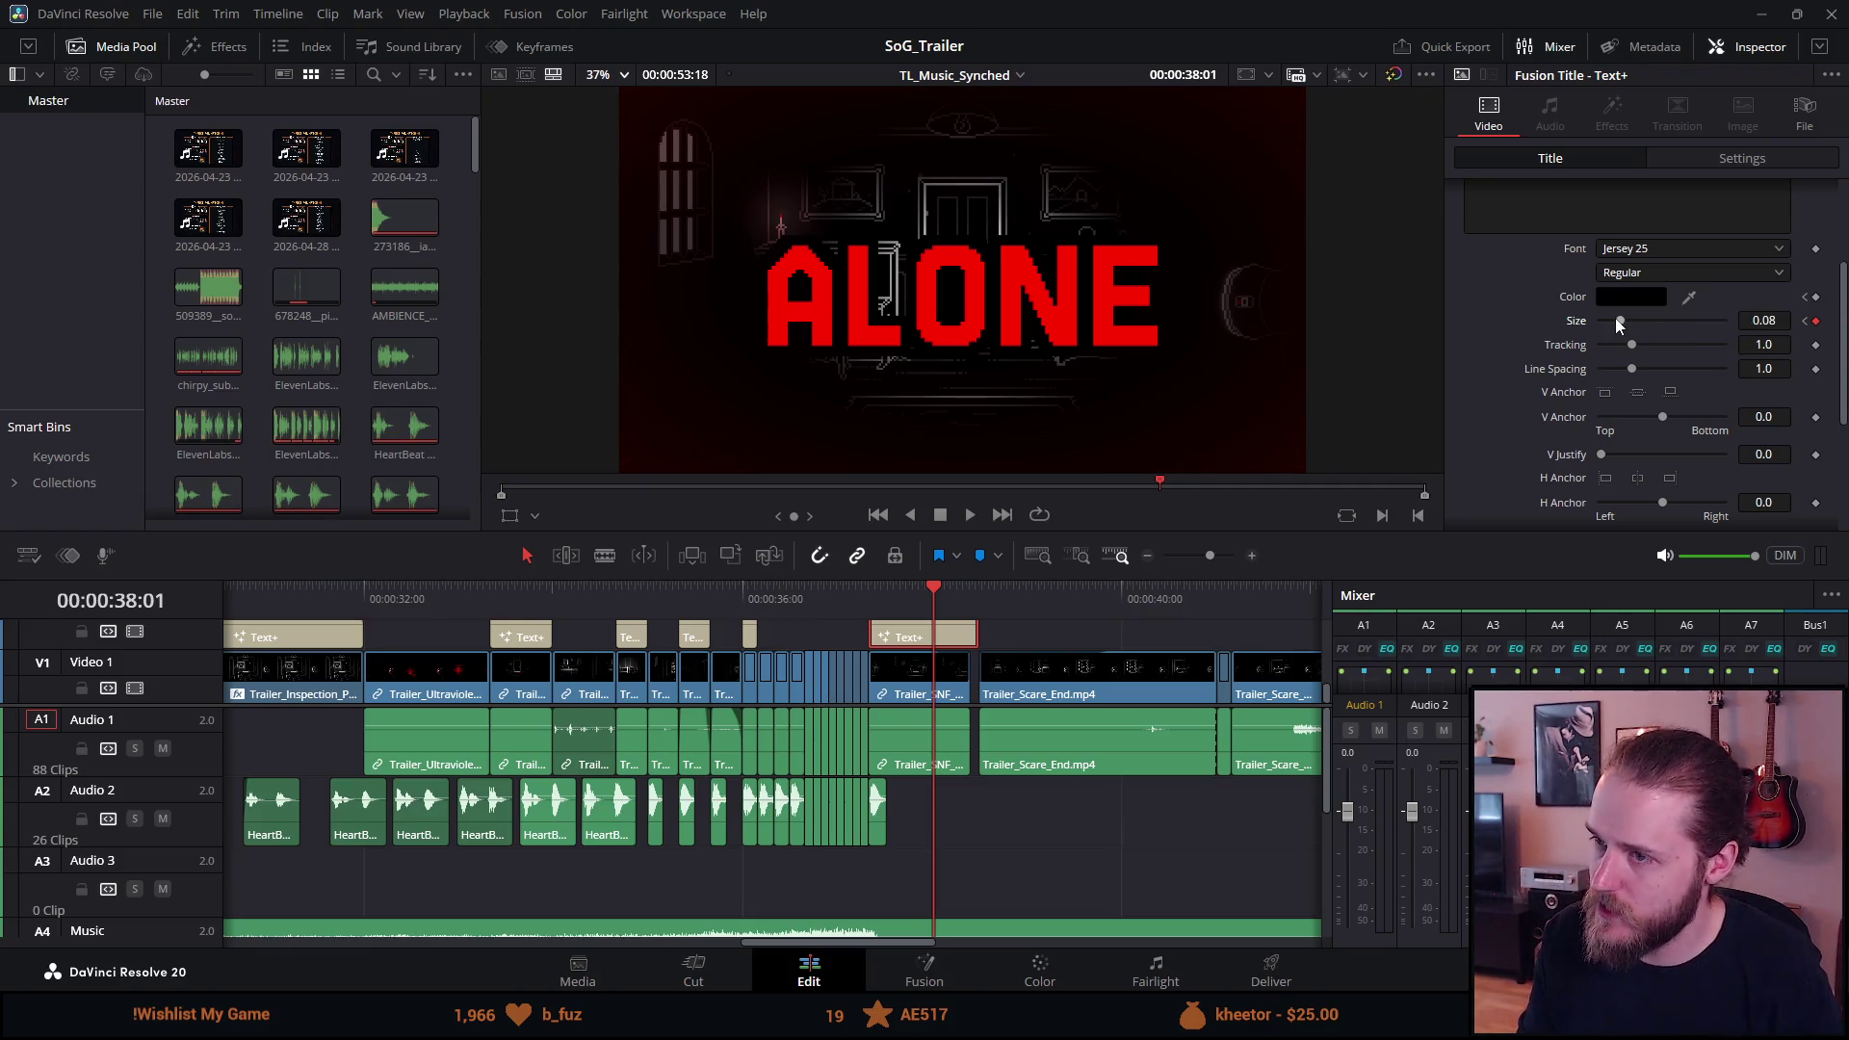
{"action": "key", "text": "ctrl+z"}
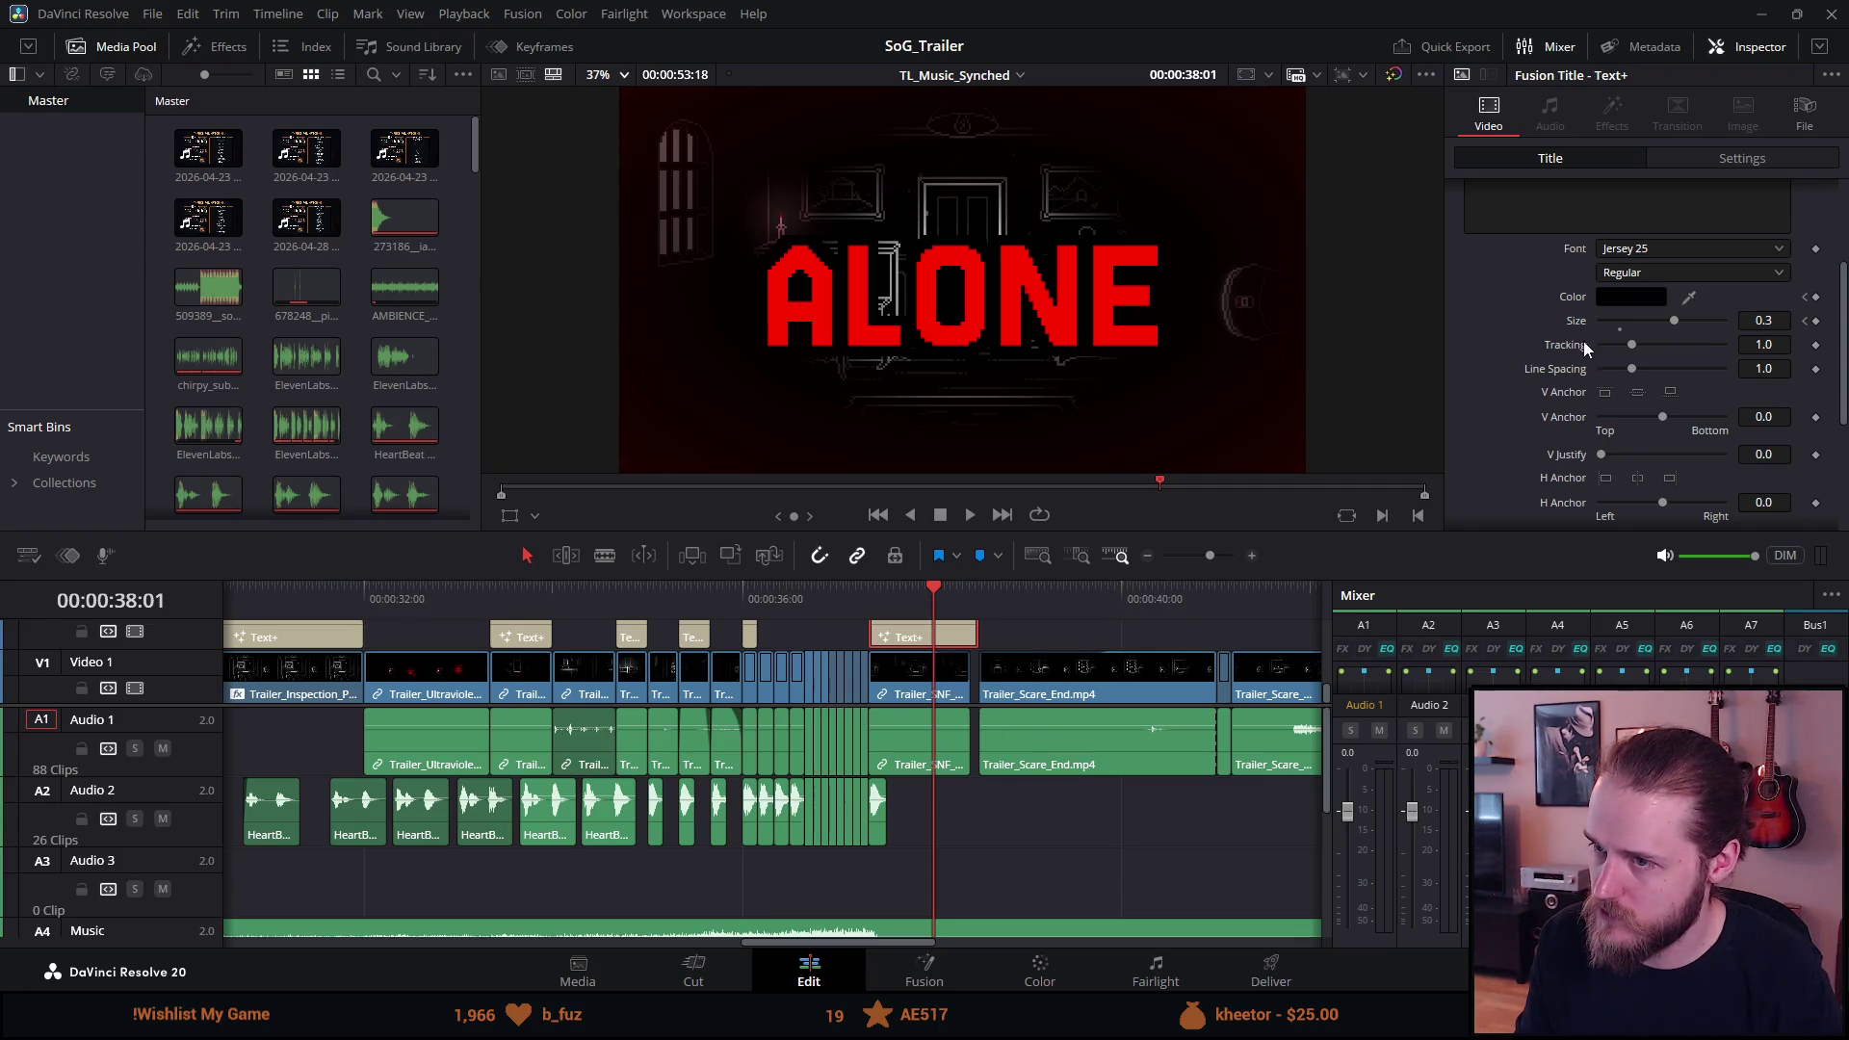
{"action": "left_click", "coordinate": [1806, 322]}
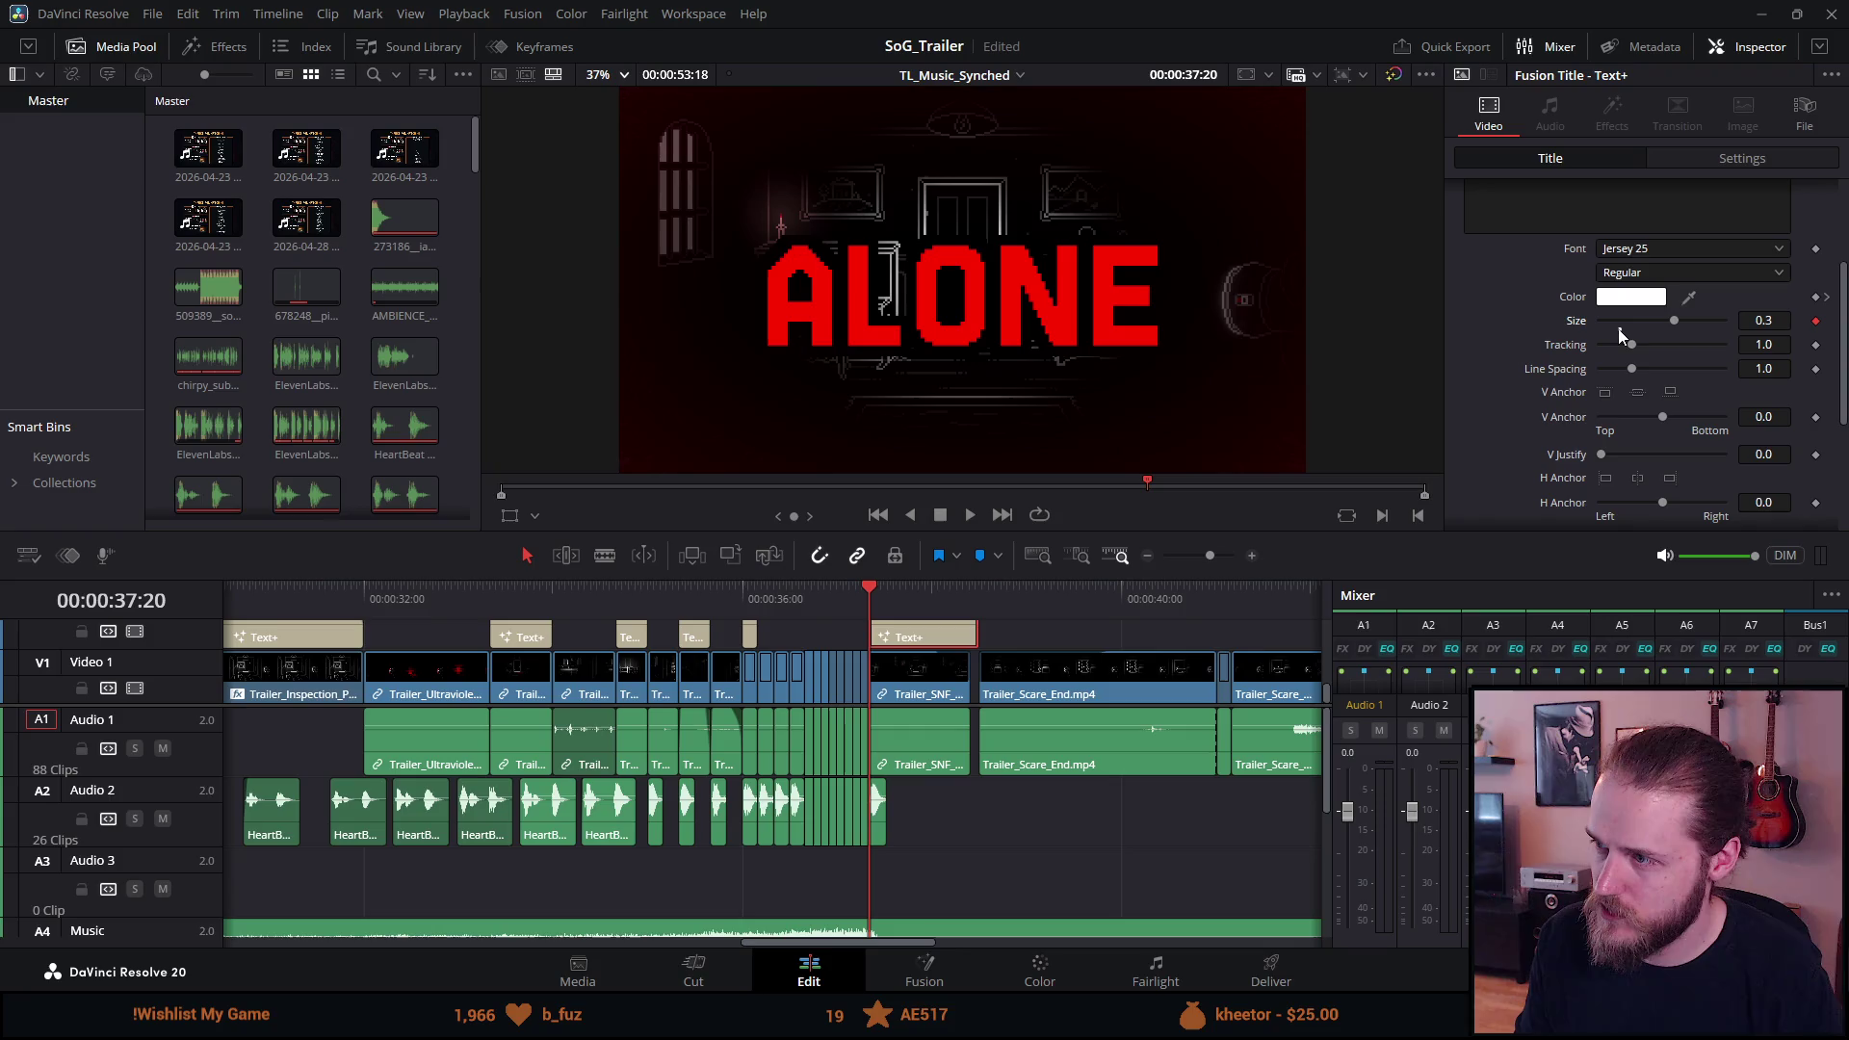
Expand the ALONE title's Advanced Controls and view its Layout settings.
{"action": "scroll", "coordinate": [1514, 344], "scroll_direction": "down", "scroll_amount": 2}
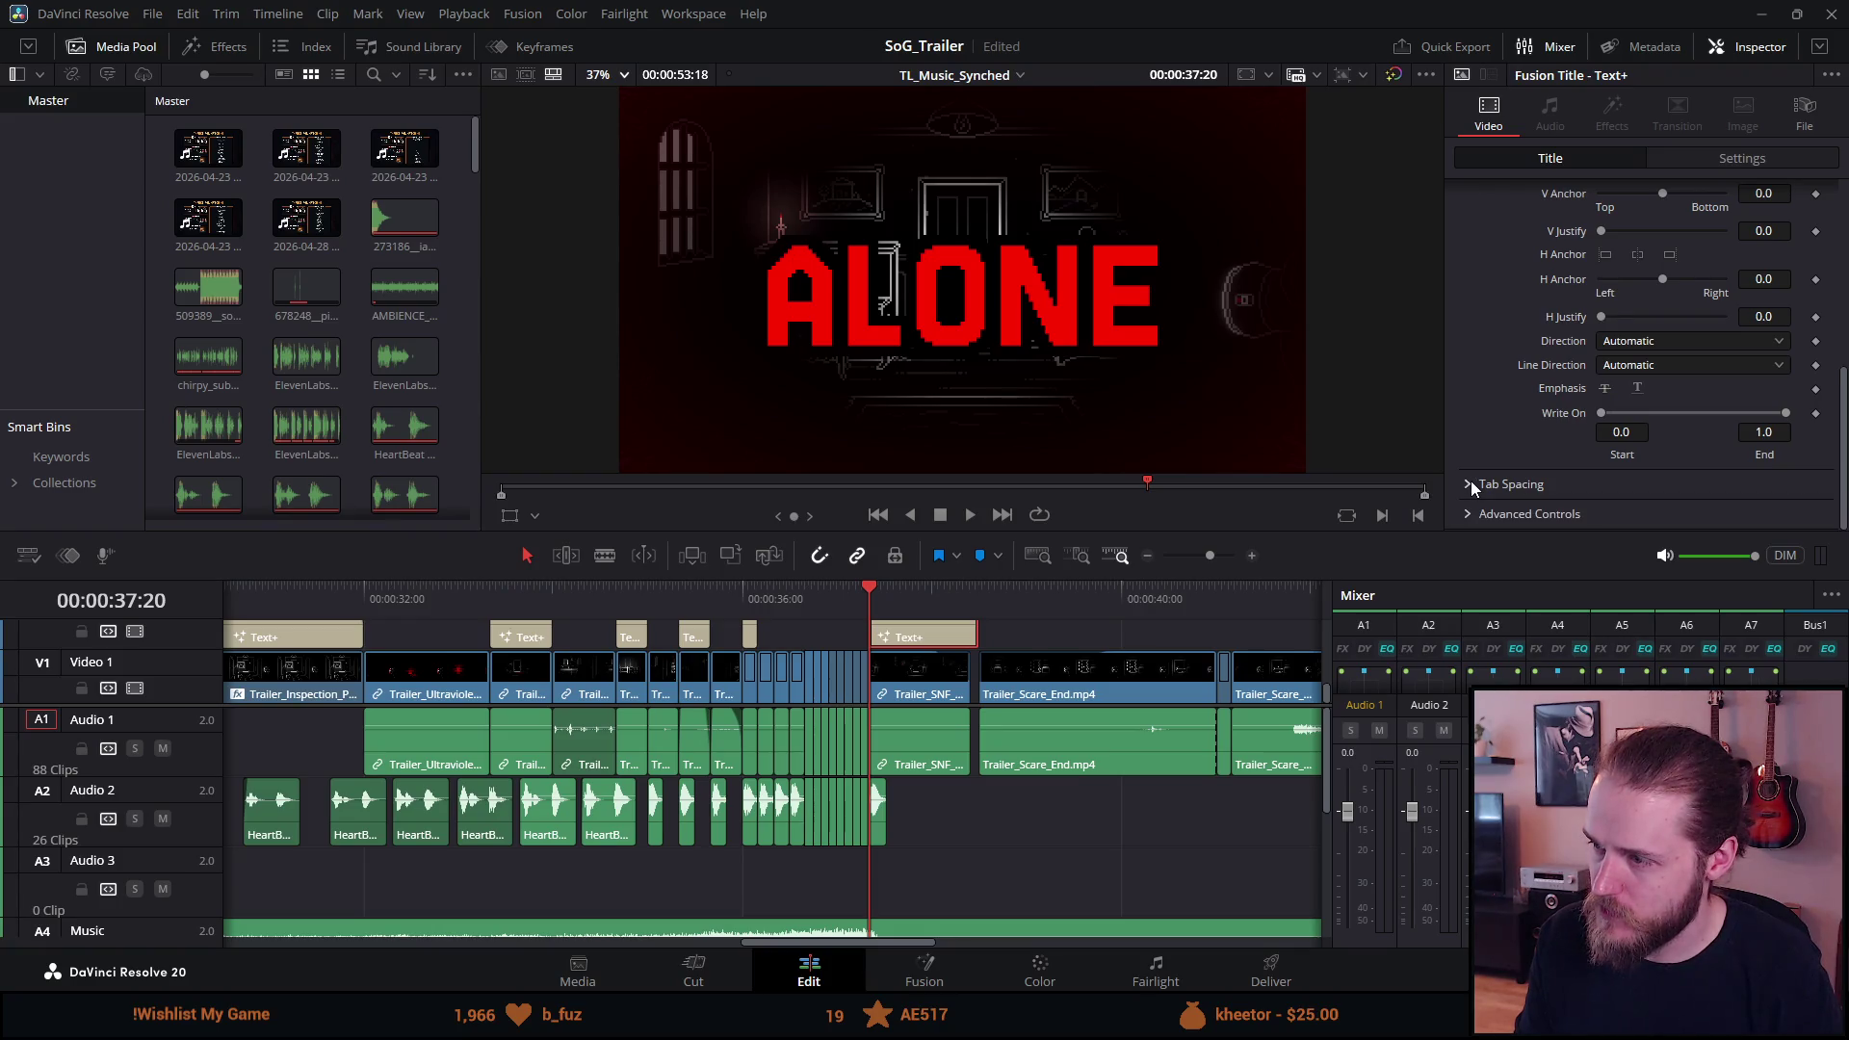
{"action": "left_click", "coordinate": [1472, 514]}
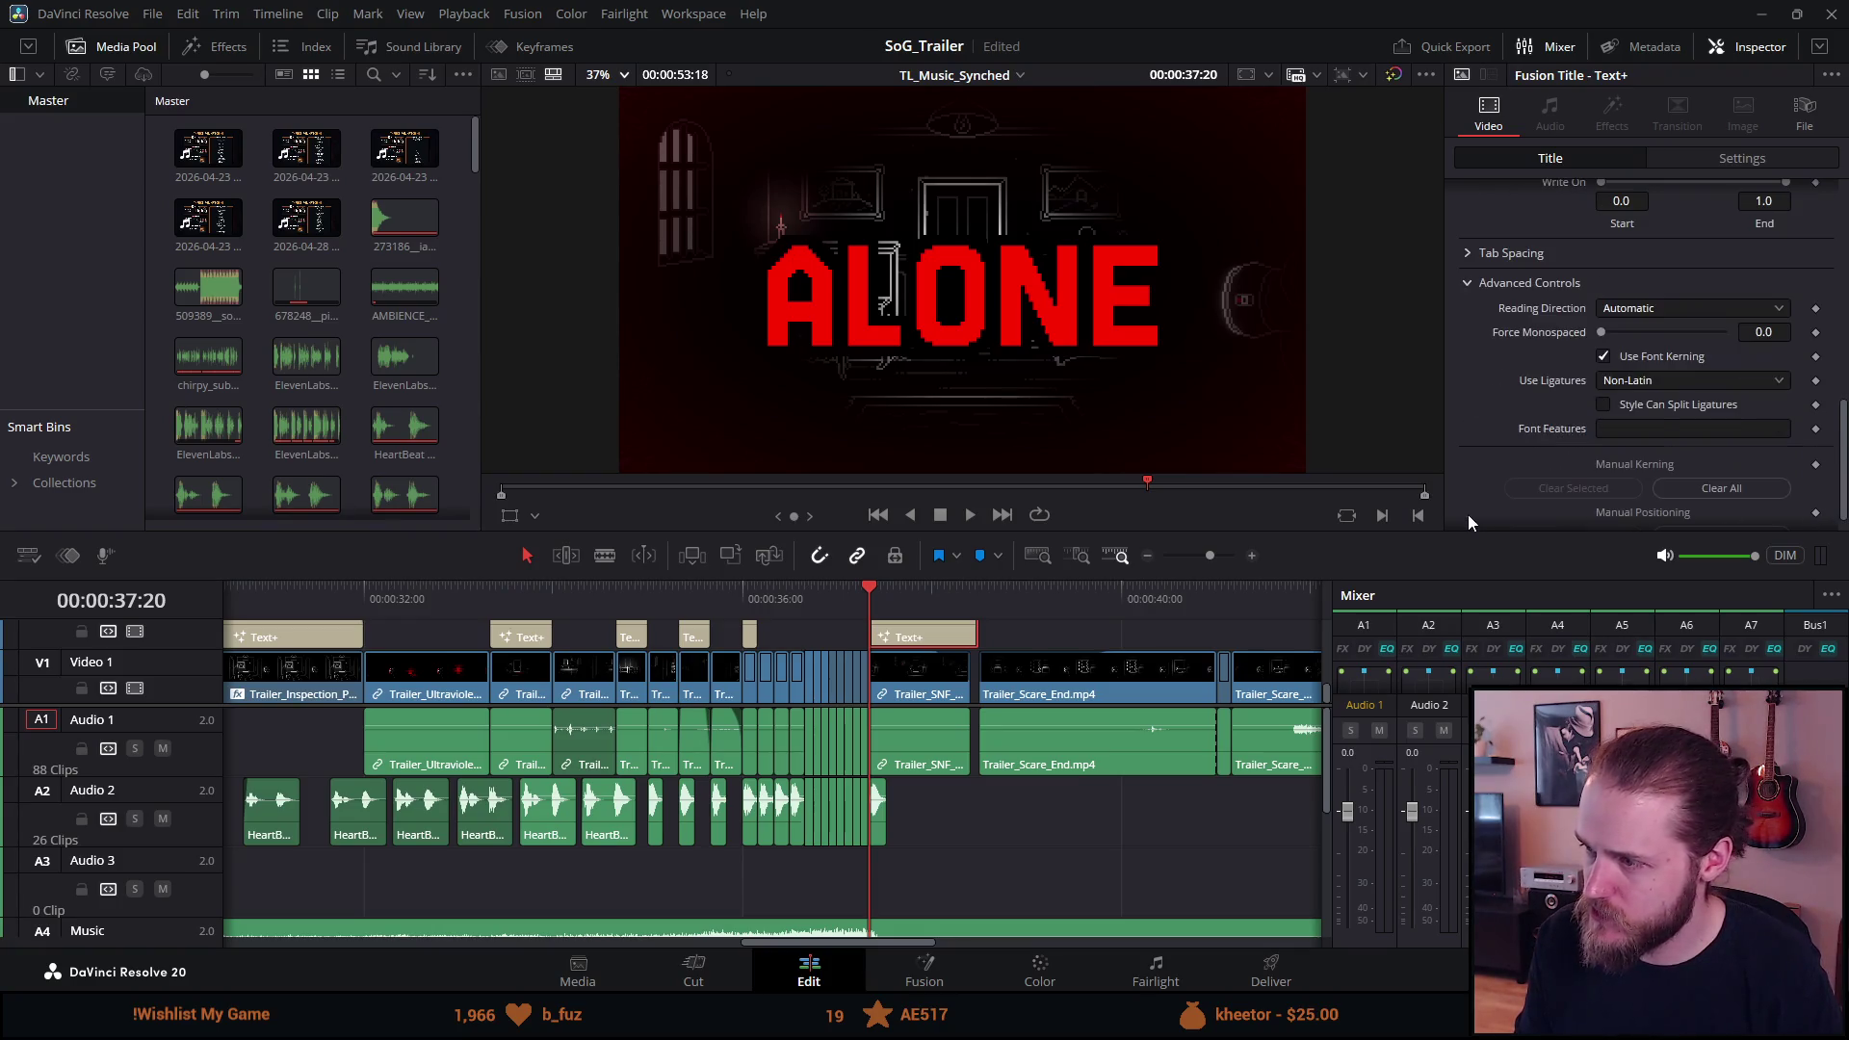
{"action": "scroll", "coordinate": [1531, 426], "scroll_direction": "up", "scroll_amount": 10}
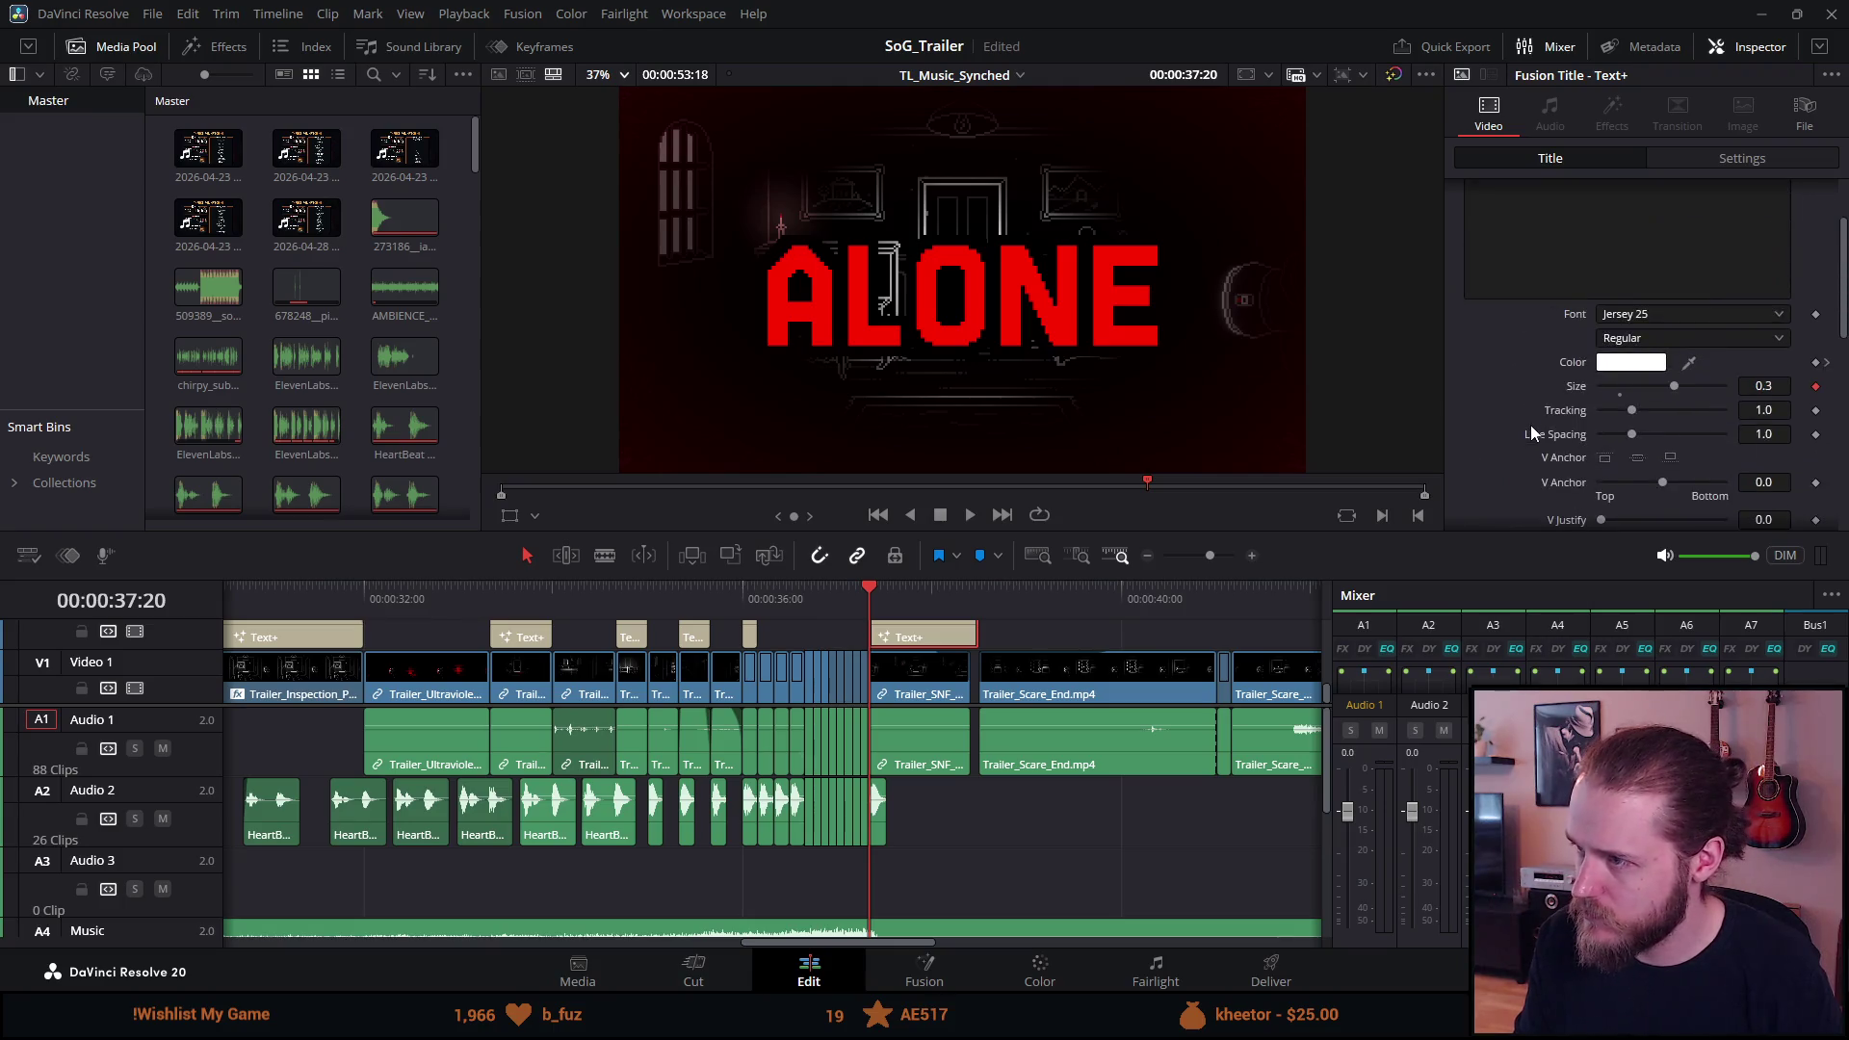
{"action": "left_click", "coordinate": [1562, 226]}
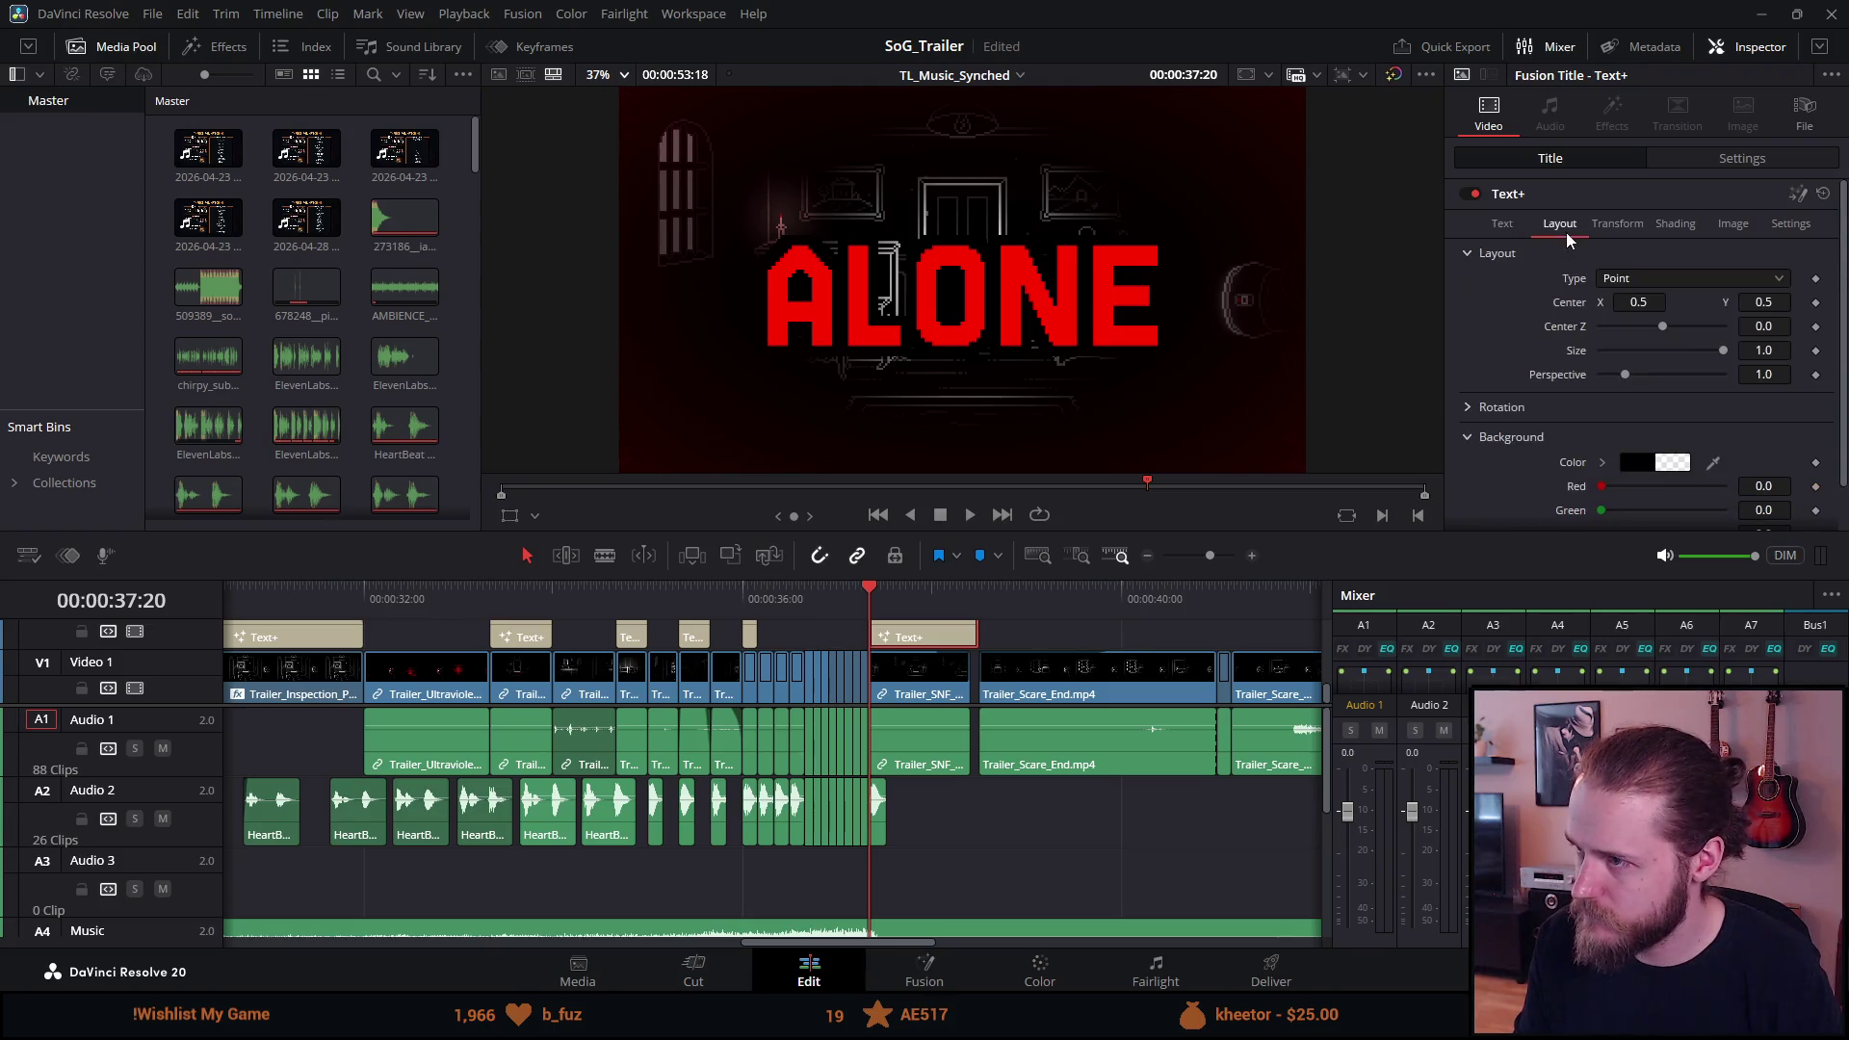
Browse the title's Layout rotation and the Transform tab's character size and rotation controls.
{"action": "left_click", "coordinate": [1481, 406]}
{"action": "scroll", "coordinate": [1480, 405], "scroll_direction": "down", "scroll_amount": 2}
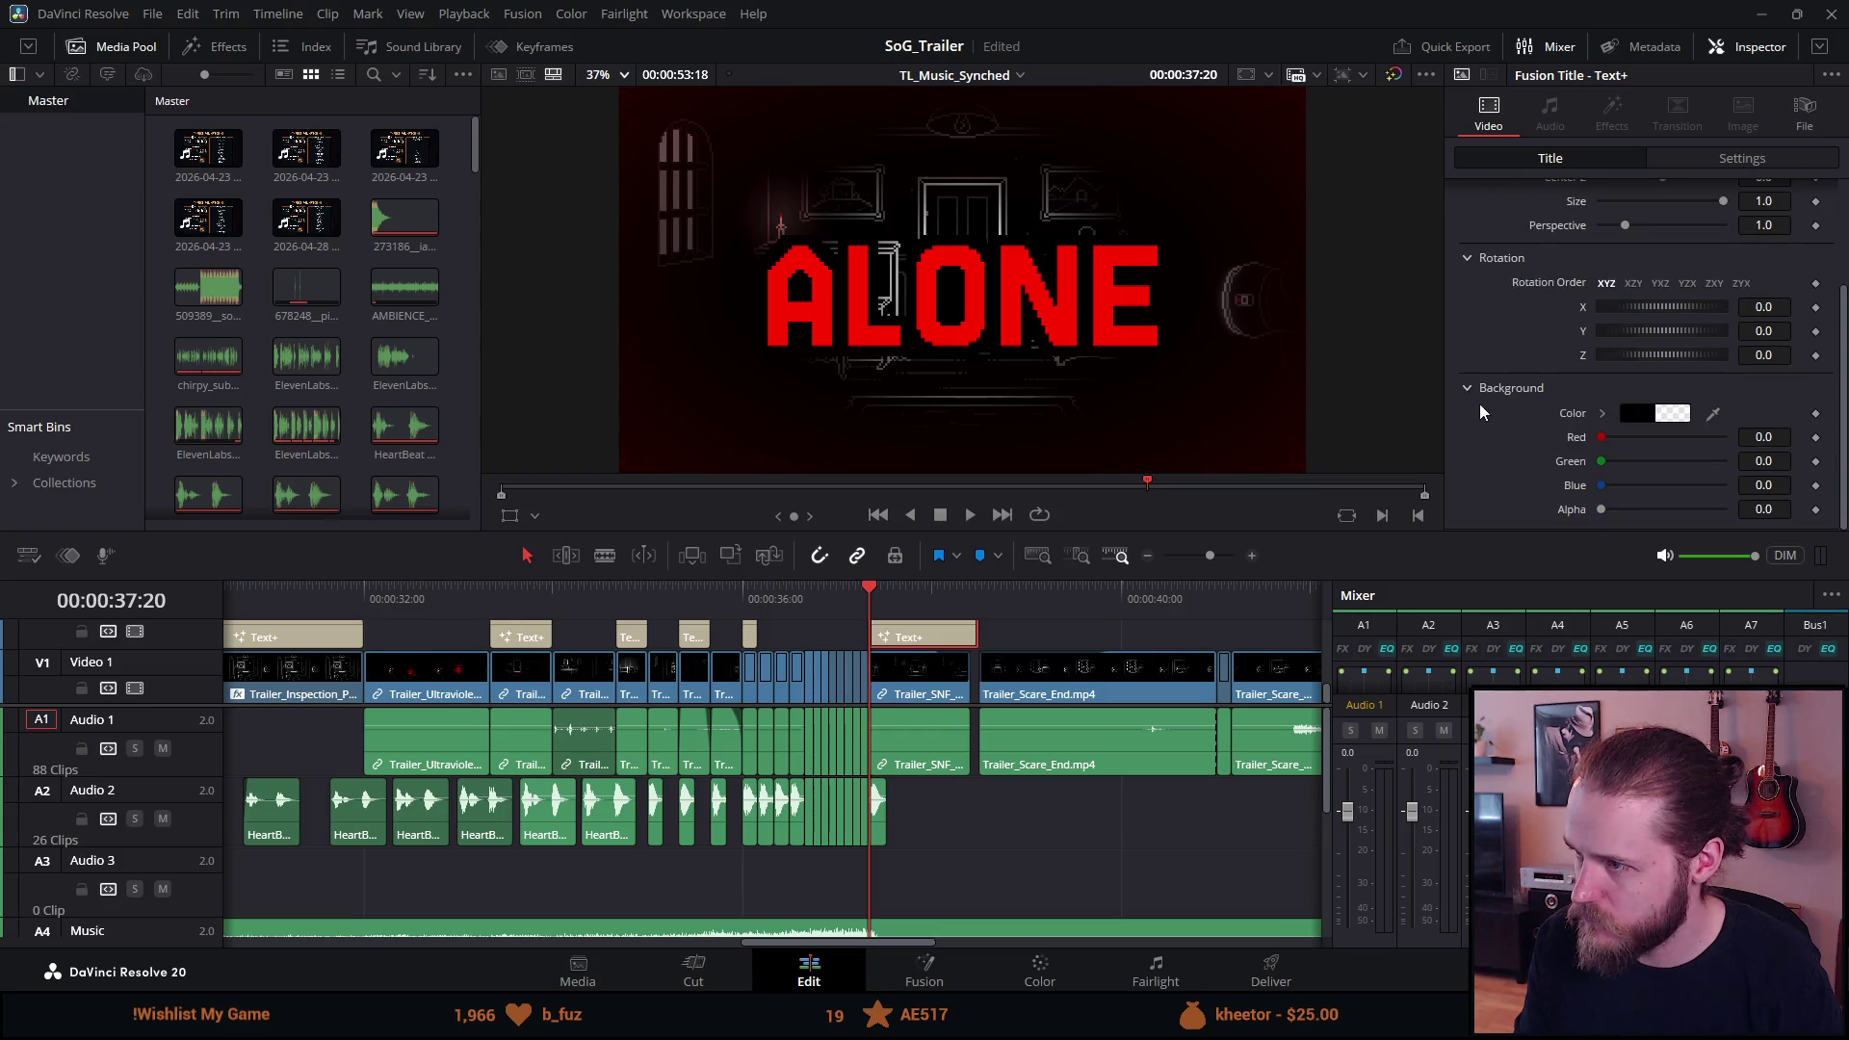
{"action": "scroll", "coordinate": [1479, 402], "scroll_direction": "up", "scroll_amount": 3}
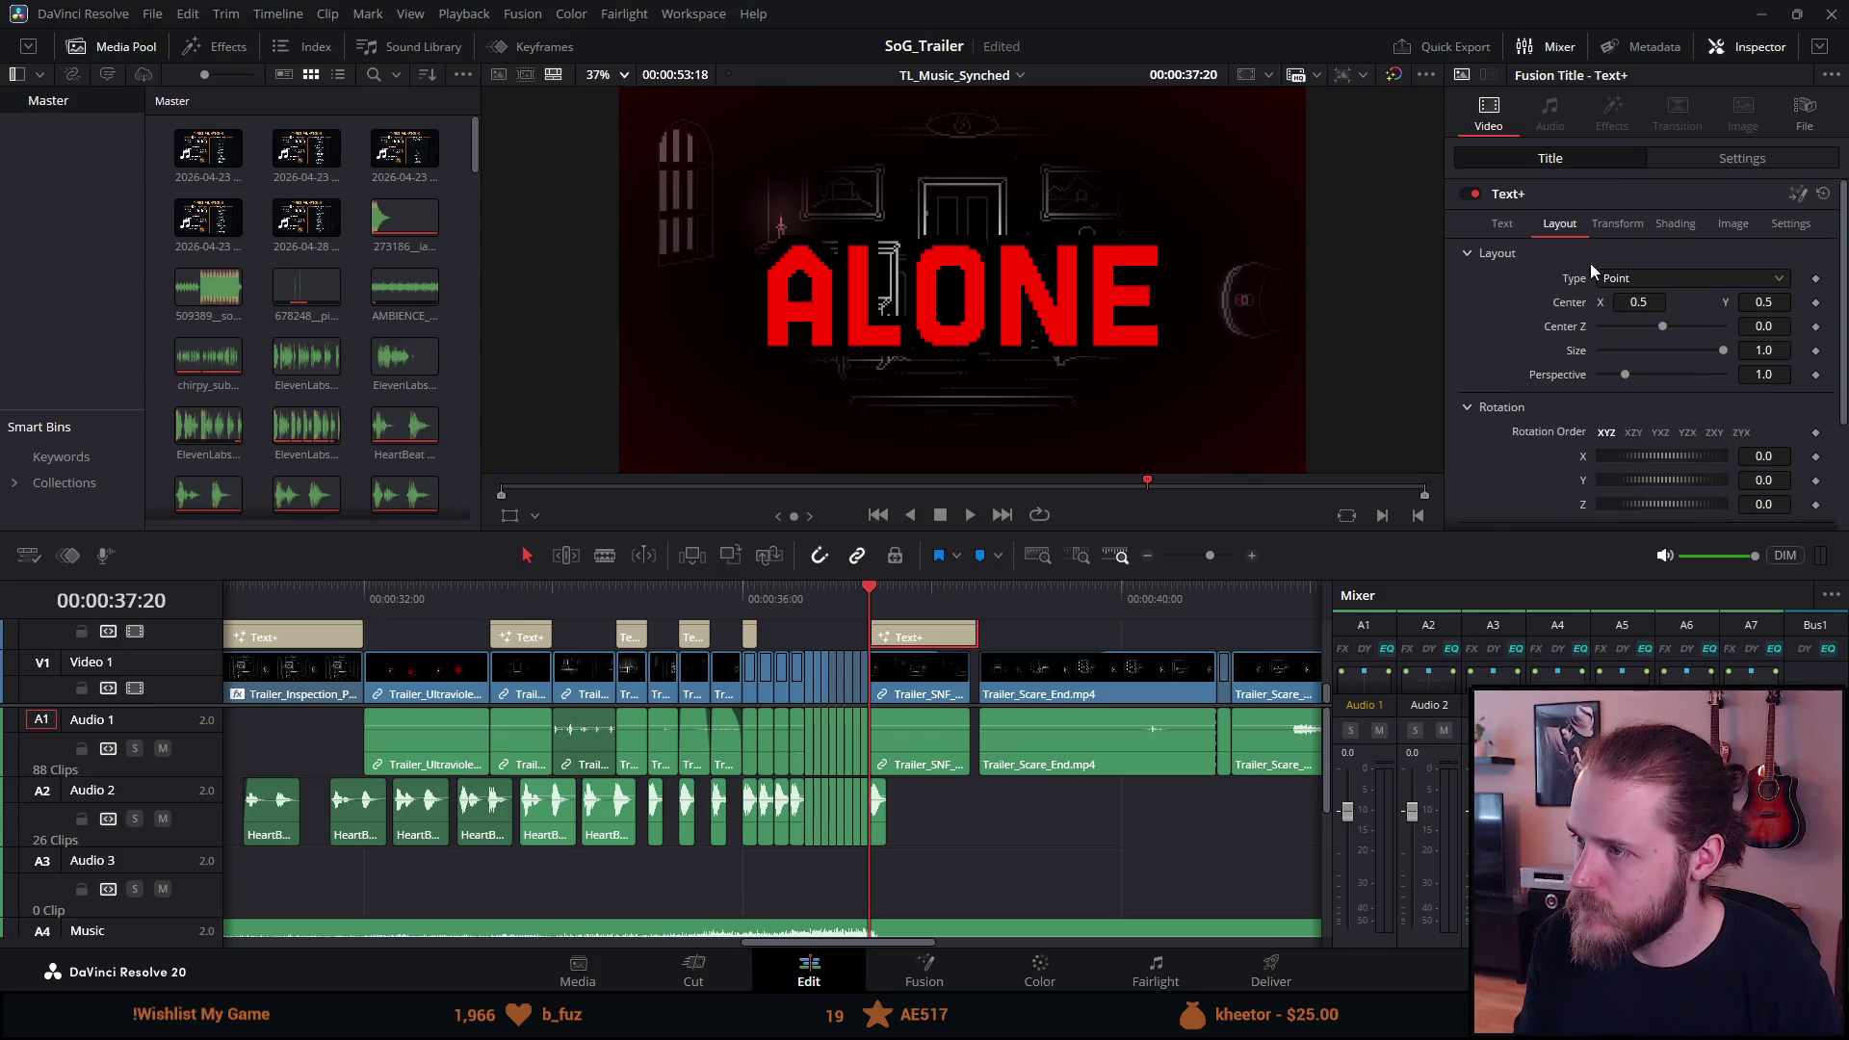
{"action": "left_click", "coordinate": [1613, 225]}
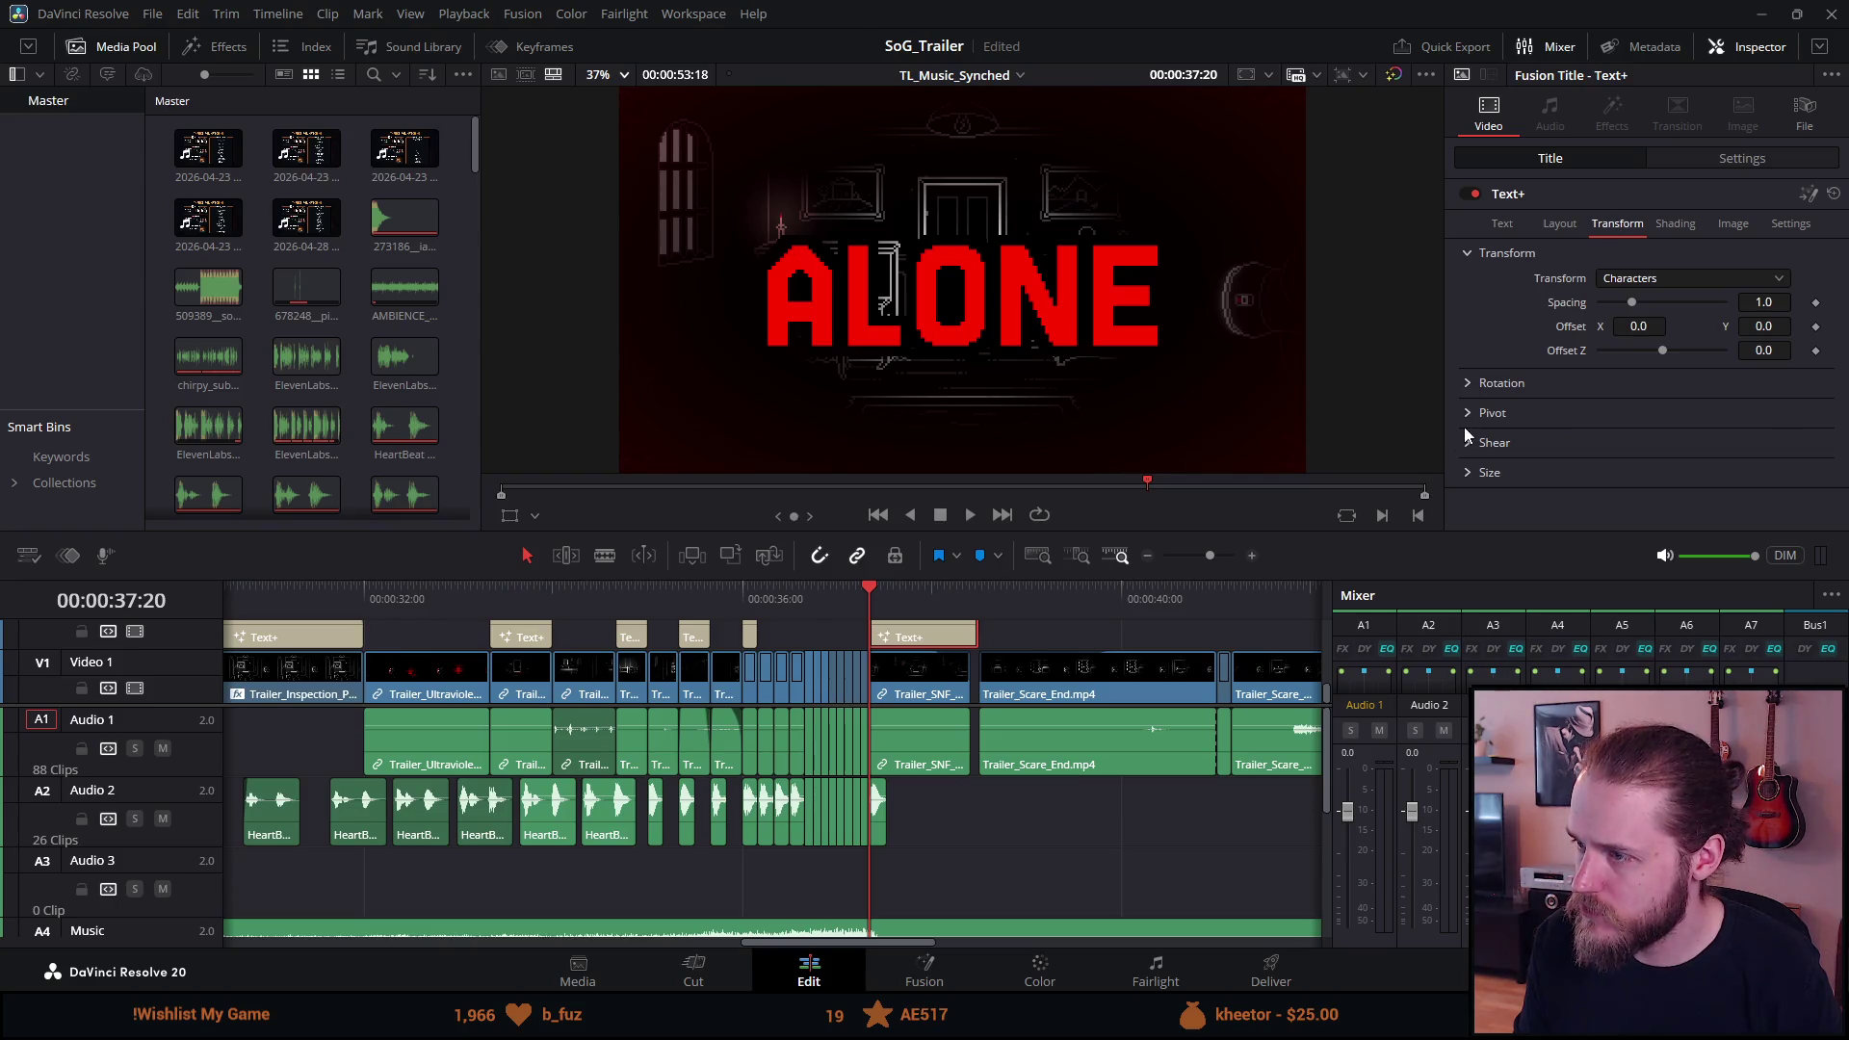
{"action": "left_click", "coordinate": [1465, 471]}
{"action": "scroll", "coordinate": [1464, 466], "scroll_direction": "down", "scroll_amount": 1}
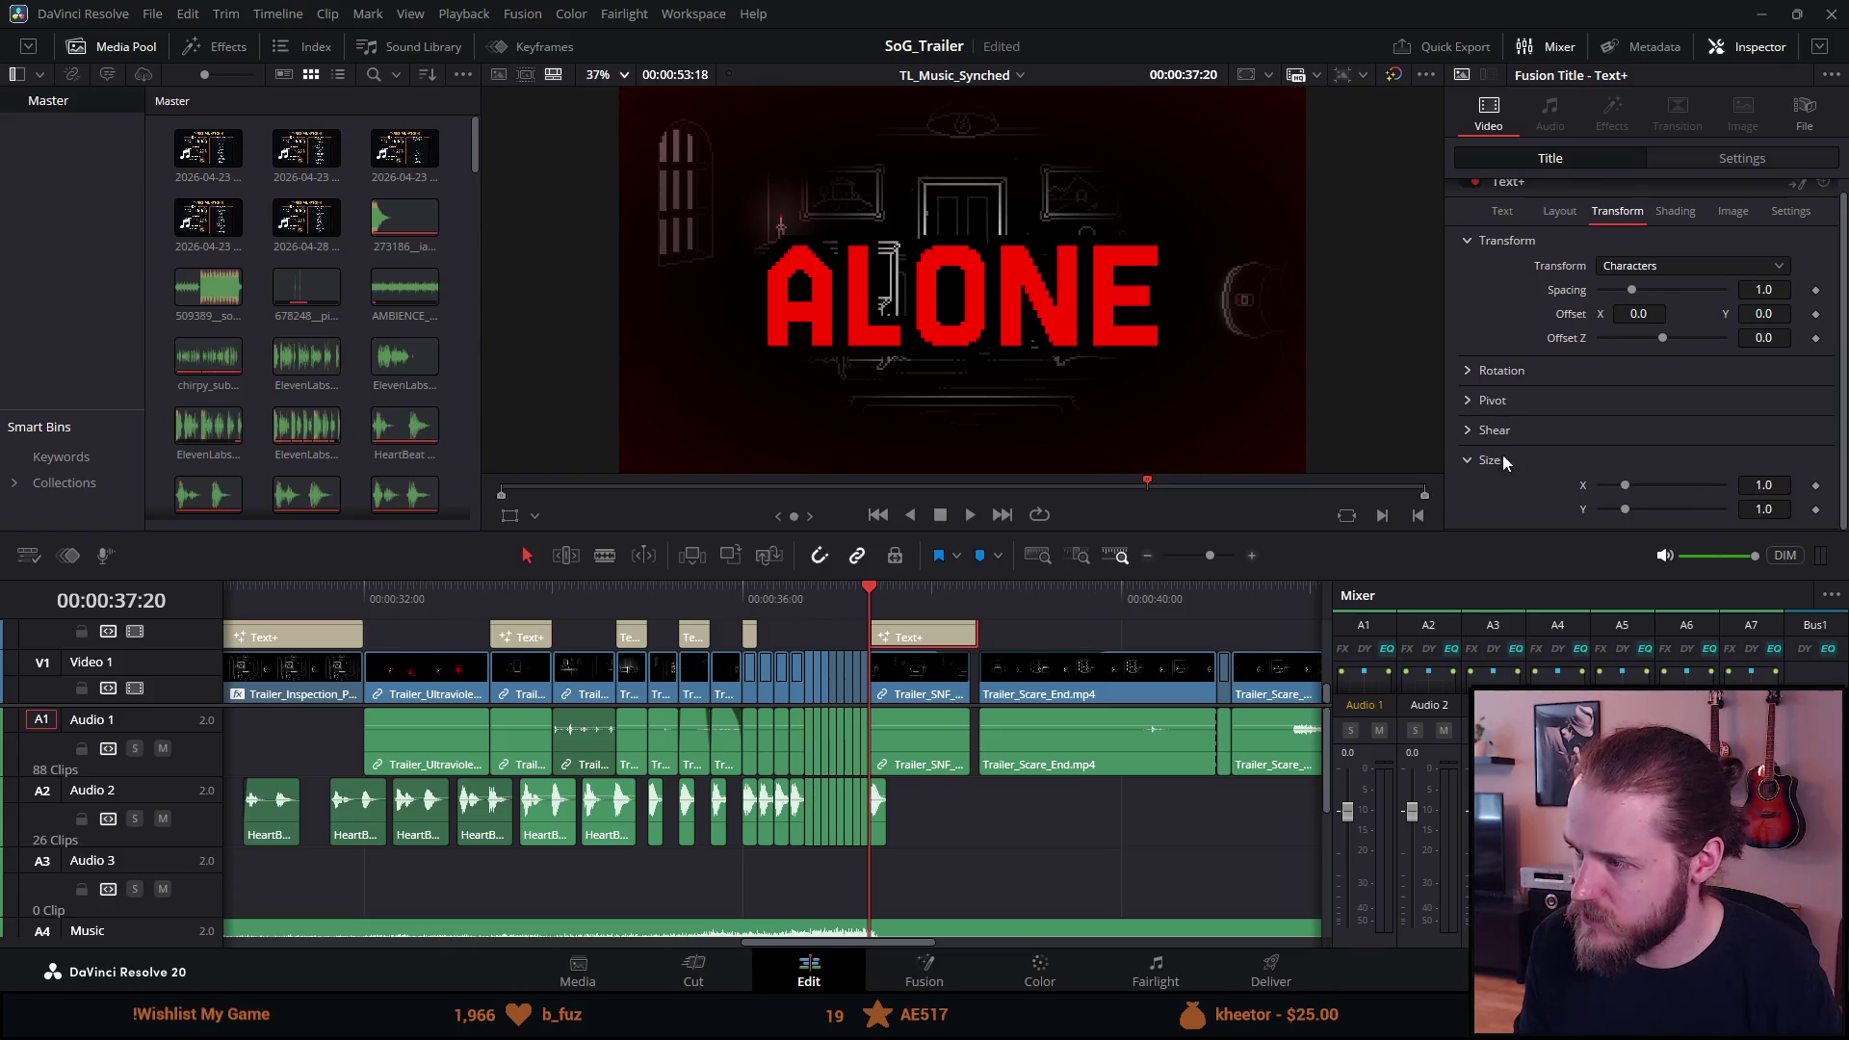
{"action": "left_click", "coordinate": [1463, 371]}
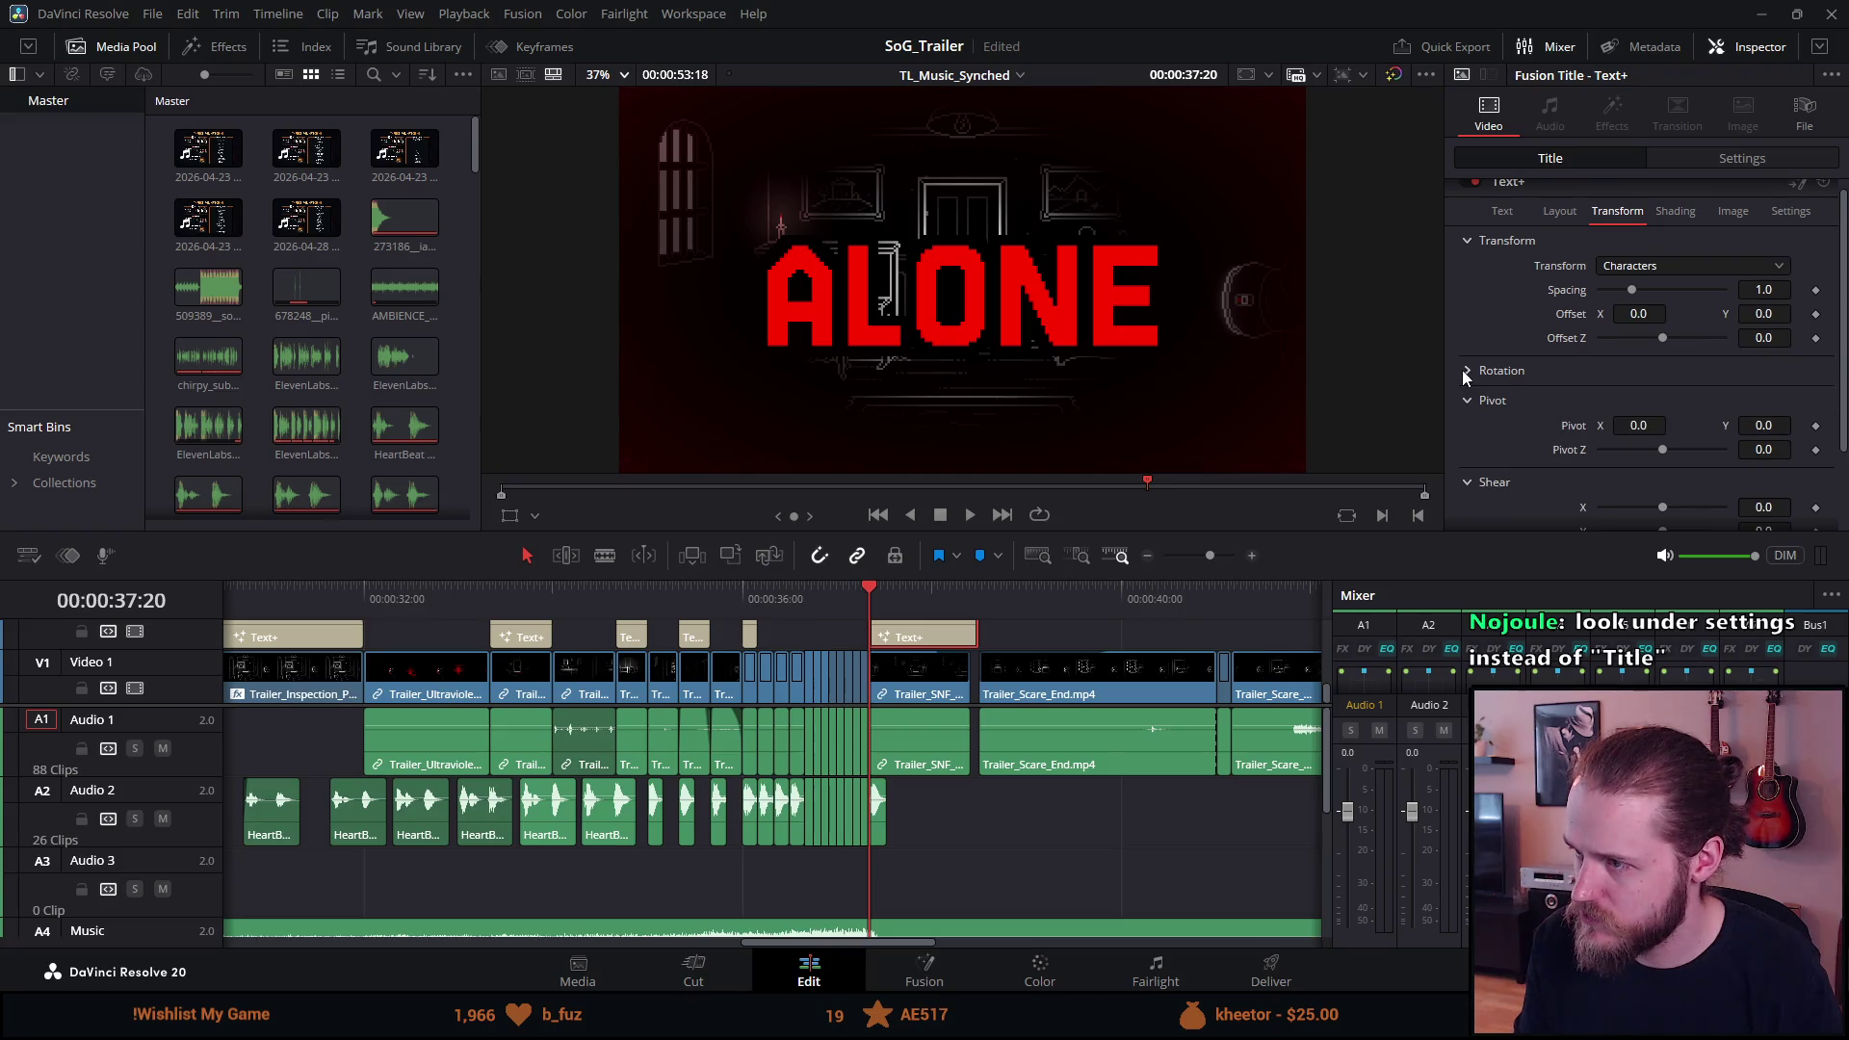
Look through the Shading and Image tabs, leaving image depth, source color space and gamma unchanged.
{"action": "left_click", "coordinate": [1678, 213]}
{"action": "scroll", "coordinate": [1551, 345], "scroll_direction": "down", "scroll_amount": 6}
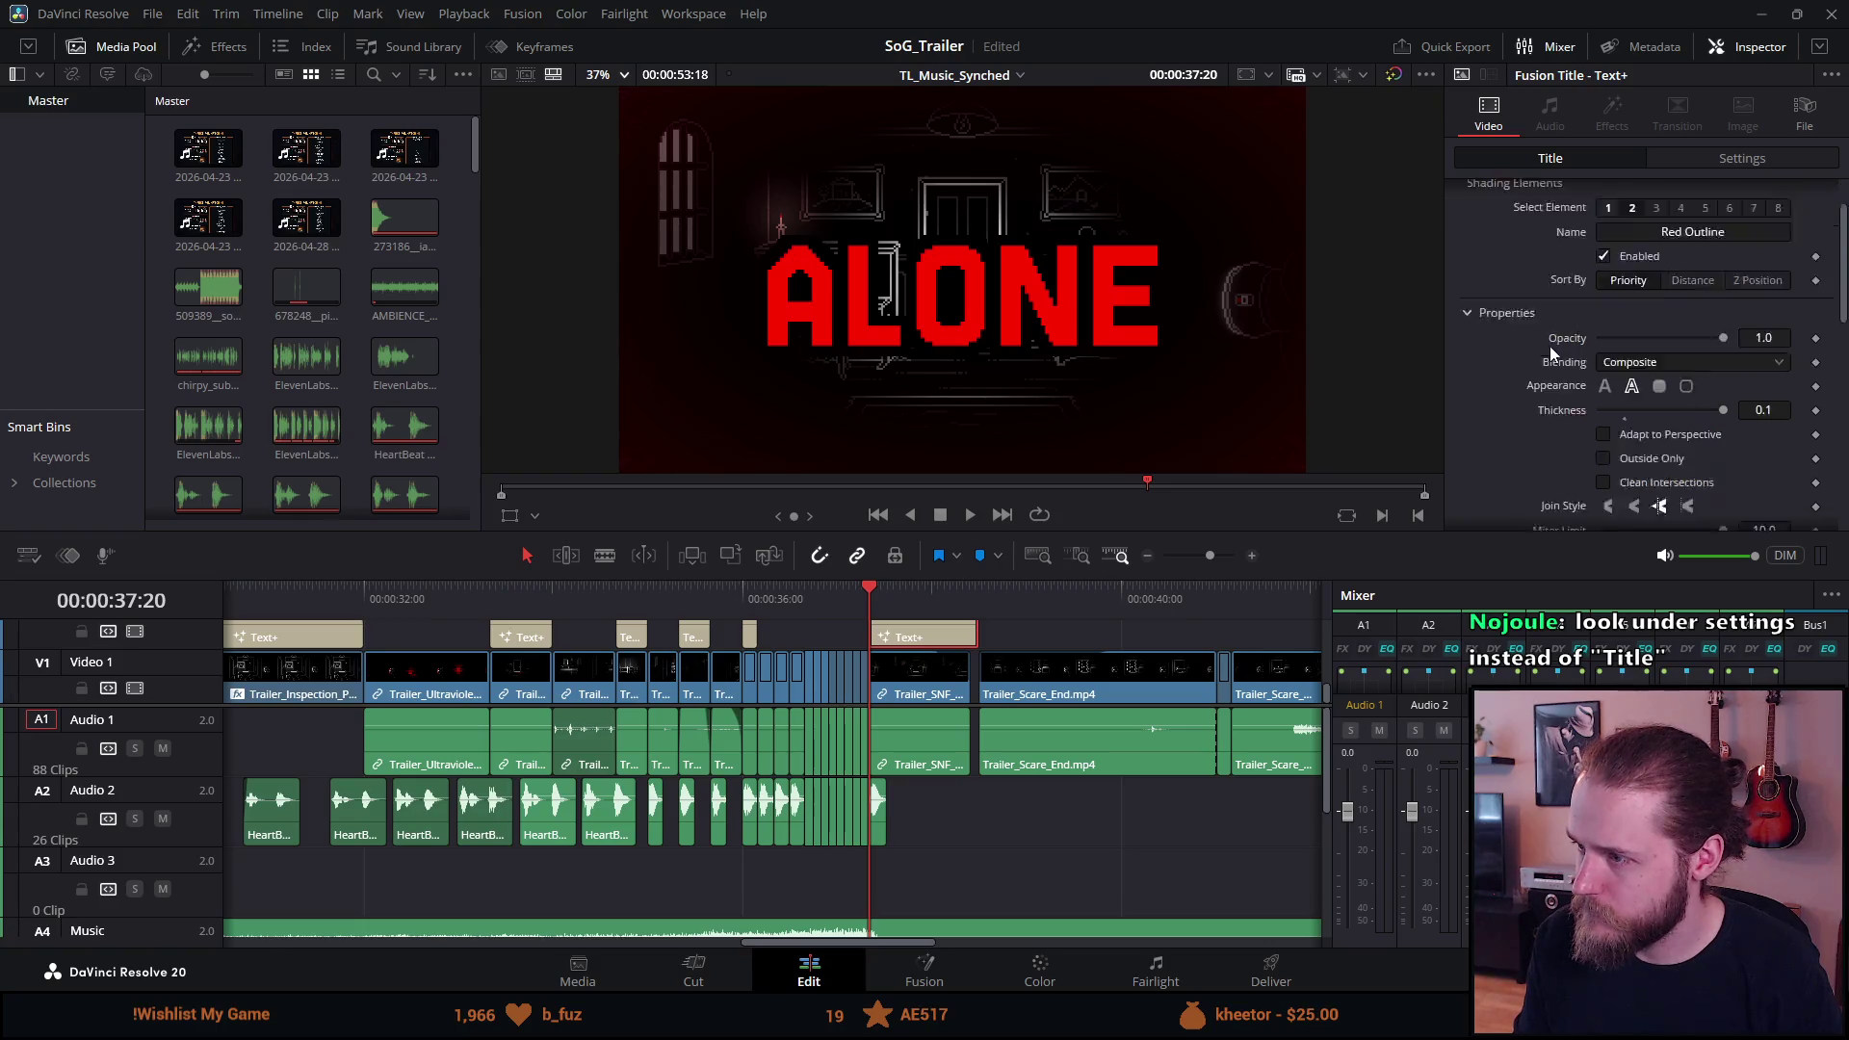
{"action": "scroll", "coordinate": [1551, 353], "scroll_direction": "up", "scroll_amount": 6}
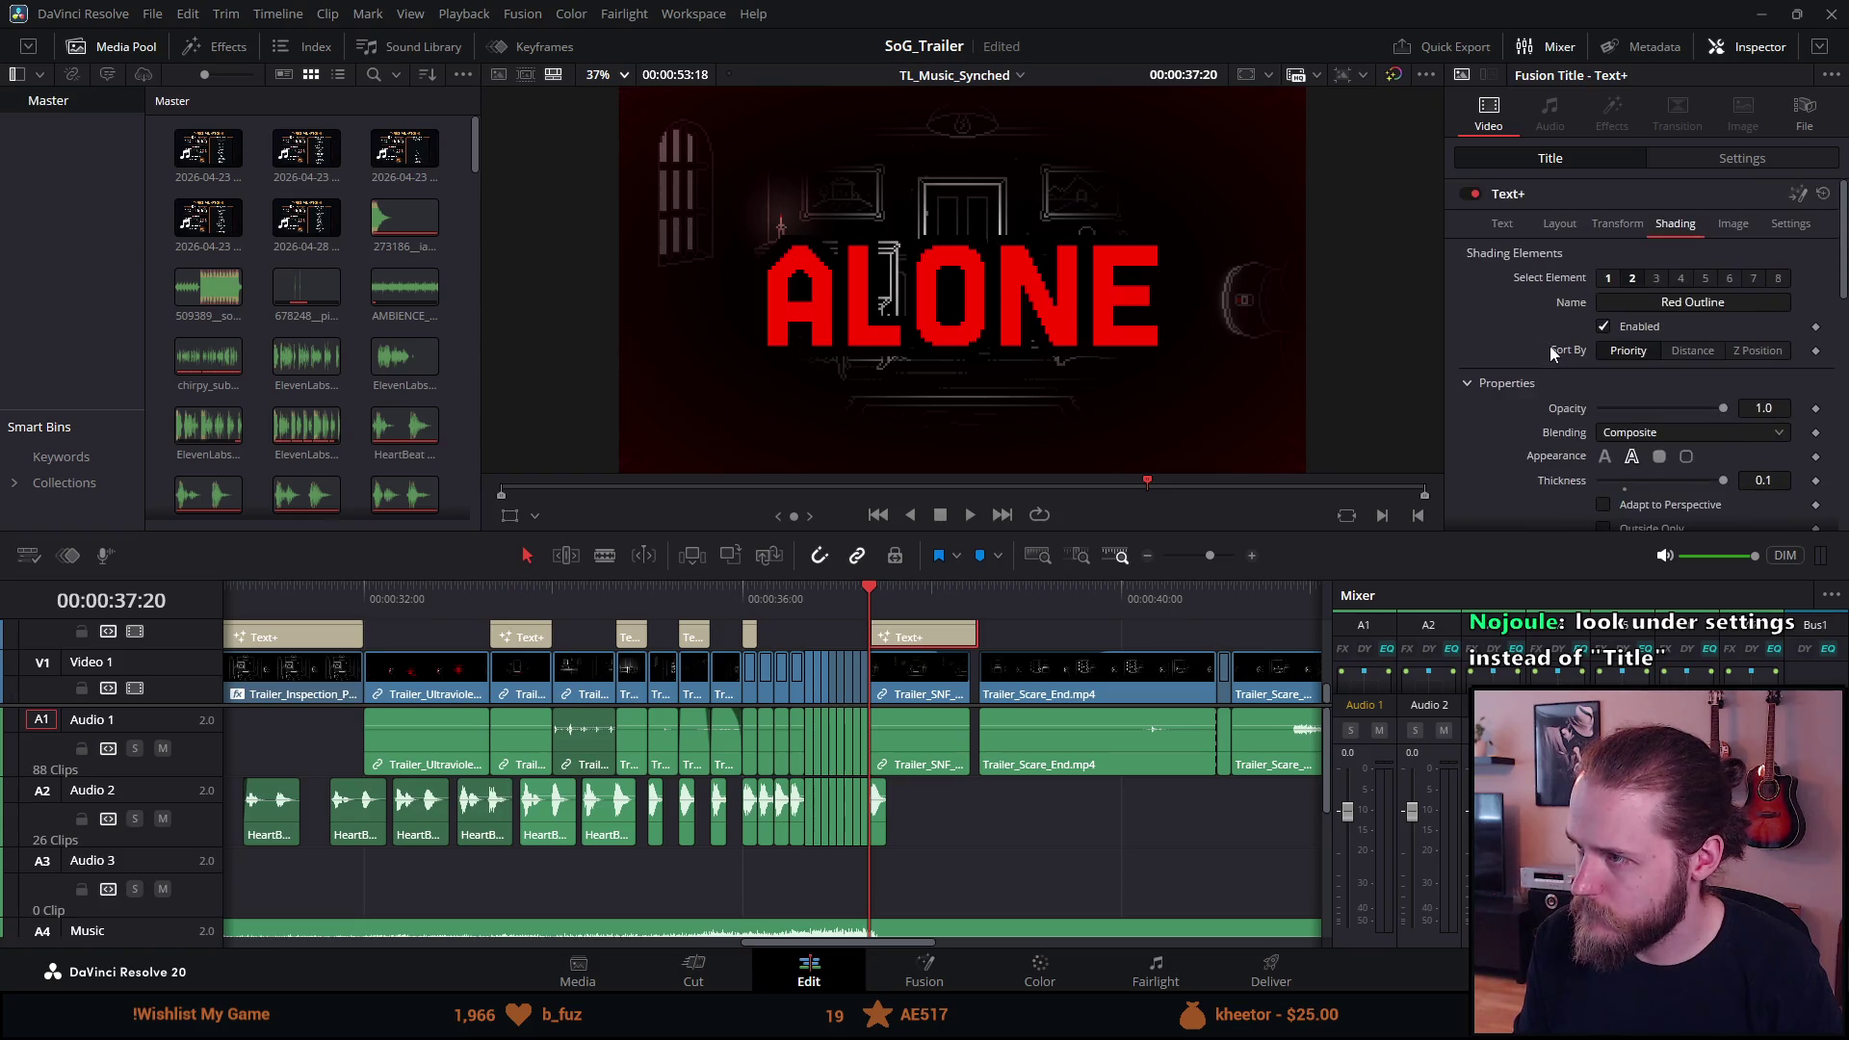
{"action": "left_click", "coordinate": [1732, 225]}
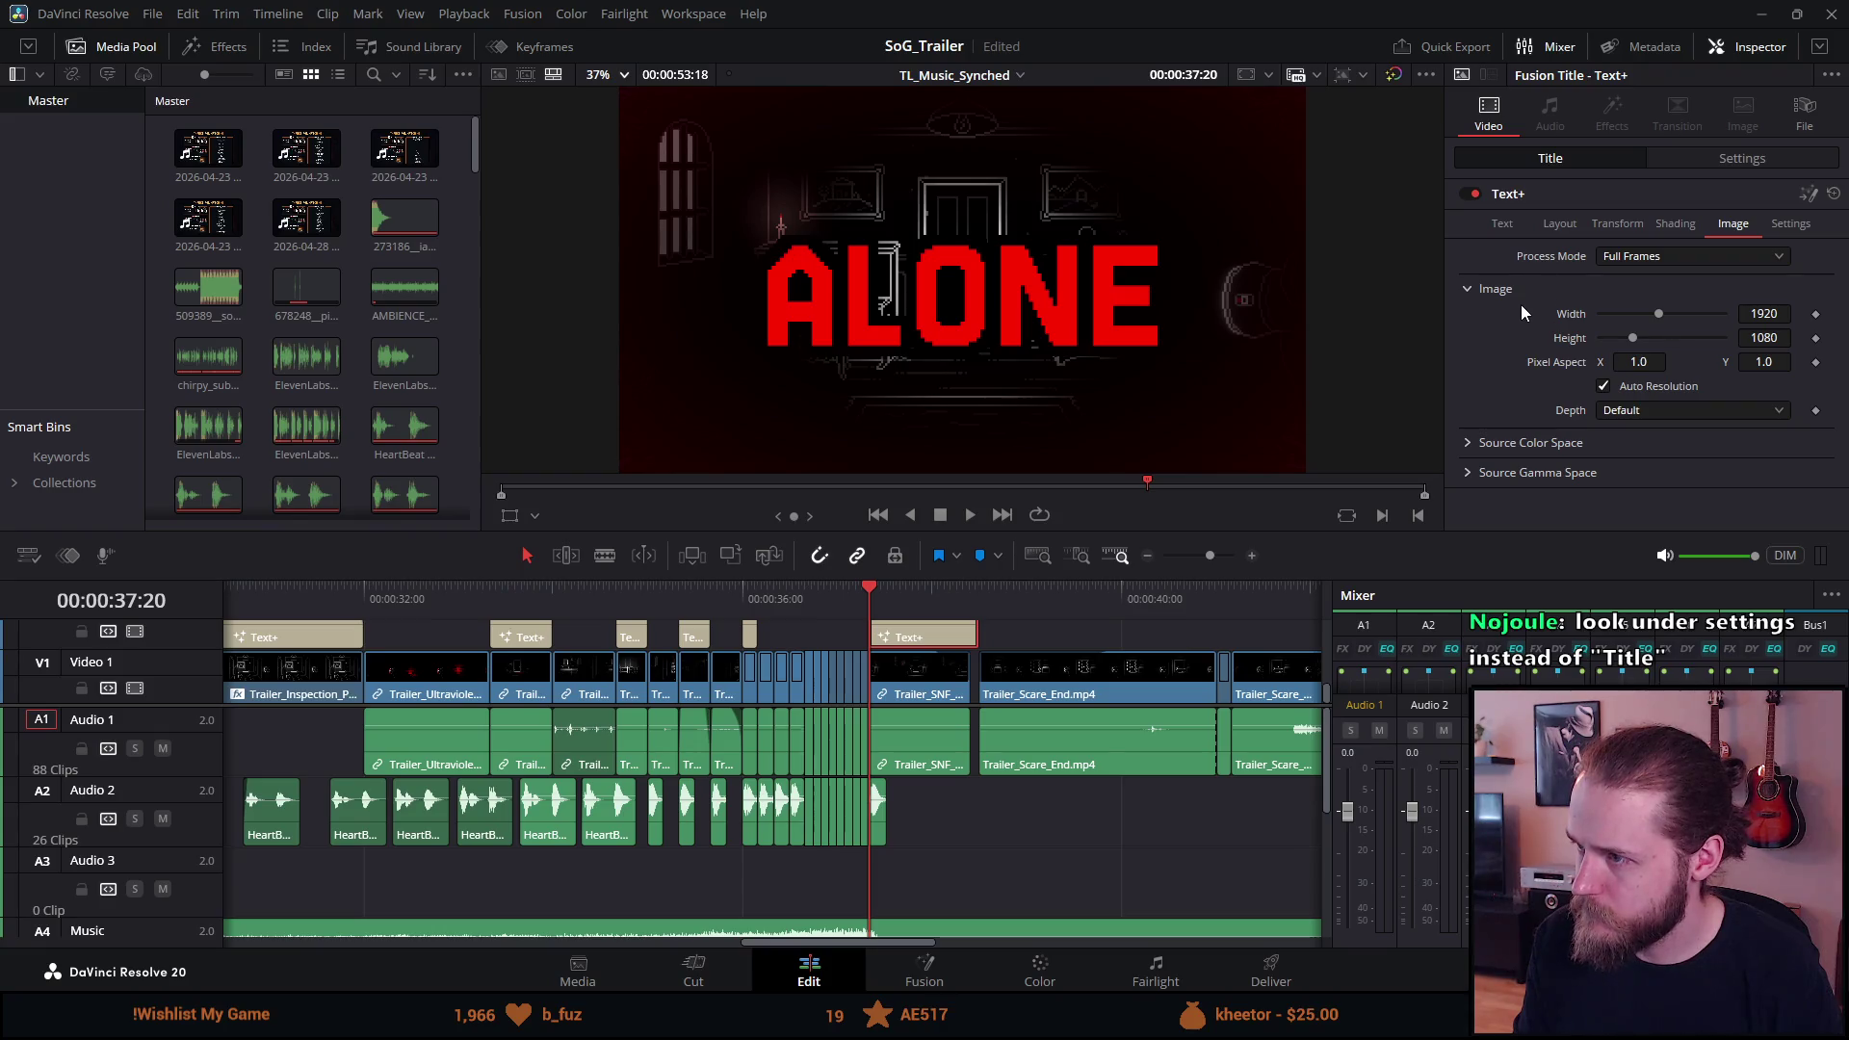
{"action": "left_click", "coordinate": [1634, 416]}
{"action": "left_click", "coordinate": [1539, 397]}
{"action": "left_click", "coordinate": [1467, 442]}
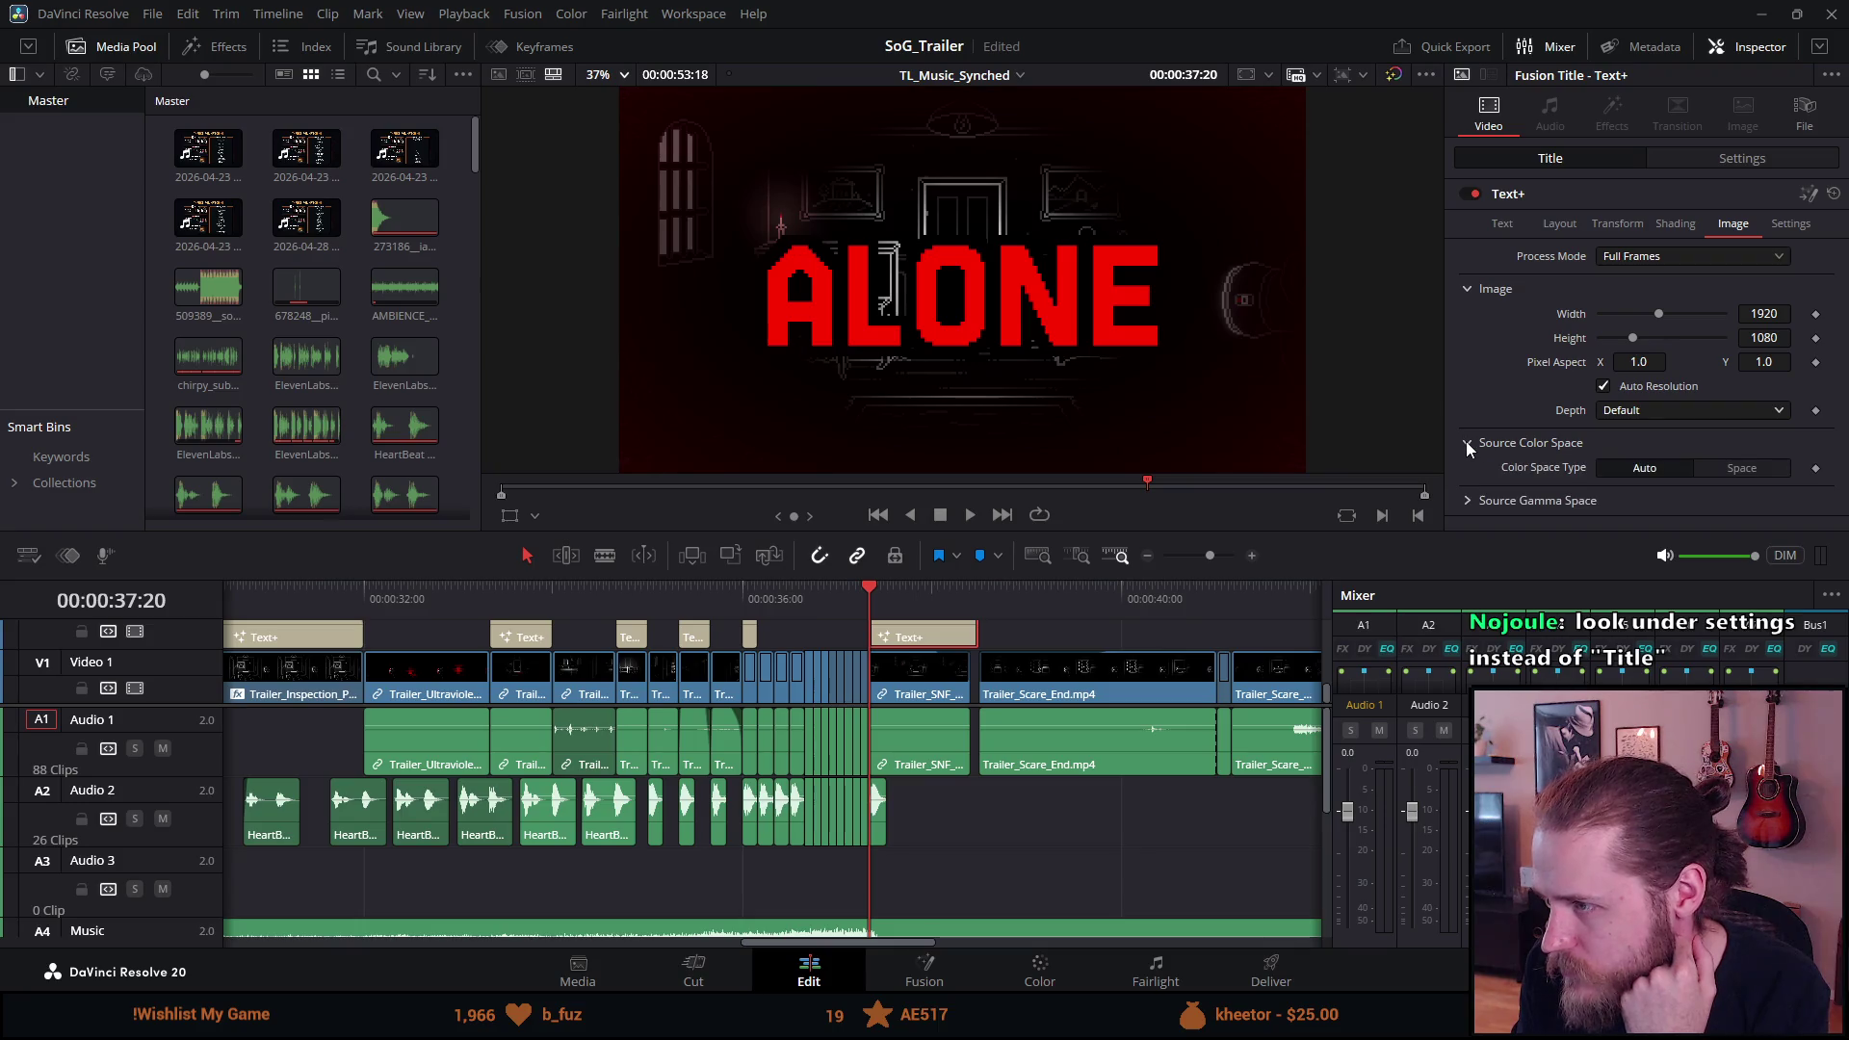
{"action": "left_click", "coordinate": [1468, 500]}
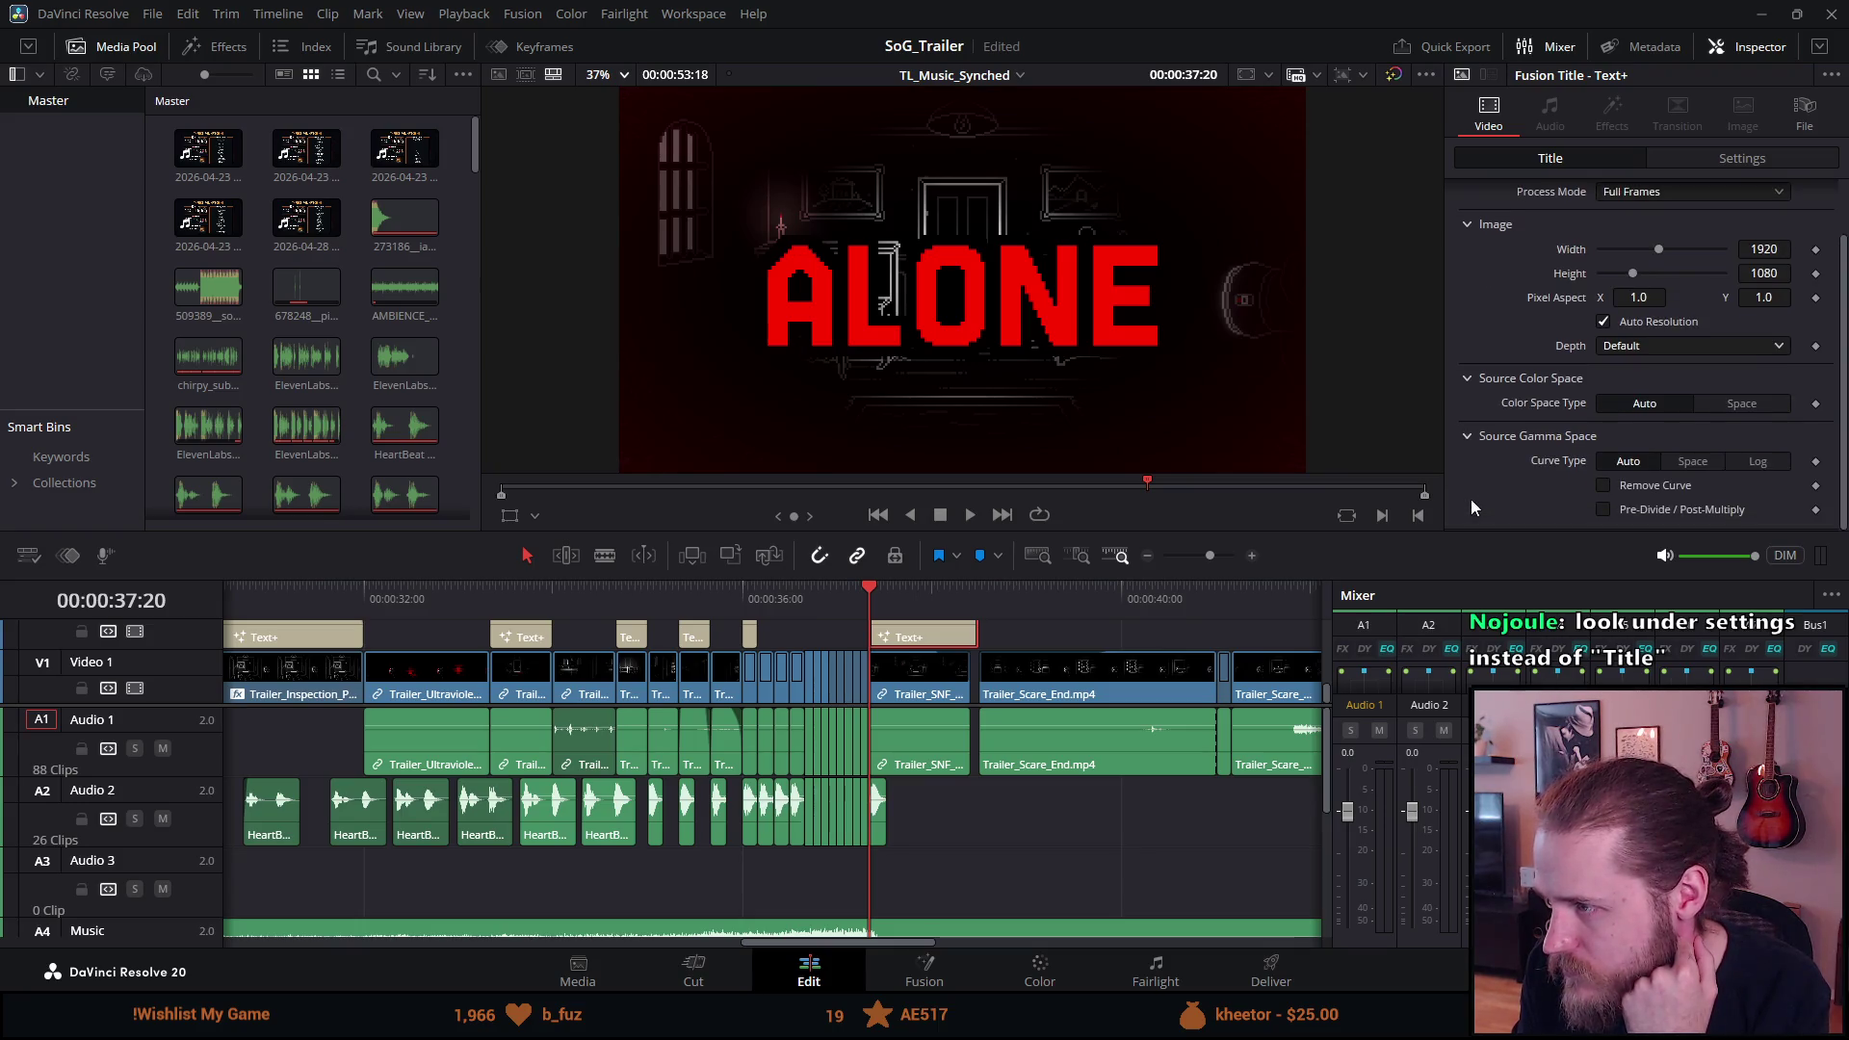
{"action": "scroll", "coordinate": [1702, 272], "scroll_direction": "down", "scroll_amount": 1}
{"action": "scroll", "coordinate": [1703, 271], "scroll_direction": "up", "scroll_amount": 1}
Check the Settings tab's effect mask layer, keeping Auto, then show the clip's Video settings.
{"action": "left_click", "coordinate": [1786, 224]}
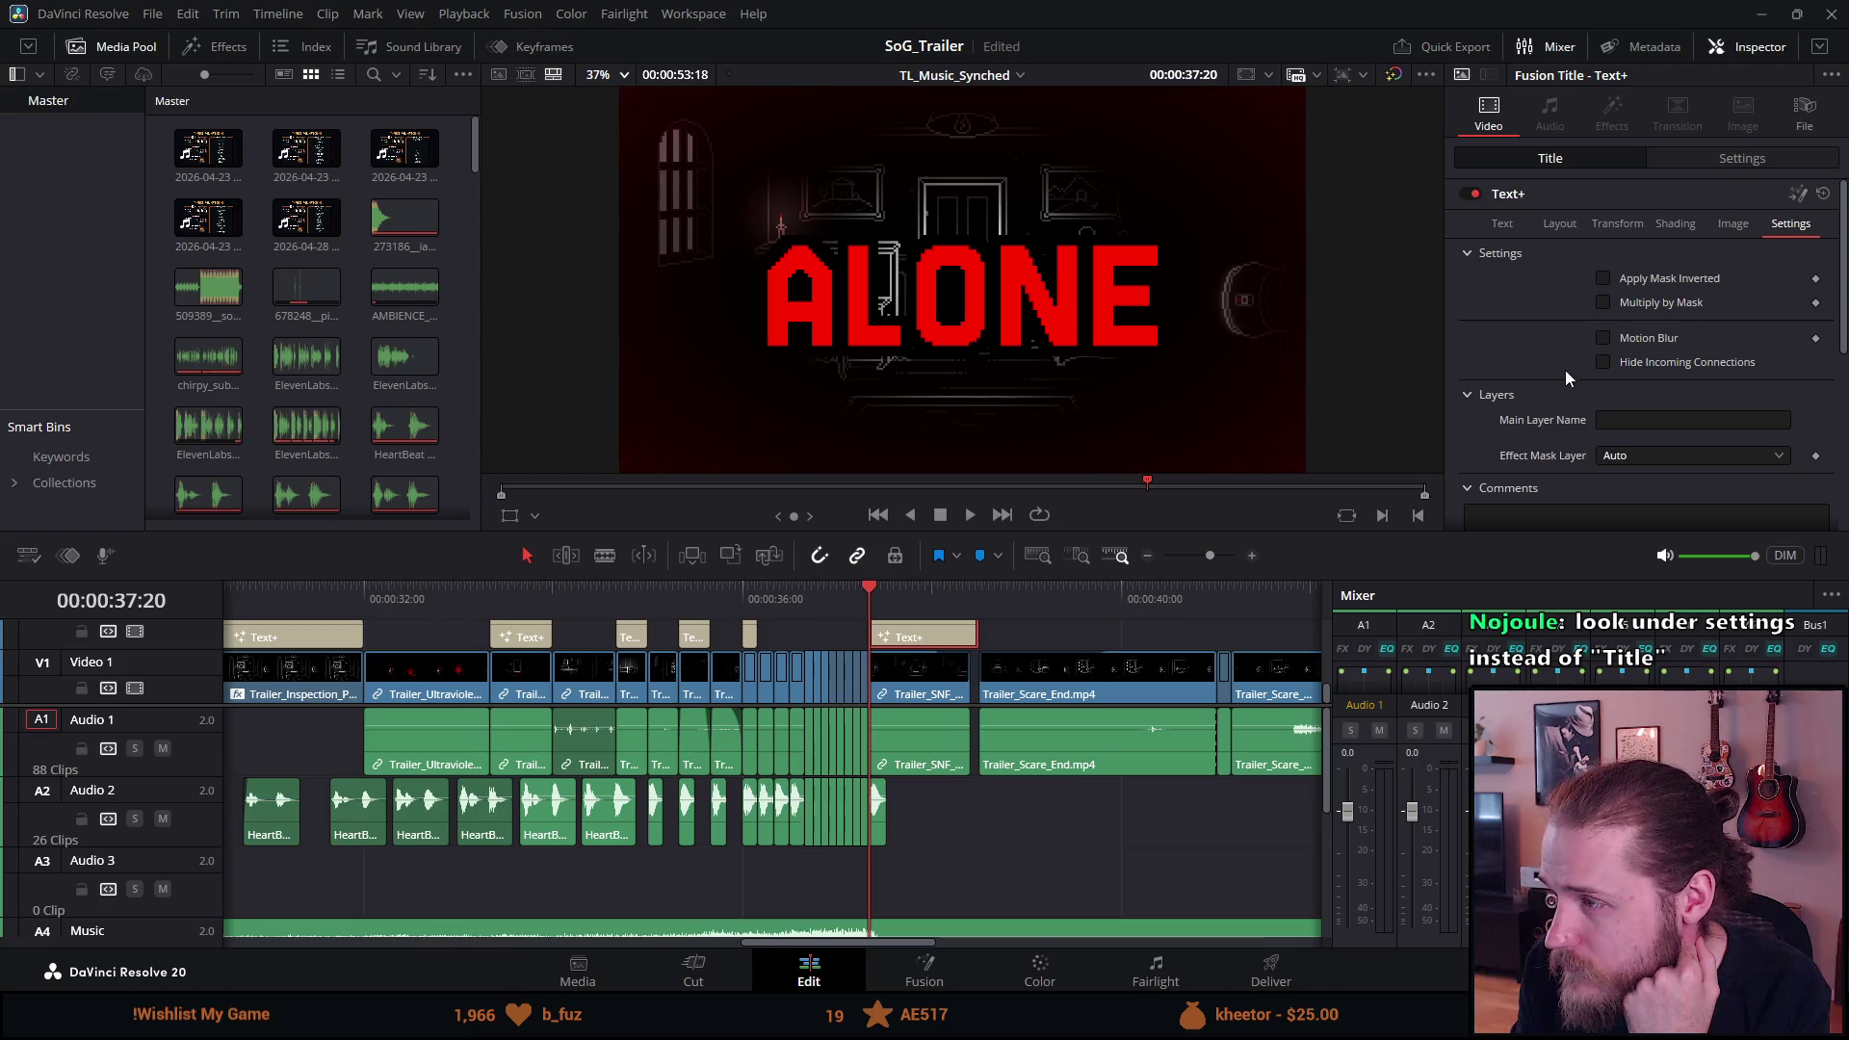
{"action": "scroll", "coordinate": [1525, 385], "scroll_direction": "down", "scroll_amount": 1}
{"action": "left_click", "coordinate": [1613, 399]}
{"action": "left_click", "coordinate": [1497, 396]}
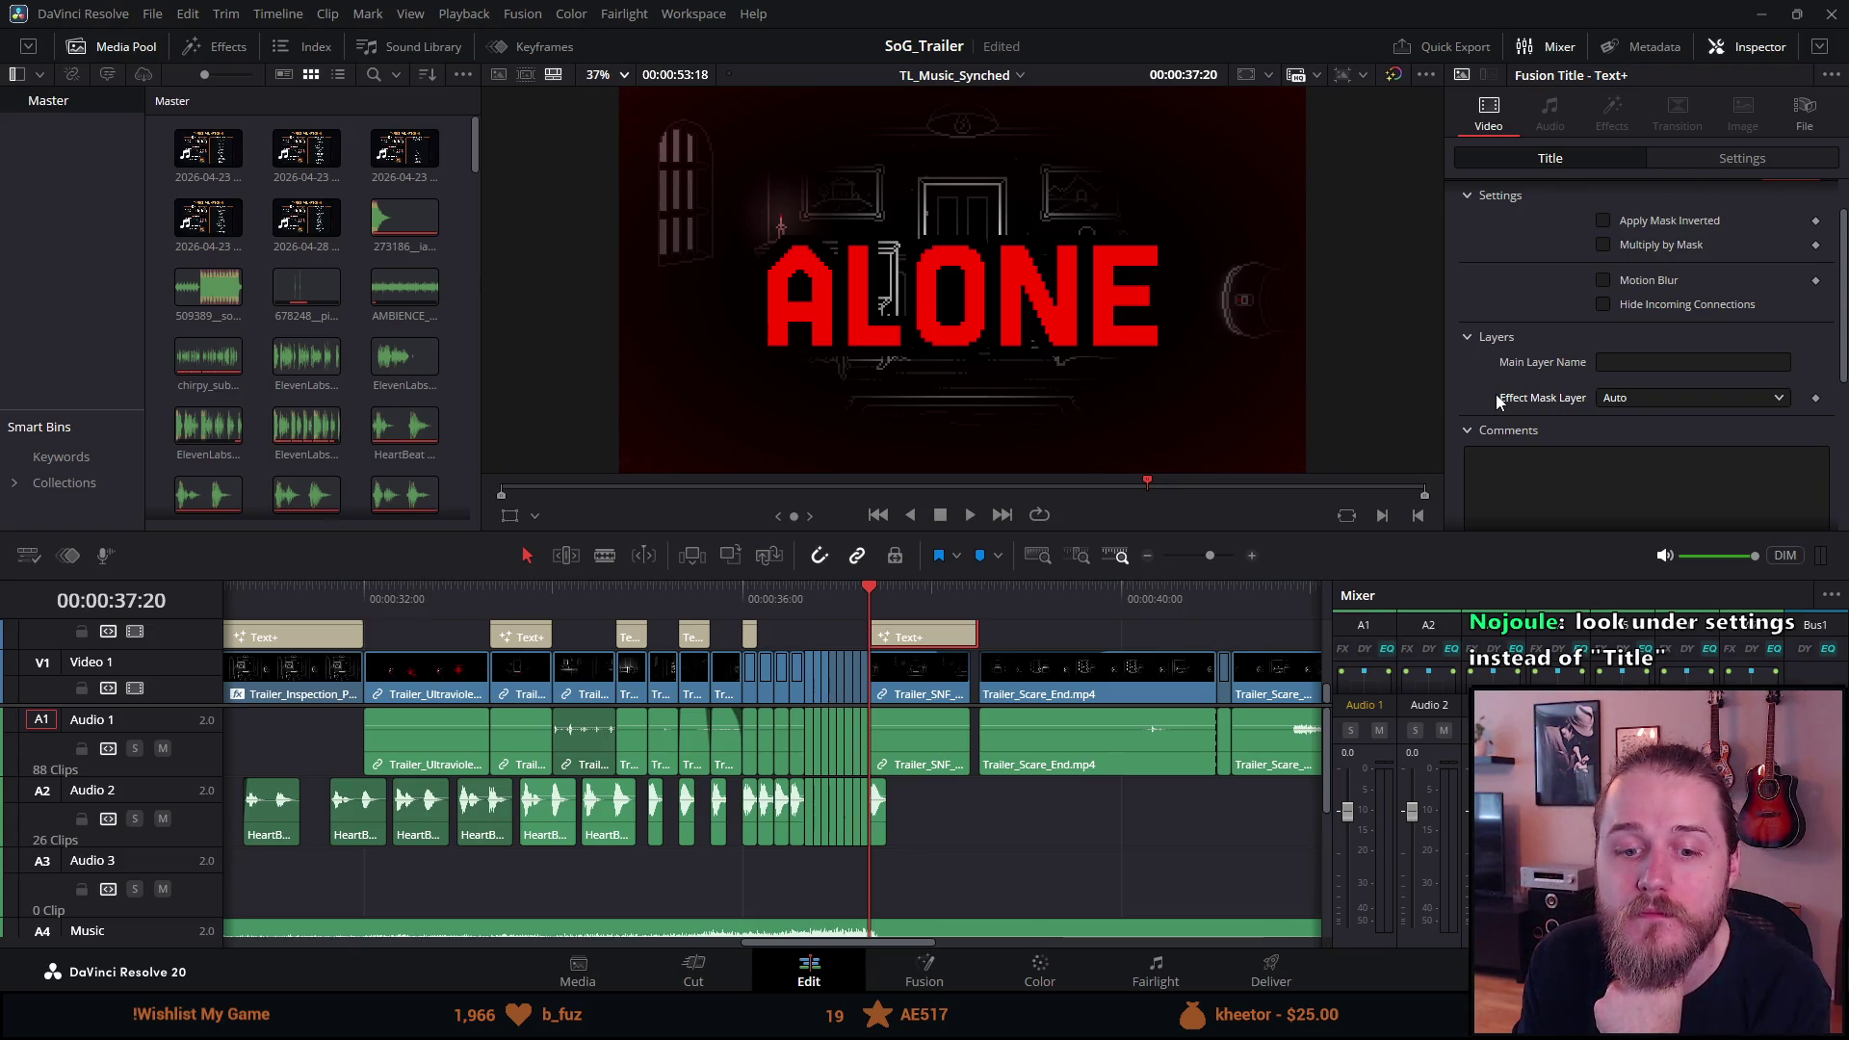
{"action": "left_click", "coordinate": [1735, 160]}
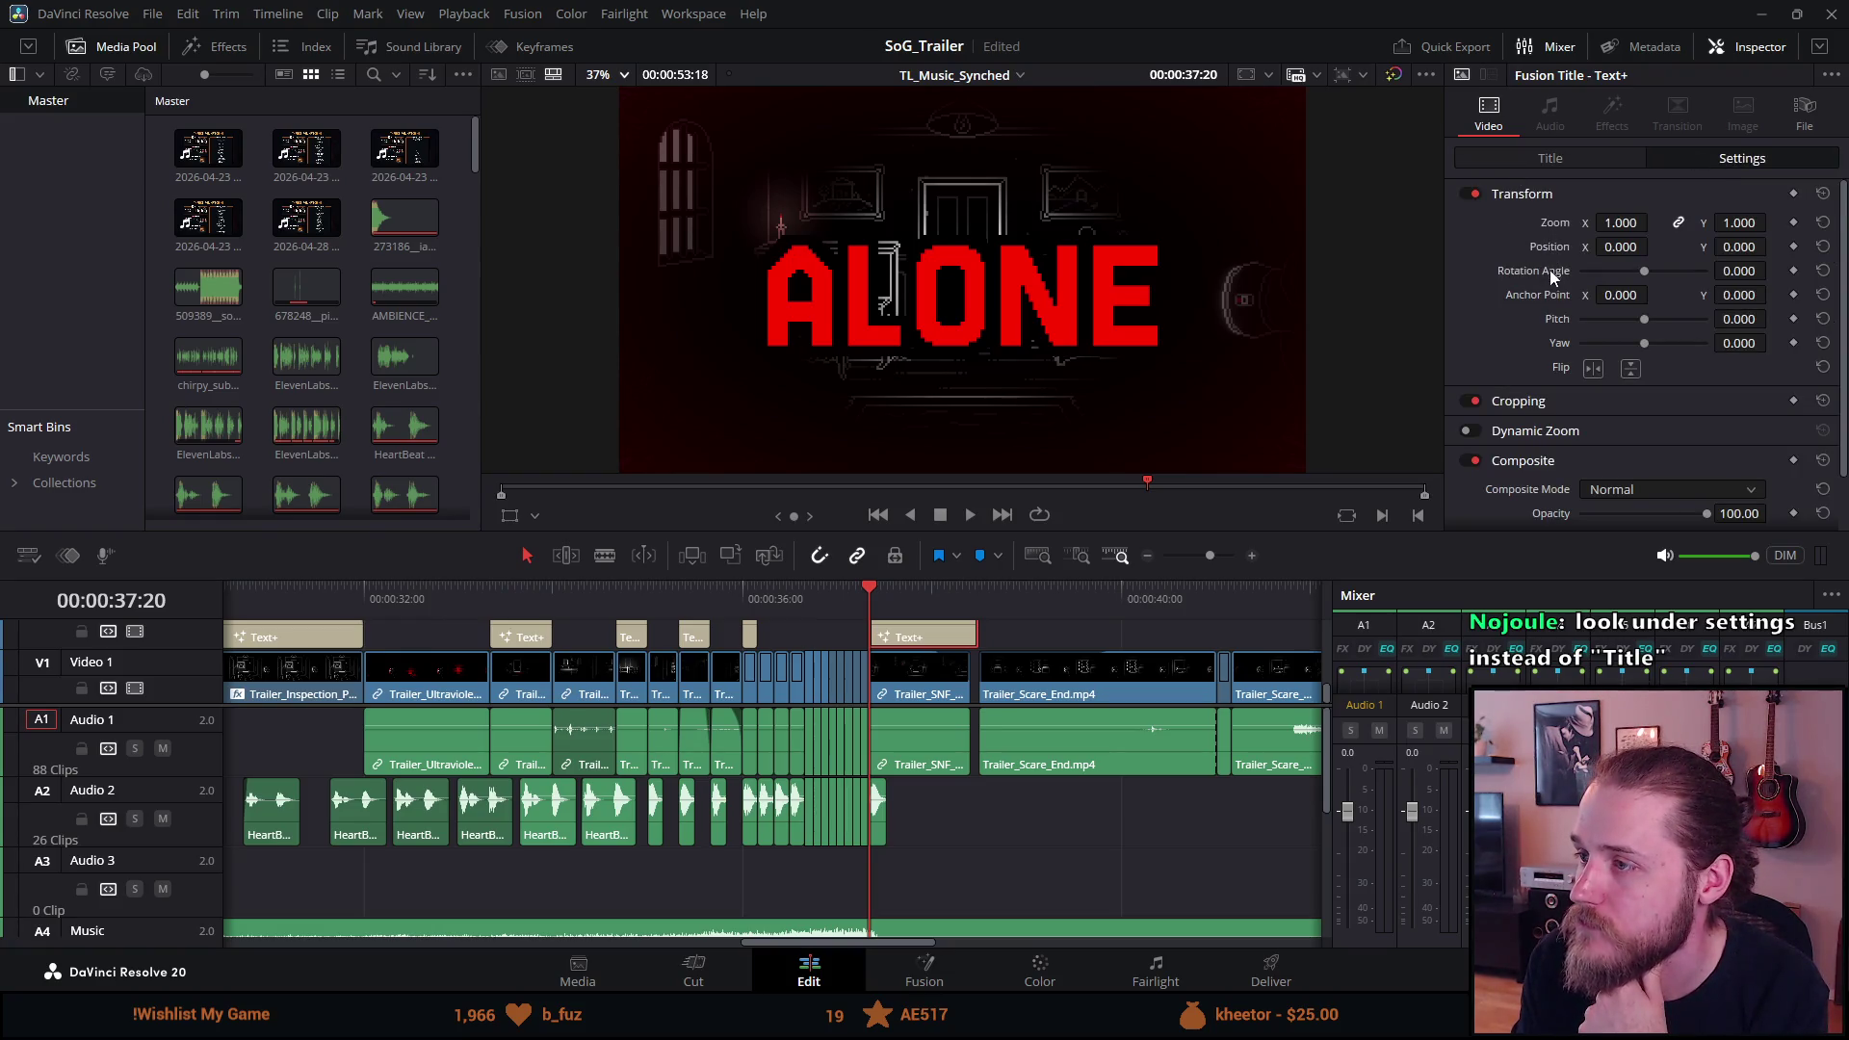
Review Cropping, keep Composite Mode at Normal and Stabilization mode at Perspective.
{"action": "scroll", "coordinate": [1519, 374], "scroll_direction": "down", "scroll_amount": 1}
{"action": "left_click", "coordinate": [1525, 348]}
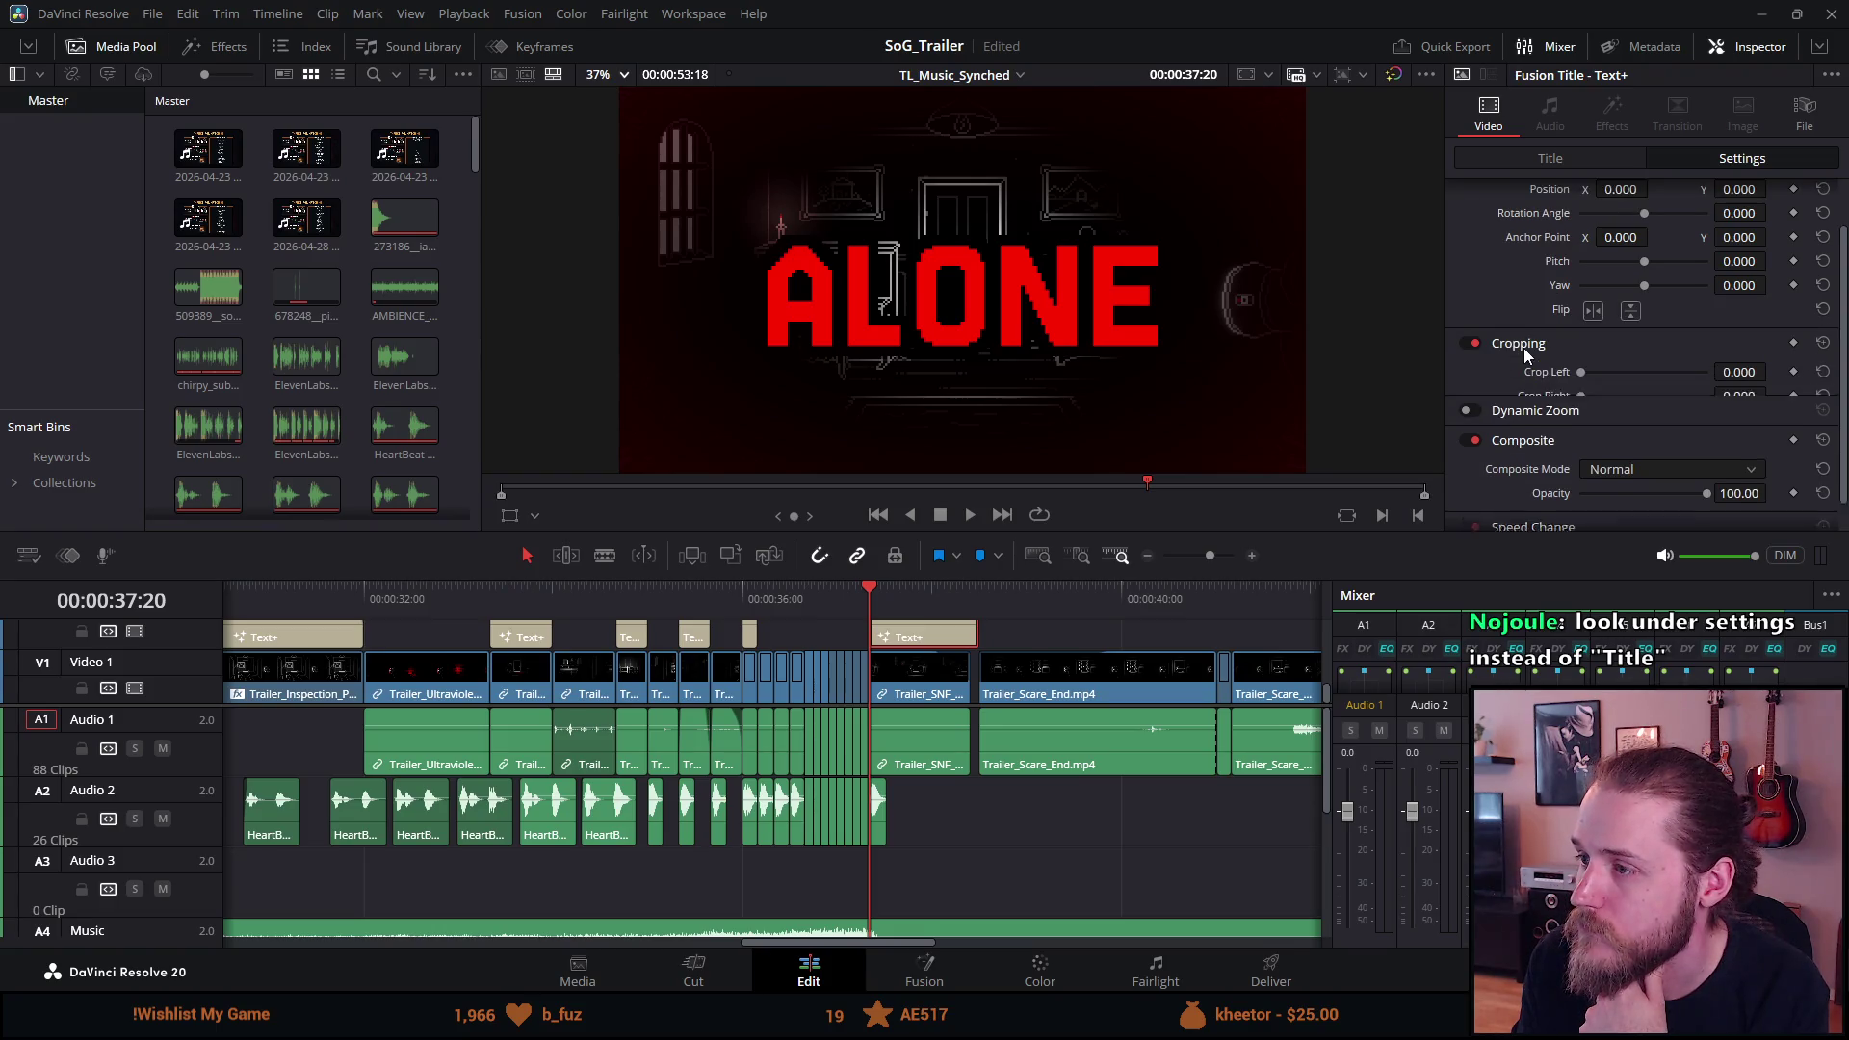
{"action": "scroll", "coordinate": [1524, 356], "scroll_direction": "down", "scroll_amount": 1}
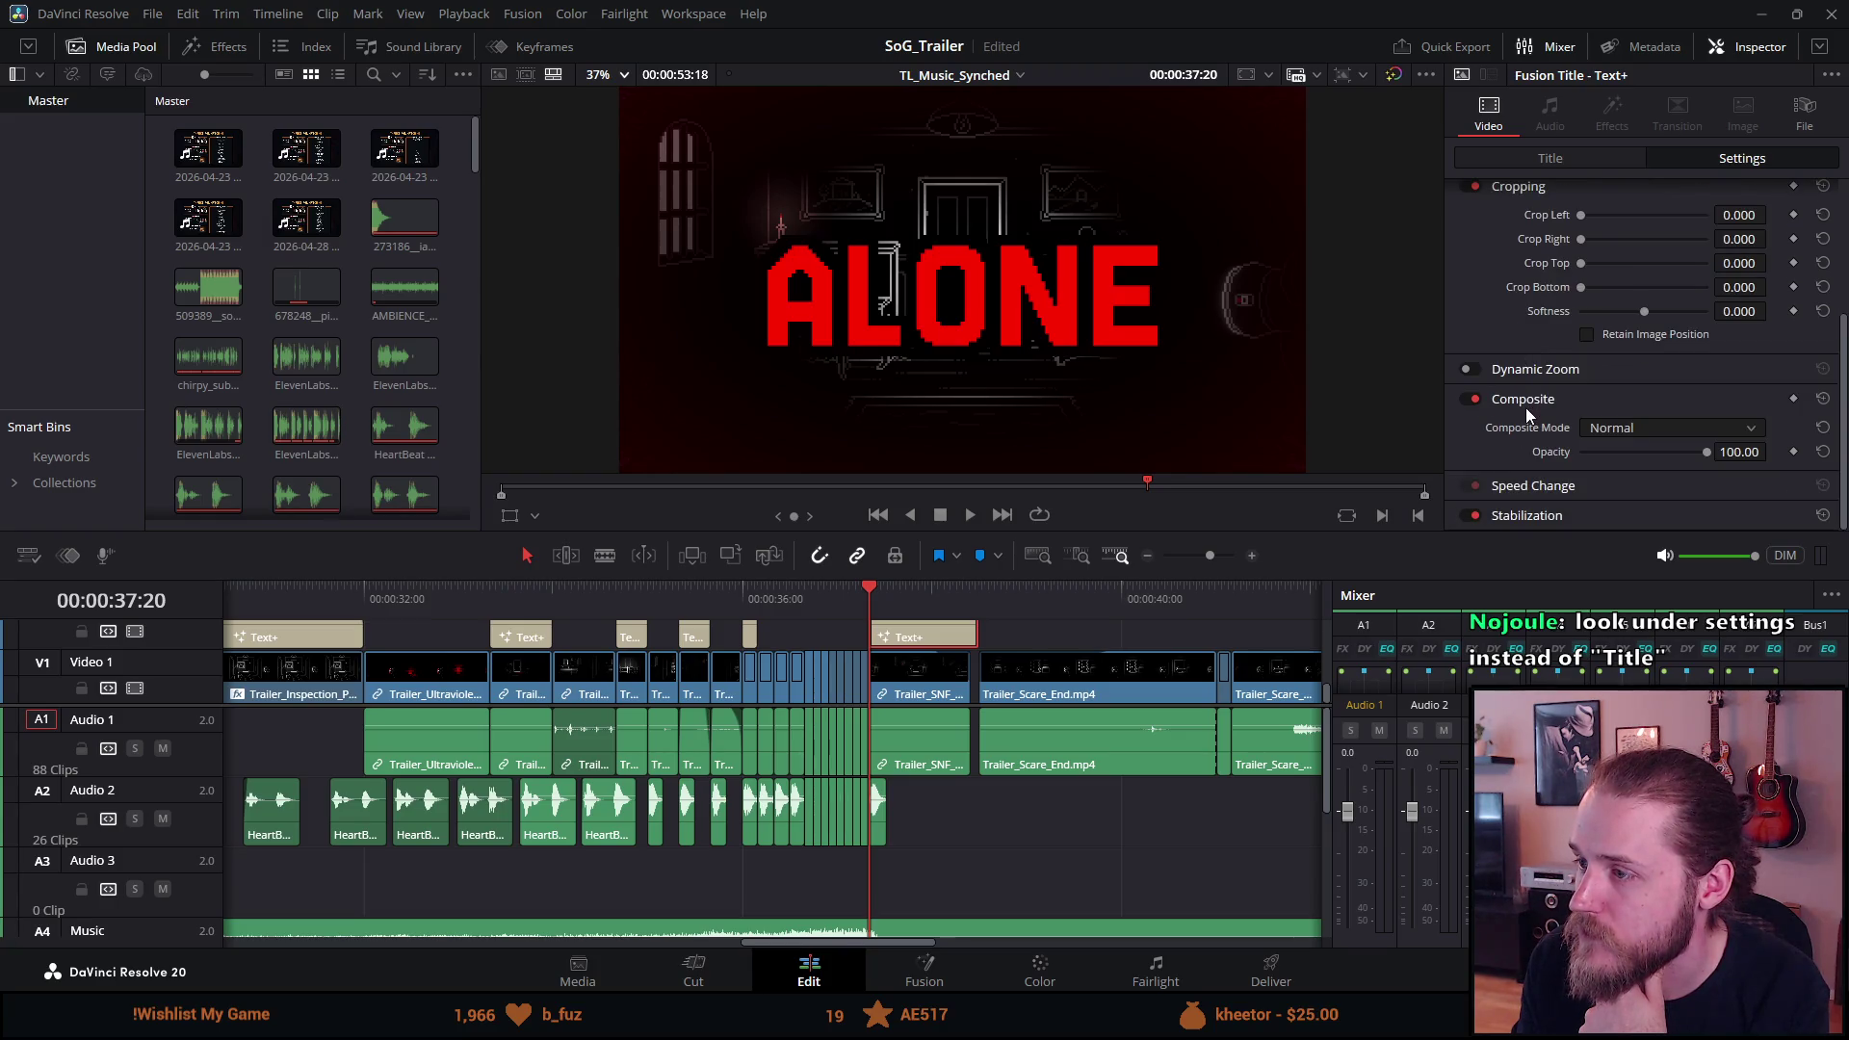
{"action": "left_click", "coordinate": [1611, 436]}
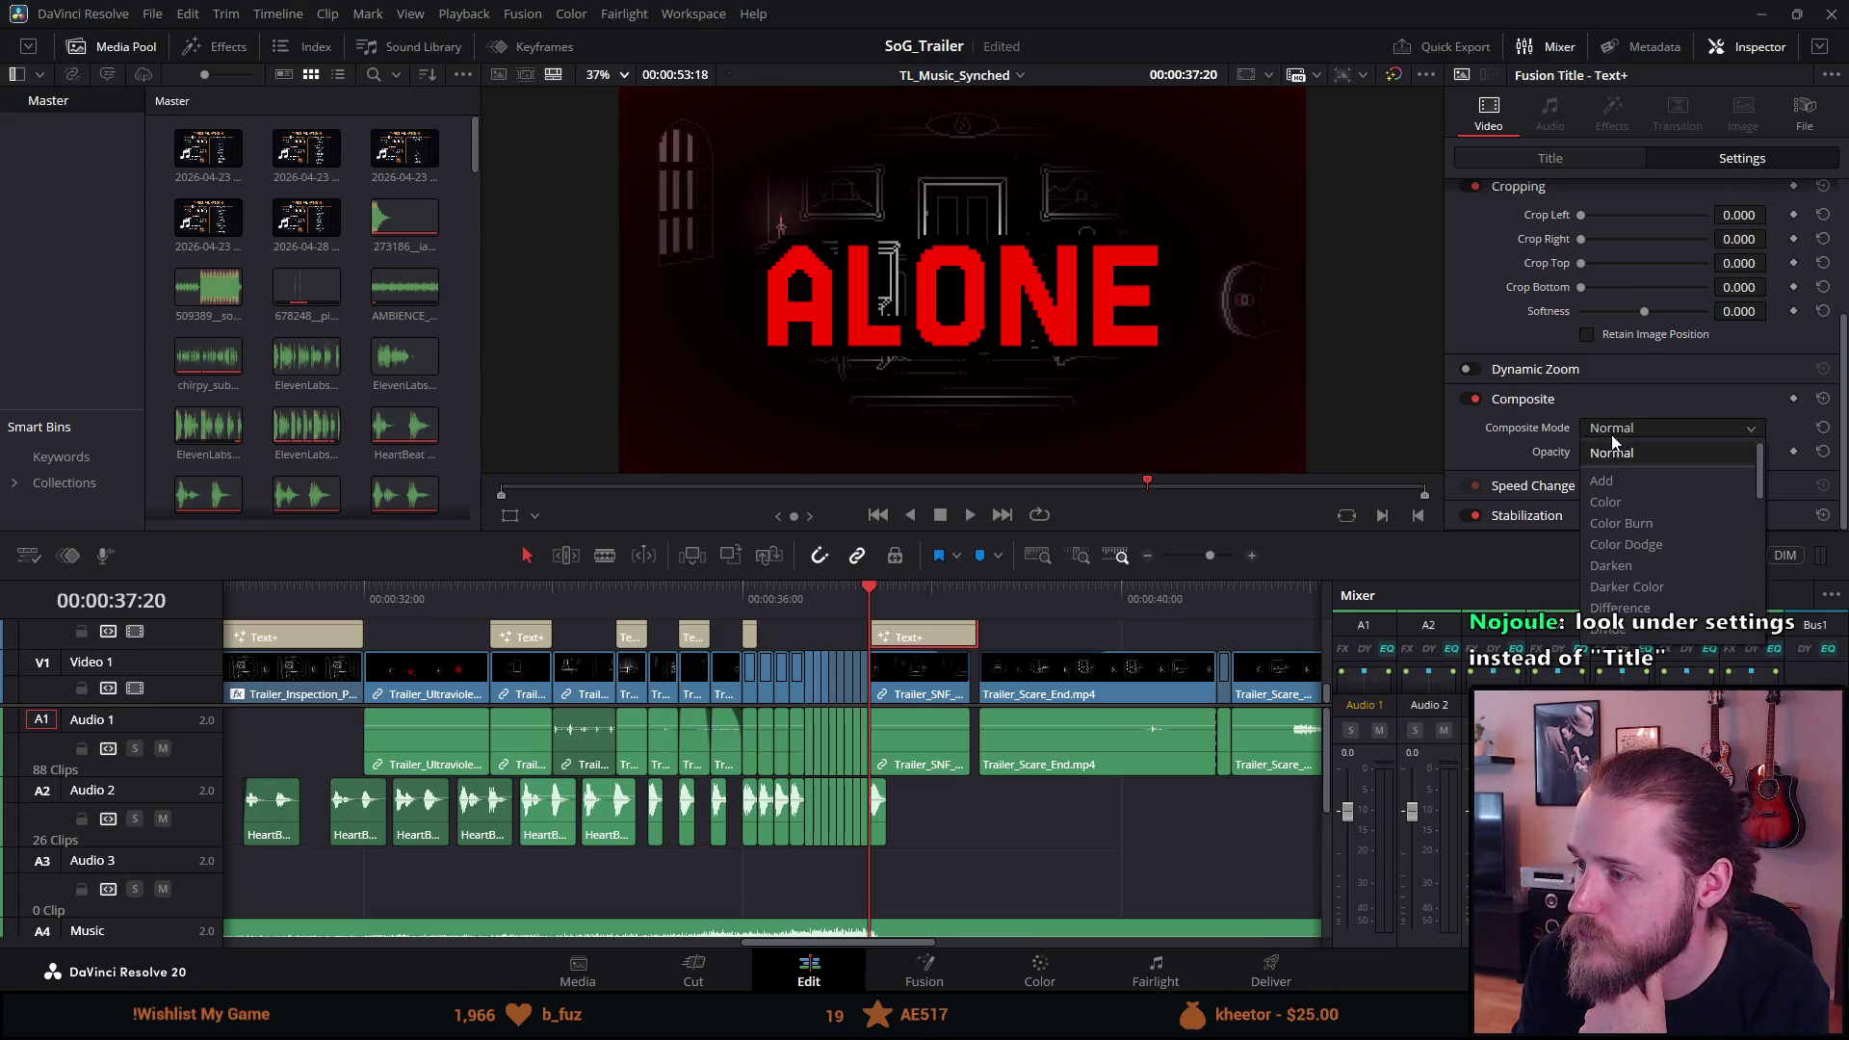
{"action": "left_click", "coordinate": [1615, 435]}
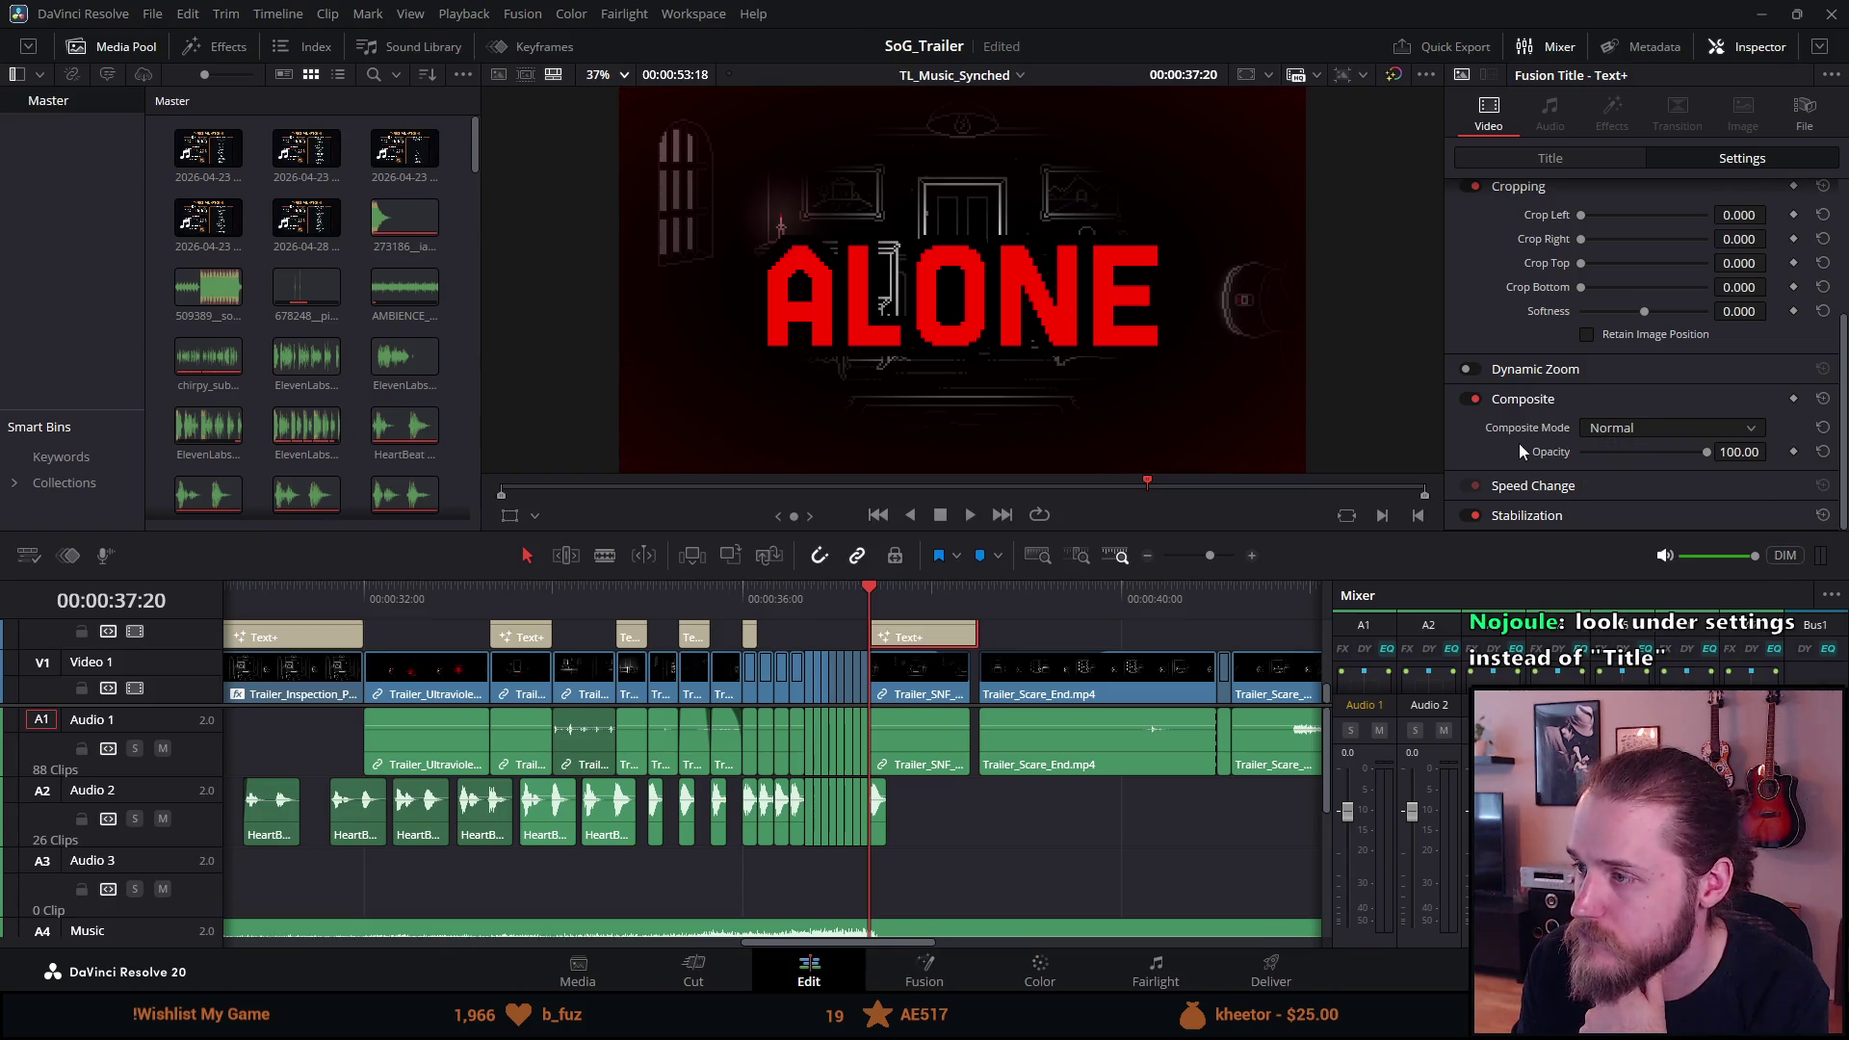
{"action": "scroll", "coordinate": [1522, 511], "scroll_direction": "down", "scroll_amount": 1}
{"action": "scroll", "coordinate": [1523, 510], "scroll_direction": "down", "scroll_amount": 2}
{"action": "left_click", "coordinate": [1638, 389]}
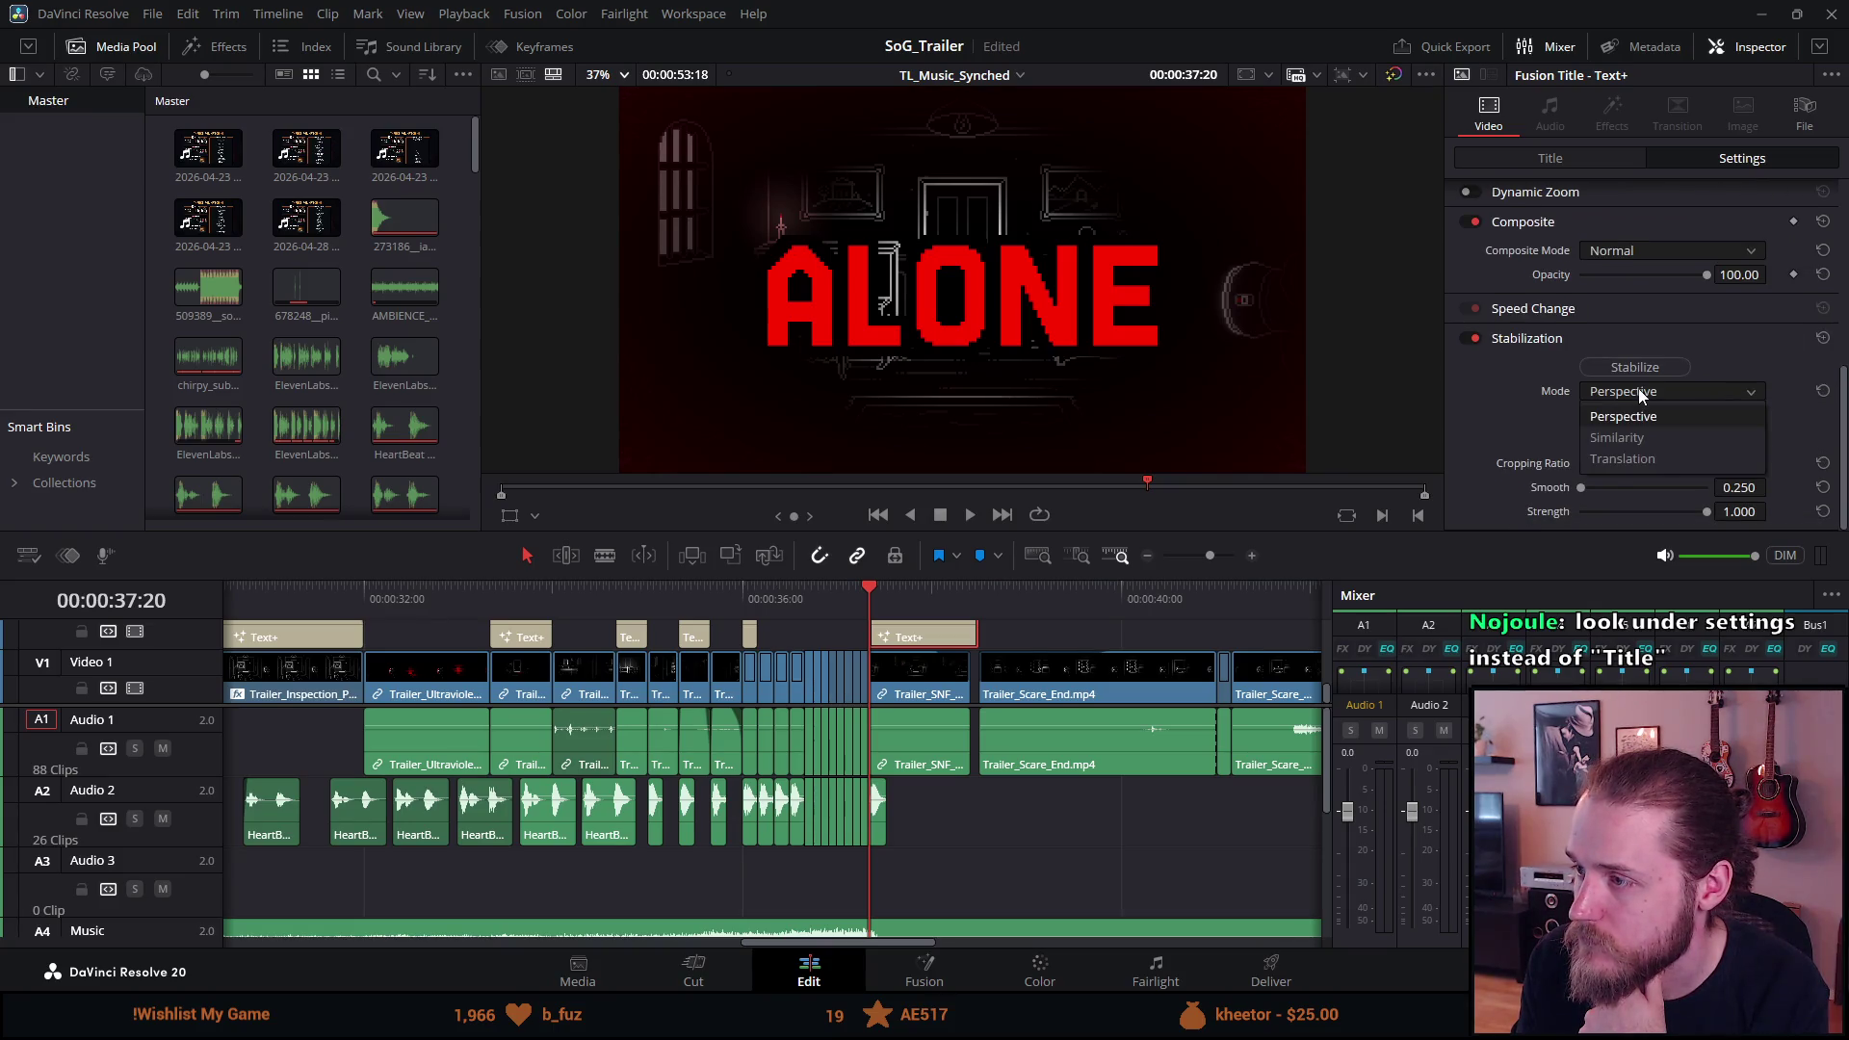
{"action": "left_click", "coordinate": [1510, 404]}
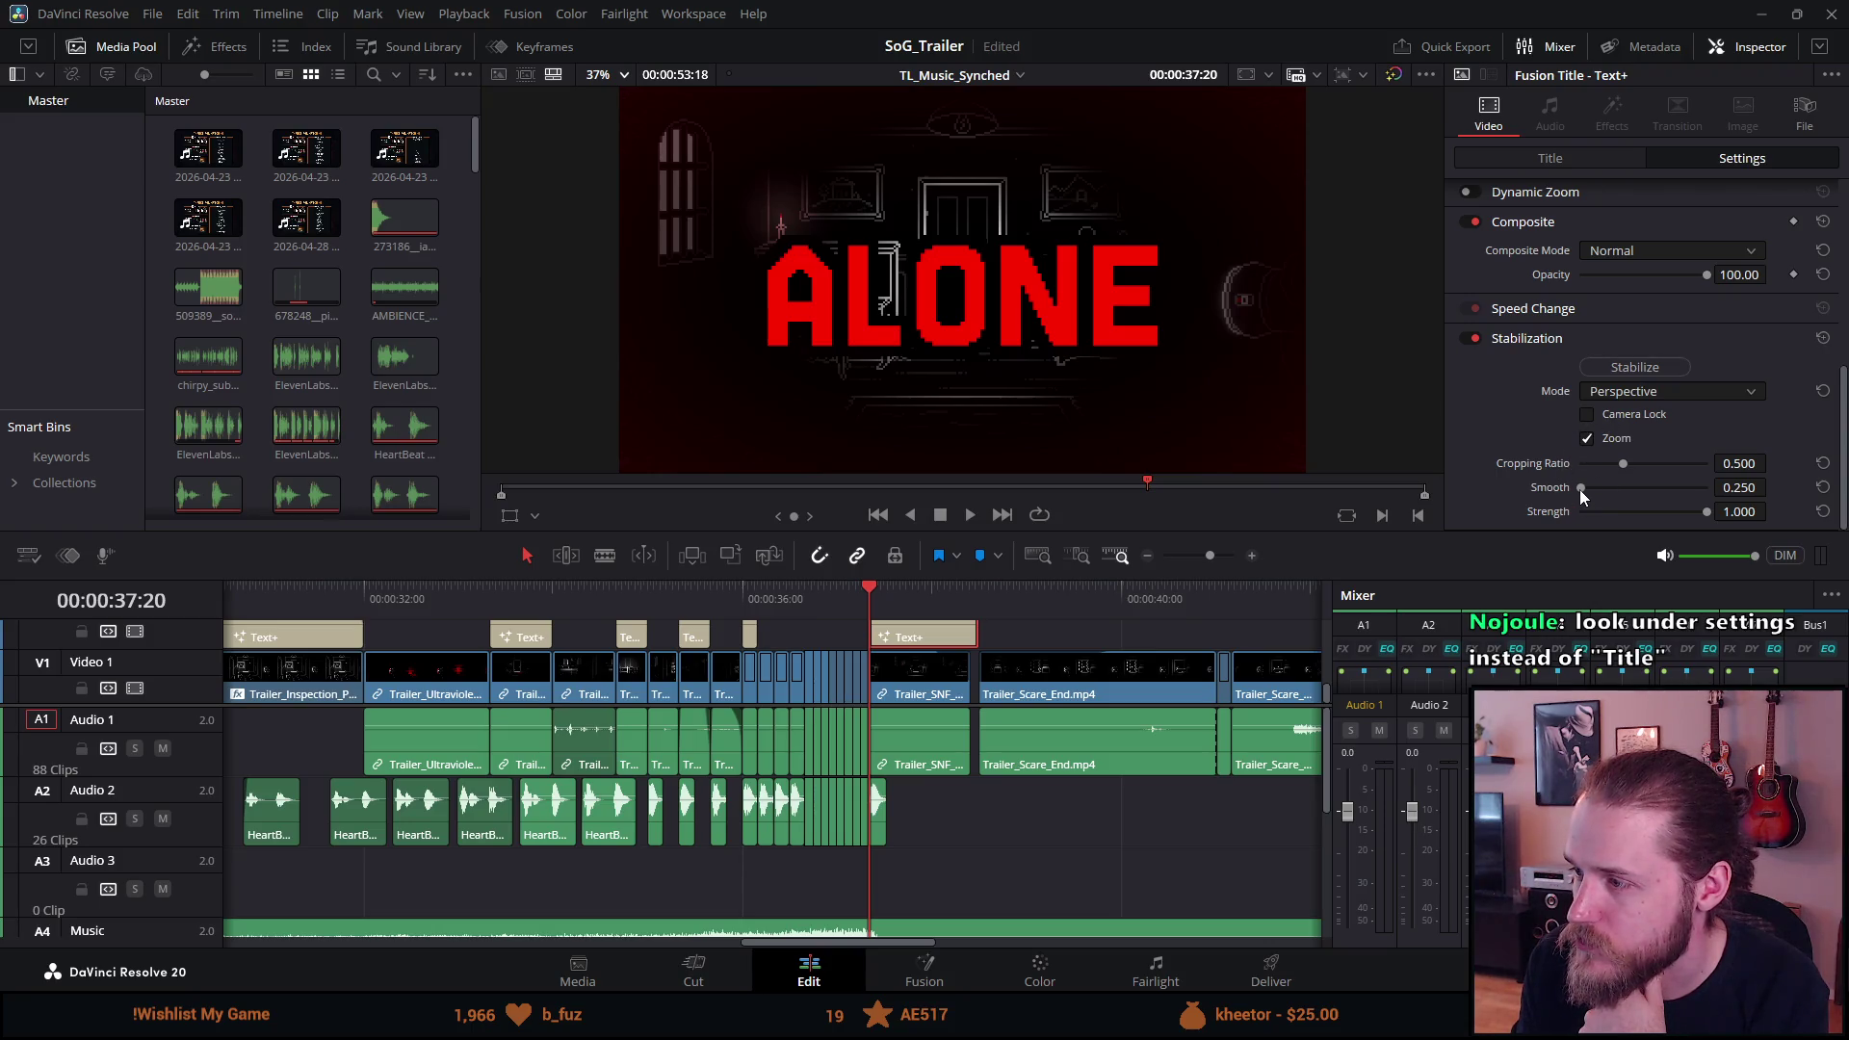
Raise stabilization Smooth to 1.000, reset it to 0.250, and zoom the viewer to 168%.
{"action": "left_click_drag", "start_coordinate": [1580, 489], "coordinate": [1633, 497]}
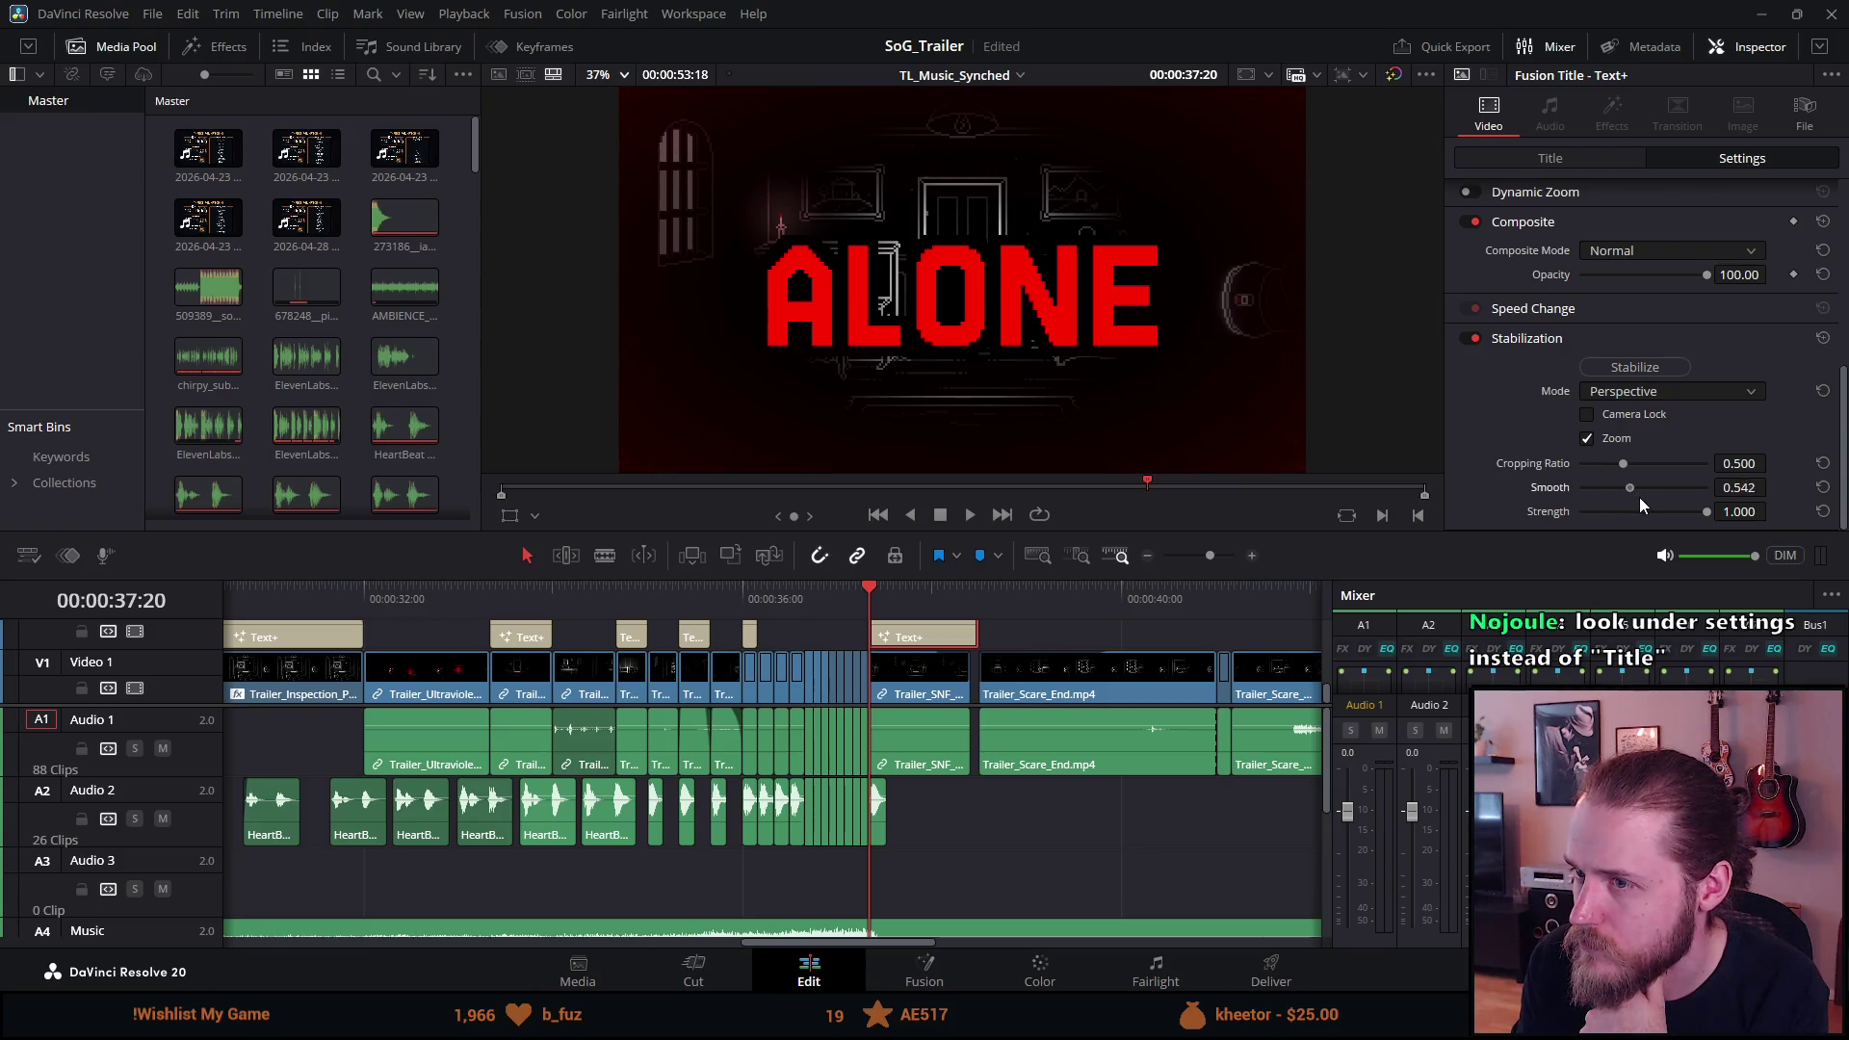
{"action": "double_click", "coordinate": [1540, 488]}
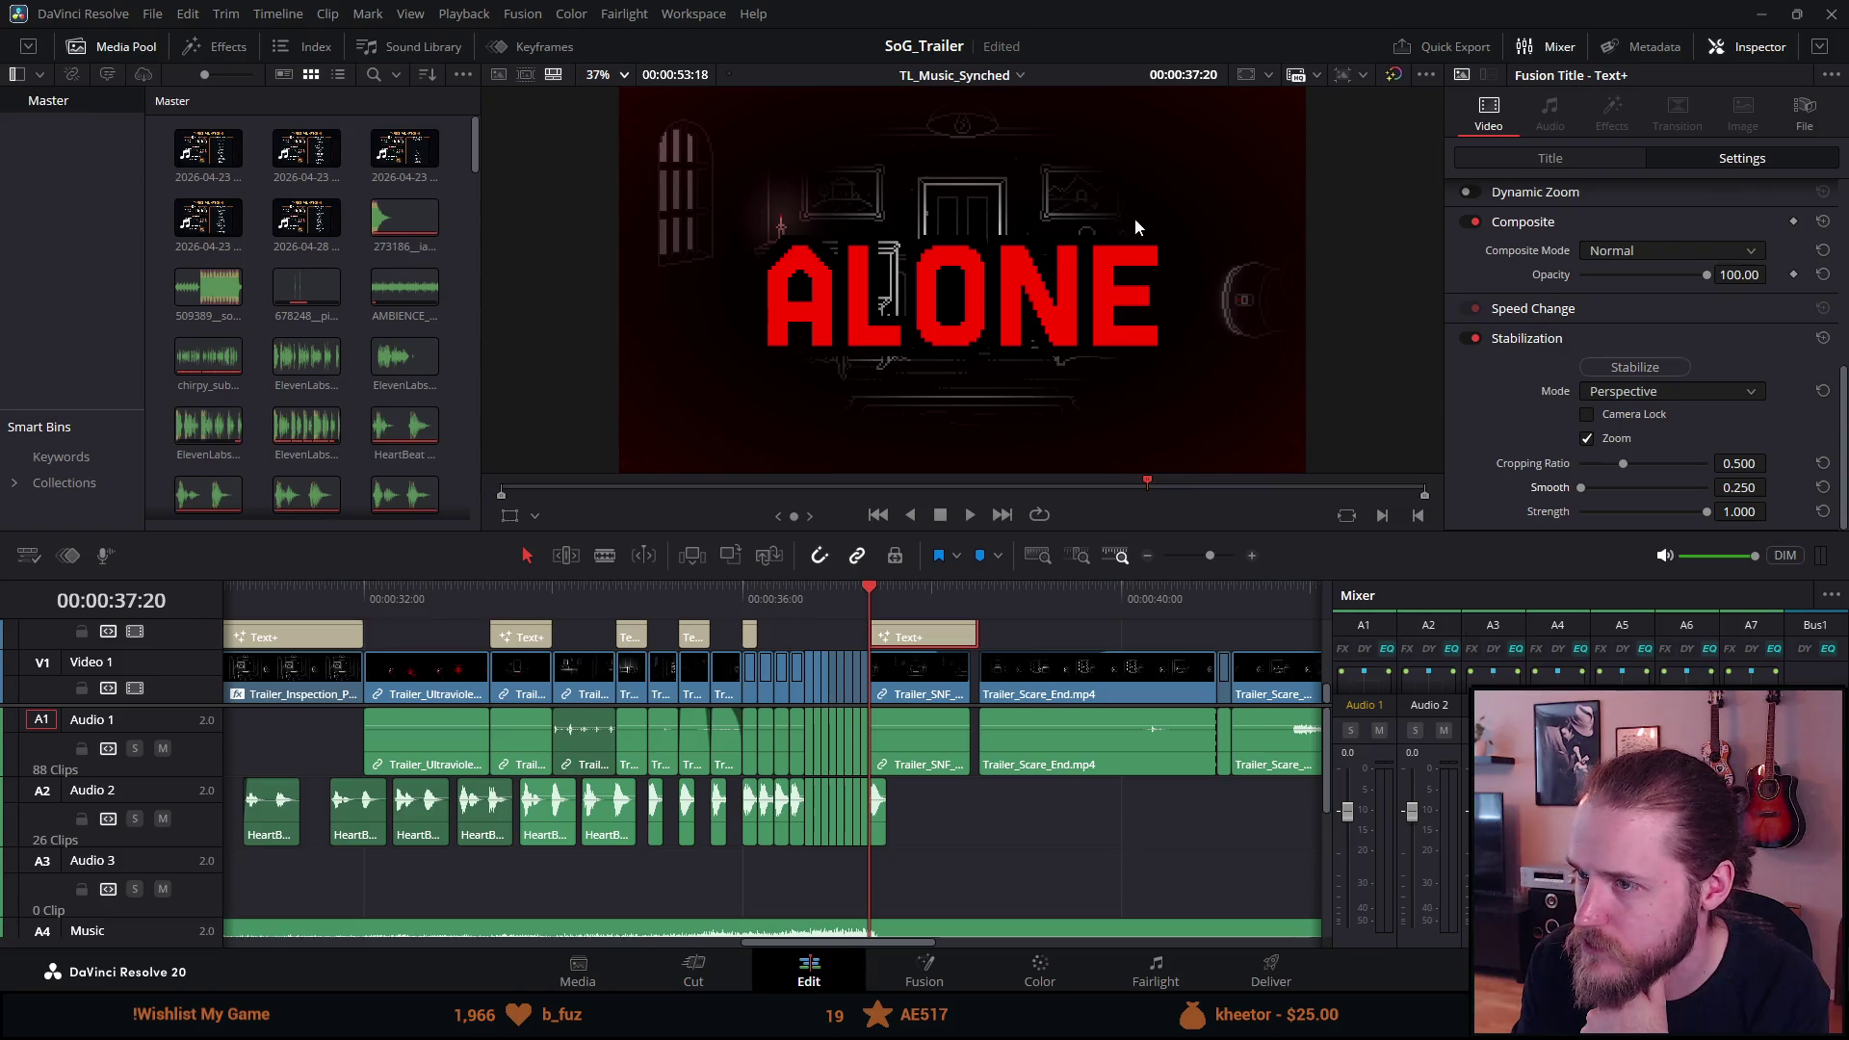
{"action": "scroll", "coordinate": [1133, 220], "scroll_direction": "up", "scroll_amount": 5}
{"action": "scroll", "coordinate": [1115, 236], "scroll_direction": "up", "scroll_amount": 1}
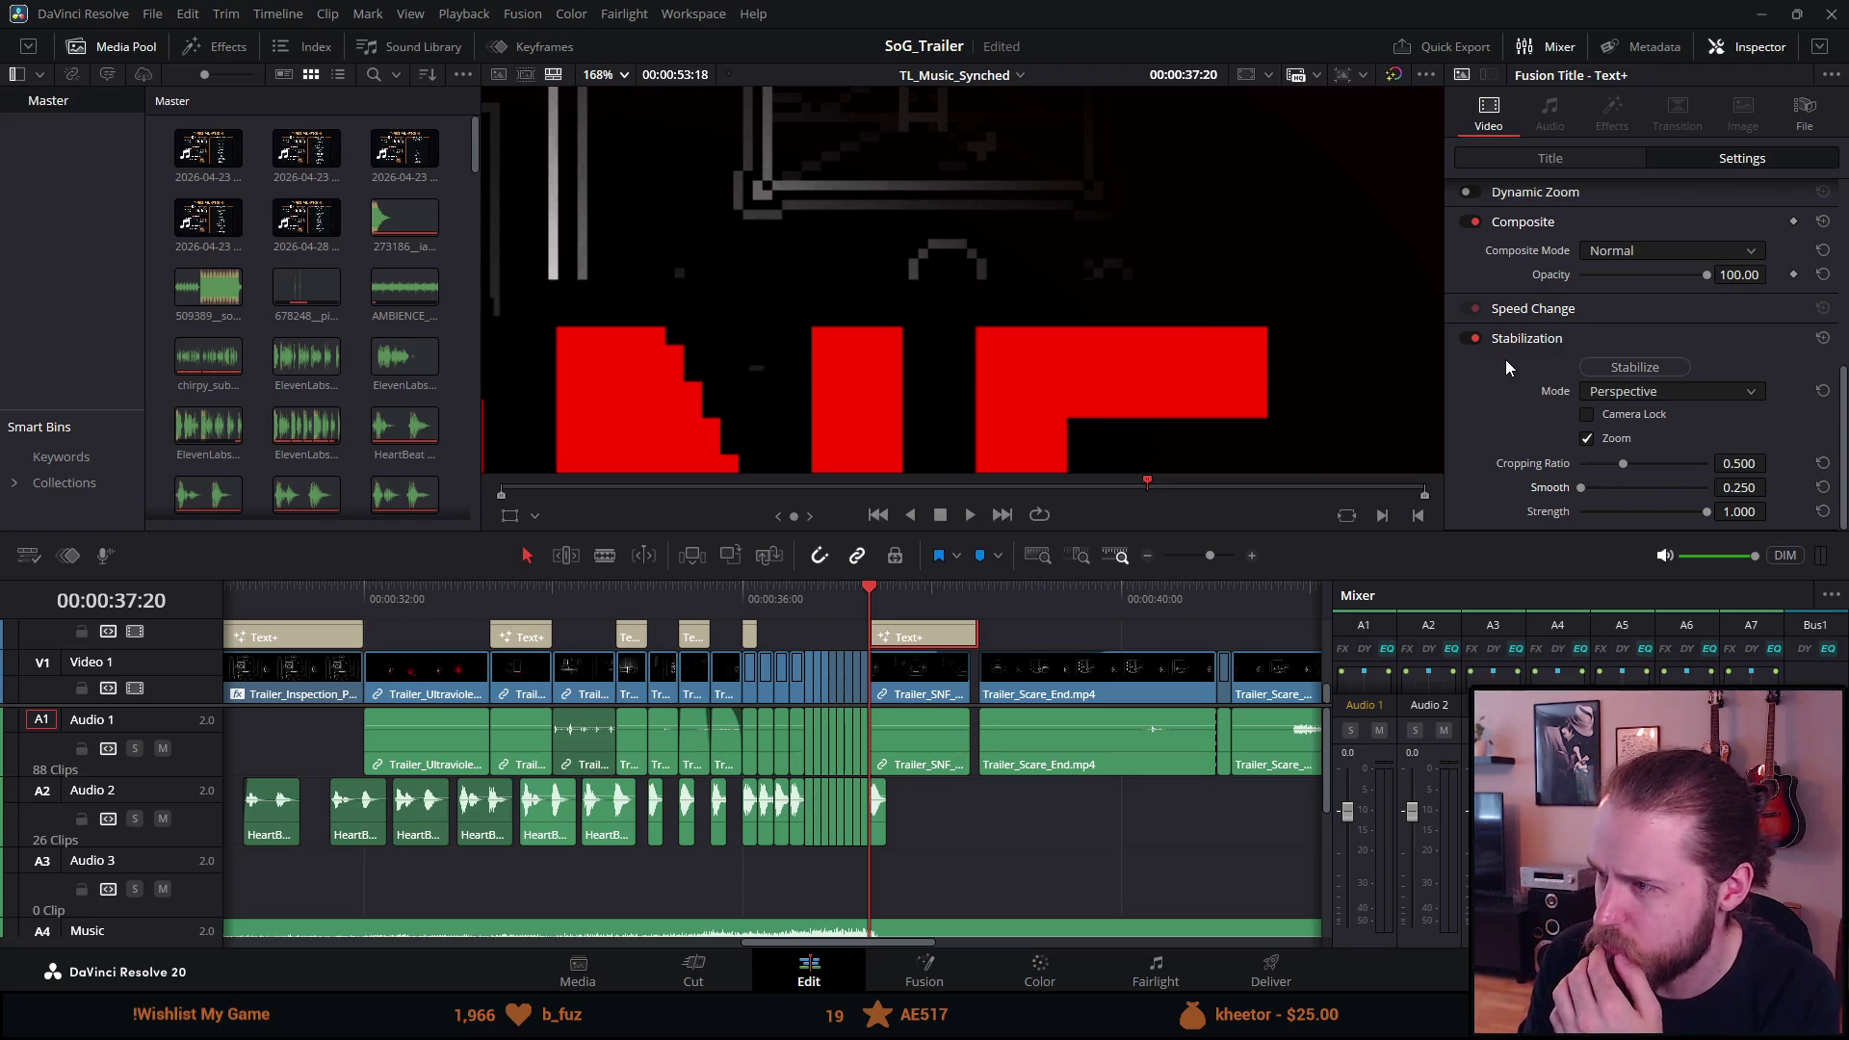
Peek at the clip's File tab, return to Video, then bring the VLC test render forward.
{"action": "scroll", "coordinate": [1507, 363], "scroll_direction": "up", "scroll_amount": 2}
{"action": "scroll", "coordinate": [1505, 363], "scroll_direction": "up", "scroll_amount": 1}
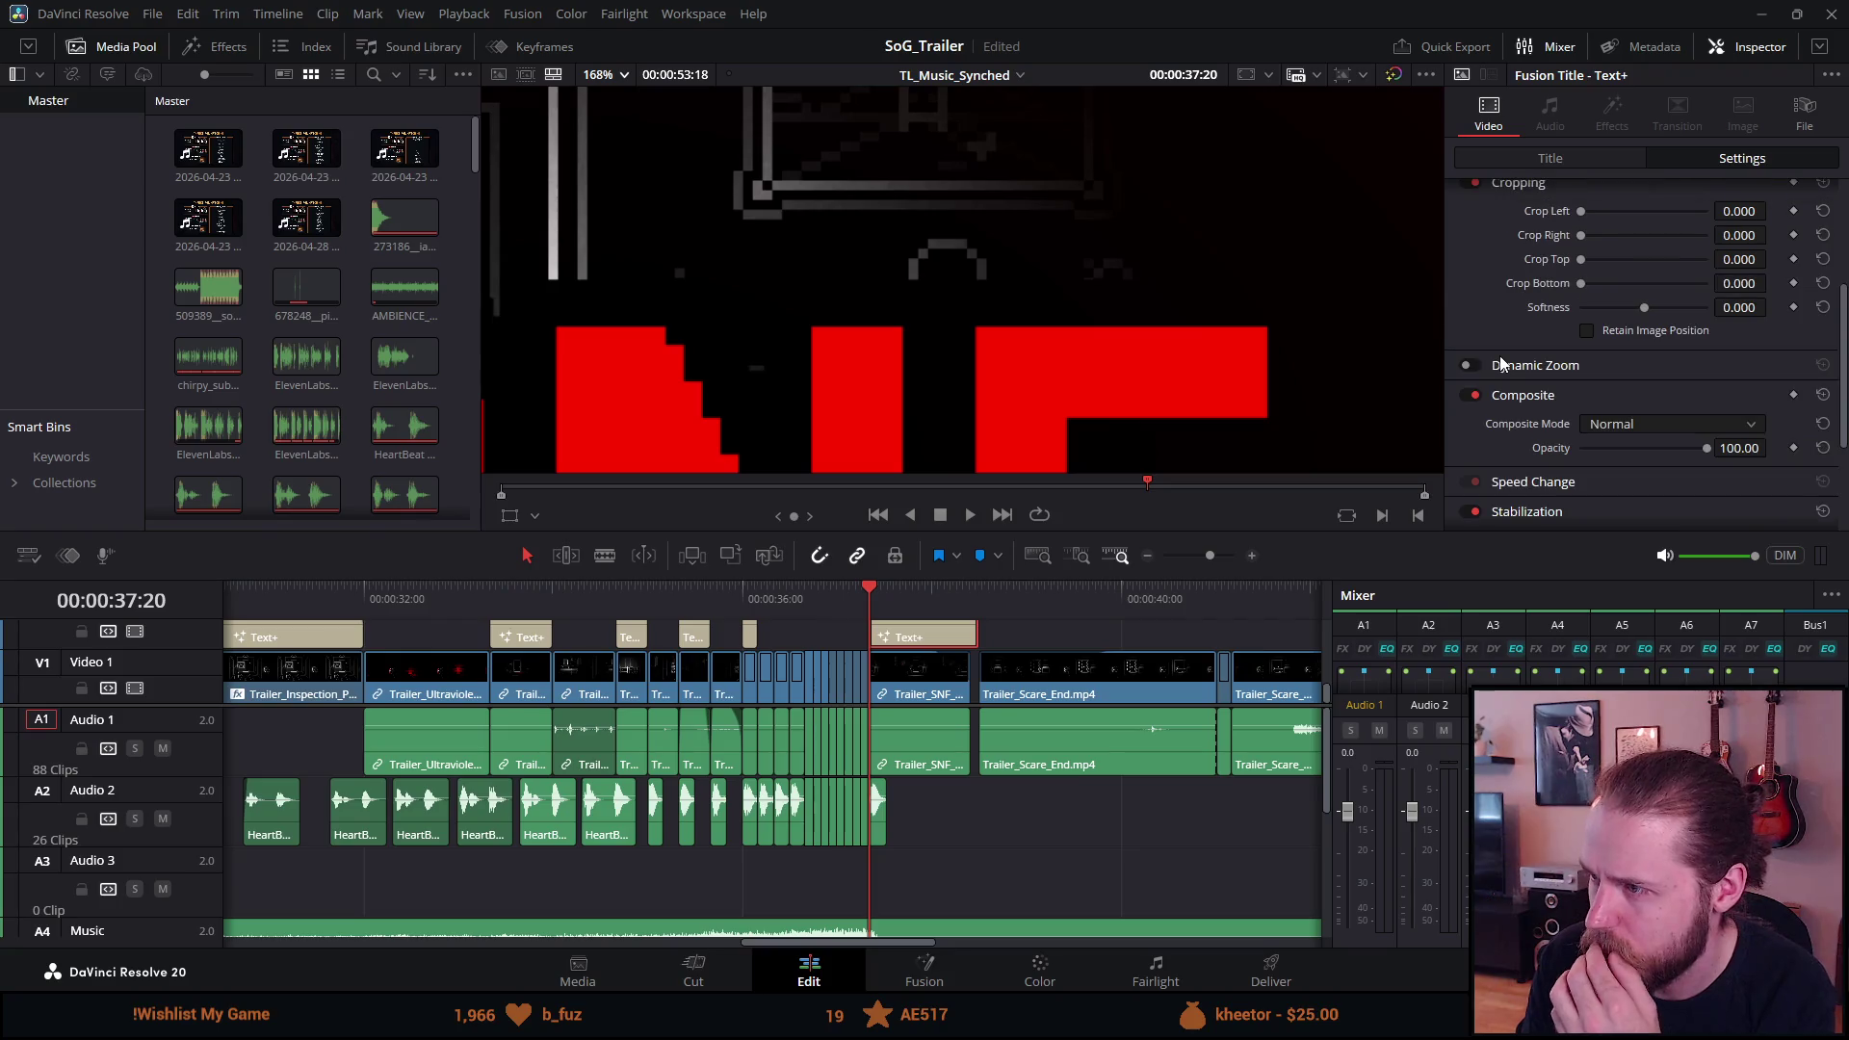
{"action": "scroll", "coordinate": [1499, 363], "scroll_direction": "up", "scroll_amount": 4}
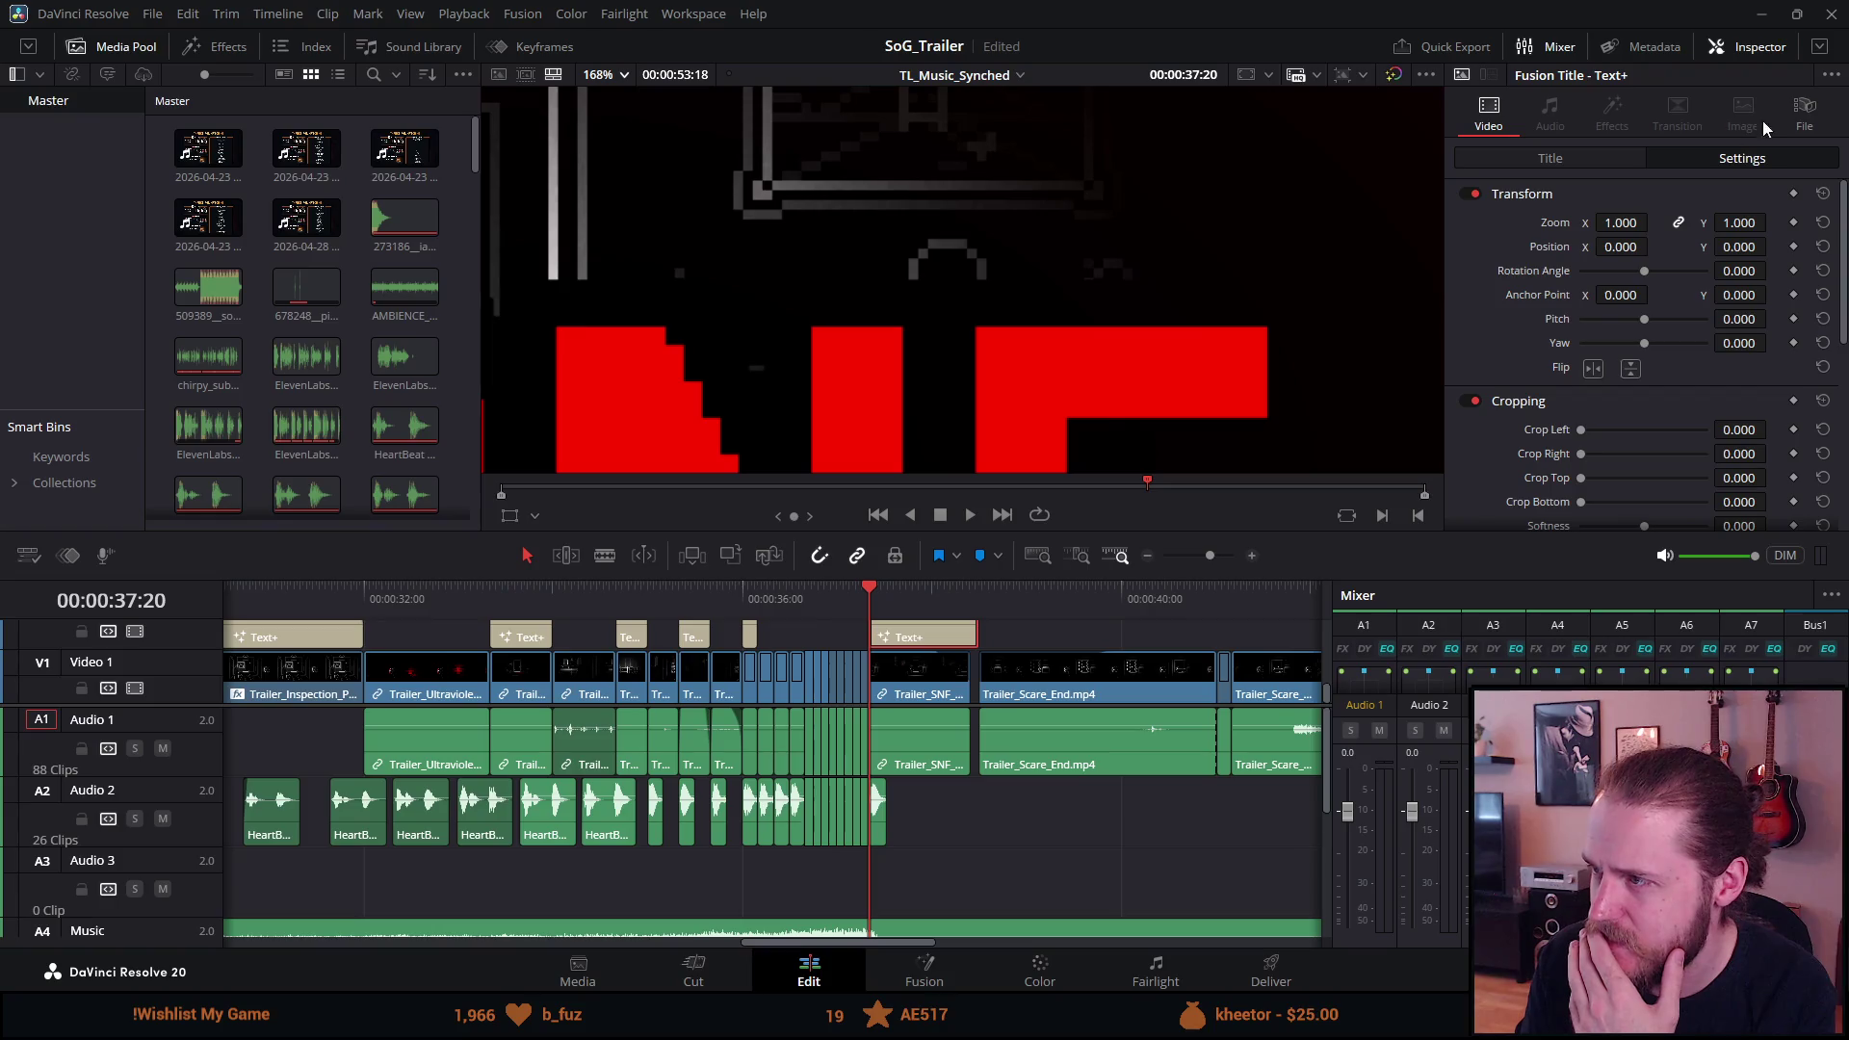
{"action": "left_click", "coordinate": [1804, 112]}
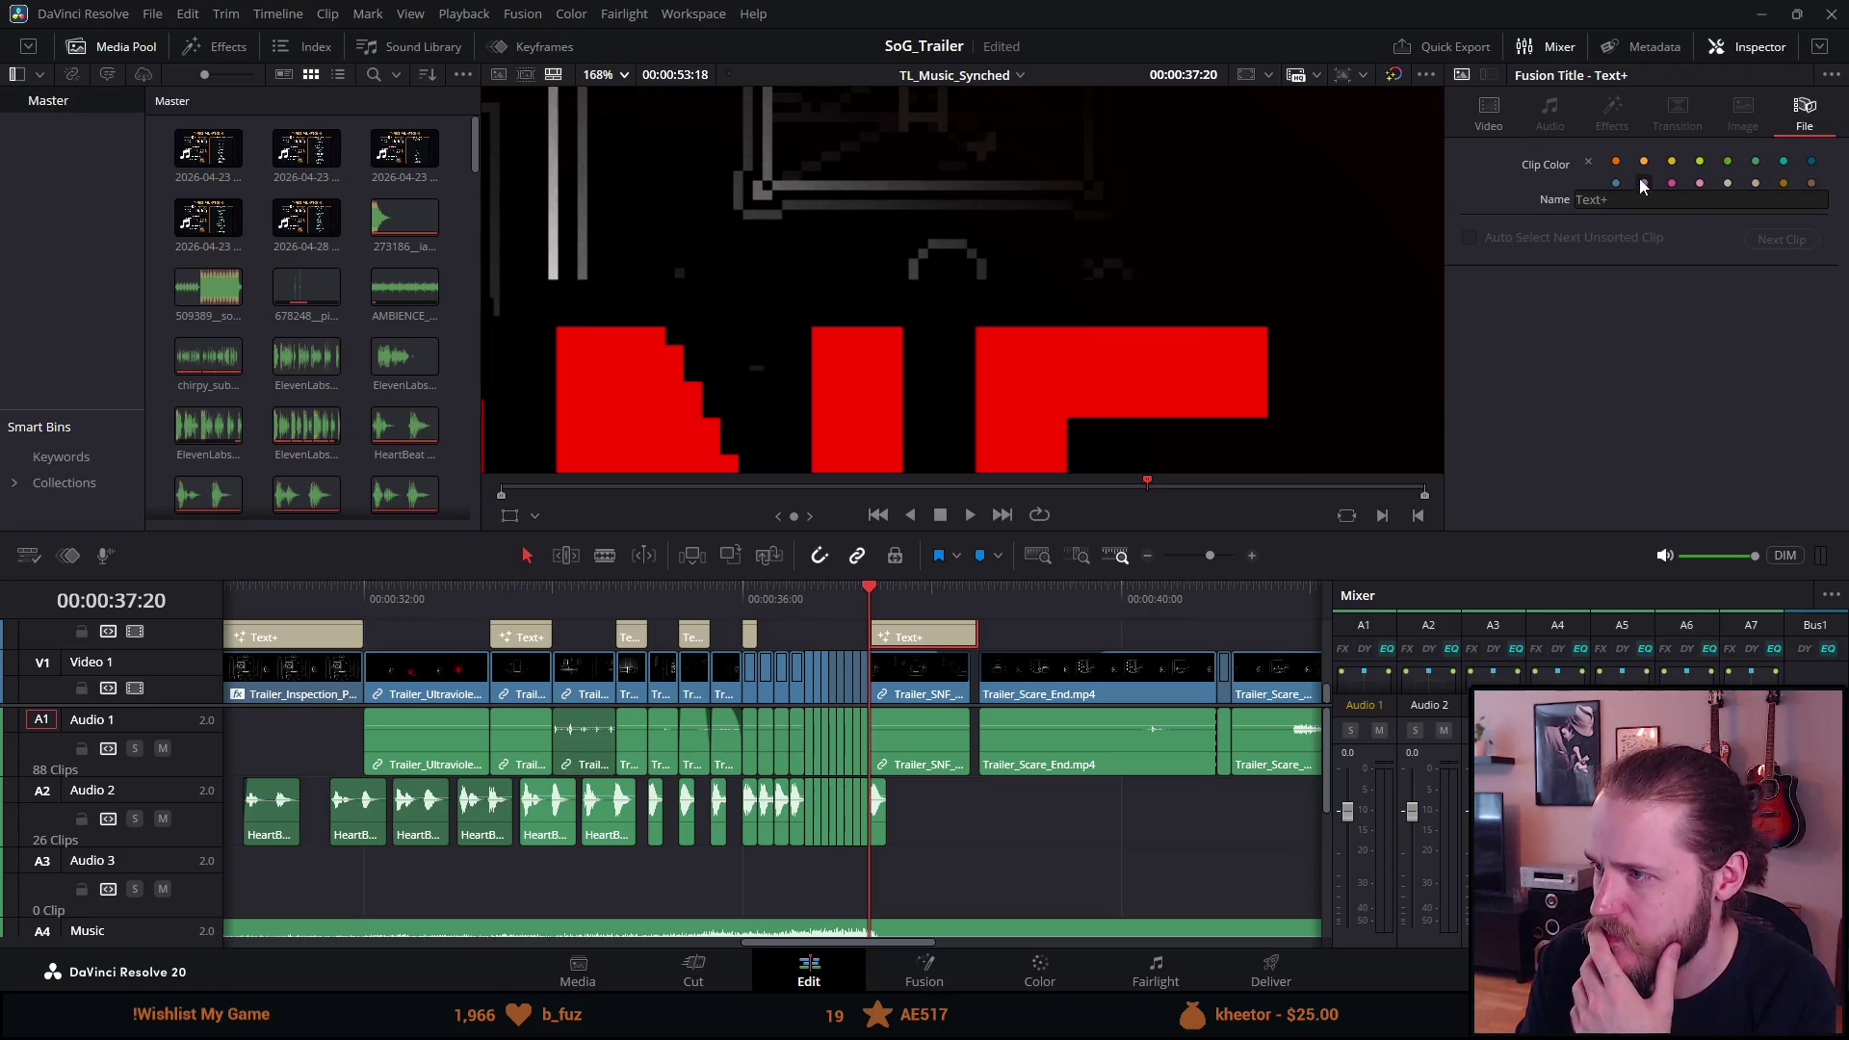
{"action": "left_click", "coordinate": [1497, 113]}
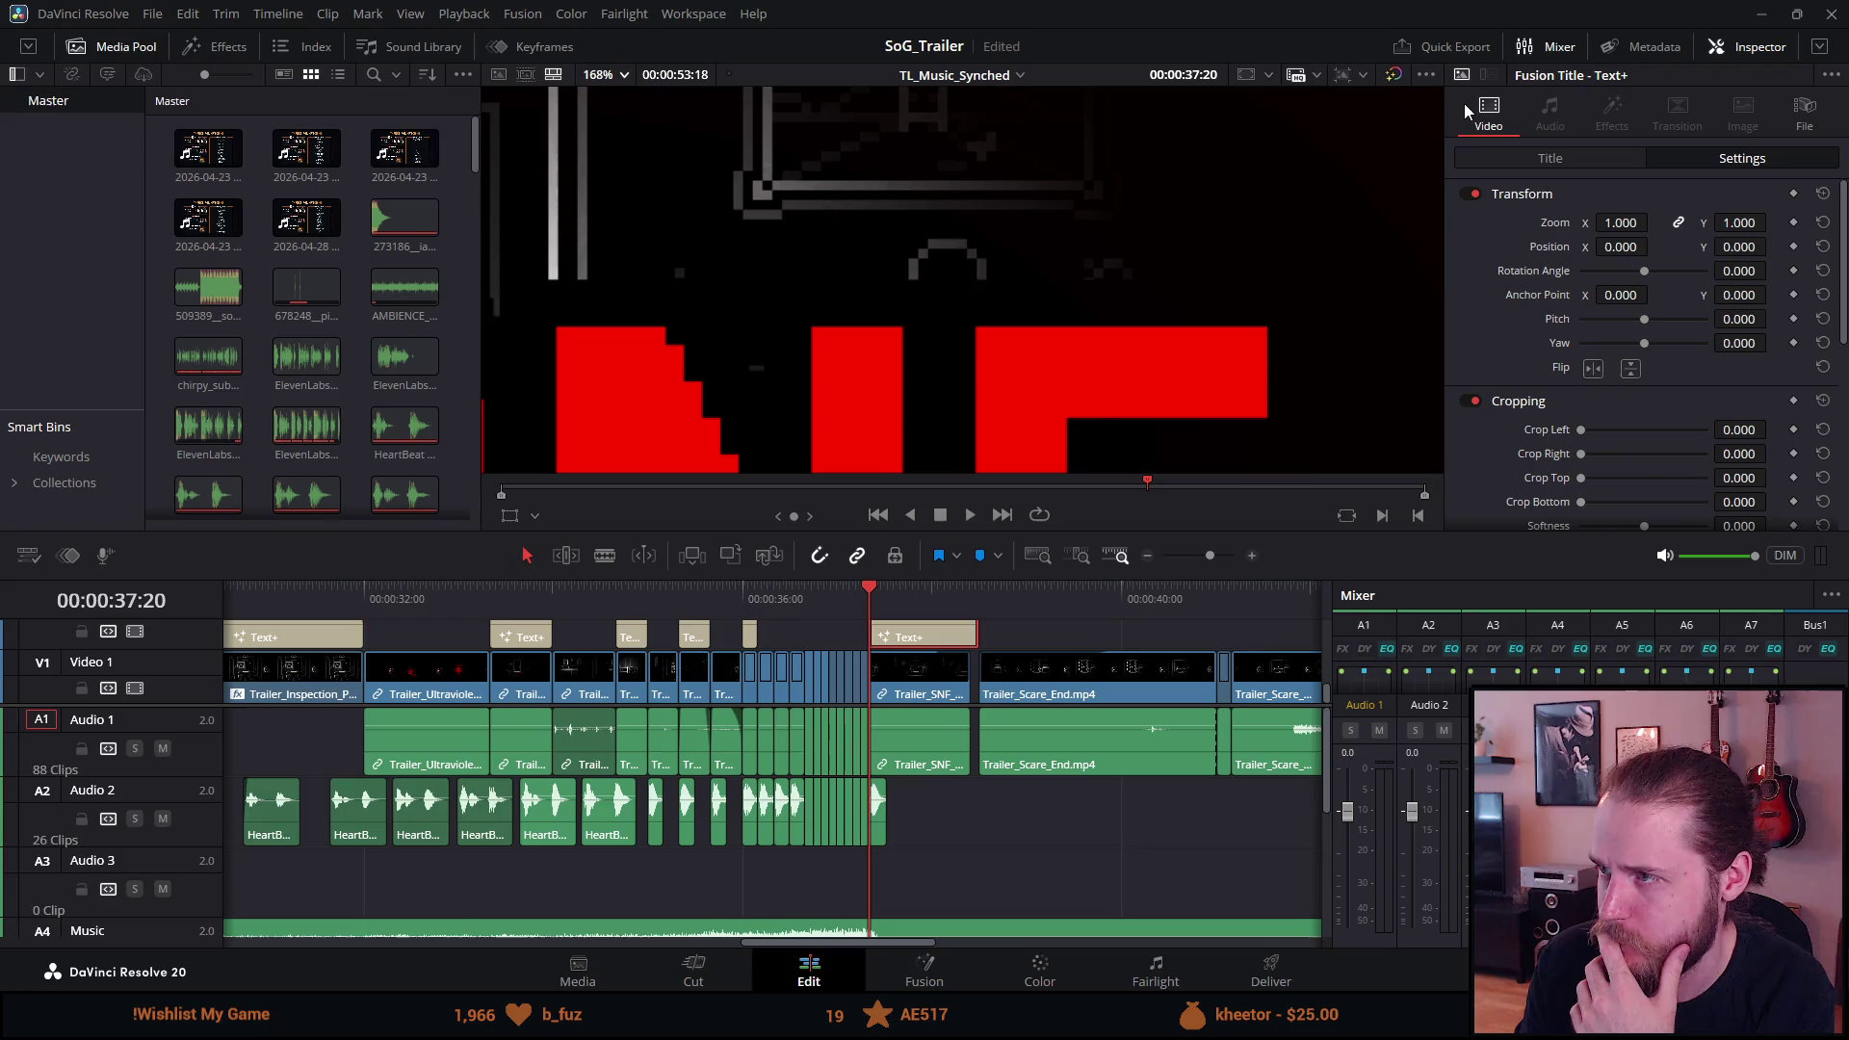
{"action": "scroll", "coordinate": [822, 742], "scroll_direction": "down", "scroll_amount": 3}
{"action": "scroll", "coordinate": [822, 742], "scroll_direction": "up", "scroll_amount": 3}
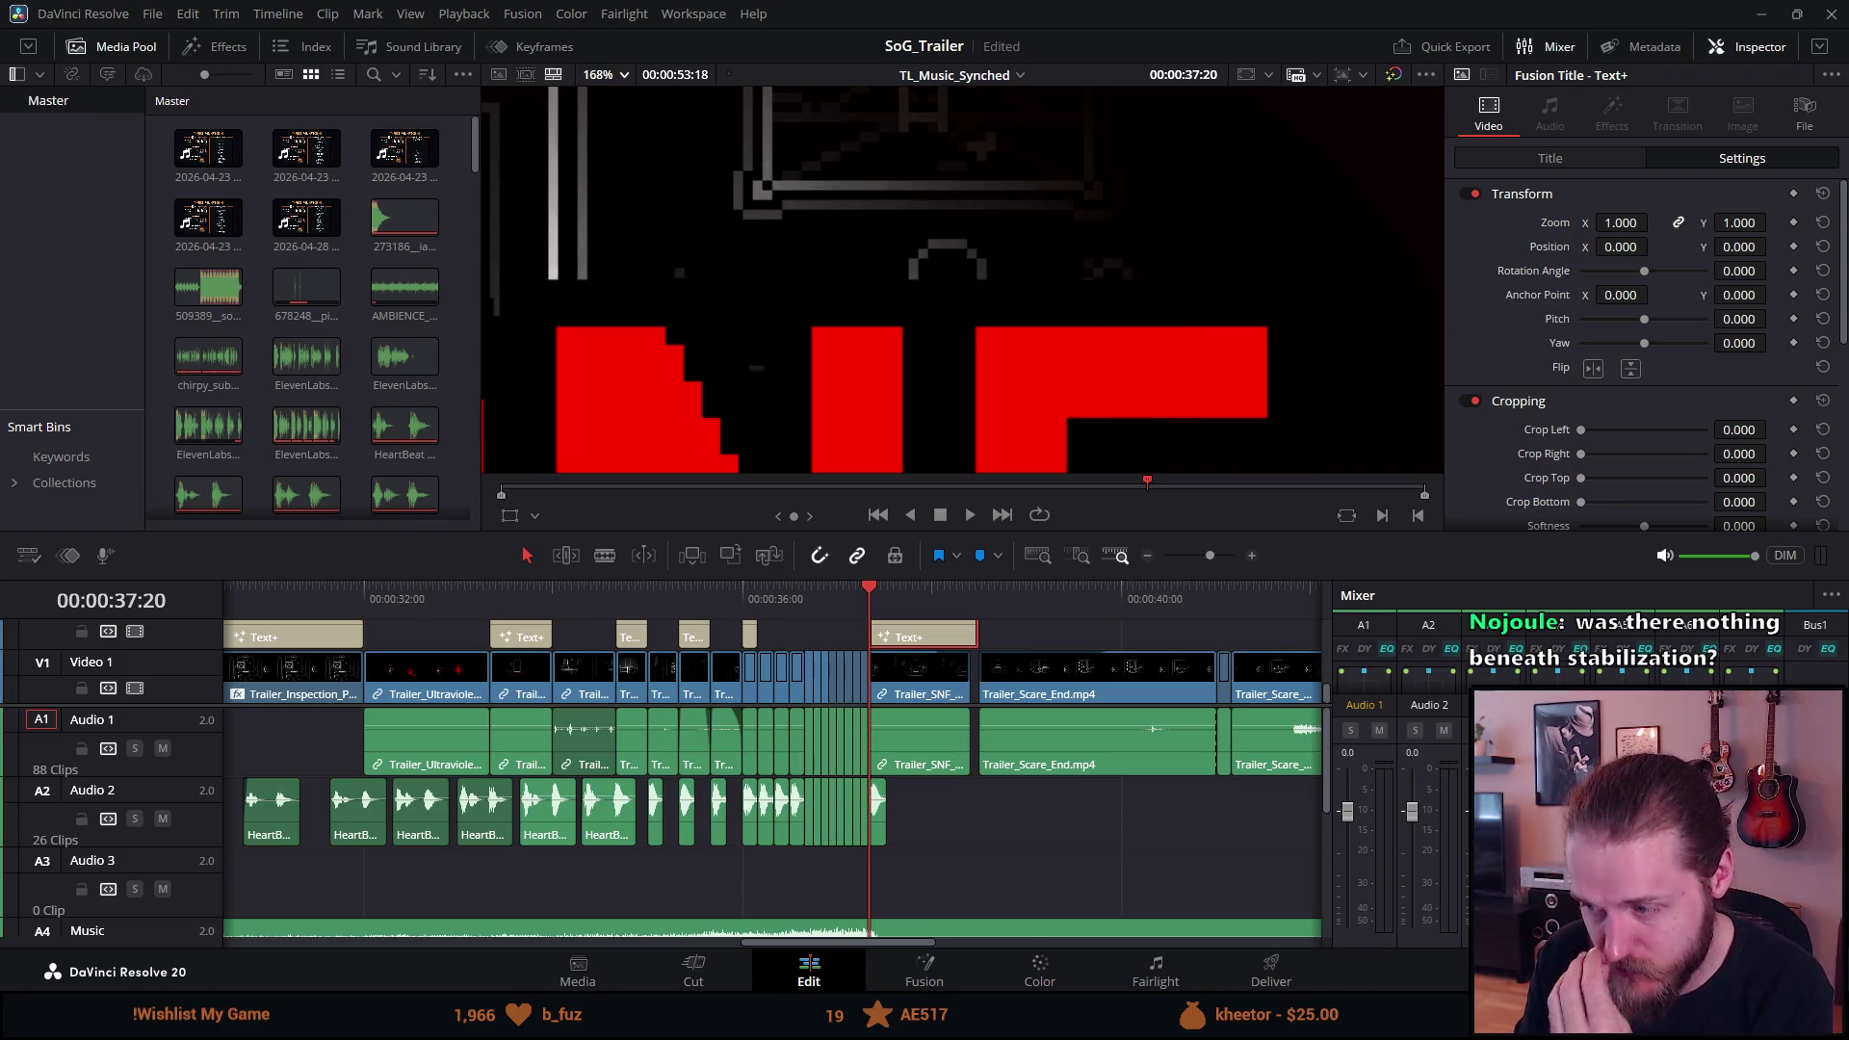
{"action": "left_click", "coordinate": [1403, 919]}
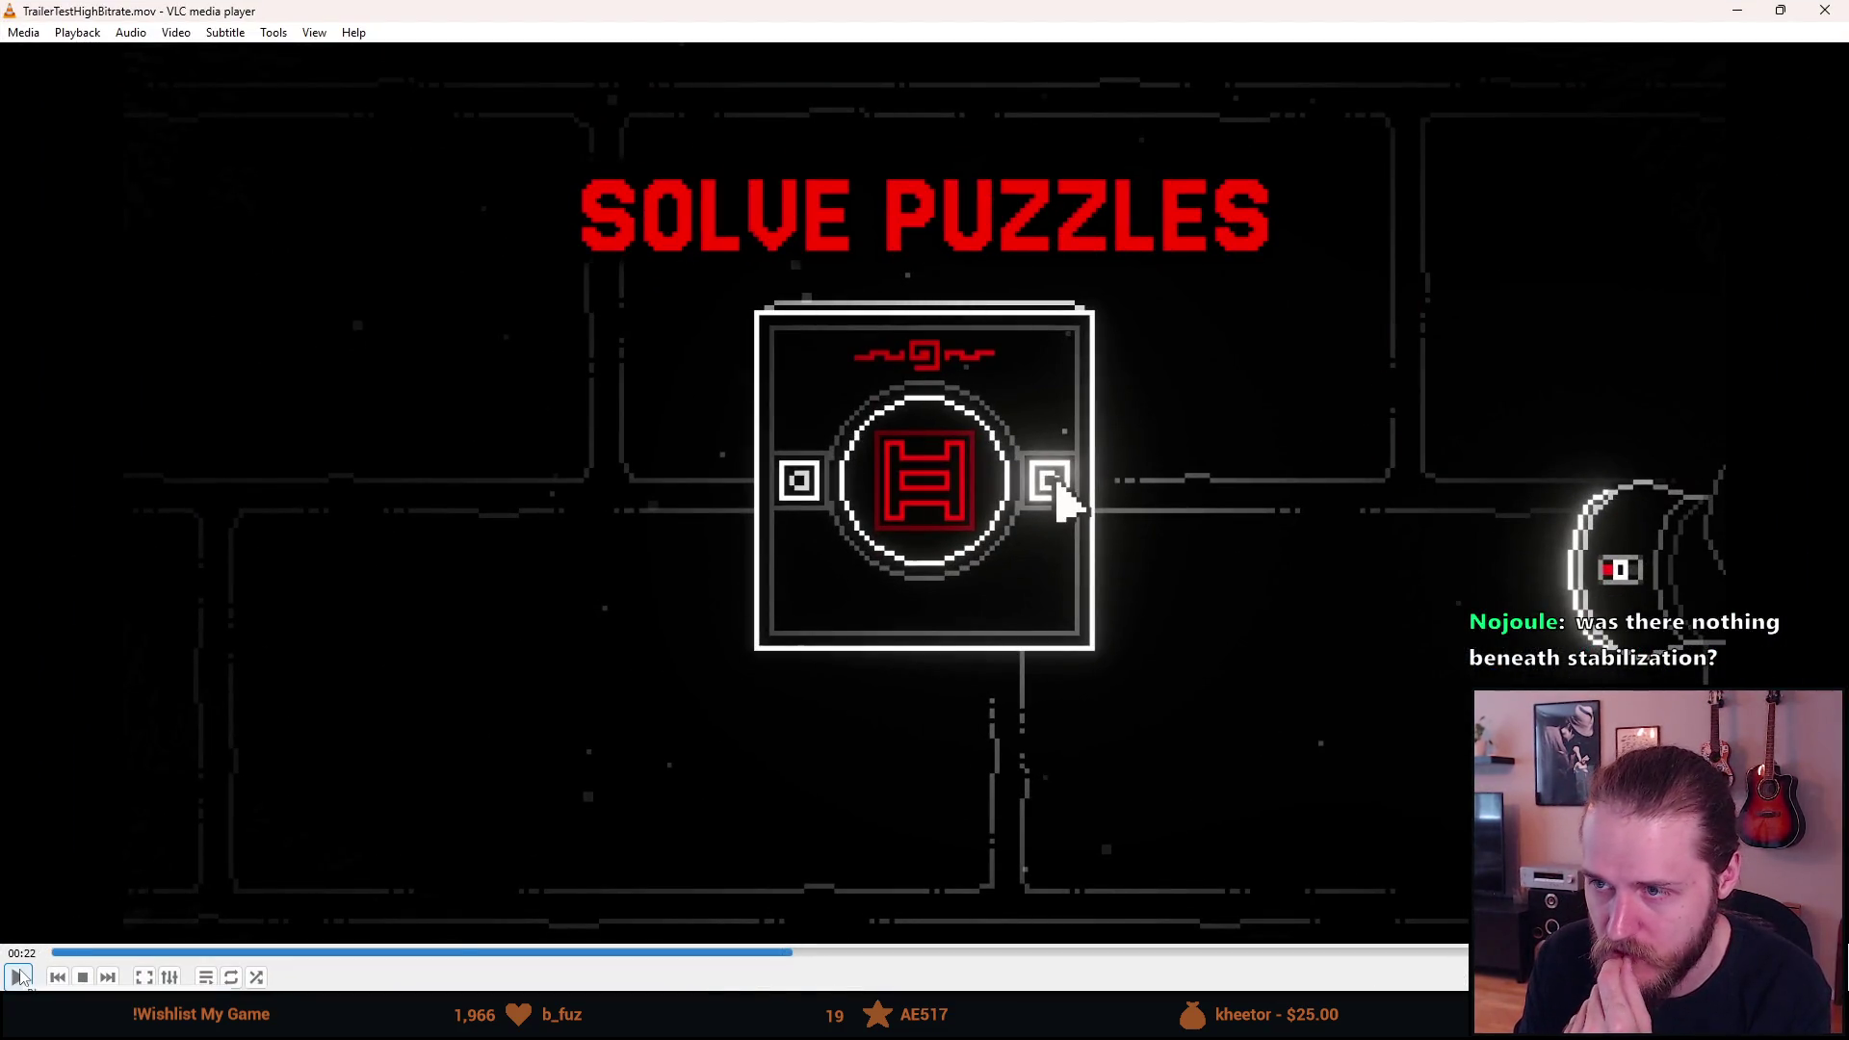
Minimize VLC to return to the DaVinci Resolve editor.
{"action": "left_click", "coordinate": [1738, 10]}
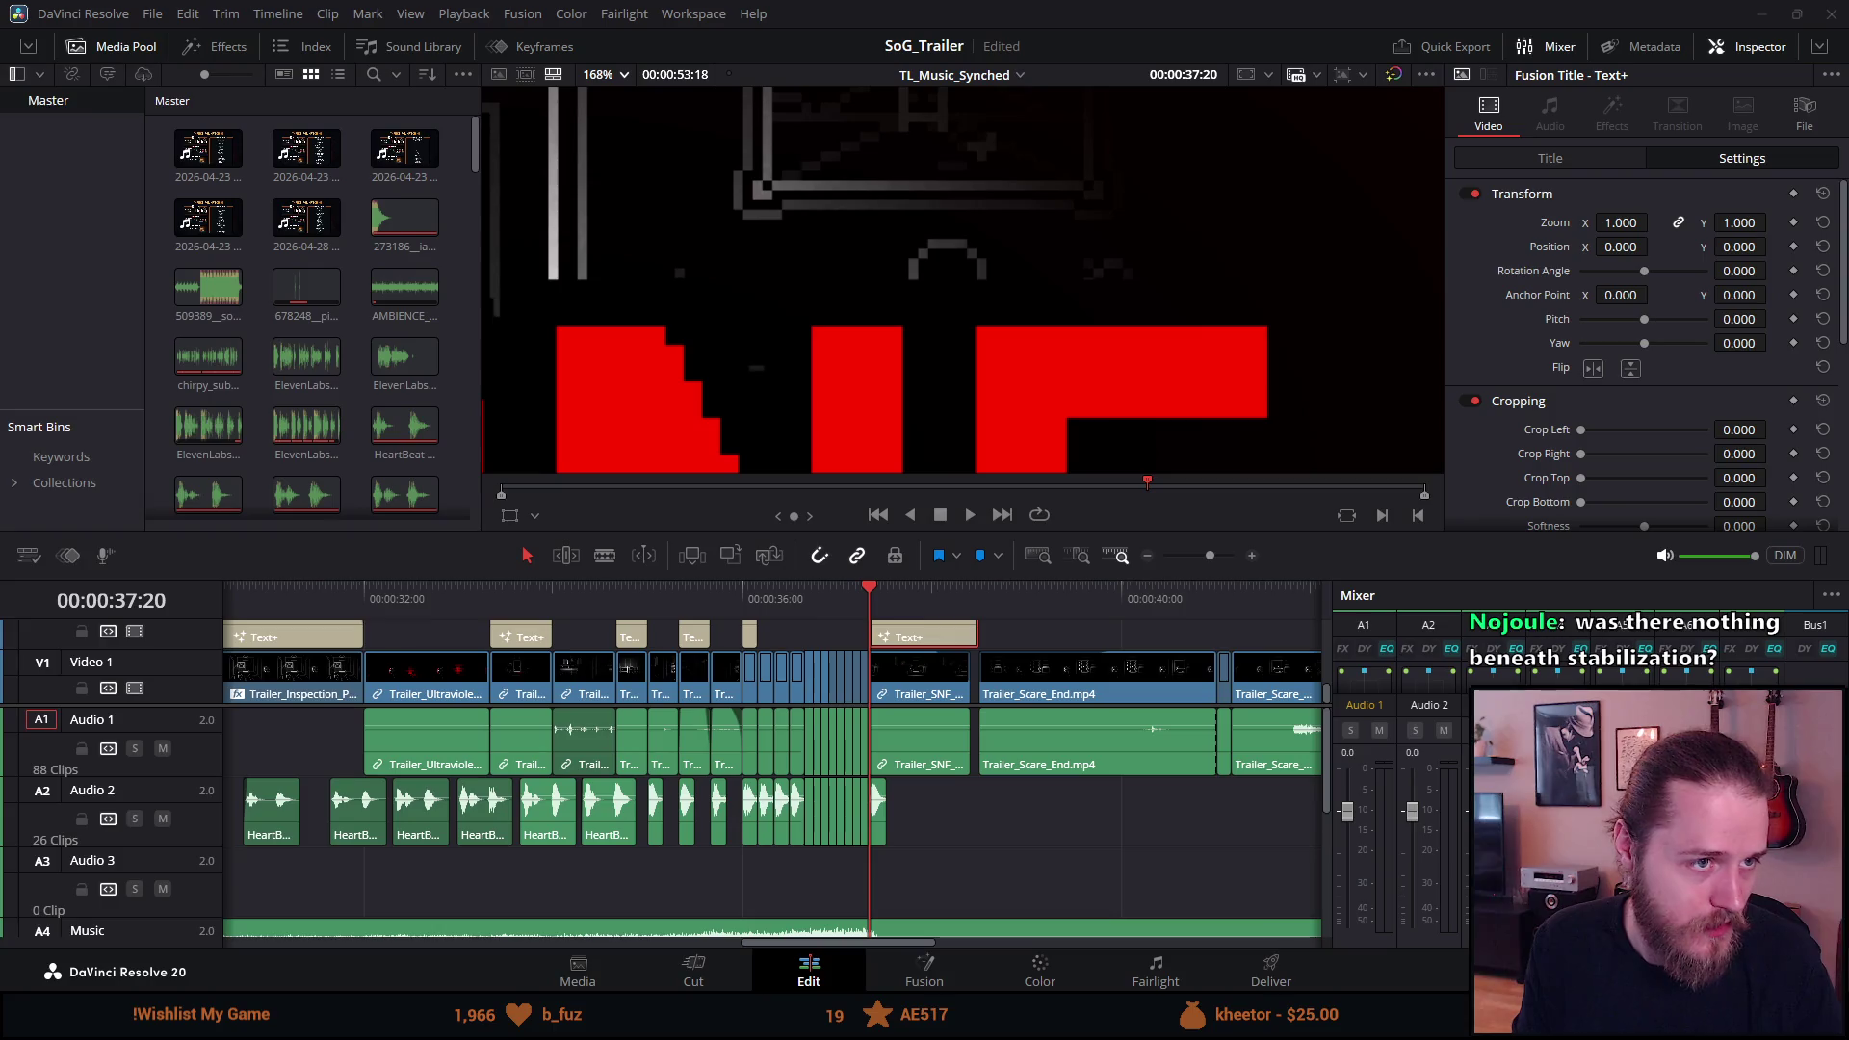
Play the Trailer_Interaction_Map recording, exit full screen, and close VLC.
{"action": "key", "text": "alt+Tab"}
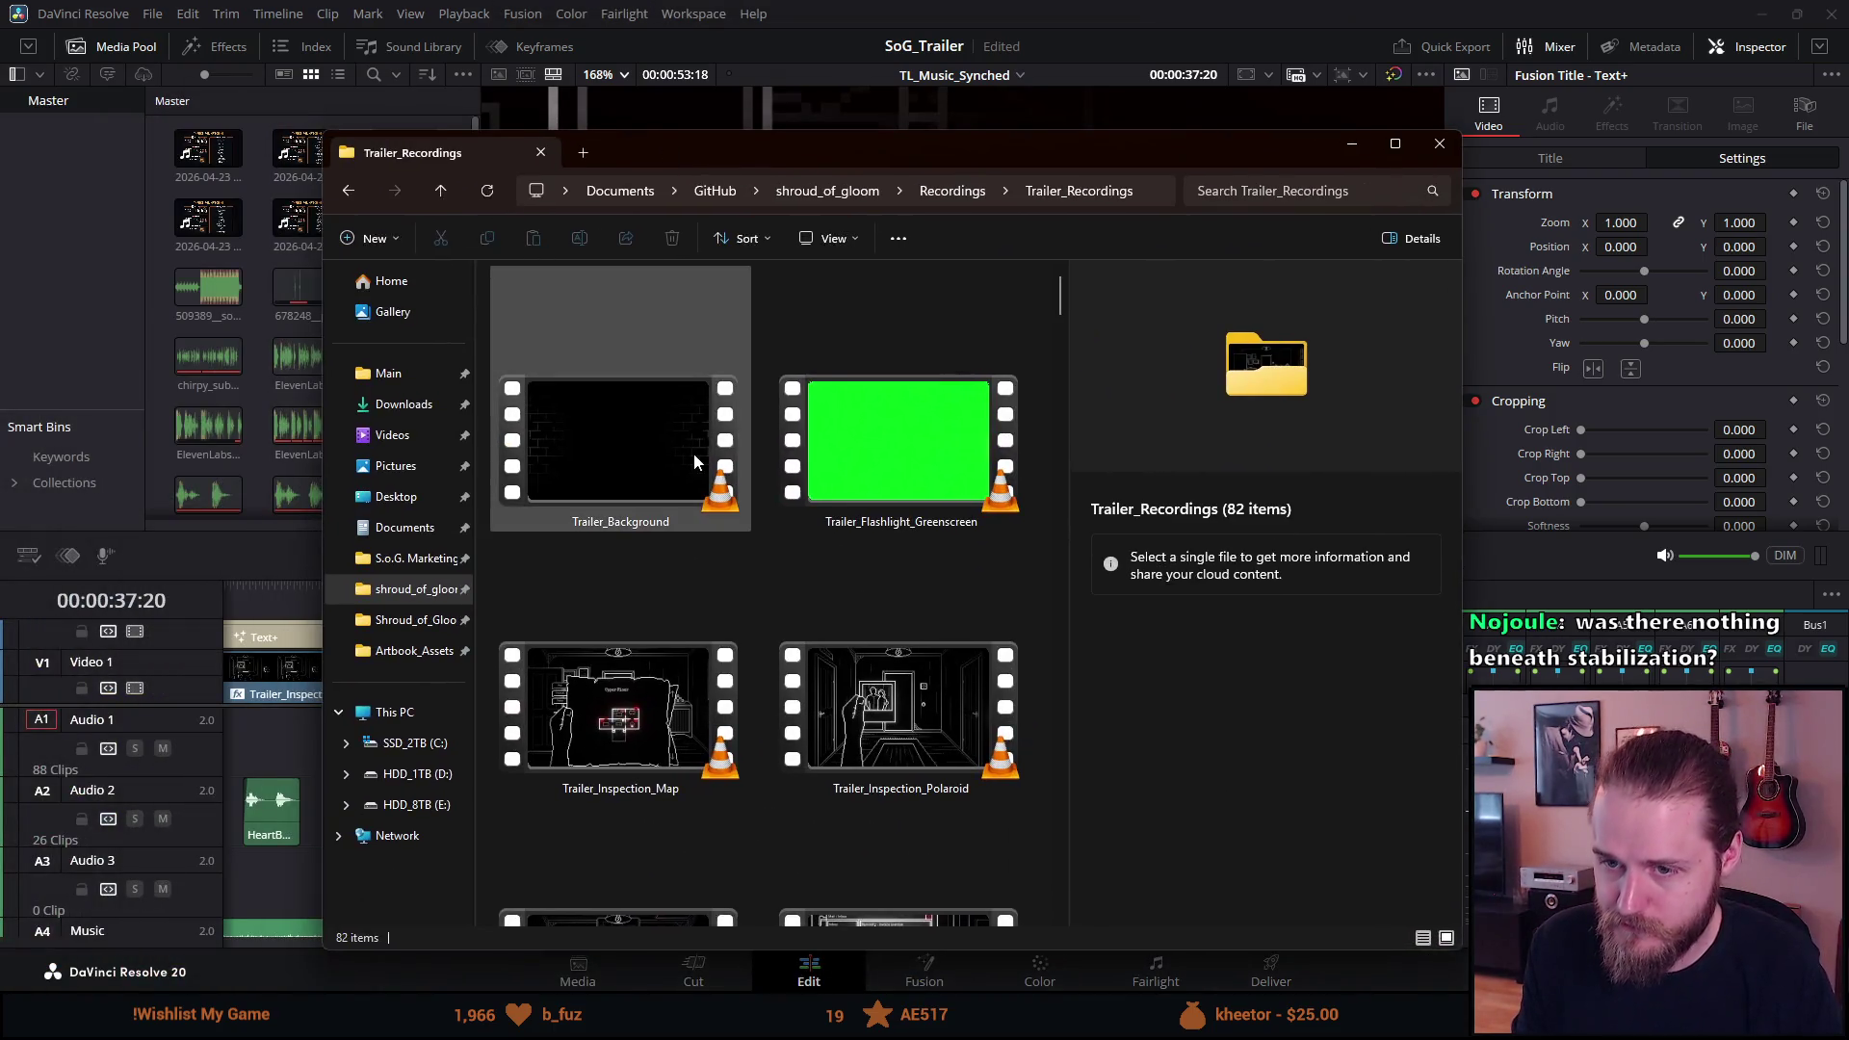
{"action": "scroll", "coordinate": [696, 454], "scroll_direction": "down", "scroll_amount": 5}
{"action": "double_click", "coordinate": [864, 541]}
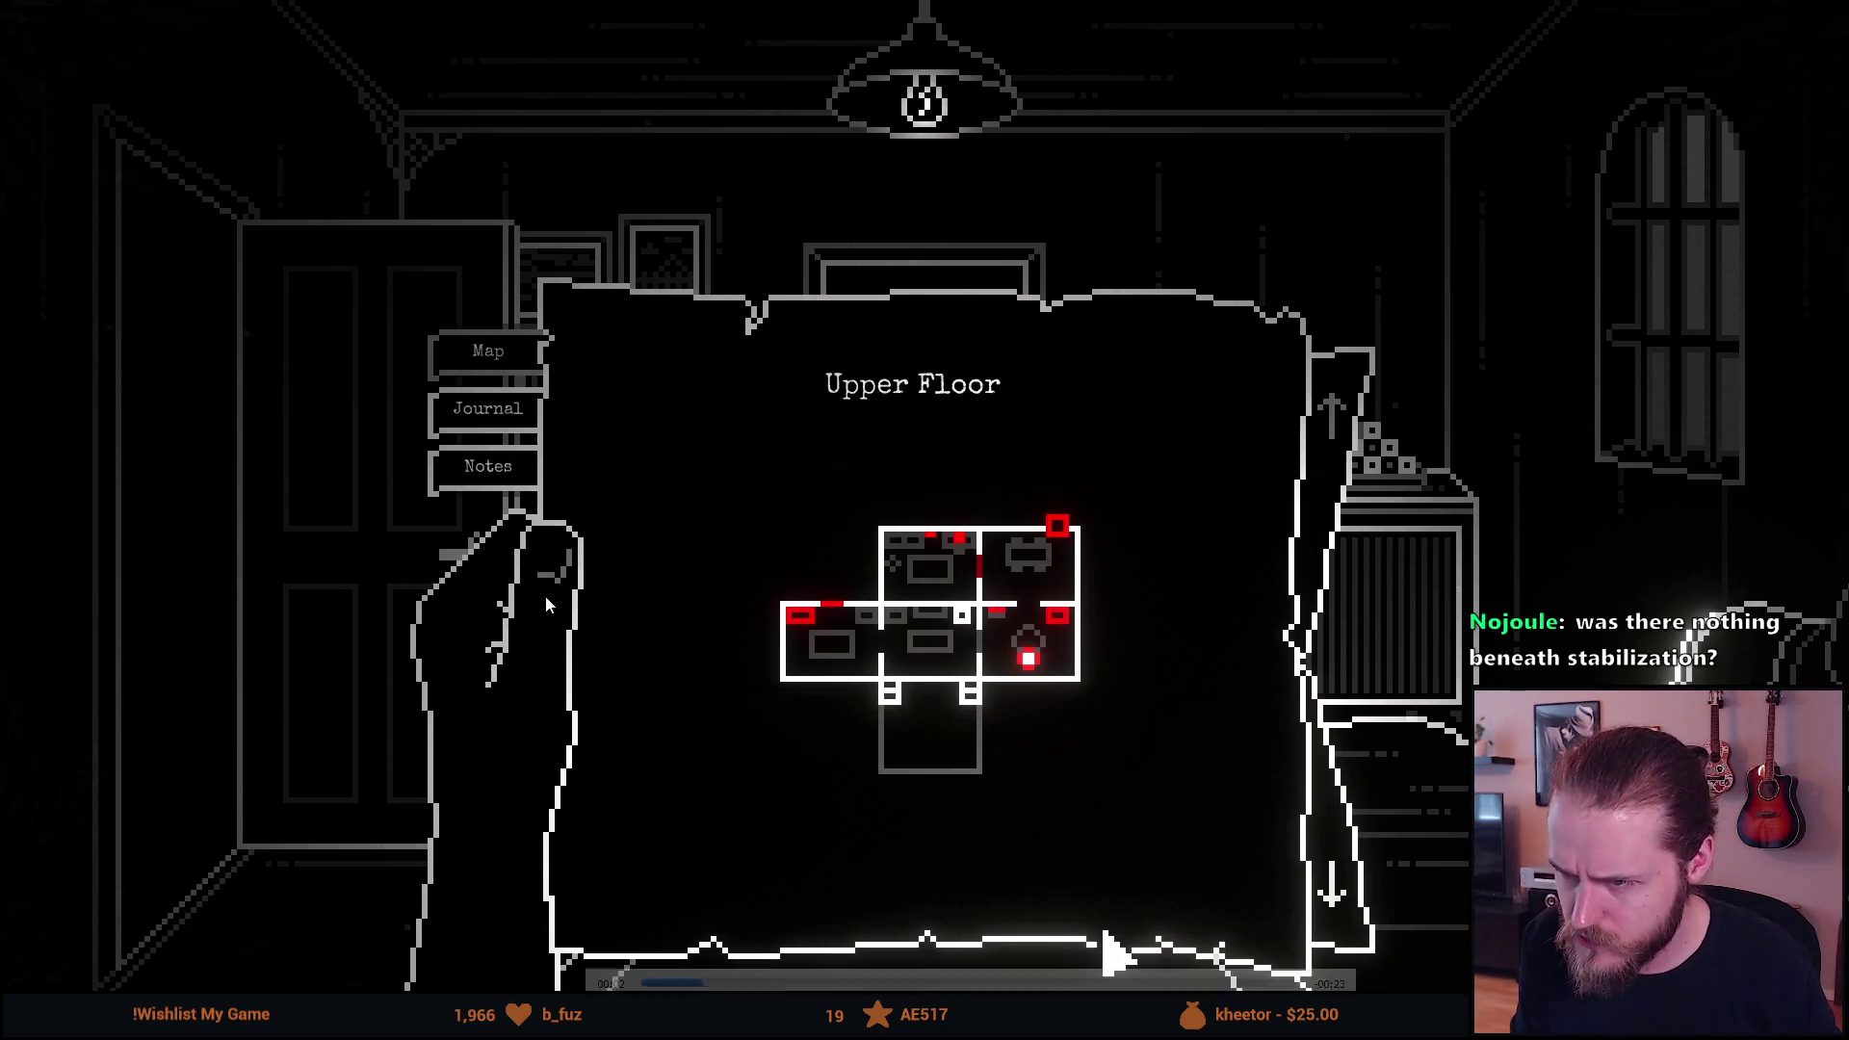
{"action": "key", "text": "space"}
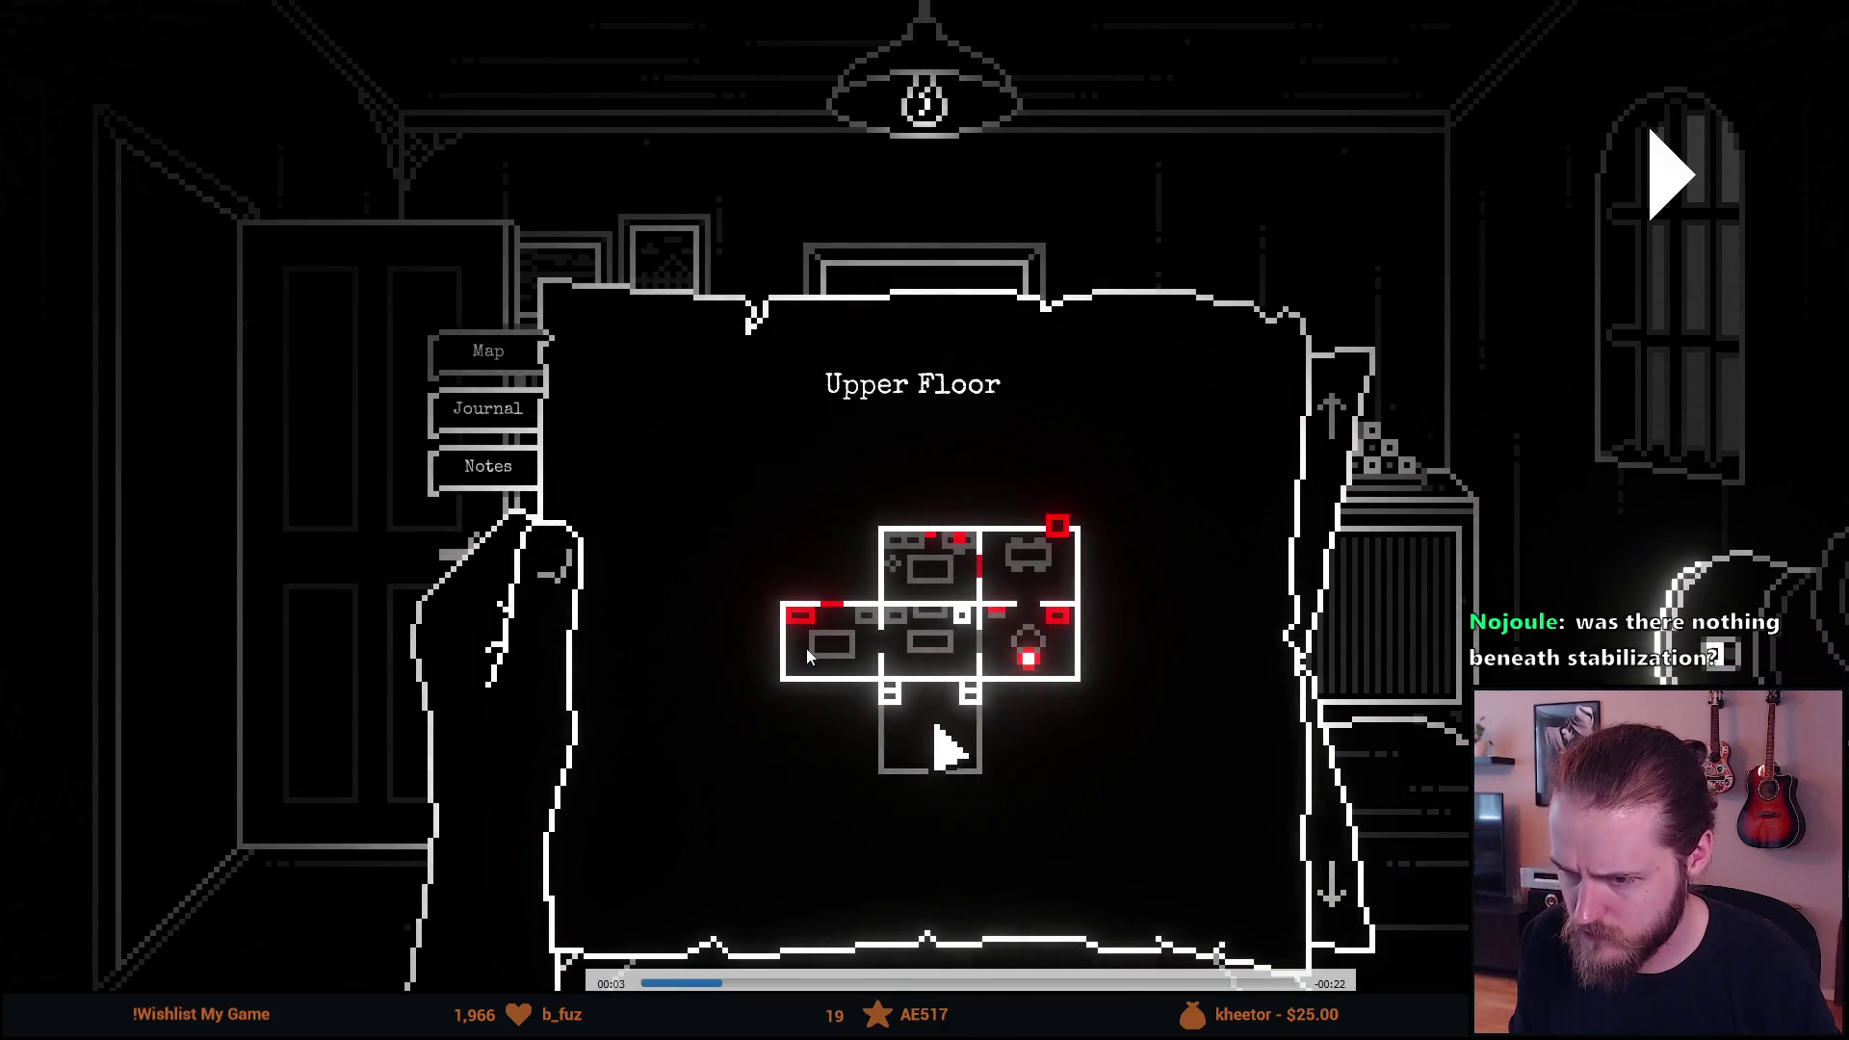
{"action": "key", "text": "Escape"}
{"action": "left_click", "coordinate": [1825, 9]}
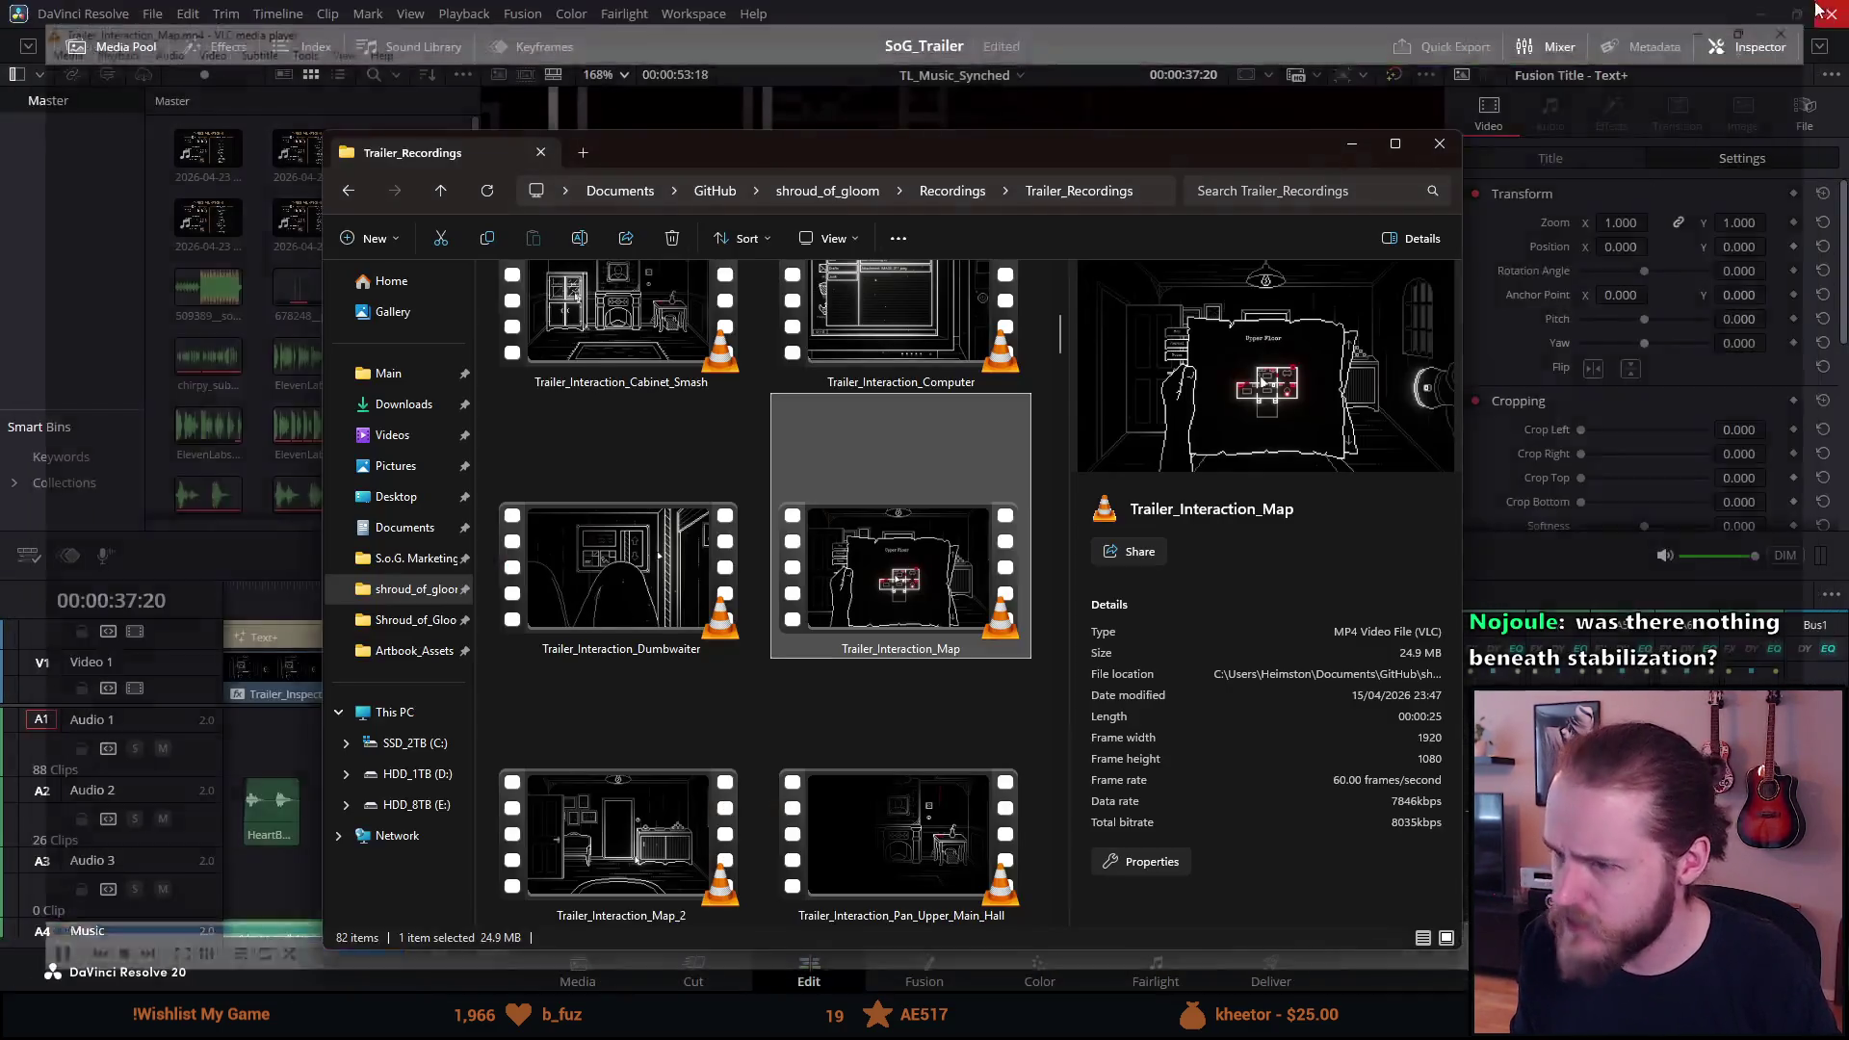
Find Trailer_Puzzle_Panel in the Trailer_Recordings folder and open it for playback.
{"action": "scroll", "coordinate": [864, 540], "scroll_direction": "down", "scroll_amount": 5}
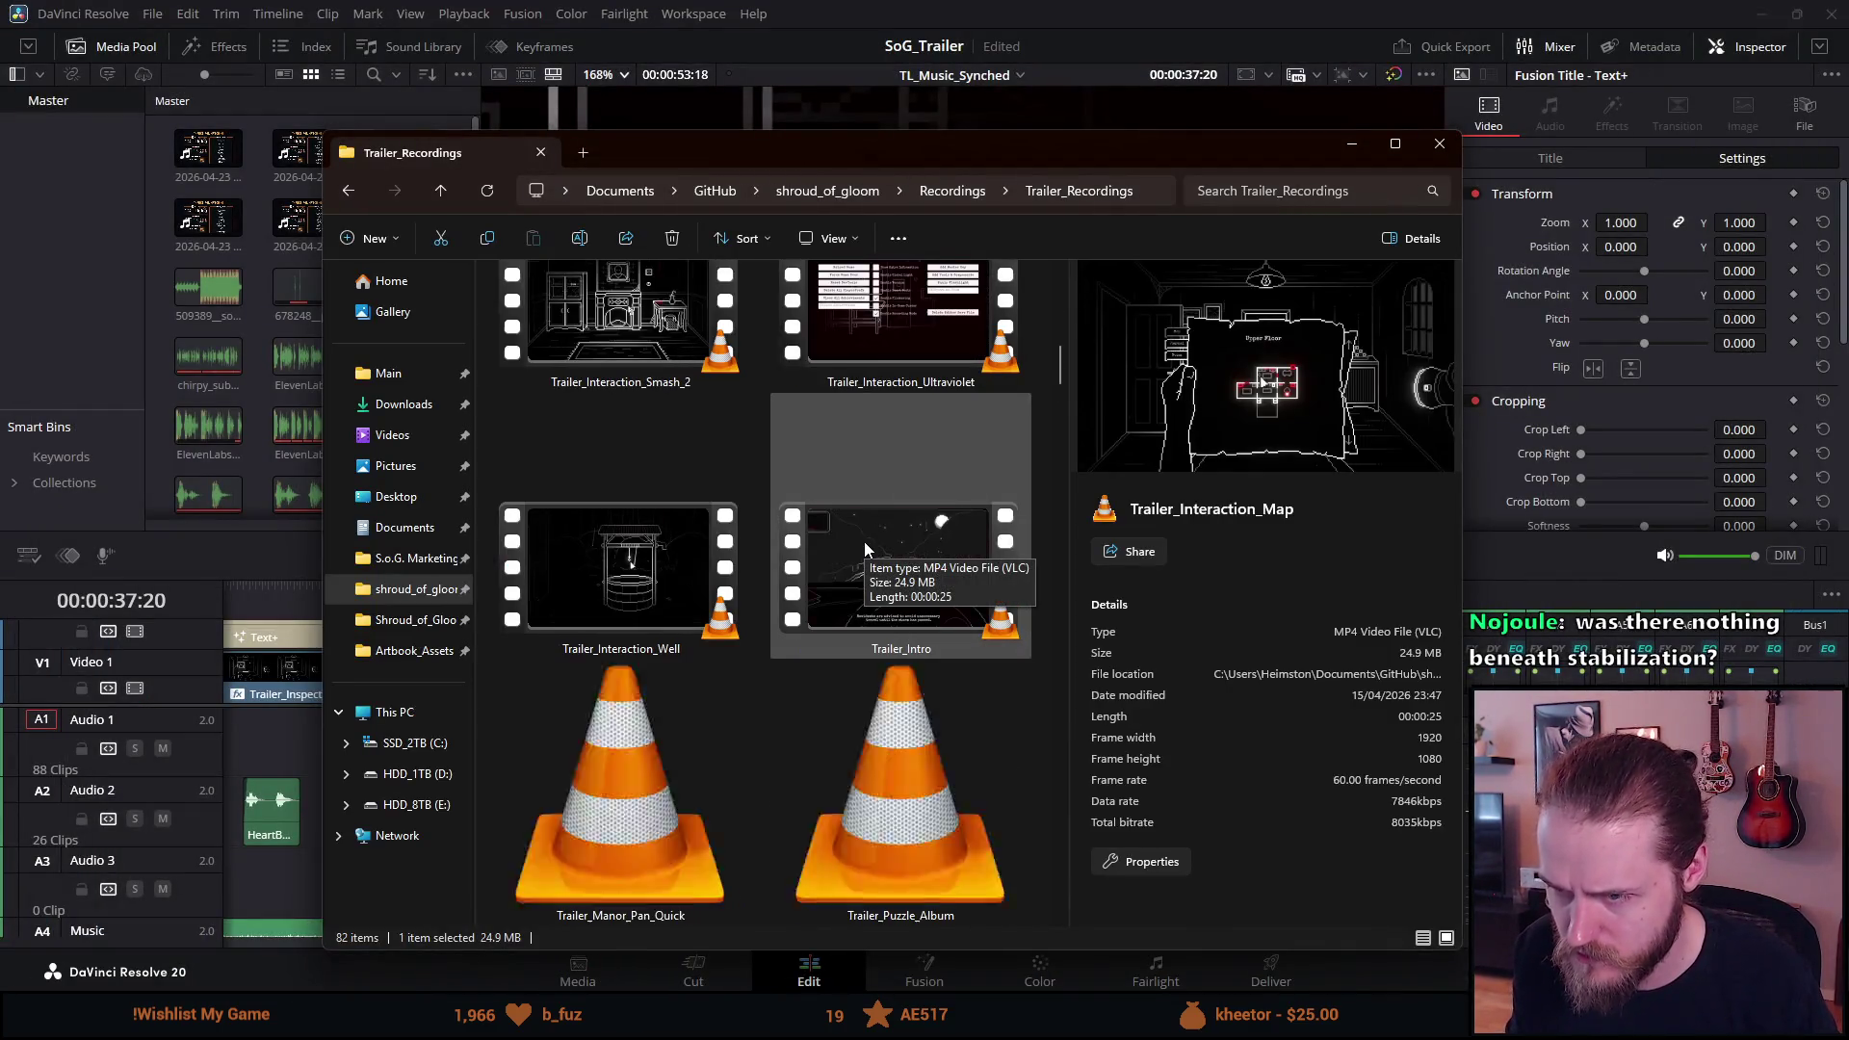
{"action": "scroll", "coordinate": [649, 718], "scroll_direction": "down", "scroll_amount": 4}
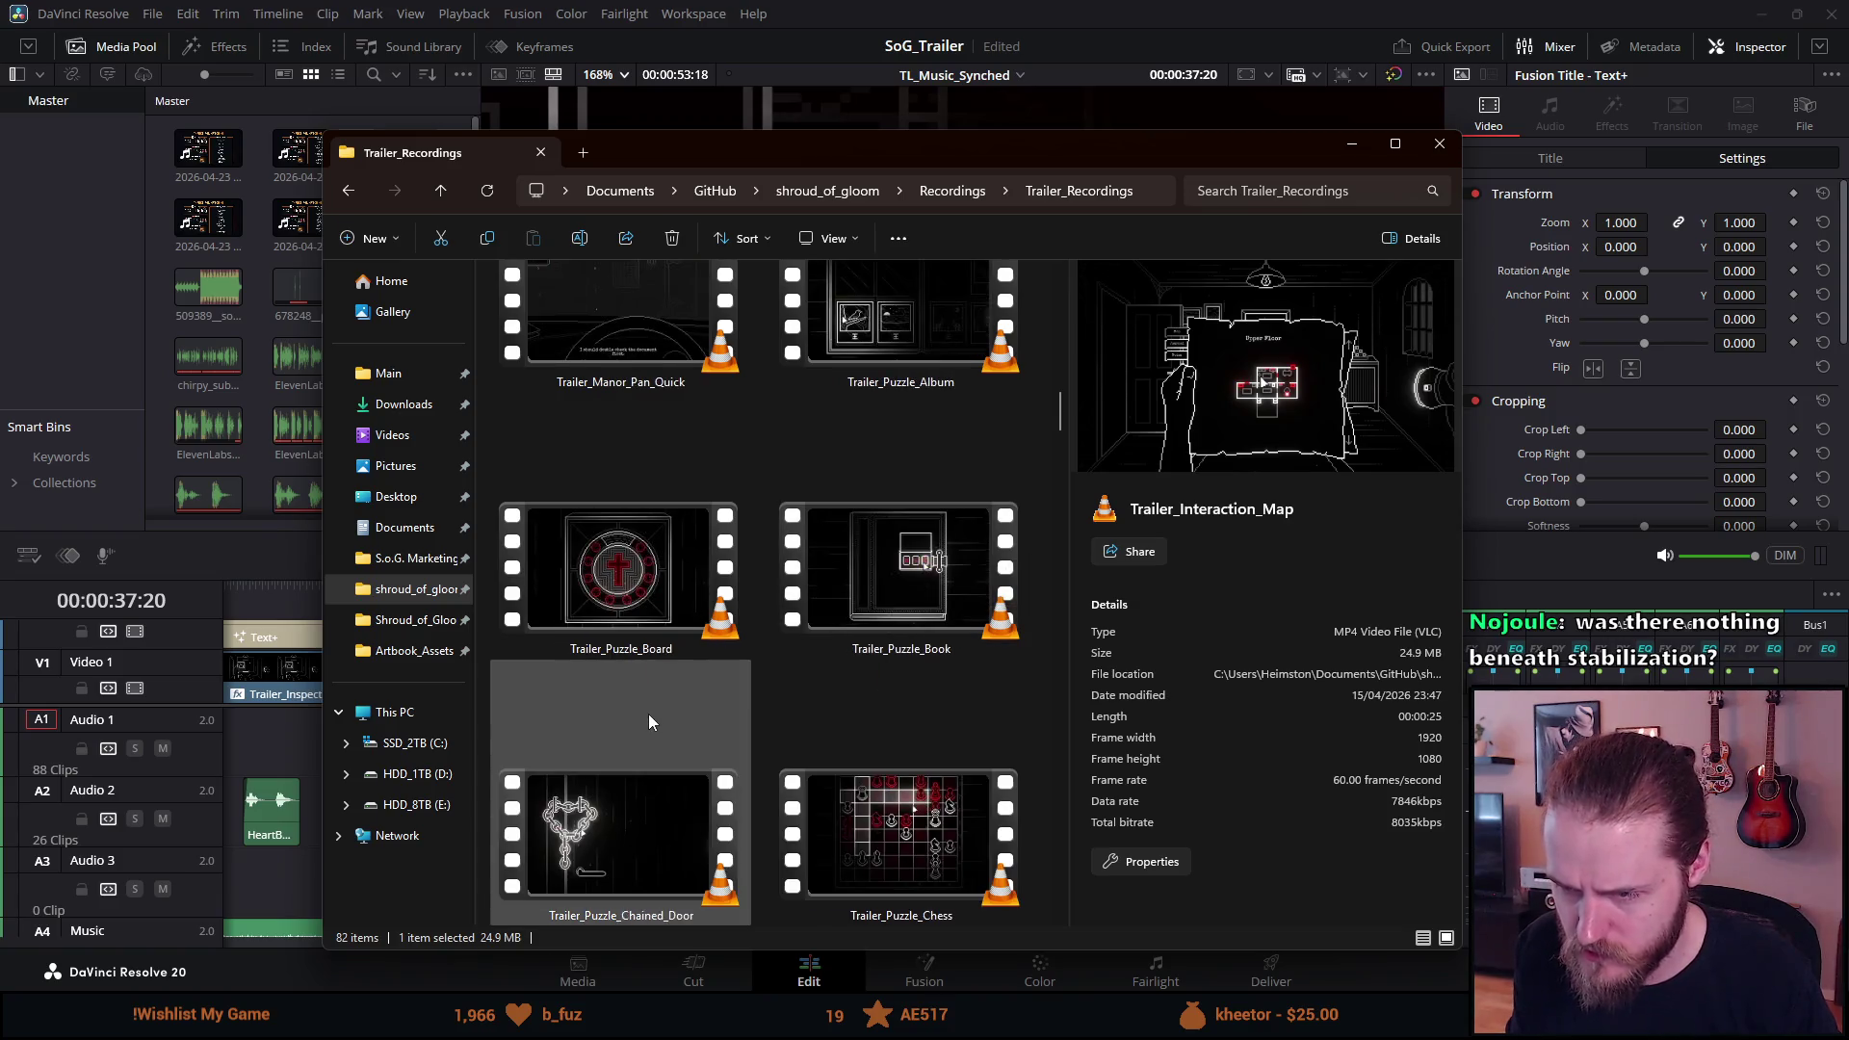
{"action": "scroll", "coordinate": [649, 717], "scroll_direction": "down", "scroll_amount": 4}
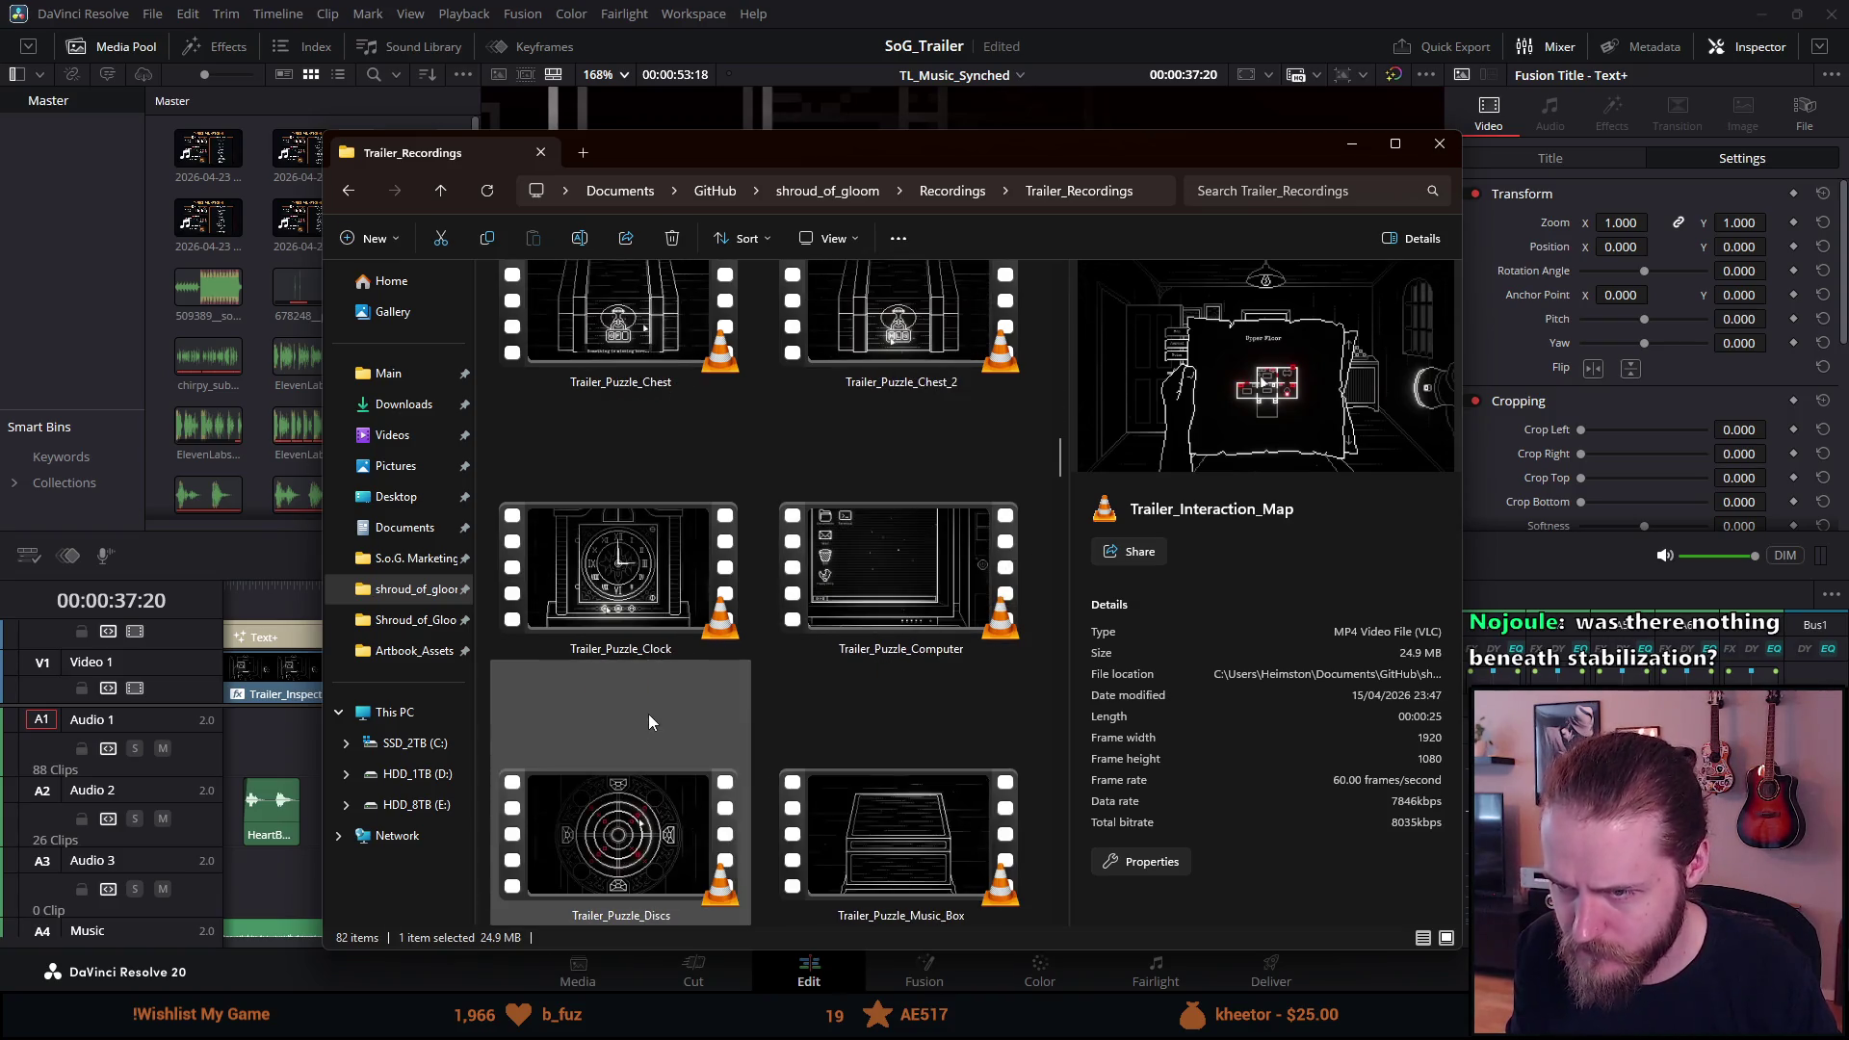
{"action": "scroll", "coordinate": [649, 715], "scroll_direction": "down", "scroll_amount": 2}
{"action": "scroll", "coordinate": [638, 668], "scroll_direction": "down", "scroll_amount": 6}
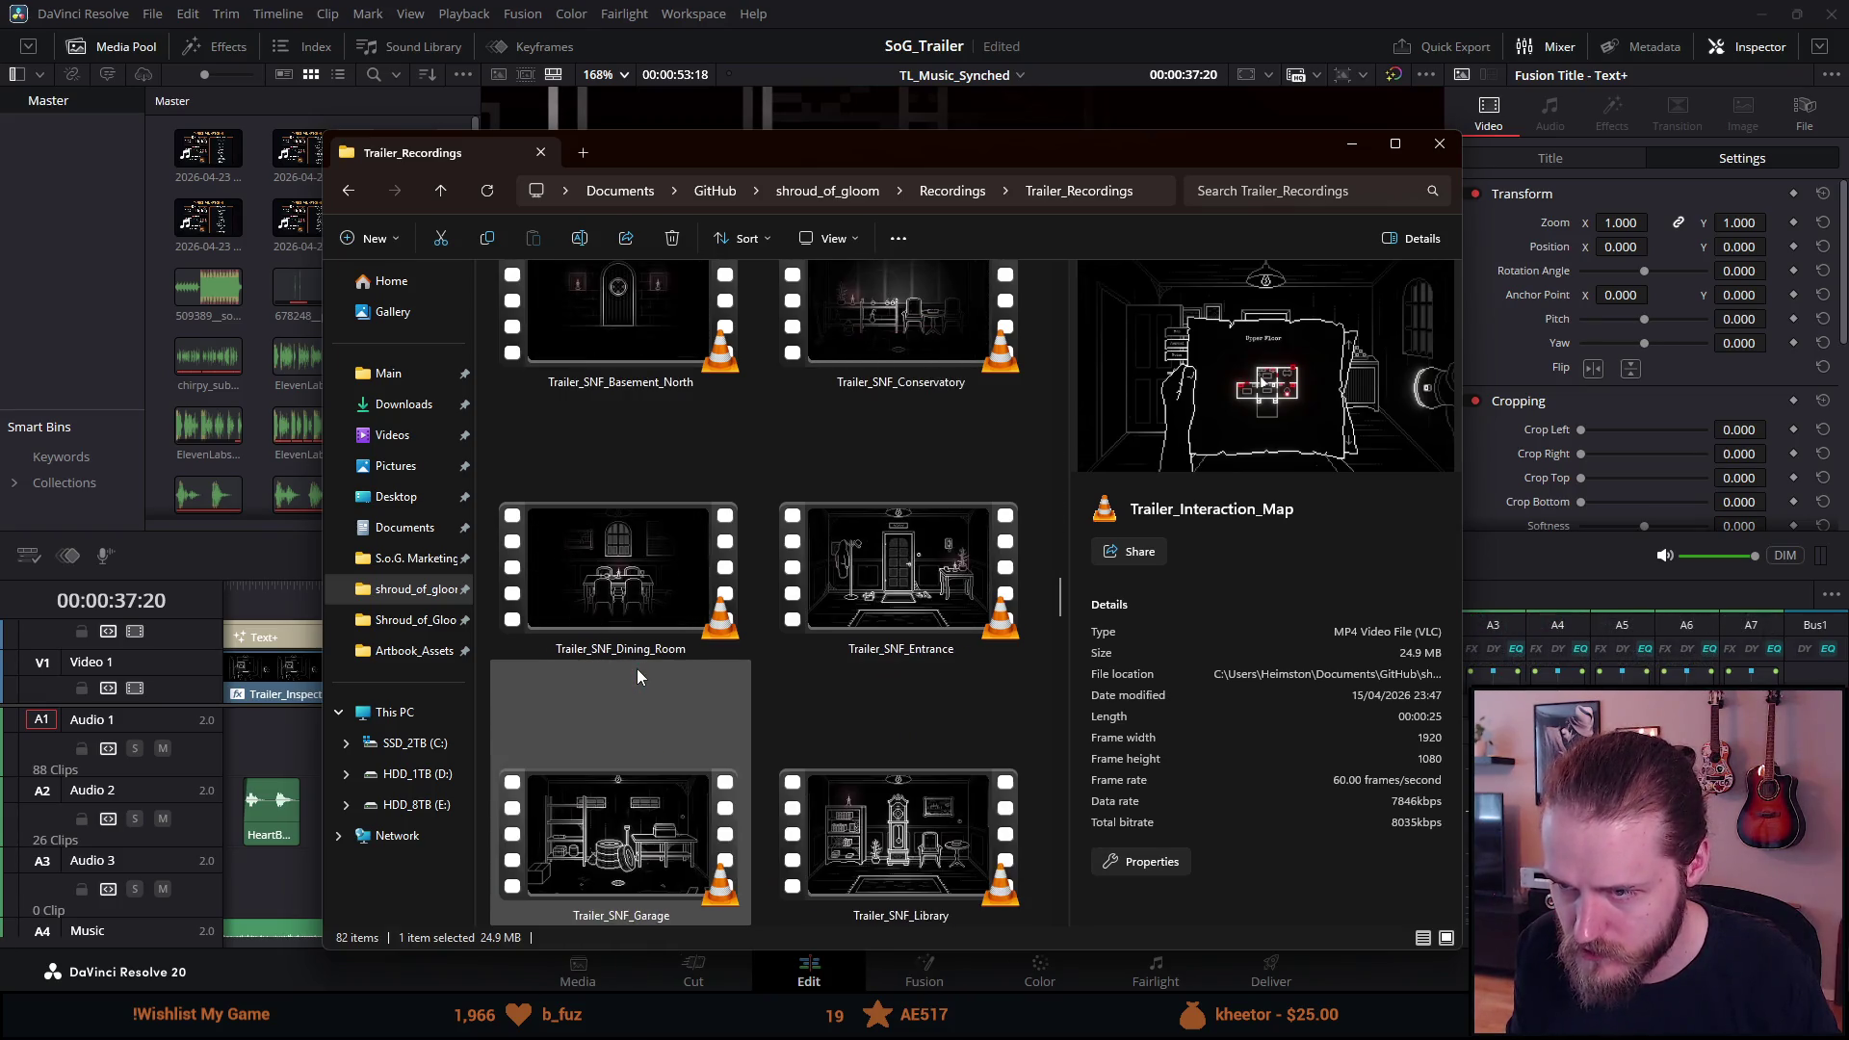
{"action": "scroll", "coordinate": [638, 668], "scroll_direction": "up", "scroll_amount": 10}
{"action": "scroll", "coordinate": [638, 672], "scroll_direction": "down", "scroll_amount": 5}
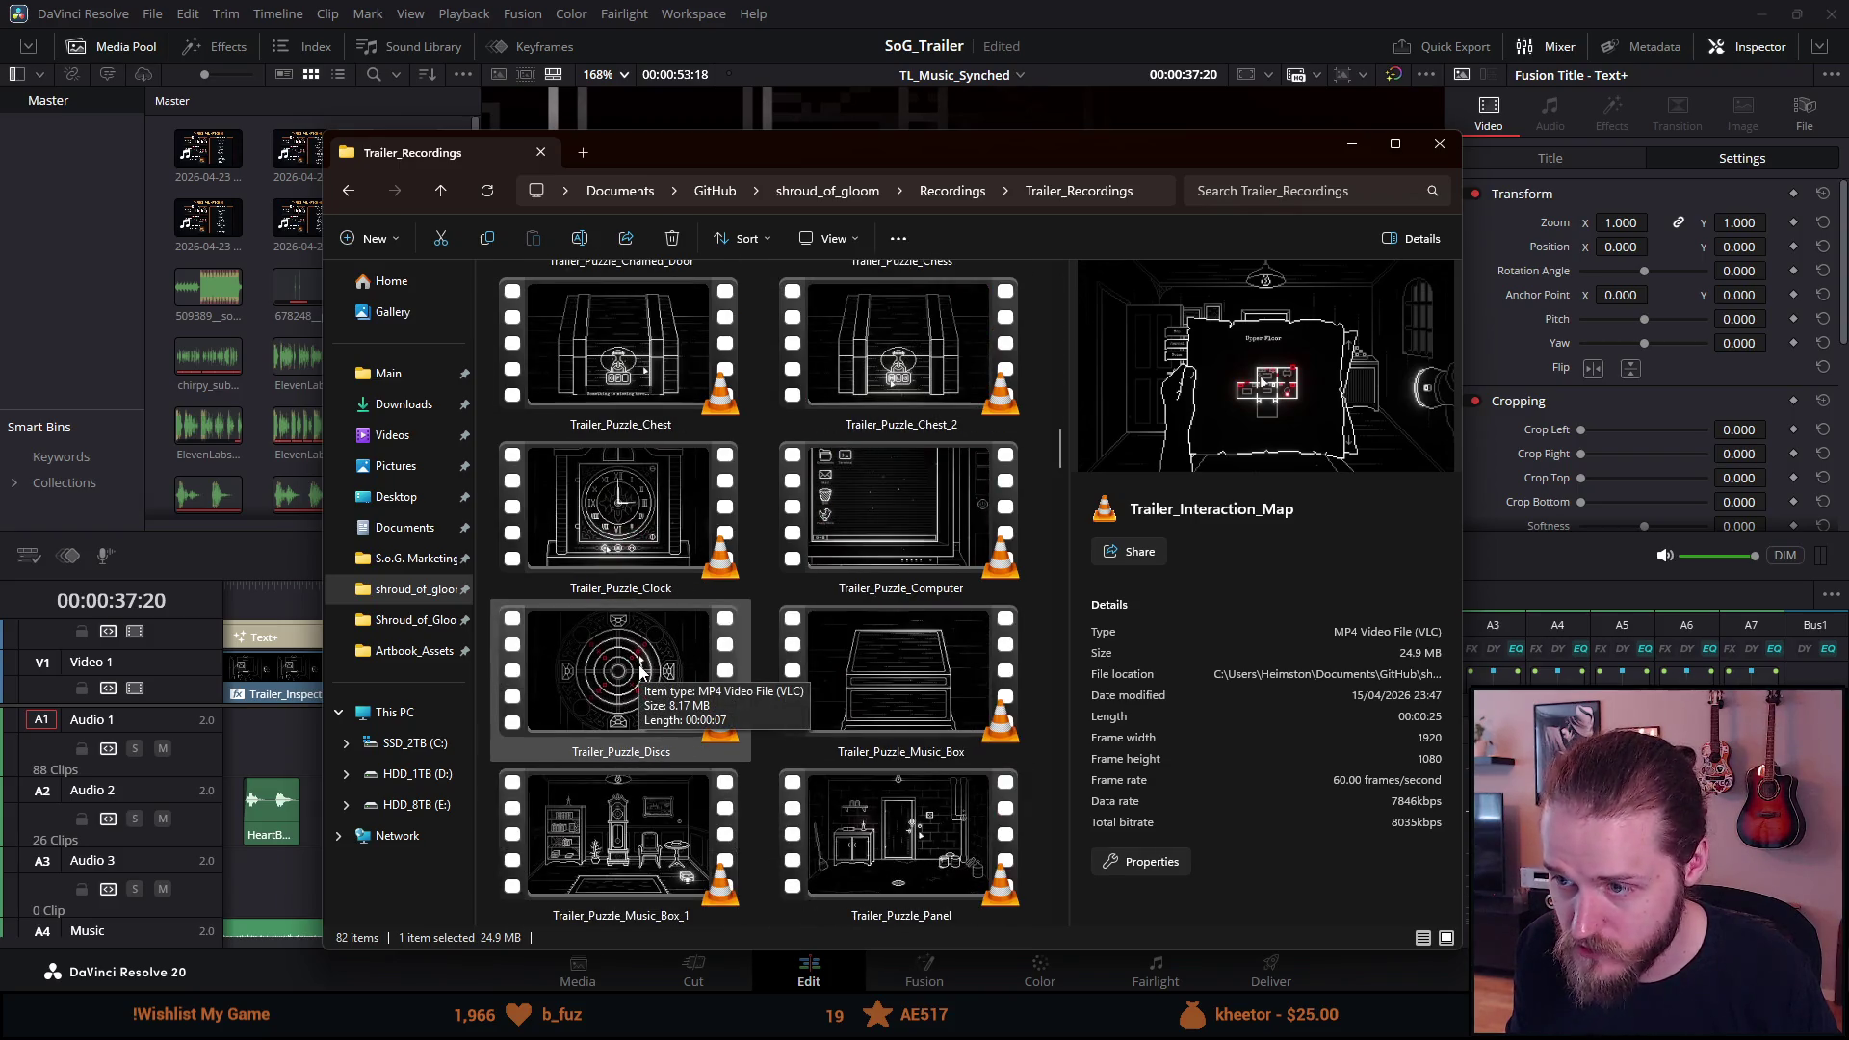
{"action": "scroll", "coordinate": [641, 671], "scroll_direction": "down", "scroll_amount": 5}
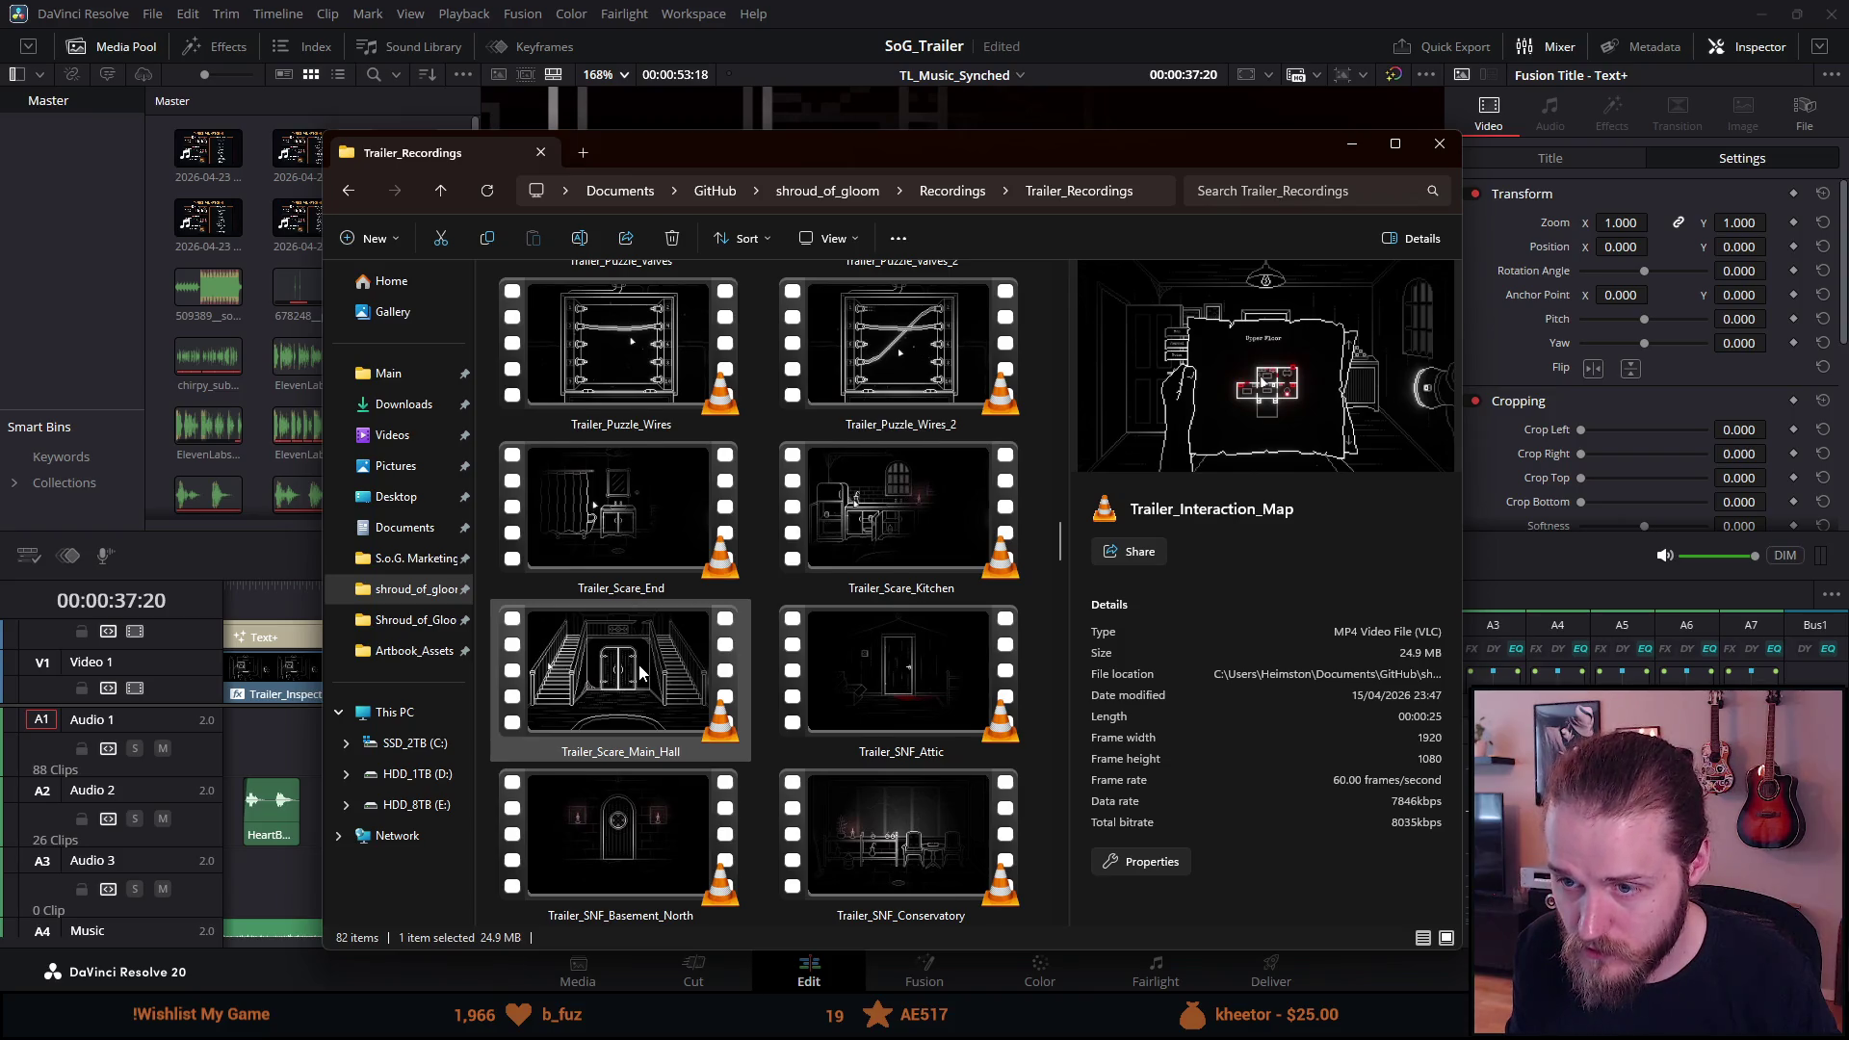
{"action": "scroll", "coordinate": [639, 665], "scroll_direction": "up", "scroll_amount": 3}
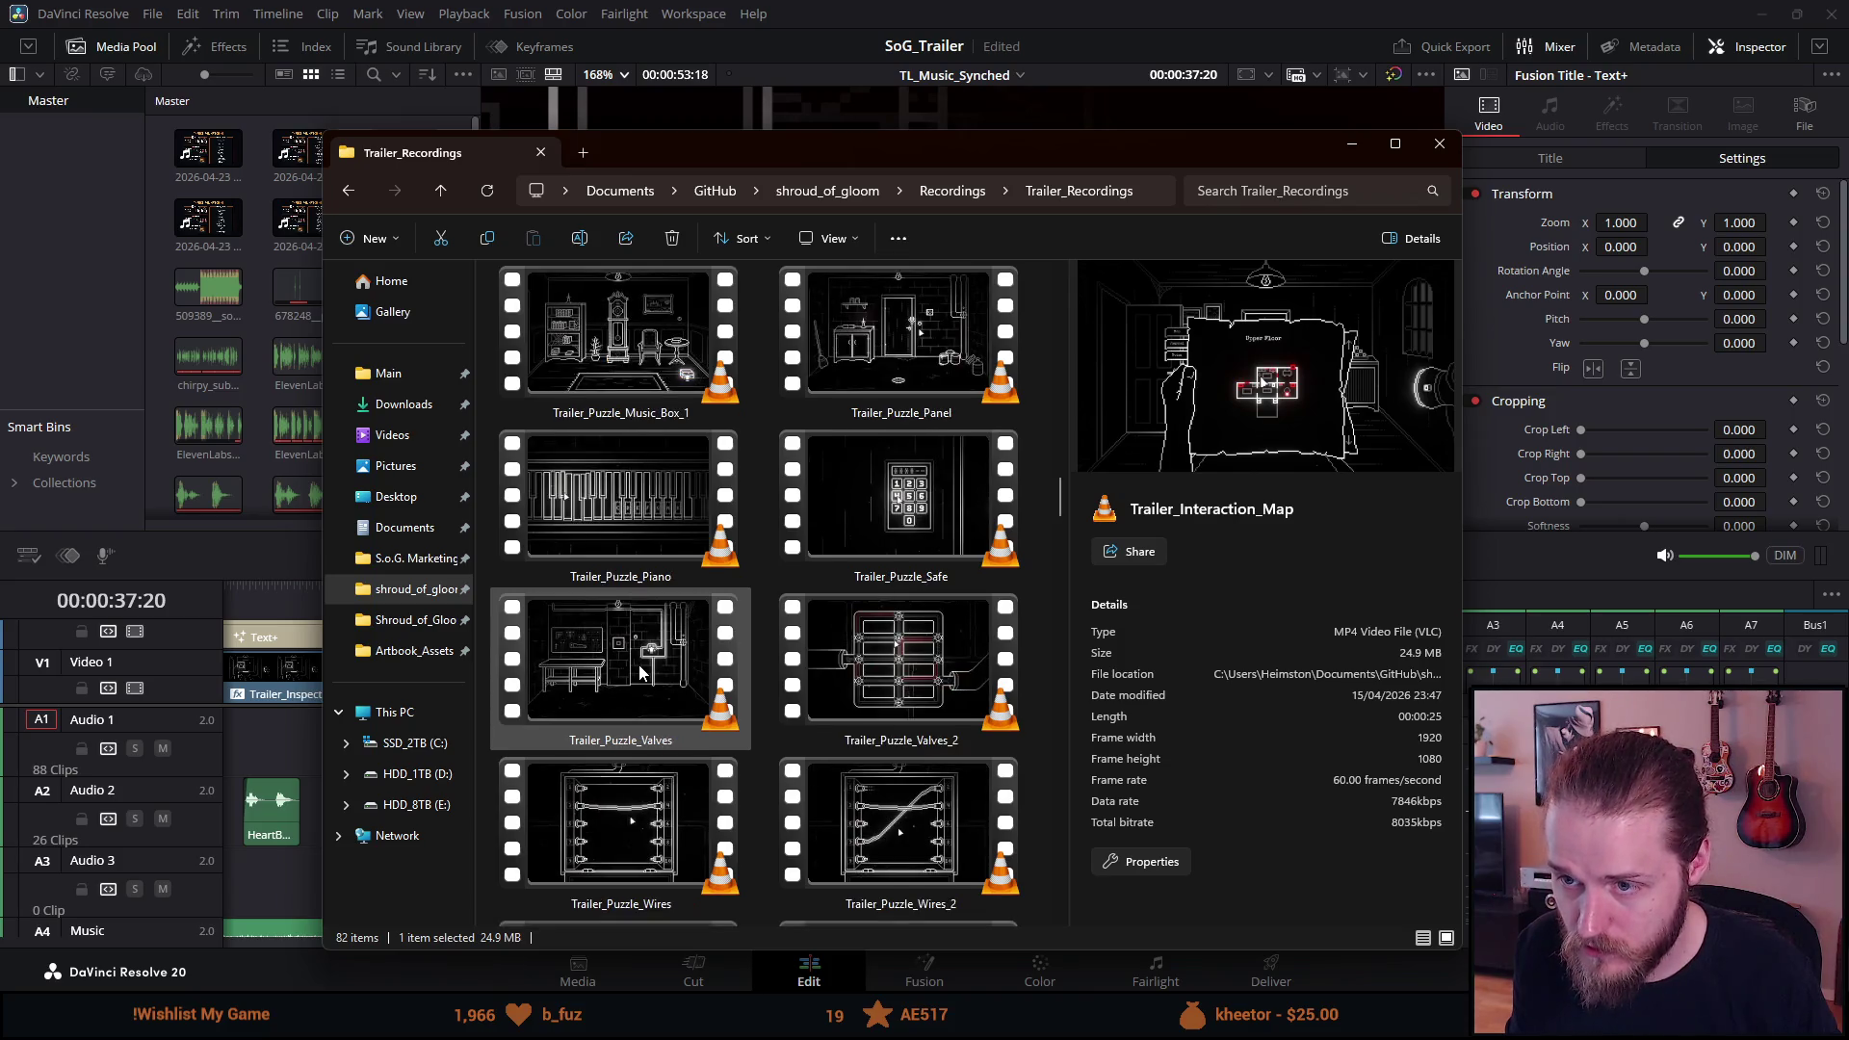
{"action": "double_click", "coordinate": [888, 360]}
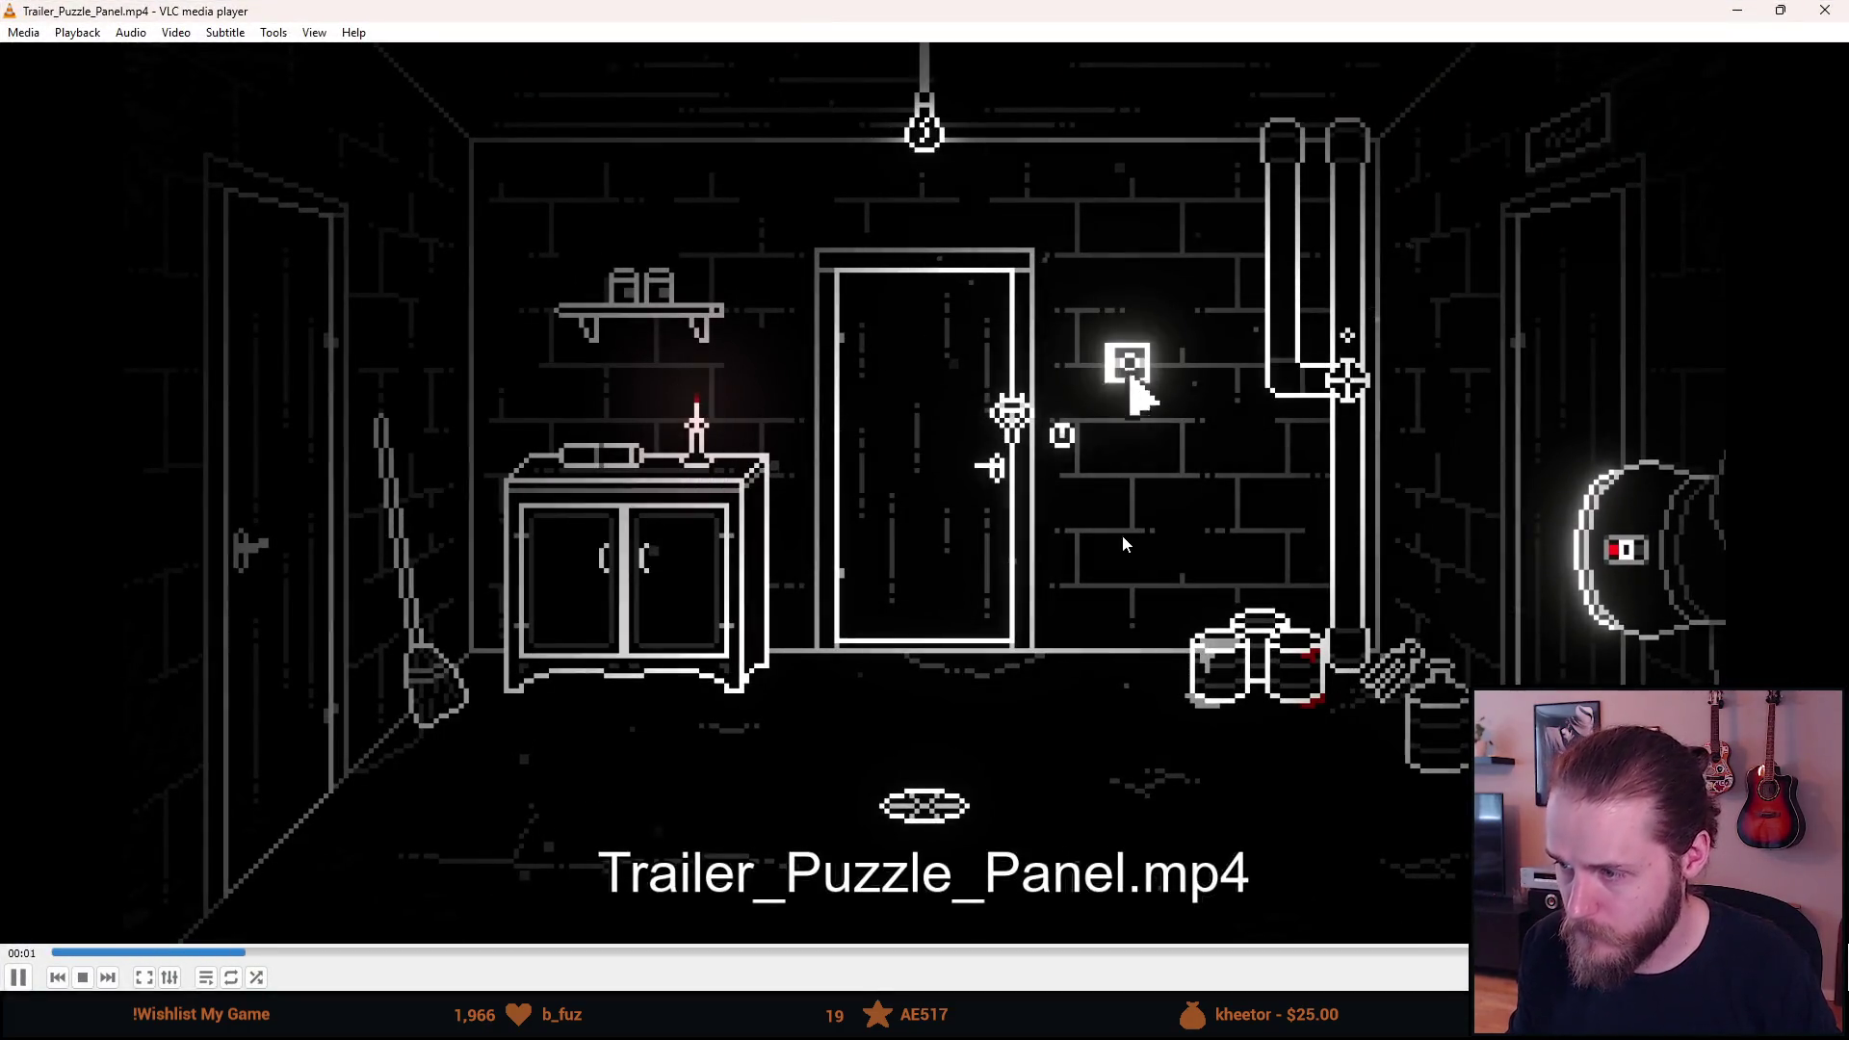
Pause the puzzle panel clip at 00:03 and toggle VLC full screen on and off.
{"action": "key", "text": "space"}
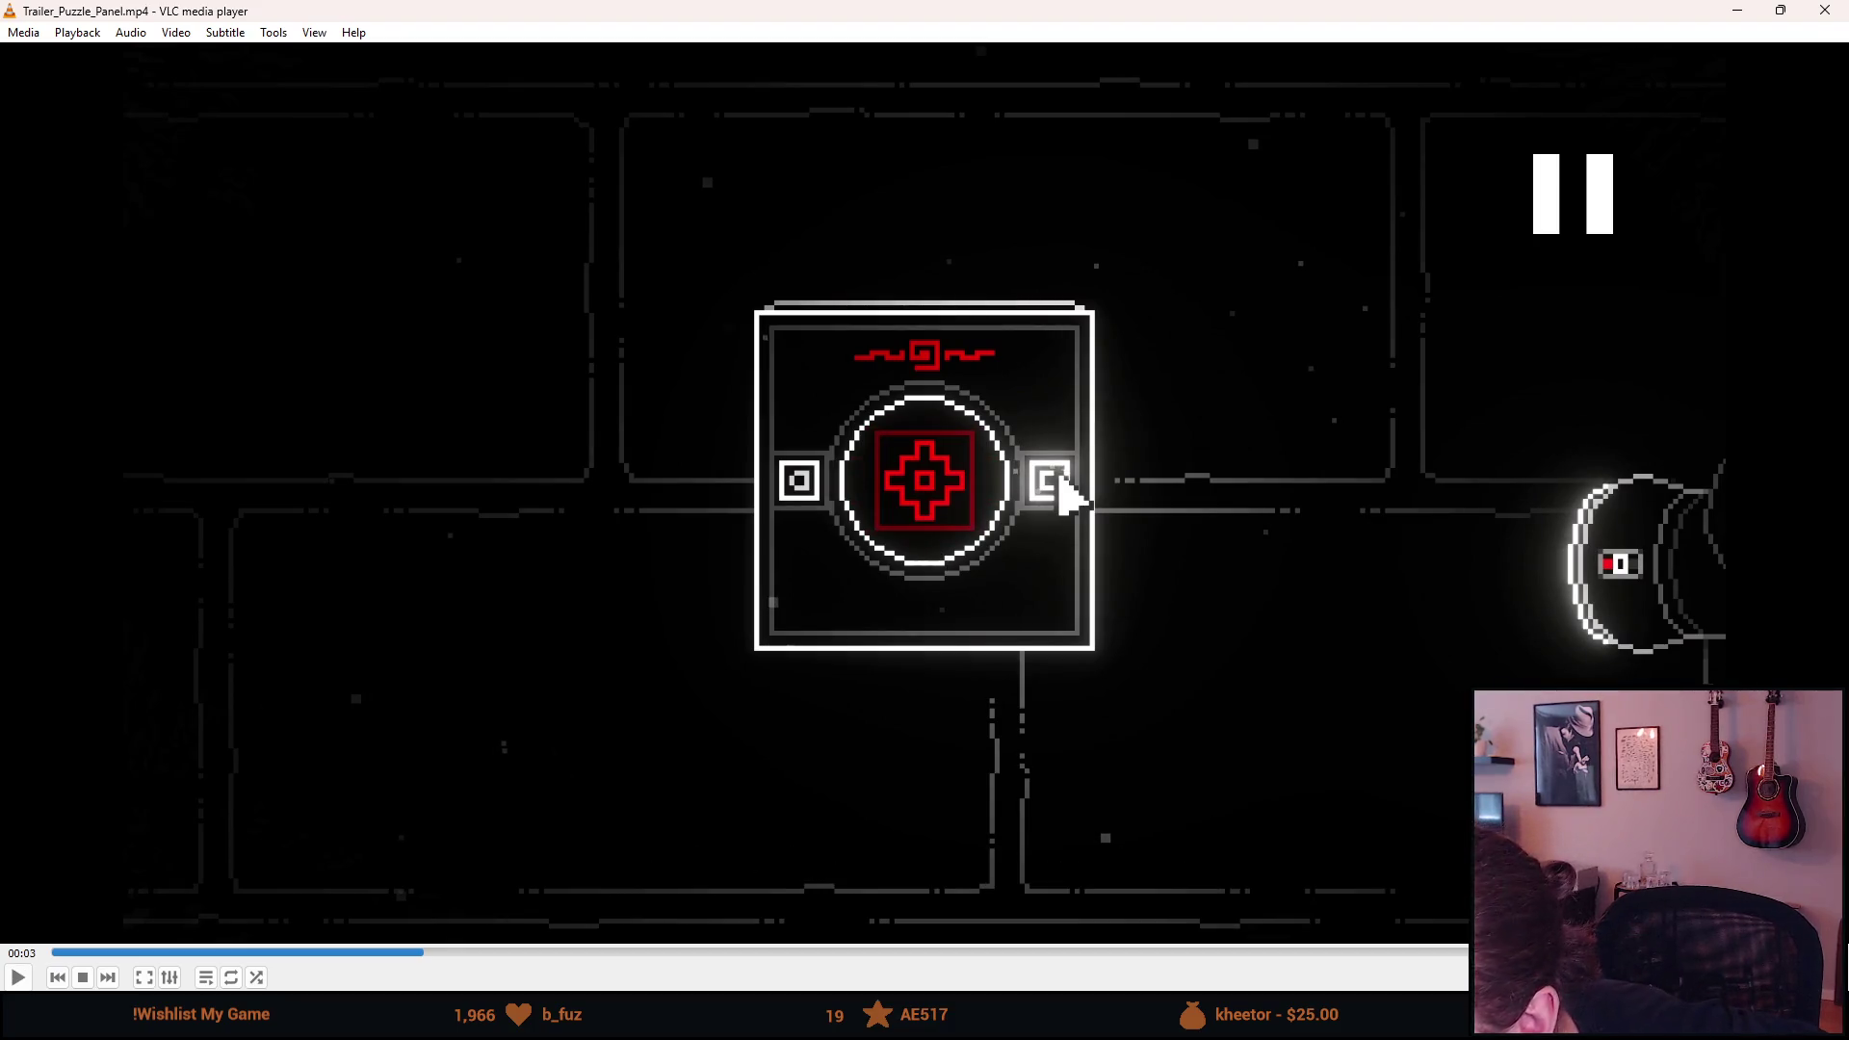
{"action": "double_click", "coordinate": [928, 385]}
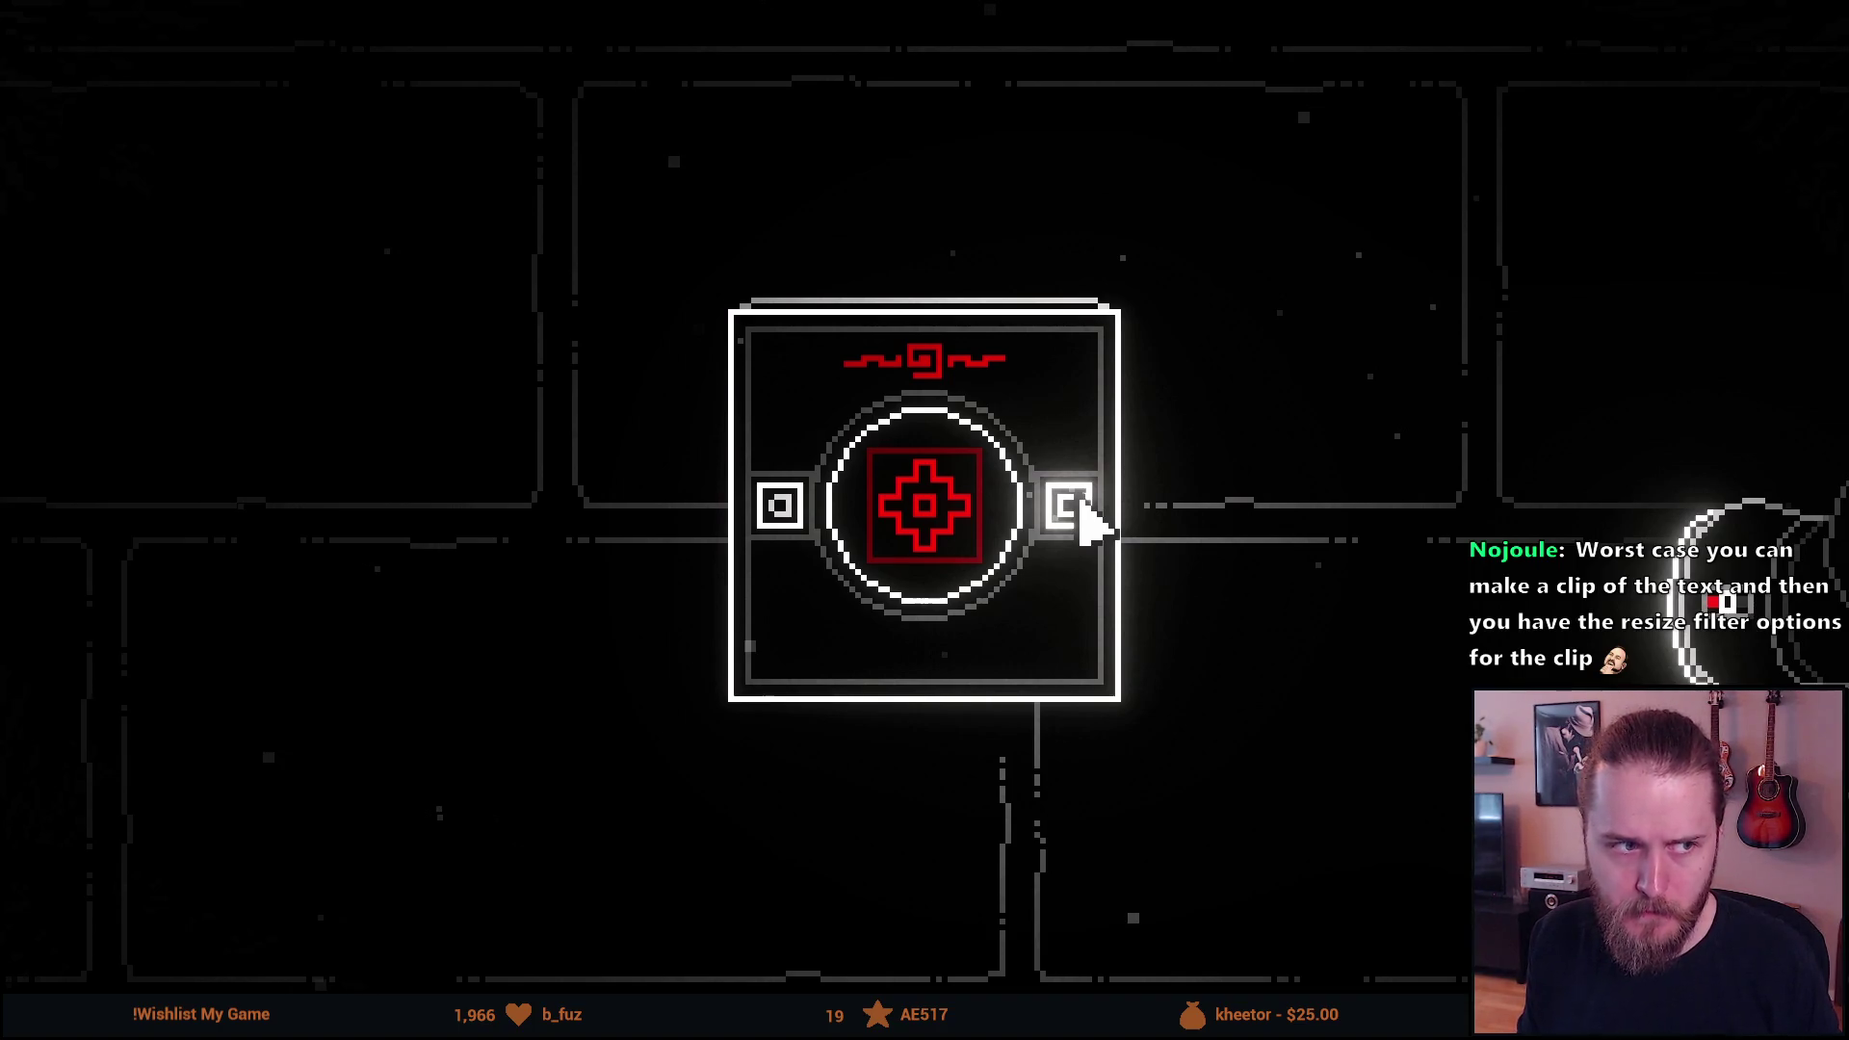
{"action": "double_click", "coordinate": [831, 449]}
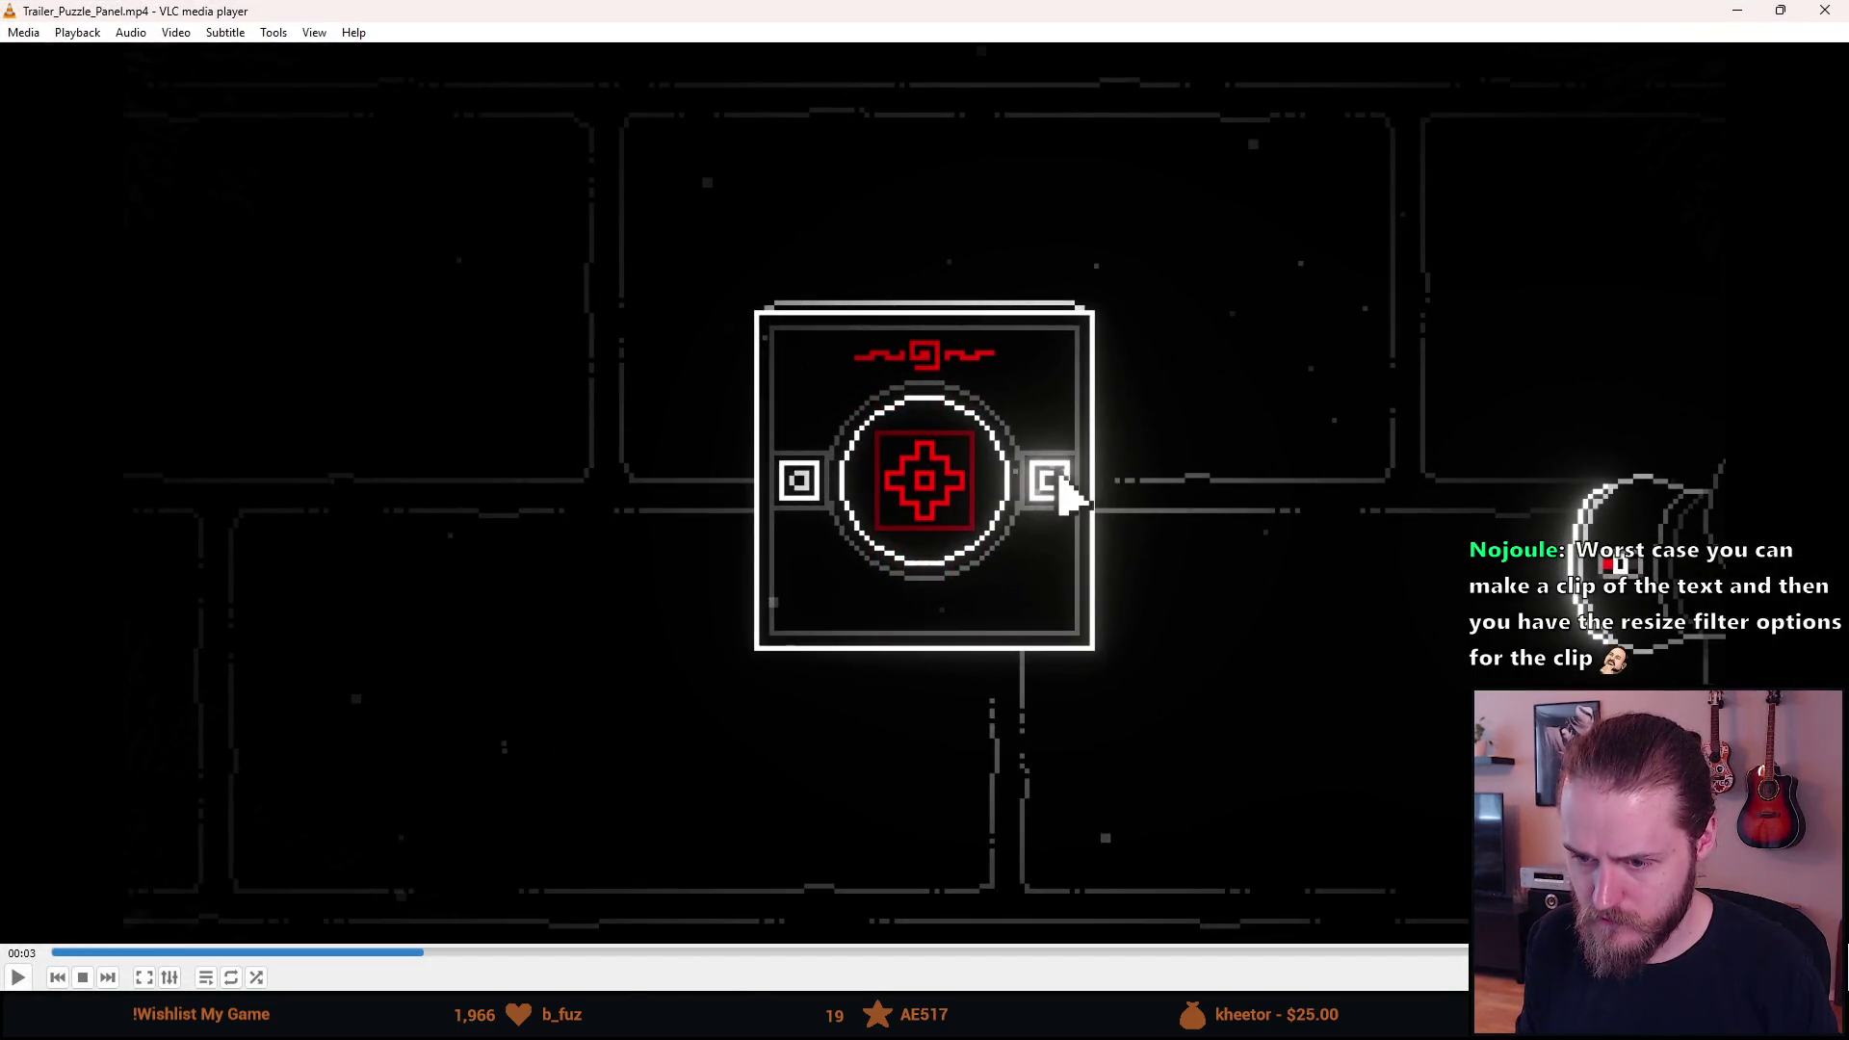
In Resolve, scrub the playhead to 00:00:23:38 and show the trailer frame full screen.
{"action": "key", "text": "alt+Tab"}
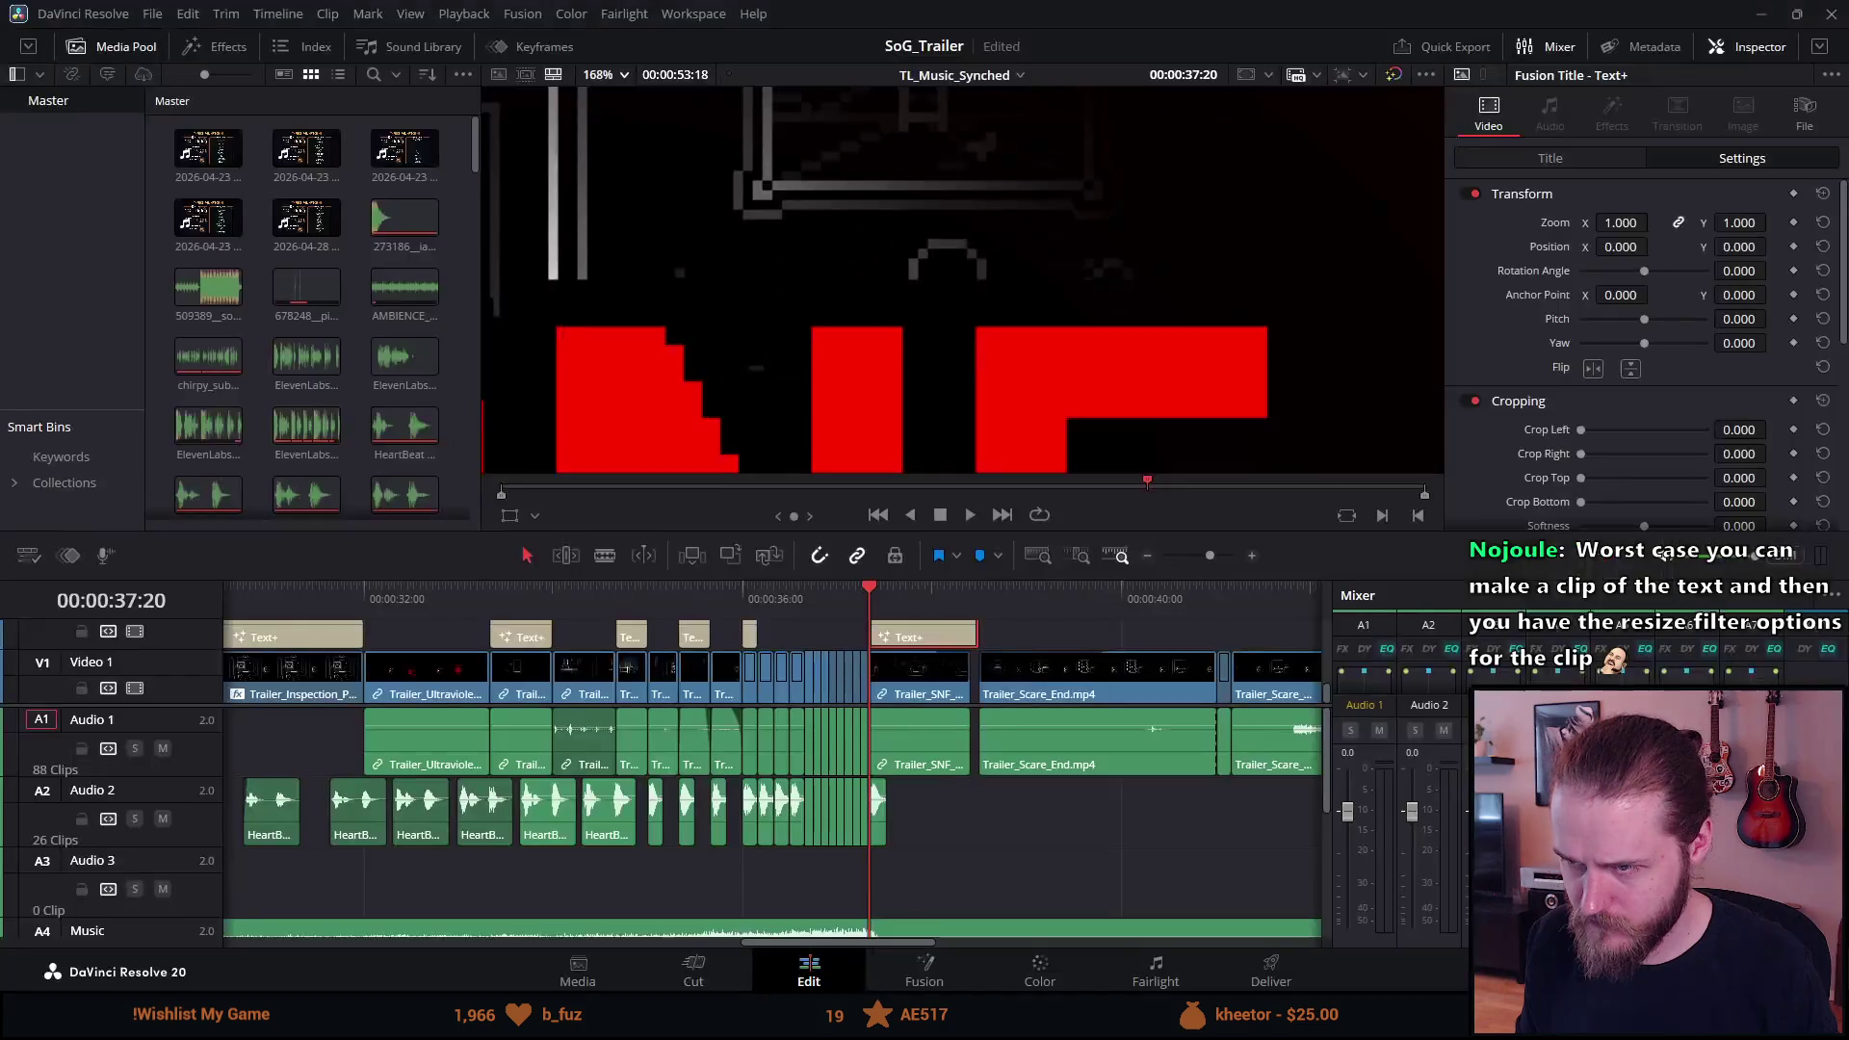
{"action": "left_click", "coordinate": [707, 599]}
{"action": "scroll", "coordinate": [1003, 615], "scroll_direction": "right", "scroll_amount": 5}
{"action": "scroll", "coordinate": [1003, 615], "scroll_direction": "right", "scroll_amount": 3}
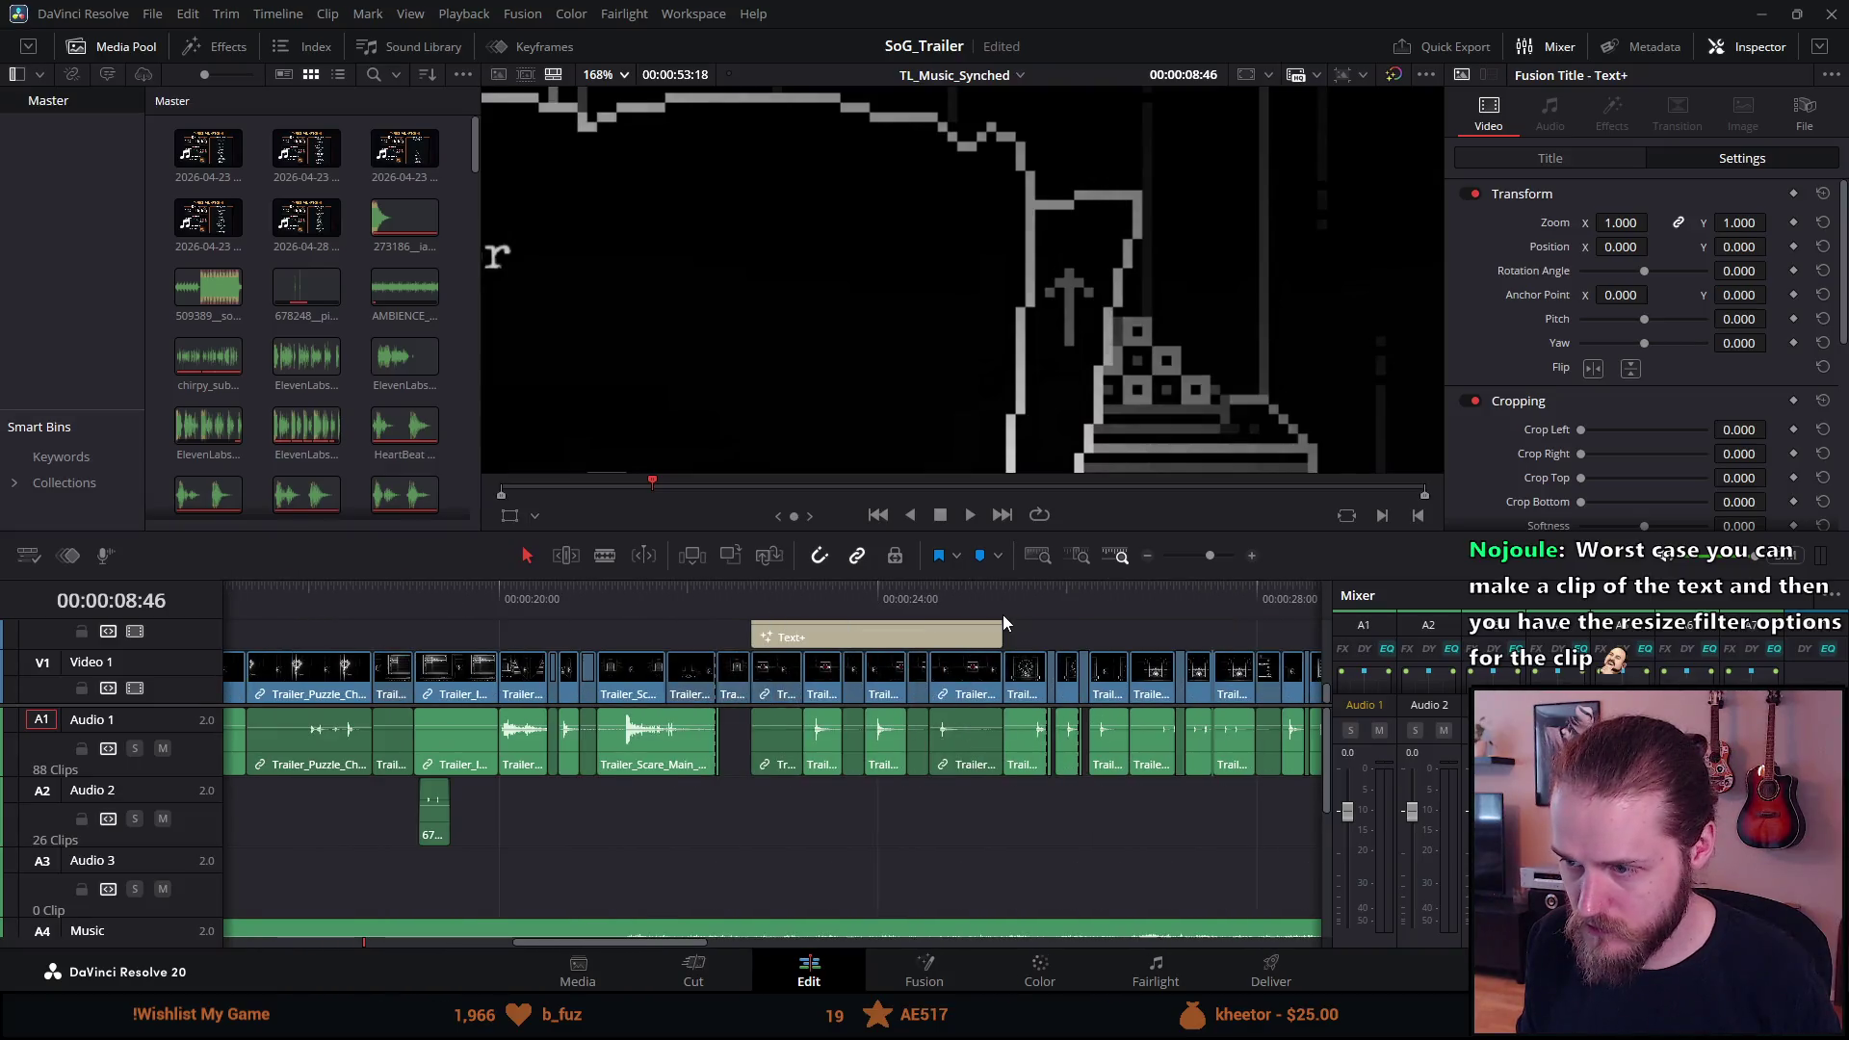
{"action": "left_click", "coordinate": [893, 595]}
{"action": "mouse_move", "coordinate": [888, 592]}
{"action": "left_mouse_down"}
{"action": "mouse_move", "coordinate": [828, 591]}
{"action": "mouse_move", "coordinate": [846, 594]}
{"action": "left_mouse_up"}
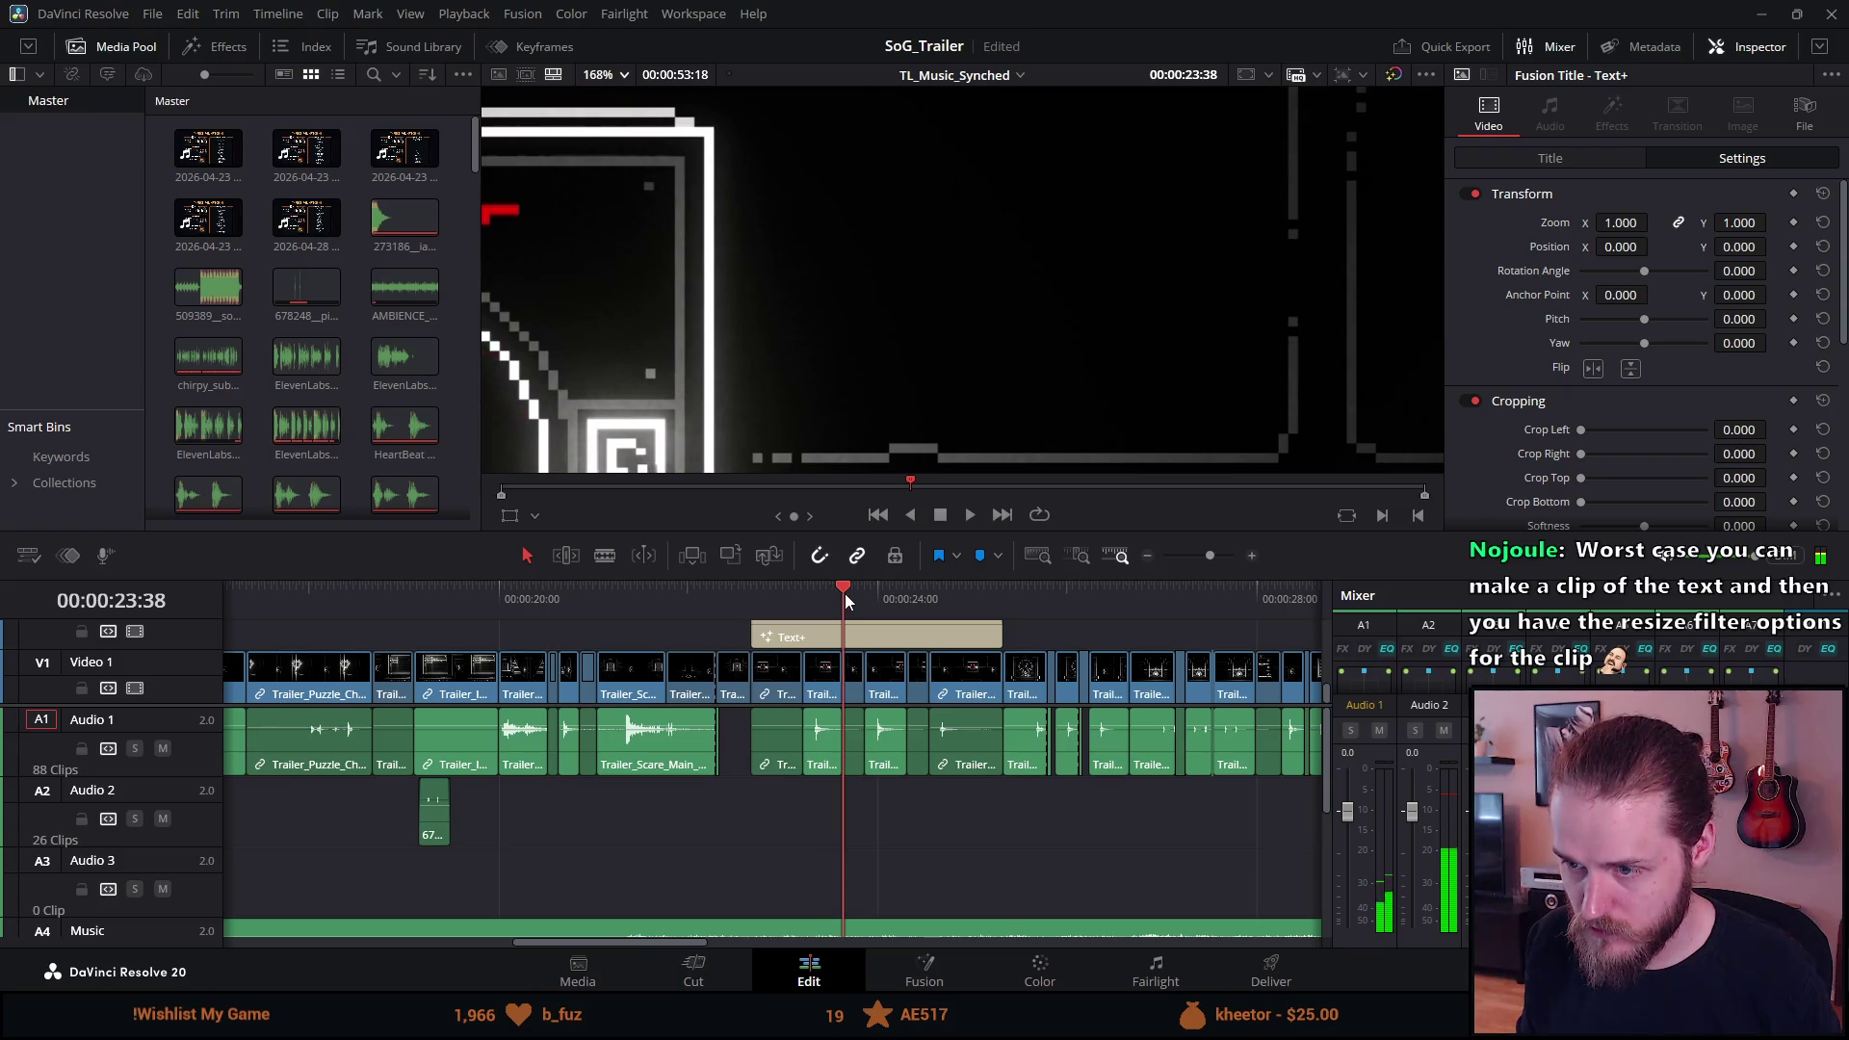
{"action": "key", "text": "p"}
{"action": "mouse_move", "coordinate": [838, 593]}
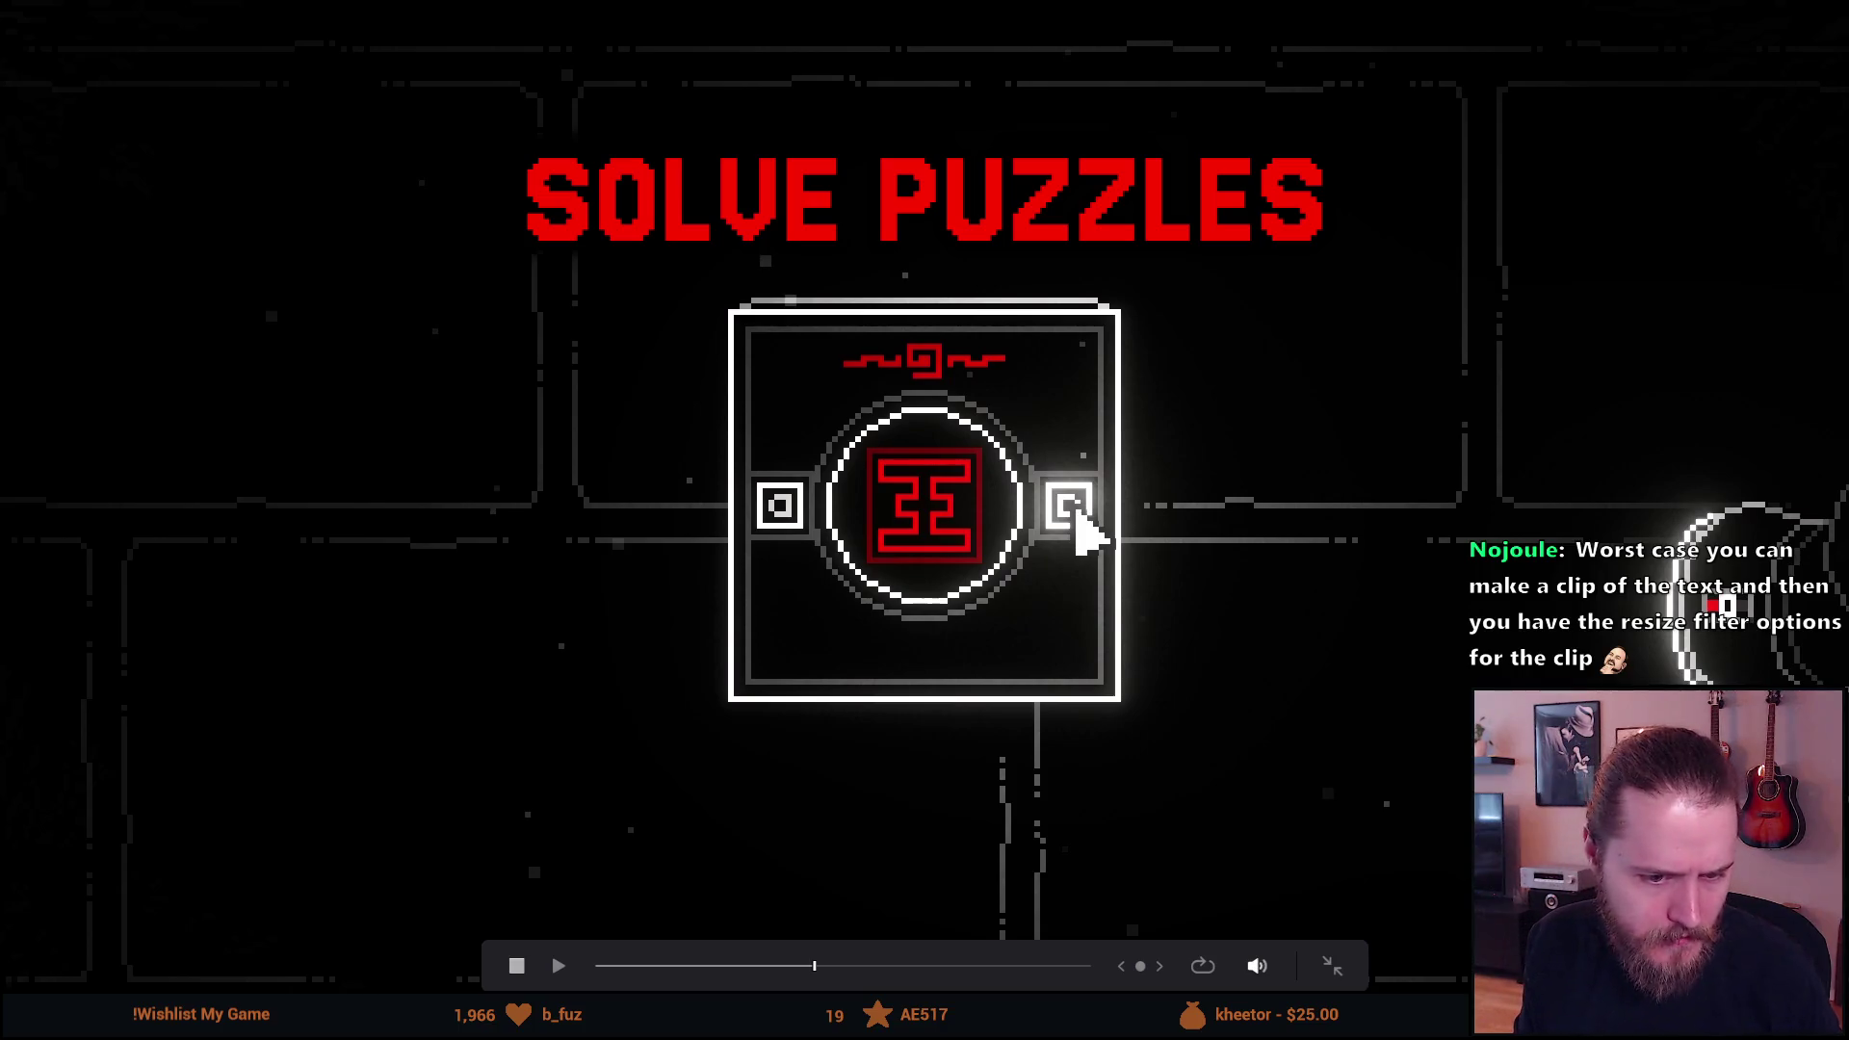
Alternate full-screen views of the source clip and trailer frame, then close VLC.
{"action": "key", "text": "Escape"}
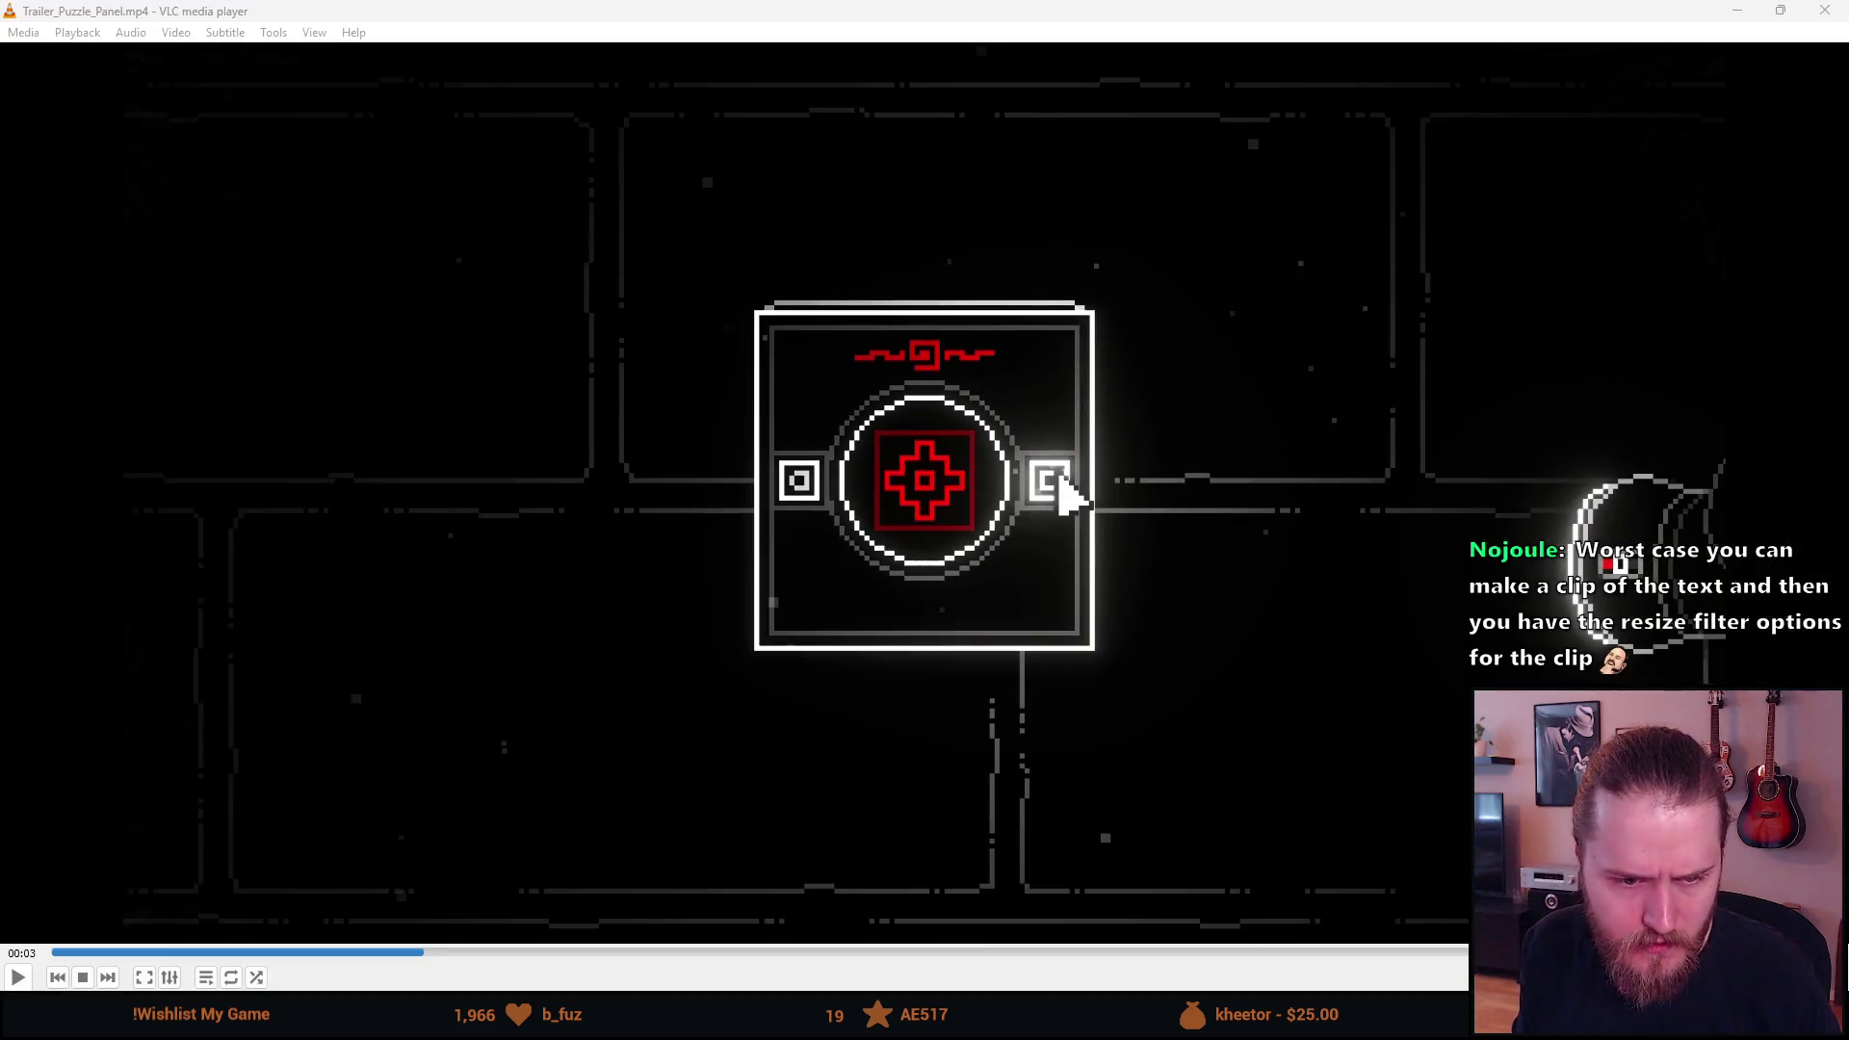
{"action": "double_click", "coordinate": [790, 835]}
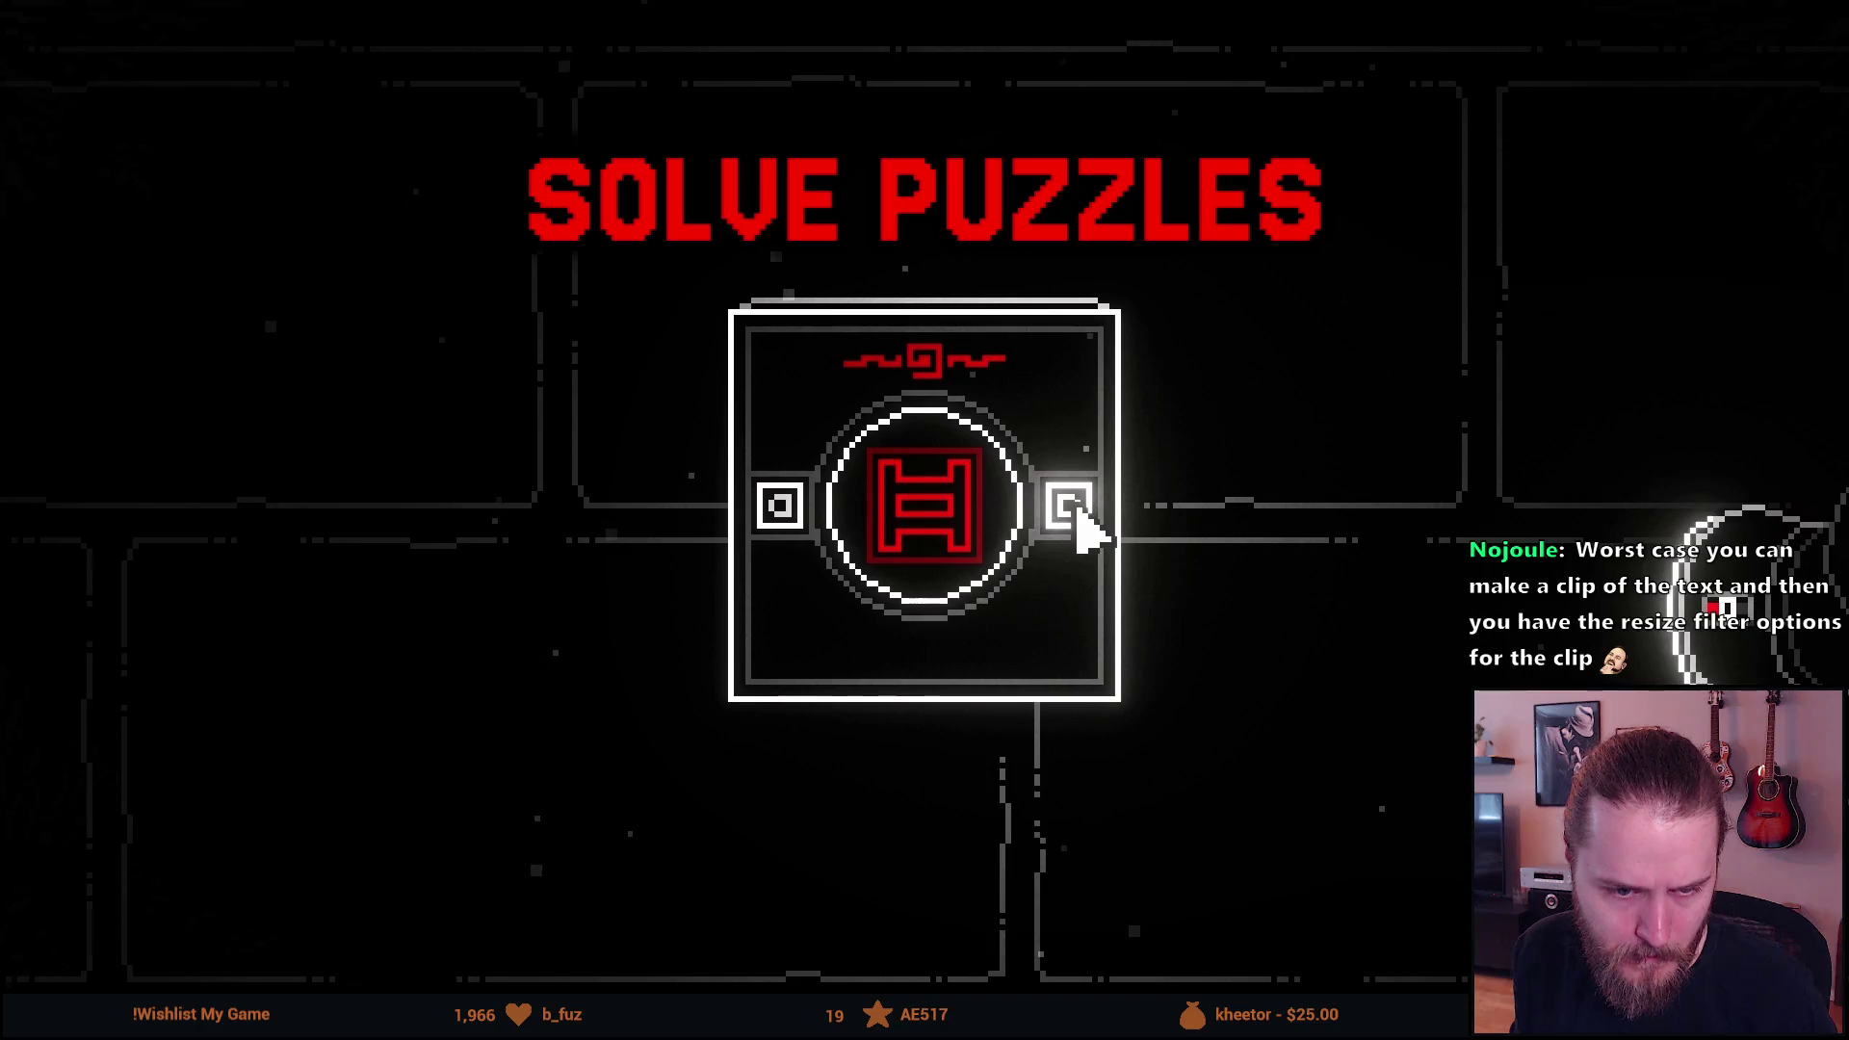
{"action": "double_click", "coordinate": [356, 761]}
{"action": "double_click", "coordinate": [355, 761]}
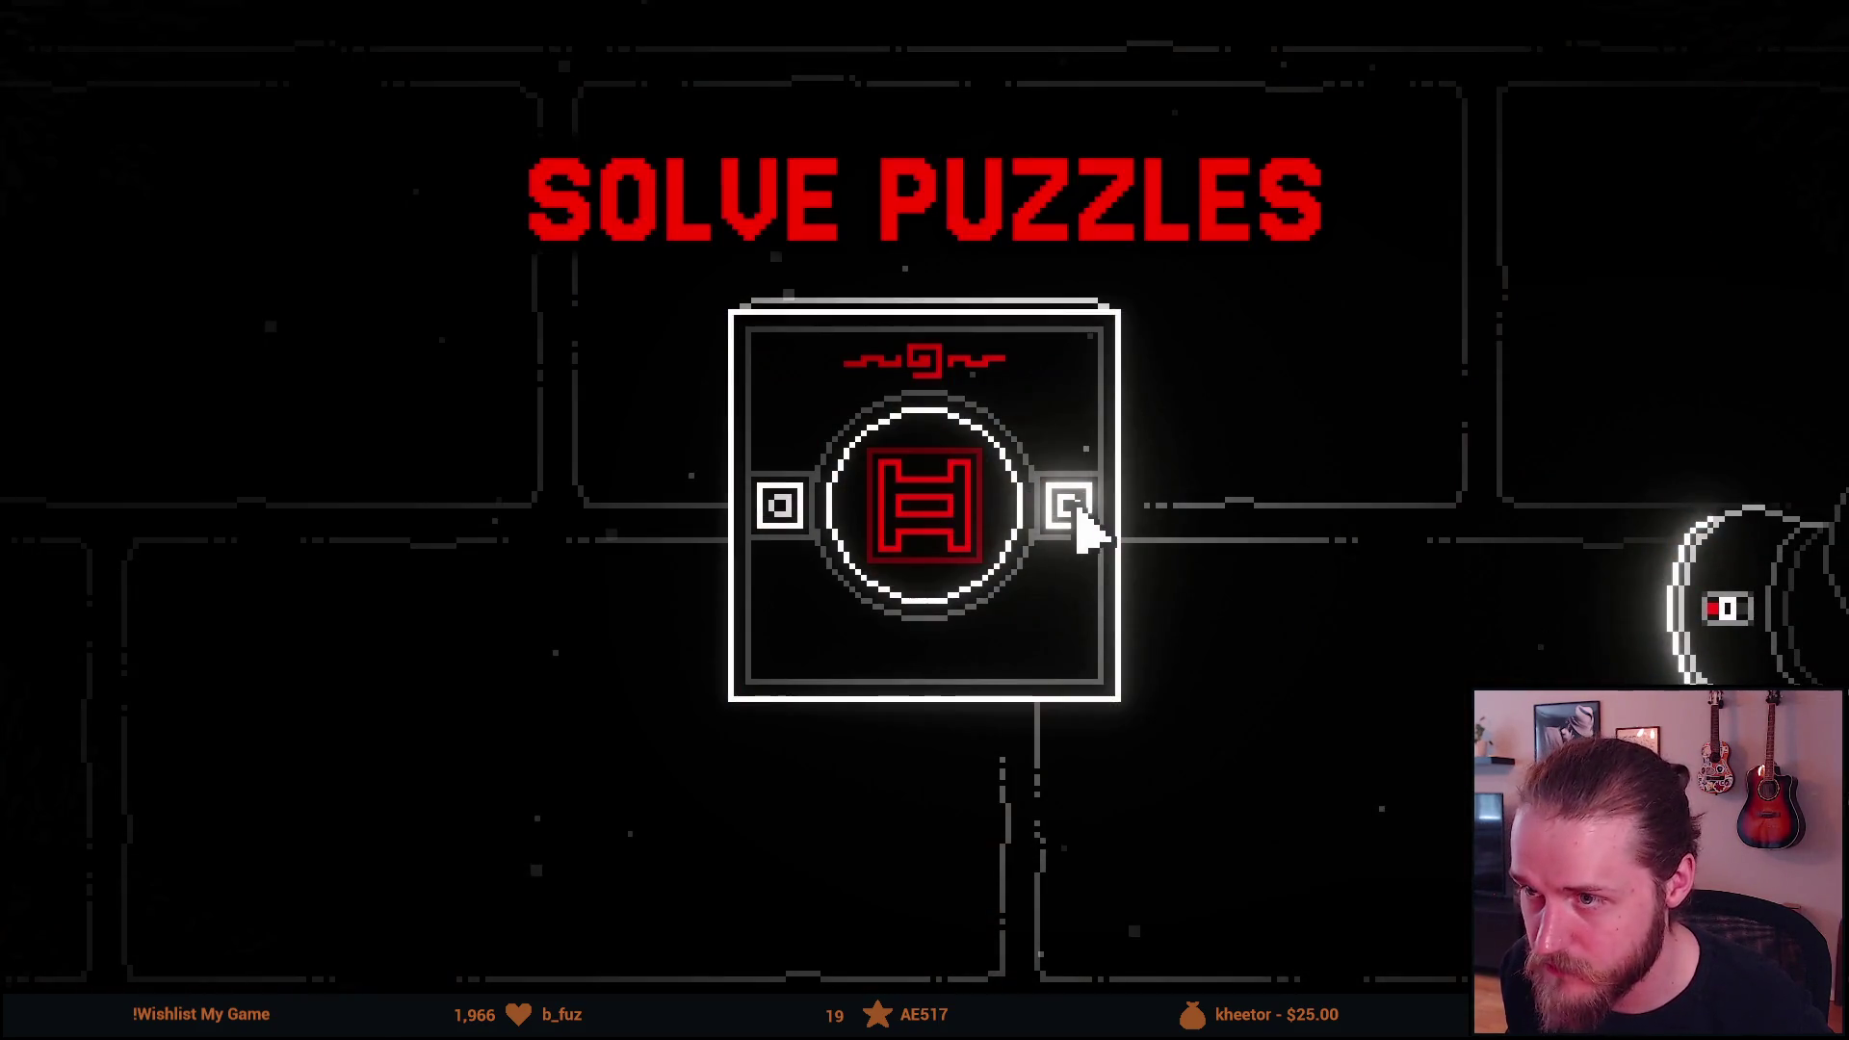
{"action": "double_click", "coordinate": [443, 730]}
{"action": "key", "text": "f"}
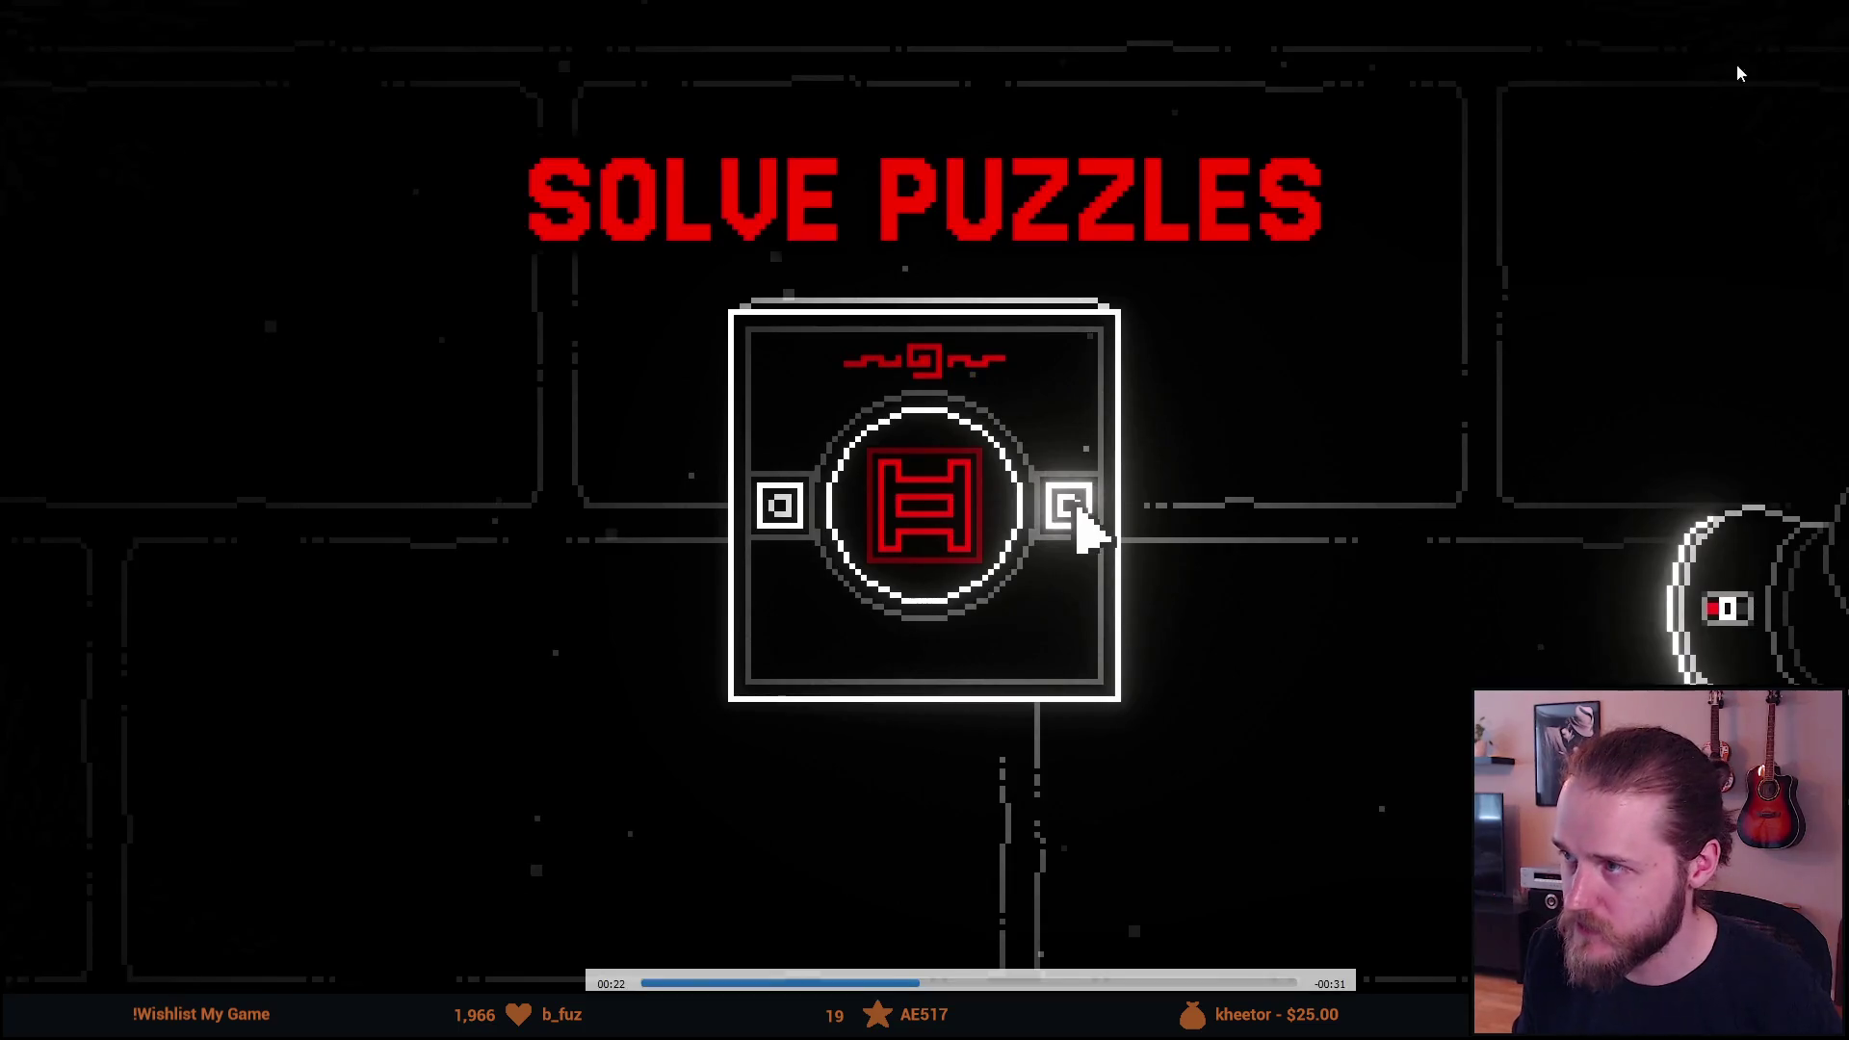
{"action": "double_click", "coordinate": [1604, 191]}
{"action": "key", "text": "f"}
{"action": "mouse_move", "coordinate": [1713, 135]}
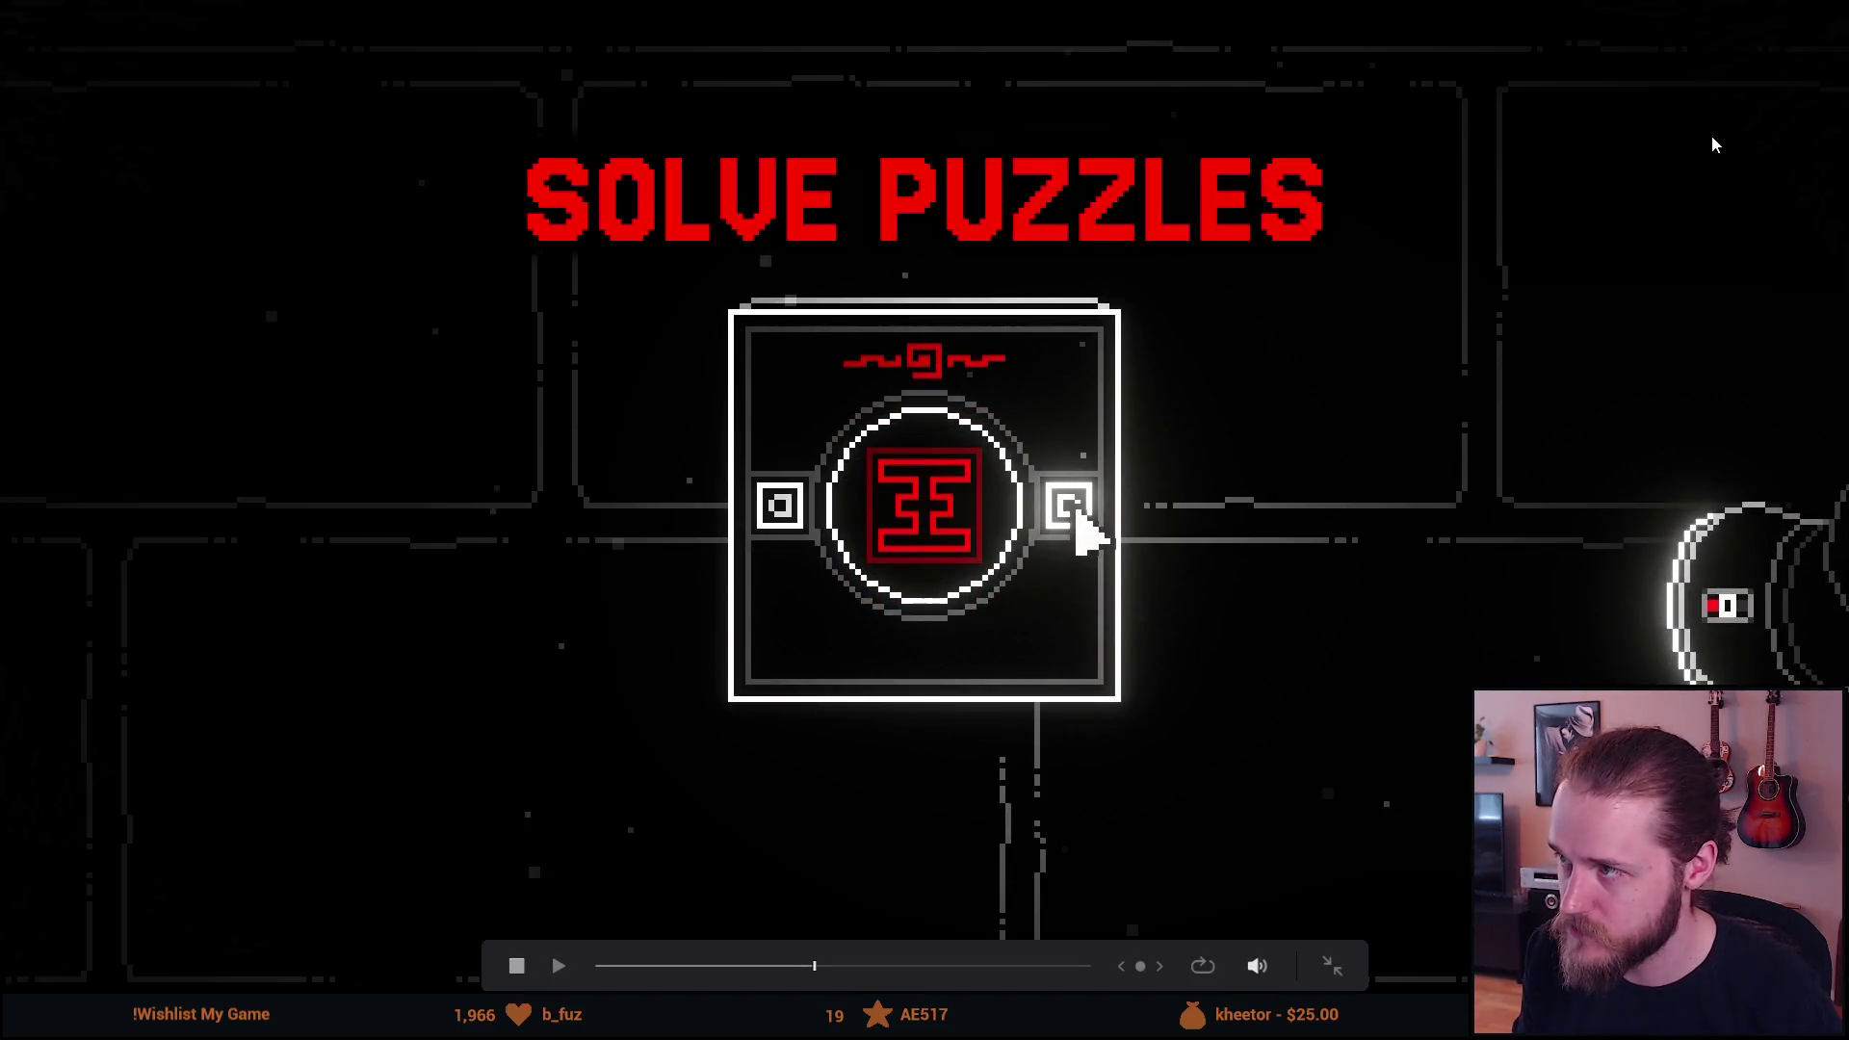
{"action": "key", "text": "alt+F4"}
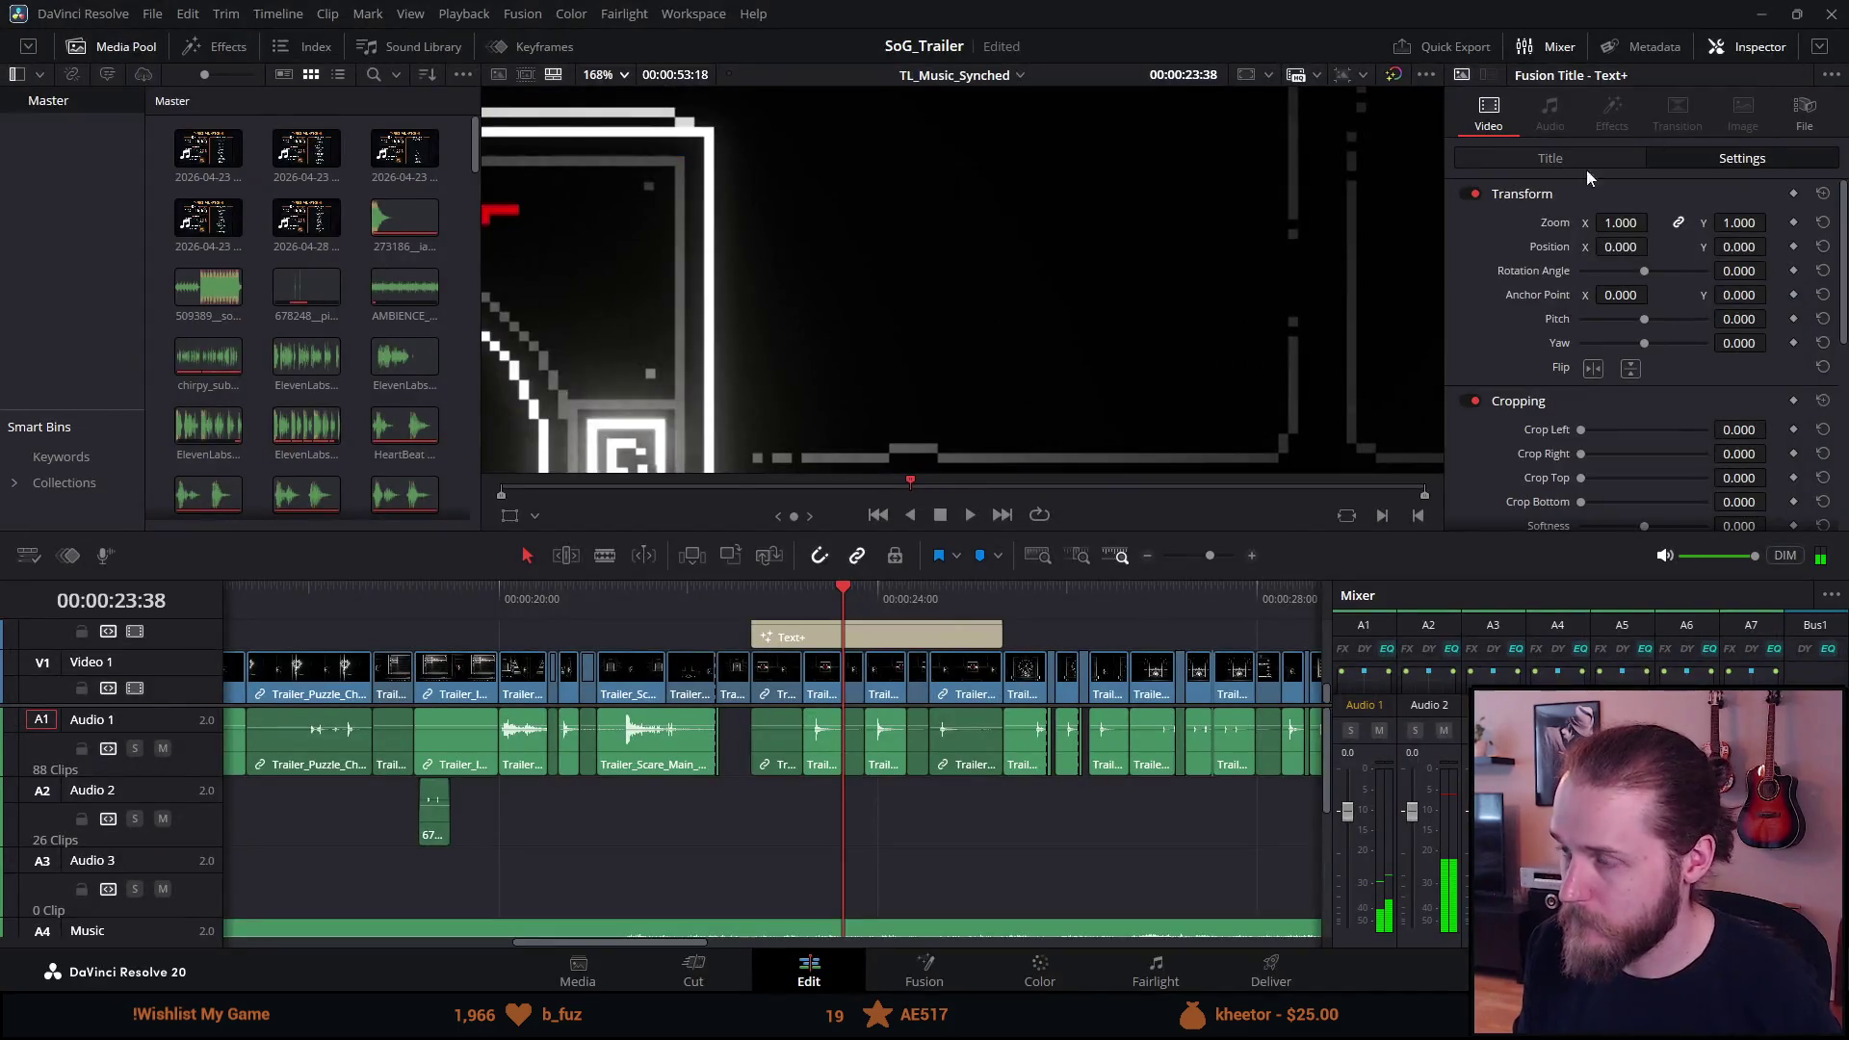
Save the SoG_Trailer project and move the playhead to 00:00:22:56.
{"action": "key", "text": "ctrl+s"}
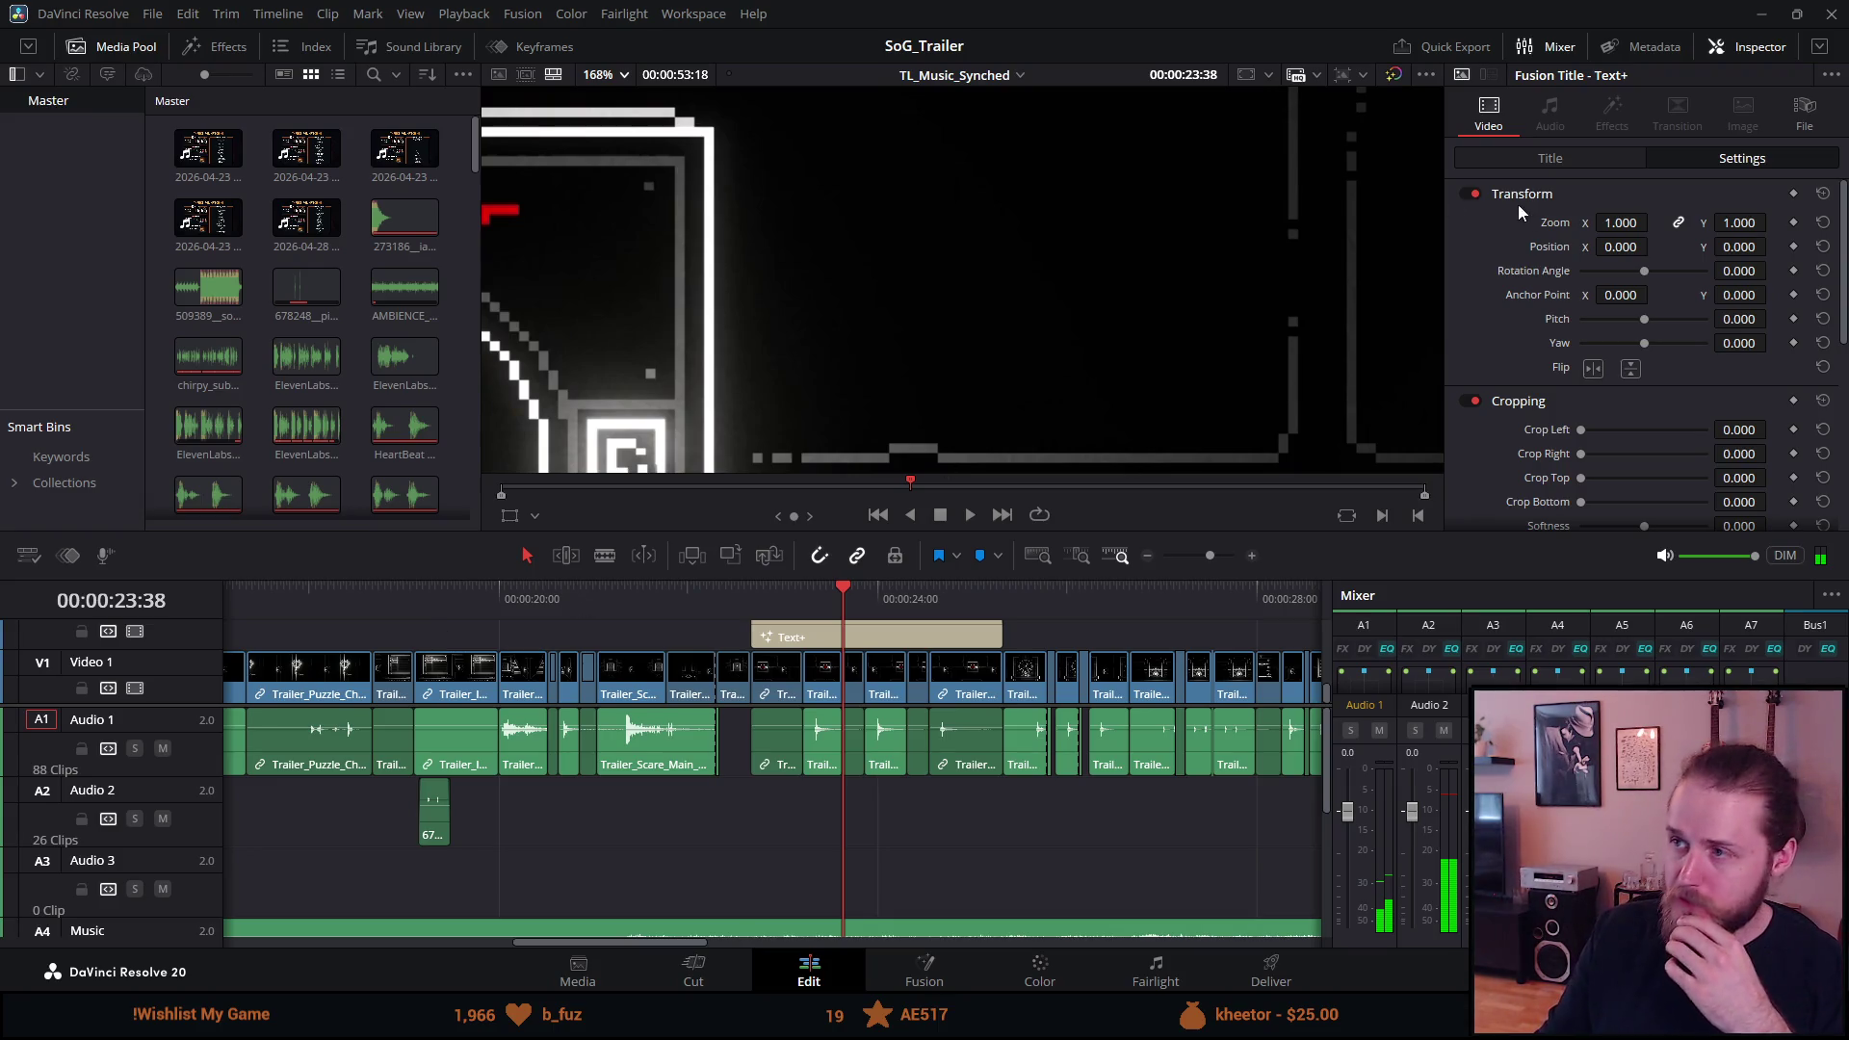
{"action": "scroll", "coordinate": [1557, 315], "scroll_direction": "down", "scroll_amount": 5}
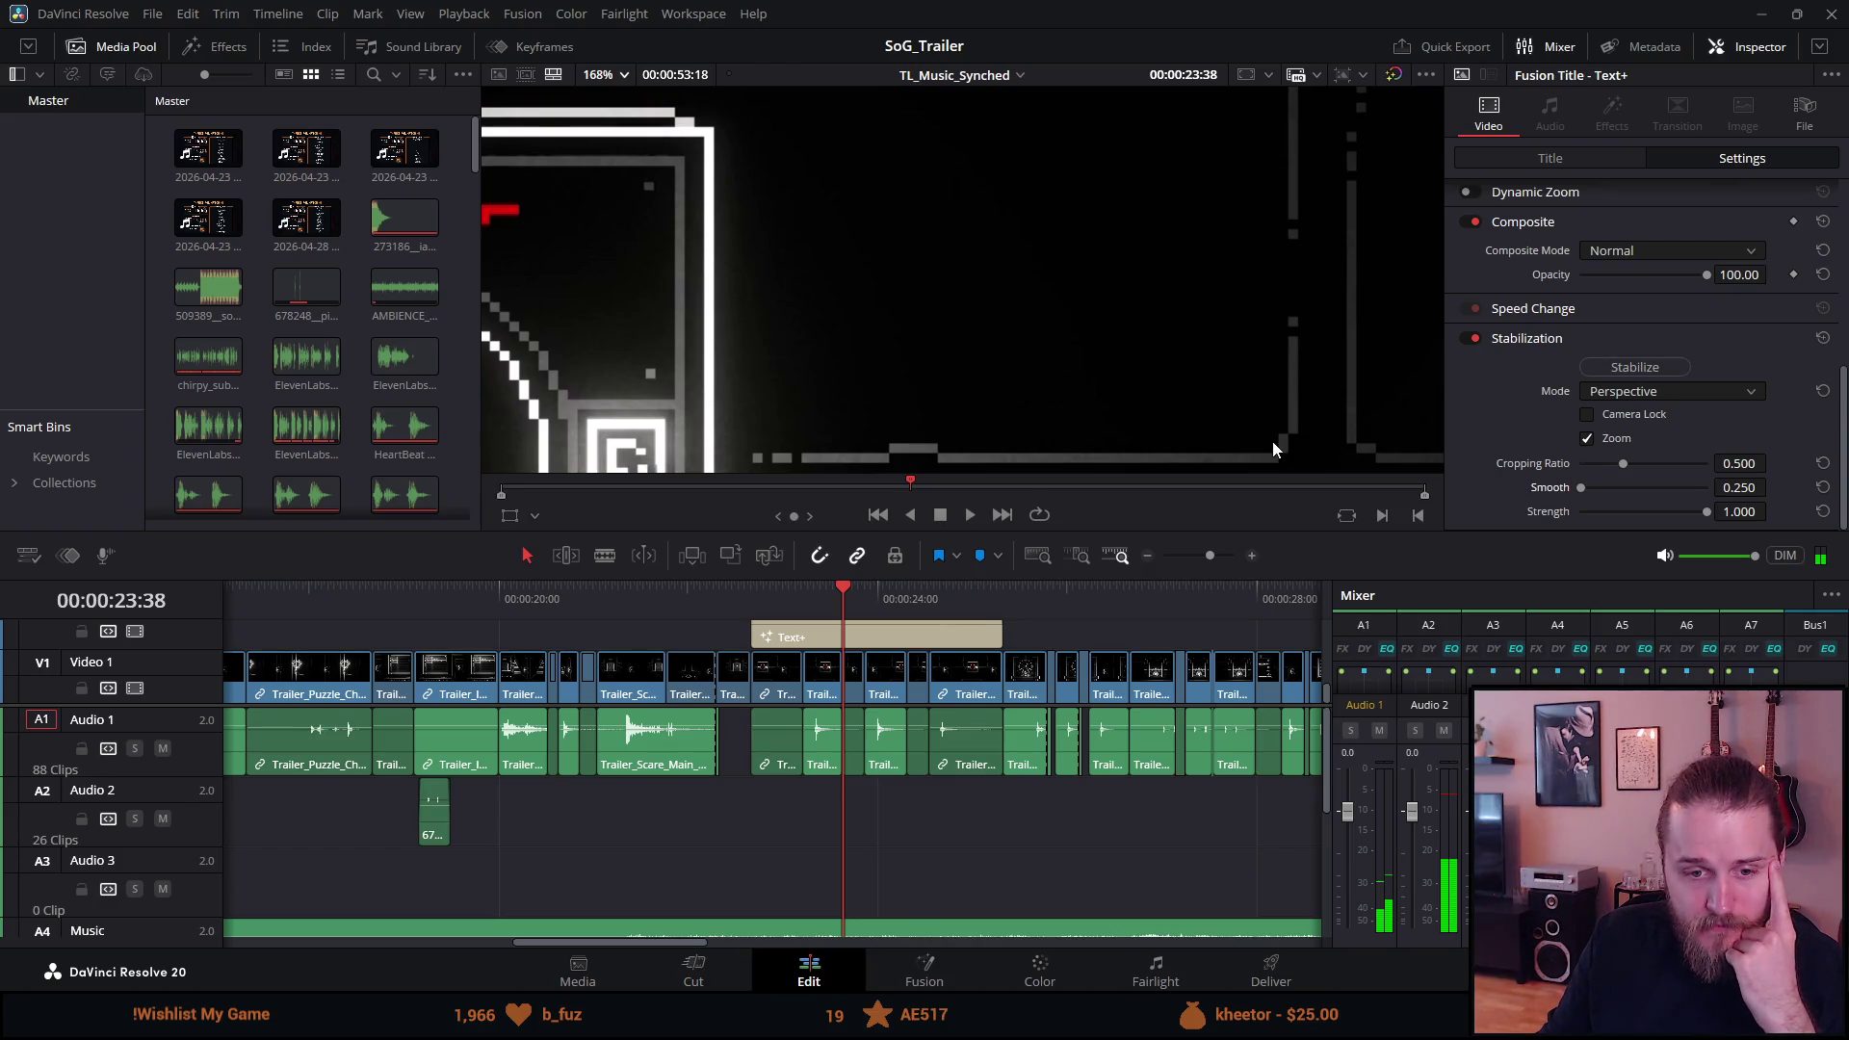
{"action": "key", "text": "Right"}
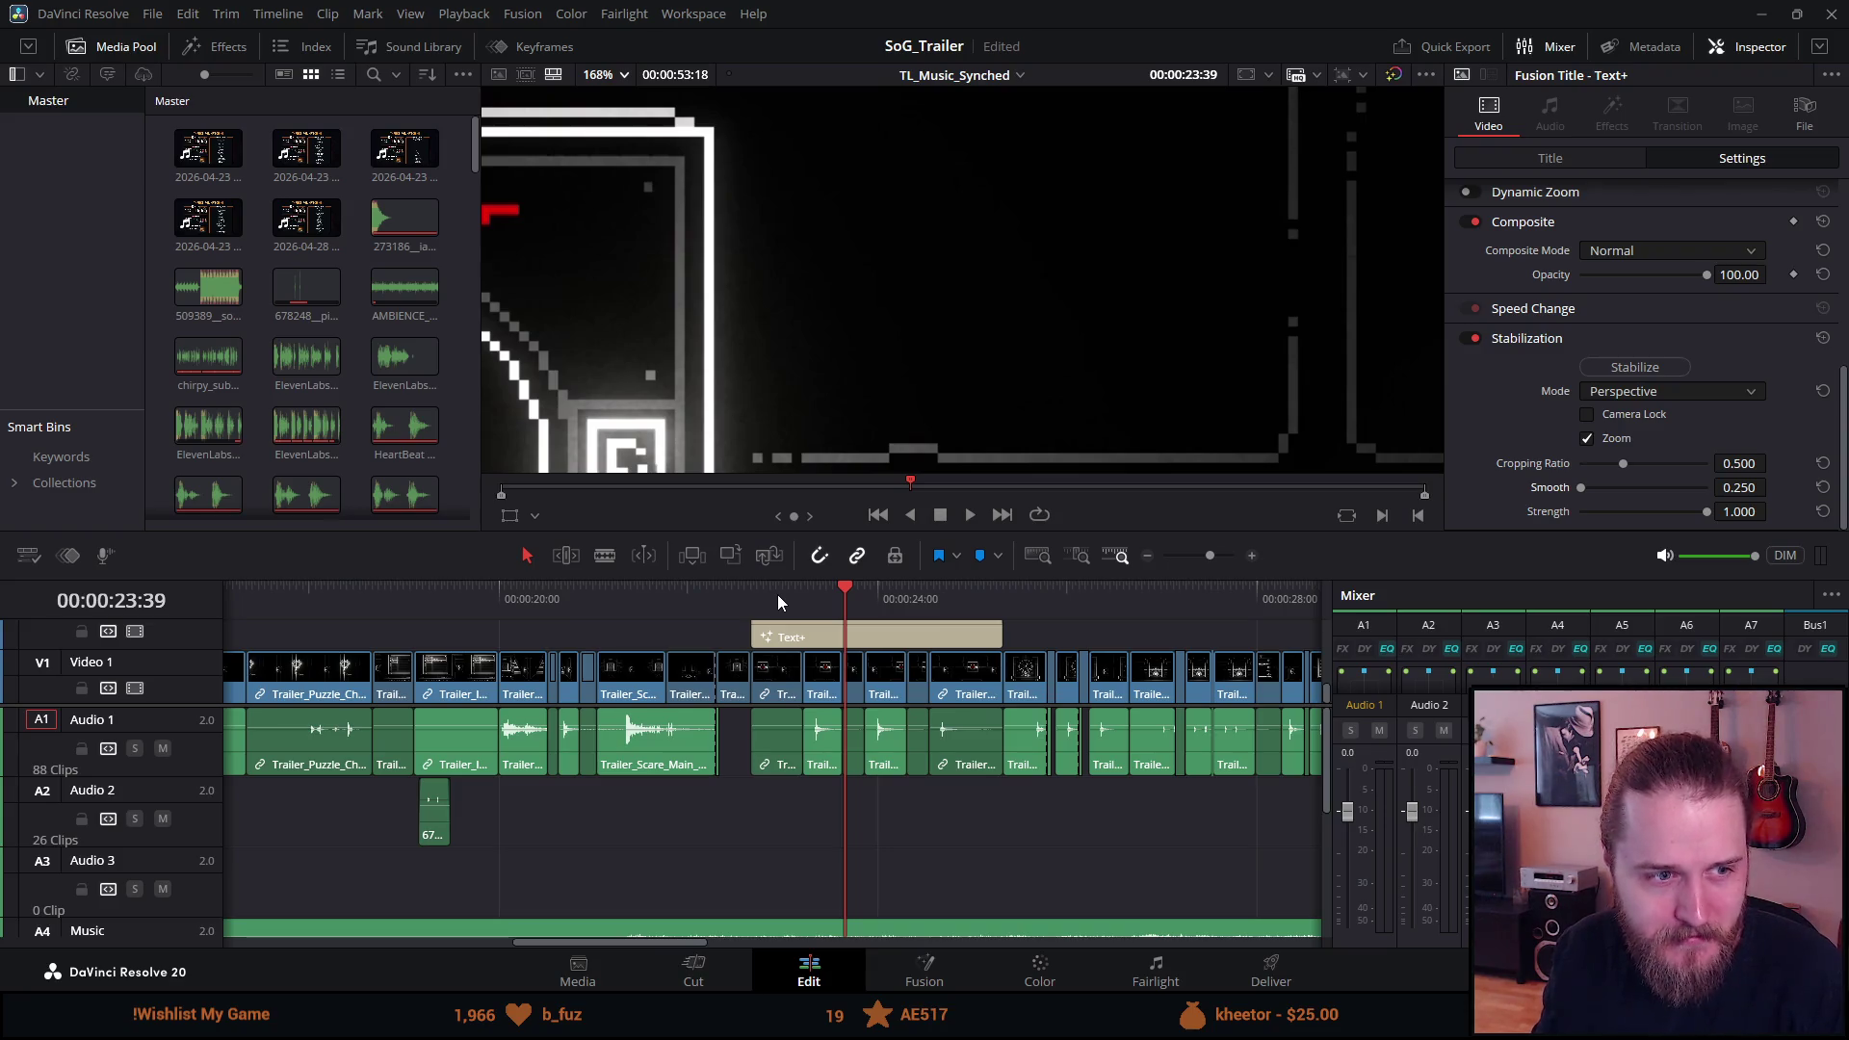
{"action": "left_click", "coordinate": [778, 594]}
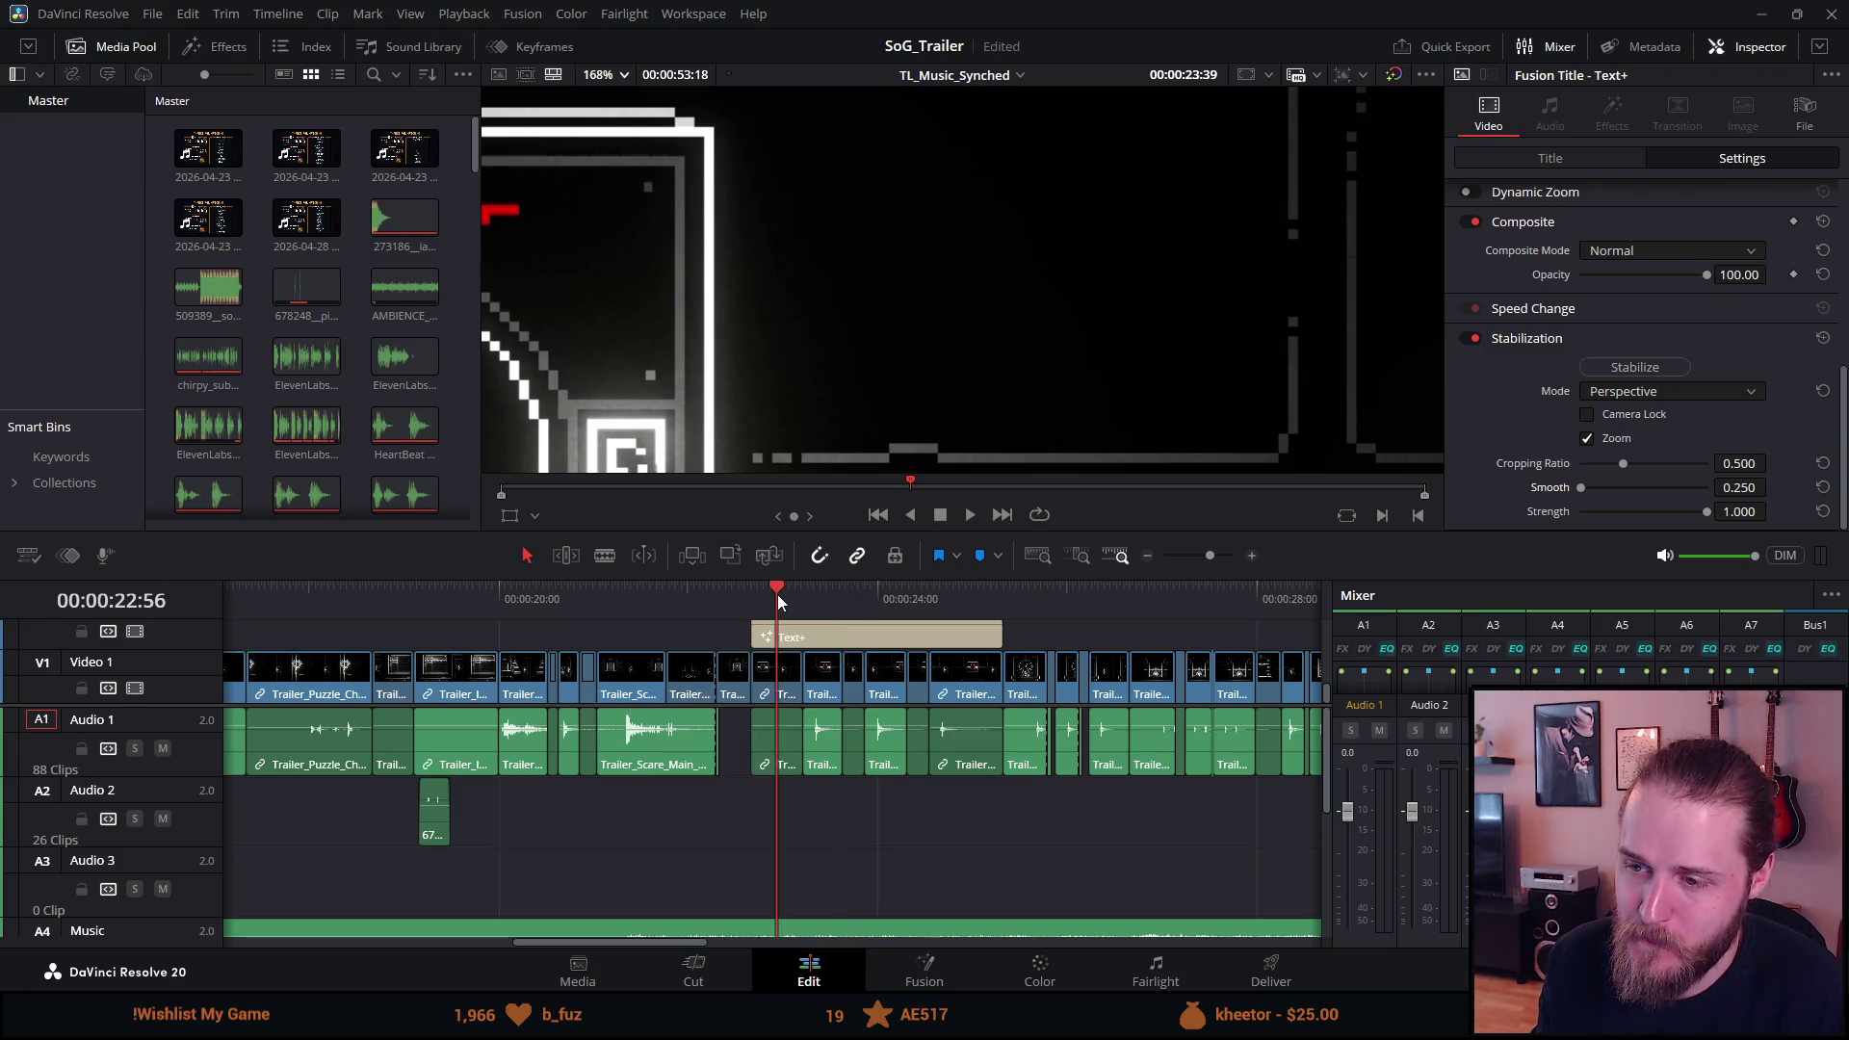
{"action": "scroll", "coordinate": [700, 738], "scroll_direction": "down", "scroll_amount": 2}
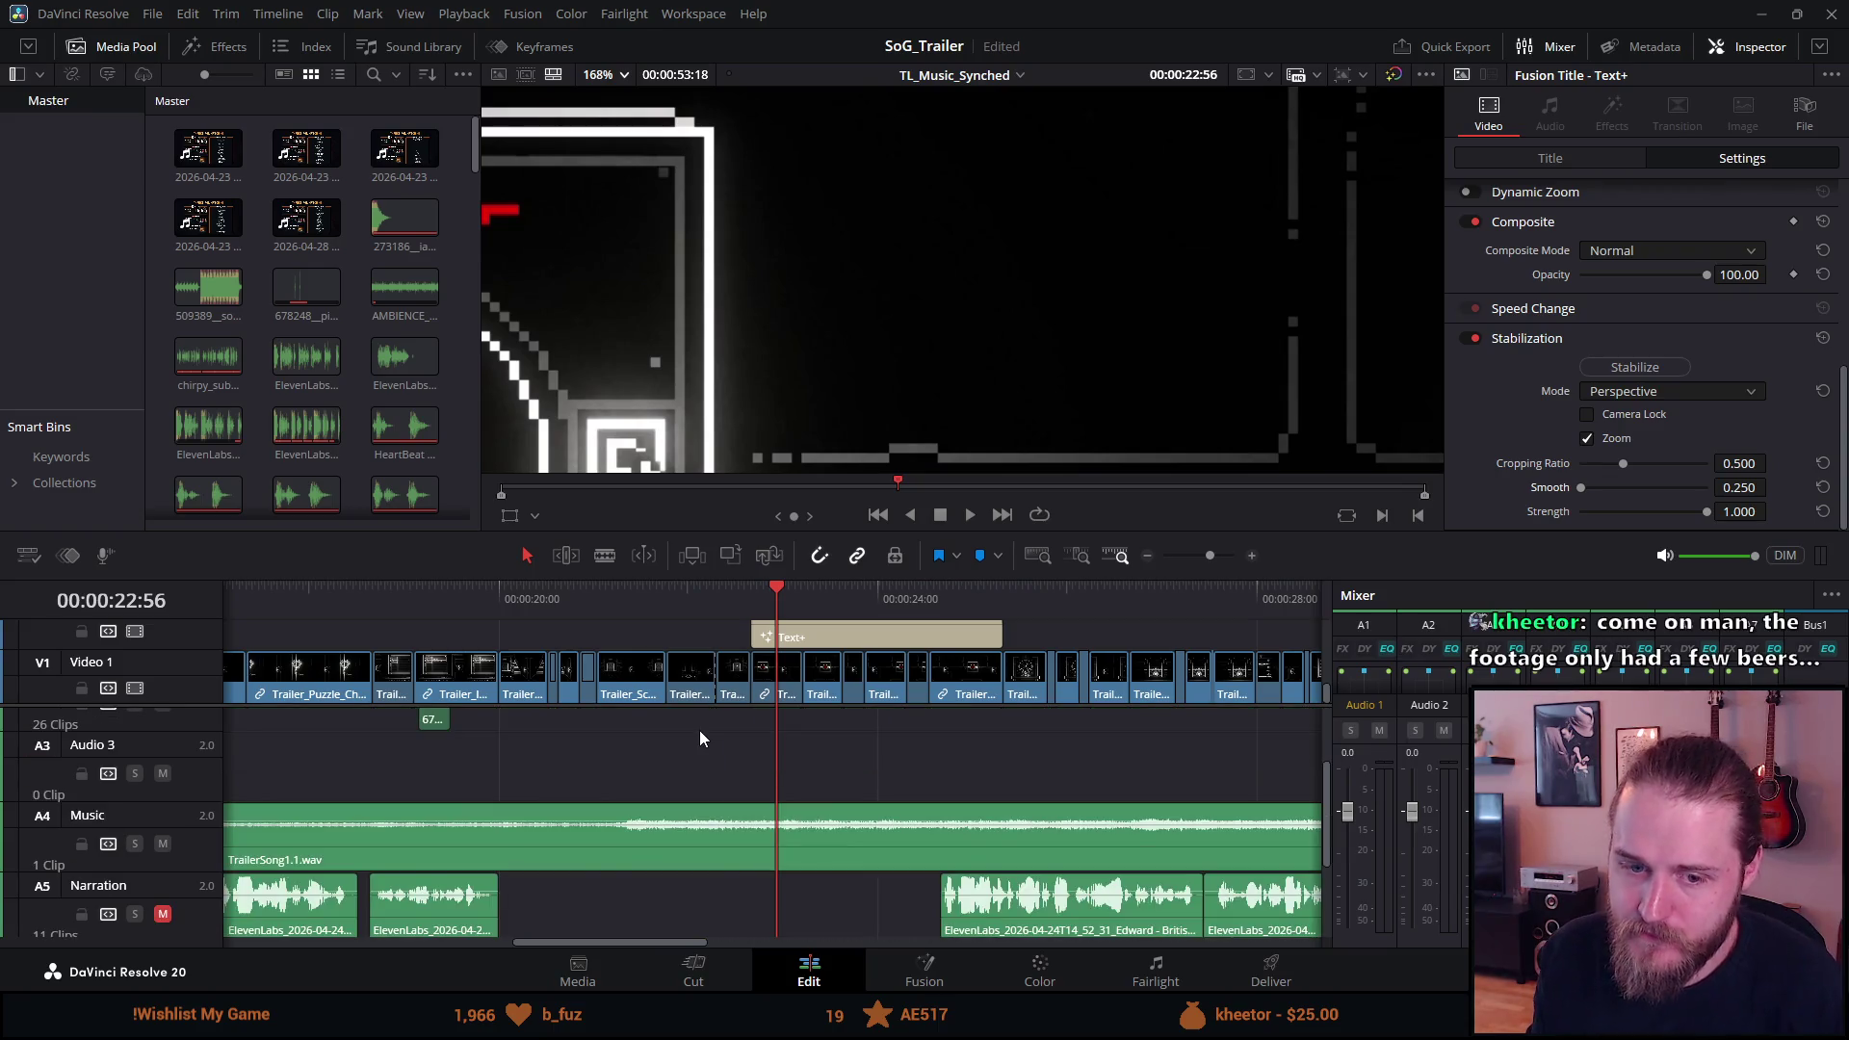
{"action": "scroll", "coordinate": [700, 737], "scroll_direction": "left", "scroll_amount": 10}
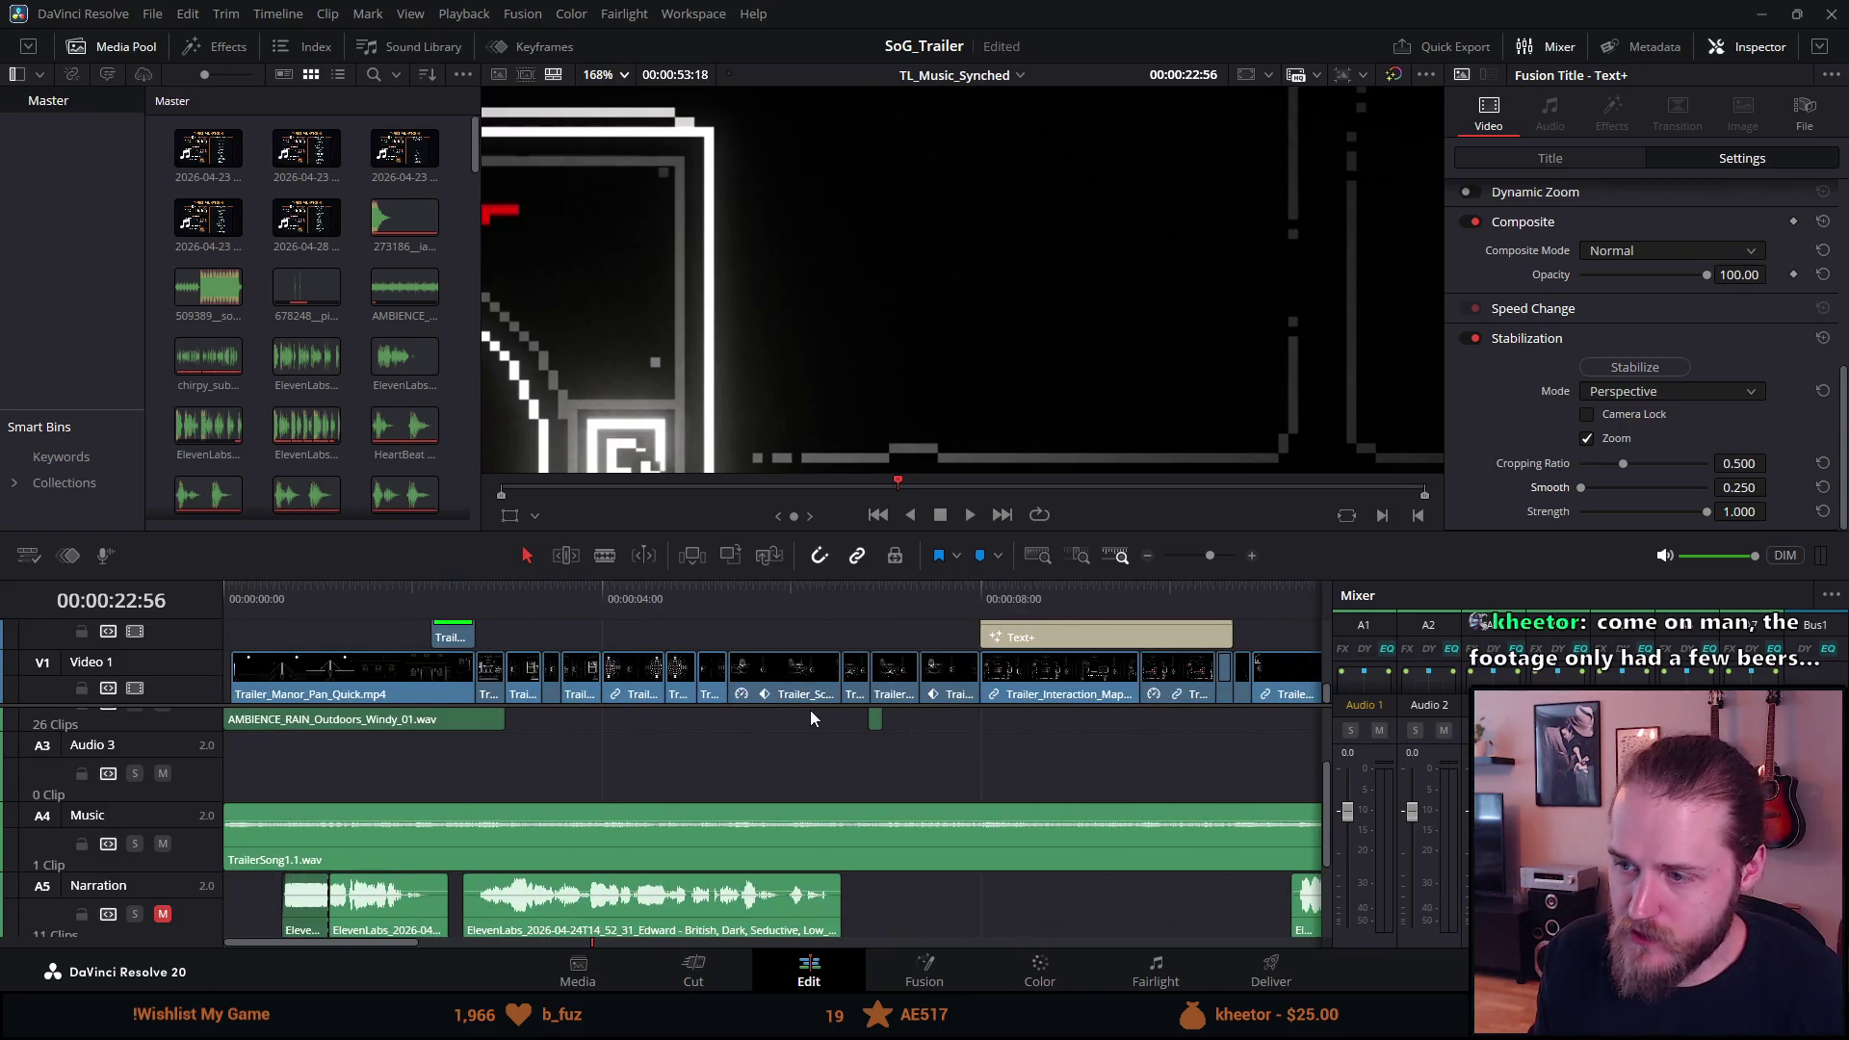
{"action": "scroll", "coordinate": [811, 708], "scroll_direction": "right", "scroll_amount": 8}
{"action": "scroll", "coordinate": [811, 709], "scroll_direction": "right", "scroll_amount": 3}
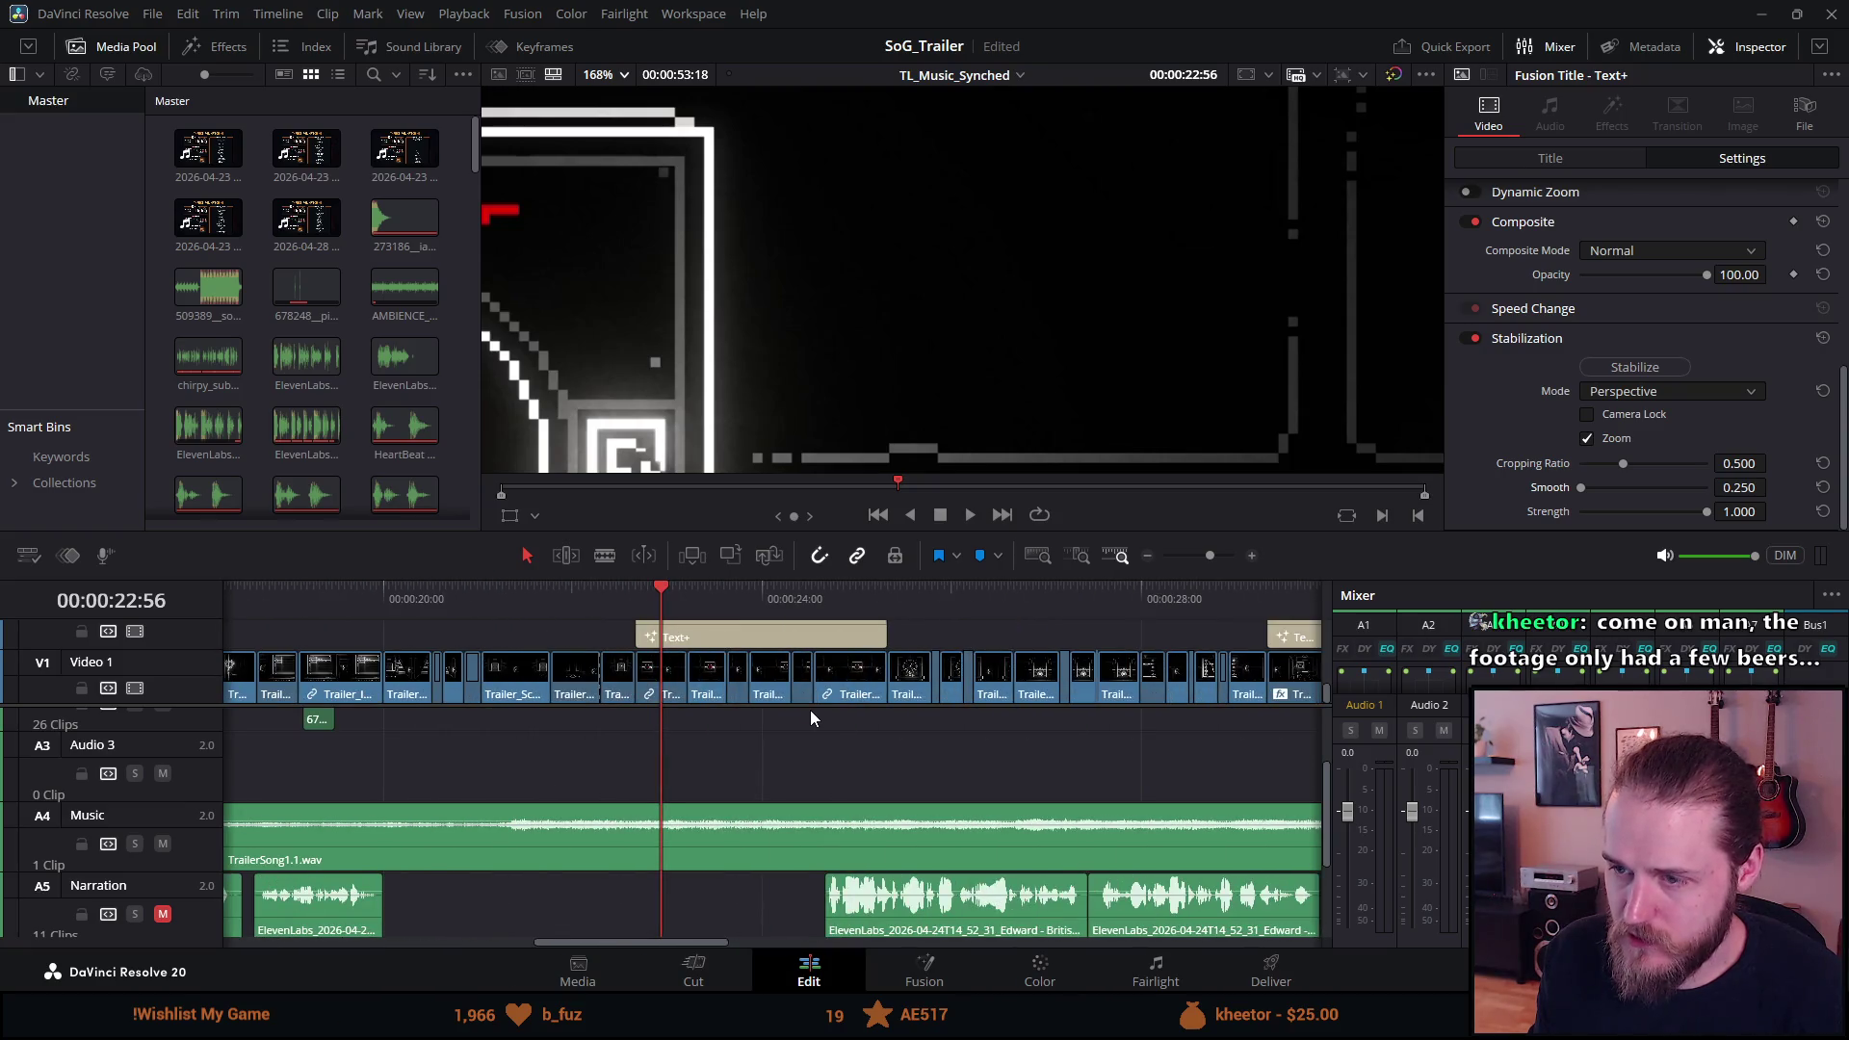
Set the viewer zoom to Fit so the whole frame shows.
{"action": "left_click", "coordinate": [599, 75]}
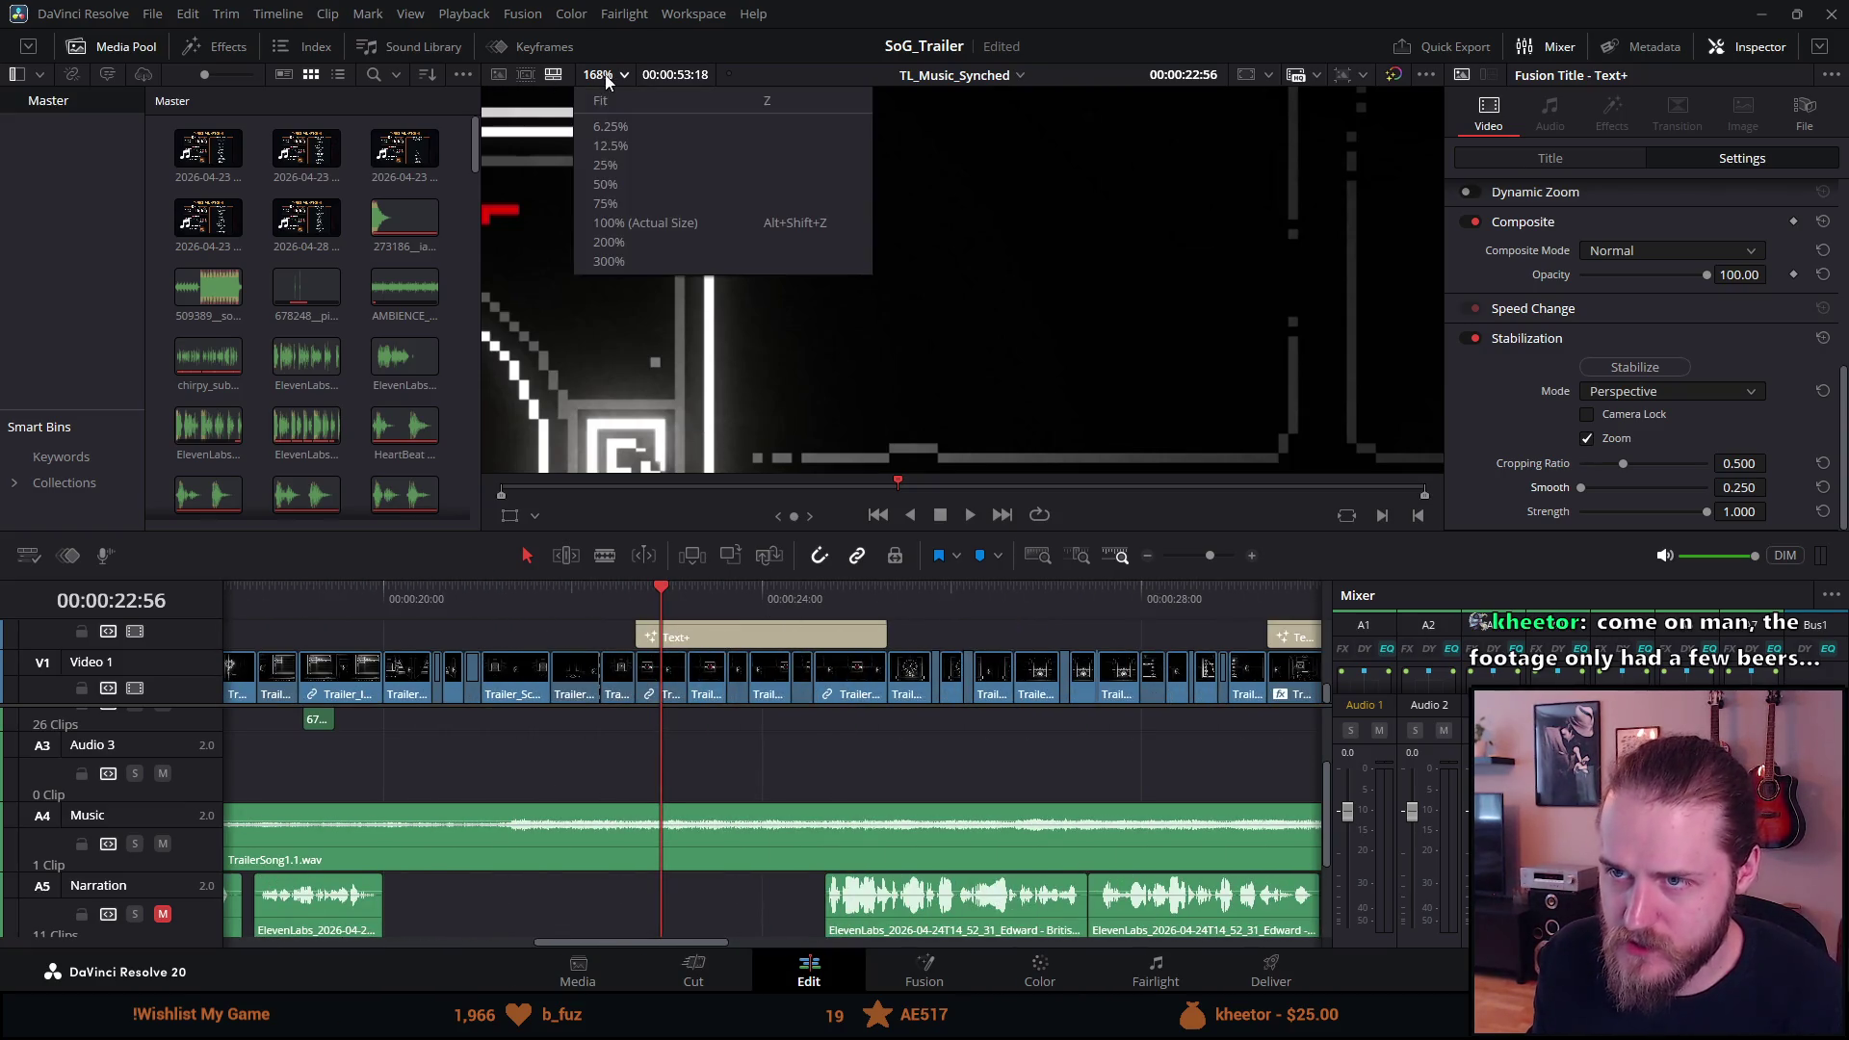
{"action": "left_click", "coordinate": [630, 101]}
{"action": "scroll", "coordinate": [672, 678], "scroll_direction": "up", "scroll_amount": 3}
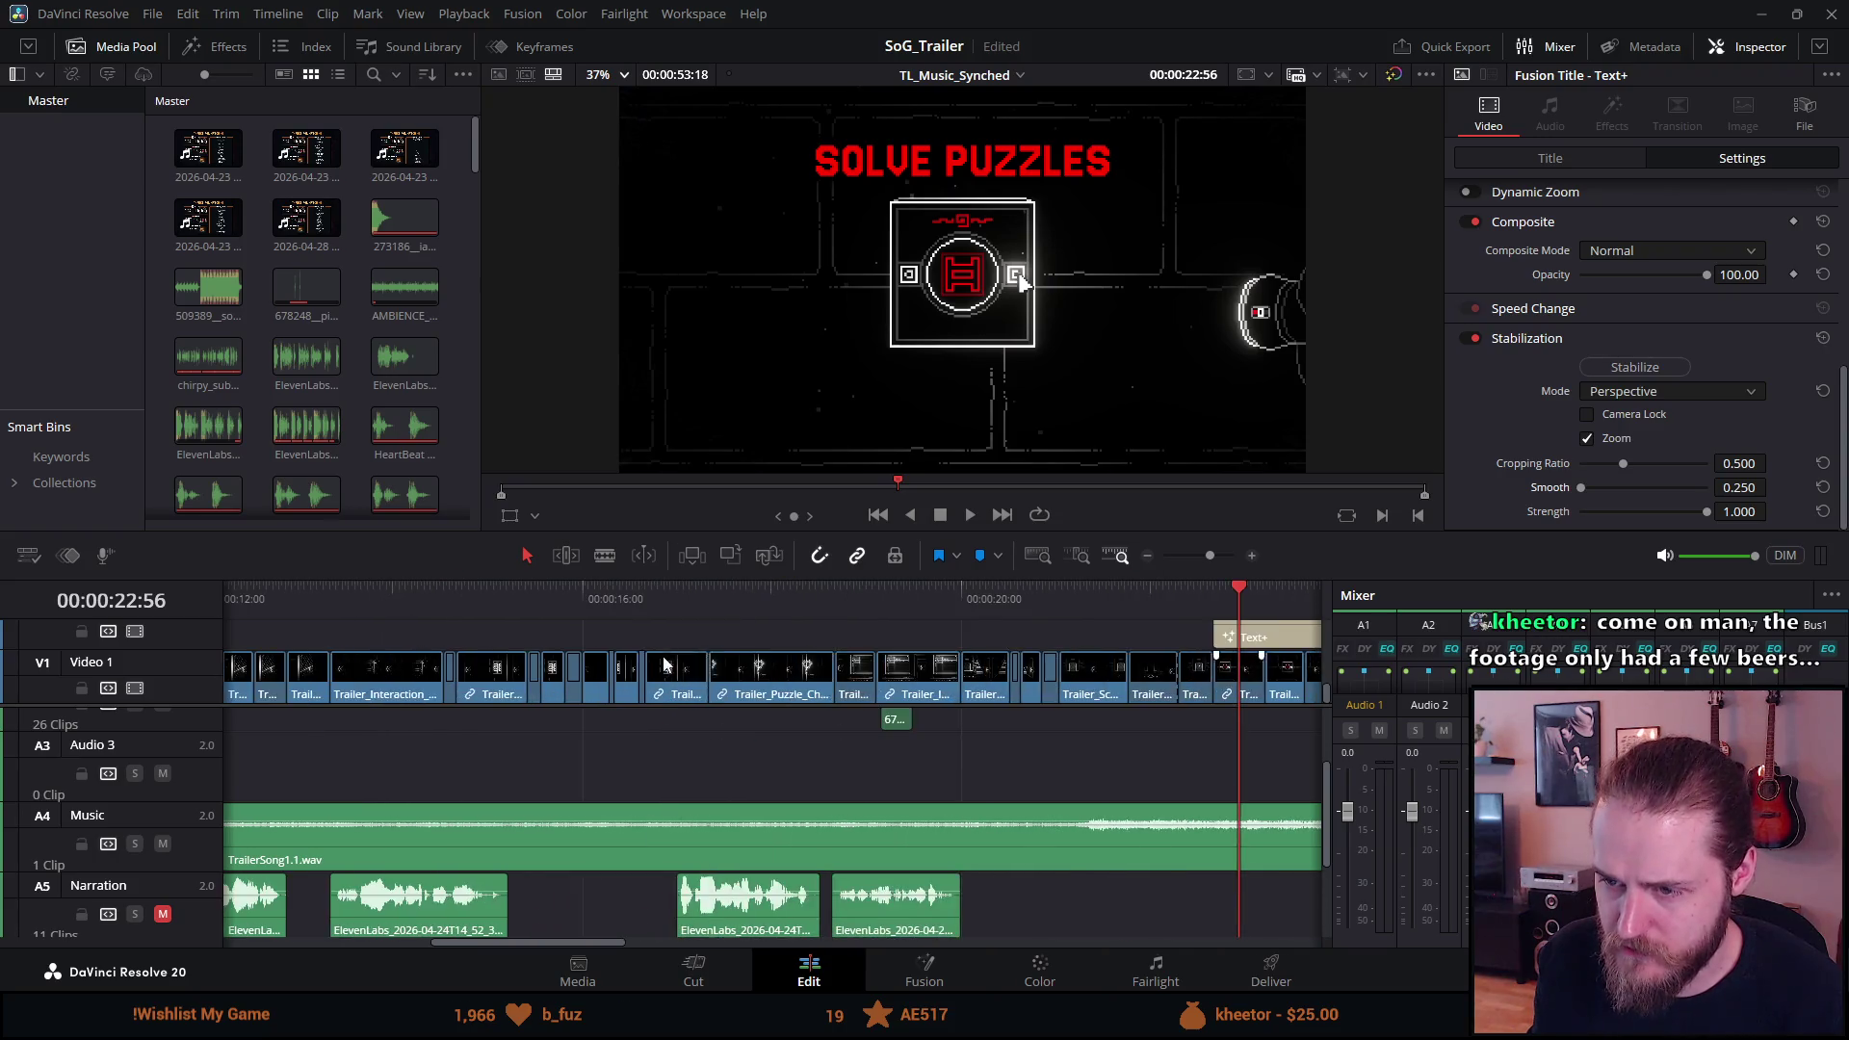
{"action": "scroll", "coordinate": [898, 718], "scroll_direction": "right", "scroll_amount": 3}
{"action": "scroll", "coordinate": [898, 719], "scroll_direction": "up", "scroll_amount": 2}
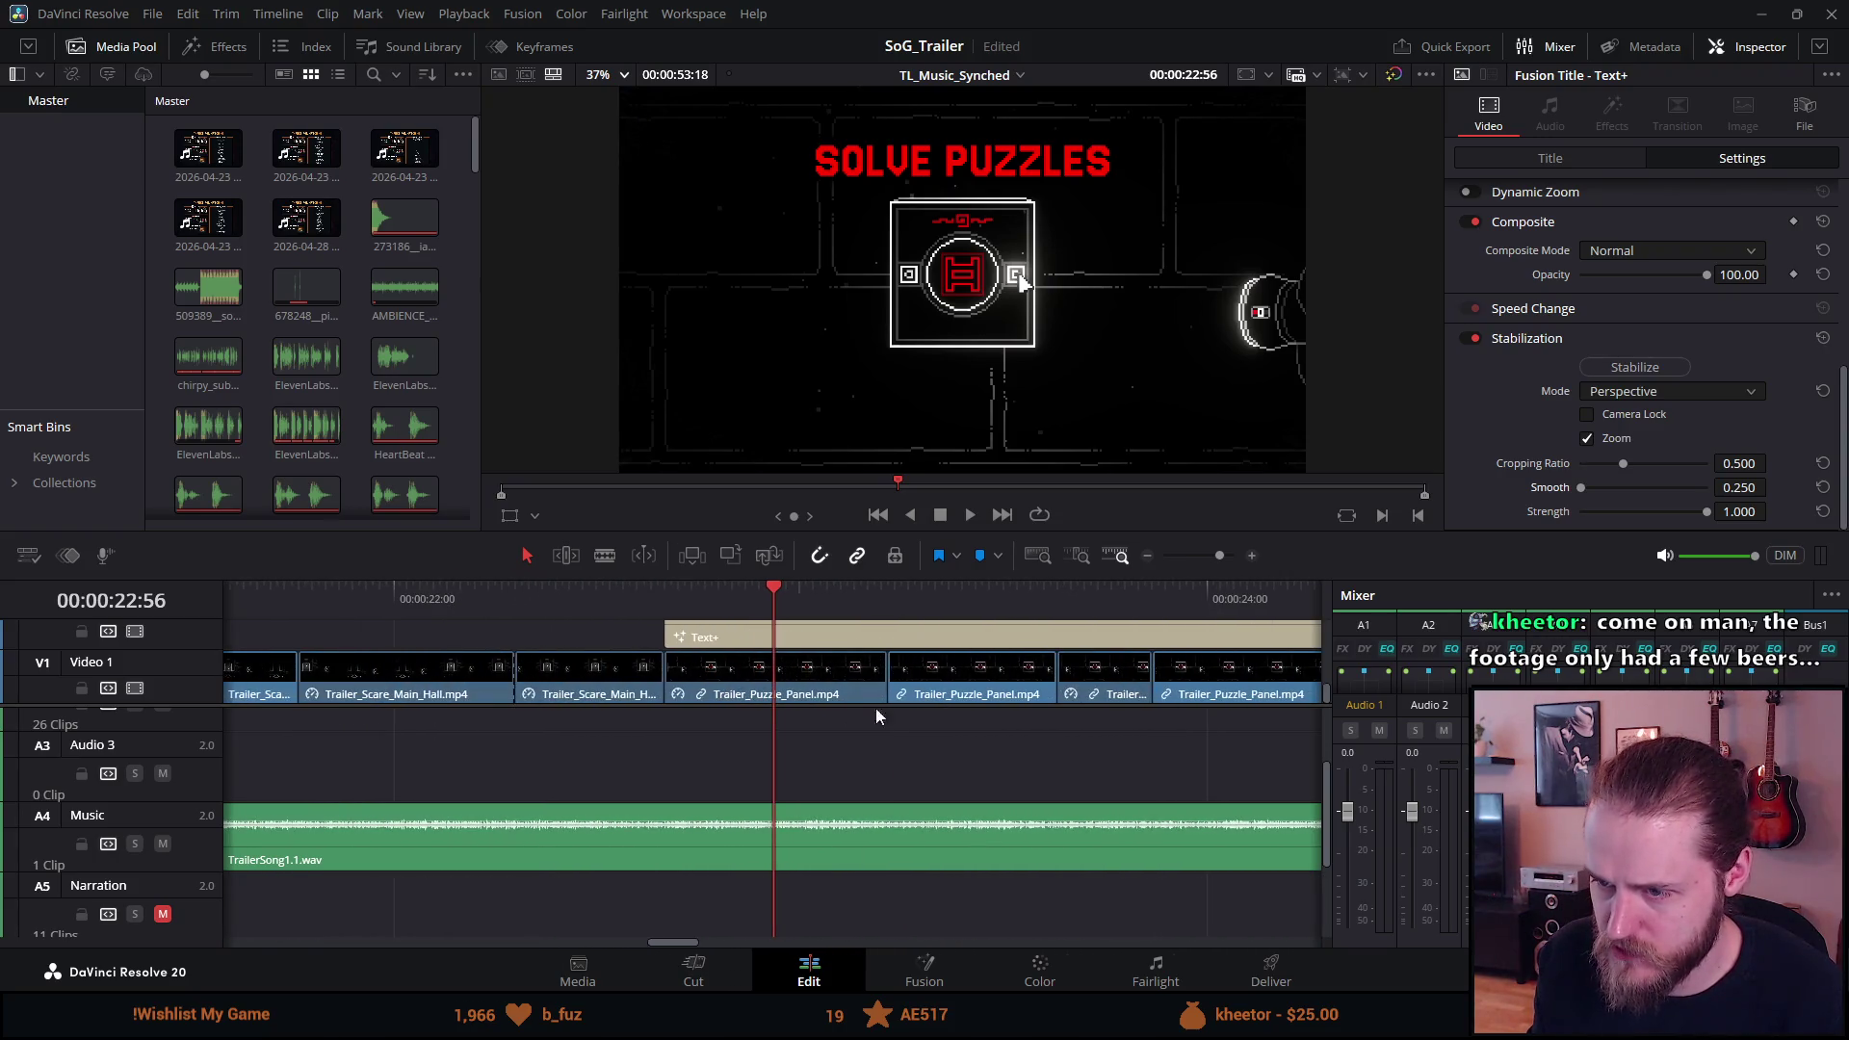
Scrub to 23:07, select Trailer_Puzzle_Panel.mp4, and expand its Retime and Scaling settings.
{"action": "left_click_drag", "start_coordinate": [971, 603], "coordinate": [847, 601]}
{"action": "left_click", "coordinate": [828, 666]}
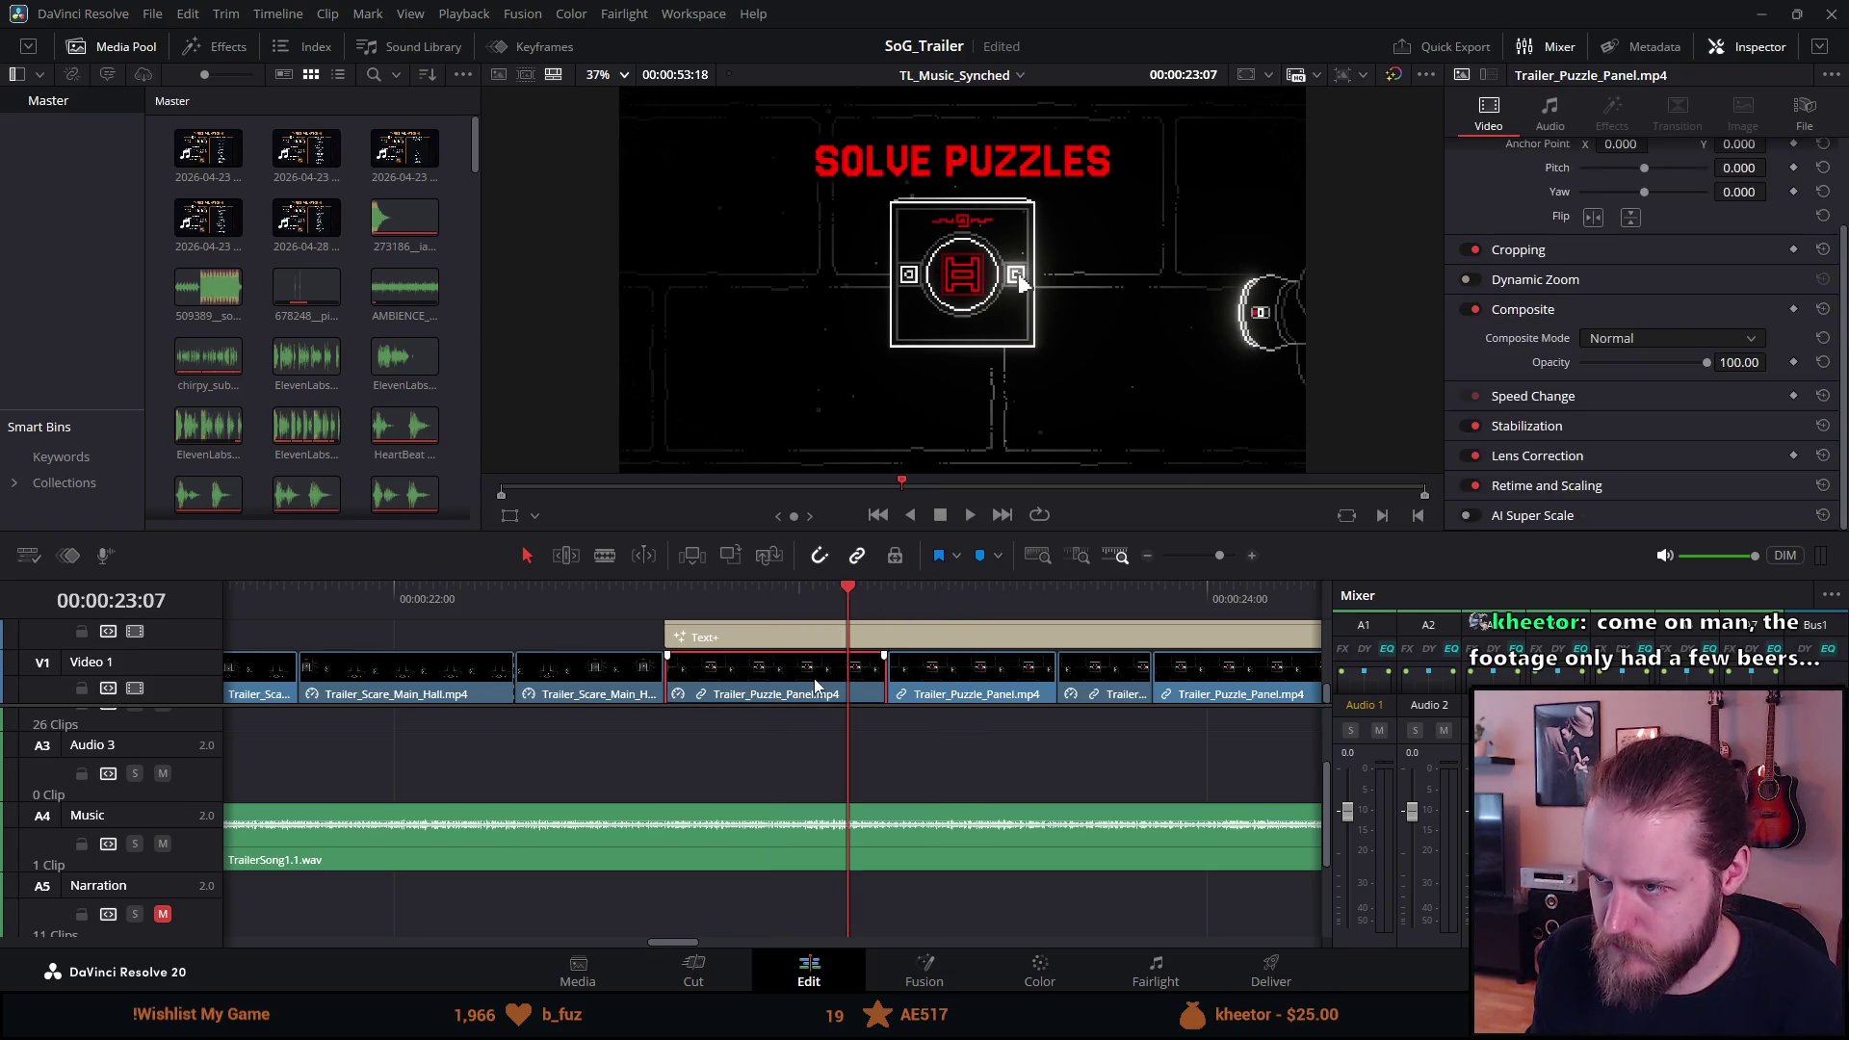
{"action": "left_click", "coordinate": [1509, 486]}
{"action": "scroll", "coordinate": [1508, 491], "scroll_direction": "down", "scroll_amount": 1}
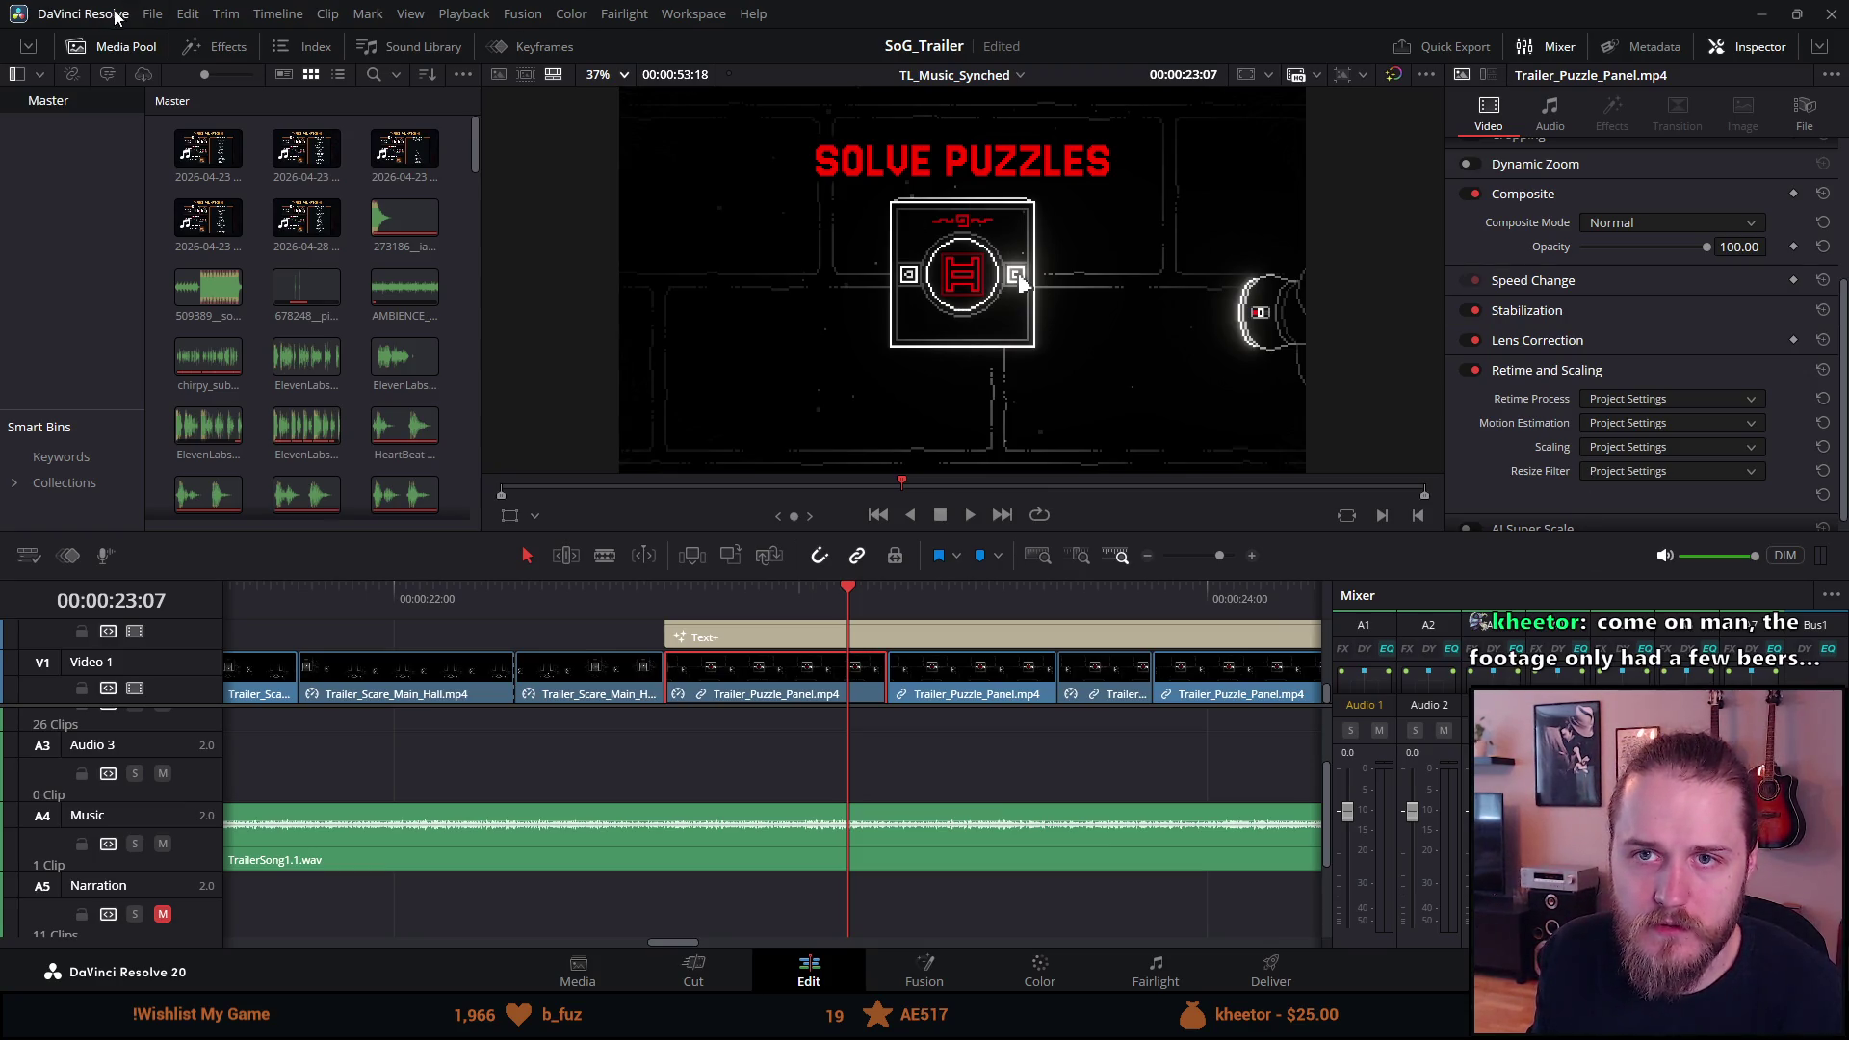
{"action": "left_click", "coordinate": [153, 14]}
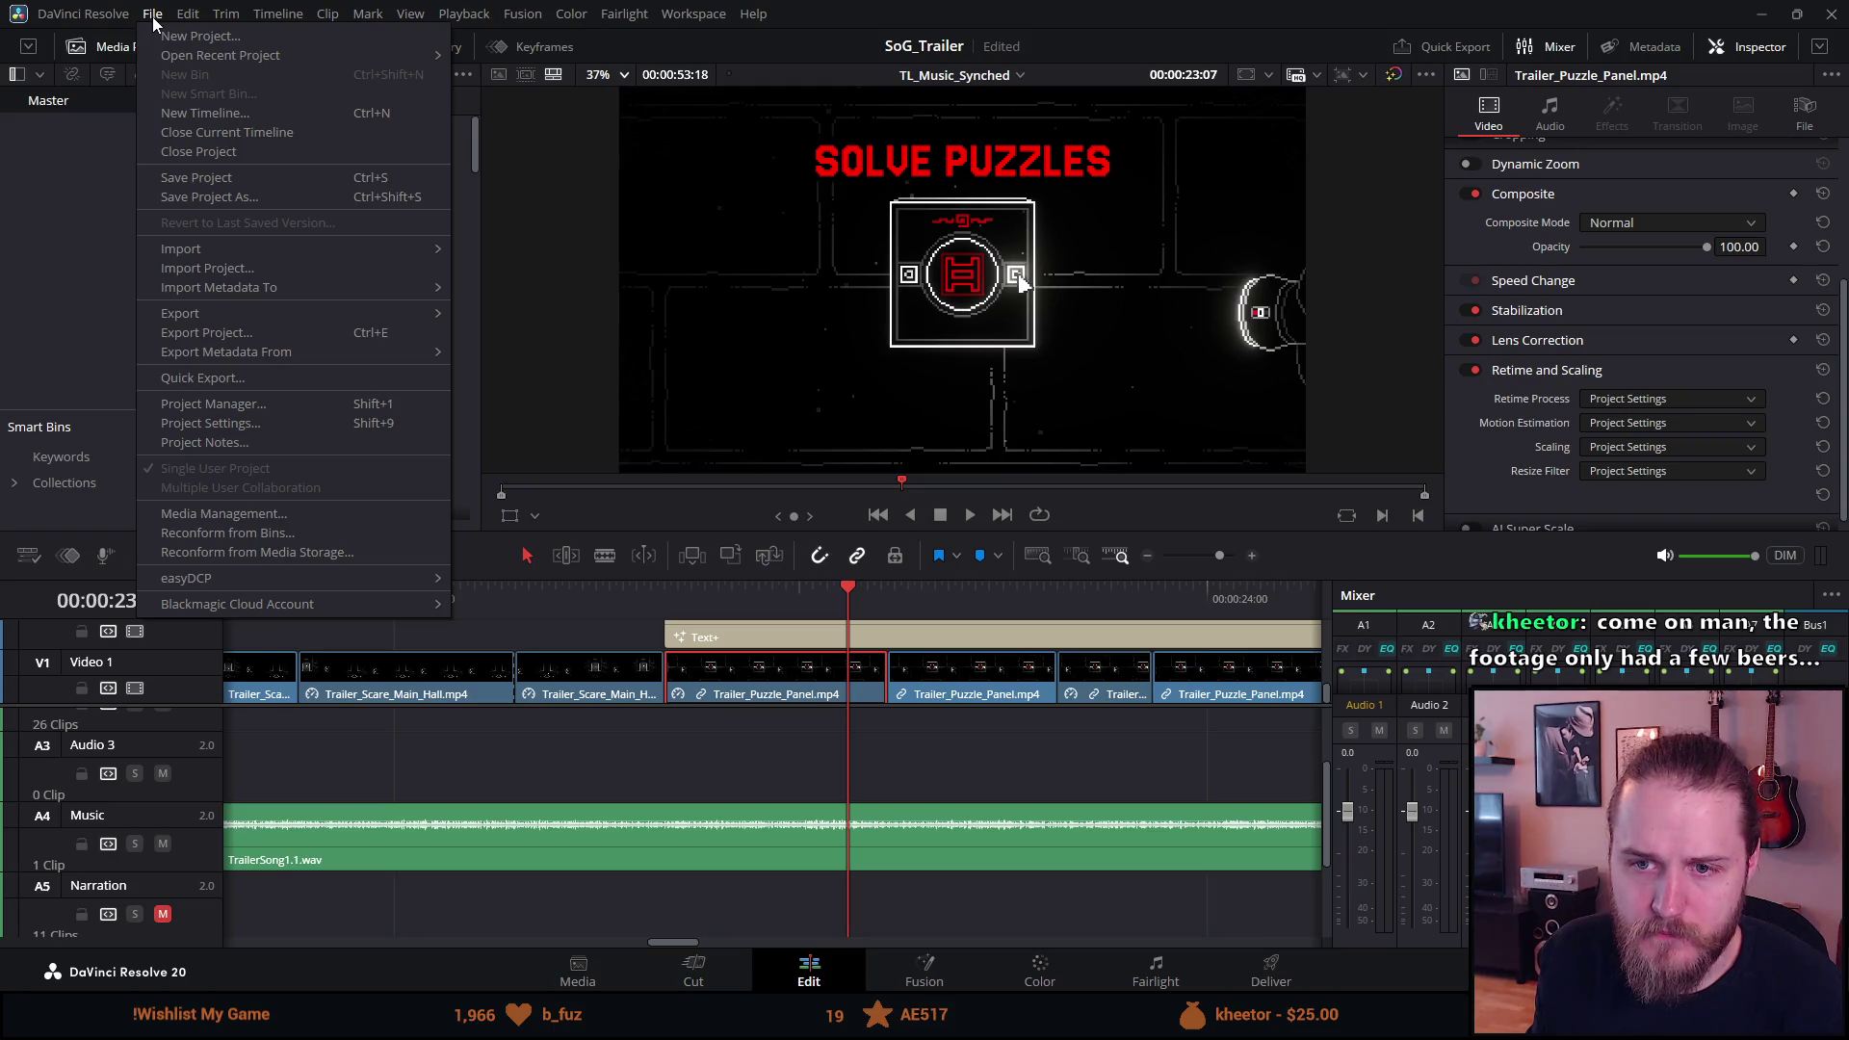
Open Project Settings, keep monitoring at 1920 x 1080 HD, and enable Use 4:4:4 SDI.
{"action": "left_click", "coordinate": [223, 422]}
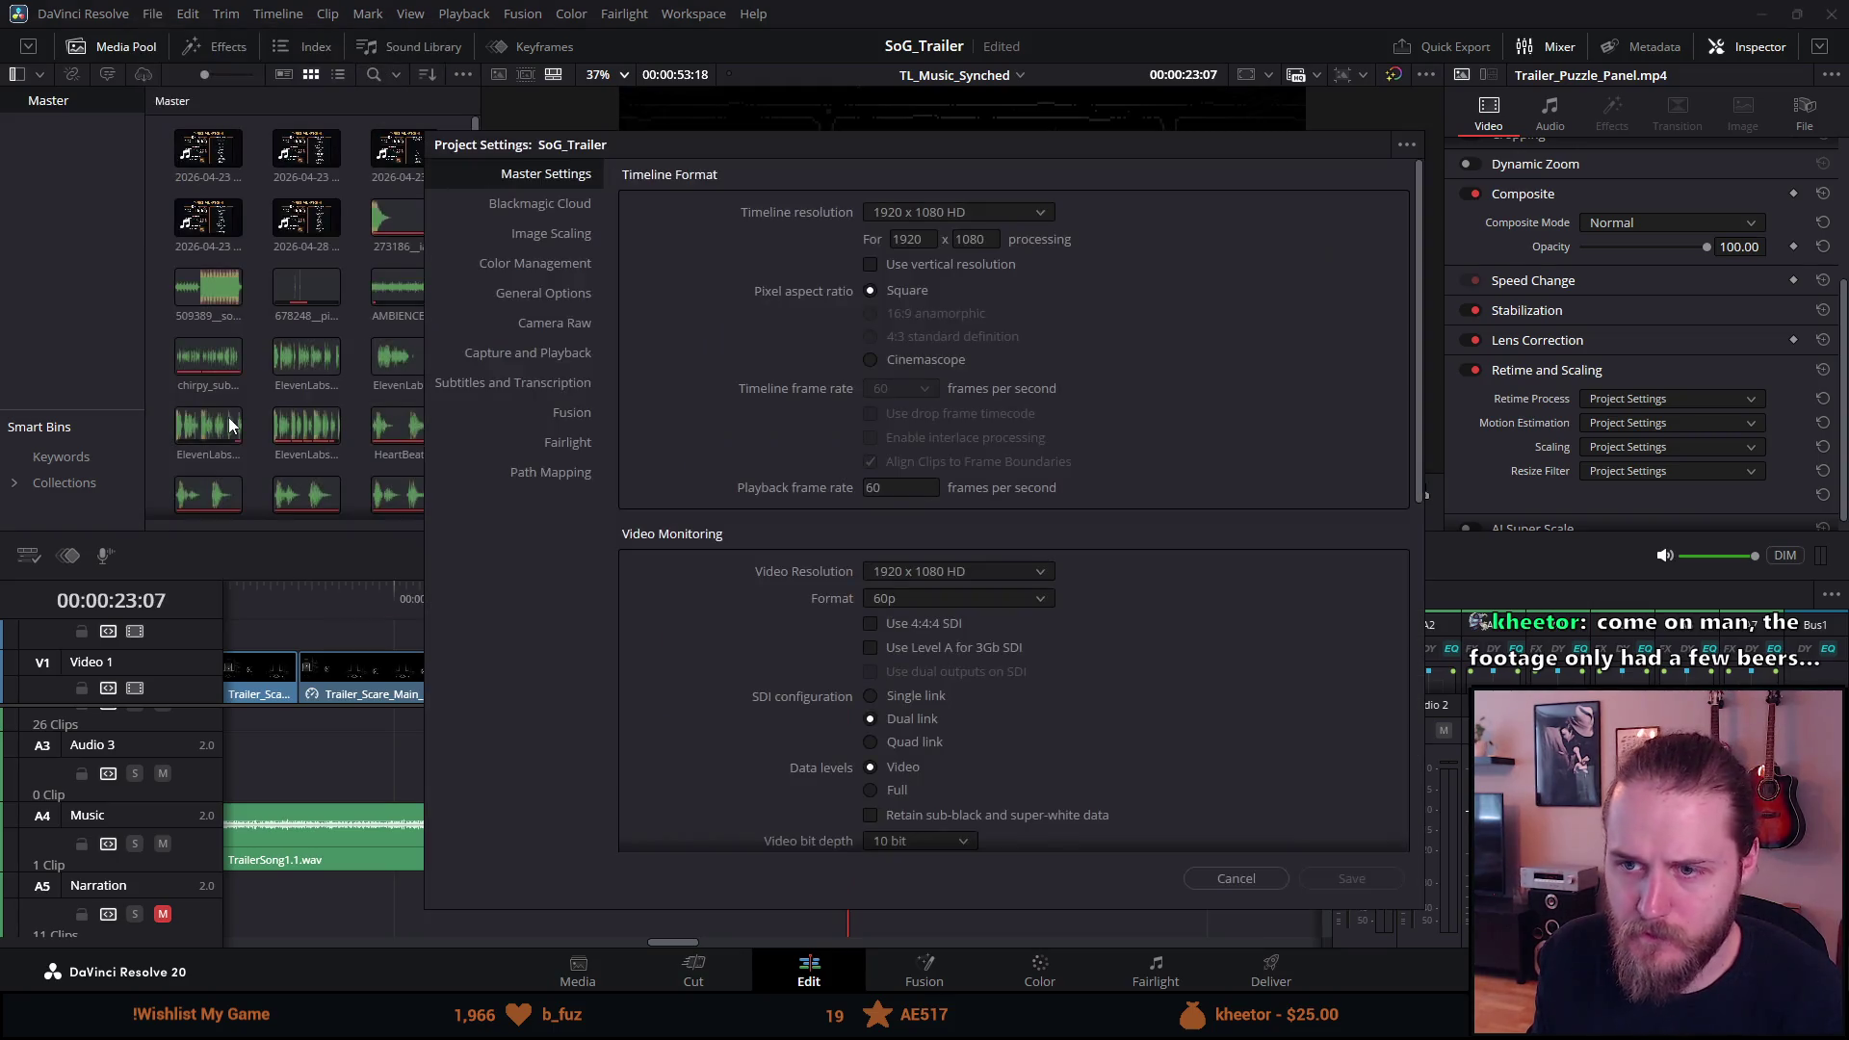
{"action": "left_click_drag", "start_coordinate": [715, 145], "coordinate": [460, 121]}
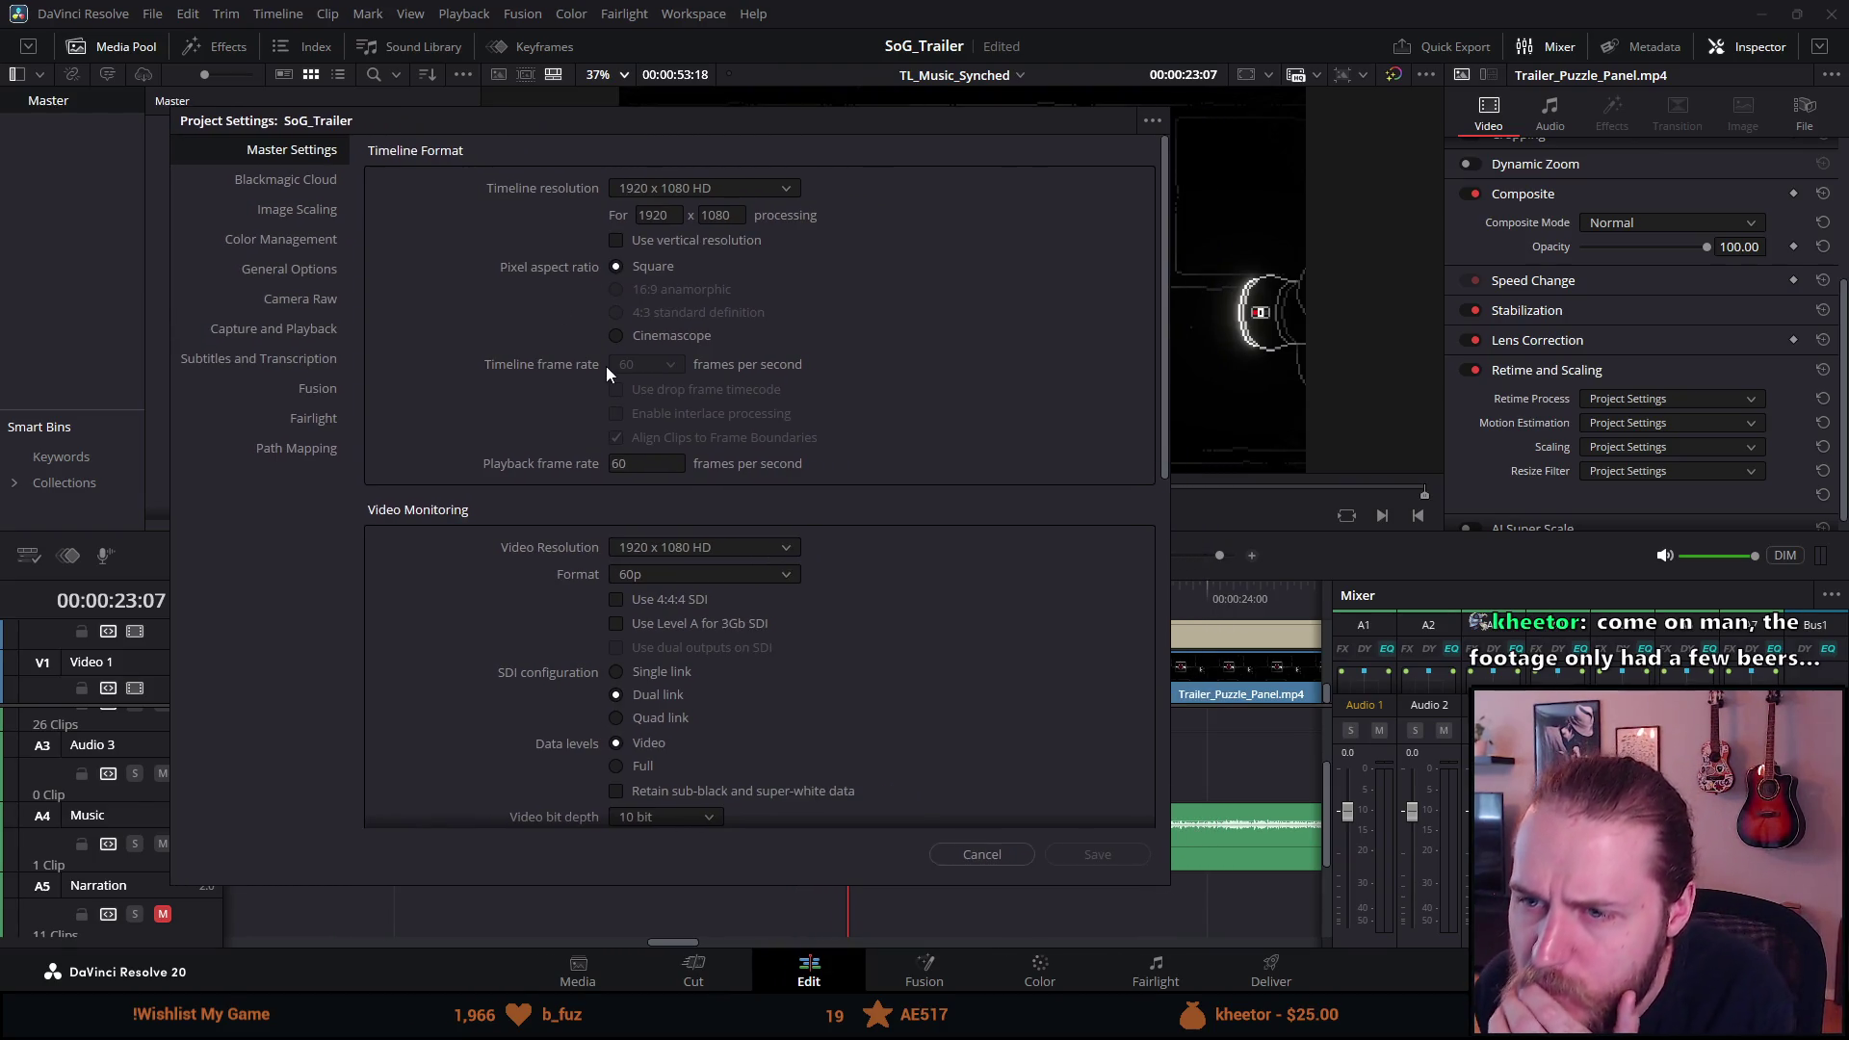
{"action": "scroll", "coordinate": [622, 390], "scroll_direction": "down", "scroll_amount": 2}
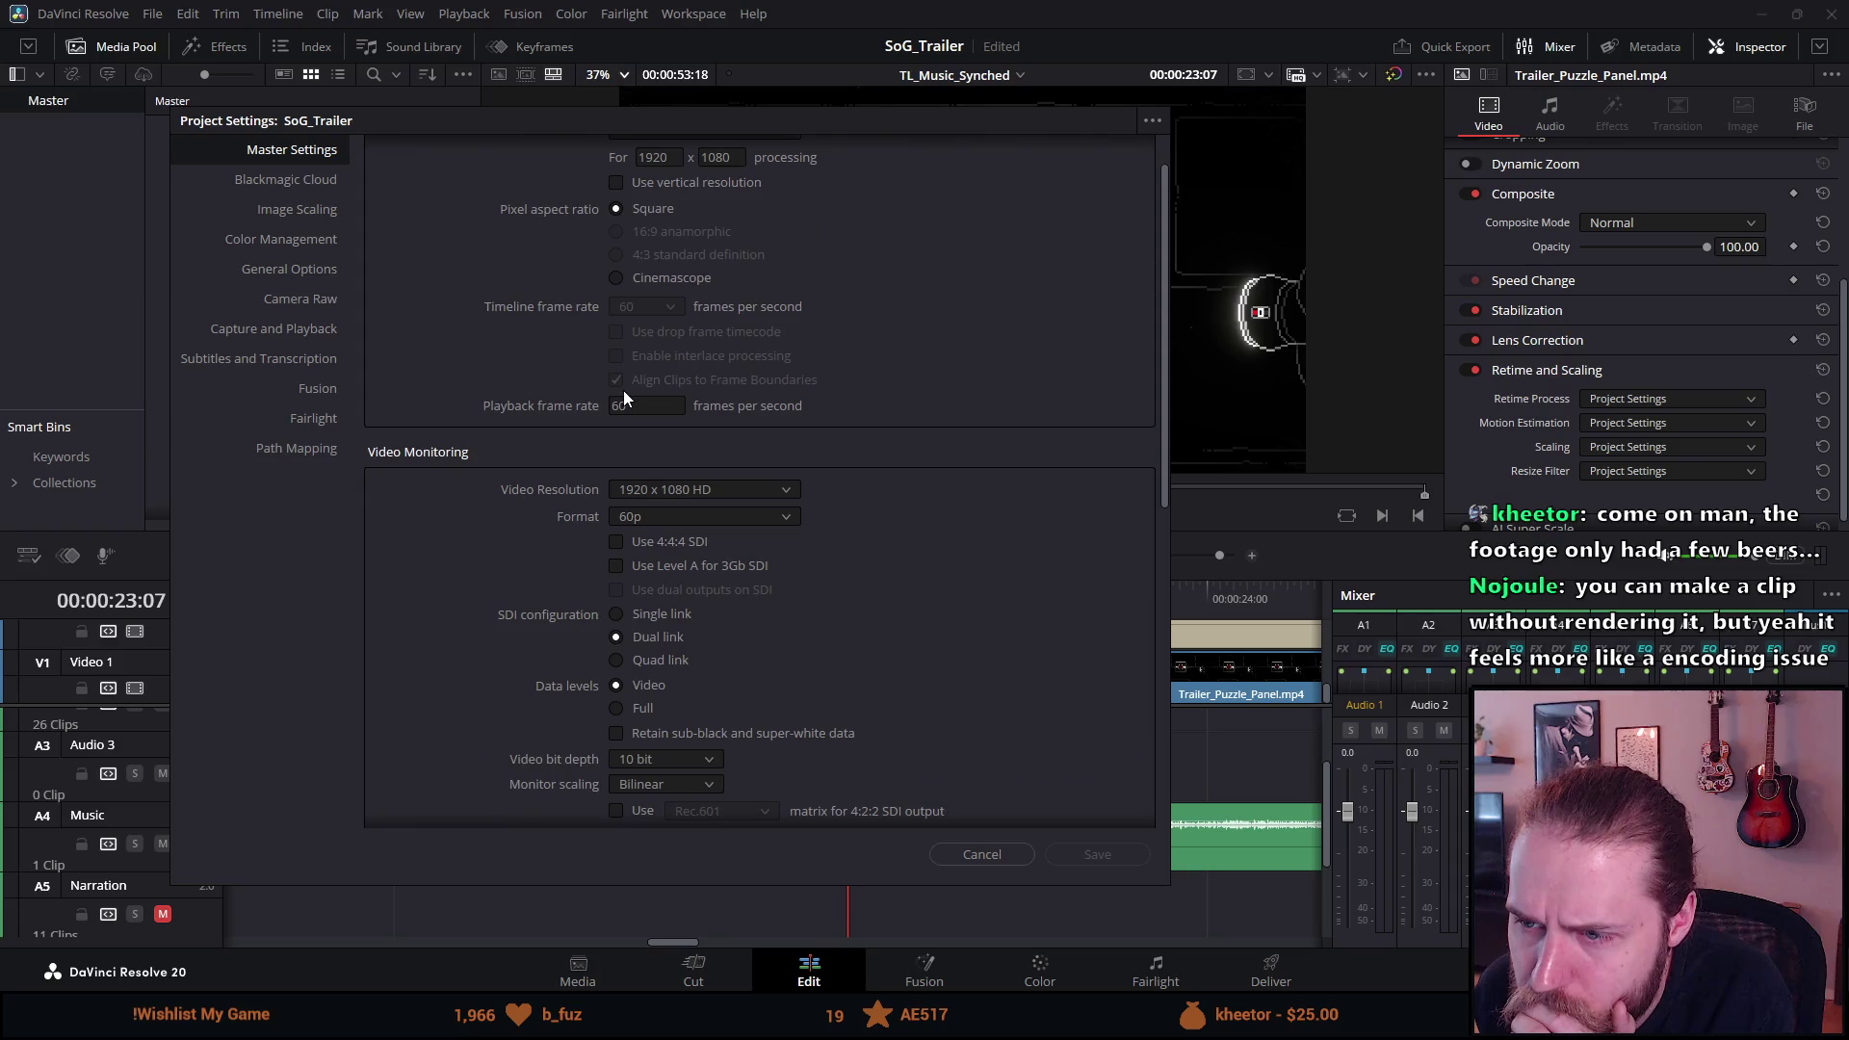
{"action": "left_click", "coordinate": [655, 491]}
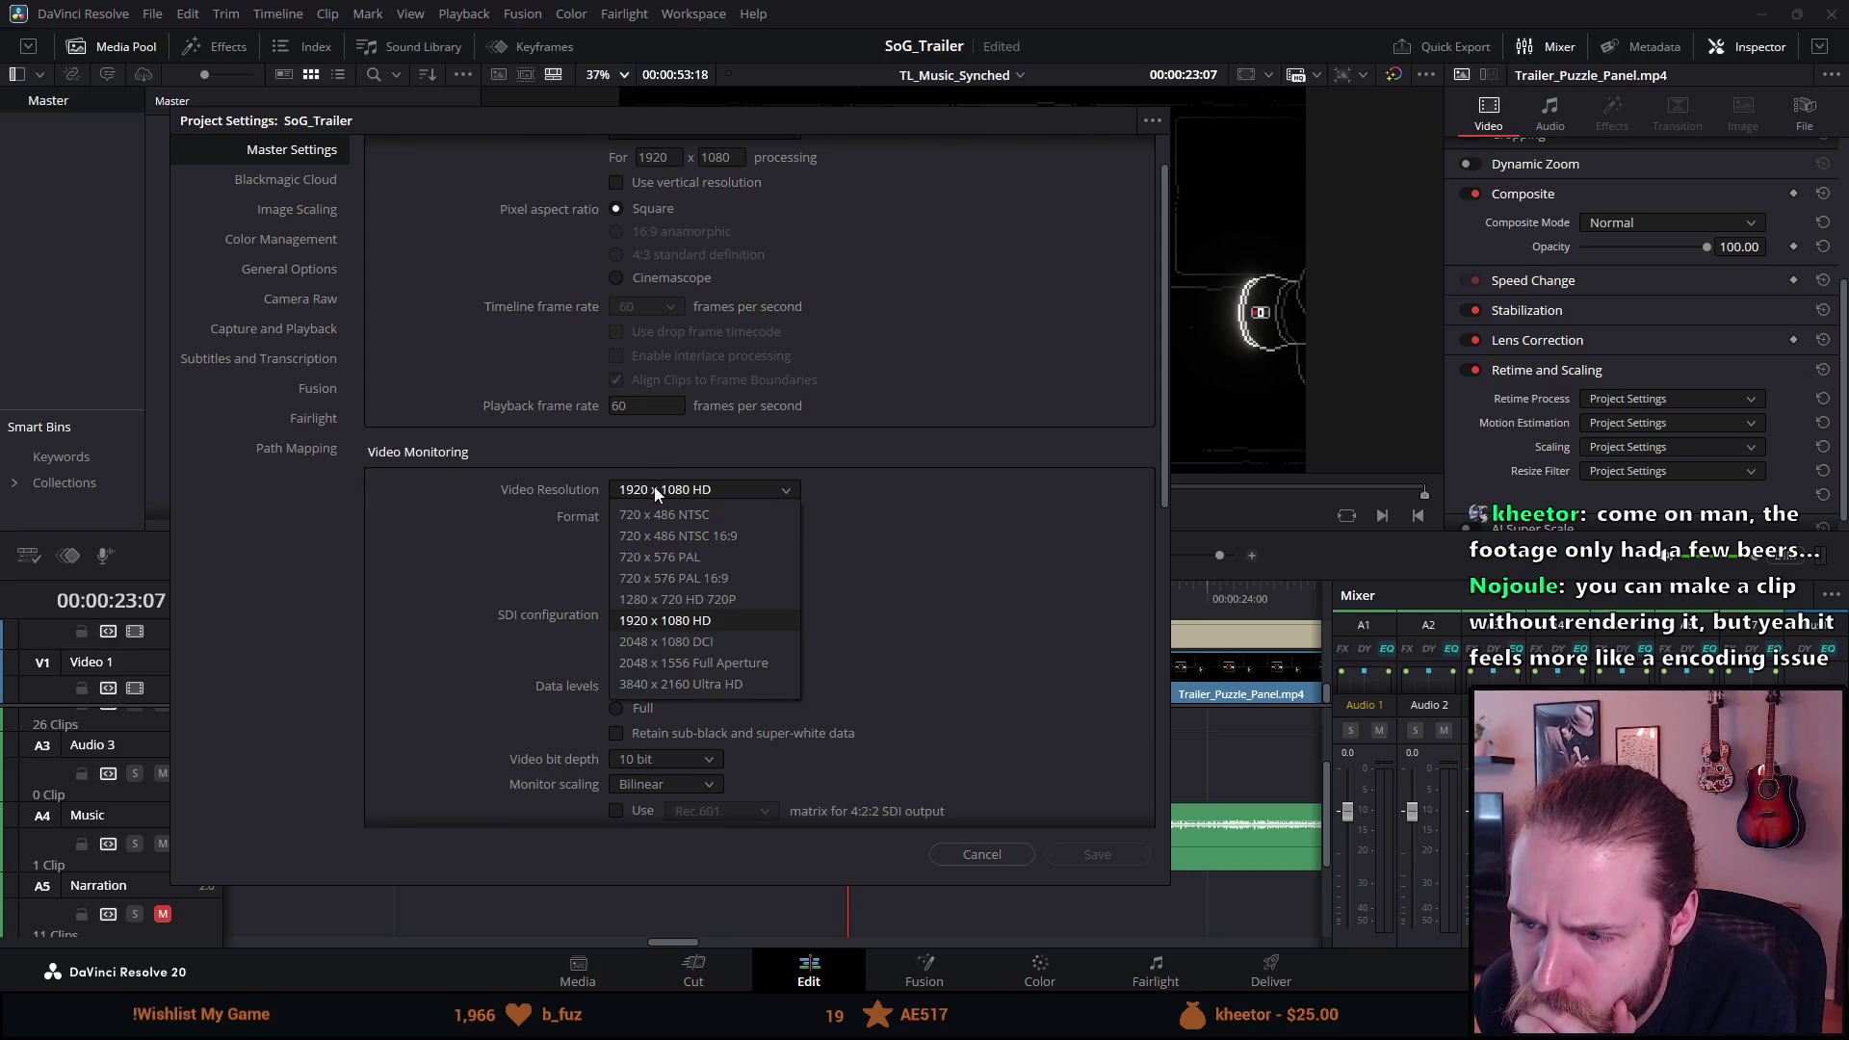
{"action": "left_click", "coordinate": [487, 495]}
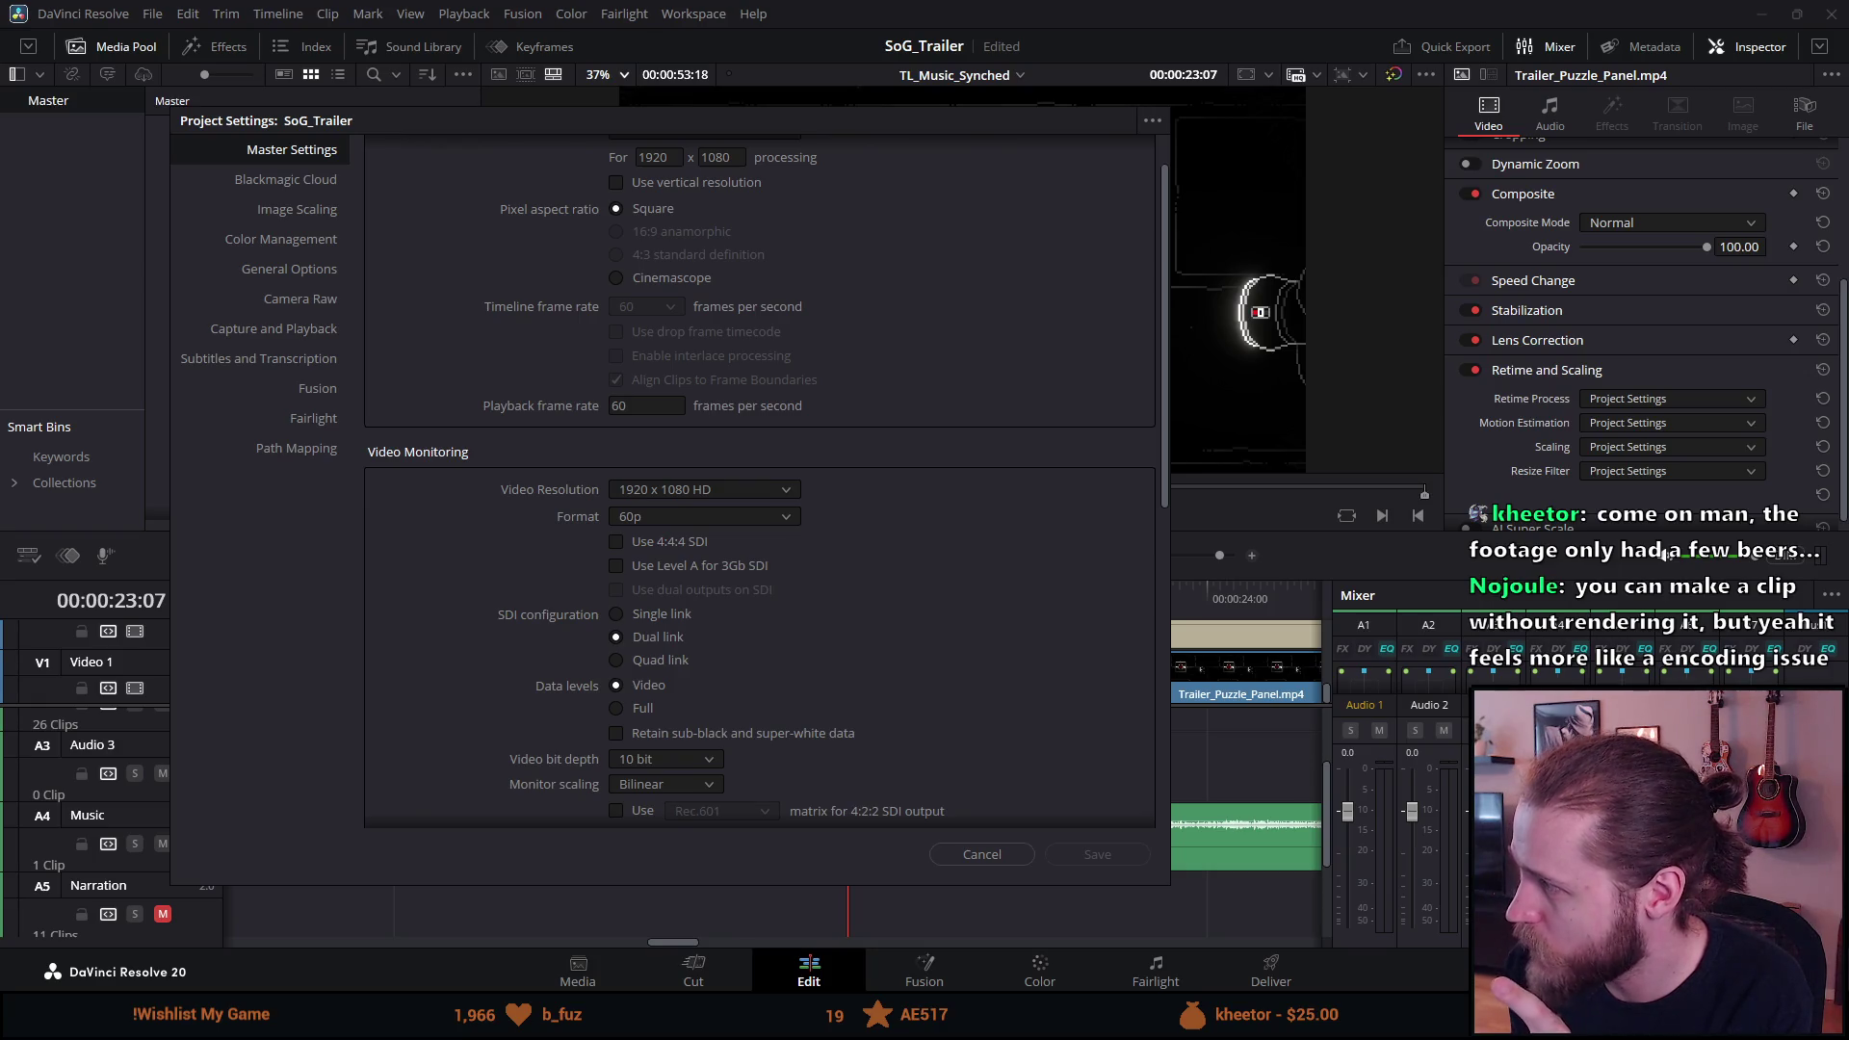
{"action": "left_click", "coordinate": [614, 542]}
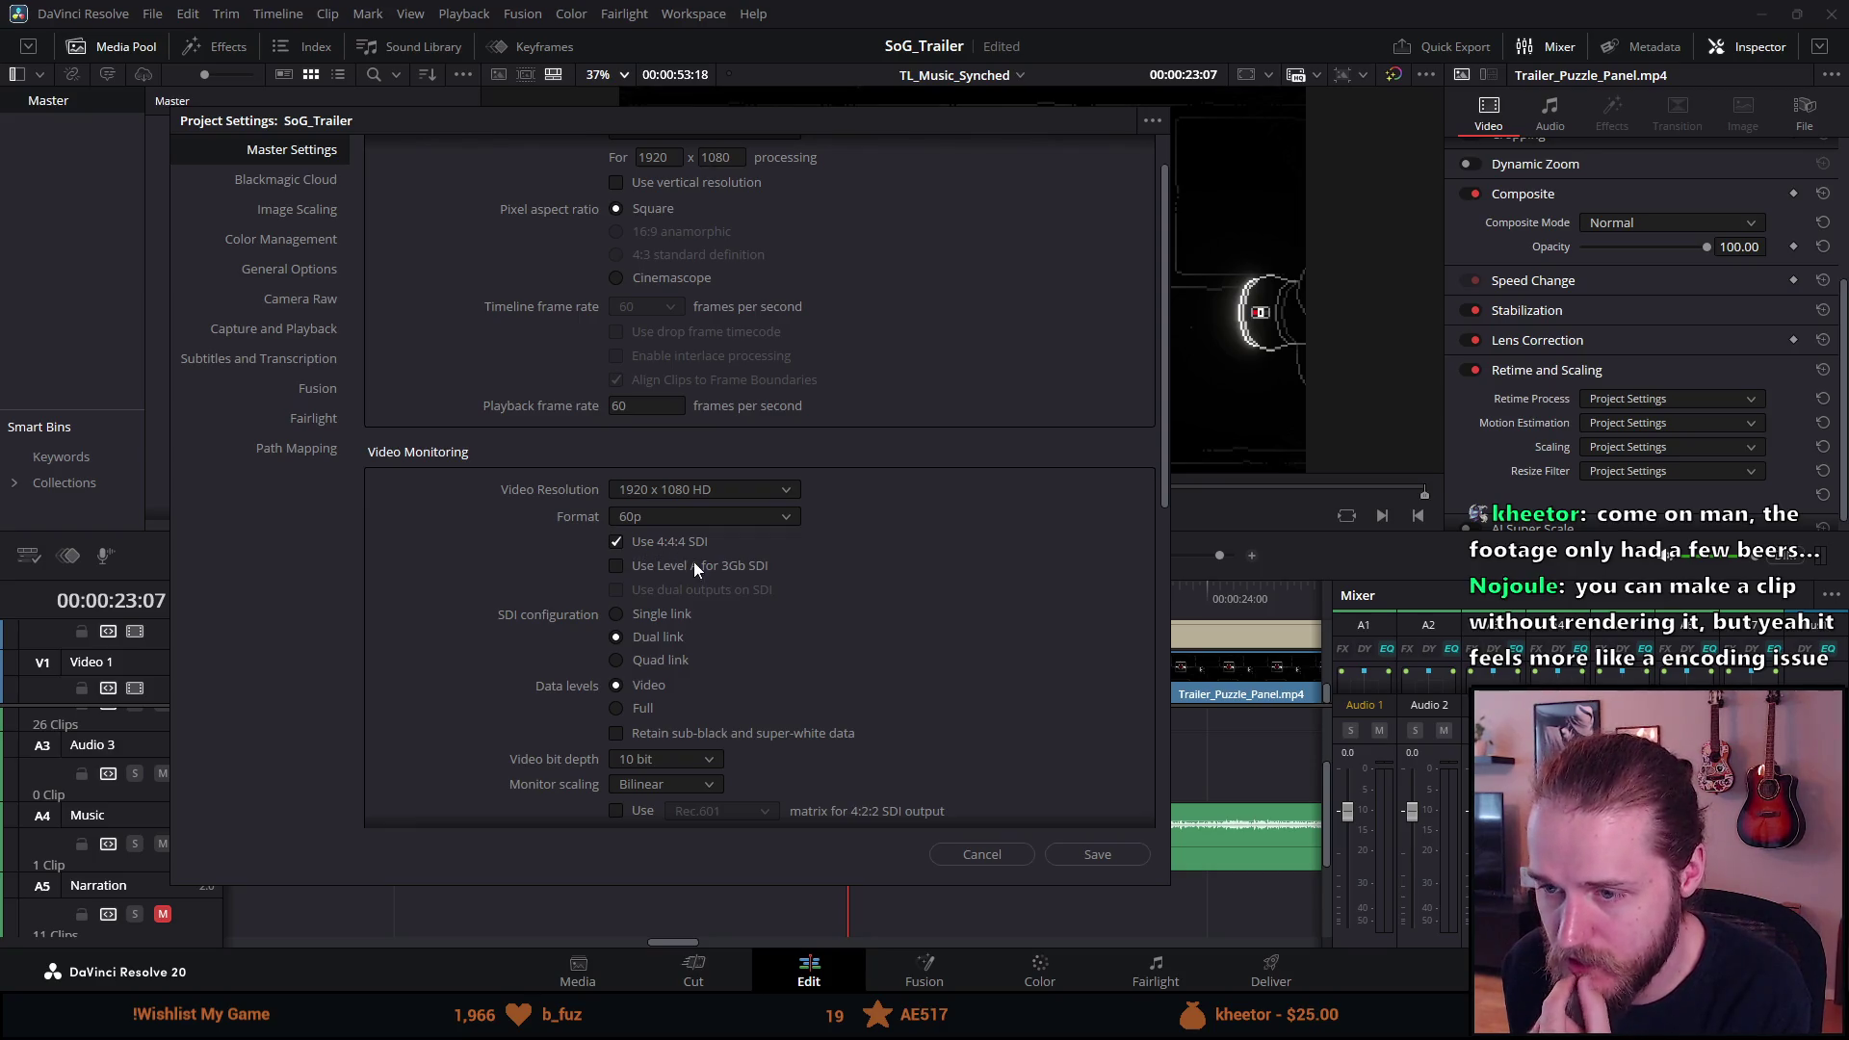
Leave video bit depth at 10 bit and monitor scaling at Bilinear.
{"action": "scroll", "coordinate": [705, 561], "scroll_direction": "down", "scroll_amount": 1}
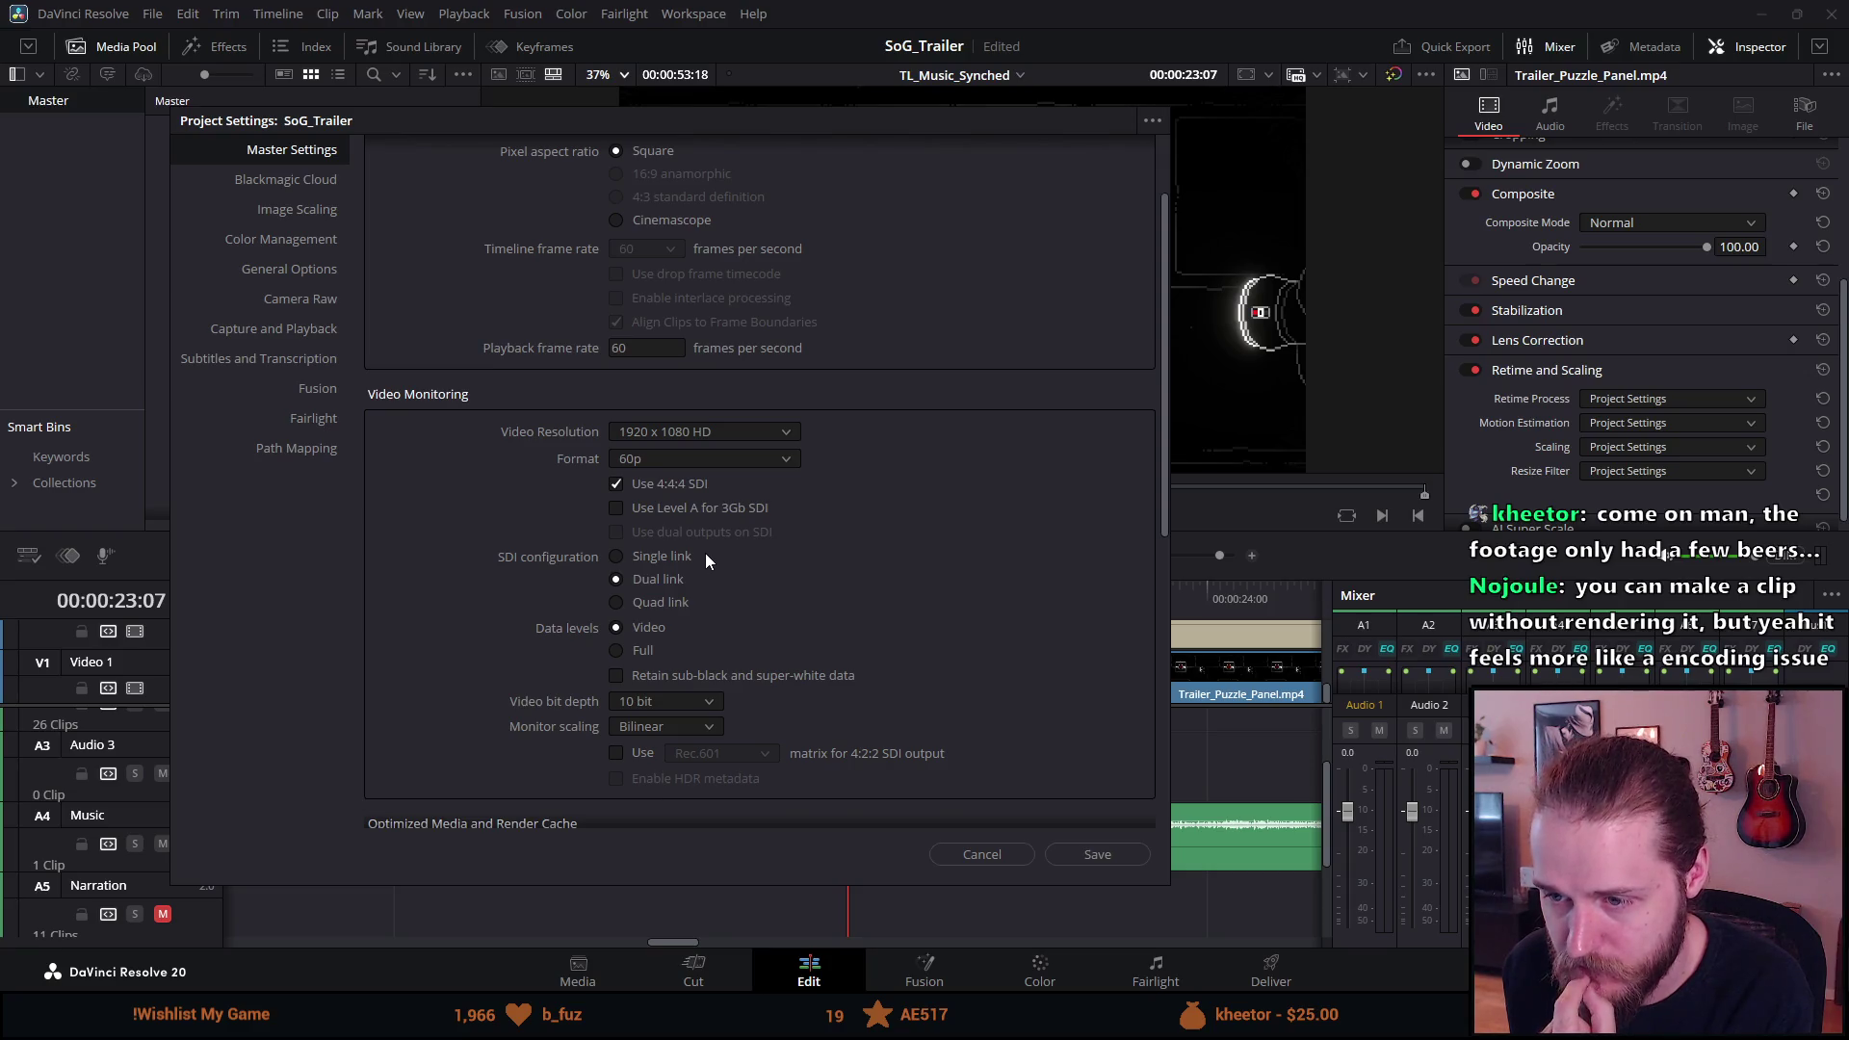
{"action": "scroll", "coordinate": [705, 560], "scroll_direction": "down", "scroll_amount": 1}
{"action": "left_click", "coordinate": [667, 644]}
{"action": "left_click", "coordinate": [670, 645]}
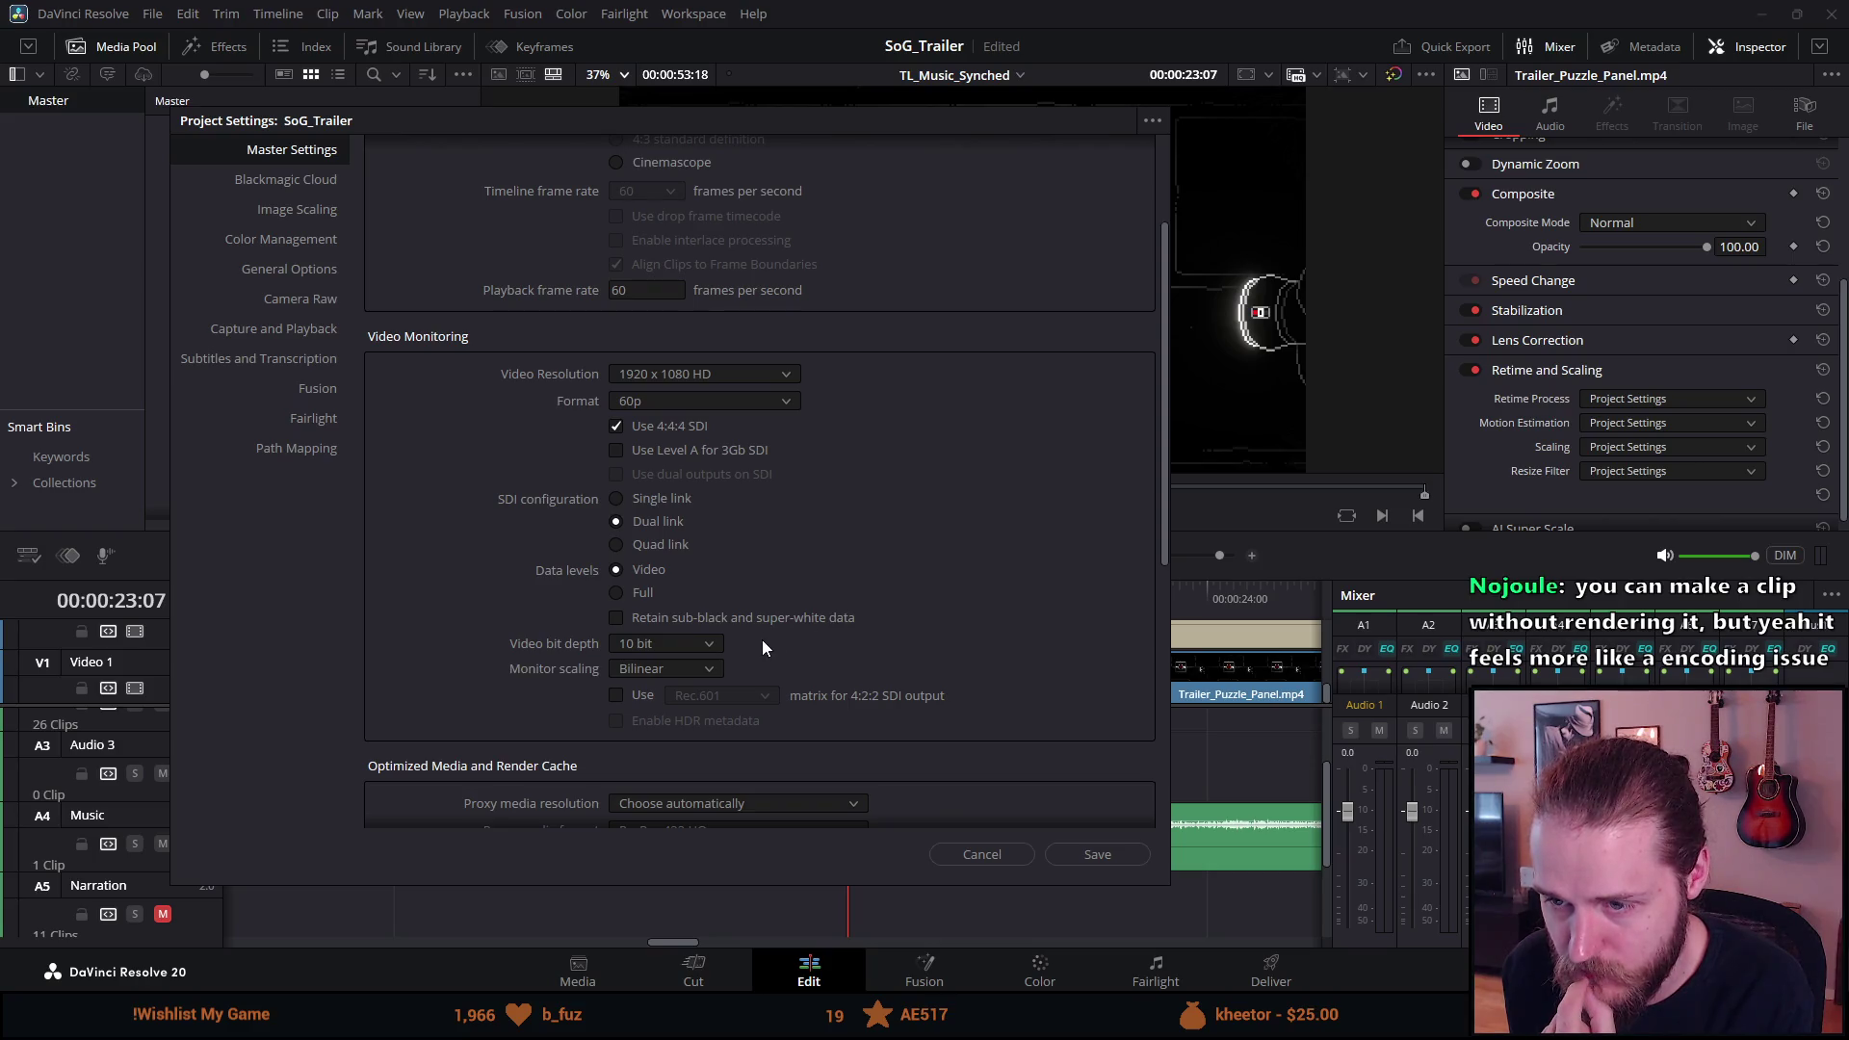
{"action": "left_click", "coordinate": [653, 671]}
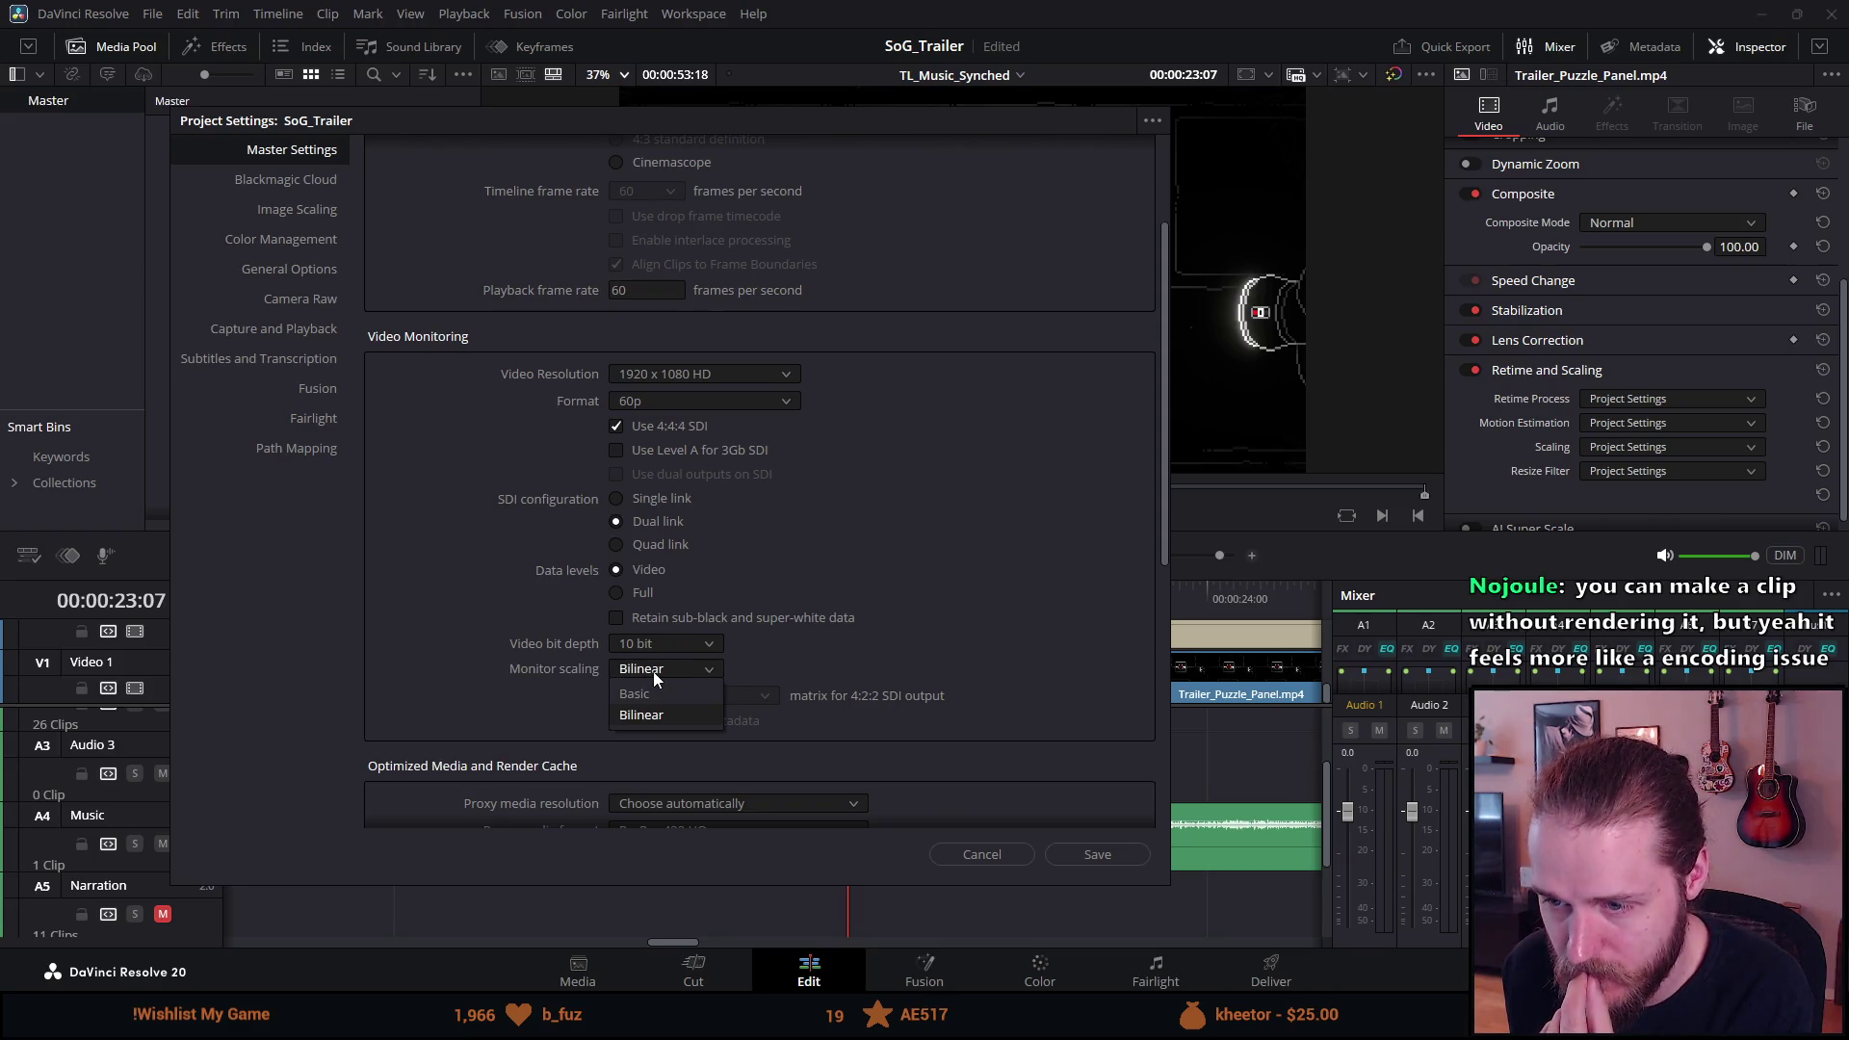
{"action": "left_click", "coordinate": [653, 672]}
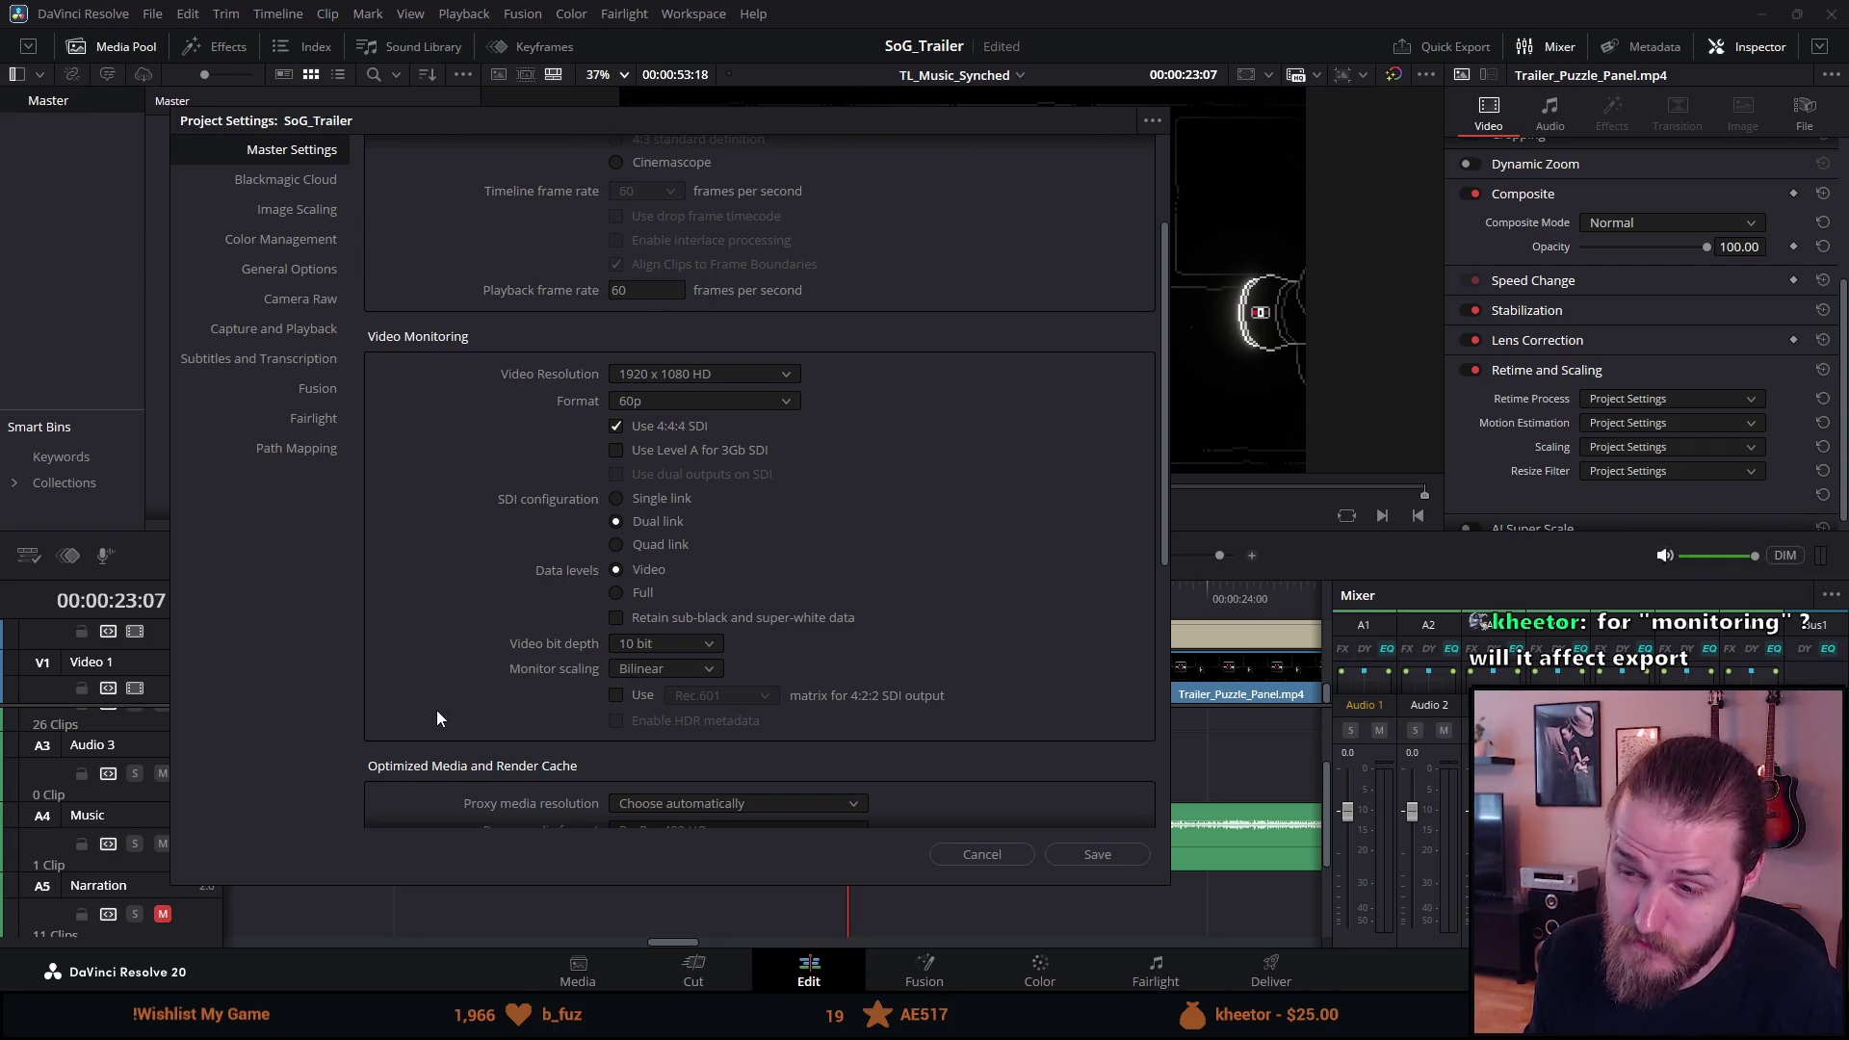
Try the SDI colour matrix option and its Rec.601/709/2020 choices, then leave it unchecked.
{"action": "scroll", "coordinate": [437, 717], "scroll_direction": "down", "scroll_amount": 1}
{"action": "left_click", "coordinate": [617, 638]}
{"action": "left_click", "coordinate": [707, 640]}
{"action": "left_click", "coordinate": [709, 646]}
{"action": "left_click", "coordinate": [617, 638]}
Set the proxy media format to ProRes 4444.
{"action": "scroll", "coordinate": [508, 643], "scroll_direction": "down", "scroll_amount": 2}
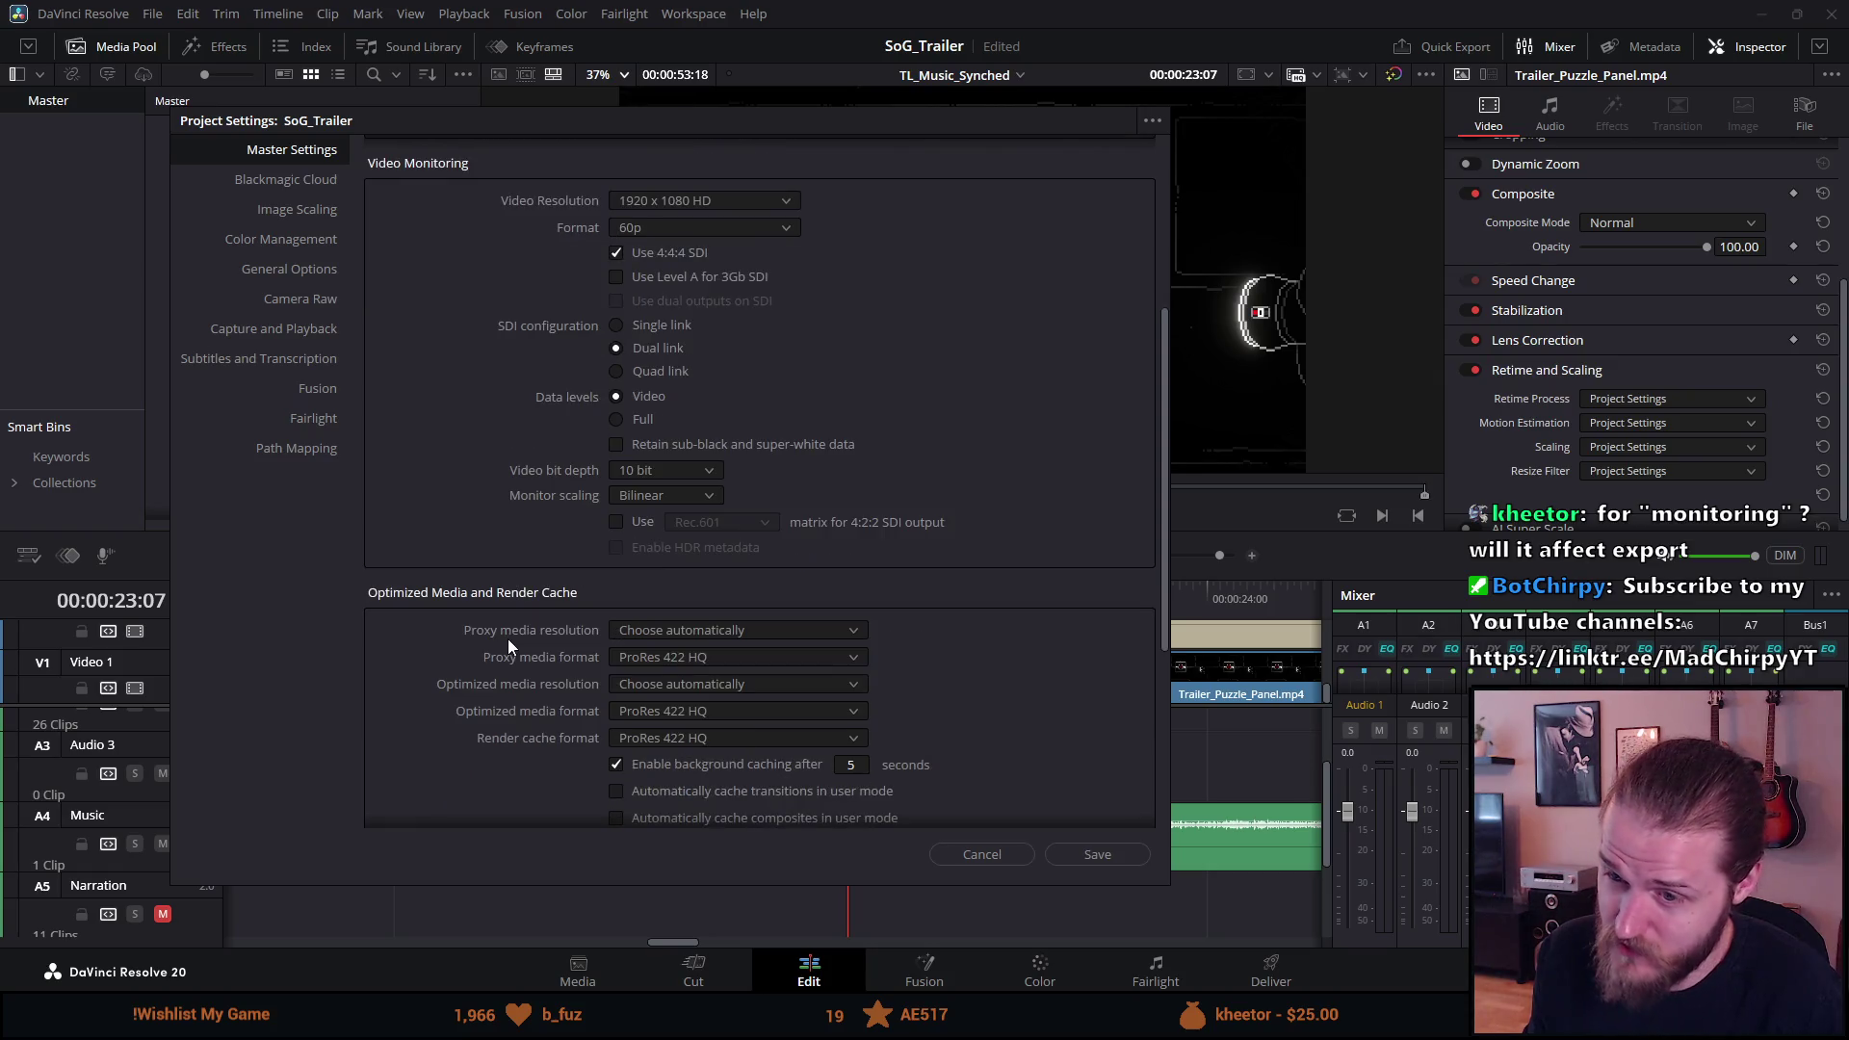
{"action": "scroll", "coordinate": [508, 647], "scroll_direction": "down", "scroll_amount": 1}
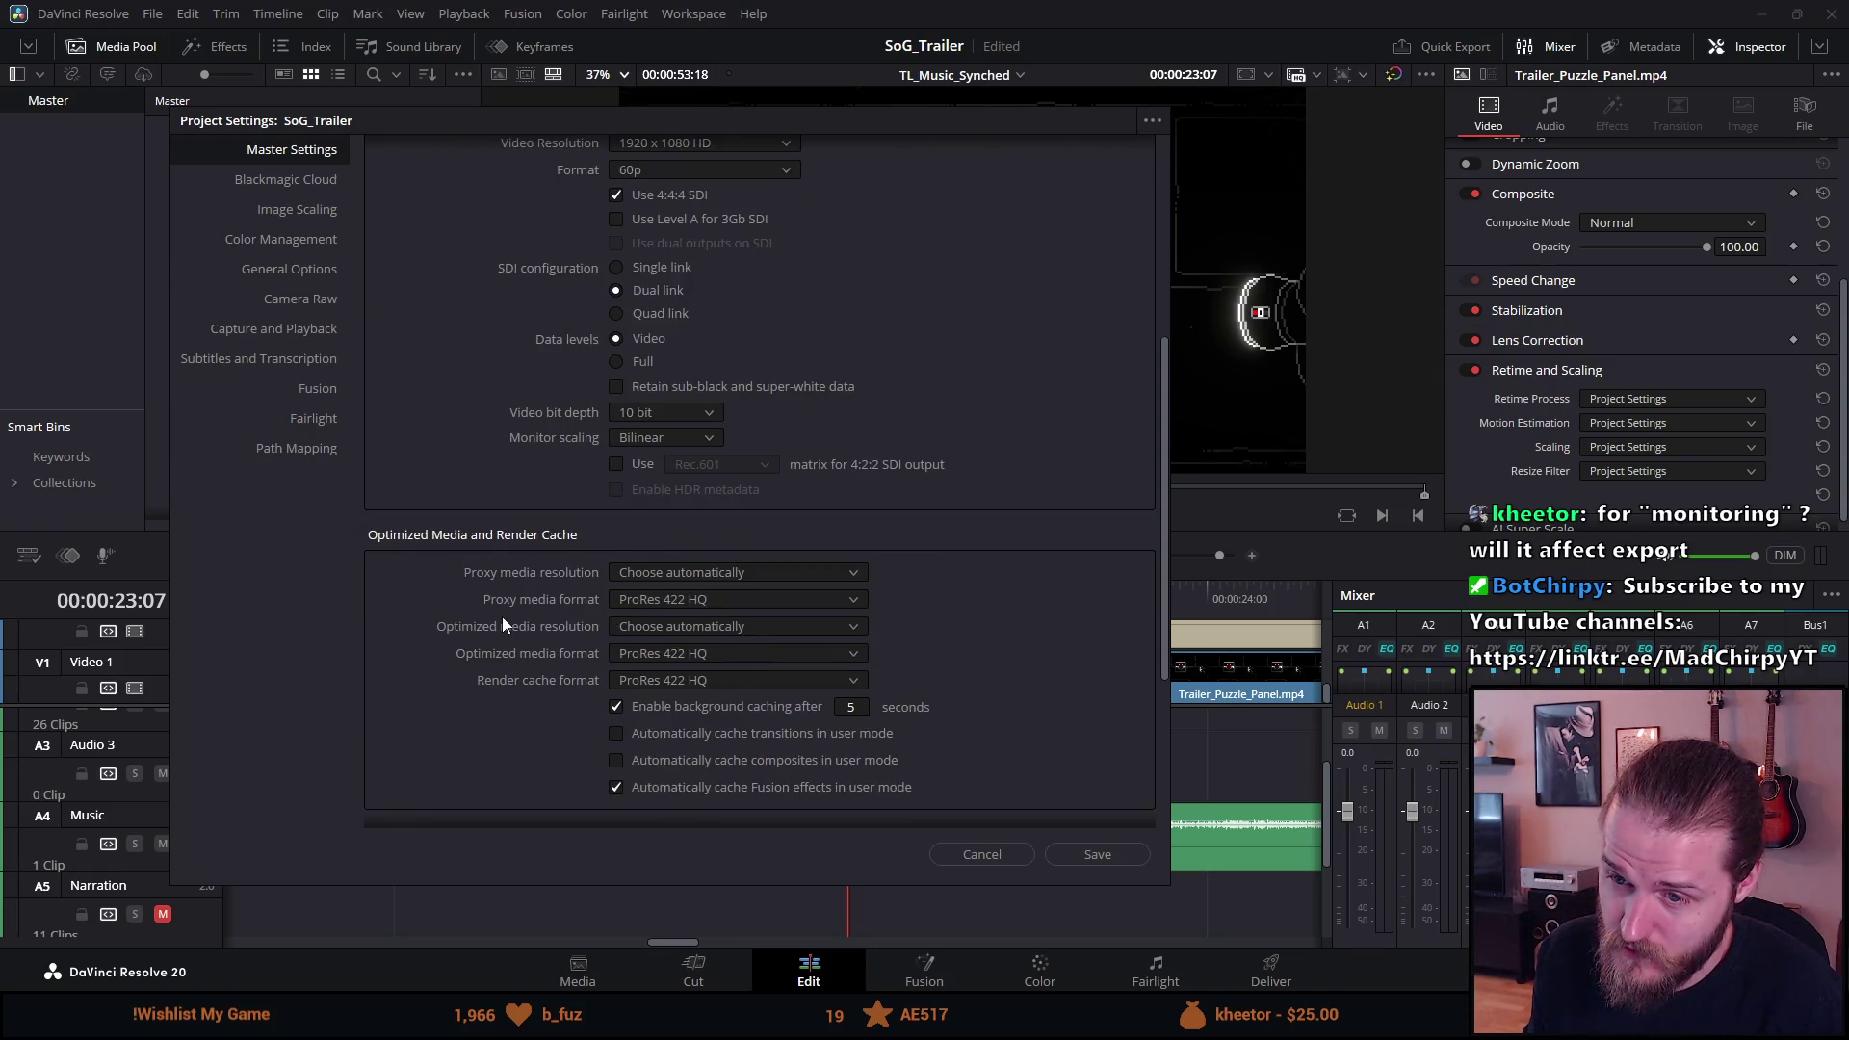
{"action": "left_click", "coordinate": [651, 602]}
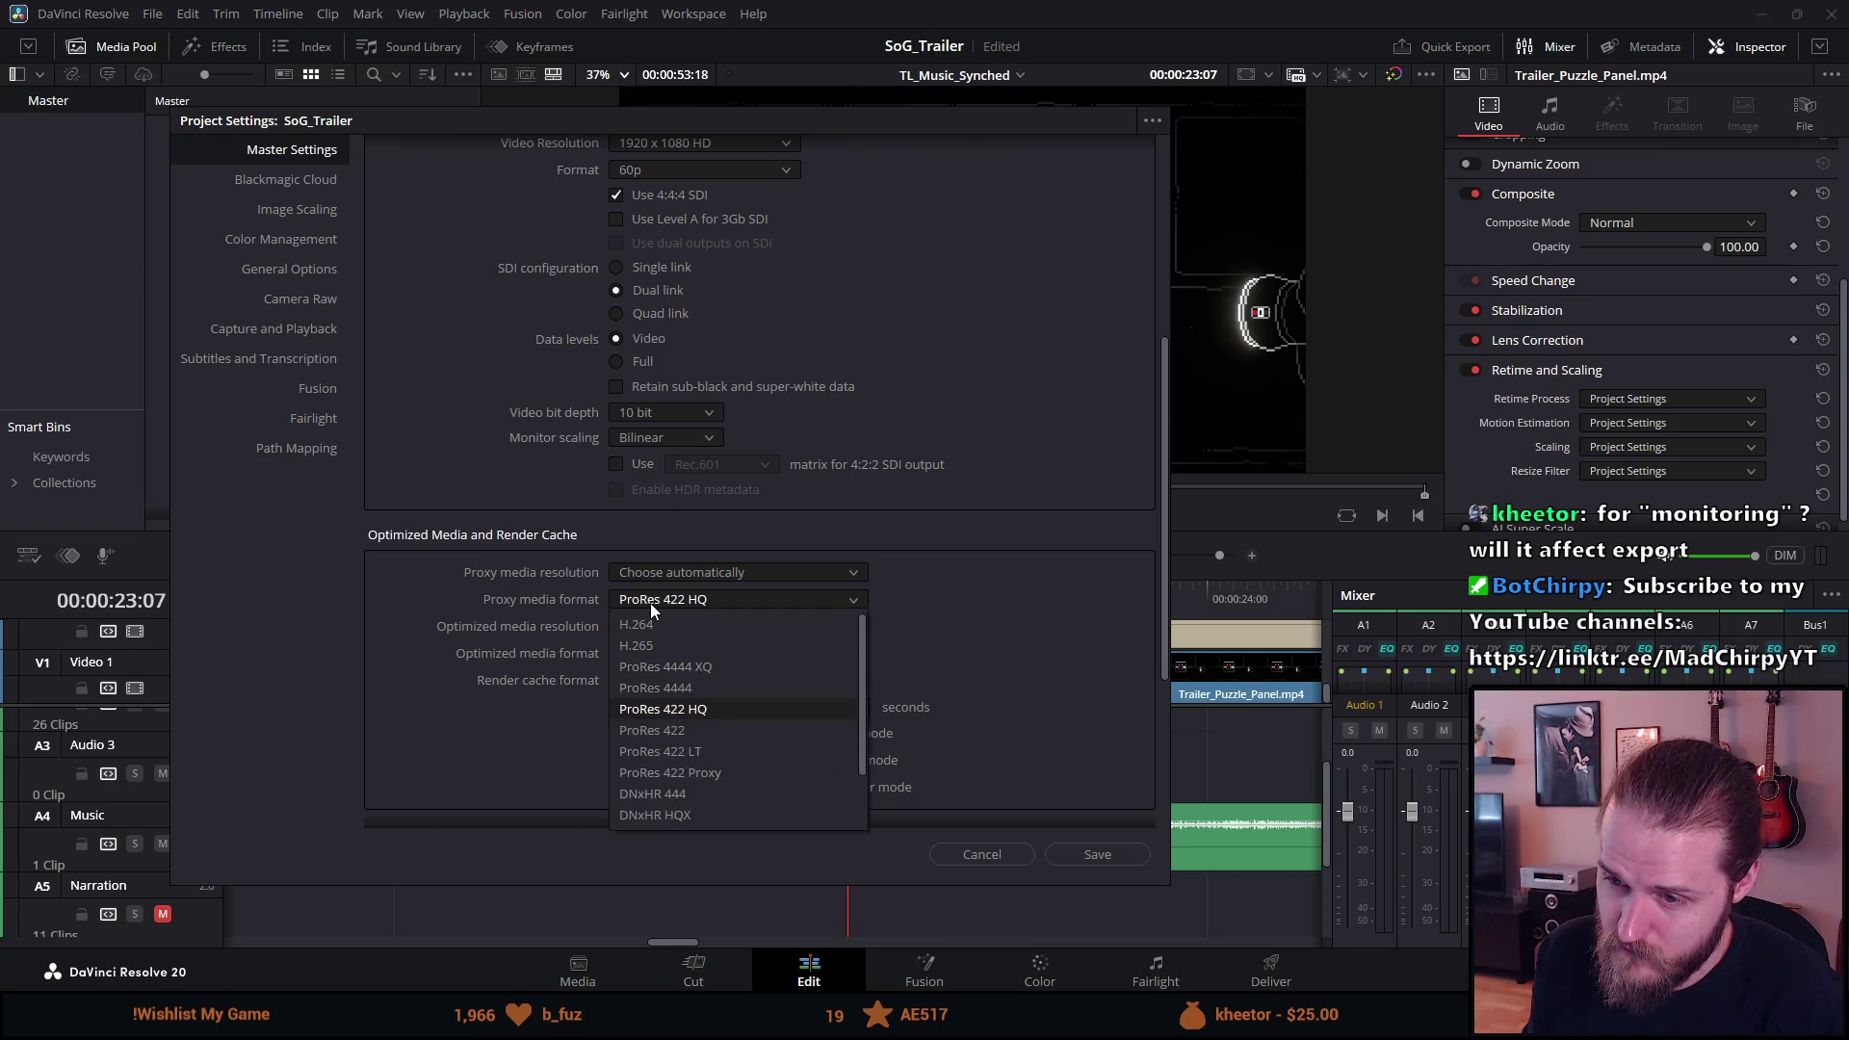
{"action": "left_click", "coordinate": [650, 603]}
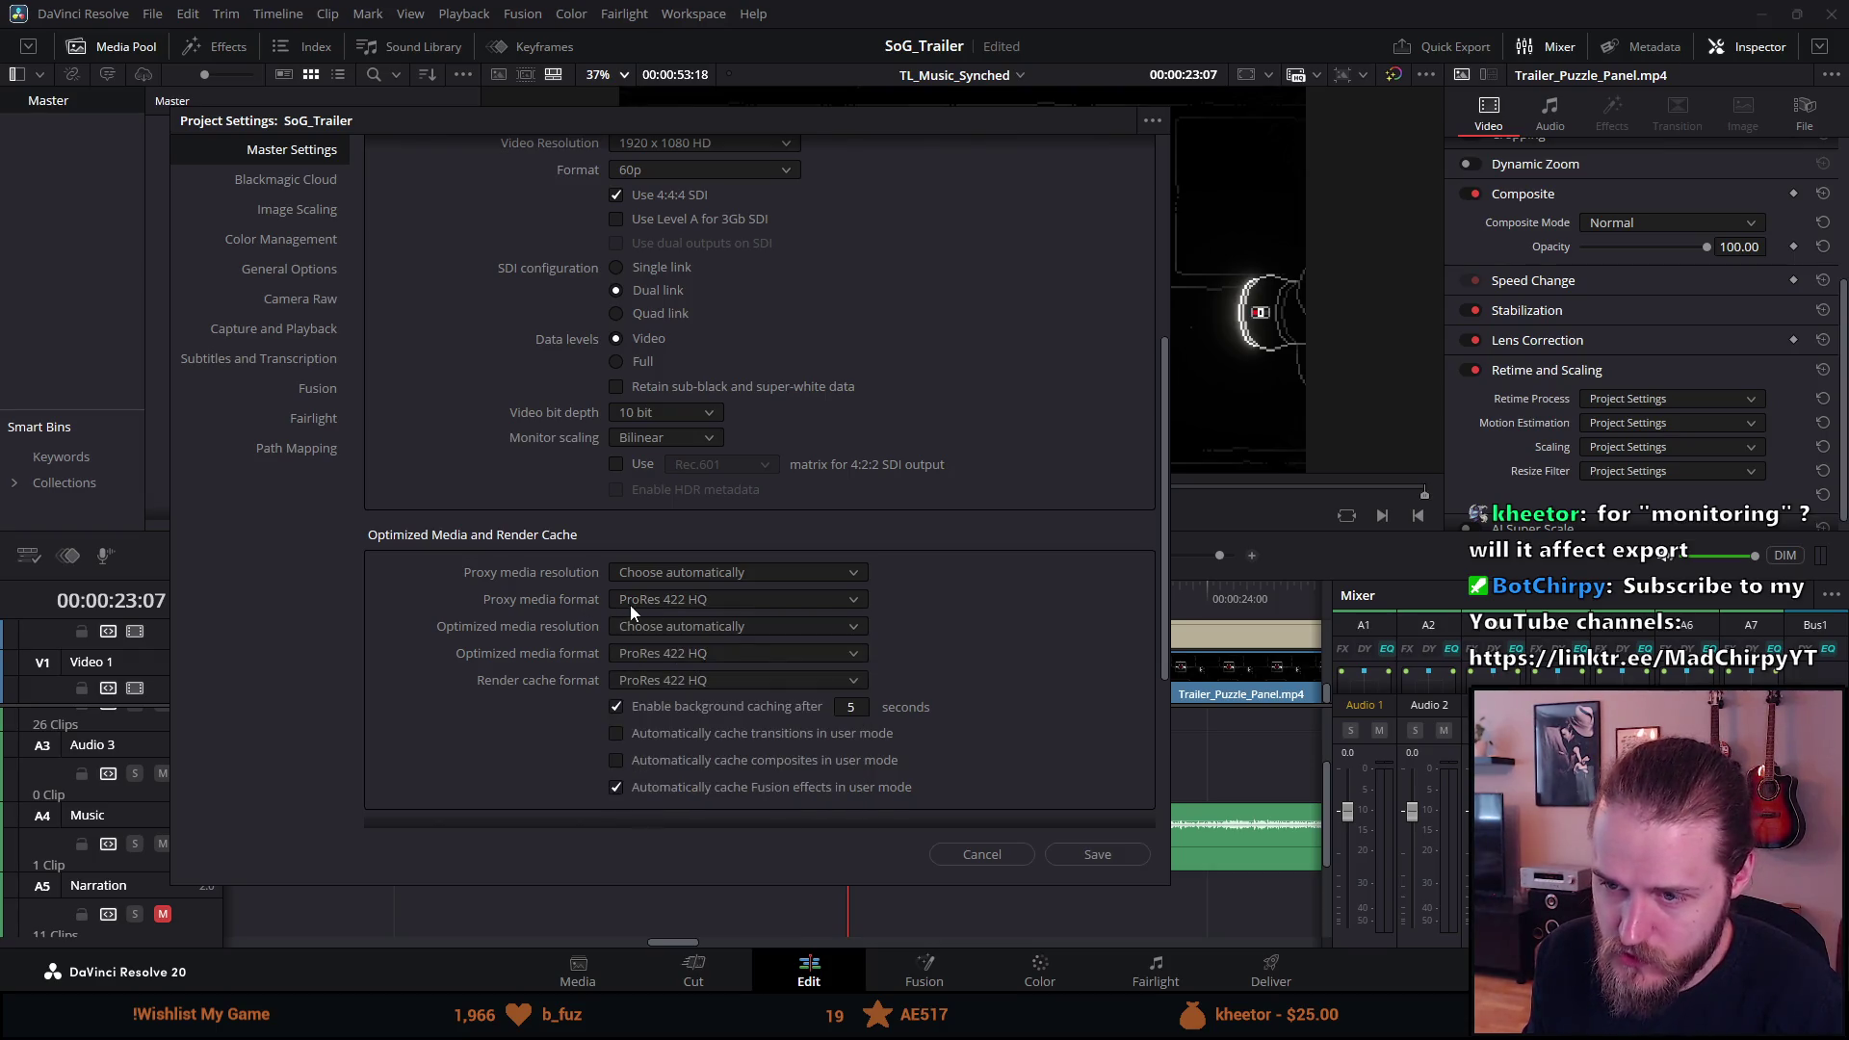
{"action": "left_click", "coordinate": [637, 607]}
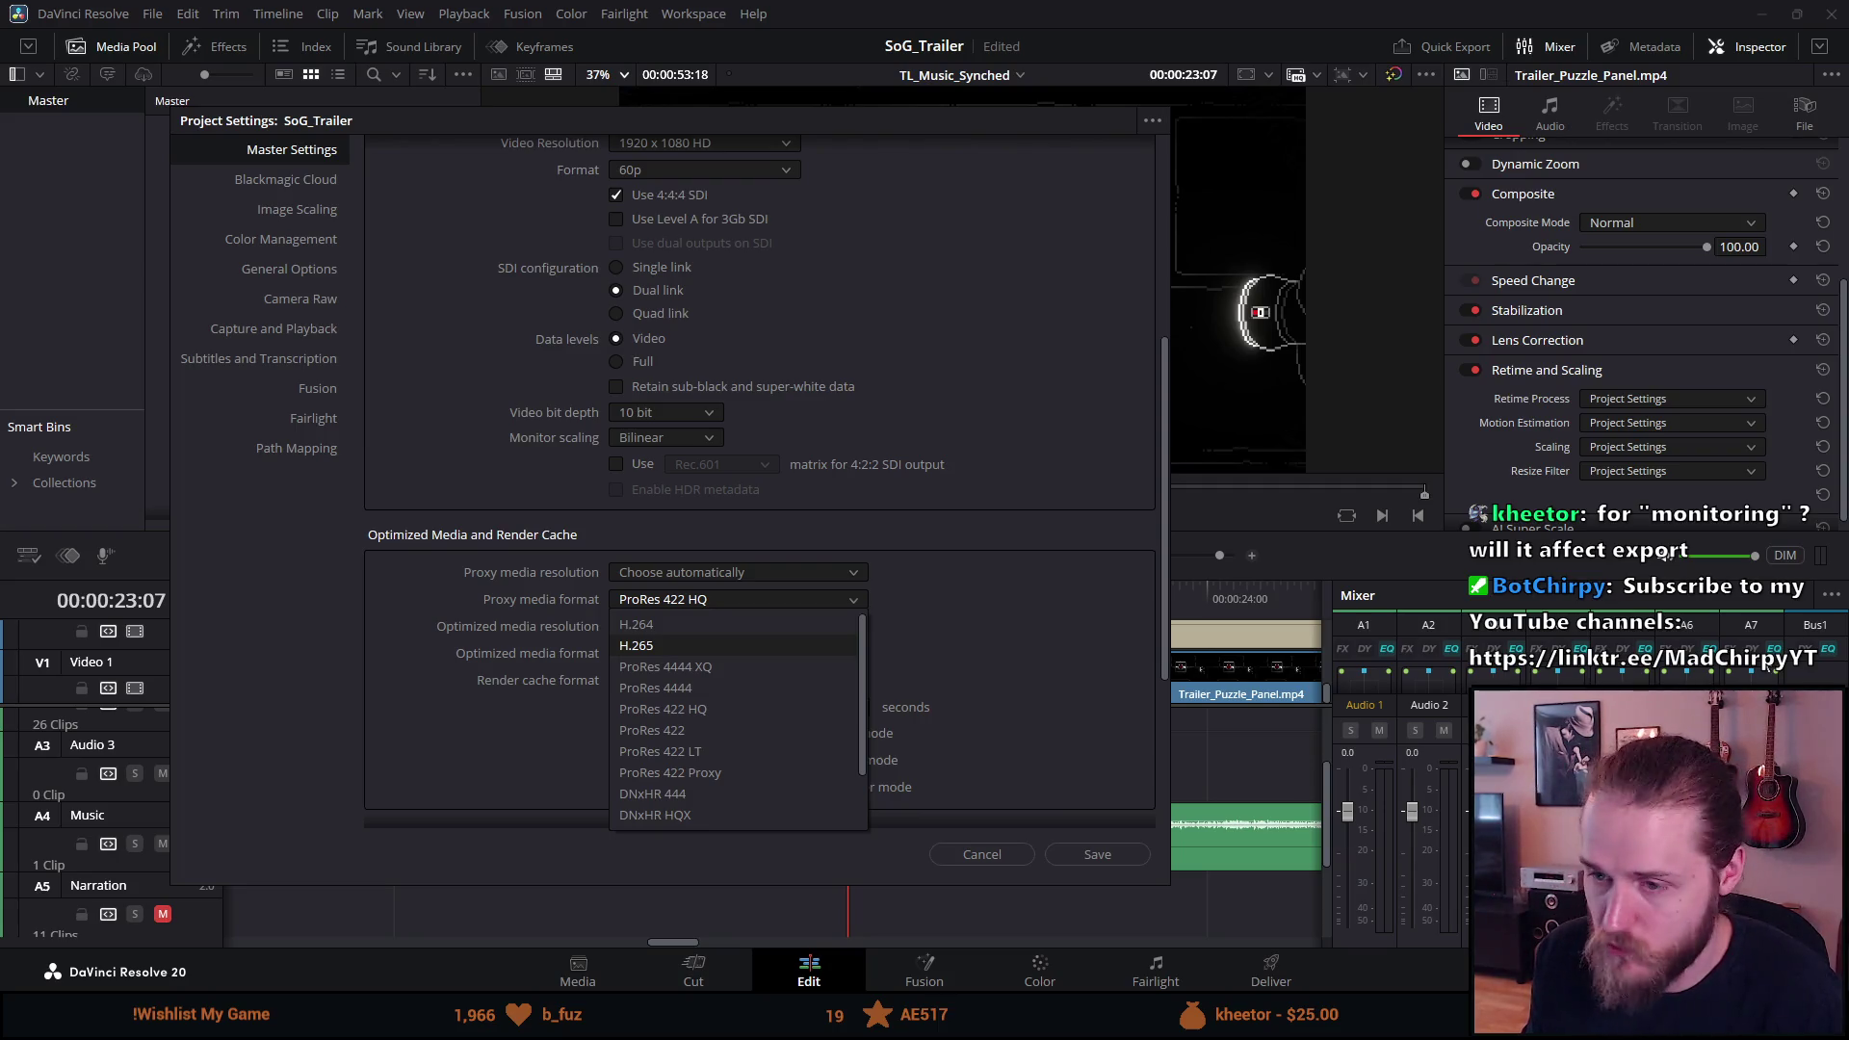
{"action": "left_click", "coordinate": [738, 687]}
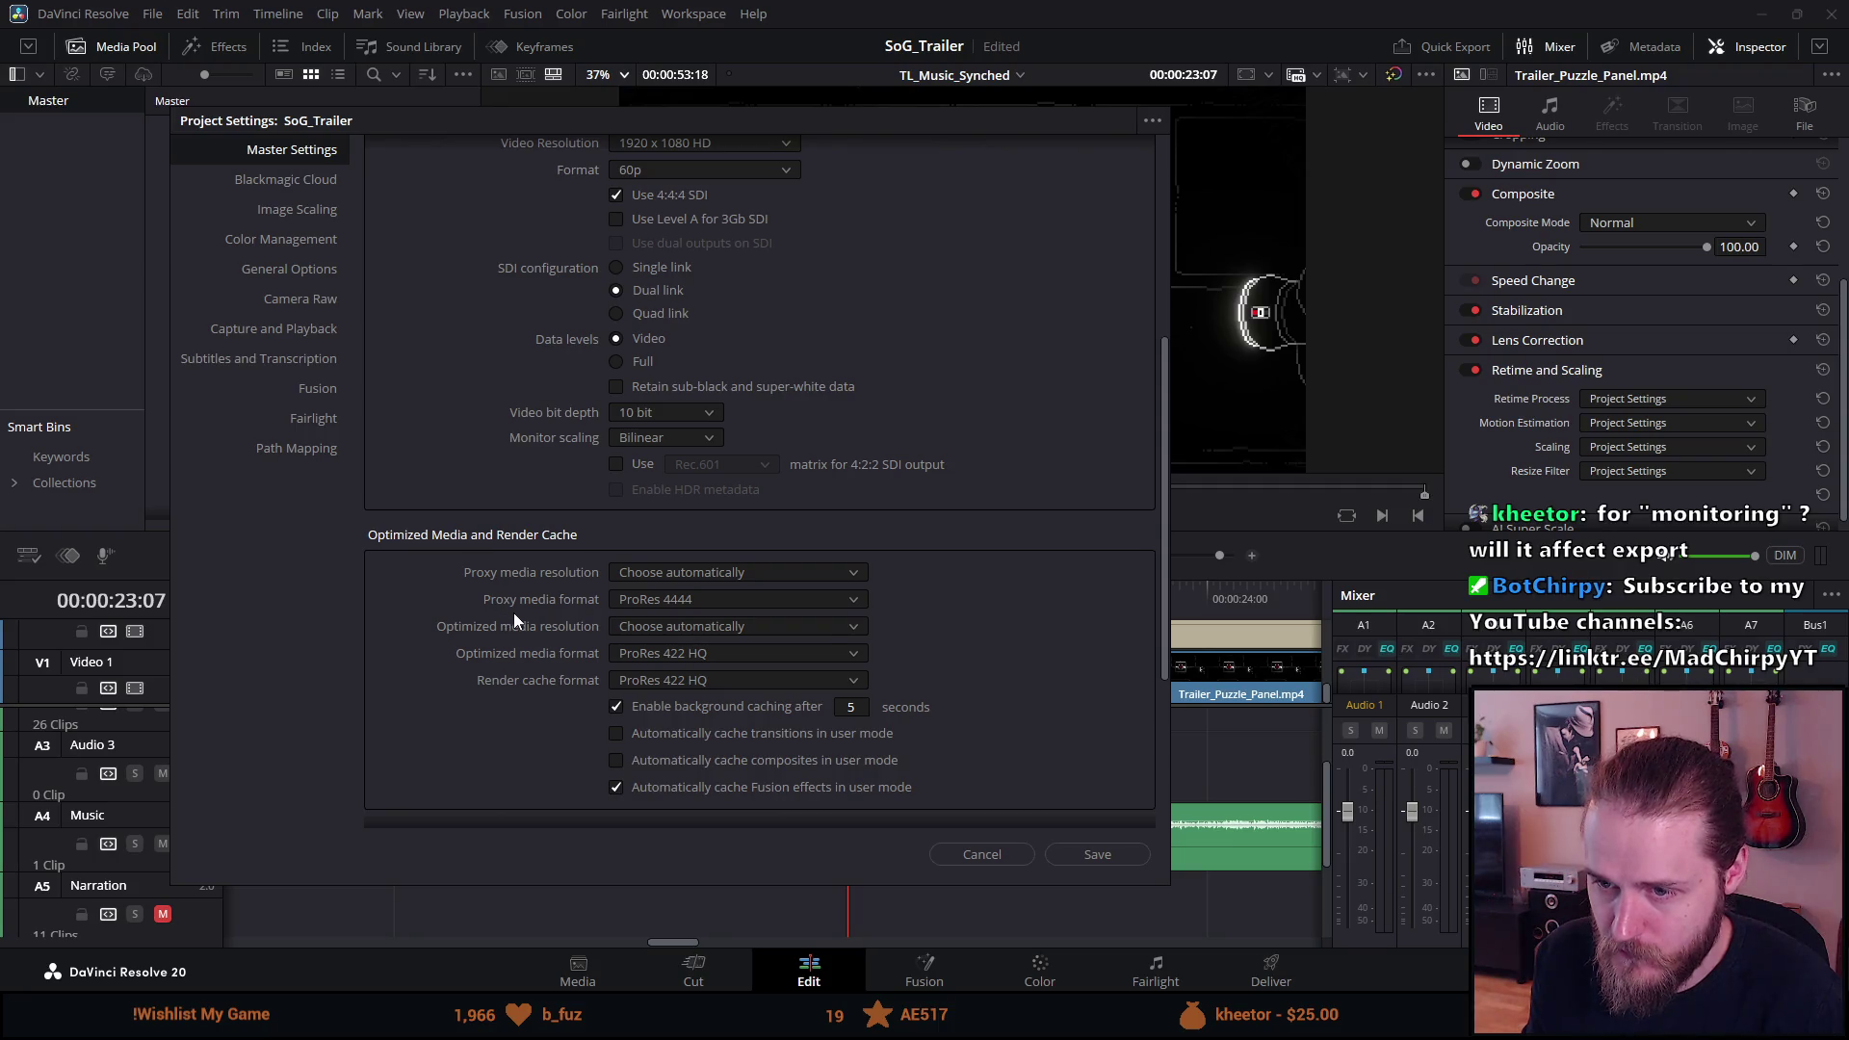
Keep optimized resolution on Choose automatically; set optimized media and render cache to ProRes 4444 XQ - HDR.
{"action": "scroll", "coordinate": [513, 613], "scroll_direction": "down", "scroll_amount": 2}
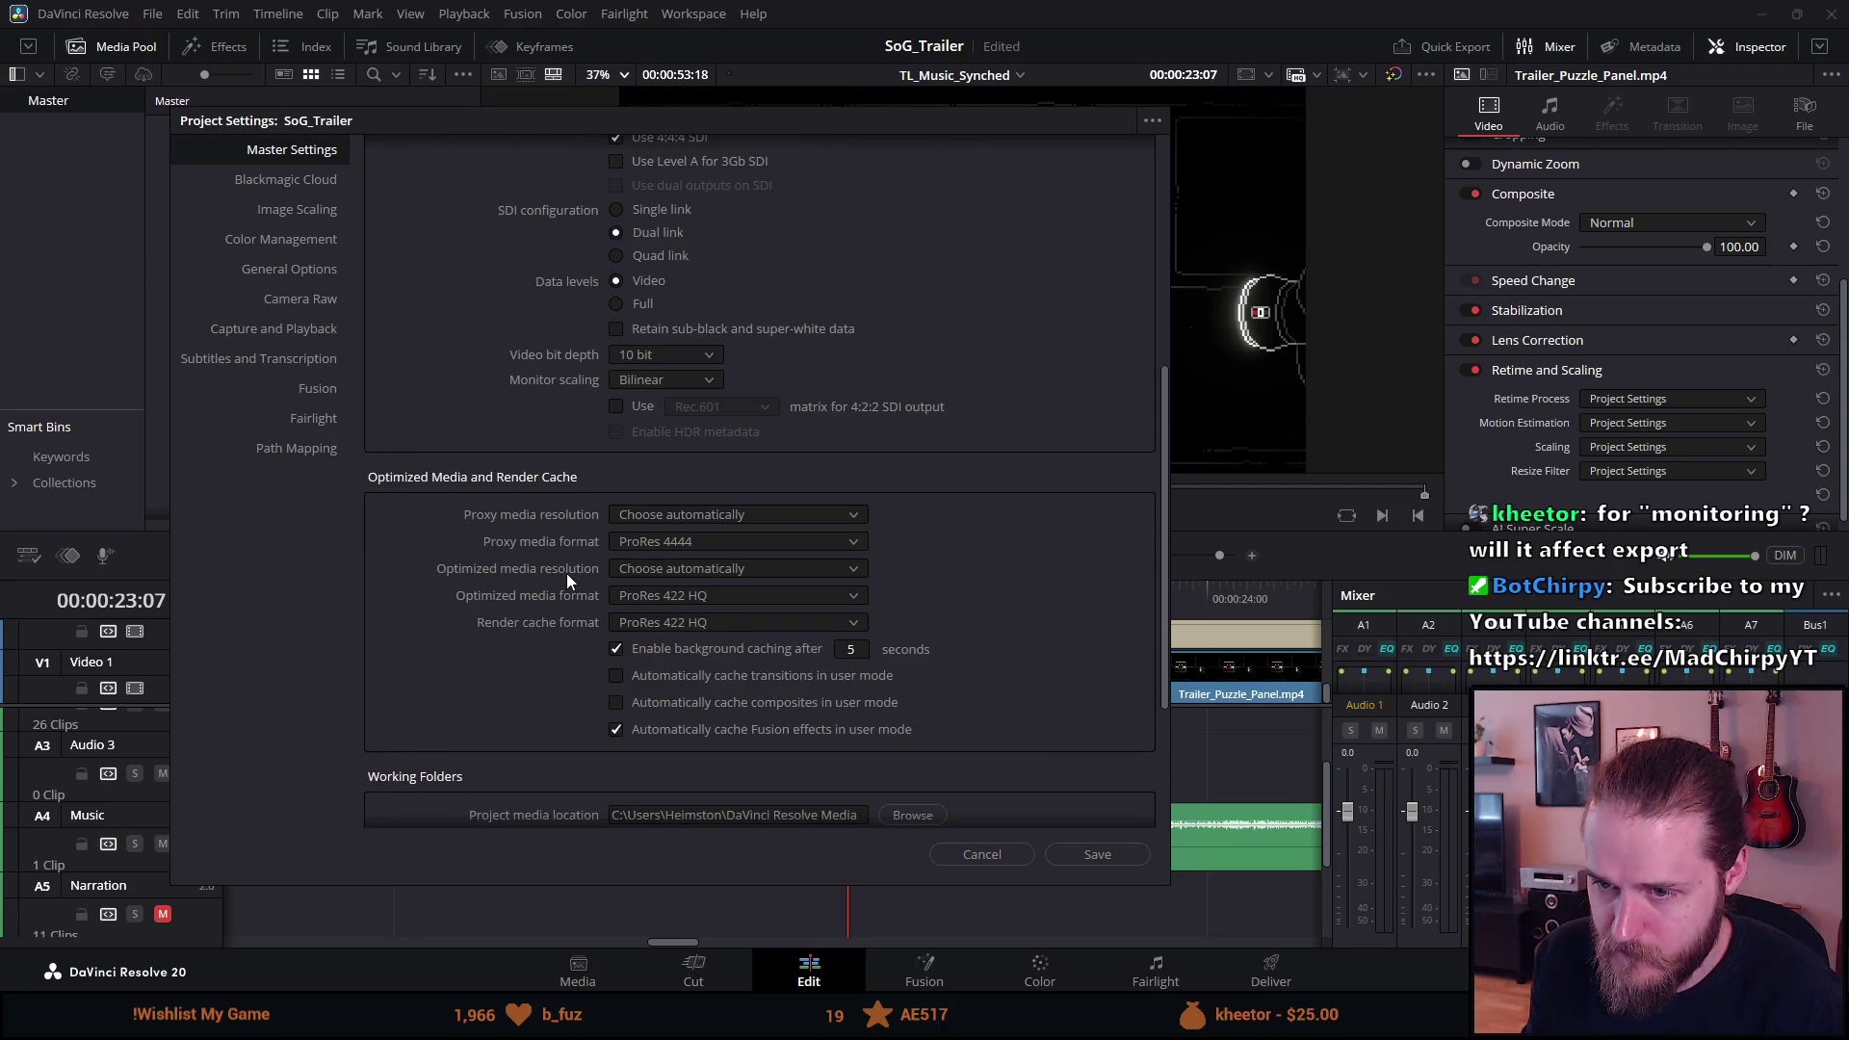
{"action": "left_click", "coordinate": [655, 571]}
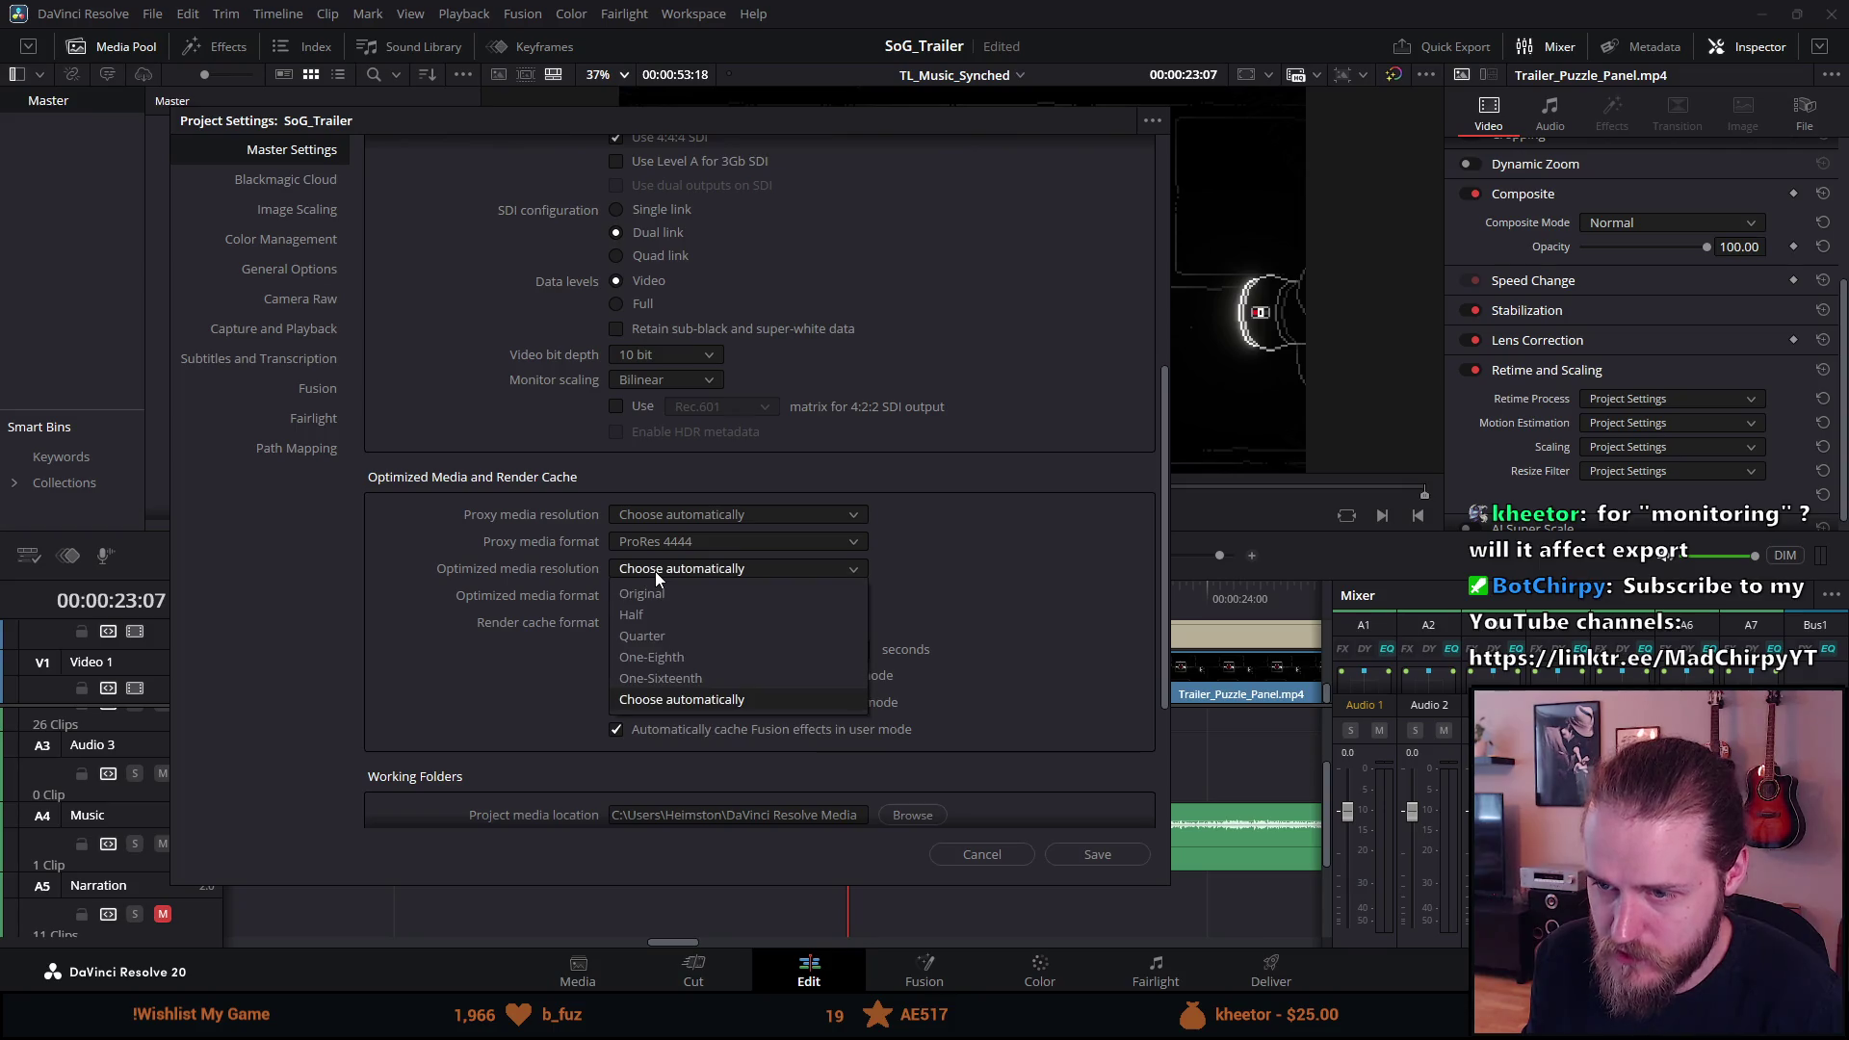
{"action": "left_click", "coordinate": [655, 570]}
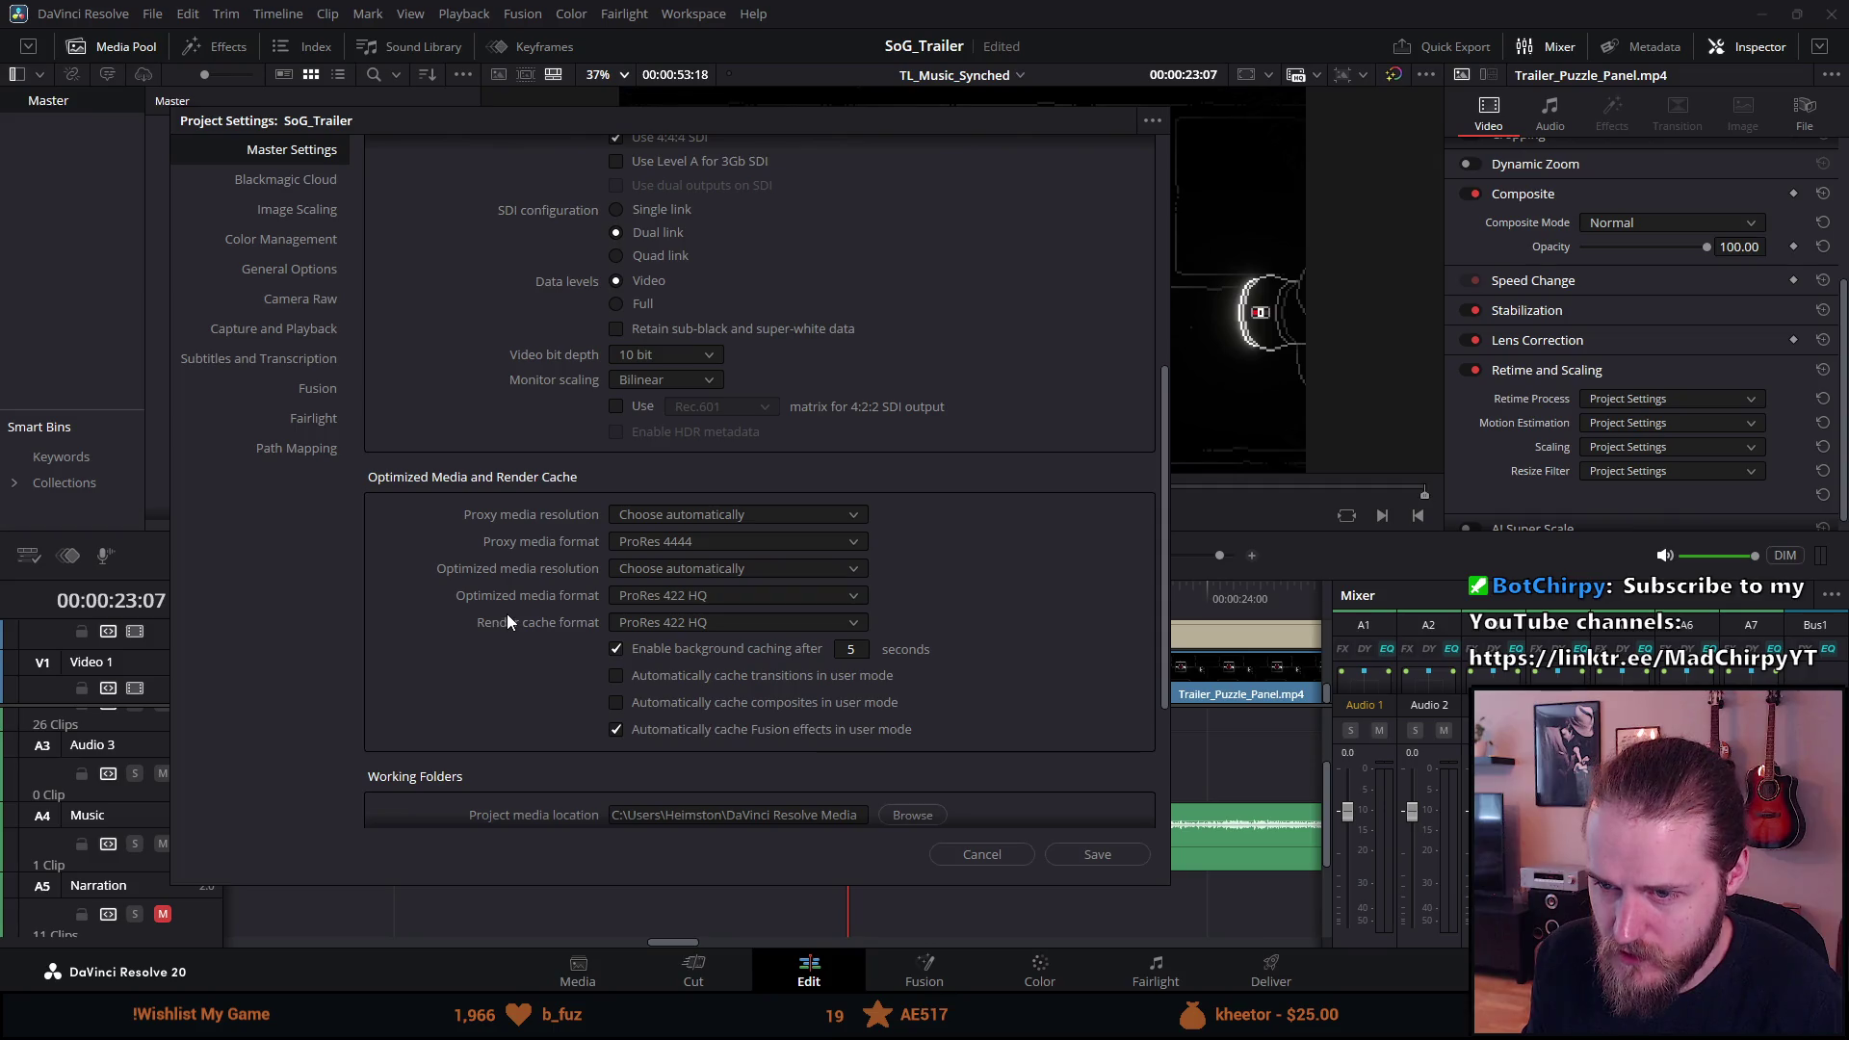
{"action": "left_click", "coordinate": [627, 601]}
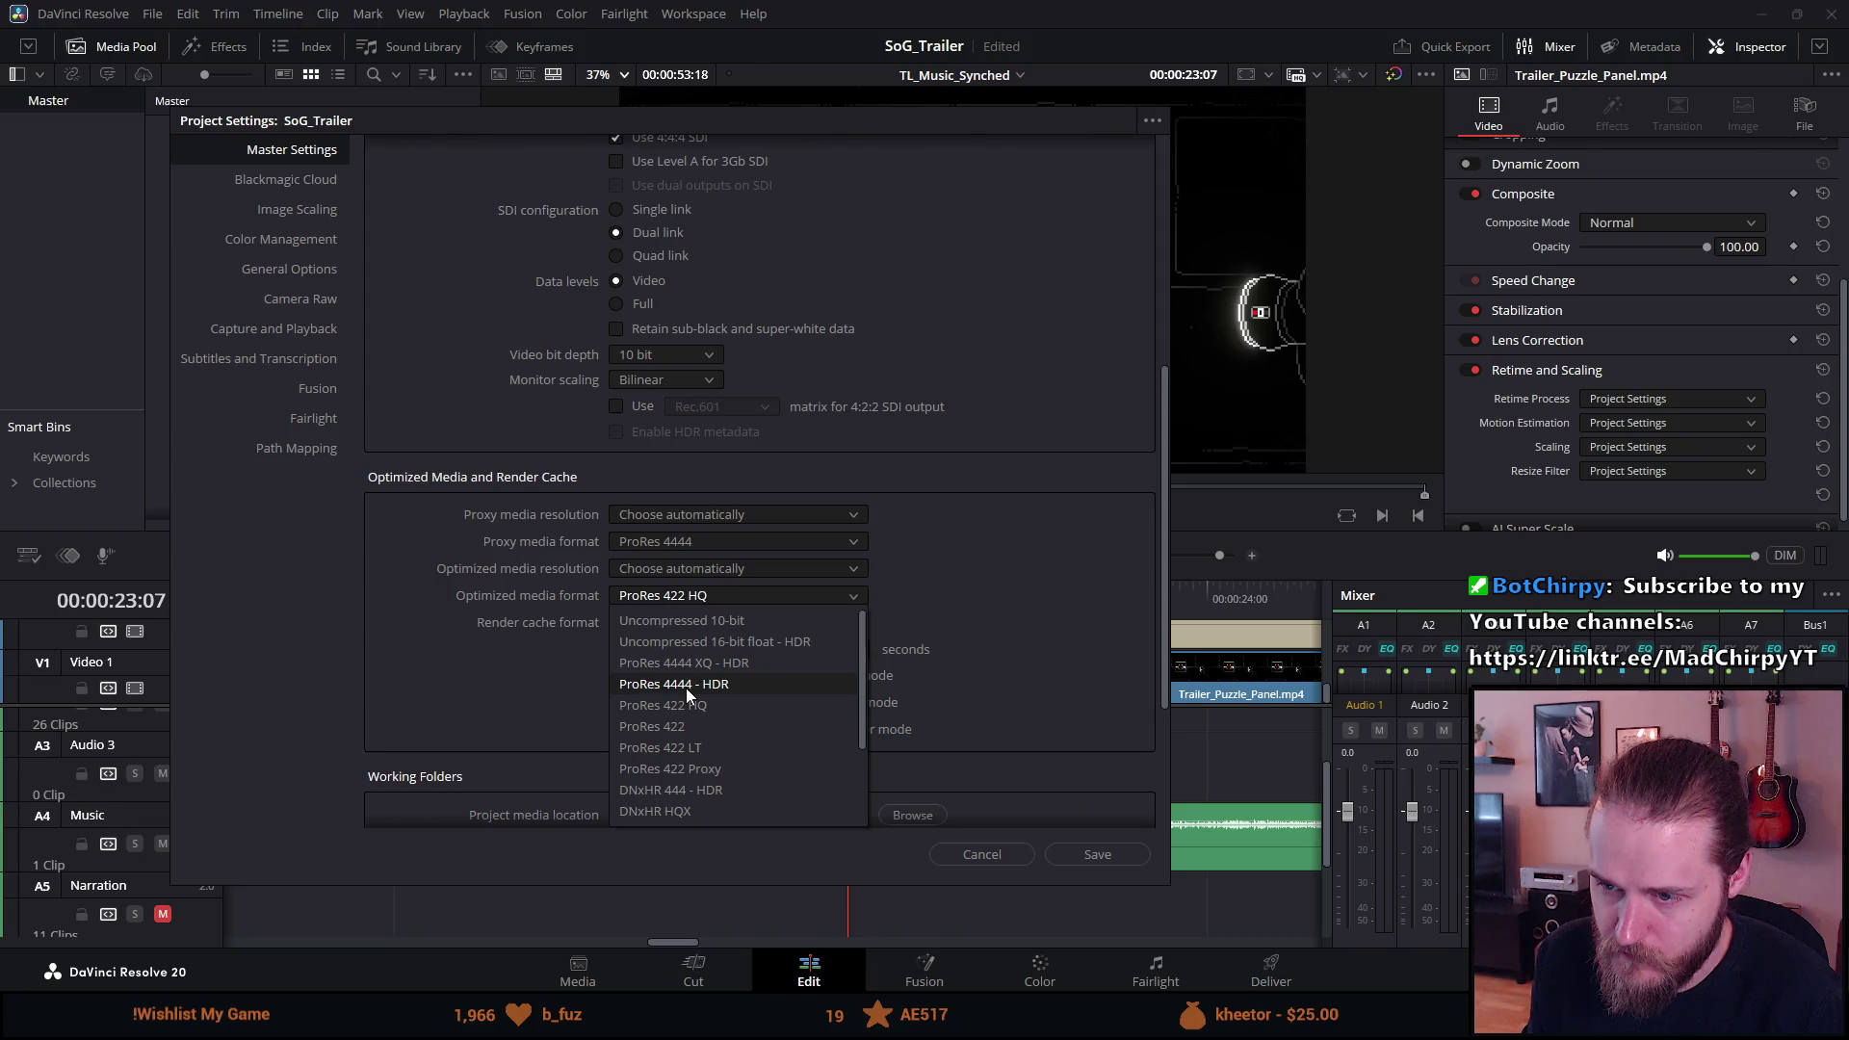
{"action": "scroll", "coordinate": [694, 689], "scroll_direction": "down", "scroll_amount": 3}
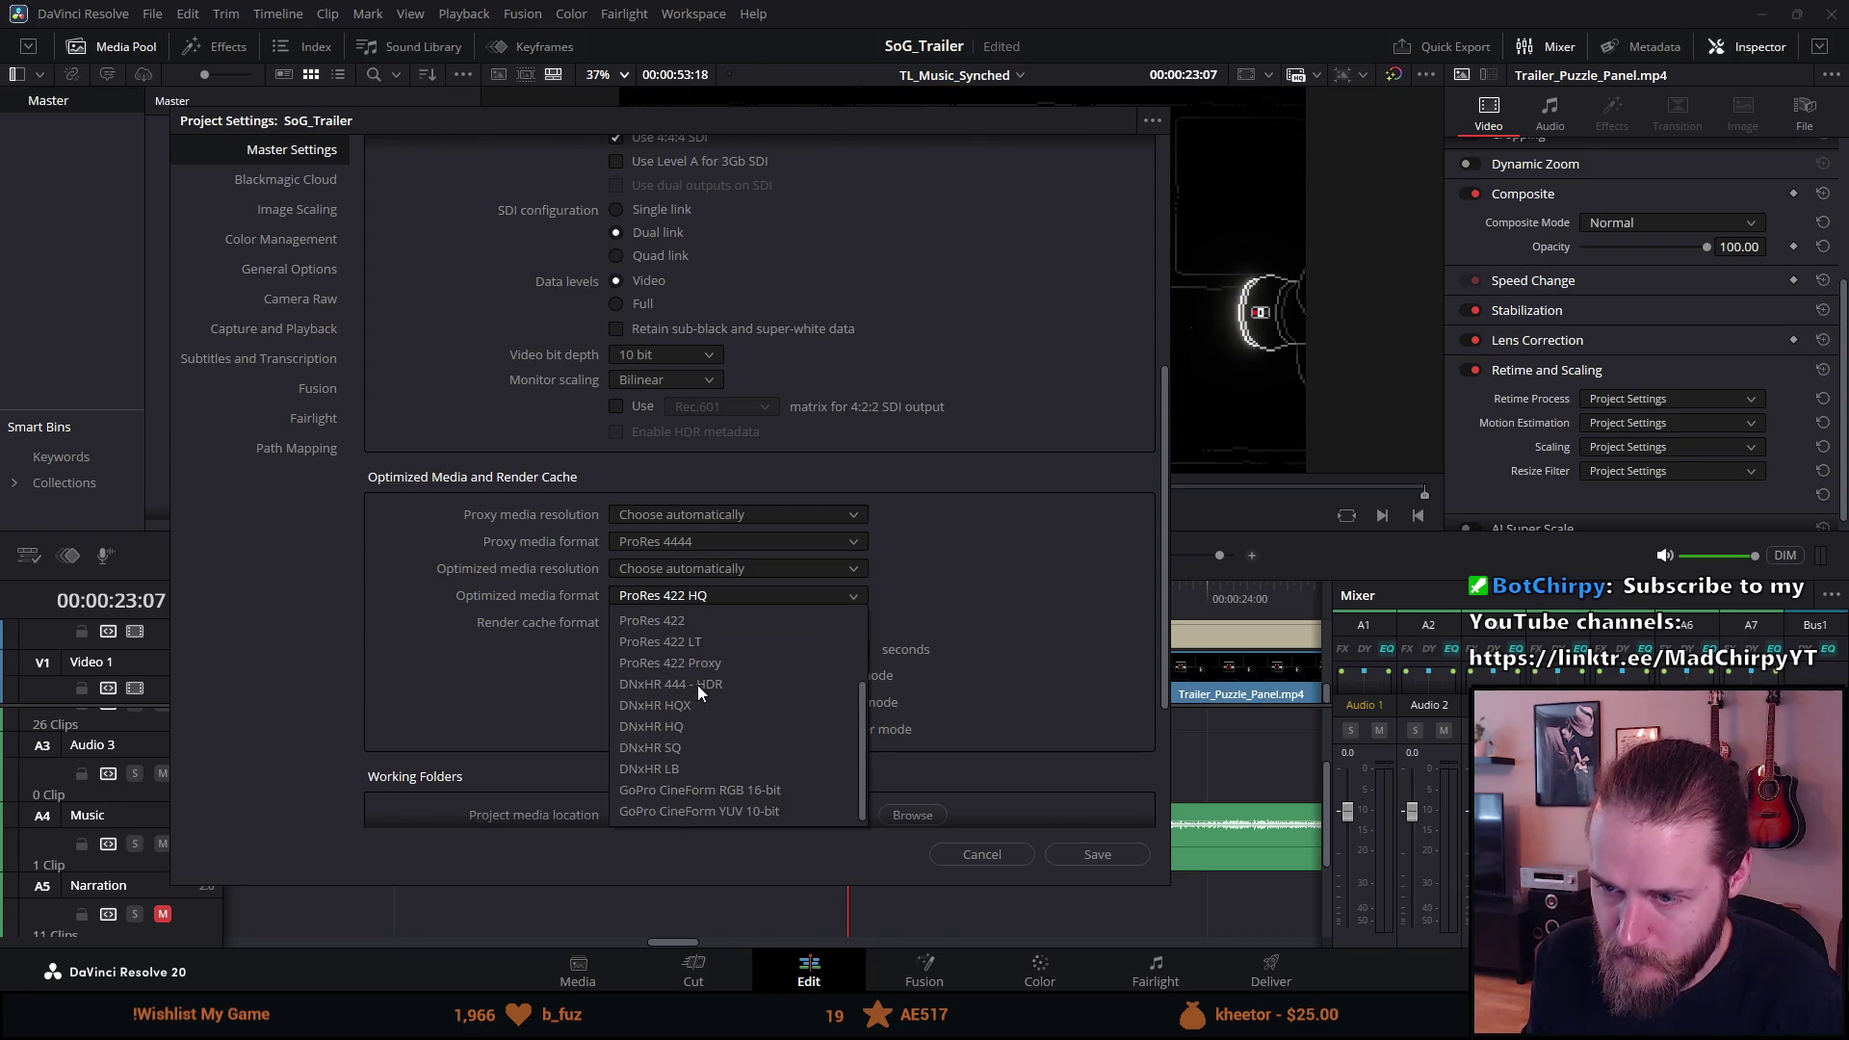
{"action": "scroll", "coordinate": [697, 685], "scroll_direction": "up", "scroll_amount": 3}
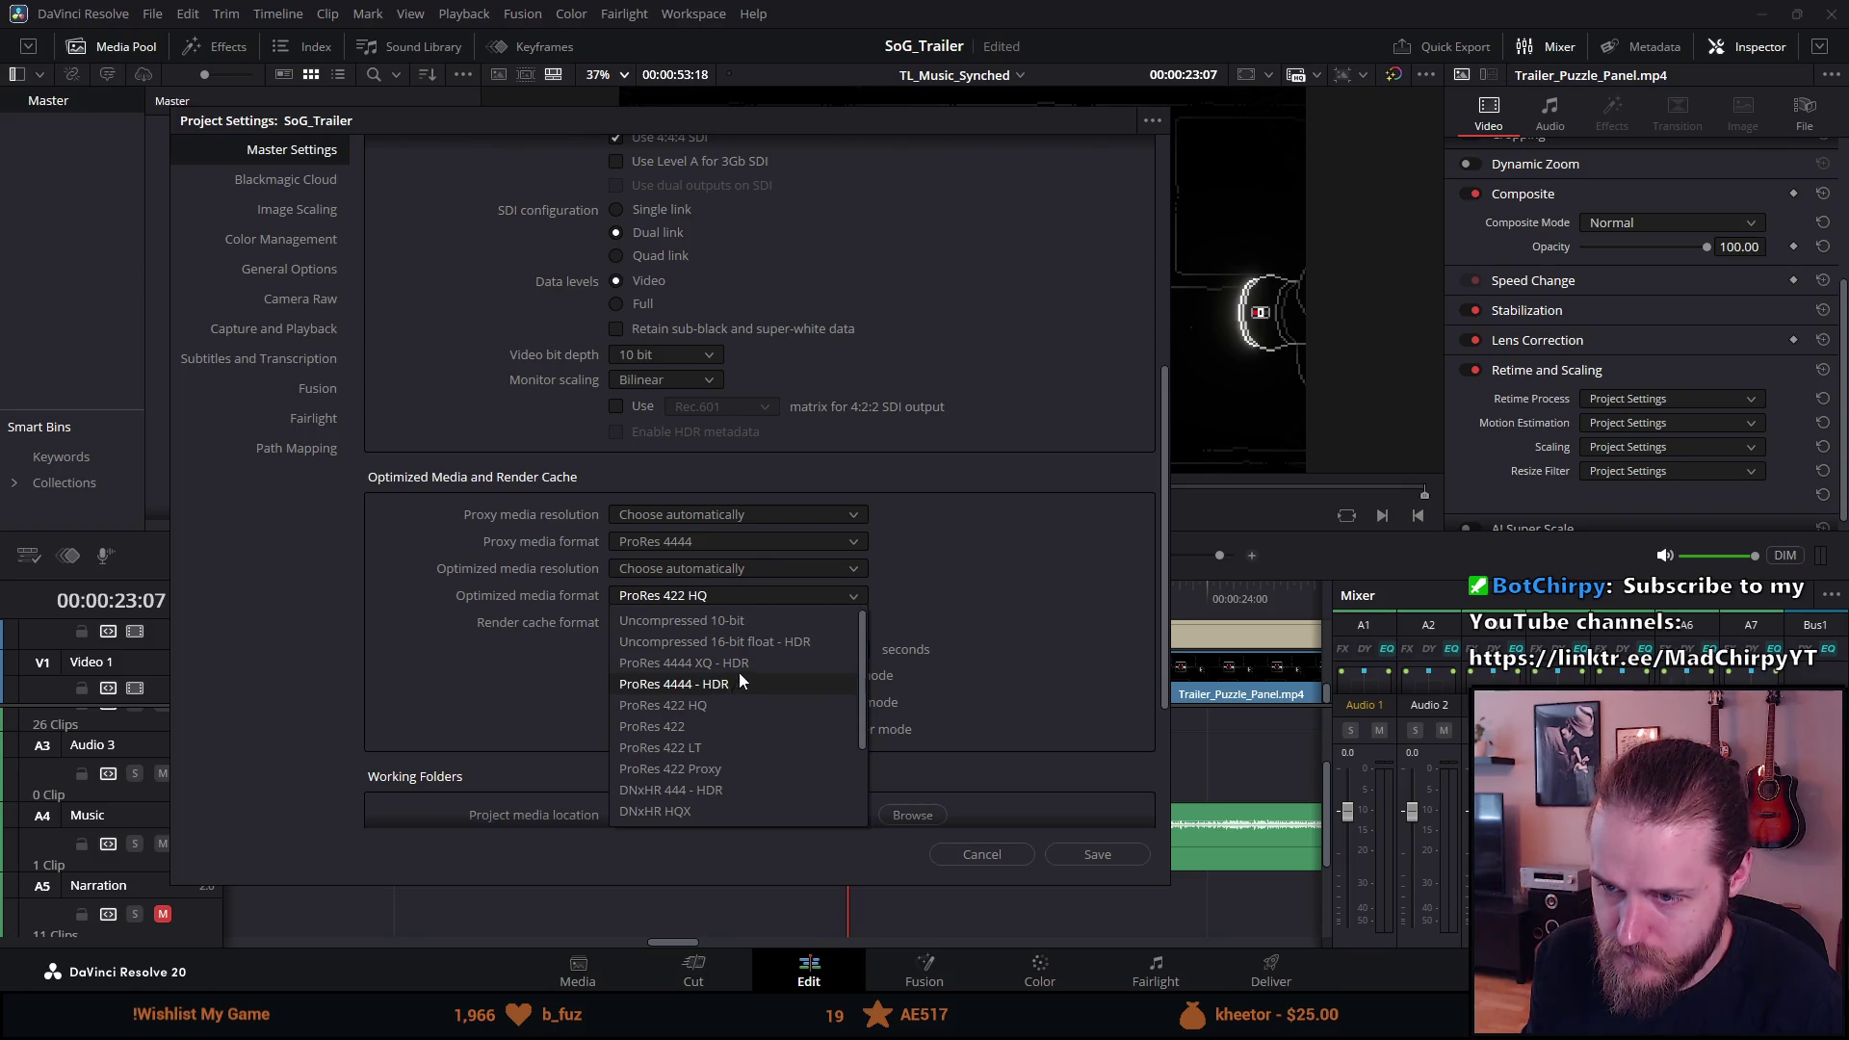
{"action": "left_click", "coordinate": [739, 666]}
{"action": "left_click", "coordinate": [732, 624]}
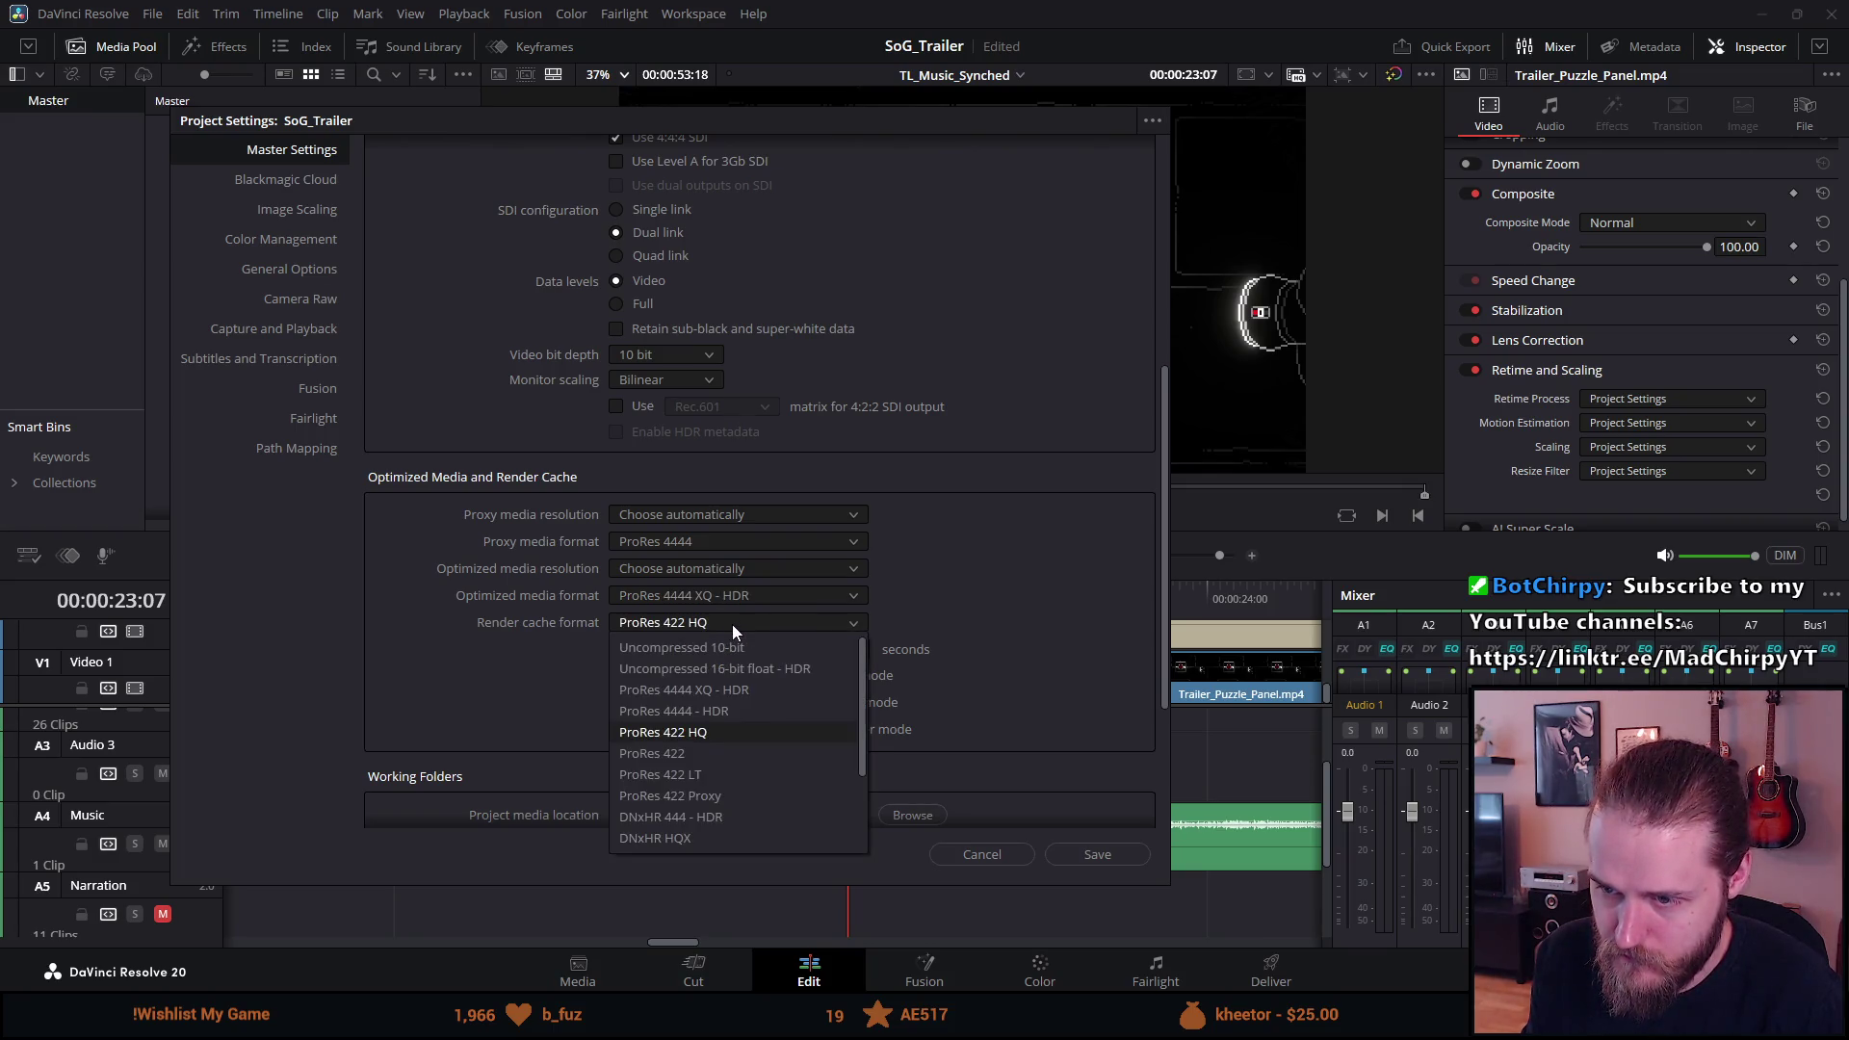
{"action": "left_click", "coordinate": [732, 690]}
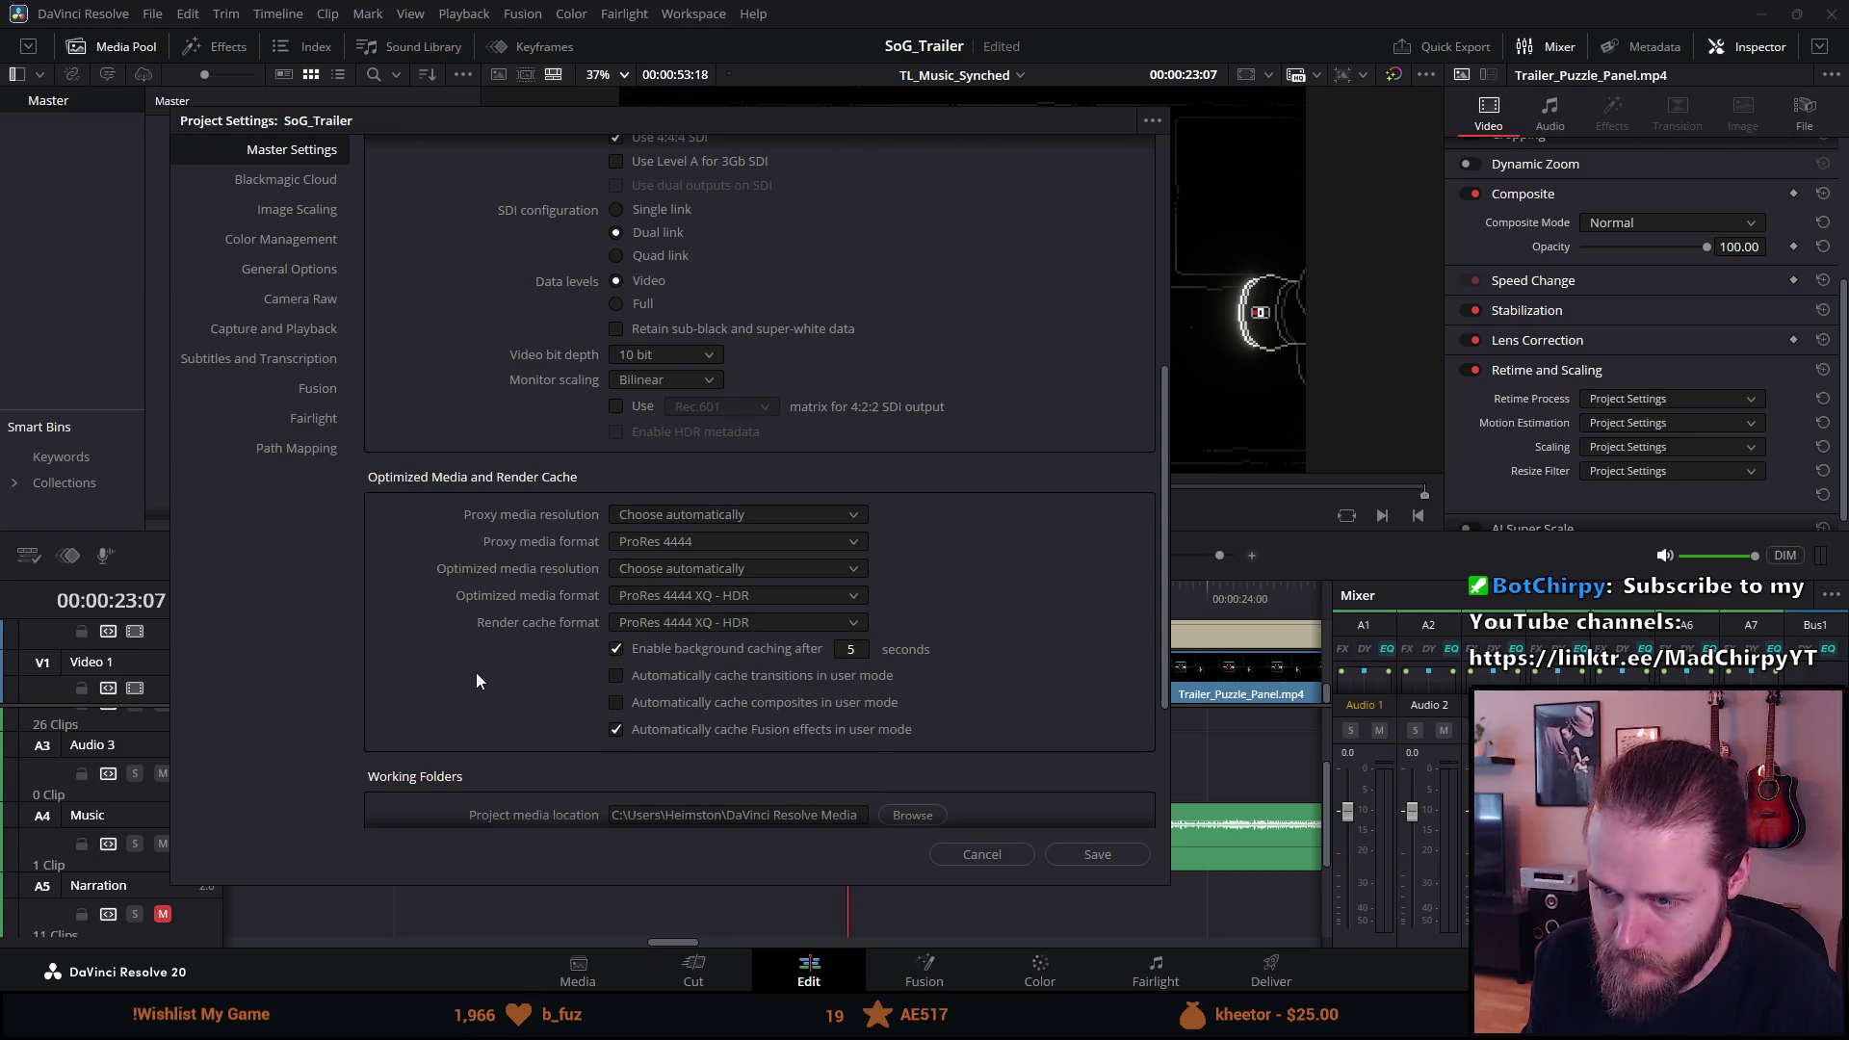
{"action": "scroll", "coordinate": [465, 632], "scroll_direction": "down", "scroll_amount": 5}
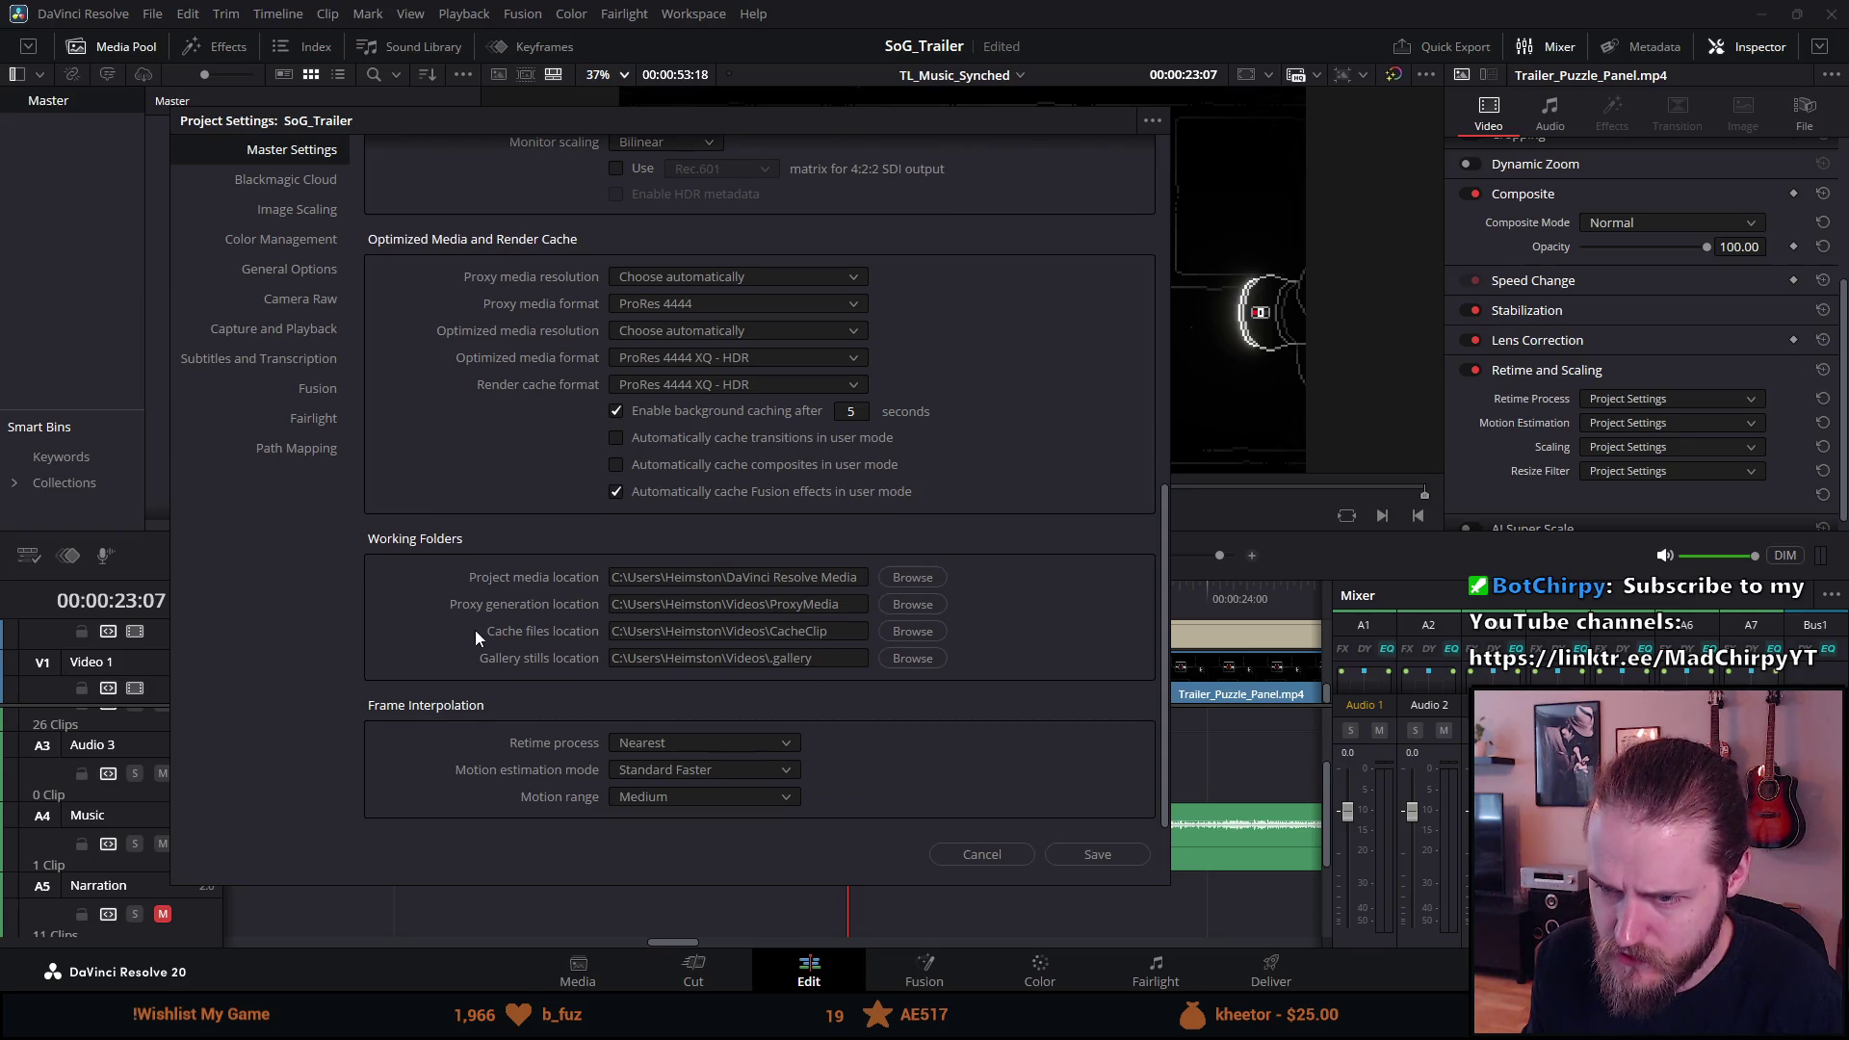
Leave retime process on Nearest and motion range at Medium, then save Project Settings.
{"action": "left_click", "coordinate": [640, 747]}
{"action": "left_click", "coordinate": [520, 728]}
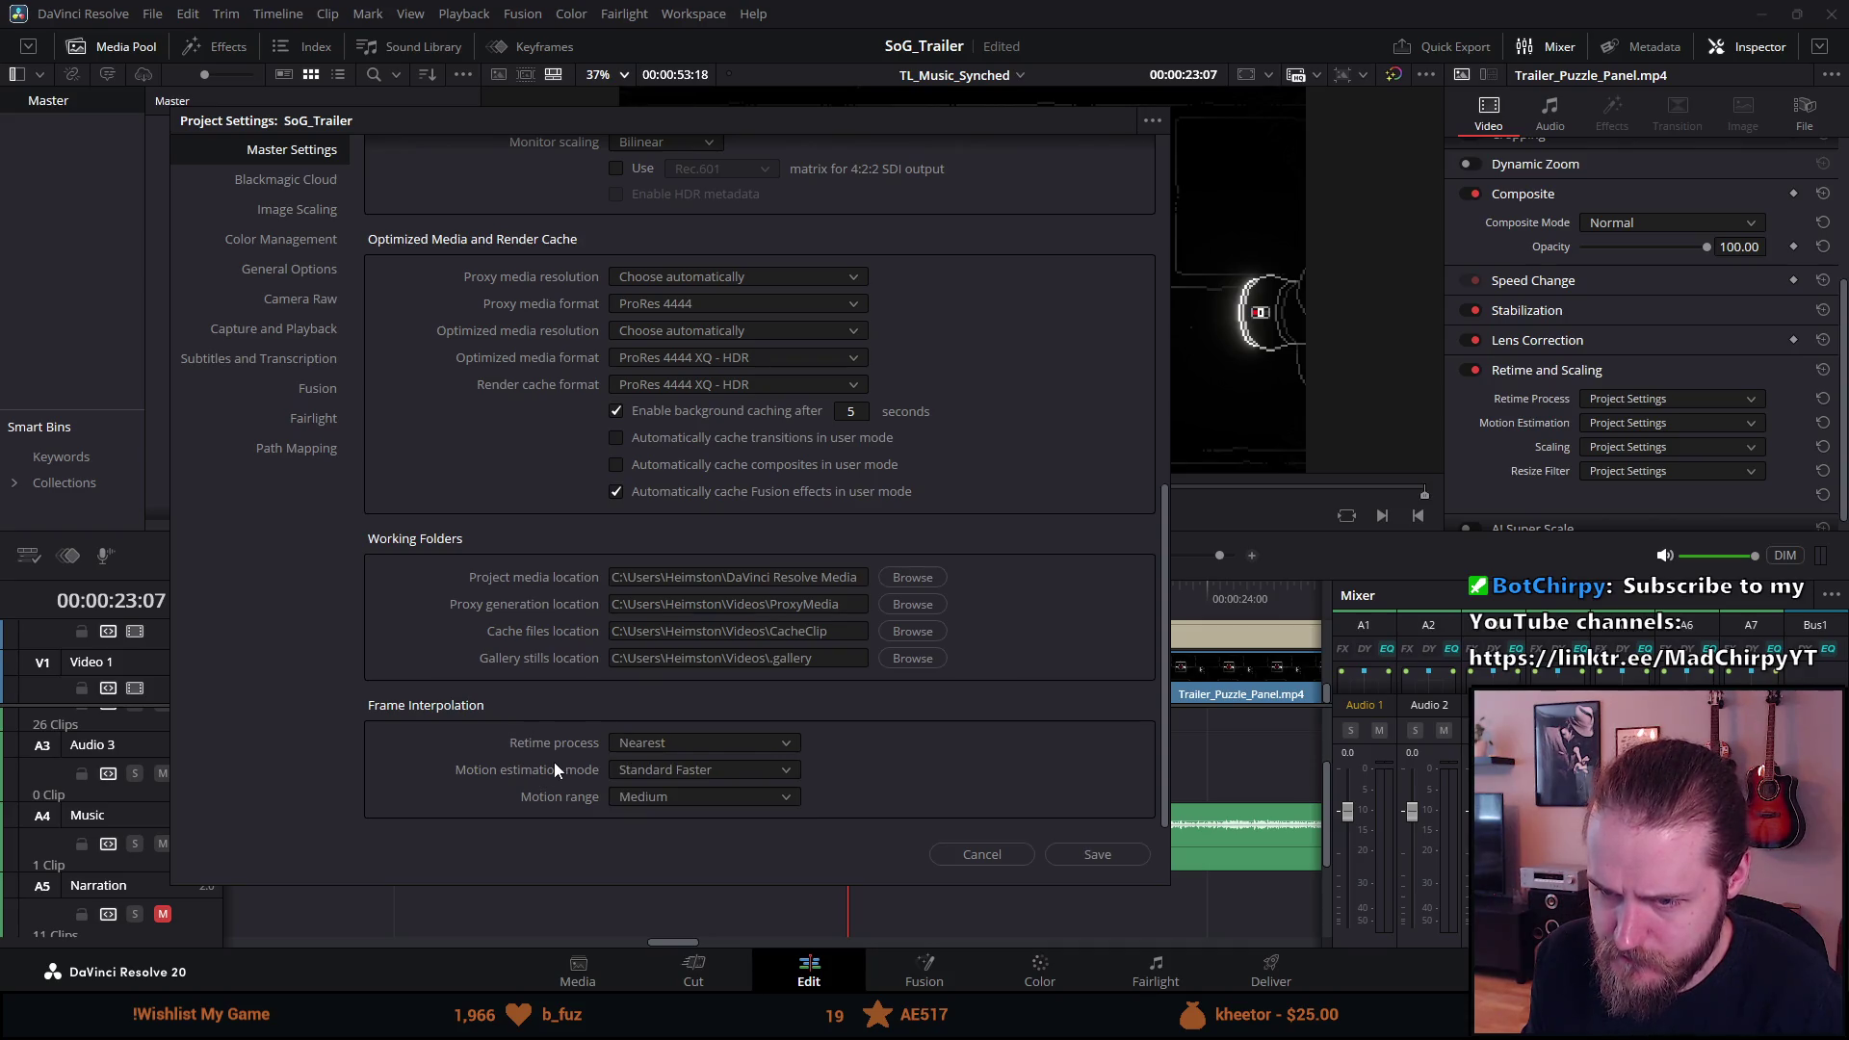
{"action": "left_click", "coordinate": [632, 805]}
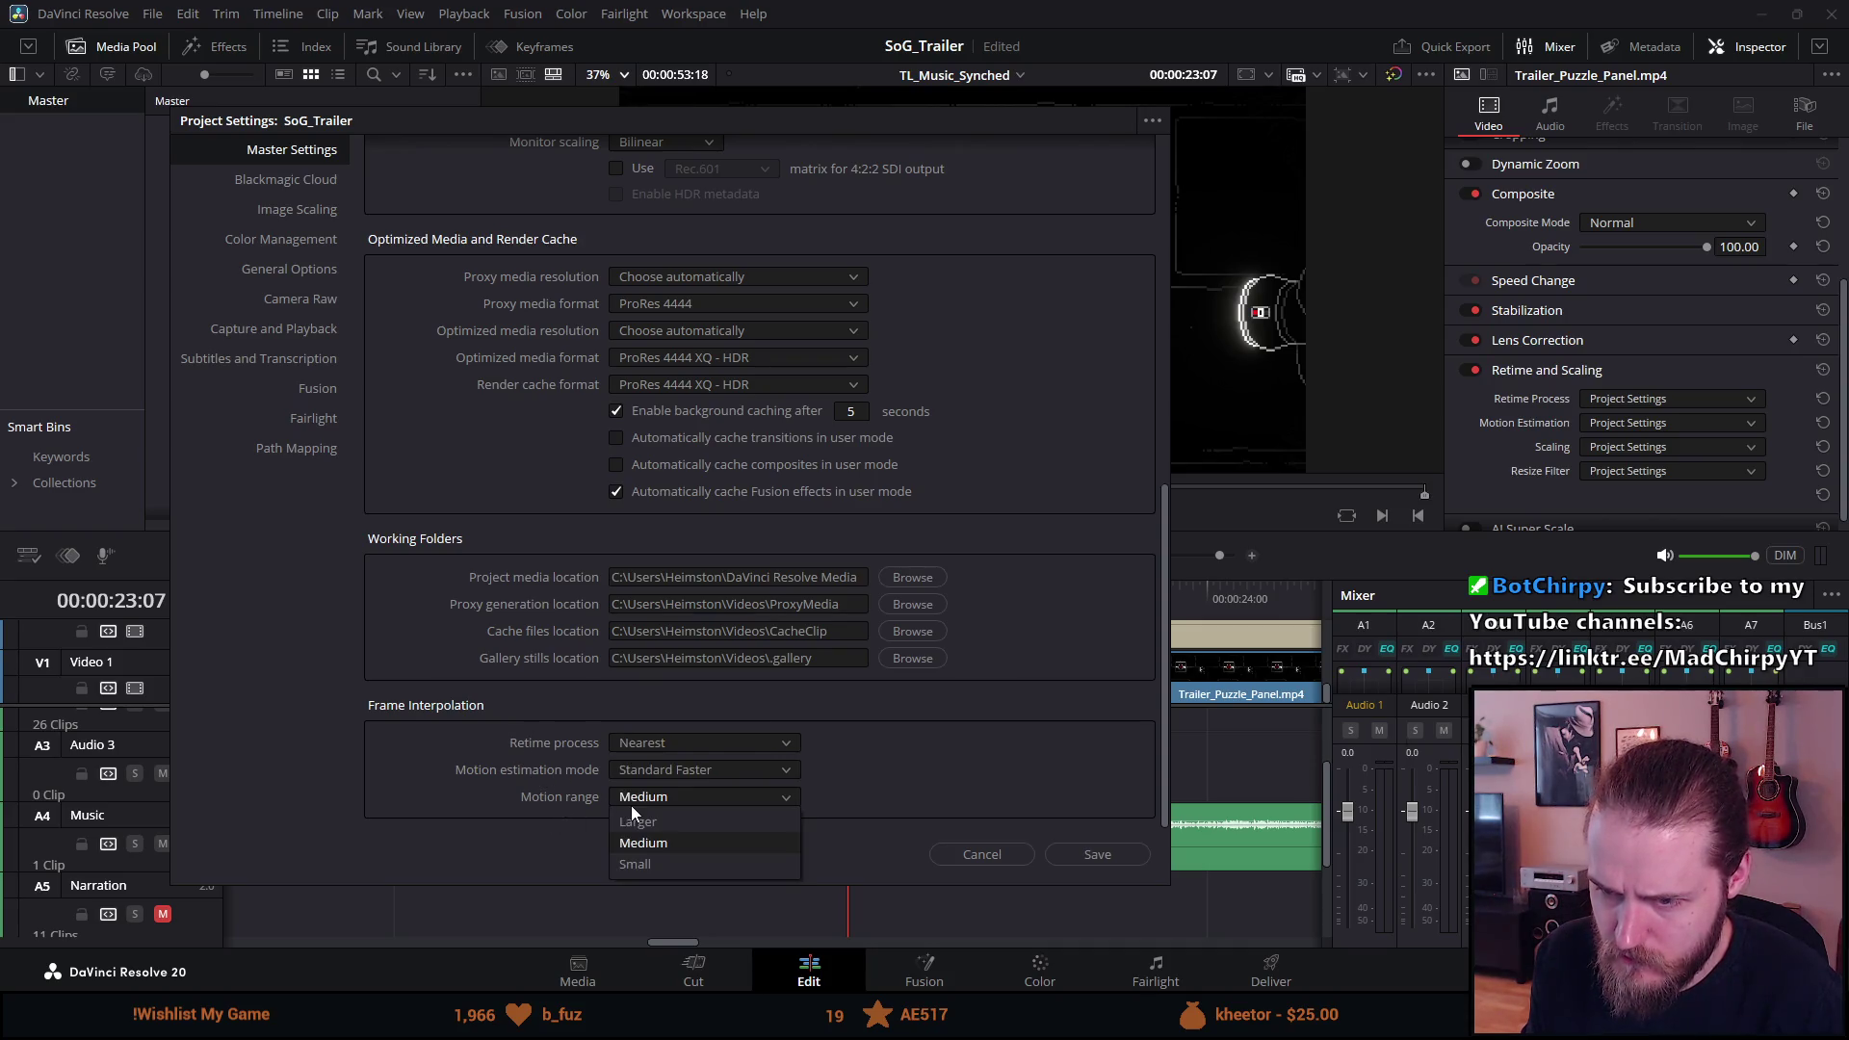
{"action": "left_click", "coordinate": [383, 773]}
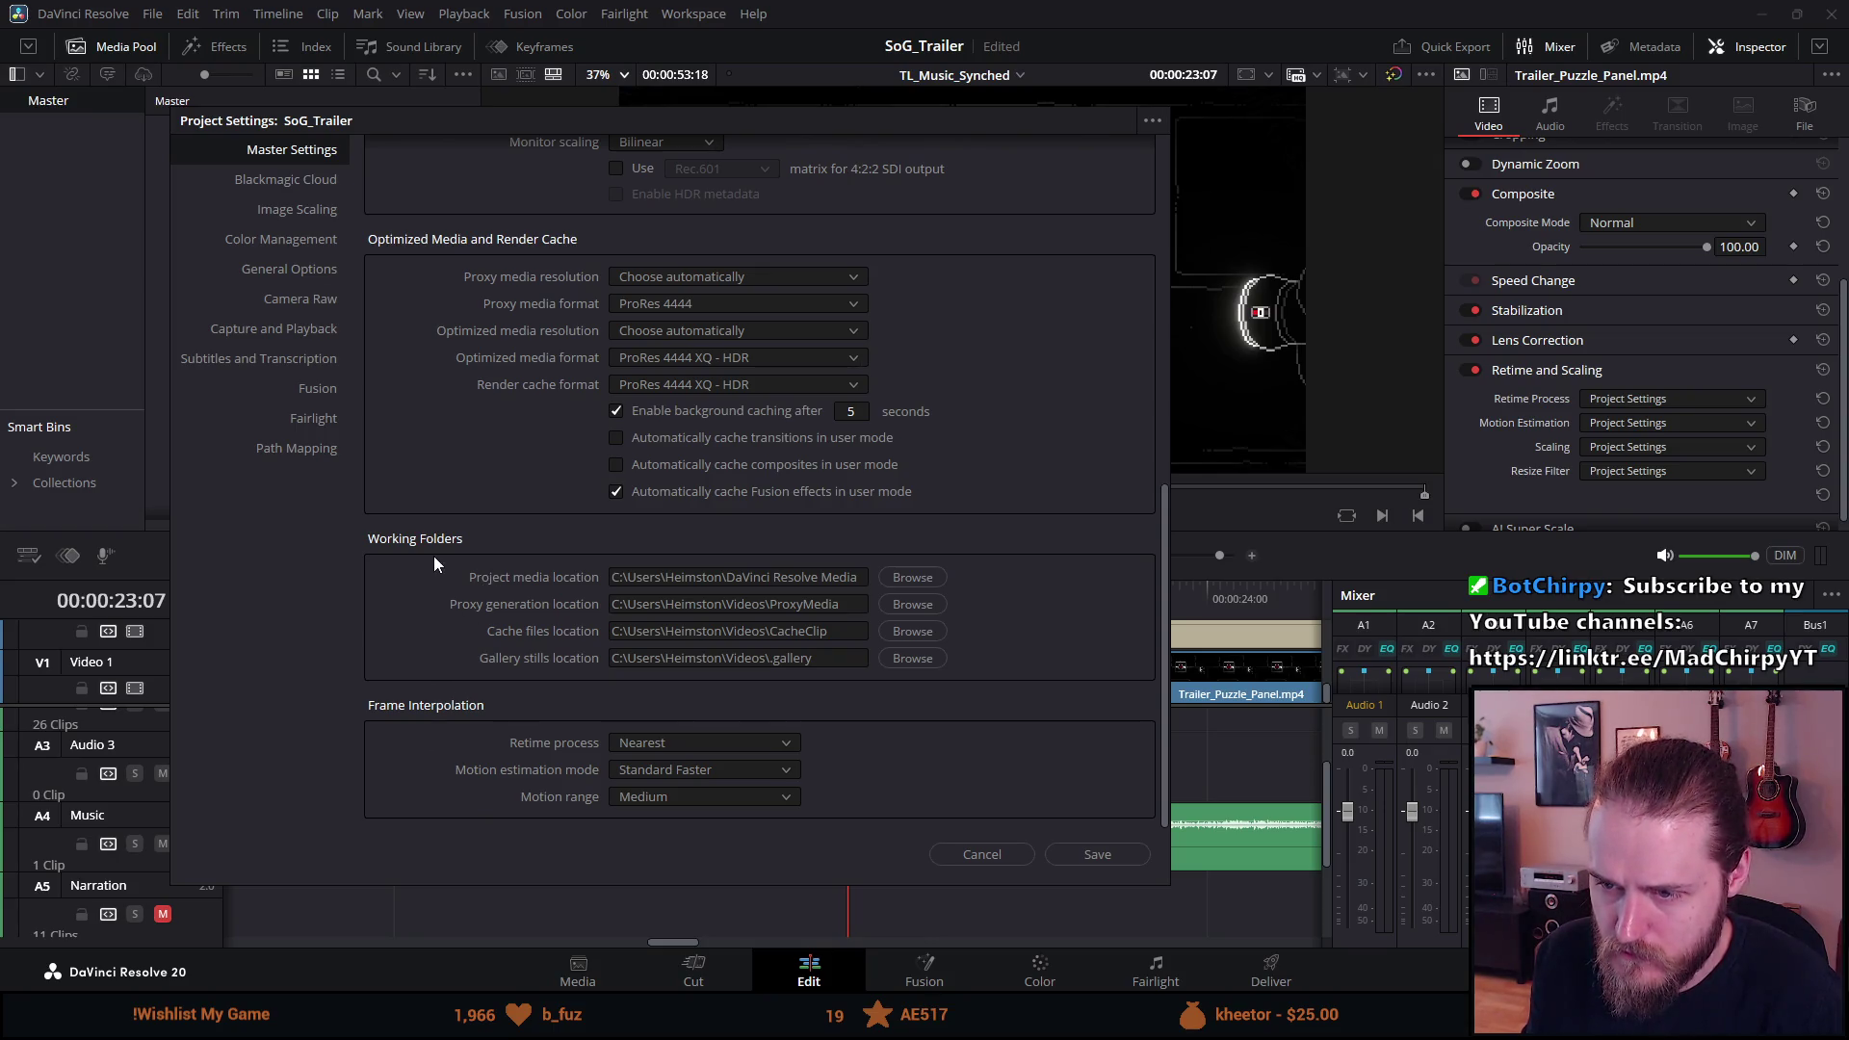
{"action": "scroll", "coordinate": [433, 564], "scroll_direction": "up", "scroll_amount": 8}
{"action": "scroll", "coordinate": [431, 564], "scroll_direction": "up", "scroll_amount": 2}
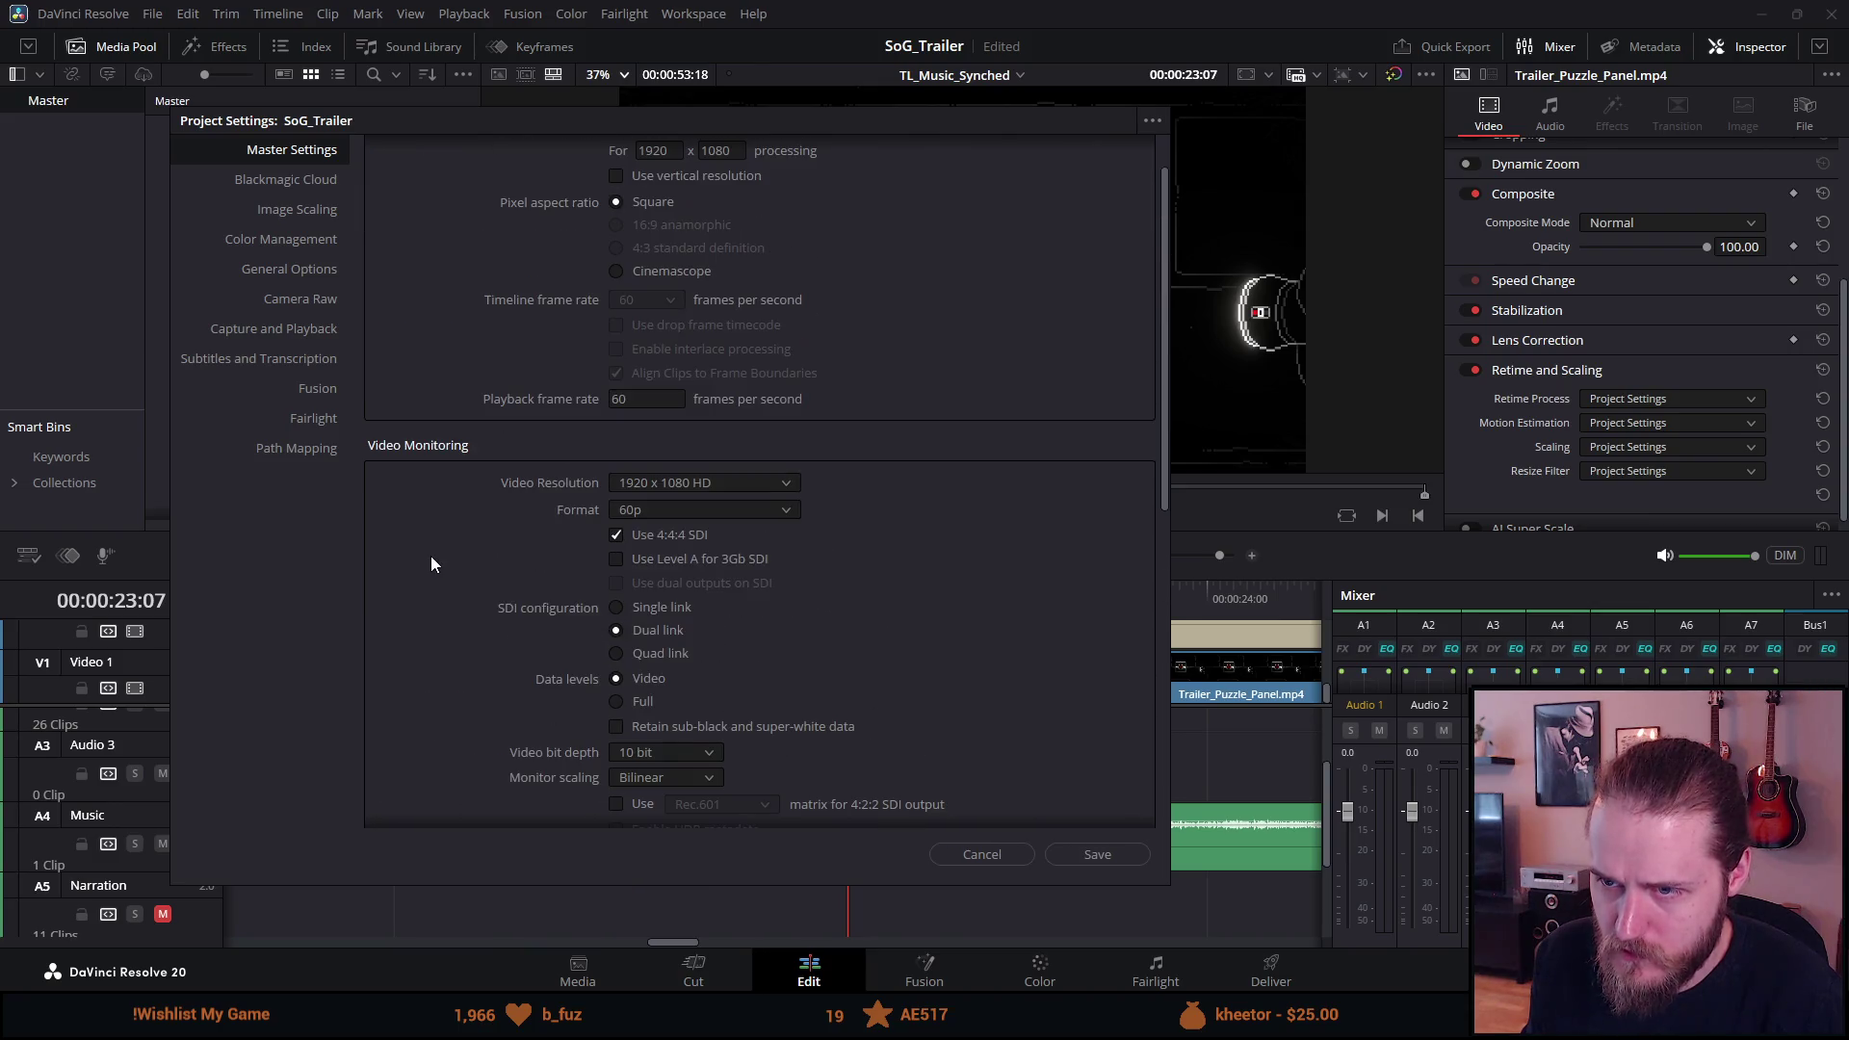
{"action": "scroll", "coordinate": [501, 537], "scroll_direction": "up", "scroll_amount": 1}
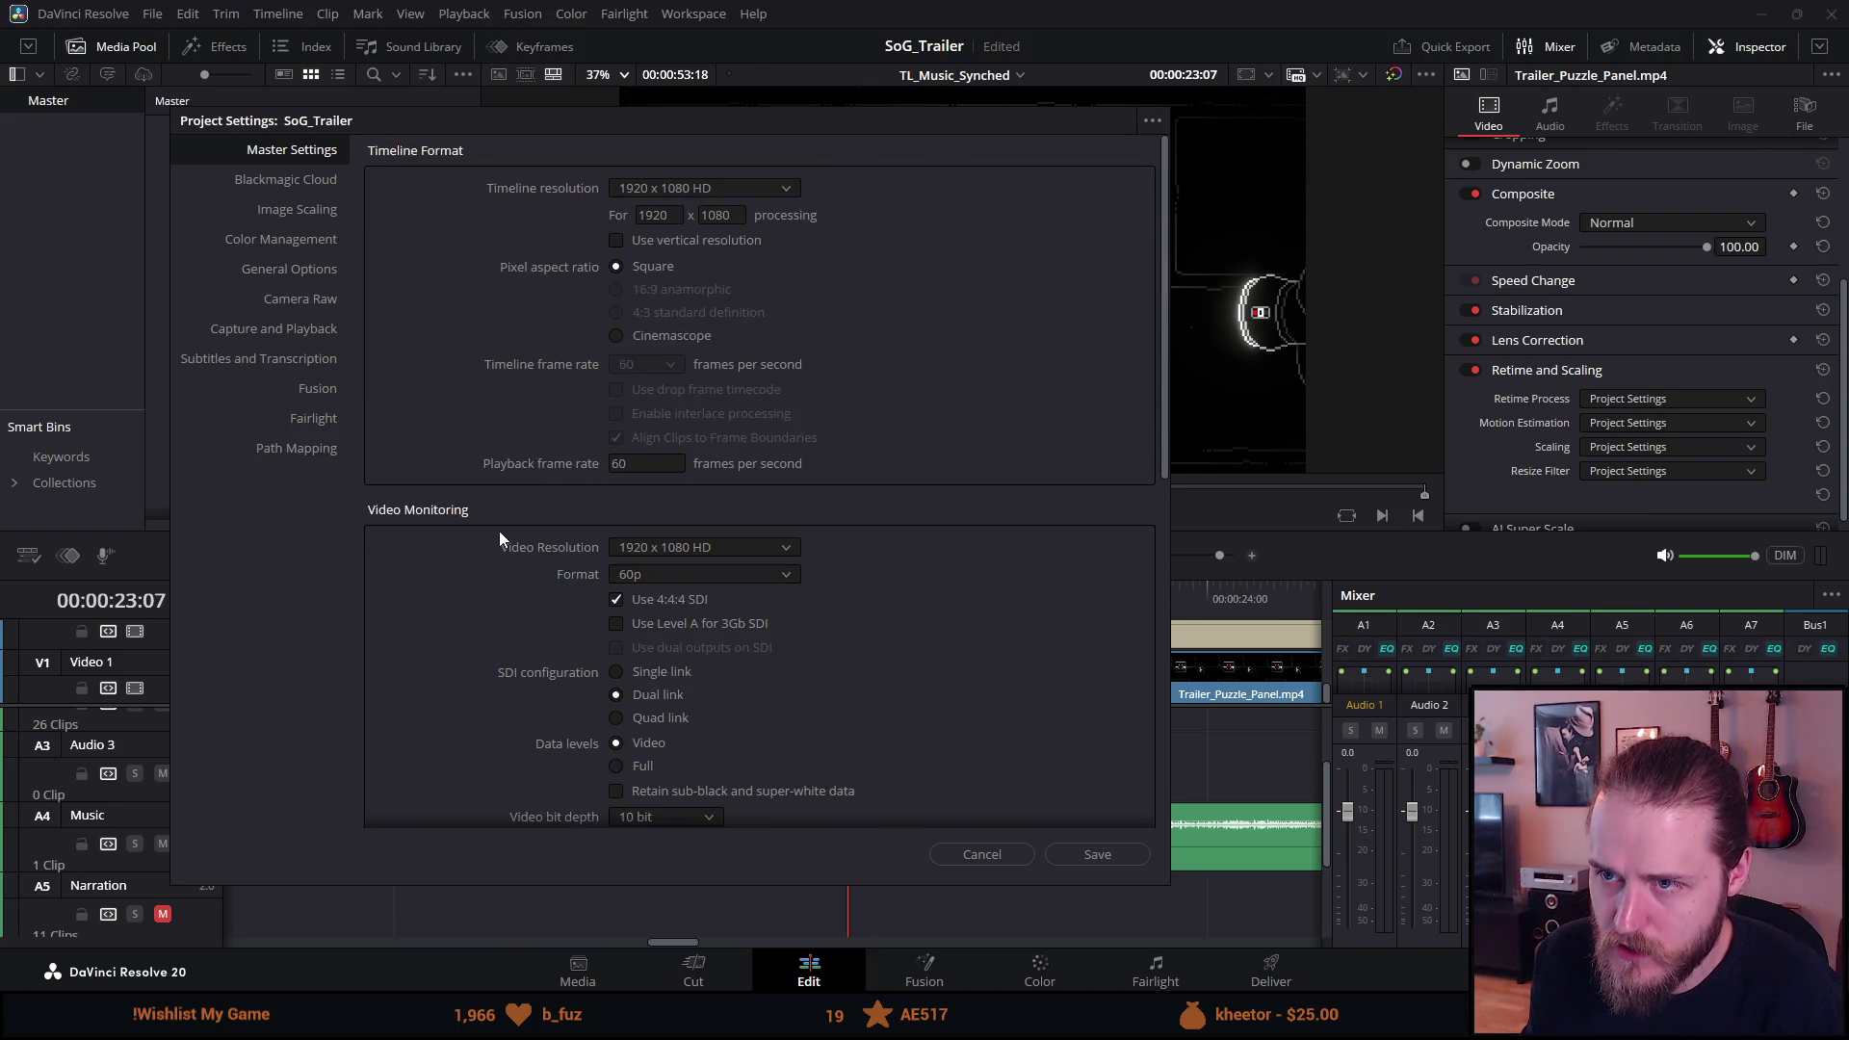
{"action": "left_click", "coordinate": [1063, 853]}
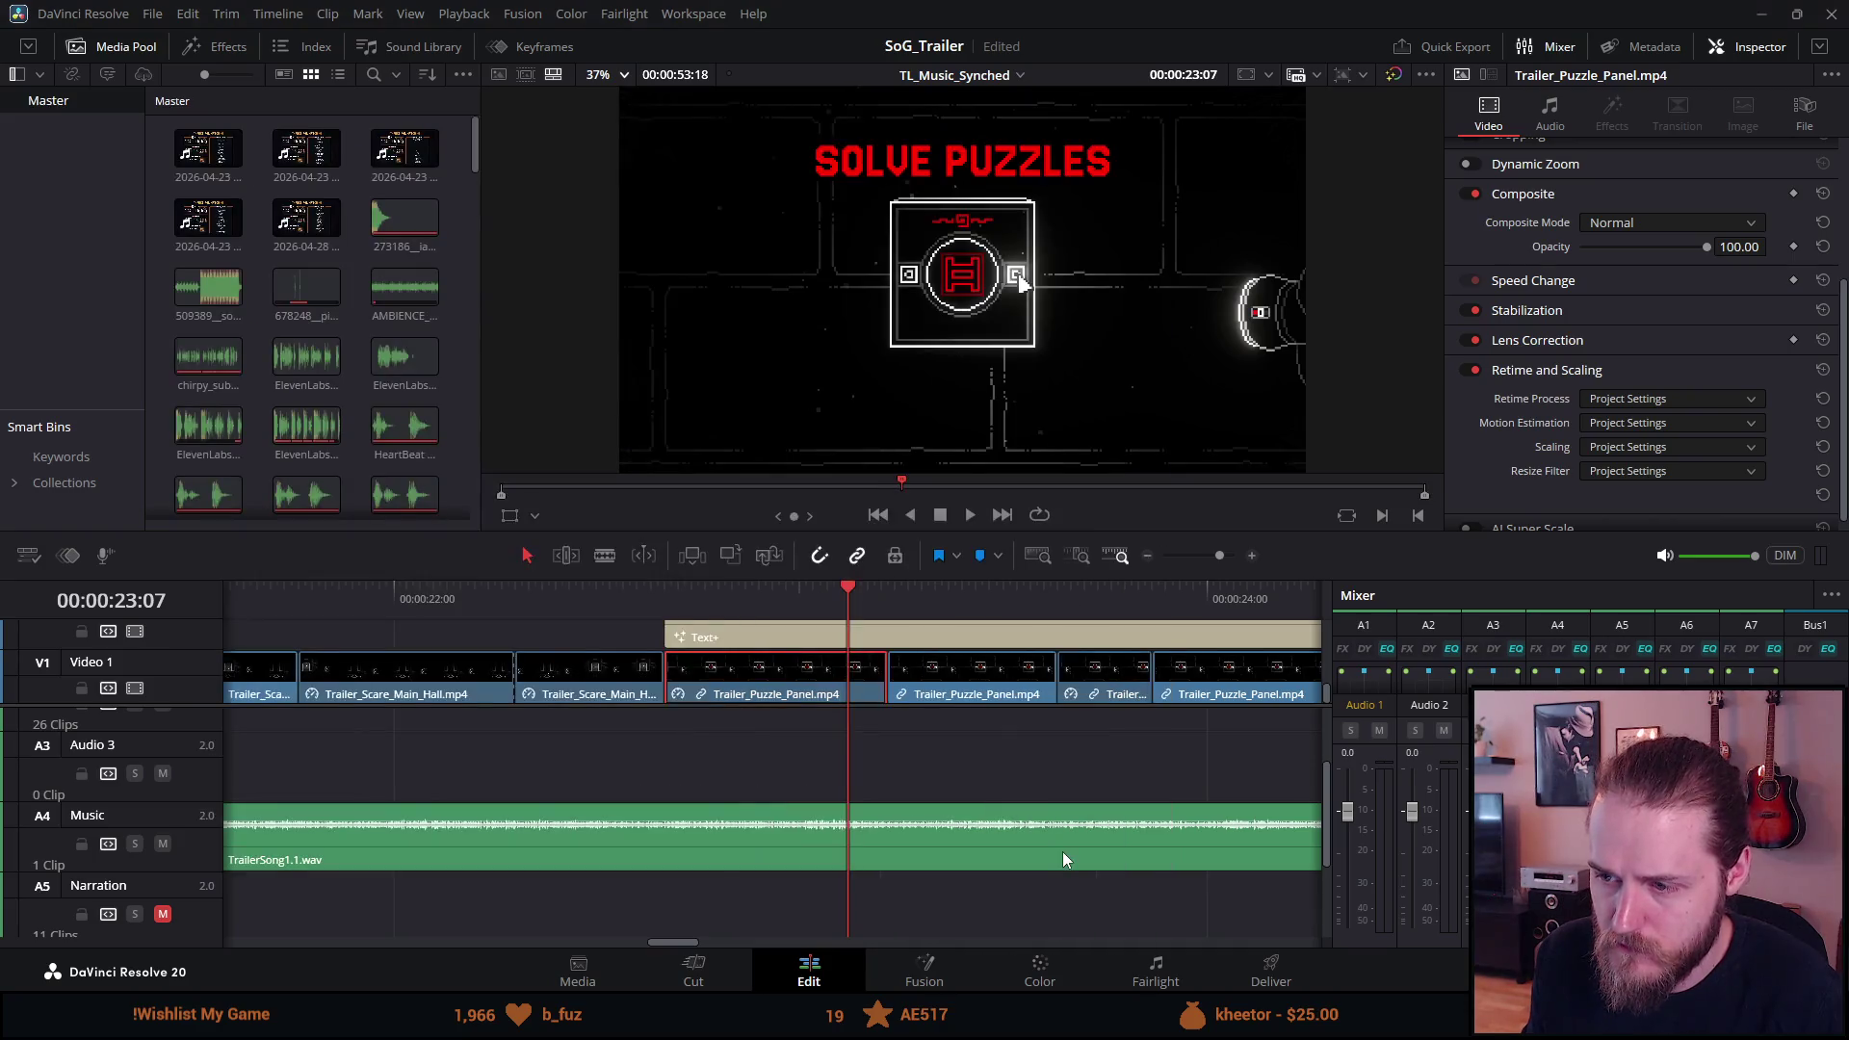
Set Blackmagic Cloud proxies to ProRes 422 10 bit 4:2:2 1080p, save, and reopen Project Settings.
{"action": "left_click", "coordinate": [153, 13]}
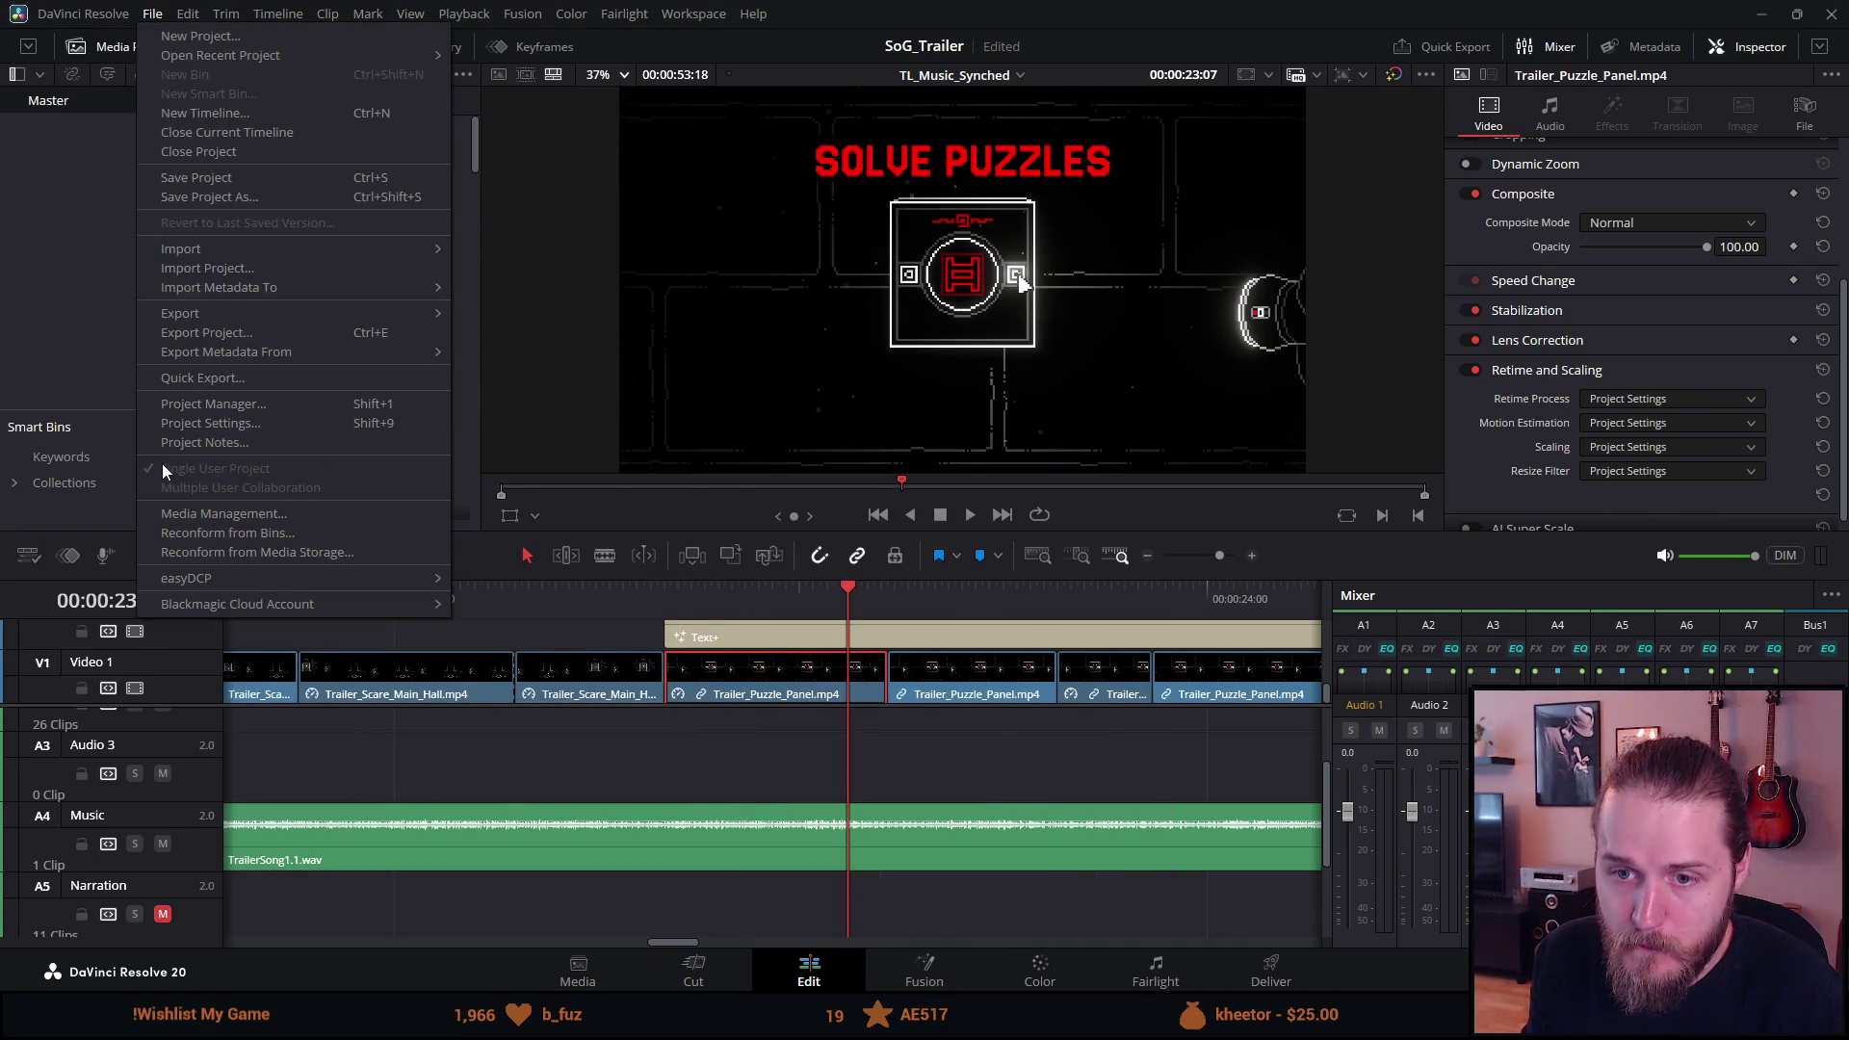
{"action": "left_click", "coordinate": [216, 422]}
{"action": "left_click", "coordinate": [546, 206]}
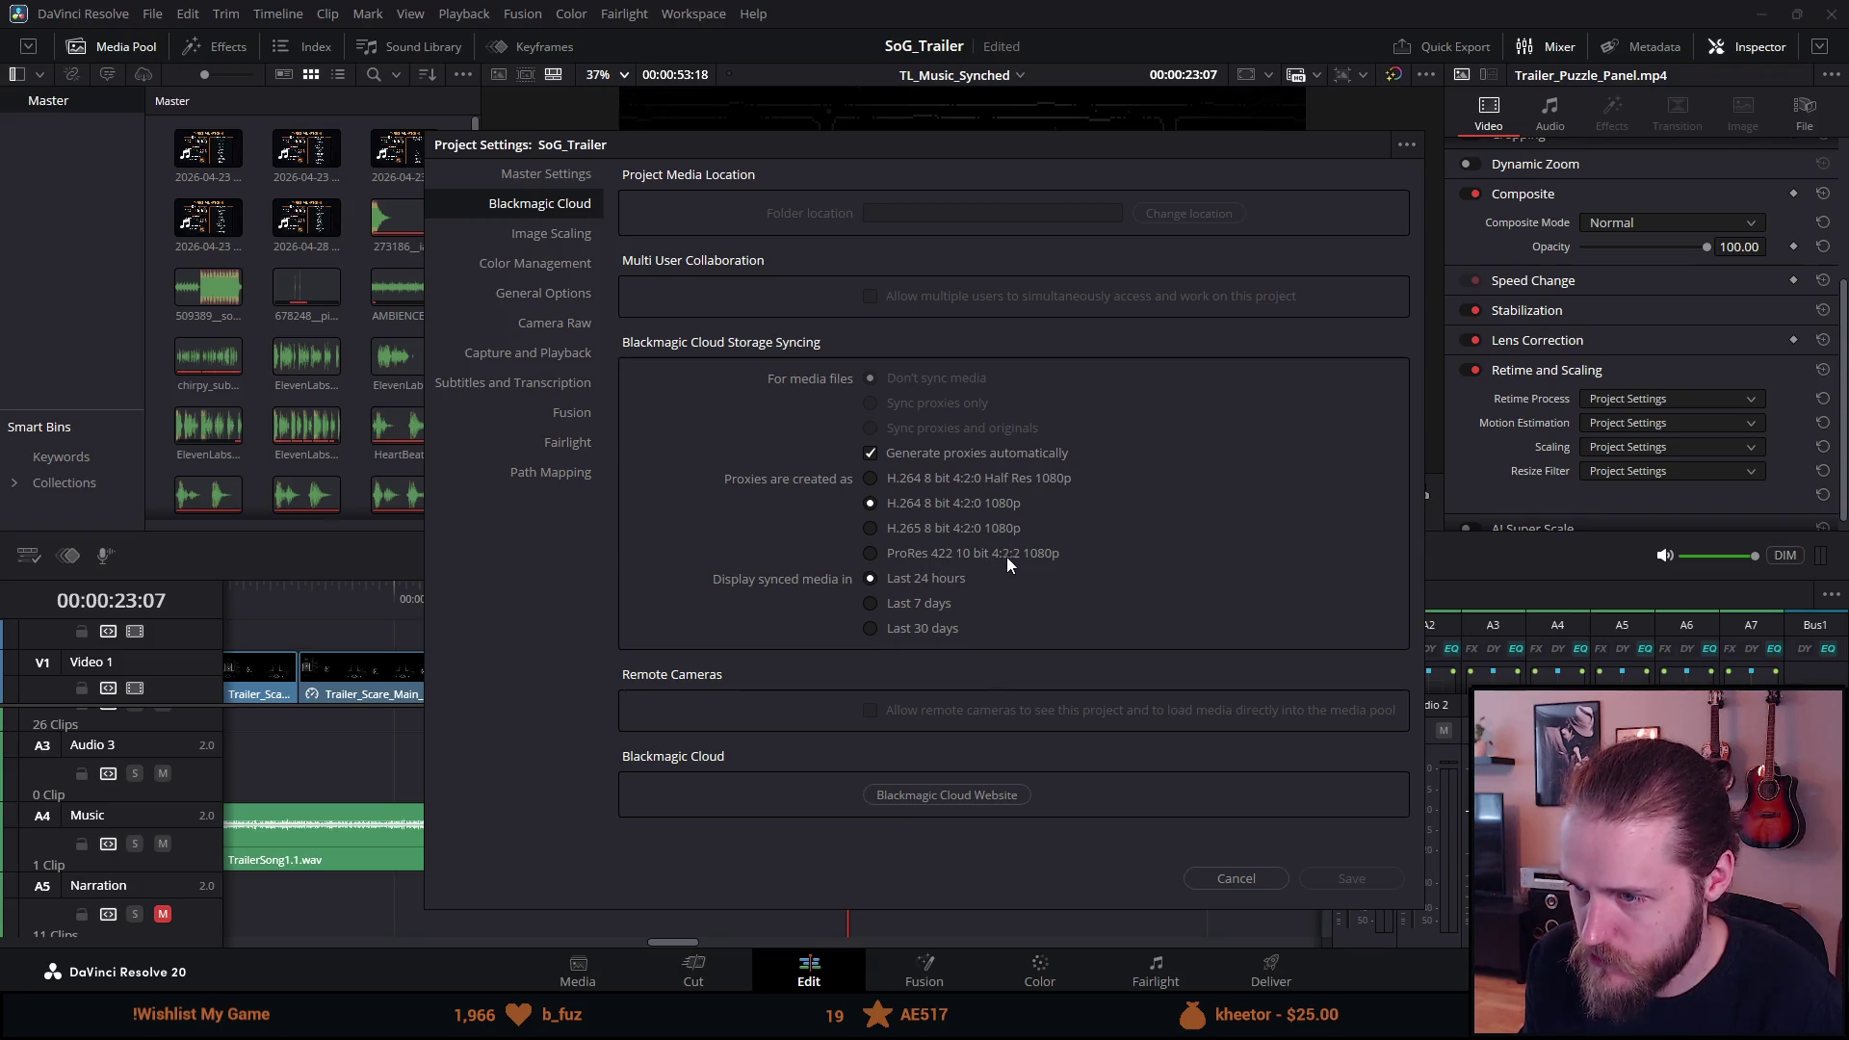
{"action": "left_click", "coordinate": [938, 553]}
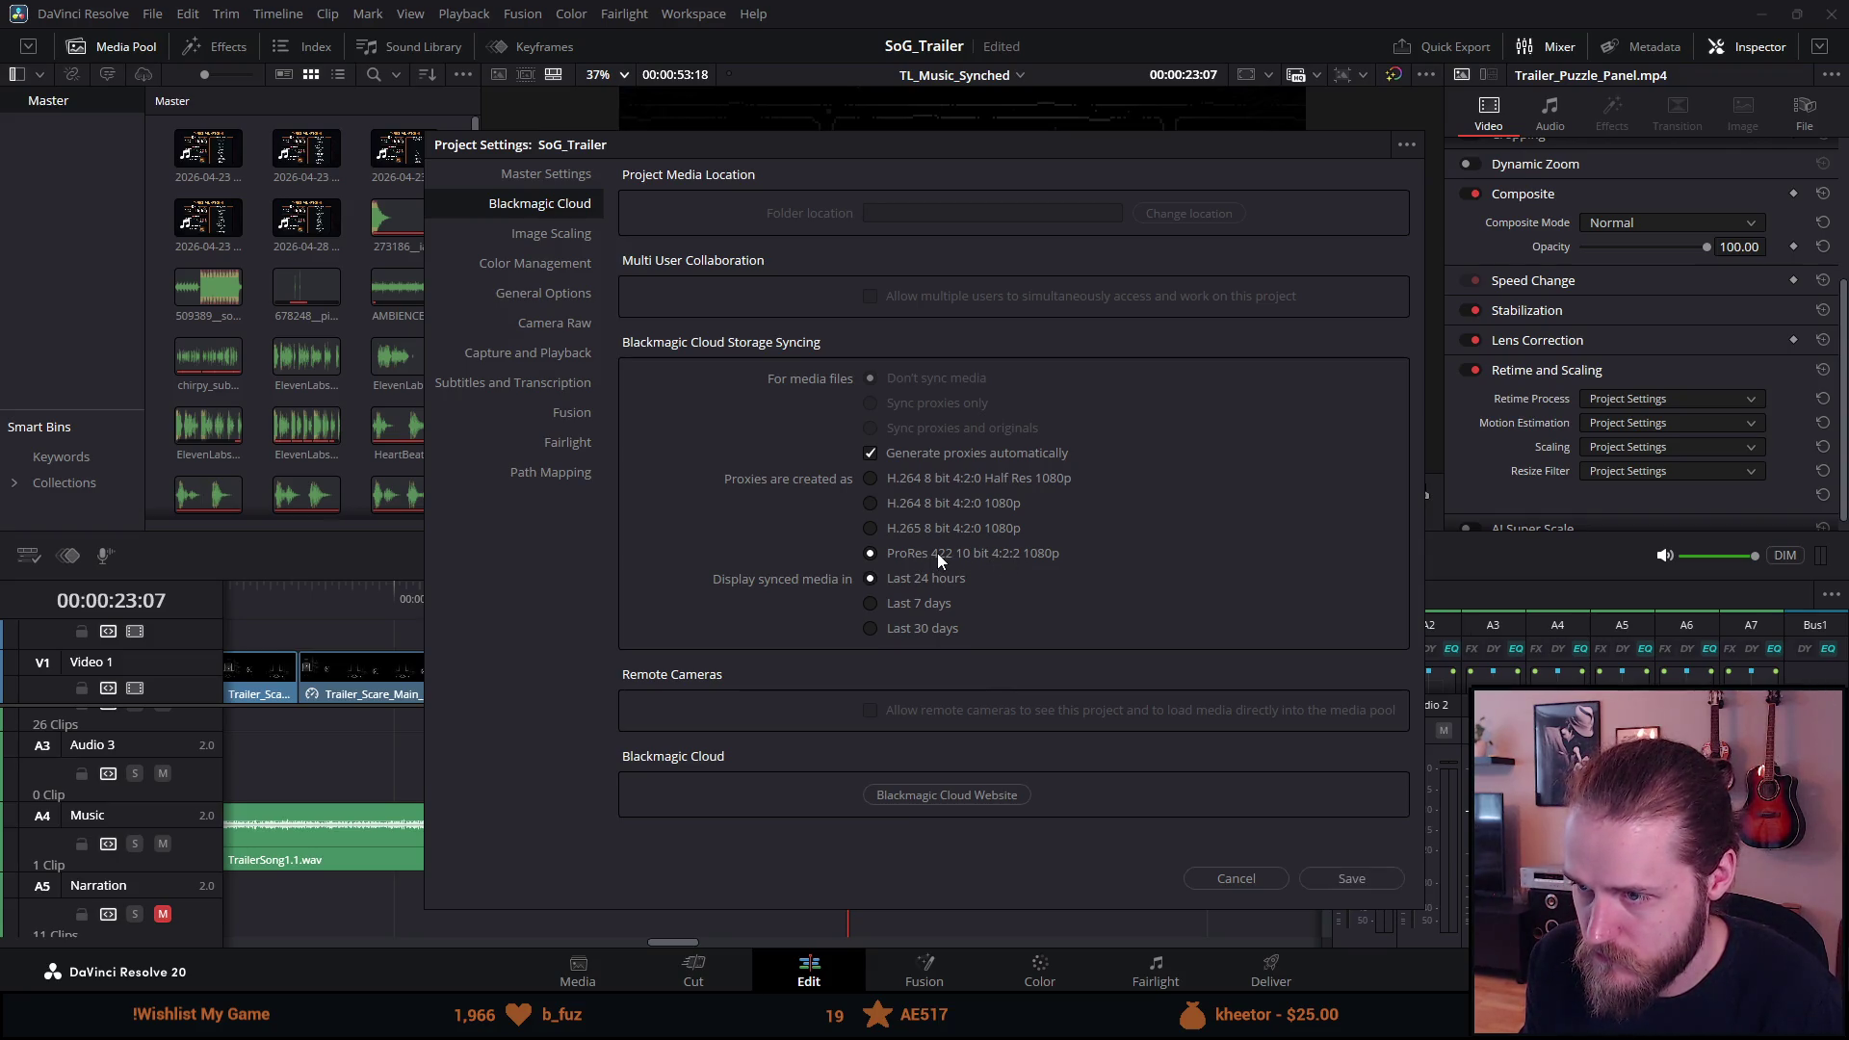
{"action": "left_click", "coordinate": [1352, 877]}
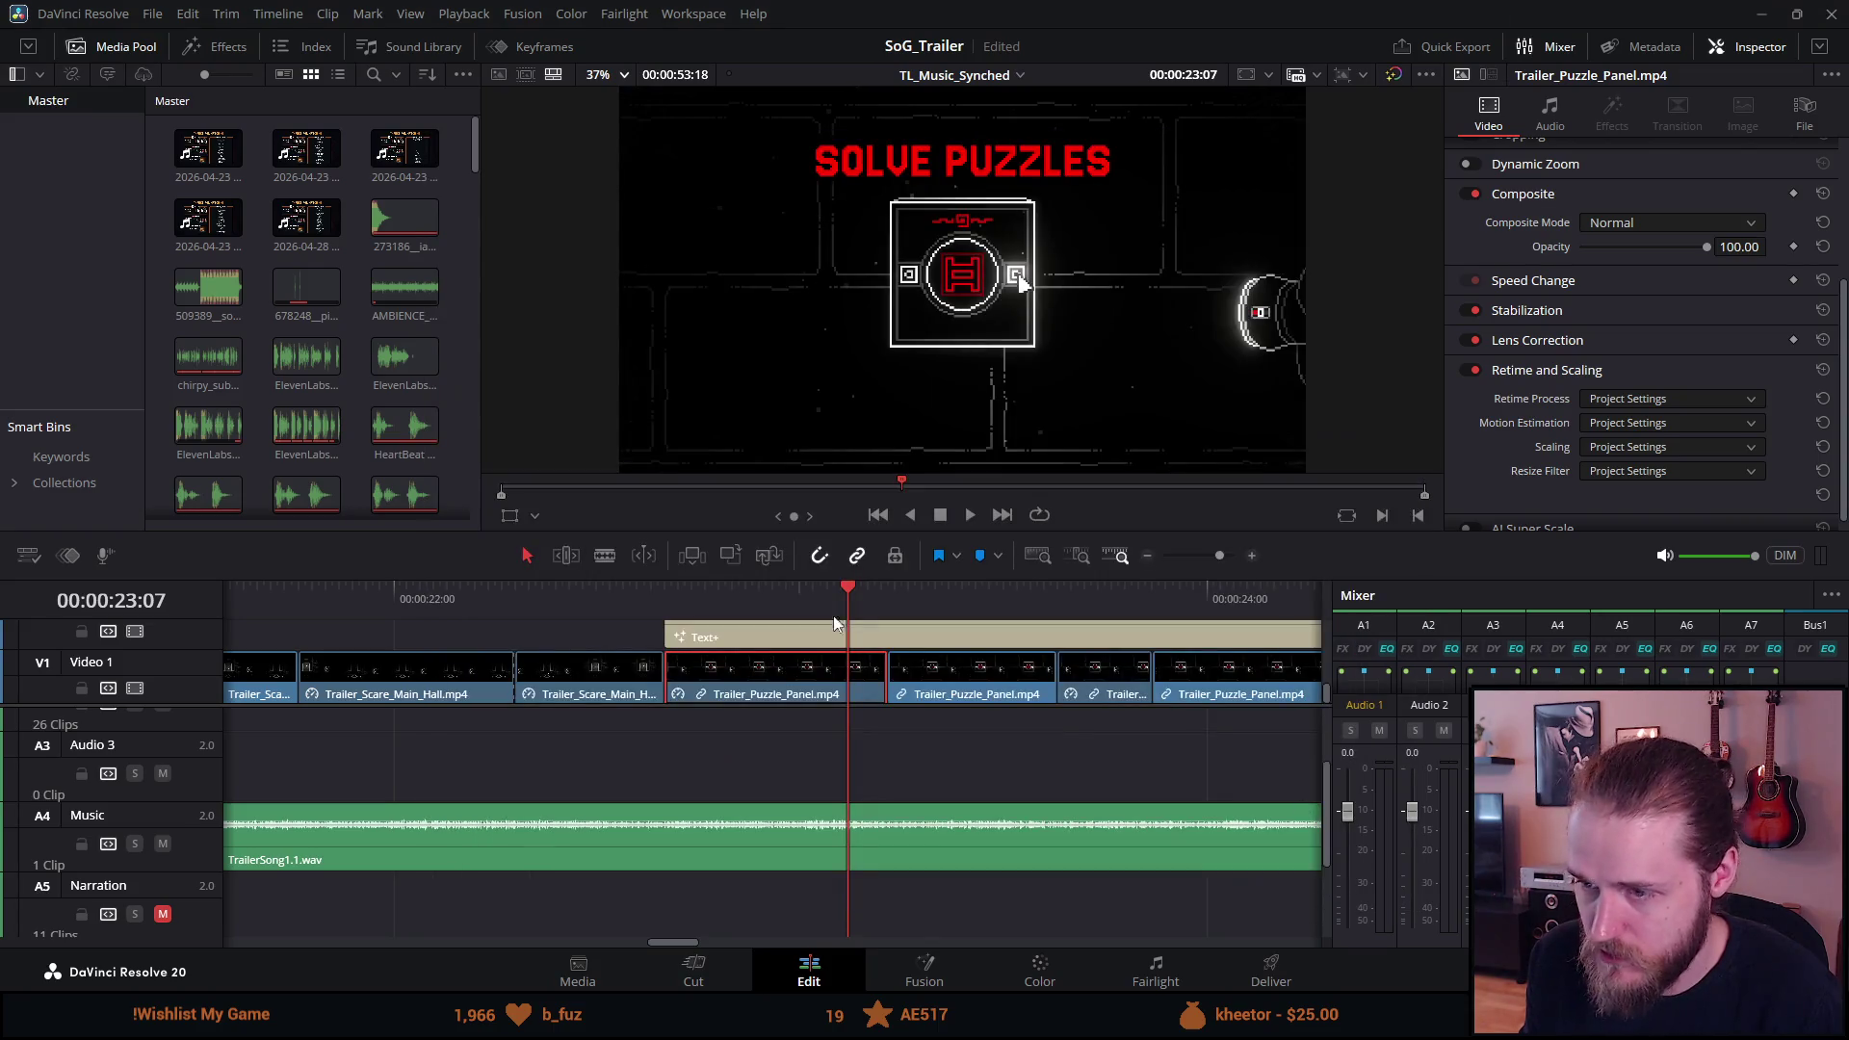
{"action": "left_click", "coordinate": [169, 16]}
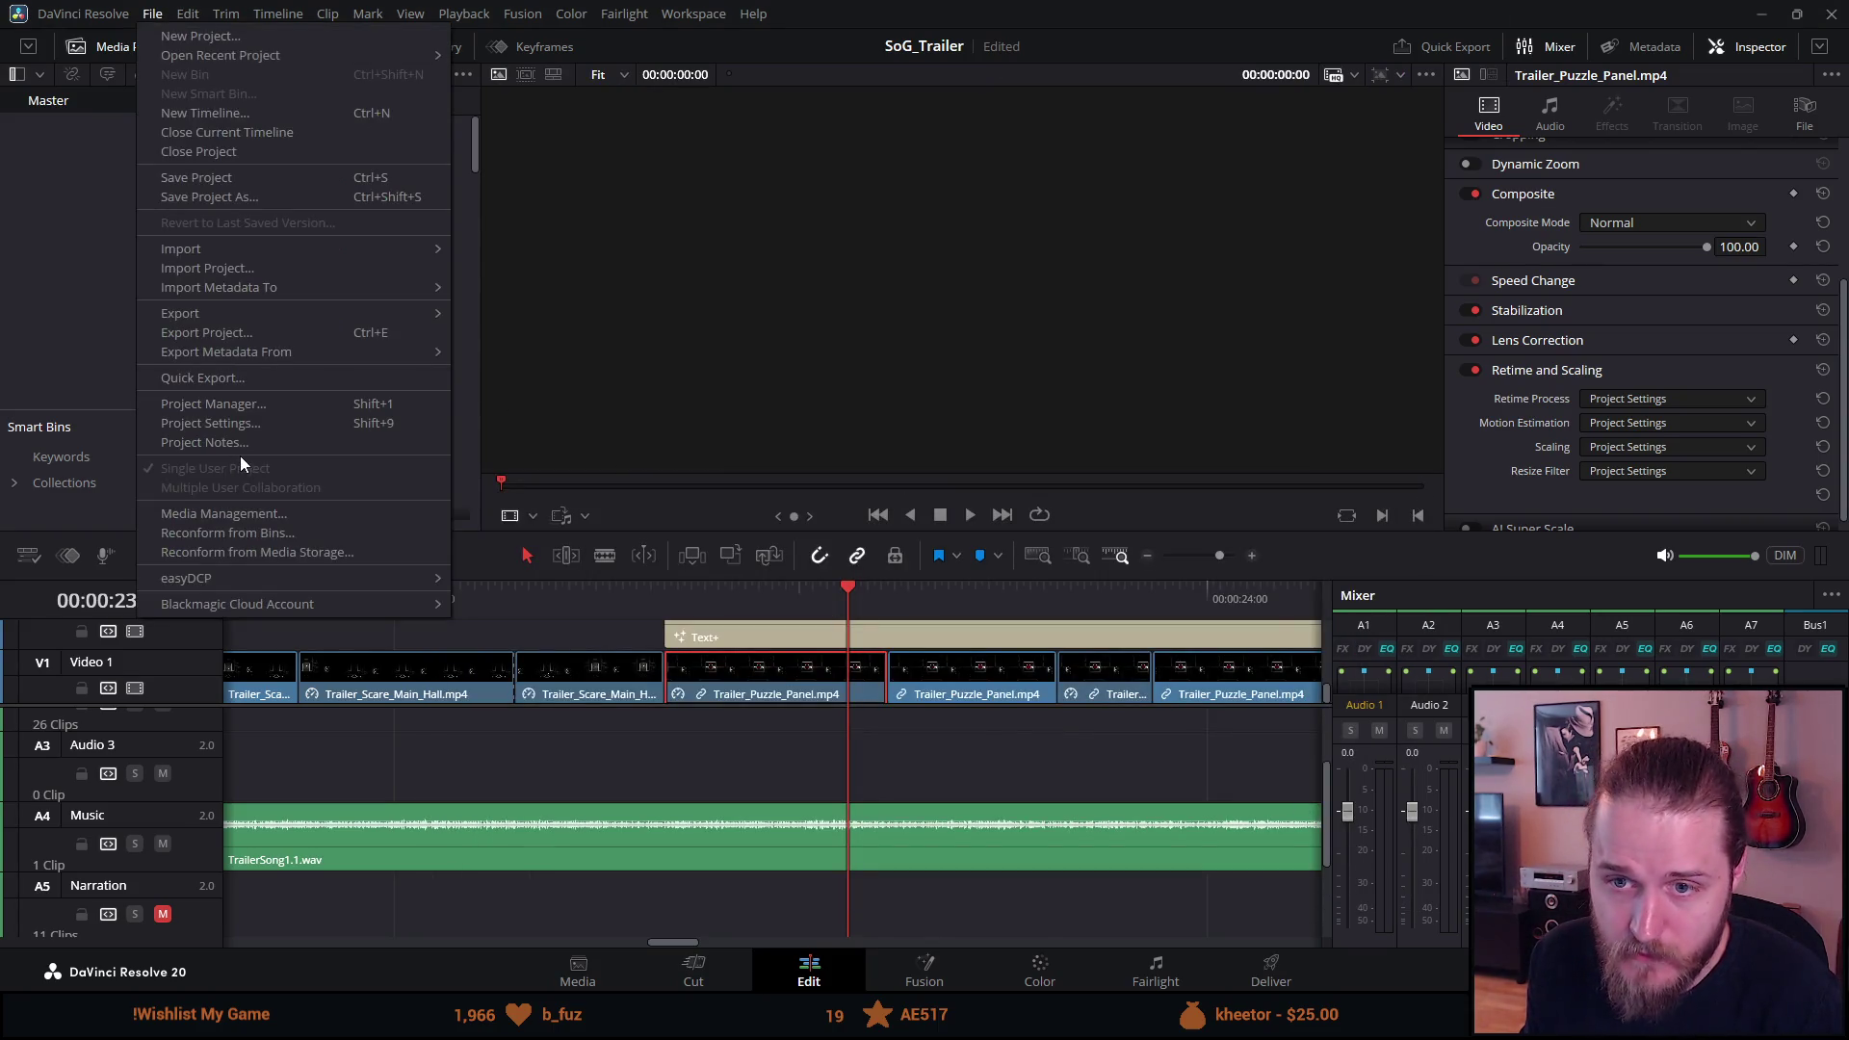
{"action": "left_click", "coordinate": [236, 423]}
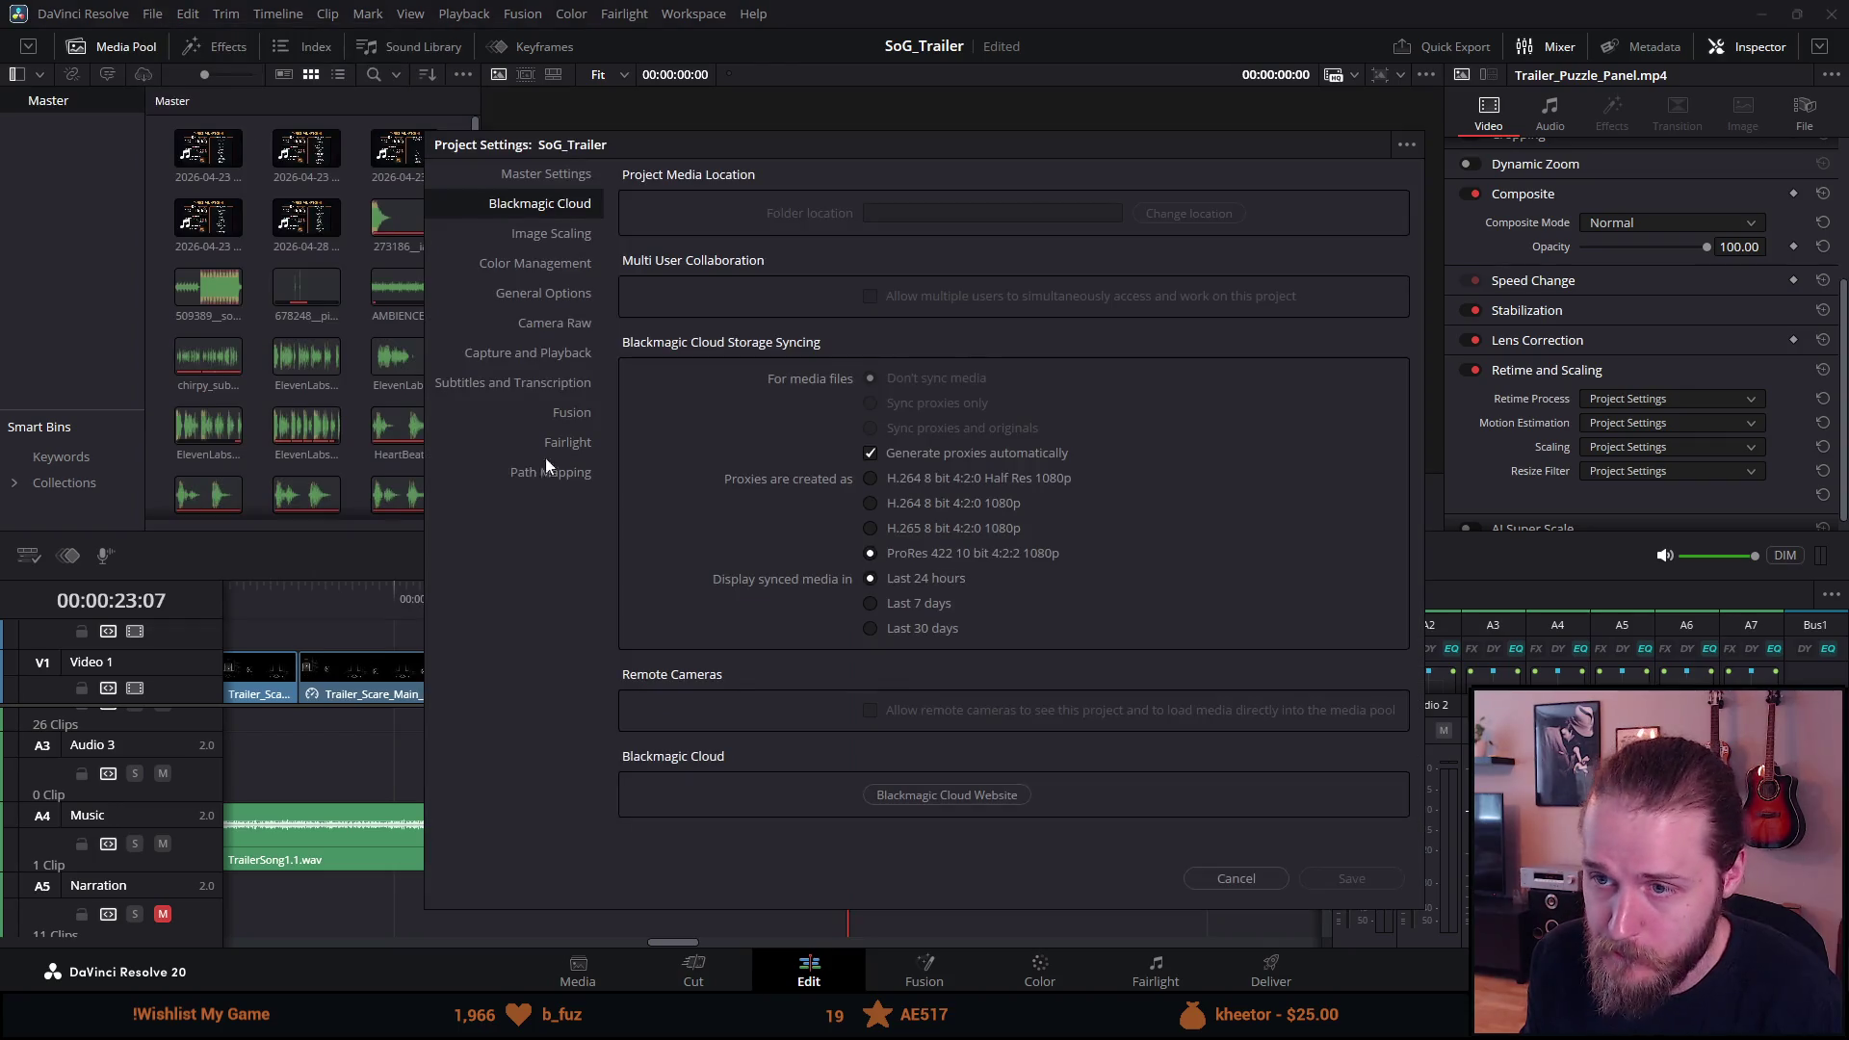
On Color Management, confirm DaVinci YRGB colour science and Rec.709 (Scene) timeline colour space.
{"action": "left_click", "coordinate": [540, 262]}
{"action": "left_click", "coordinate": [923, 214]}
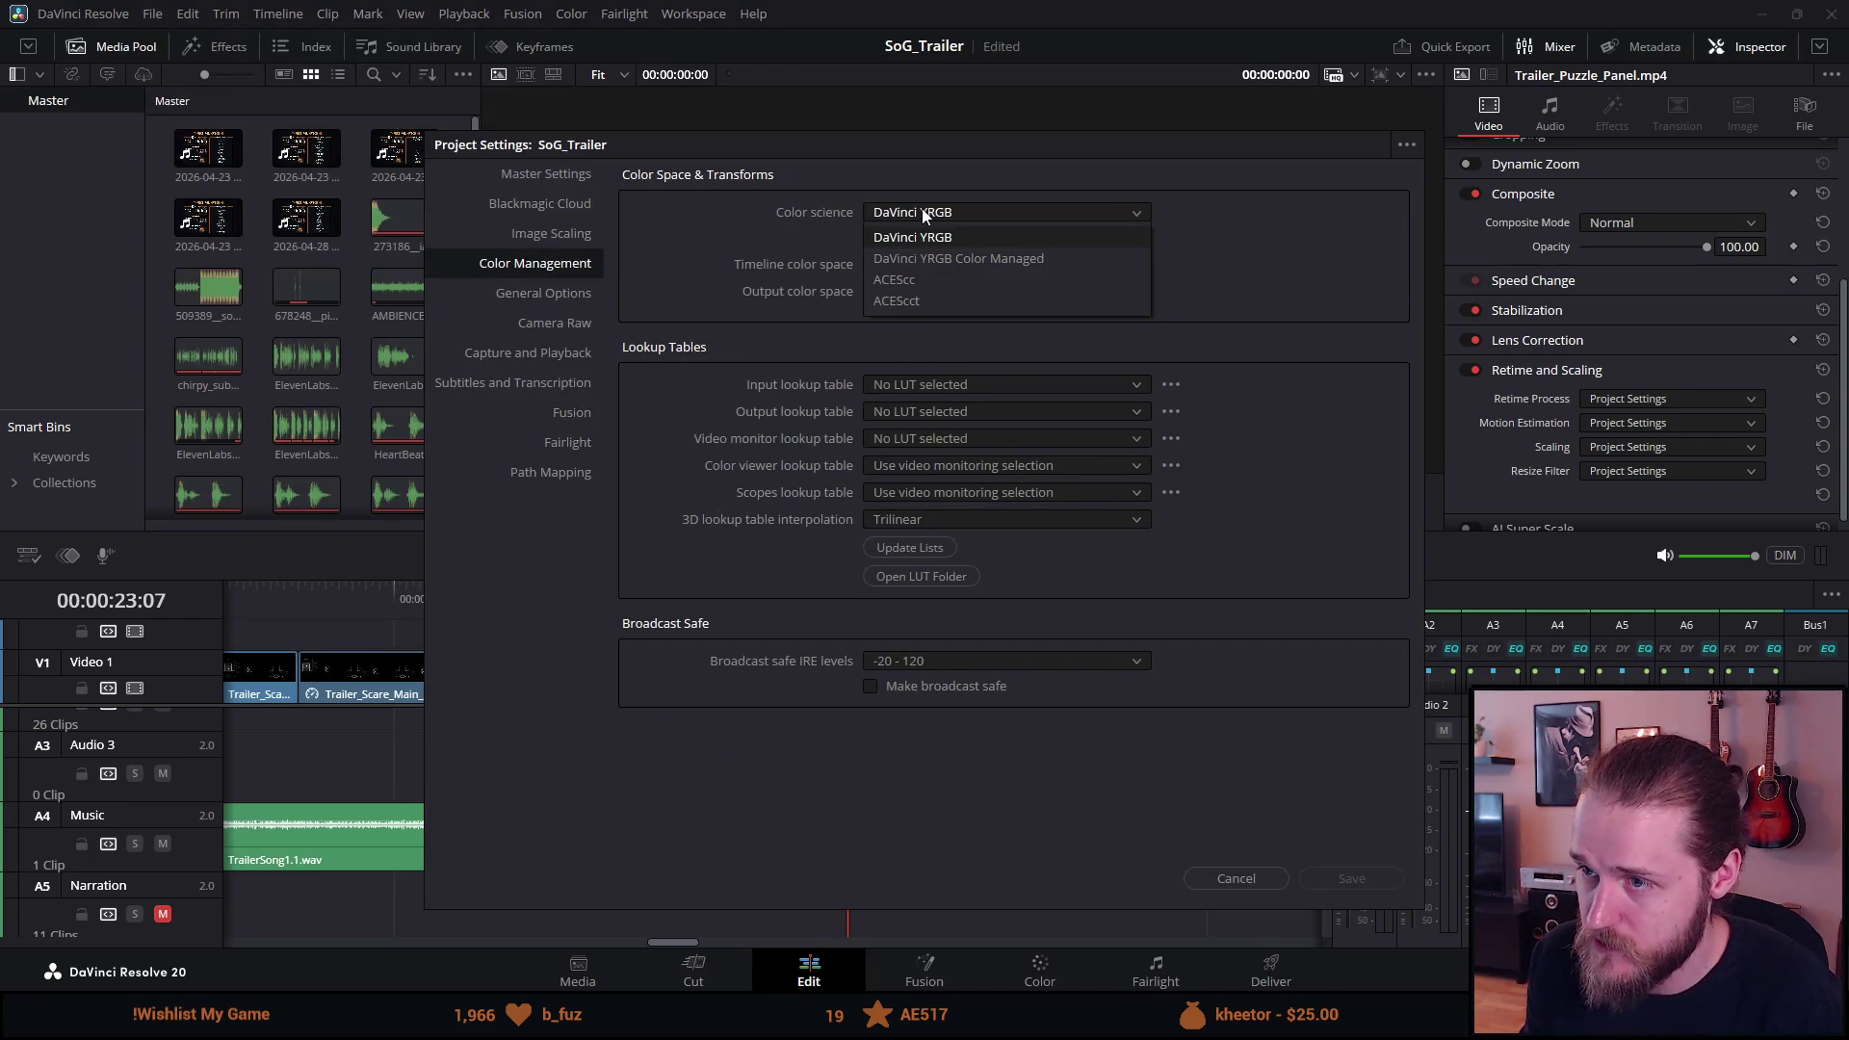
{"action": "left_click", "coordinate": [1176, 267]}
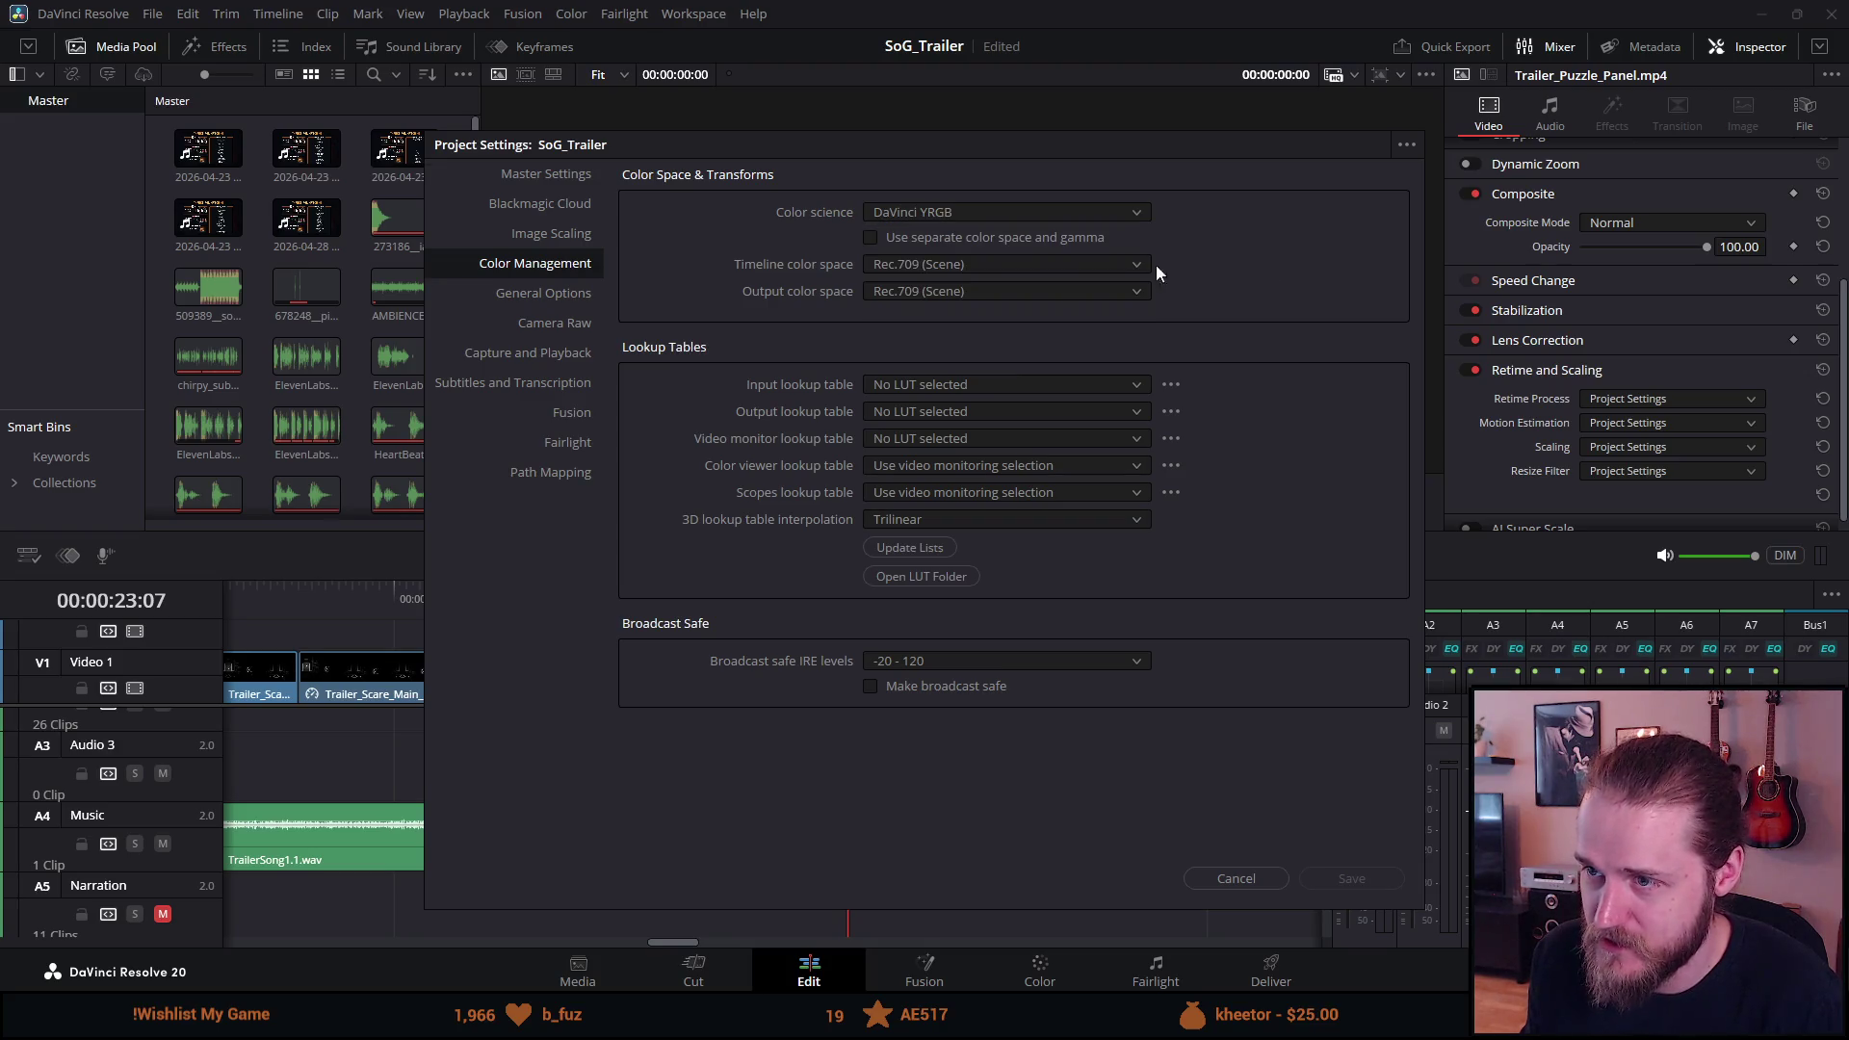
{"action": "left_click", "coordinate": [904, 263]}
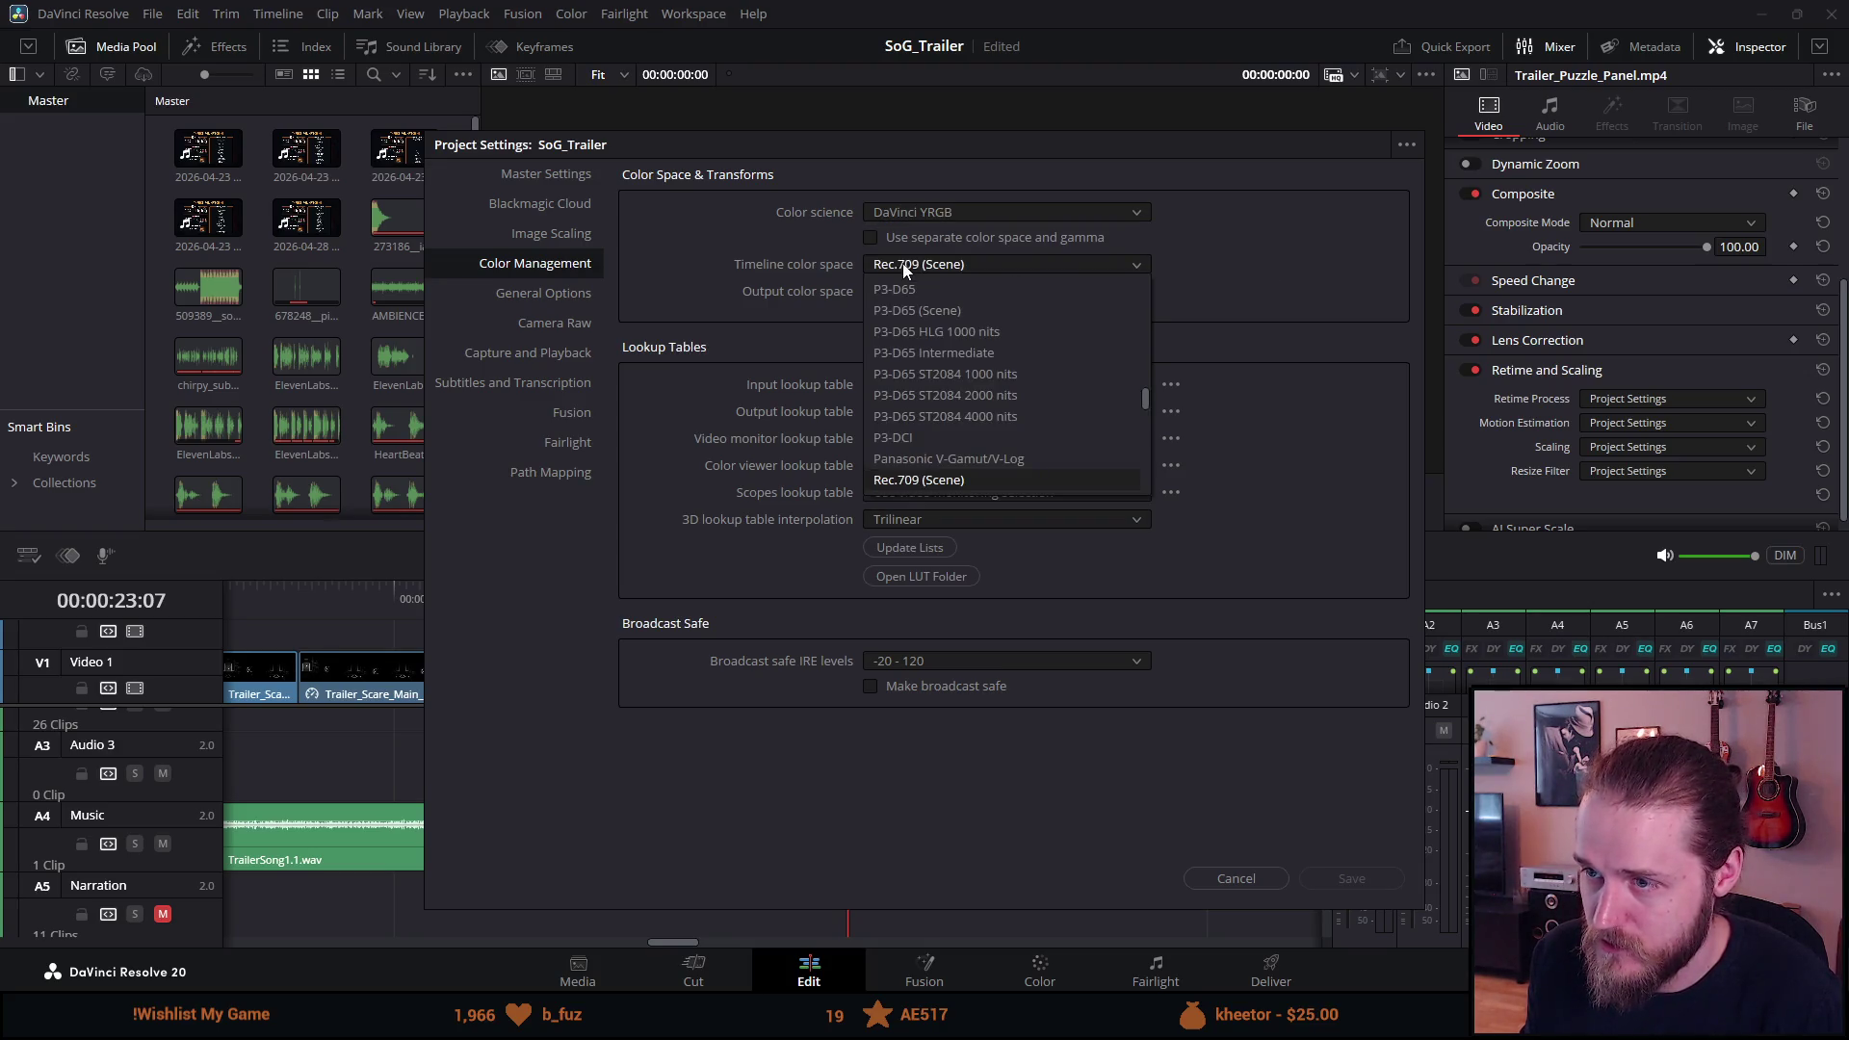
{"action": "left_click", "coordinate": [904, 263]}
Confirm Rec.709 (Scene) output colour space and leave the viewer lookup table unchanged.
{"action": "left_click", "coordinate": [911, 291]}
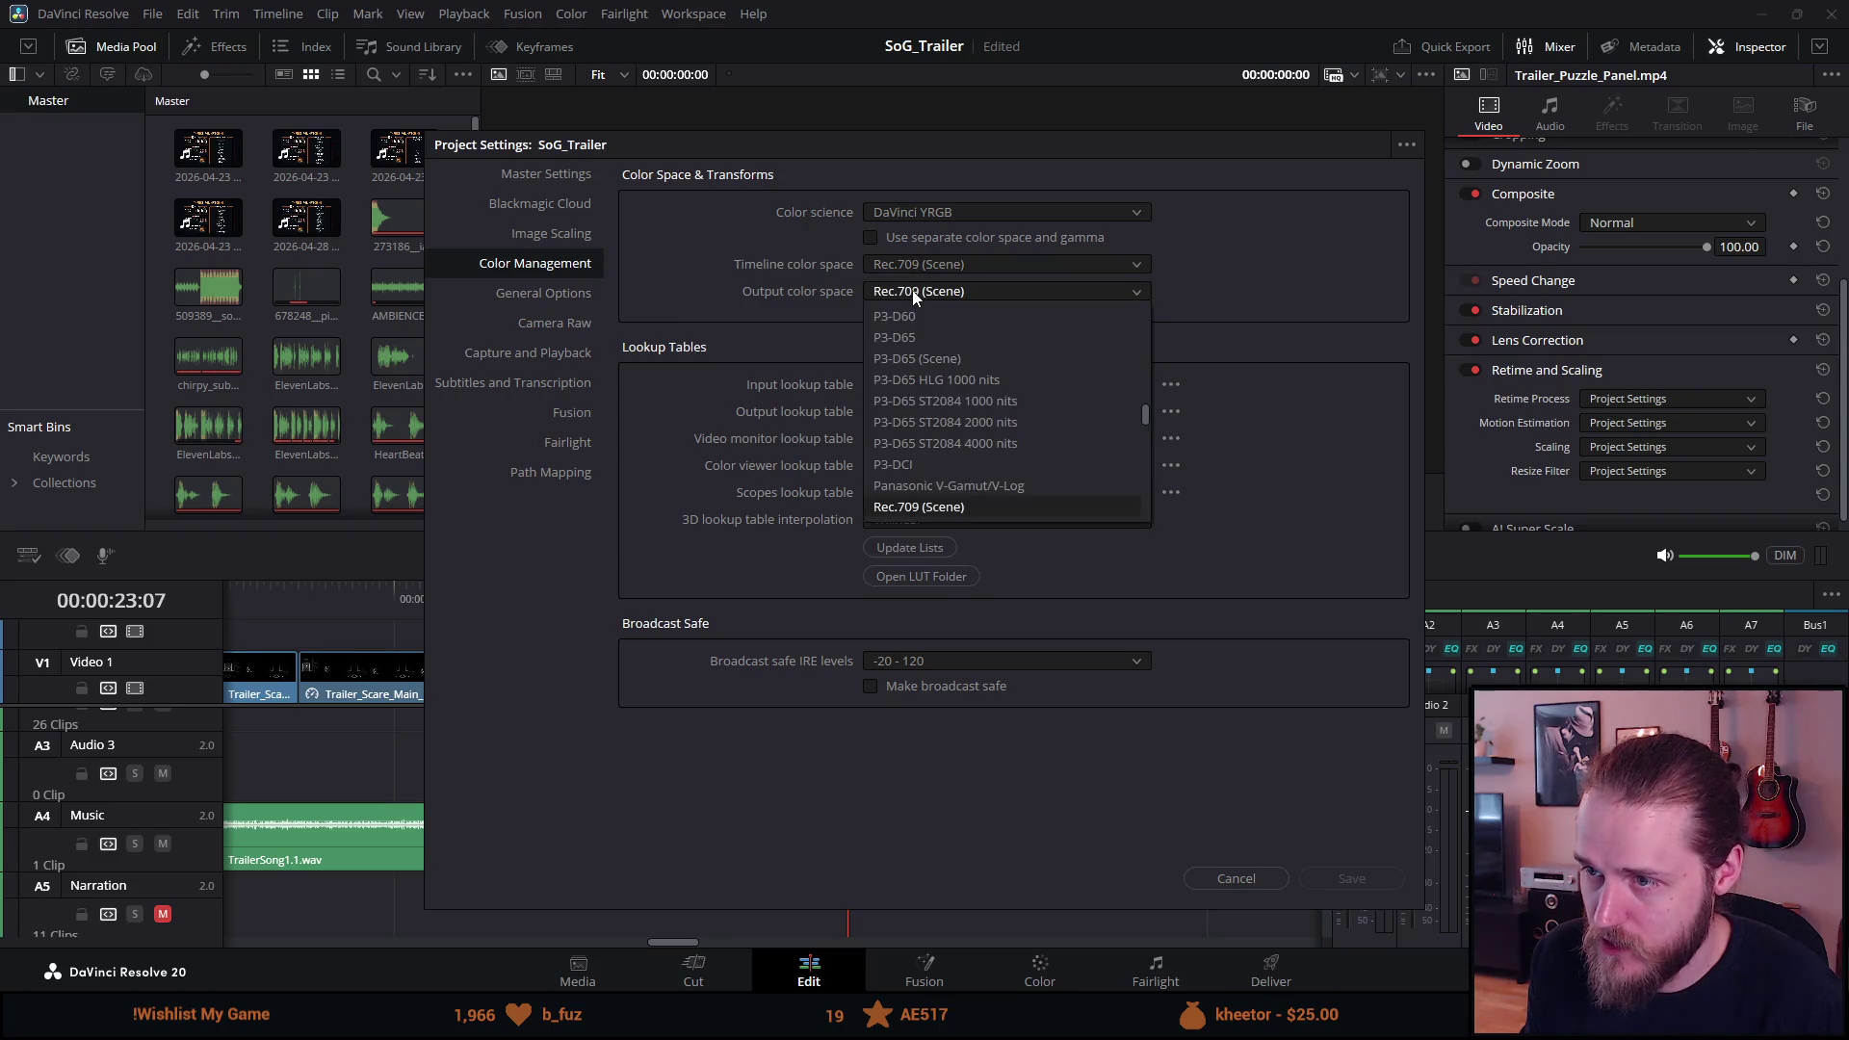
{"action": "scroll", "coordinate": [946, 379], "scroll_direction": "down", "scroll_amount": 3}
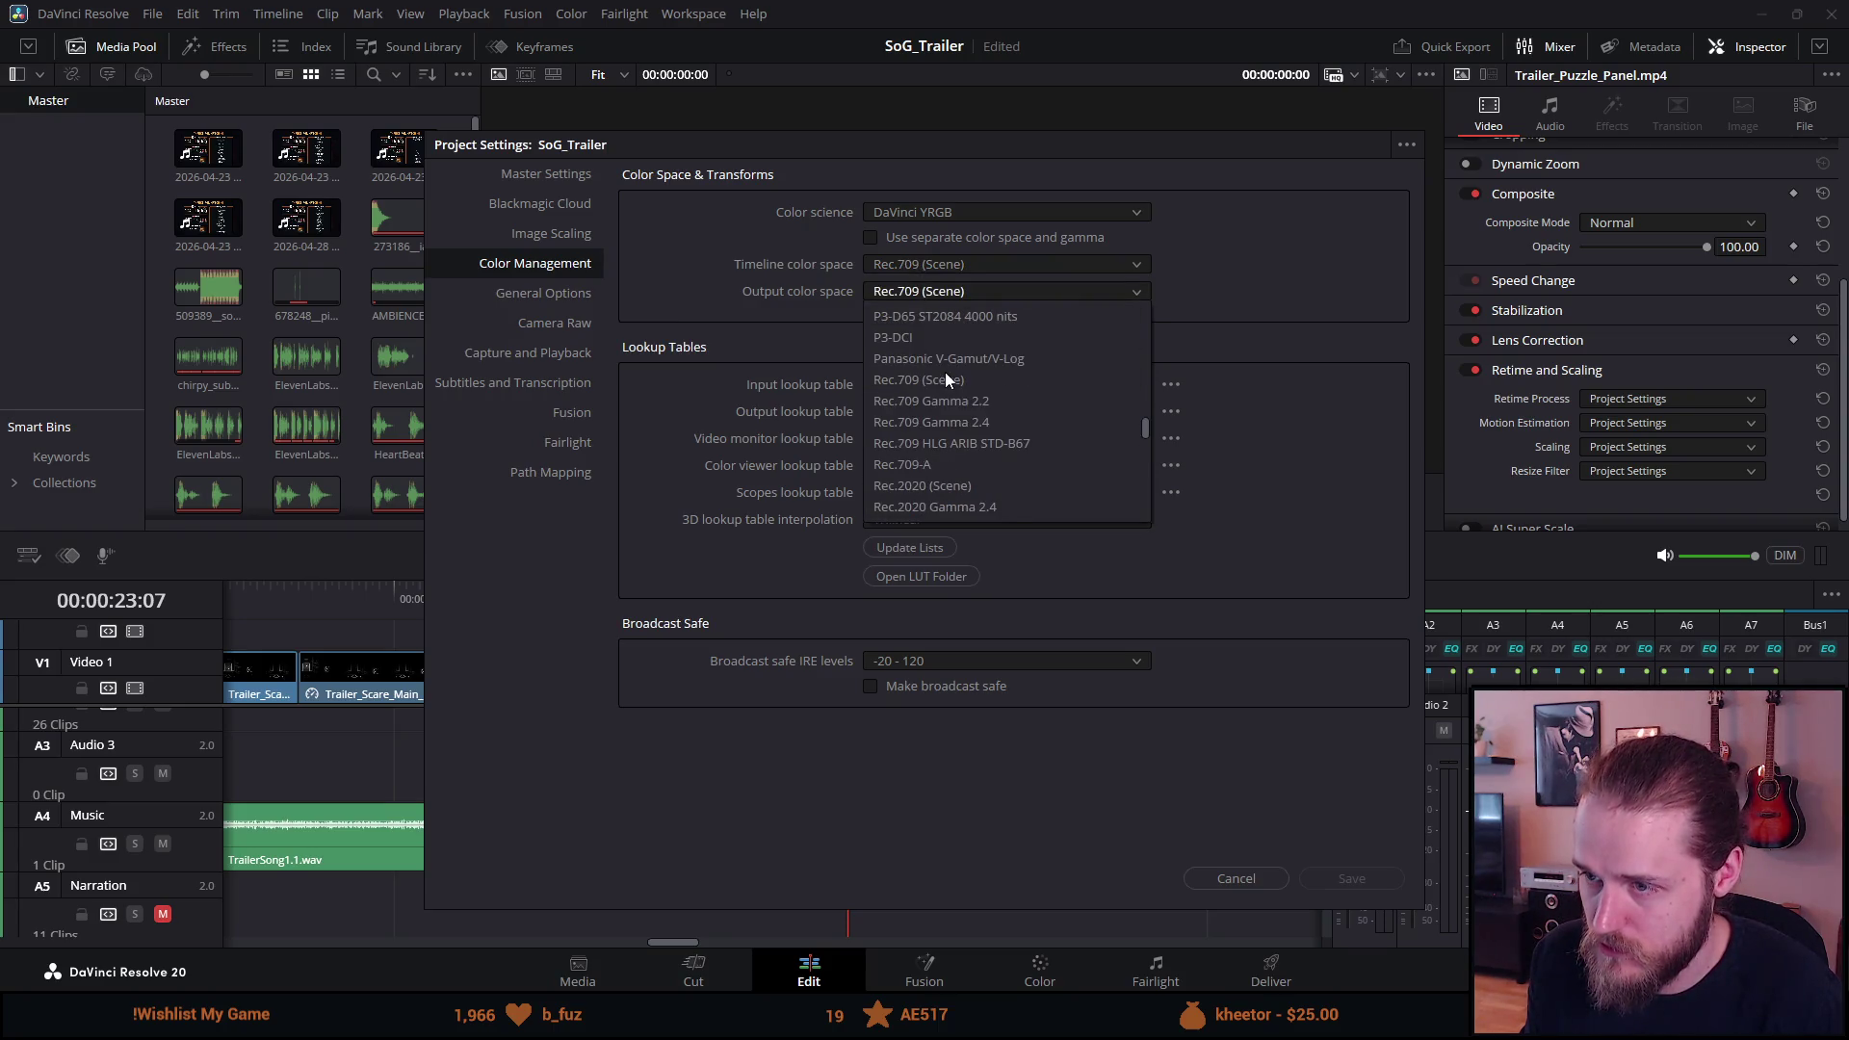
{"action": "scroll", "coordinate": [945, 372], "scroll_direction": "down", "scroll_amount": 6}
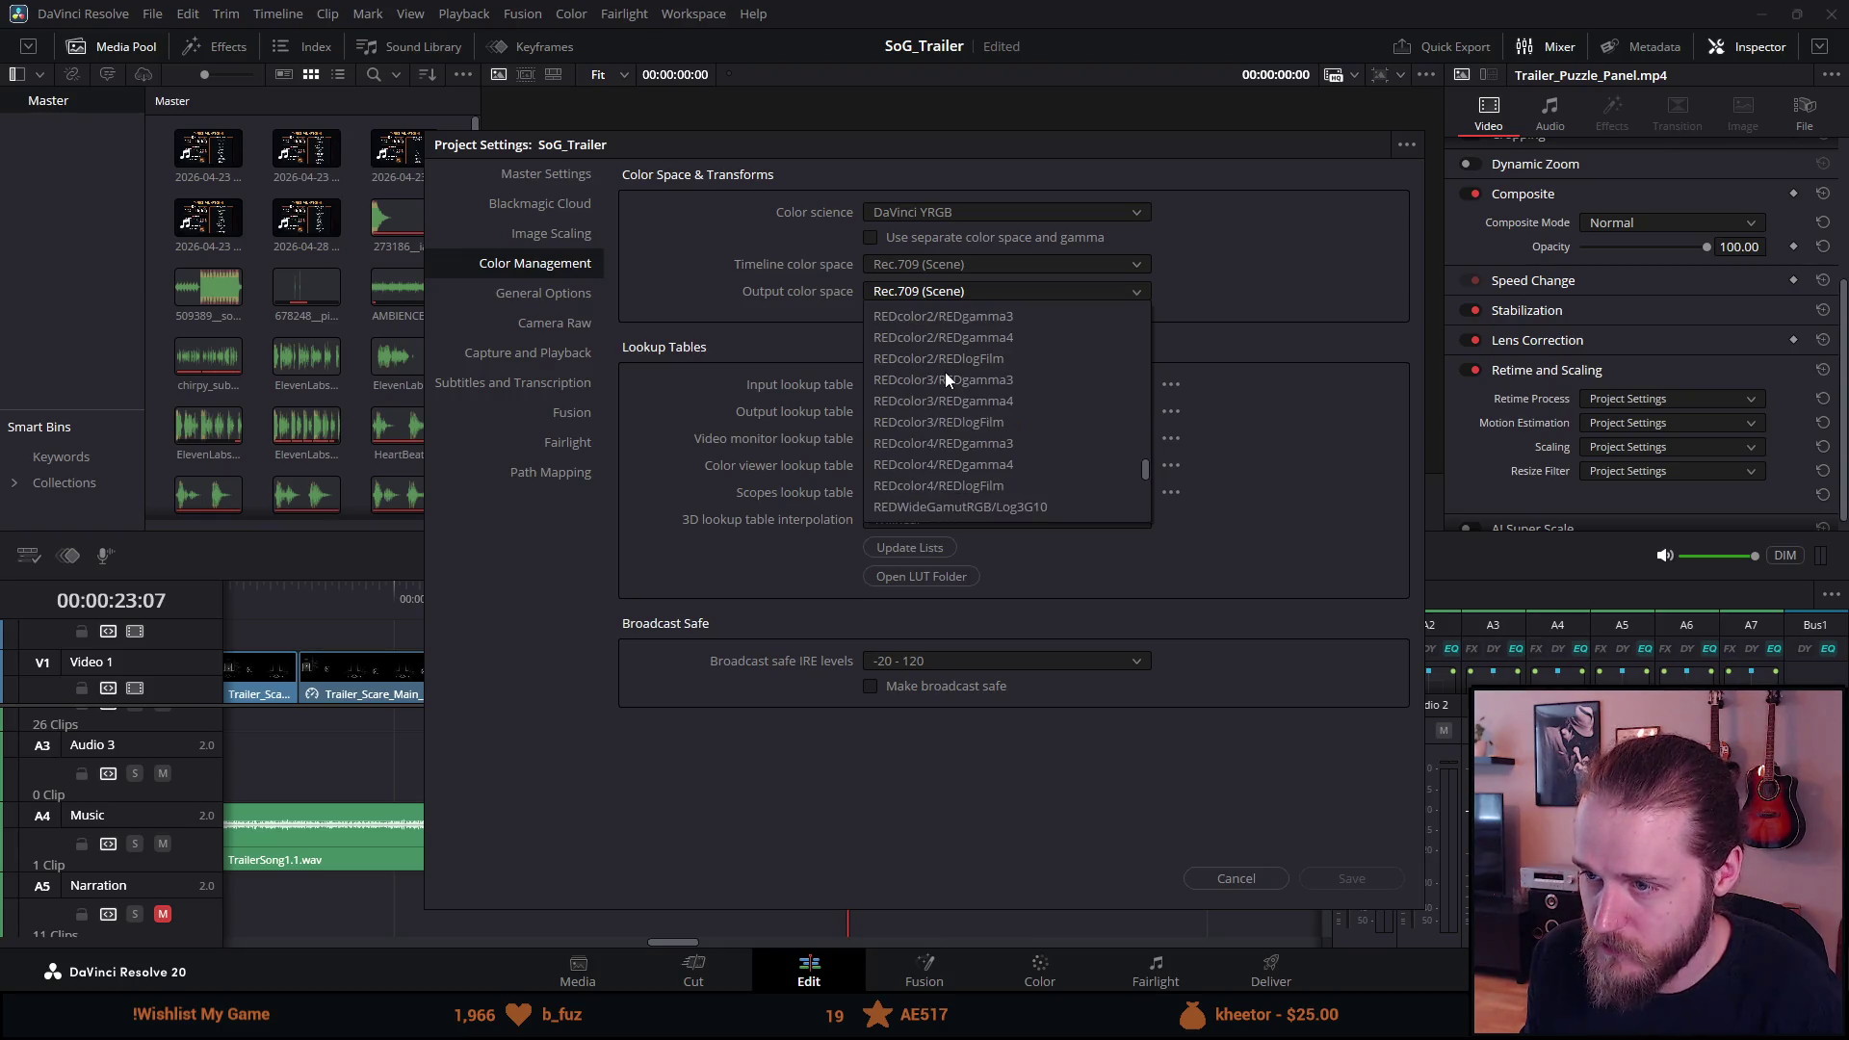
{"action": "scroll", "coordinate": [923, 368], "scroll_direction": "up", "scroll_amount": 6}
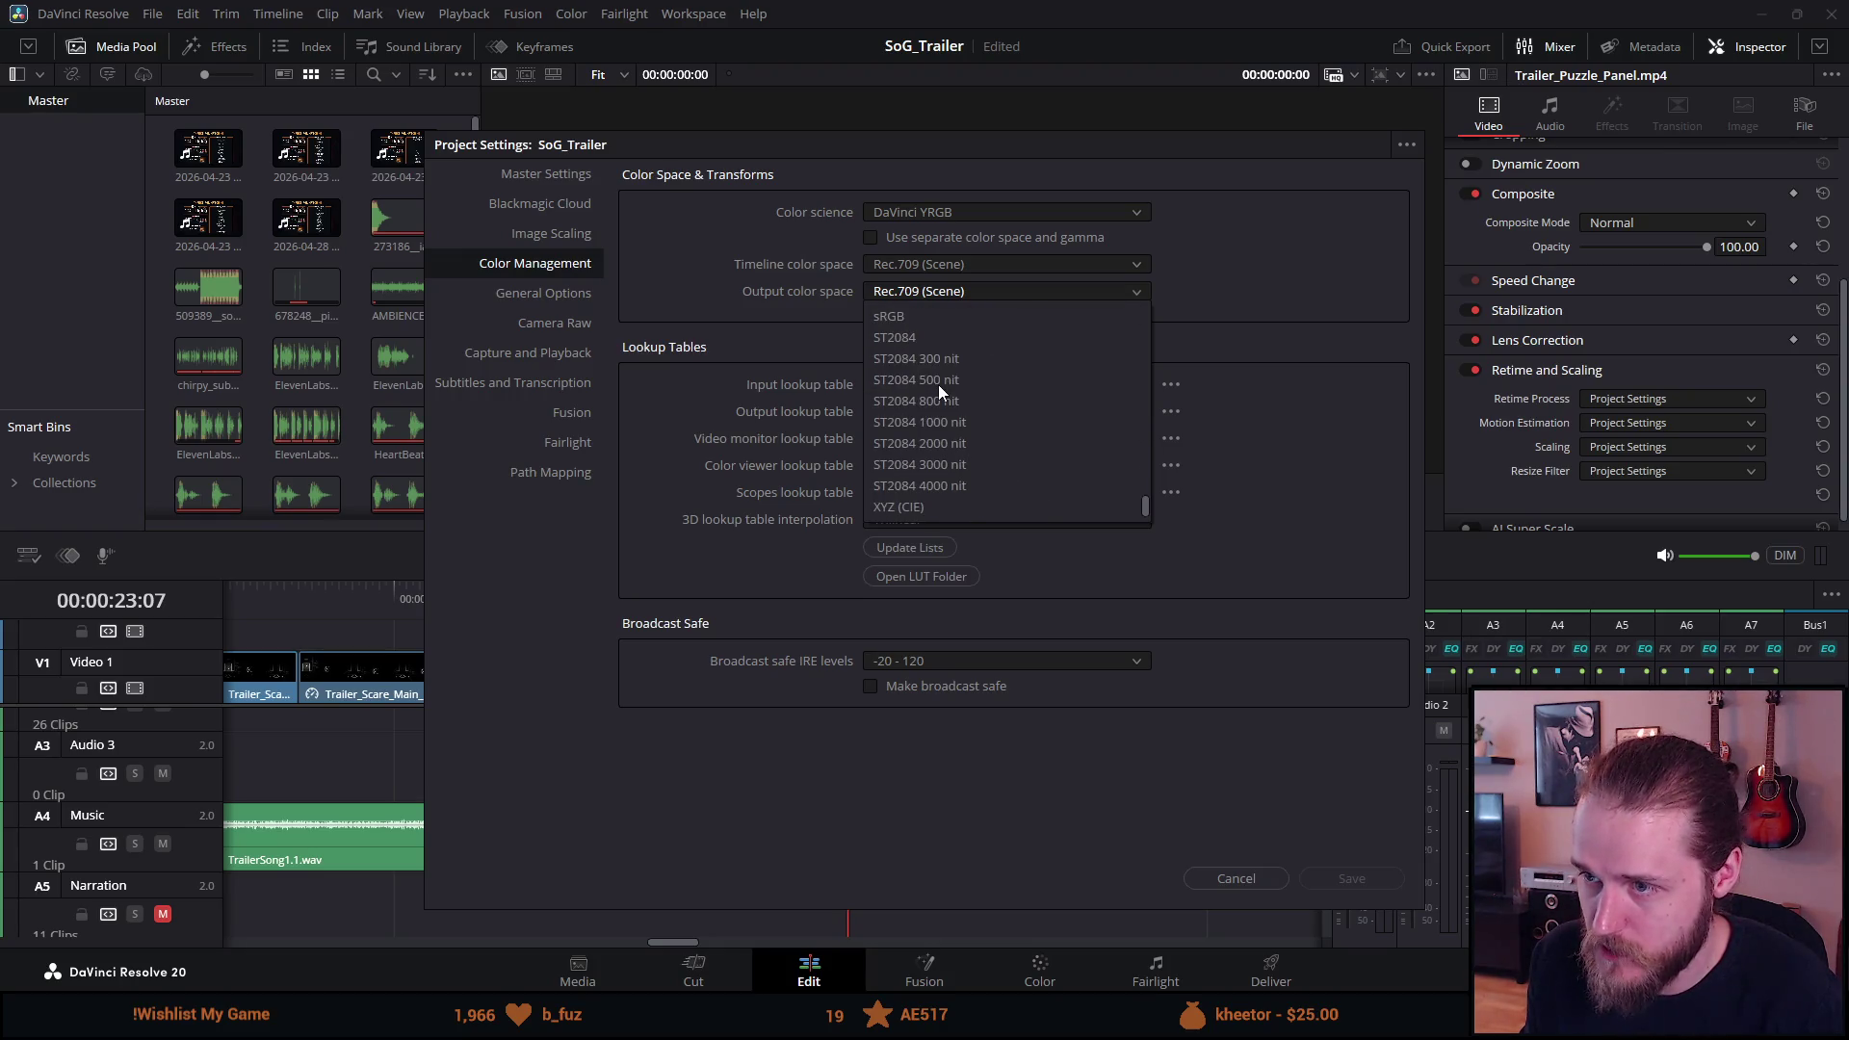
{"action": "scroll", "coordinate": [922, 370], "scroll_direction": "up", "scroll_amount": 10}
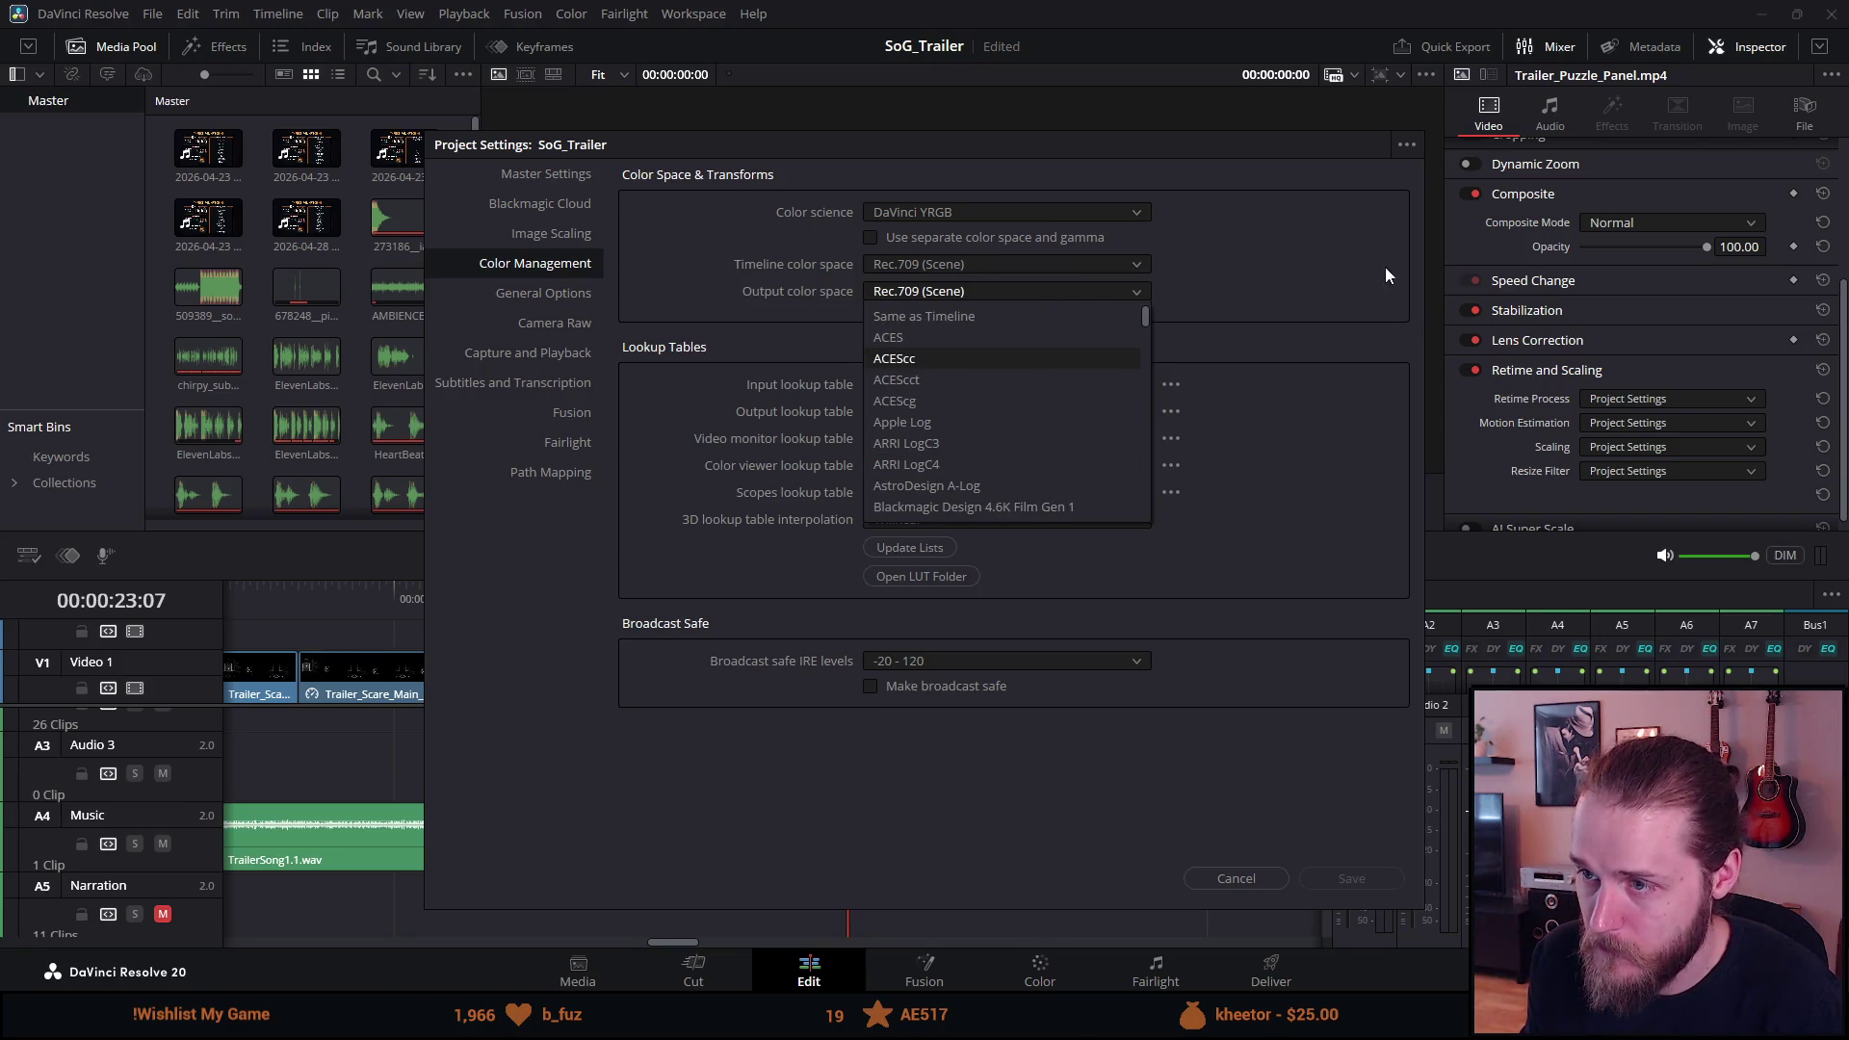
{"action": "left_click", "coordinate": [1346, 252]}
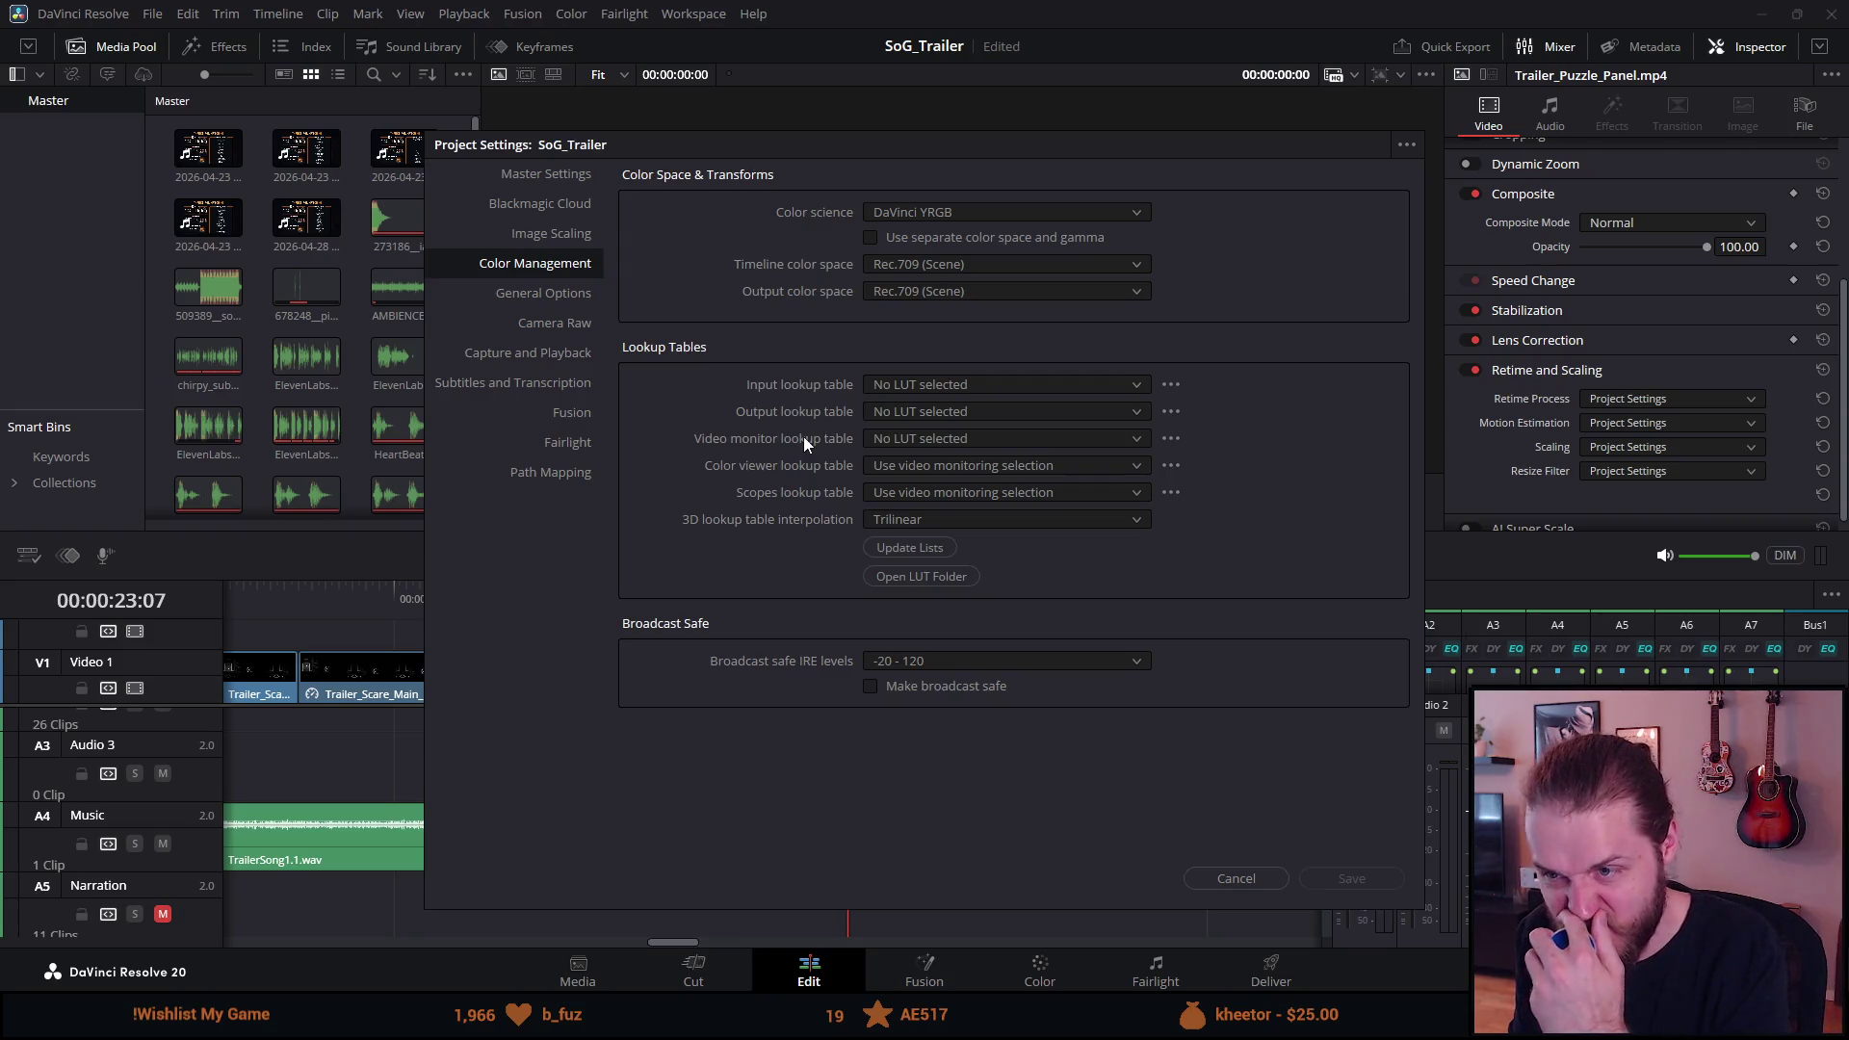
{"action": "left_click", "coordinate": [891, 467]}
{"action": "left_click", "coordinate": [891, 469]}
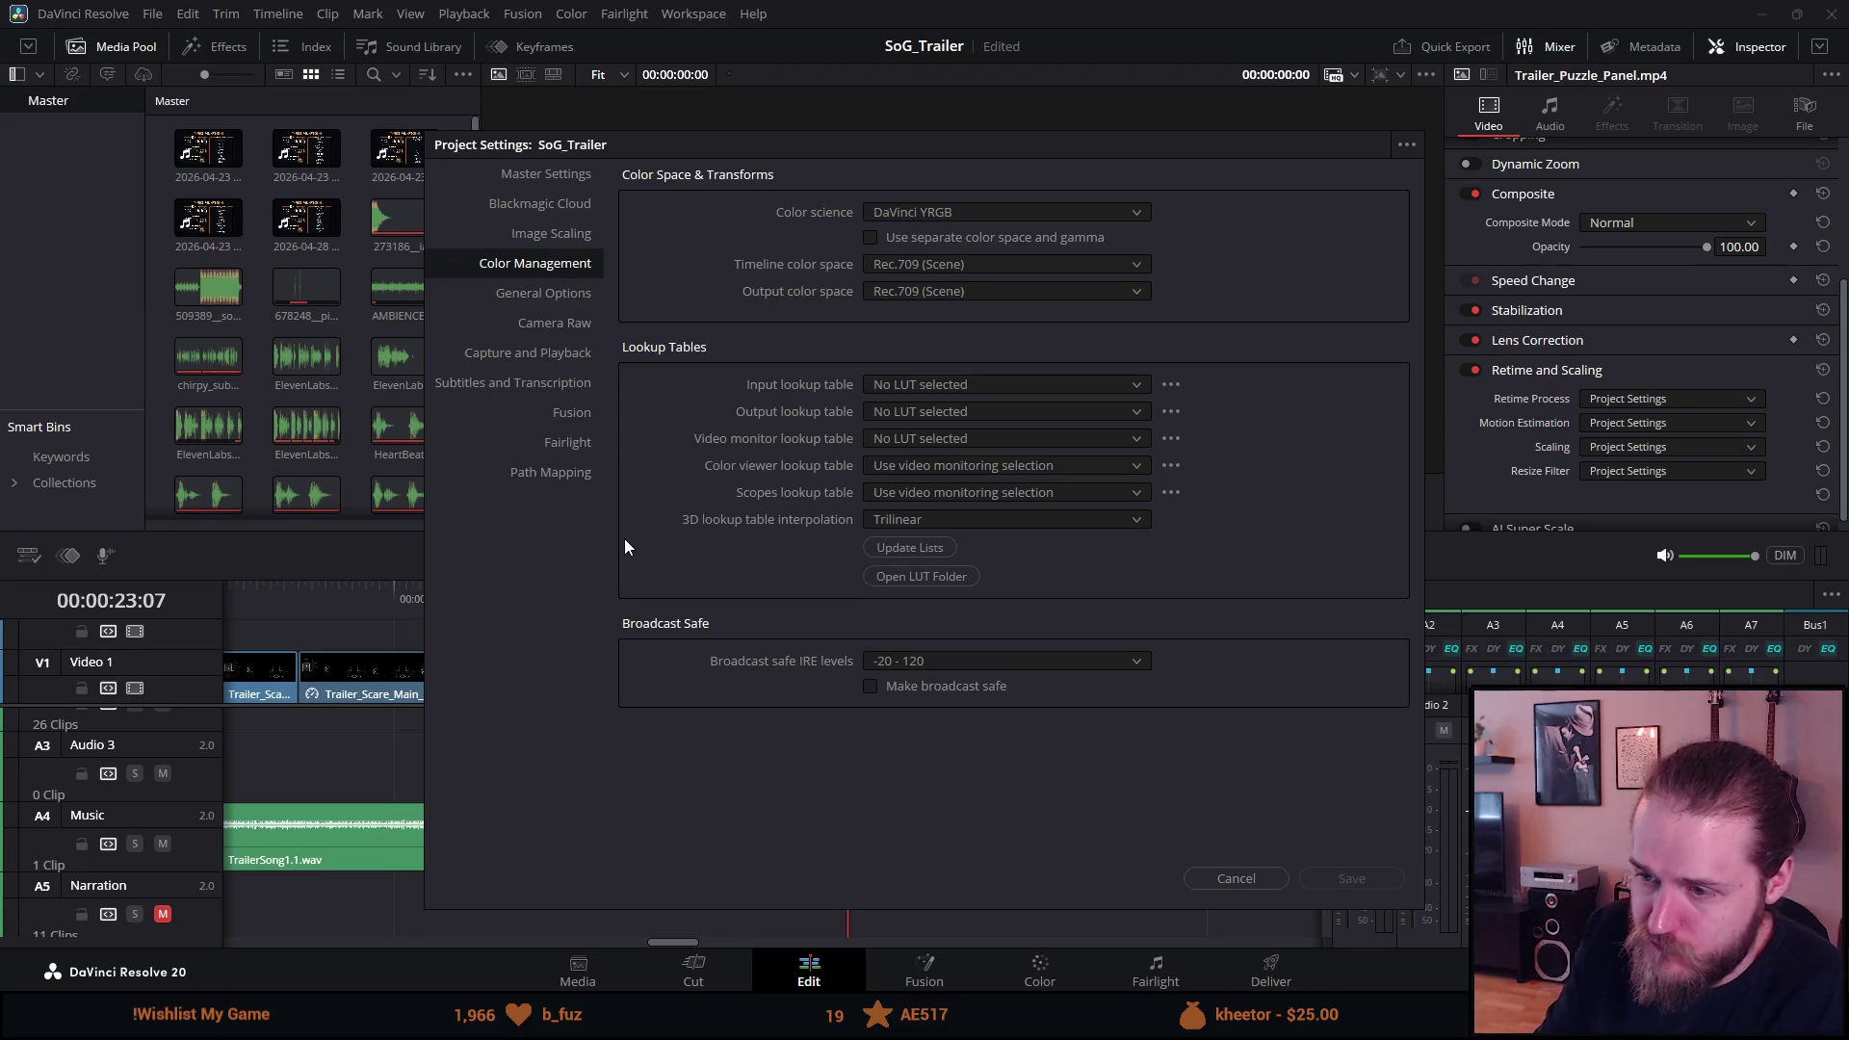
Review the General Options page, go back to Color Management, and close Project Settings.
{"action": "left_click", "coordinate": [552, 295]}
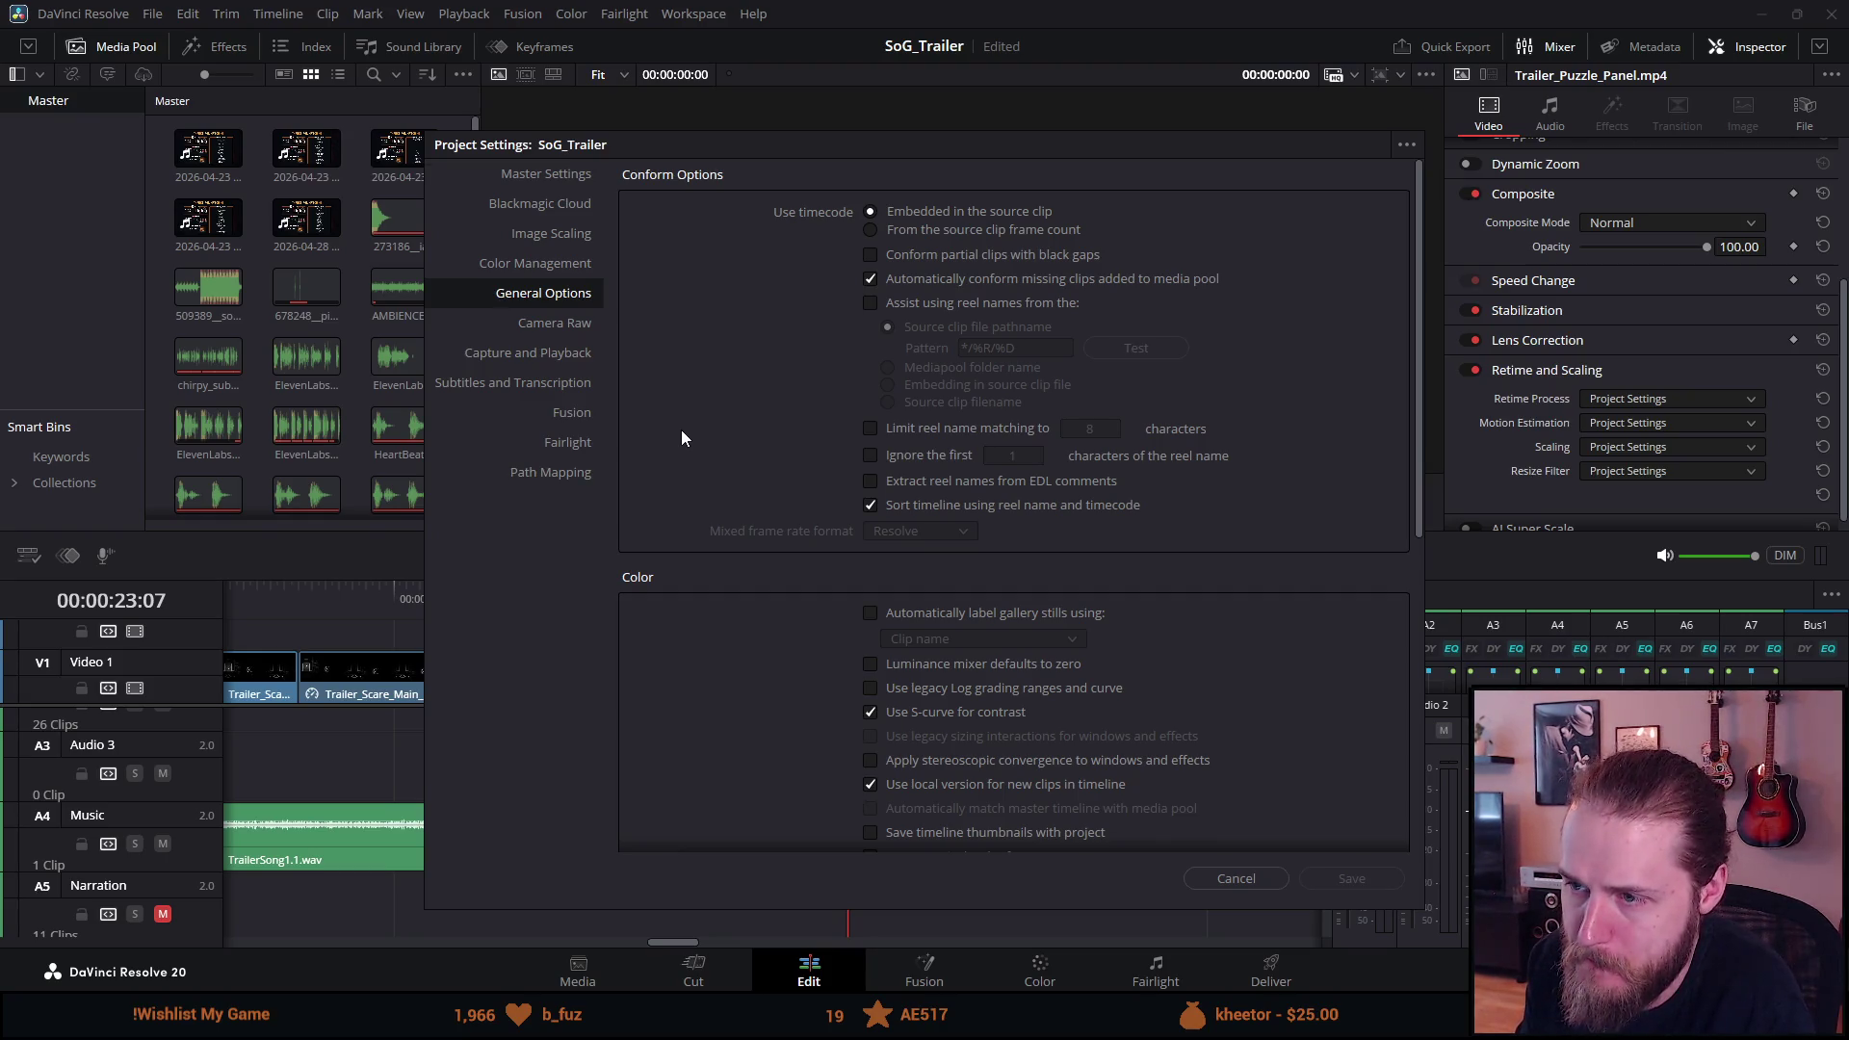
{"action": "scroll", "coordinate": [682, 438], "scroll_direction": "down", "scroll_amount": 5}
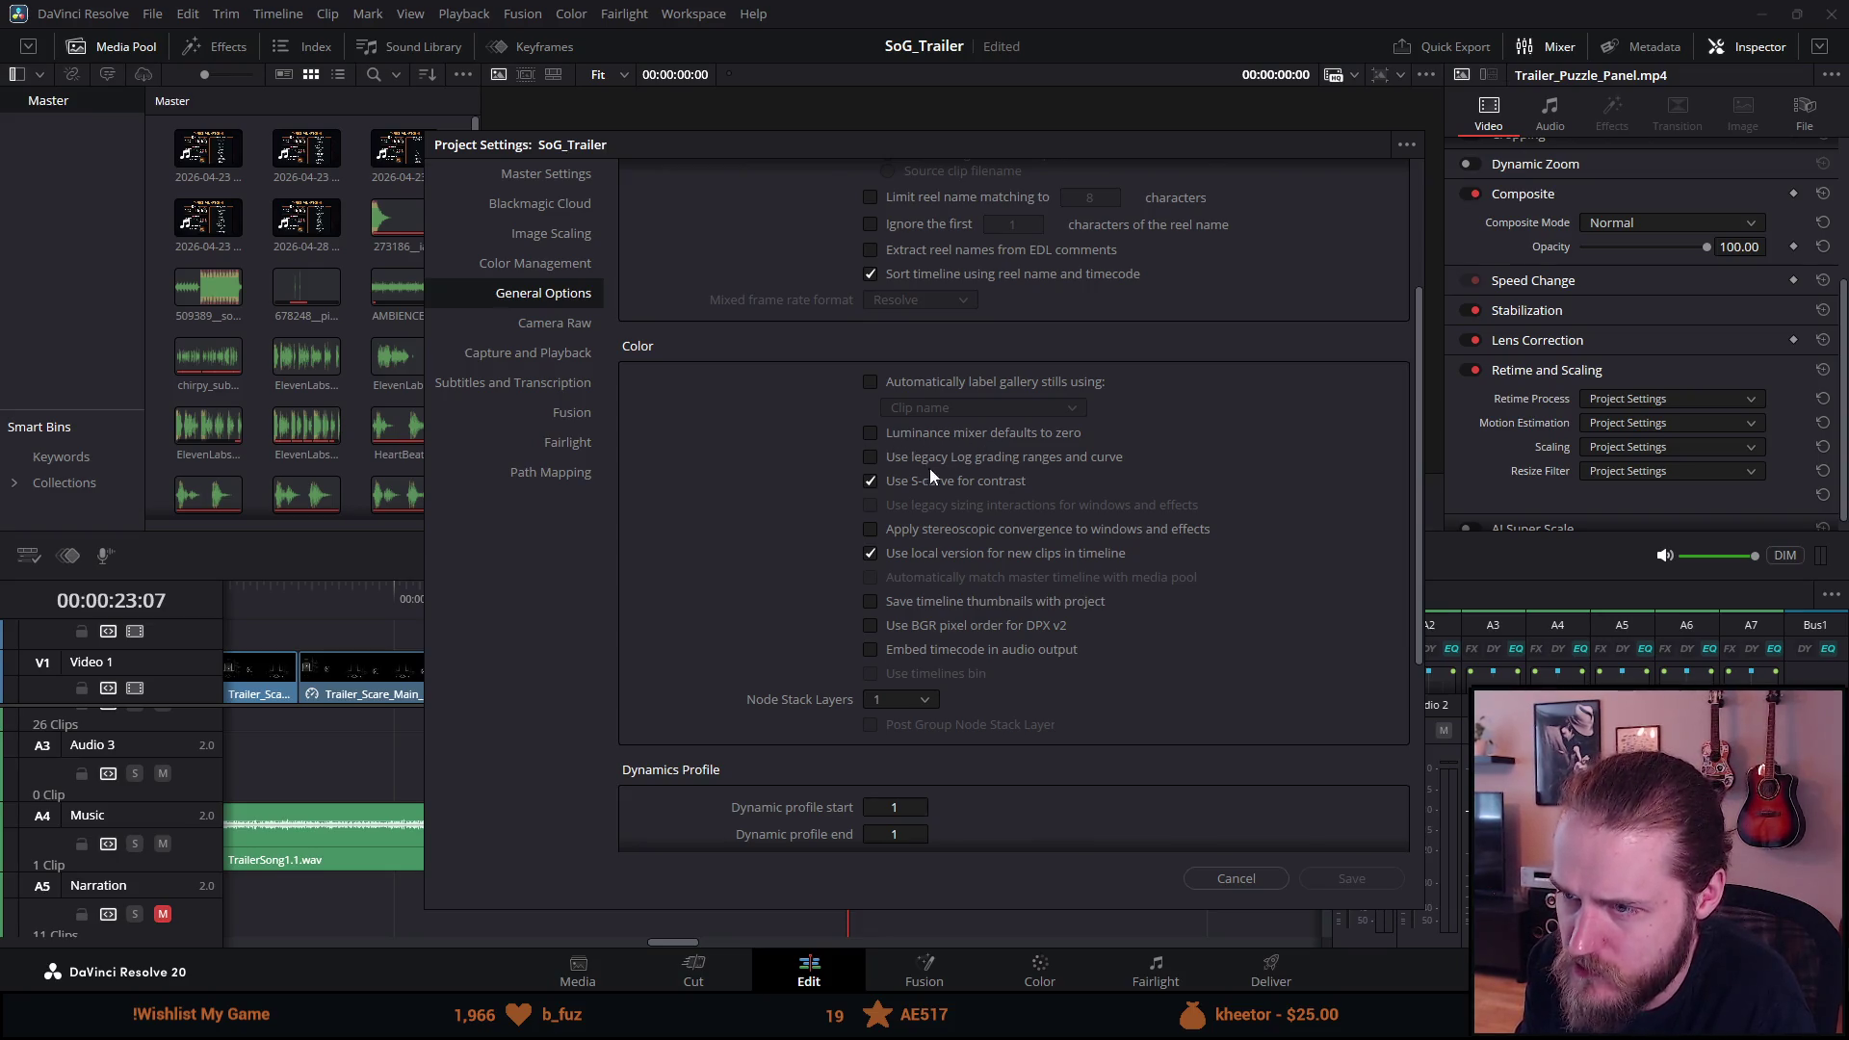
{"action": "scroll", "coordinate": [858, 501], "scroll_direction": "down", "scroll_amount": 1}
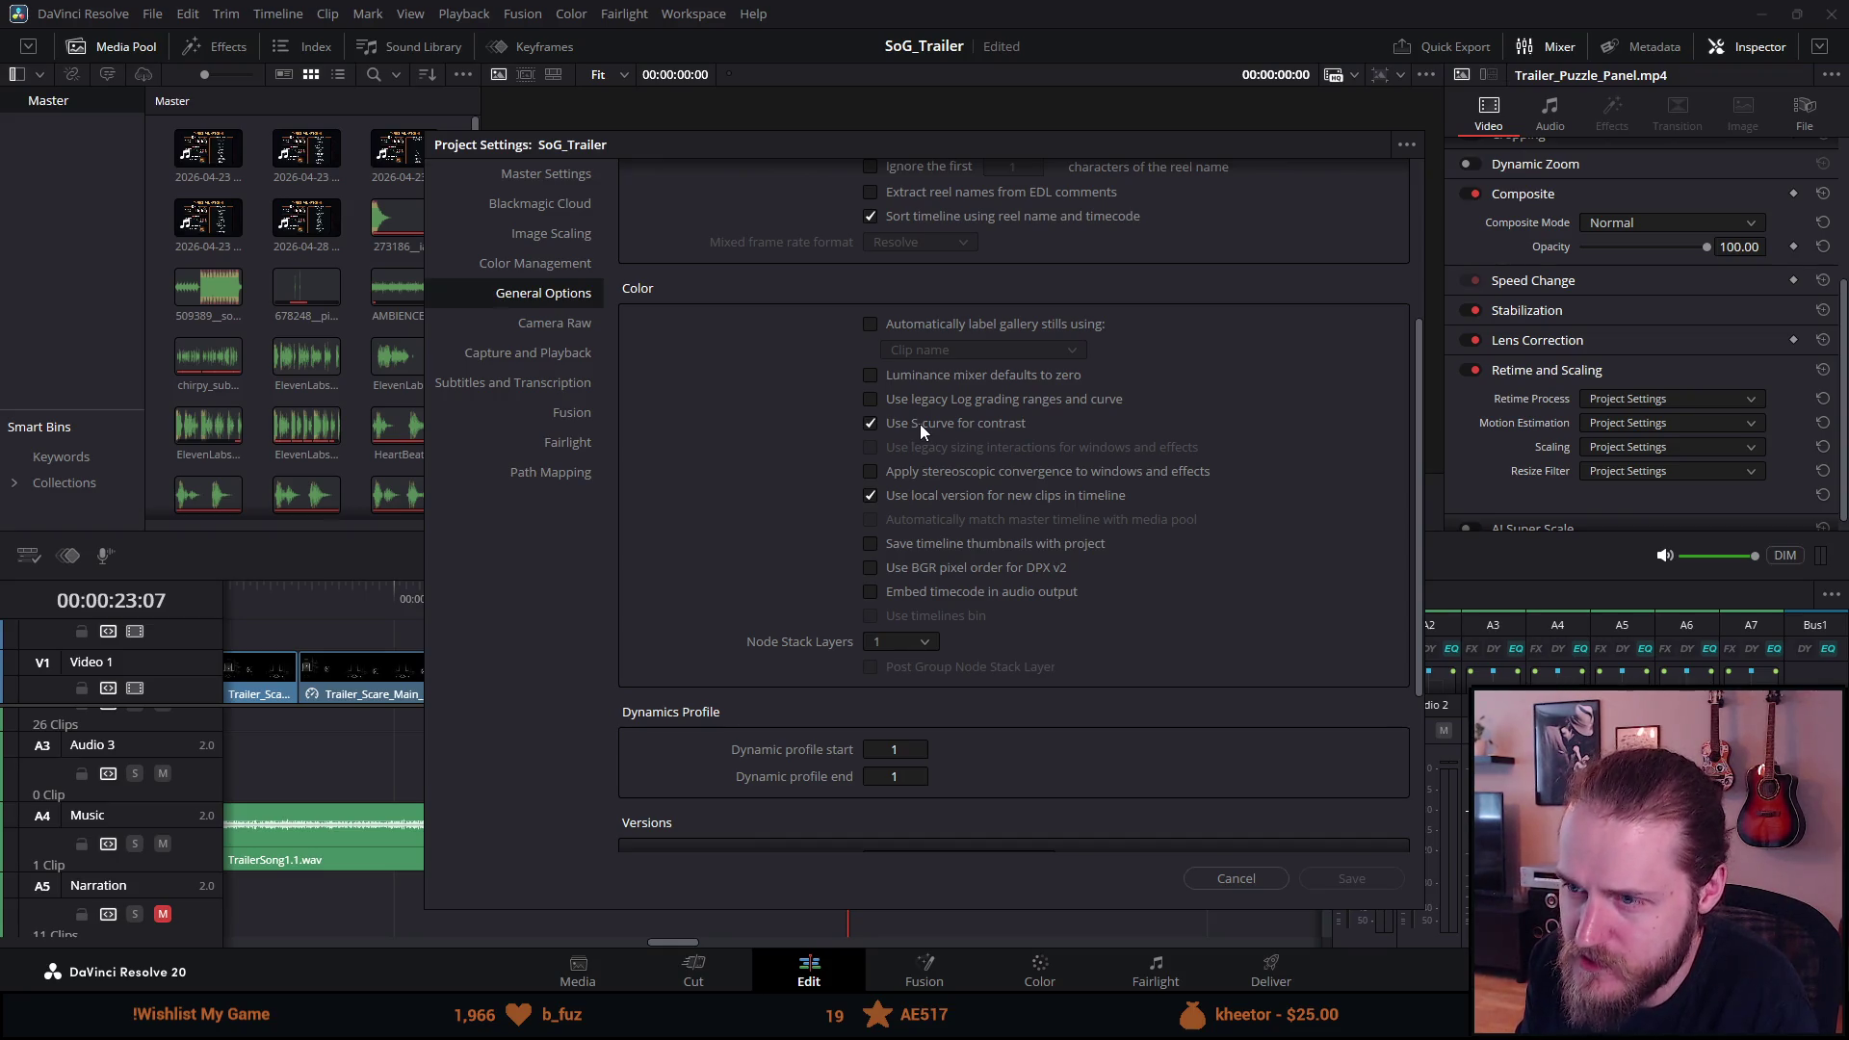
{"action": "scroll", "coordinate": [749, 463], "scroll_direction": "down", "scroll_amount": 1}
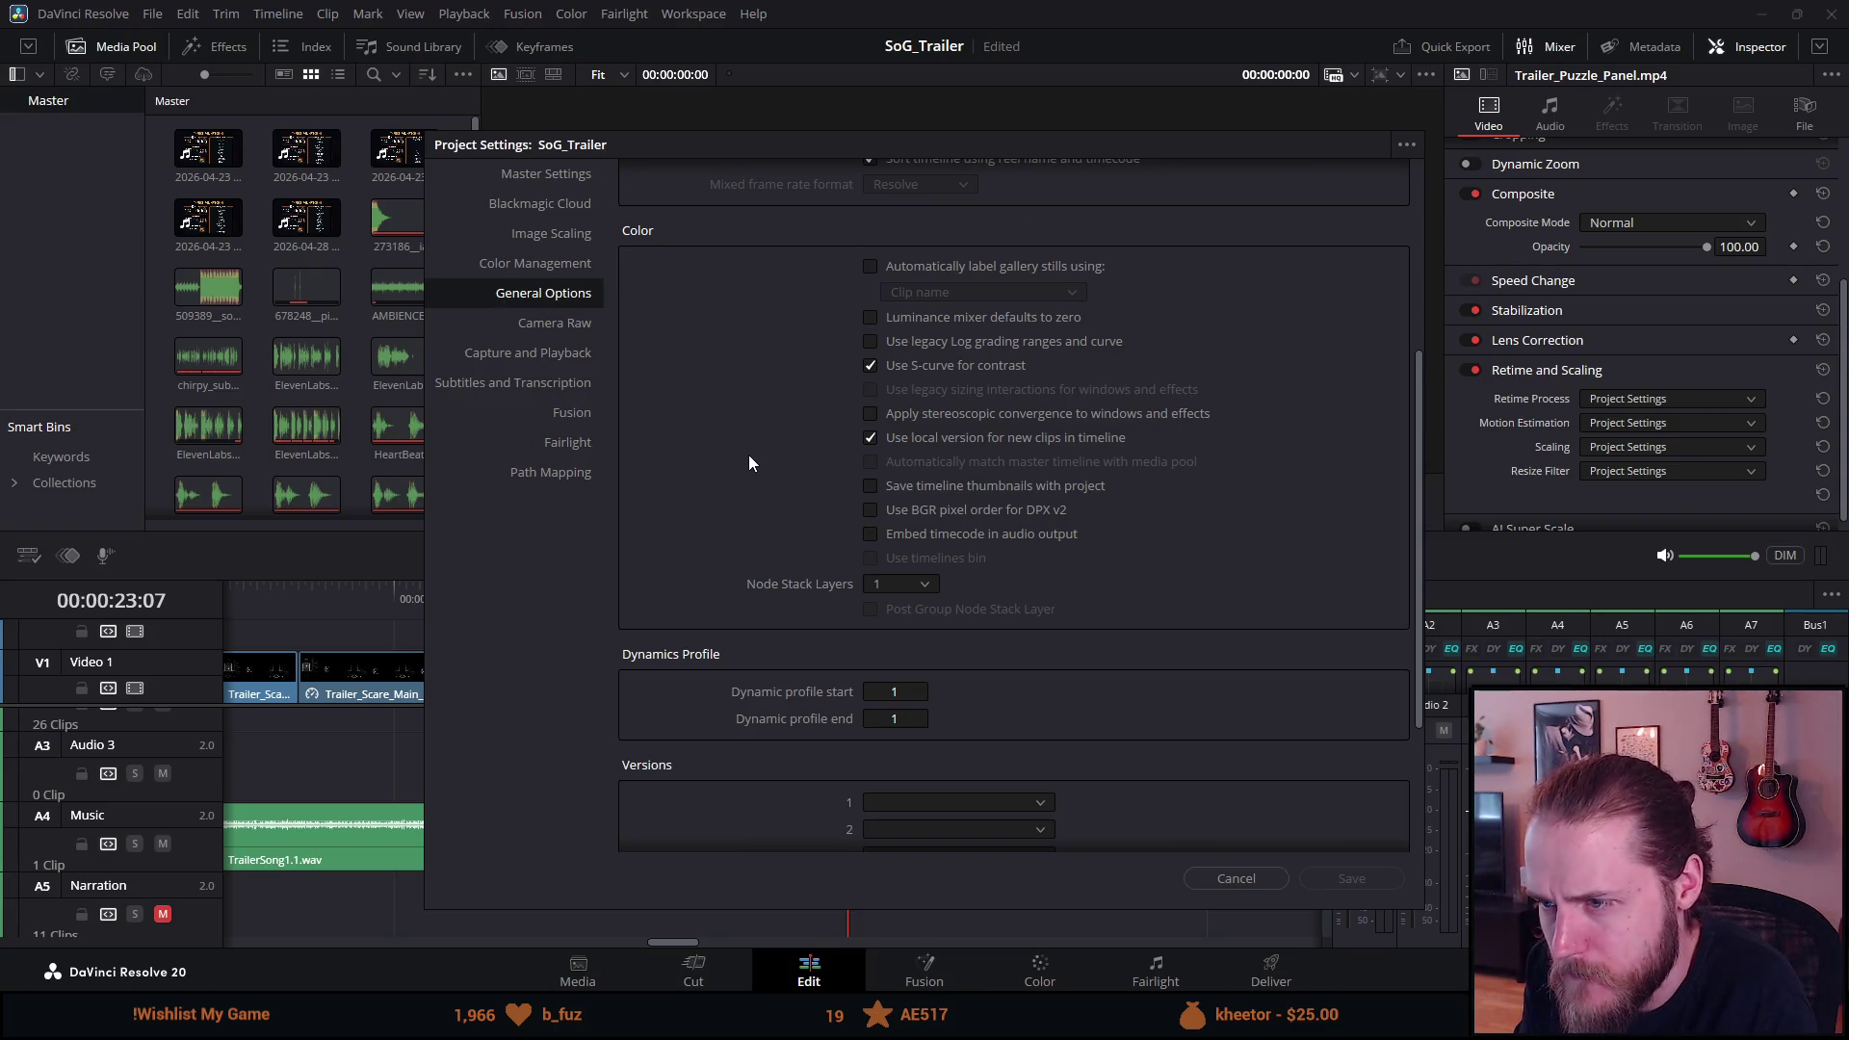
{"action": "scroll", "coordinate": [749, 463], "scroll_direction": "down", "scroll_amount": 1}
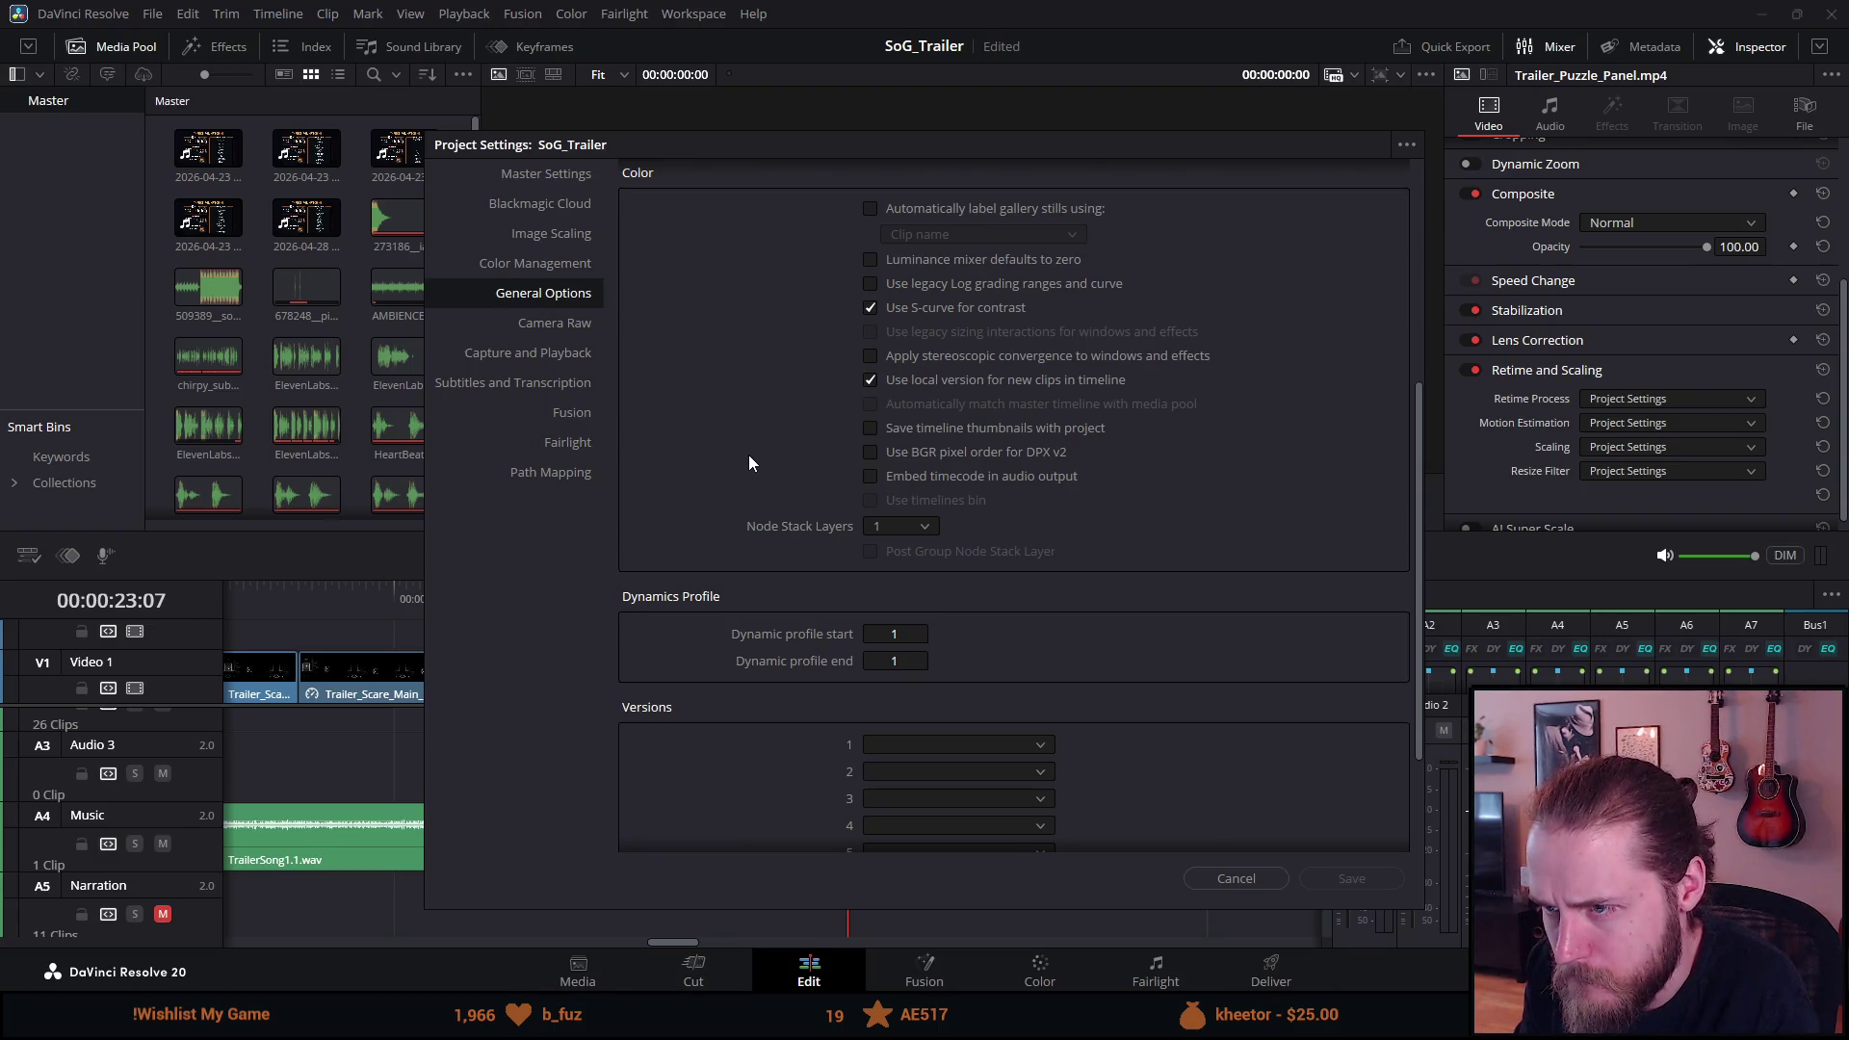
{"action": "scroll", "coordinate": [757, 458], "scroll_direction": "down", "scroll_amount": 1}
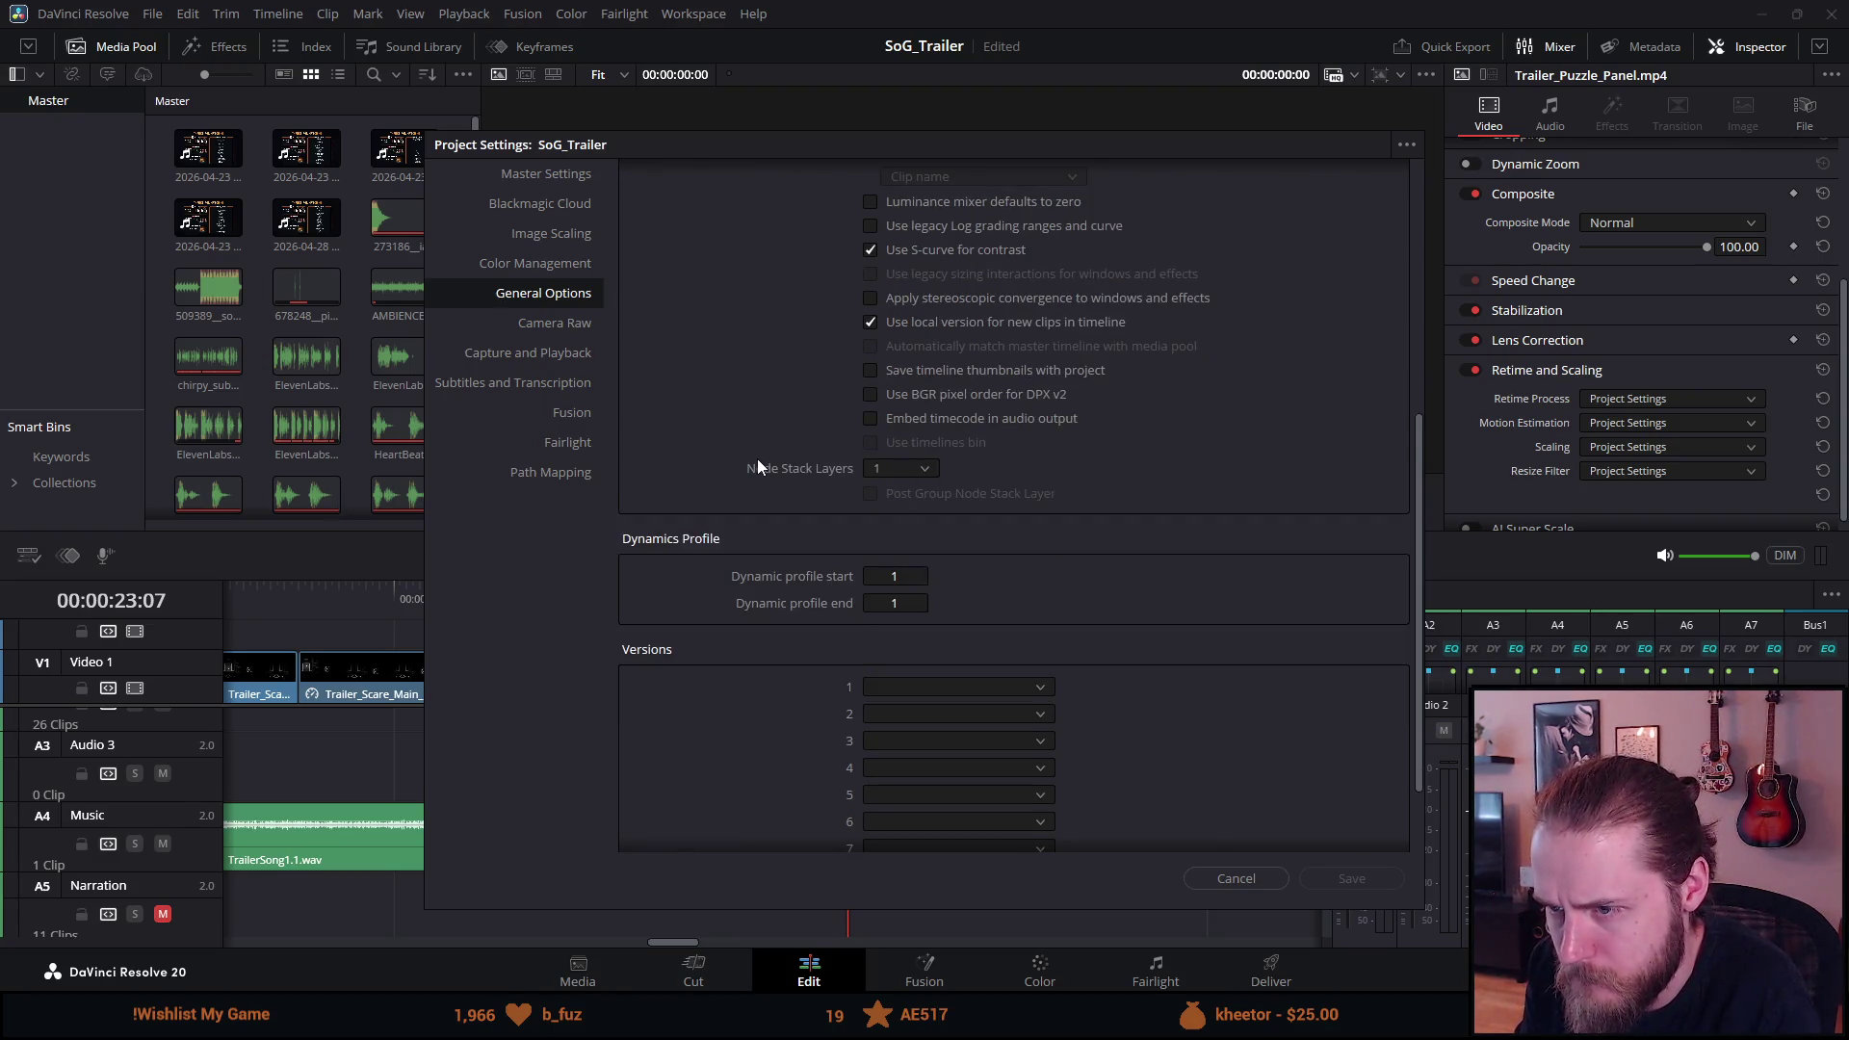
{"action": "scroll", "coordinate": [757, 458], "scroll_direction": "down", "scroll_amount": 2}
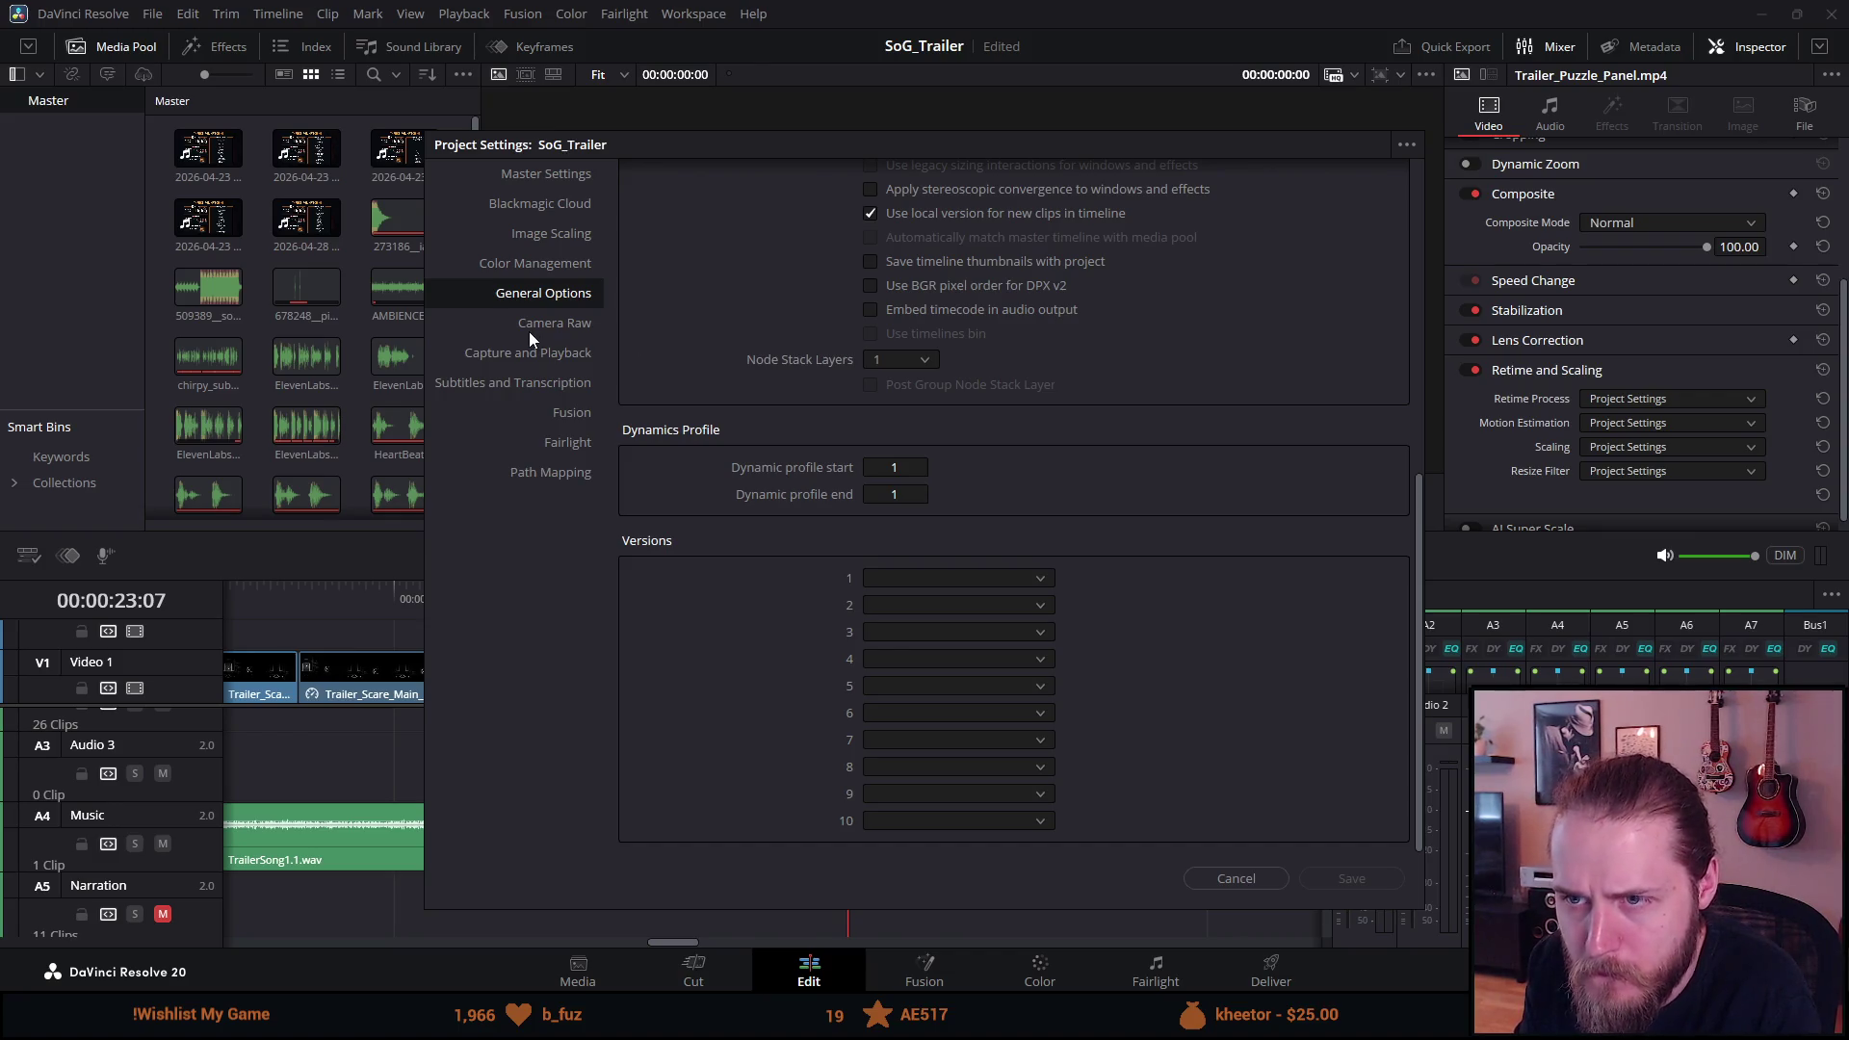
{"action": "left_click", "coordinate": [549, 270]}
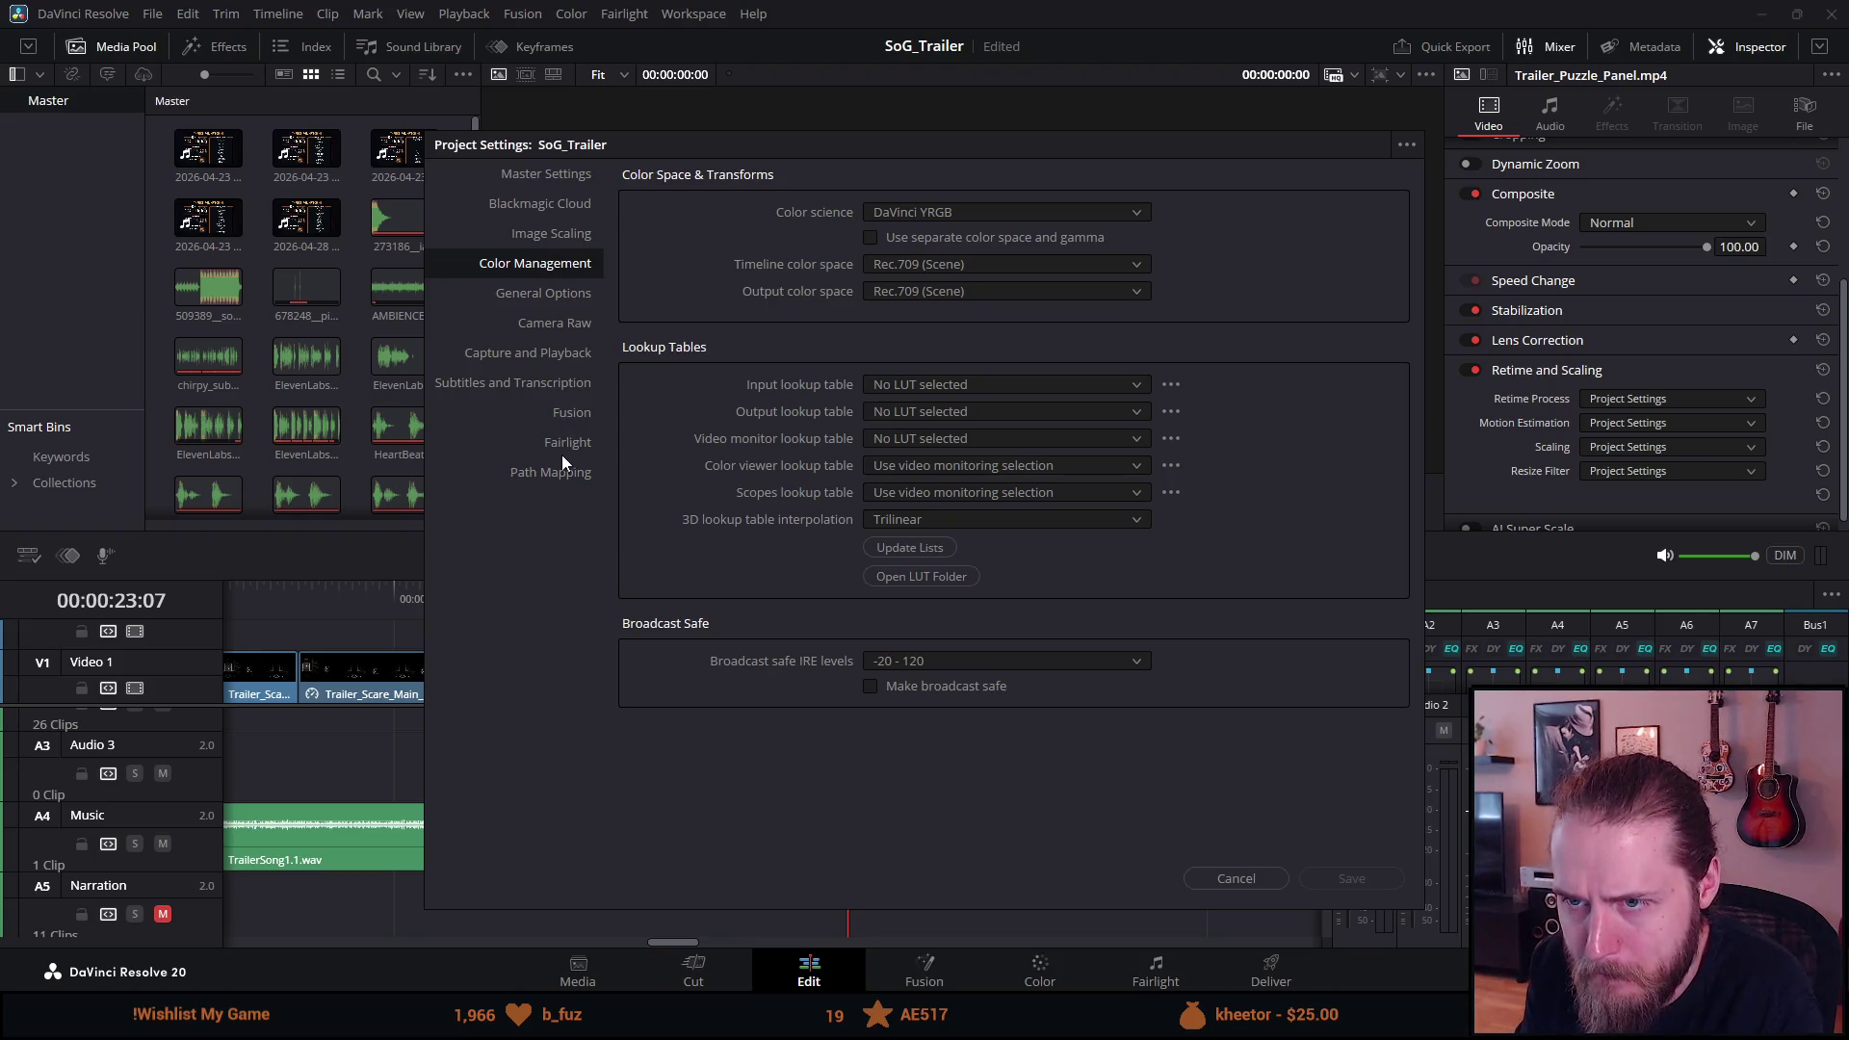
{"action": "left_click", "coordinate": [1232, 879]}
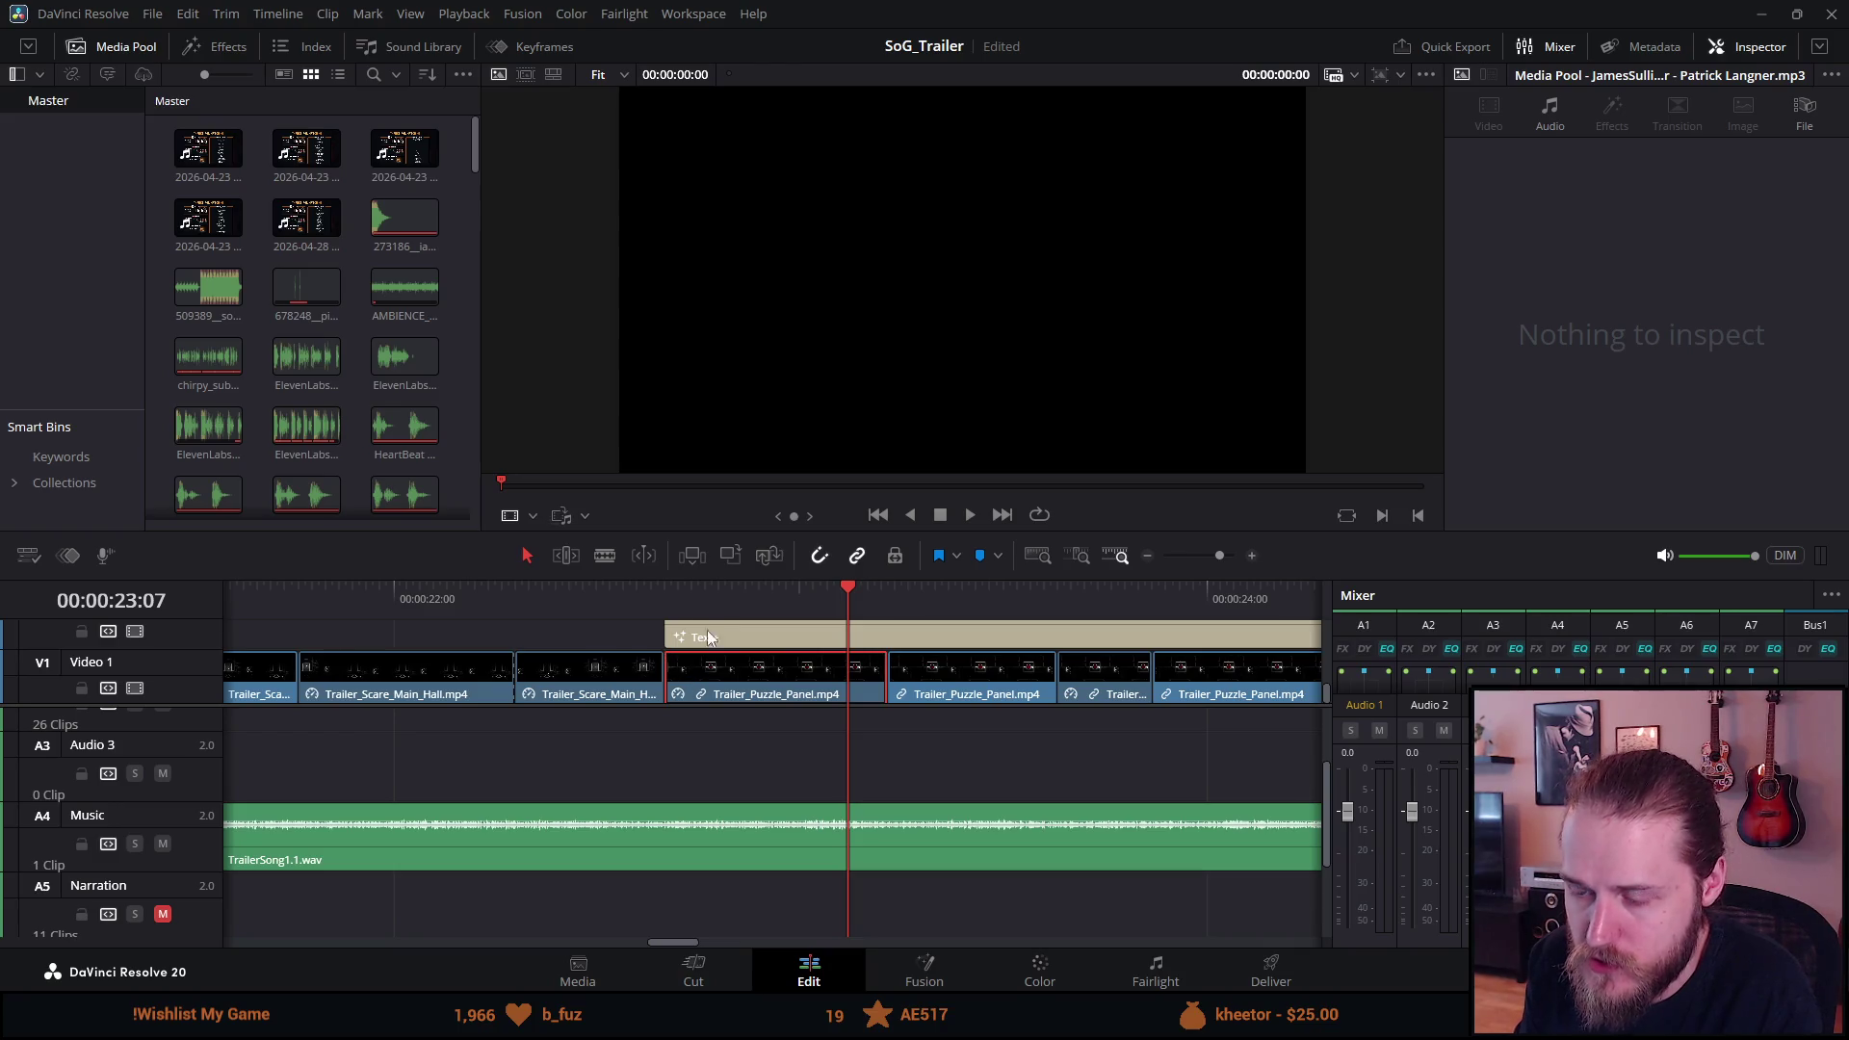
View the trailer frame at 00:00:22:48 full screen, then exit full screen.
{"action": "left_click", "coordinate": [720, 599]}
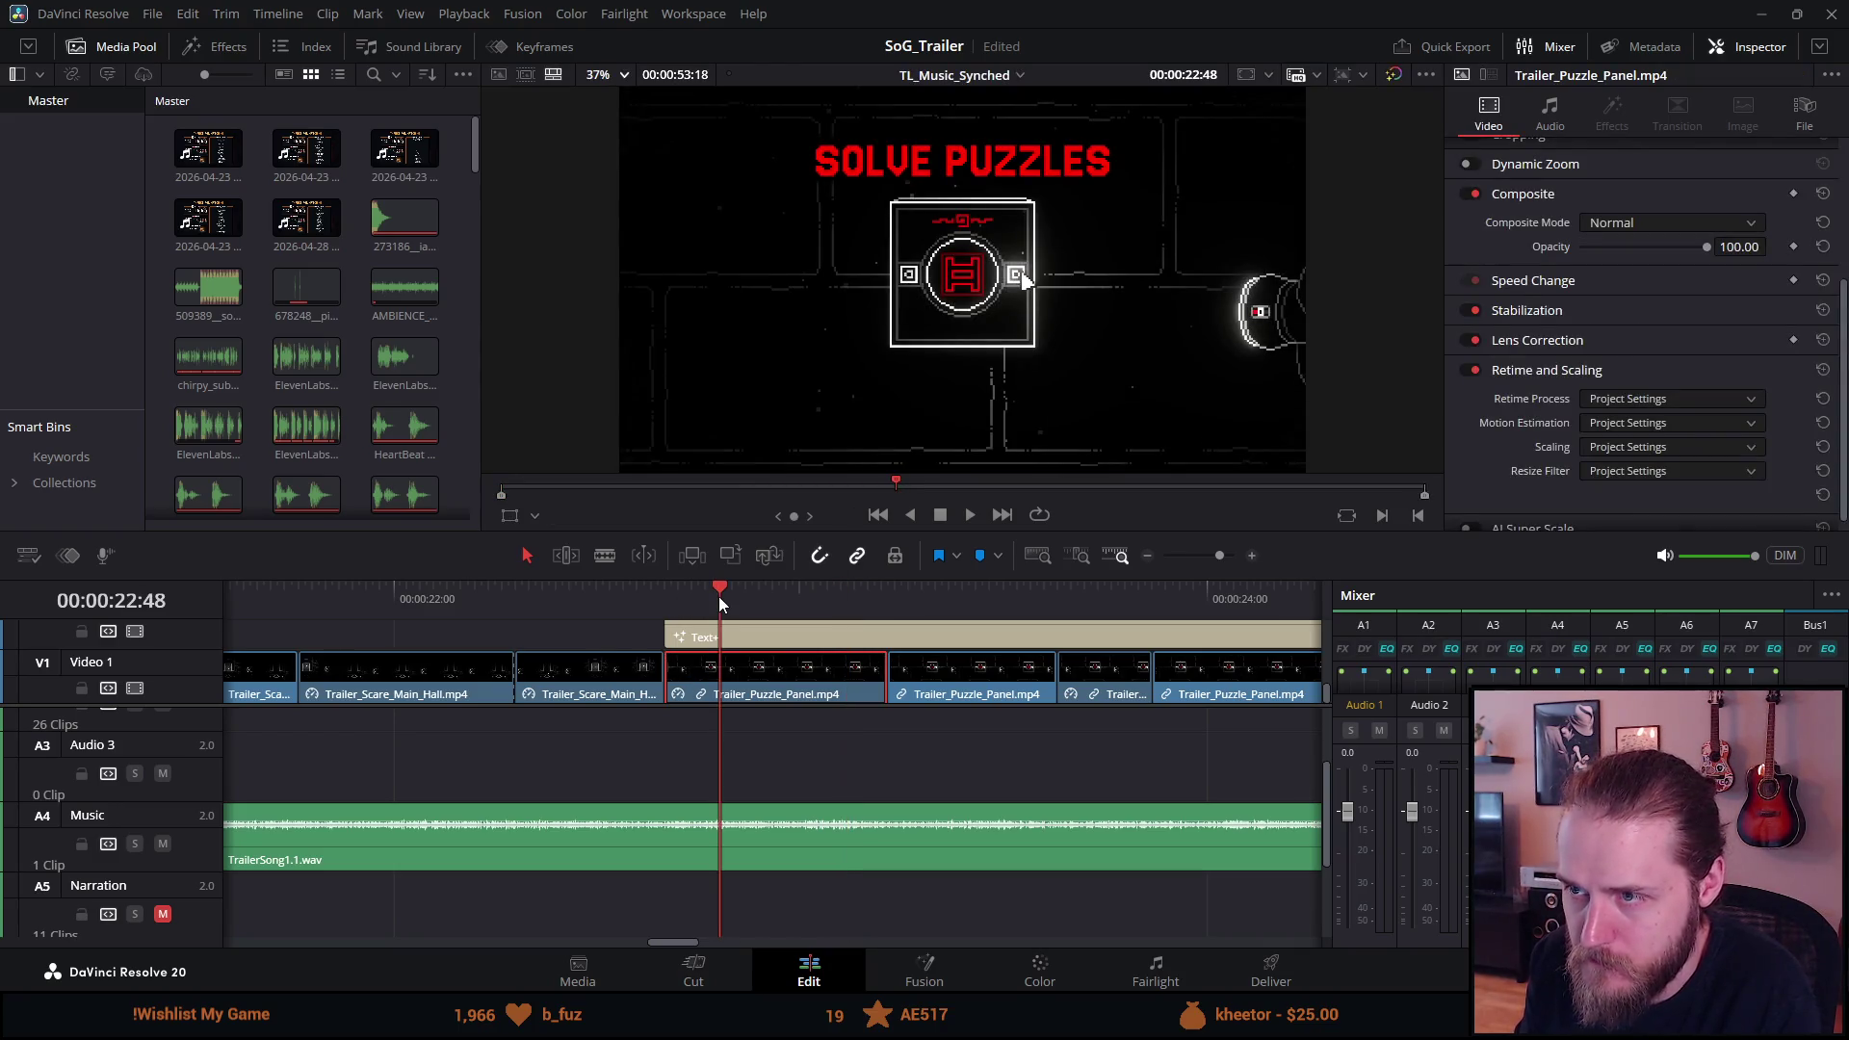
{"action": "key", "text": "ctrl+f"}
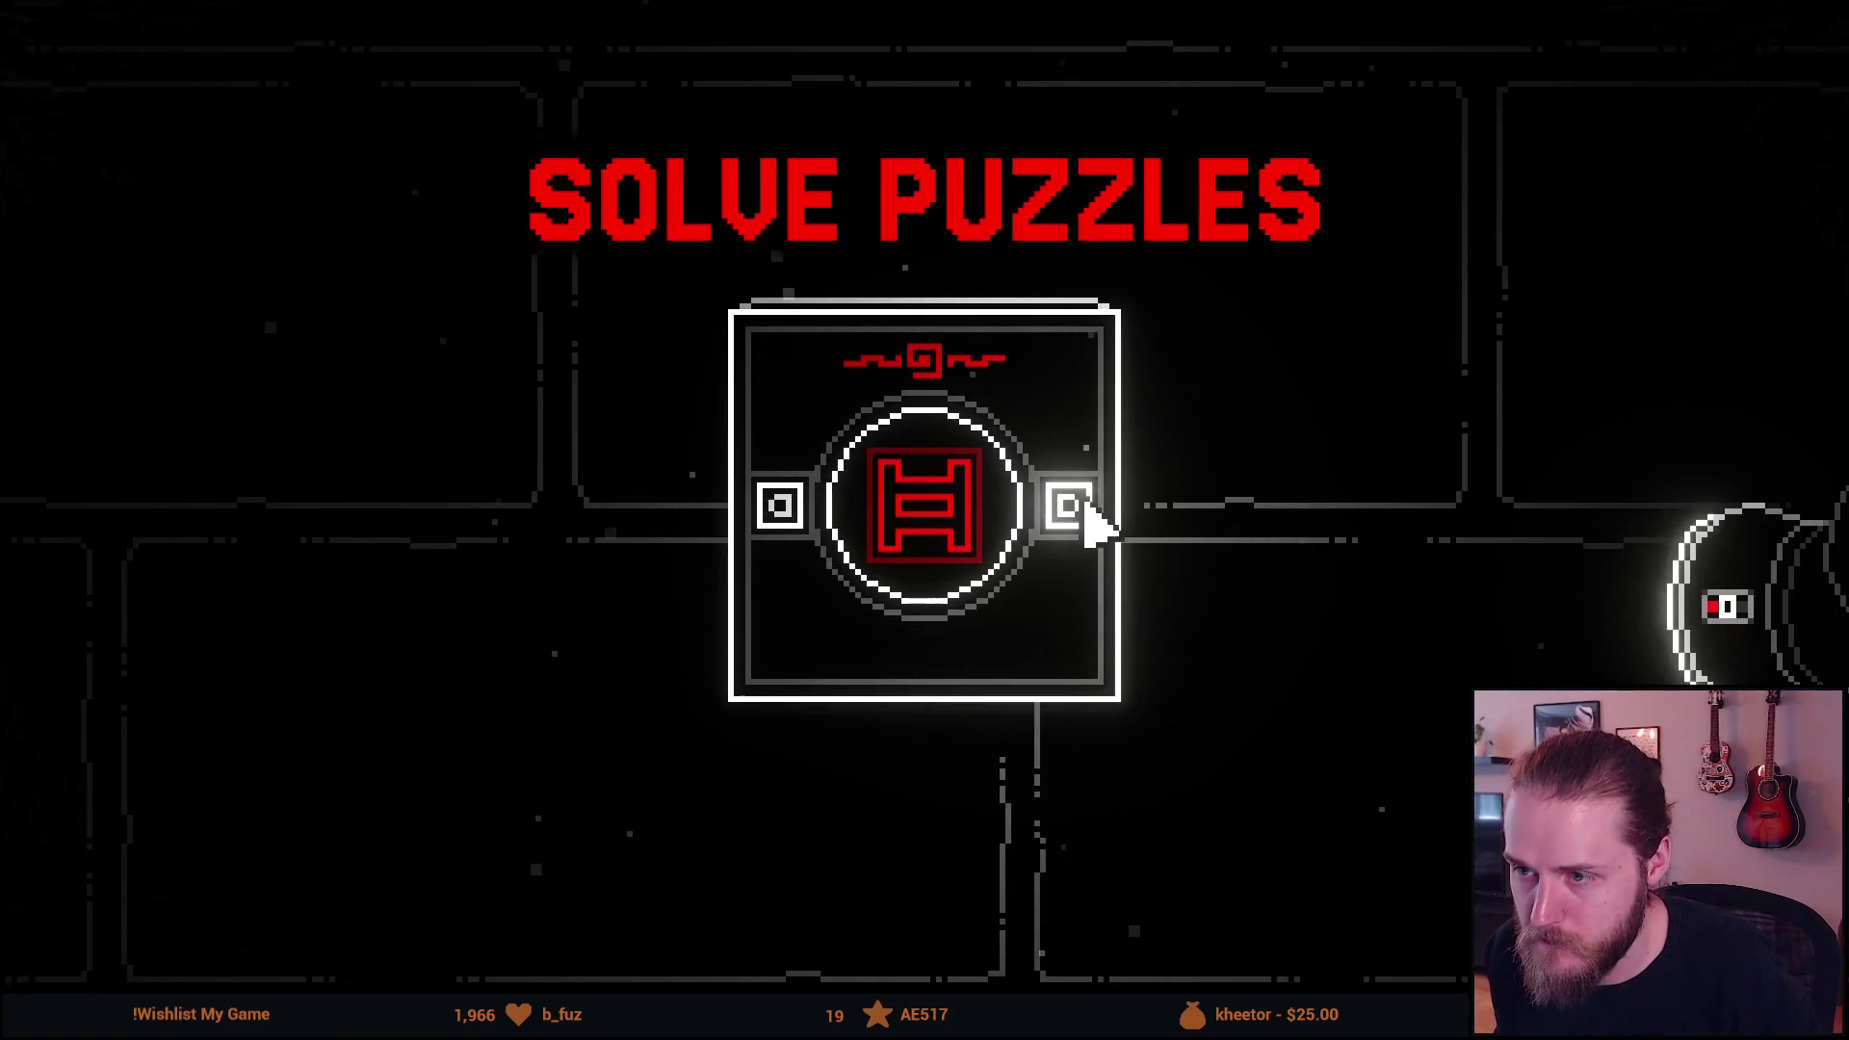
{"action": "key", "text": "Escape"}
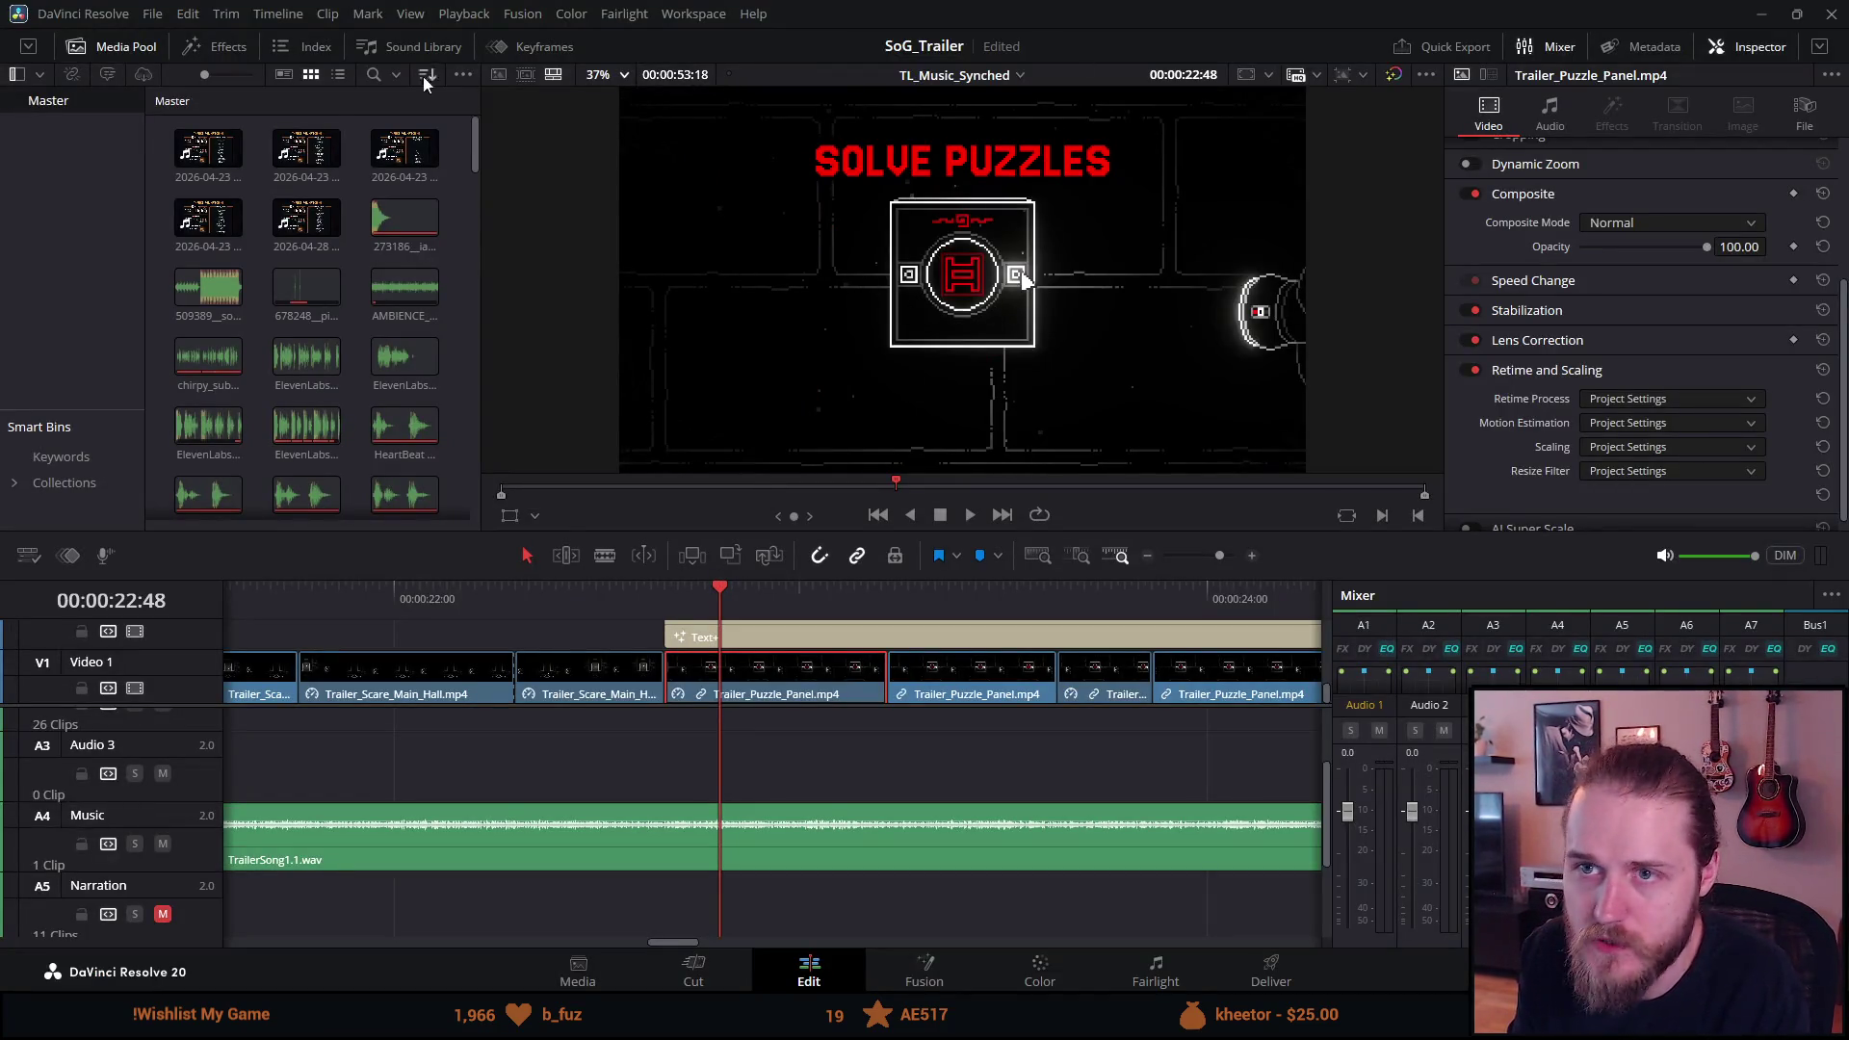
Go to the Deliver page's render settings, then switch to the browser with the uploaded trailer.
{"action": "left_click", "coordinate": [1238, 958]}
{"action": "scroll", "coordinate": [23, 589], "scroll_direction": "up", "scroll_amount": 8}
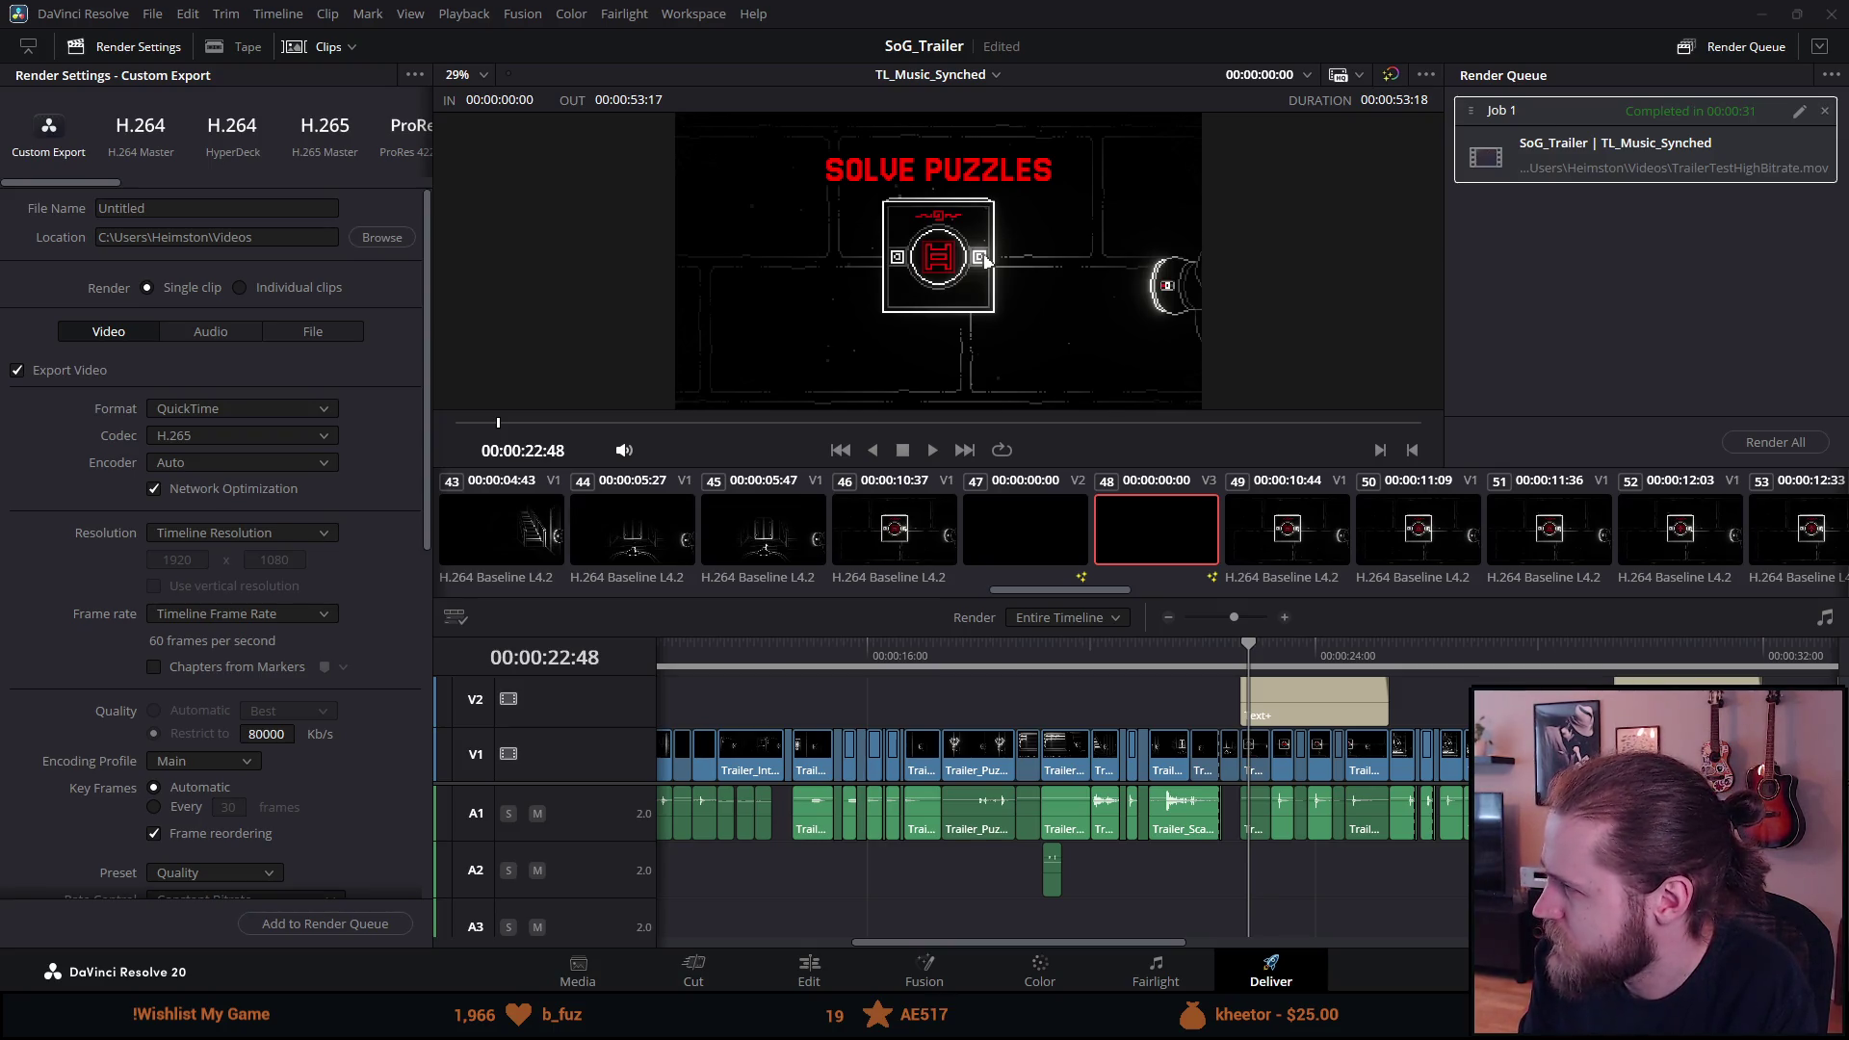
{"action": "key", "text": "alt+Tab"}
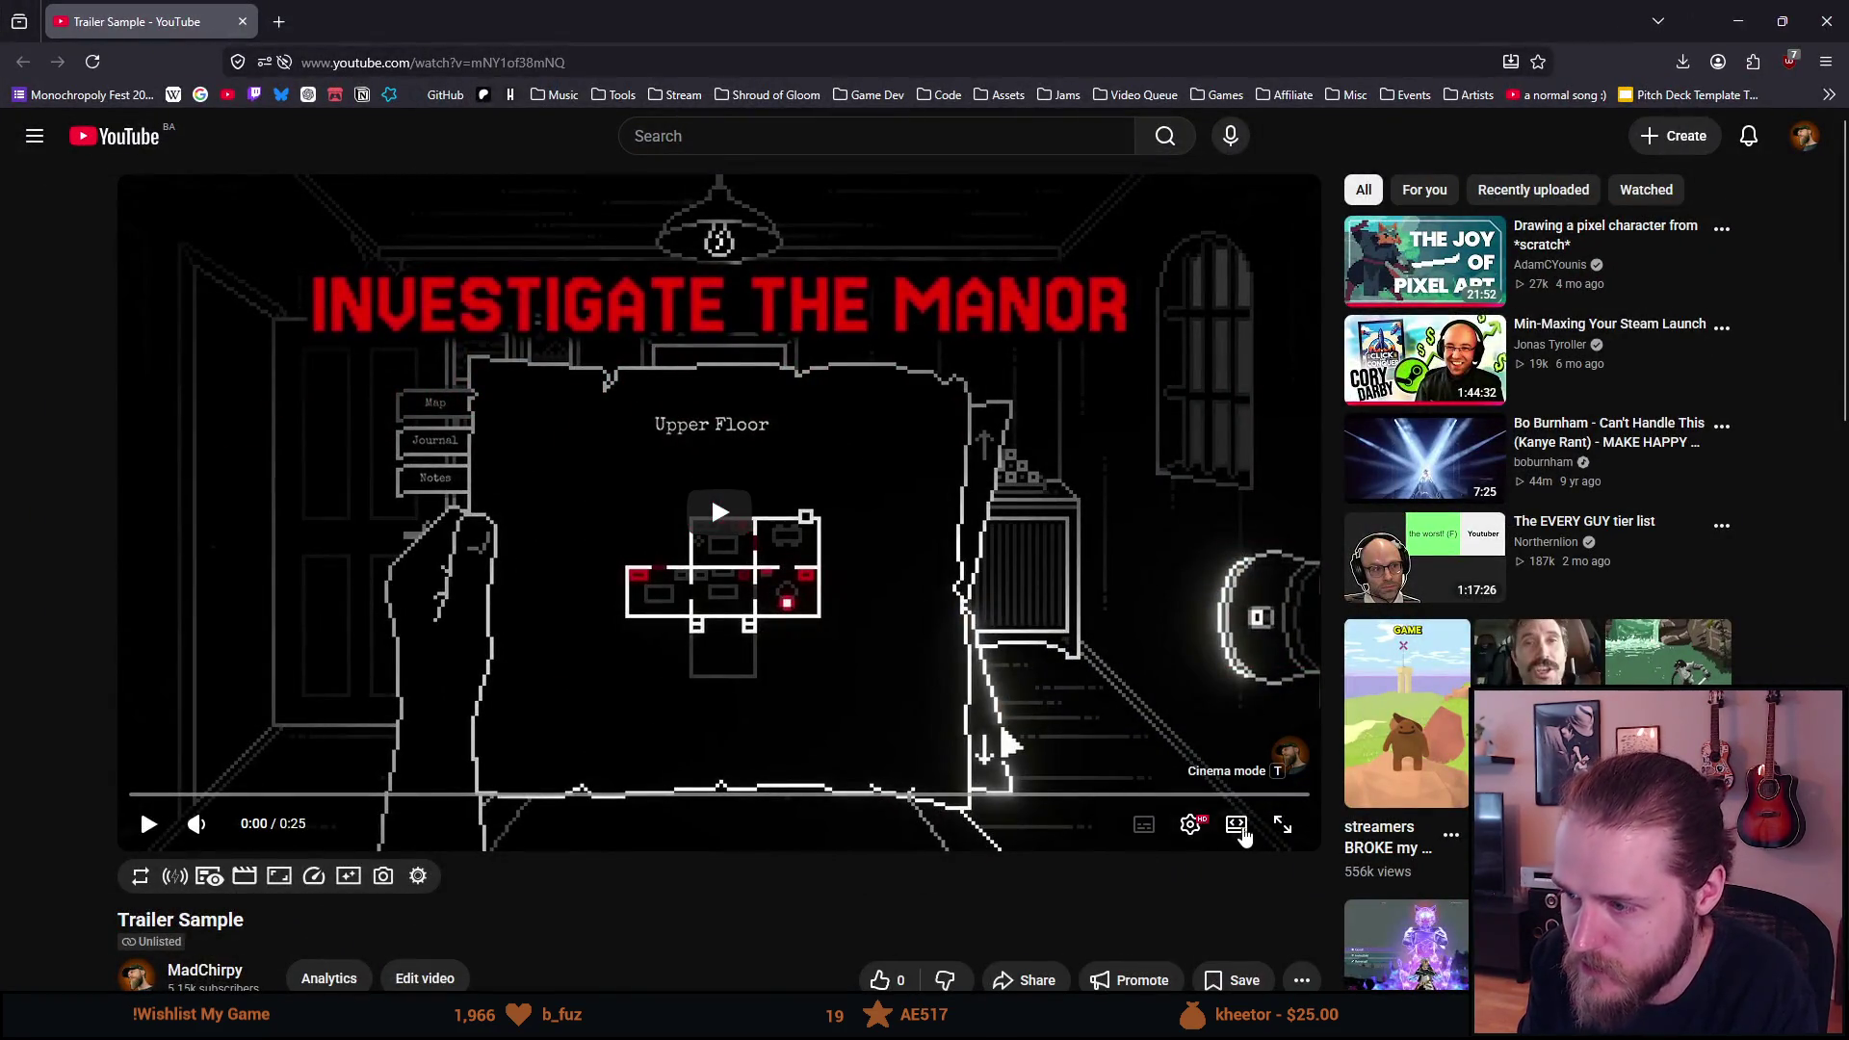
{"action": "left_click", "coordinate": [1282, 825]}
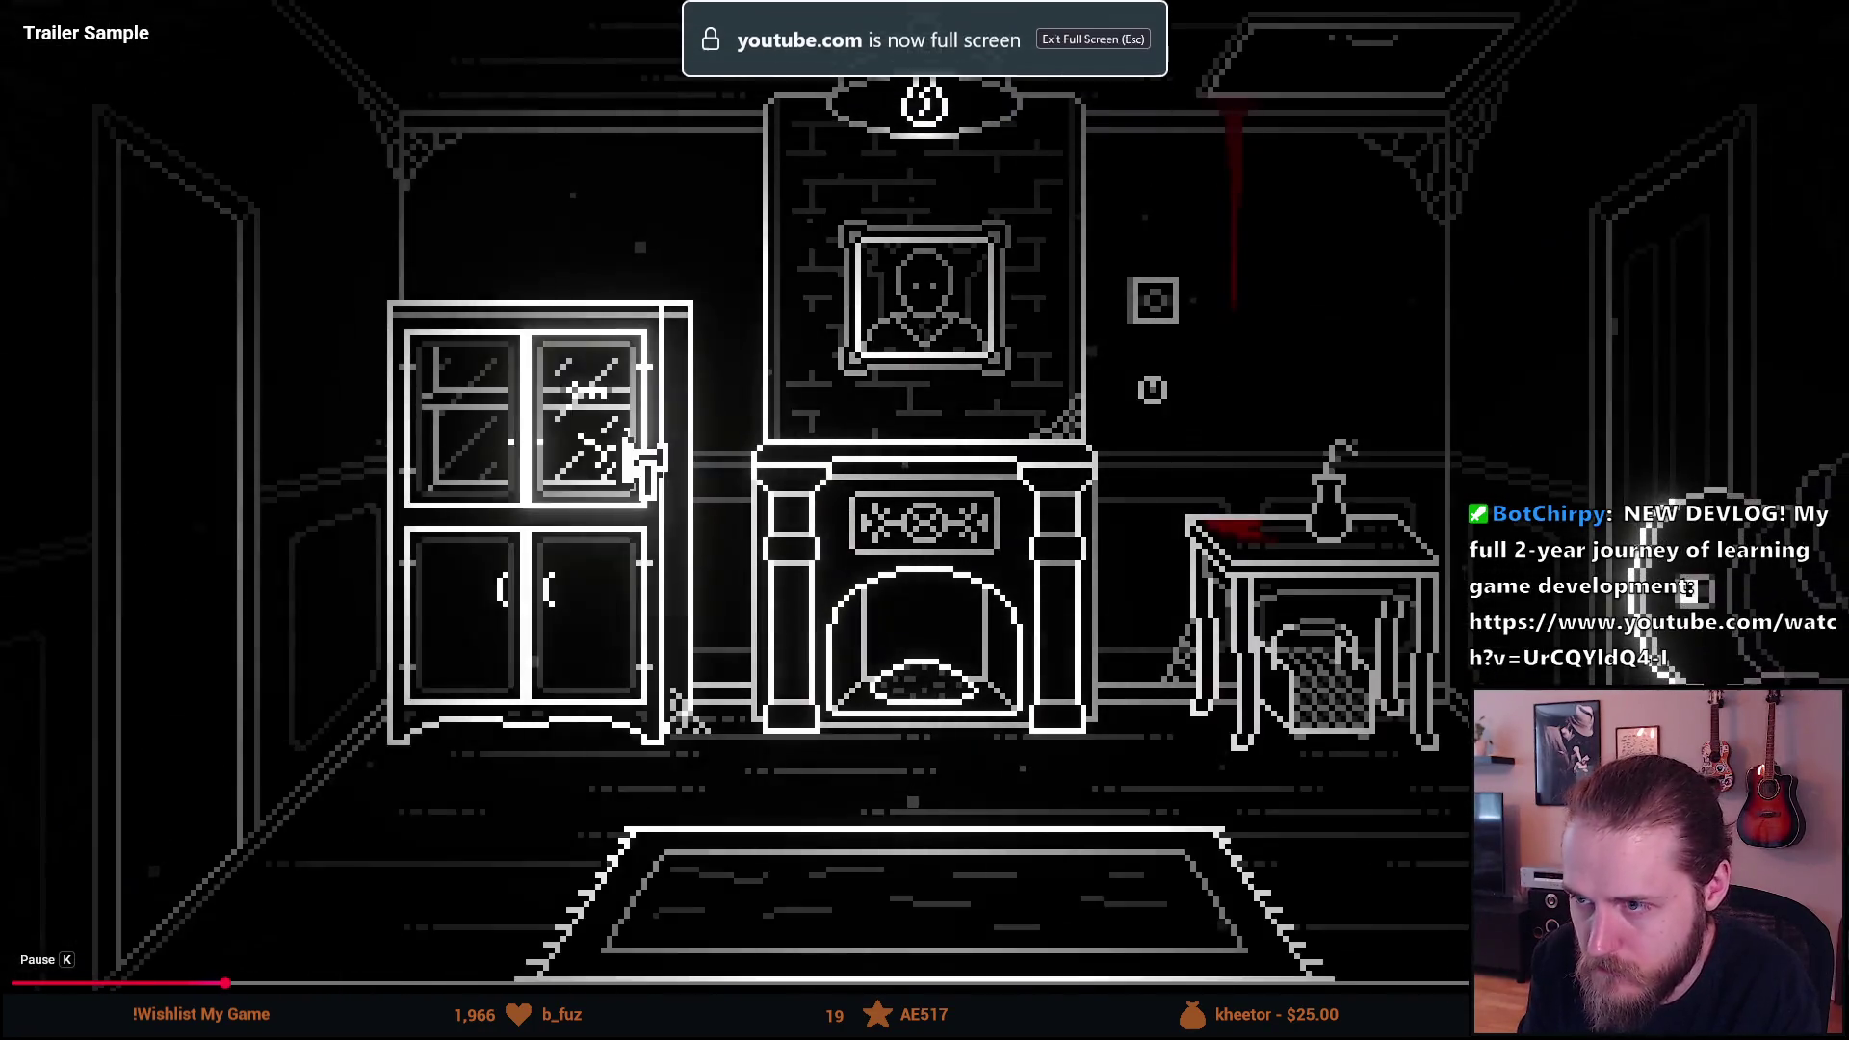
{"action": "key", "text": "space"}
{"action": "key", "text": "space"}
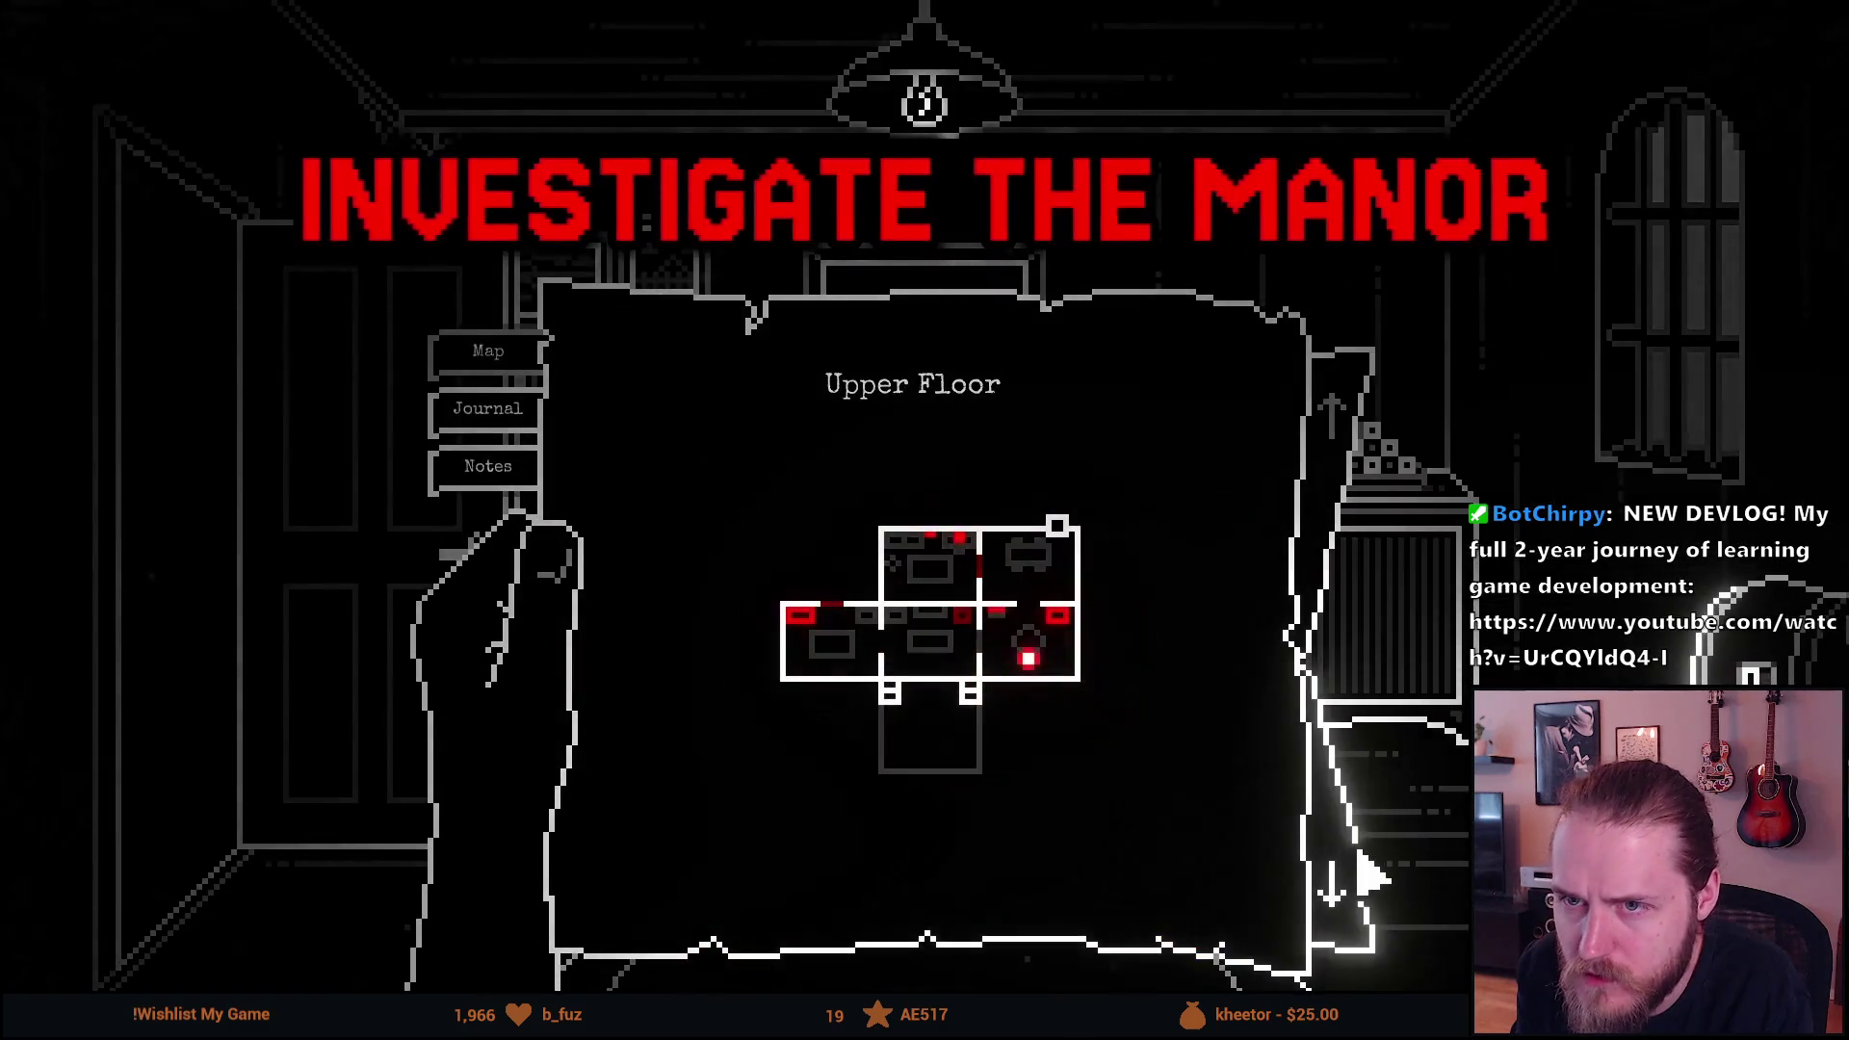
{"action": "key", "text": "k"}
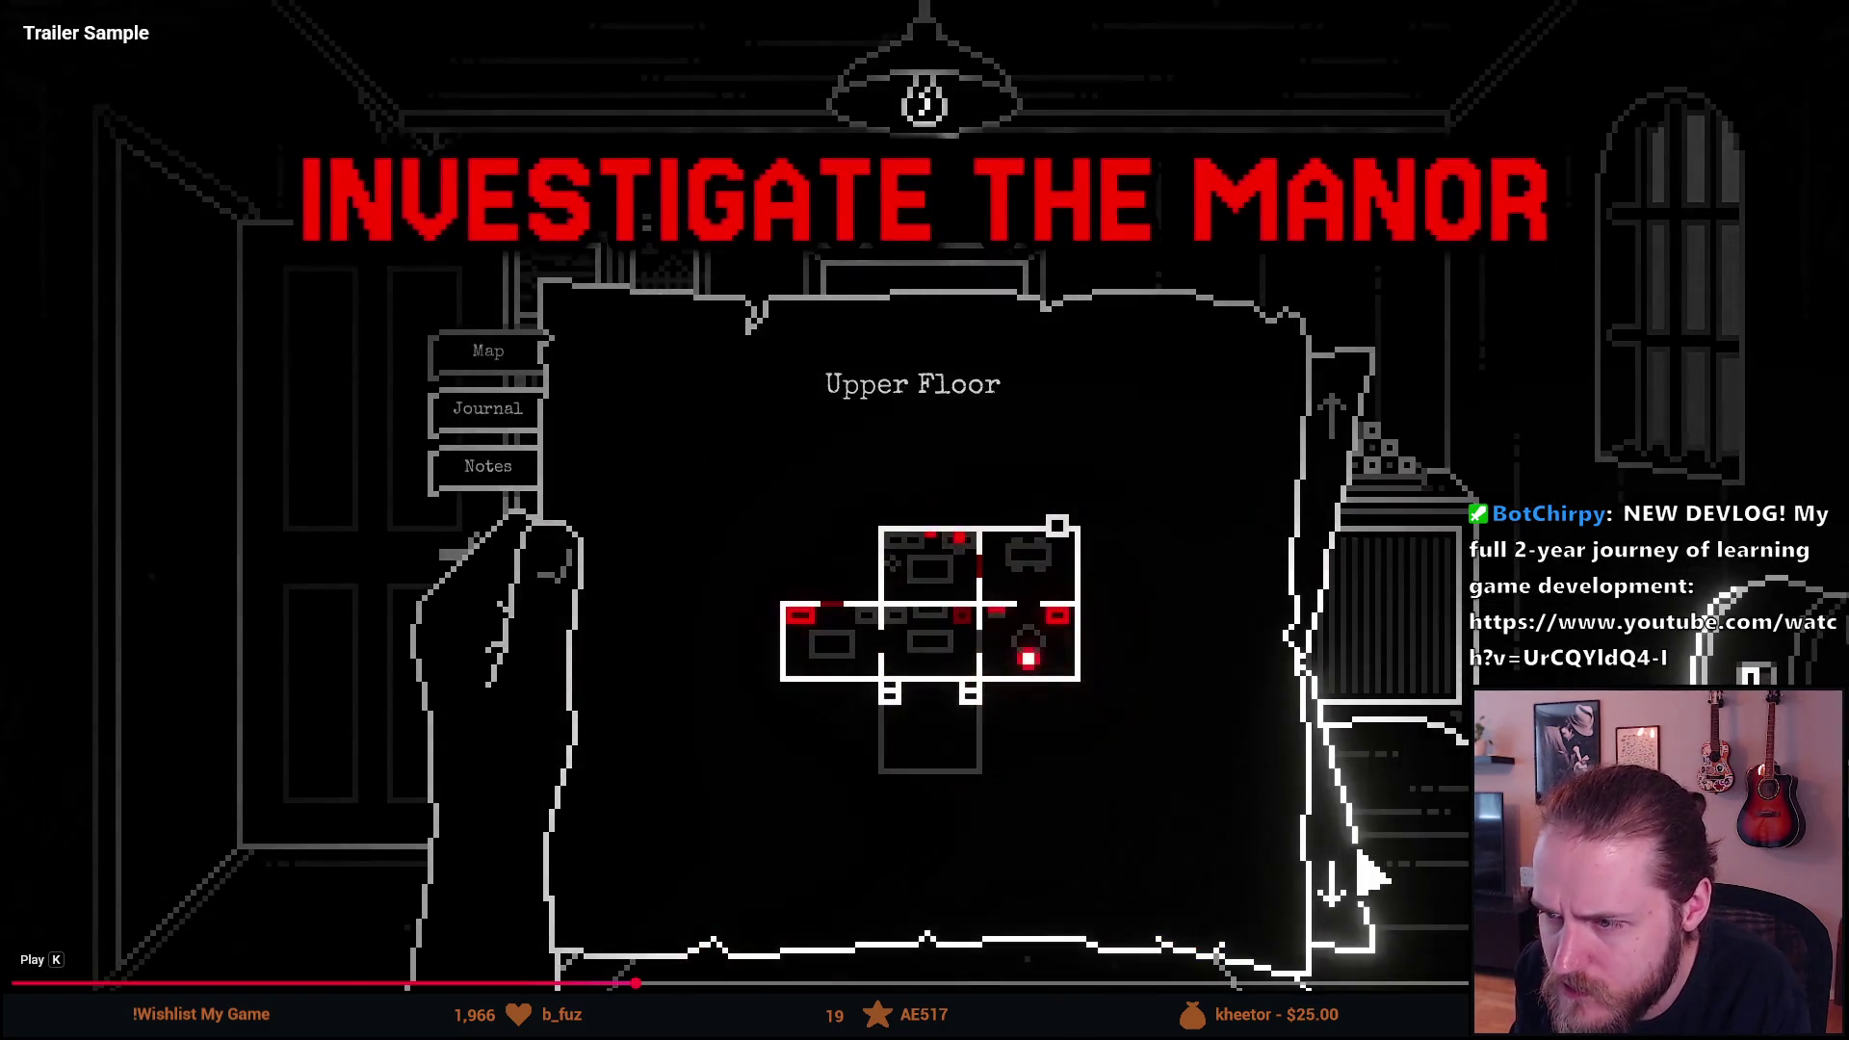
{"action": "key", "text": "k"}
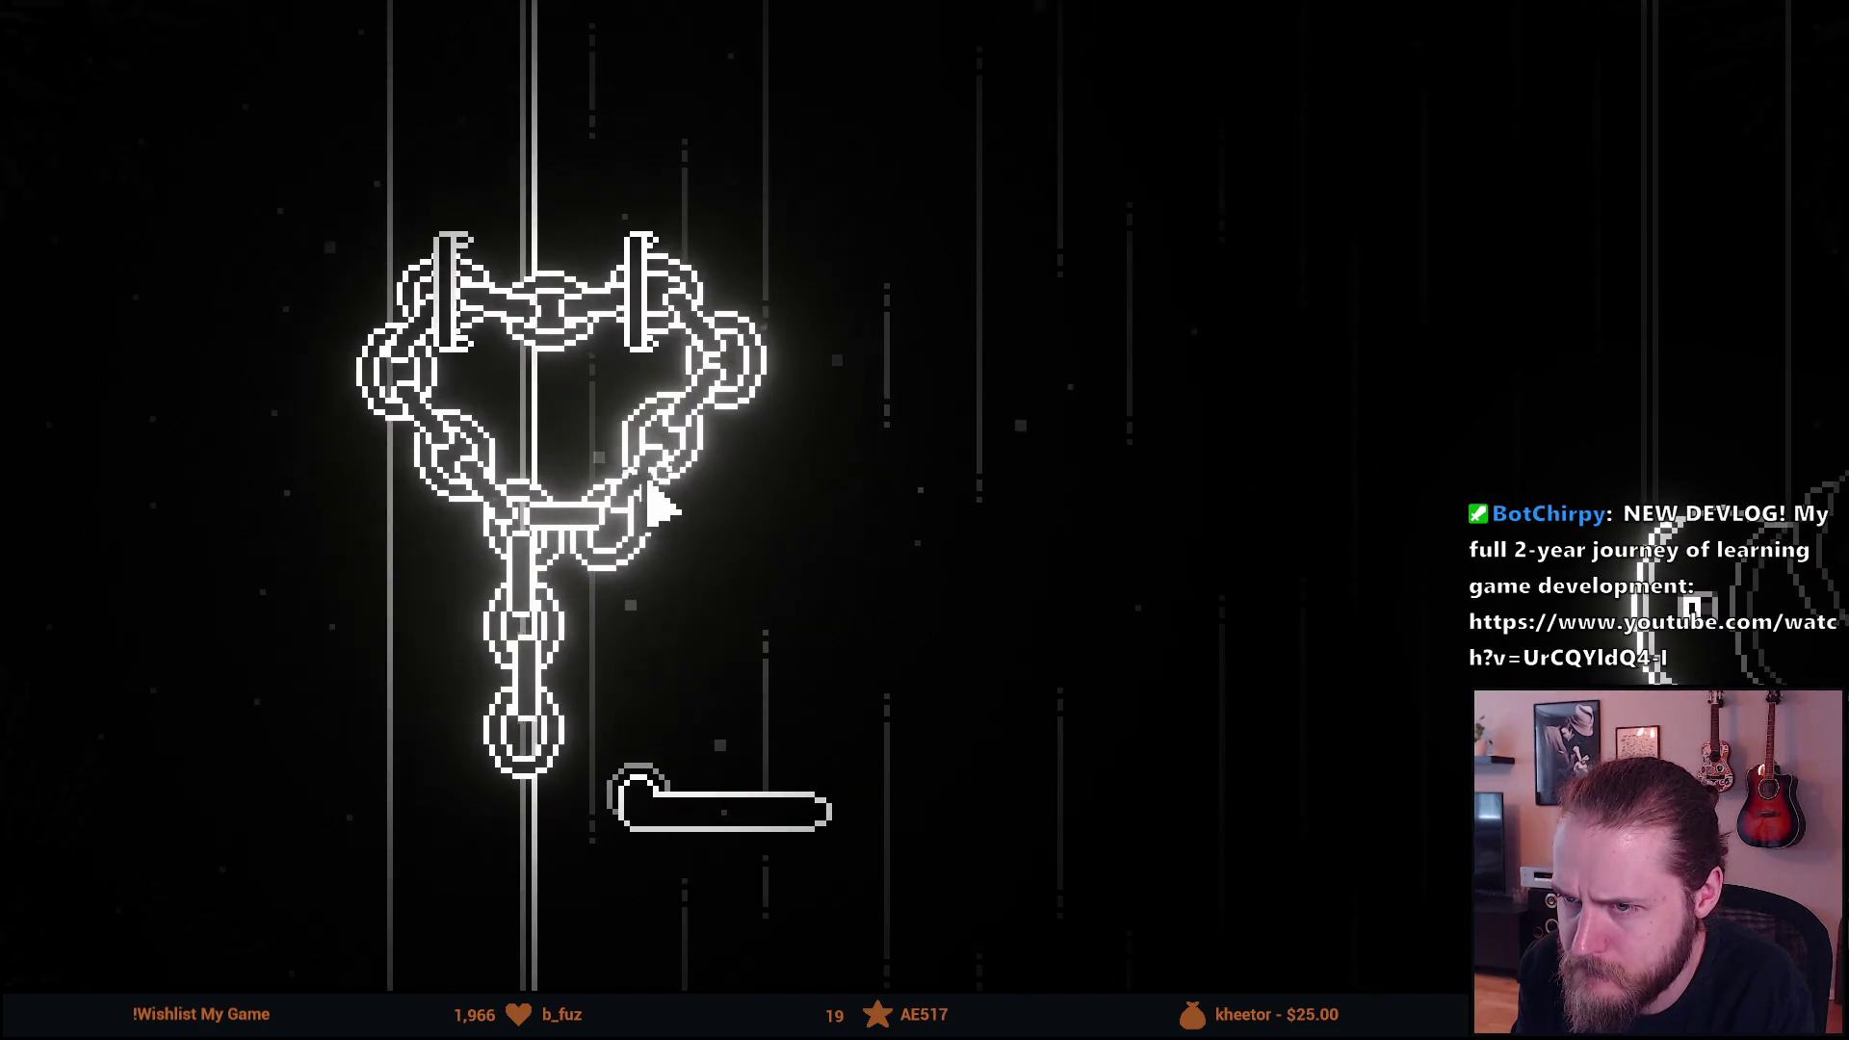
{"action": "mouse_move", "coordinate": [394, 968]}
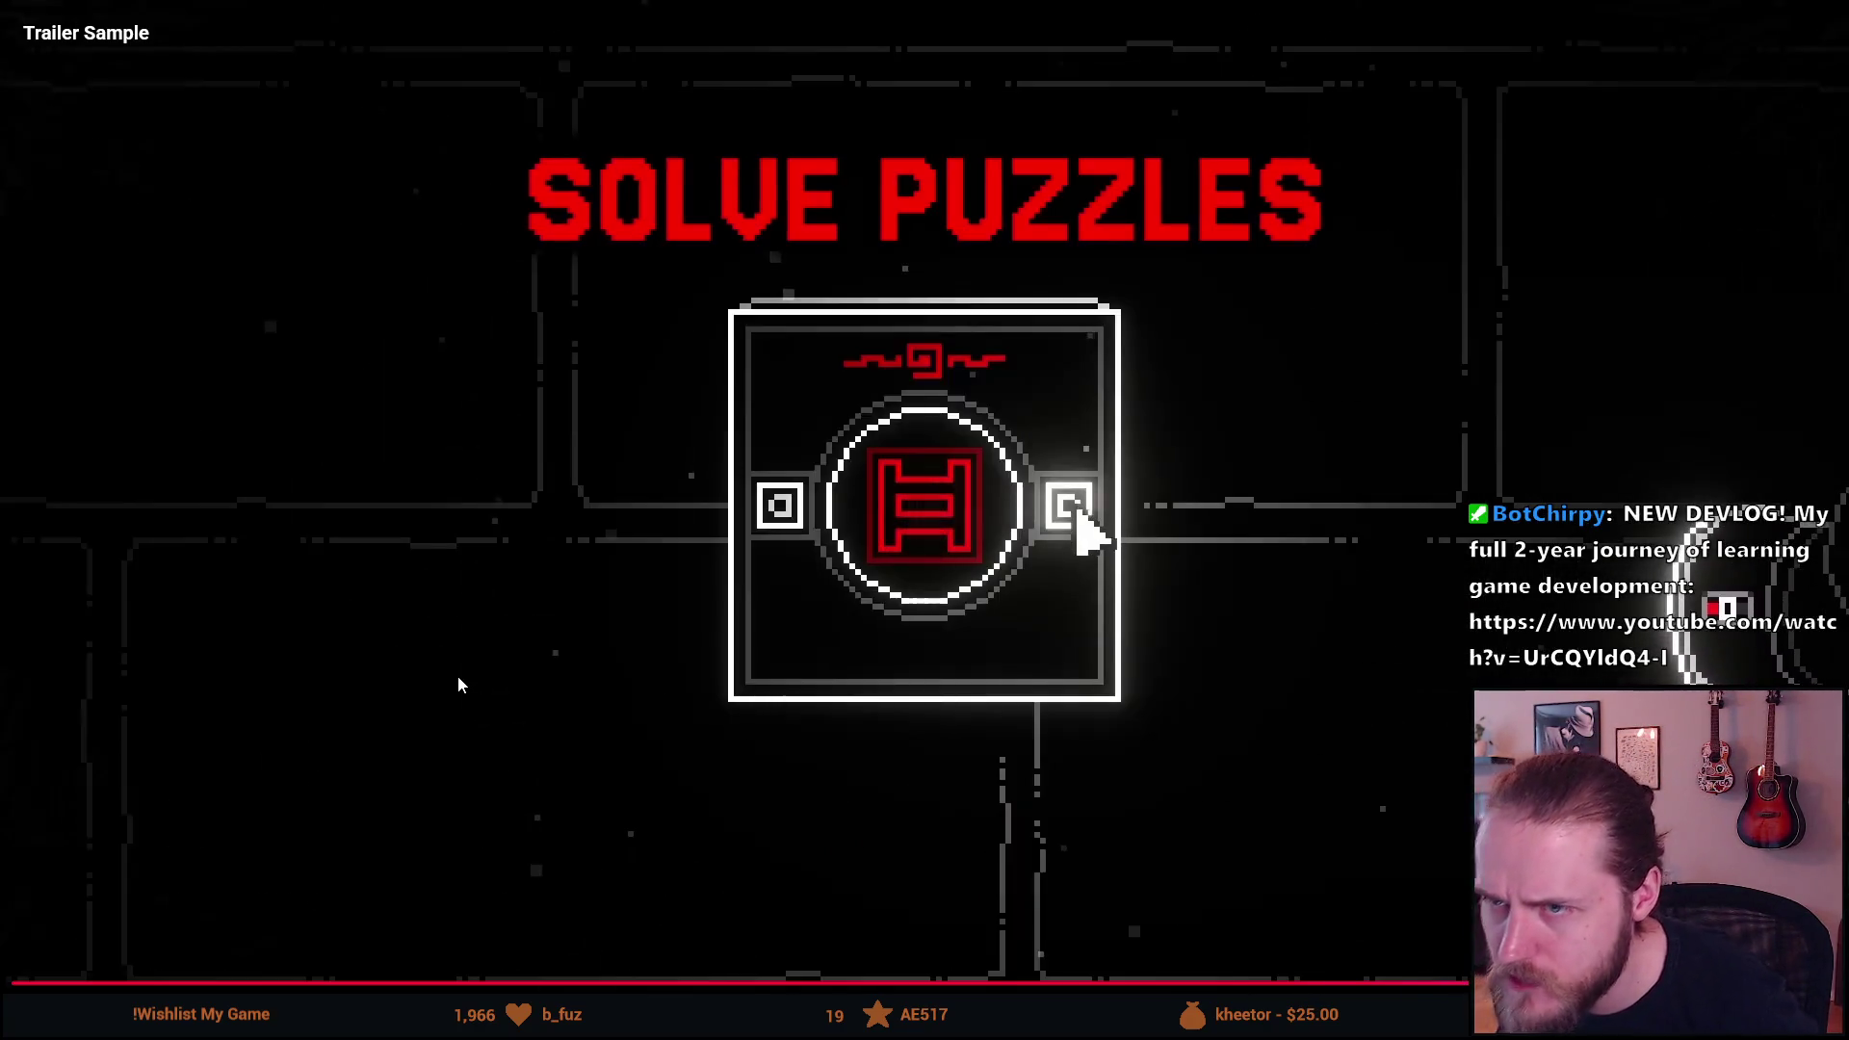
{"action": "key", "text": "Escape"}
{"action": "key", "text": "alt+Tab"}
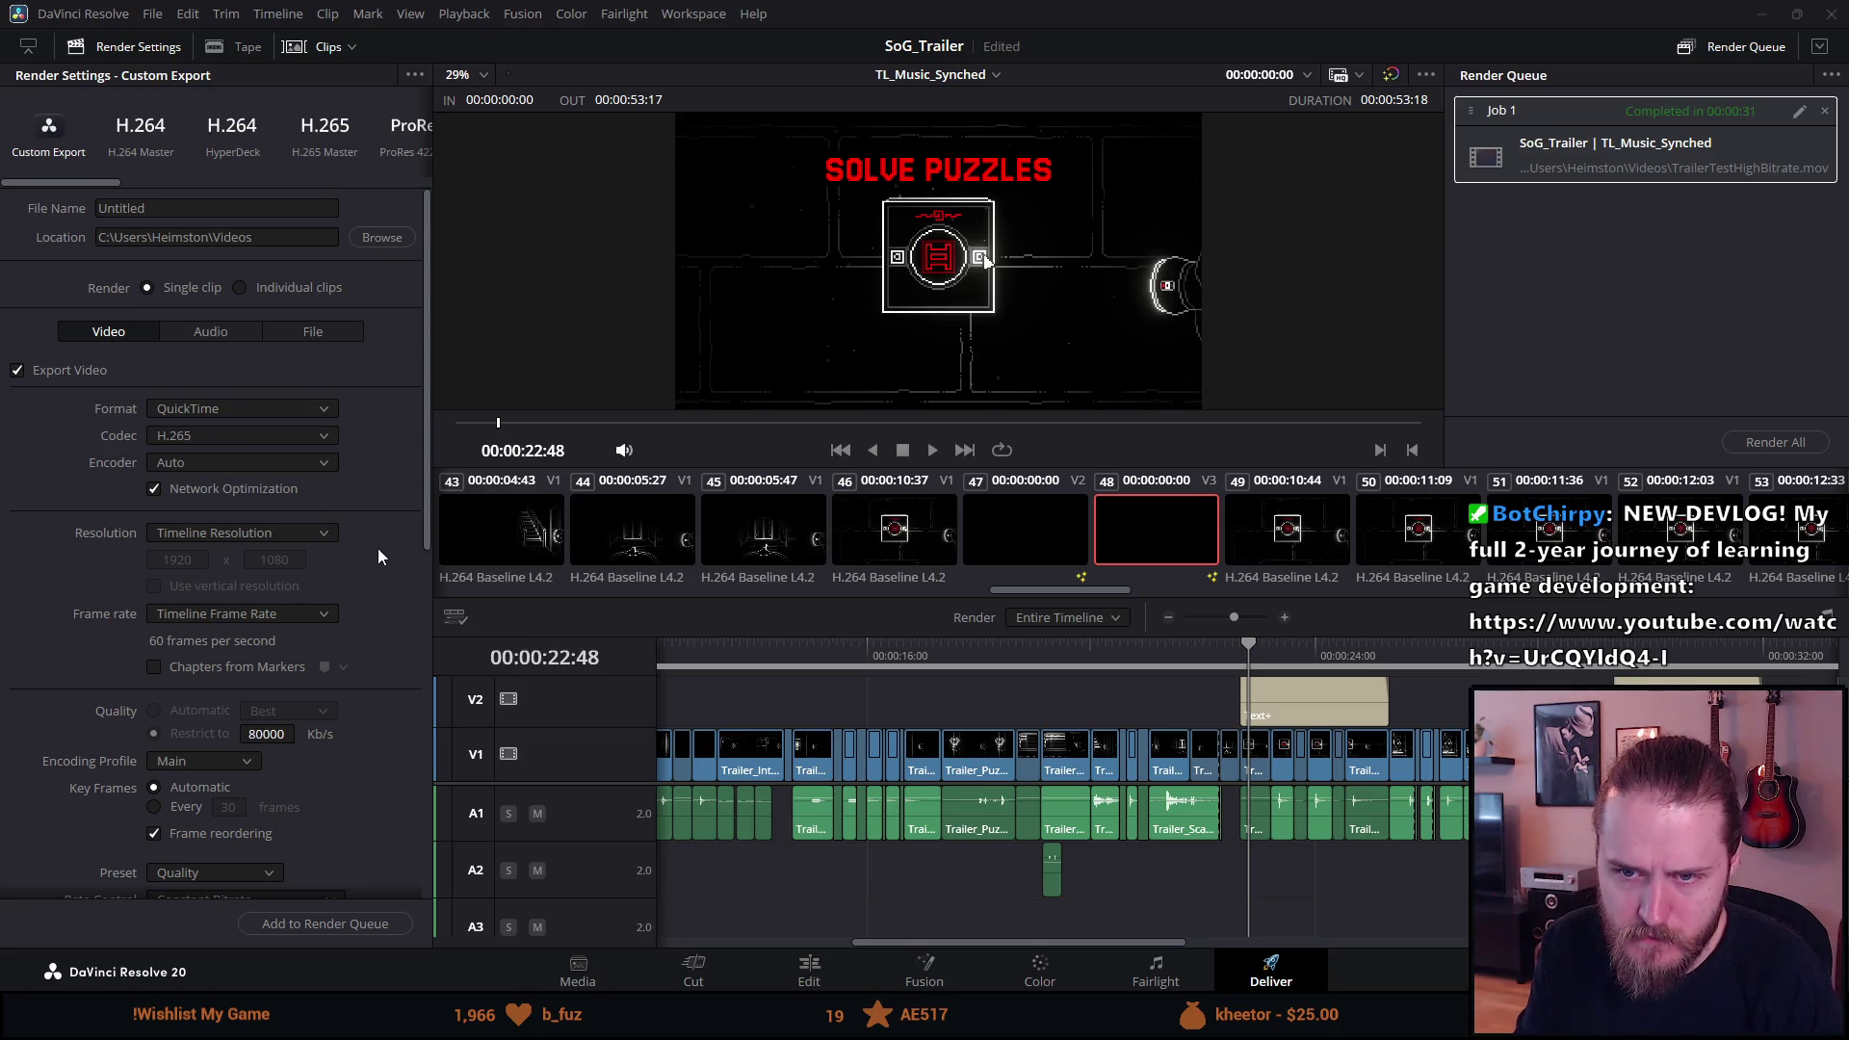
Replace the Untitled render file name with 'TrailerTestHighBitrateAndSomeOtherShit'.
{"action": "scroll", "coordinate": [382, 549], "scroll_direction": "down", "scroll_amount": 3}
{"action": "scroll", "coordinate": [382, 551], "scroll_direction": "down", "scroll_amount": 2}
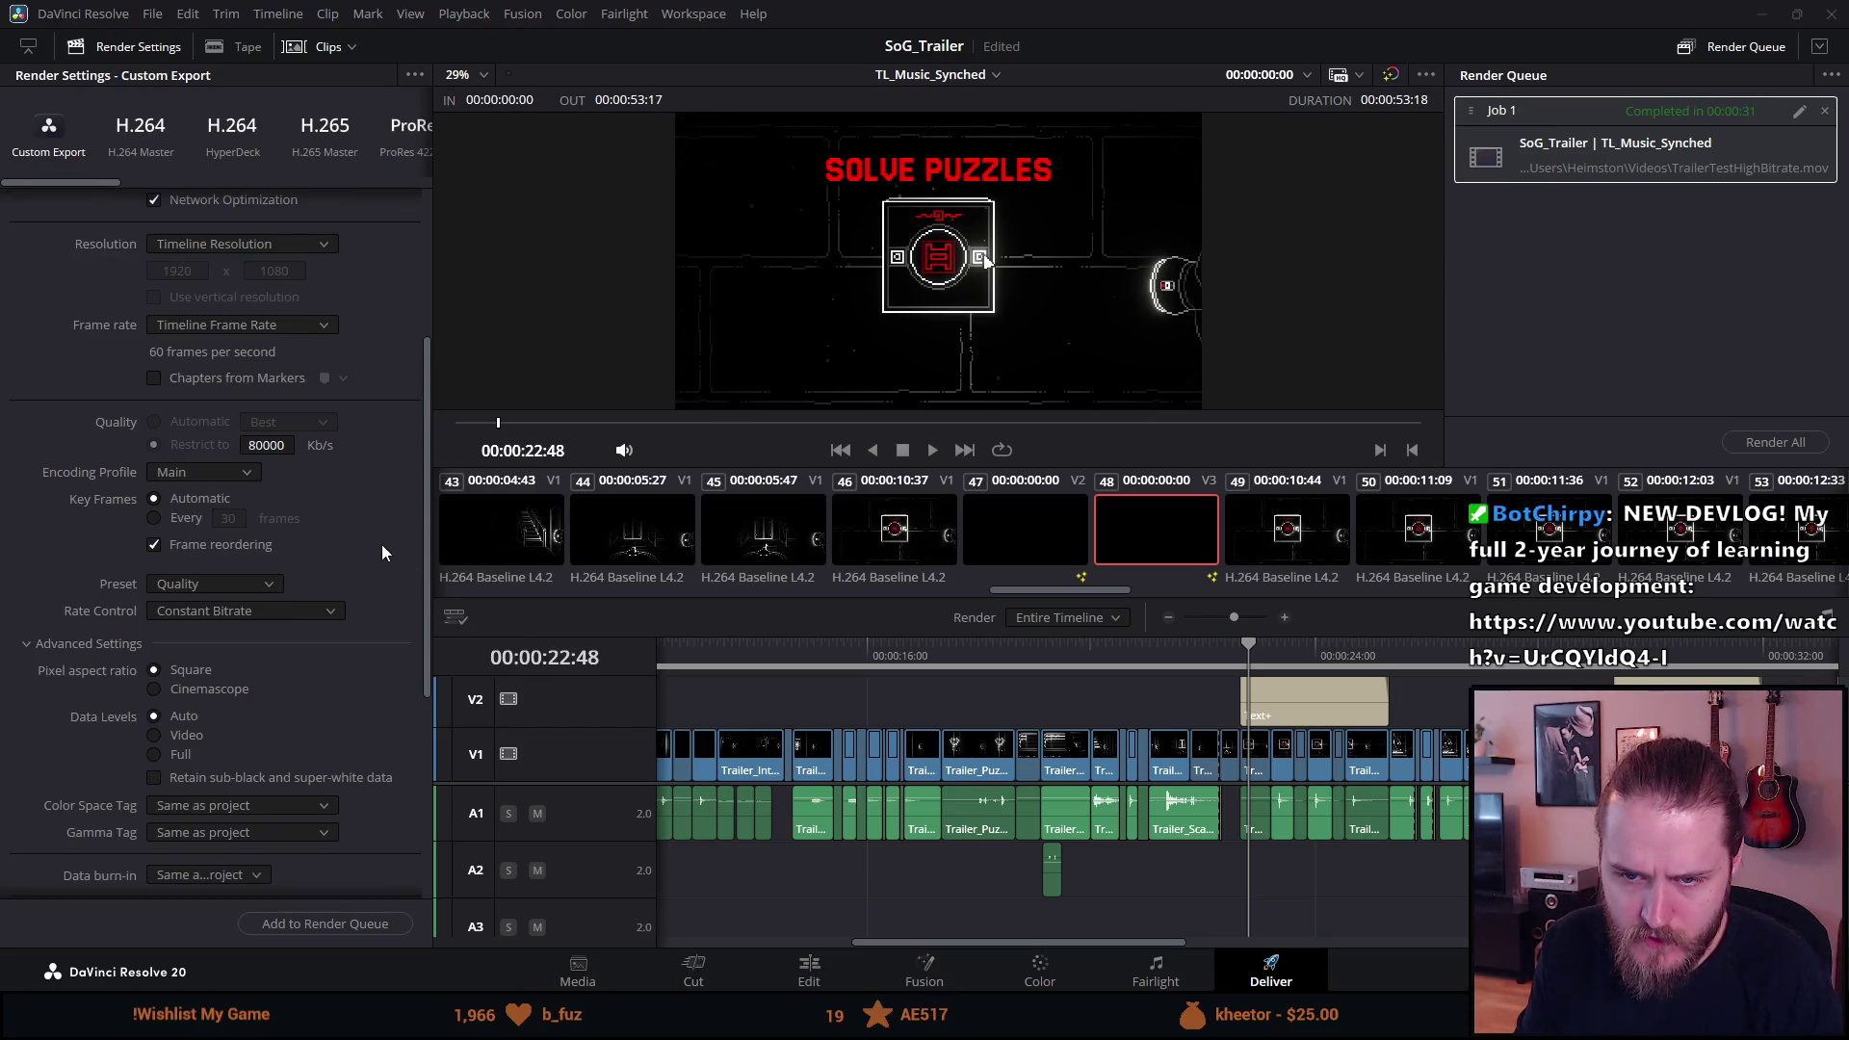
{"action": "scroll", "coordinate": [384, 549], "scroll_direction": "down", "scroll_amount": 2}
{"action": "scroll", "coordinate": [384, 549], "scroll_direction": "down", "scroll_amount": 2}
{"action": "scroll", "coordinate": [383, 549], "scroll_direction": "down", "scroll_amount": 3}
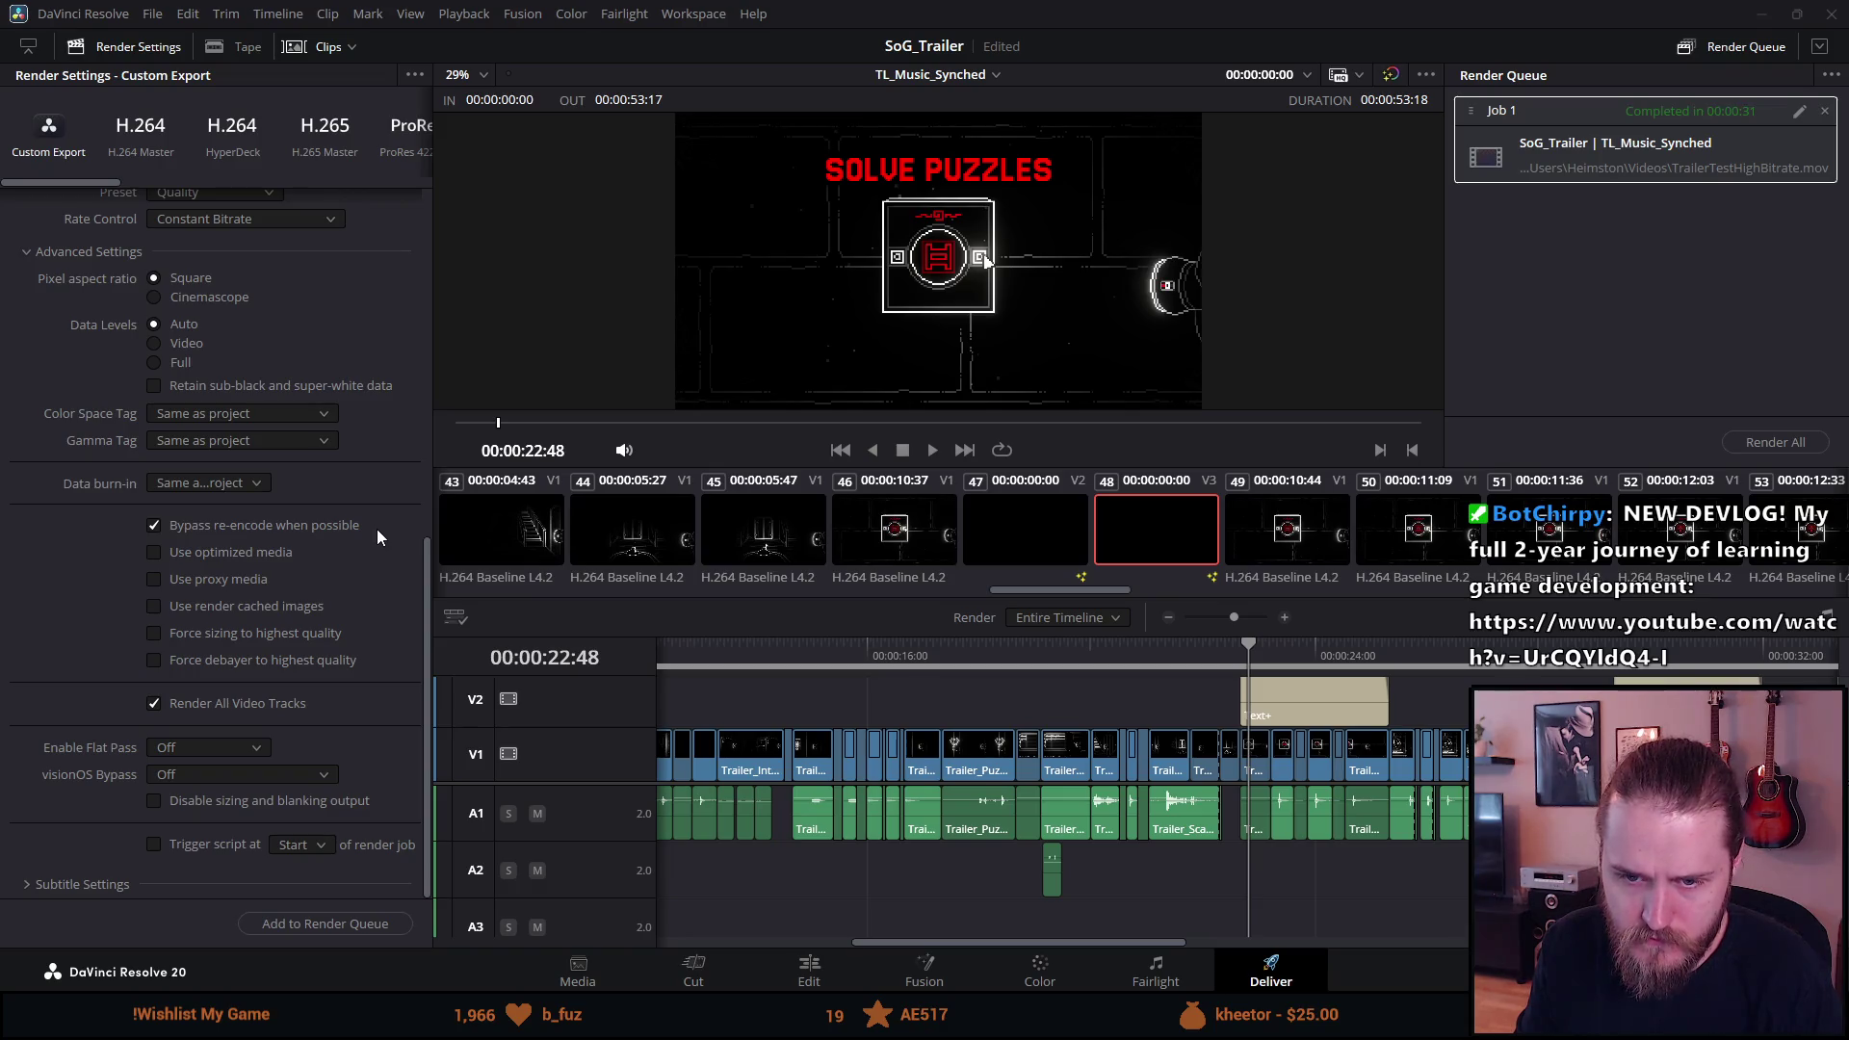
{"action": "scroll", "coordinate": [377, 529], "scroll_direction": "up", "scroll_amount": 12}
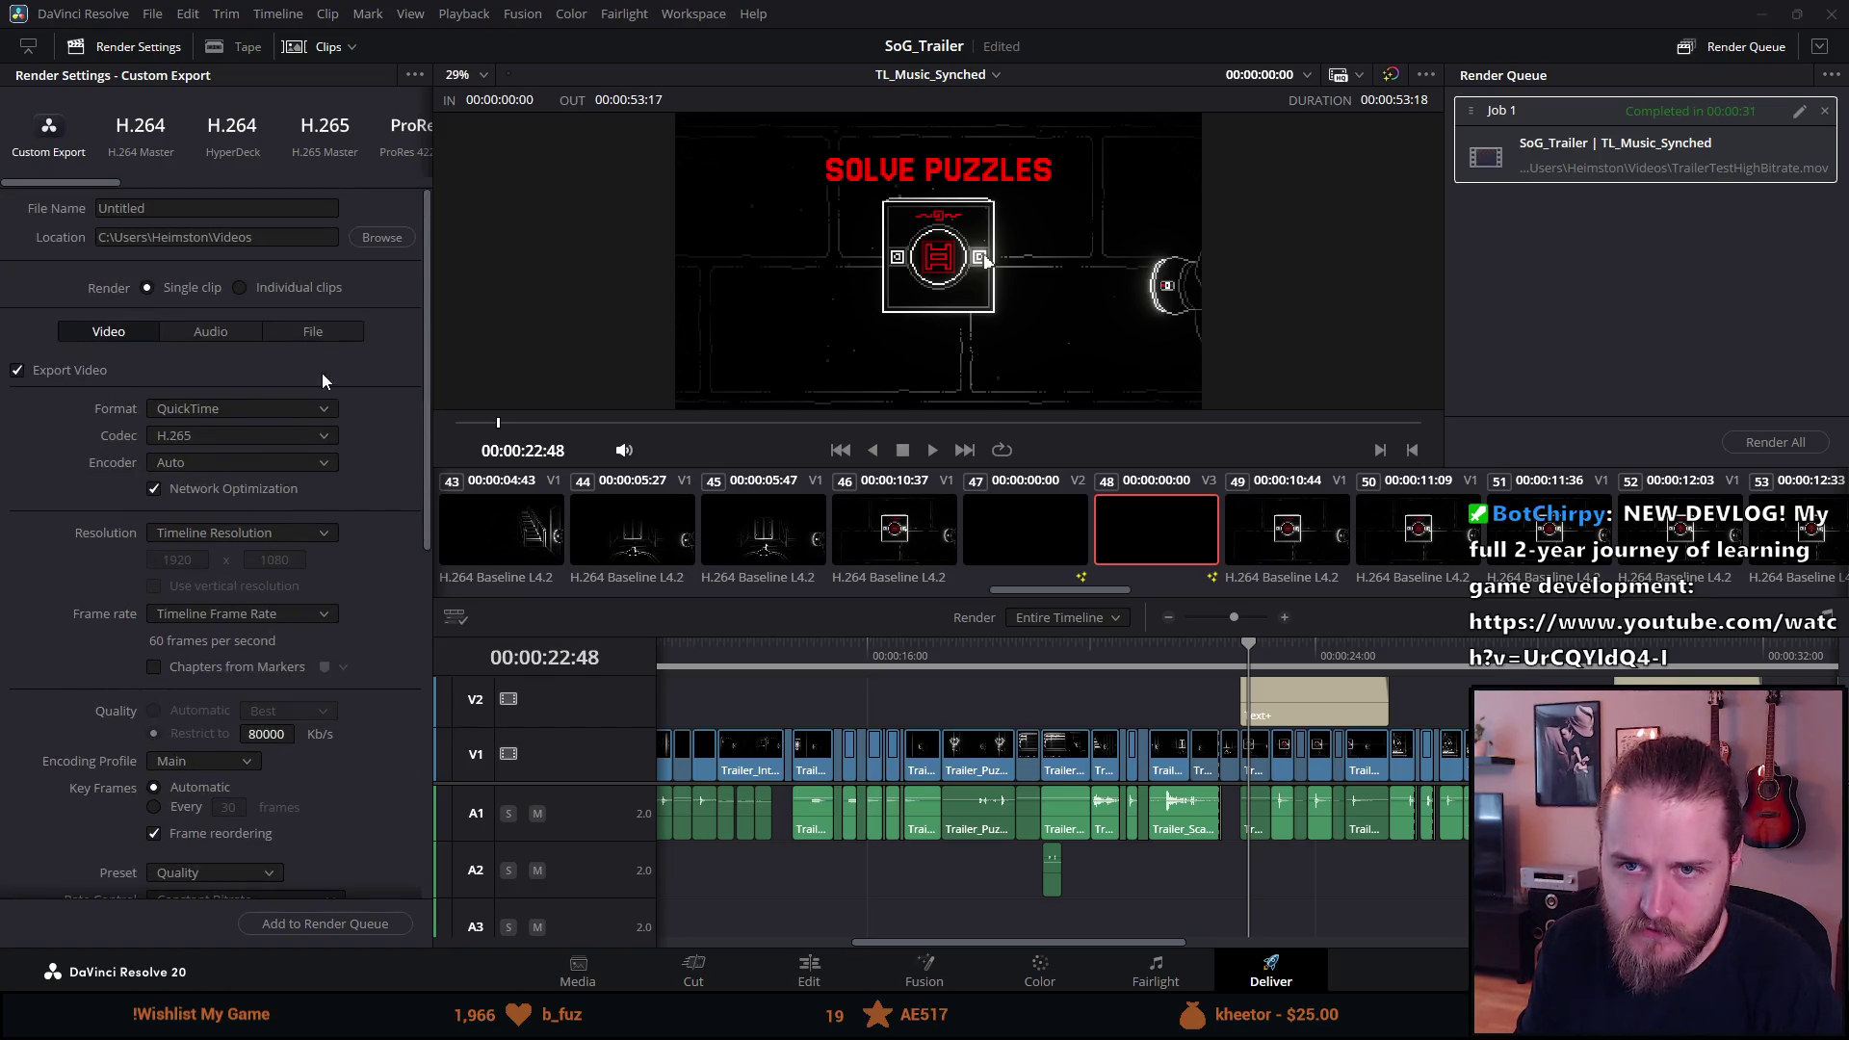
{"action": "left_click", "coordinate": [227, 208]}
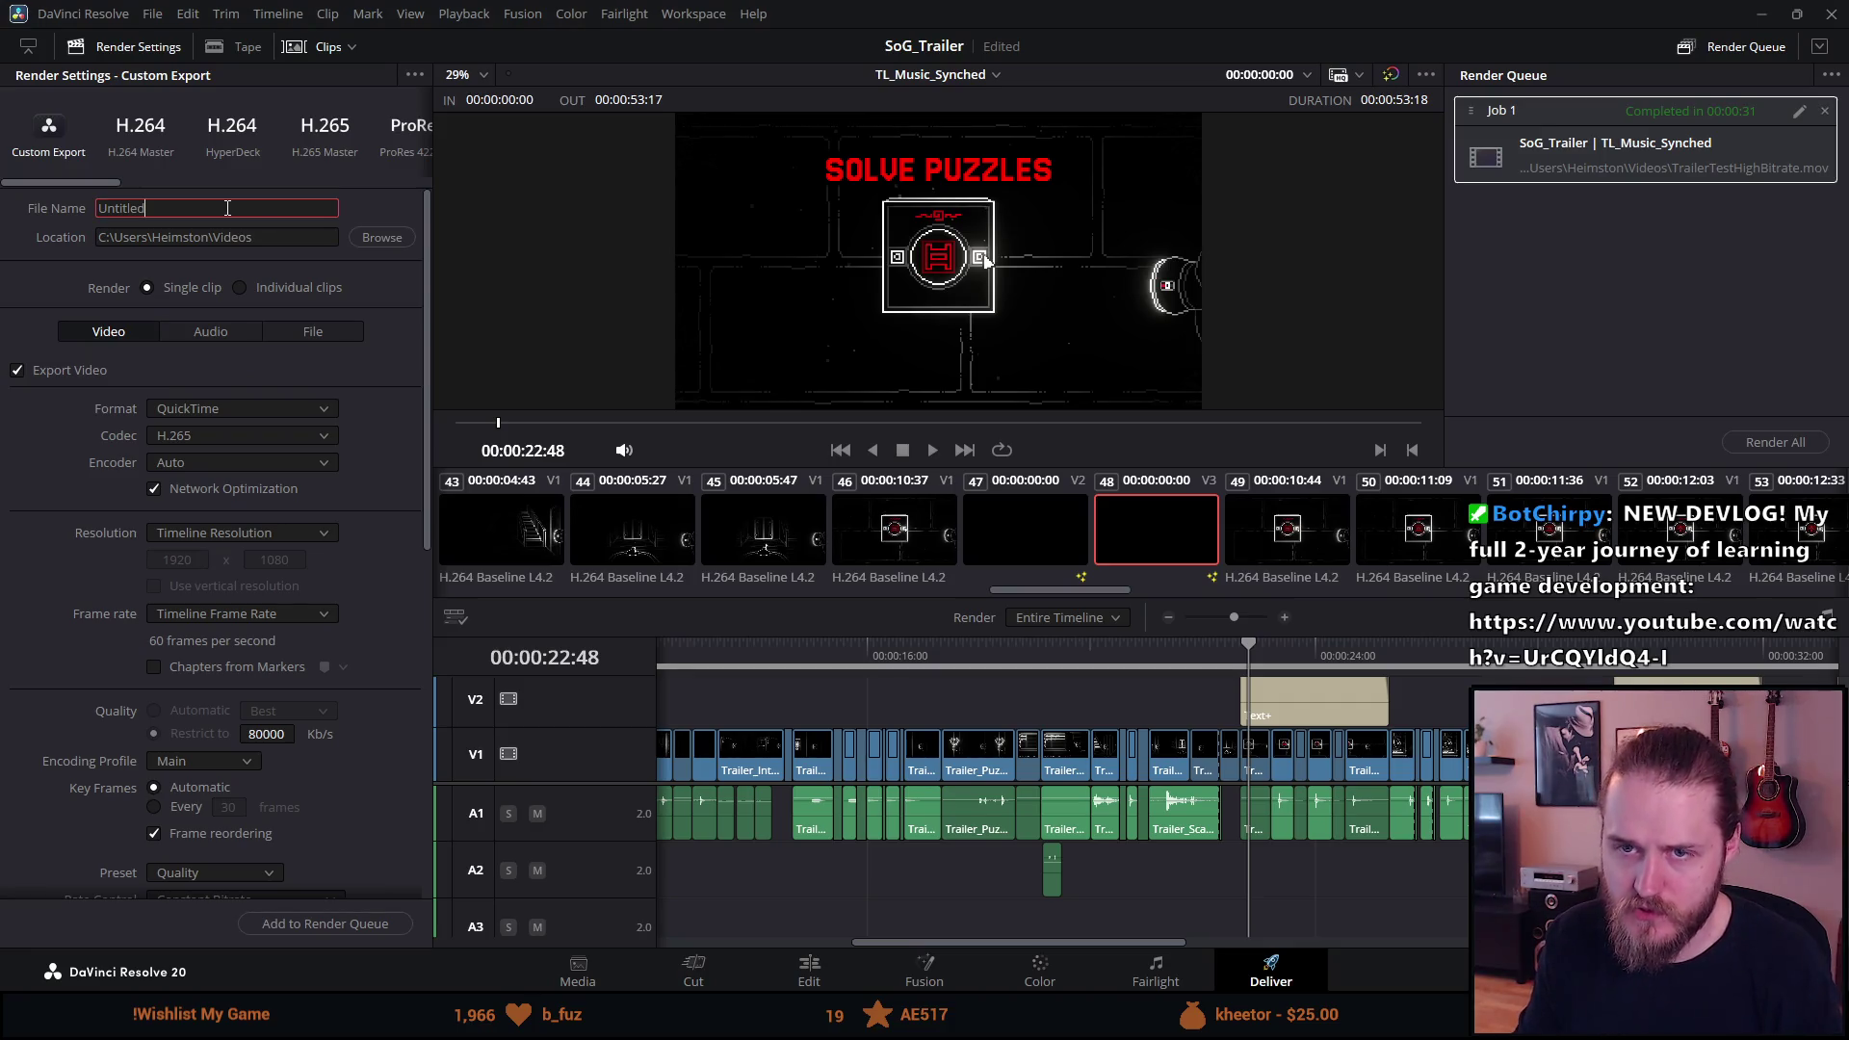
{"action": "key", "text": "ctrl+a"}
{"action": "key", "text": "BackSpace"}
{"action": "type", "text": "Trailer"}
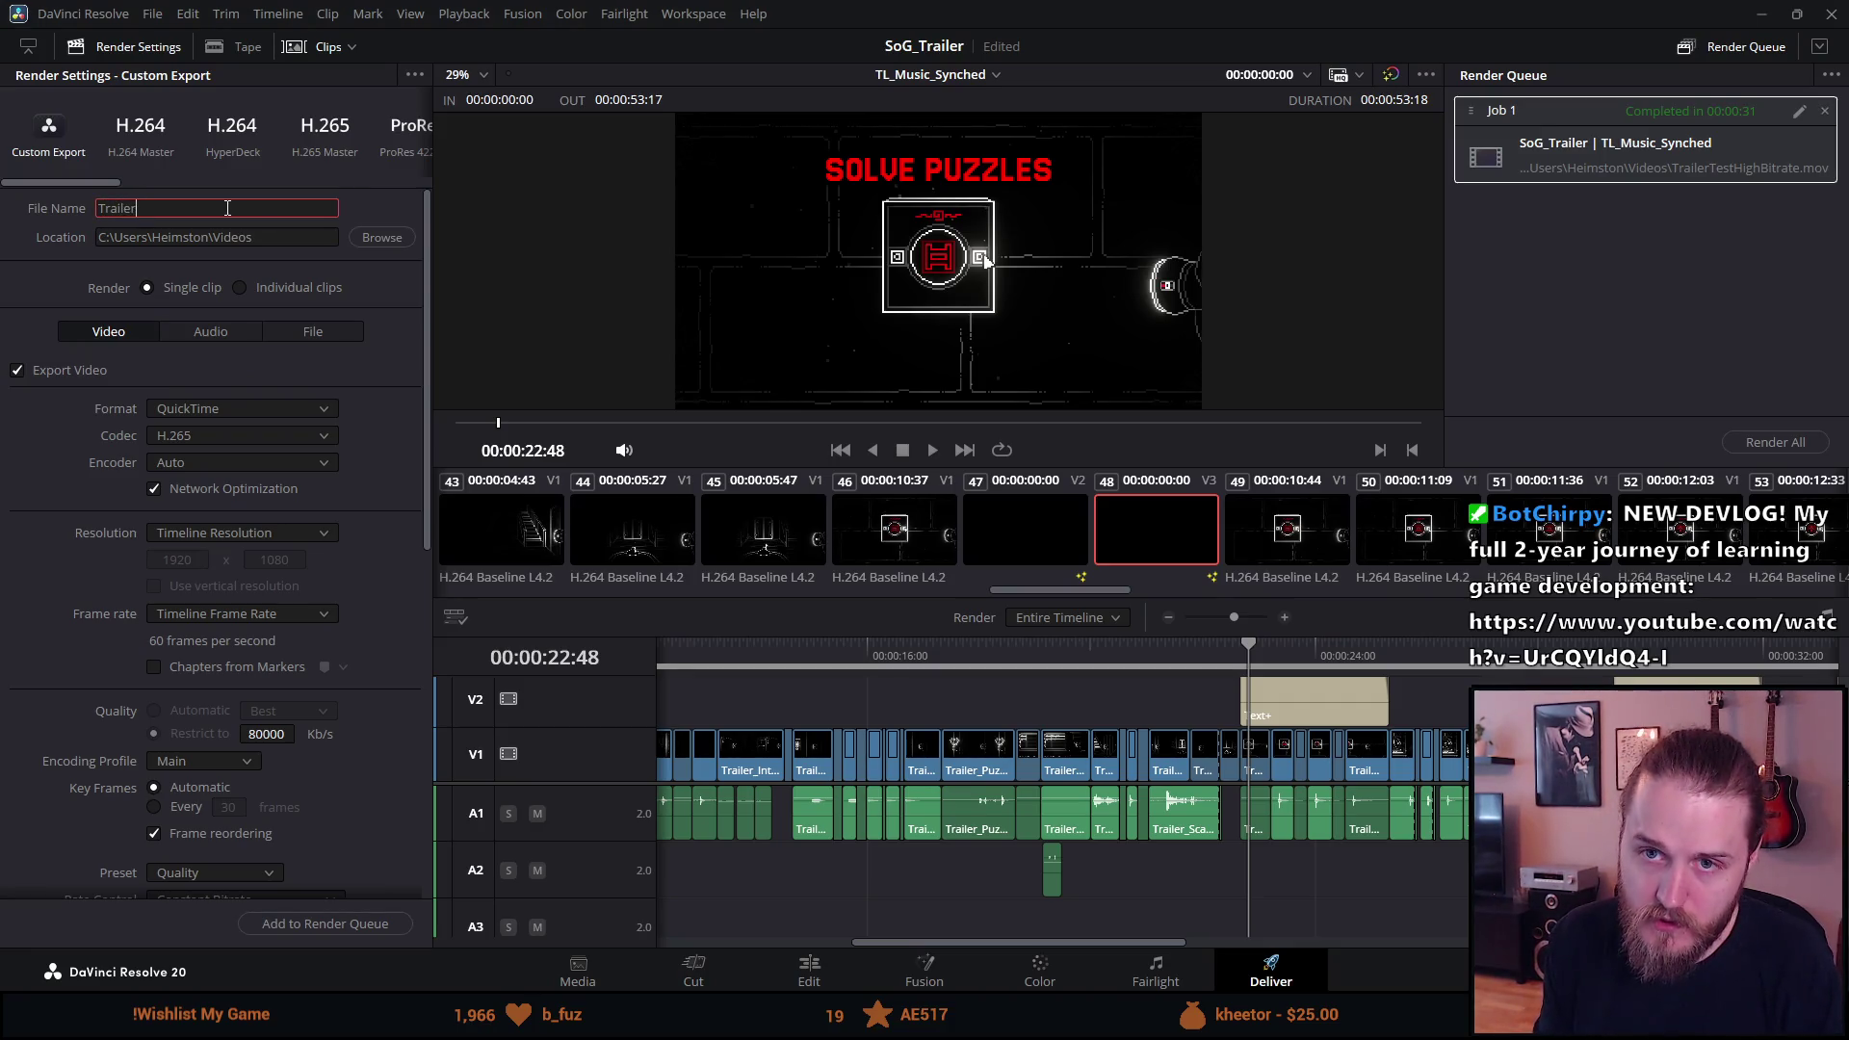
{"action": "type", "text": "TestHi"}
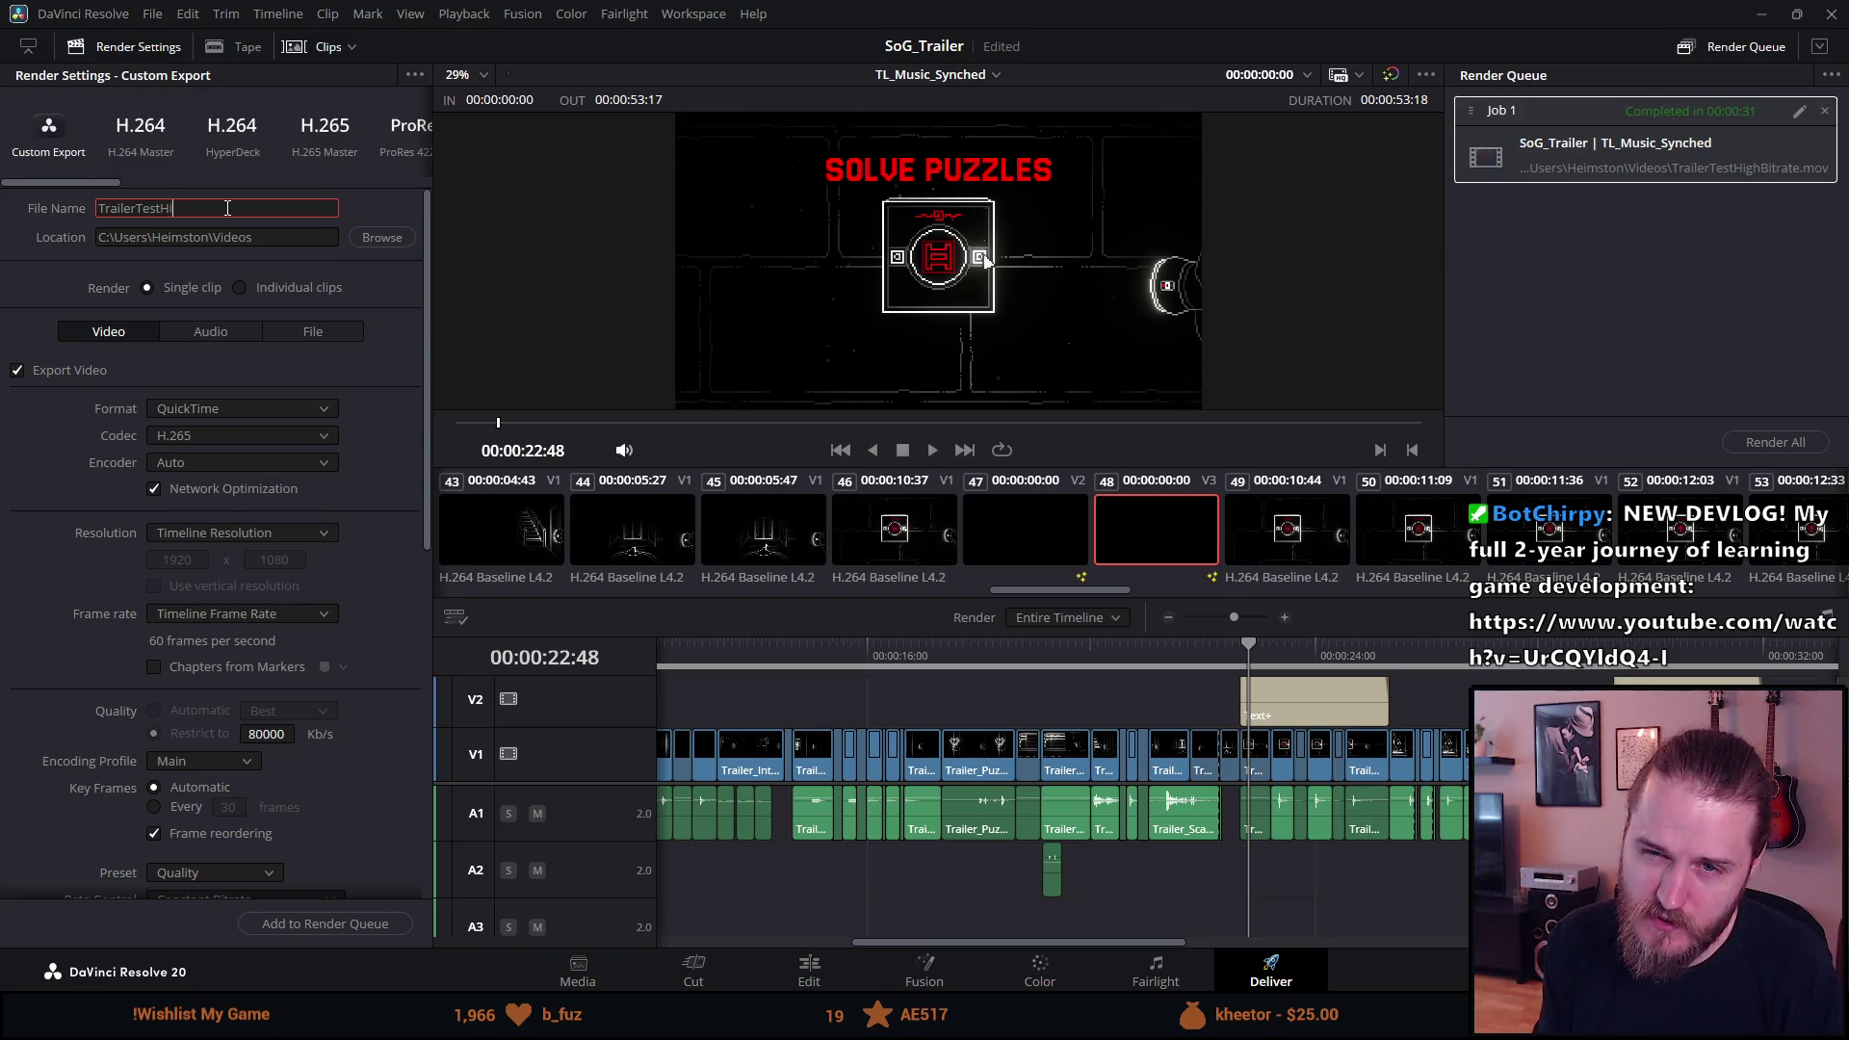
{"action": "type", "text": "ghBitrate"}
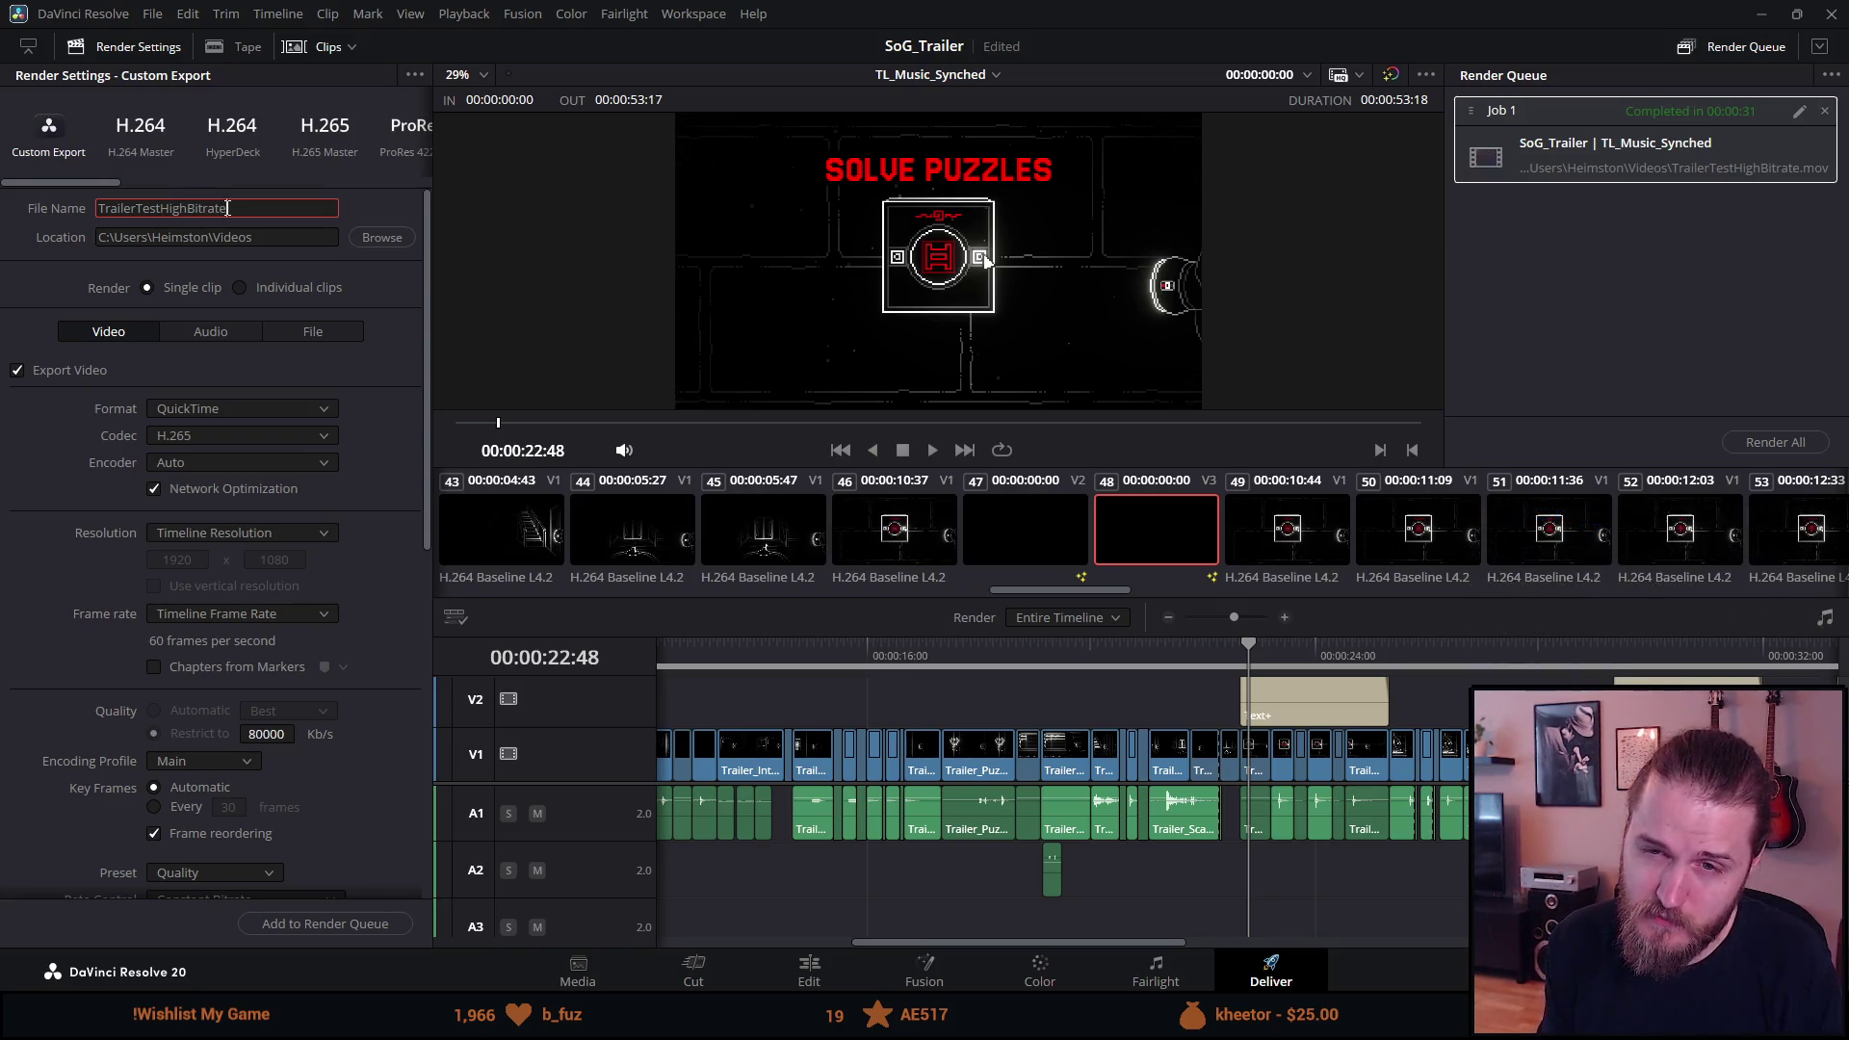
{"action": "type", "text": "AndSomeOtherShit"}
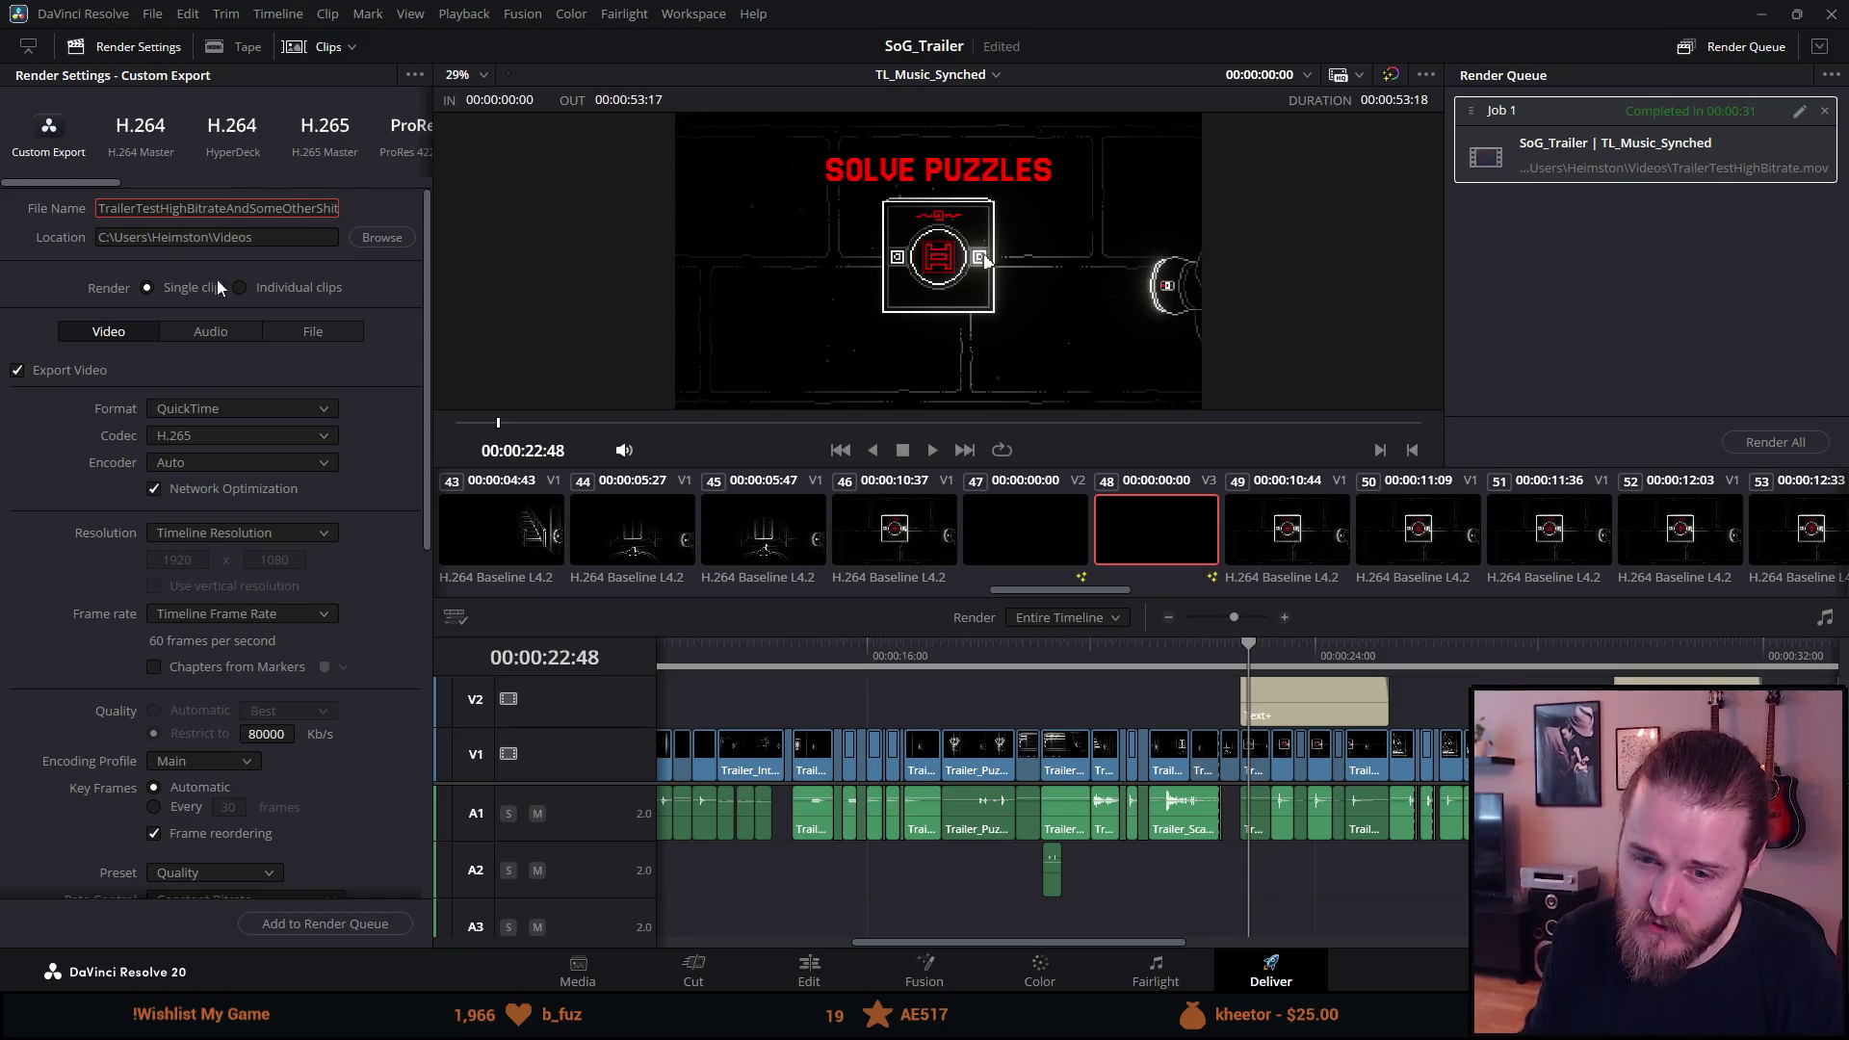
Queue the new render job, delete the old completed Job 1, and render all.
{"action": "left_click", "coordinate": [345, 924]}
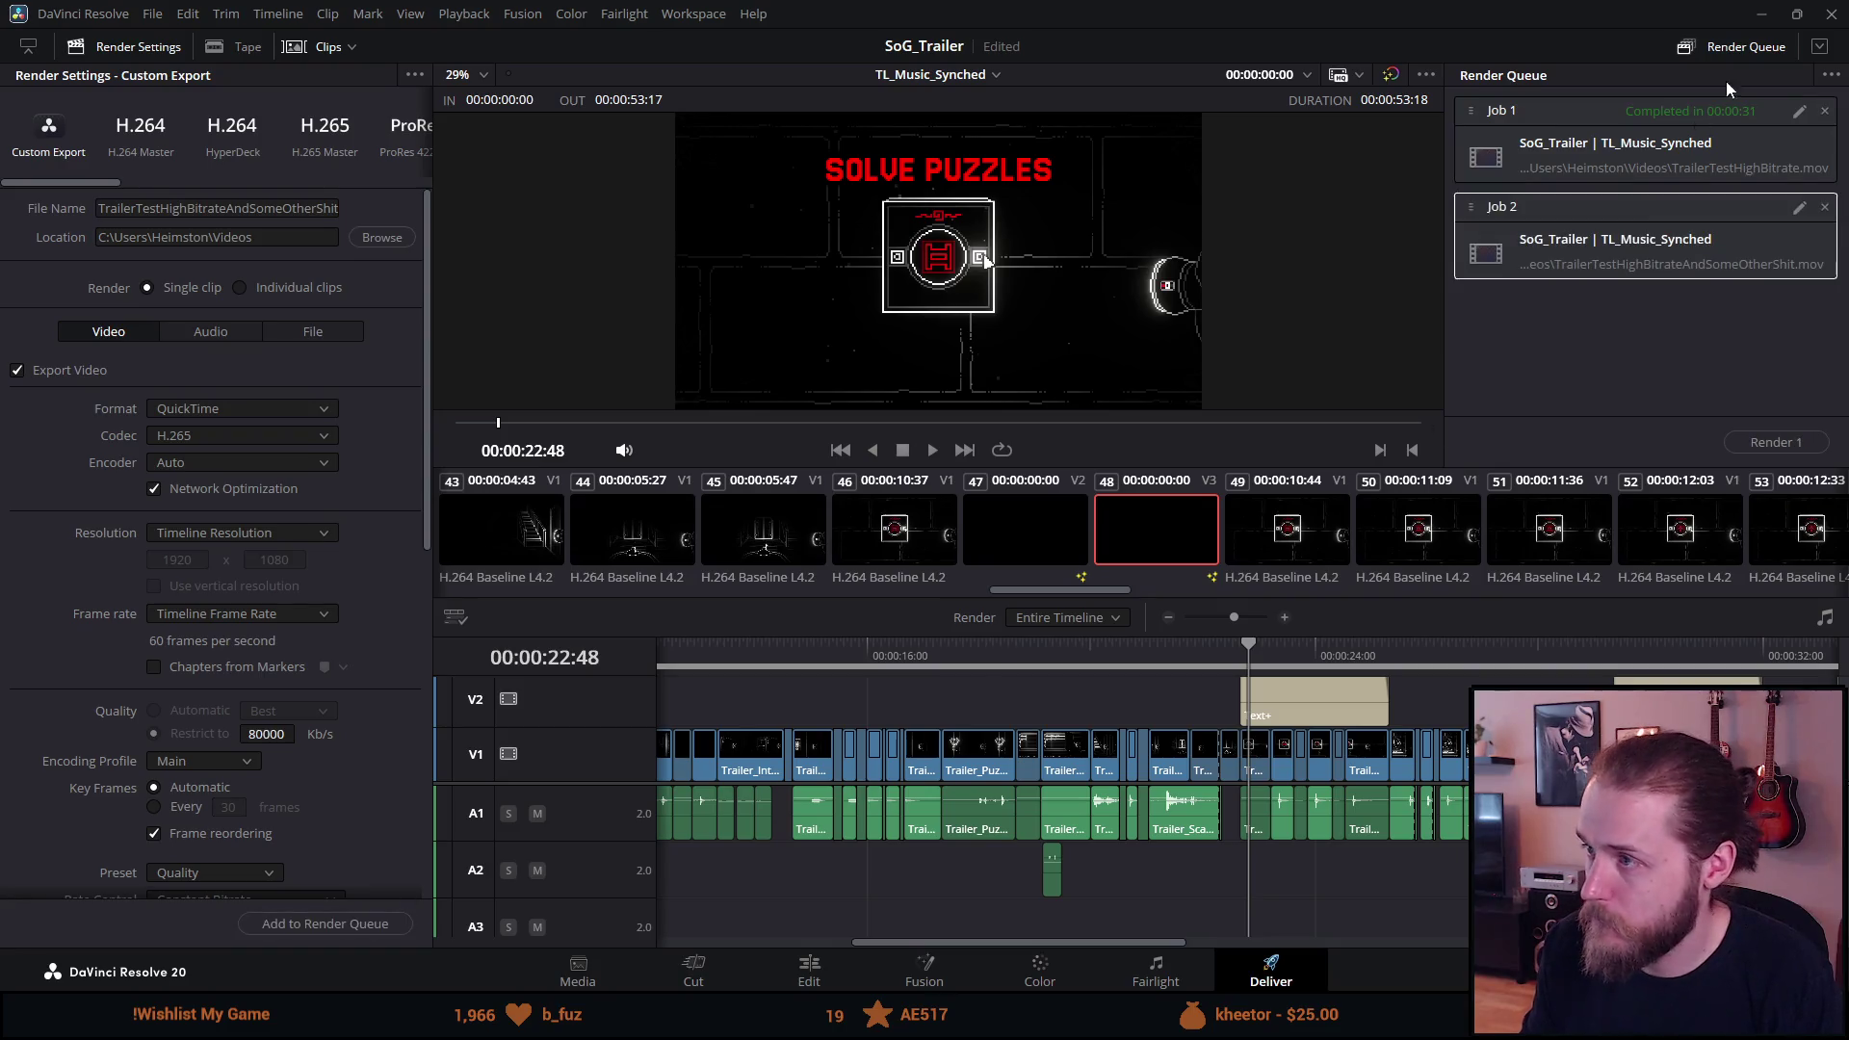
{"action": "left_click", "coordinate": [1825, 110]}
{"action": "left_click", "coordinate": [1767, 442]}
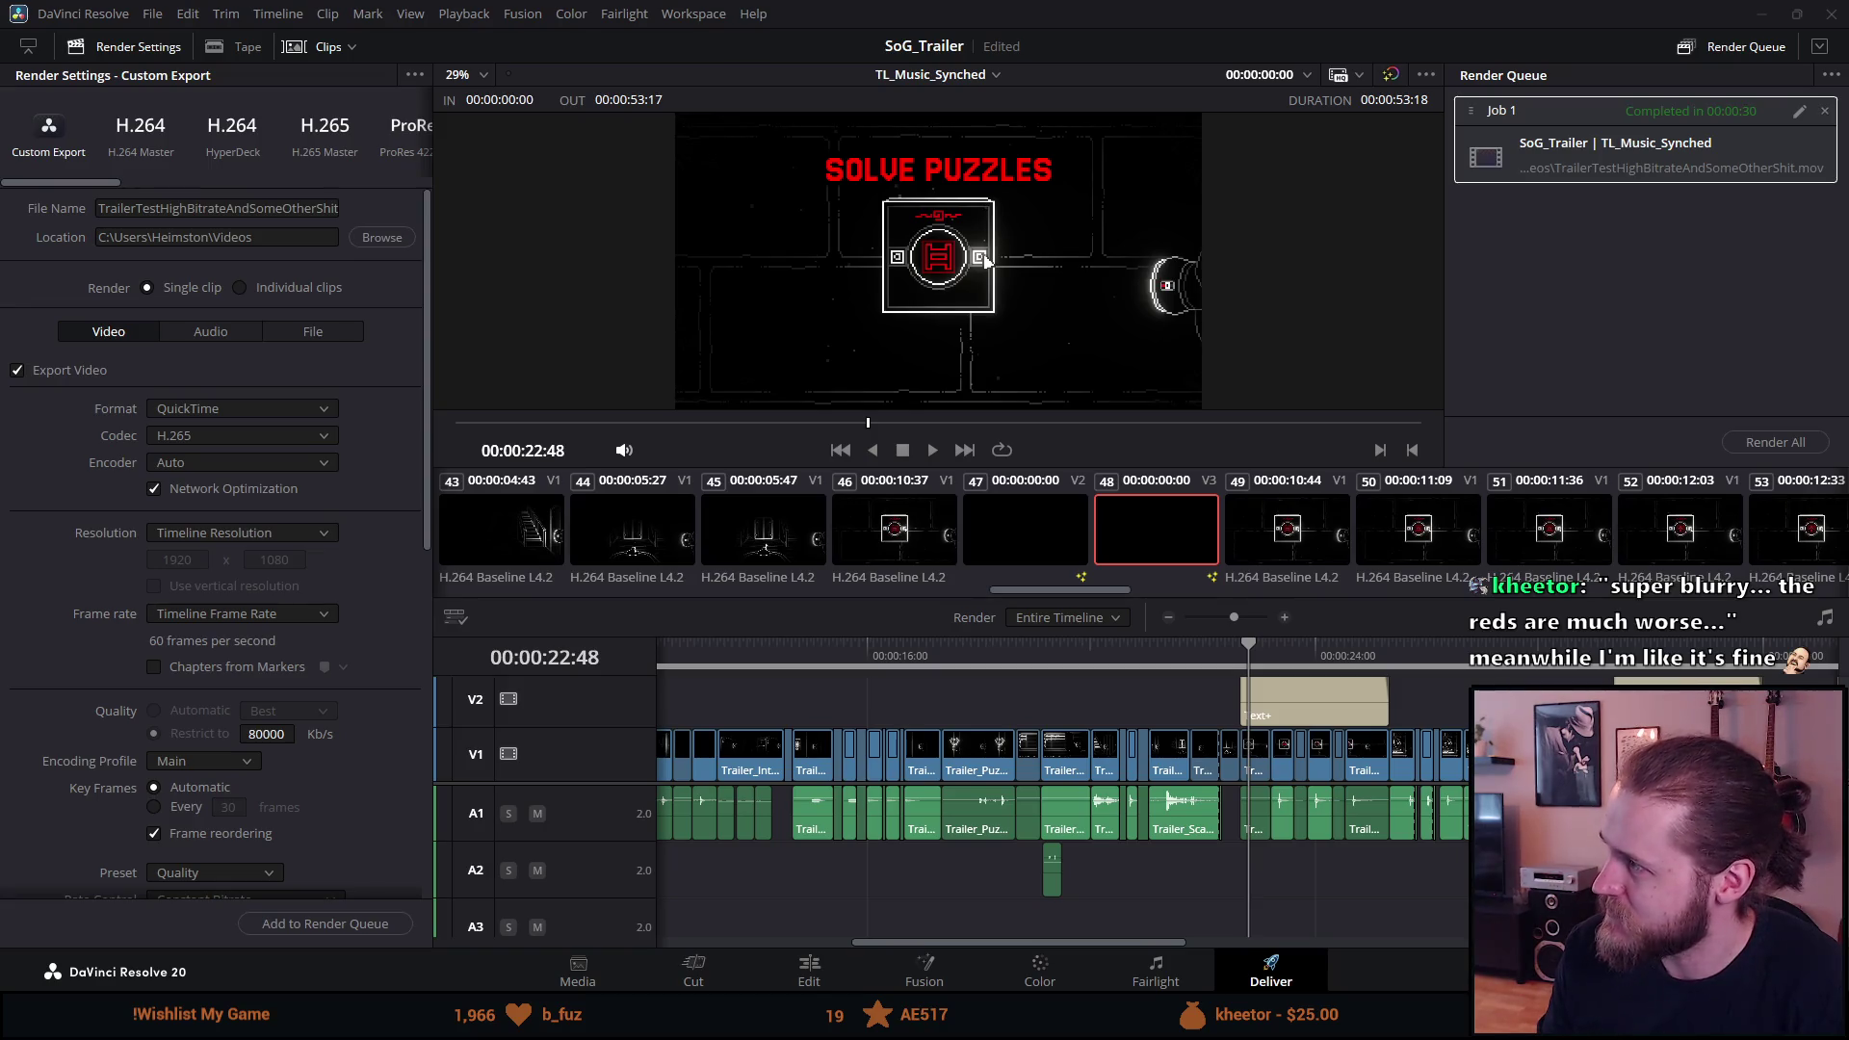
{"action": "key", "text": "alt+Tab"}
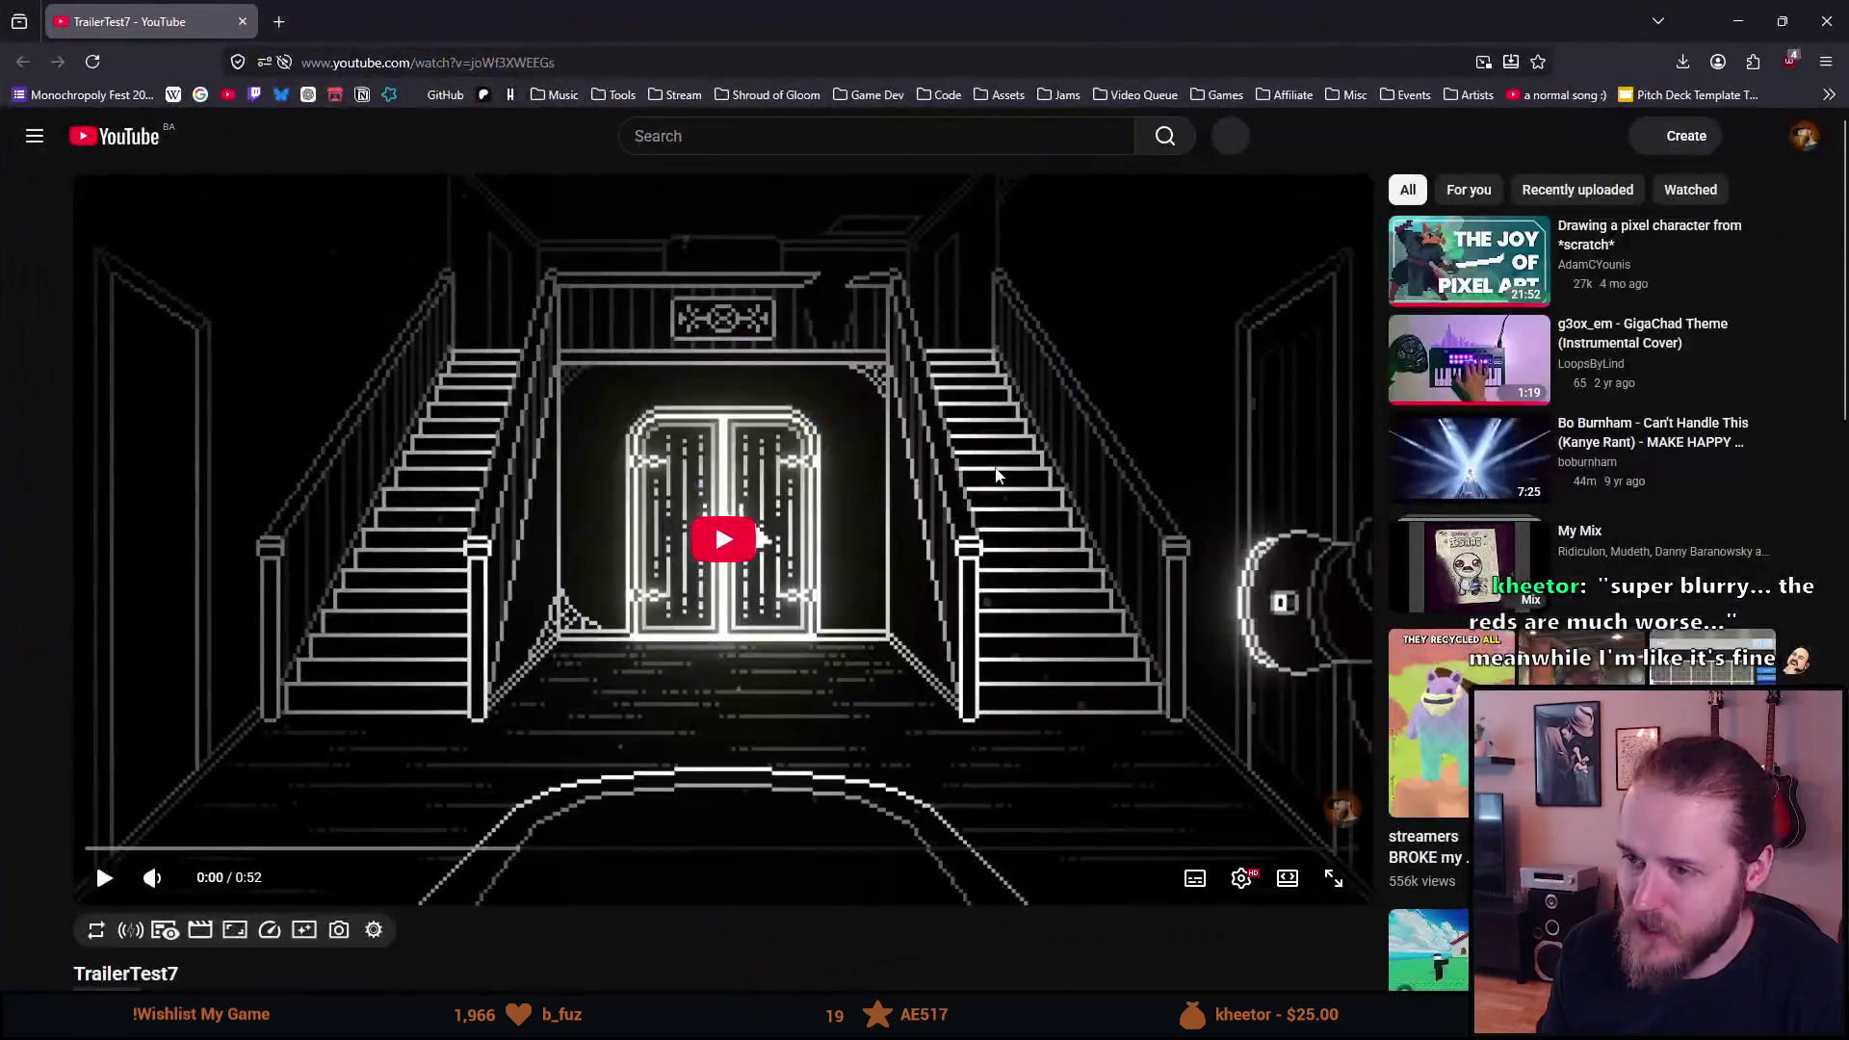
{"action": "key", "text": "f"}
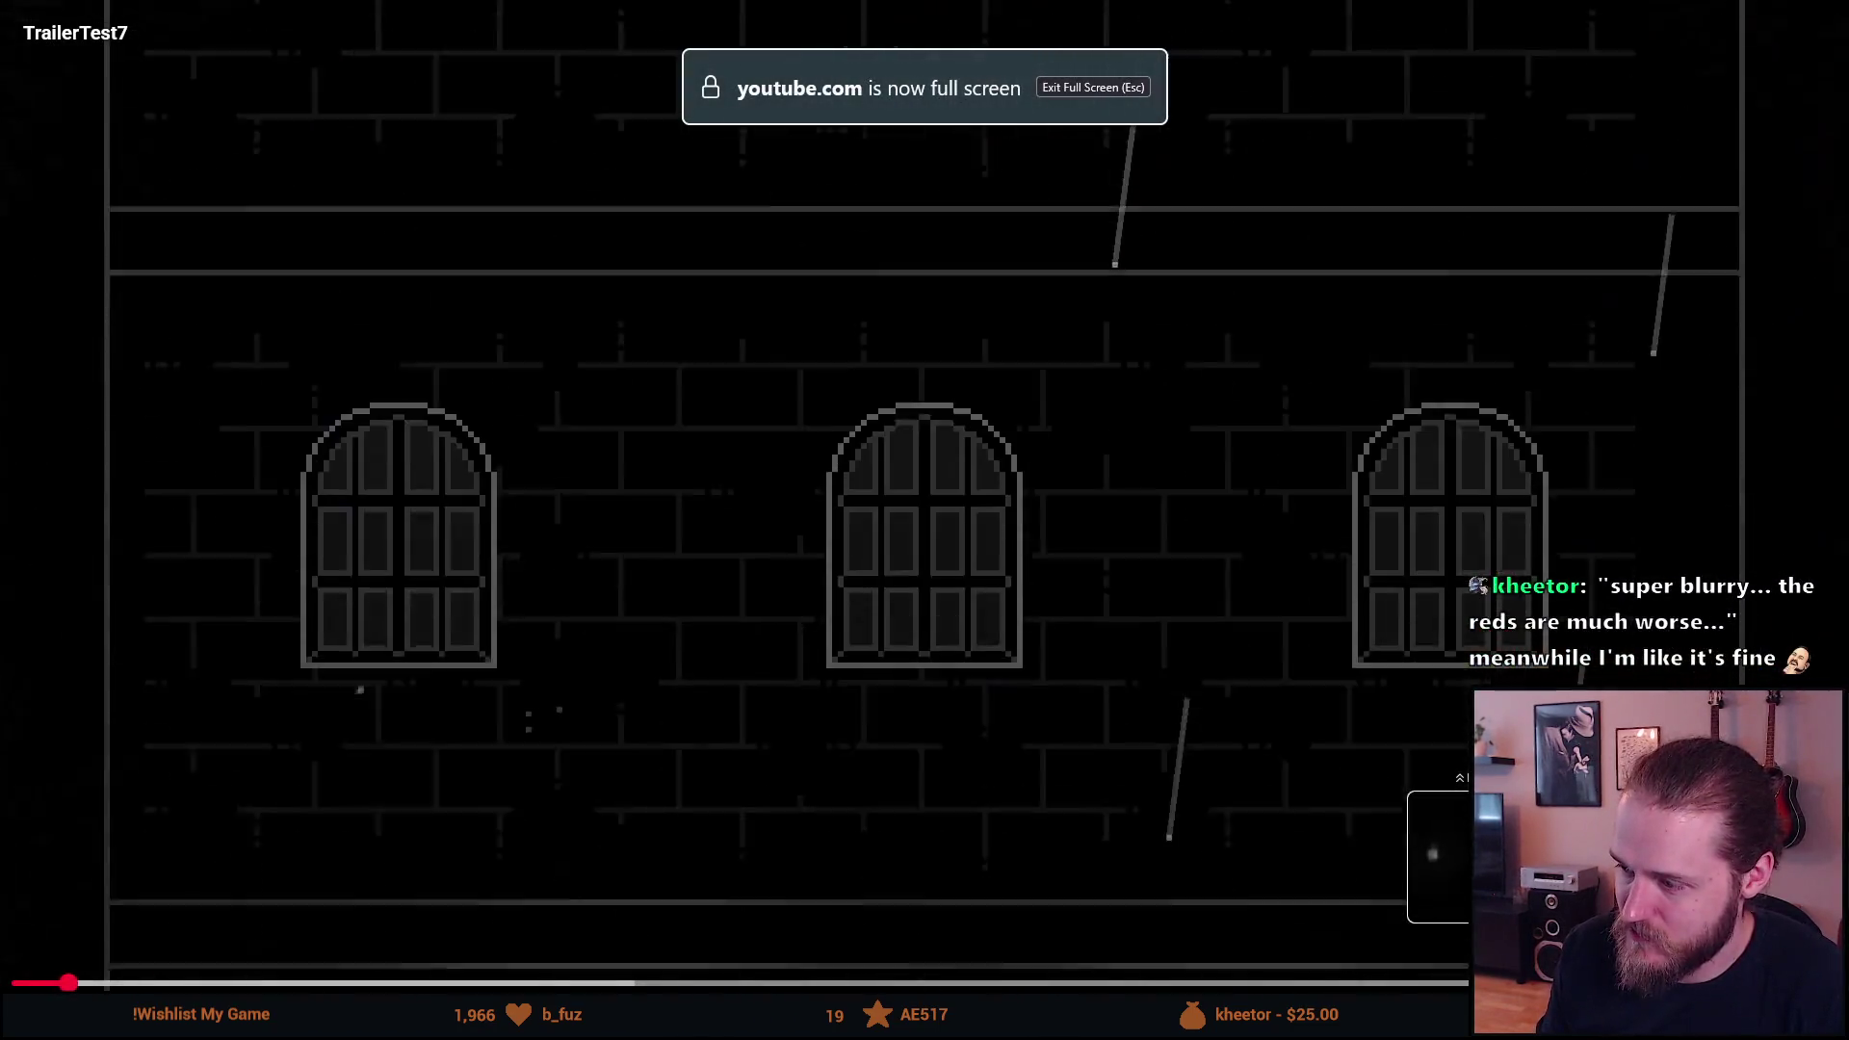
{"action": "key", "text": "space"}
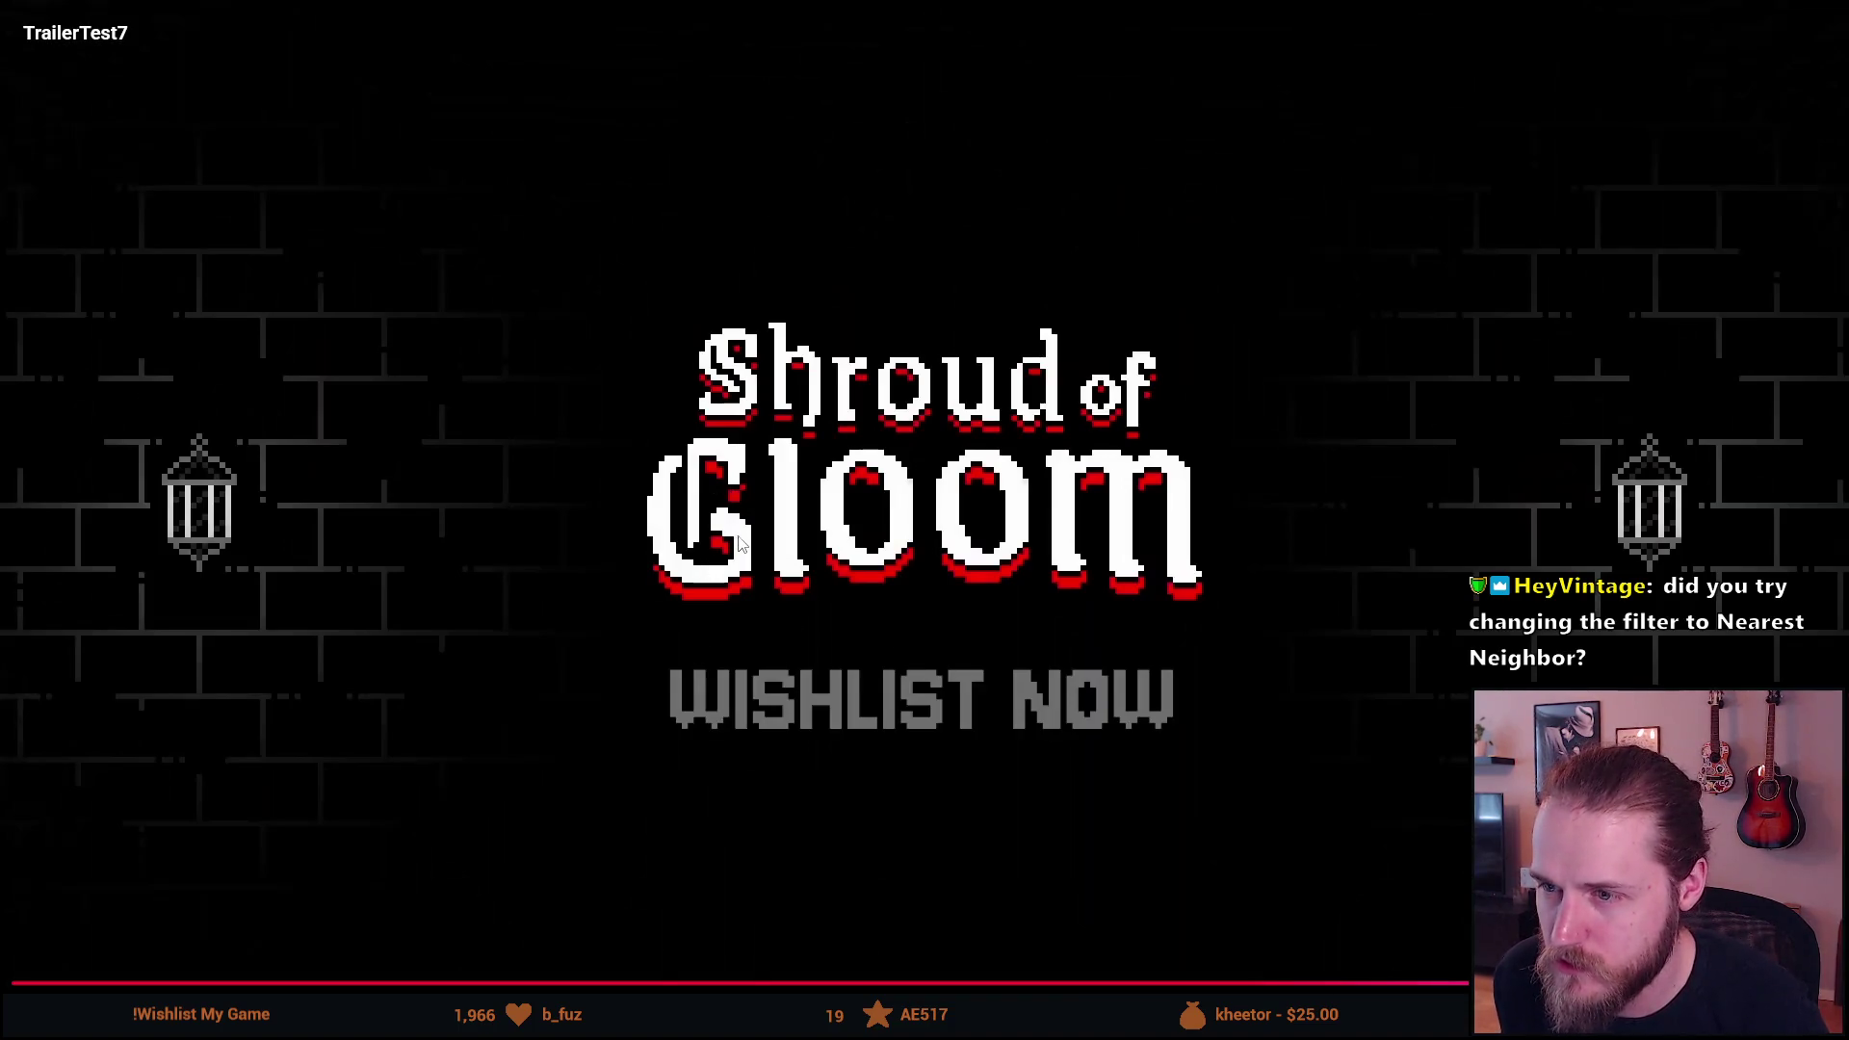
{"action": "key", "text": "Escape"}
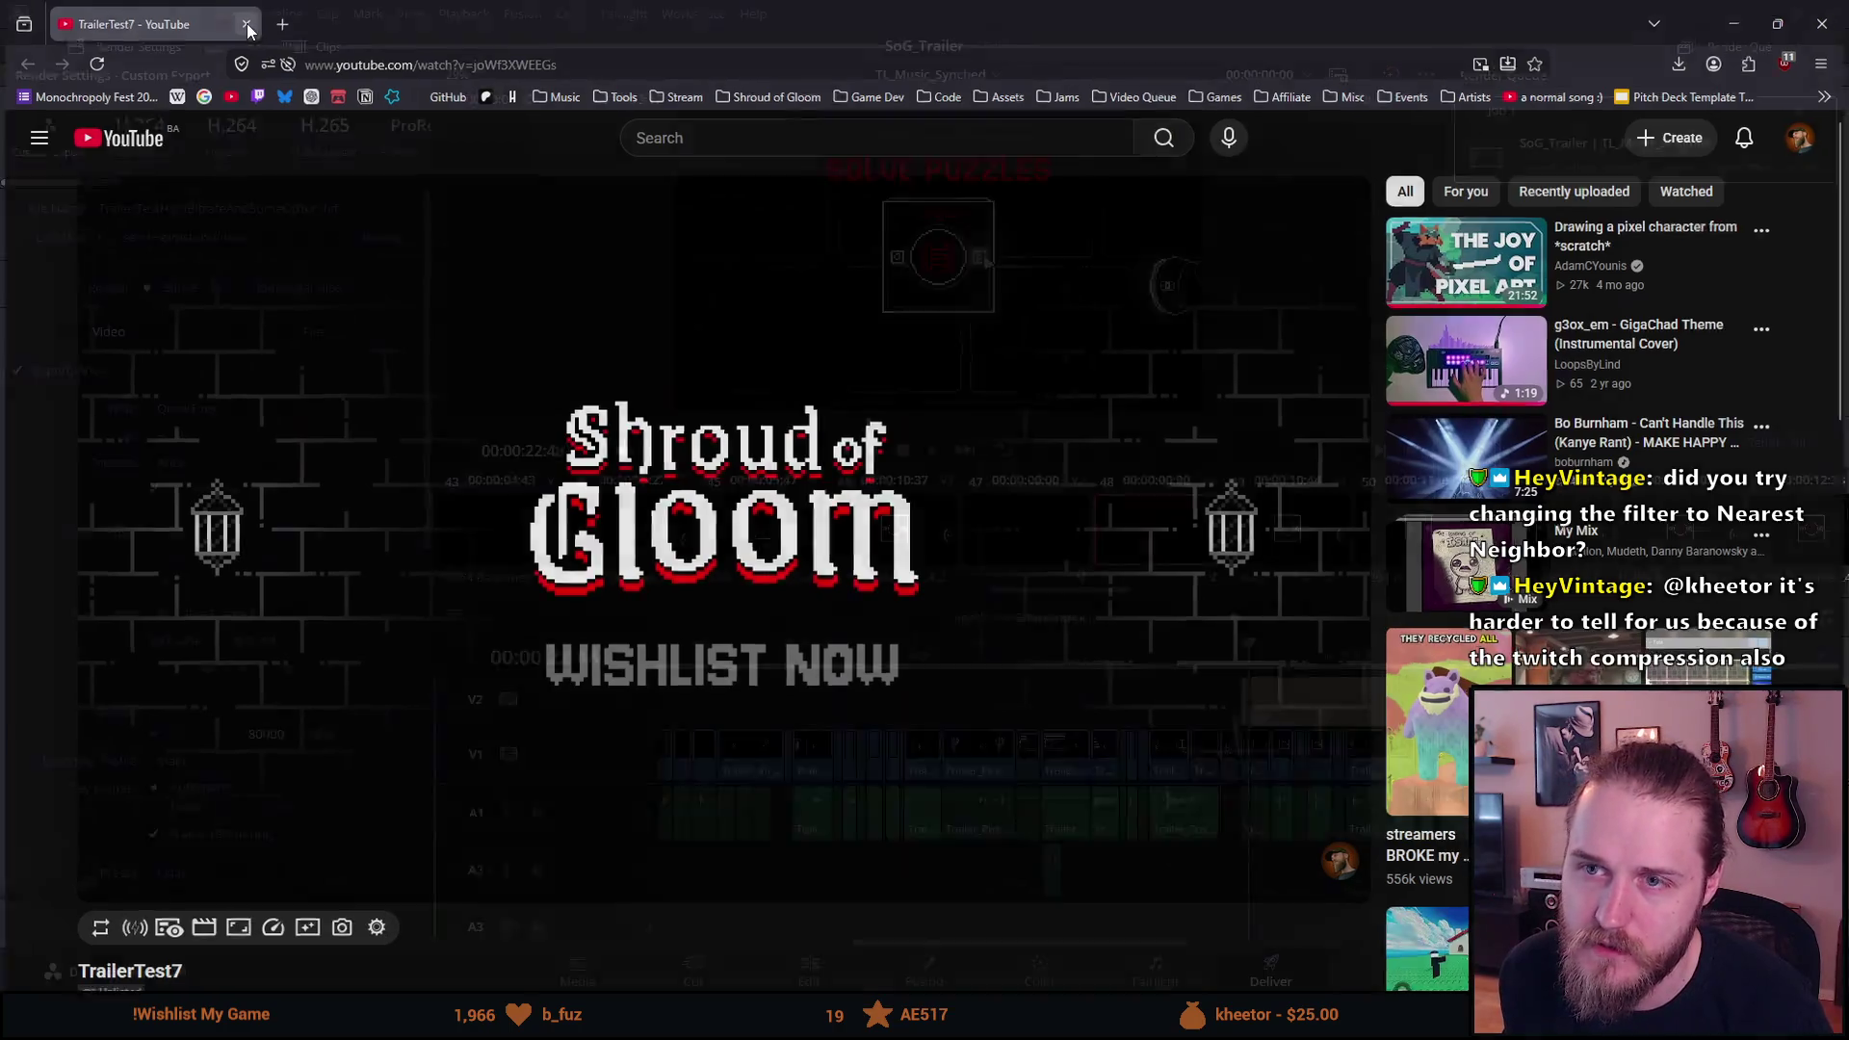
{"action": "key", "text": "alt+Tab"}
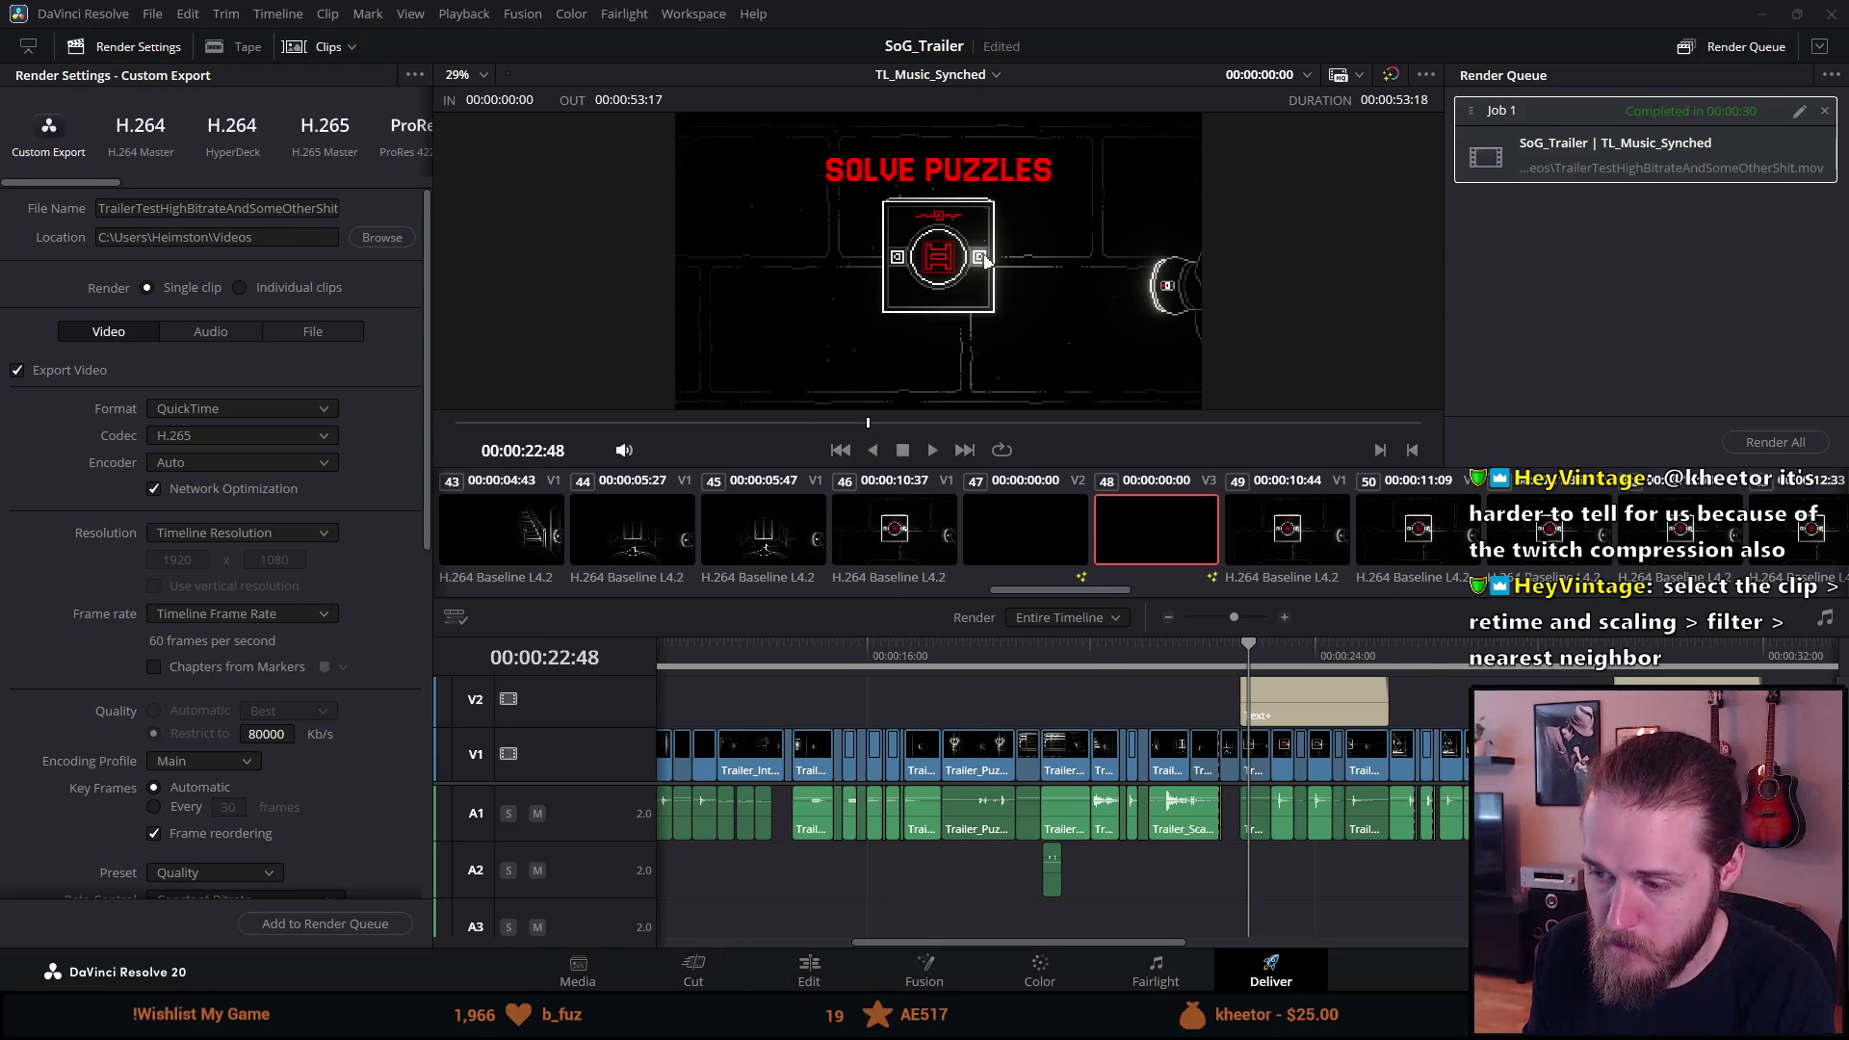
{"action": "key", "text": "alt+Tab"}
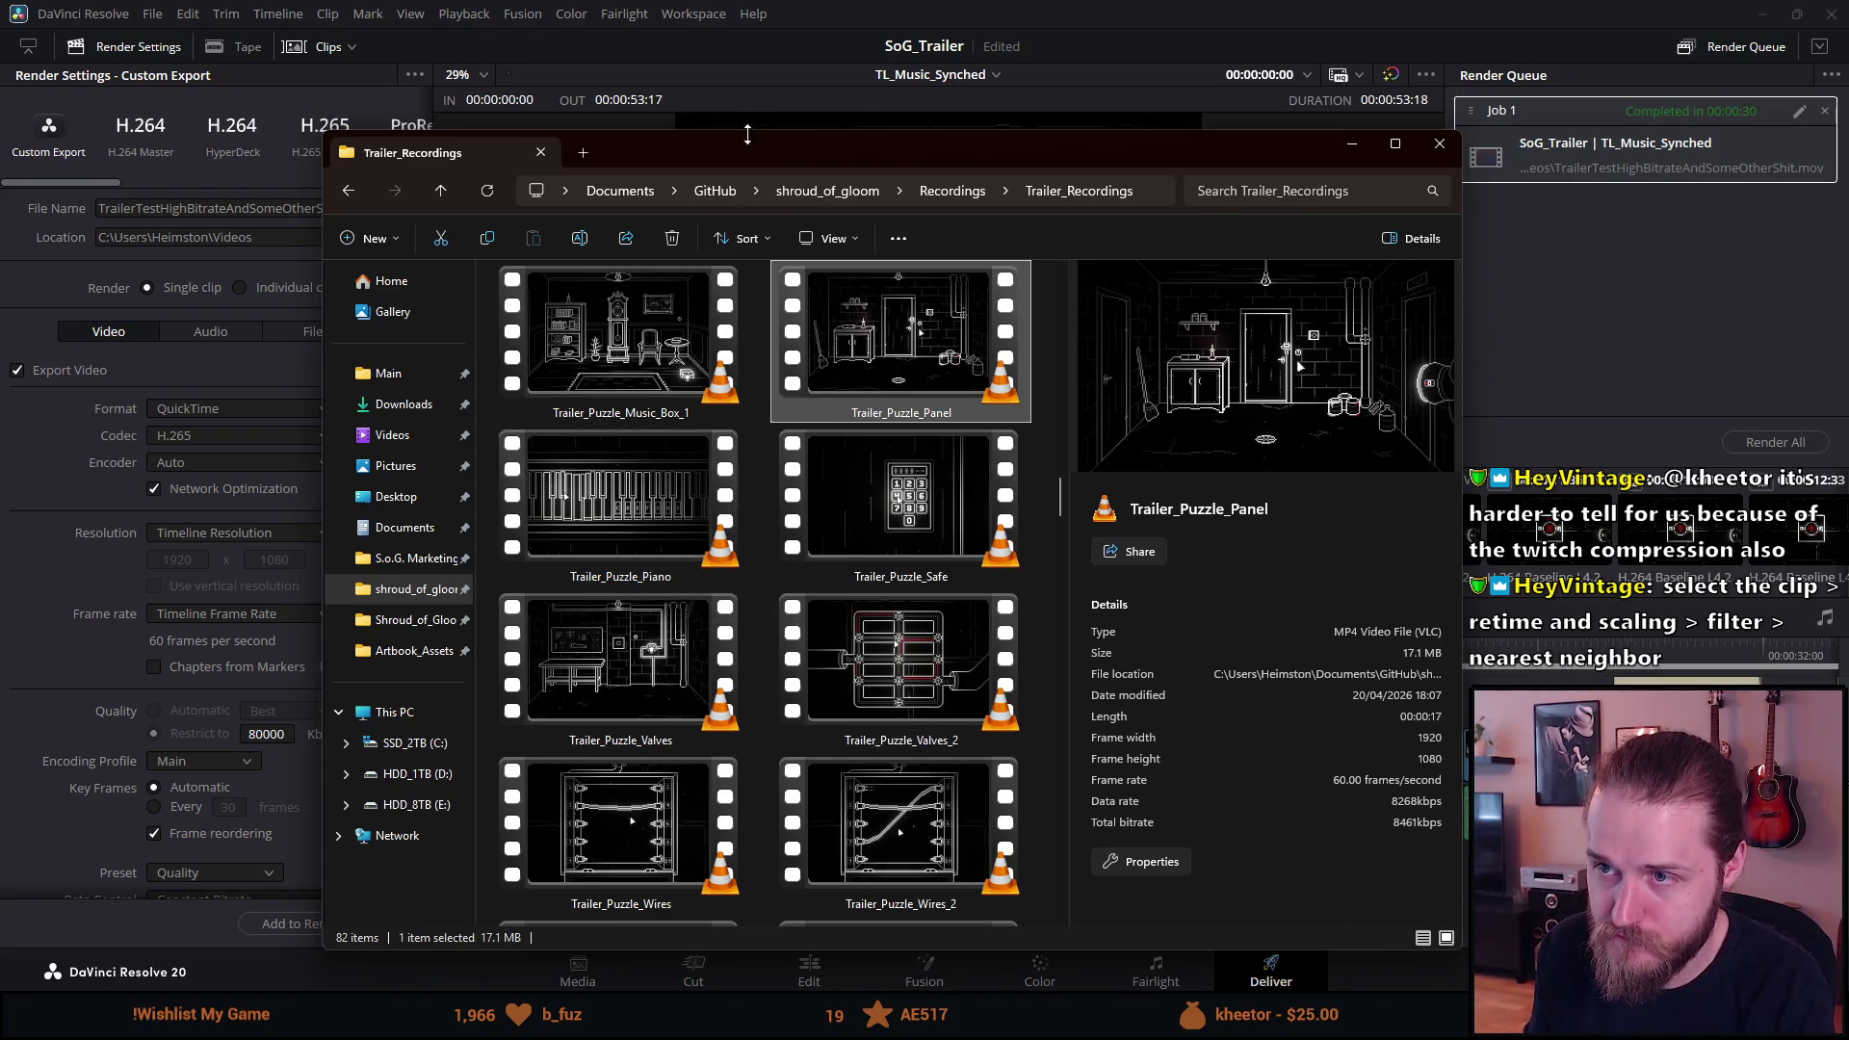
{"action": "key", "text": "alt+Tab"}
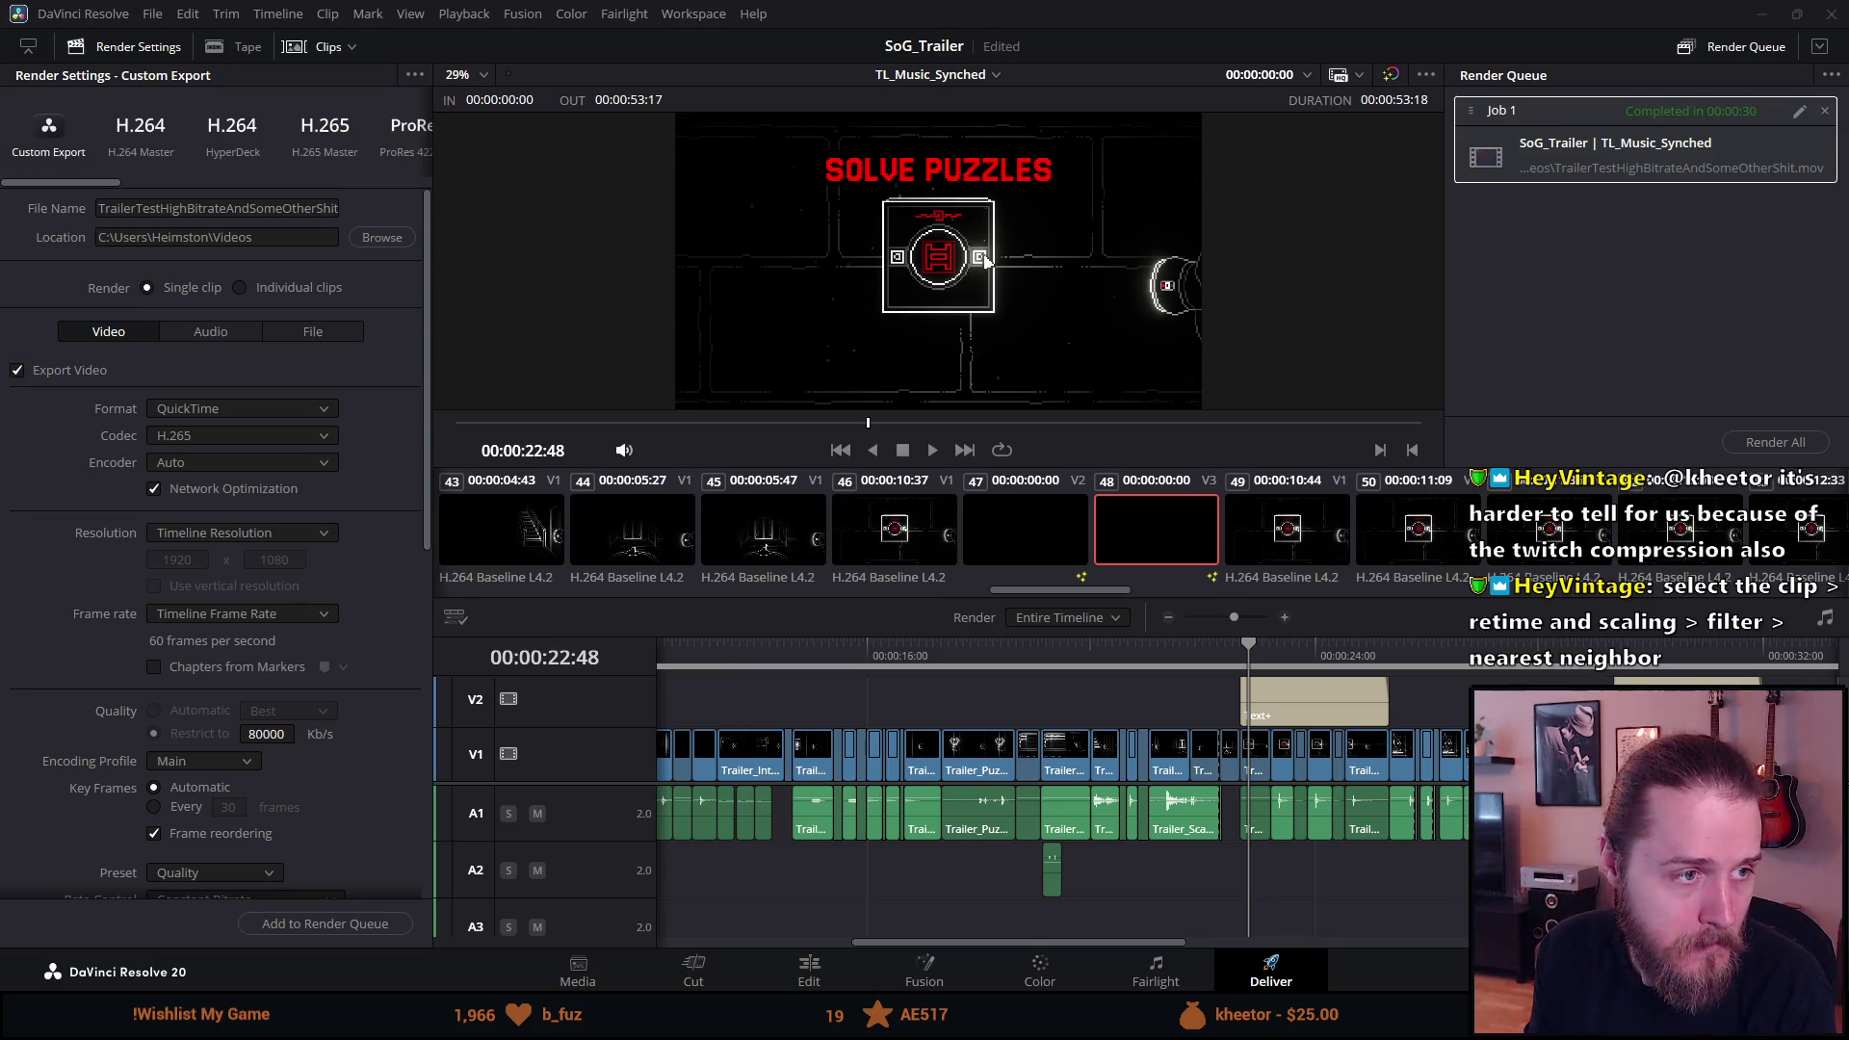
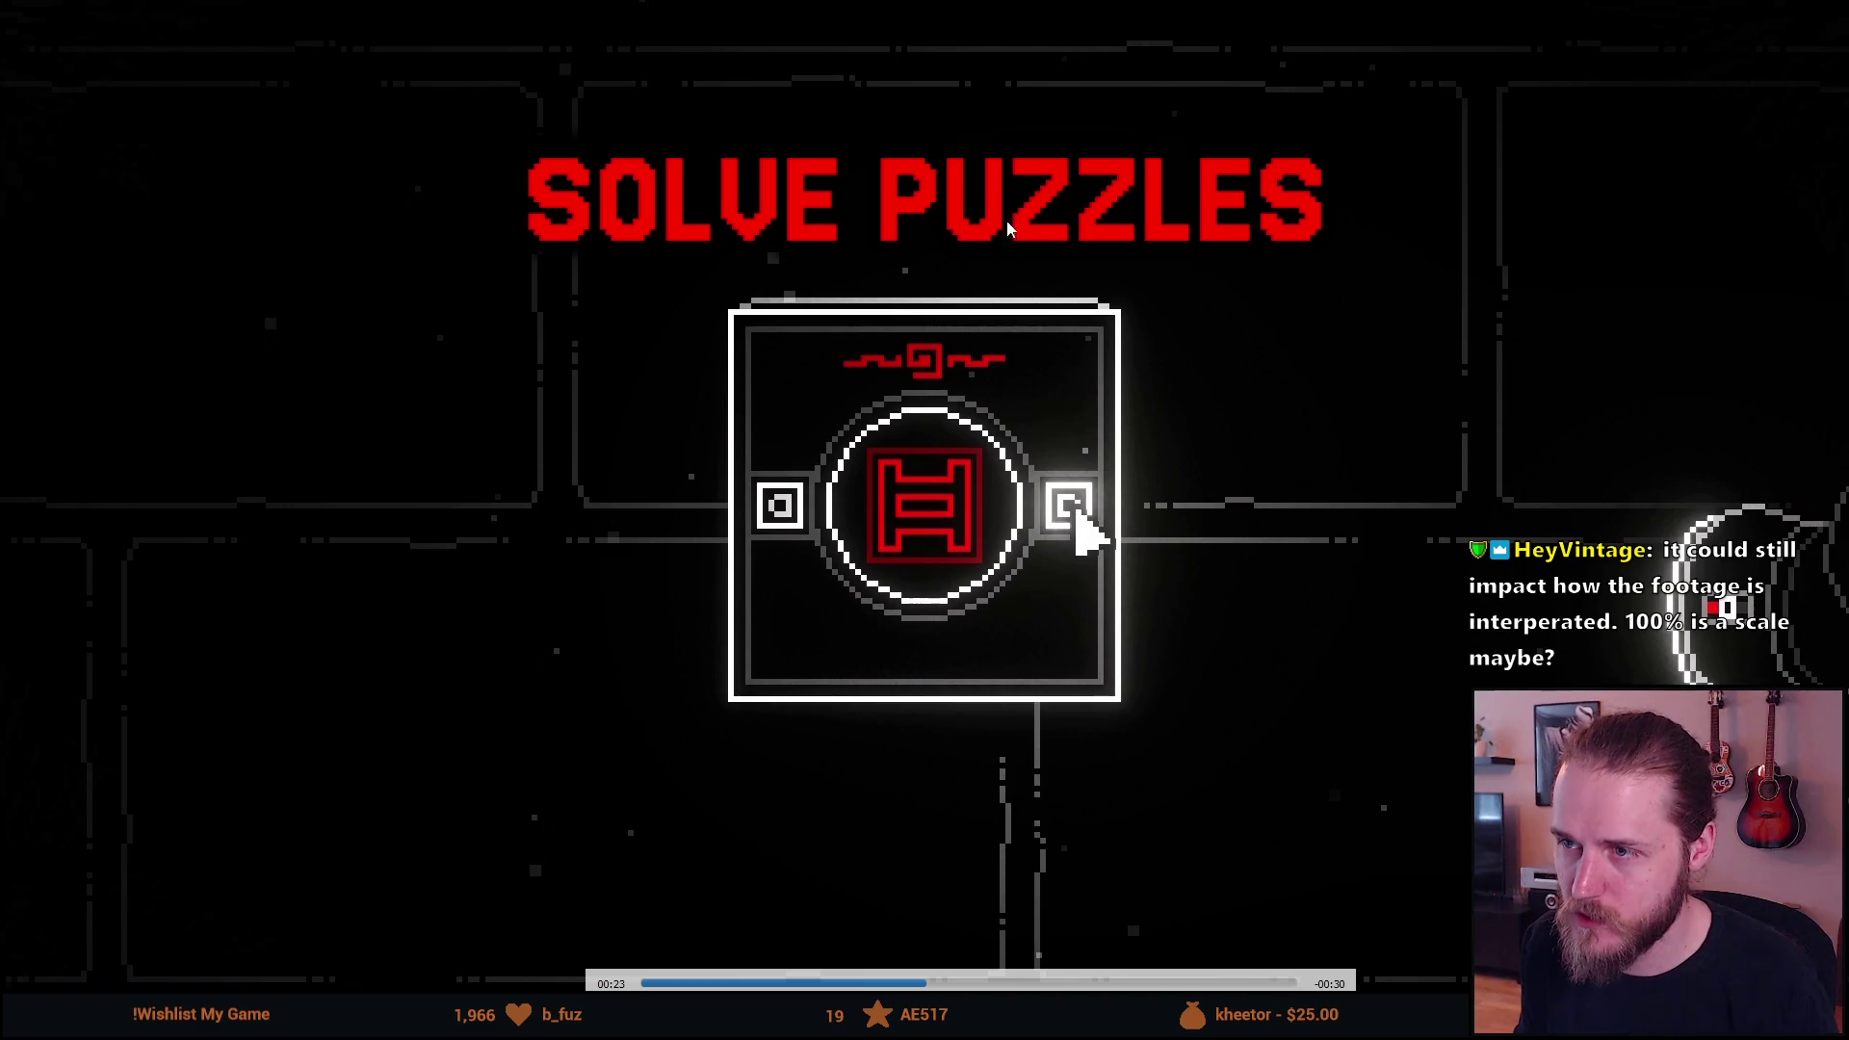
Toggle the paused SOLVE PUZZLES test render in and out of full screen, then close VLC.
{"action": "double_click", "coordinate": [1085, 242]}
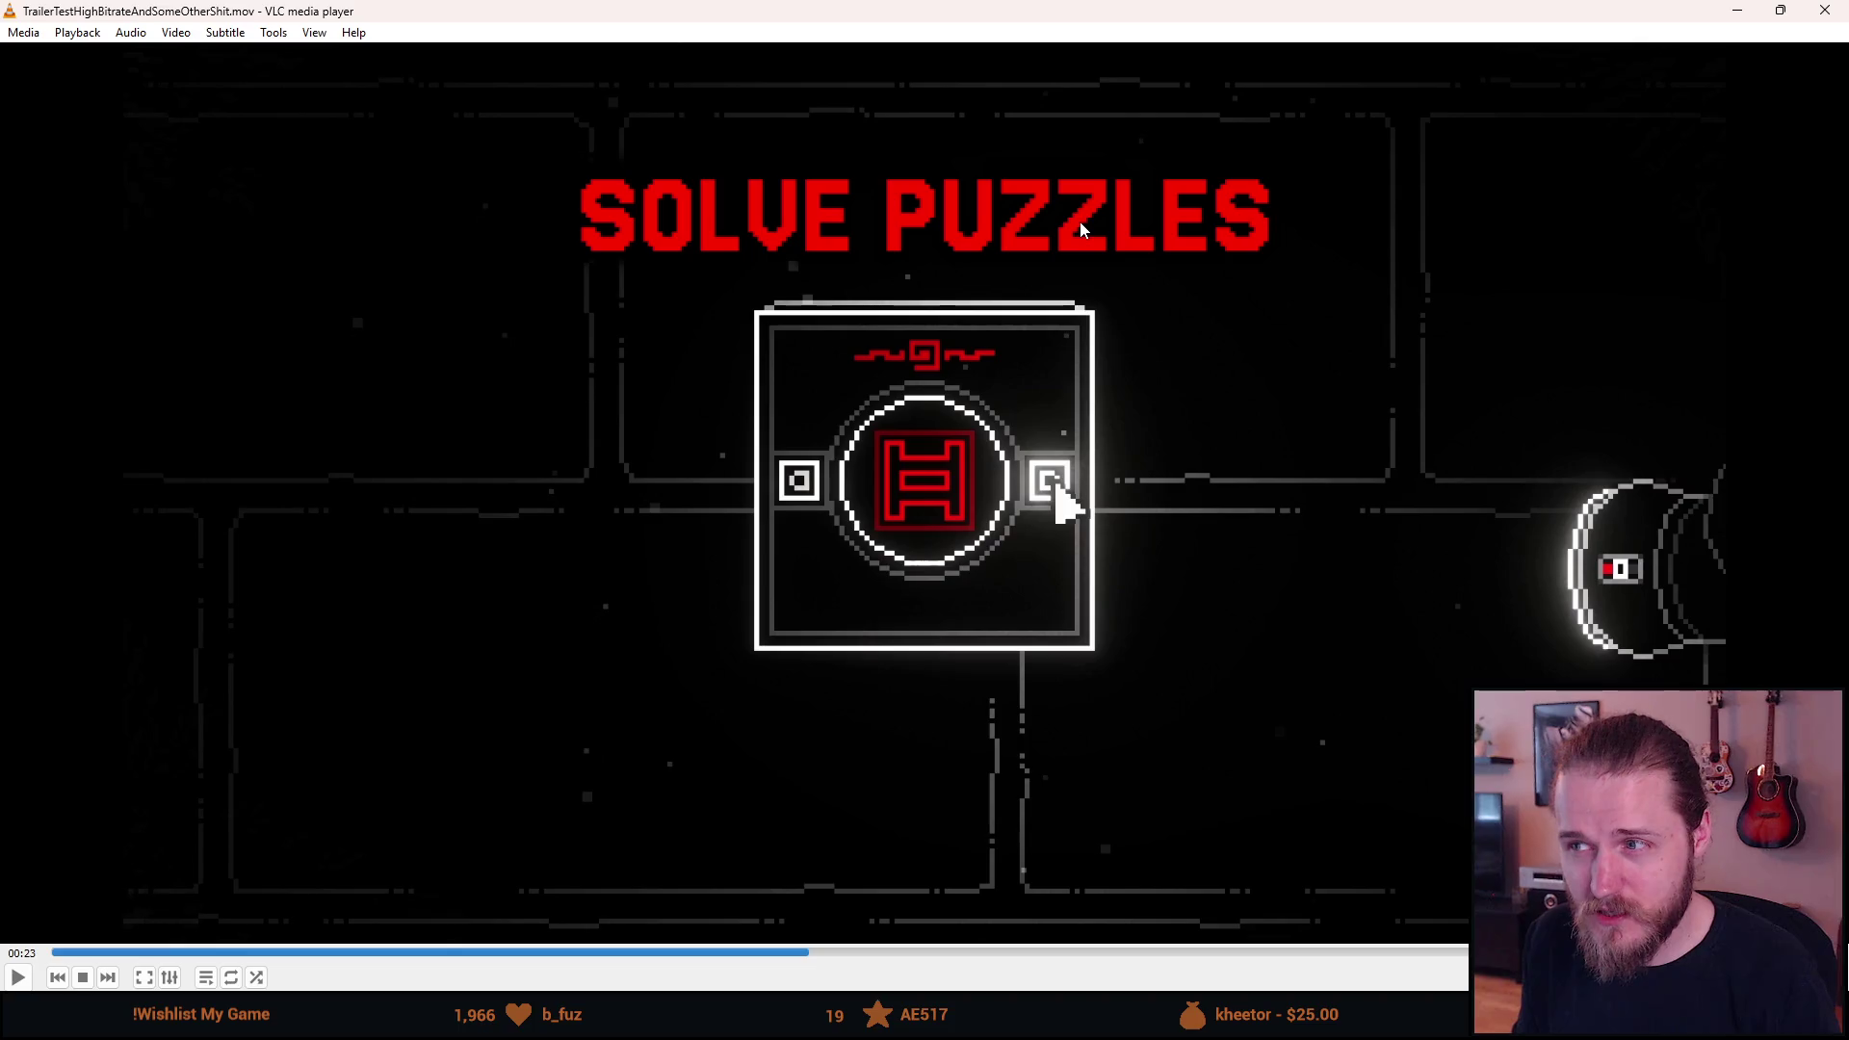
{"action": "double_click", "coordinate": [926, 454]}
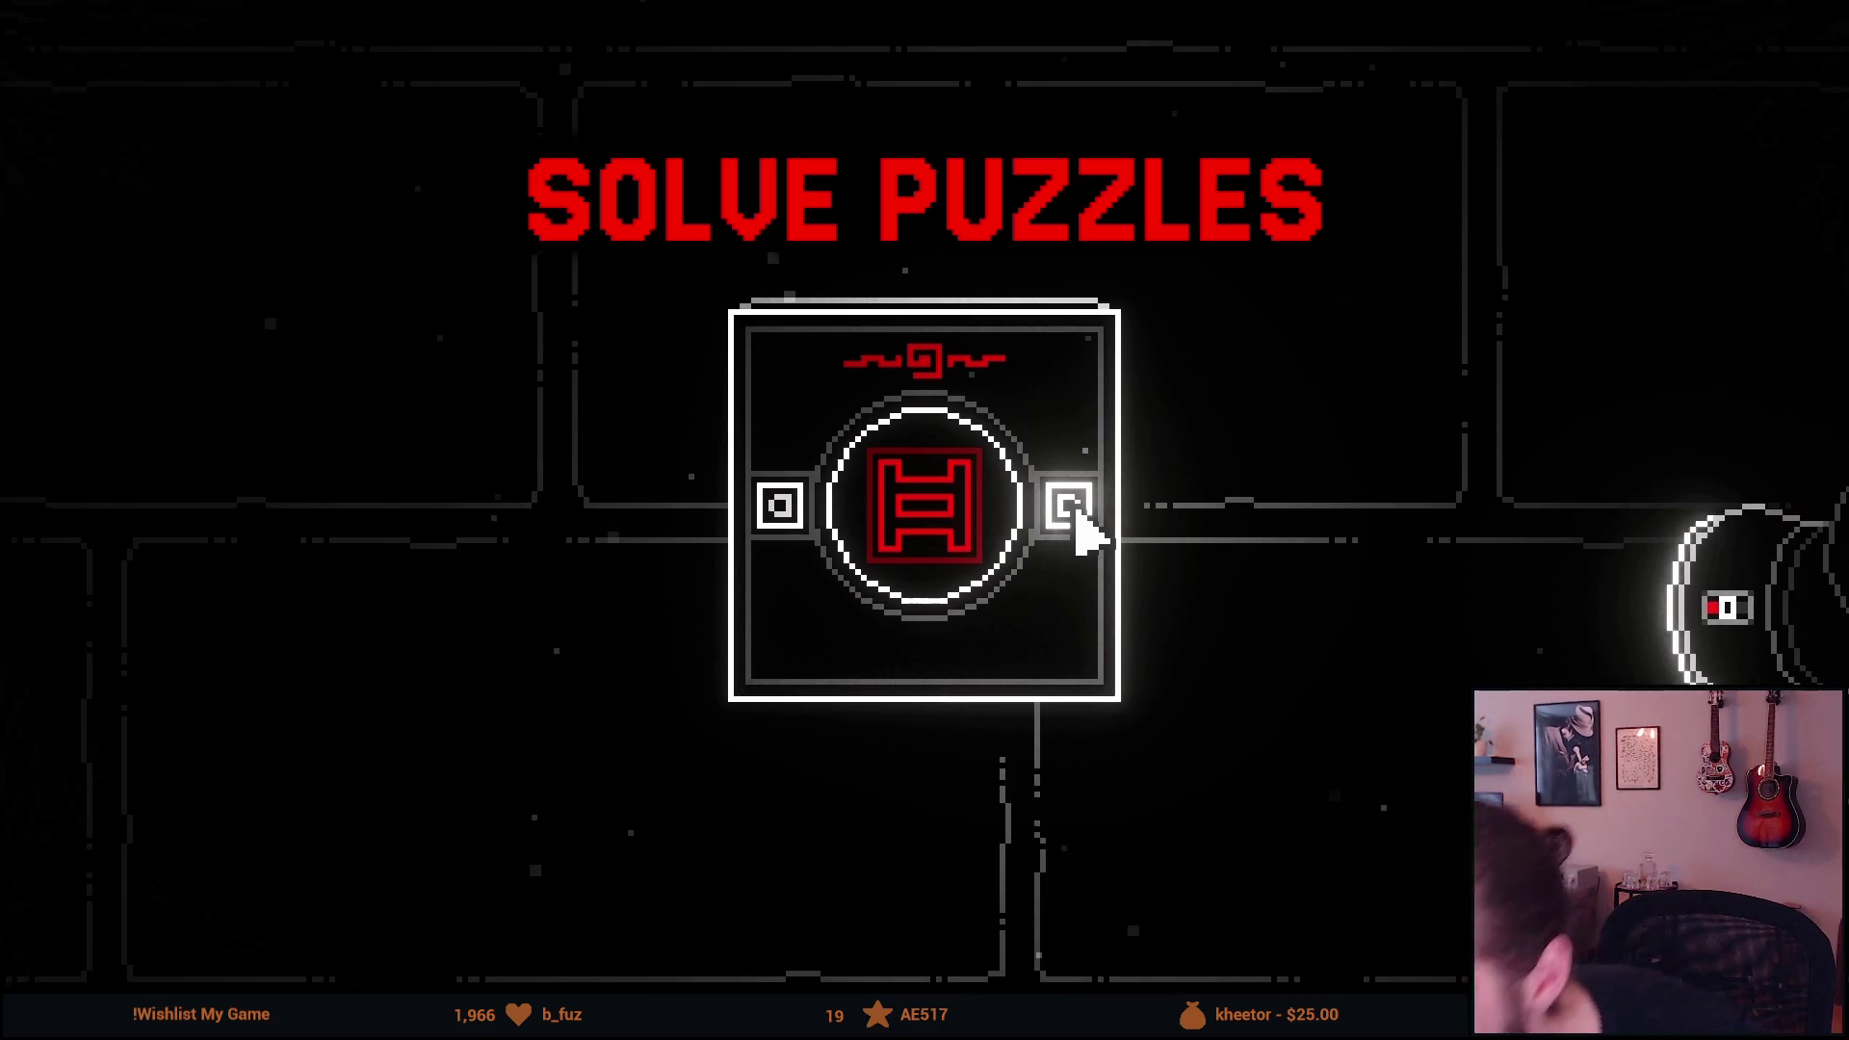
{"action": "key", "text": "Escape"}
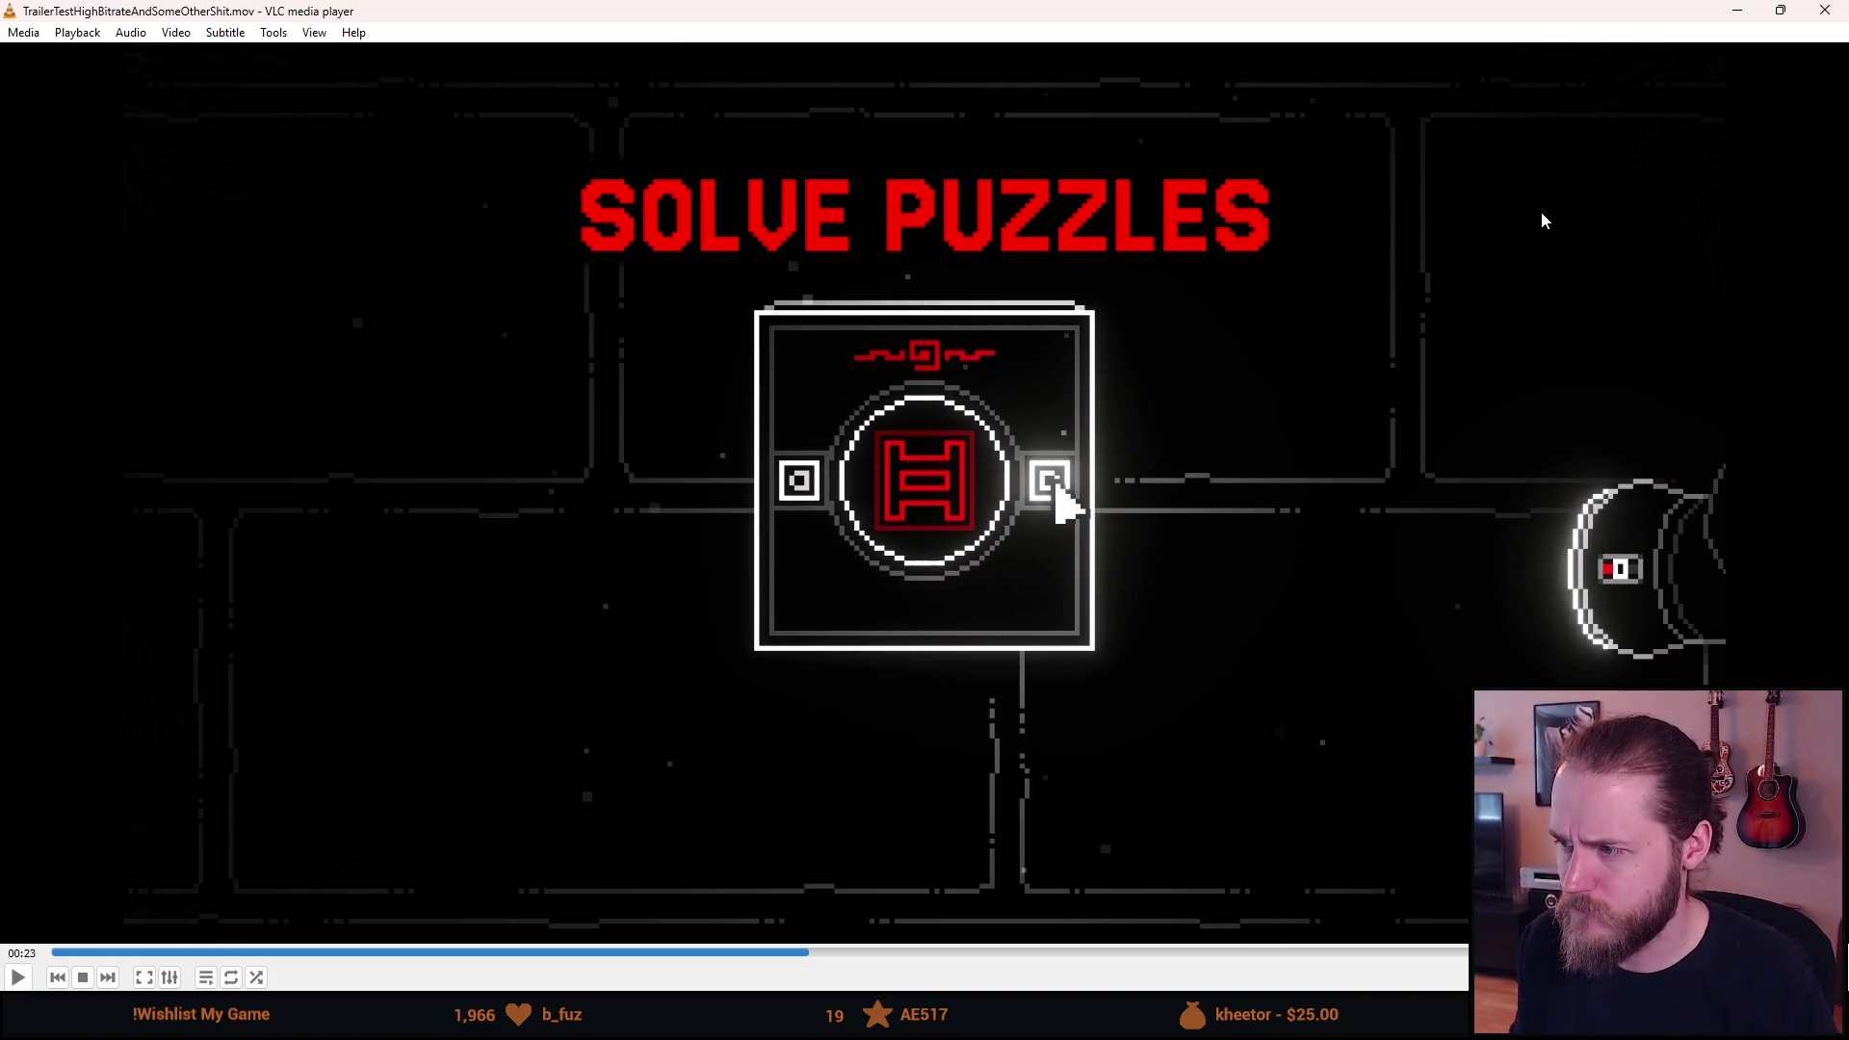
{"action": "left_click", "coordinate": [1827, 11]}
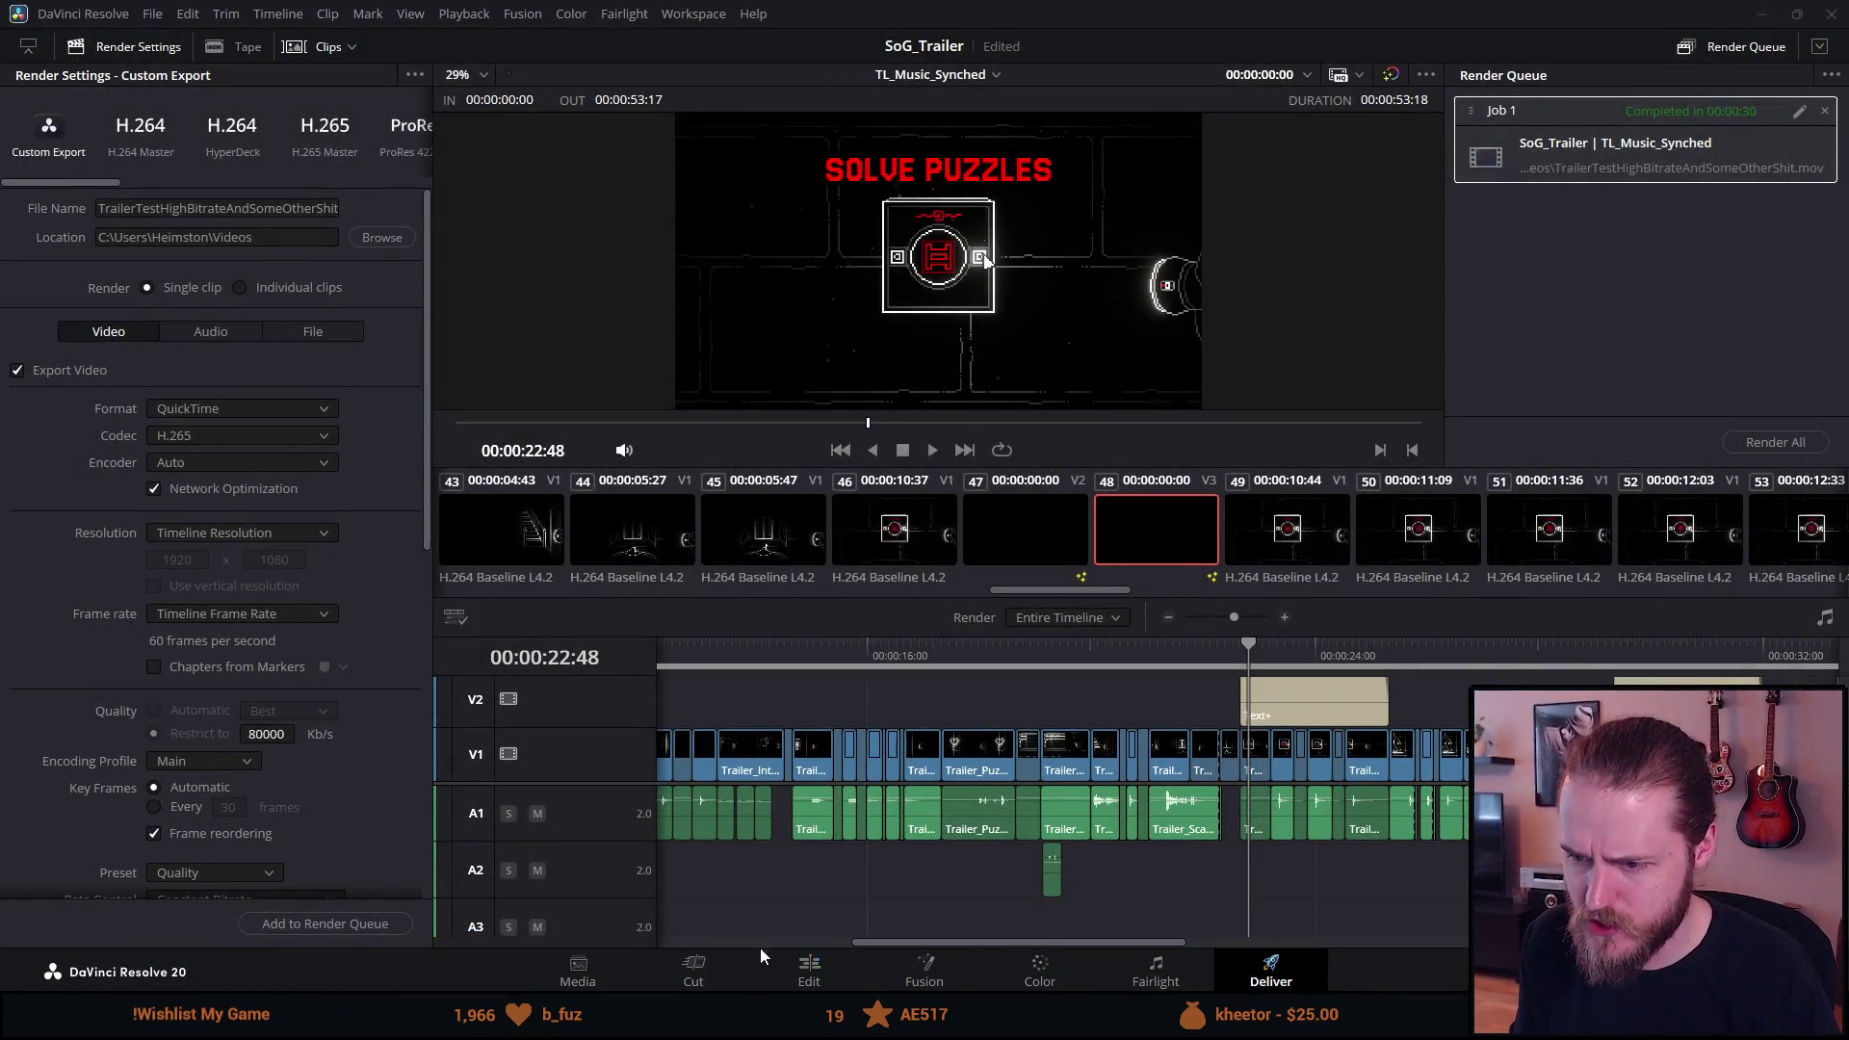
Back on the Edit page, select the Trailer_Puzzle_Panel.mp4 clip at 00:00:22:51 and open Project Settings.
{"action": "left_click", "coordinate": [807, 971]}
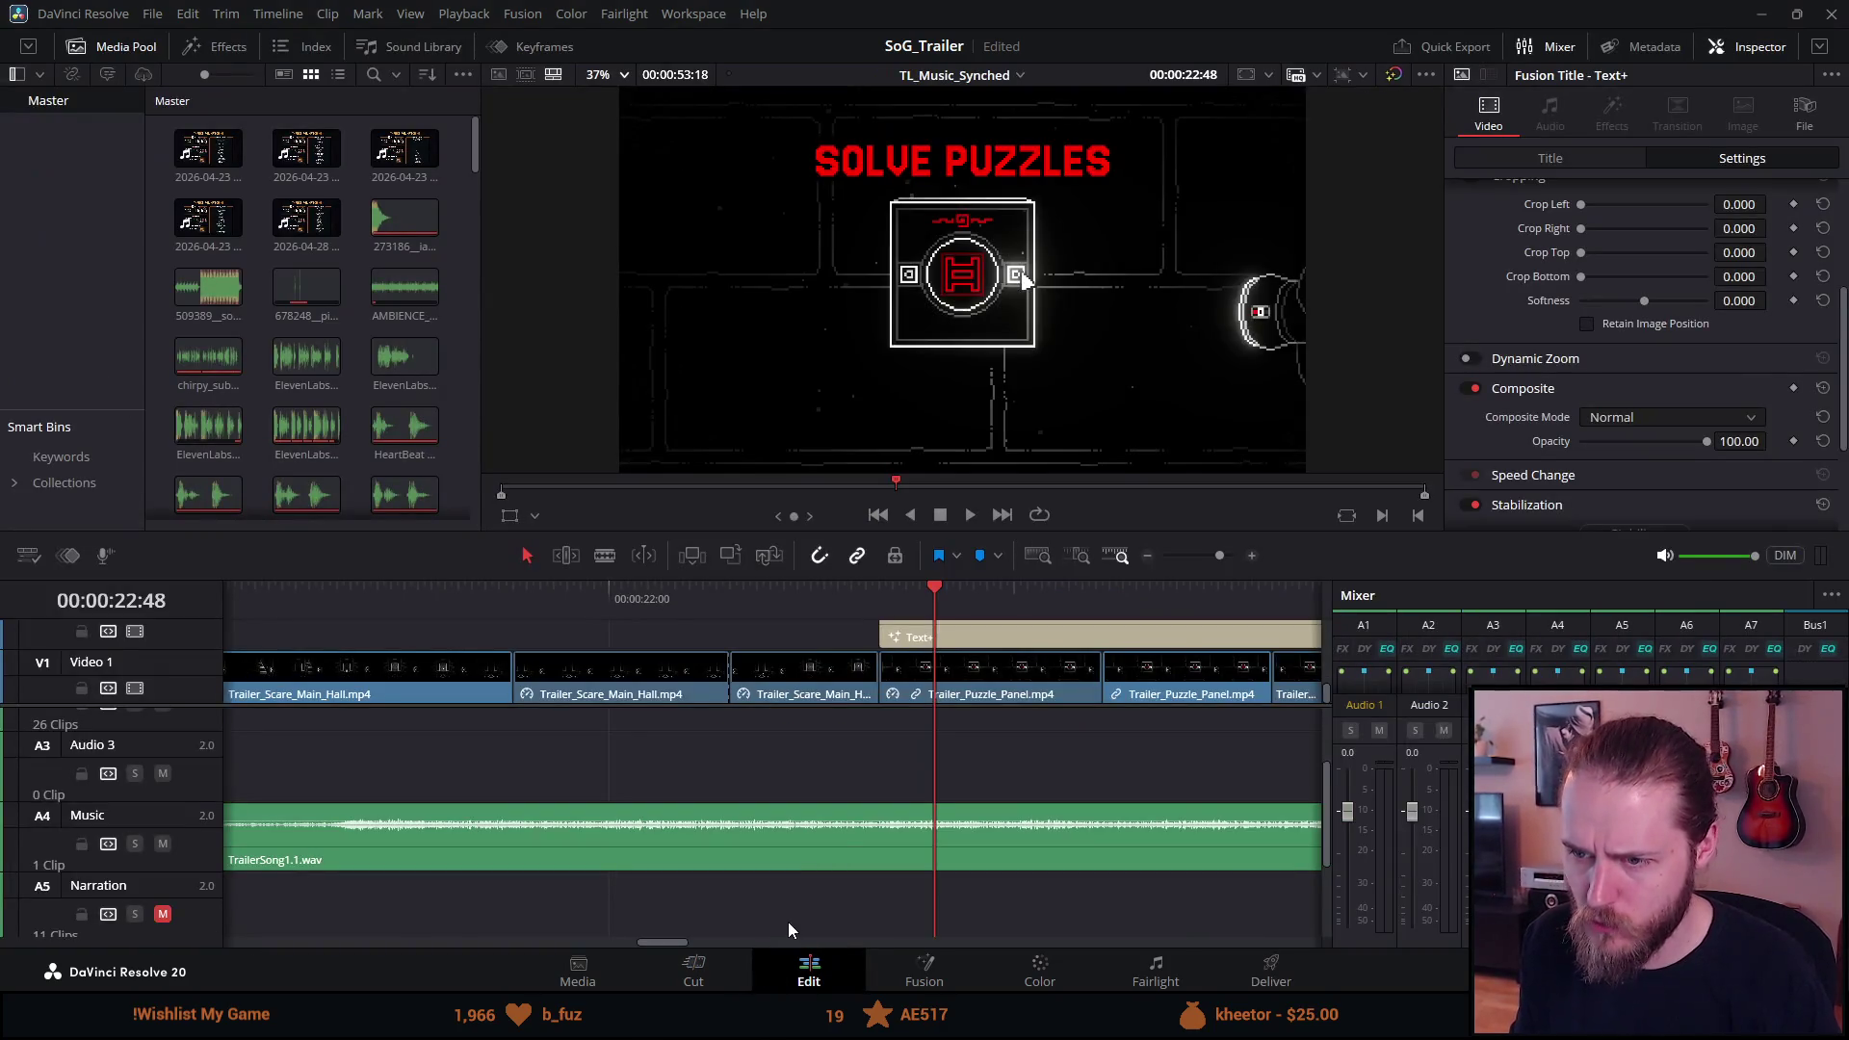
{"action": "key", "text": "q"}
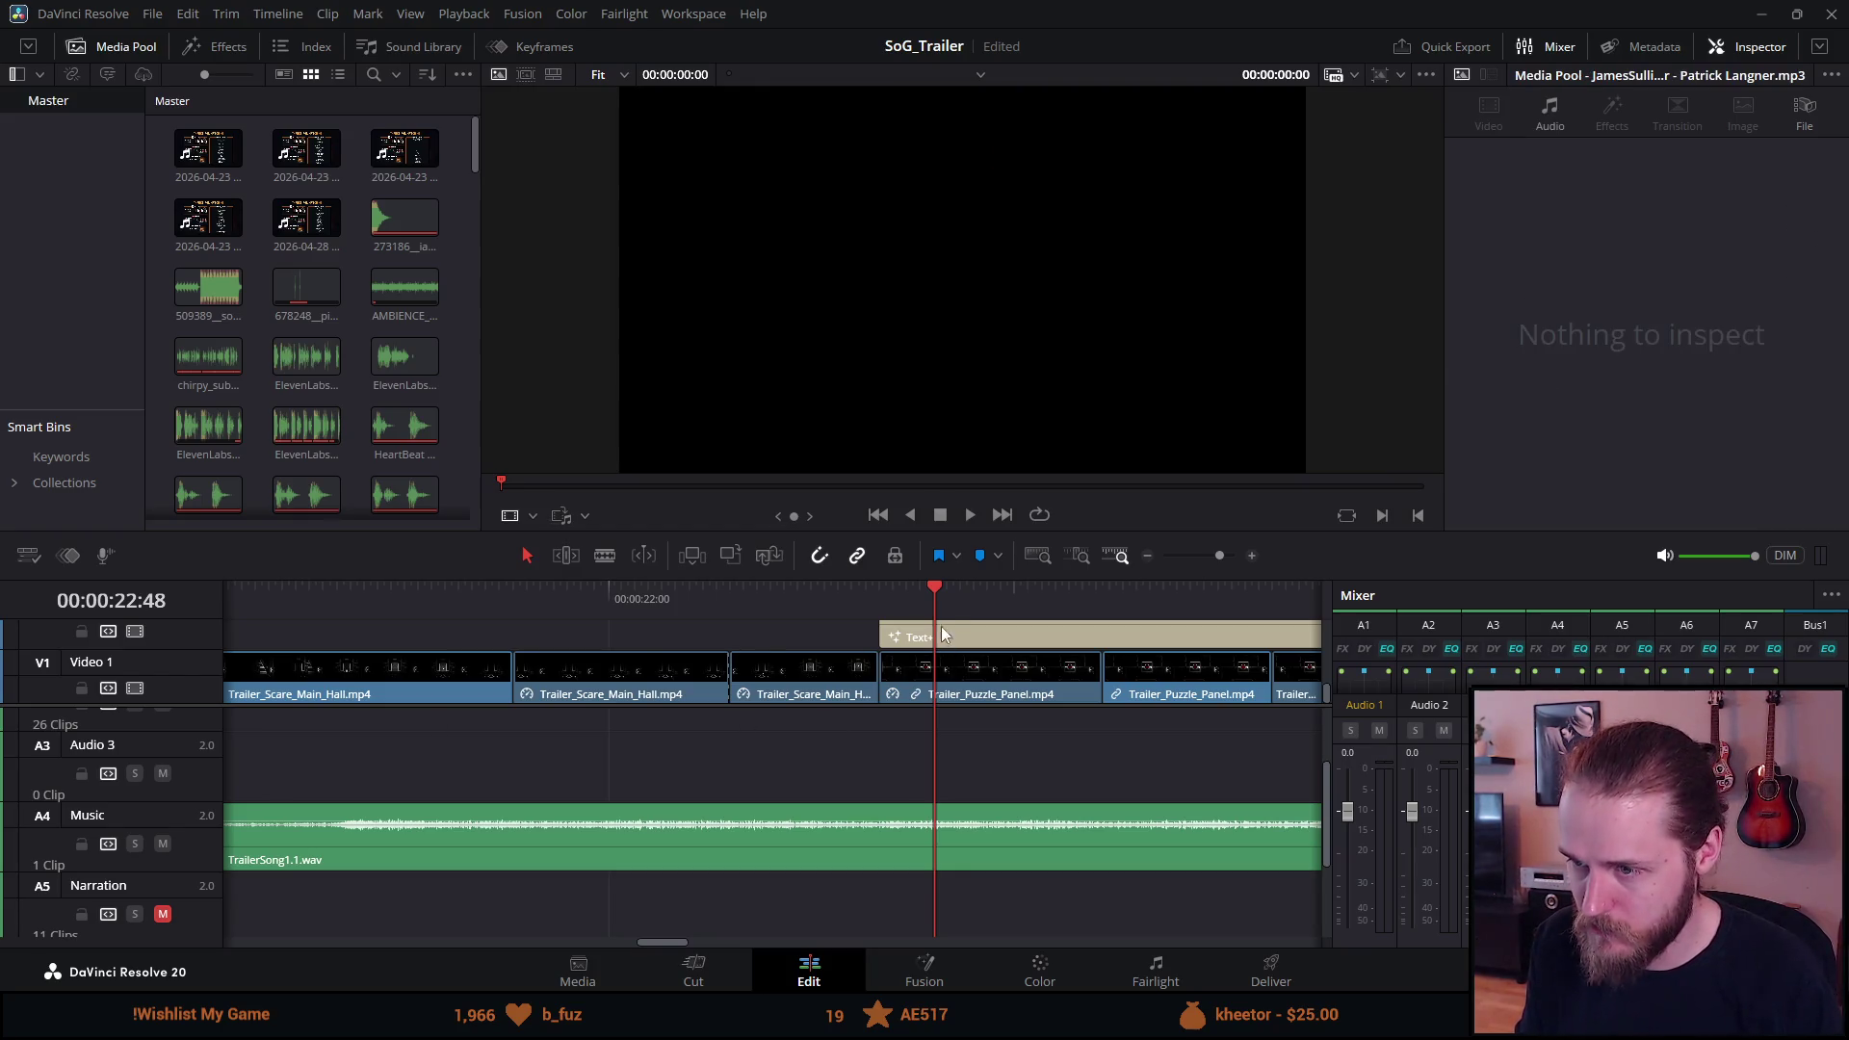
{"action": "left_click", "coordinate": [955, 597]}
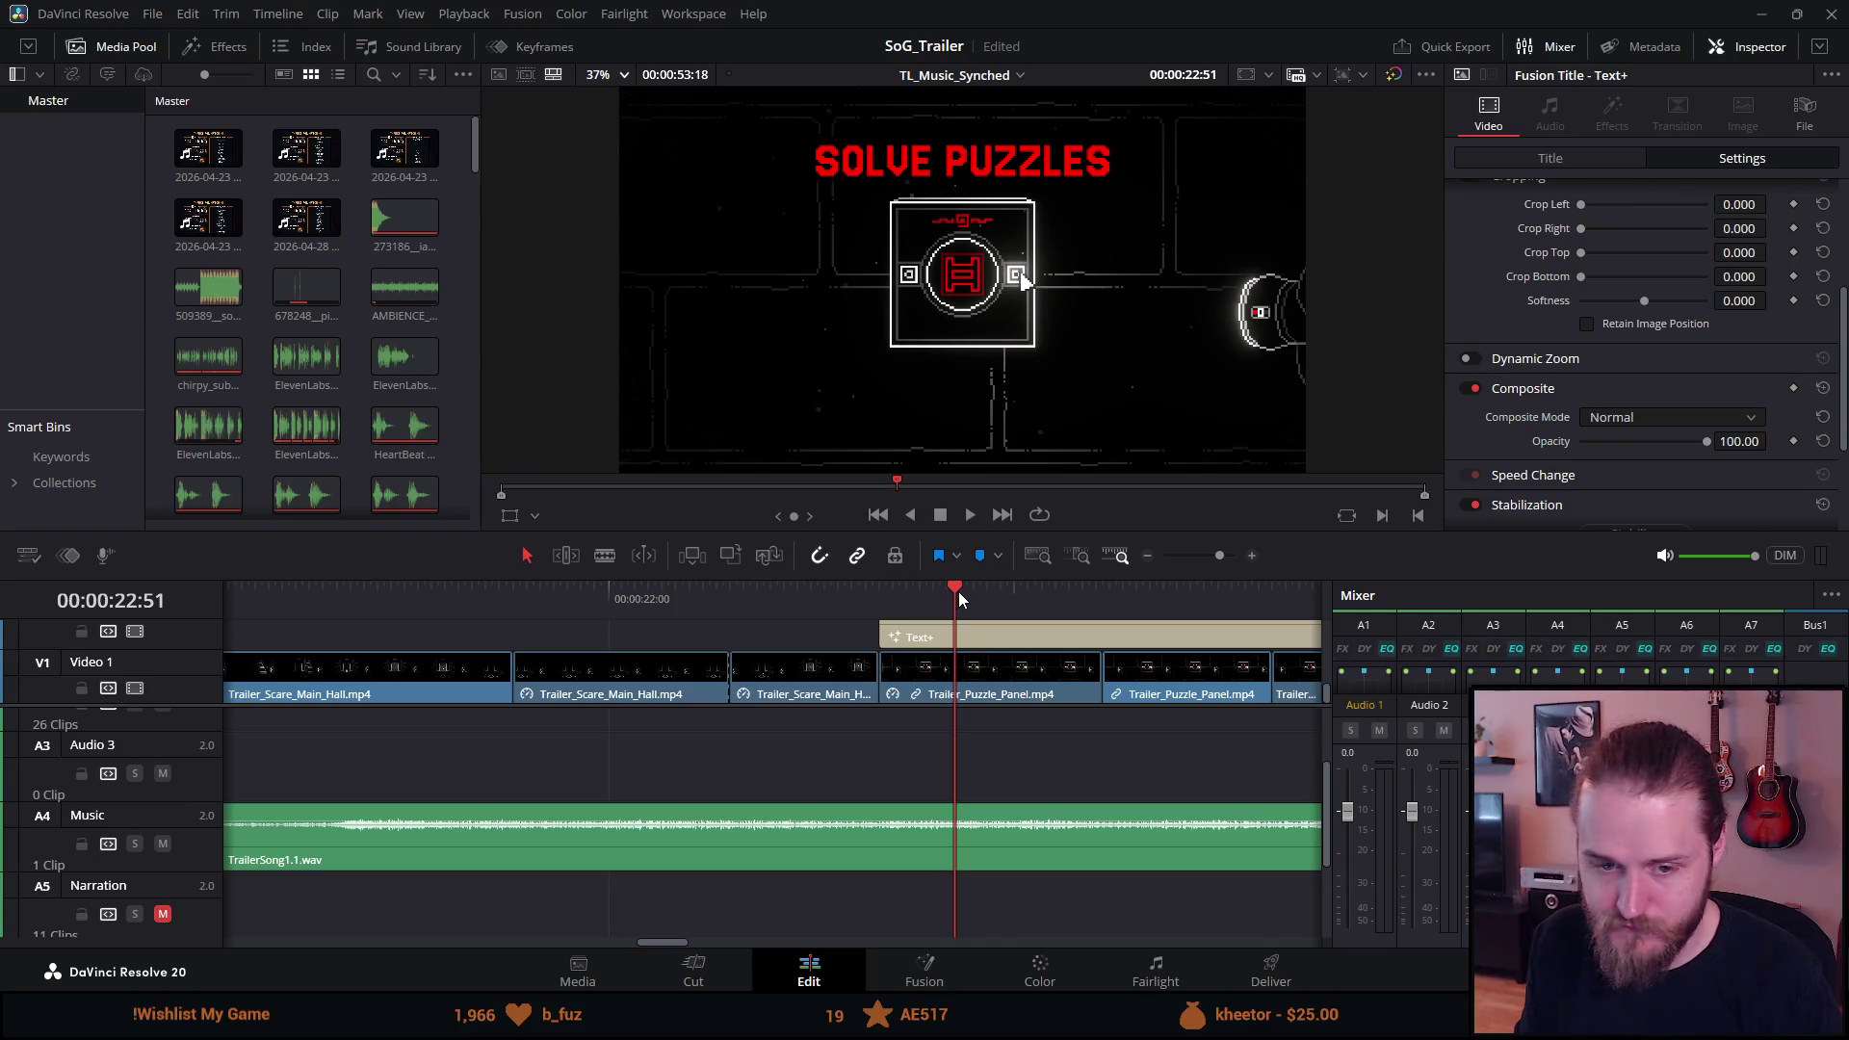
{"action": "left_click", "coordinate": [939, 684]}
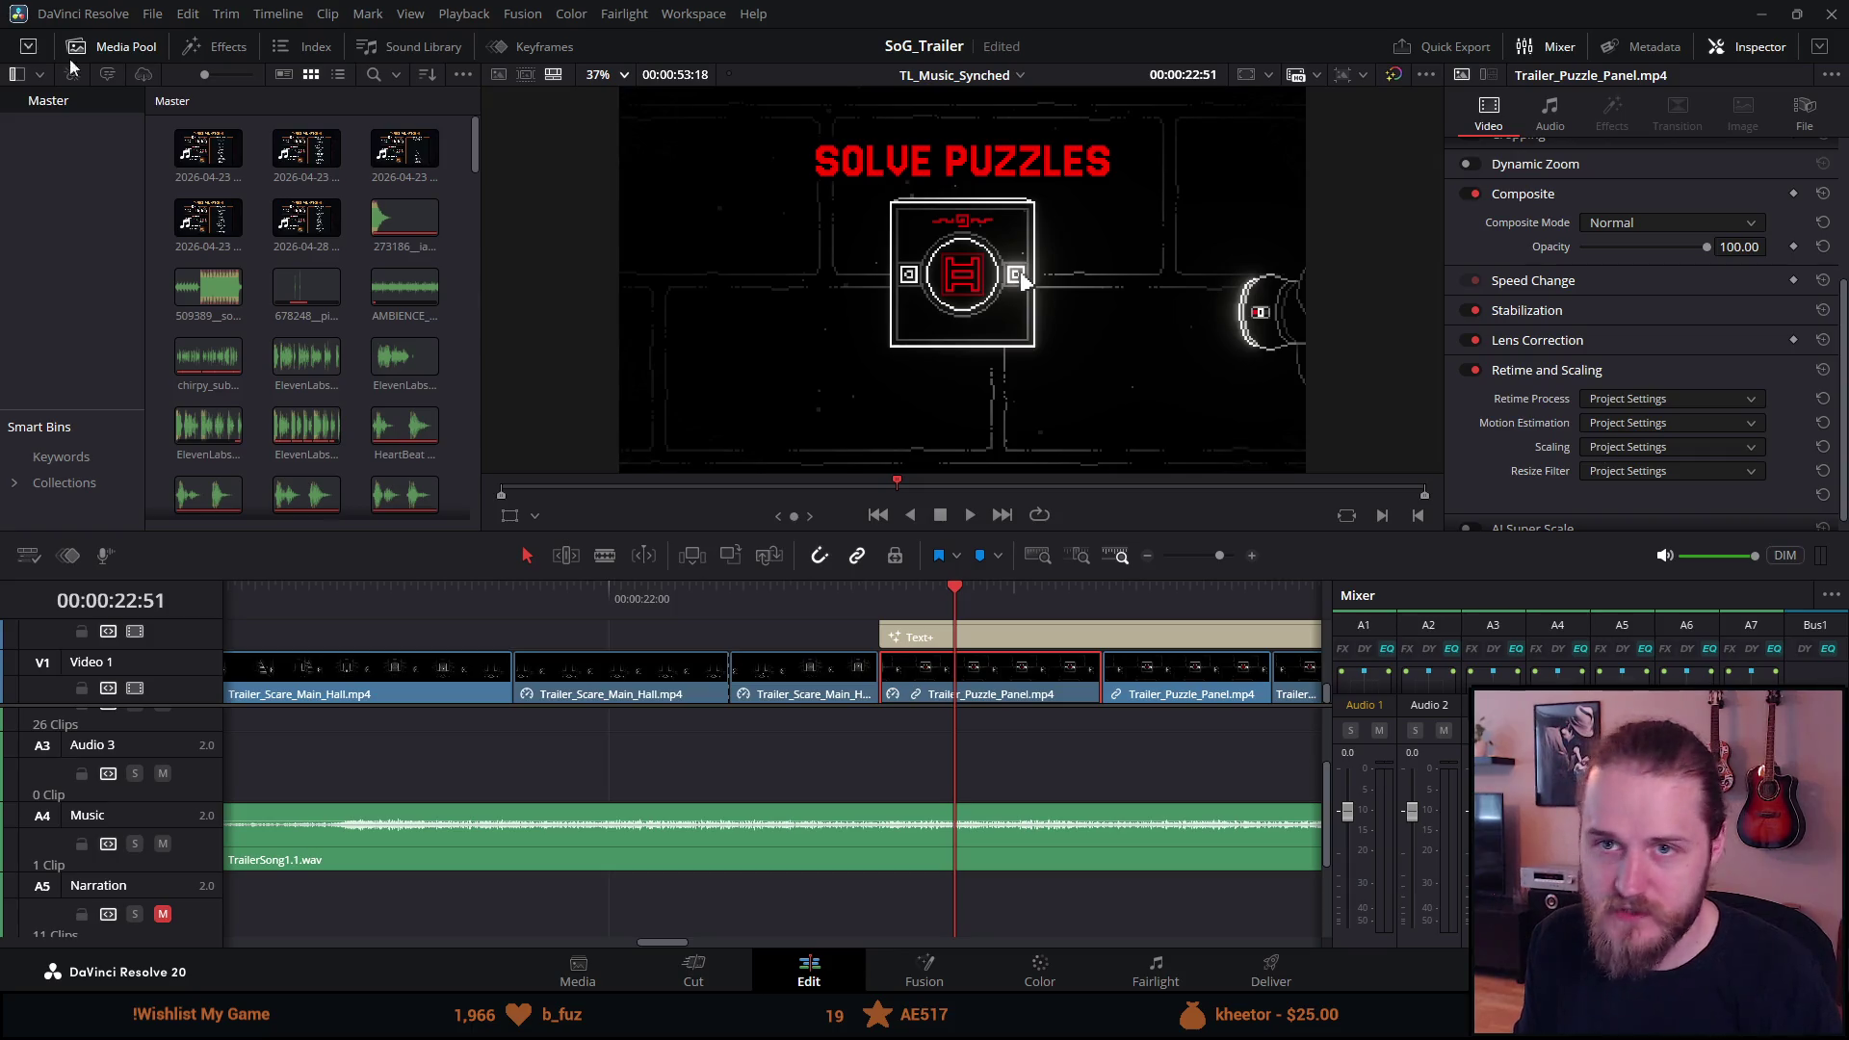
{"action": "left_click", "coordinate": [153, 13]}
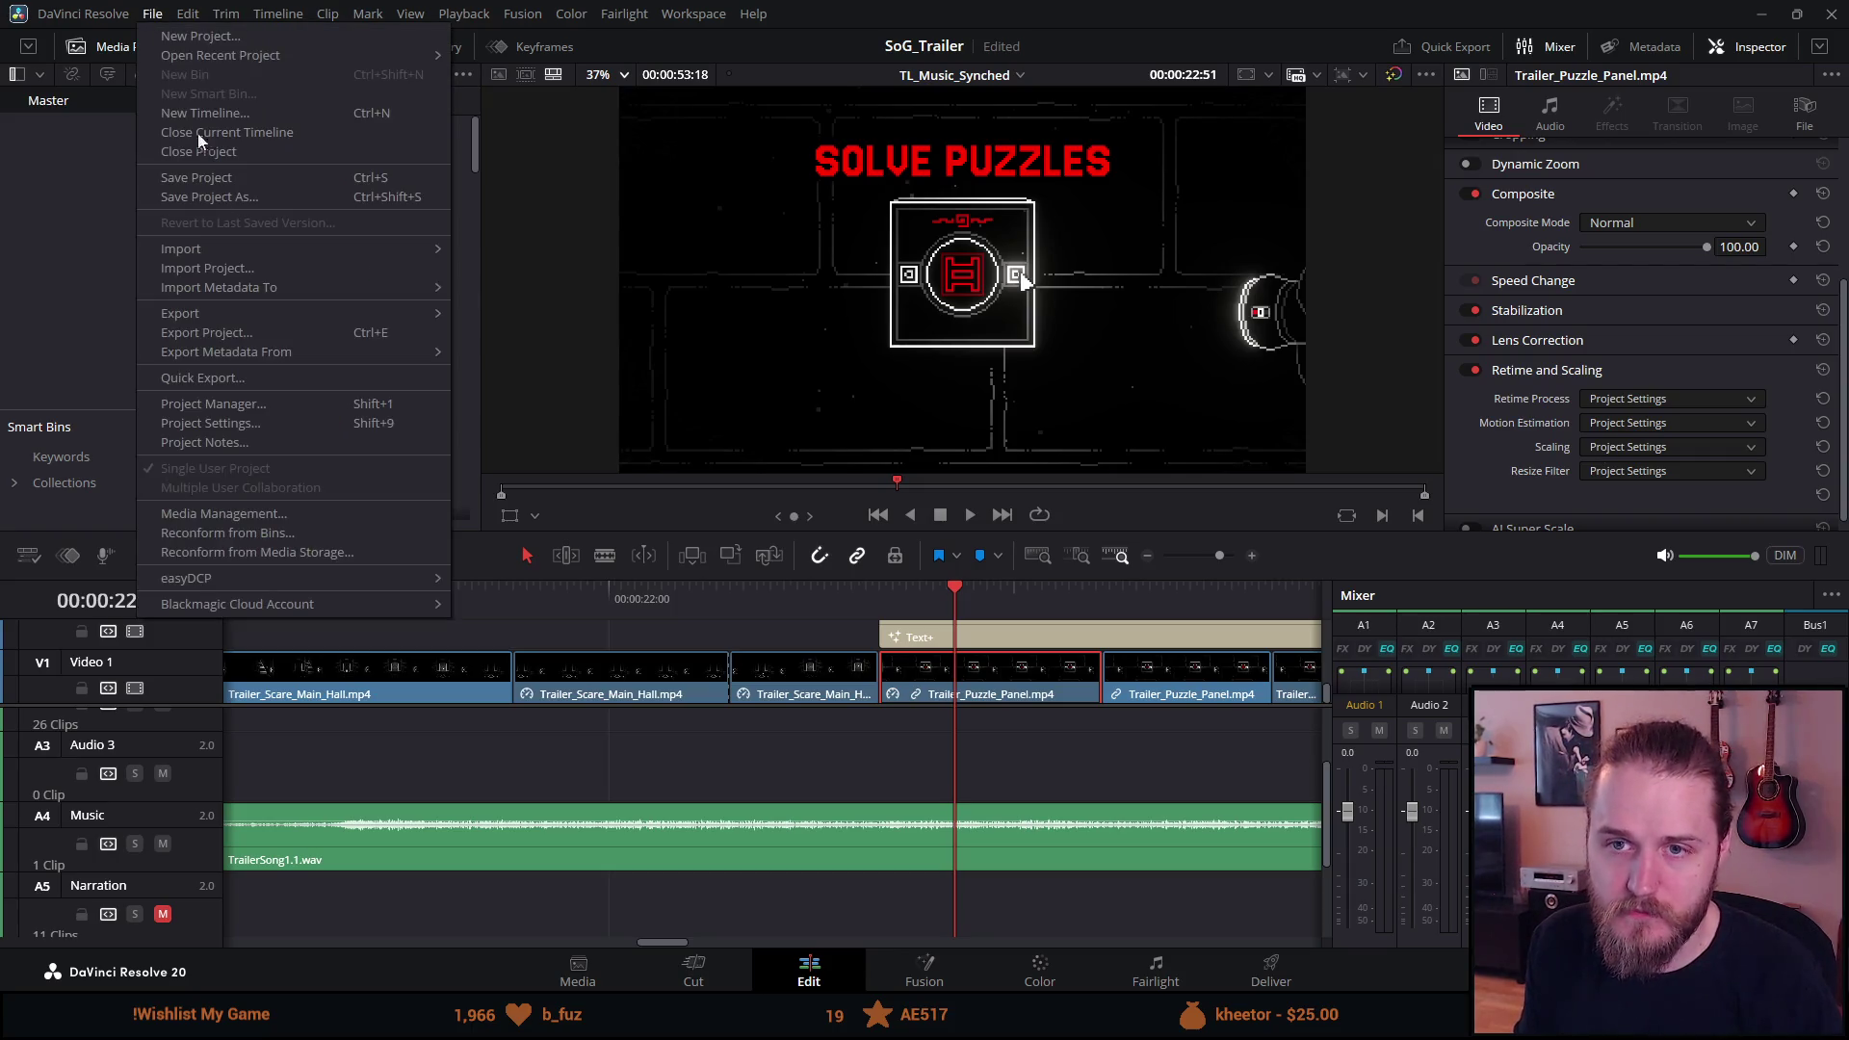
{"action": "left_click", "coordinate": [243, 425]}
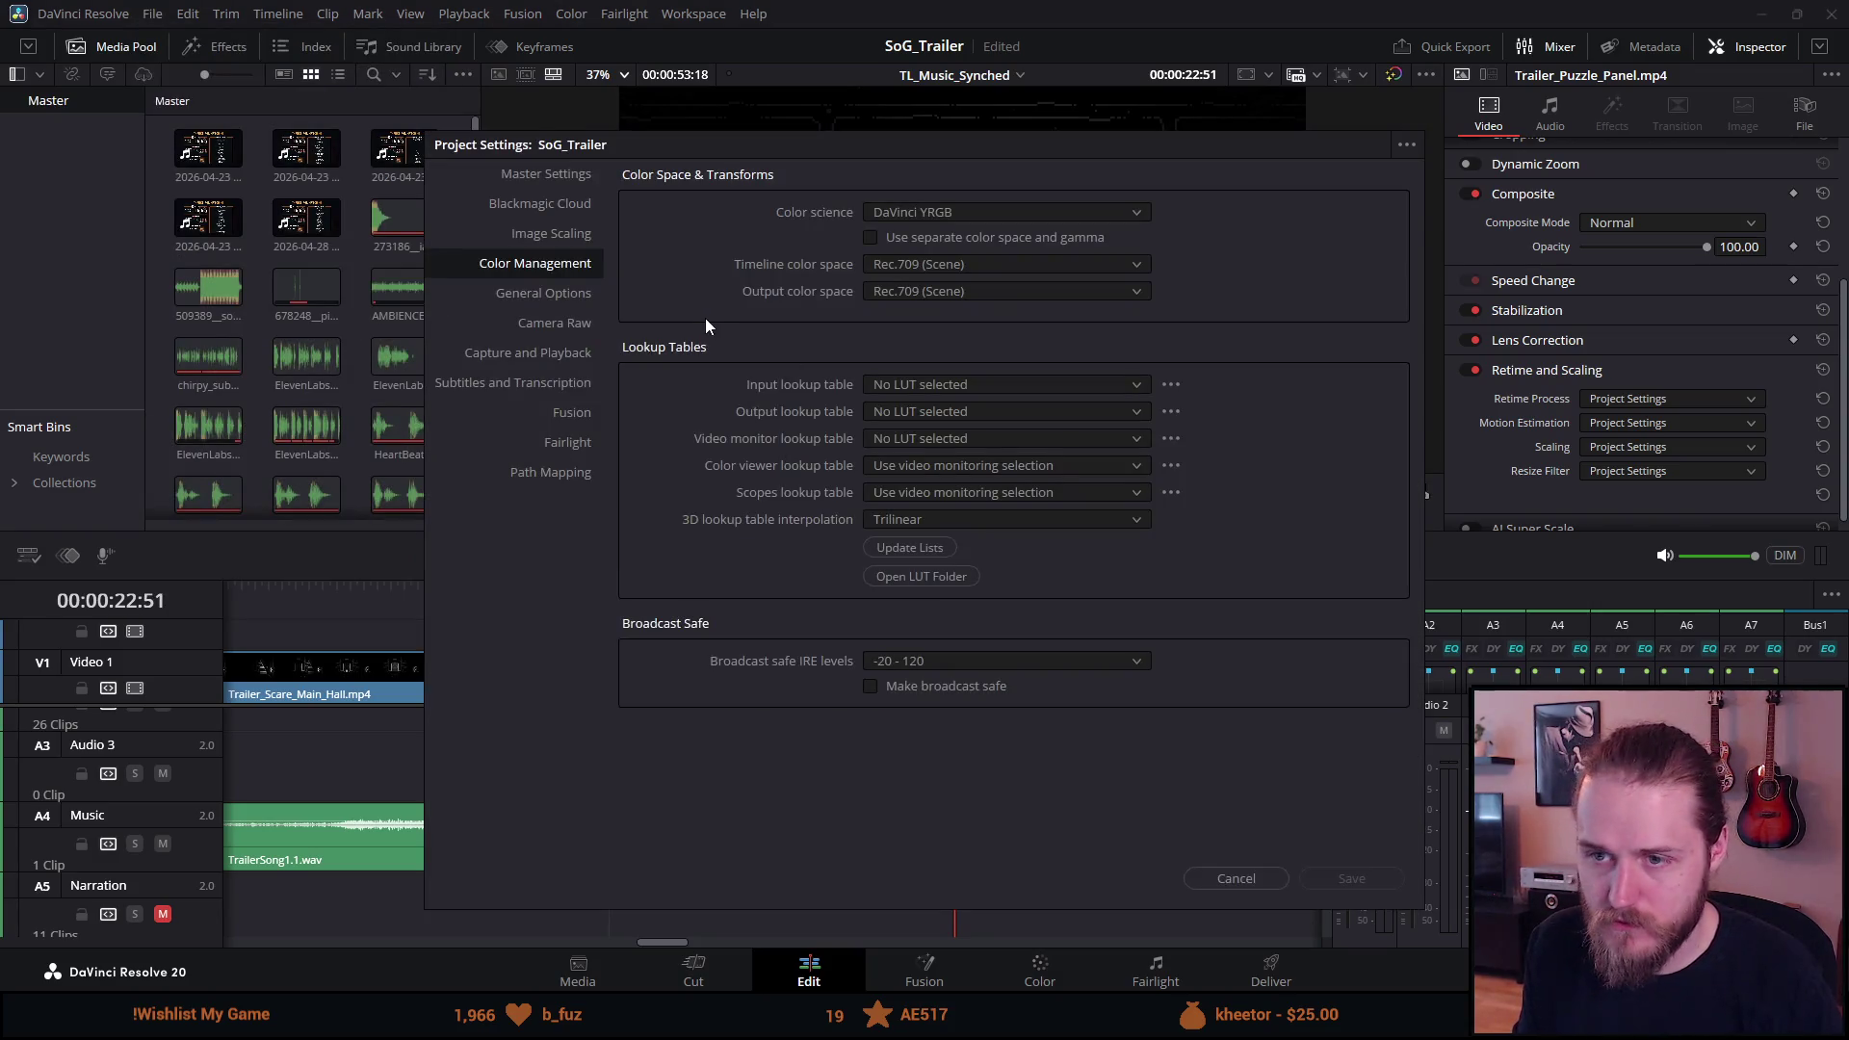
In Image Scaling, choose the Custom resize filter with Nearest Neighbor as the method.
{"action": "left_click", "coordinate": [548, 235]}
{"action": "left_click", "coordinate": [898, 214]}
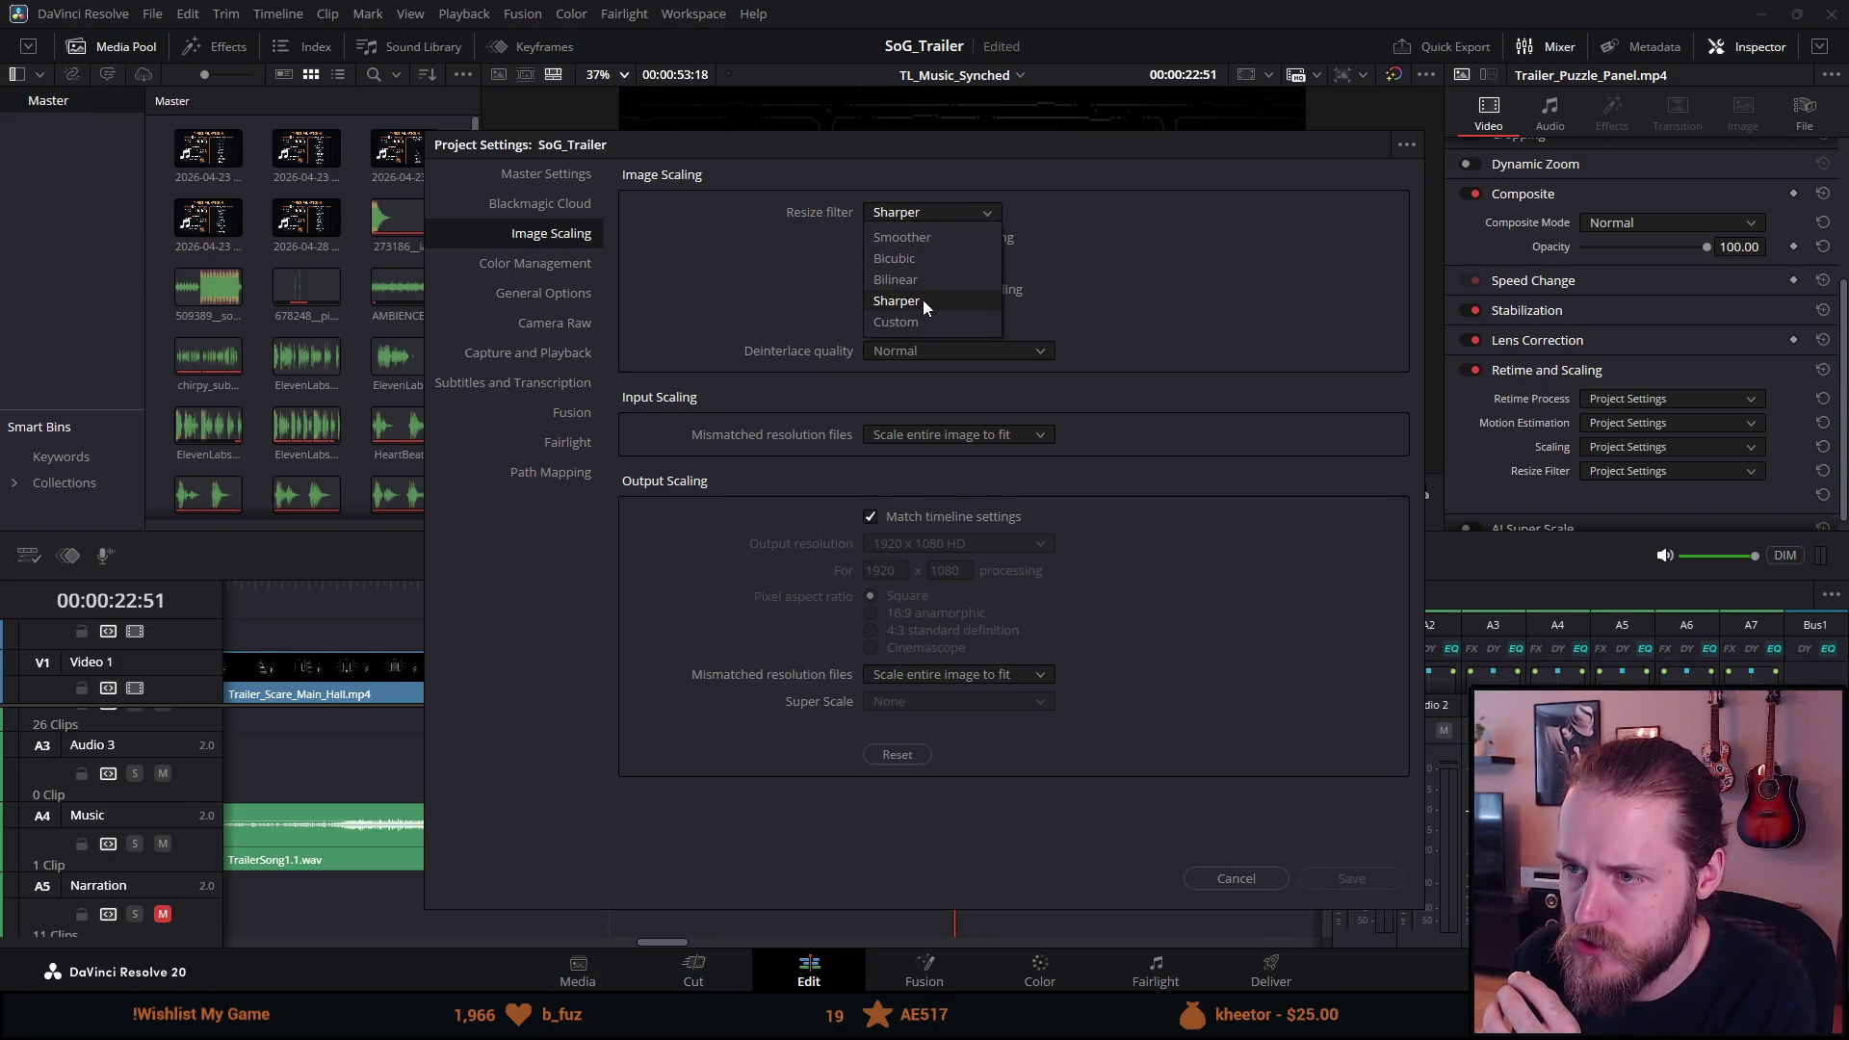
{"action": "left_click", "coordinate": [1146, 247]}
{"action": "left_click", "coordinate": [992, 214]}
{"action": "left_click", "coordinate": [951, 324]}
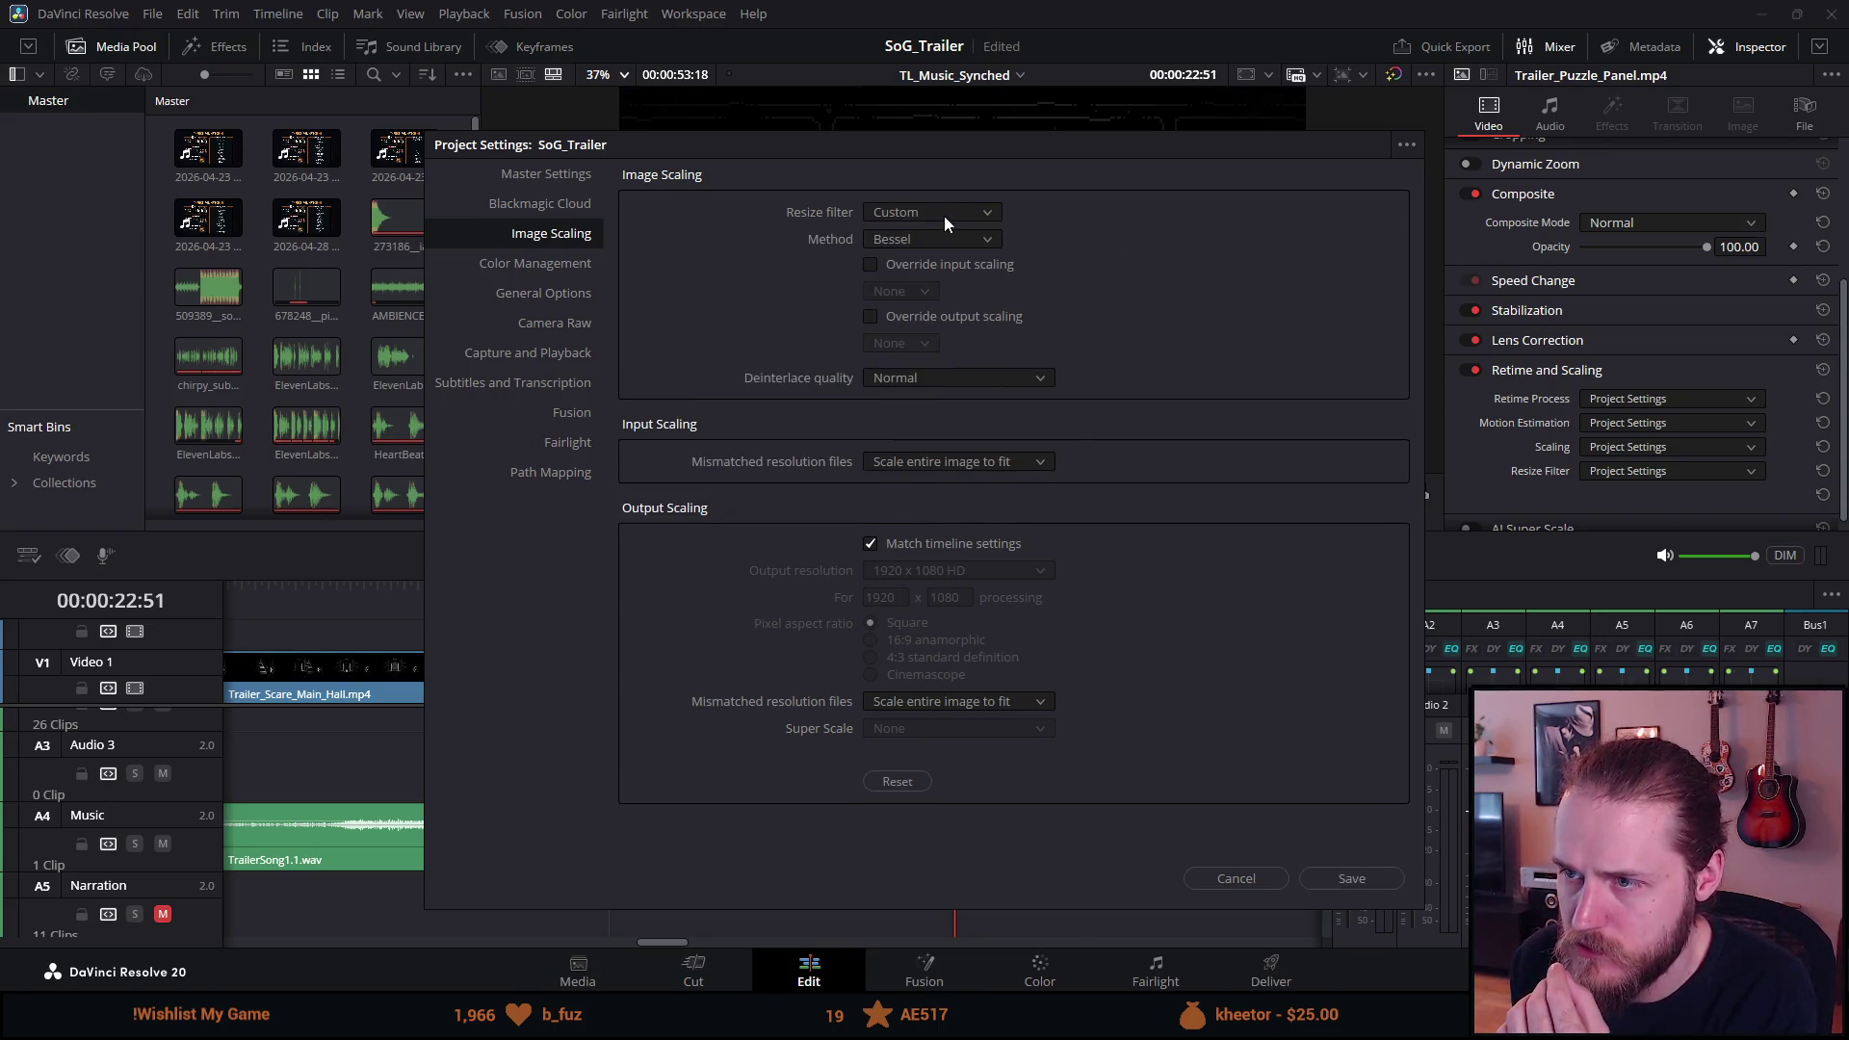
{"action": "left_click", "coordinate": [934, 237]}
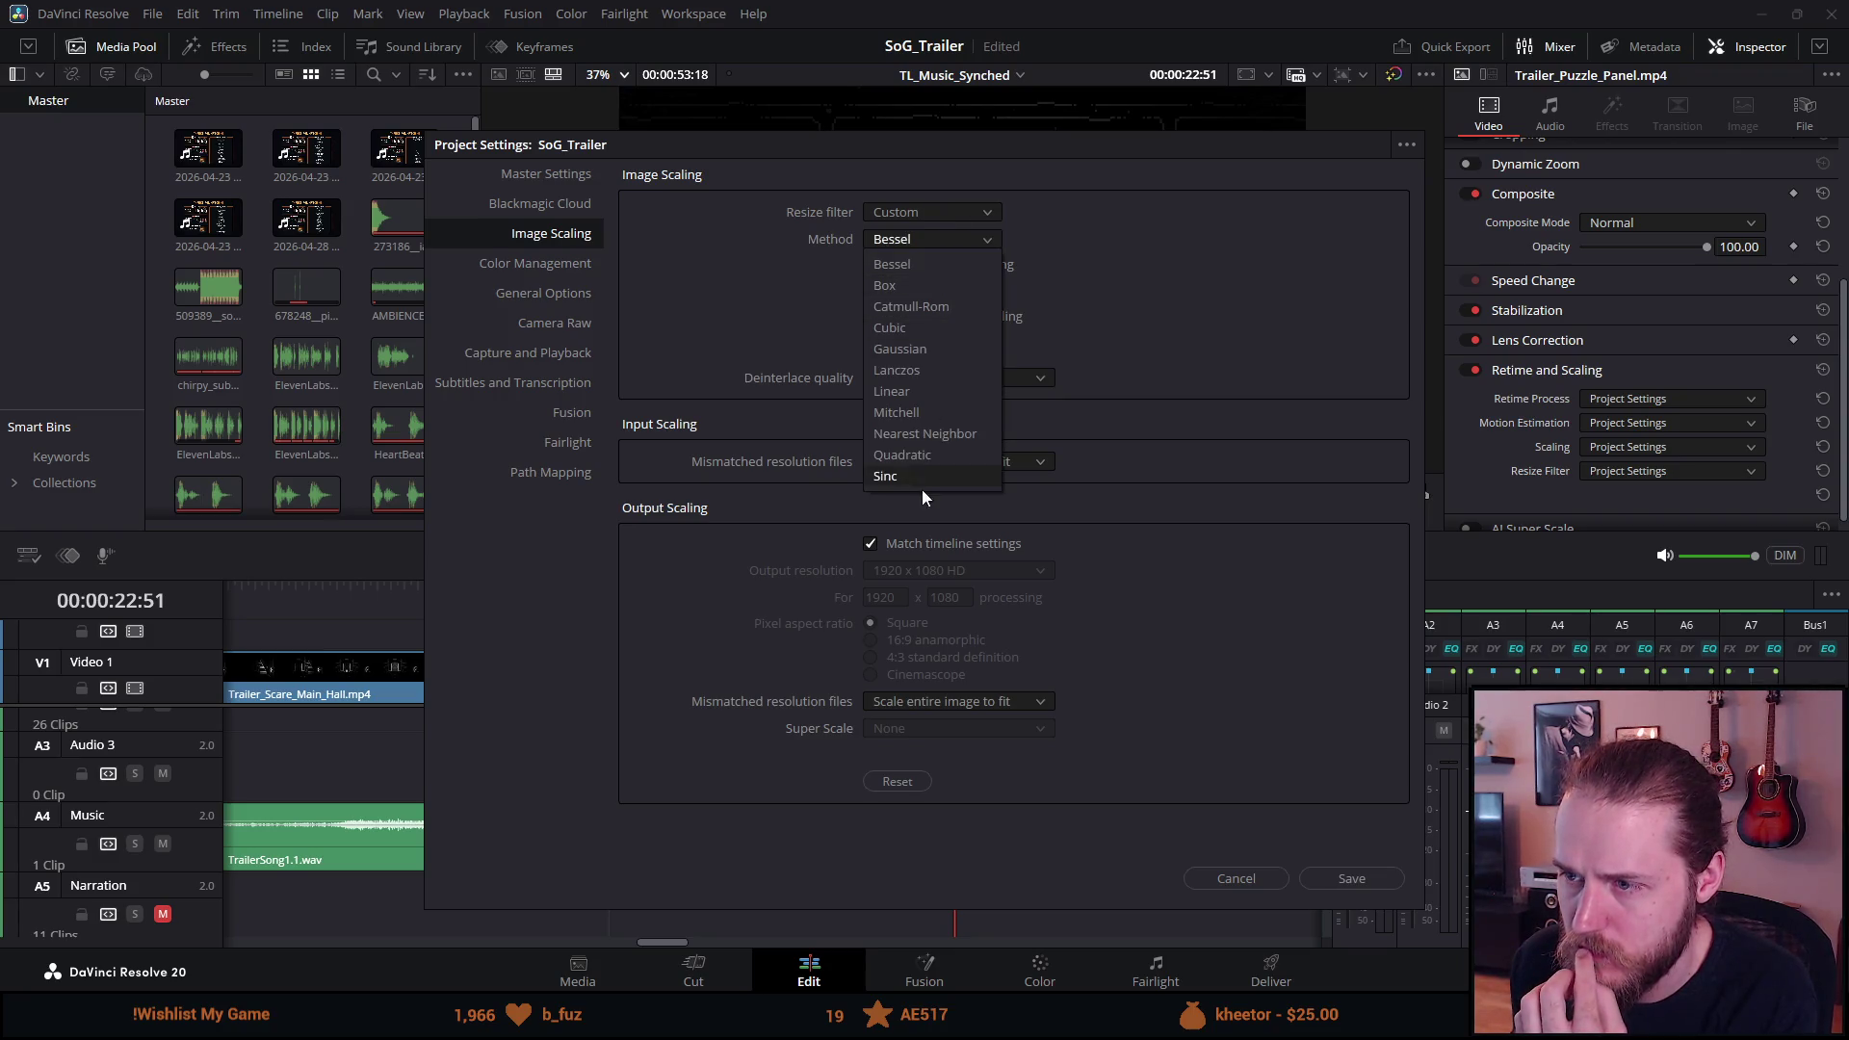
{"action": "left_click", "coordinate": [930, 434]}
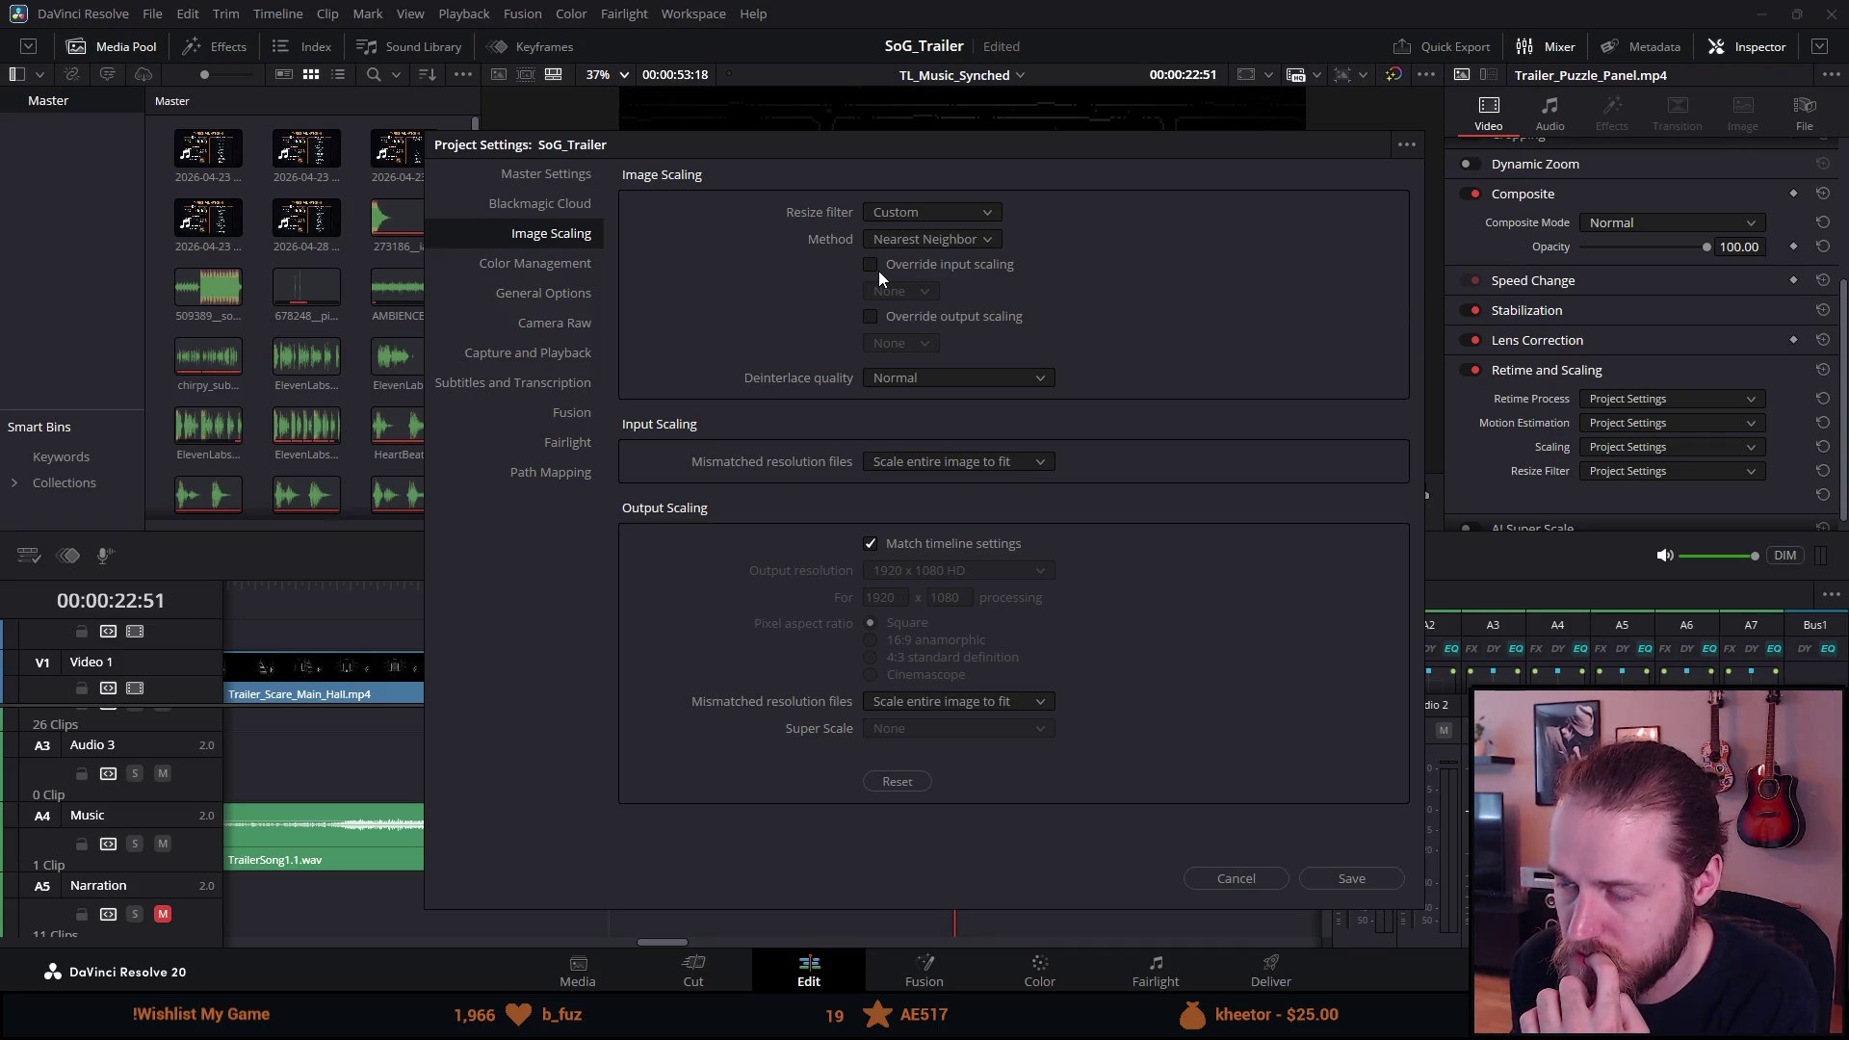
Set deinterlace quality to DaVinci AI Neural Engine after briefly trying High.
{"action": "left_click", "coordinate": [888, 294]}
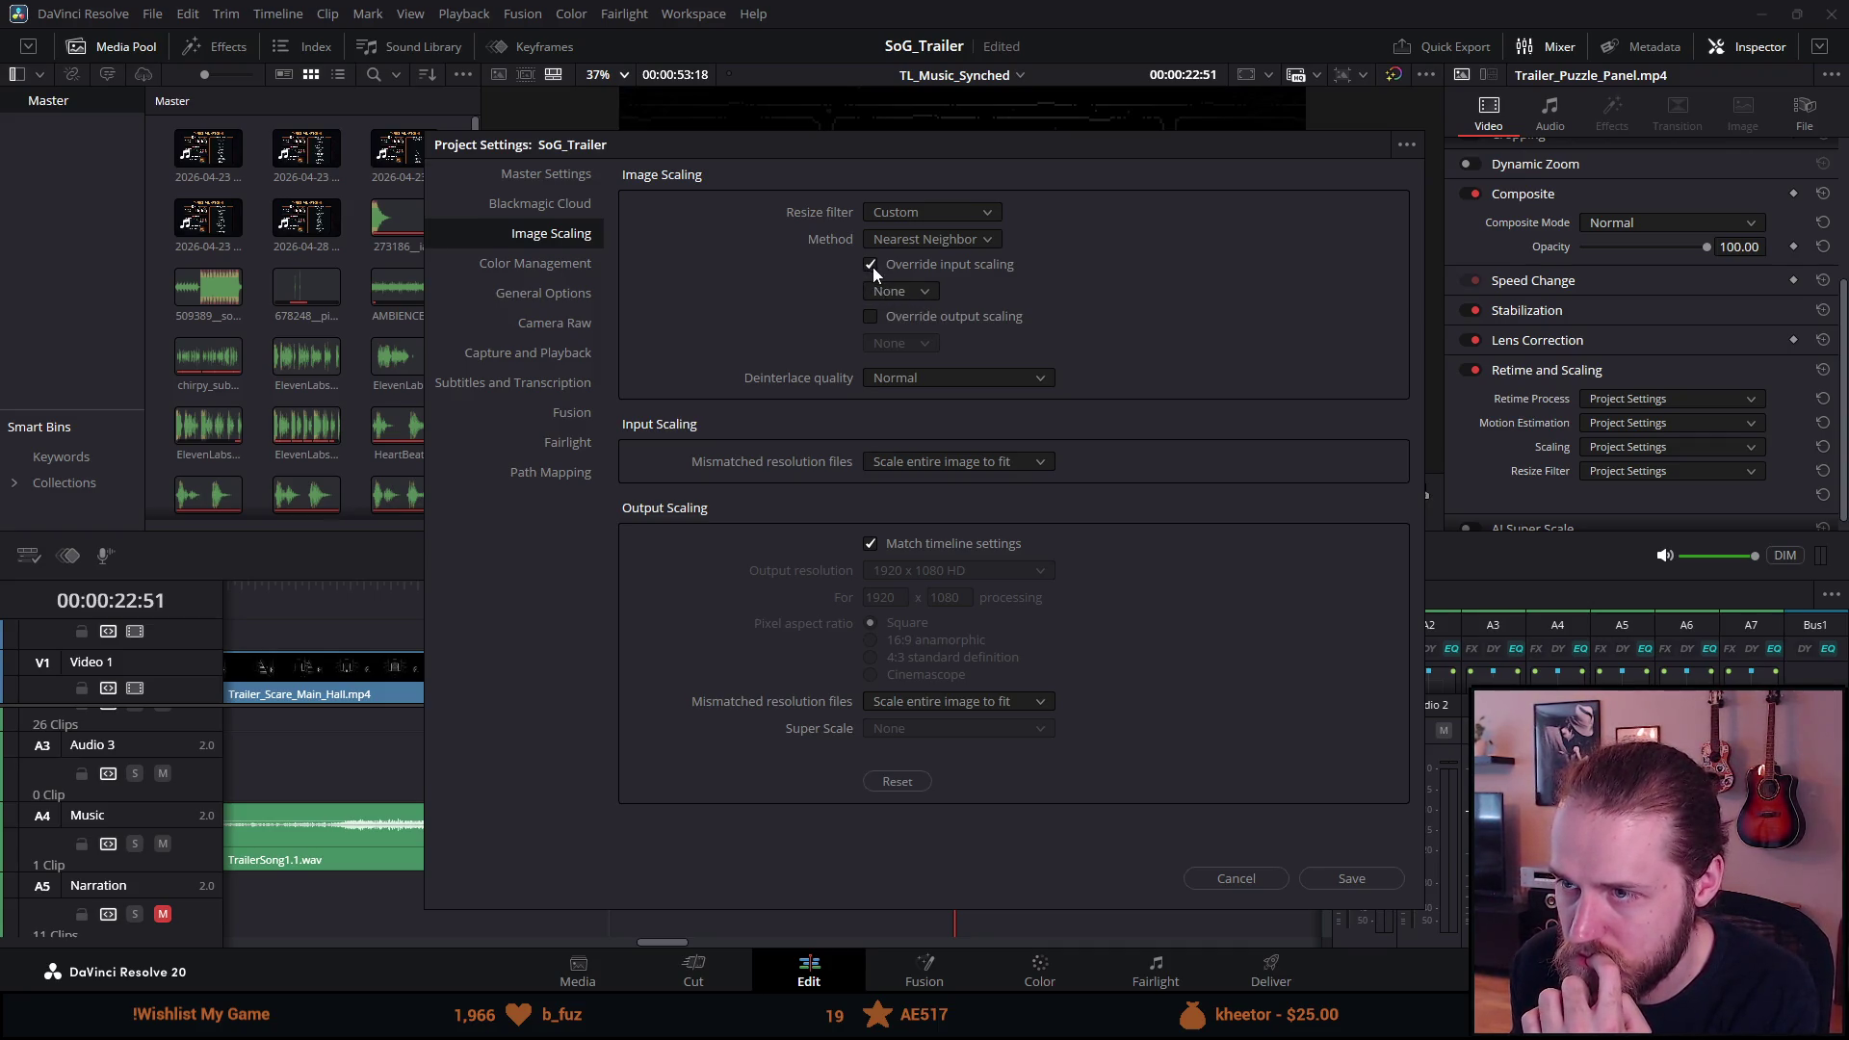
{"action": "left_click", "coordinate": [956, 378]}
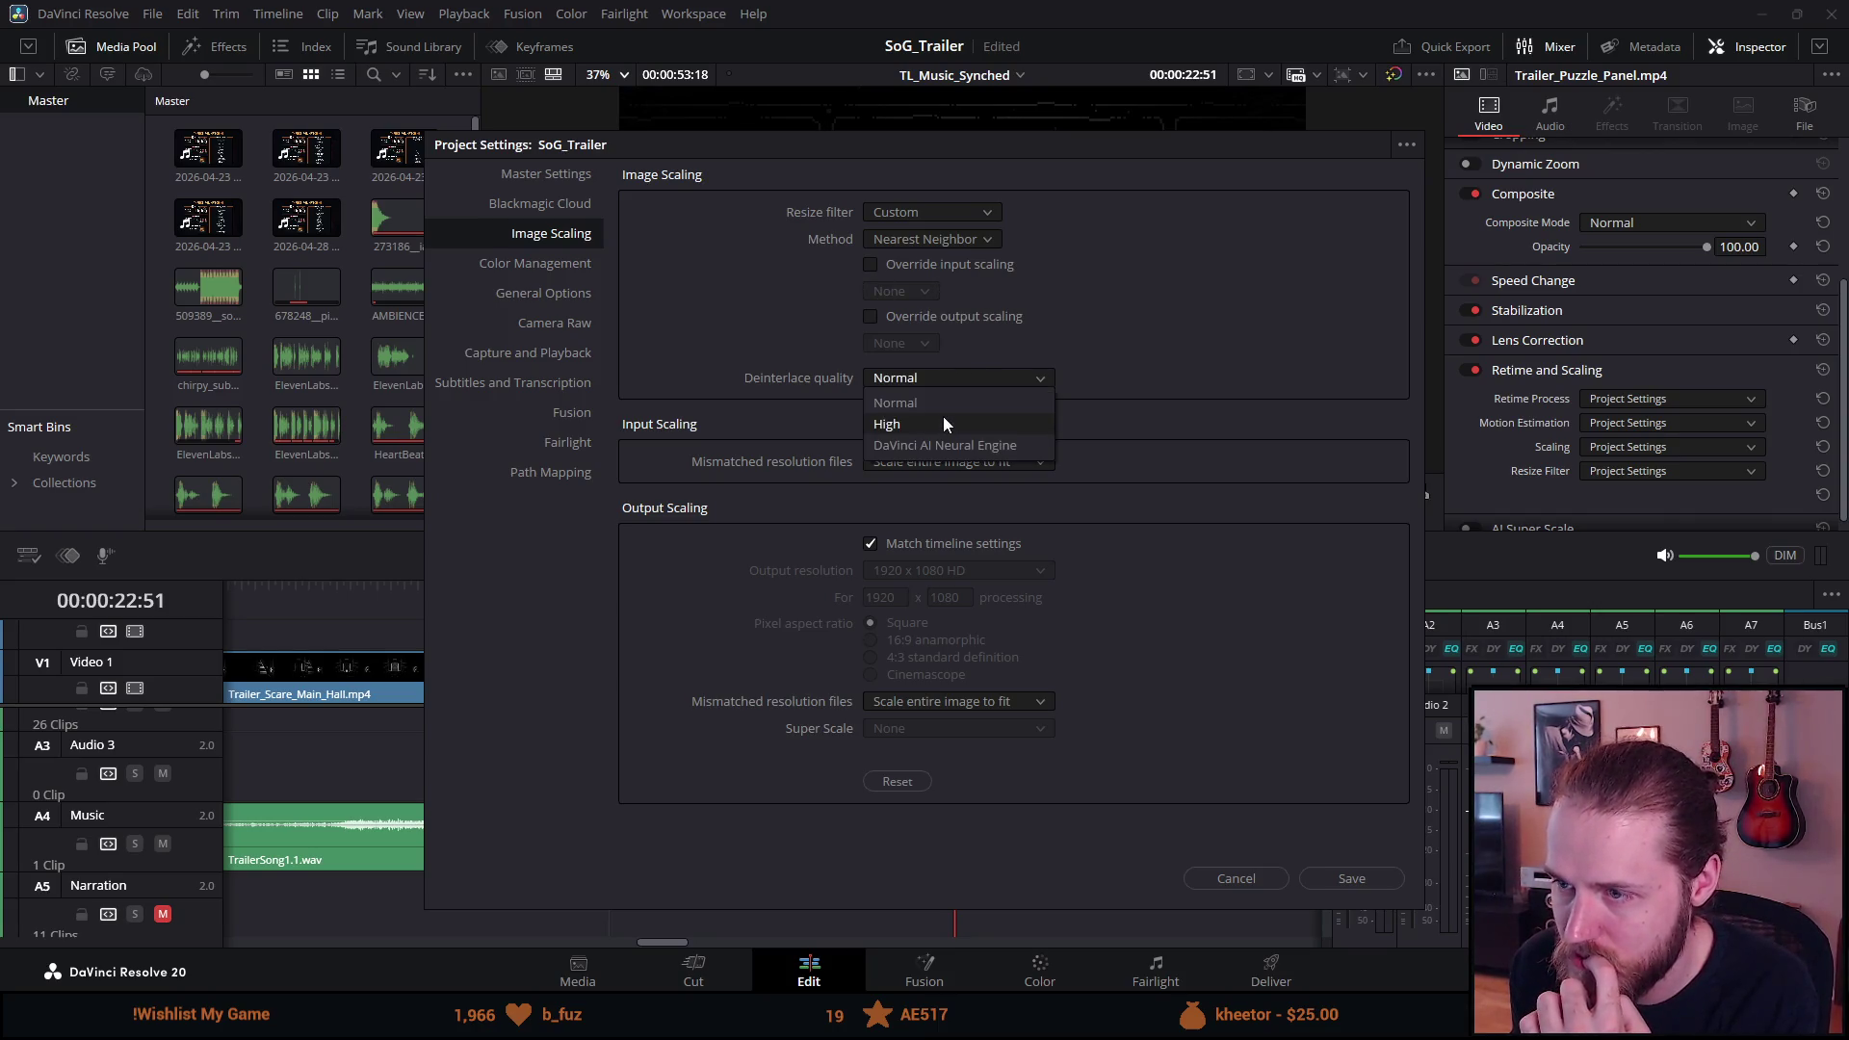
{"action": "left_click", "coordinate": [944, 418]}
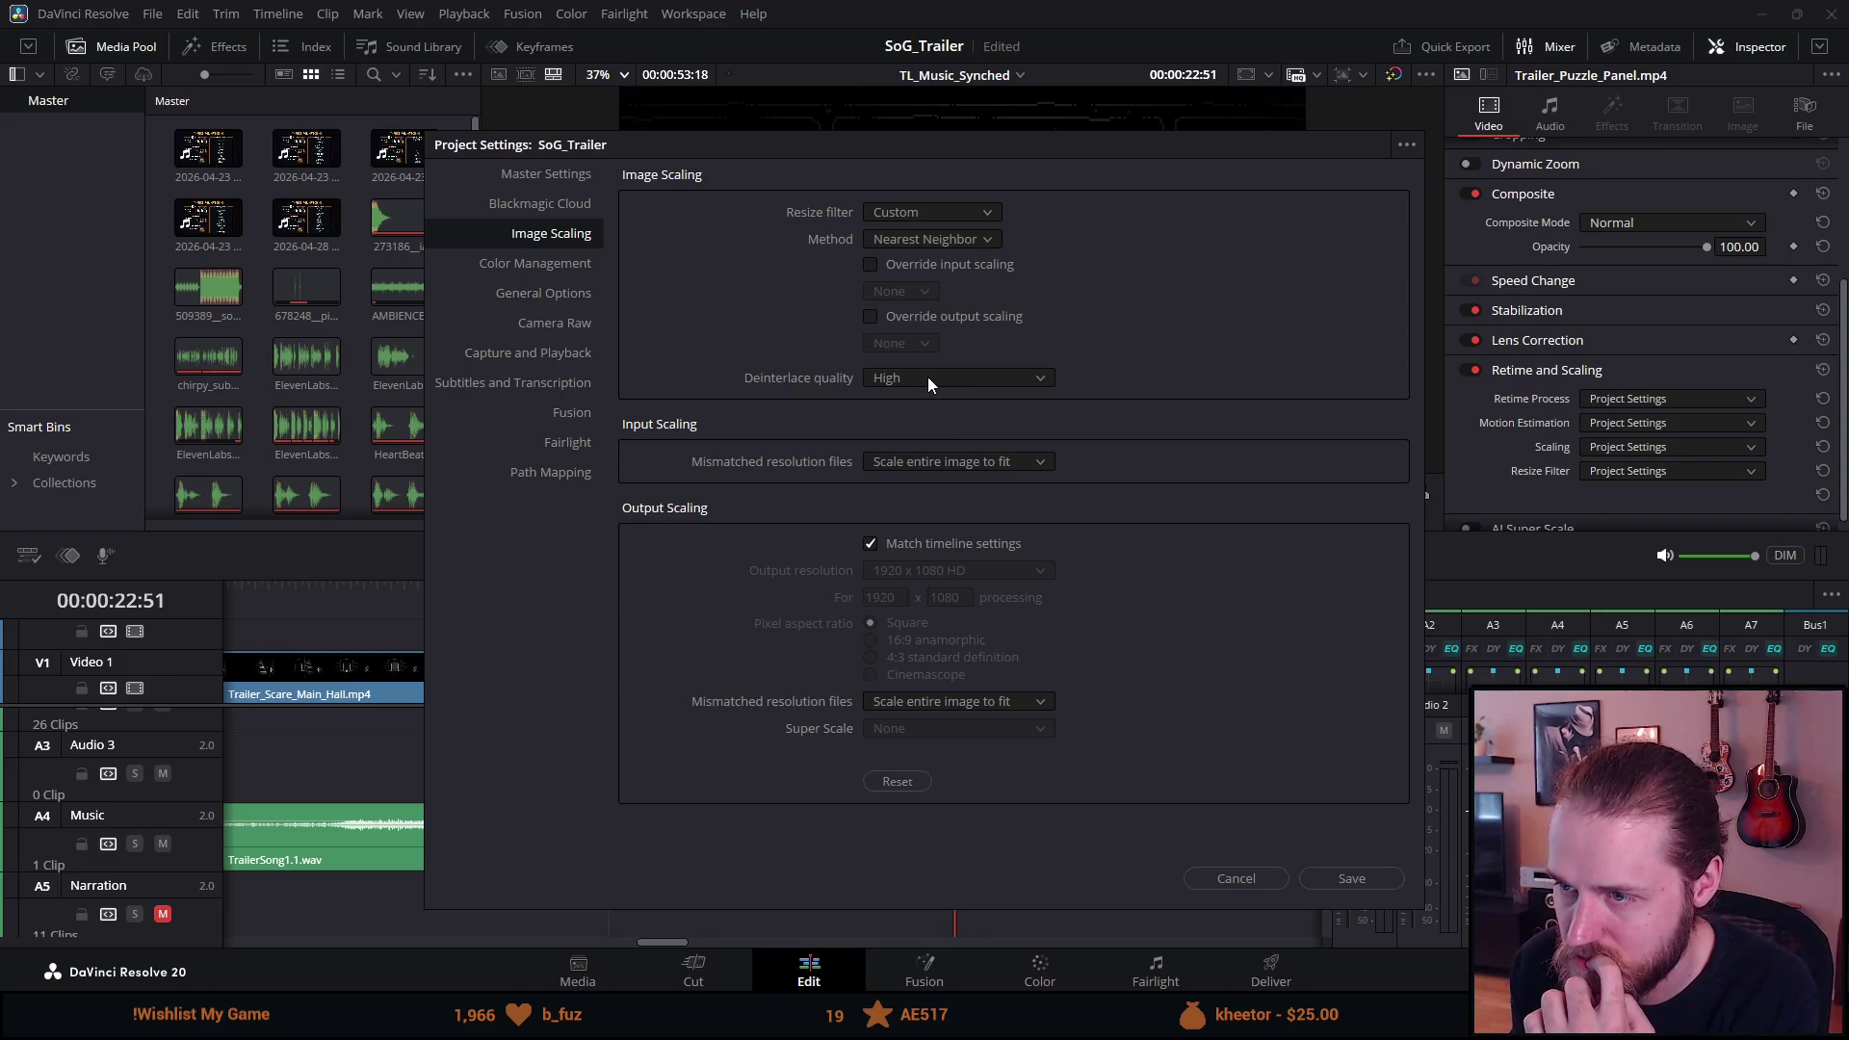
{"action": "left_click", "coordinate": [928, 380]}
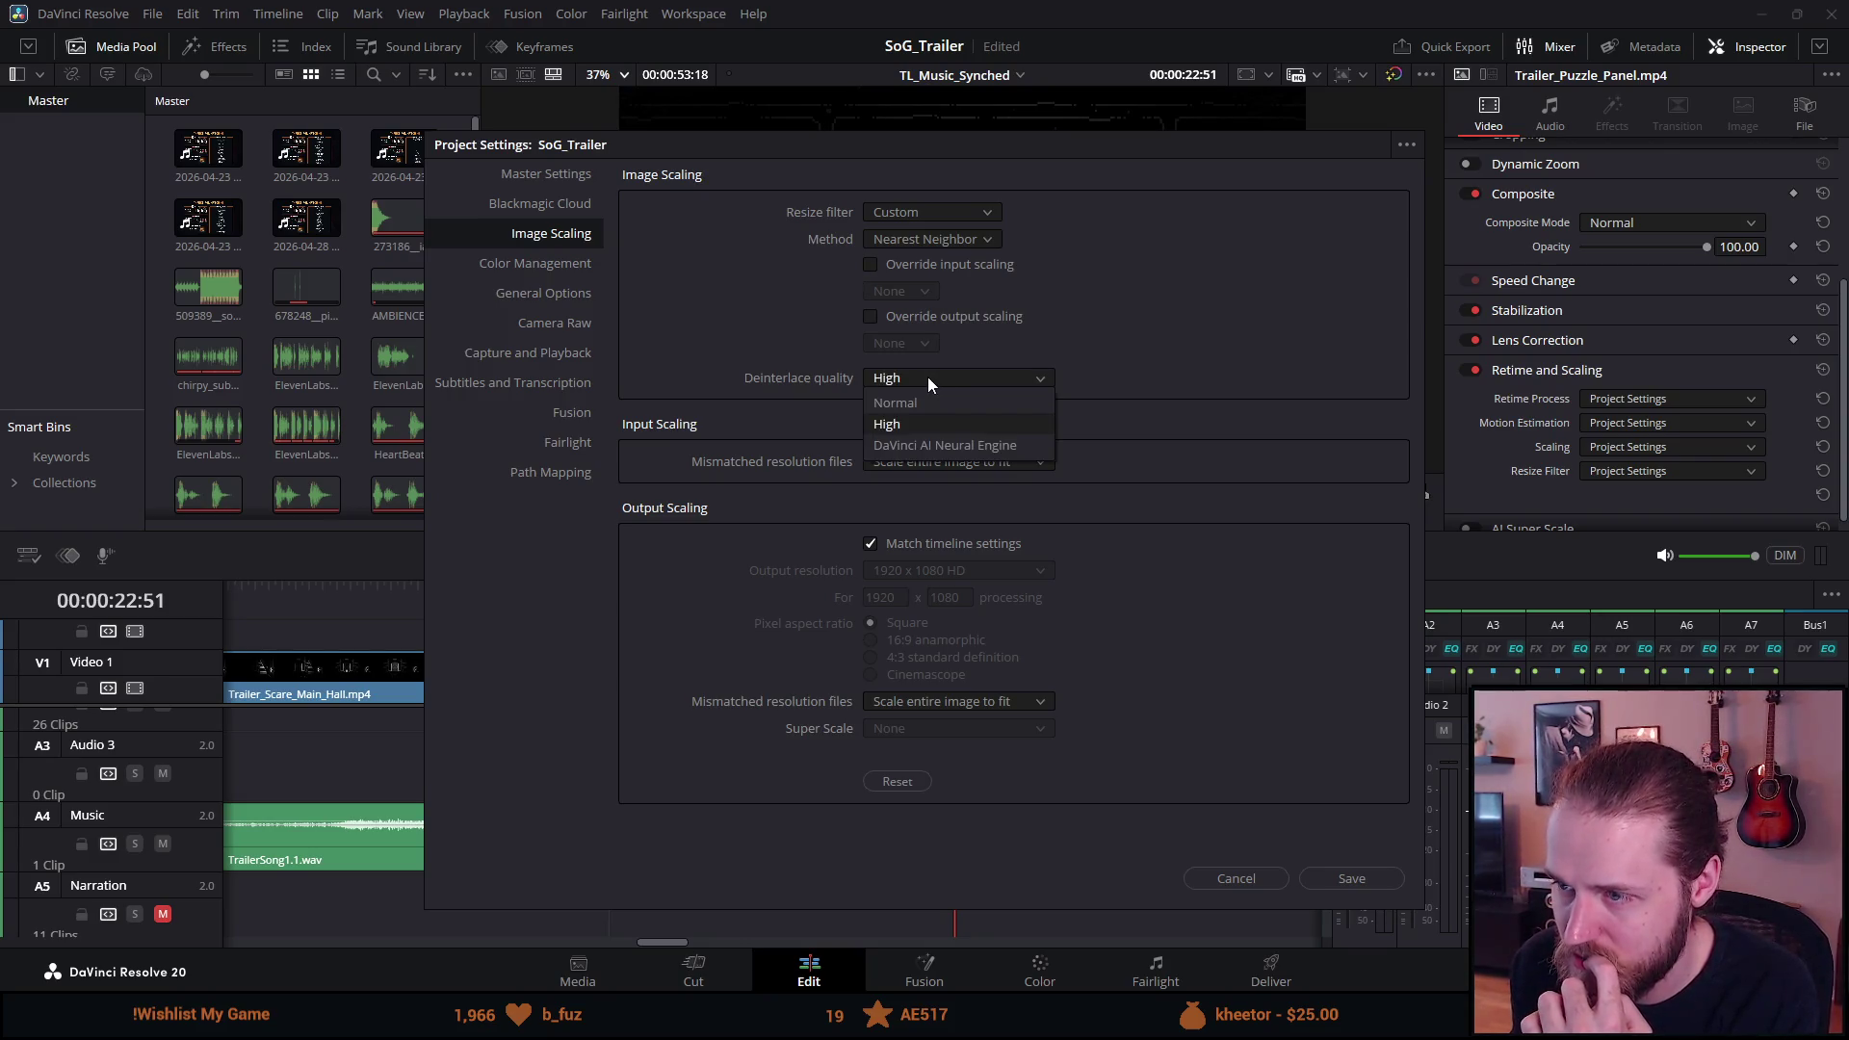
{"action": "left_click", "coordinate": [929, 445]}
{"action": "left_click", "coordinate": [911, 378]}
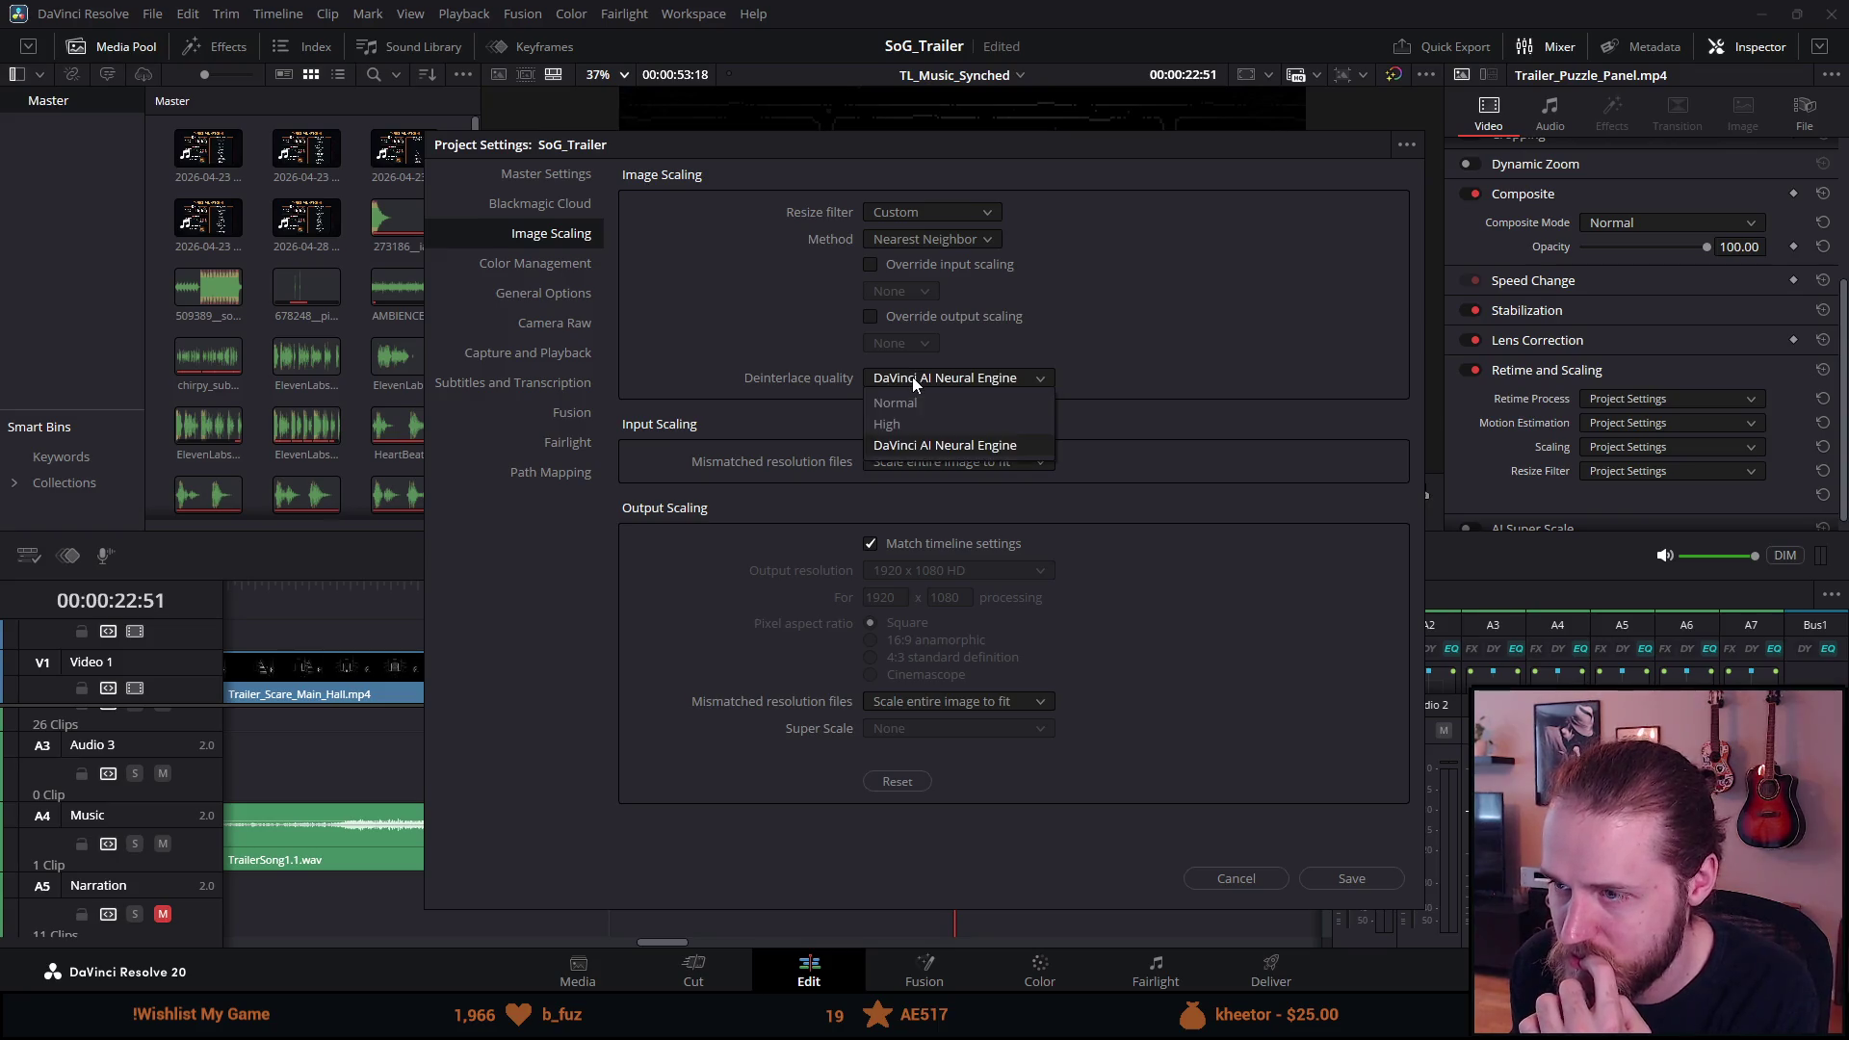
{"action": "left_click", "coordinate": [913, 440]}
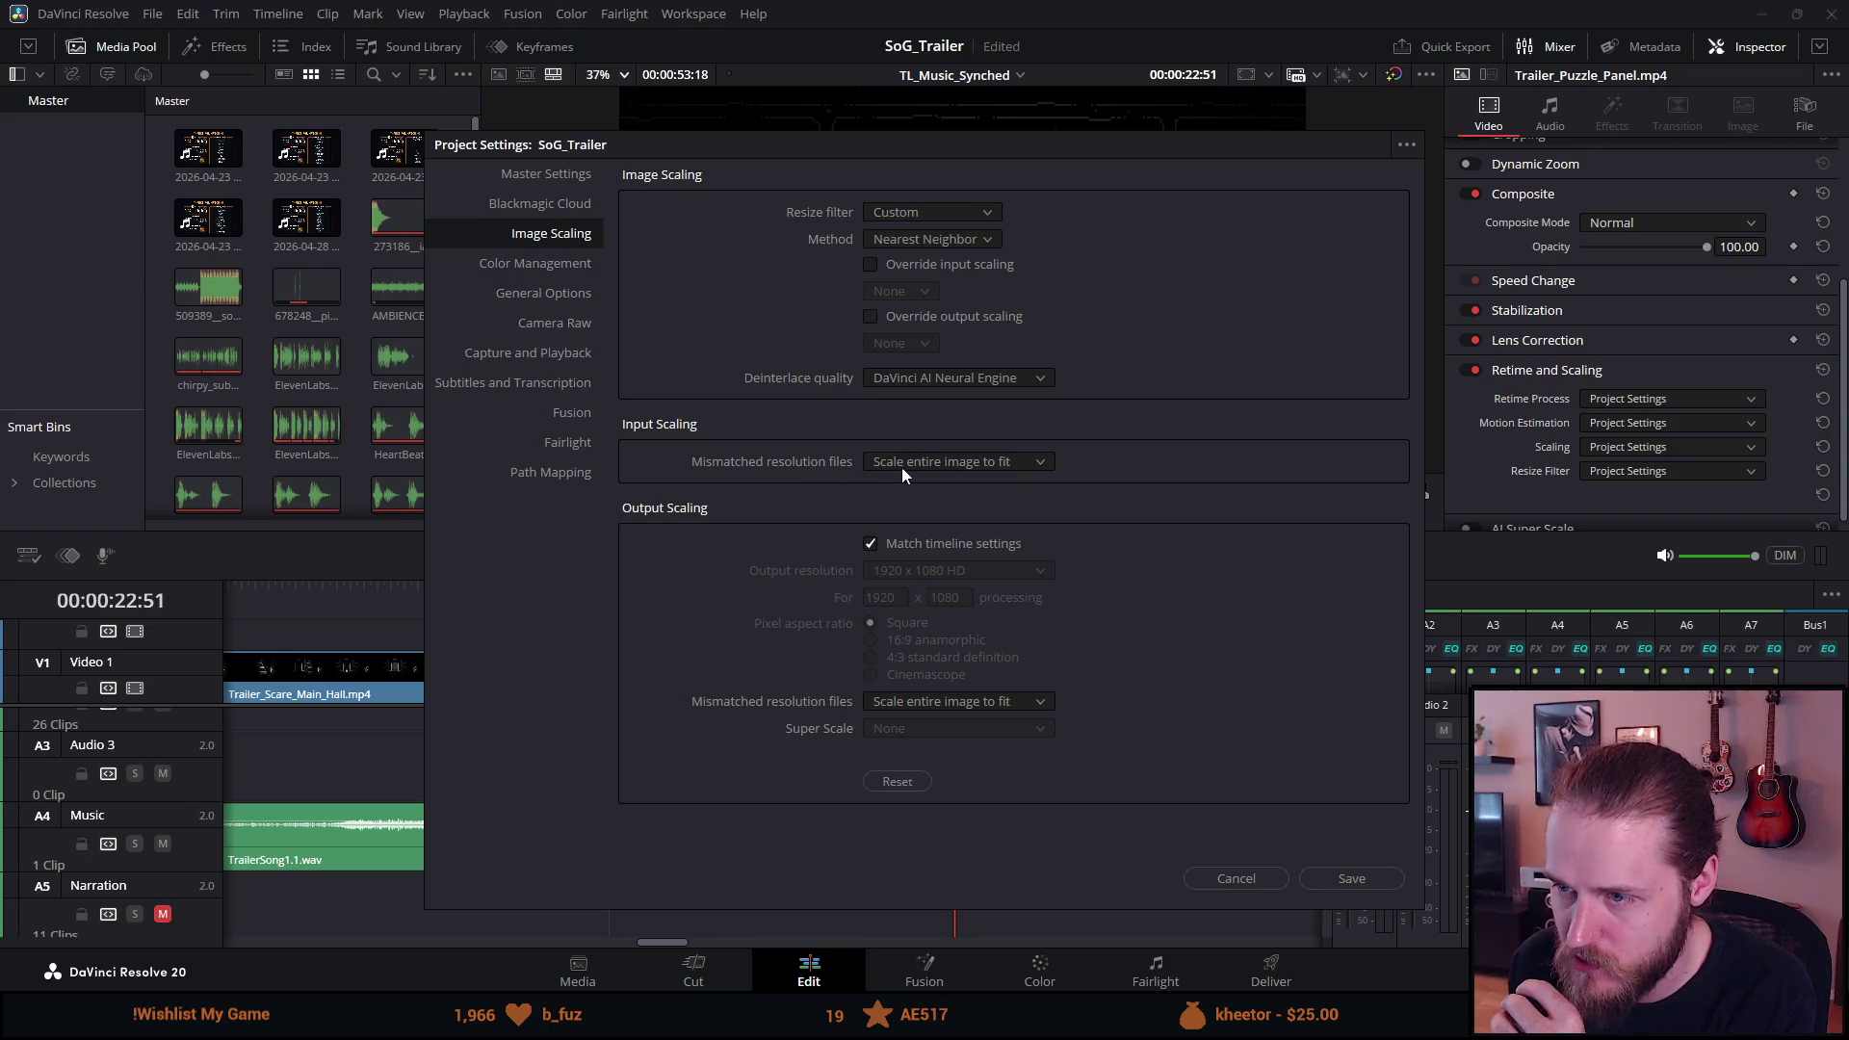
Keep both mismatched-resolution options at Scale entire image to fit and save the settings.
{"action": "left_click", "coordinate": [911, 465]}
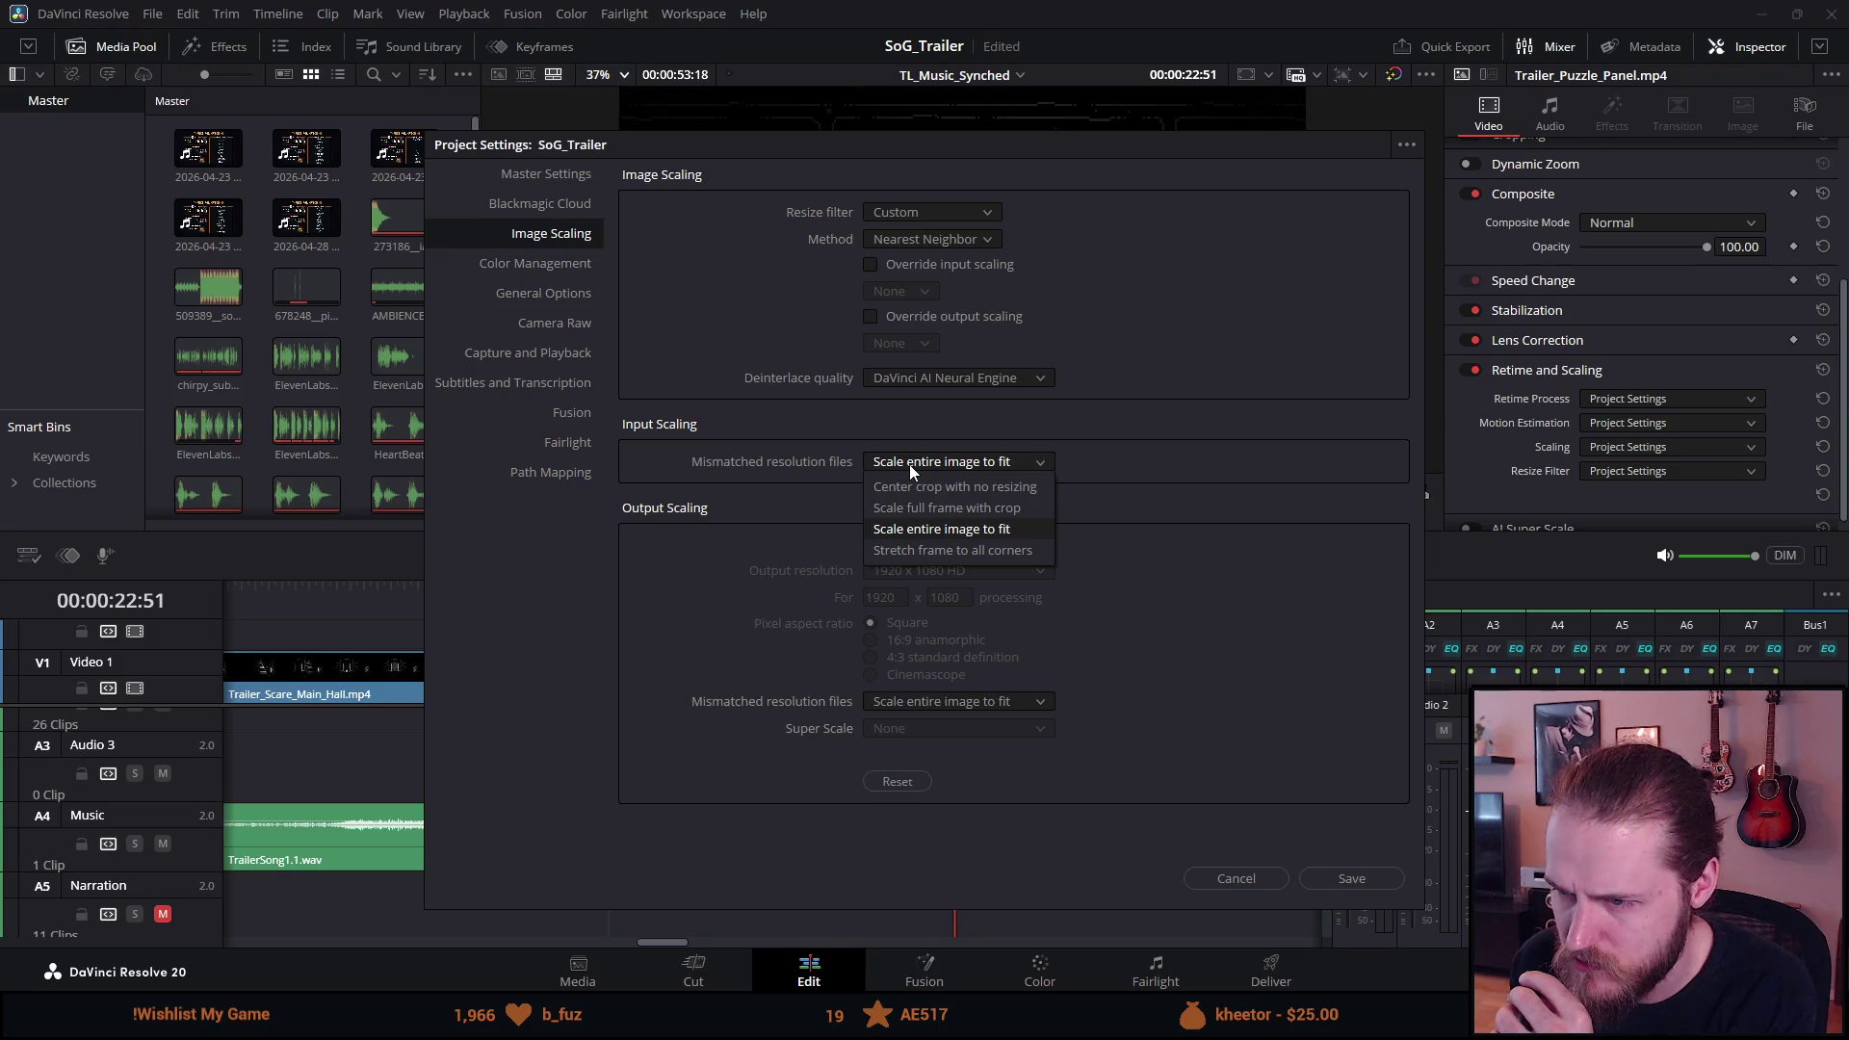
{"action": "left_click", "coordinate": [909, 464]}
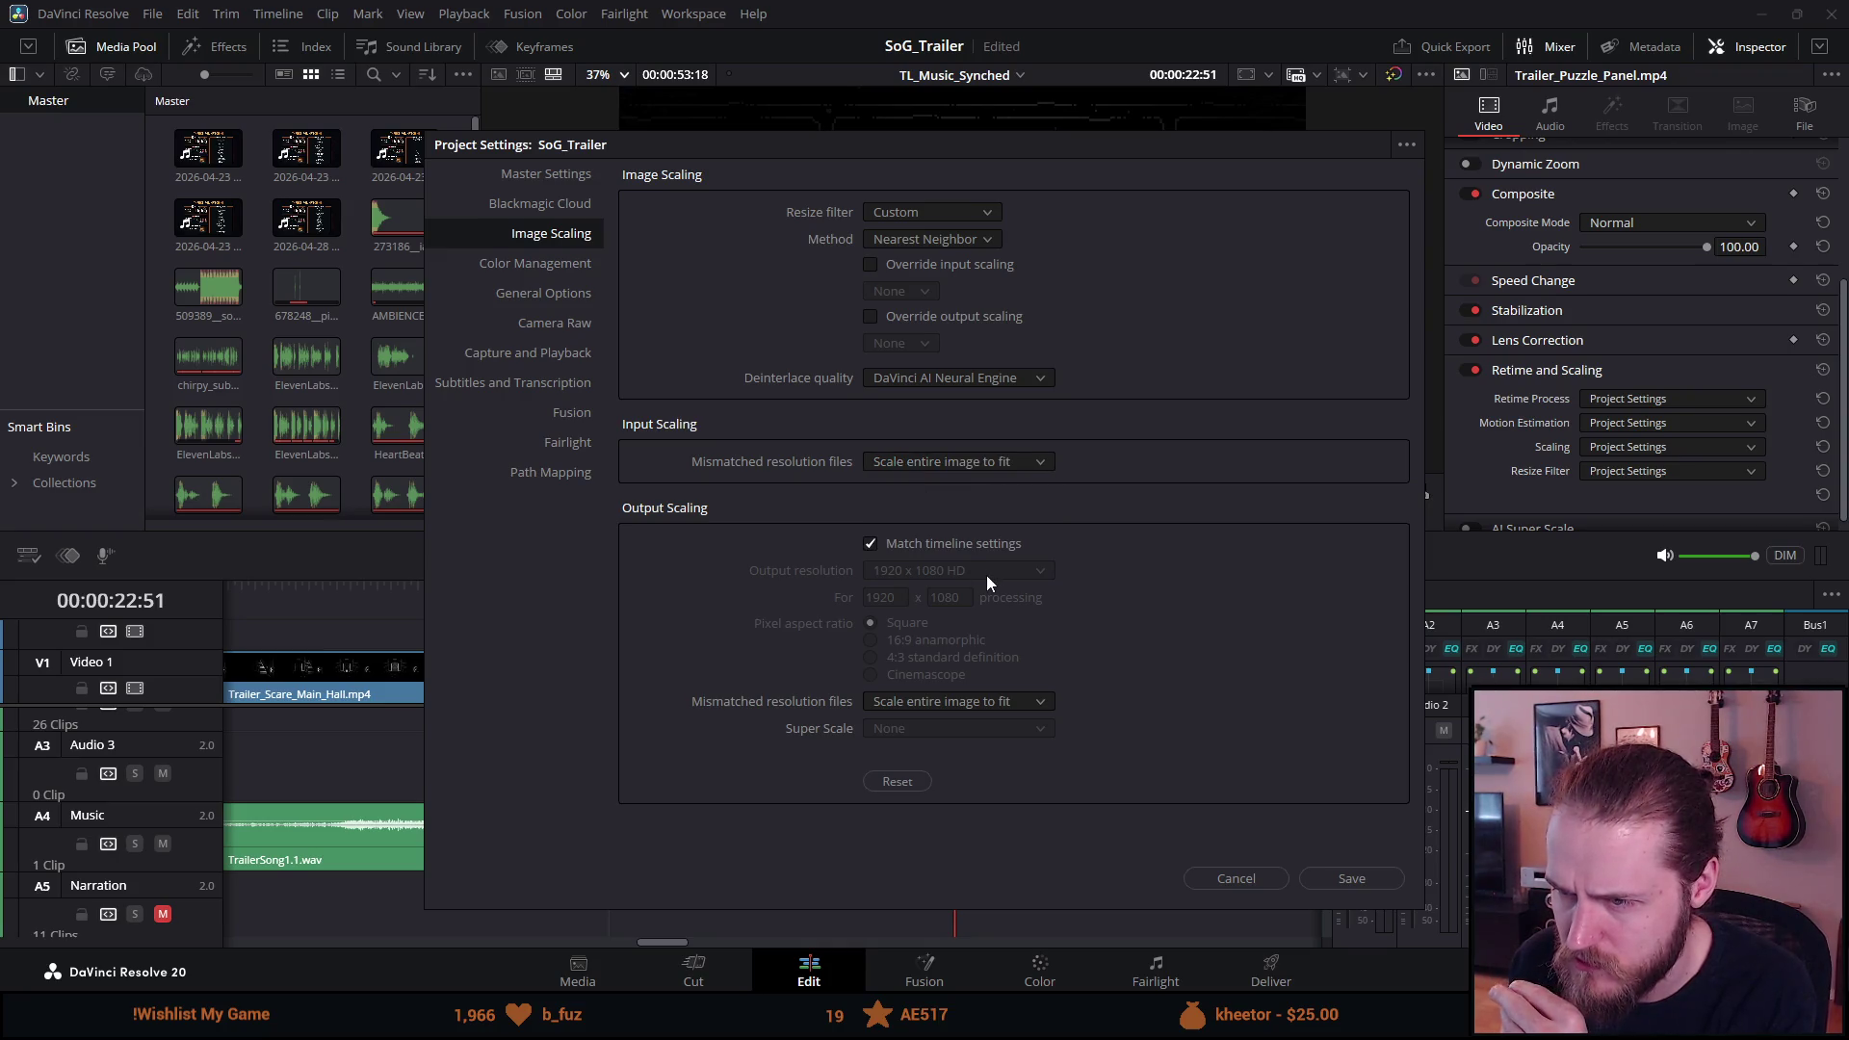
{"action": "left_click", "coordinate": [943, 700]}
{"action": "left_click", "coordinate": [1219, 696]}
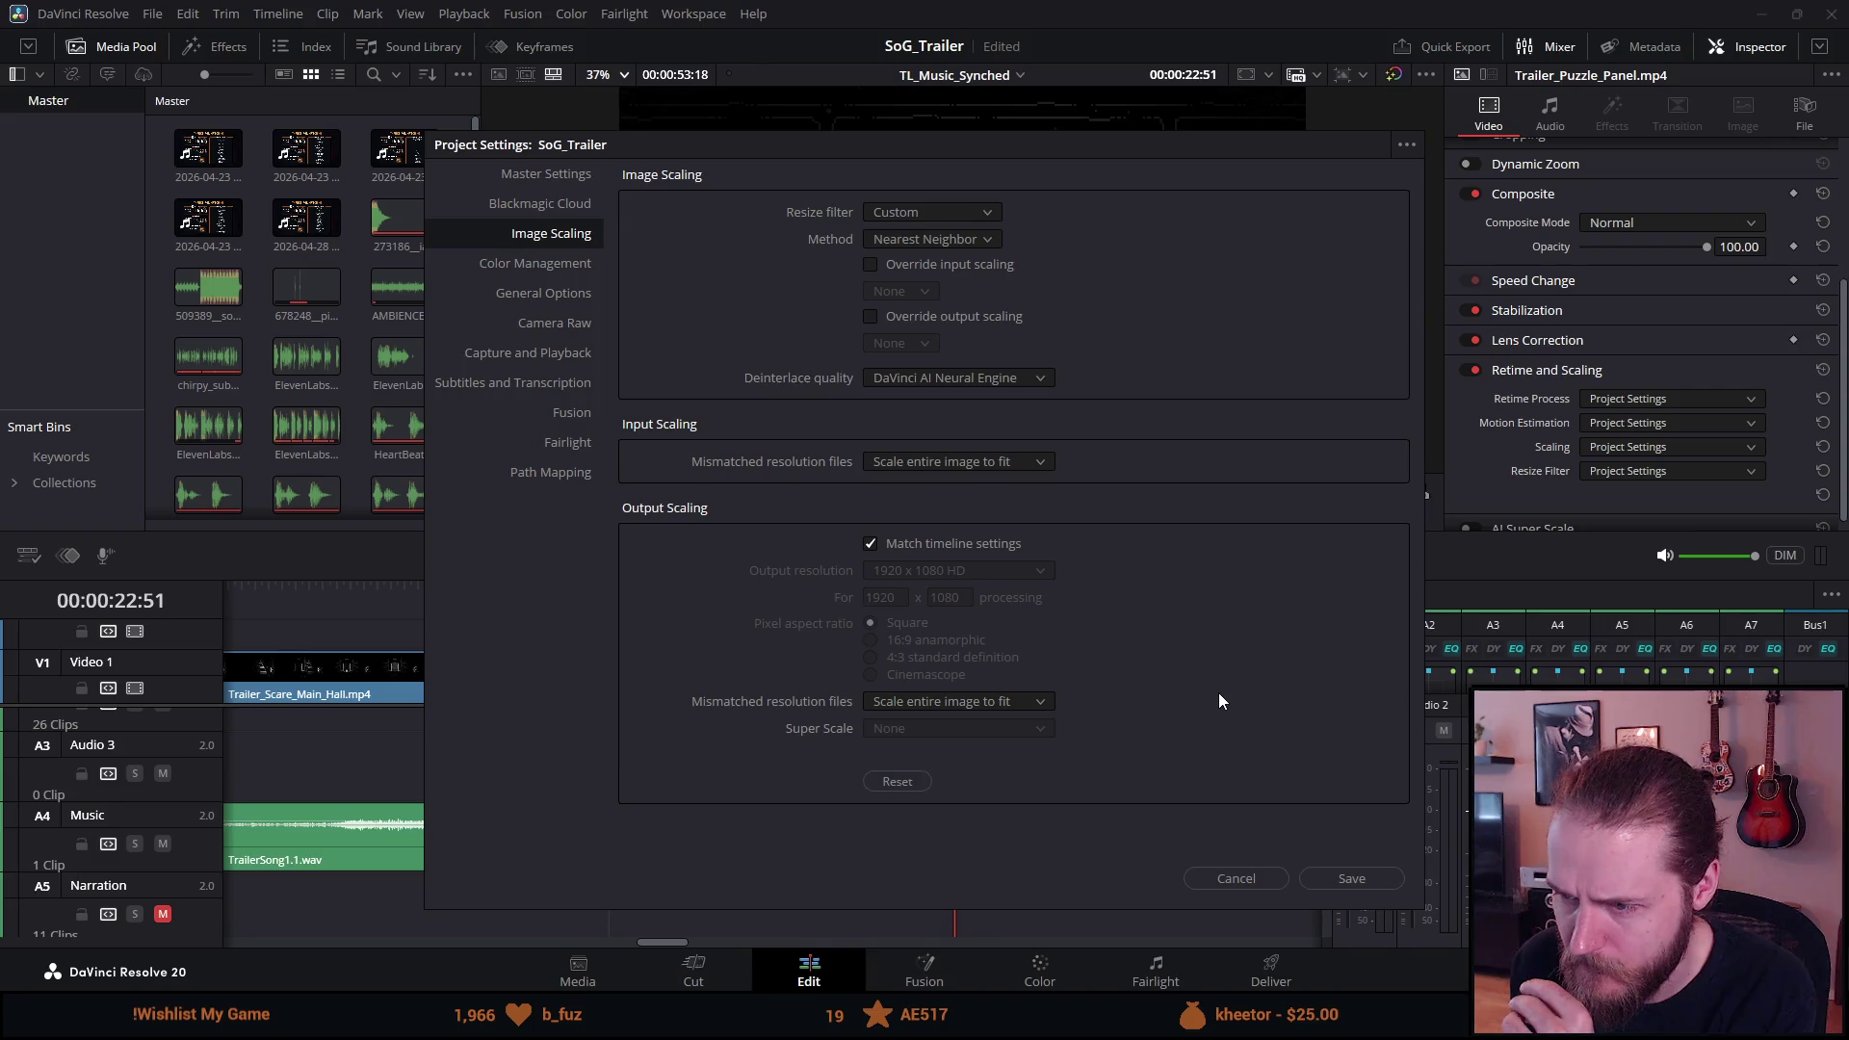
{"action": "left_click", "coordinate": [1341, 879]}
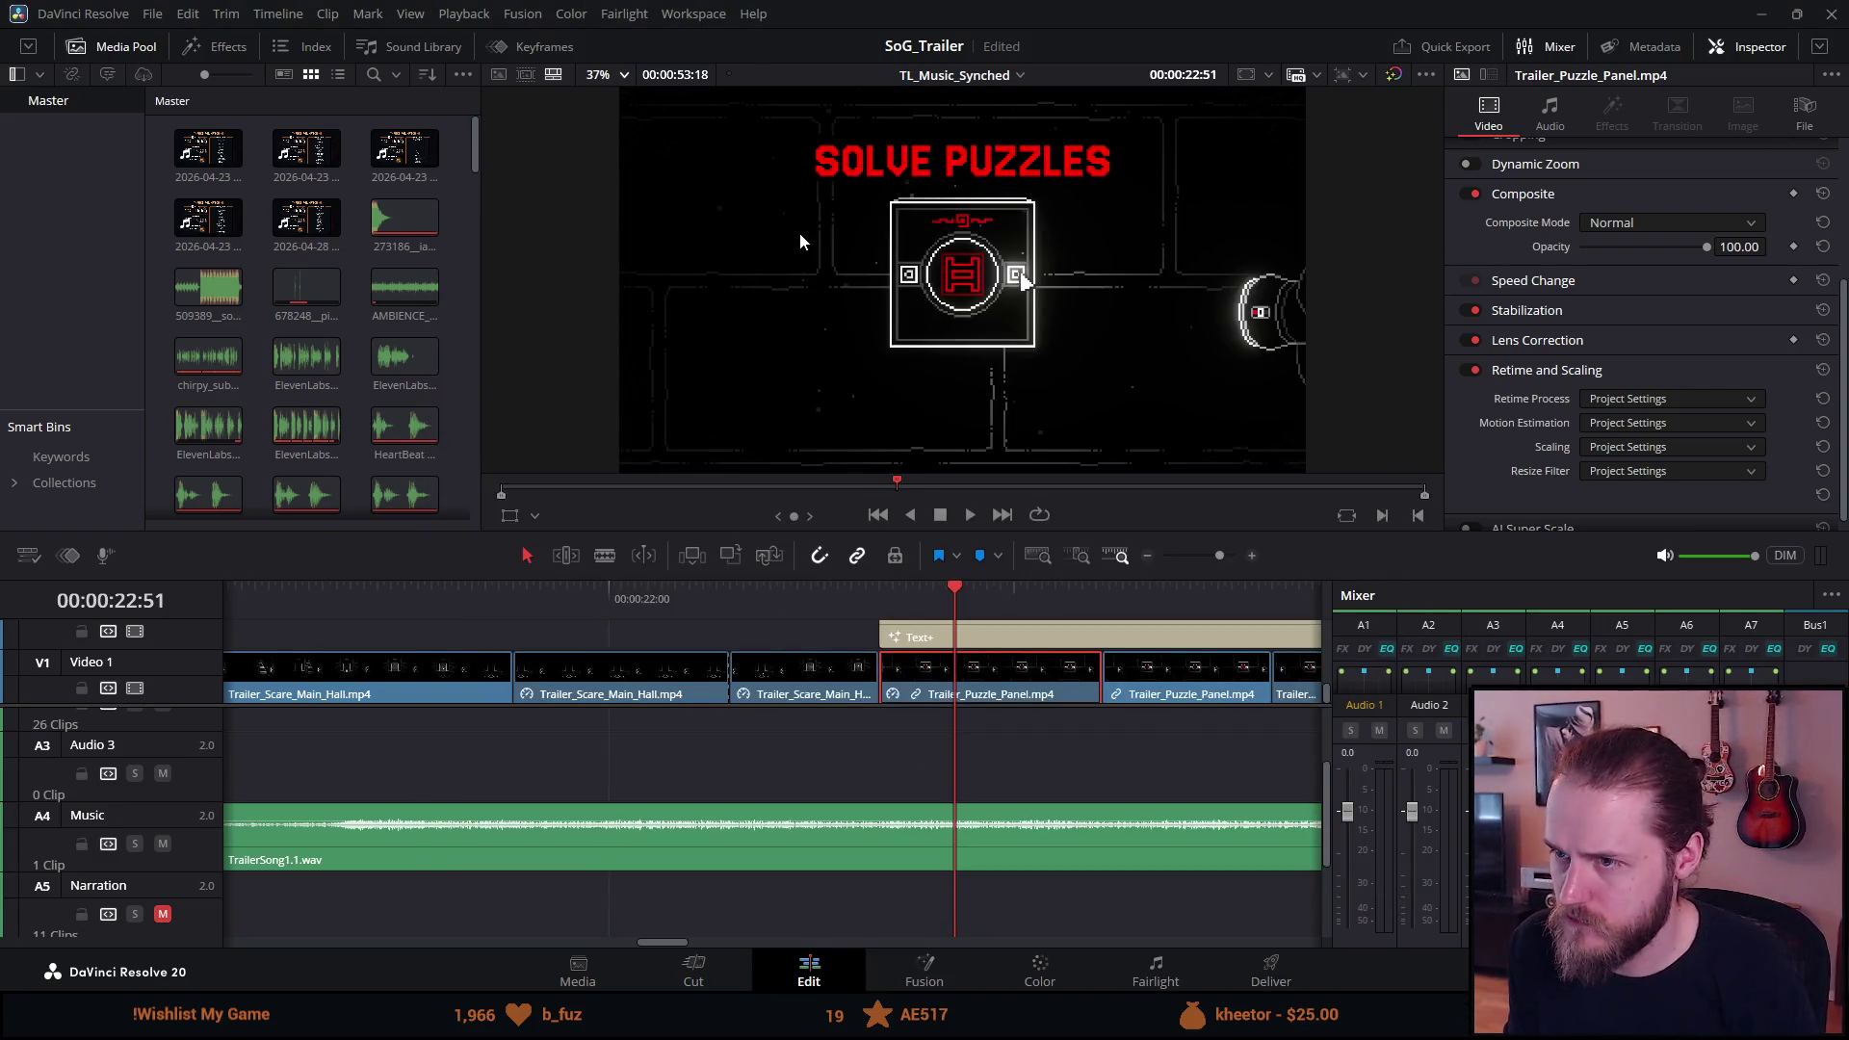
Preview the frame full screen, then on the Deliver page re-check Project Settings unchanged.
{"action": "key", "text": "ctrl+f"}
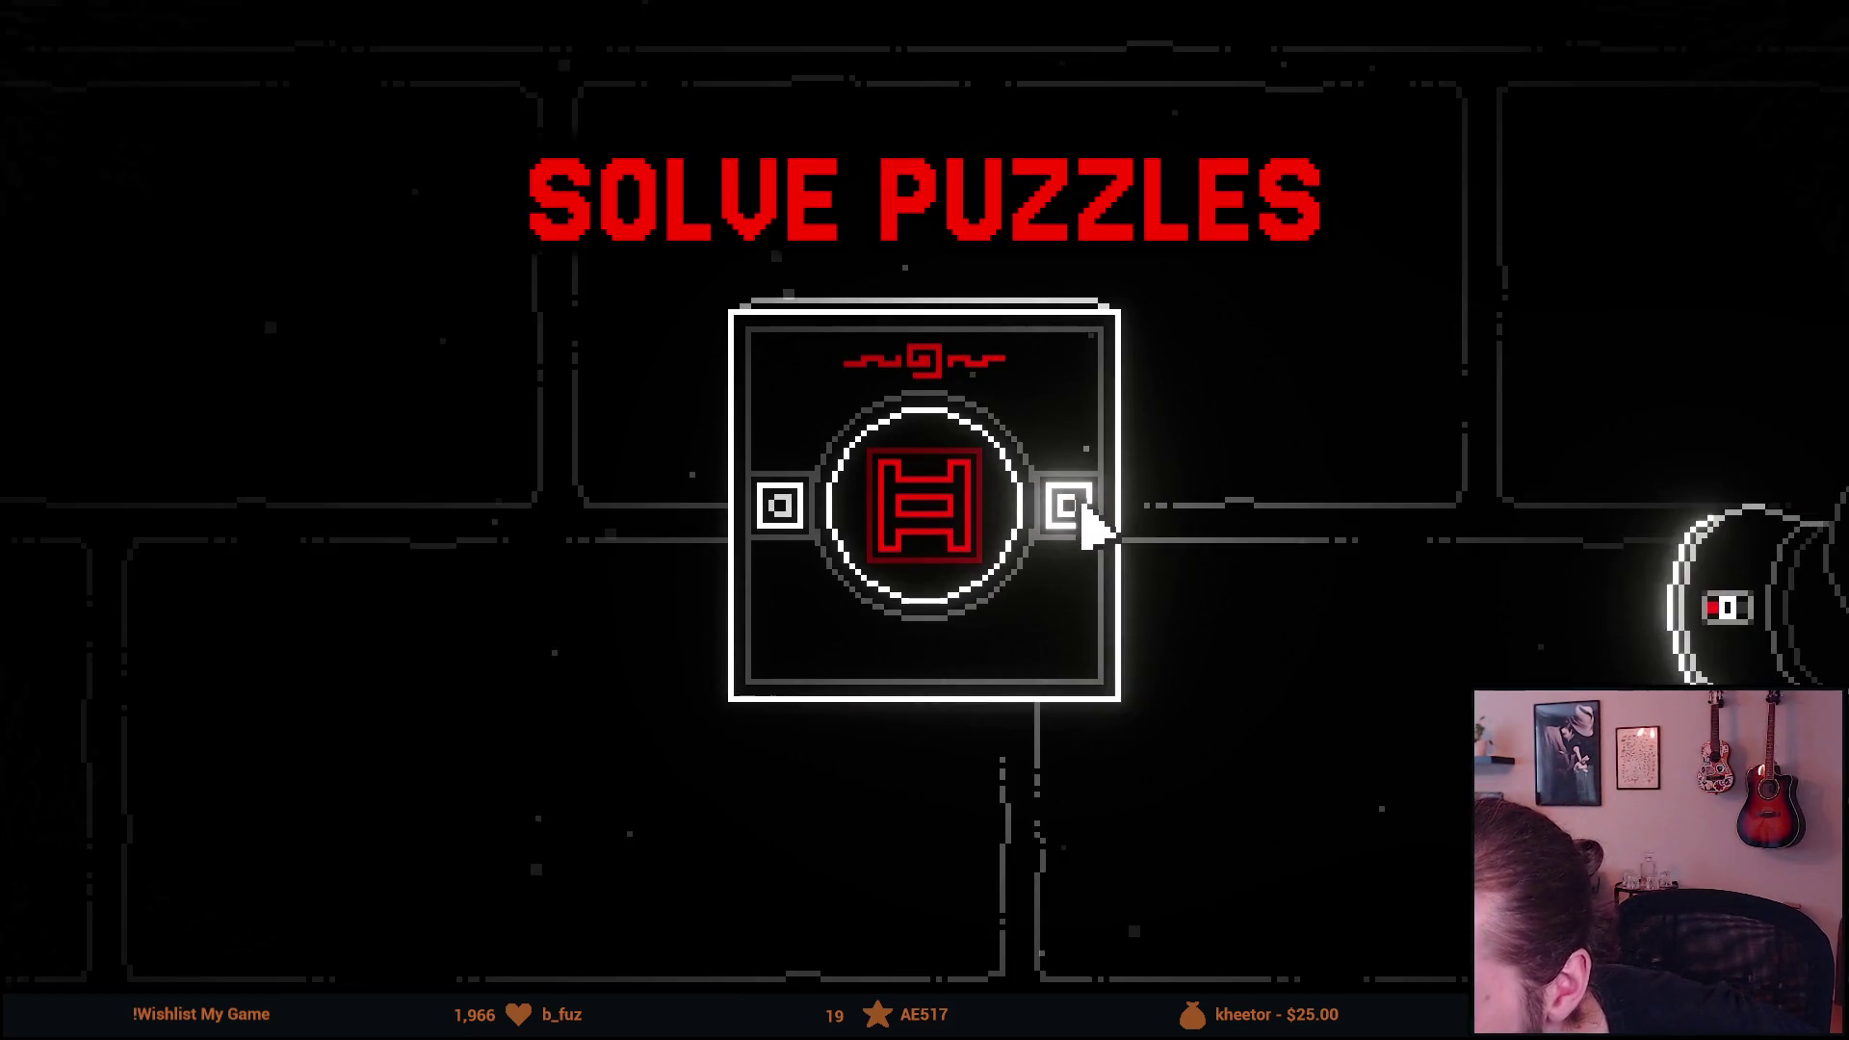
{"action": "key", "text": "Escape"}
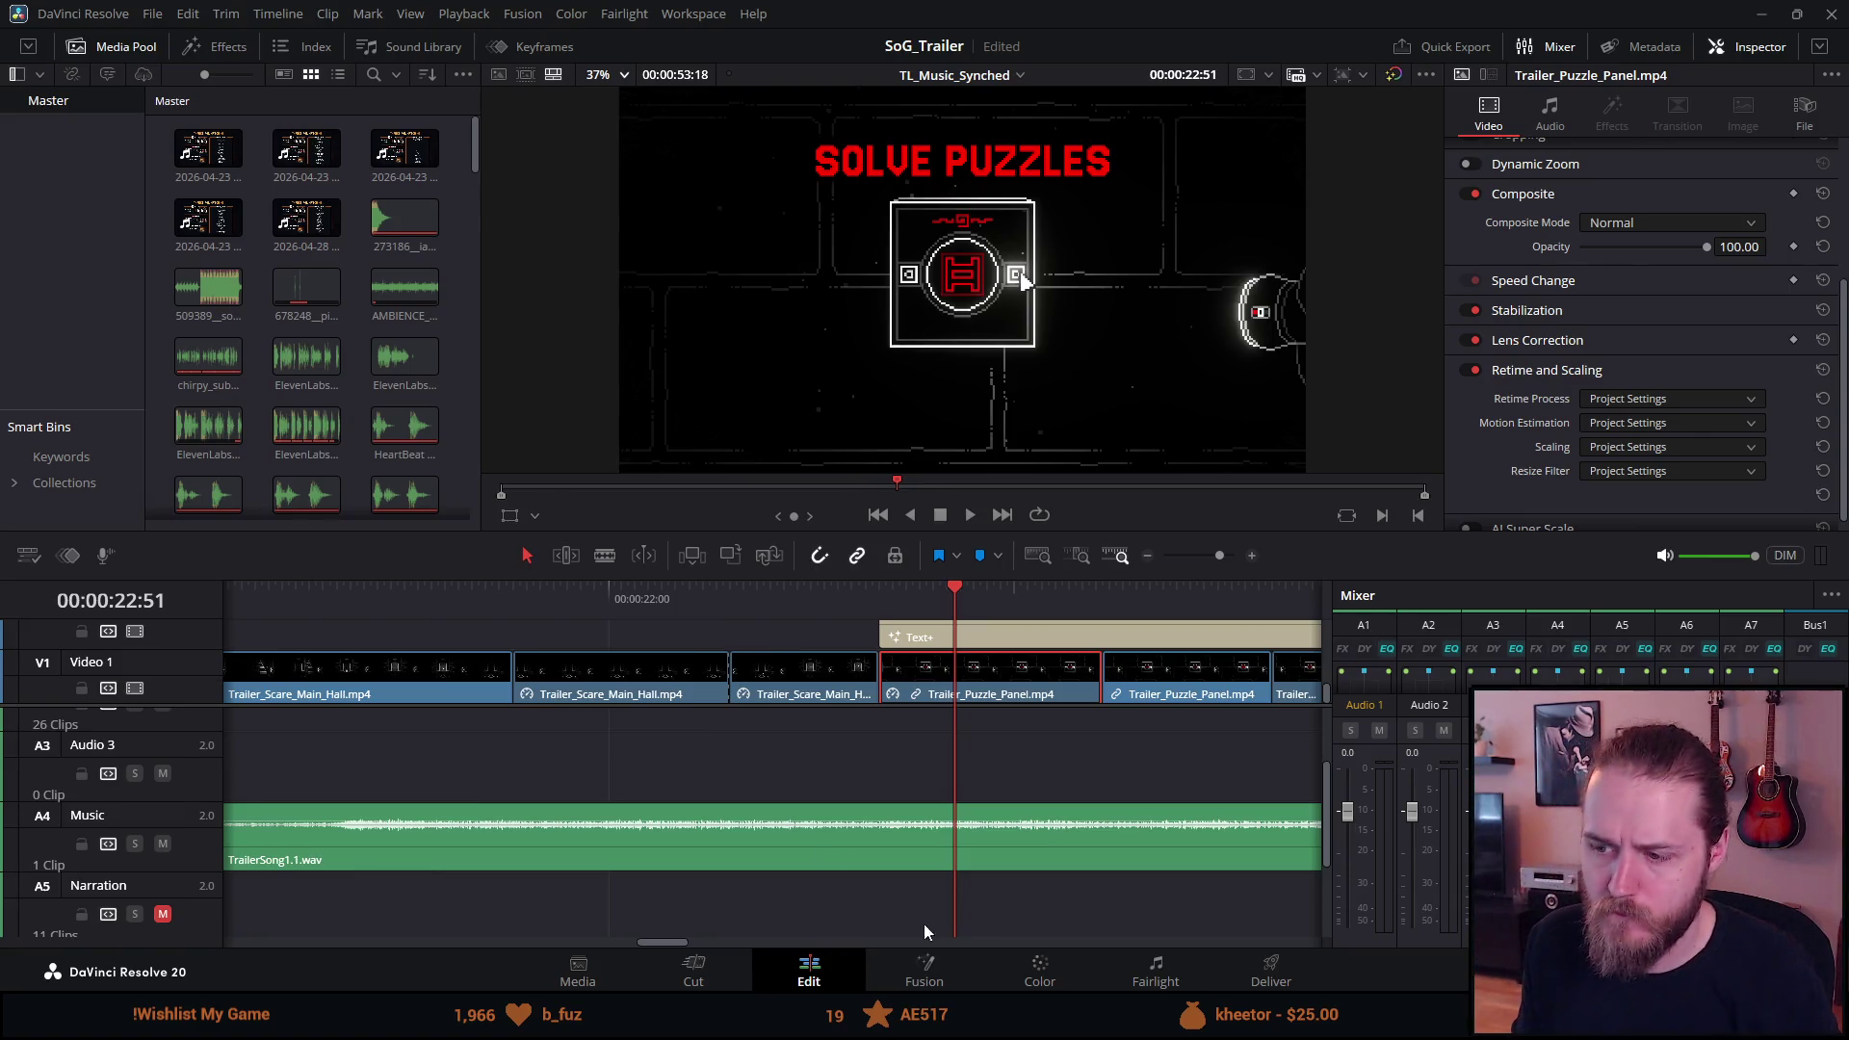
{"action": "left_click", "coordinate": [1271, 973]}
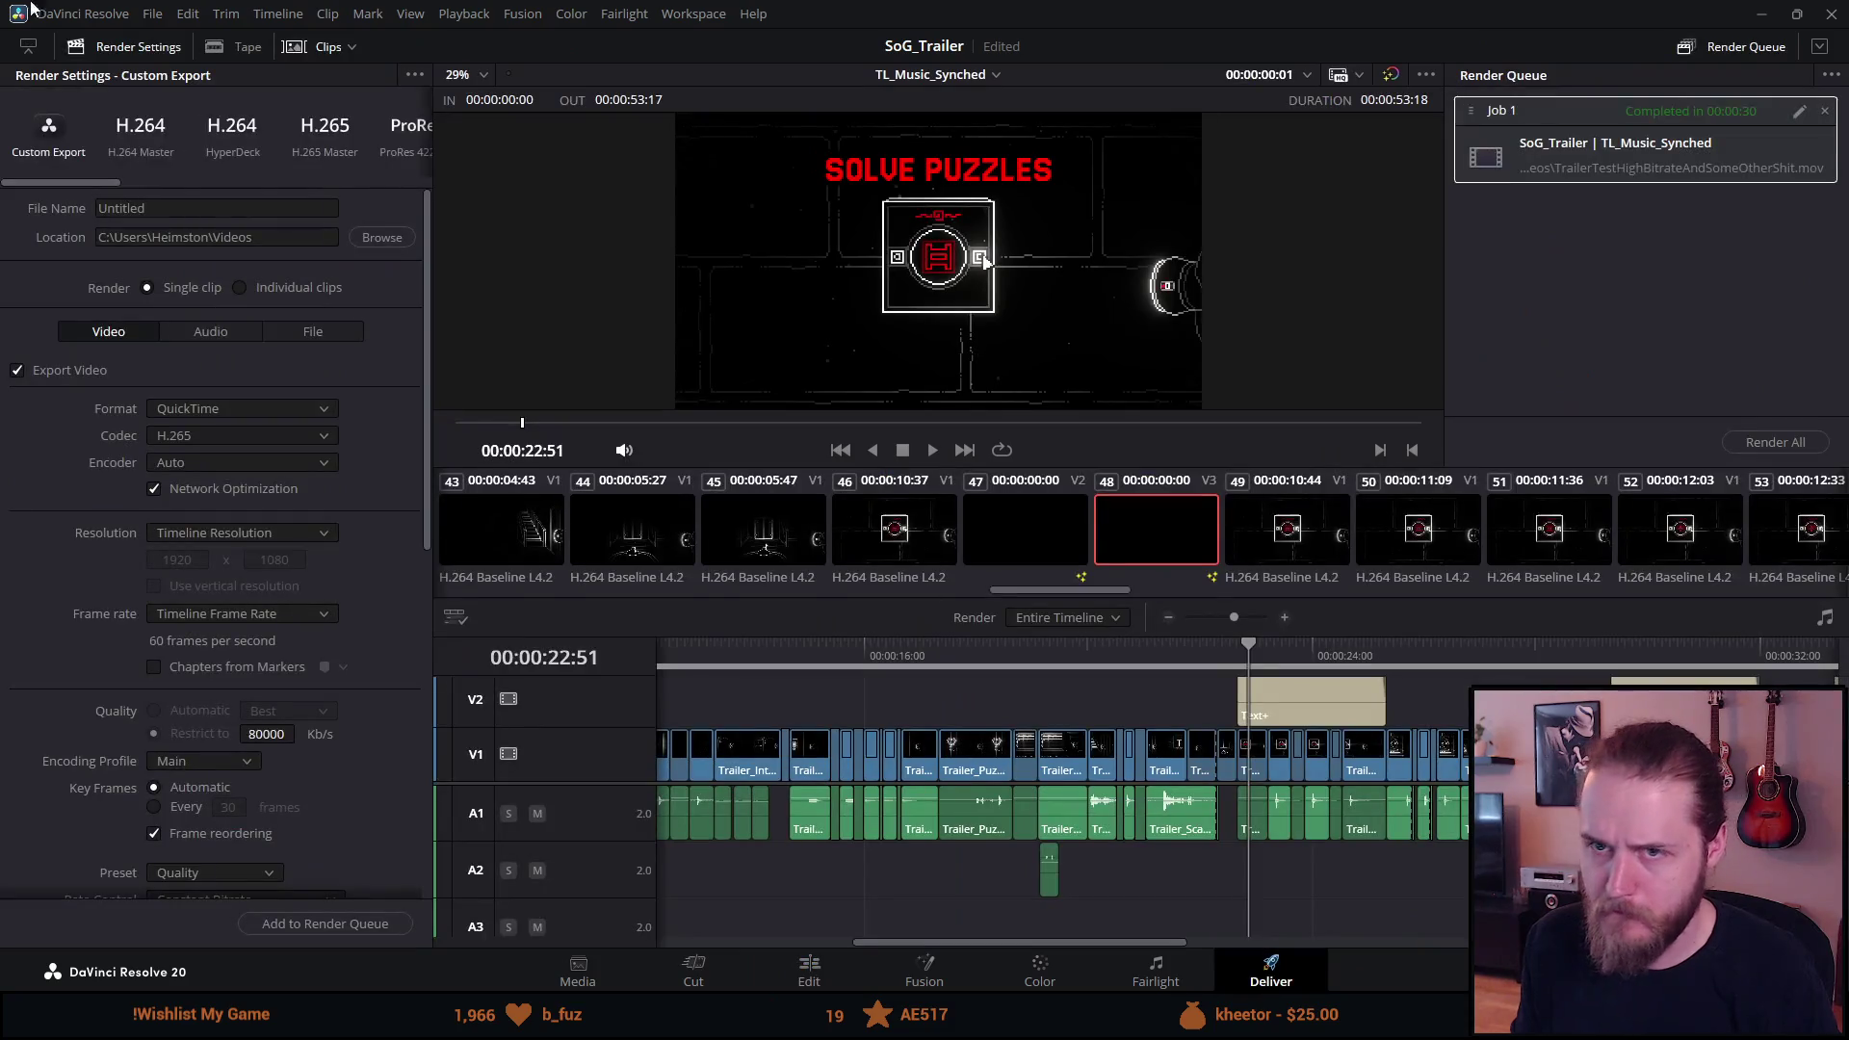
{"action": "left_click", "coordinate": [153, 13]}
{"action": "mouse_move", "coordinate": [186, 19]}
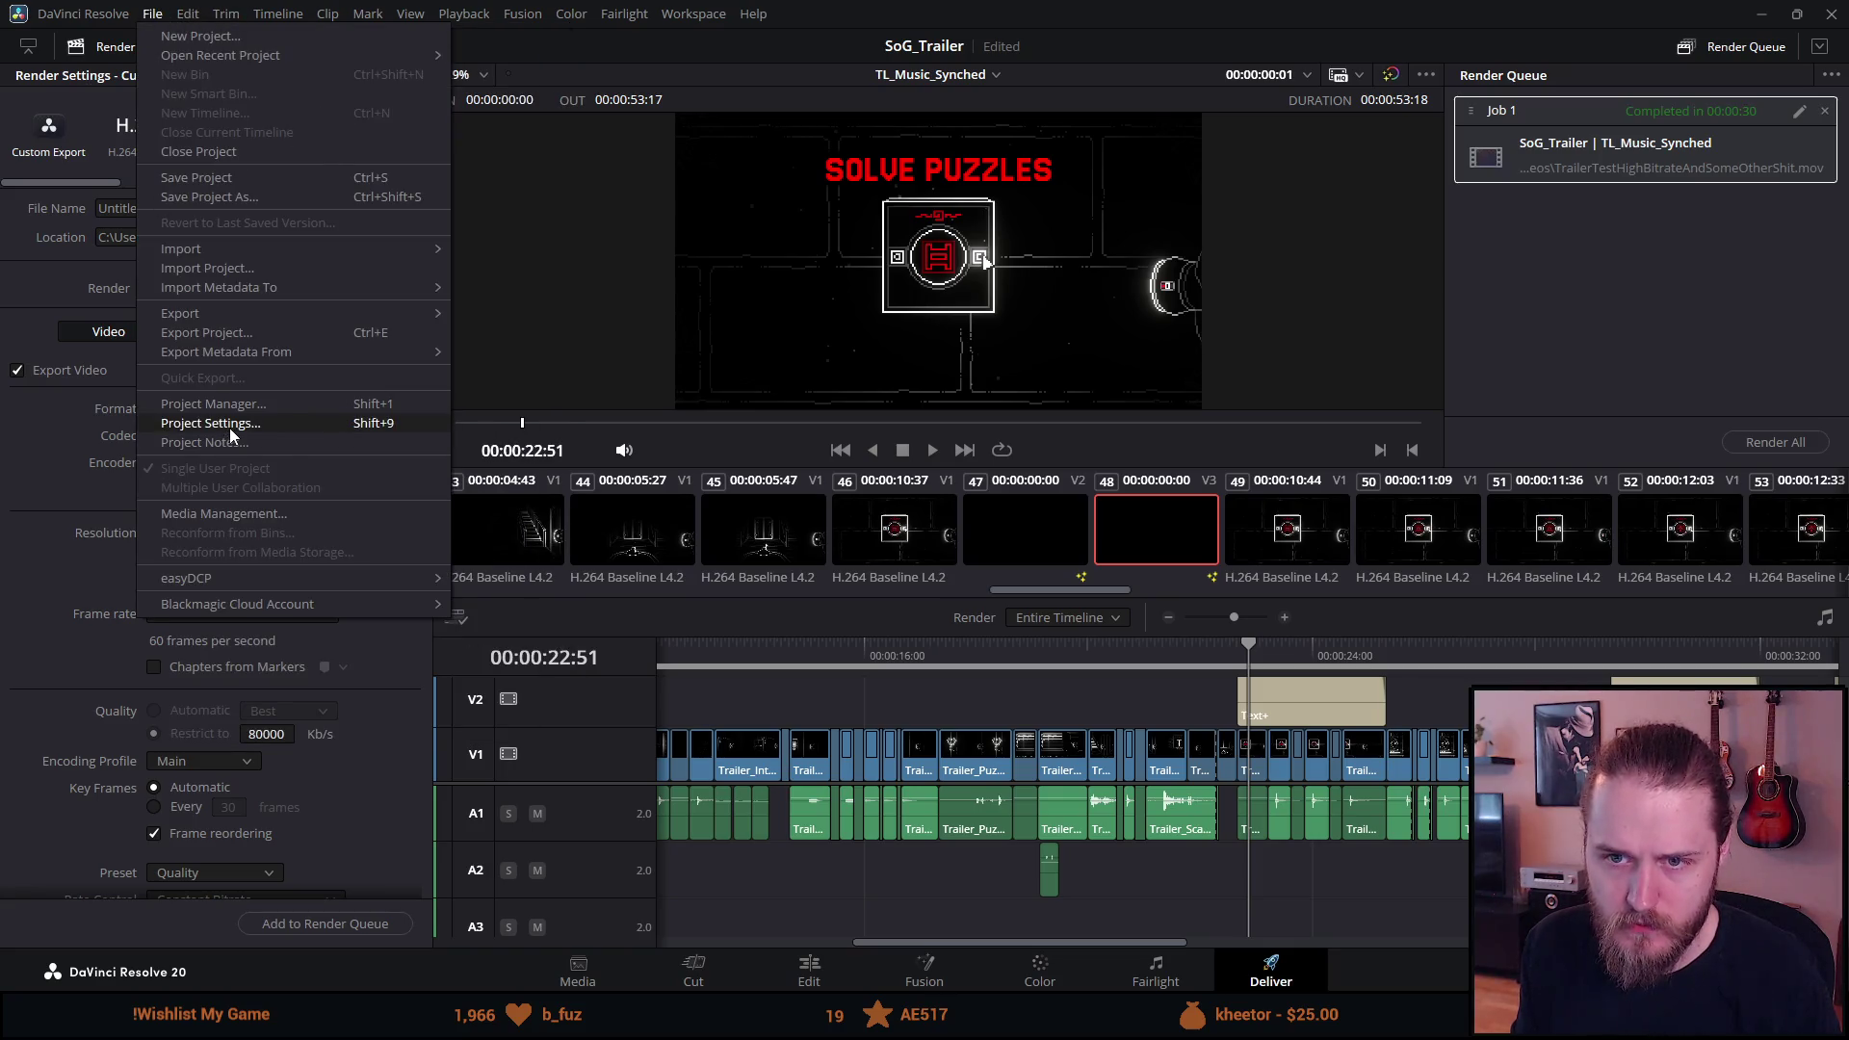
{"action": "left_click", "coordinate": [229, 428]}
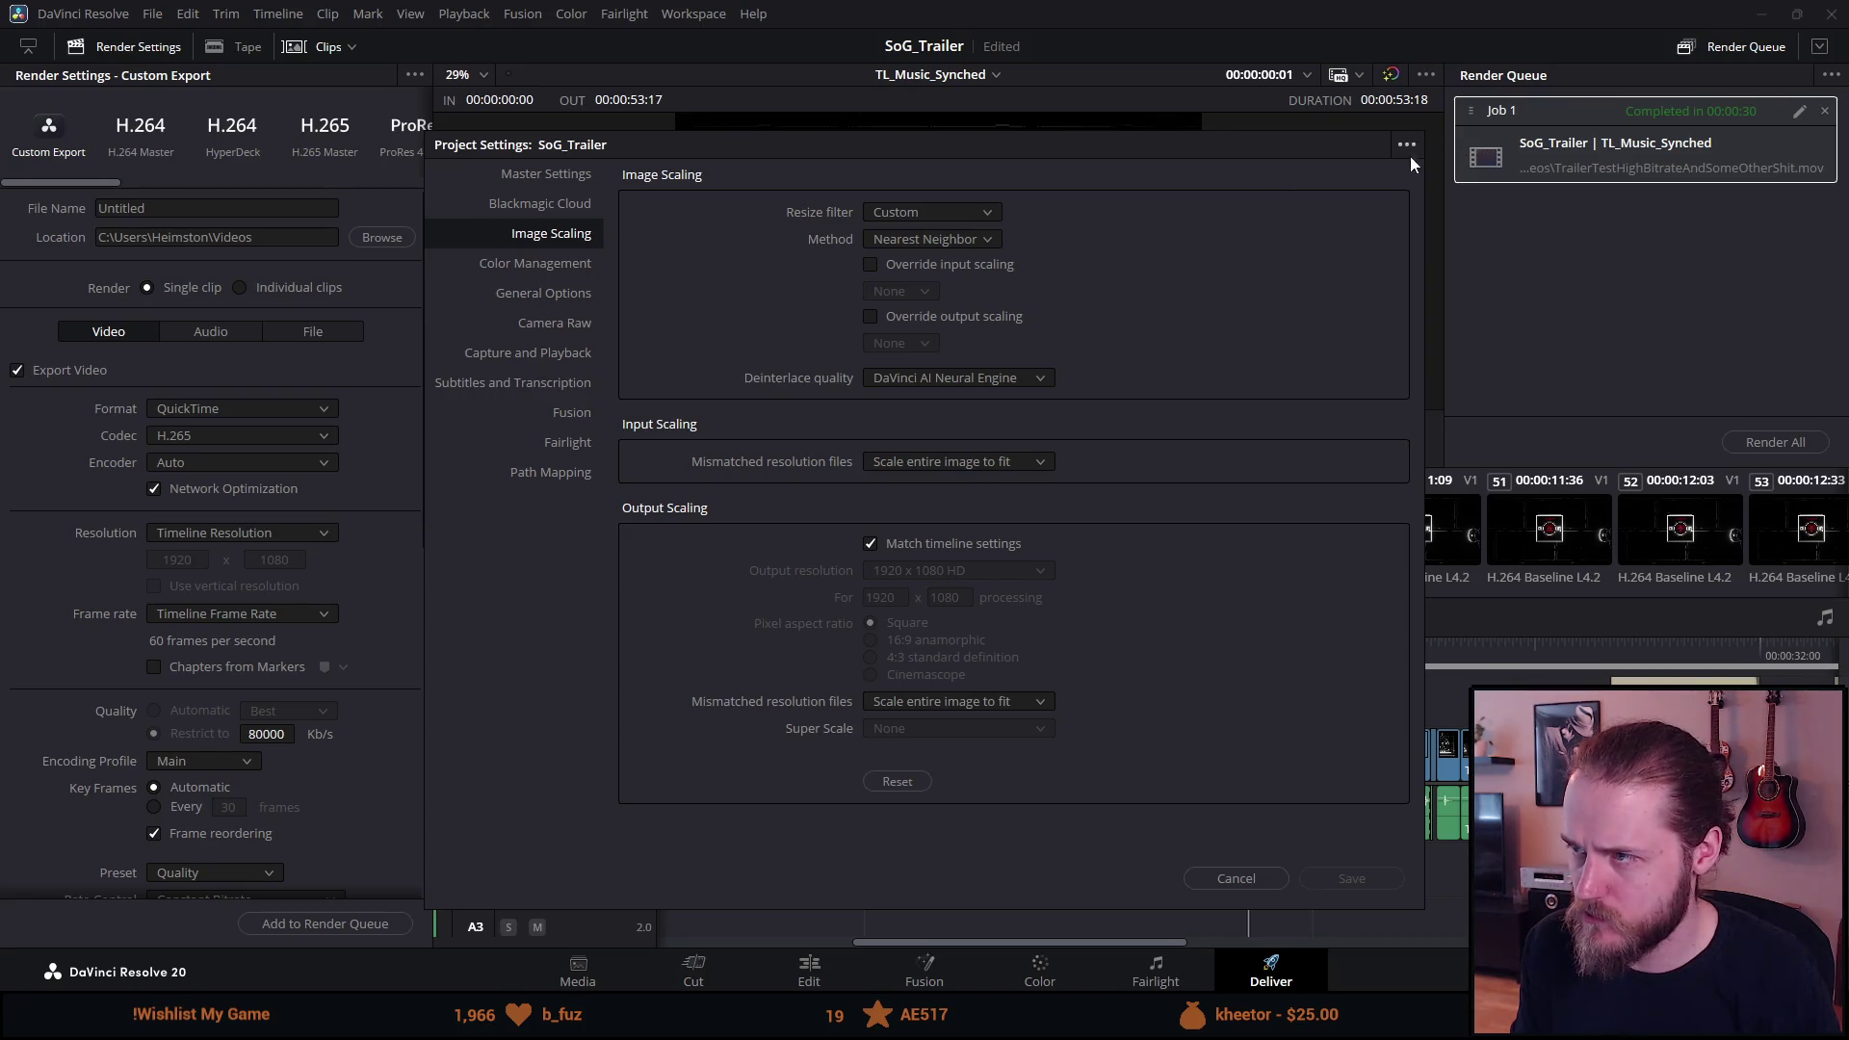
{"action": "left_click", "coordinate": [1251, 880]}
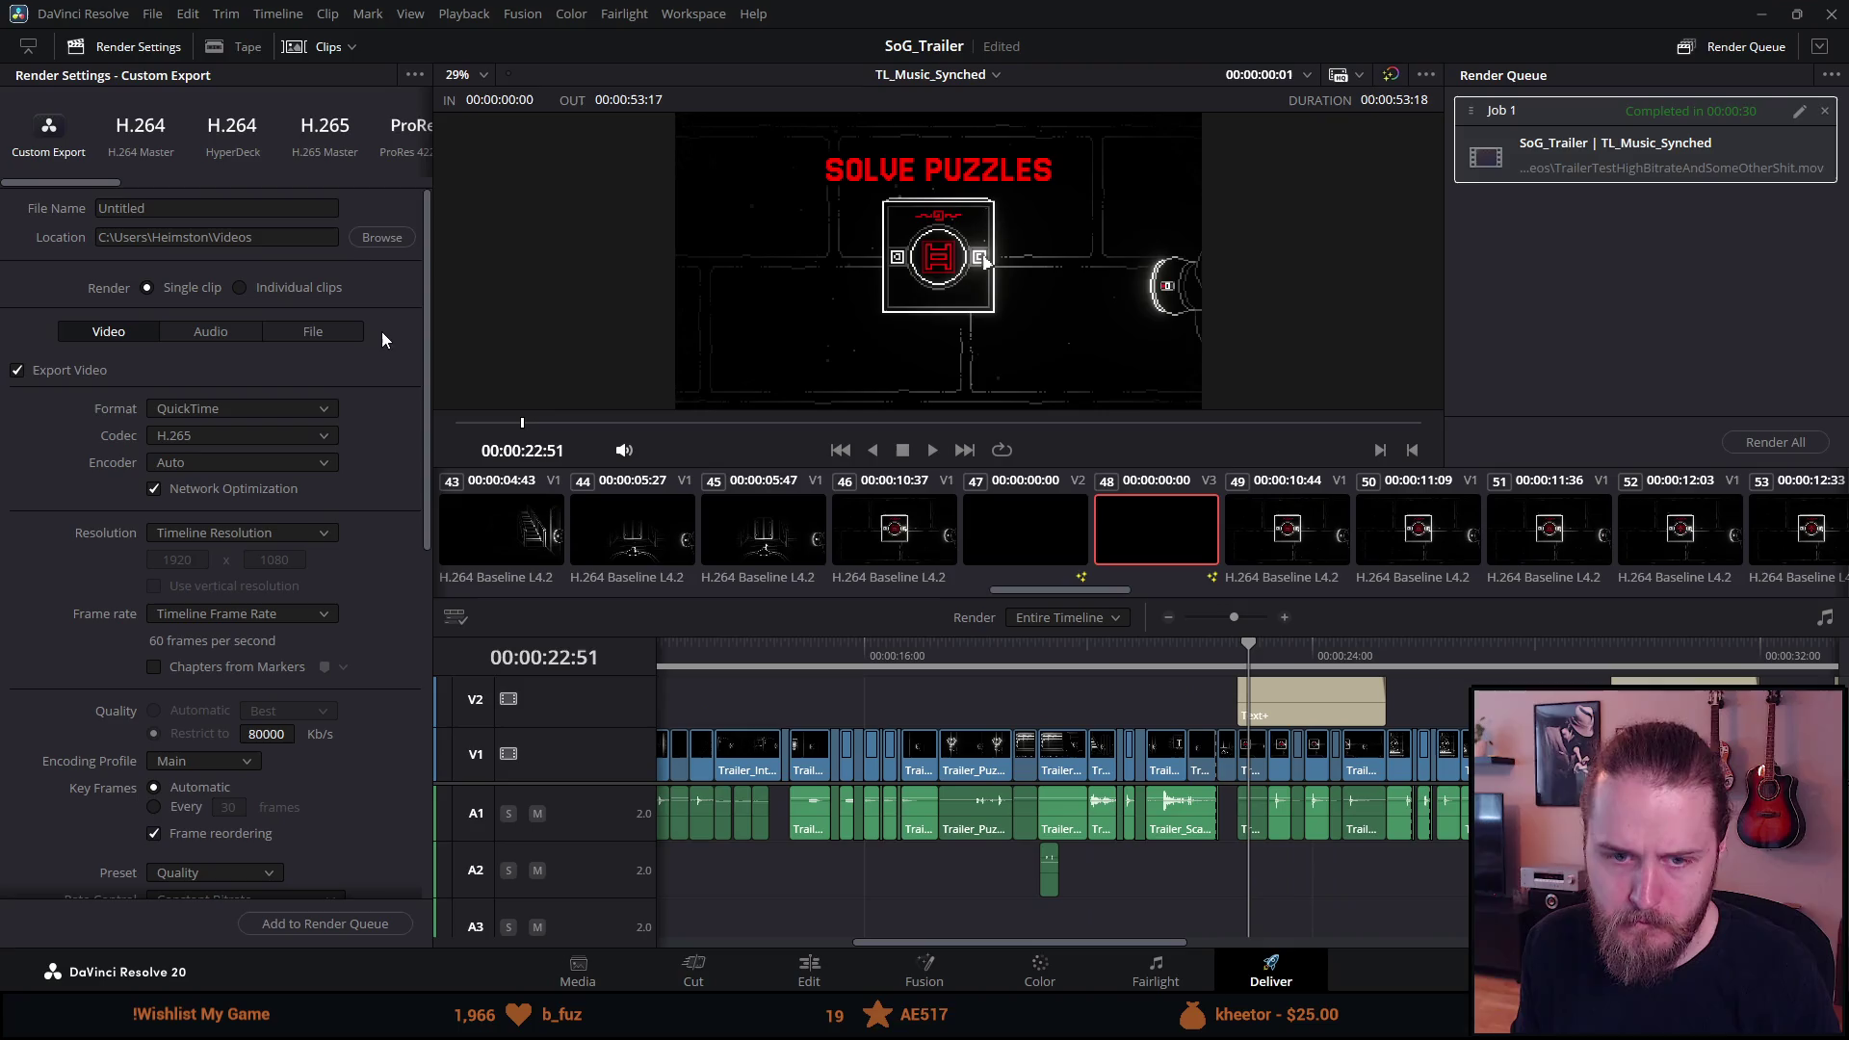
Name the output TrailerTestNearestNeighbour, queue it, remove finished Job 1, and render all.
{"action": "left_click", "coordinate": [193, 209]}
{"action": "type", "text": "TrailerTestNearestNeighbour"}
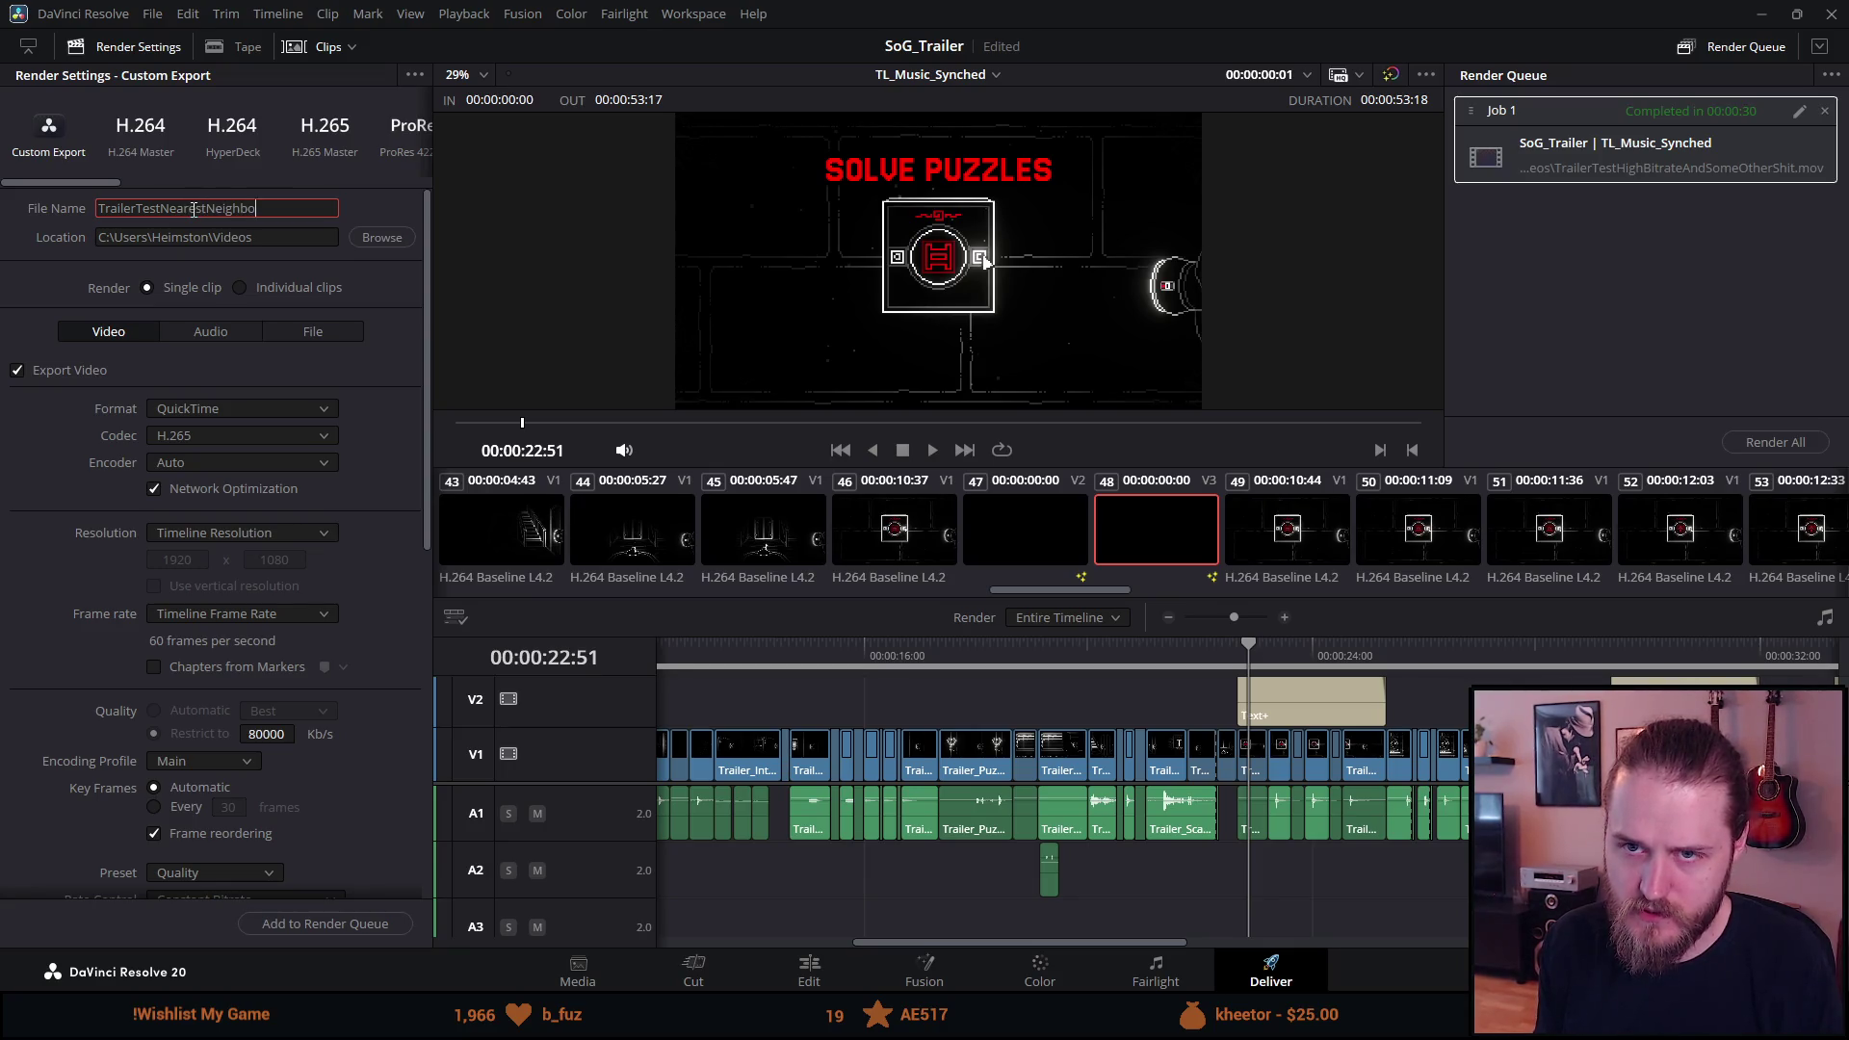
{"action": "left_click", "coordinate": [370, 924]}
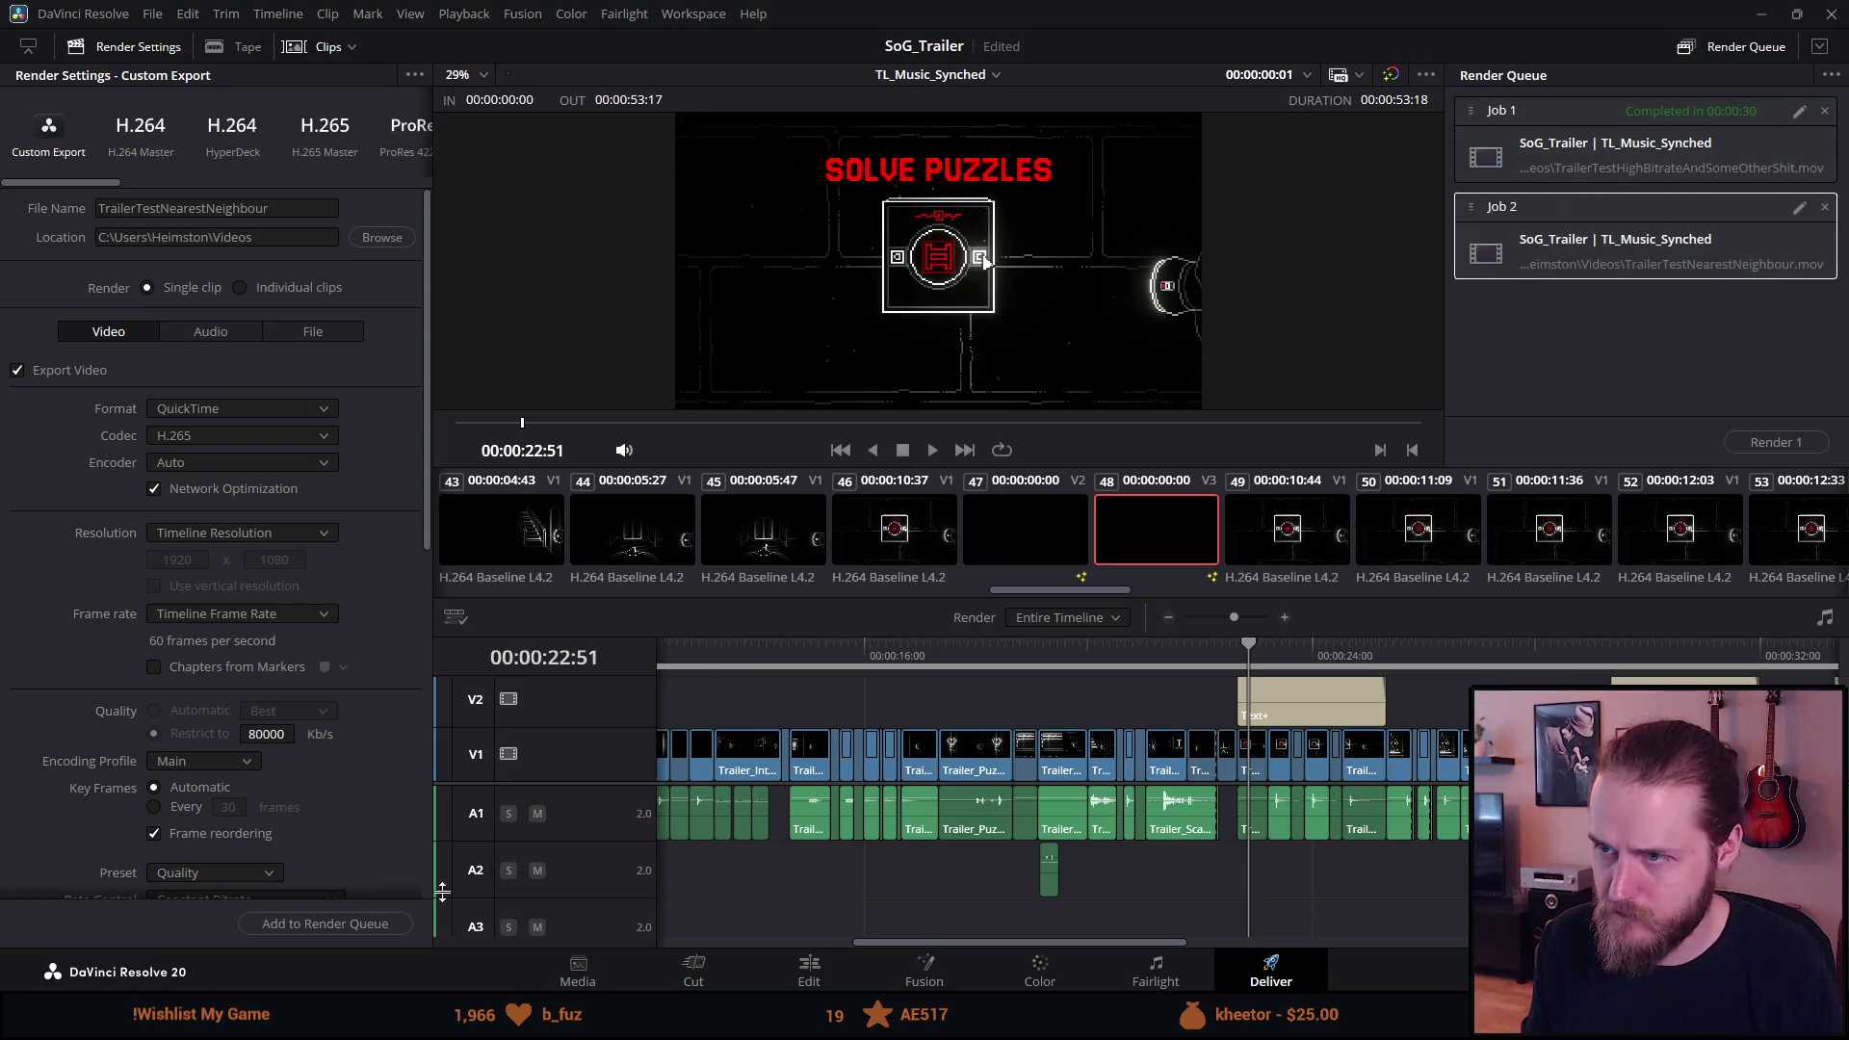
{"action": "left_click", "coordinate": [1824, 111]}
{"action": "left_click", "coordinate": [1749, 450]}
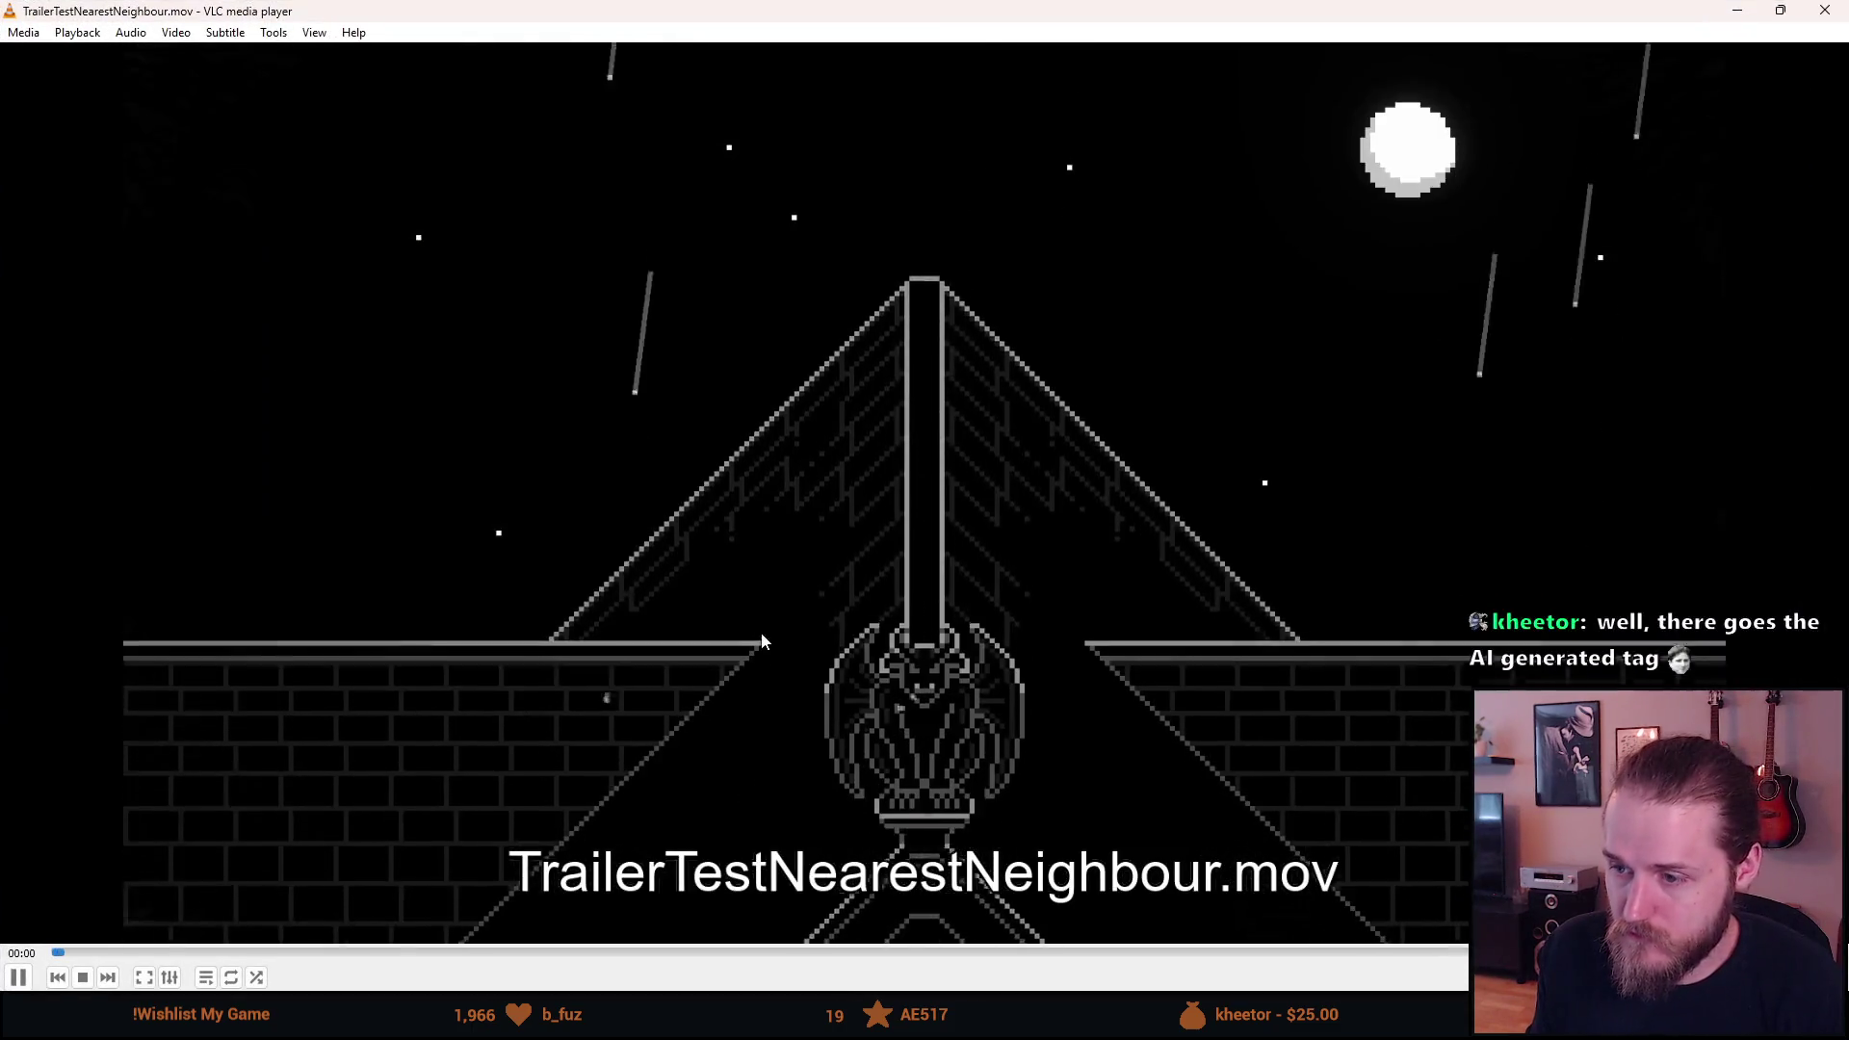
Watch TrailerTestNearestNeighbour.mov full screen, pausing on the map, SOLVE PUZZLES and end screens, then close VLC.
{"action": "double_click", "coordinate": [762, 641]}
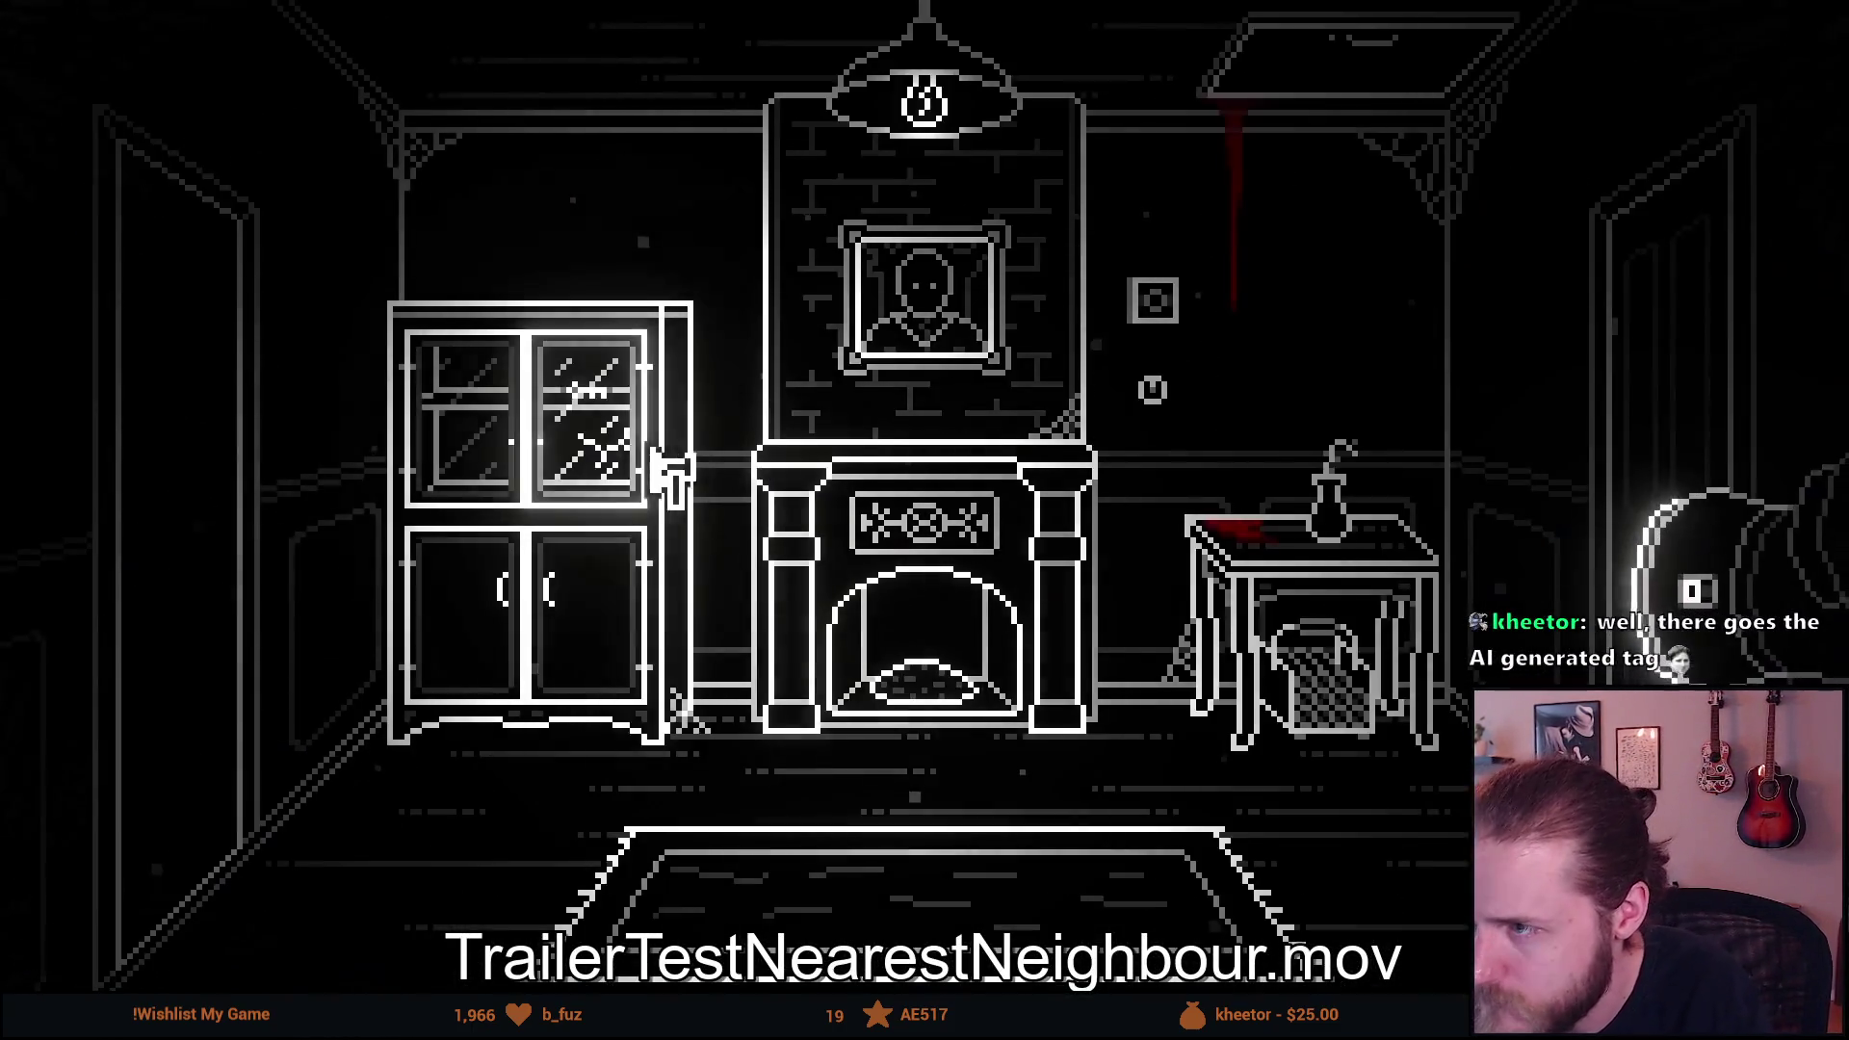
{"action": "key", "text": "space"}
{"action": "key", "text": "space"}
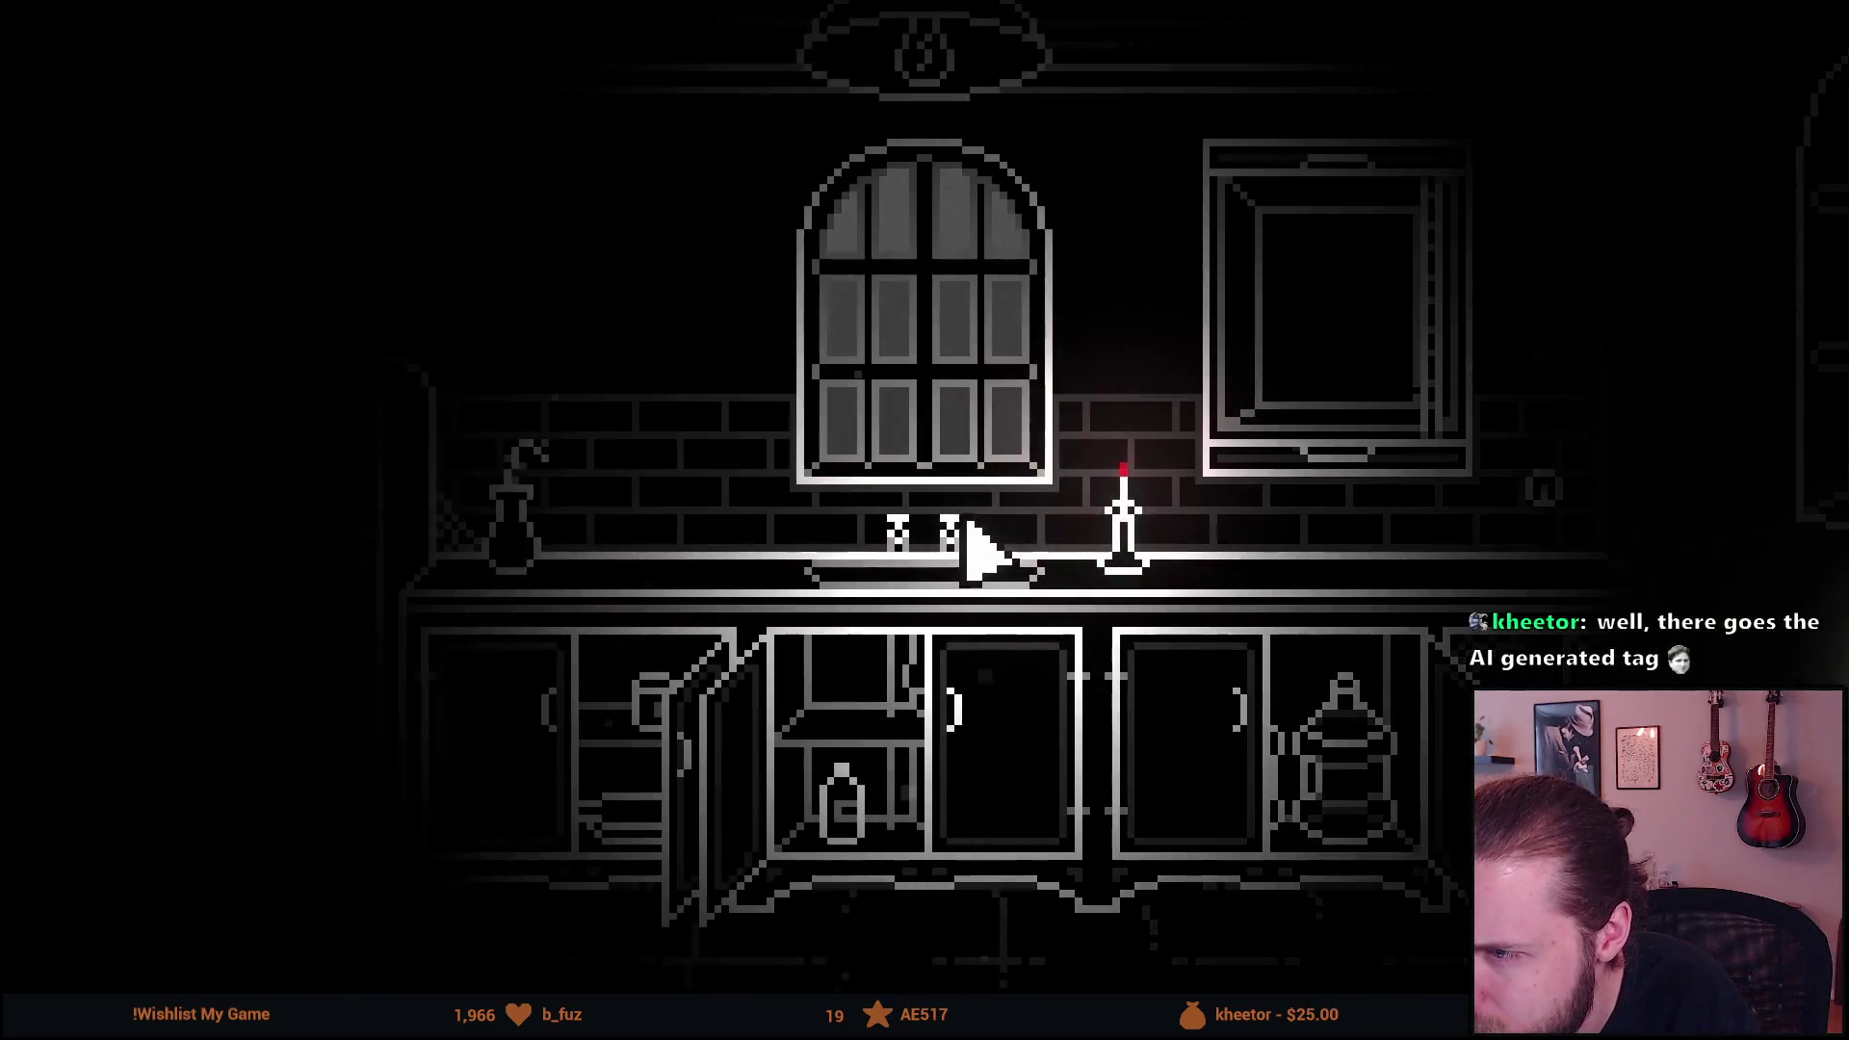
{"action": "key", "text": "space"}
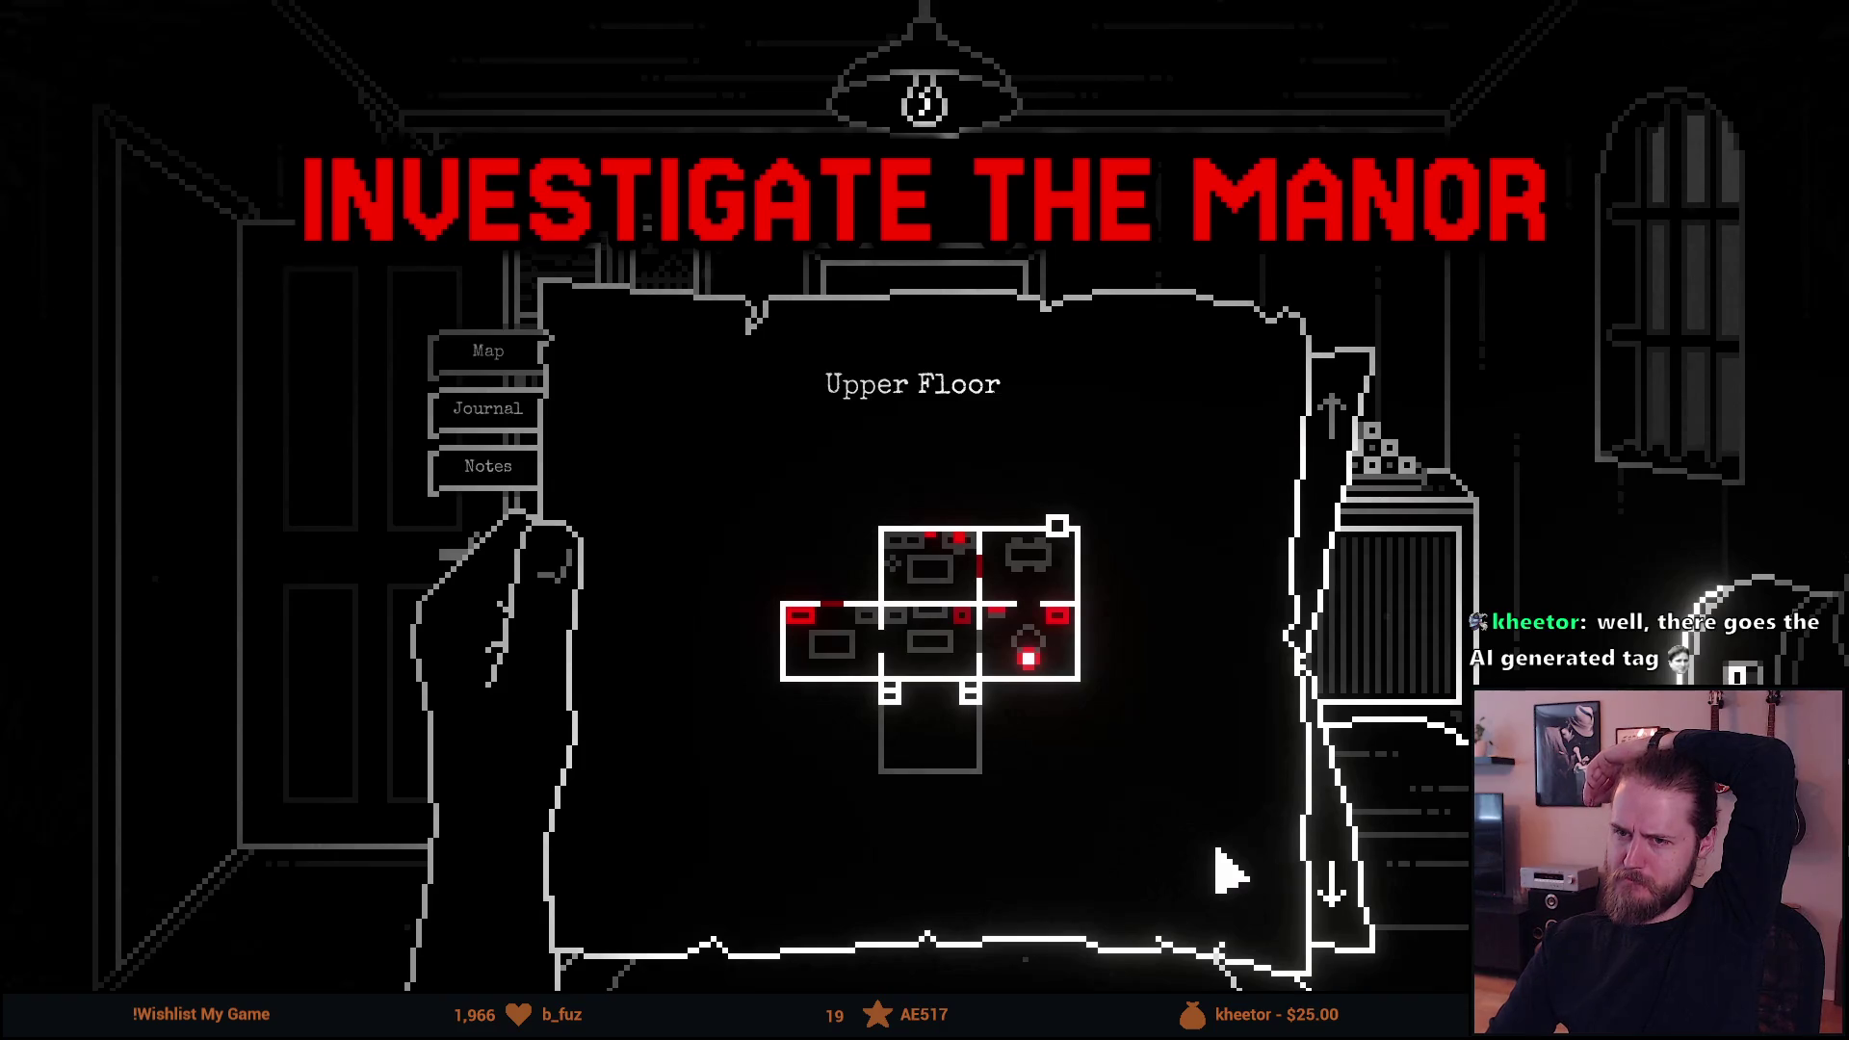
{"action": "key", "text": "space"}
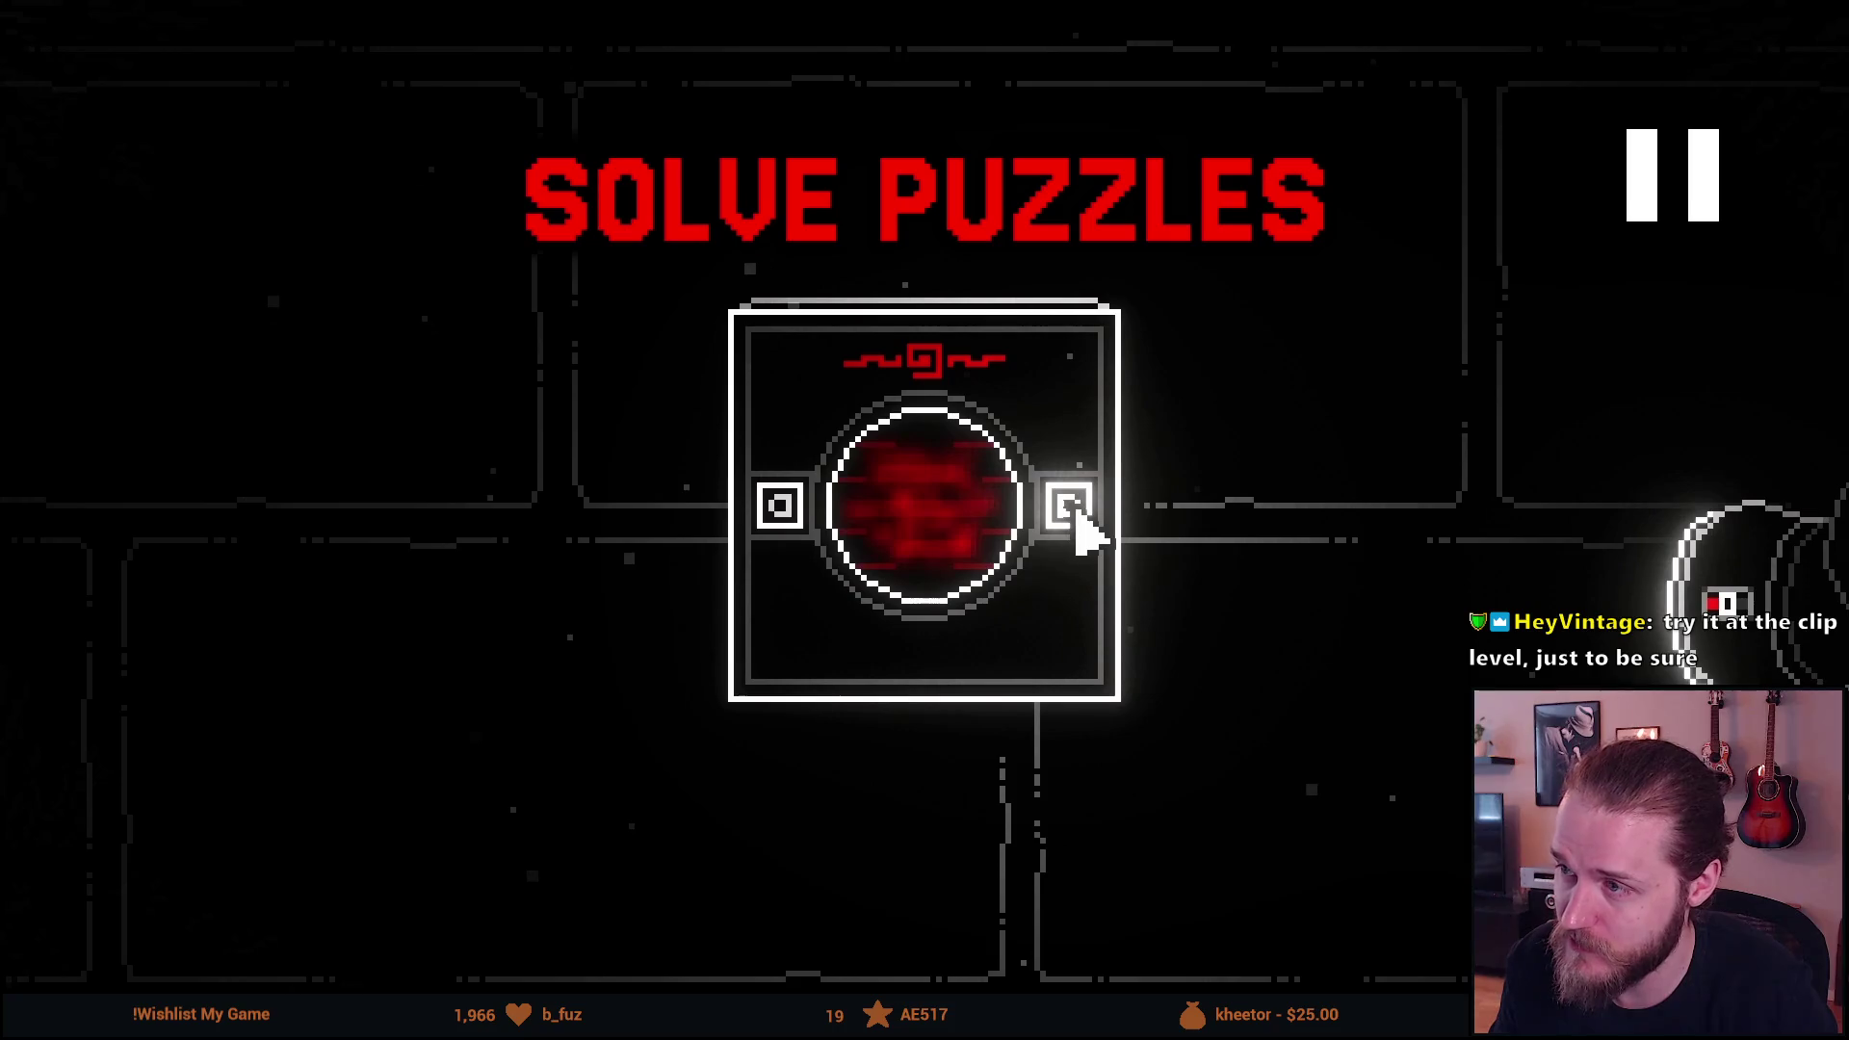
{"action": "key", "text": "space"}
{"action": "key", "text": "space"}
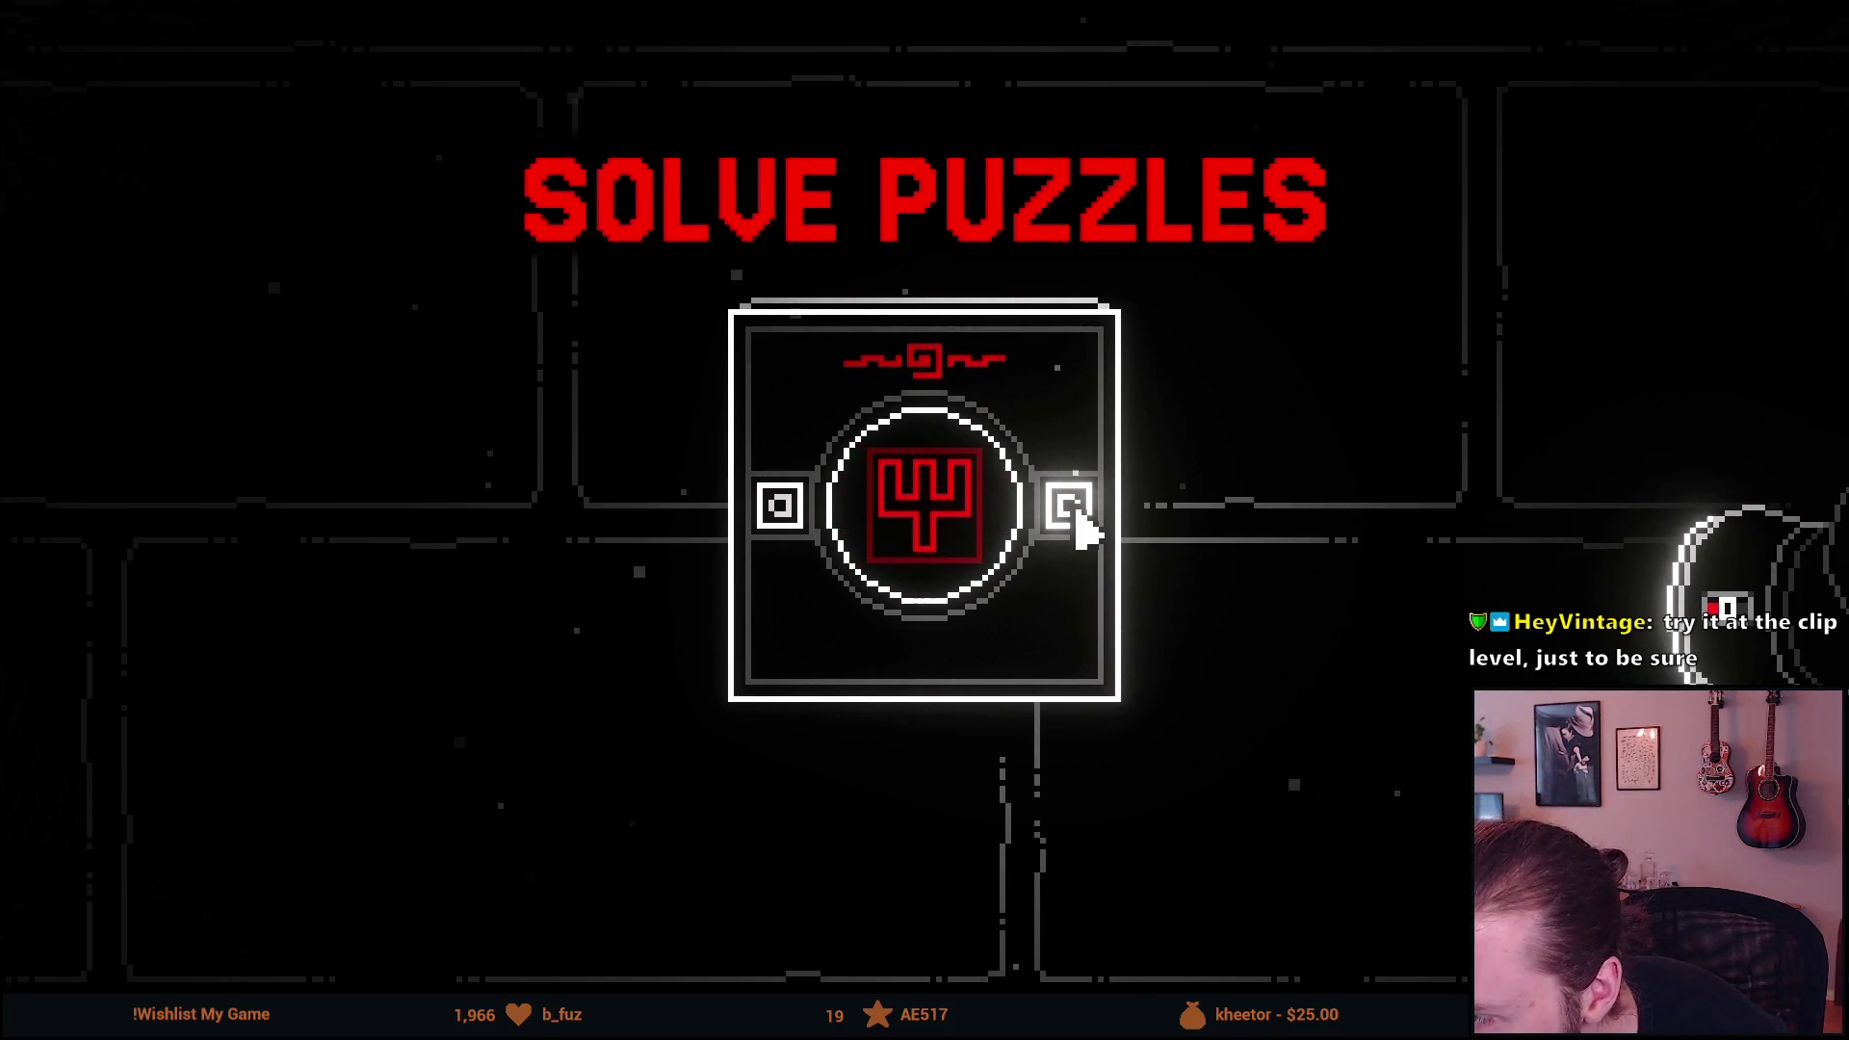
{"action": "key", "text": "space"}
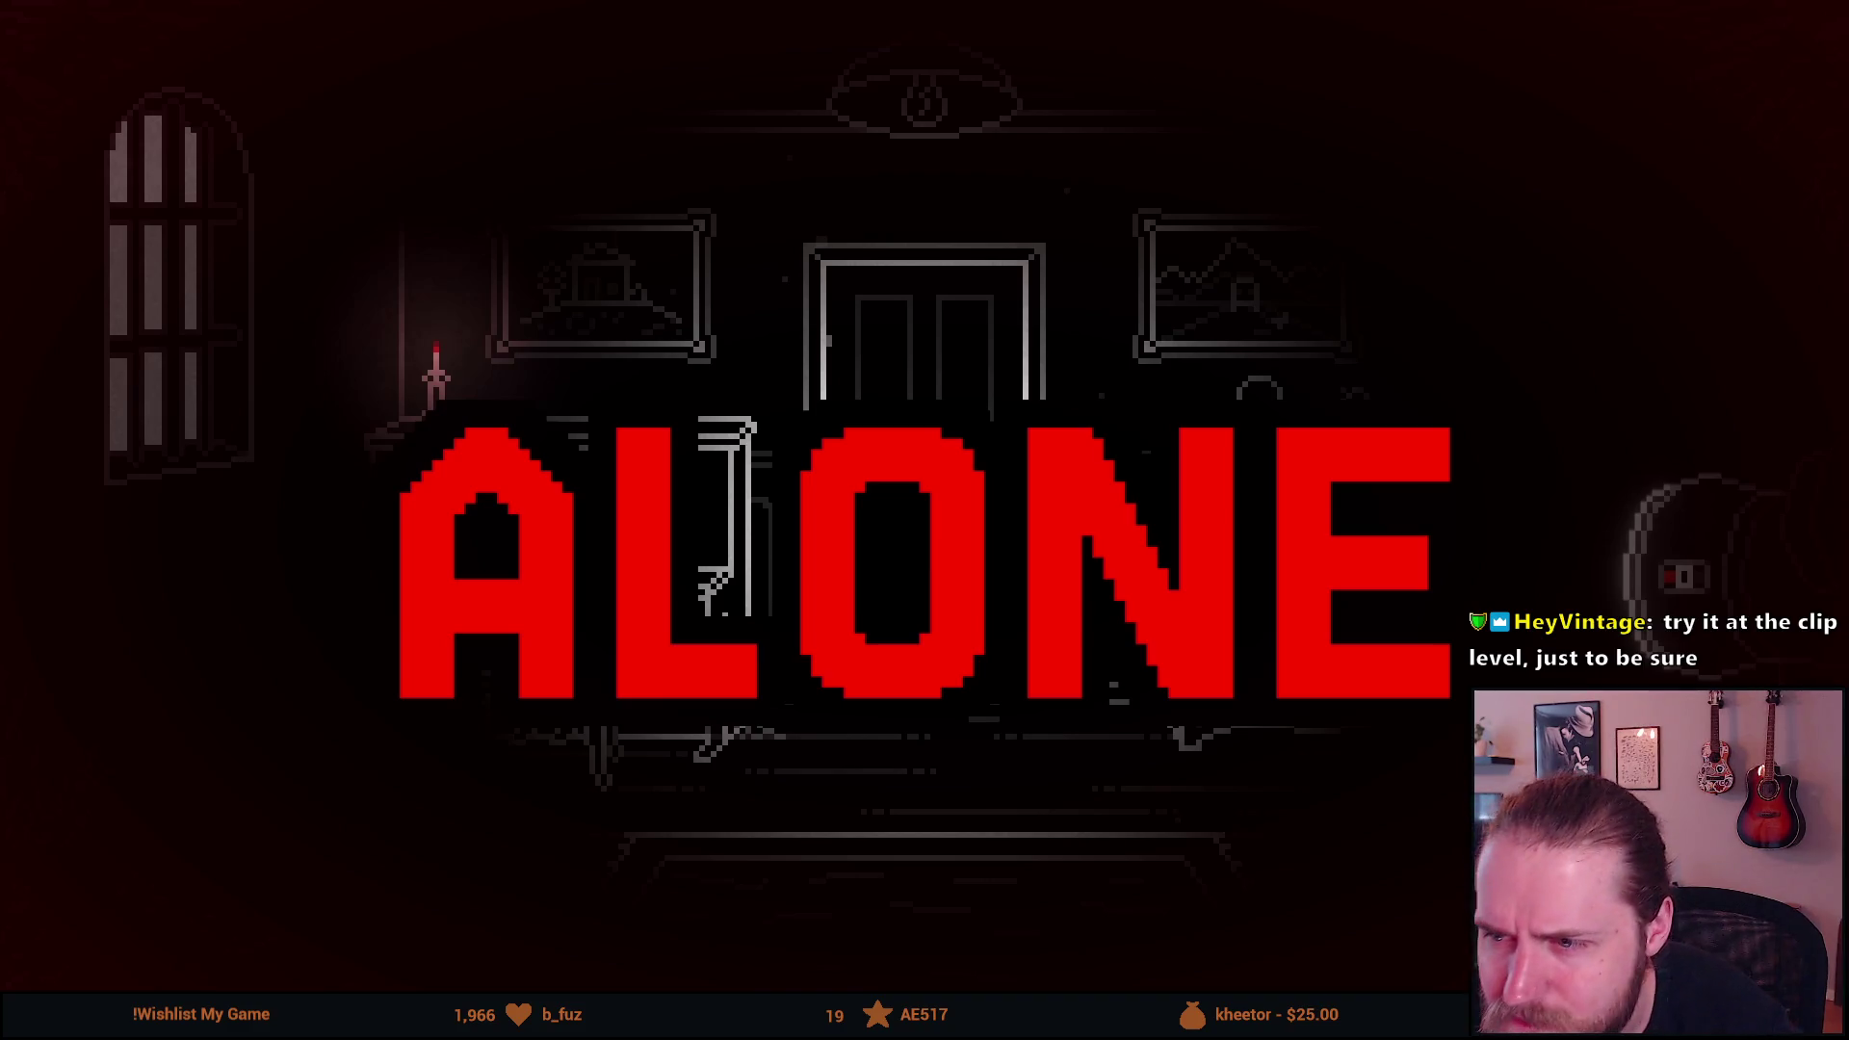
{"action": "key", "text": "space"}
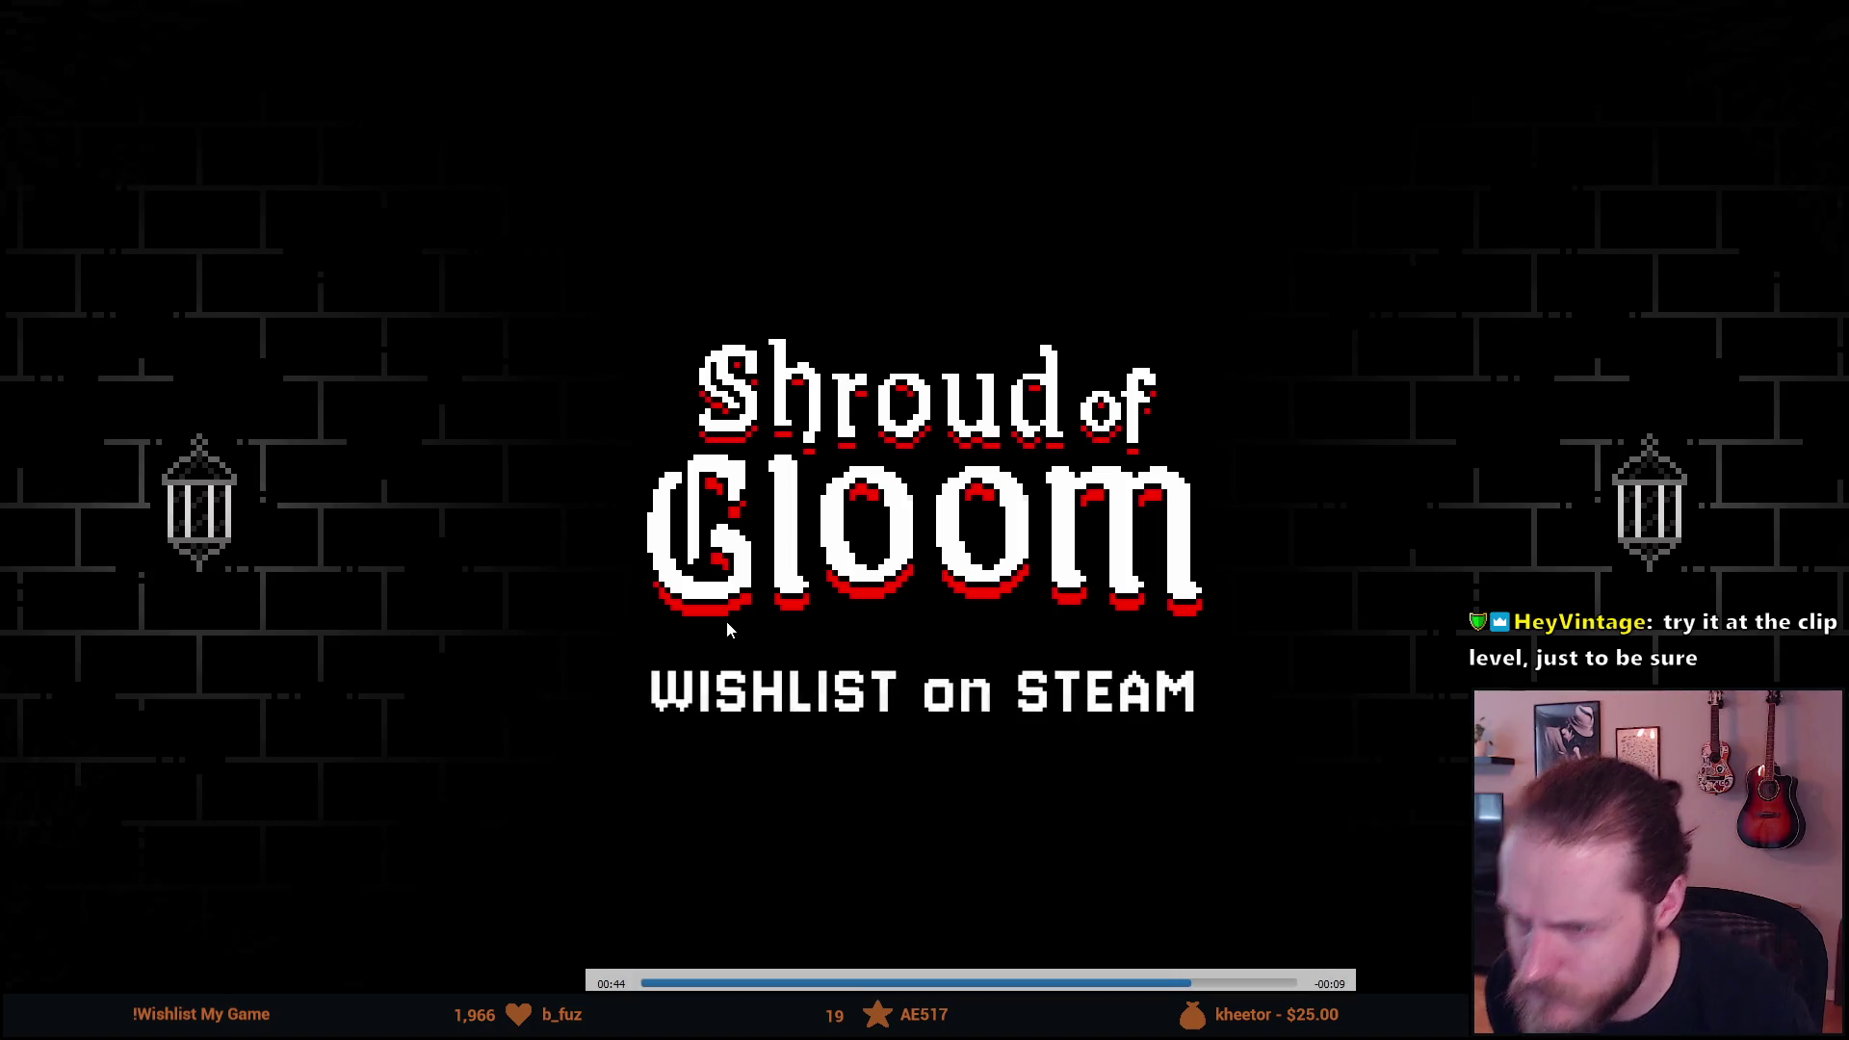
{"action": "left_click", "coordinate": [1154, 644]}
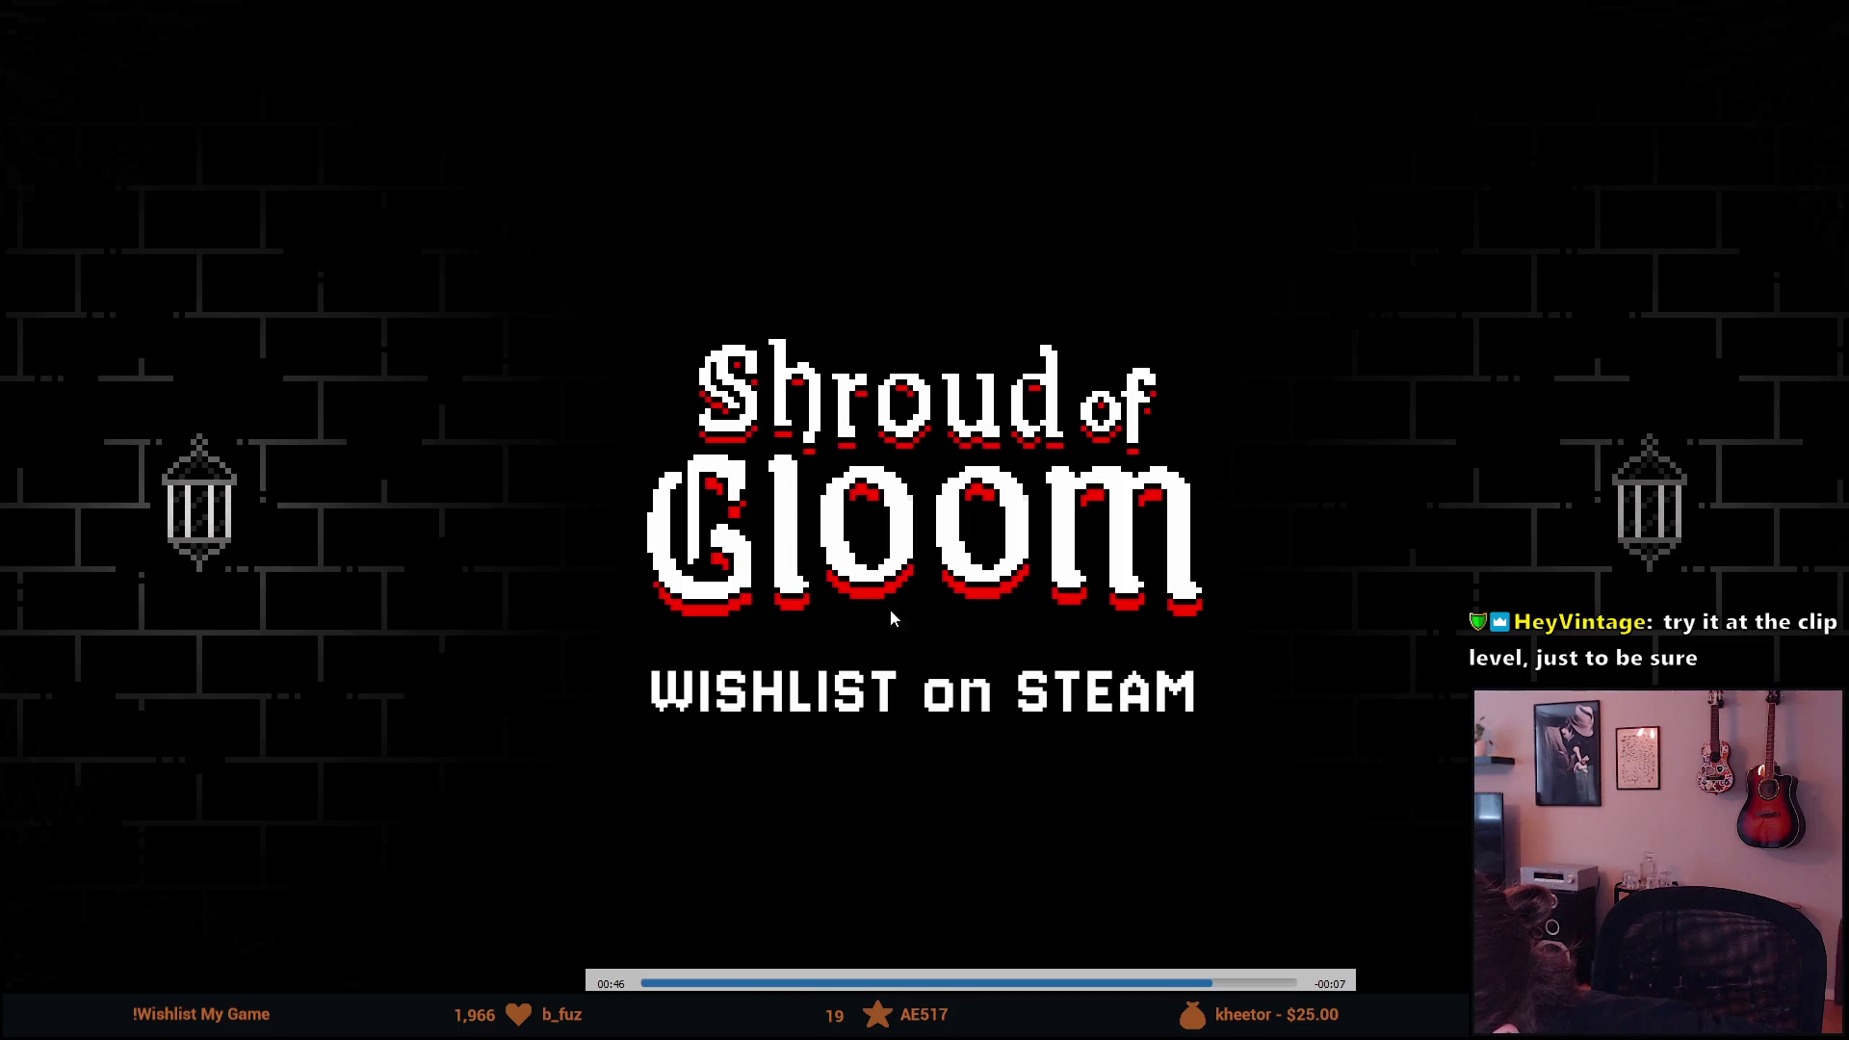
{"action": "double_click", "coordinate": [1076, 493]}
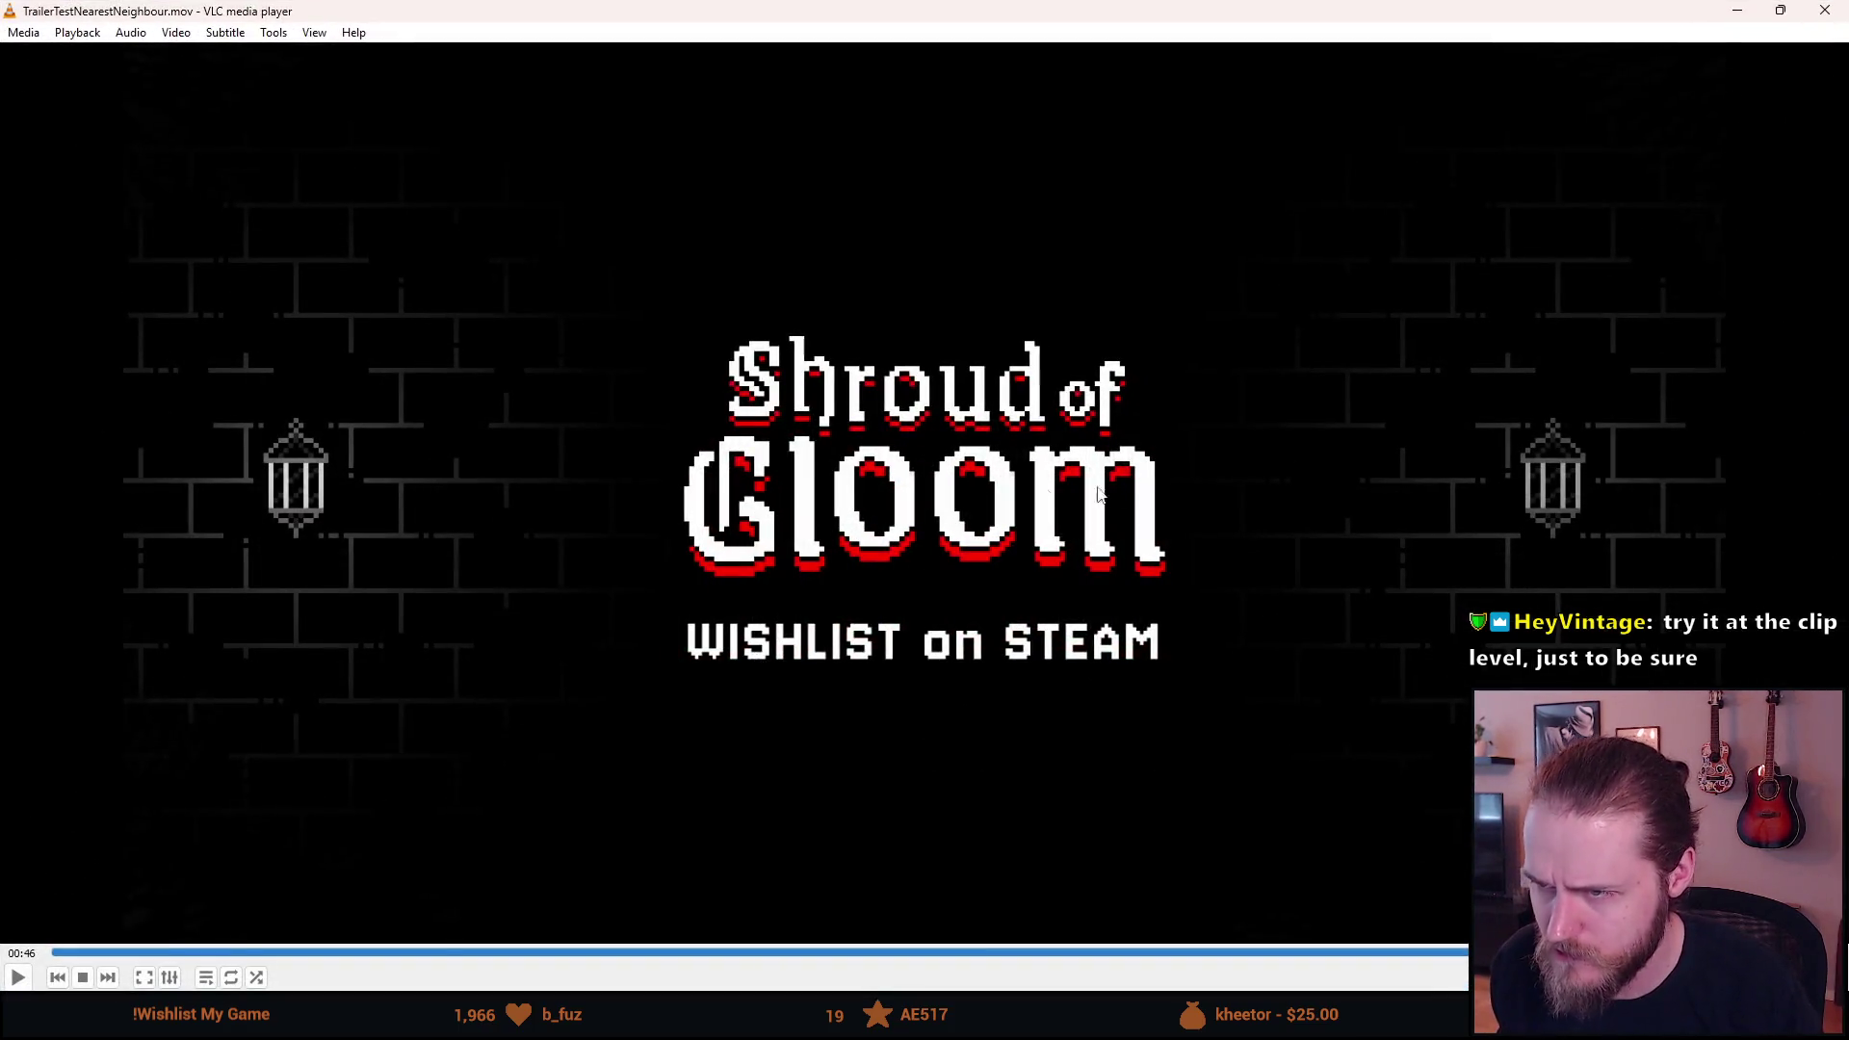
{"action": "left_click", "coordinate": [1826, 12]}
{"action": "left_click_drag", "start_coordinate": [706, 649], "coordinate": [628, 640]}
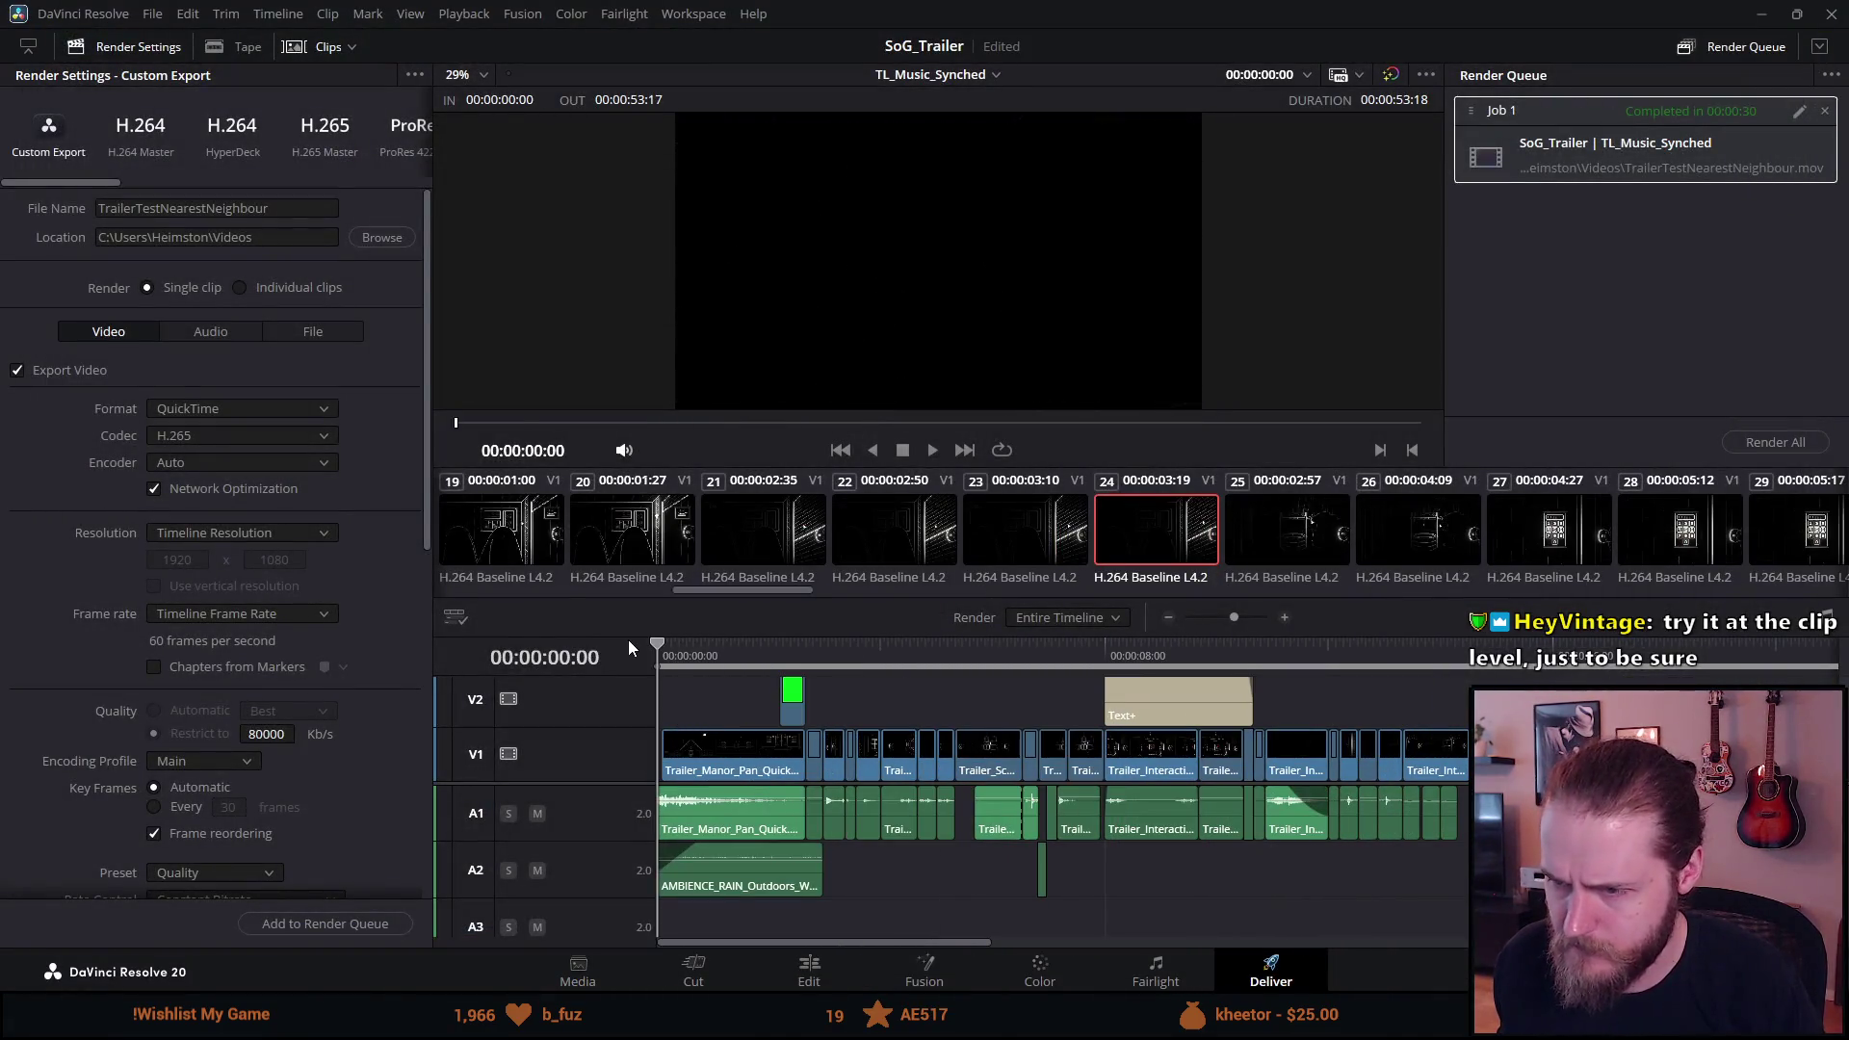
Move the playhead to the SOLVE PUZZLES title at 22:40 and return to the Edit page.
{"action": "left_click", "coordinate": [1188, 661]}
{"action": "scroll", "coordinate": [1059, 809], "scroll_direction": "right", "scroll_amount": 5}
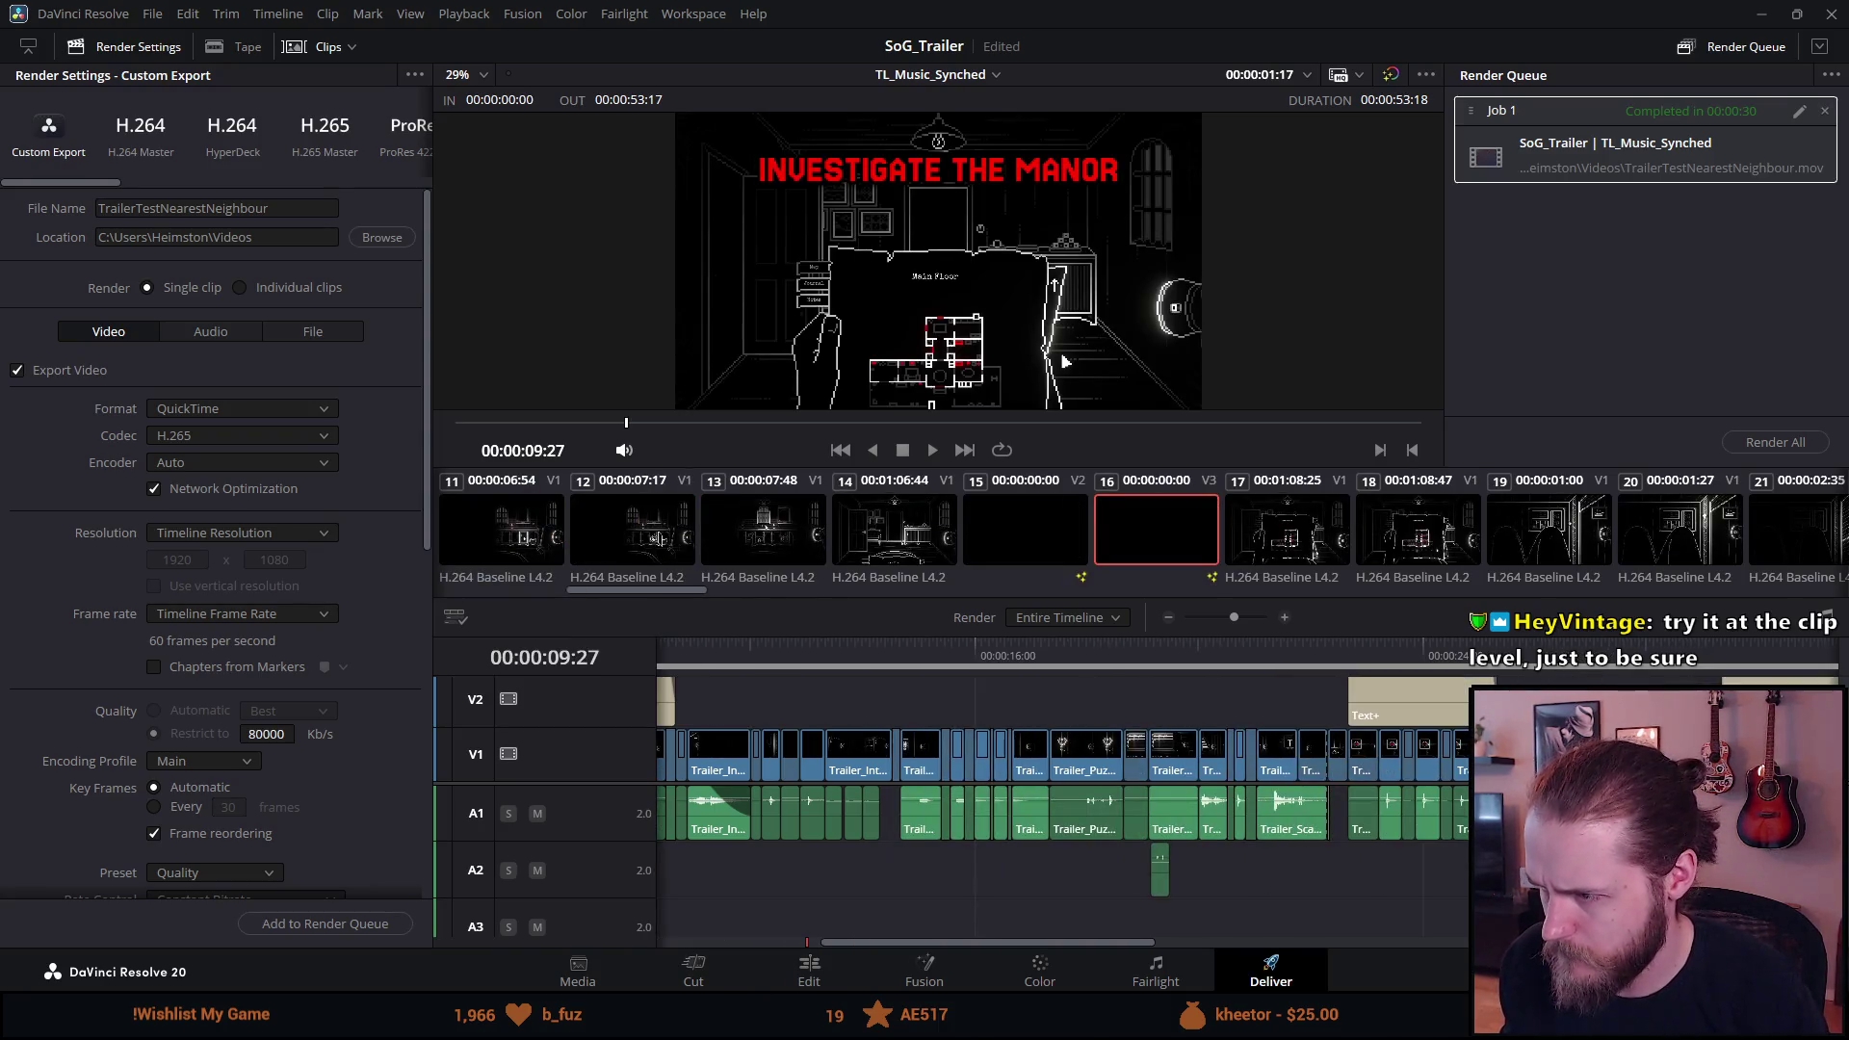
{"action": "left_click", "coordinate": [1348, 651]}
{"action": "scroll", "coordinate": [1523, 677], "scroll_direction": "up", "scroll_amount": 4}
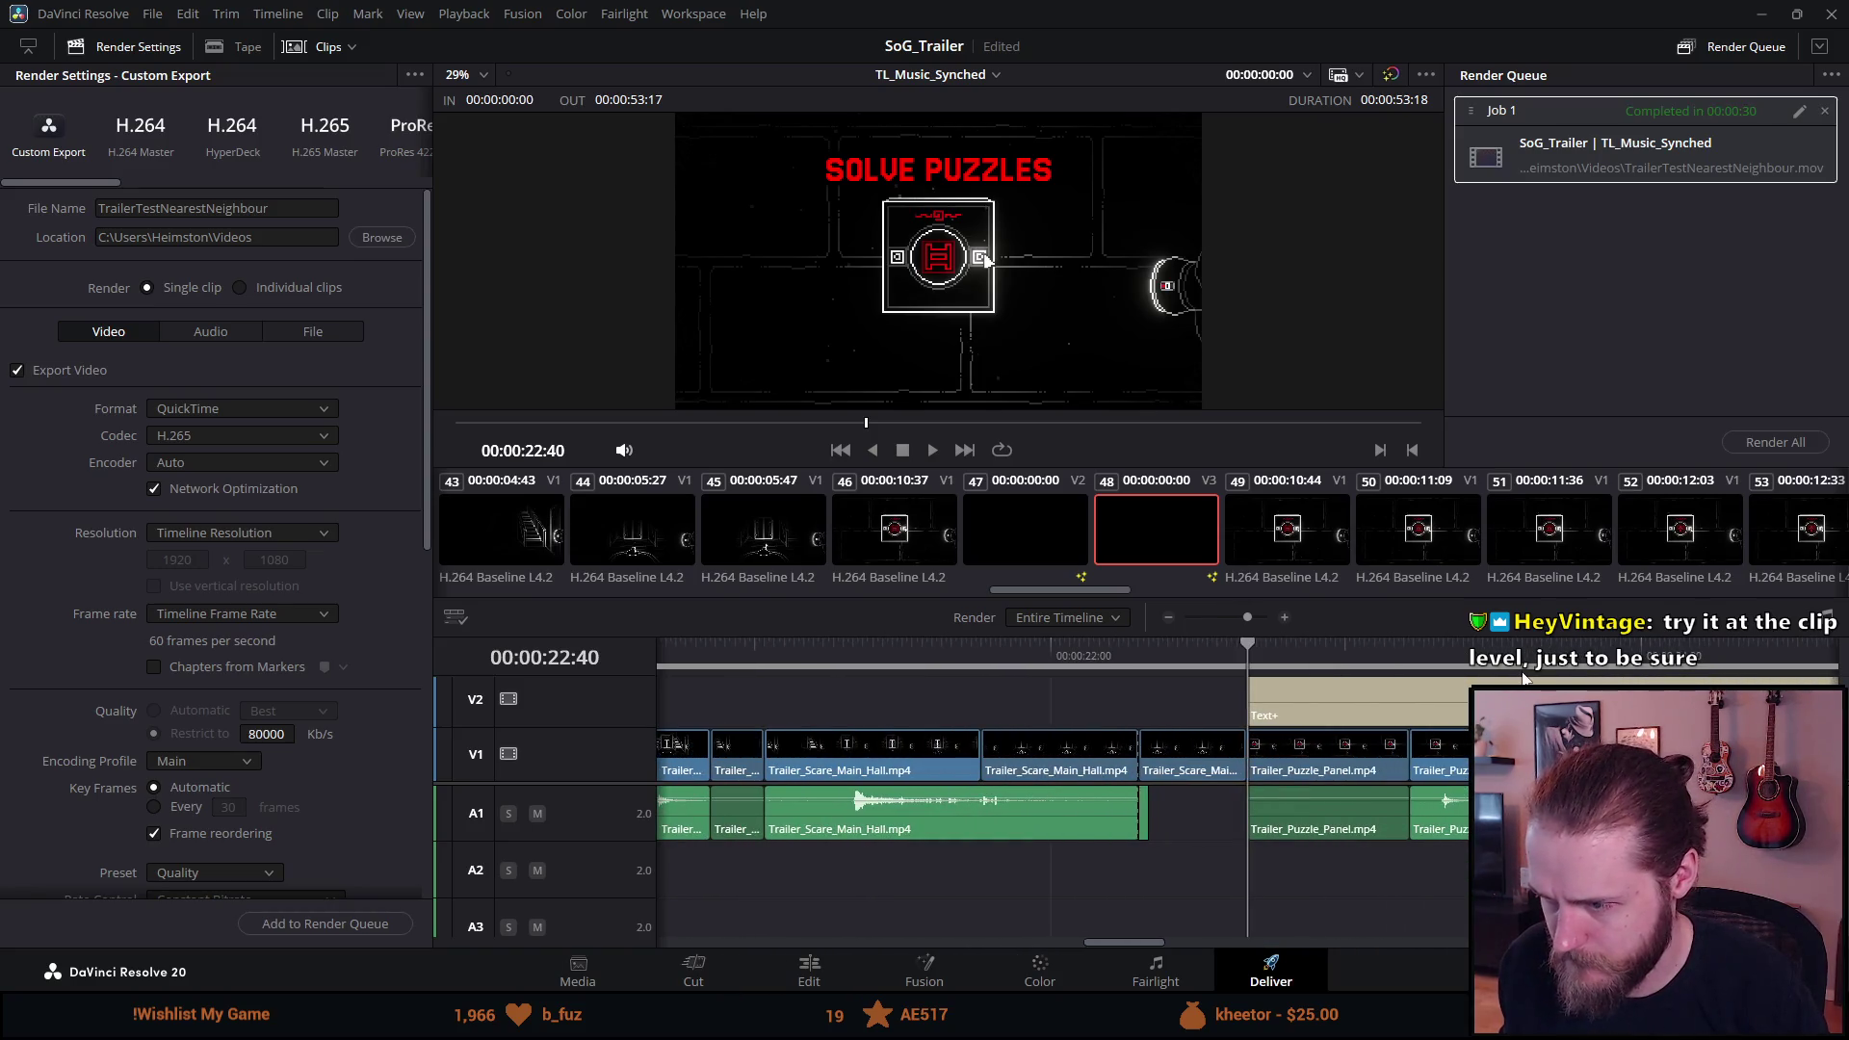
{"action": "left_click", "coordinate": [819, 966]}
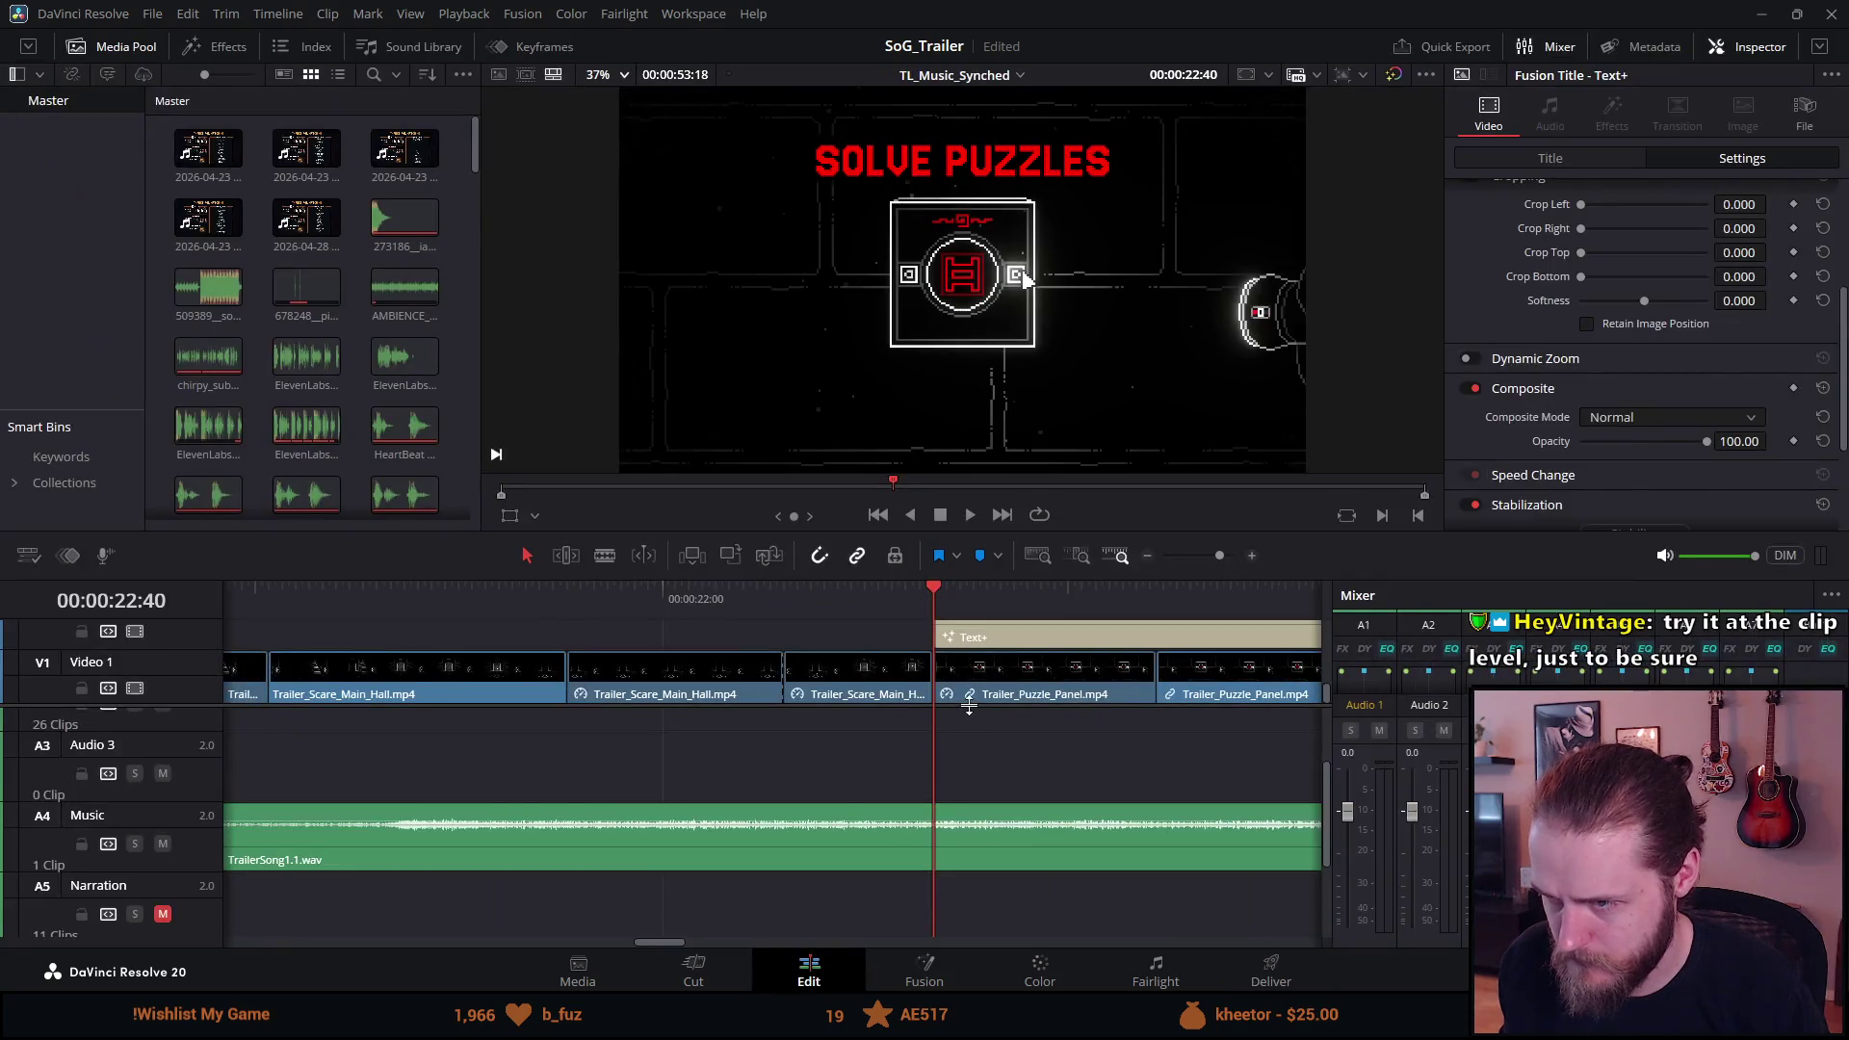
Show the Text+ title's text, font and colour settings, with the playhead back at 22:40.
{"action": "scroll", "coordinate": [1512, 366], "scroll_direction": "down", "scroll_amount": 3}
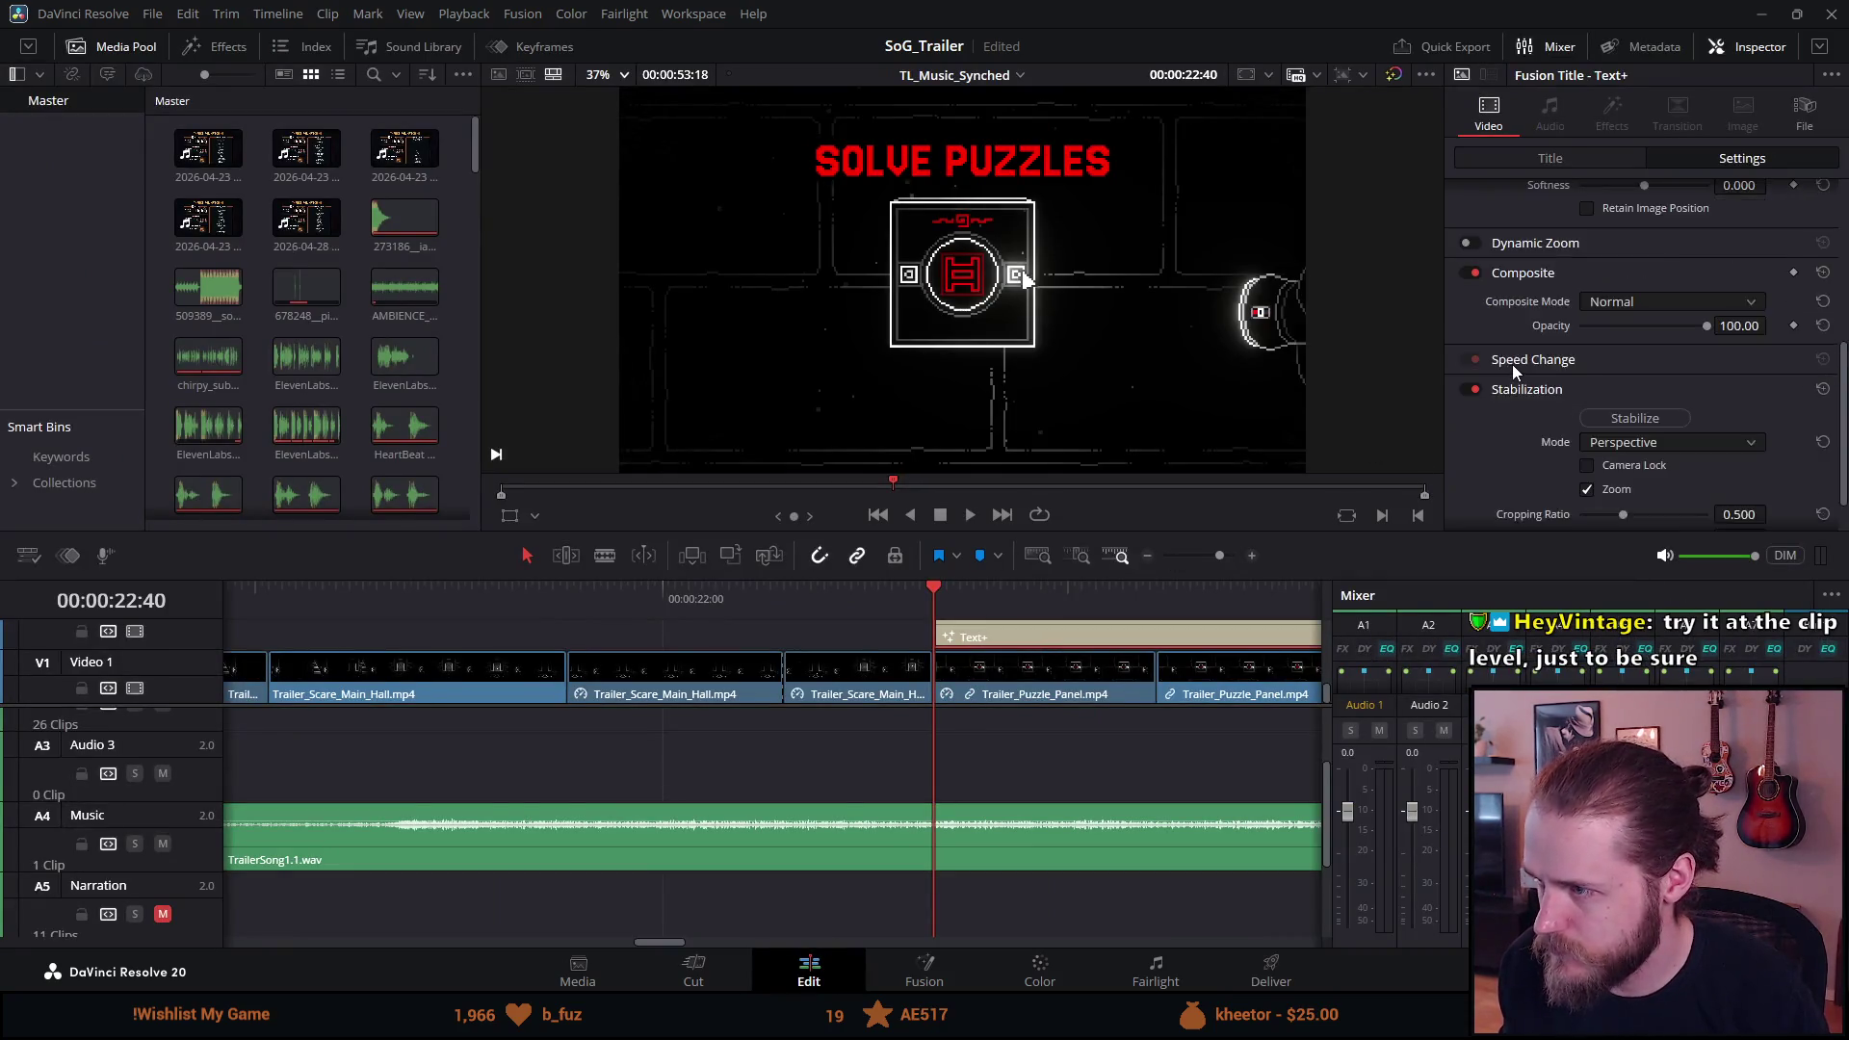
{"action": "scroll", "coordinate": [1512, 362], "scroll_direction": "up", "scroll_amount": 1}
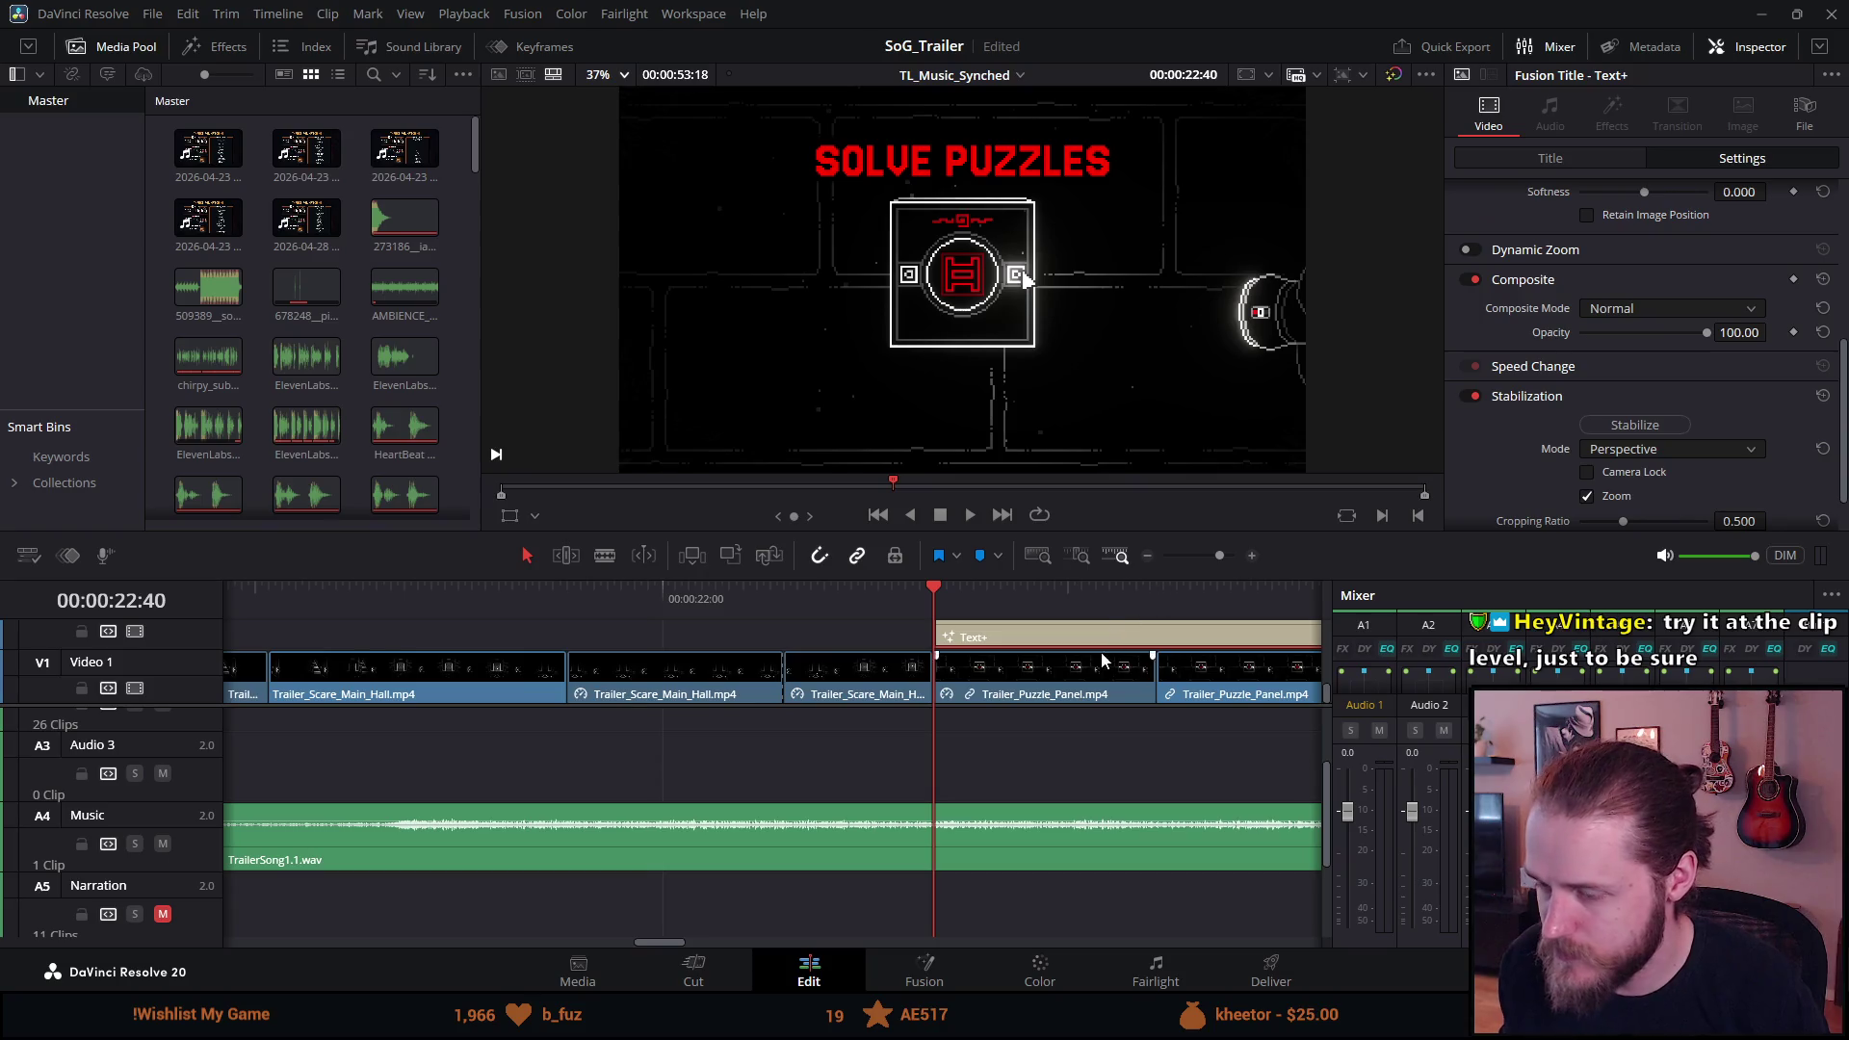
{"action": "left_click", "coordinate": [1057, 594]}
{"action": "scroll", "coordinate": [1524, 414], "scroll_direction": "up", "scroll_amount": 3}
{"action": "scroll", "coordinate": [1524, 409], "scroll_direction": "up", "scroll_amount": 4}
{"action": "scroll", "coordinate": [1477, 364], "scroll_direction": "down", "scroll_amount": 7}
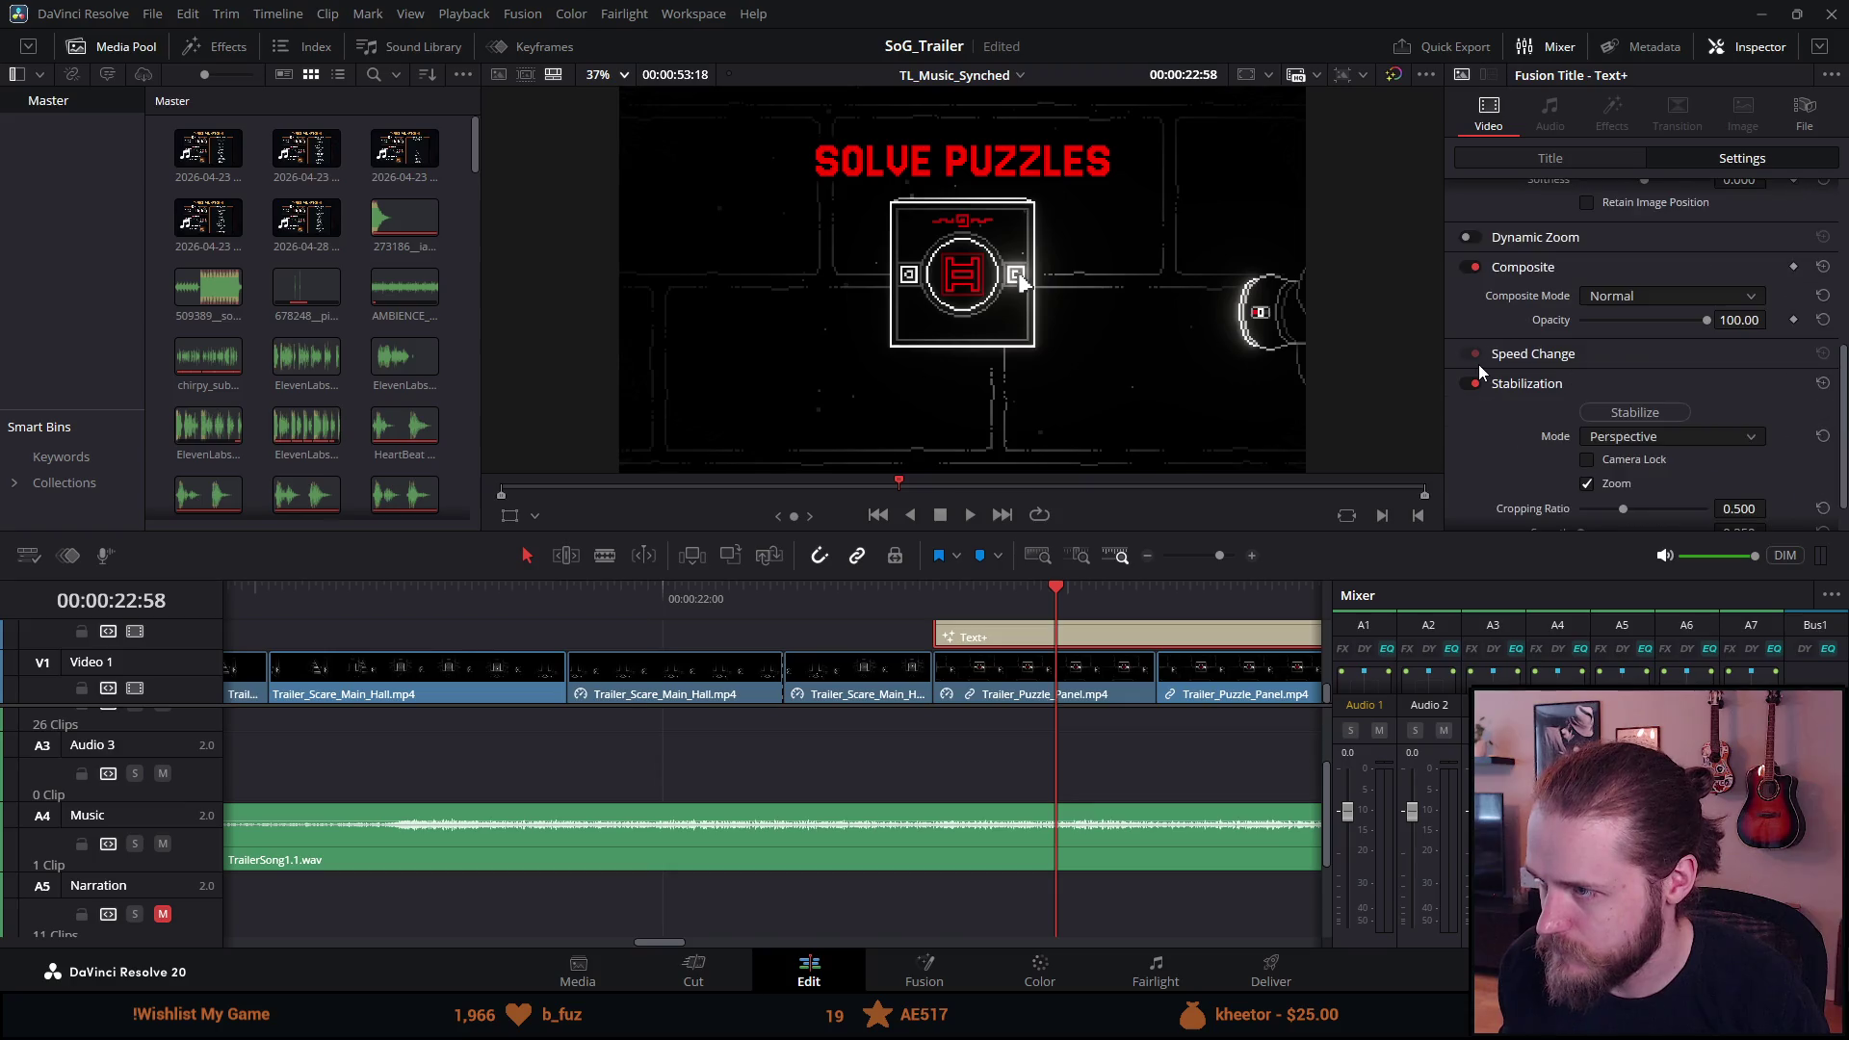
{"action": "left_click", "coordinate": [1548, 158]}
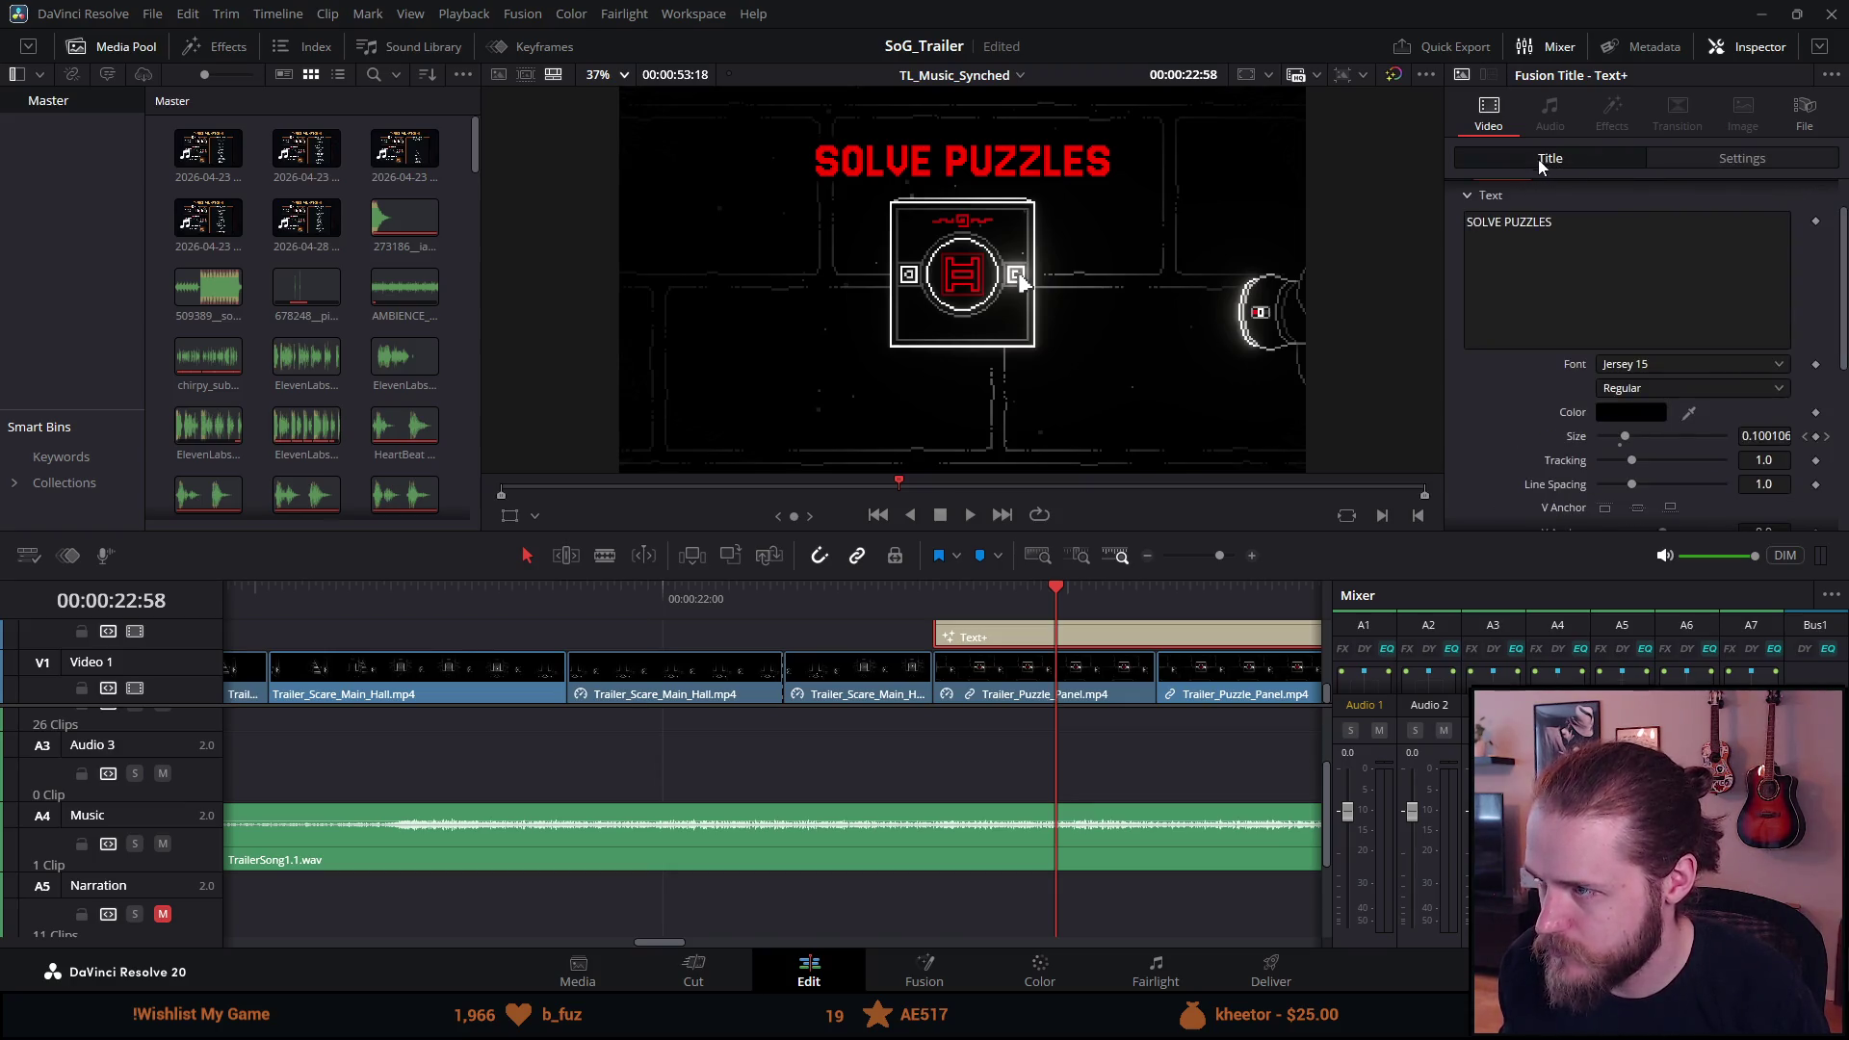
{"action": "left_click", "coordinate": [934, 595]}
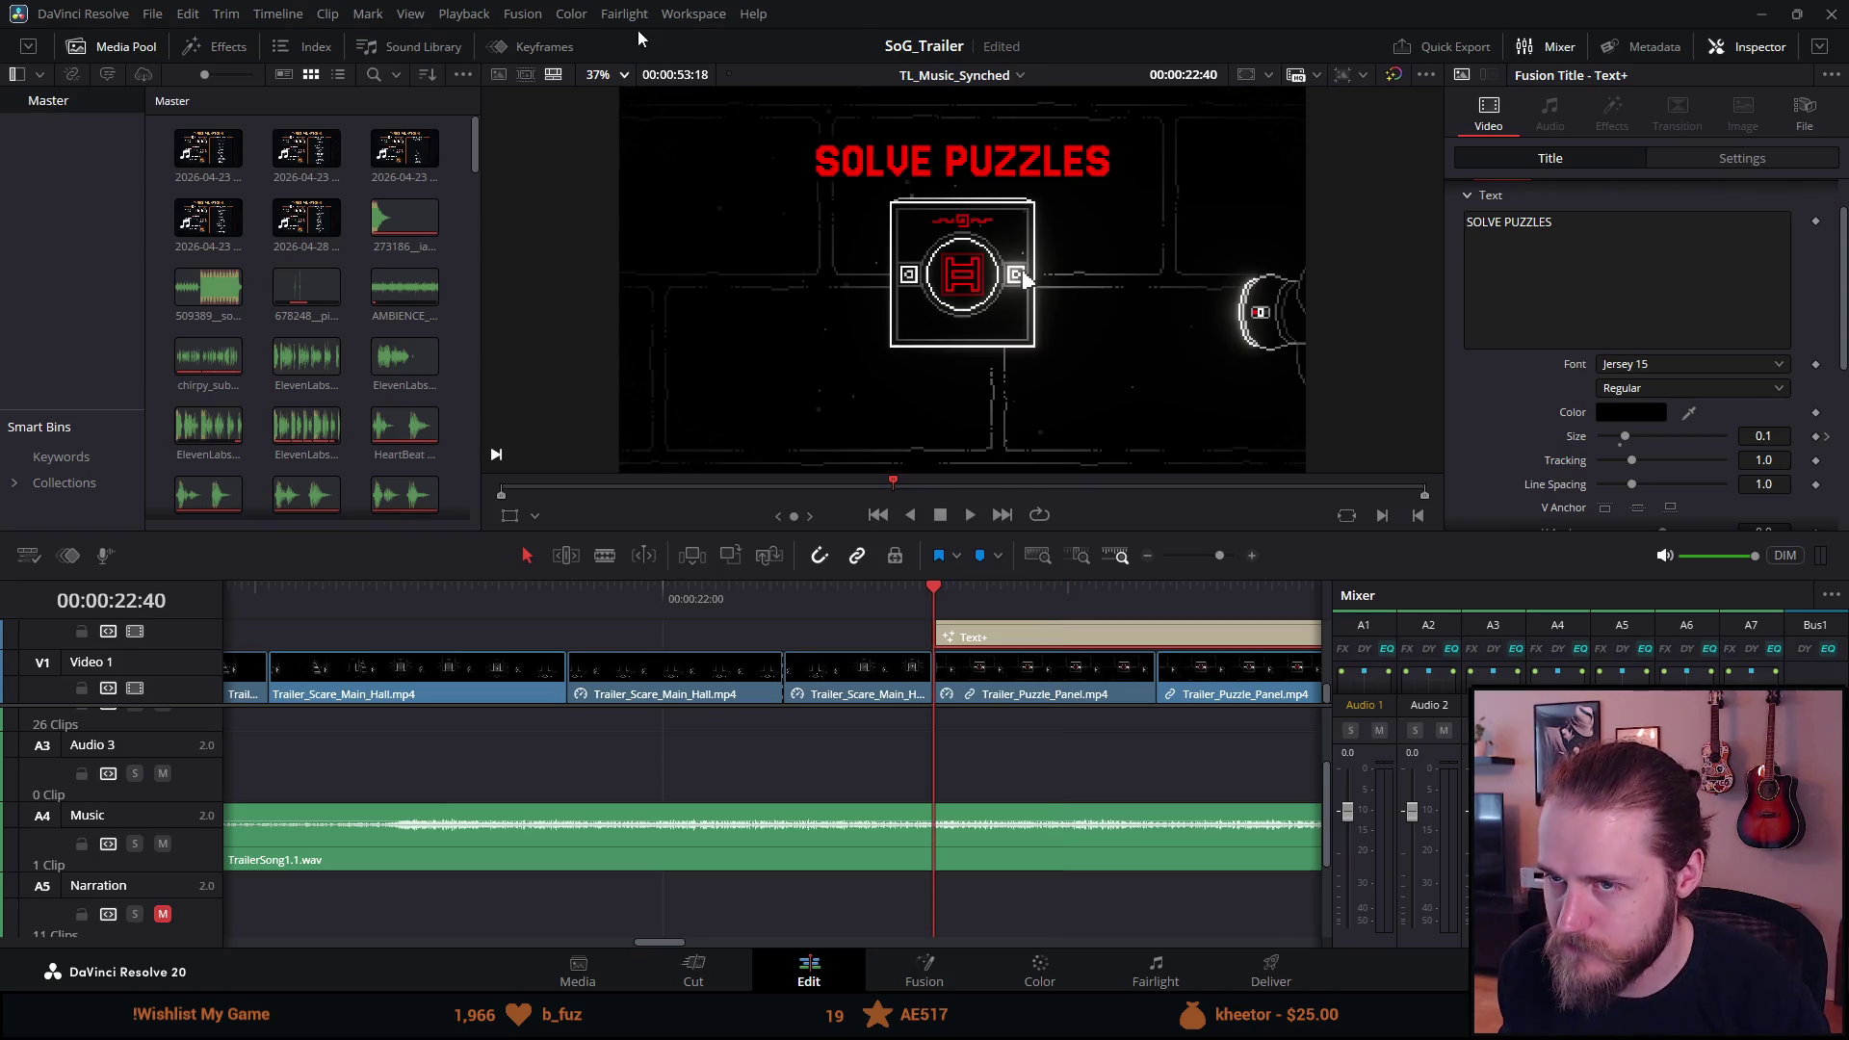
{"action": "left_click", "coordinate": [622, 75]}
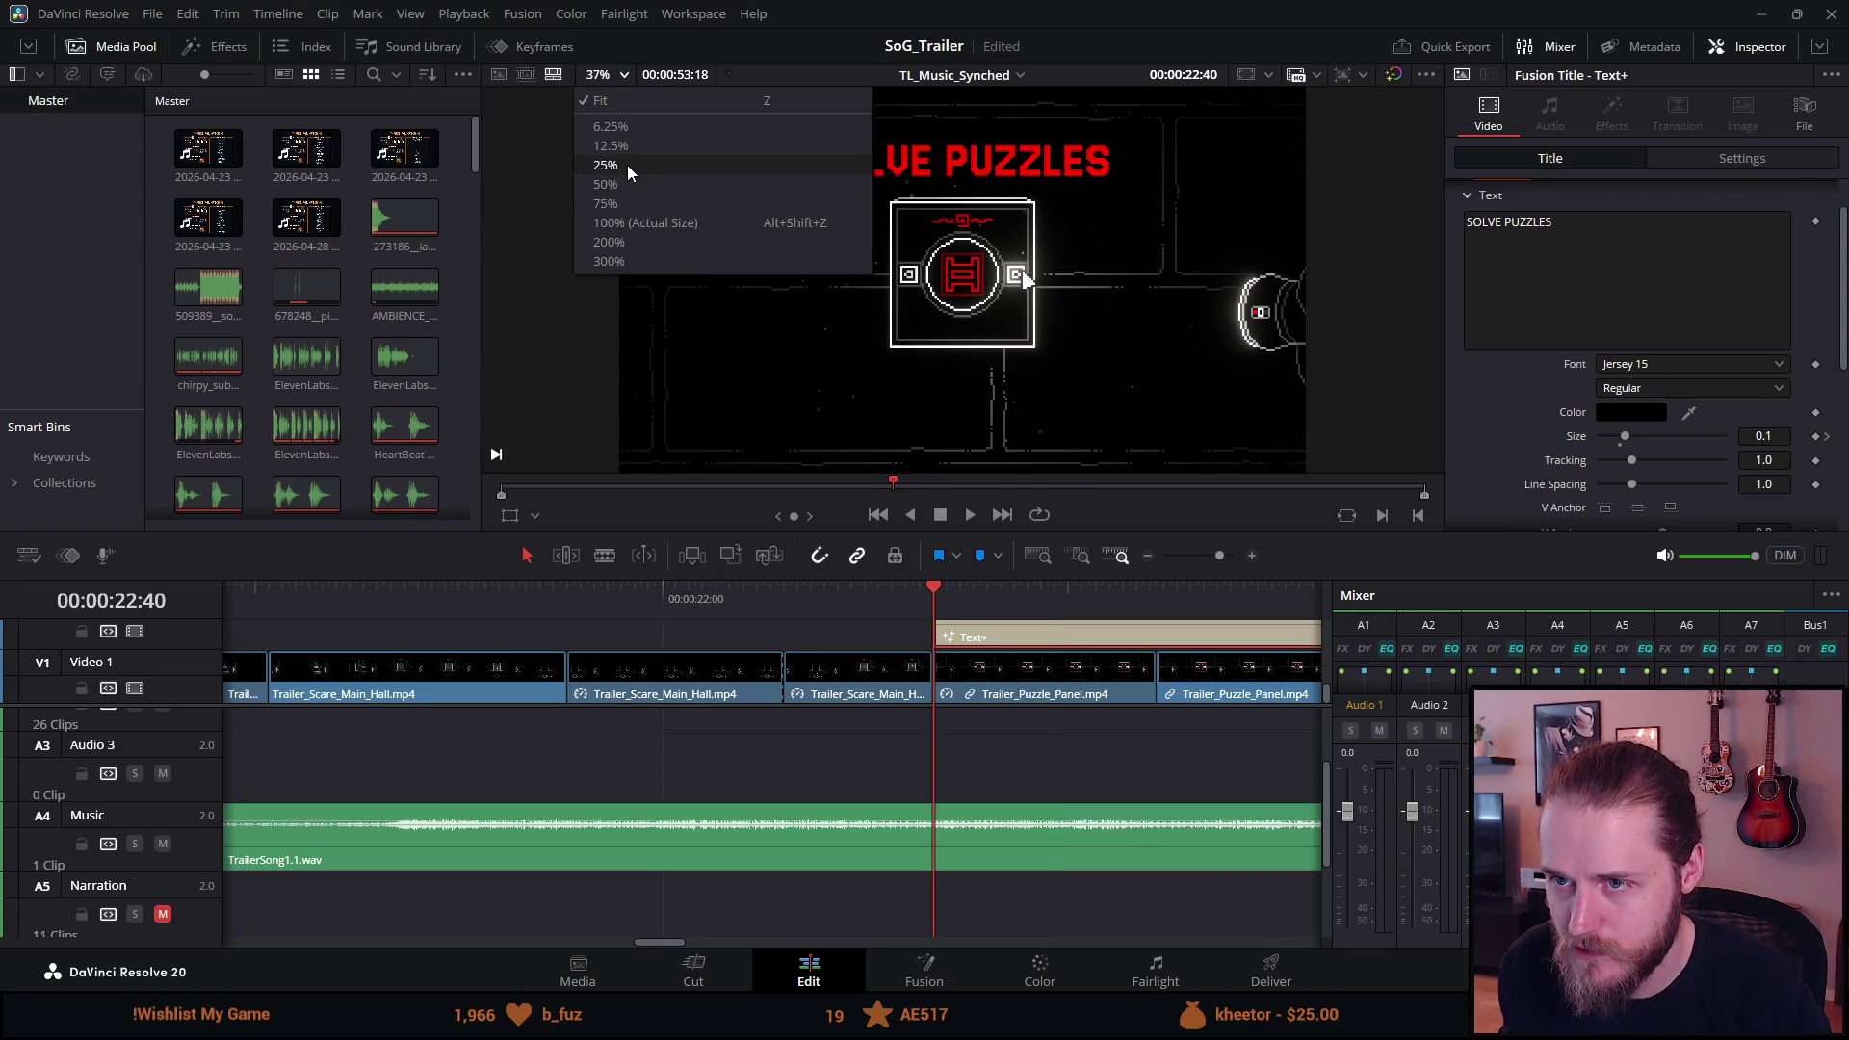
Zoom the viewer to 100%, then fit, scroll-zoom to 765% on the letters, and step 22:40–22:48.
{"action": "left_click", "coordinate": [632, 222]}
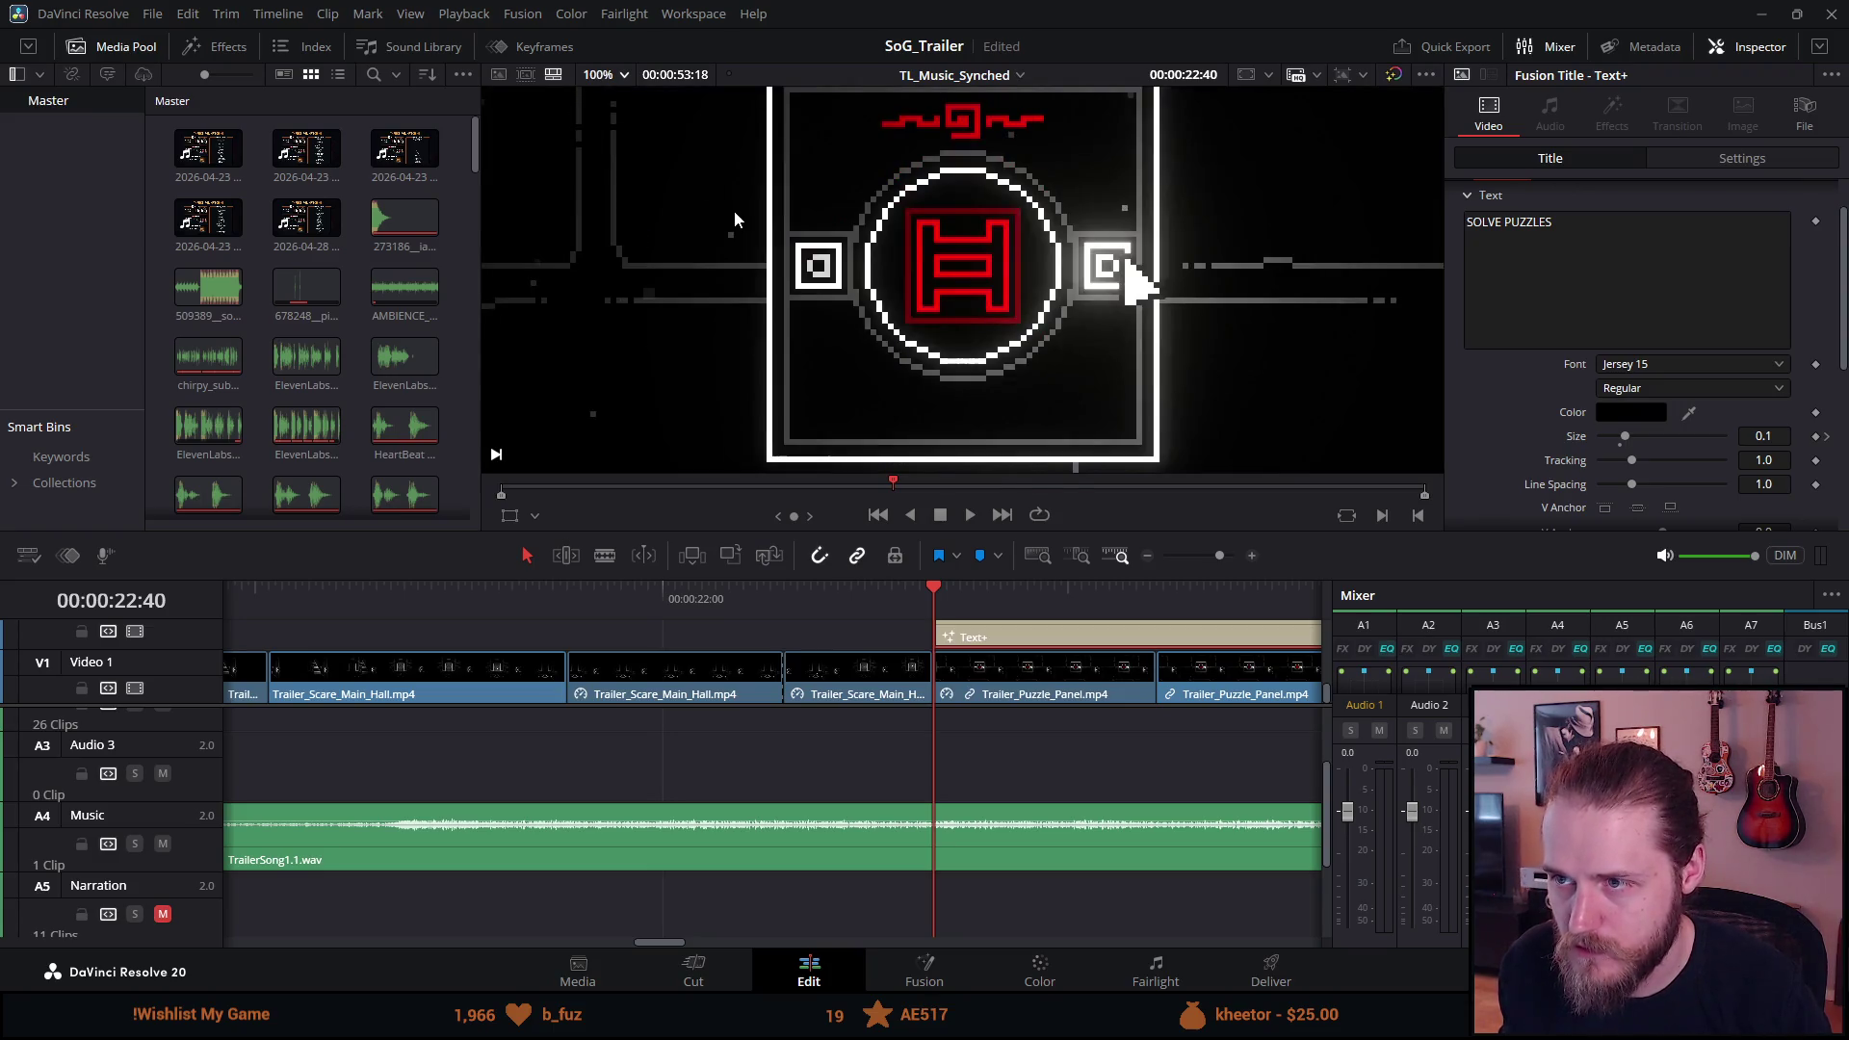
{"action": "key", "text": "Right"}
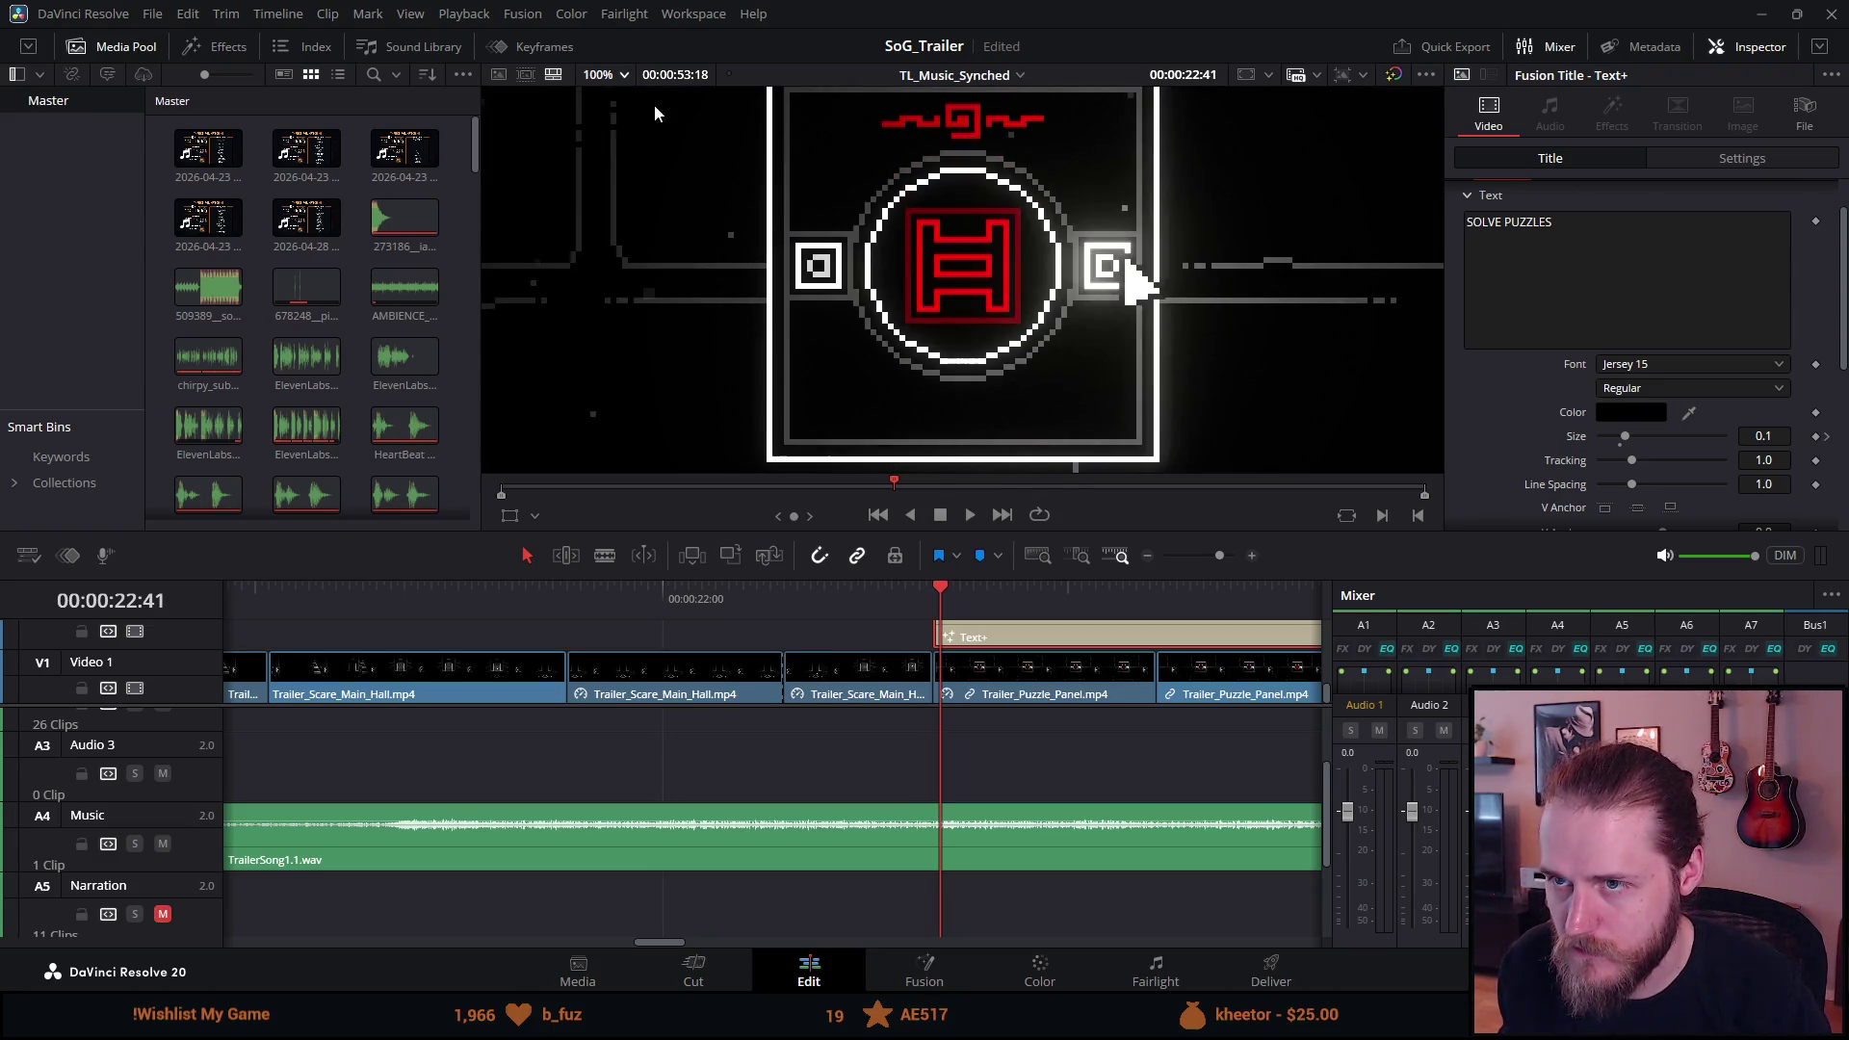
{"action": "left_click", "coordinate": [623, 74]}
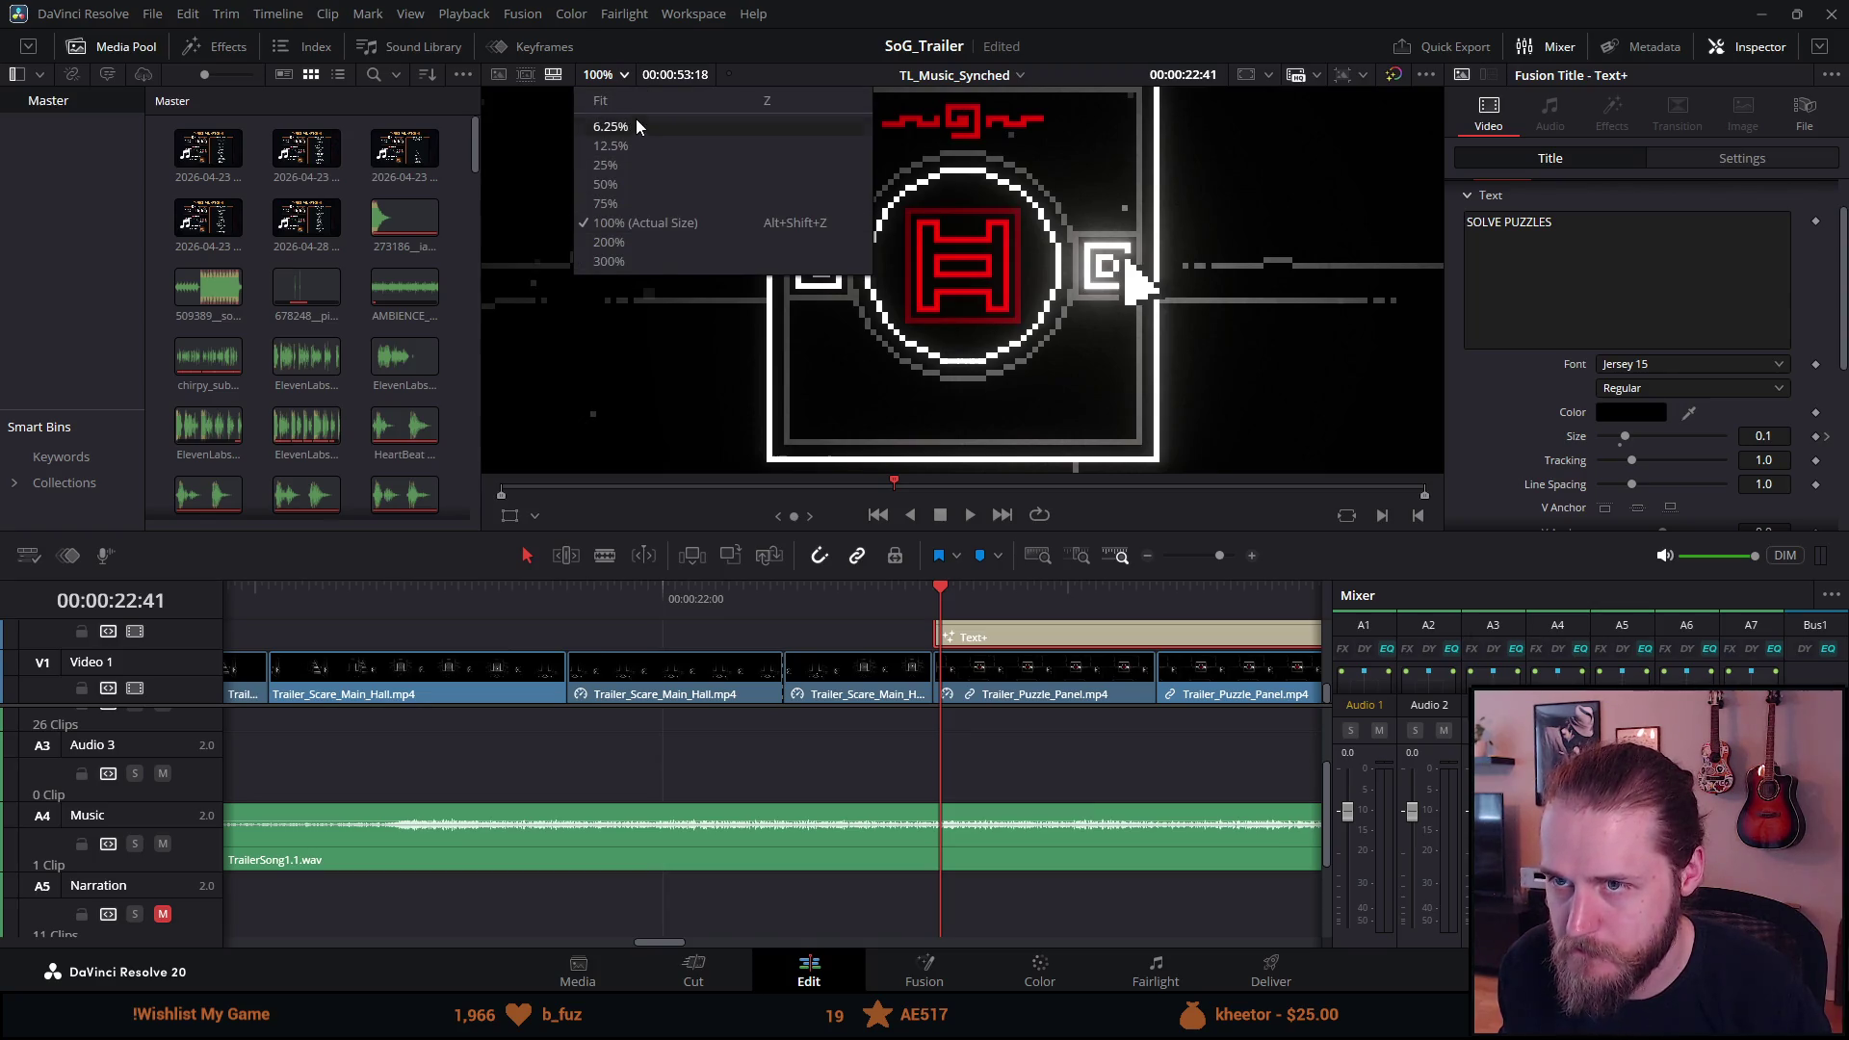
{"action": "left_click", "coordinate": [635, 119]}
{"action": "scroll", "coordinate": [876, 134], "scroll_direction": "up", "scroll_amount": 5}
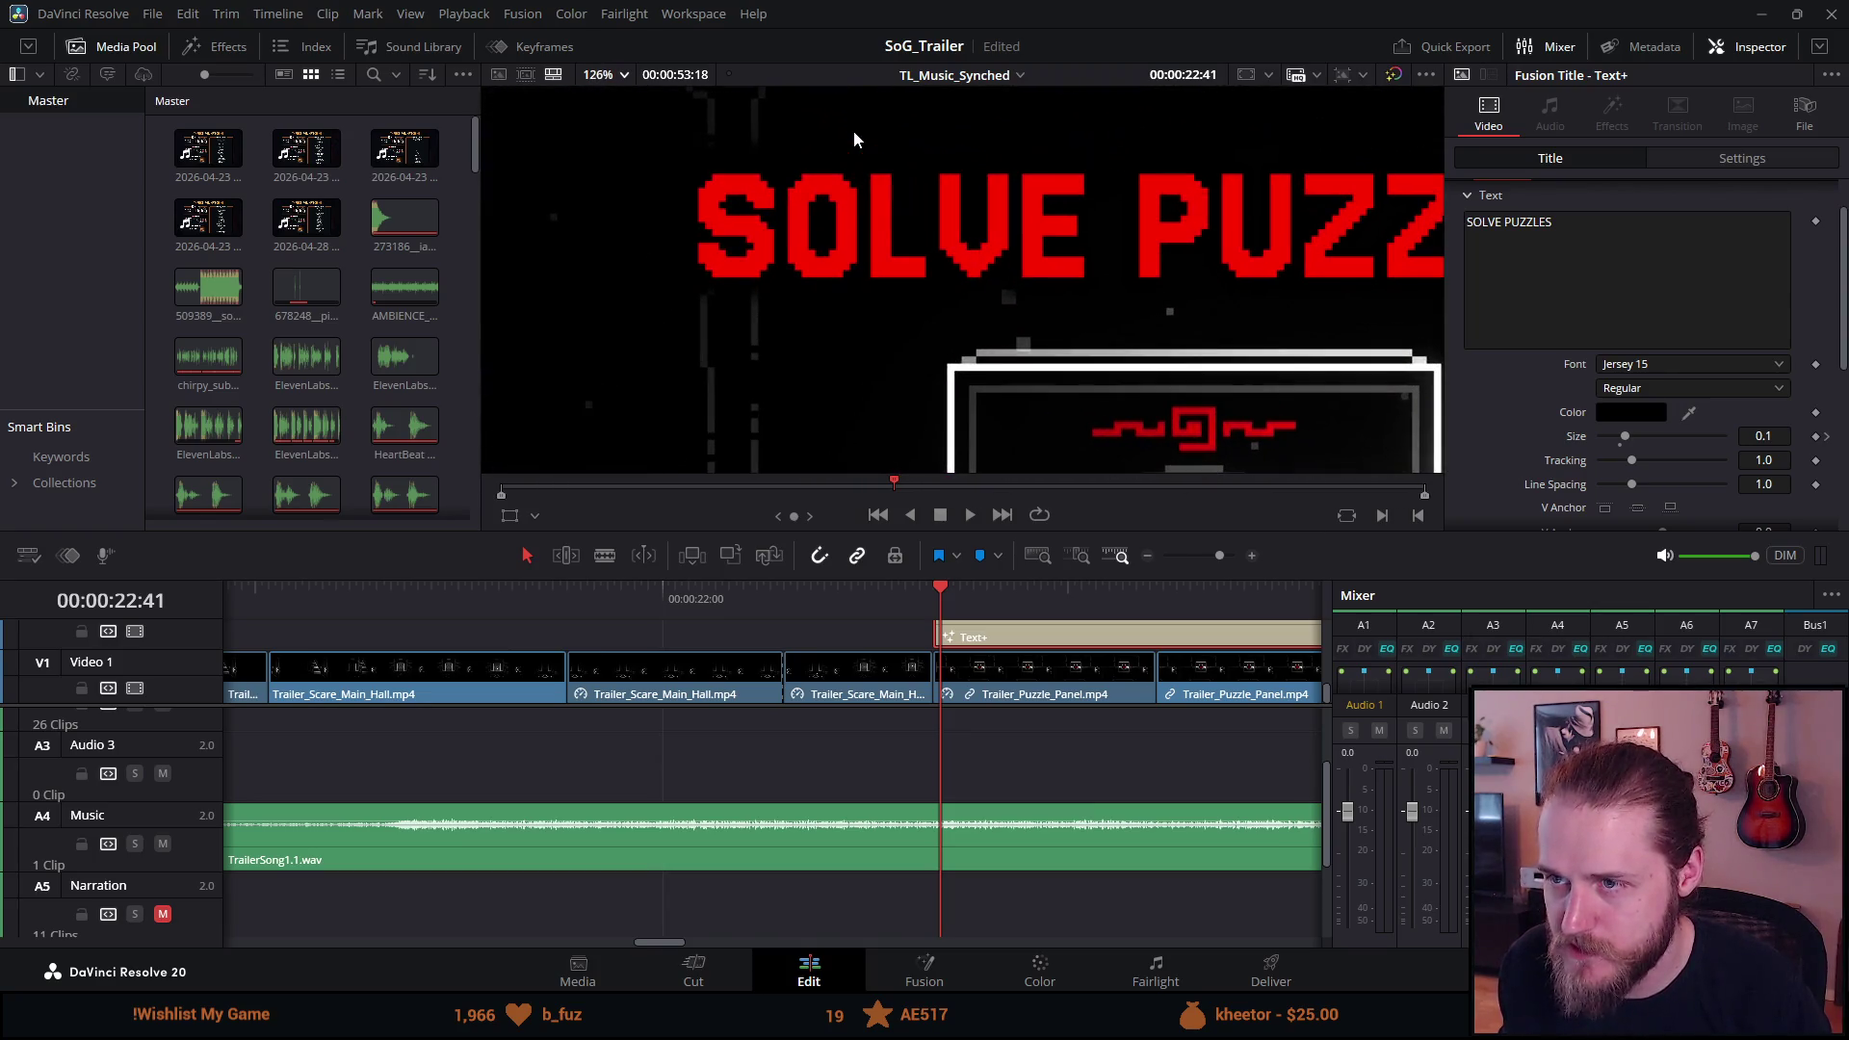
{"action": "scroll", "coordinate": [778, 188], "scroll_direction": "up", "scroll_amount": 6}
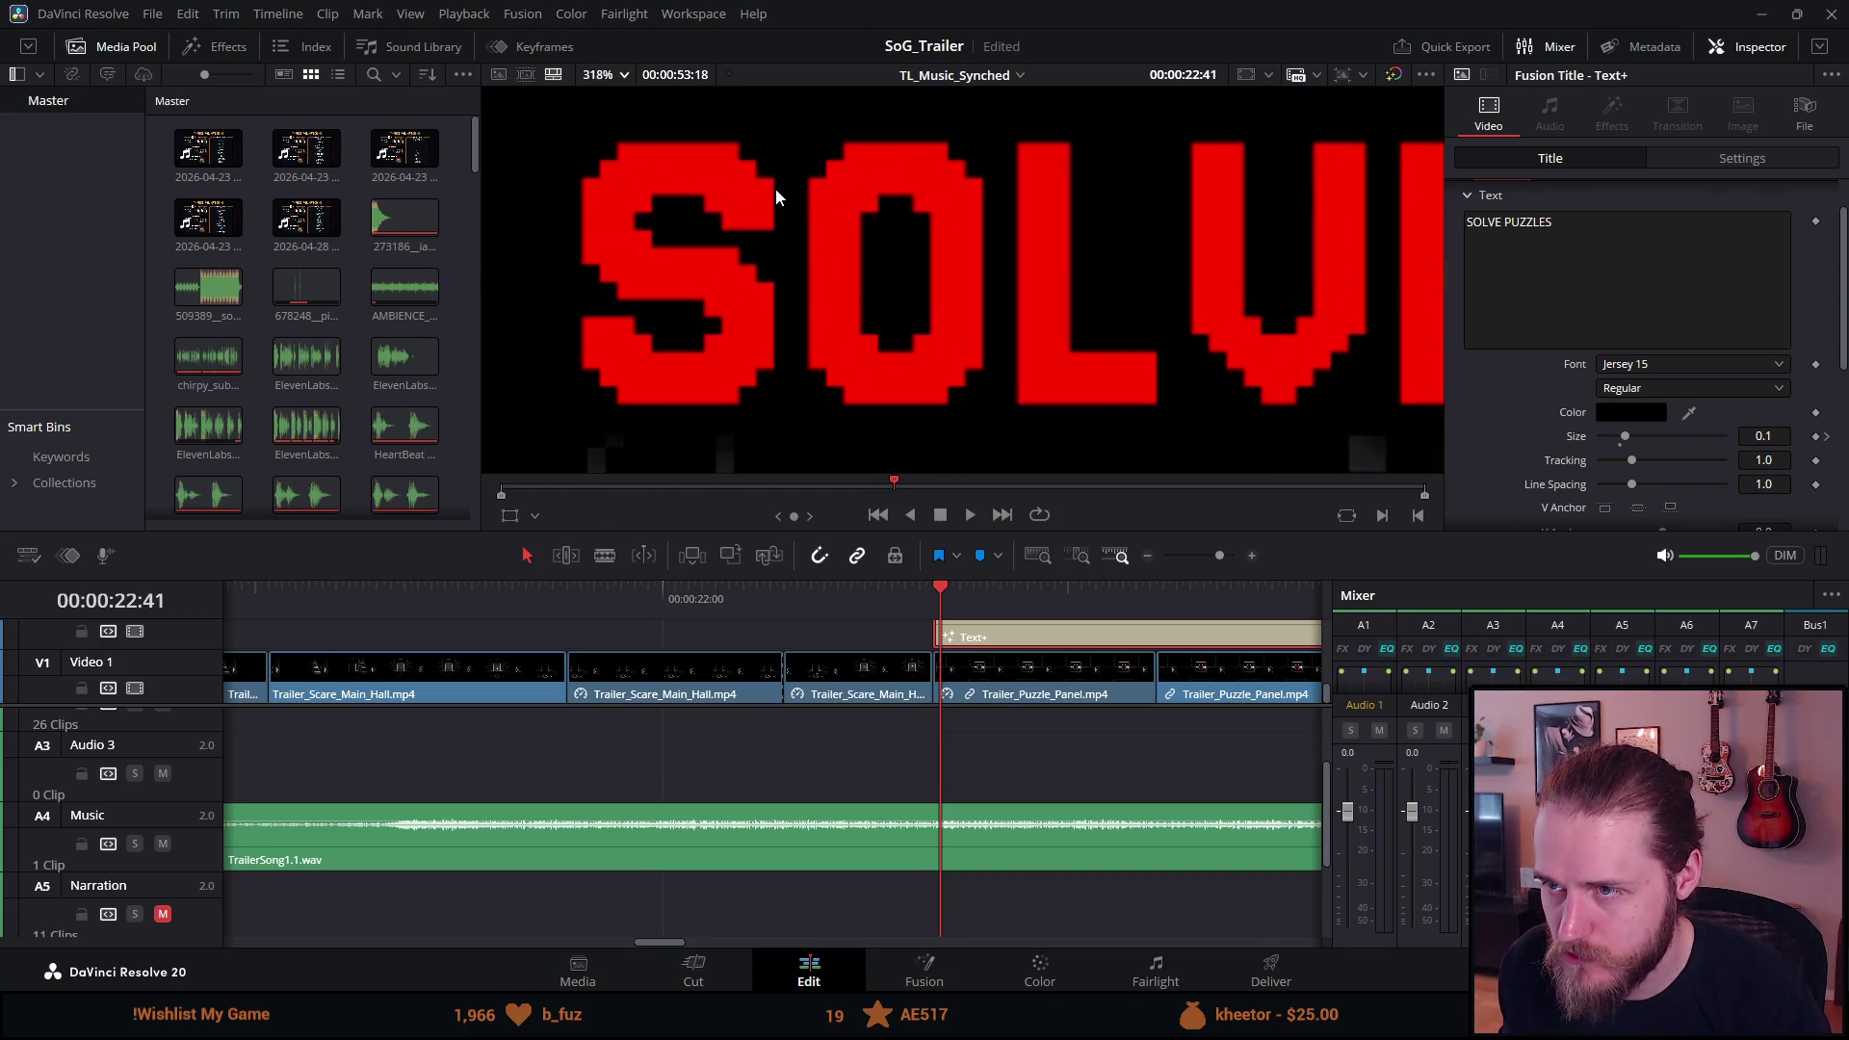
{"action": "scroll", "coordinate": [964, 89], "scroll_direction": "up", "scroll_amount": 3}
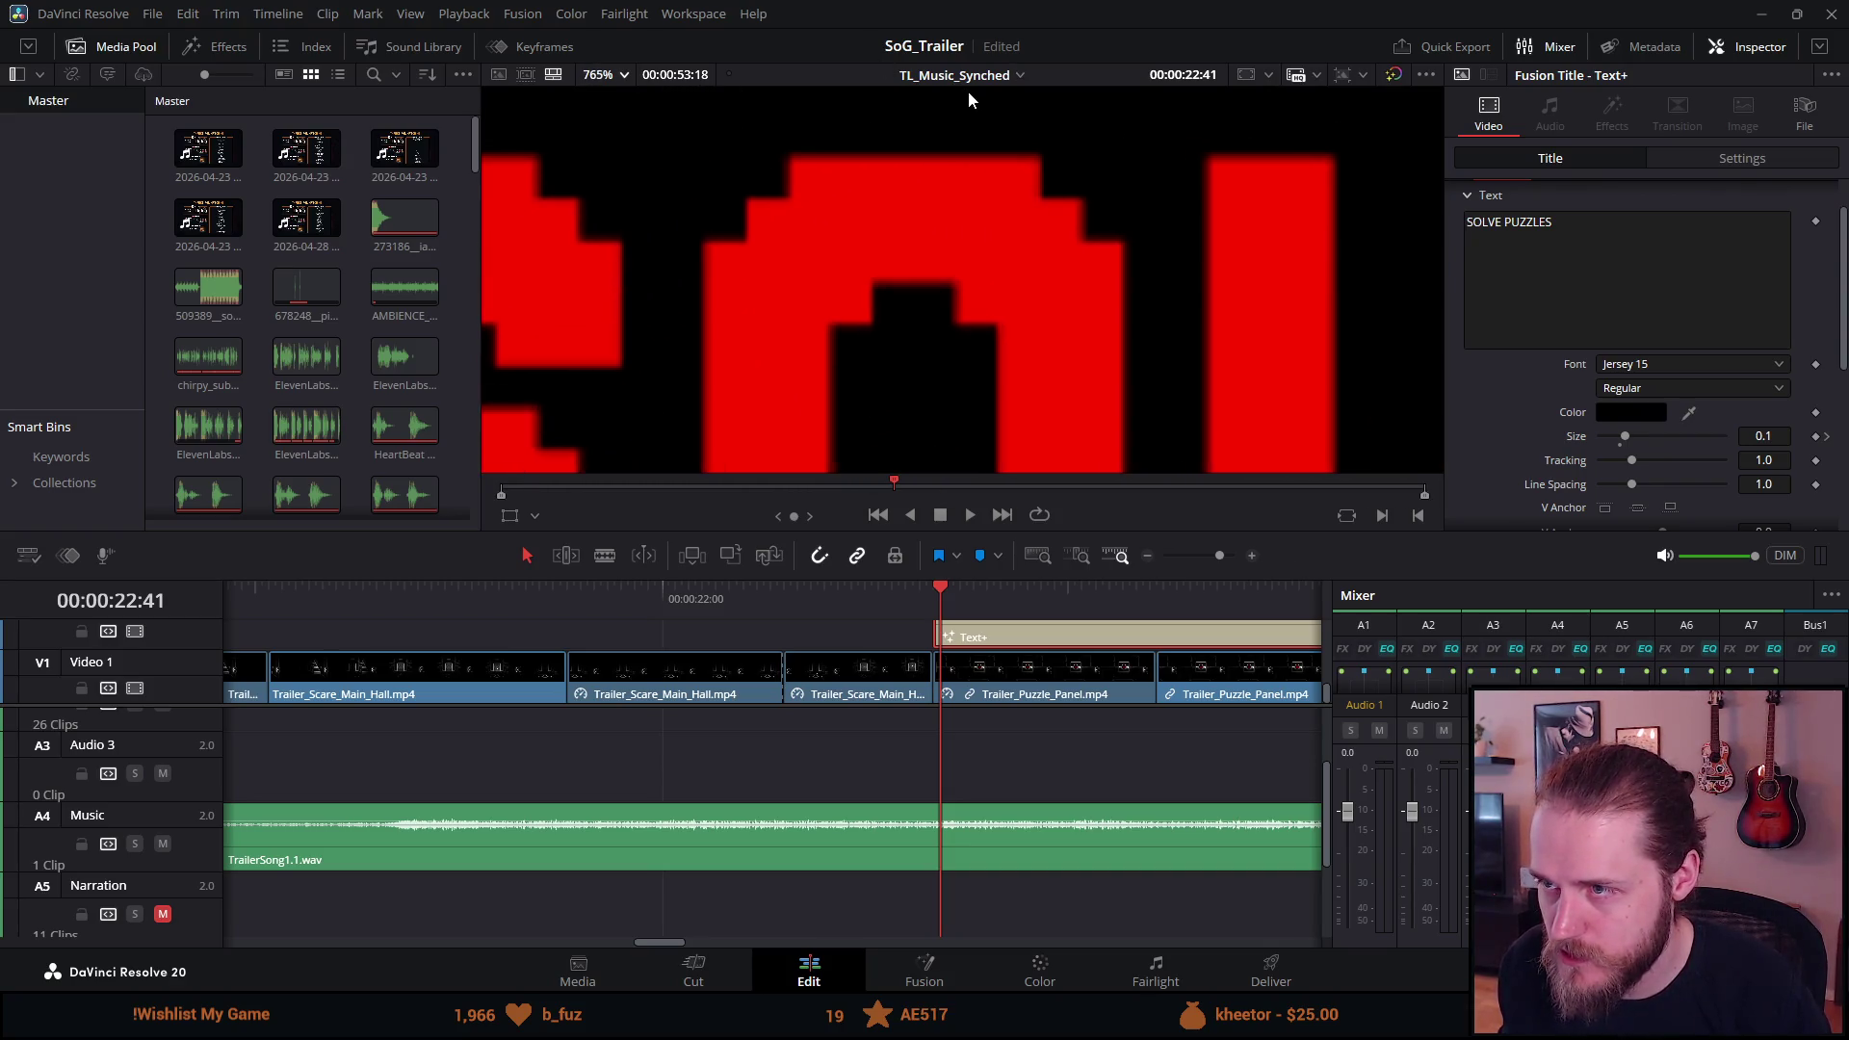
{"action": "left_click", "coordinate": [933, 601]}
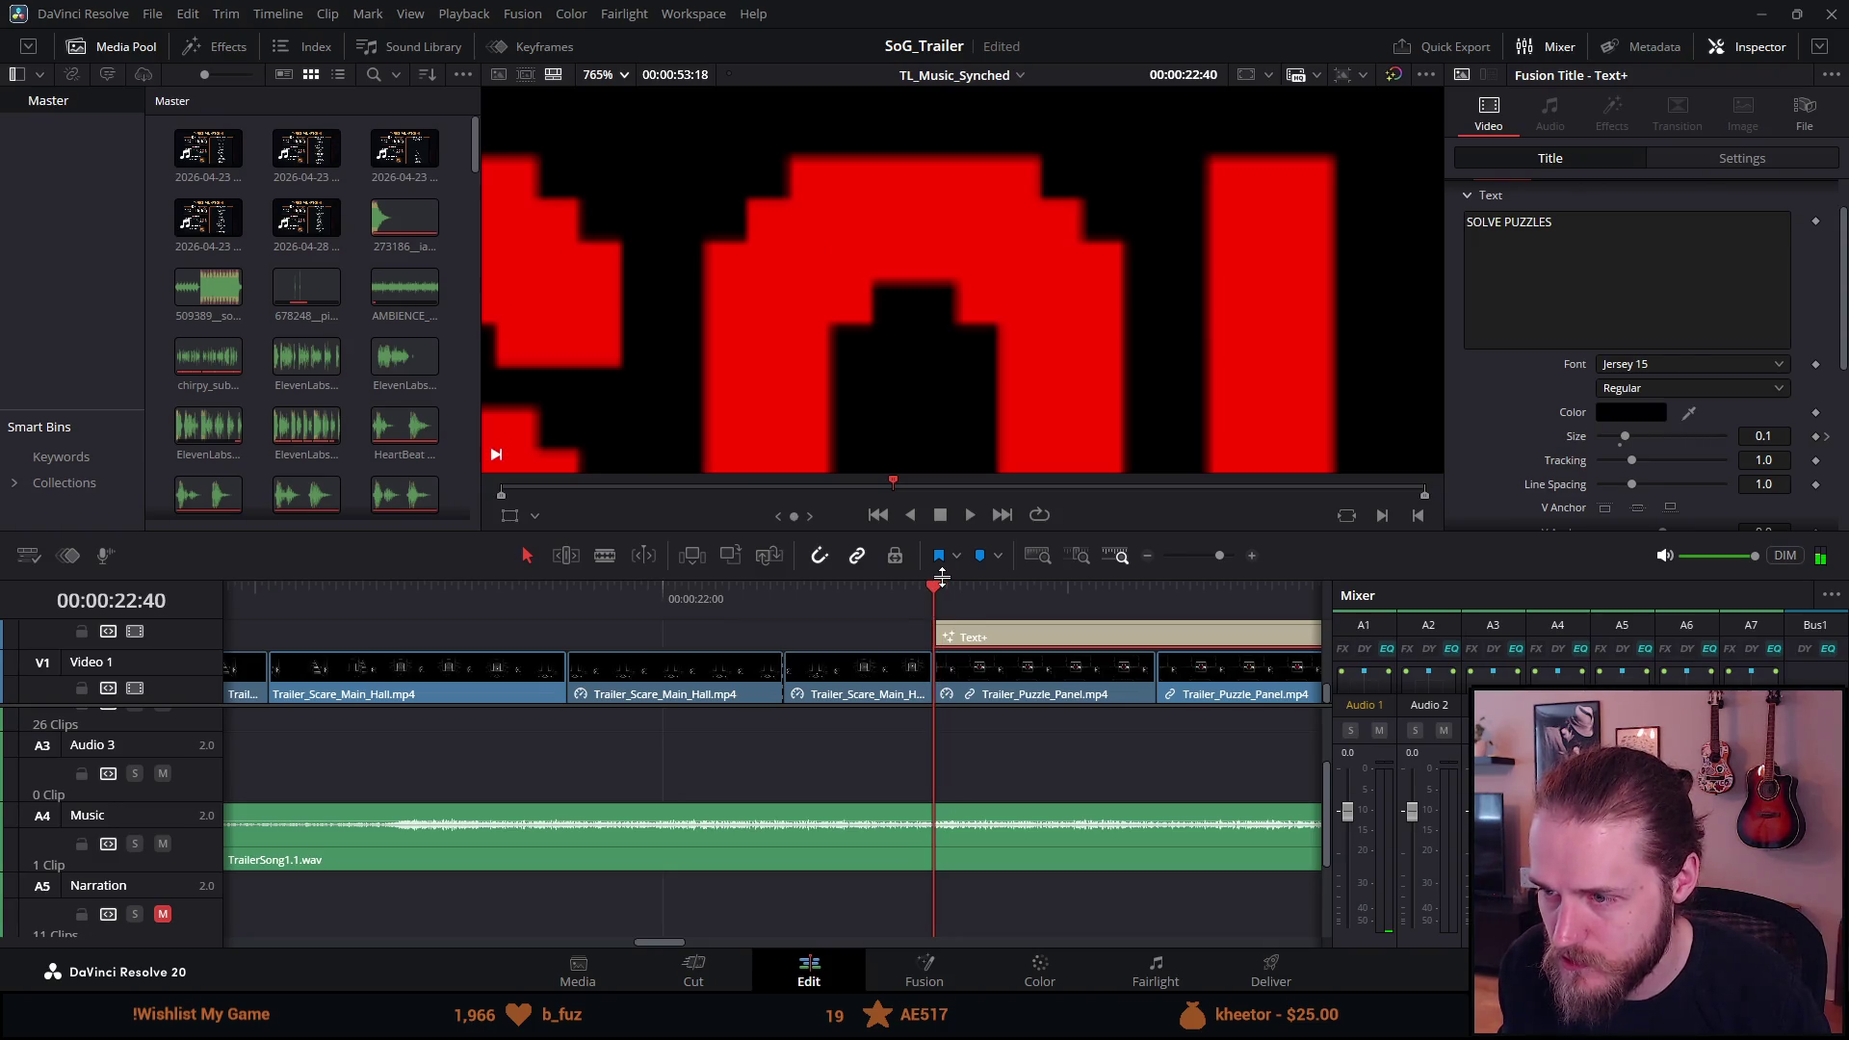
{"action": "key", "text": "Right"}
{"action": "key", "text": "Right"}
{"action": "key", "text": "Right"}
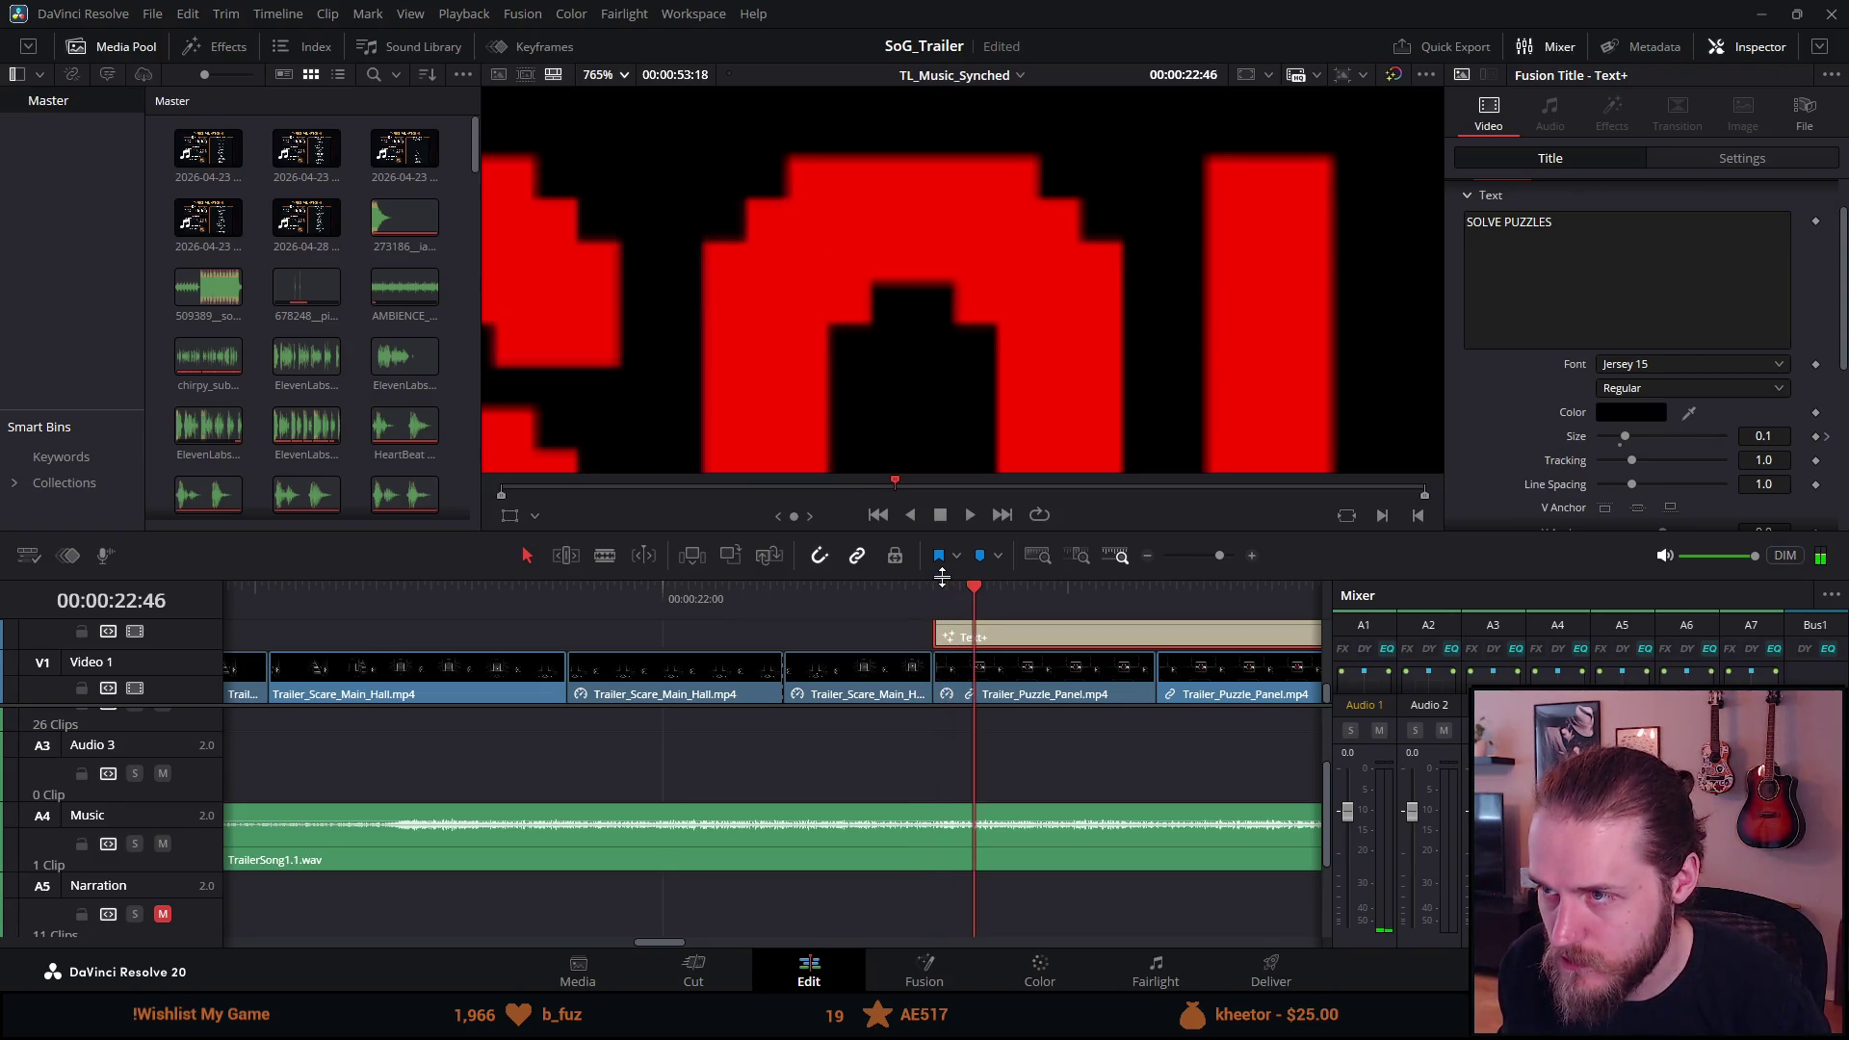
{"action": "scroll", "coordinate": [919, 643], "scroll_direction": "right", "scroll_amount": 6}
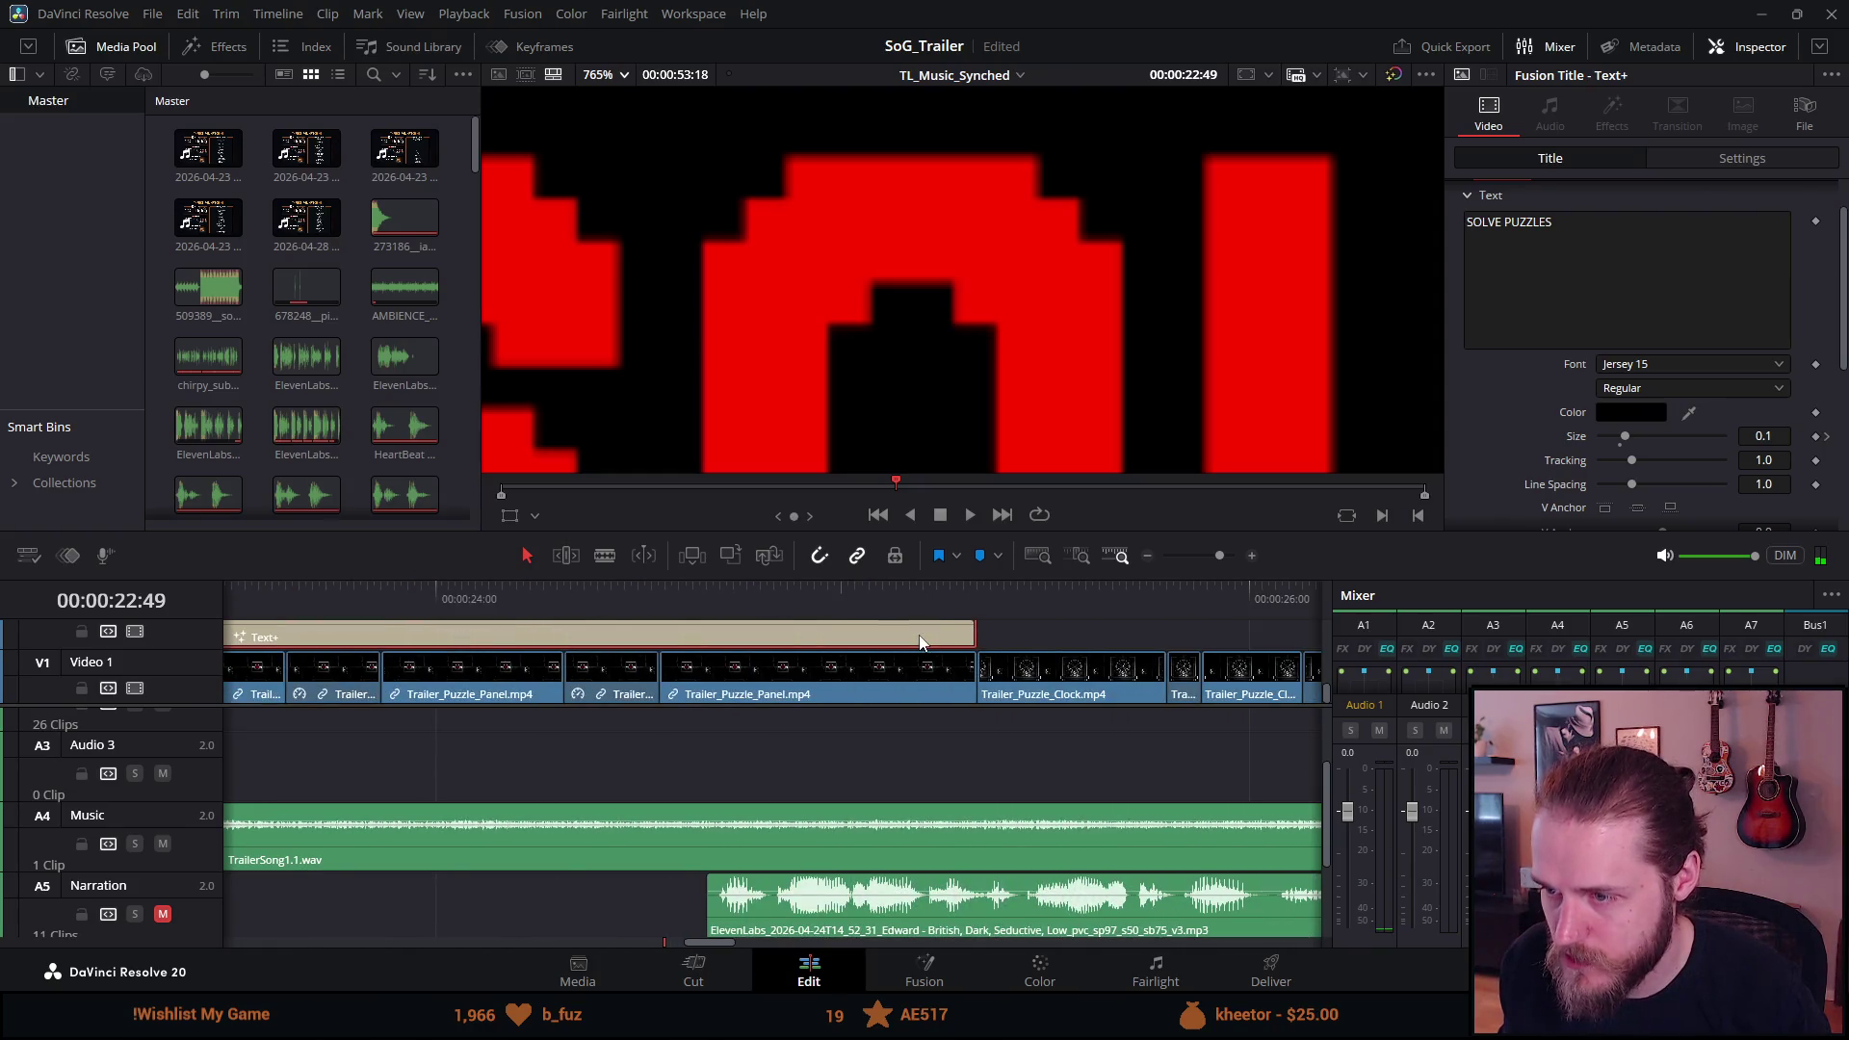
Scrub the playhead through the title clip, from 24:50 back to its start.
{"action": "left_click", "coordinate": [939, 597]}
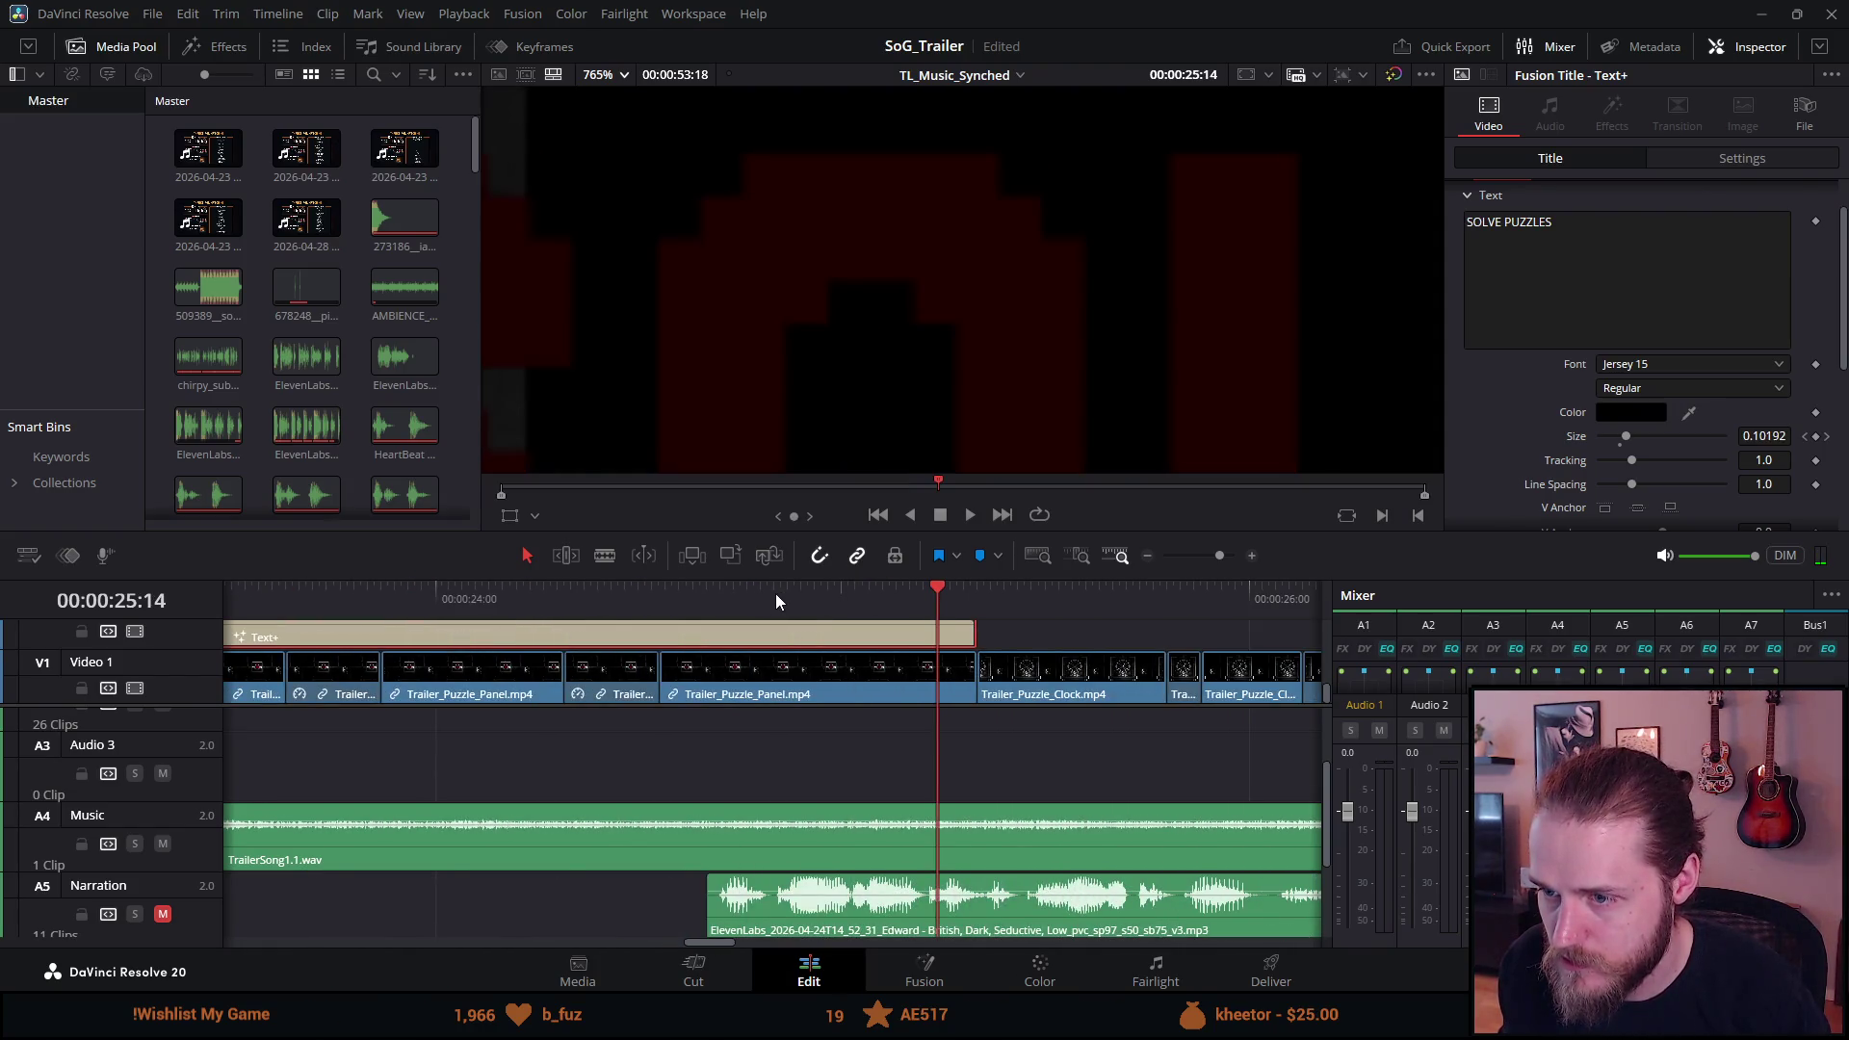
{"action": "left_click", "coordinate": [777, 595]}
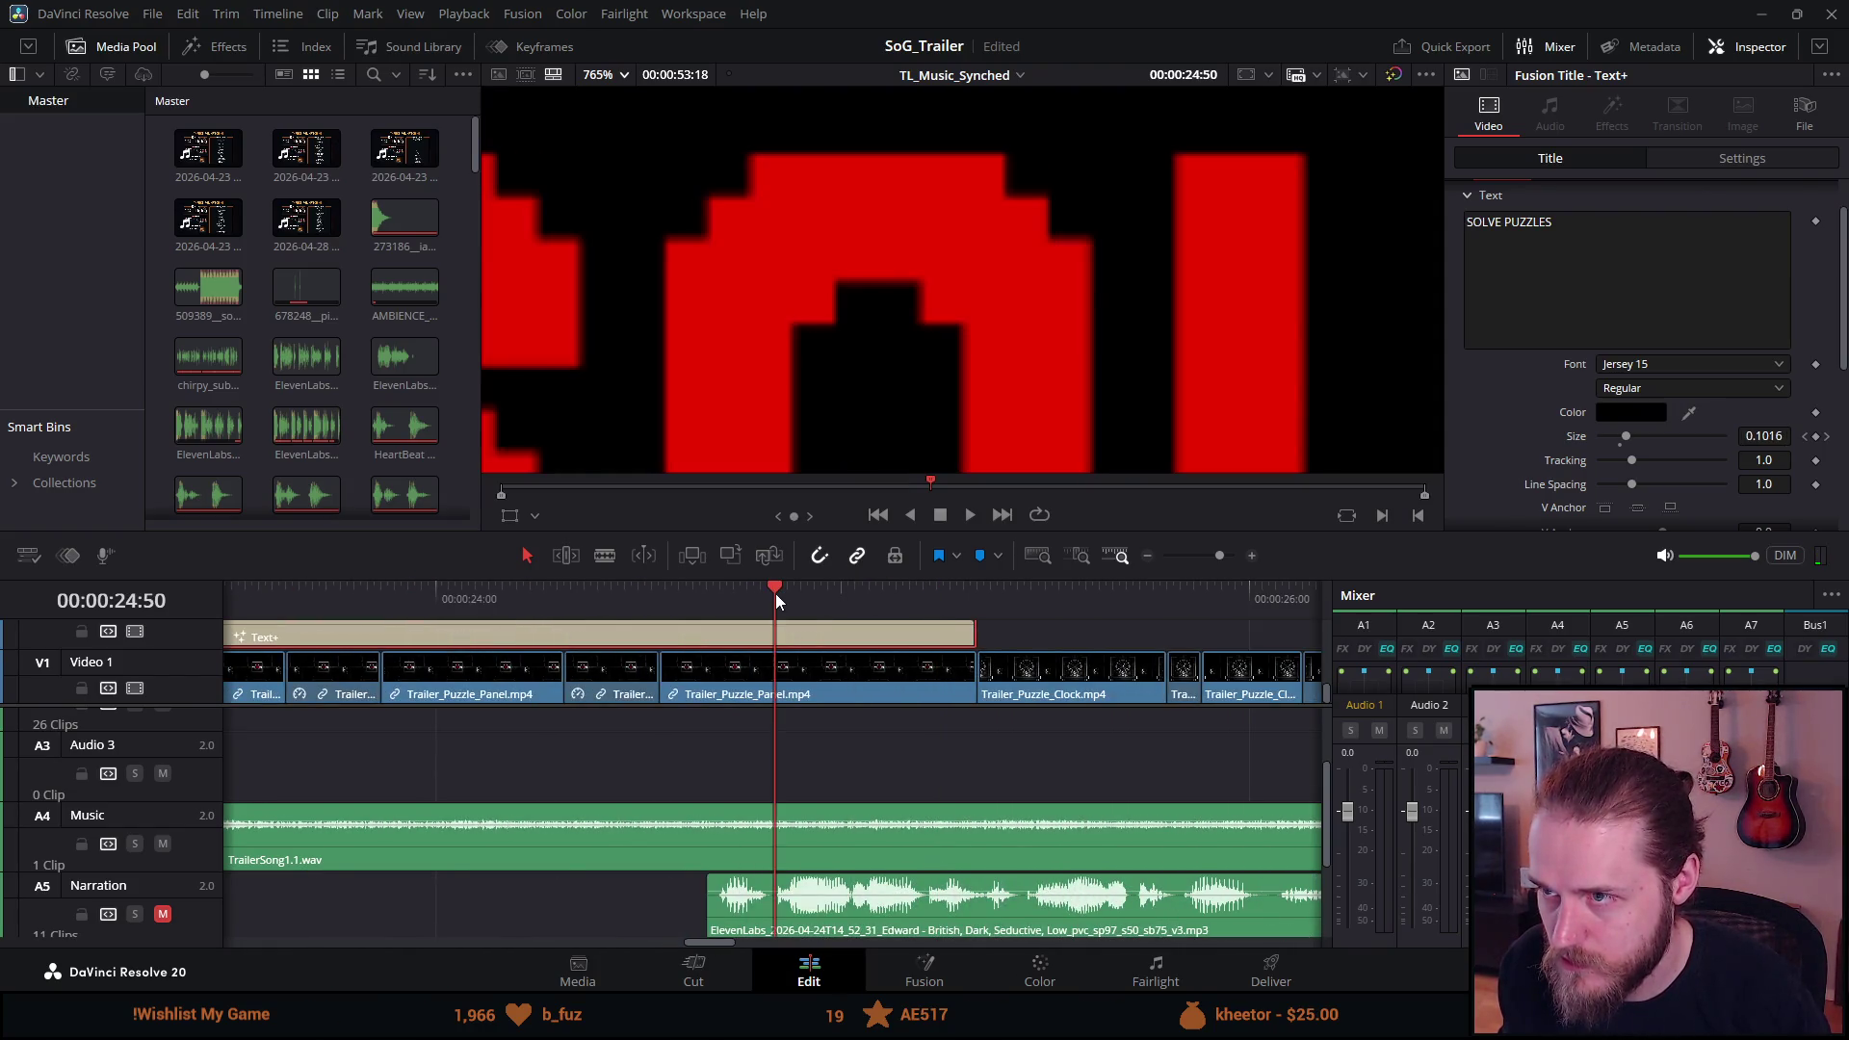
{"action": "left_click", "coordinate": [578, 599]}
{"action": "left_click", "coordinate": [416, 597]}
{"action": "left_click", "coordinate": [328, 604]}
{"action": "scroll", "coordinate": [263, 593], "scroll_direction": "left", "scroll_amount": 5}
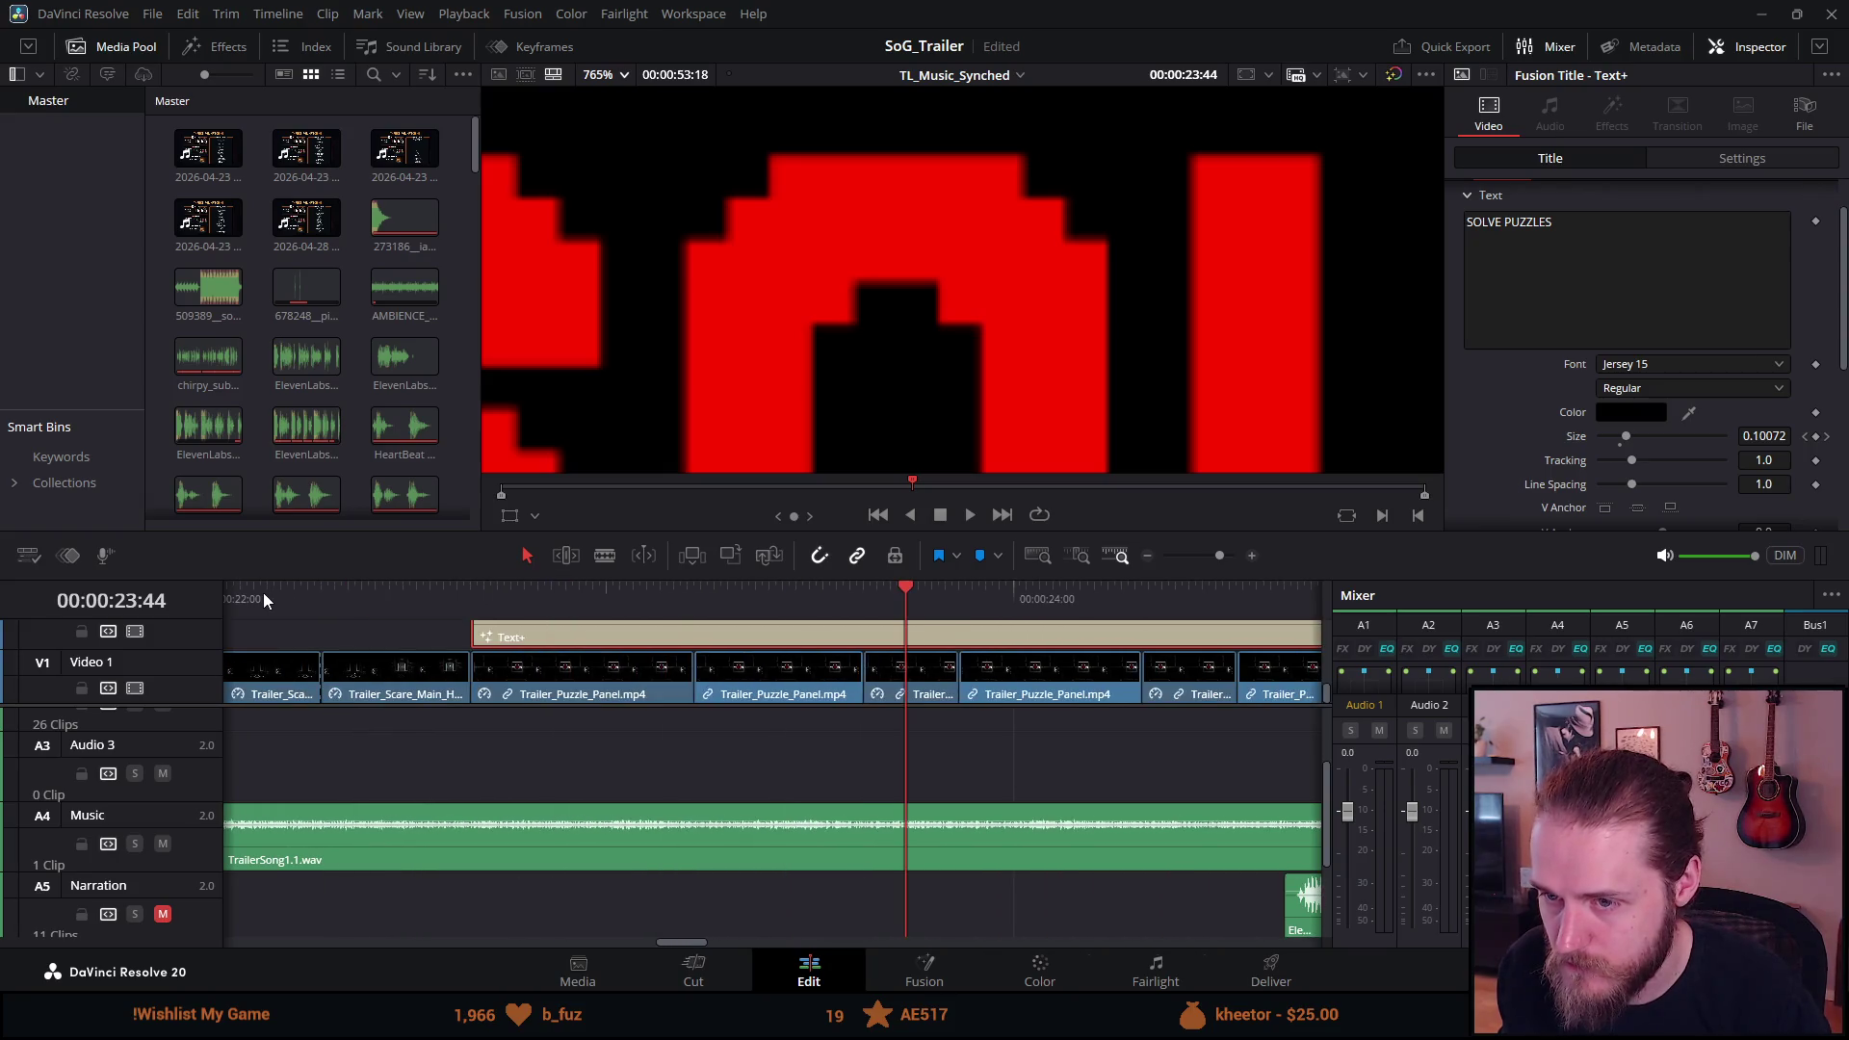
{"action": "left_click", "coordinate": [715, 594]}
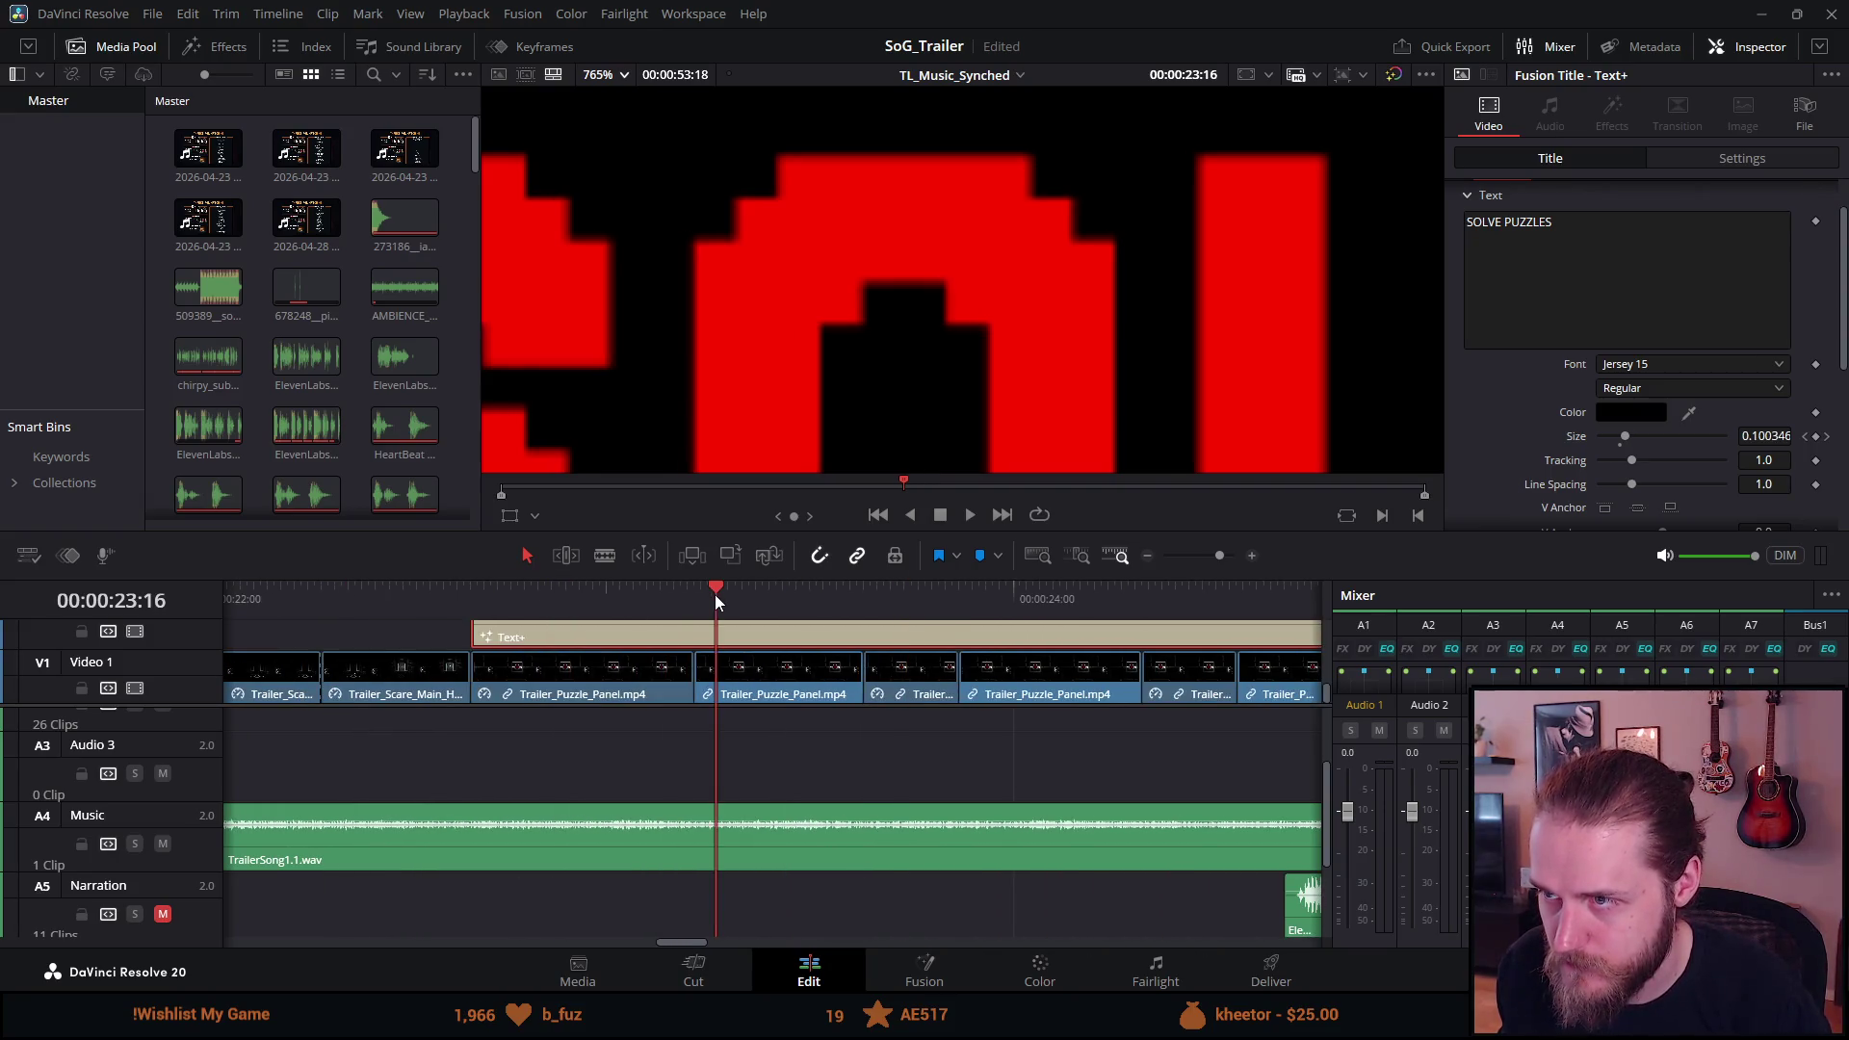
{"action": "left_click", "coordinate": [561, 599]}
{"action": "left_click", "coordinate": [496, 591]}
{"action": "left_click", "coordinate": [471, 589]}
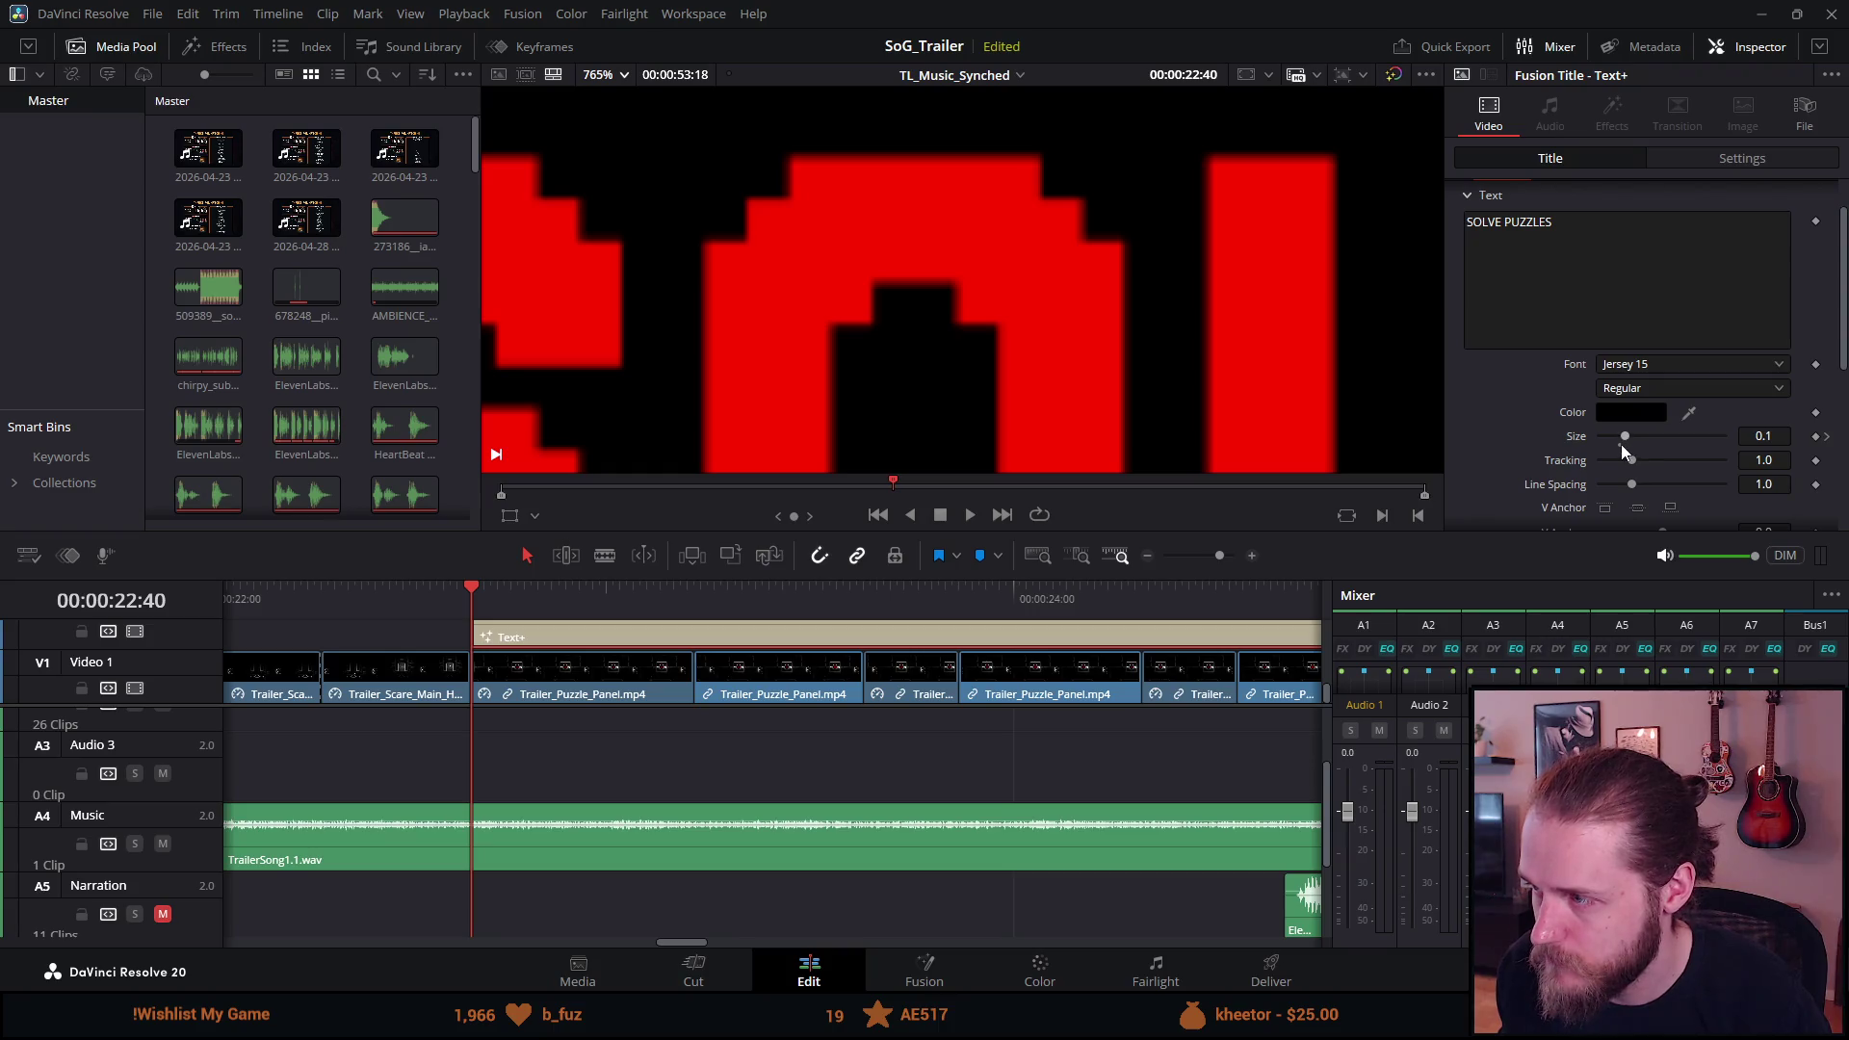
At the next Size keyframe try 0.08, compare via undo/redo, and keep size 0.1.
{"action": "left_click", "coordinate": [1827, 436]}
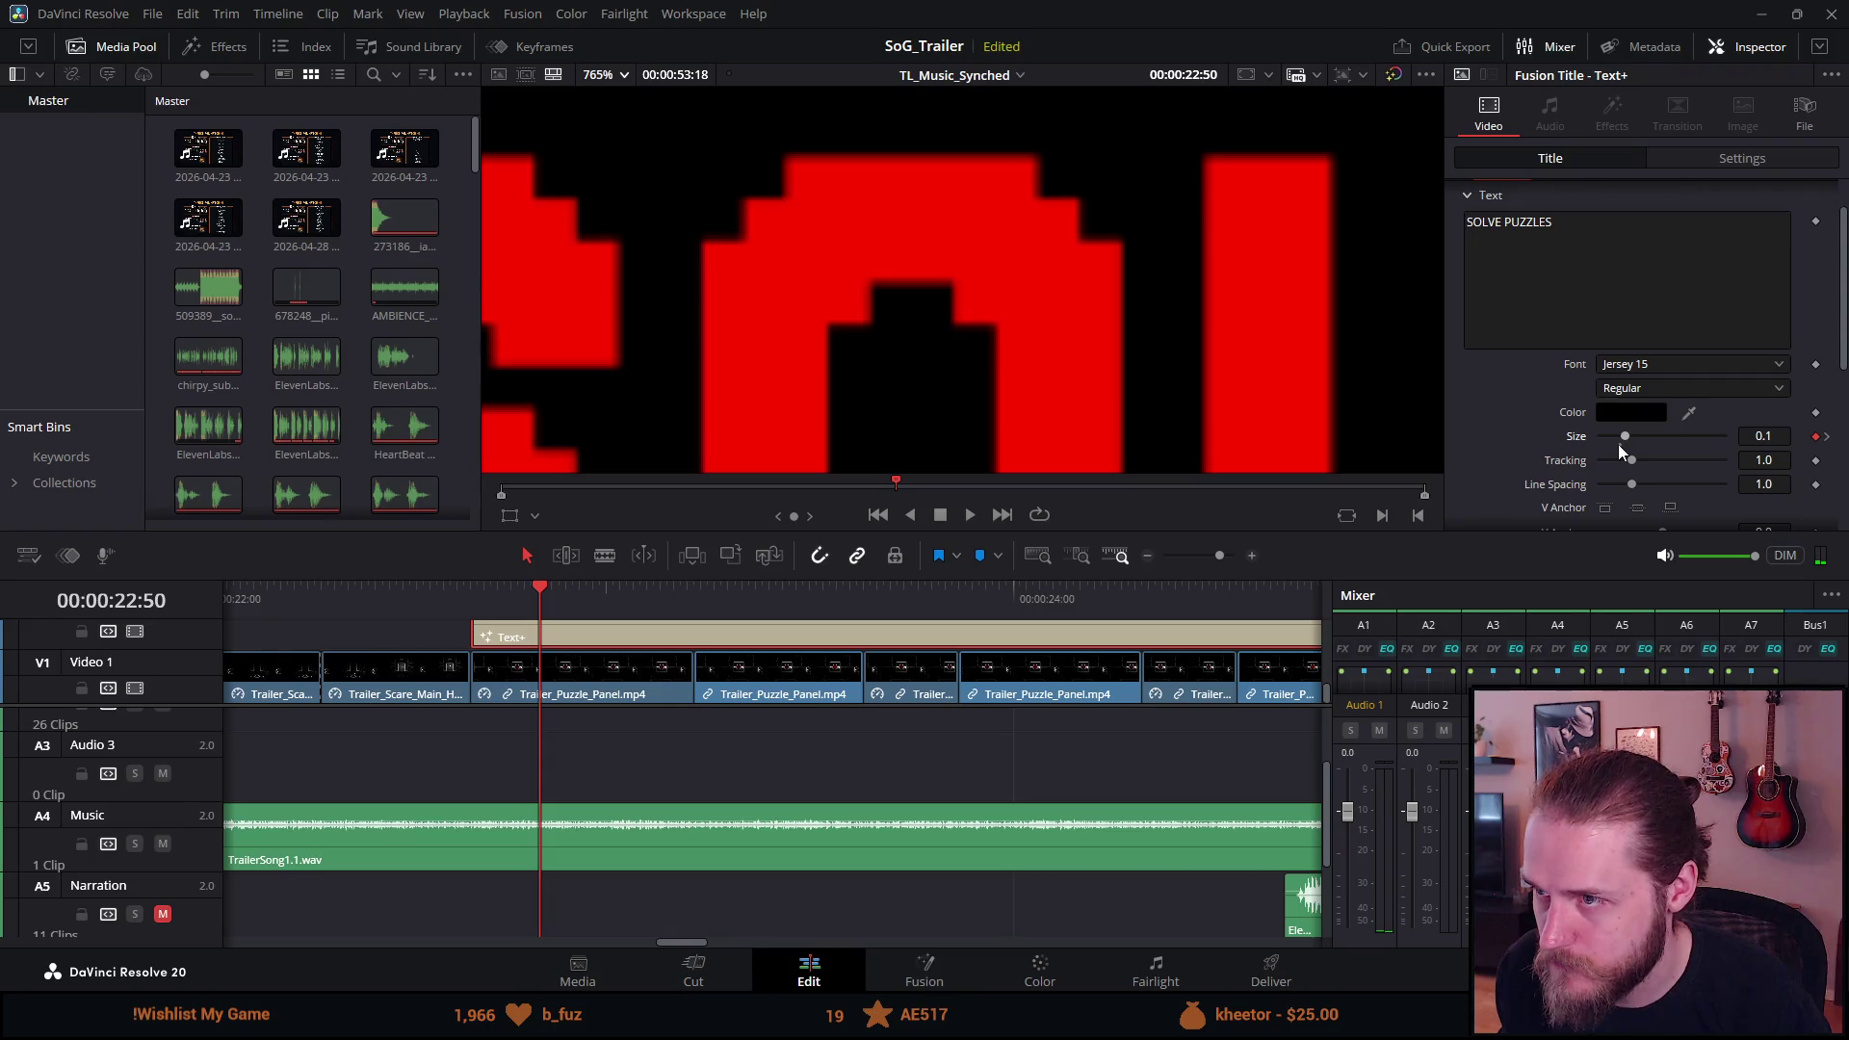
{"action": "left_click", "coordinate": [1621, 446]}
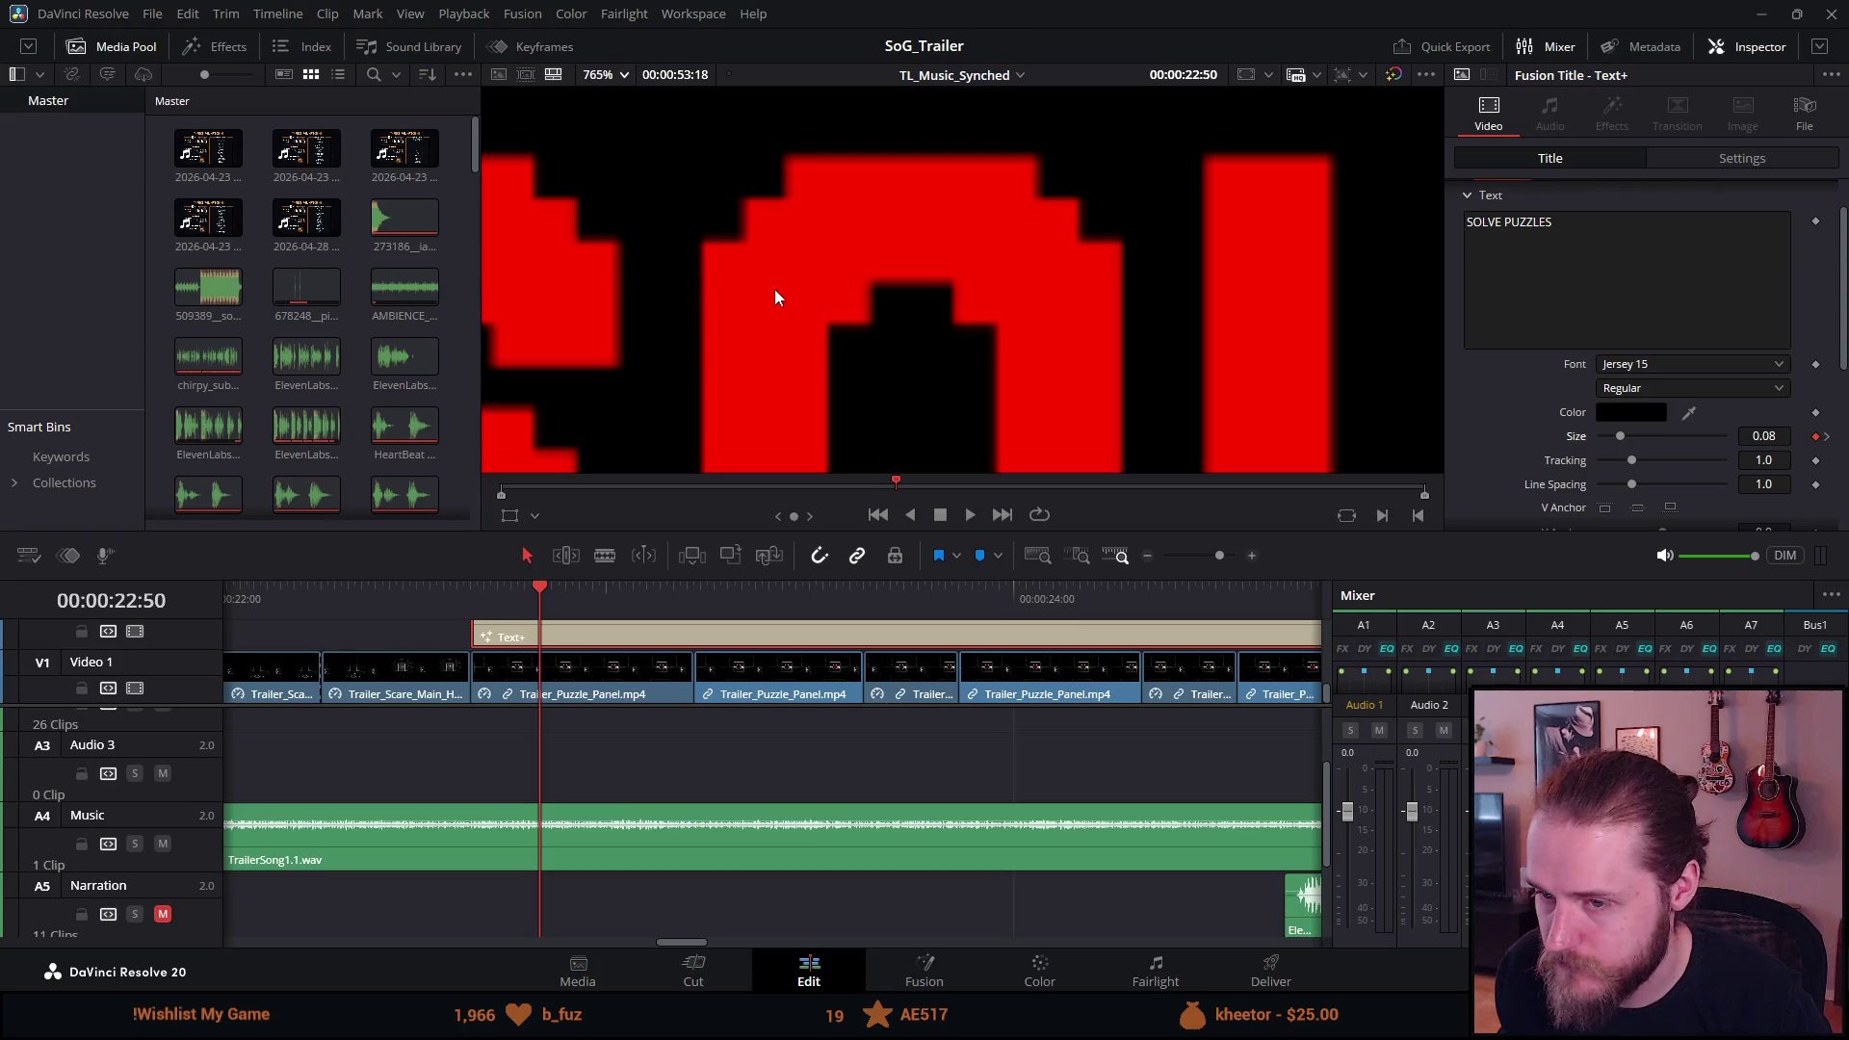
{"action": "scroll", "coordinate": [774, 289], "scroll_direction": "down", "scroll_amount": 5}
{"action": "scroll", "coordinate": [780, 291], "scroll_direction": "down", "scroll_amount": 5}
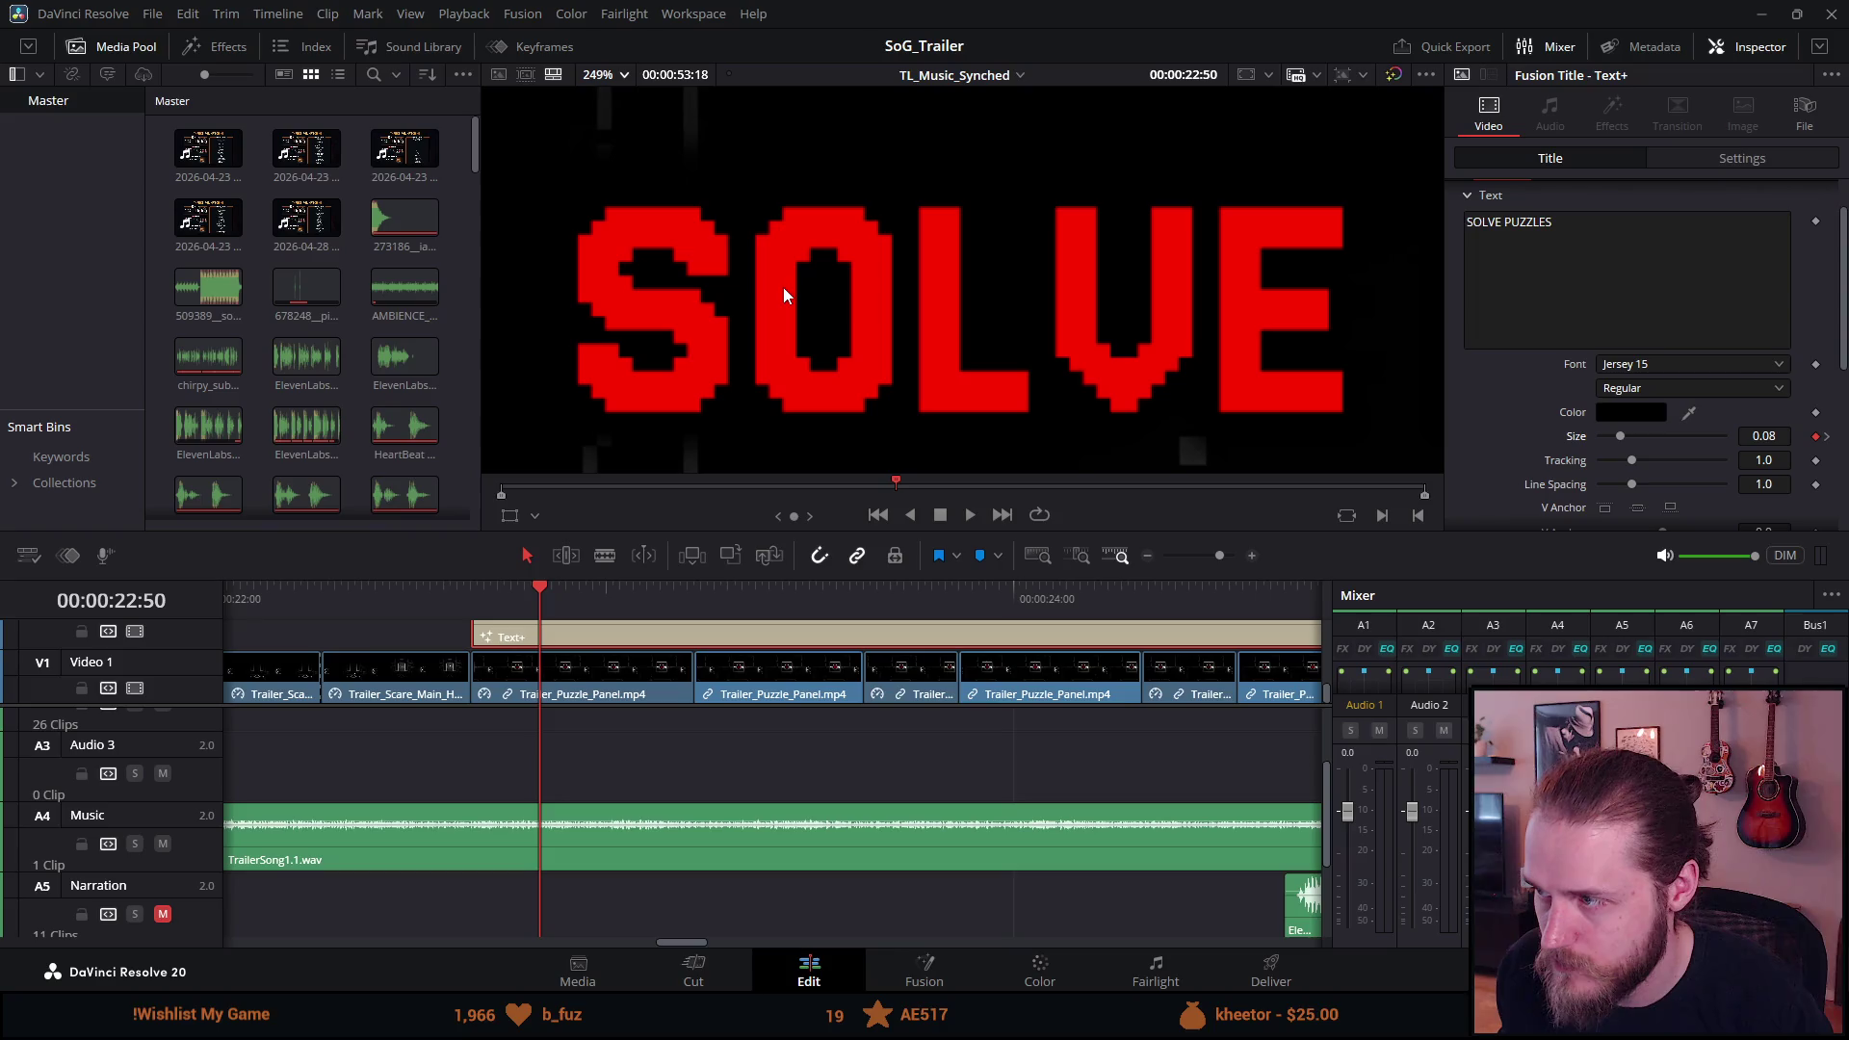
{"action": "key", "text": "ctrl+z"}
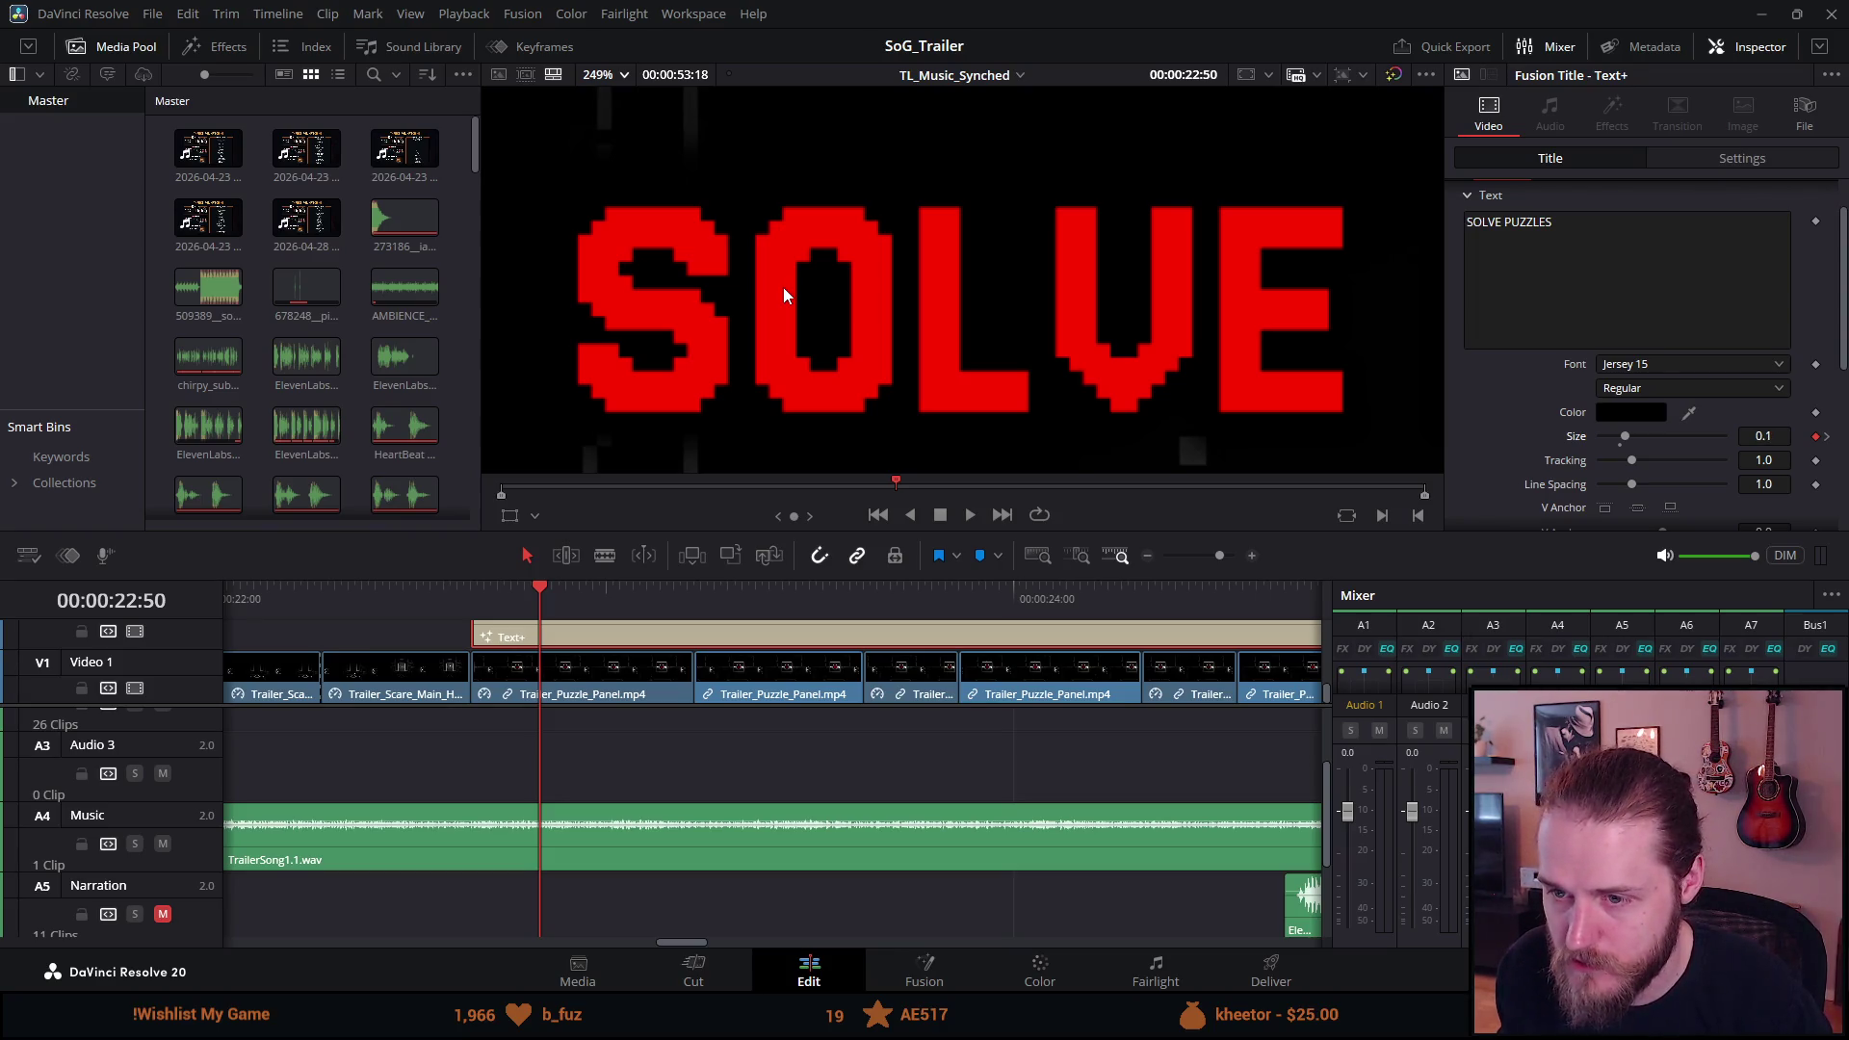
{"action": "key", "text": "ctrl+shift+z"}
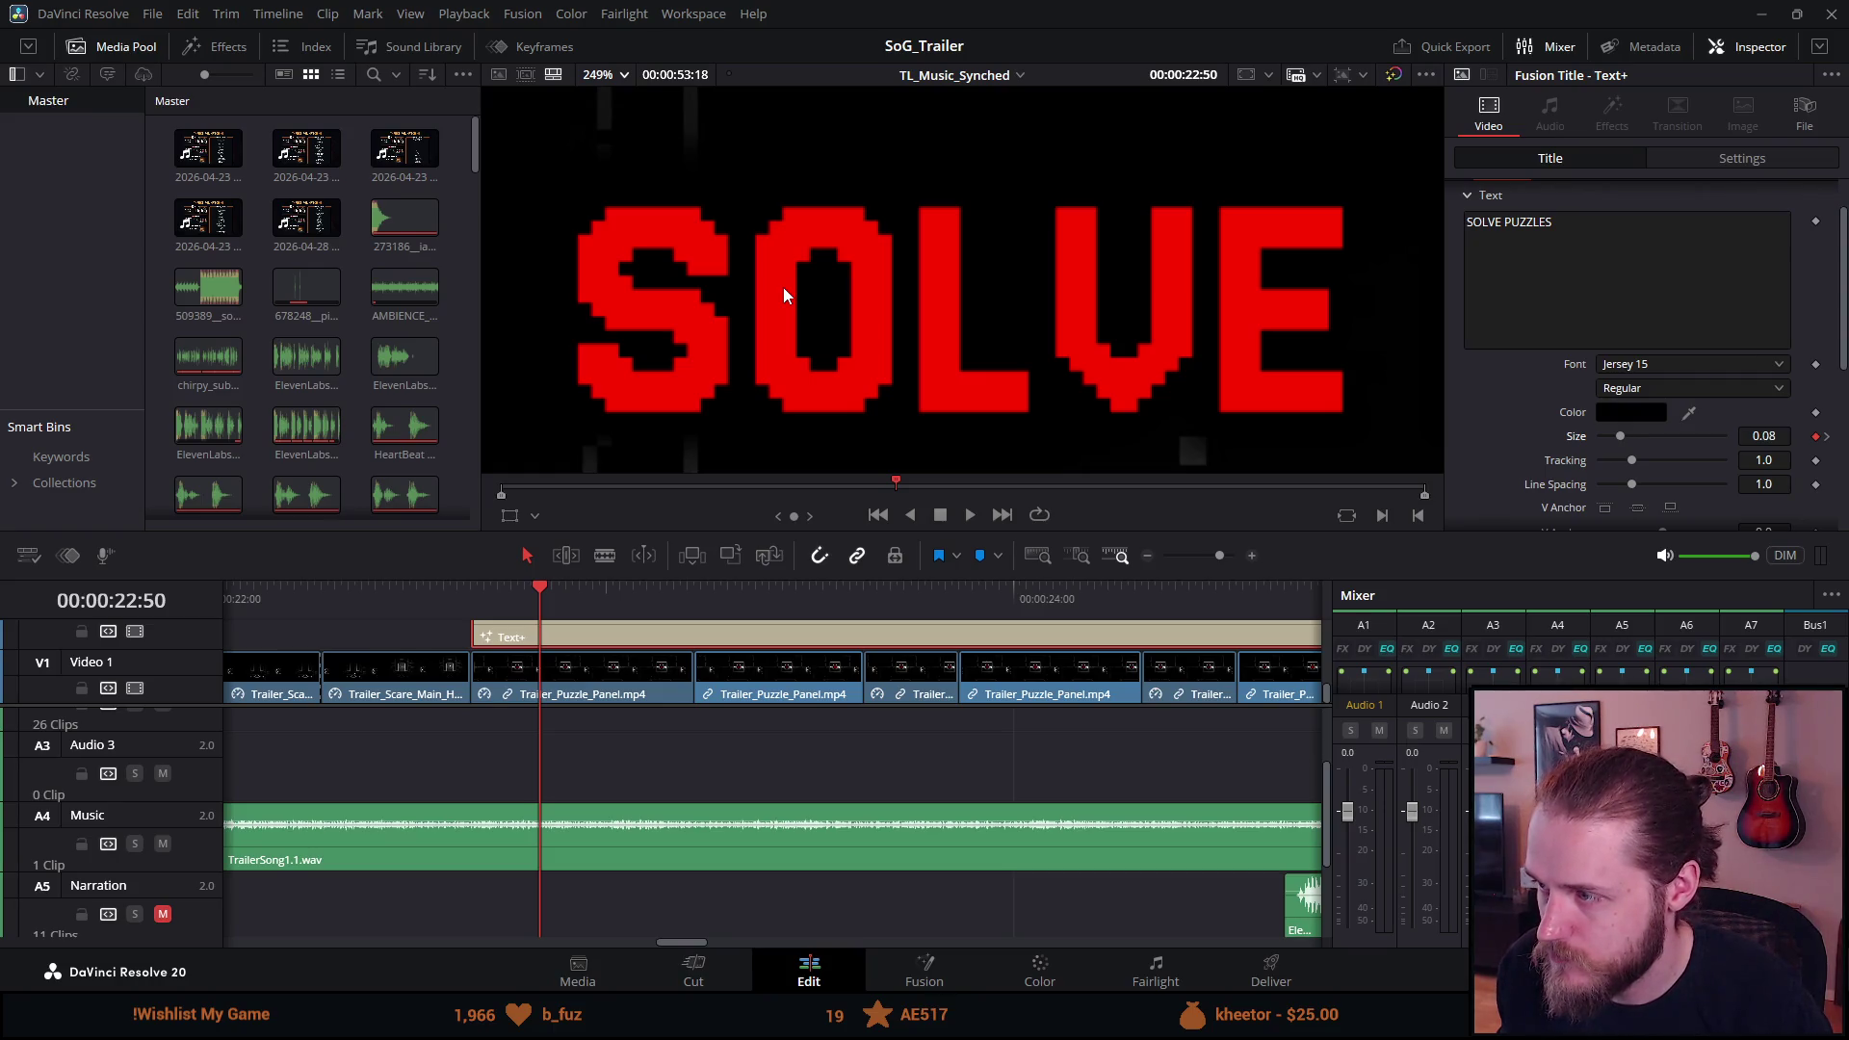
{"action": "key", "text": "ctrl+z"}
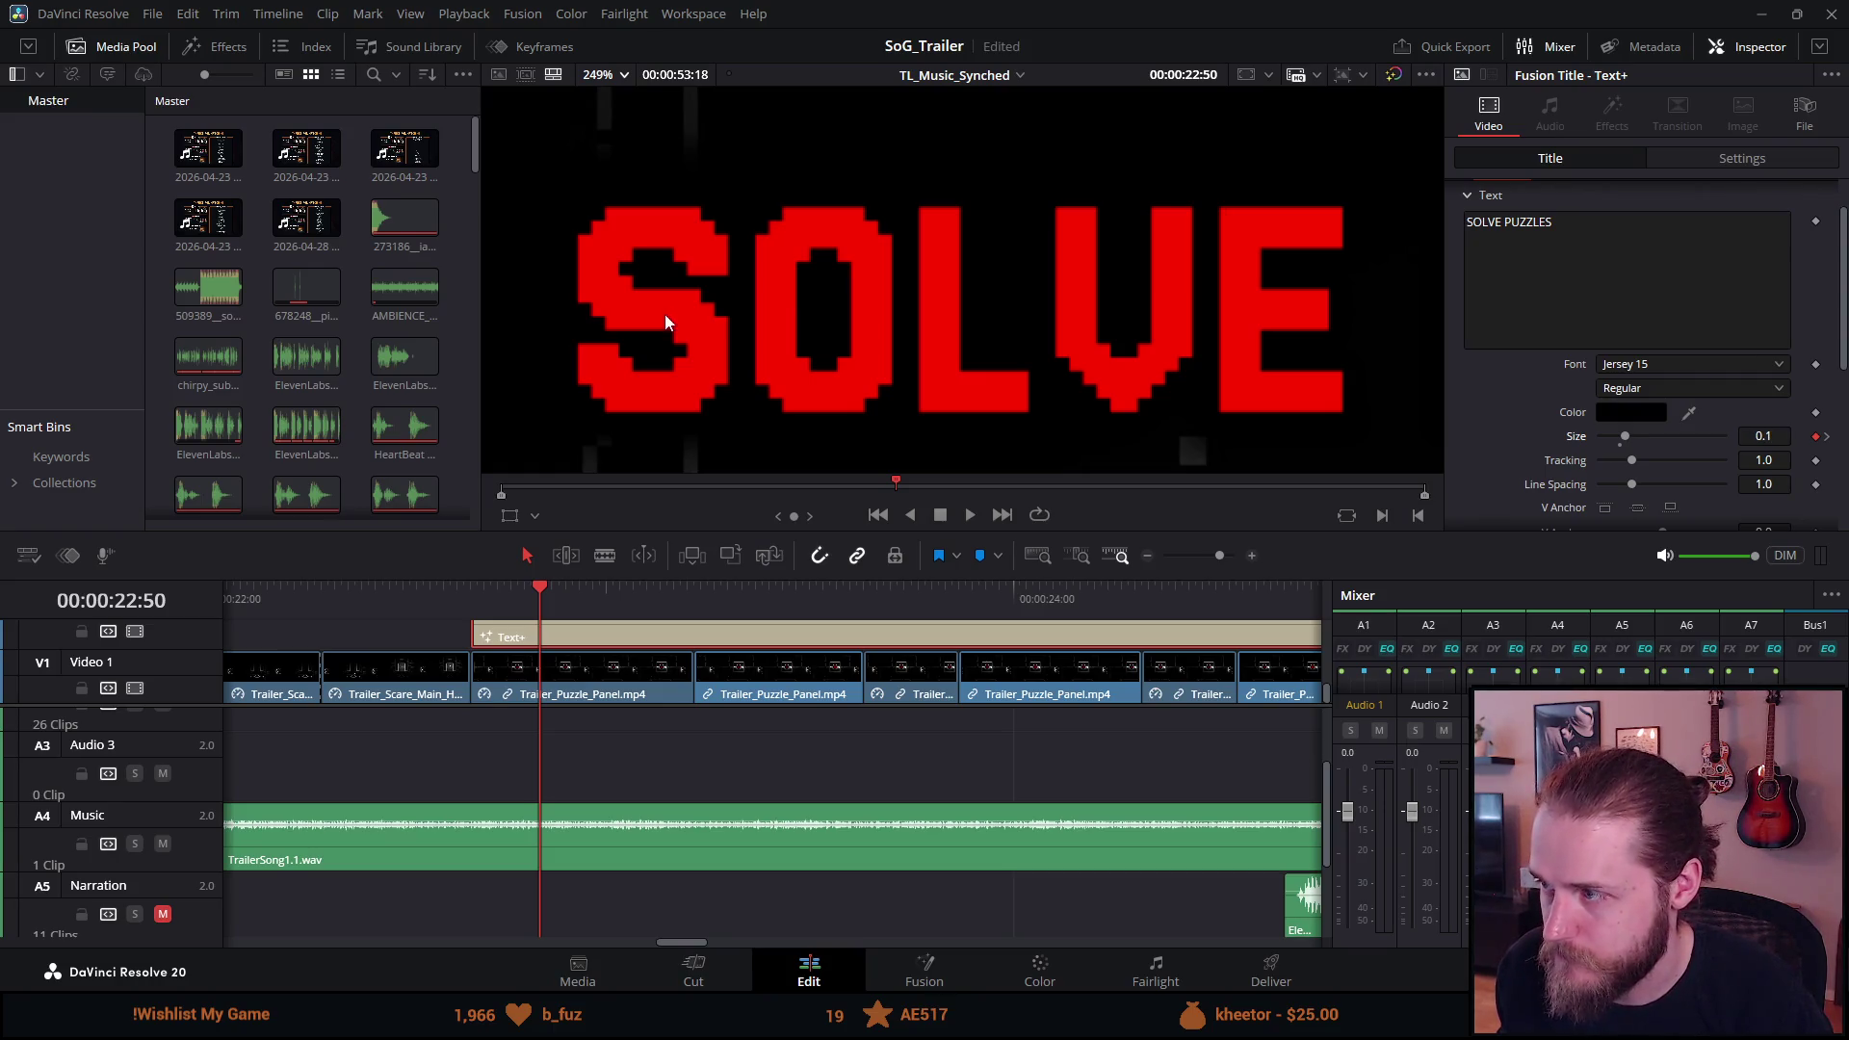
{"action": "scroll", "coordinate": [673, 318], "scroll_direction": "down", "scroll_amount": 4}
{"action": "scroll", "coordinate": [674, 337], "scroll_direction": "down", "scroll_amount": 3}
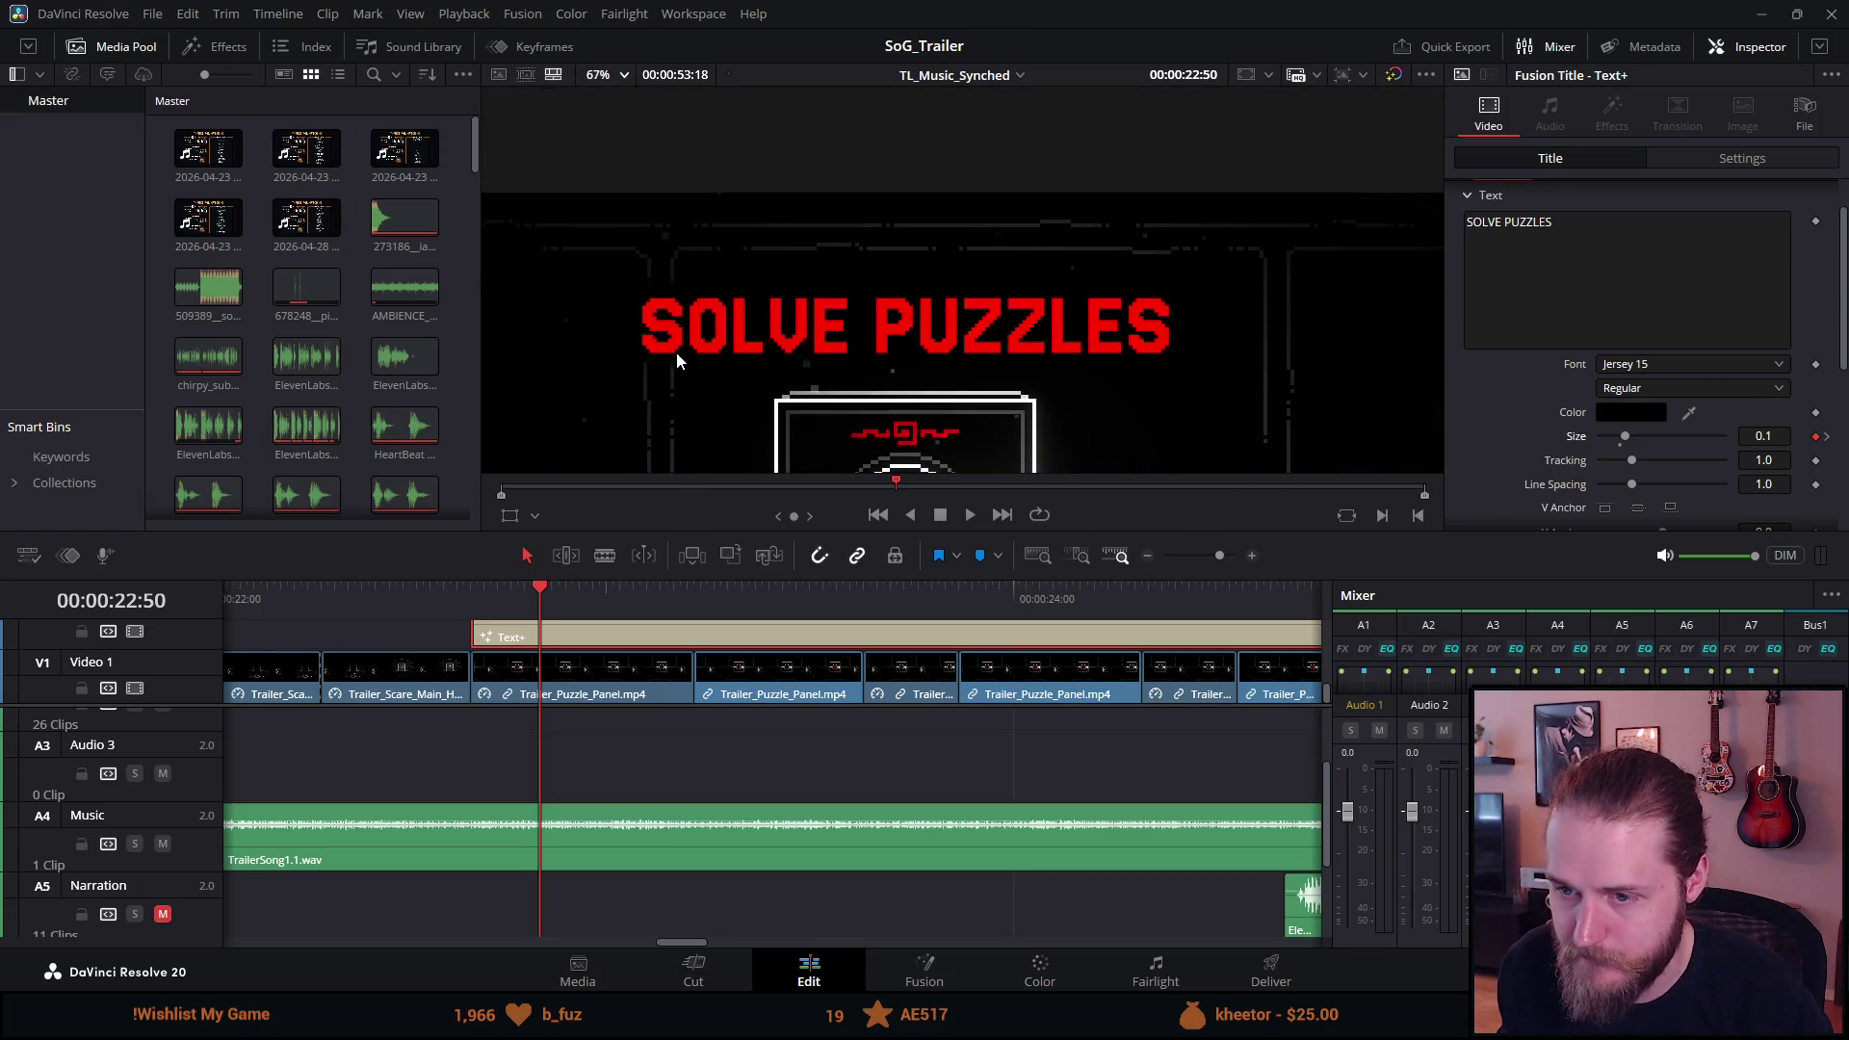
{"action": "left_click", "coordinate": [461, 598]}
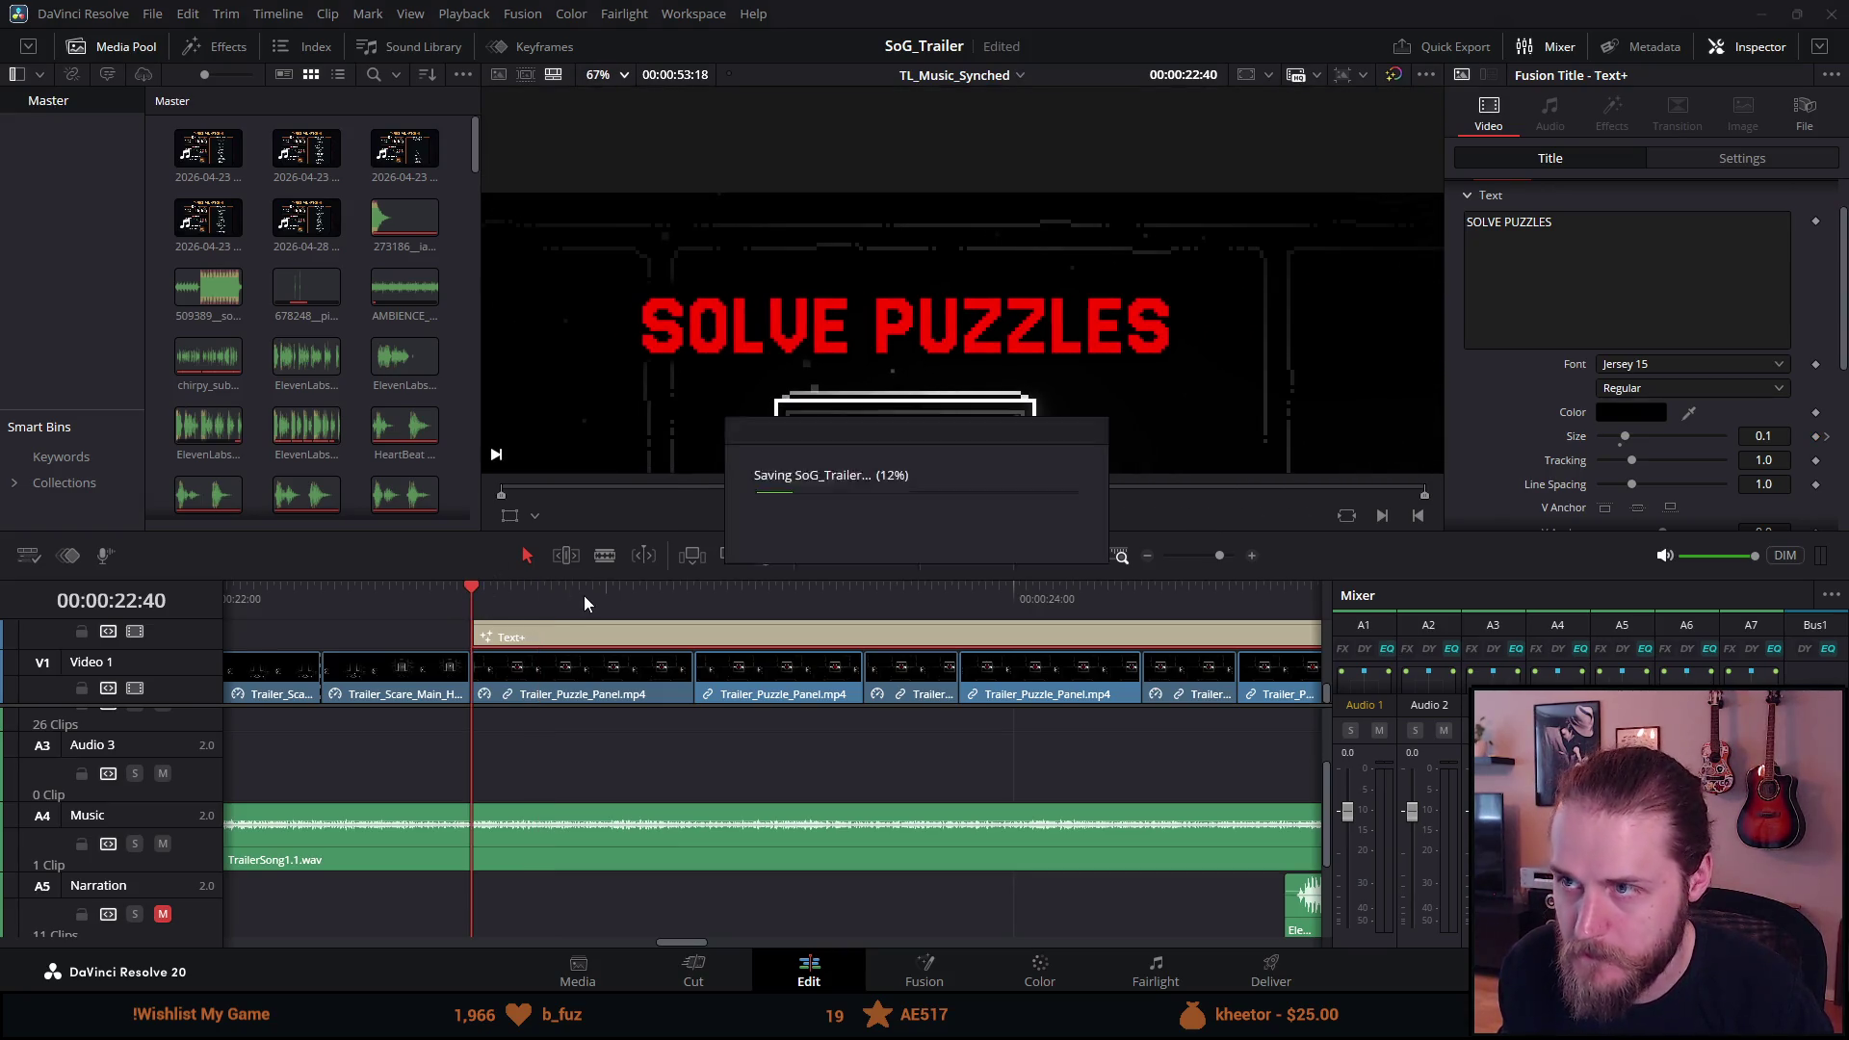
Set the first two Trailer_Puzzle_Panel clips' resize filter to Nearest Neighbor.
{"action": "left_click", "coordinate": [547, 680]}
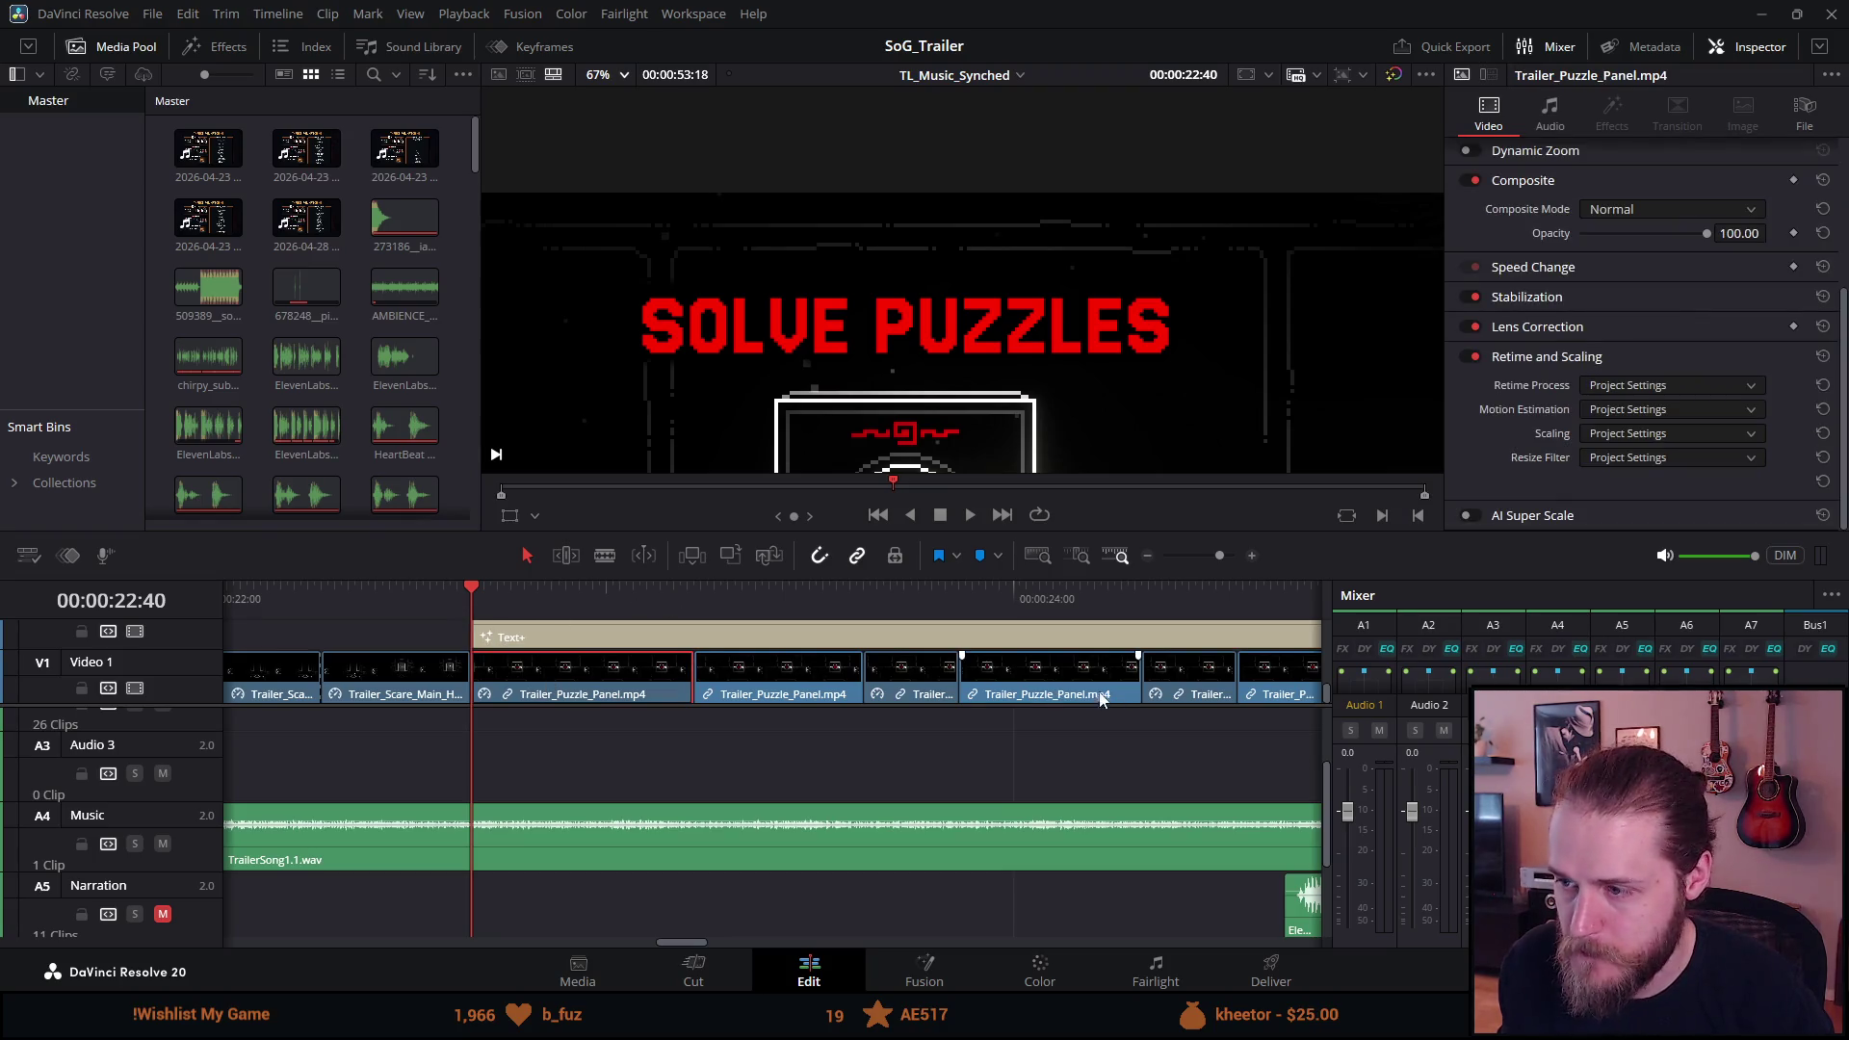
{"action": "left_click", "coordinate": [1610, 432]}
{"action": "left_click", "coordinate": [1611, 468]}
{"action": "left_click", "coordinate": [1618, 458]}
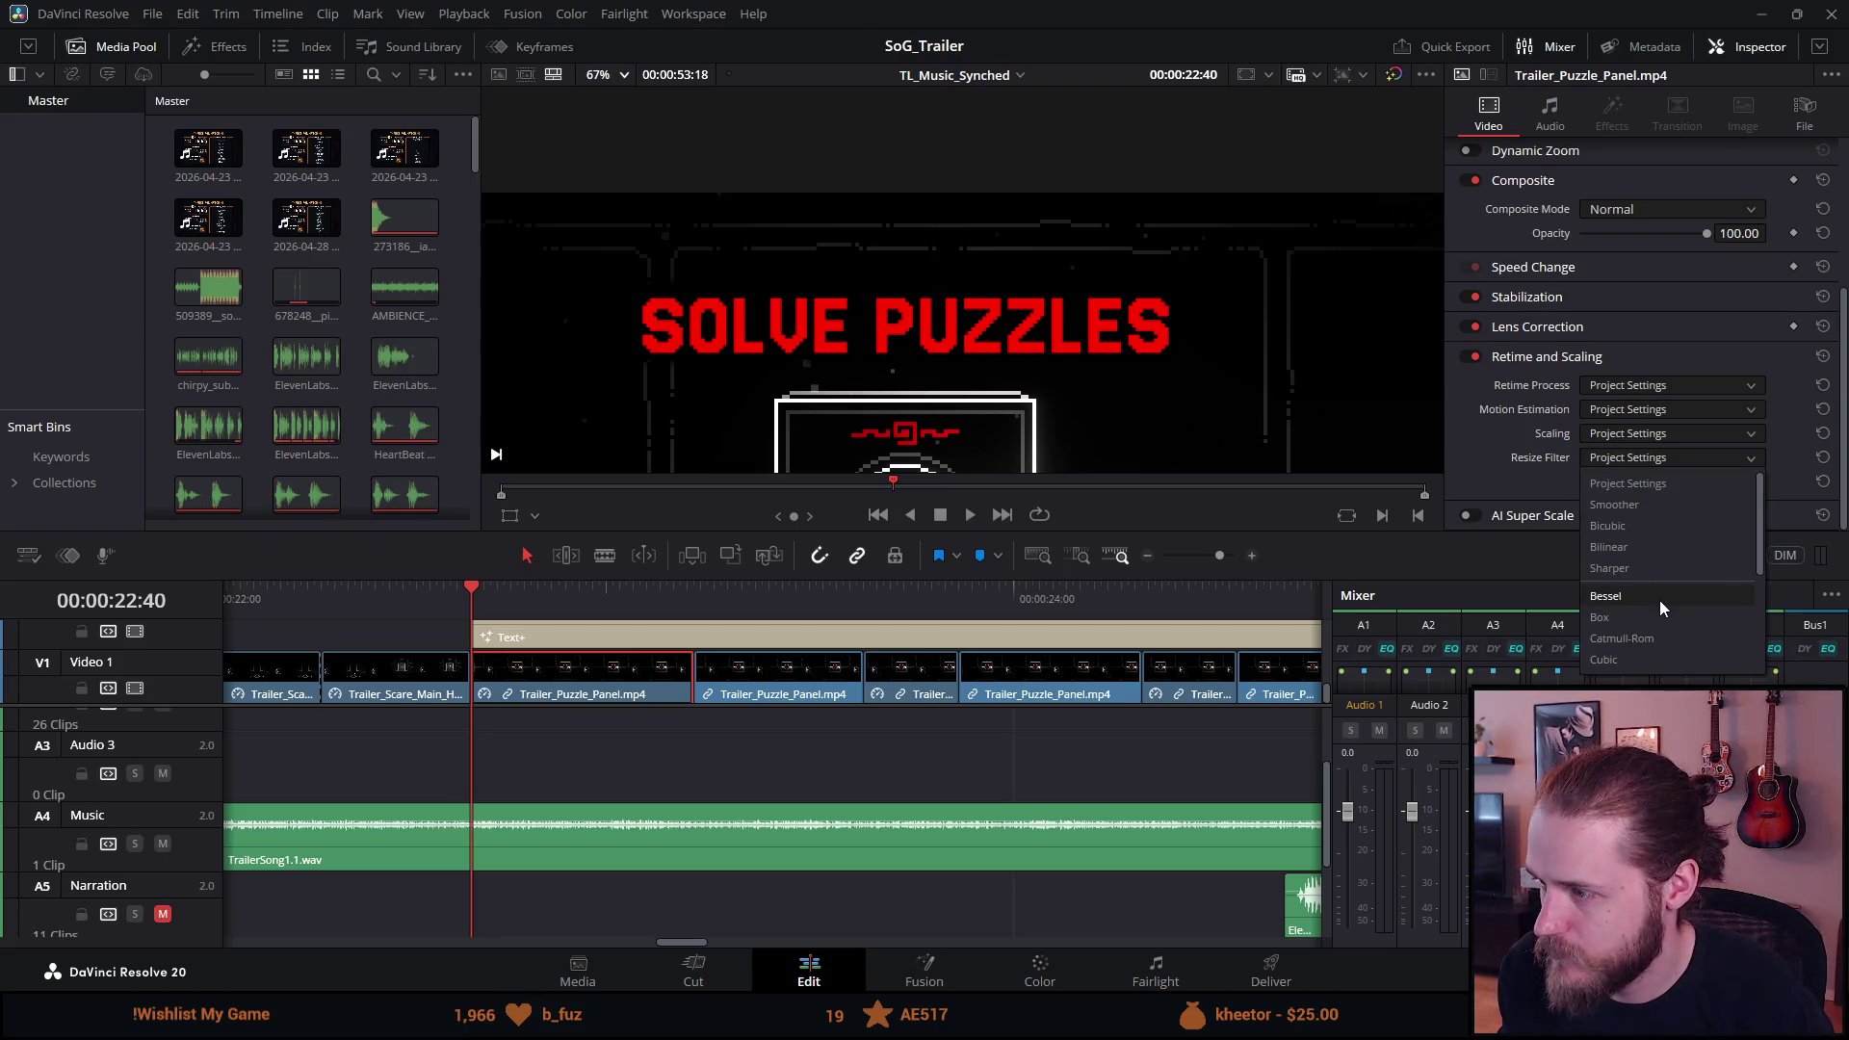
{"action": "scroll", "coordinate": [1656, 579], "scroll_direction": "down", "scroll_amount": 2}
{"action": "left_click", "coordinate": [1659, 654]}
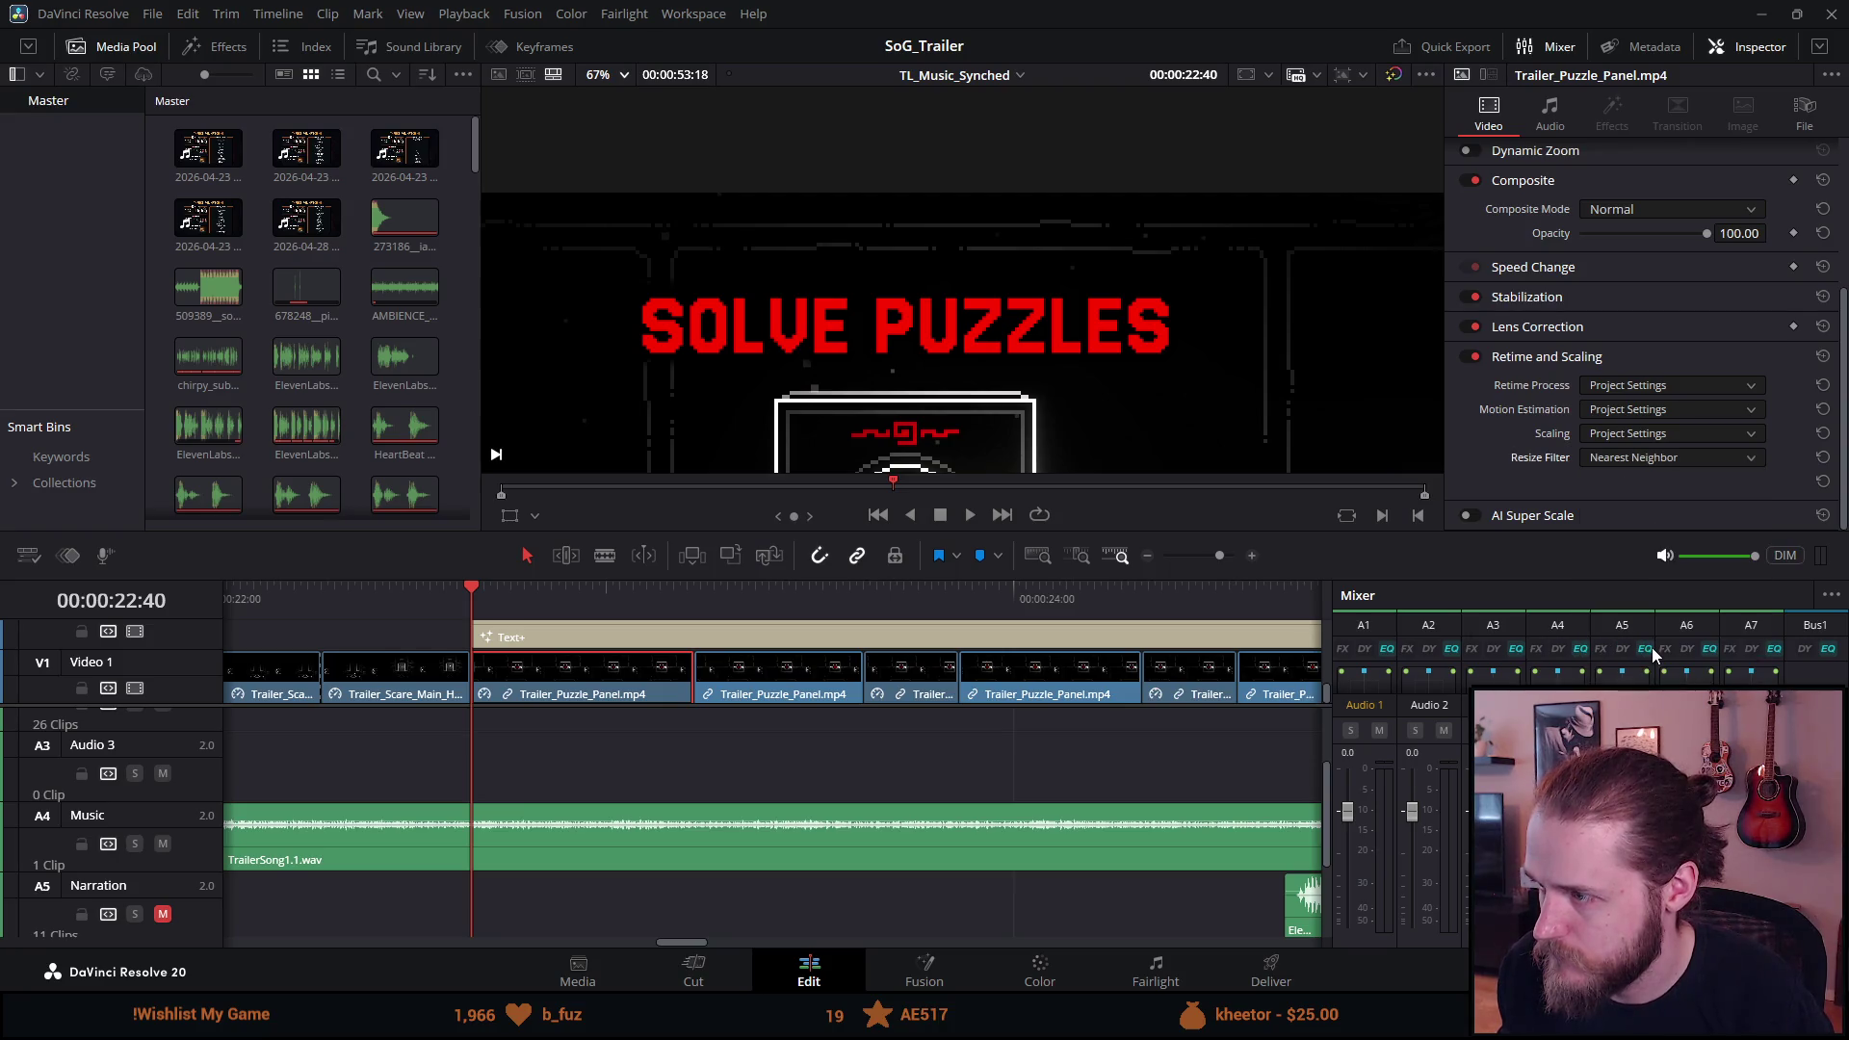
{"action": "left_click", "coordinate": [750, 693]}
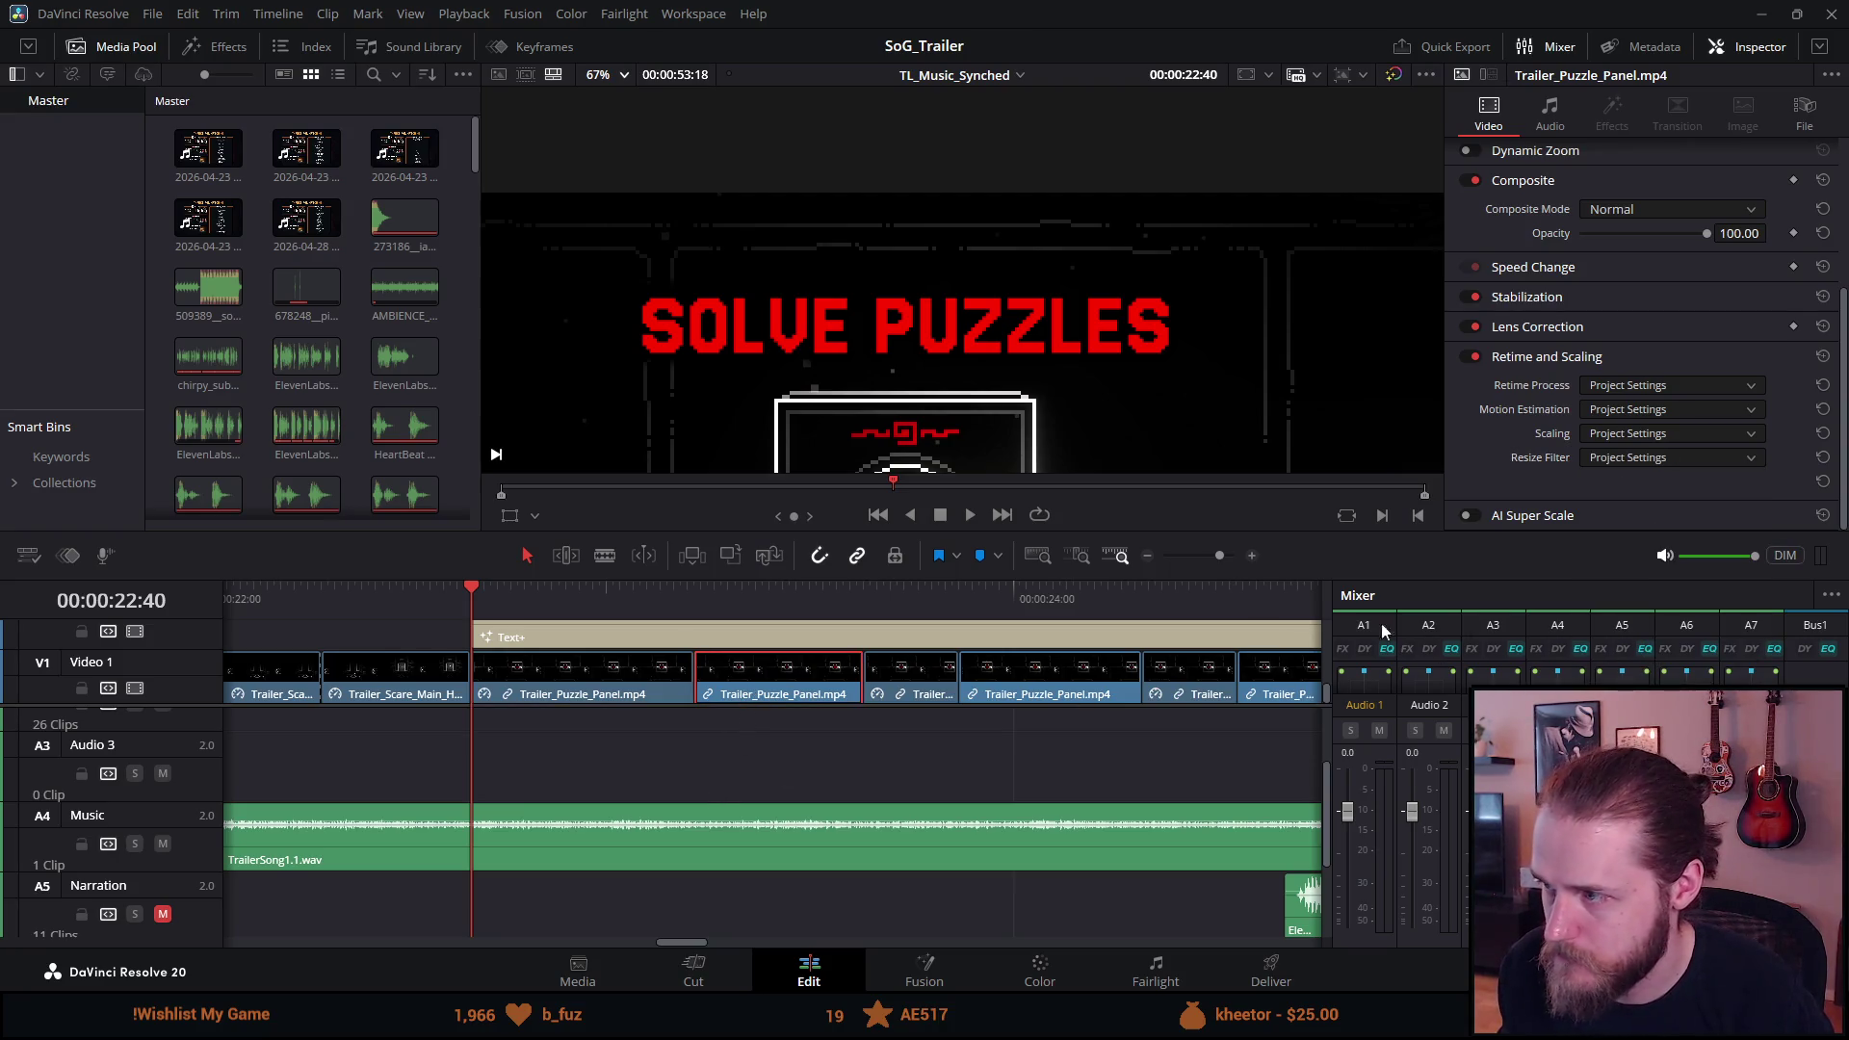
{"action": "left_click", "coordinate": [1622, 458]}
{"action": "scroll", "coordinate": [1638, 586], "scroll_direction": "down", "scroll_amount": 3}
{"action": "left_click", "coordinate": [1636, 610]}
Apply Nearest Neighbor resizing to the third and fourth puzzle panel clips.
{"action": "left_click", "coordinate": [895, 679]}
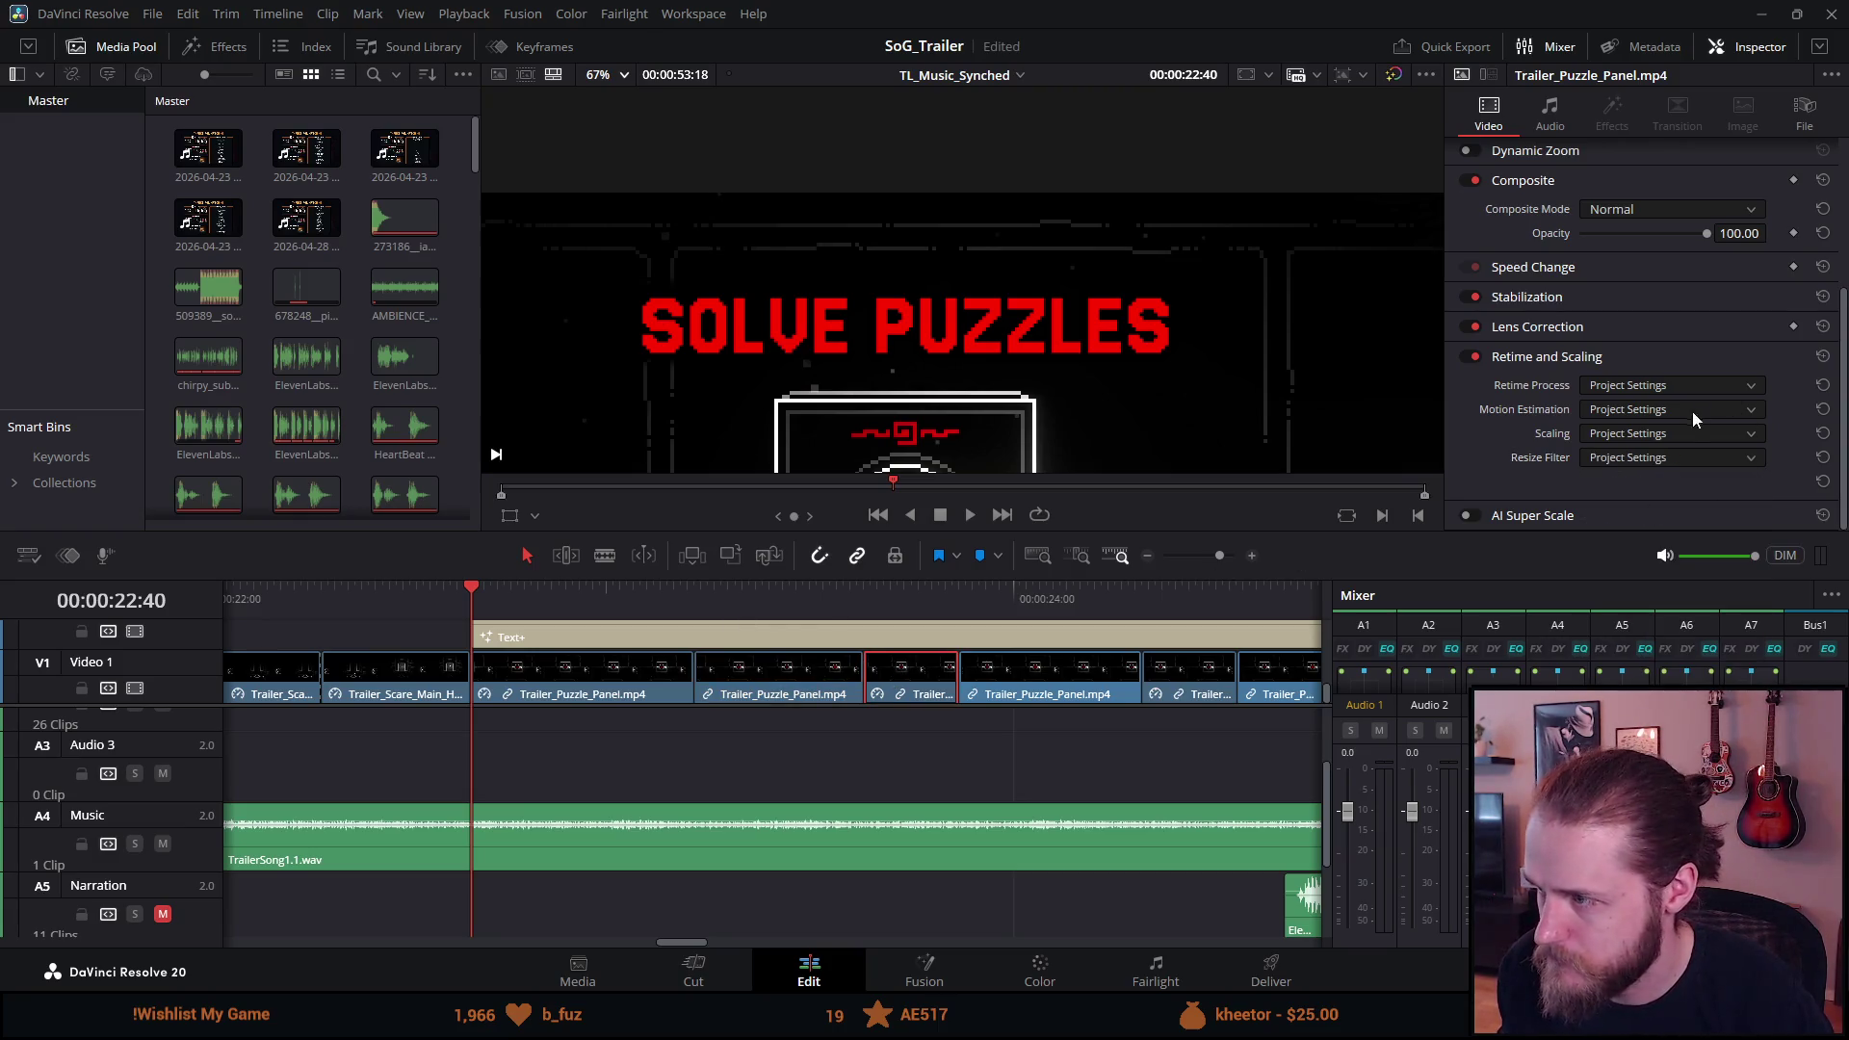
{"action": "left_click", "coordinate": [1657, 458]}
{"action": "scroll", "coordinate": [1656, 587], "scroll_direction": "down", "scroll_amount": 3}
{"action": "left_click", "coordinate": [1647, 611]}
{"action": "left_click", "coordinate": [1052, 683]}
{"action": "left_click", "coordinate": [1650, 458]}
{"action": "scroll", "coordinate": [1648, 557], "scroll_direction": "down", "scroll_amount": 3}
{"action": "left_click", "coordinate": [1642, 610]}
Give the remaining two puzzle panel clips further along V1 the Nearest Neighbor resize filter.
{"action": "left_click", "coordinate": [1194, 682]}
{"action": "left_click", "coordinate": [1601, 460]}
{"action": "scroll", "coordinate": [1637, 559], "scroll_direction": "down", "scroll_amount": 3}
{"action": "left_click", "coordinate": [1637, 611]}
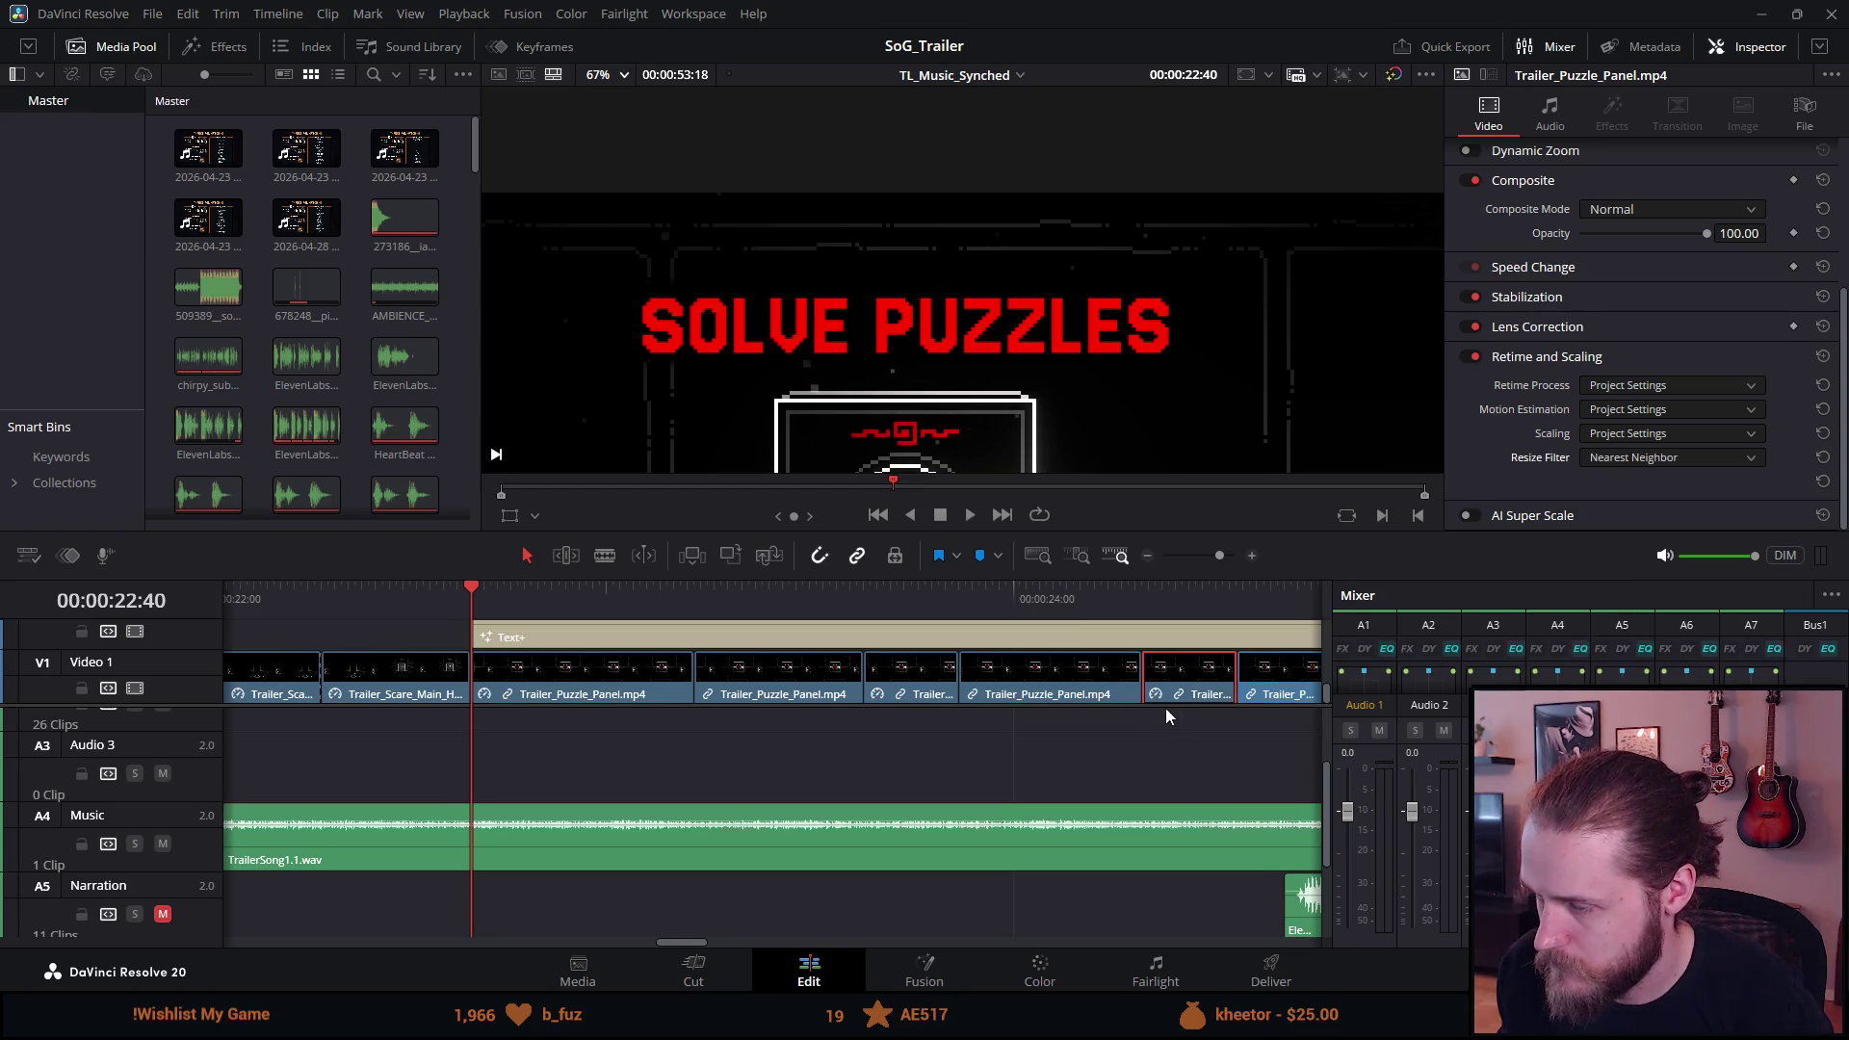
{"action": "scroll", "coordinate": [1164, 708], "scroll_direction": "right", "scroll_amount": 5}
{"action": "left_click", "coordinate": [647, 680]}
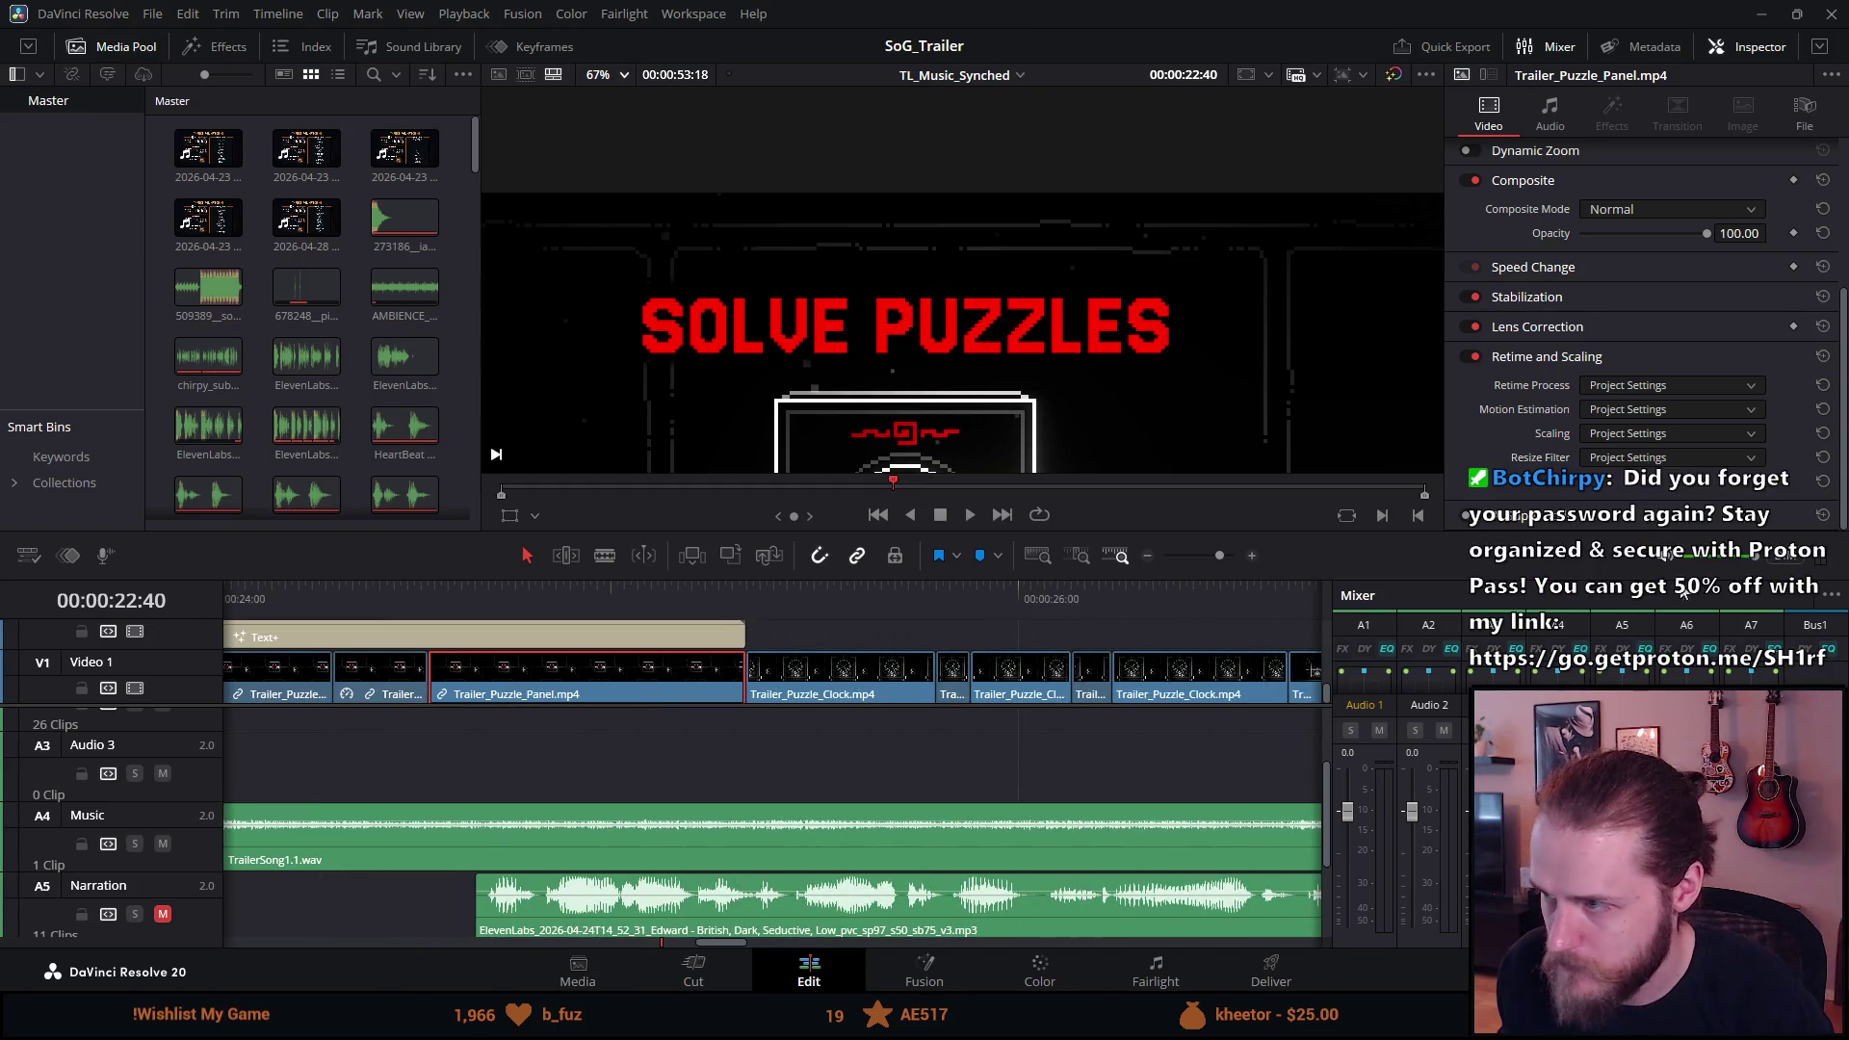
{"action": "left_click", "coordinate": [1657, 459]}
{"action": "scroll", "coordinate": [1632, 604], "scroll_direction": "down", "scroll_amount": 3}
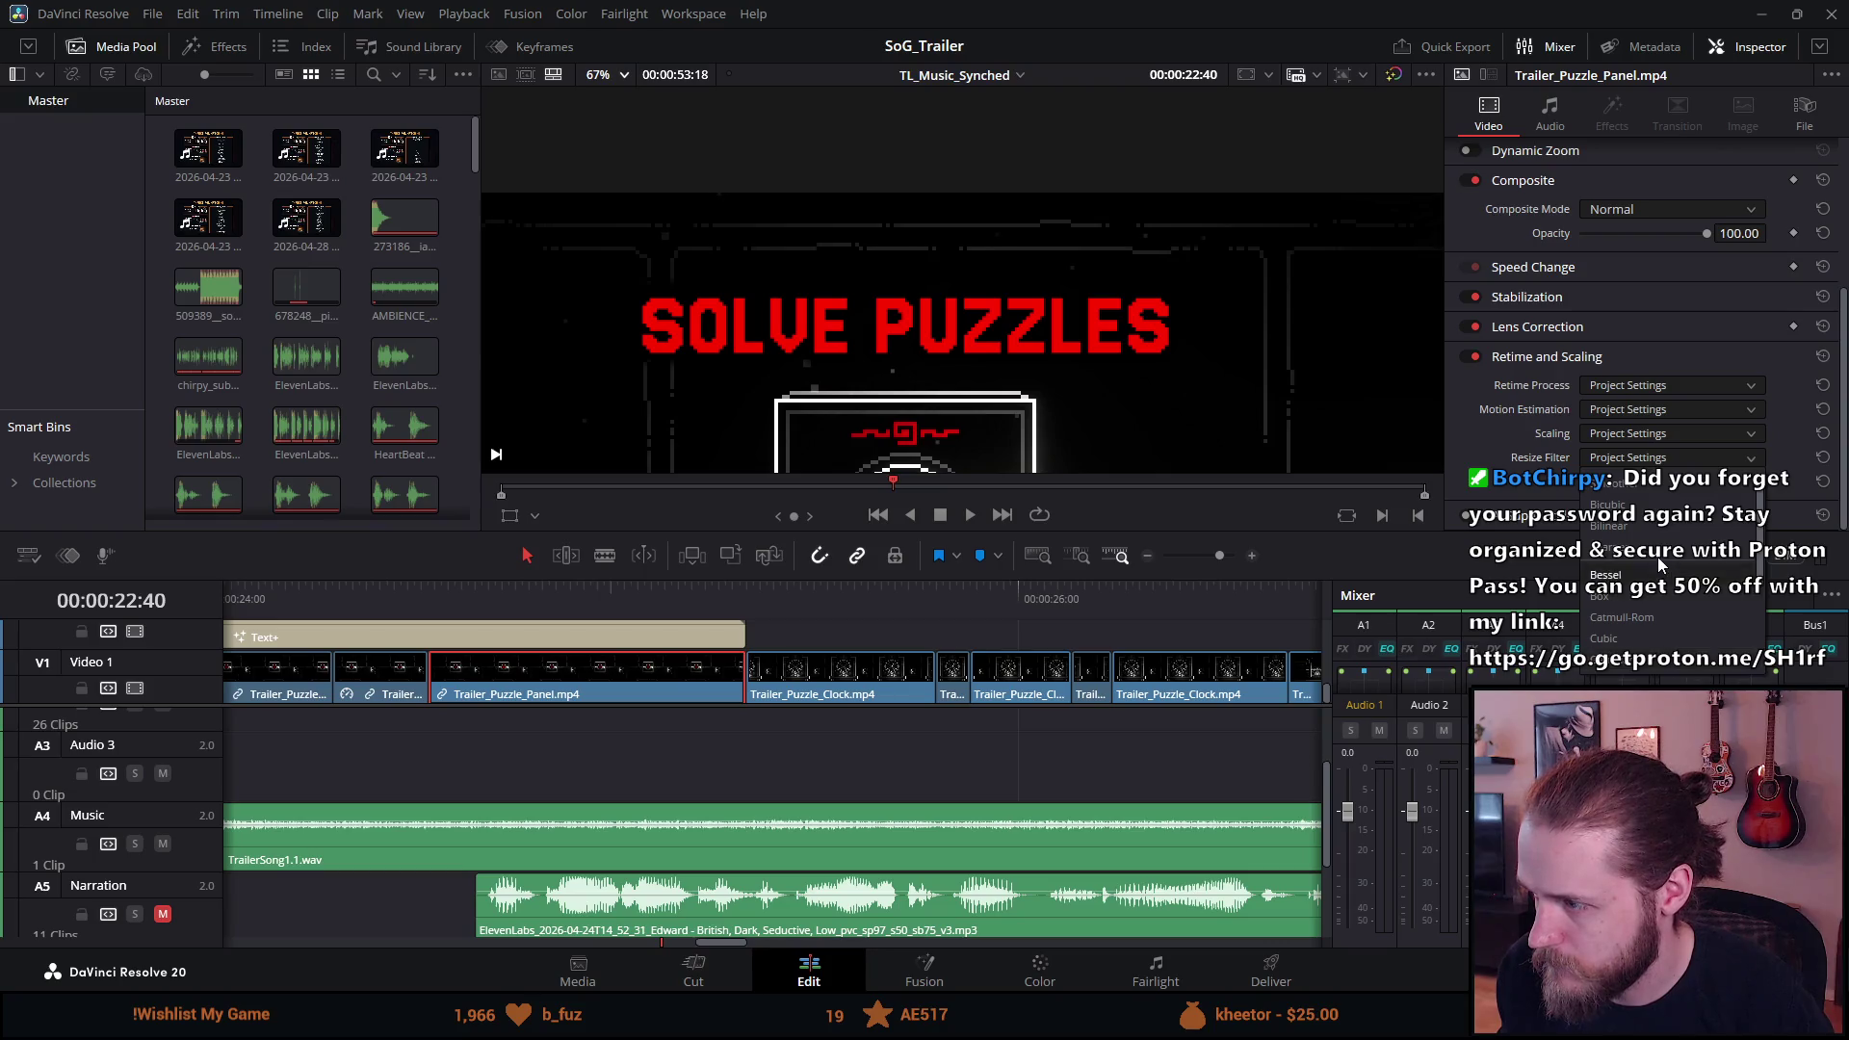
{"action": "left_click", "coordinate": [1634, 609]}
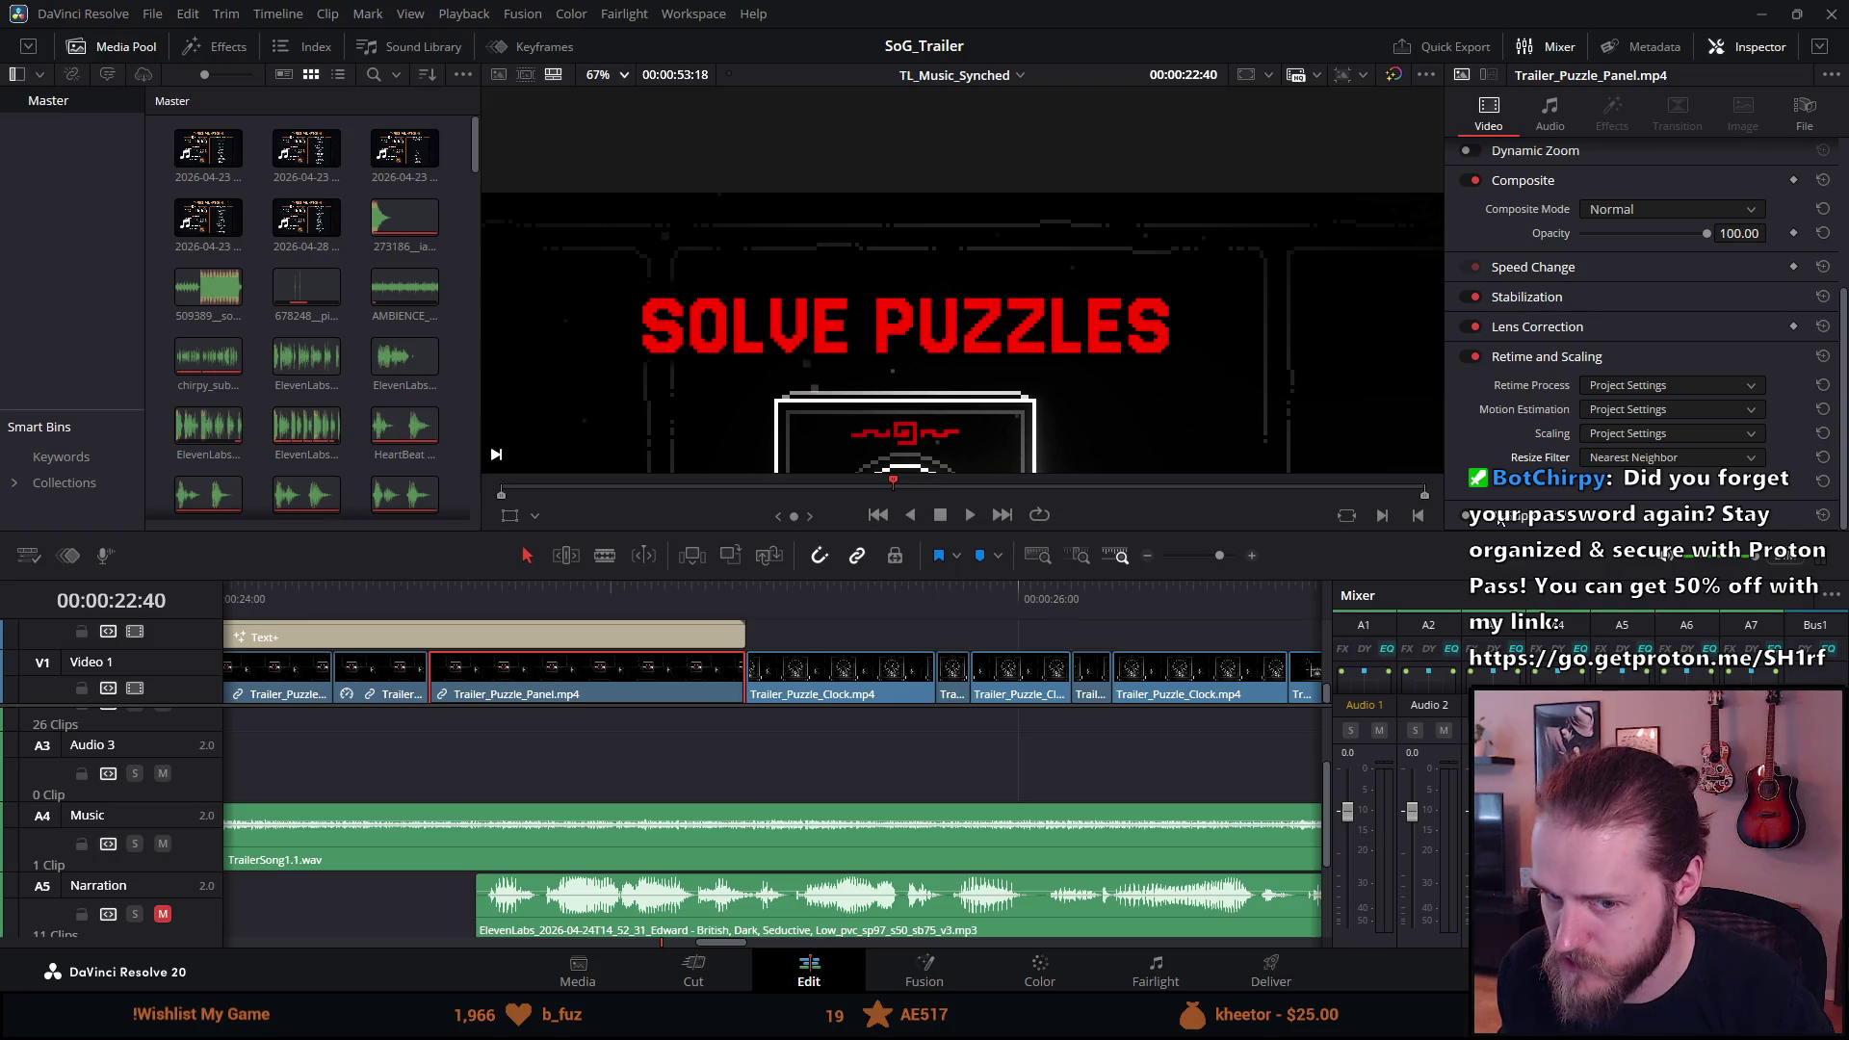
{"action": "scroll", "coordinate": [789, 623], "scroll_direction": "up", "scroll_amount": 5}
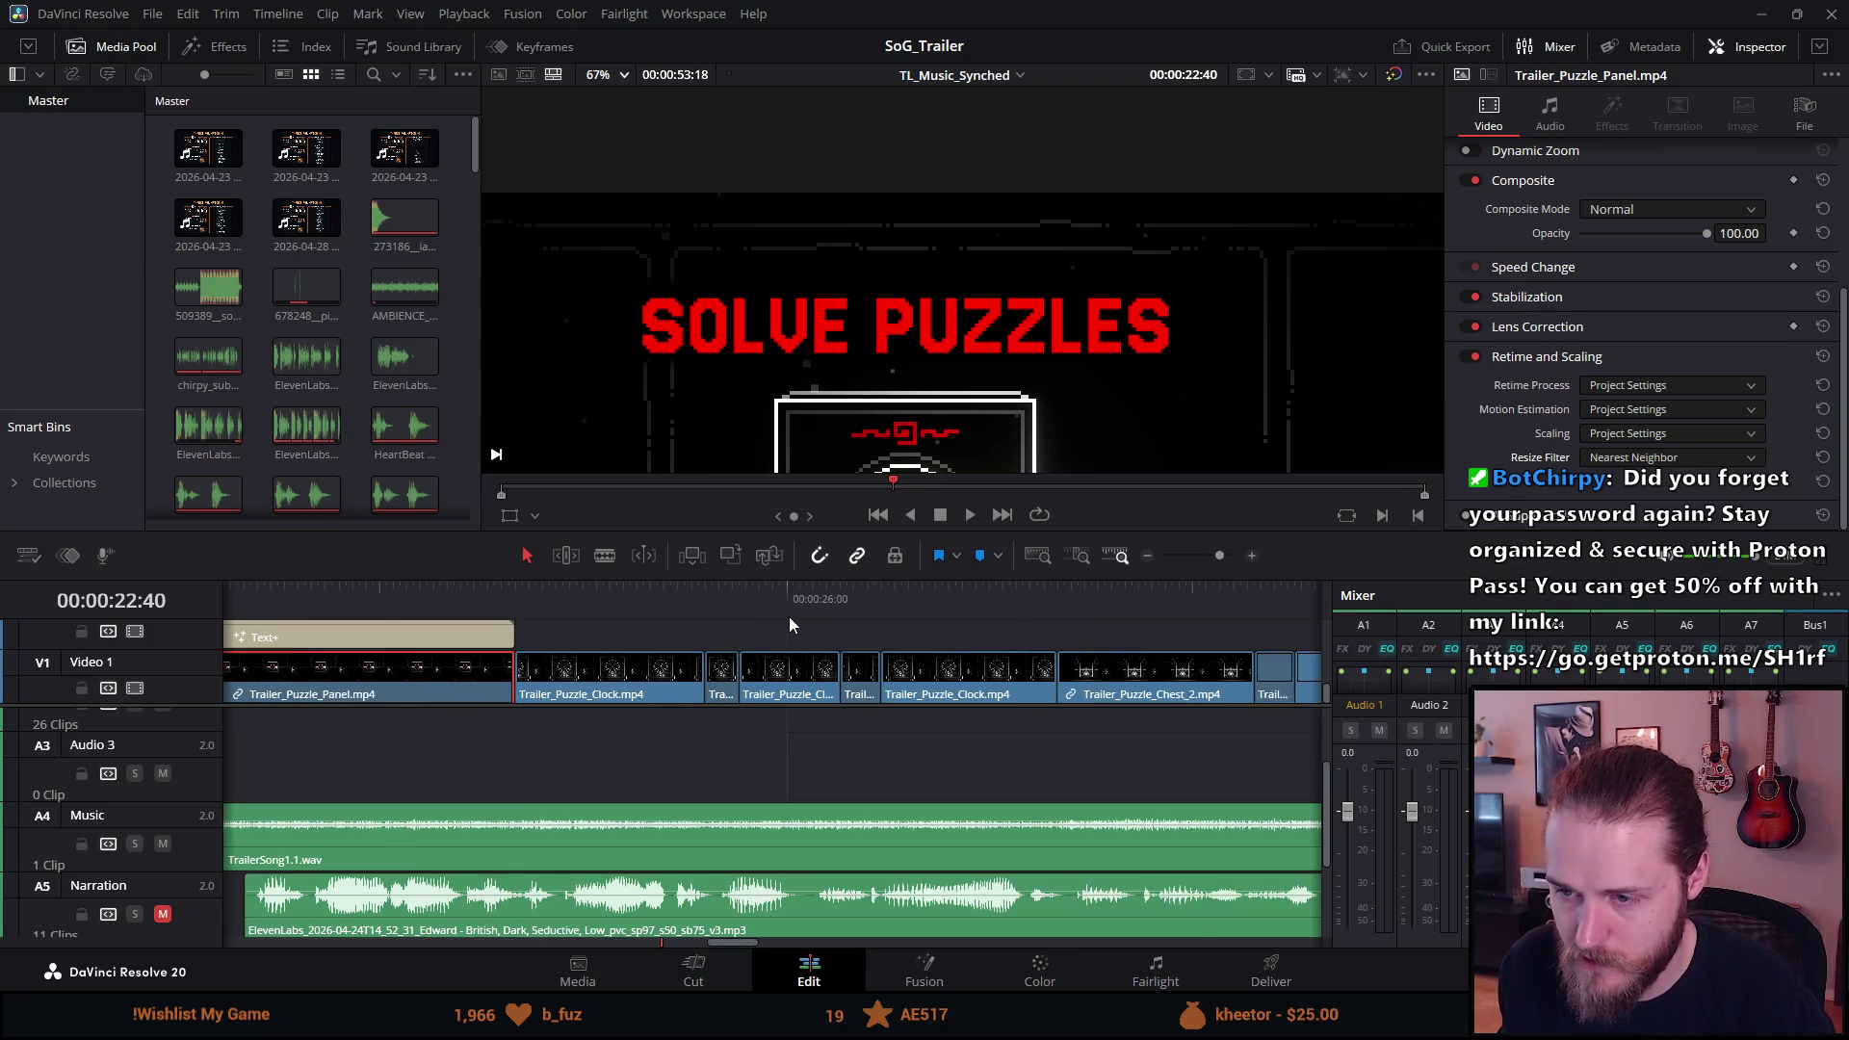
{"action": "scroll", "coordinate": [789, 617], "scroll_direction": "up", "scroll_amount": 5}
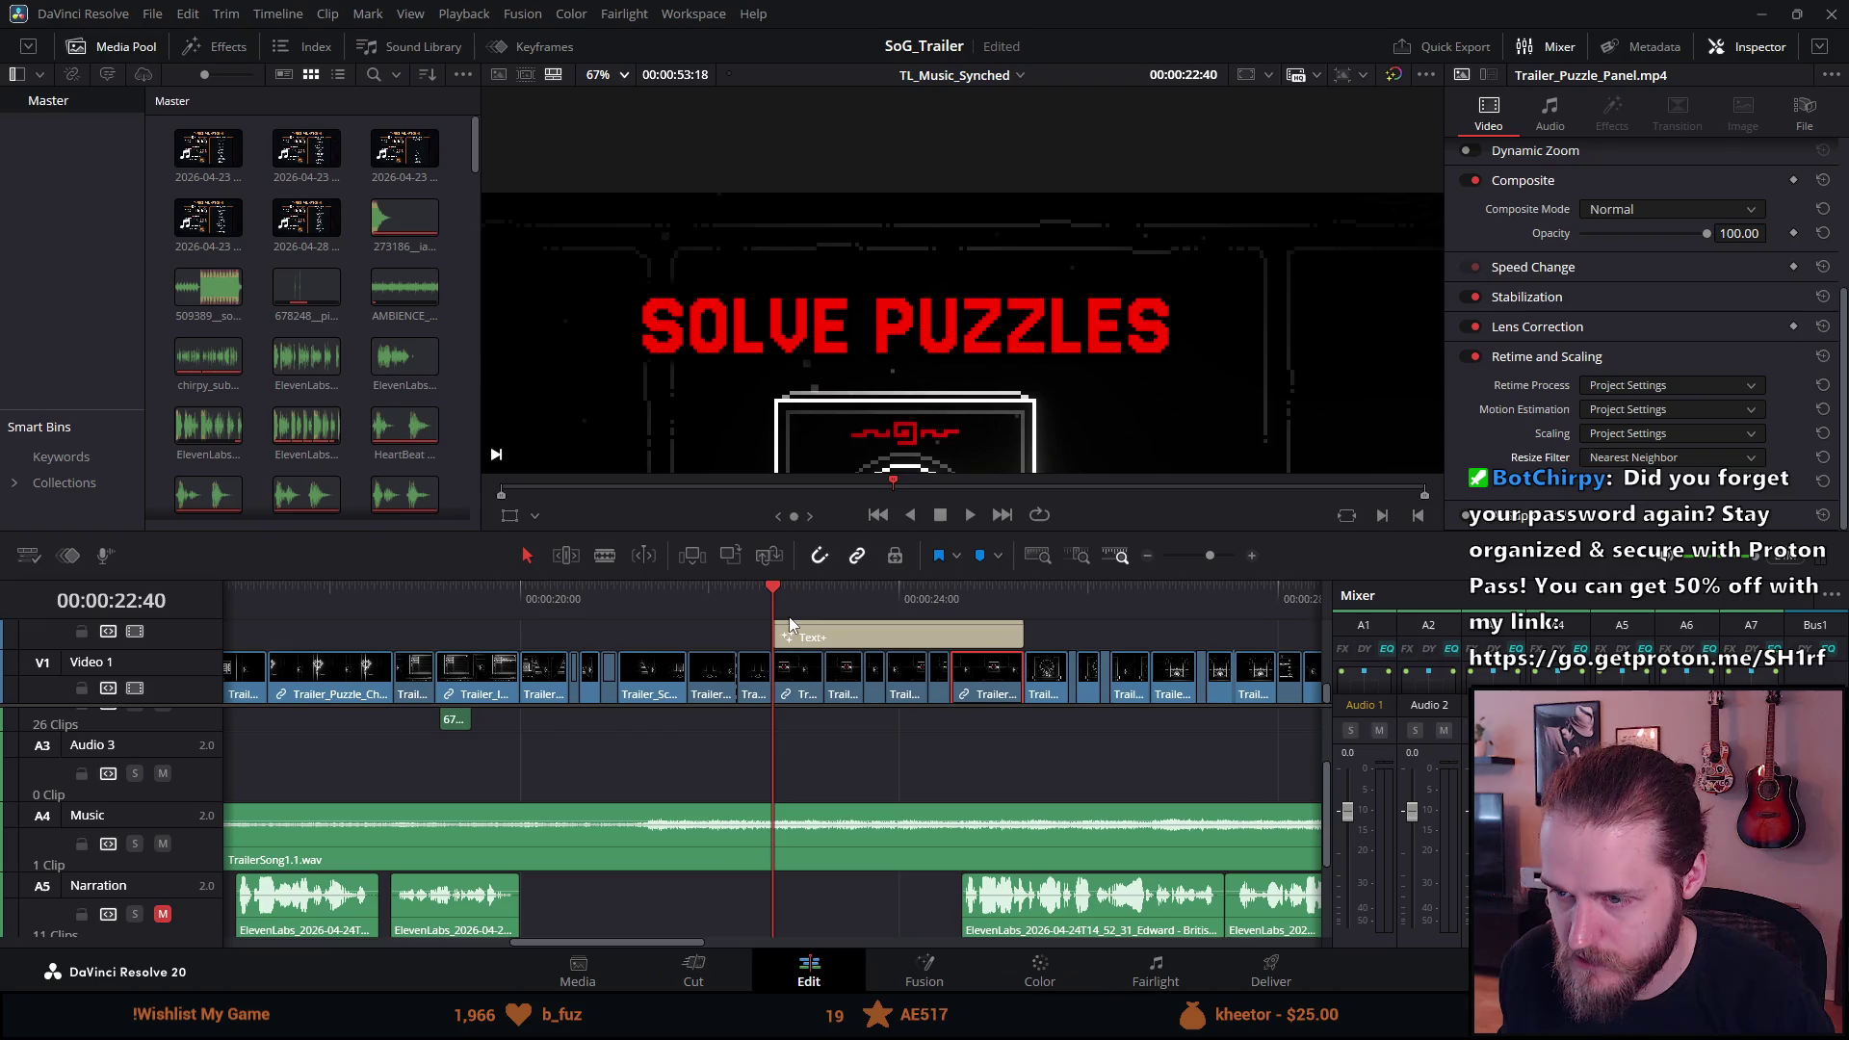
{"action": "left_click", "coordinate": [1272, 967]}
Append 'PanelClip' to the output name, making it TrailerTestNearestNeighbourPanelClip.
{"action": "left_click", "coordinate": [282, 208]}
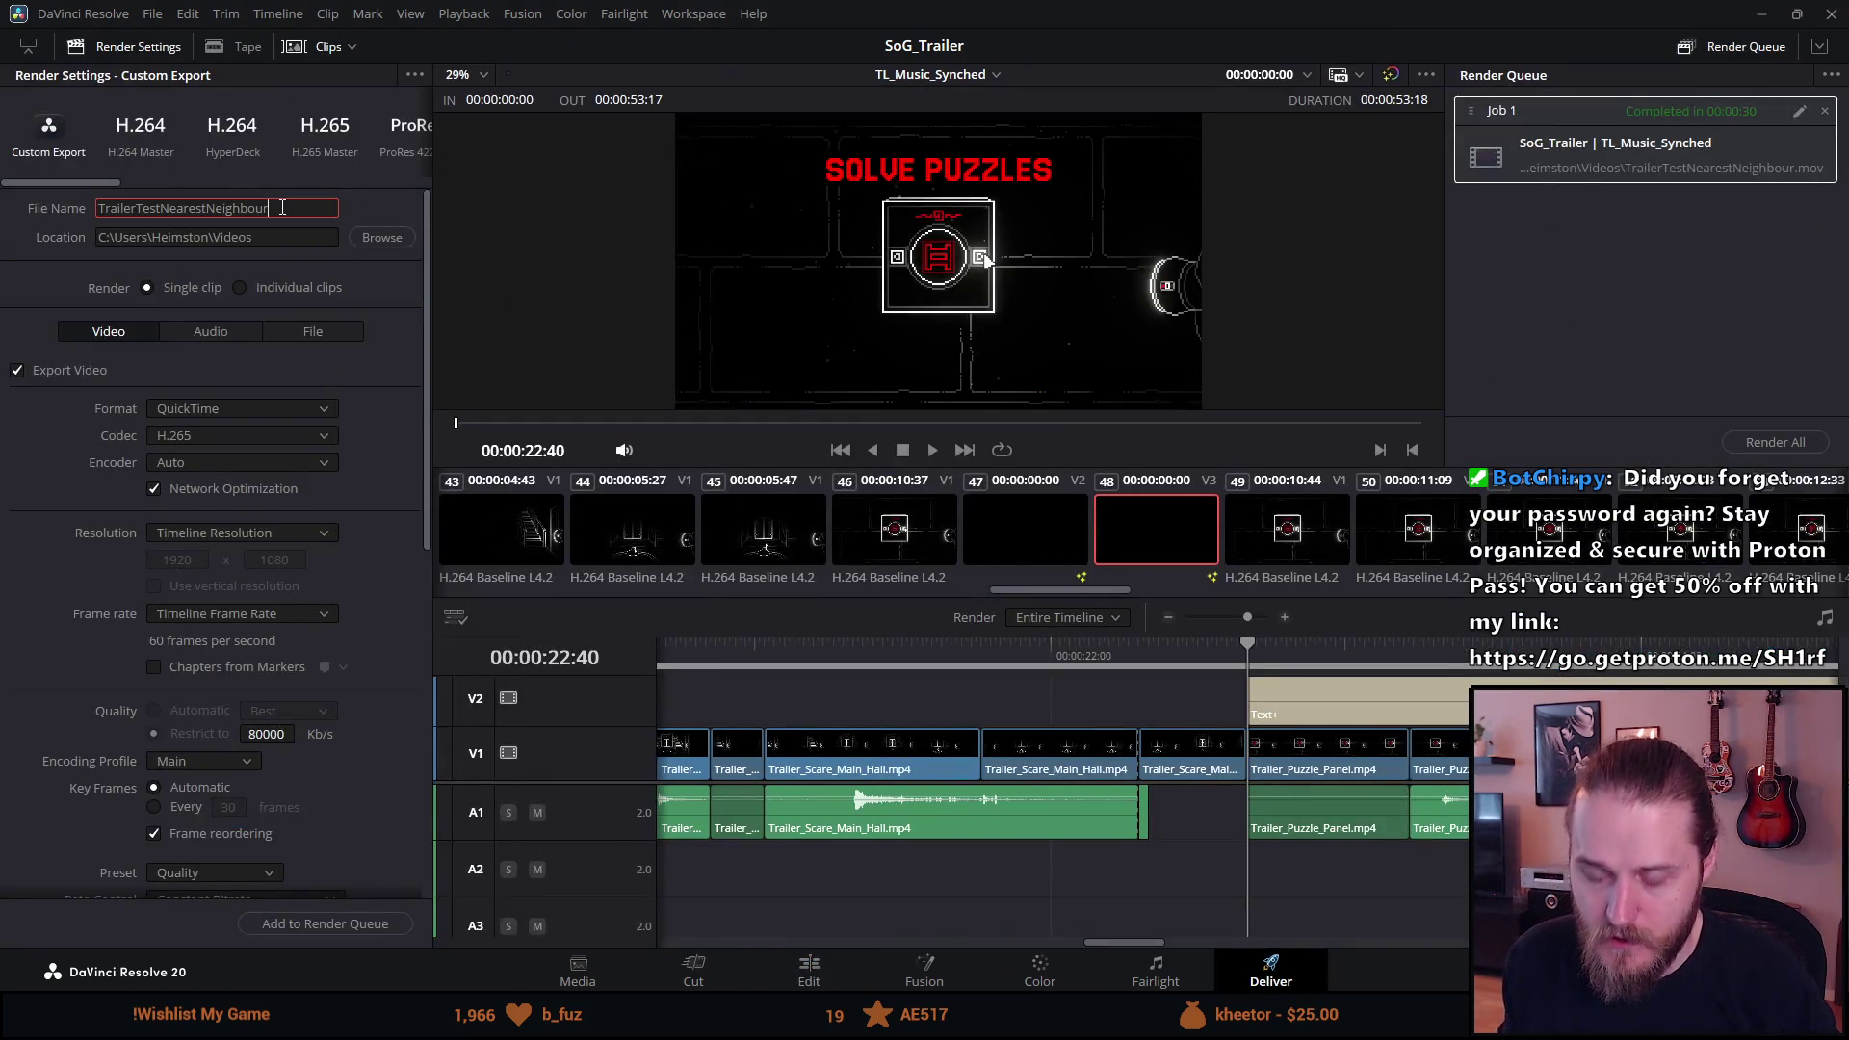
{"action": "type", "text": "PanelClip"}
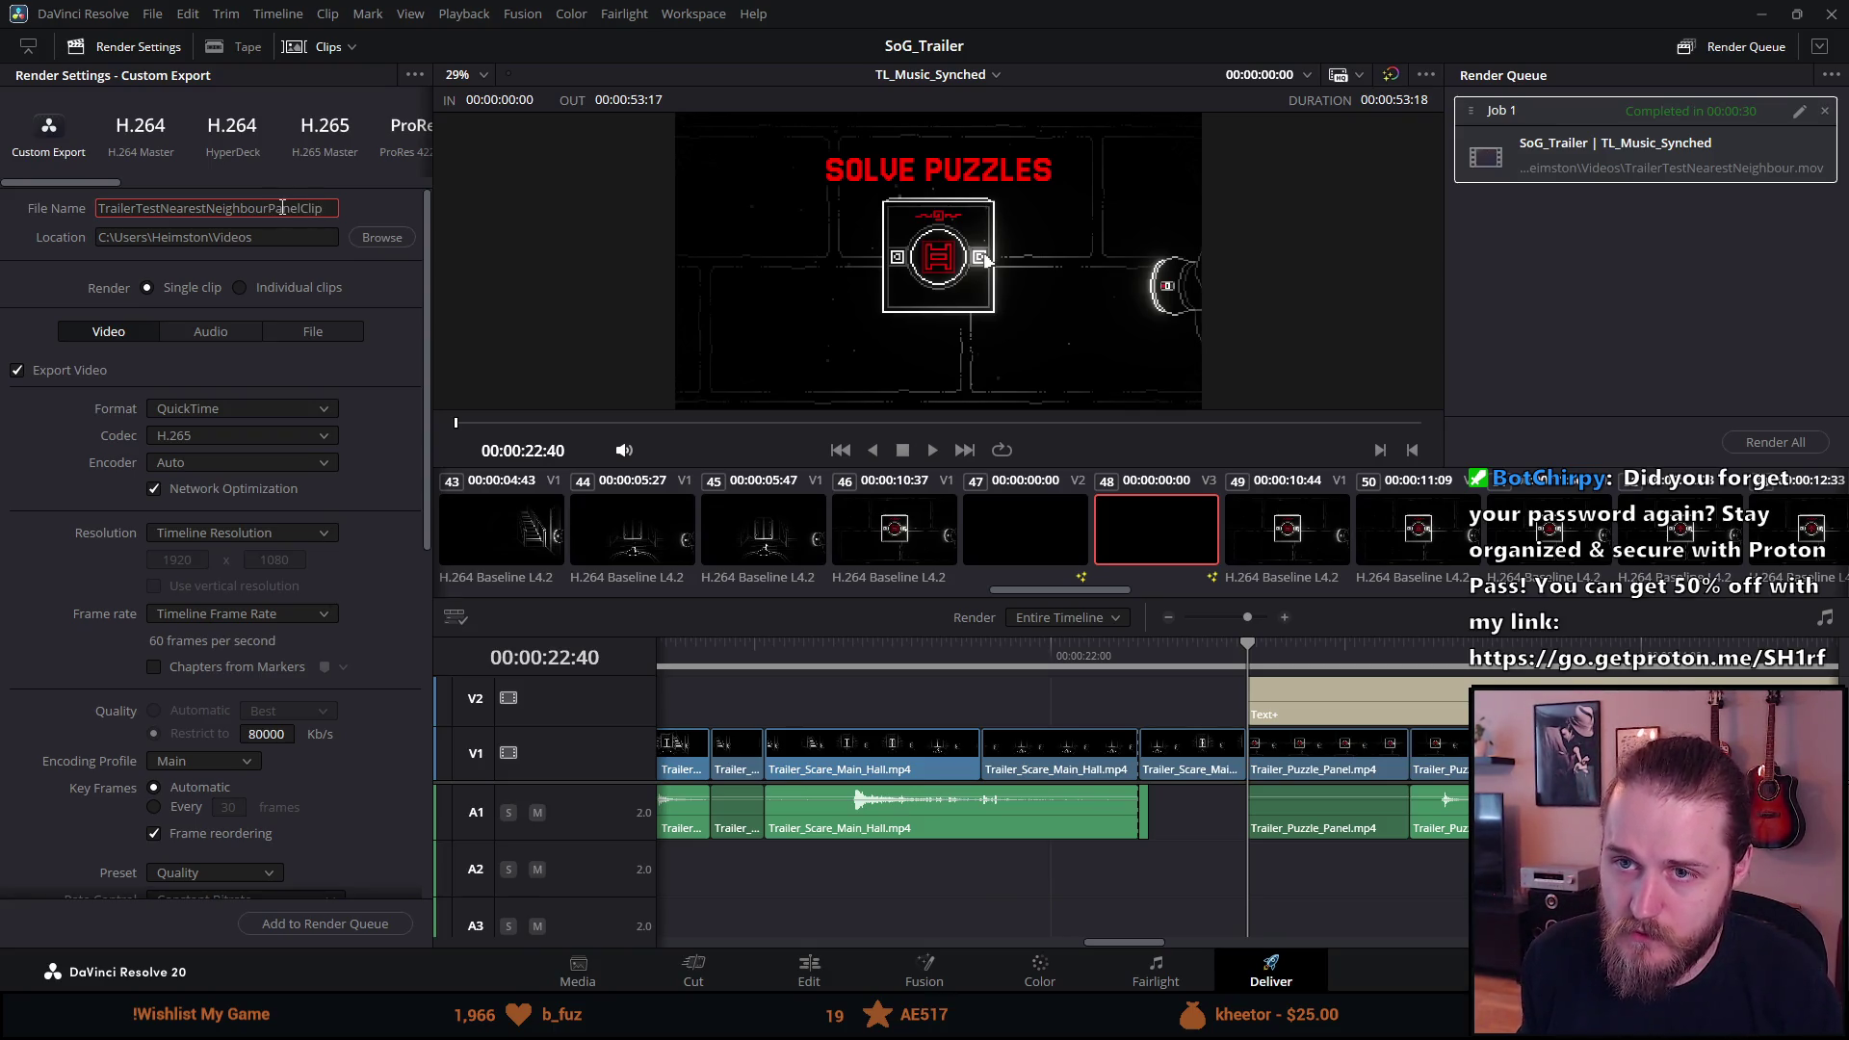
Replace the old Render Queue job with the new one and render it.
{"action": "left_click", "coordinate": [1827, 113]}
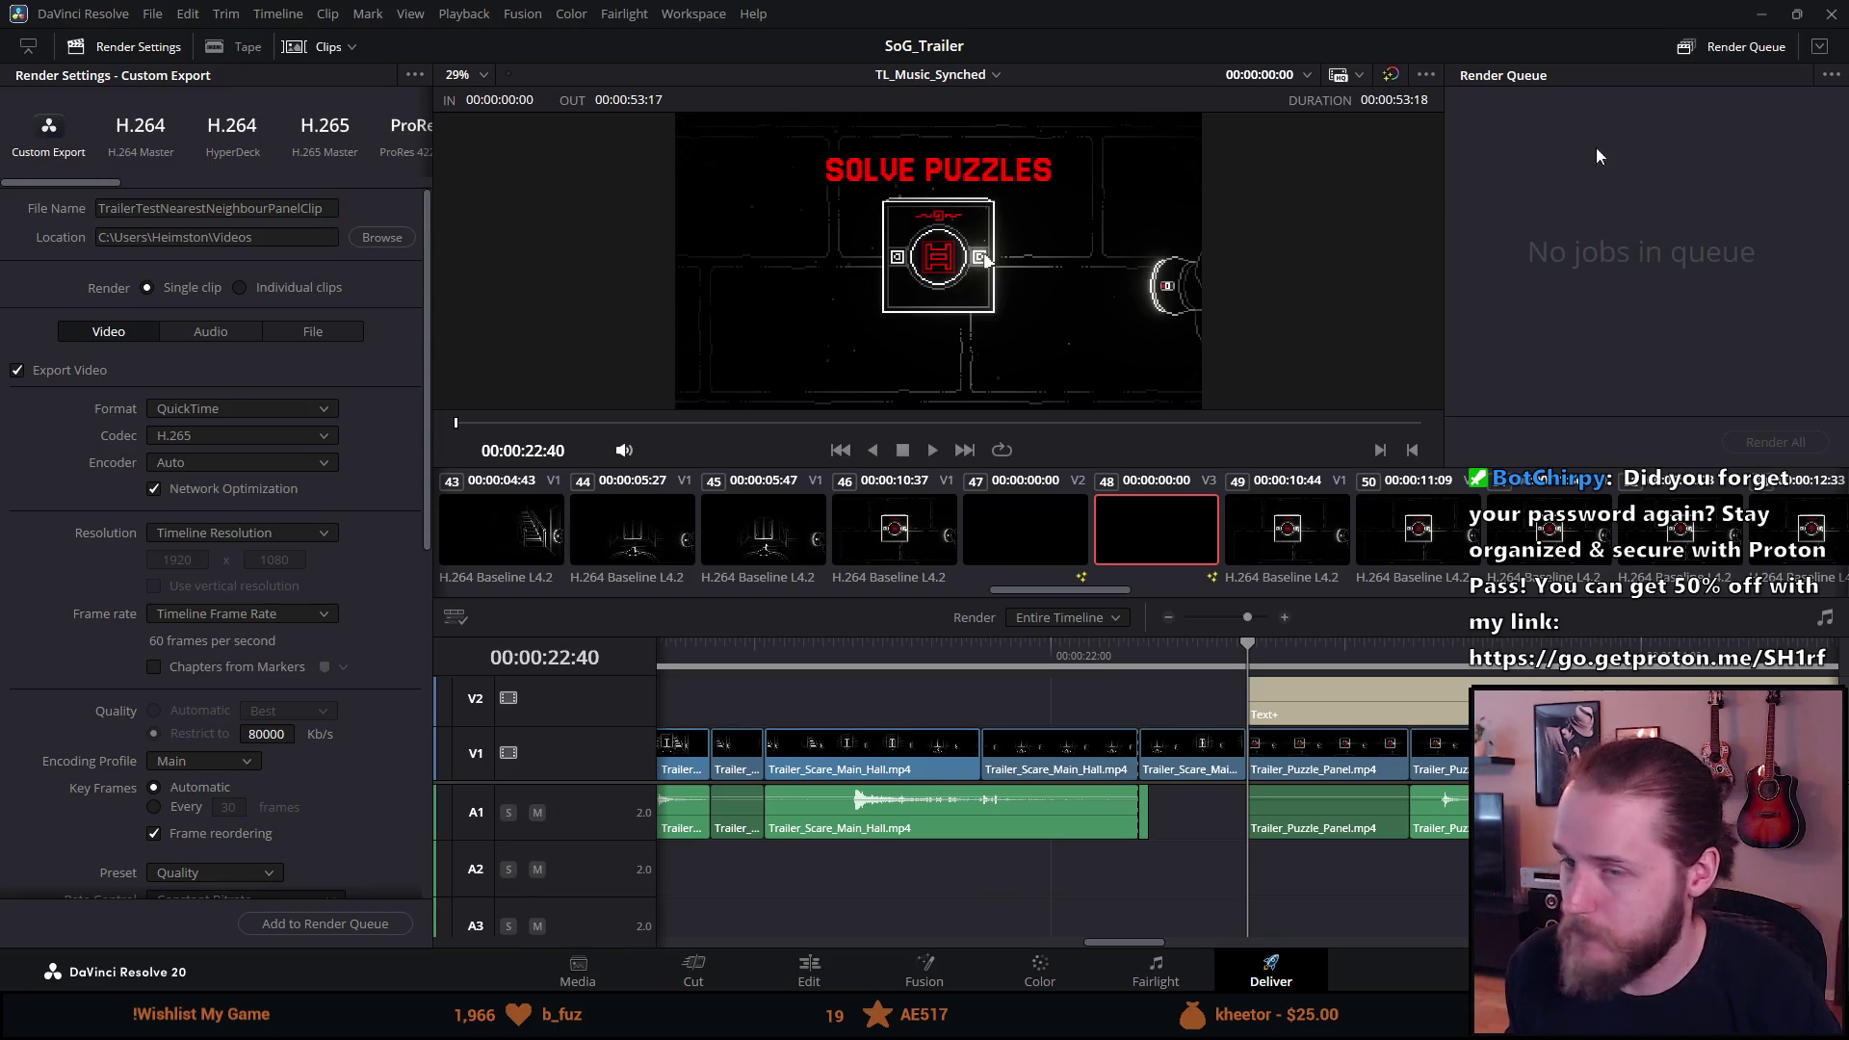
{"action": "left_click", "coordinate": [267, 925]}
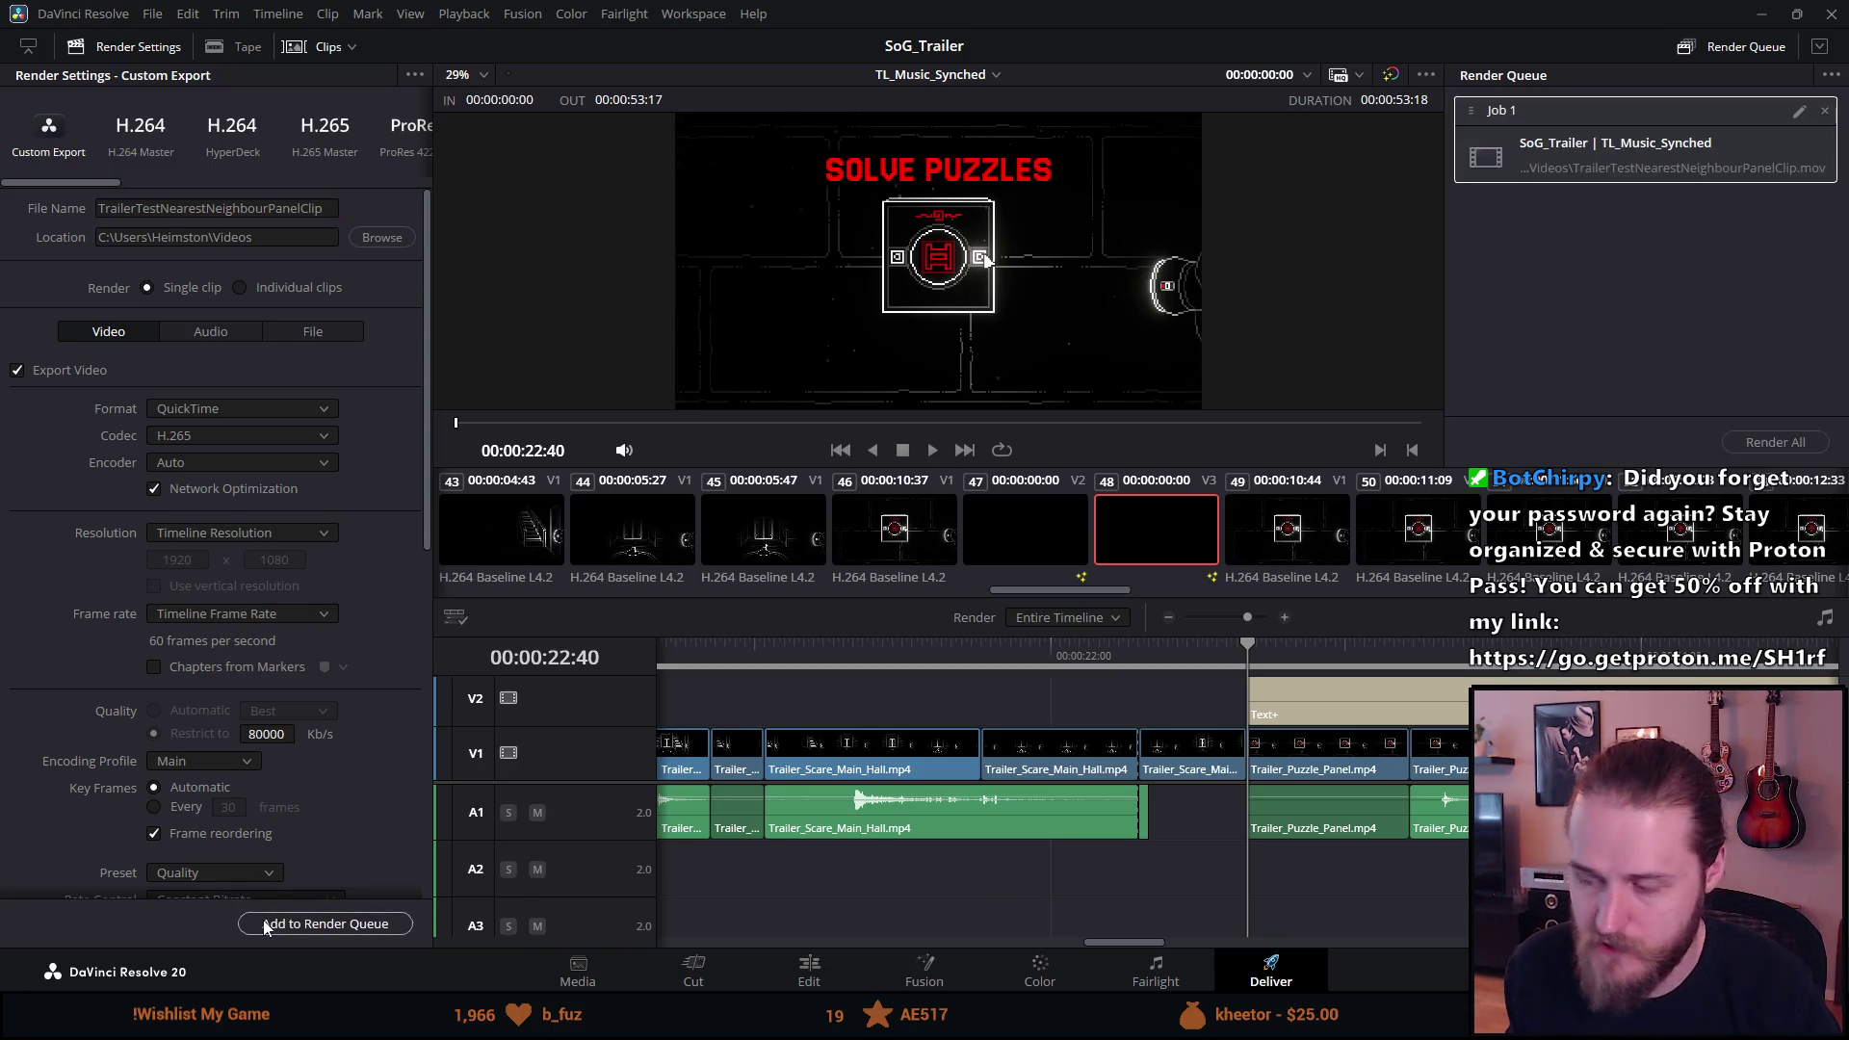
{"action": "left_click", "coordinate": [1775, 442]}
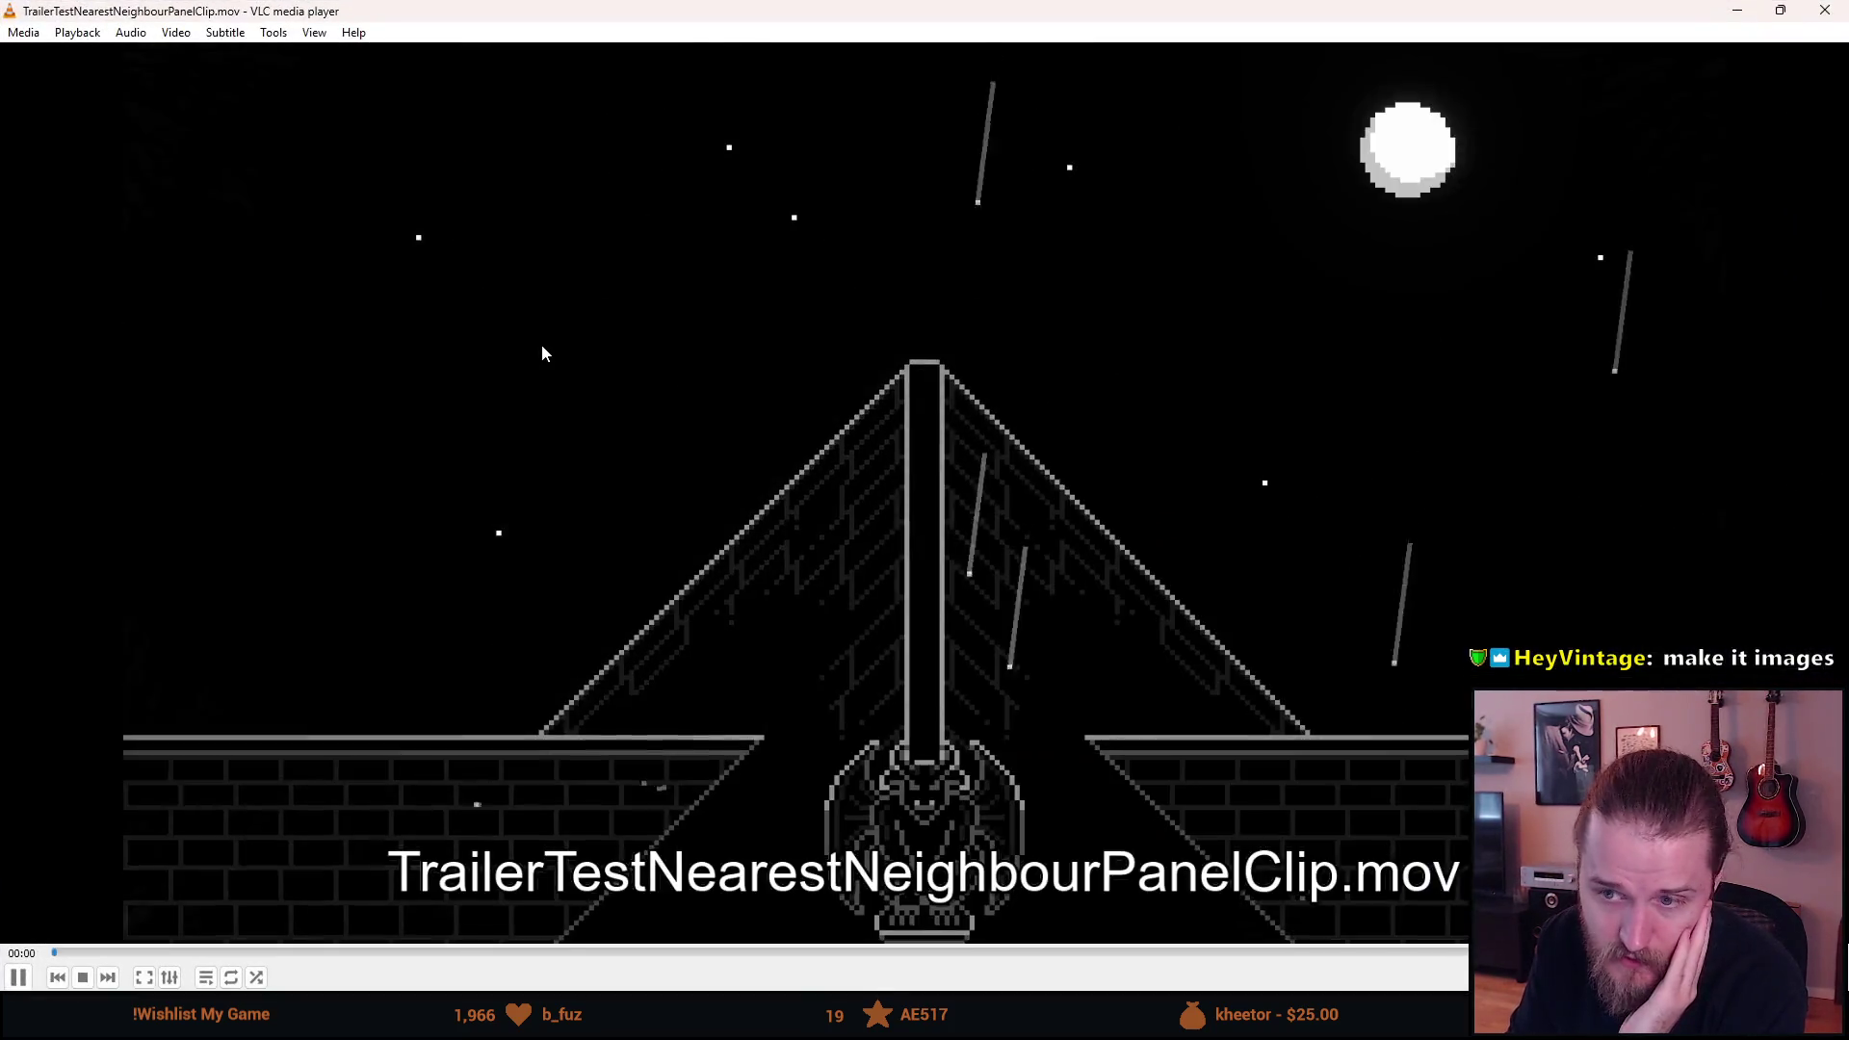
Play the PanelClip render in VLC and pause it on the SOLVE PUZZLES title card.
{"action": "double_click", "coordinate": [541, 344]}
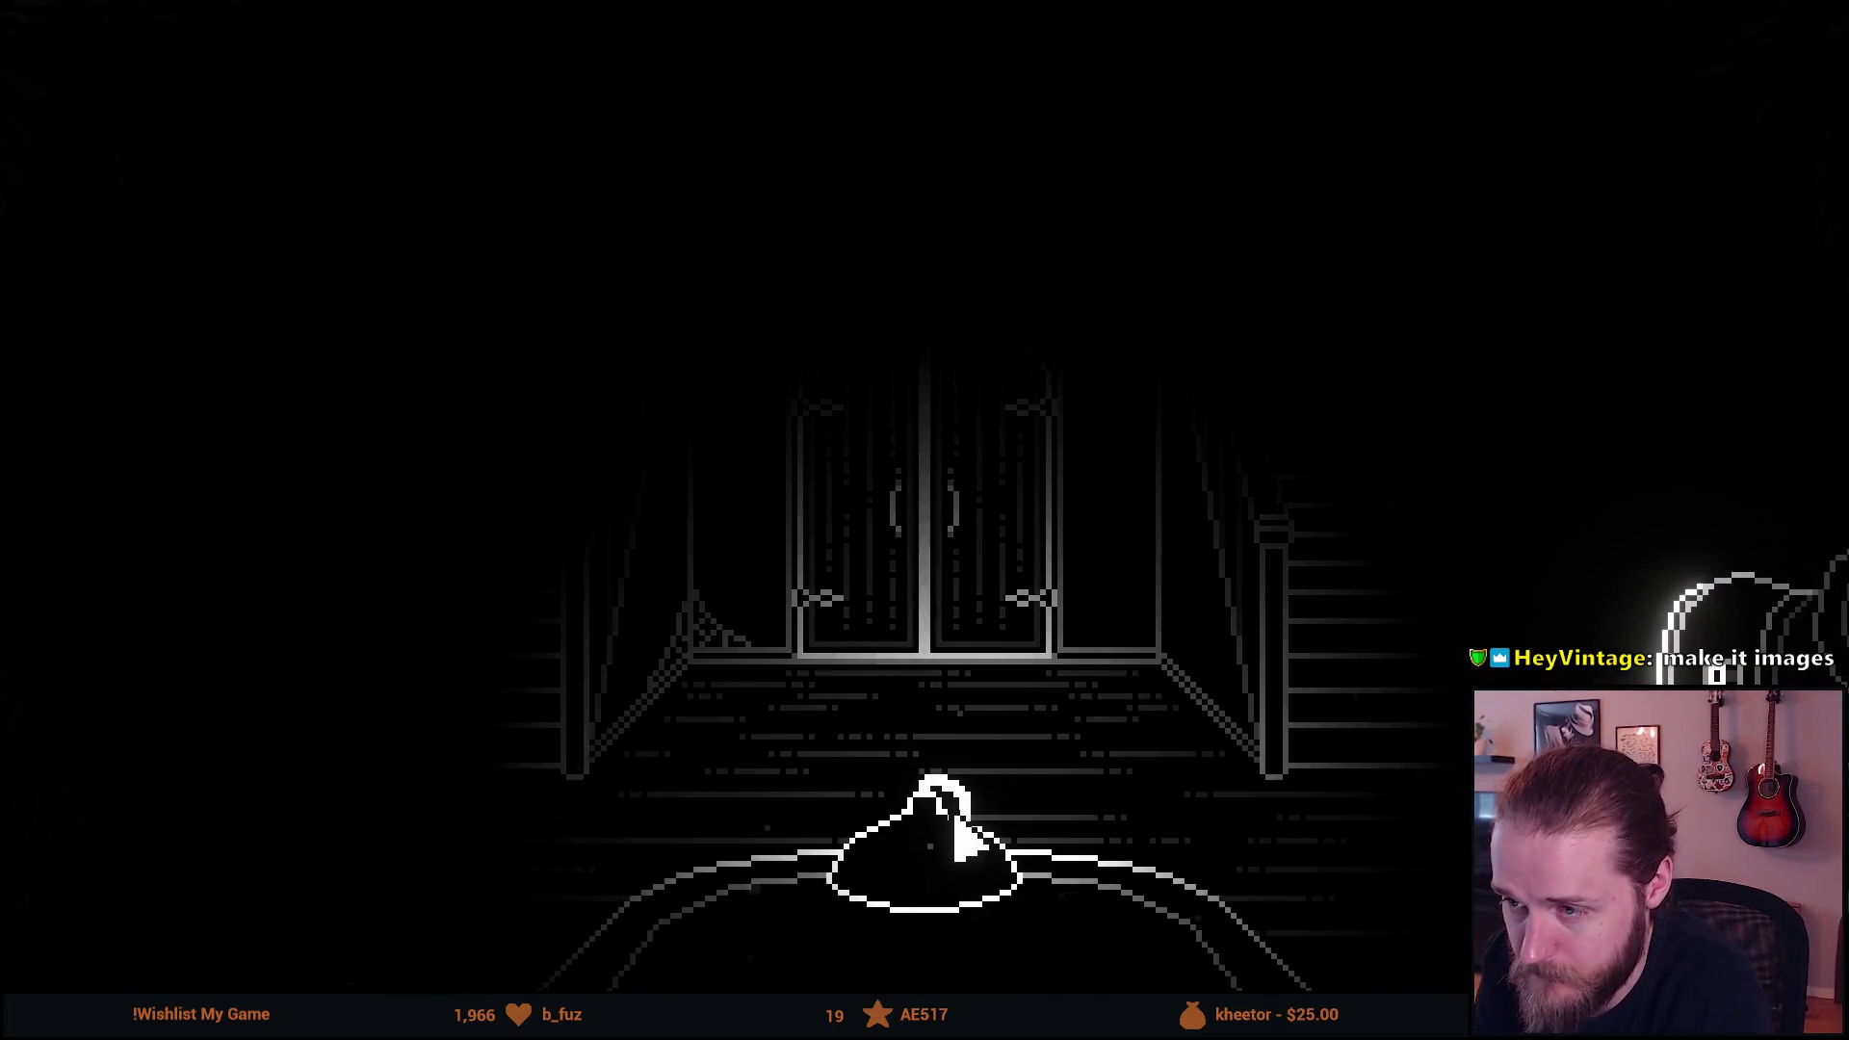
{"action": "key", "text": "space"}
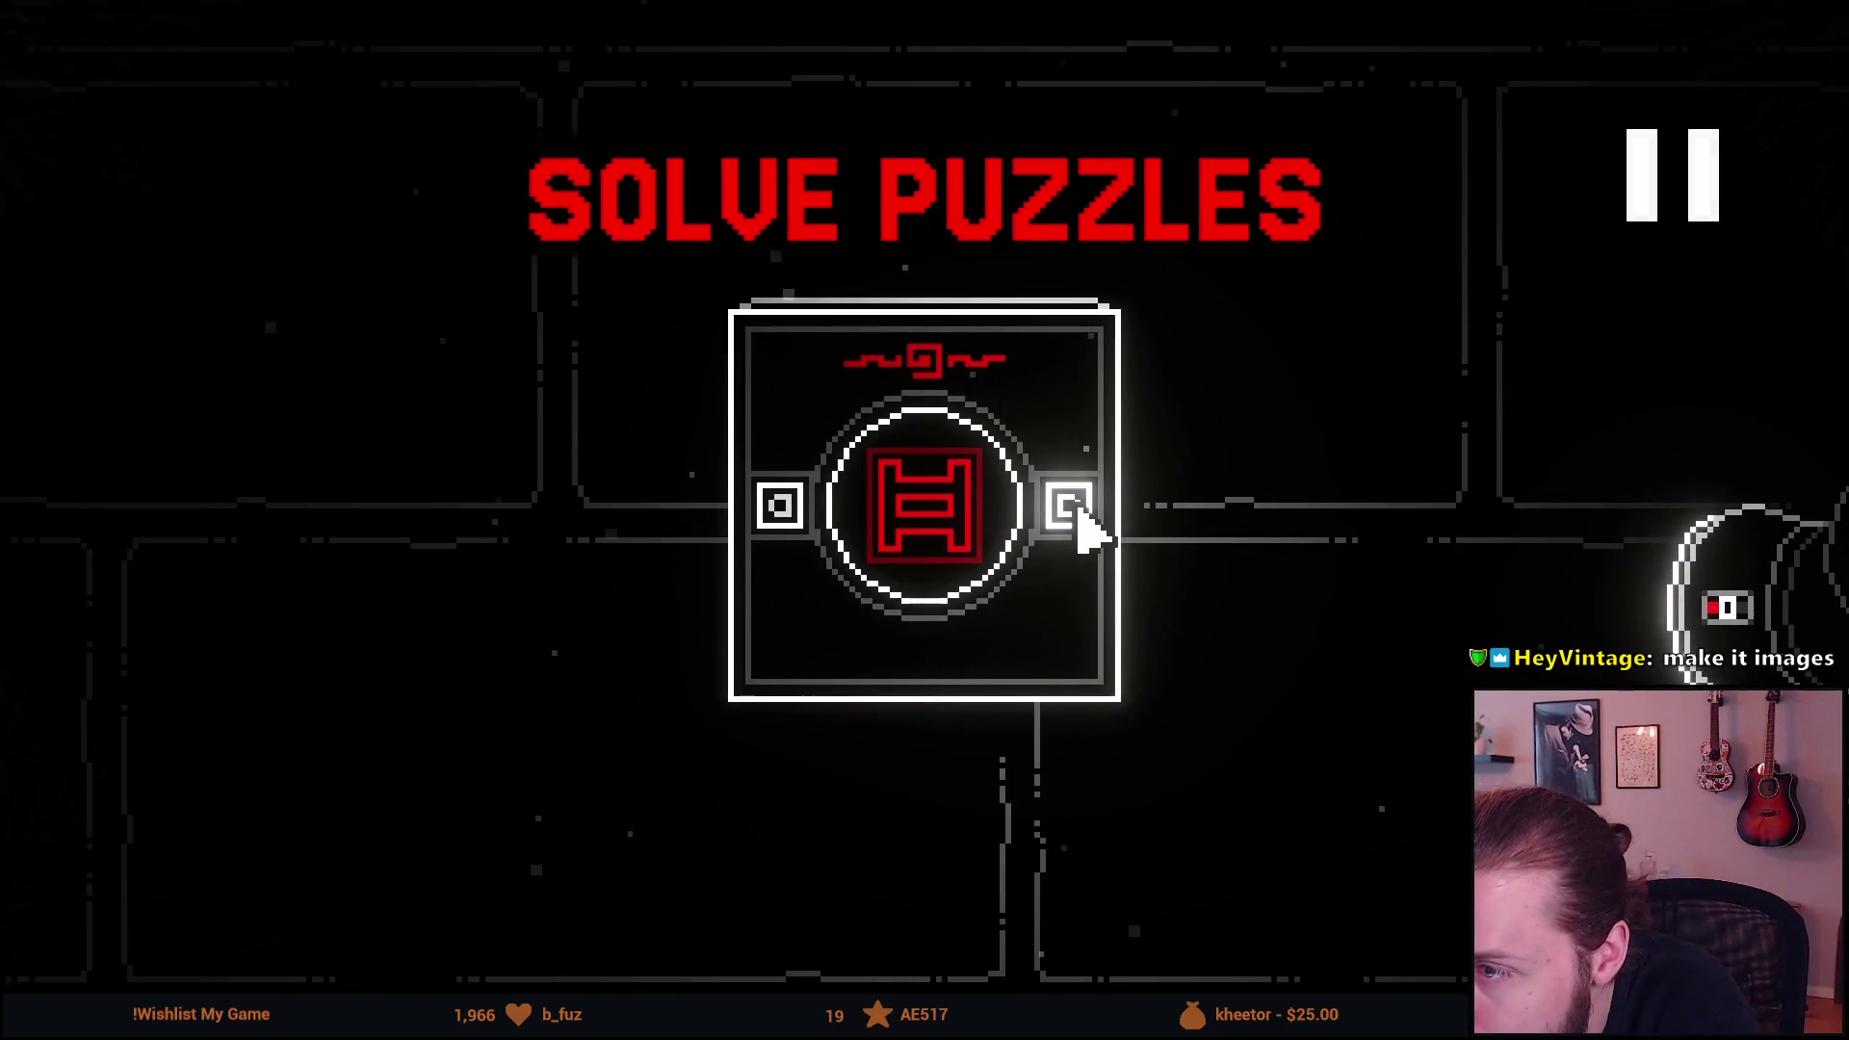
{"action": "key", "text": "space"}
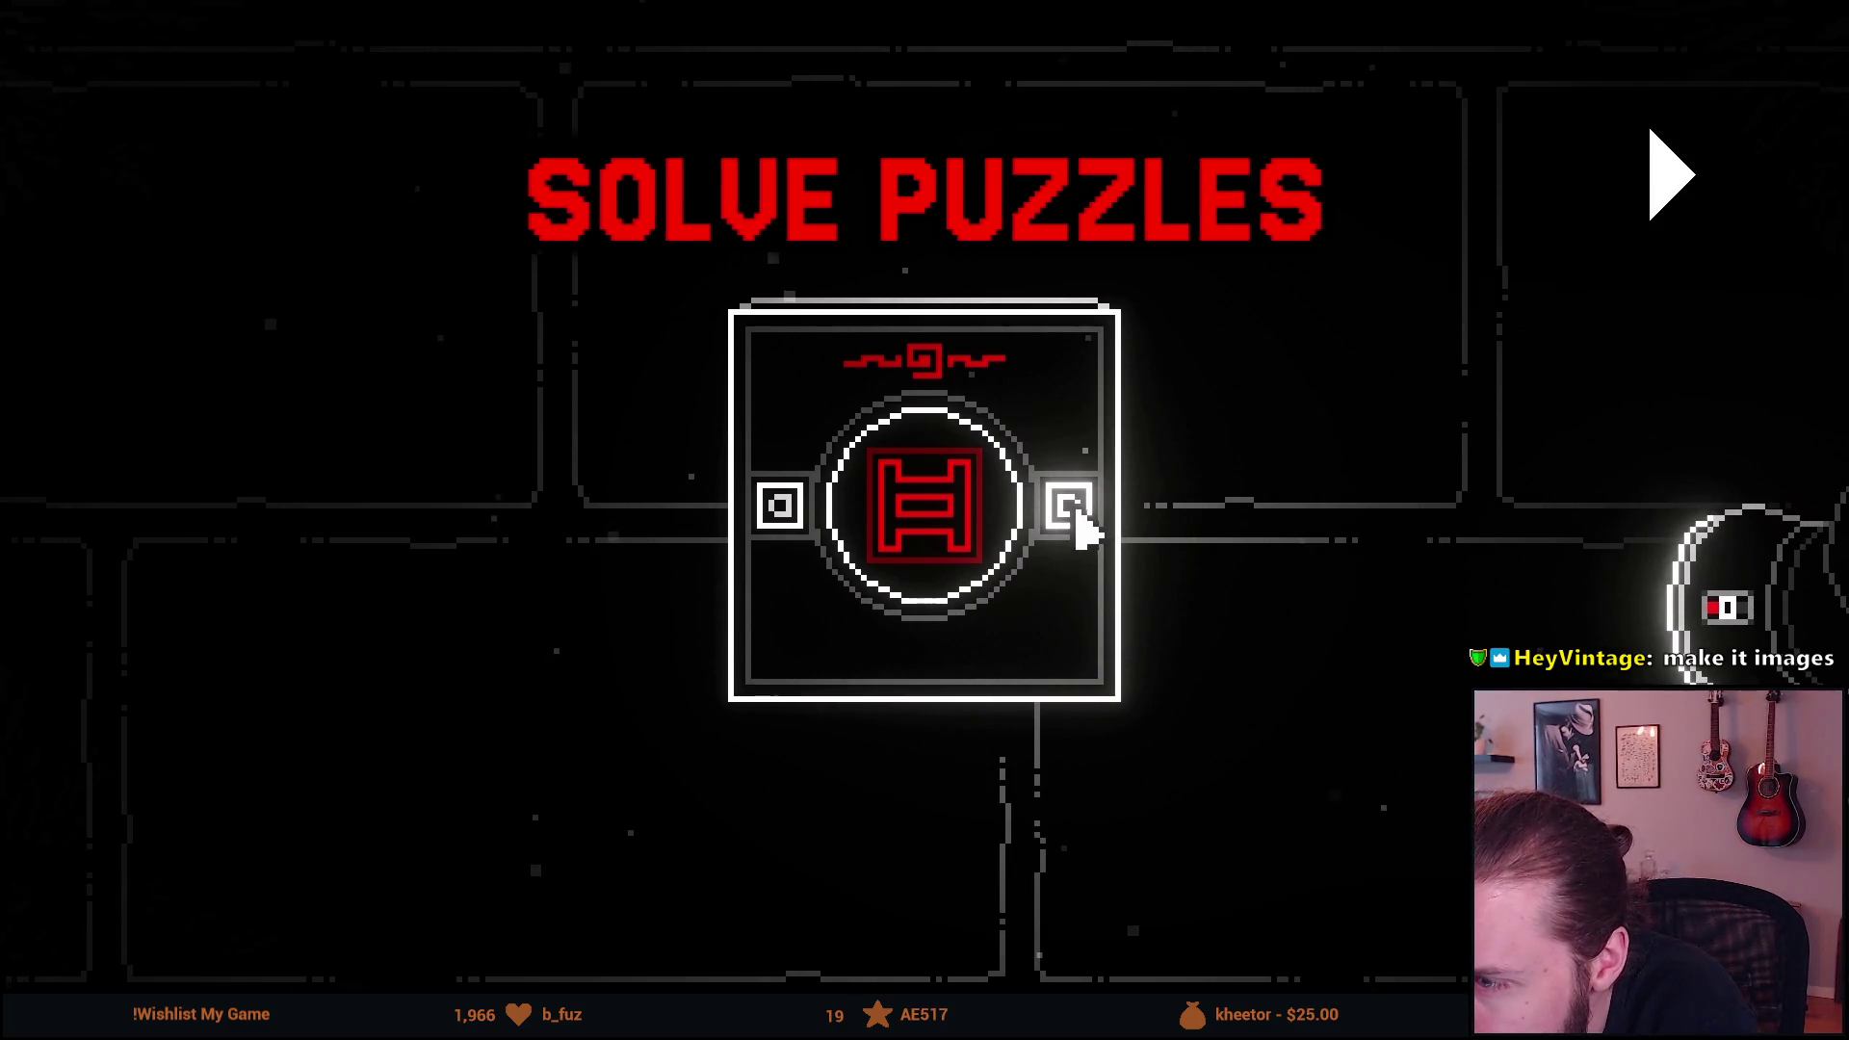
{"action": "key", "text": "space"}
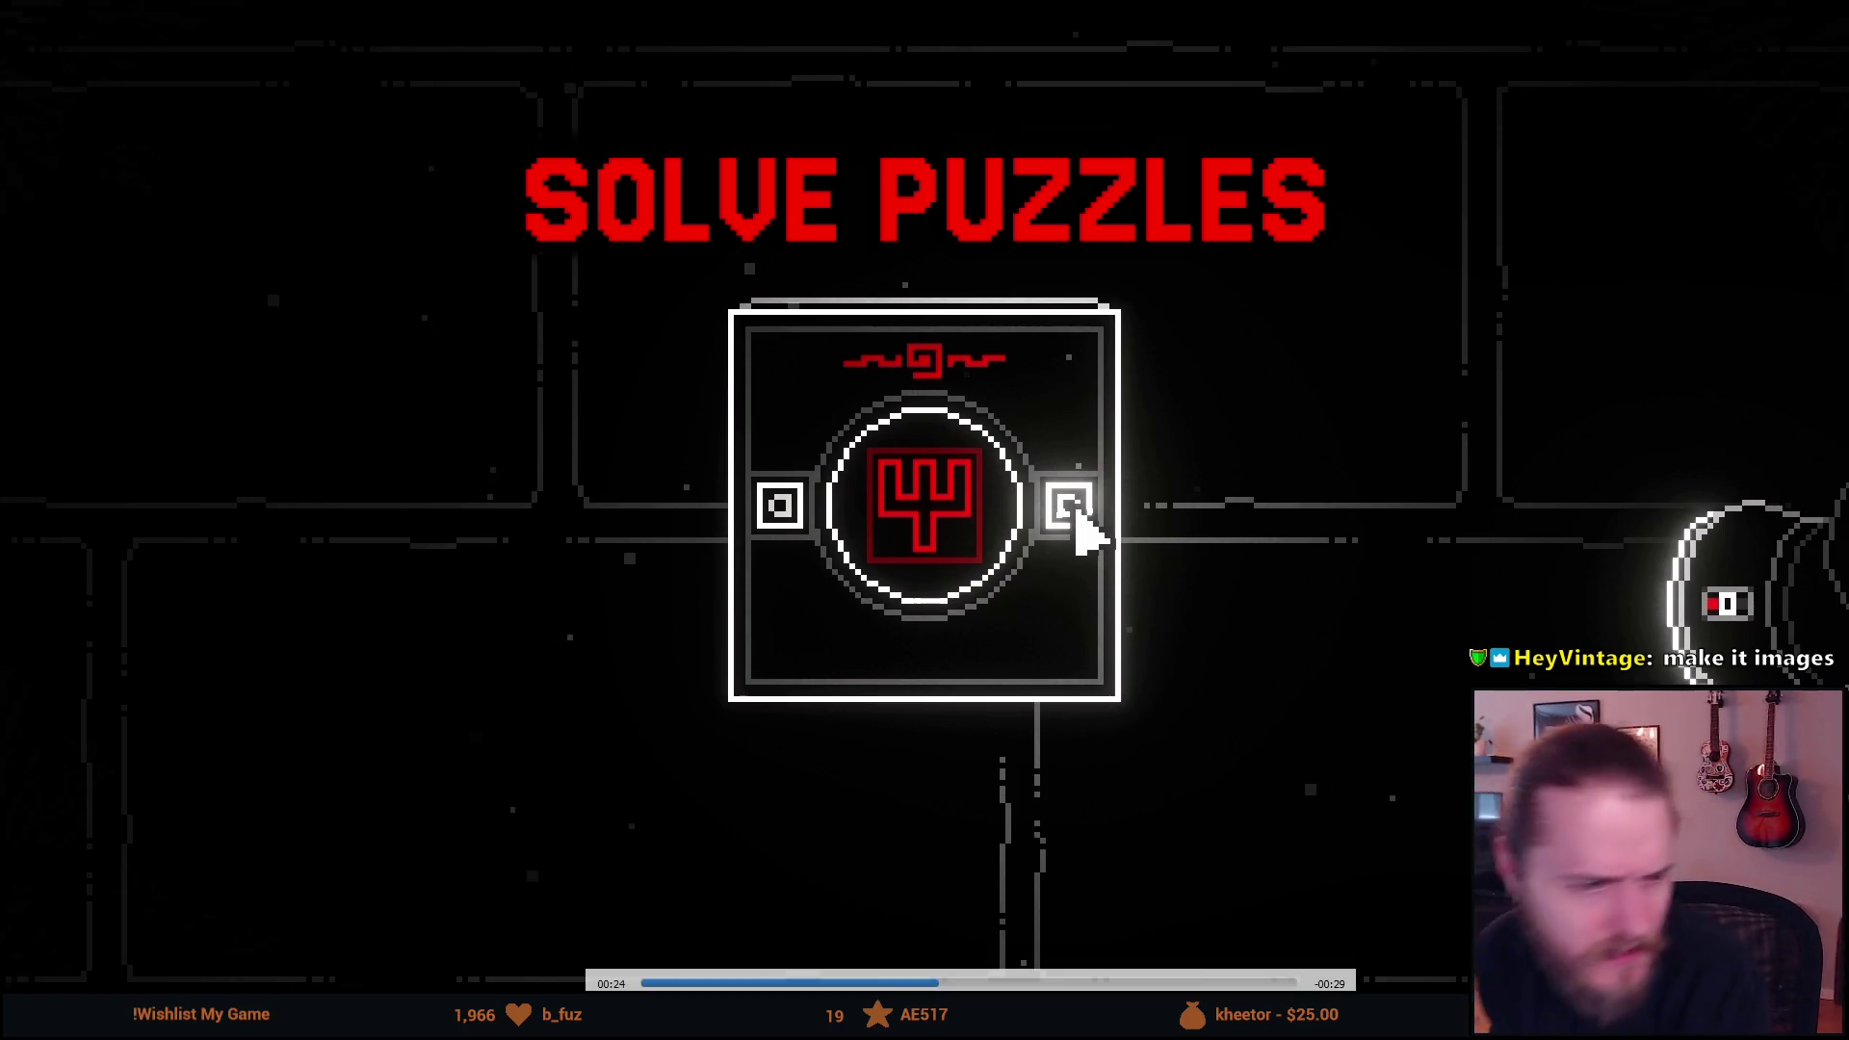
Open TrailerTestNearestNeighbour.mov, seek to about 00:19 and pause on the SOLVE PUZZLES frame.
{"action": "key", "text": "n"}
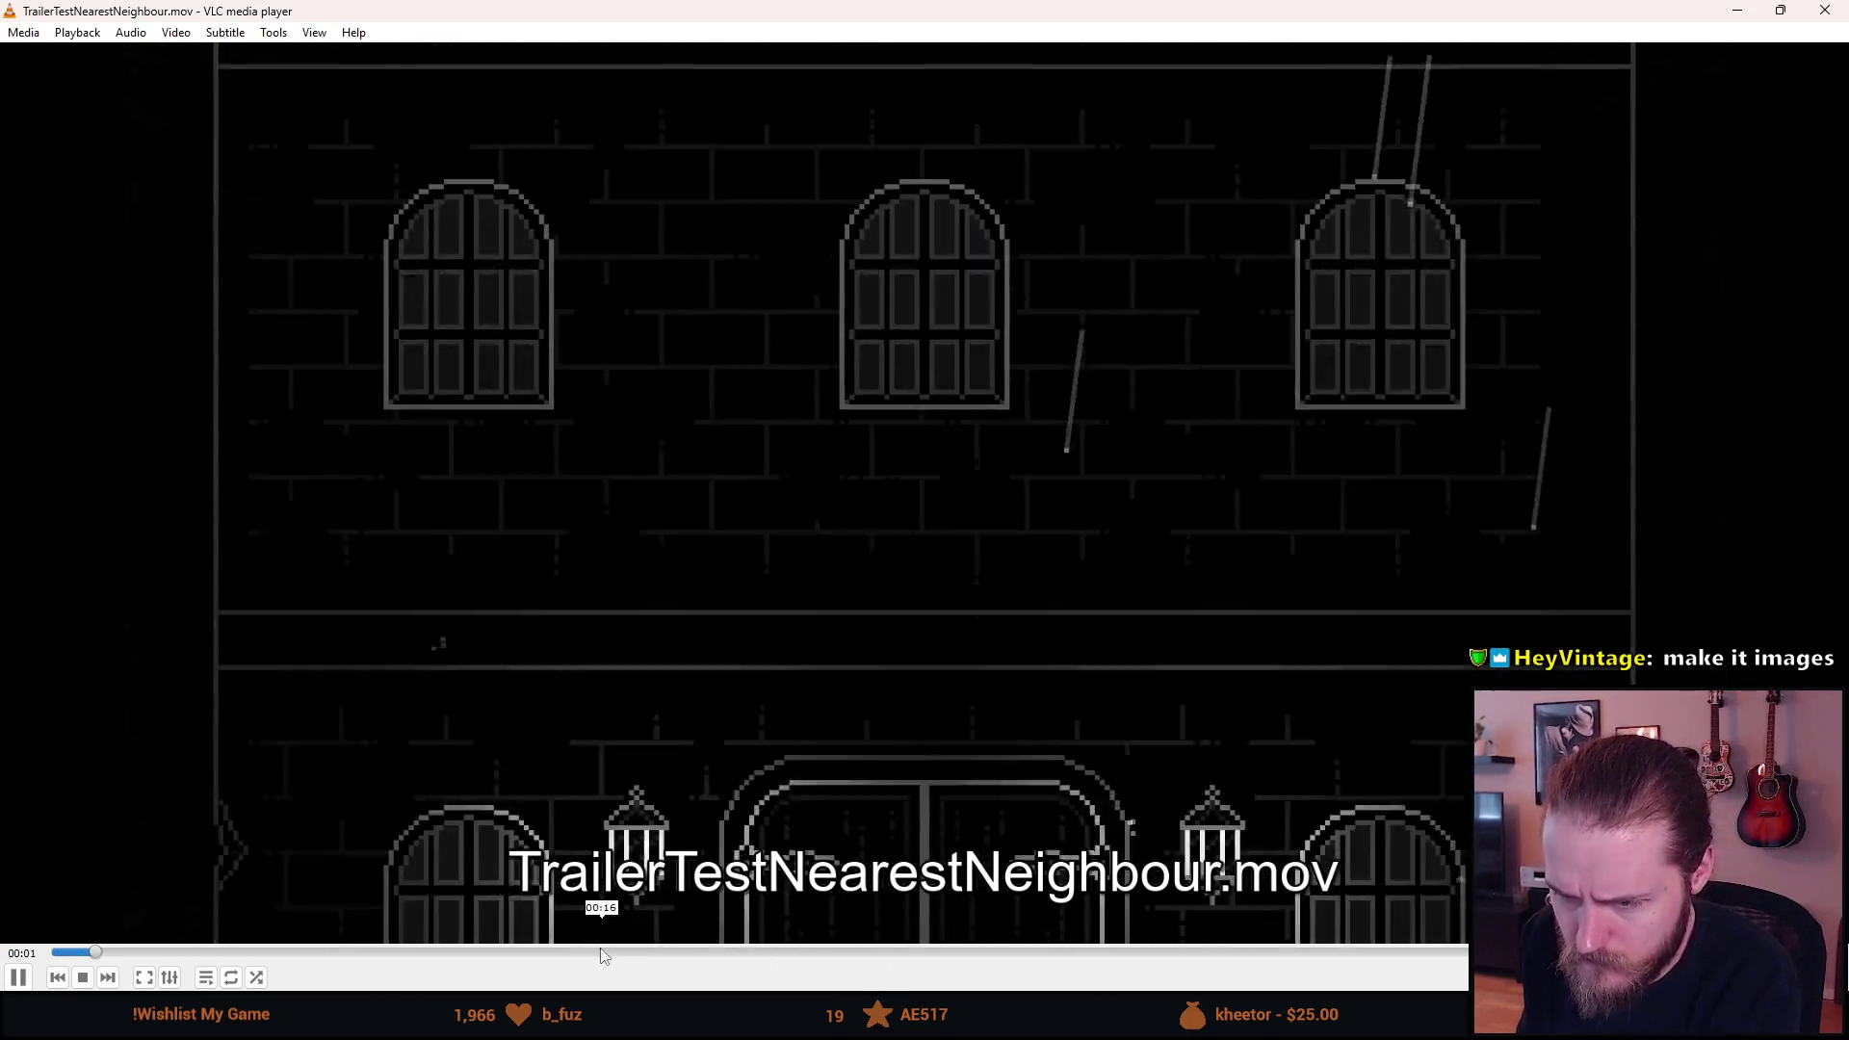
{"action": "left_click", "coordinate": [628, 952]}
{"action": "left_click", "coordinate": [701, 951]}
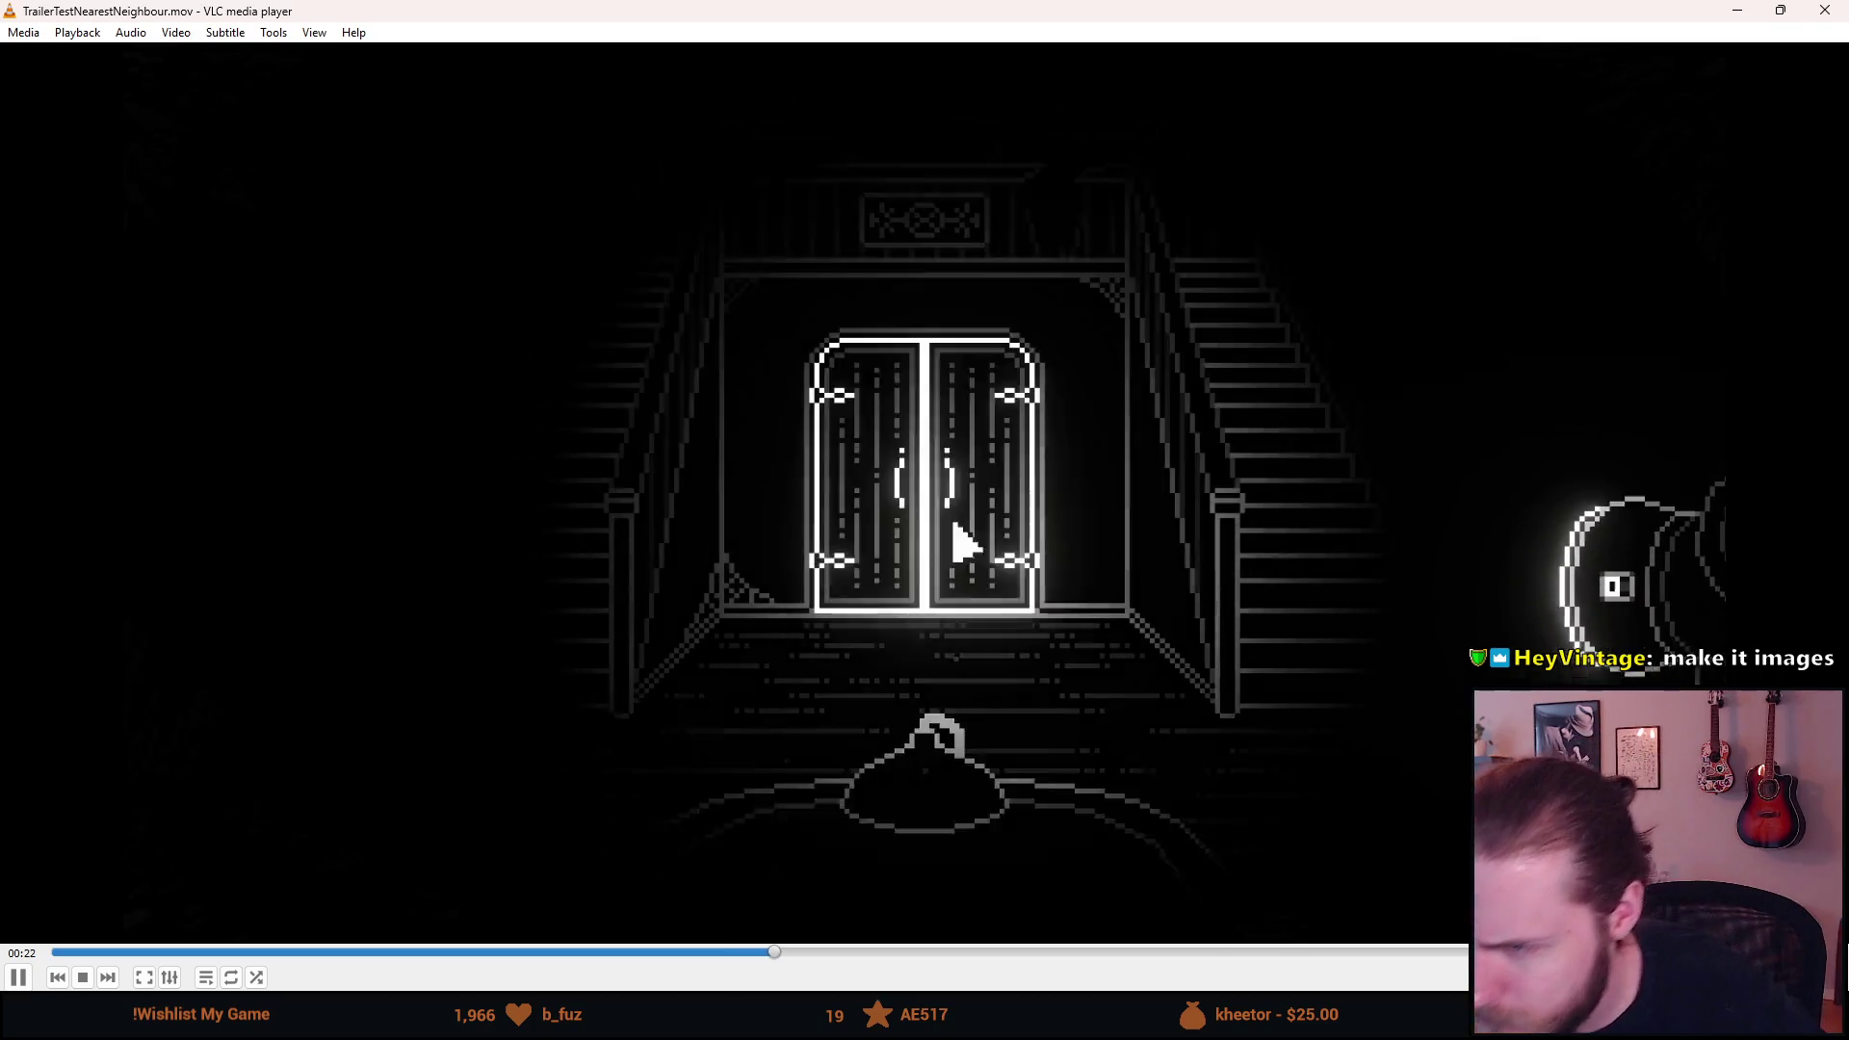
{"action": "key", "text": "space"}
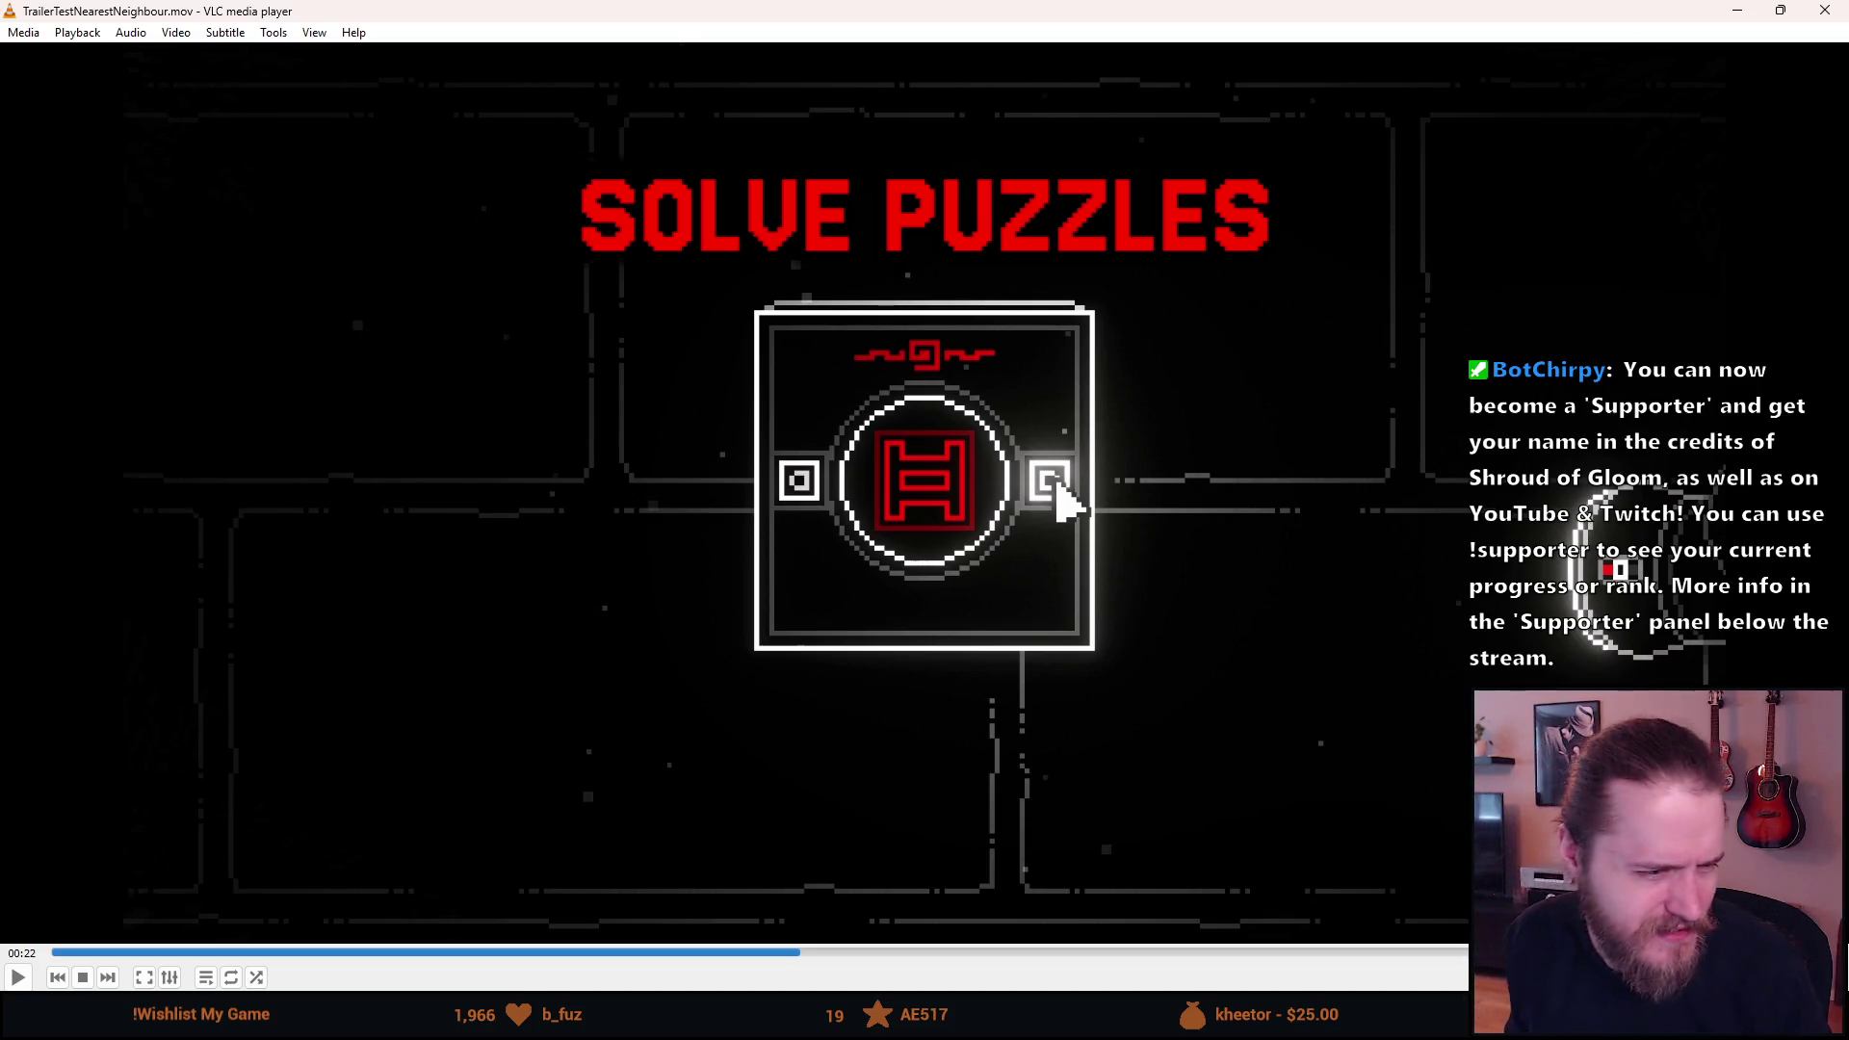
Inspect the paused title frame, switching between fullscreen and windowed view.
{"action": "double_click", "coordinate": [441, 595]}
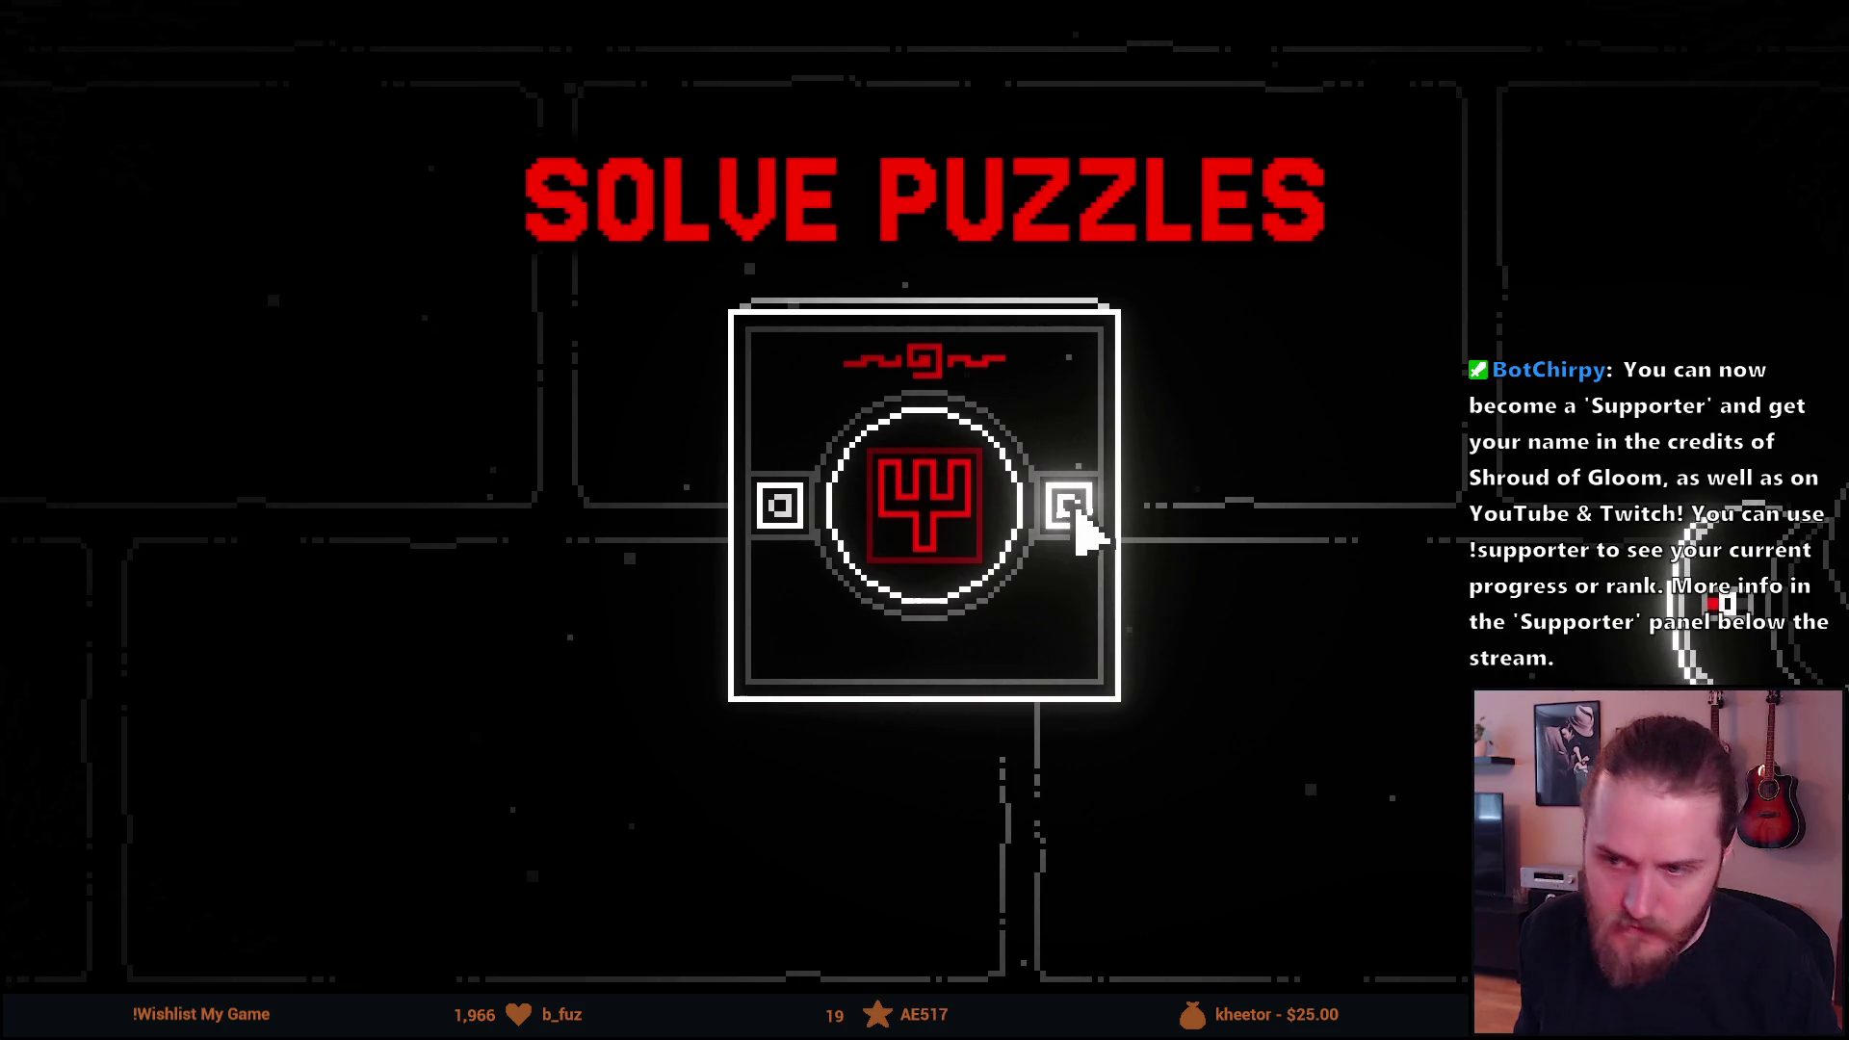
{"action": "double_click", "coordinate": [526, 738]}
{"action": "double_click", "coordinate": [526, 749]}
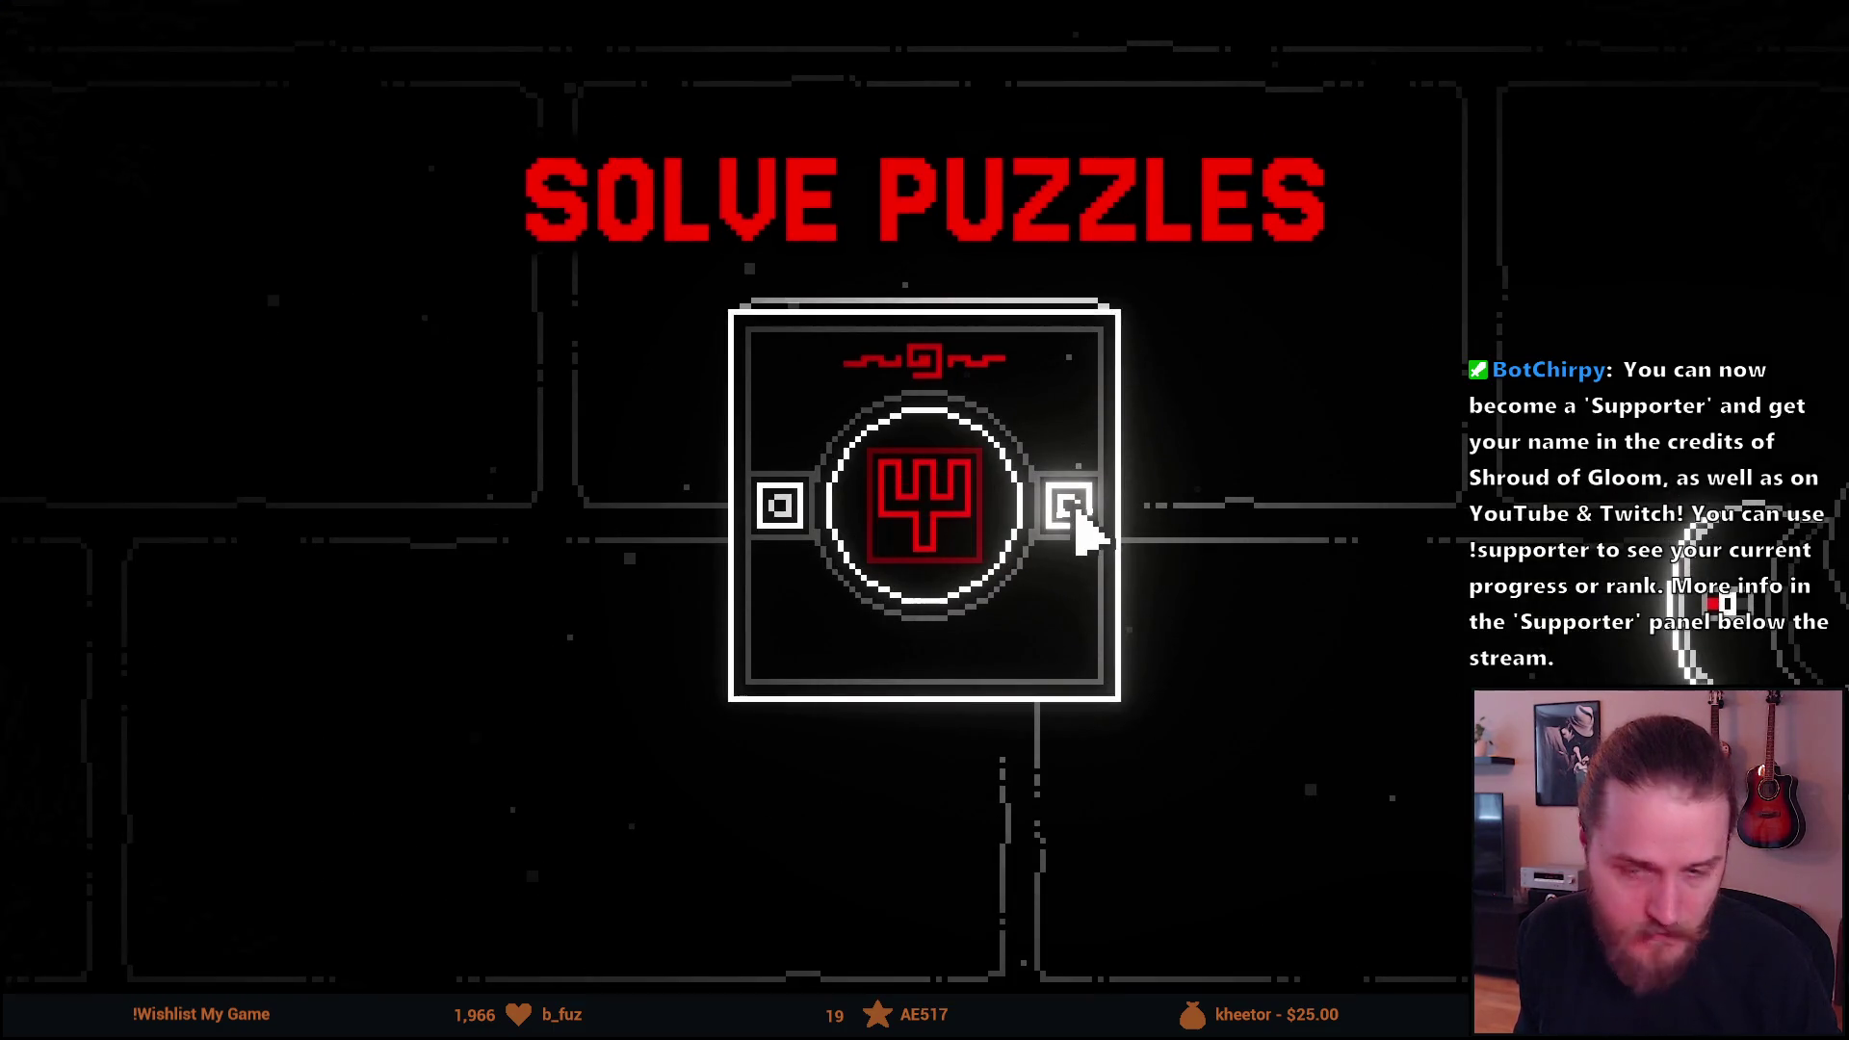
{"action": "double_click", "coordinate": [350, 655]}
{"action": "double_click", "coordinate": [350, 661]}
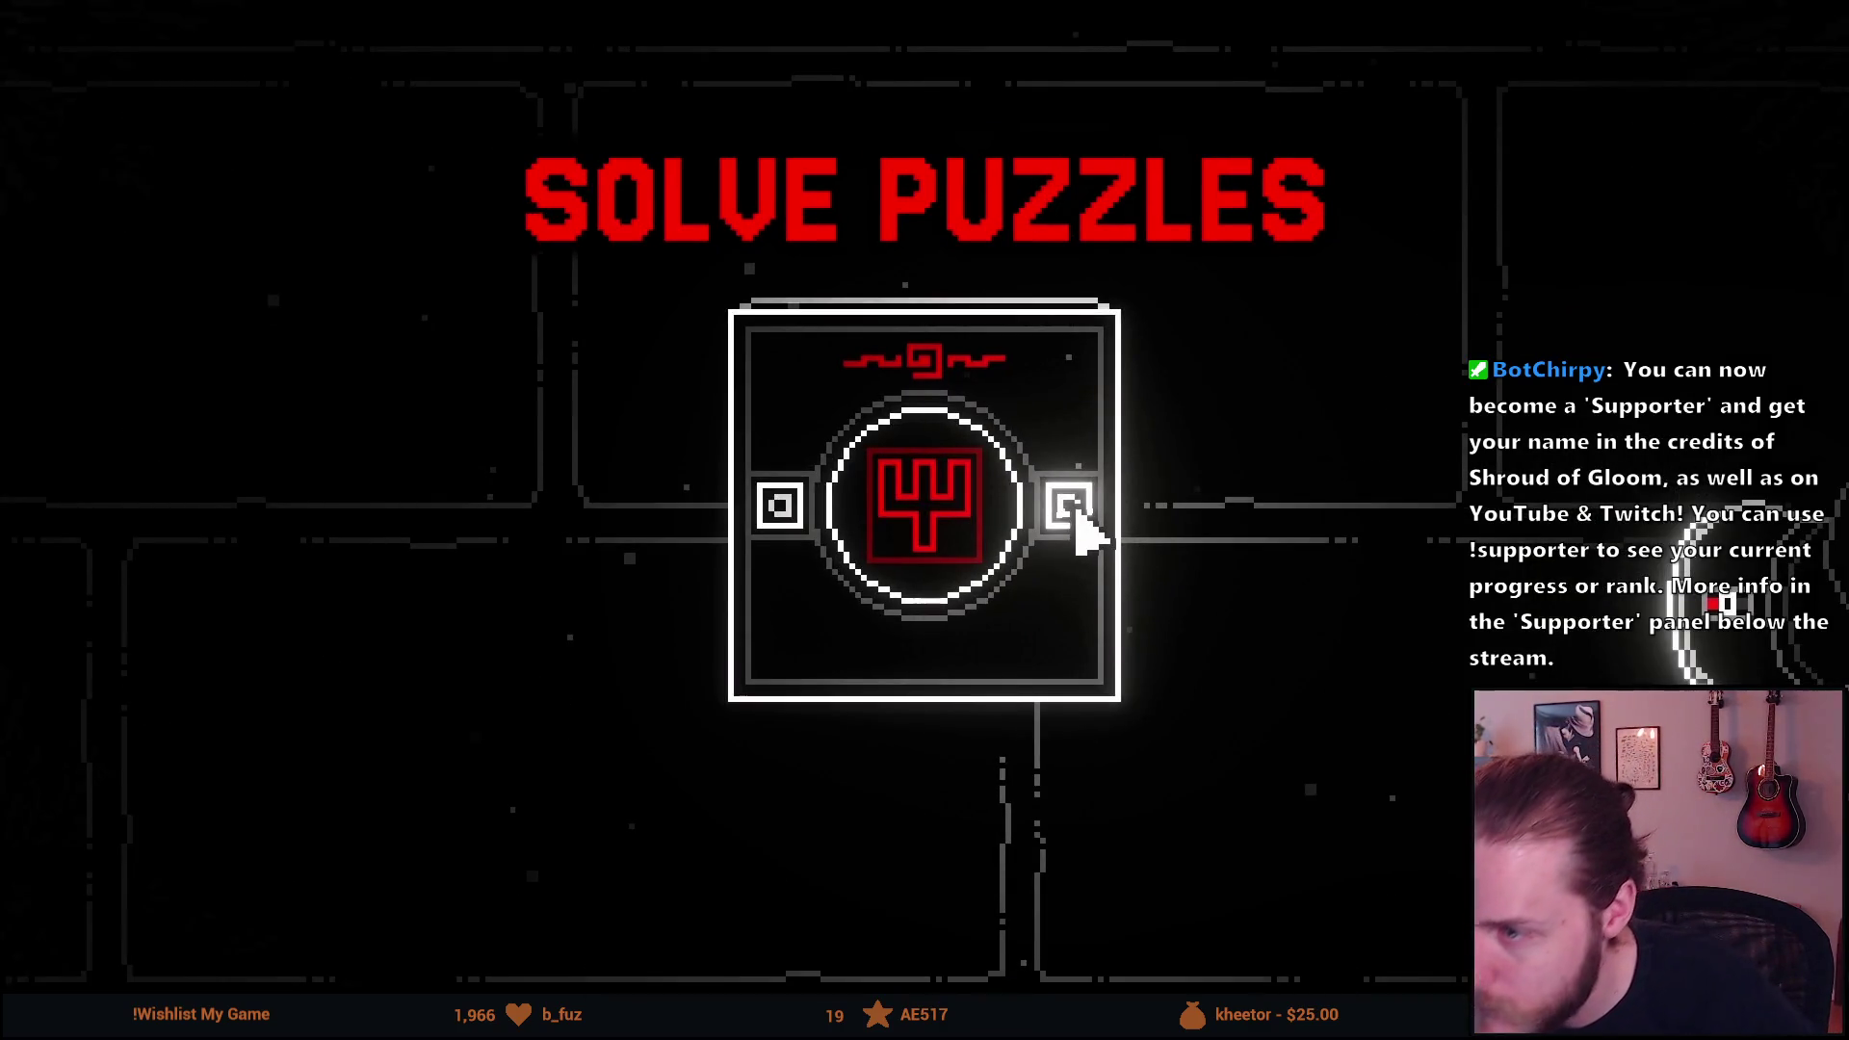
{"action": "double_click", "coordinate": [501, 753]}
Close both VLC renders and return to DaVinci Resolve.
{"action": "left_click", "coordinate": [1823, 10]}
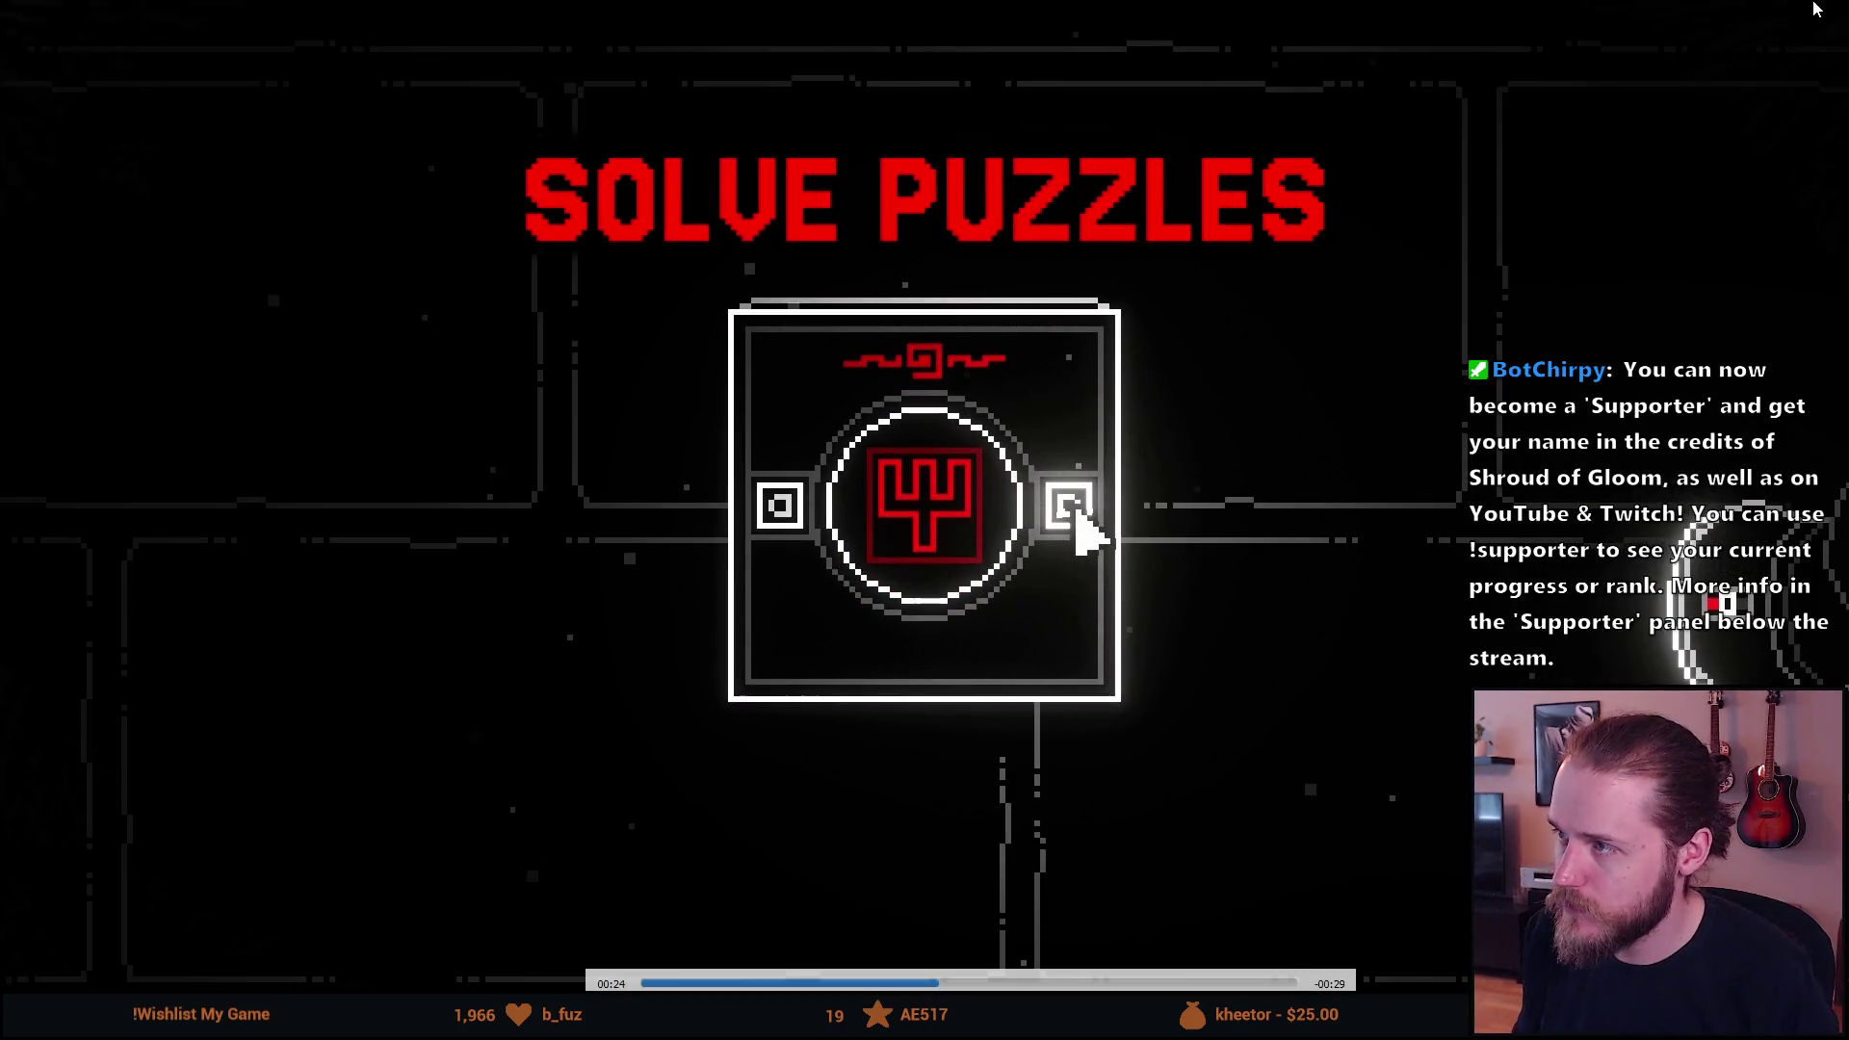
{"action": "key", "text": "Escape"}
{"action": "left_click", "coordinate": [1841, 13]}
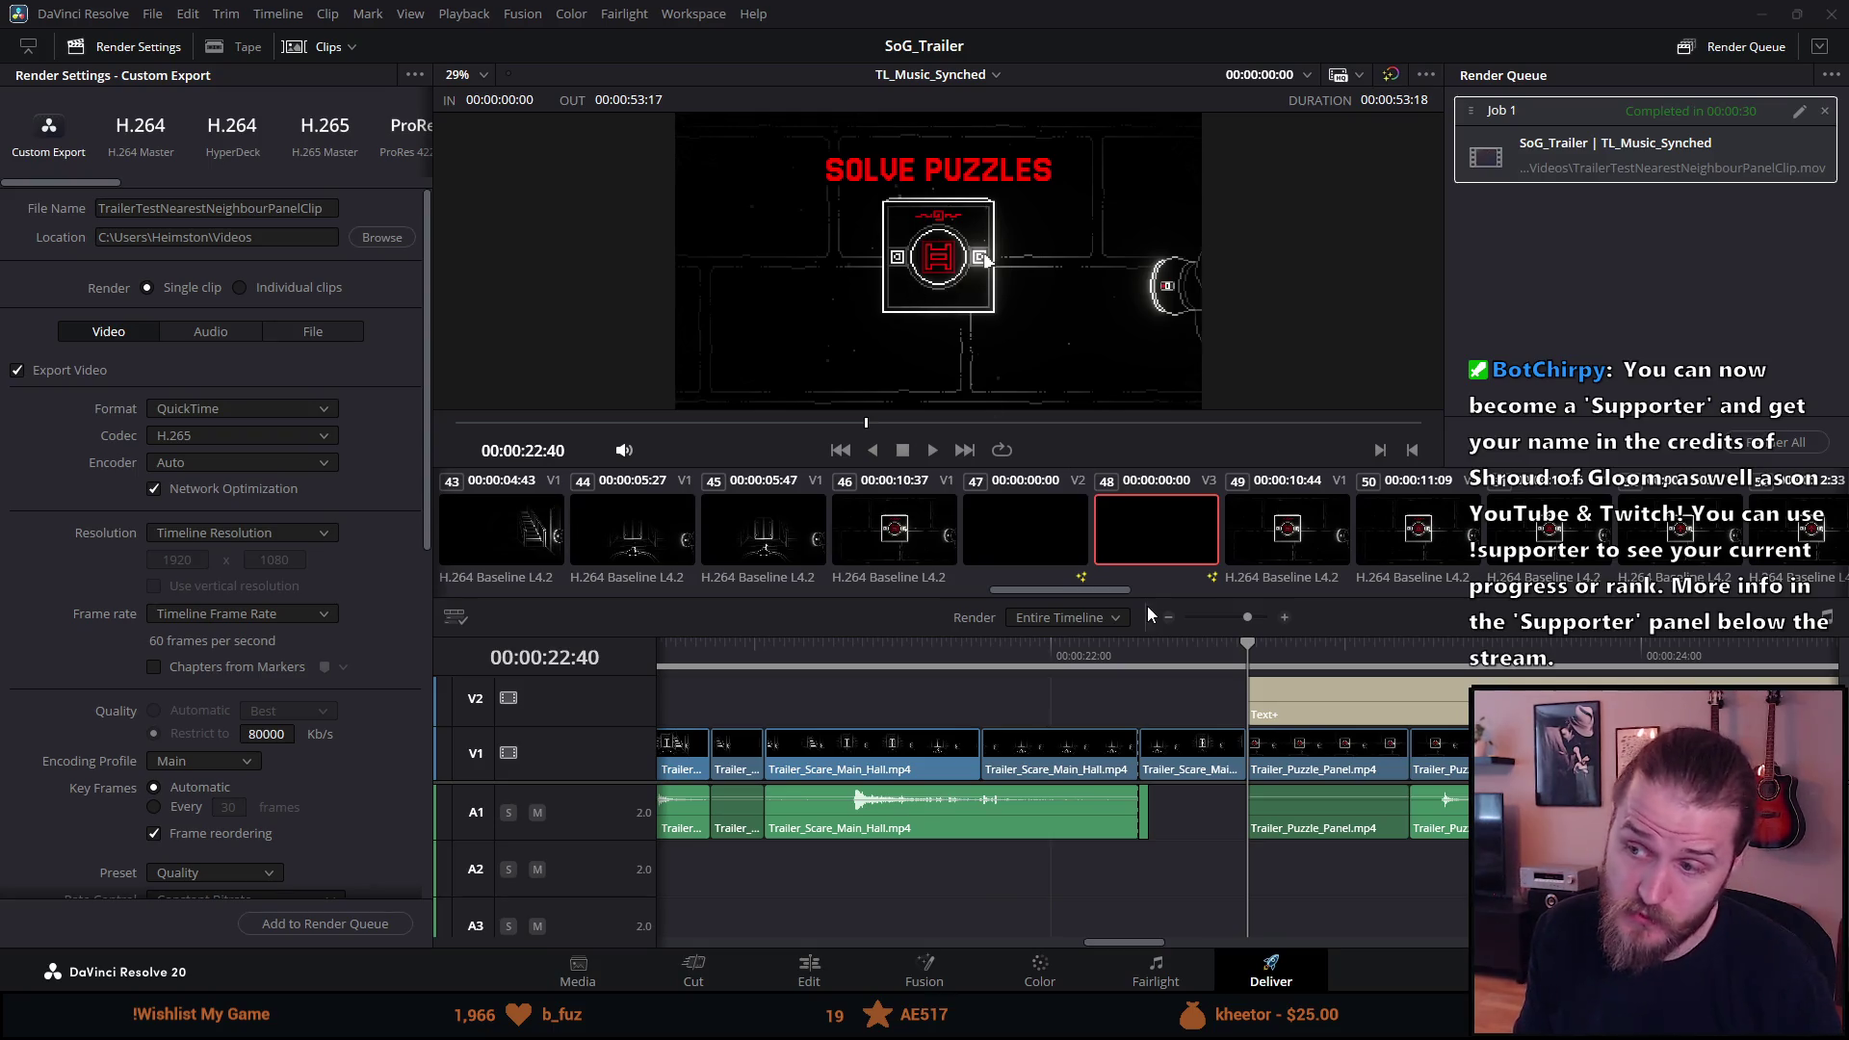
Switch to the Edit page and select the SOLVE PUZZLES title clip.
{"action": "scroll", "coordinate": [1206, 773], "scroll_direction": "right", "scroll_amount": 3}
{"action": "scroll", "coordinate": [1206, 773], "scroll_direction": "left", "scroll_amount": 3}
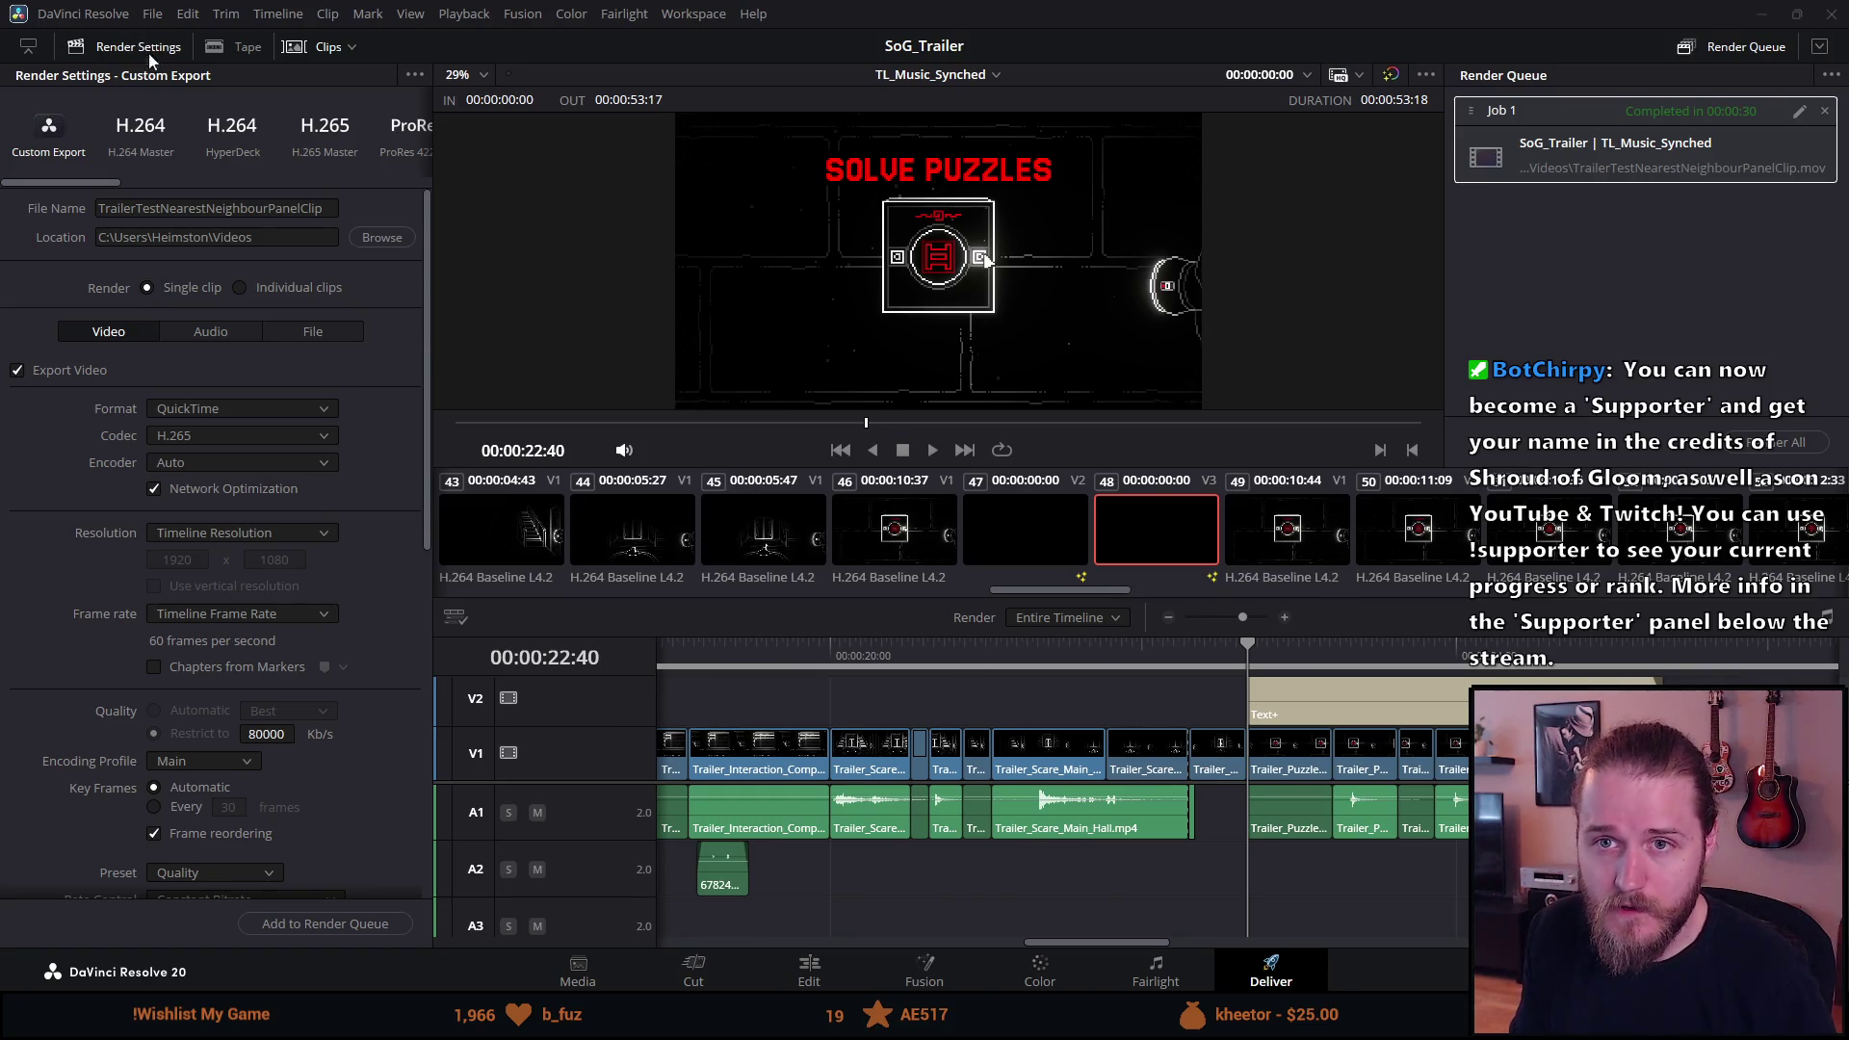
{"action": "left_click", "coordinate": [817, 985]}
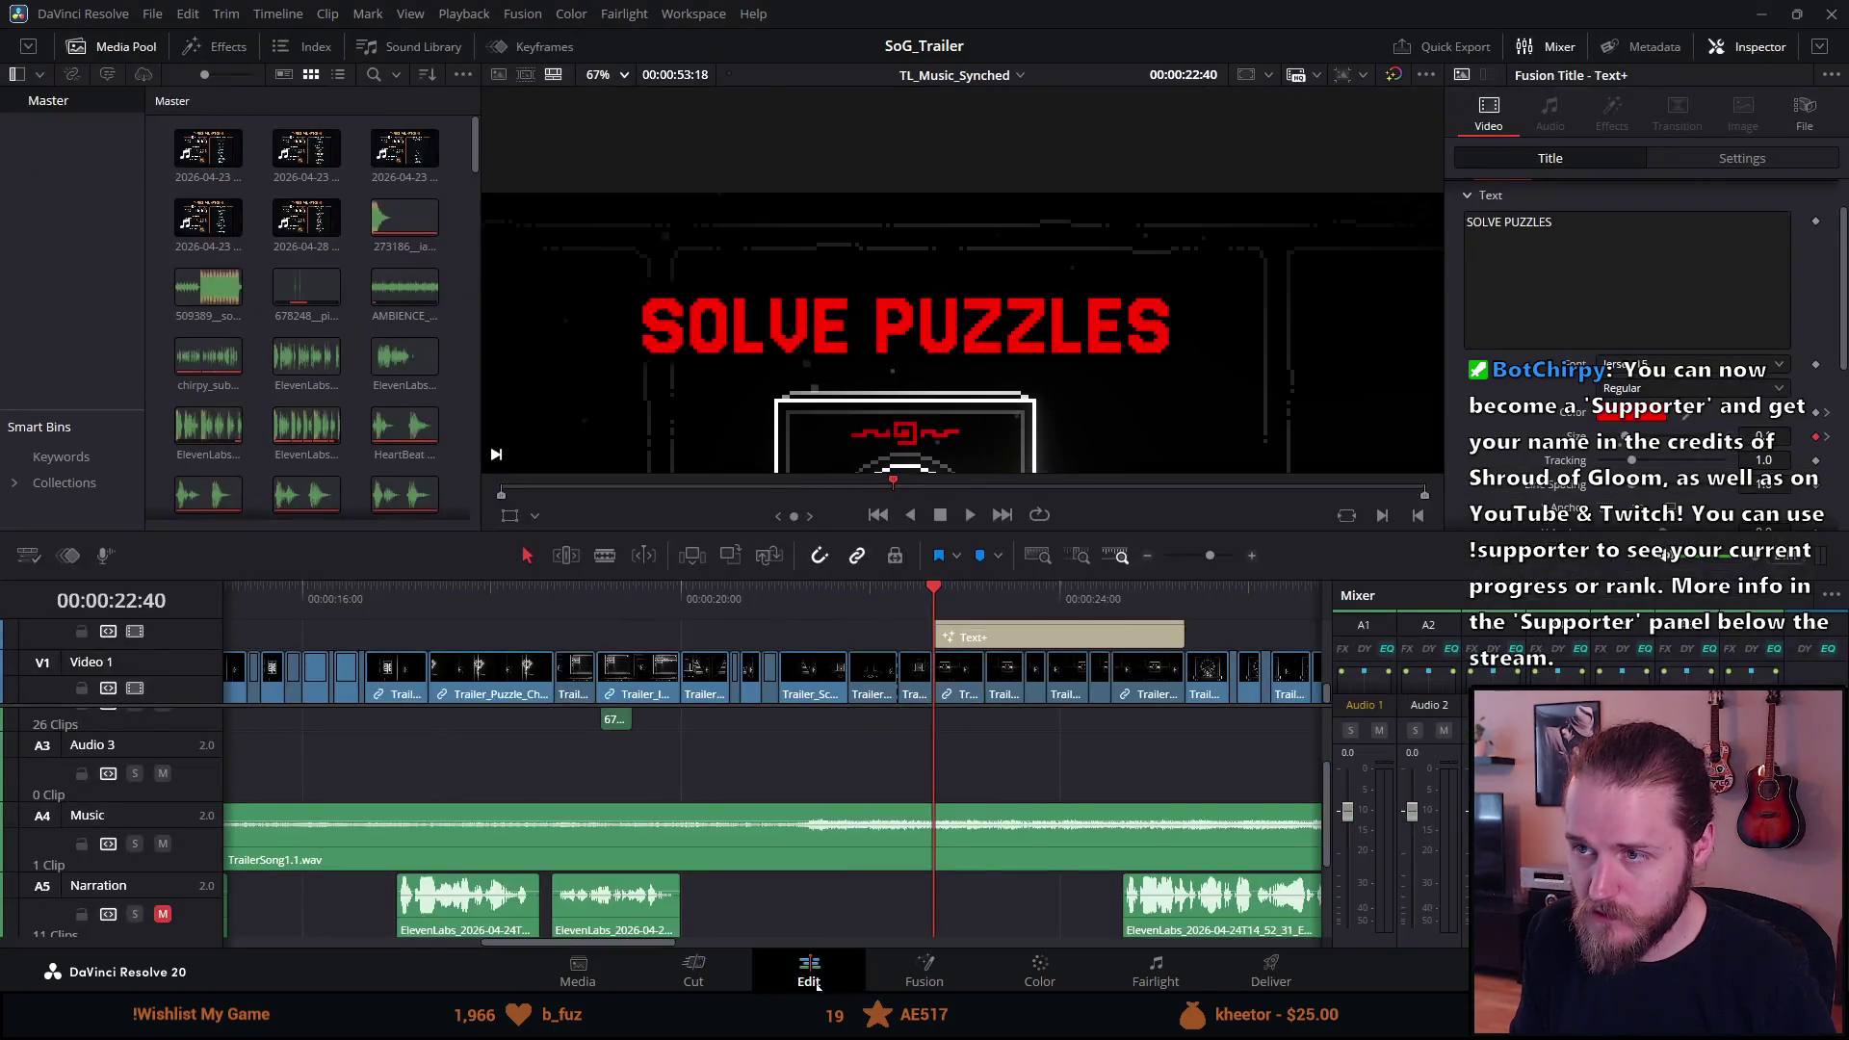
{"action": "scroll", "coordinate": [1041, 652], "scroll_direction": "up", "scroll_amount": 2}
{"action": "left_click", "coordinate": [1031, 661]}
Open the title's Shading settings in the Inspector and bring up the outline Color chooser.
{"action": "left_click", "coordinate": [1774, 158]}
{"action": "left_click", "coordinate": [1609, 159]}
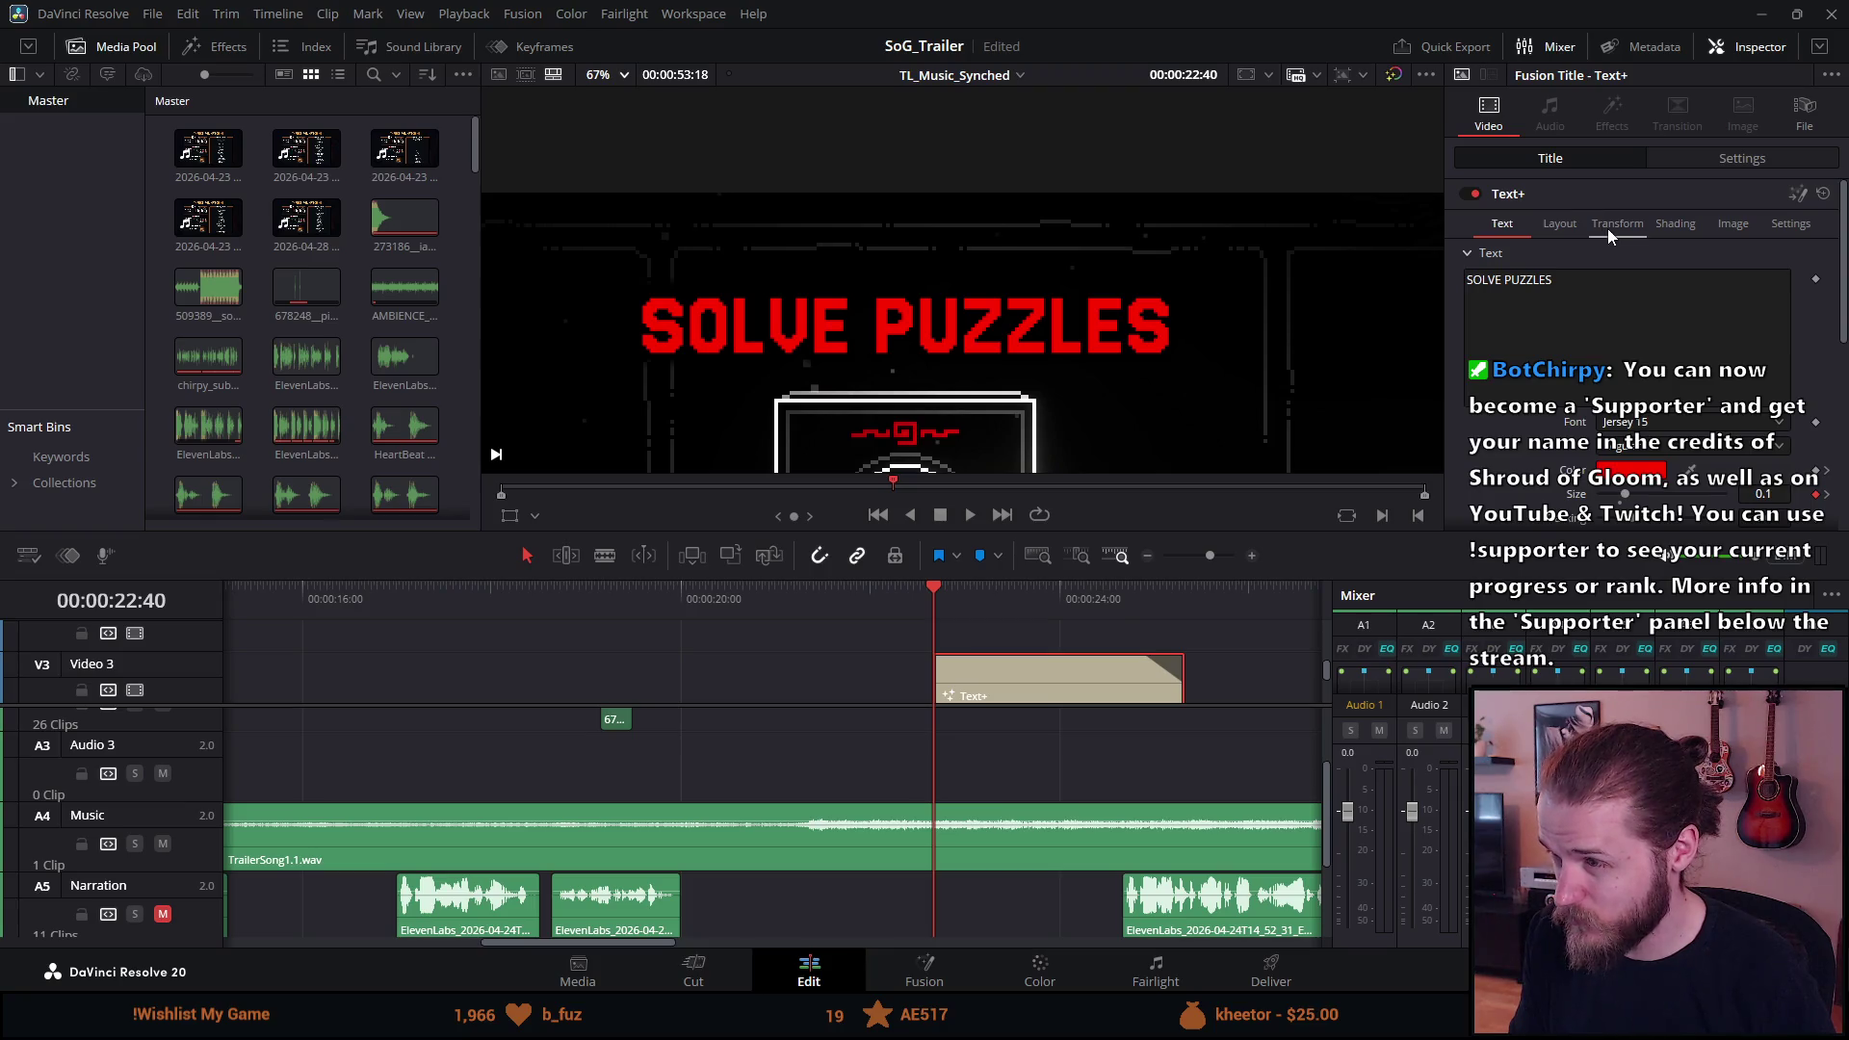
{"action": "left_click", "coordinate": [1609, 228]}
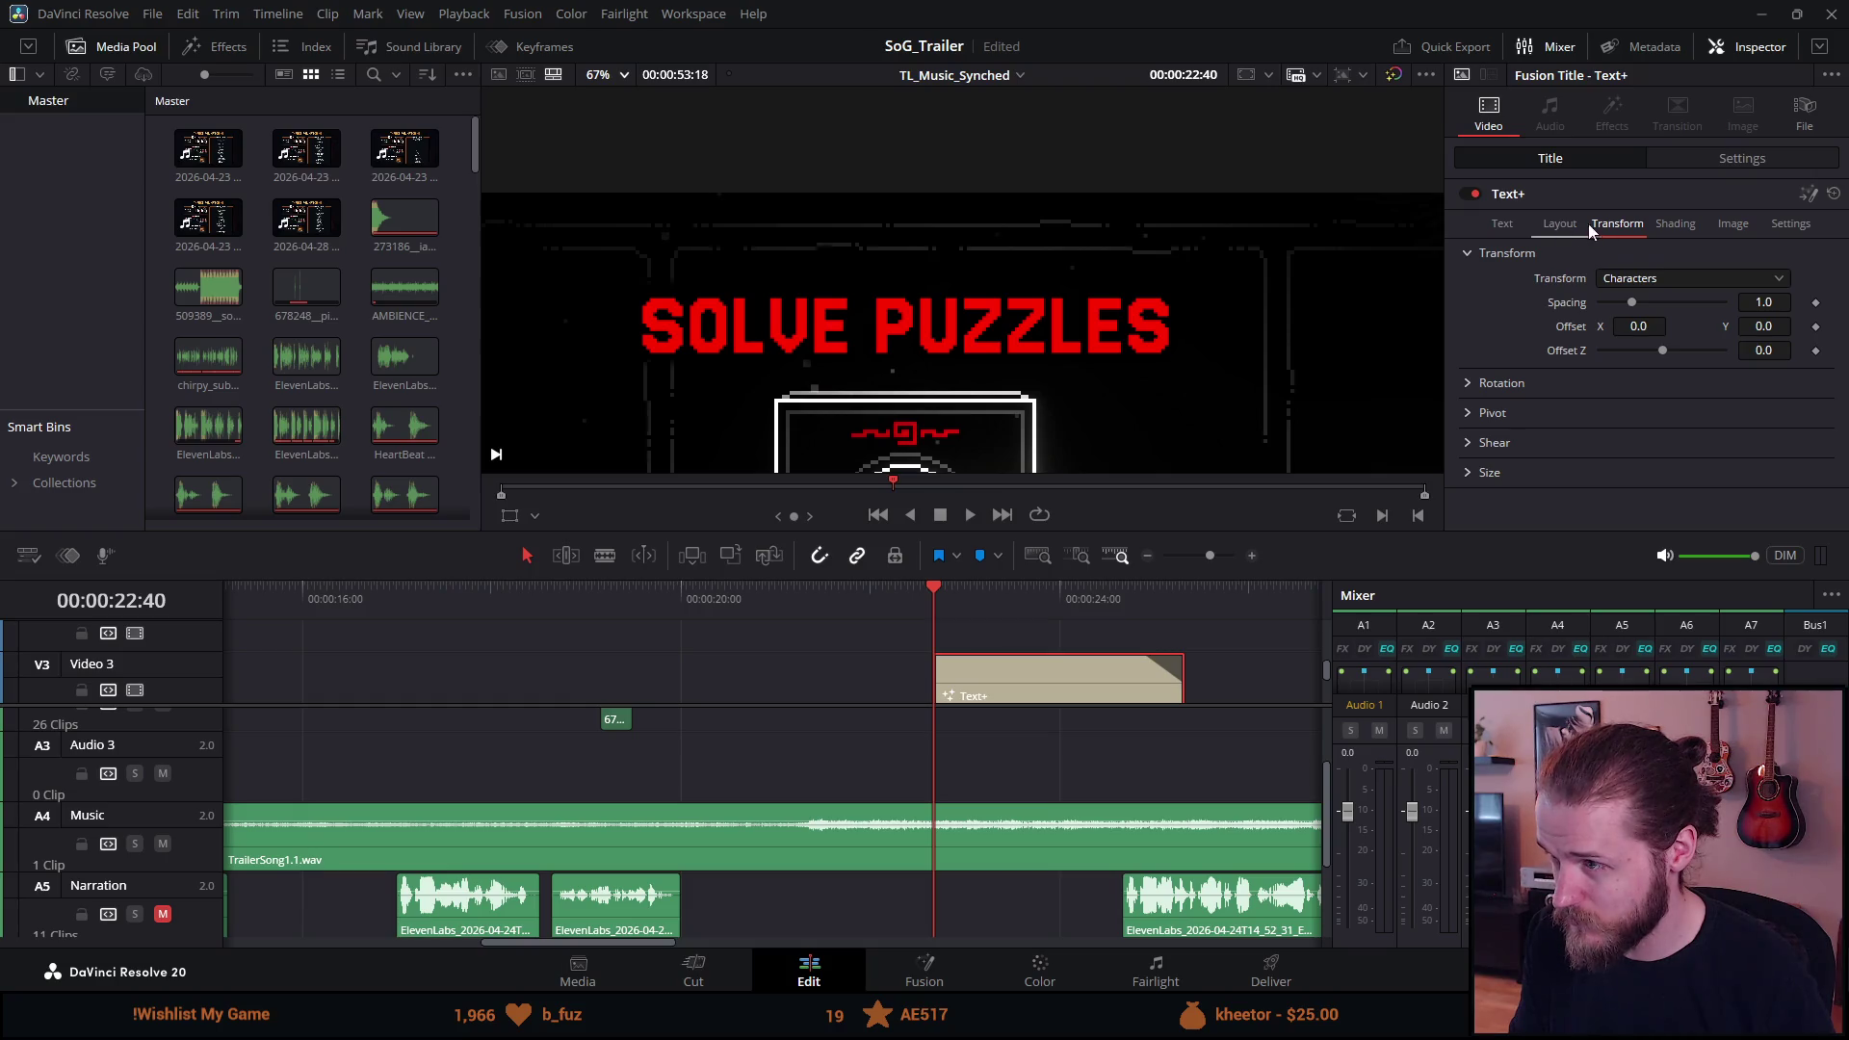
{"action": "left_click", "coordinate": [1658, 224]}
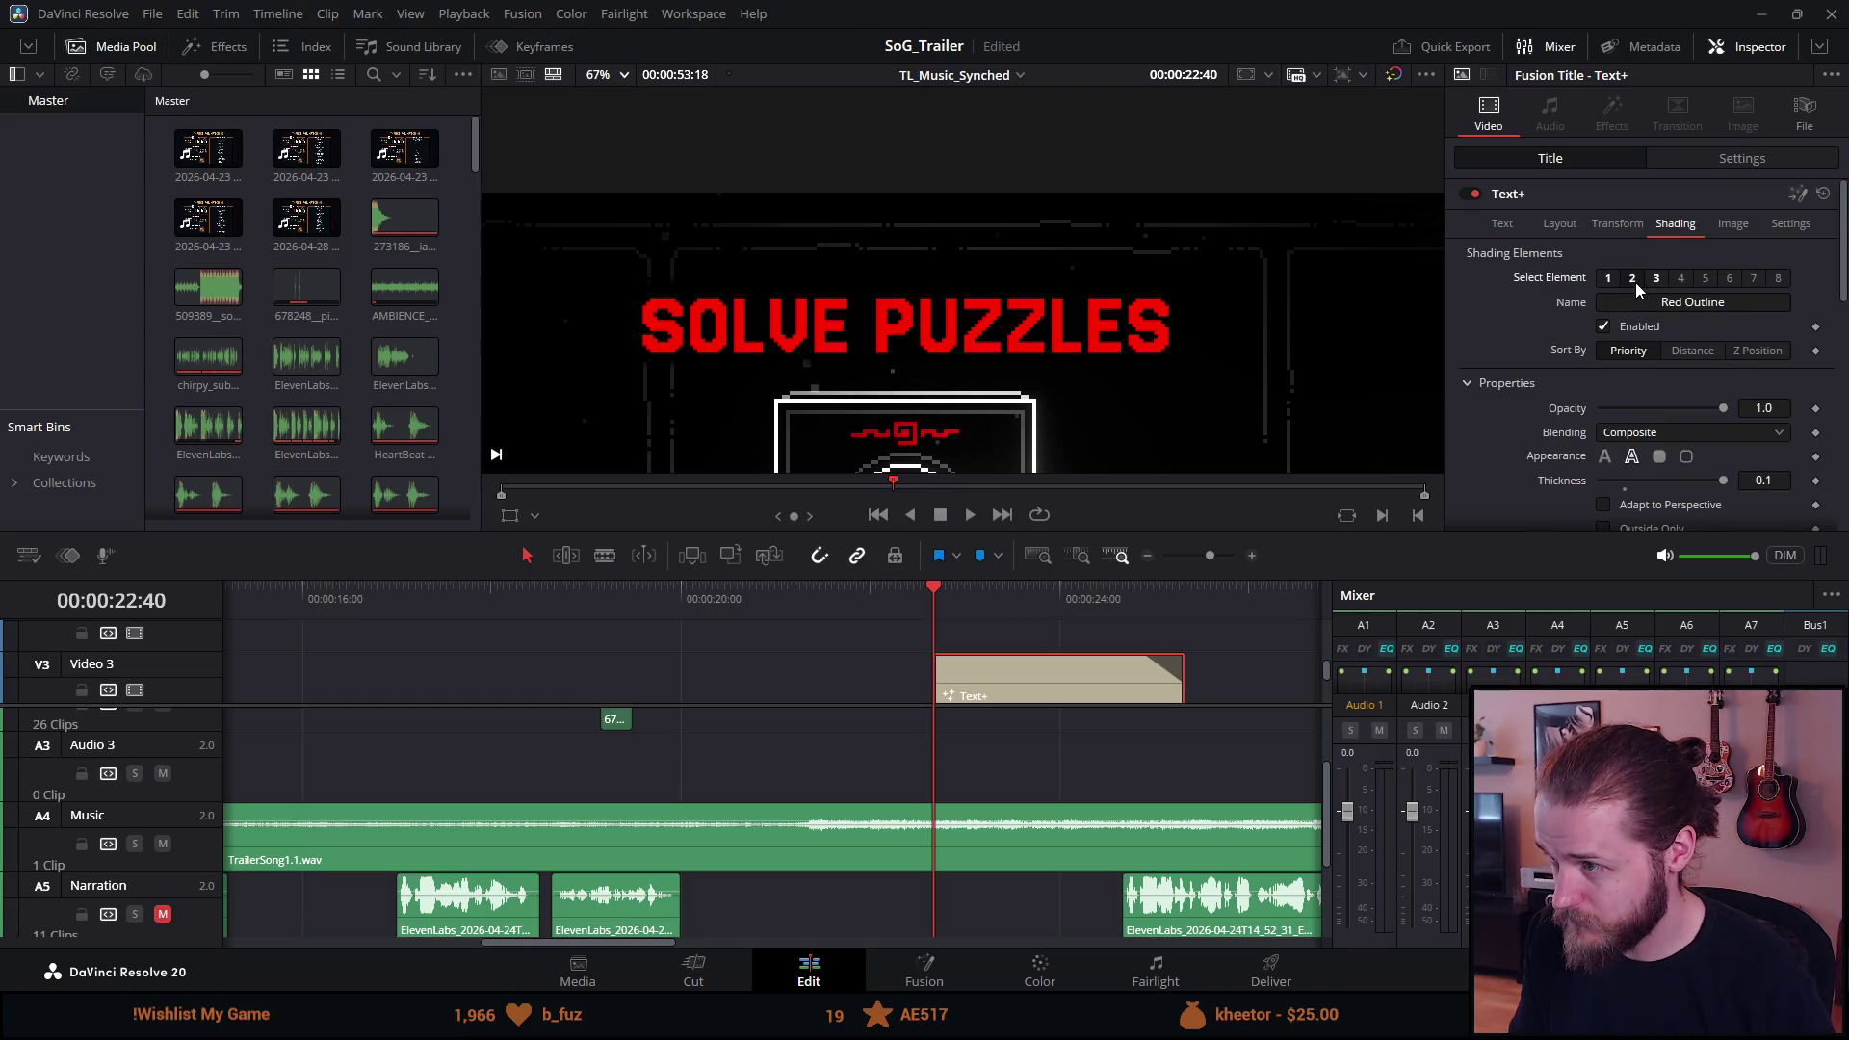
{"action": "scroll", "coordinate": [1598, 482], "scroll_direction": "down", "scroll_amount": 3}
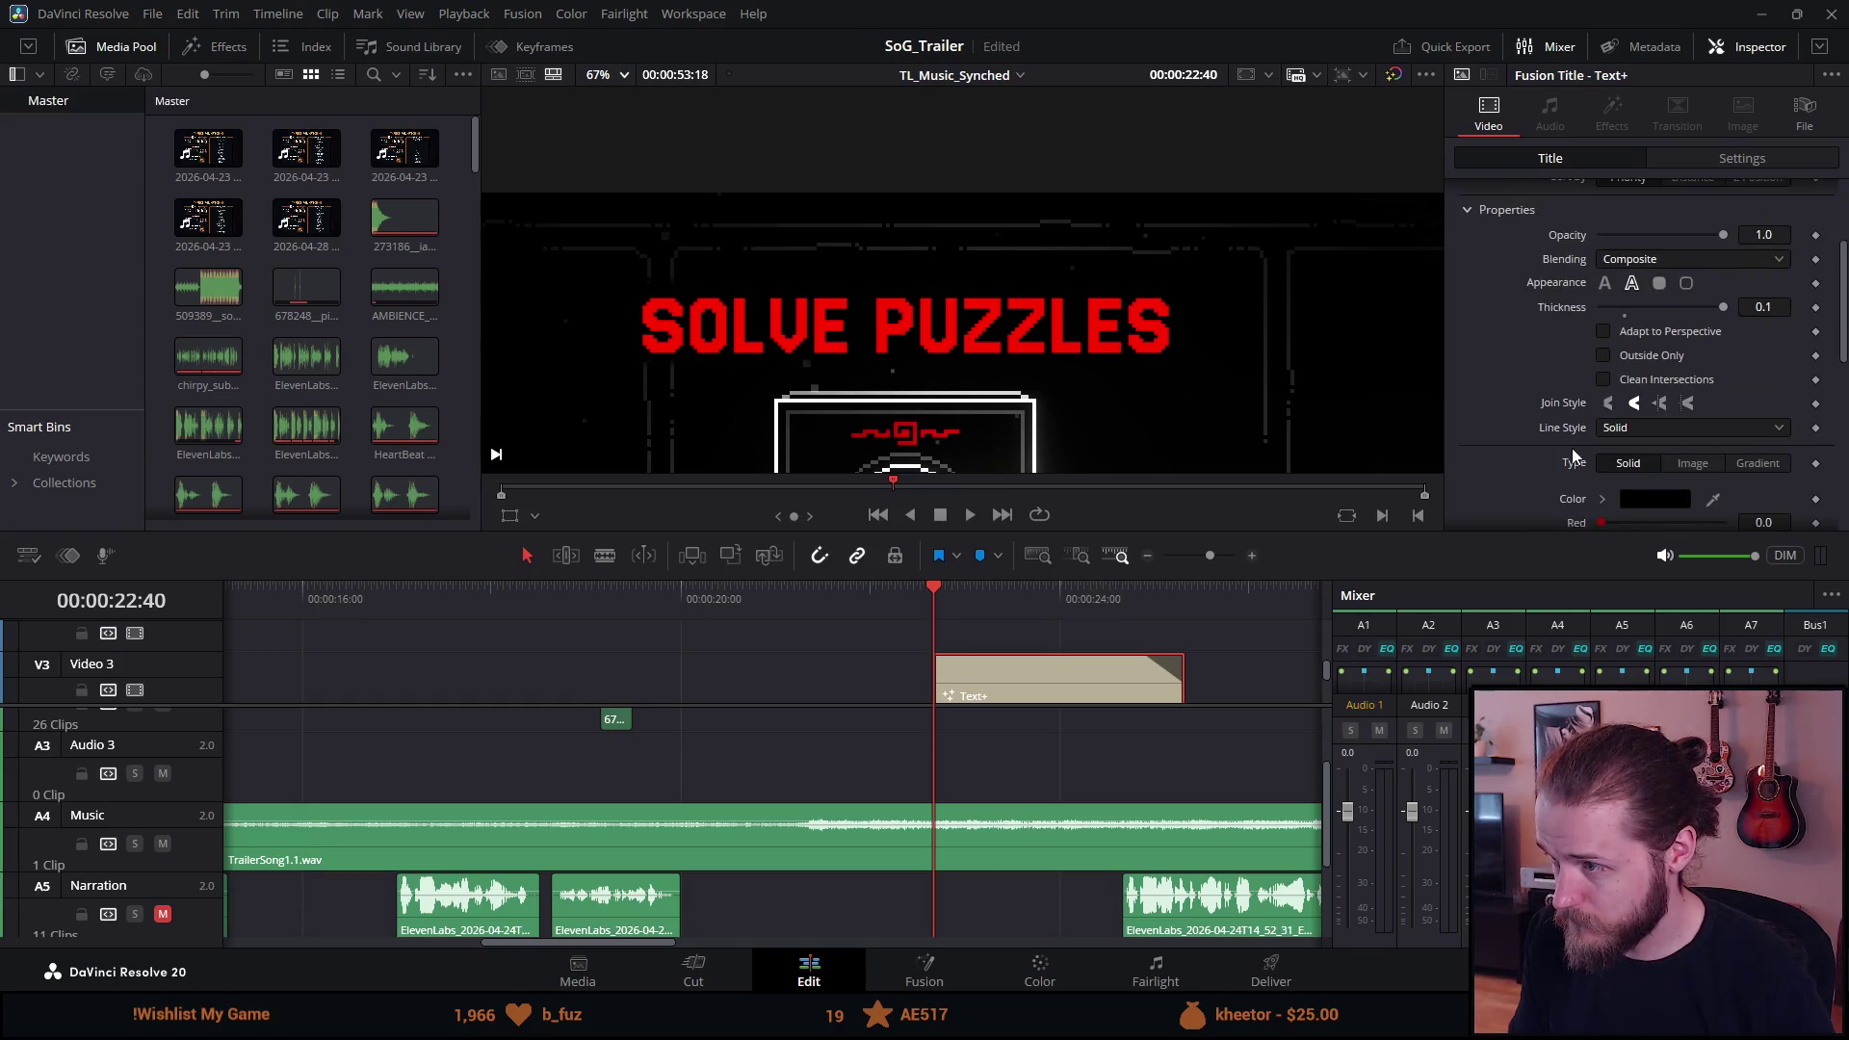
{"action": "left_click", "coordinate": [1635, 495]}
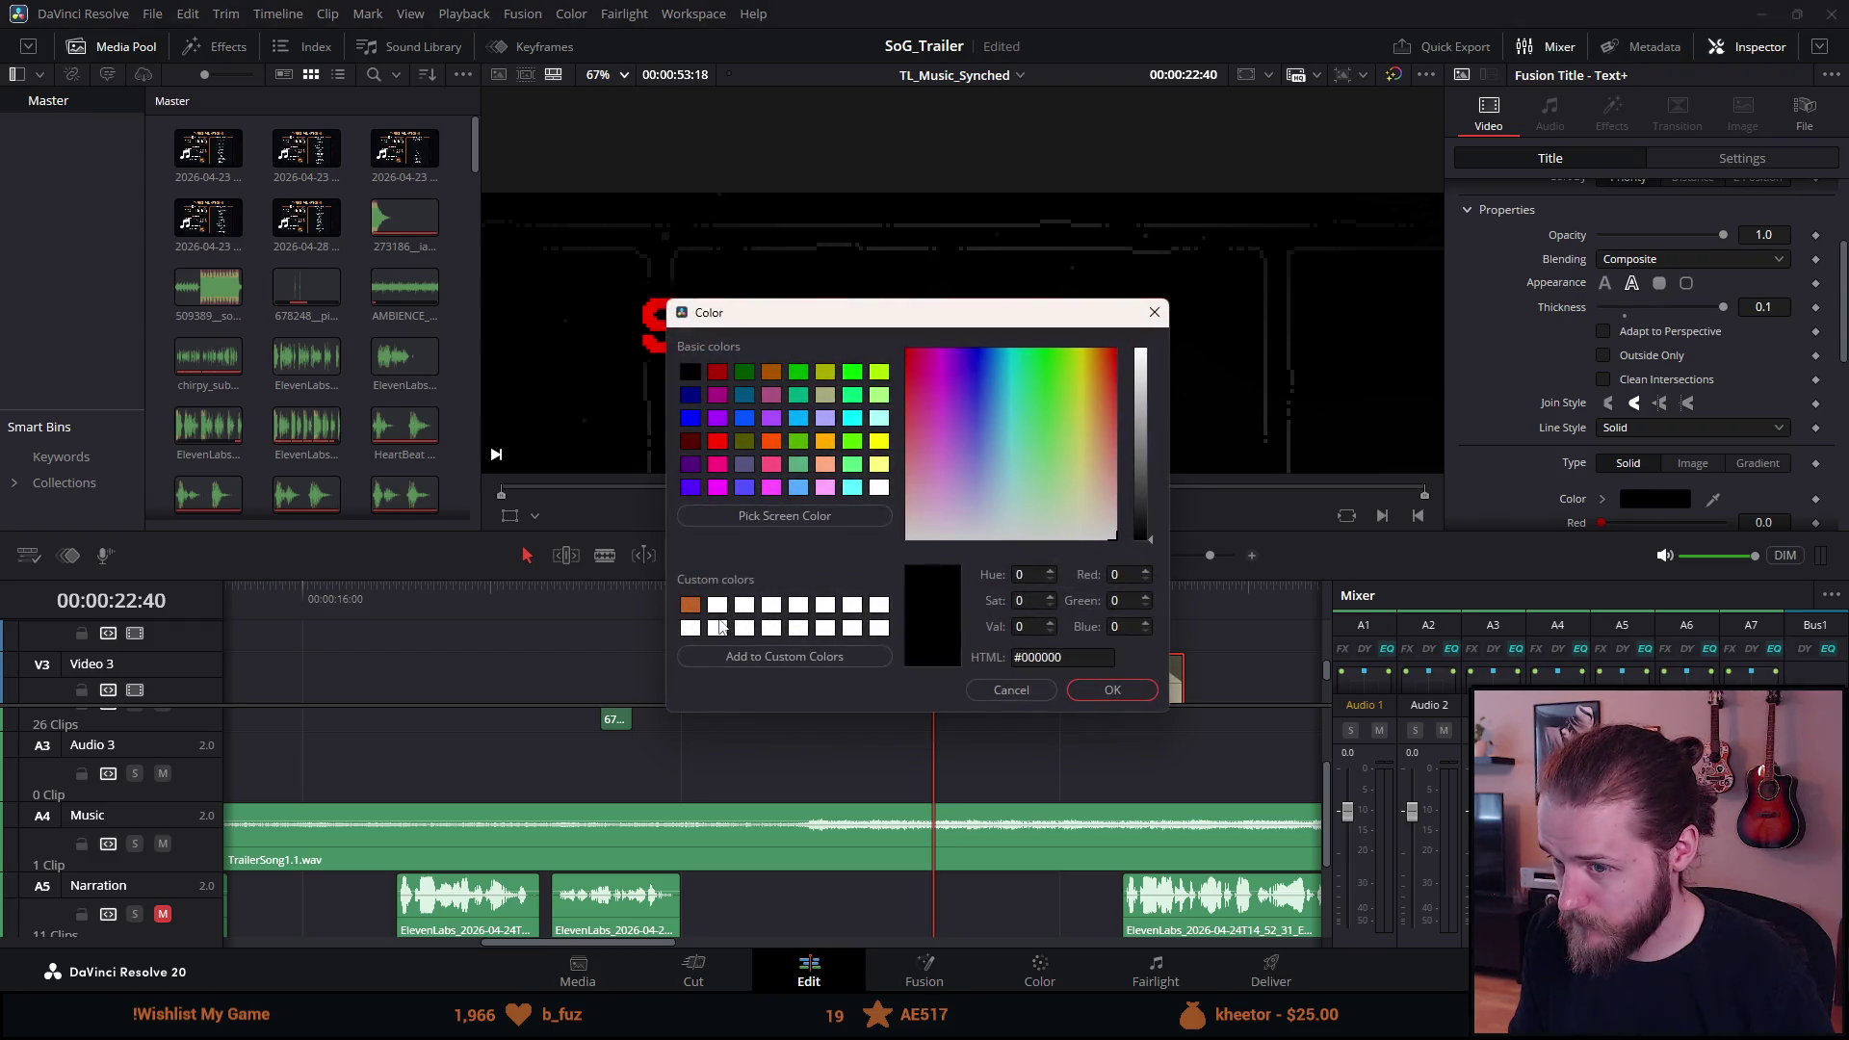
Set the outline colour to white (#ffffff) and its join style to miter.
{"action": "mouse_move", "coordinate": [992, 476]}
{"action": "left_mouse_down"}
{"action": "mouse_move", "coordinate": [880, 551]}
{"action": "mouse_move", "coordinate": [1040, 396]}
{"action": "mouse_move", "coordinate": [1163, 348]}
{"action": "mouse_move", "coordinate": [1142, 607]}
{"action": "left_mouse_up"}
{"action": "left_click_drag", "start_coordinate": [1139, 526], "coordinate": [1147, 347]}
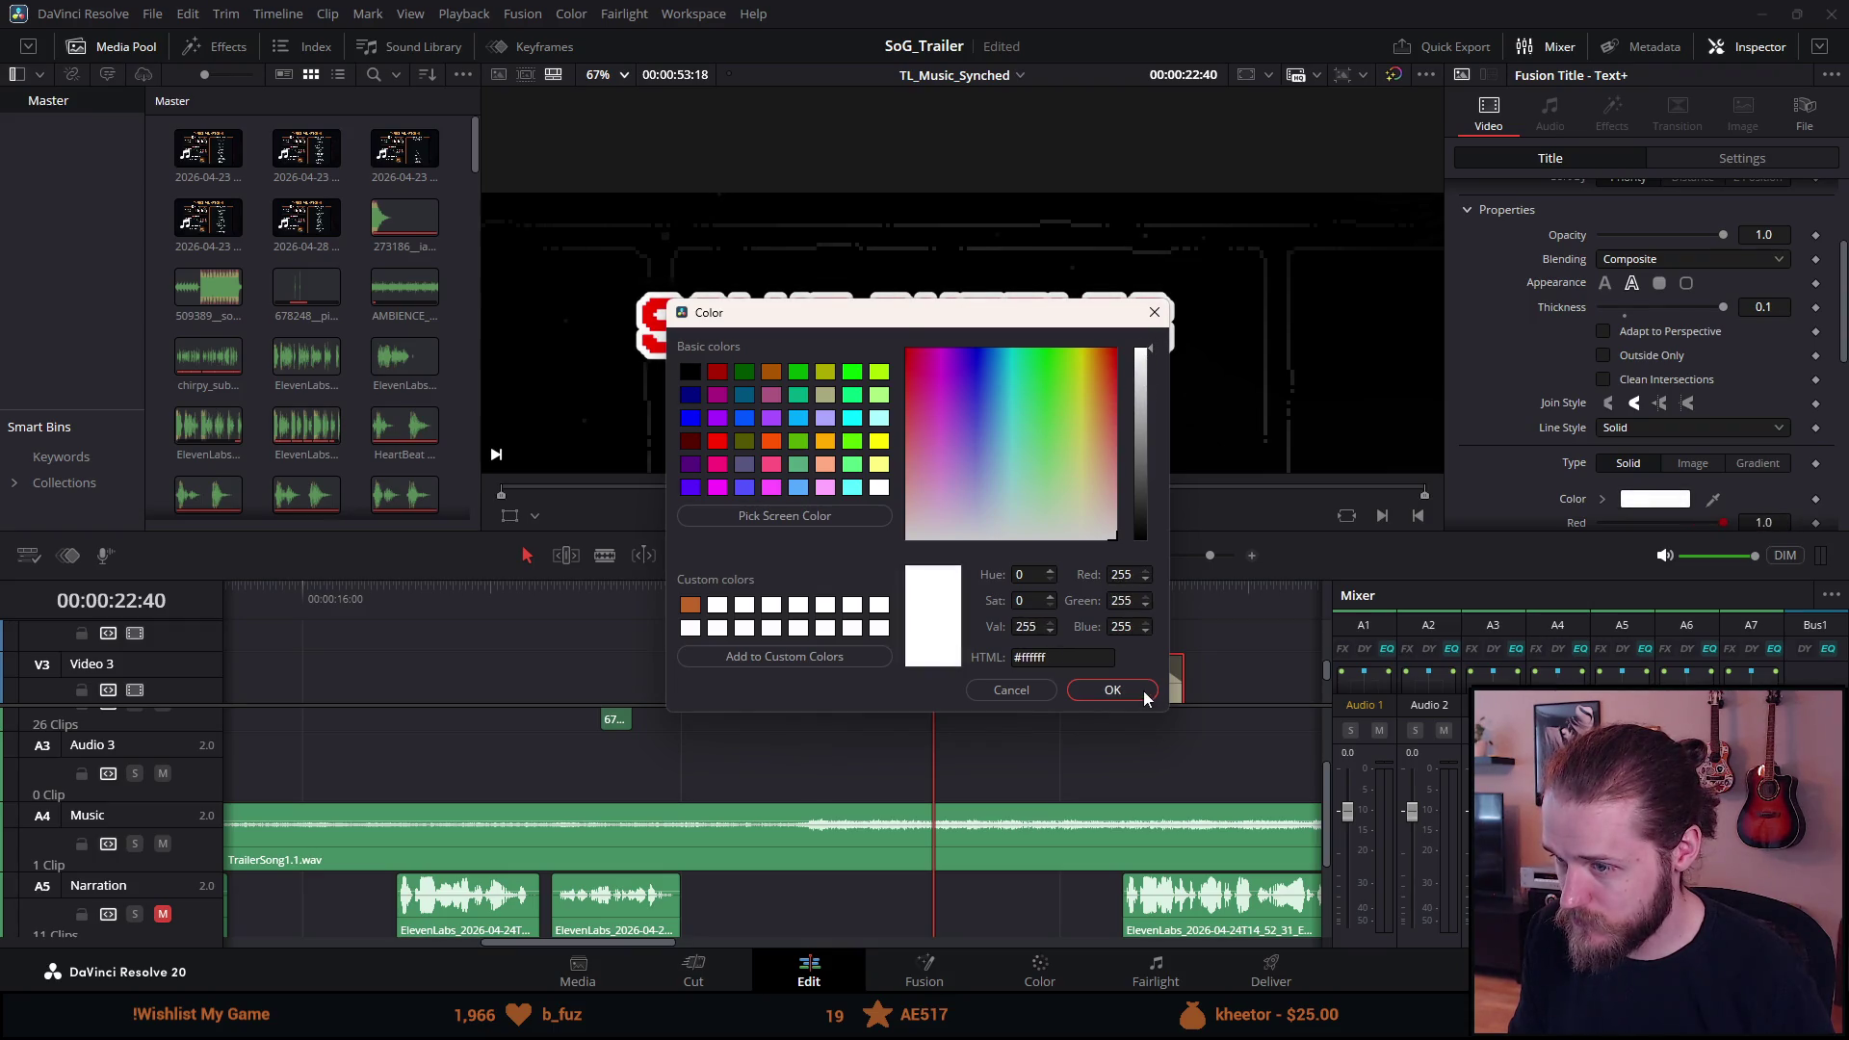
{"action": "left_click", "coordinate": [1112, 690]}
{"action": "scroll", "coordinate": [1111, 316], "scroll_direction": "up", "scroll_amount": 5}
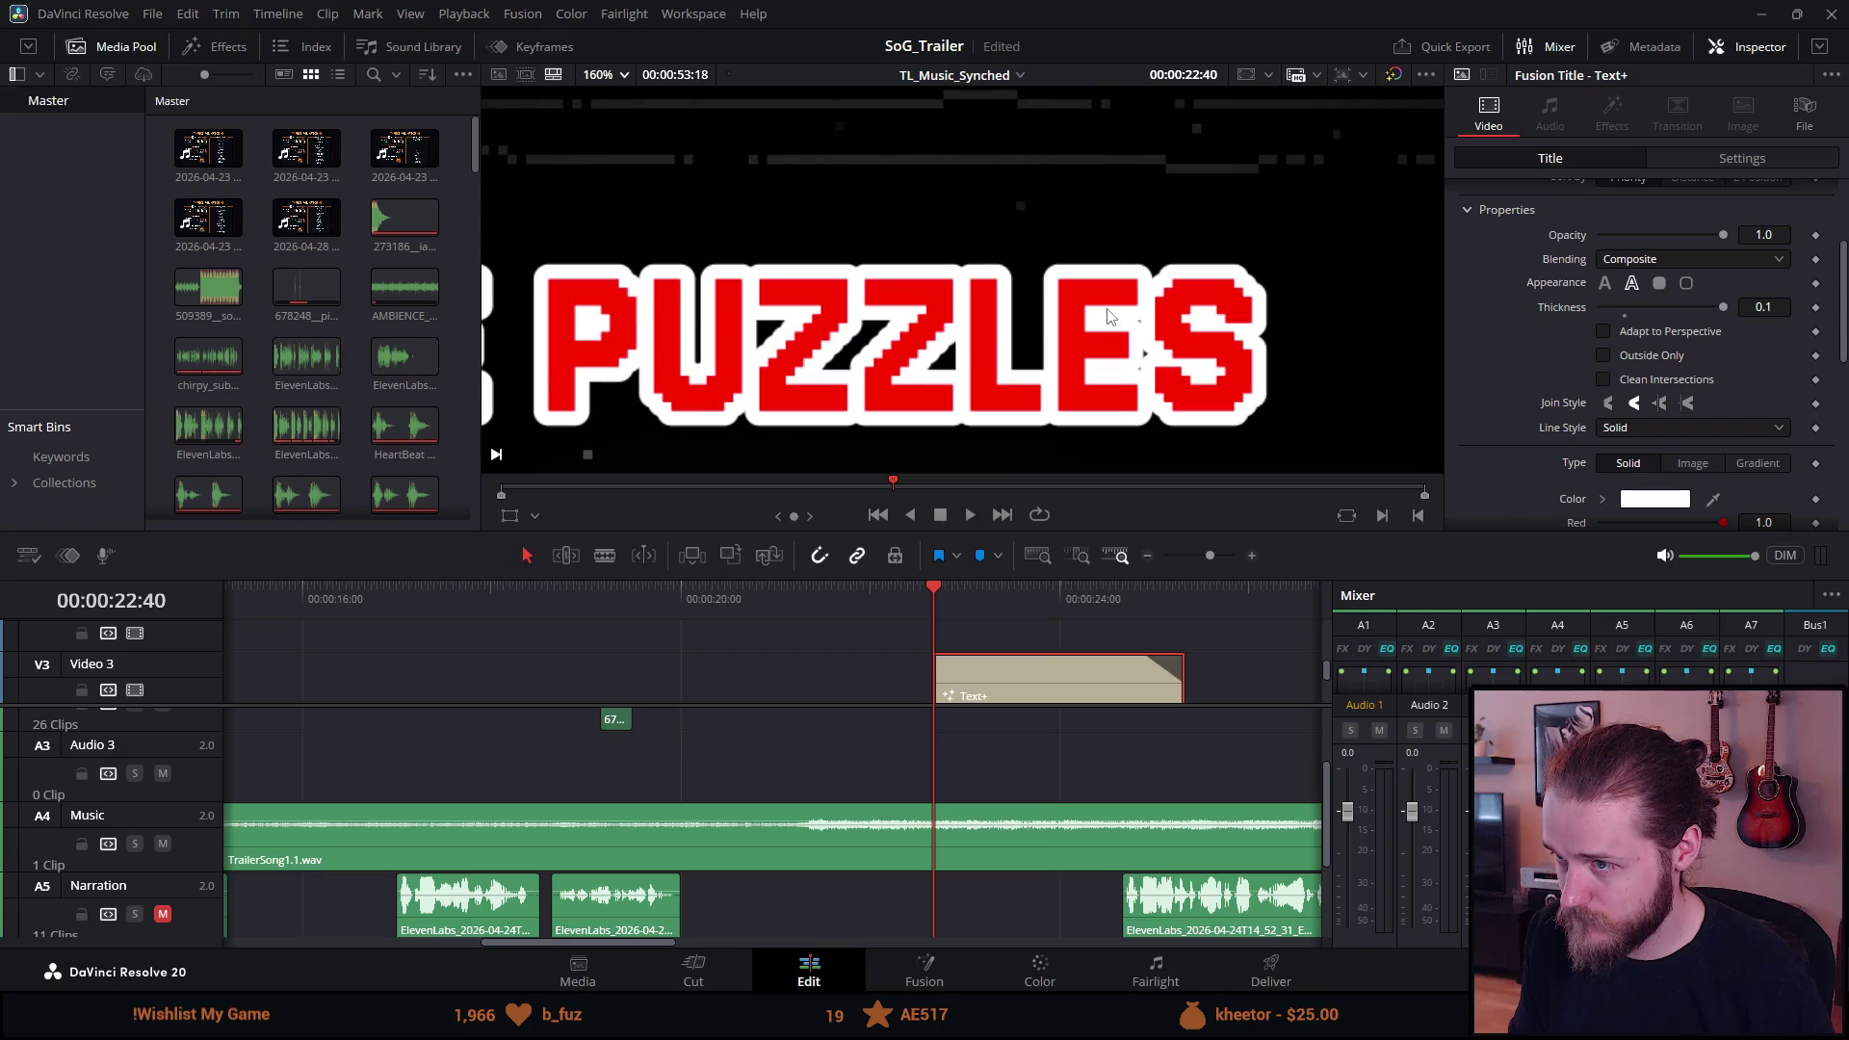
{"action": "scroll", "coordinate": [1112, 315], "scroll_direction": "up", "scroll_amount": 4}
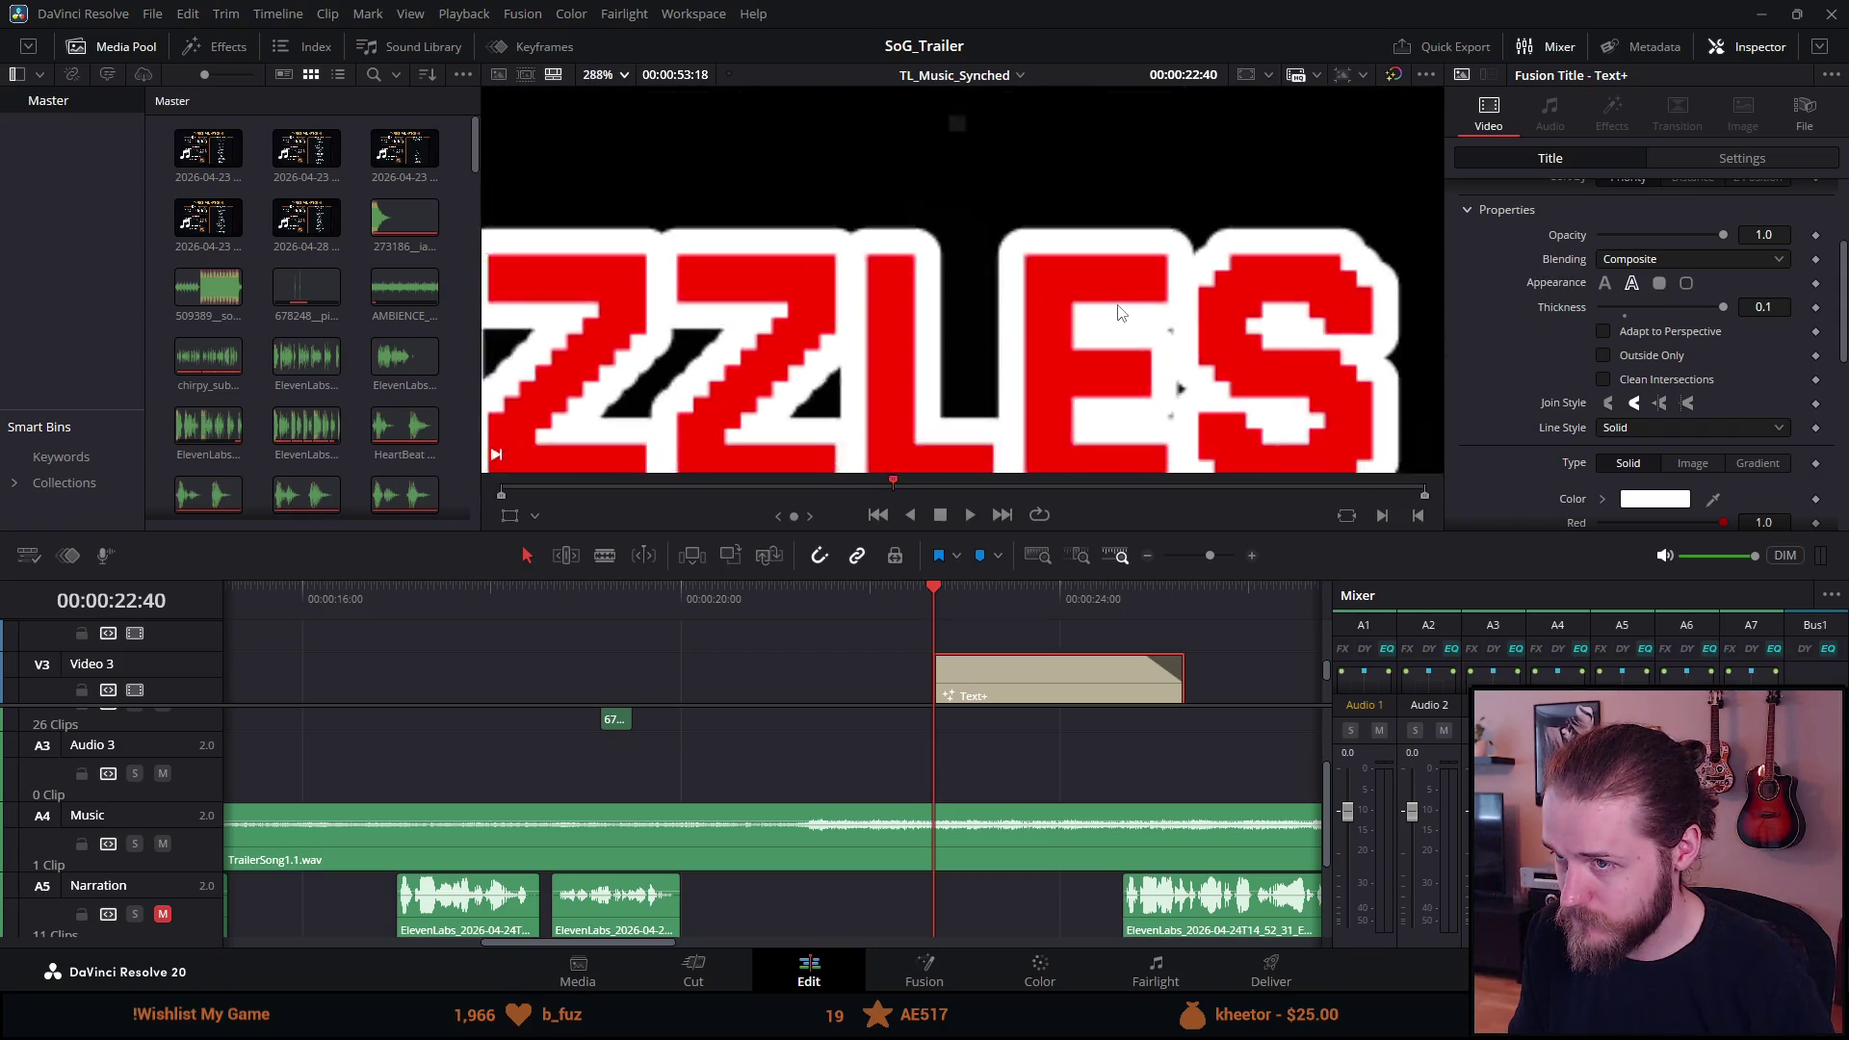
{"action": "scroll", "coordinate": [1119, 312], "scroll_direction": "down", "scroll_amount": 3}
{"action": "scroll", "coordinate": [1428, 341], "scroll_direction": "down", "scroll_amount": 2}
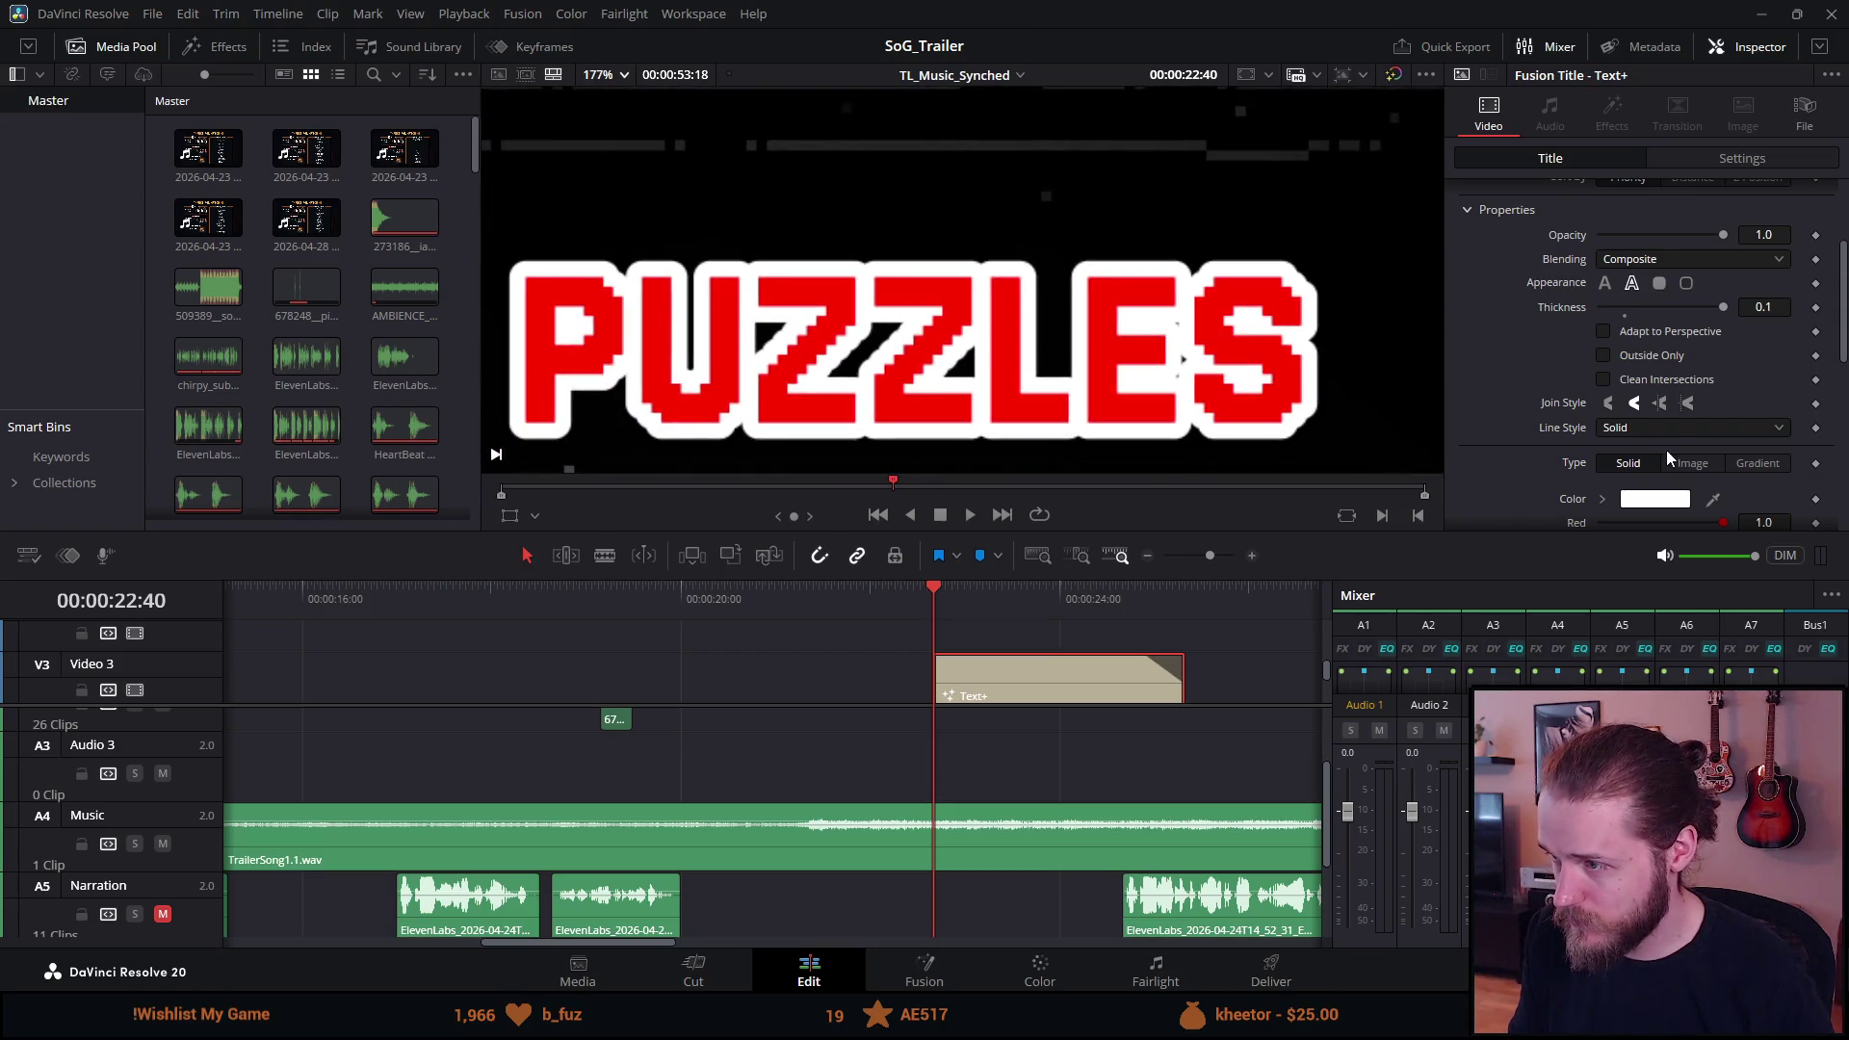
{"action": "left_click", "coordinate": [1657, 404]}
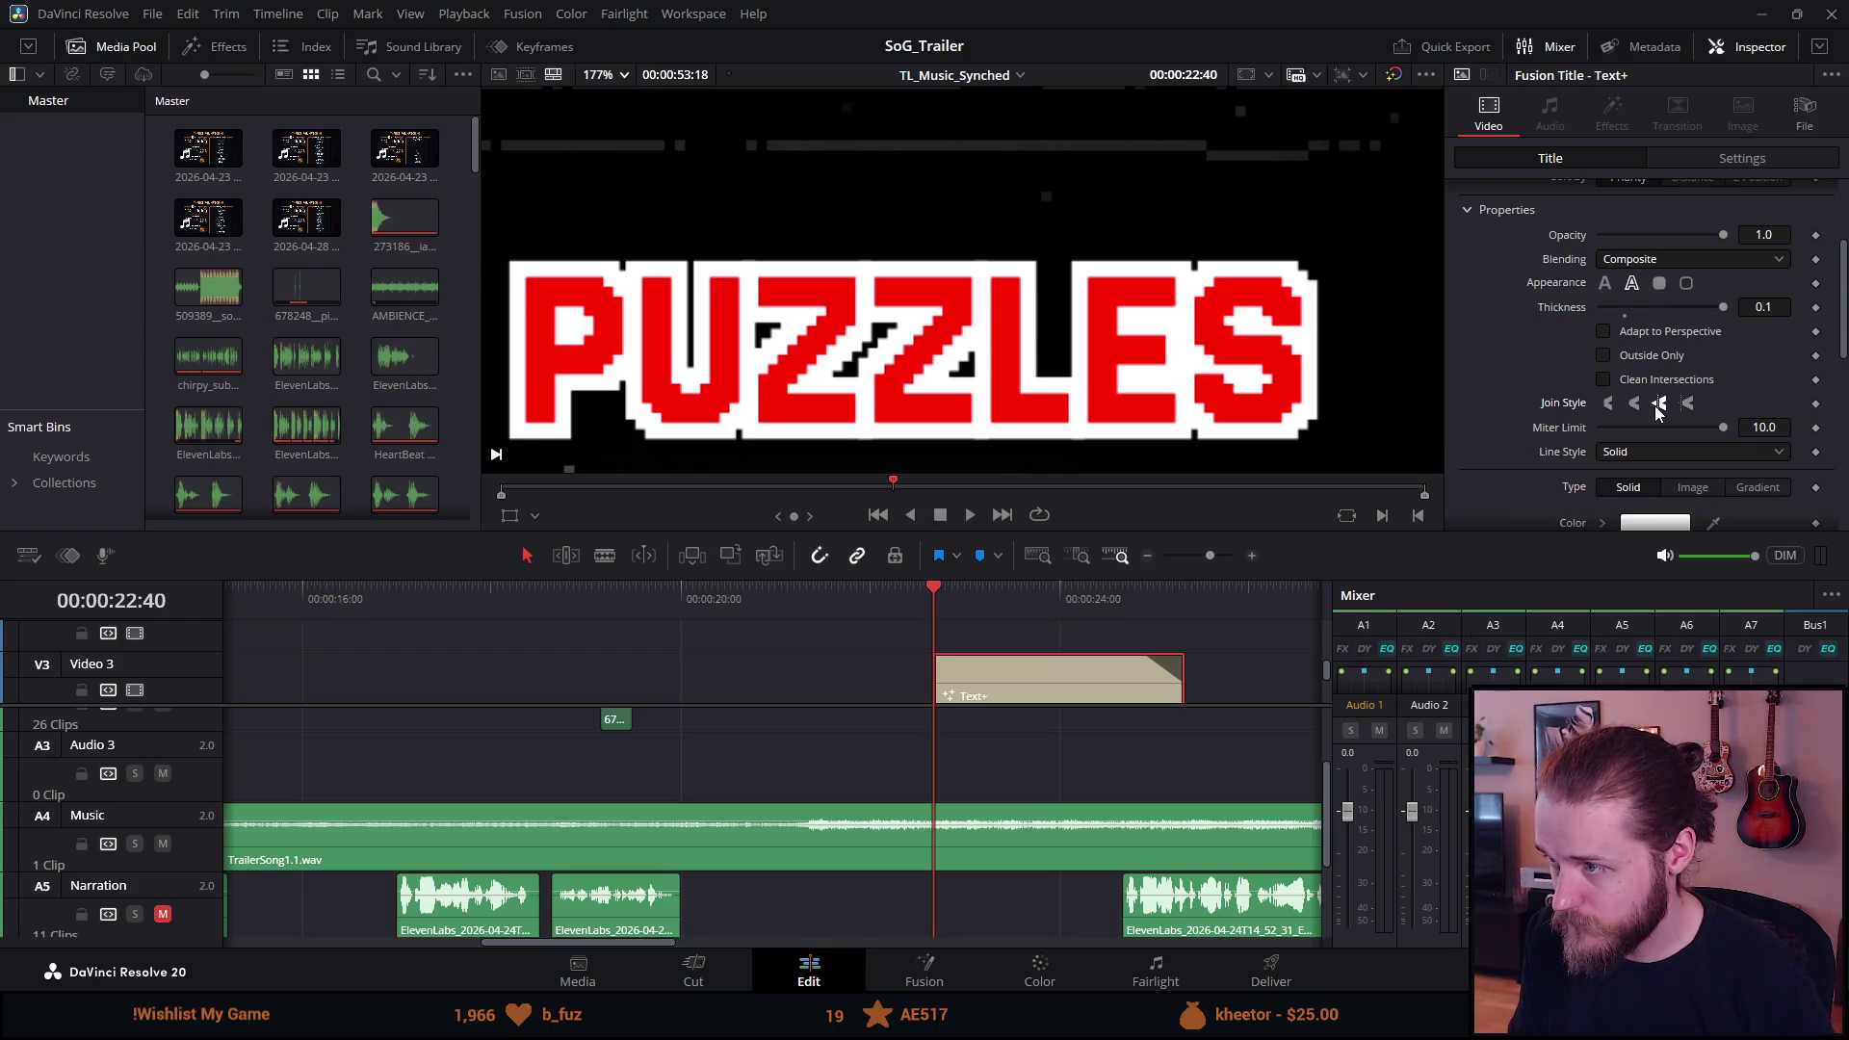
Try half opacity on the outline, then restore it to full.
{"action": "left_click", "coordinate": [1745, 236]}
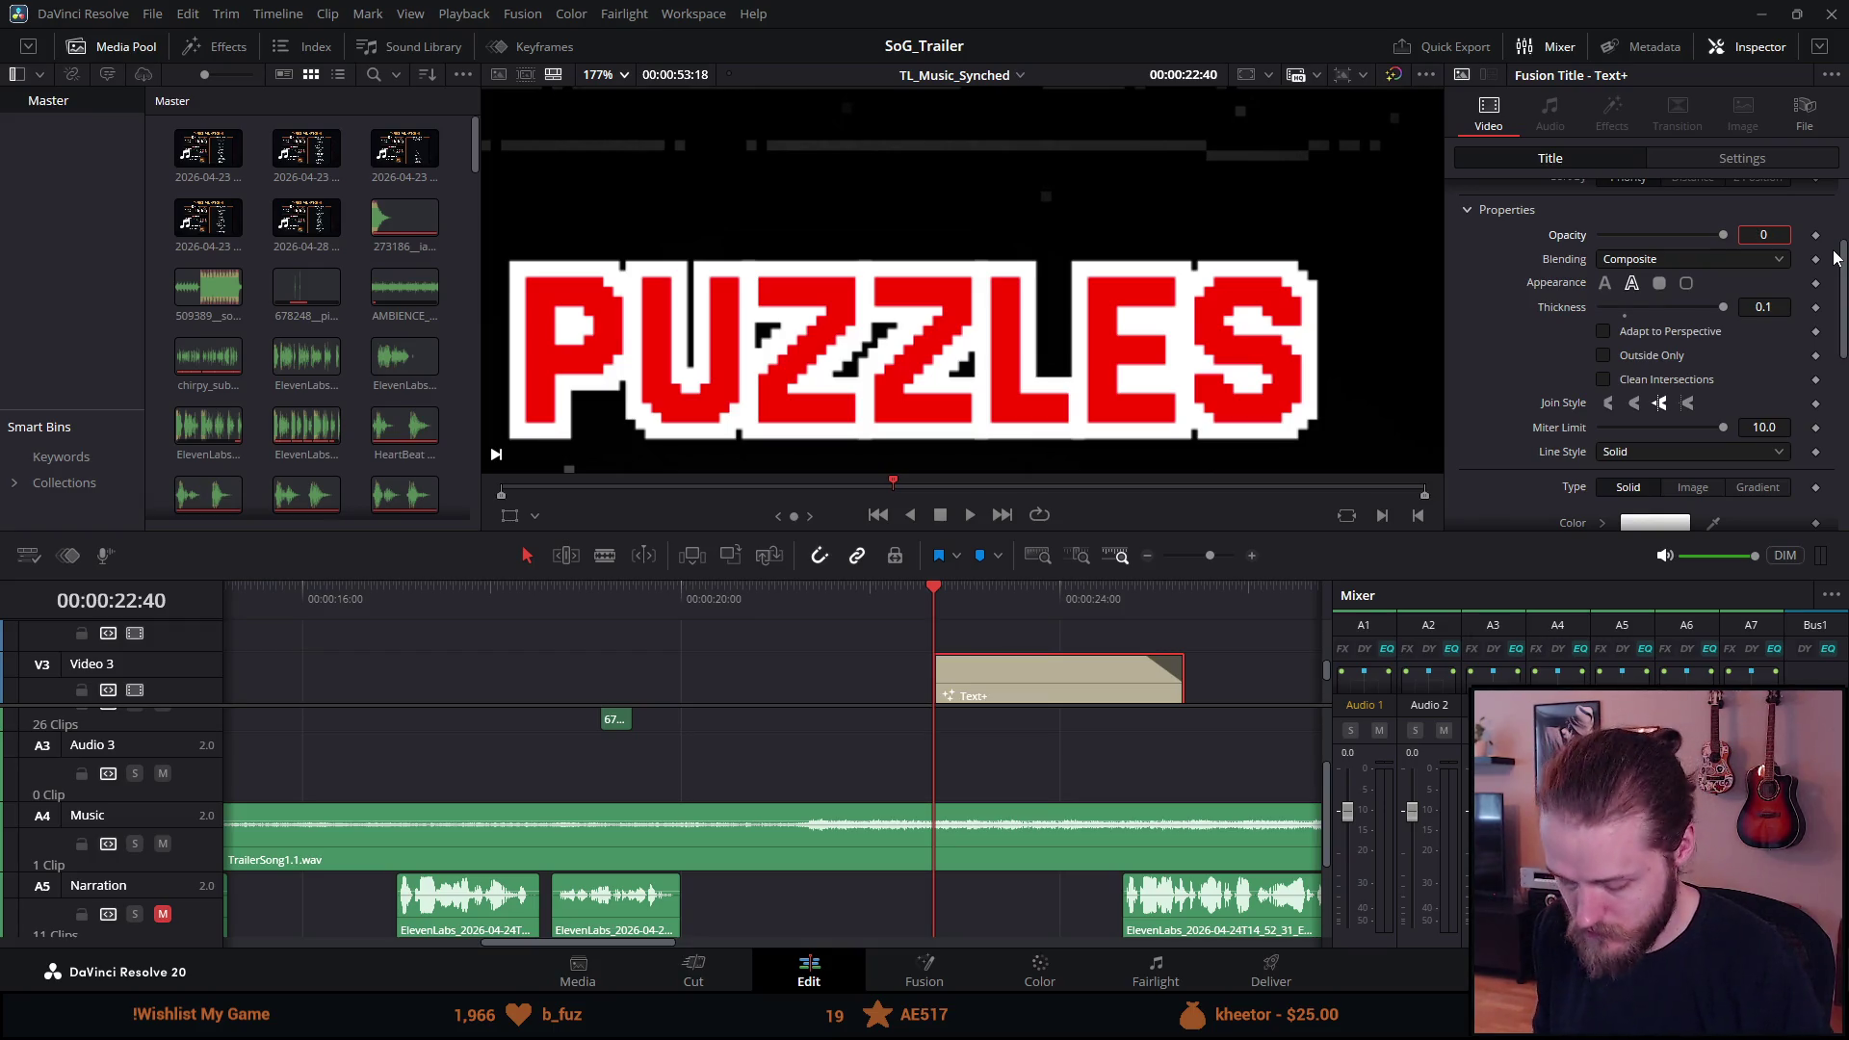
{"action": "type", "text": ".5"}
{"action": "key", "text": "Tab"}
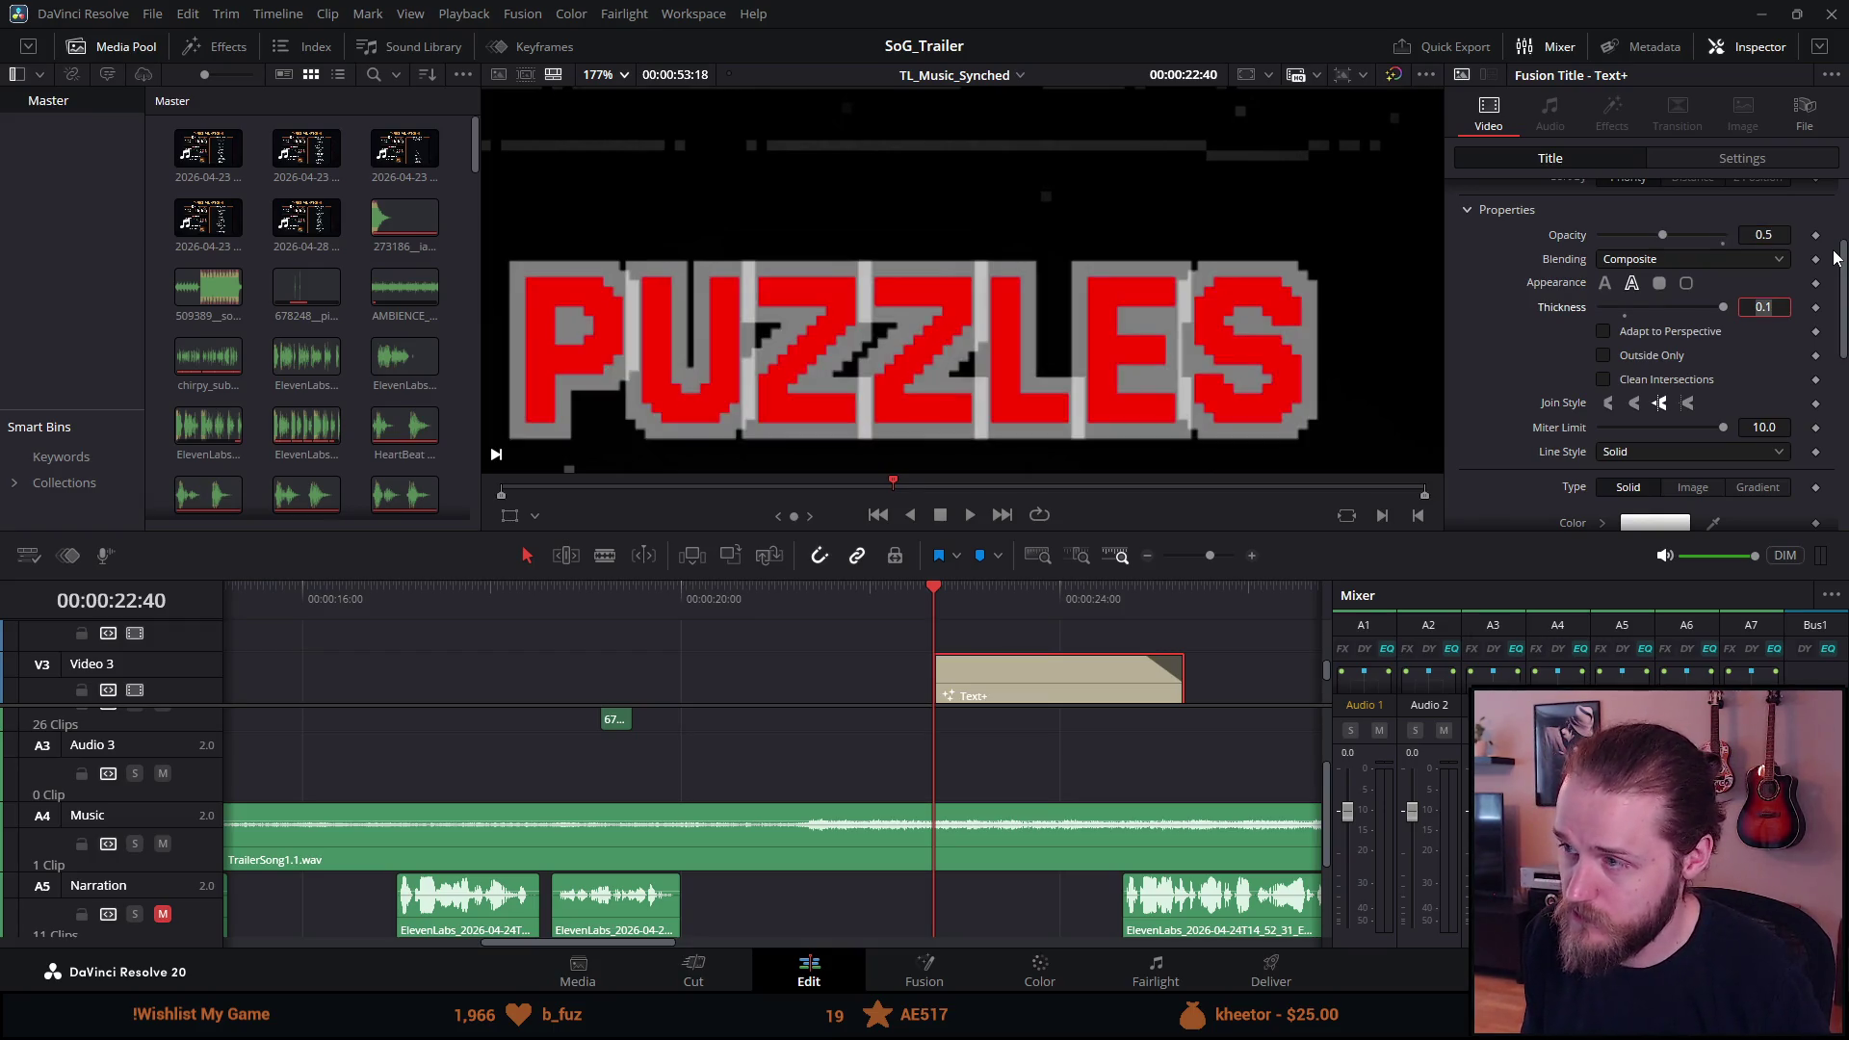
{"action": "double_click", "coordinate": [1663, 235]}
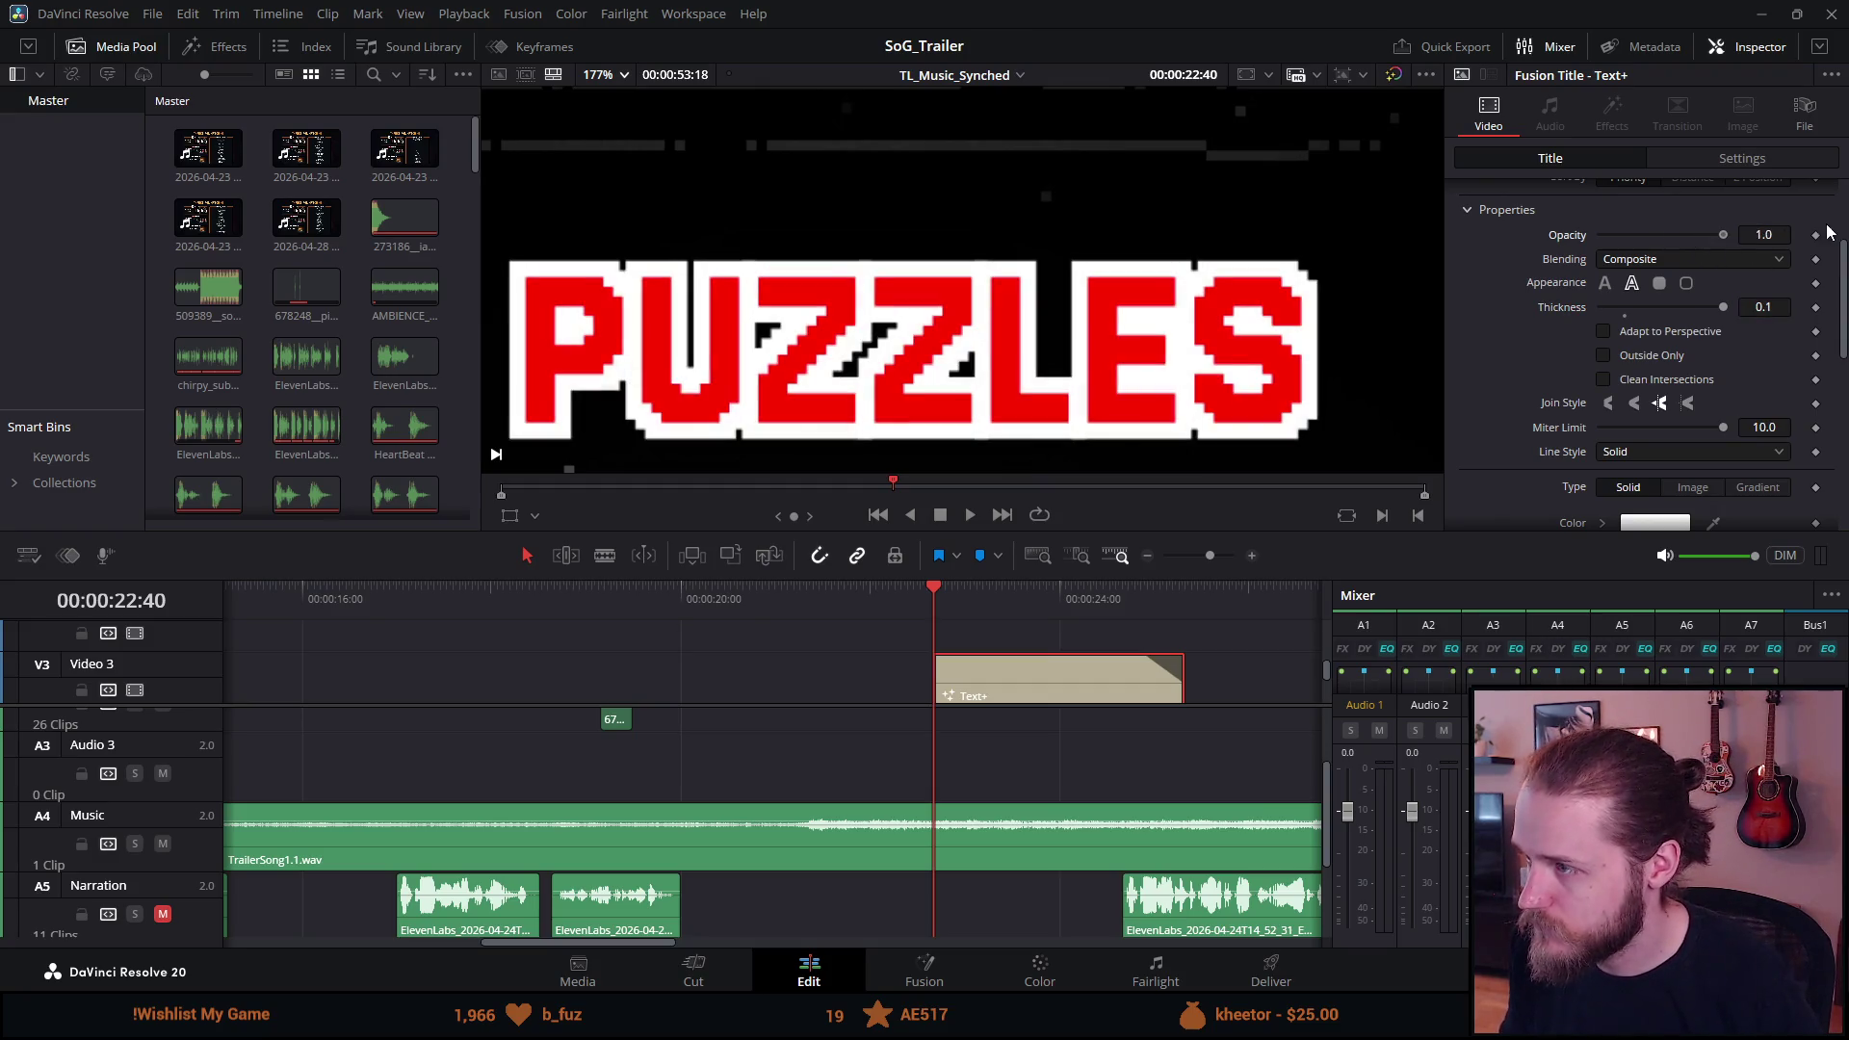
Thin the outline to thickness 0.05 after trying 0.5 and 0.1.
{"action": "left_click", "coordinate": [1790, 308]}
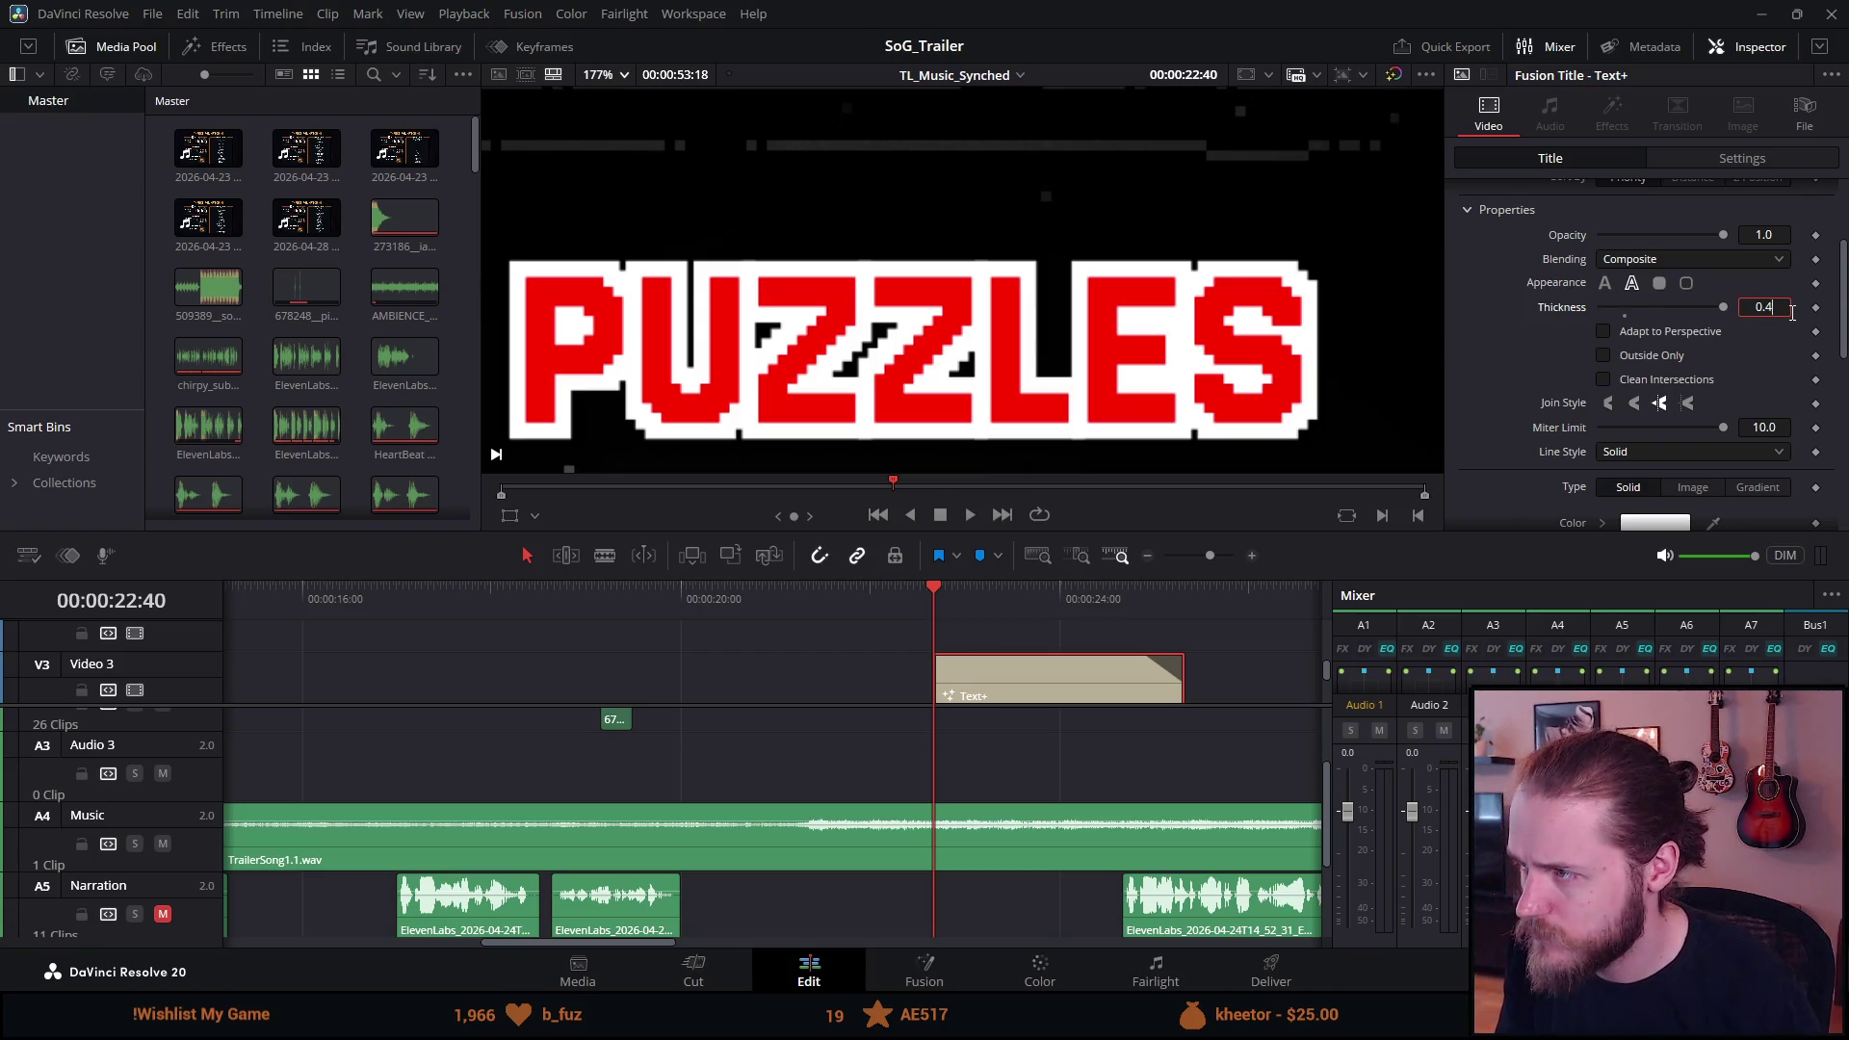
{"action": "key", "text": "Tab"}
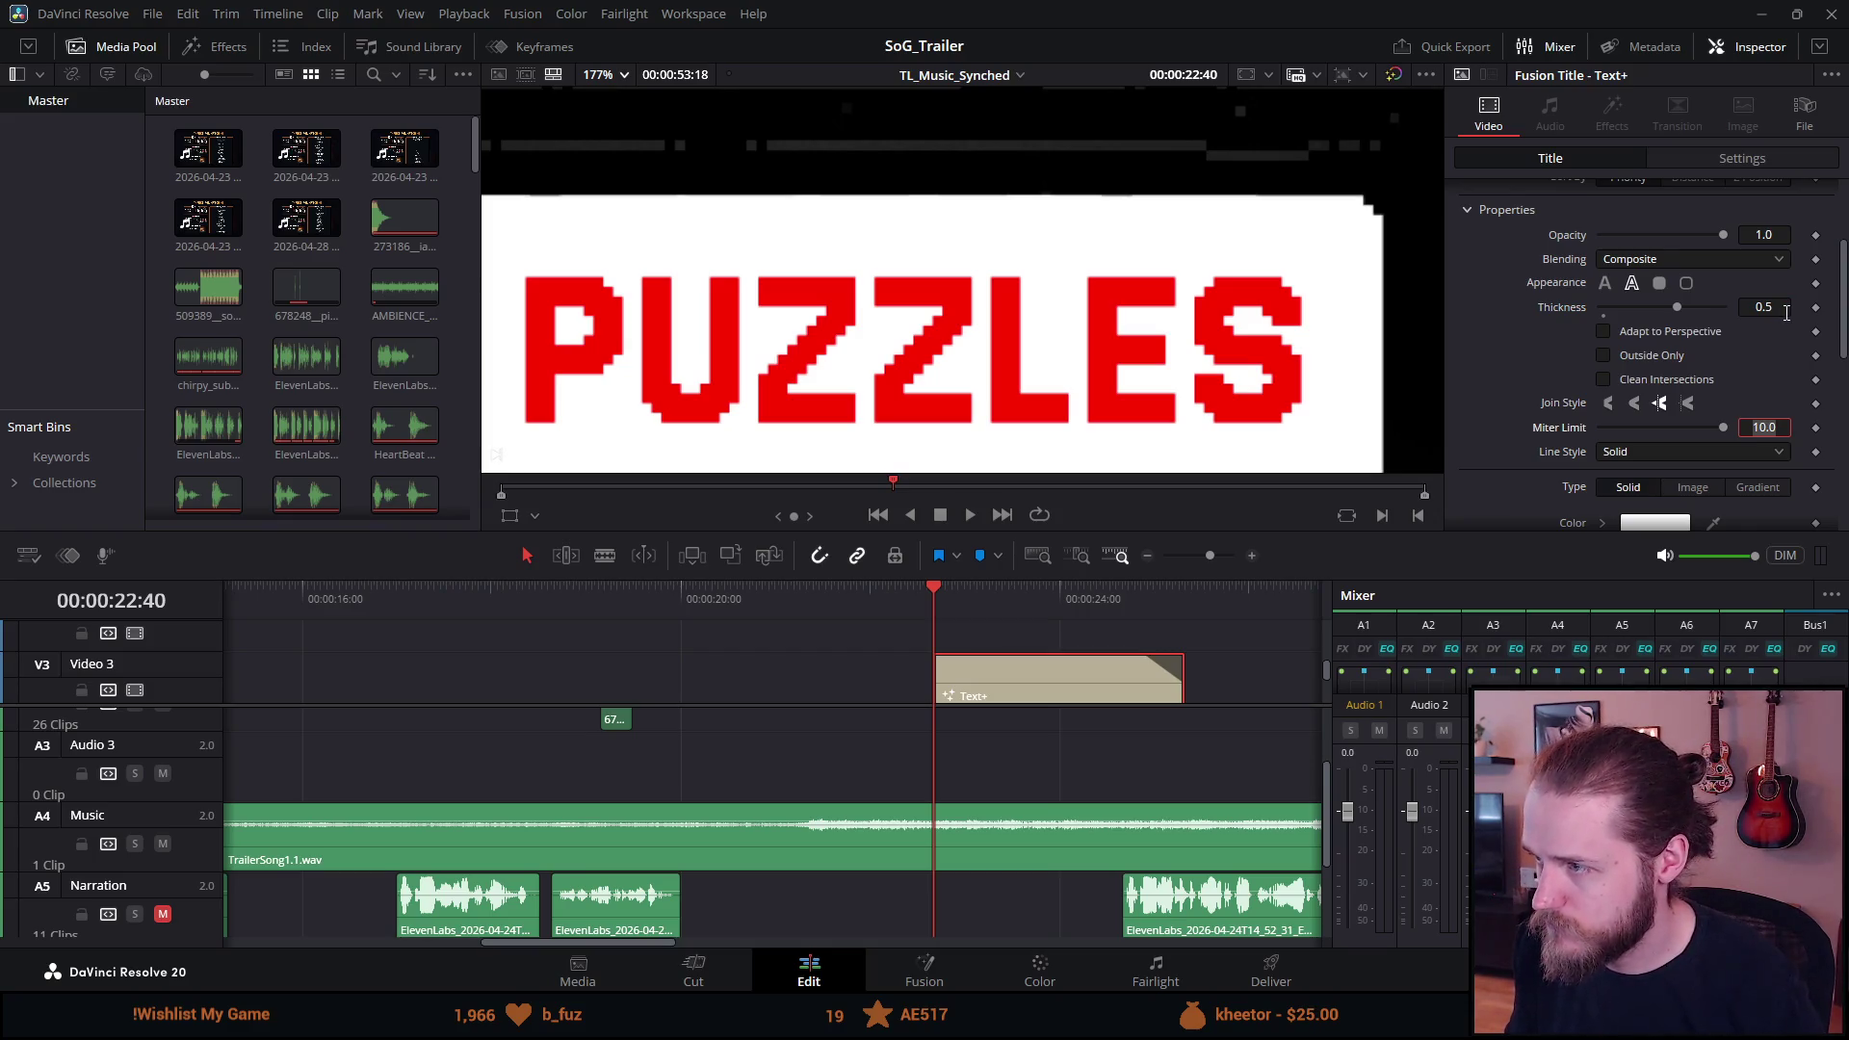
{"action": "left_click", "coordinate": [1780, 309]}
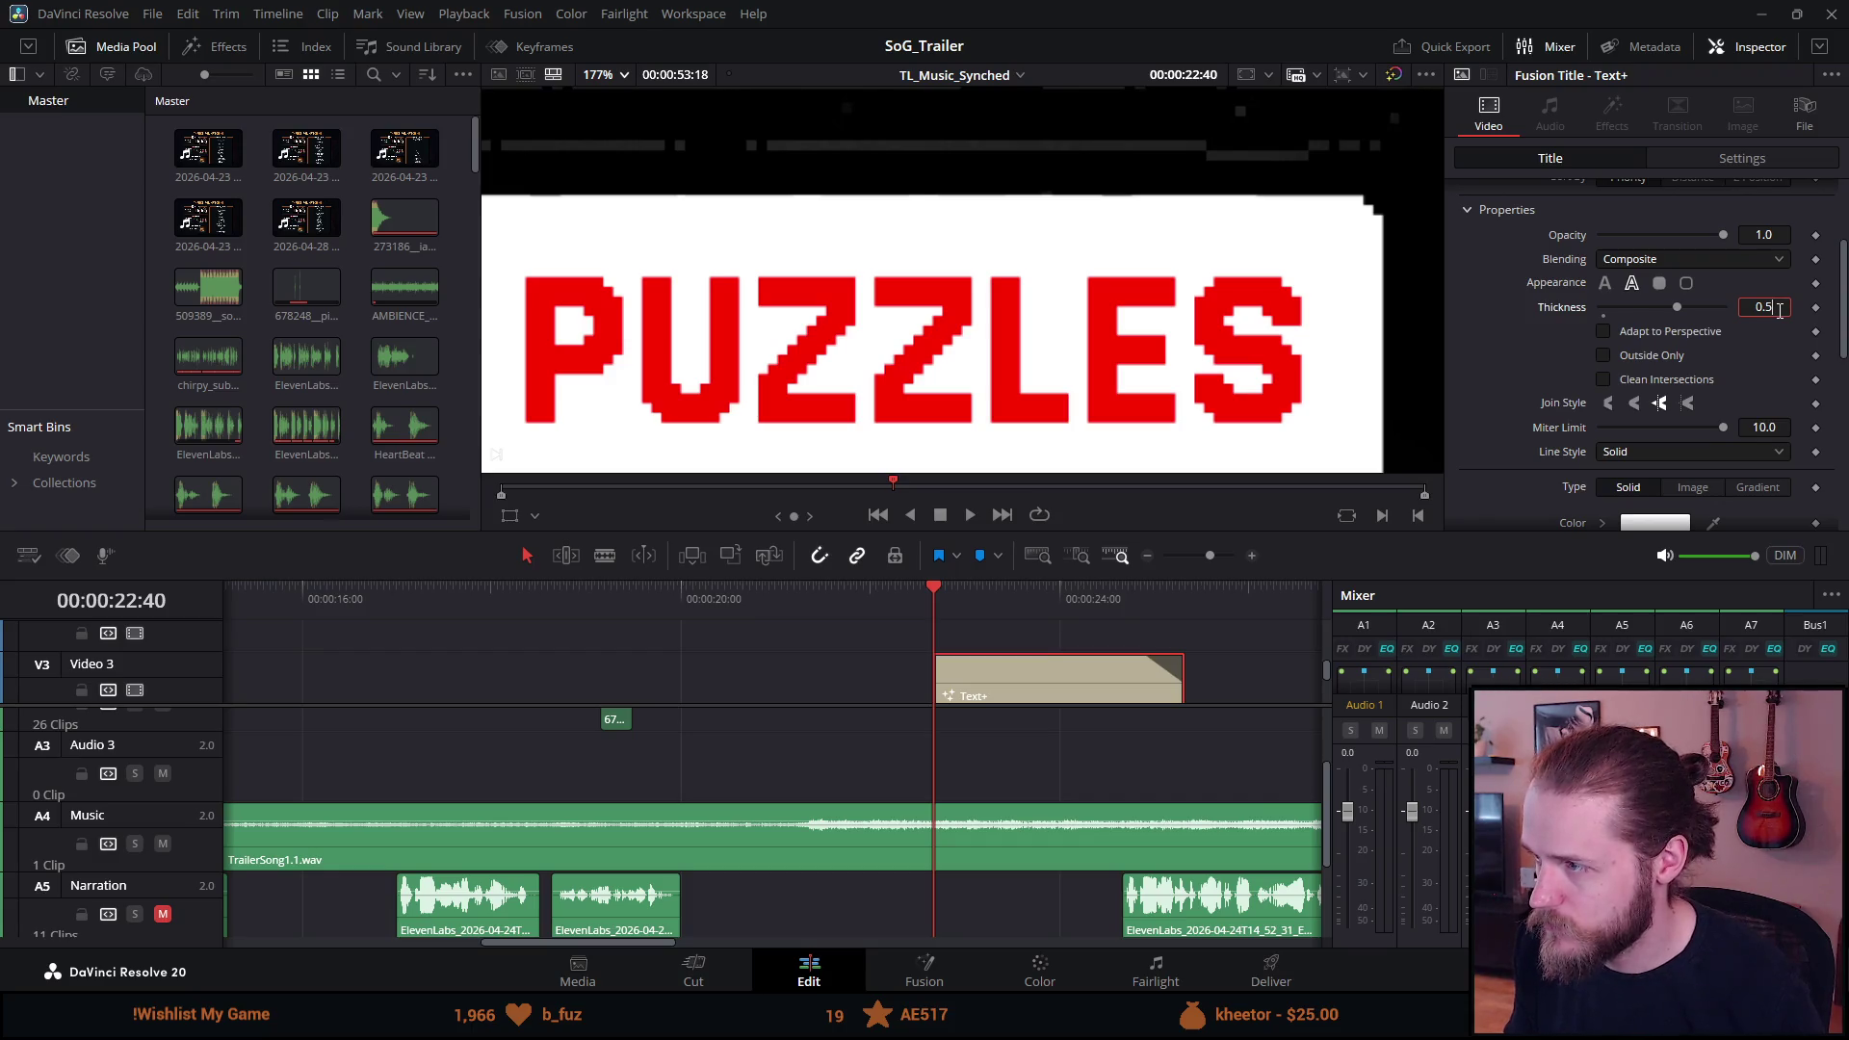
{"action": "key", "text": "BackSpace"}
{"action": "type", "text": "1"}
{"action": "key", "text": "Return"}
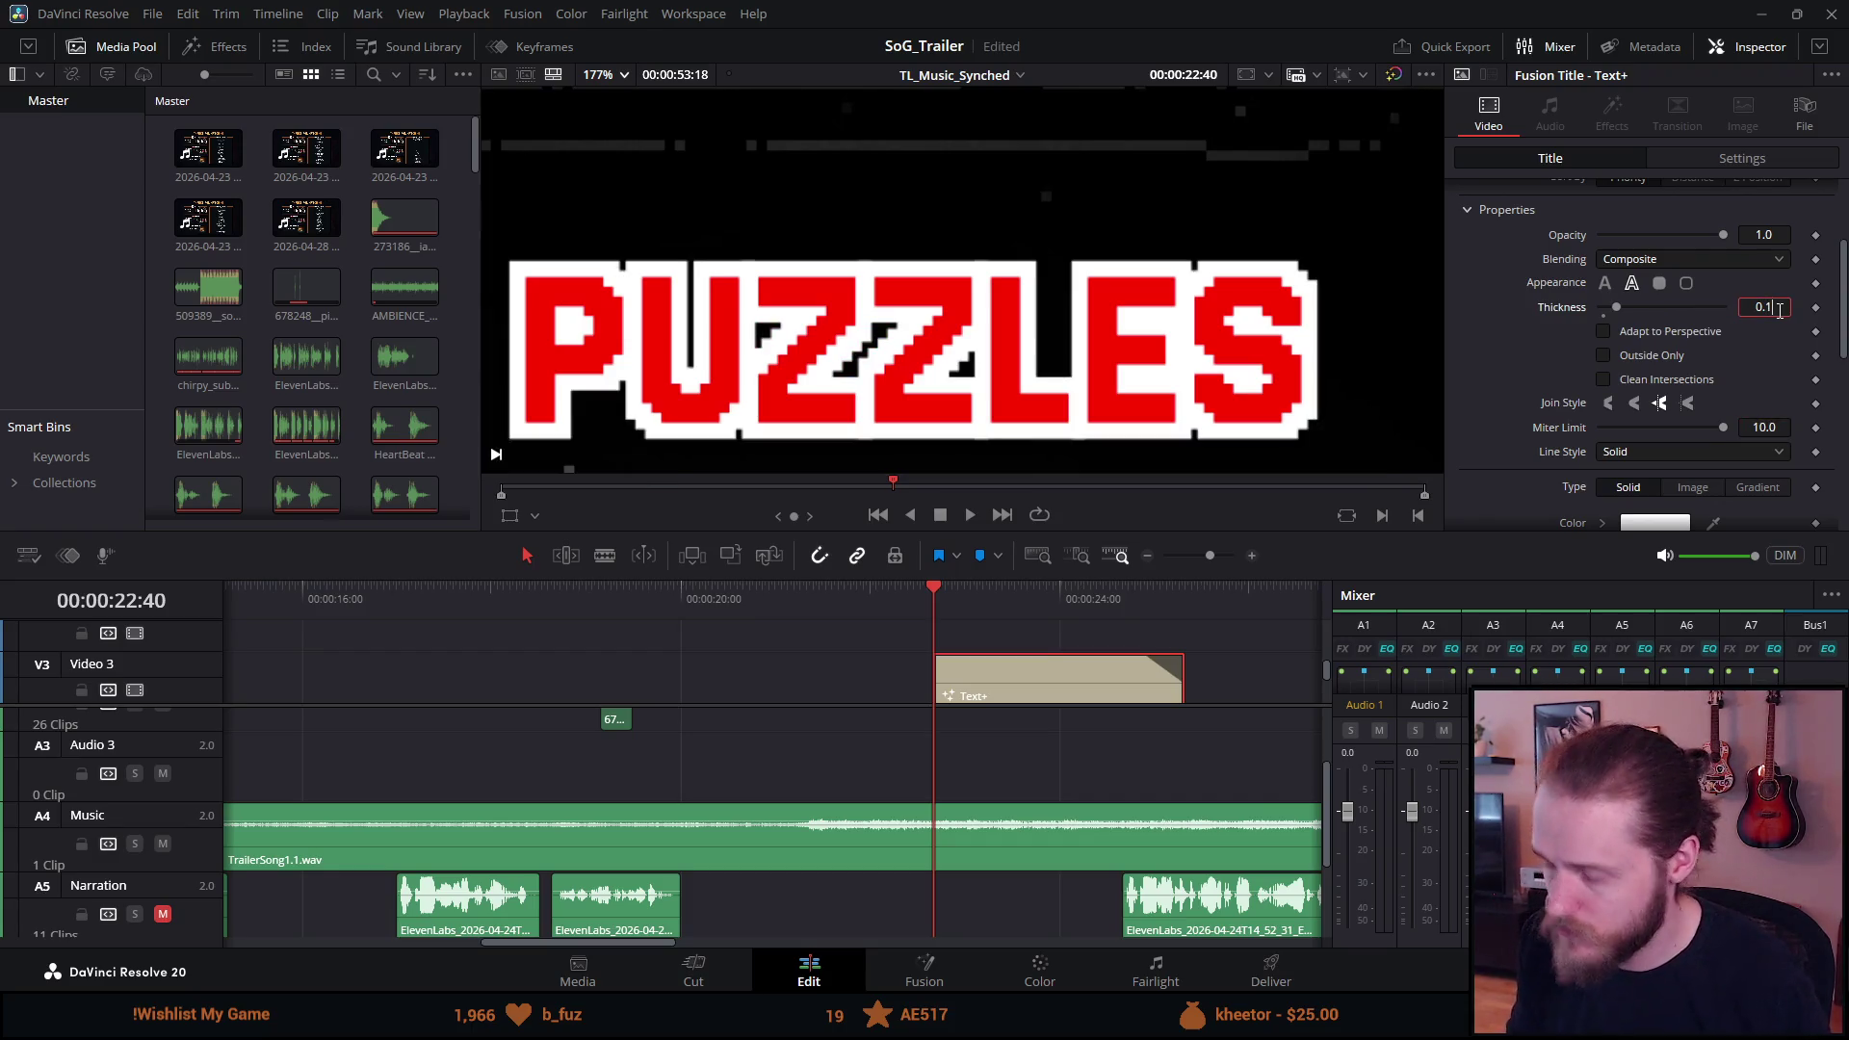
{"action": "type", "text": "05"}
{"action": "key", "text": "Tab"}
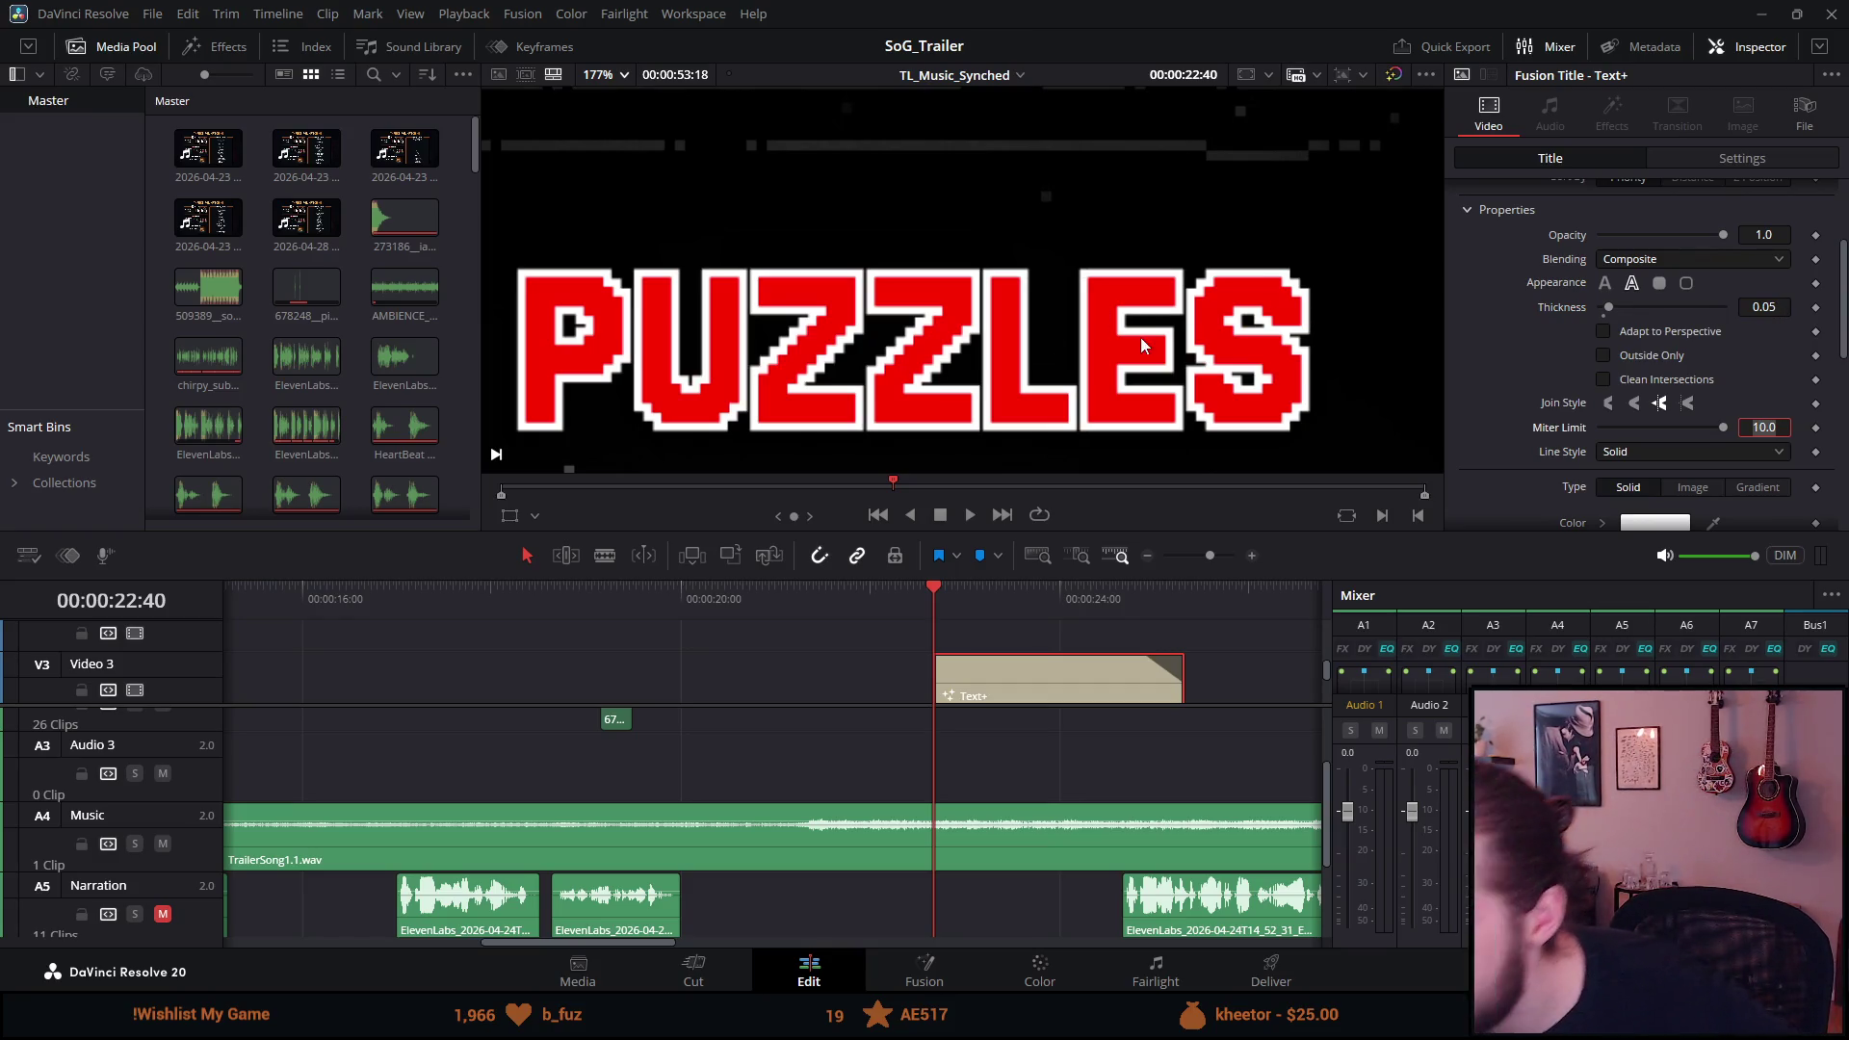
{"action": "scroll", "coordinate": [633, 235], "scroll_direction": "down", "scroll_amount": 5}
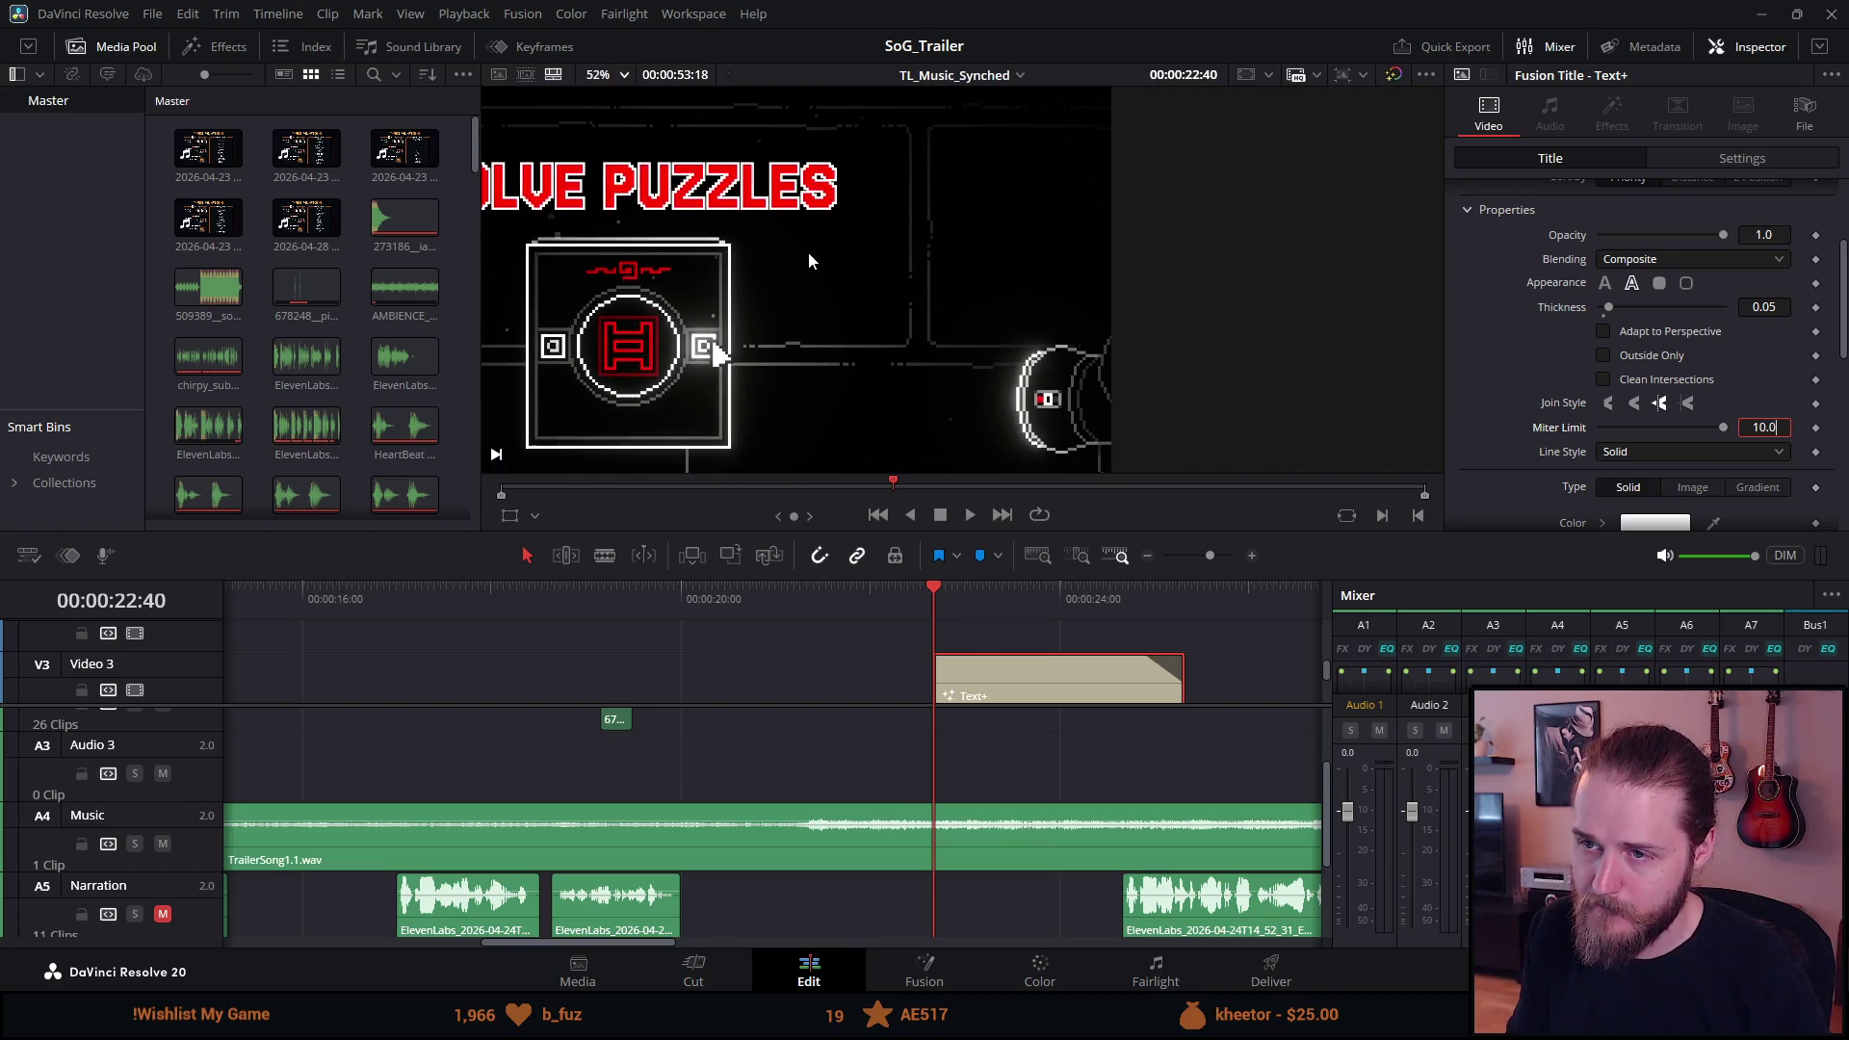
Preview the SOLVE PUZZLES frame full screen, then exit the preview.
{"action": "key", "text": "ctrl+f"}
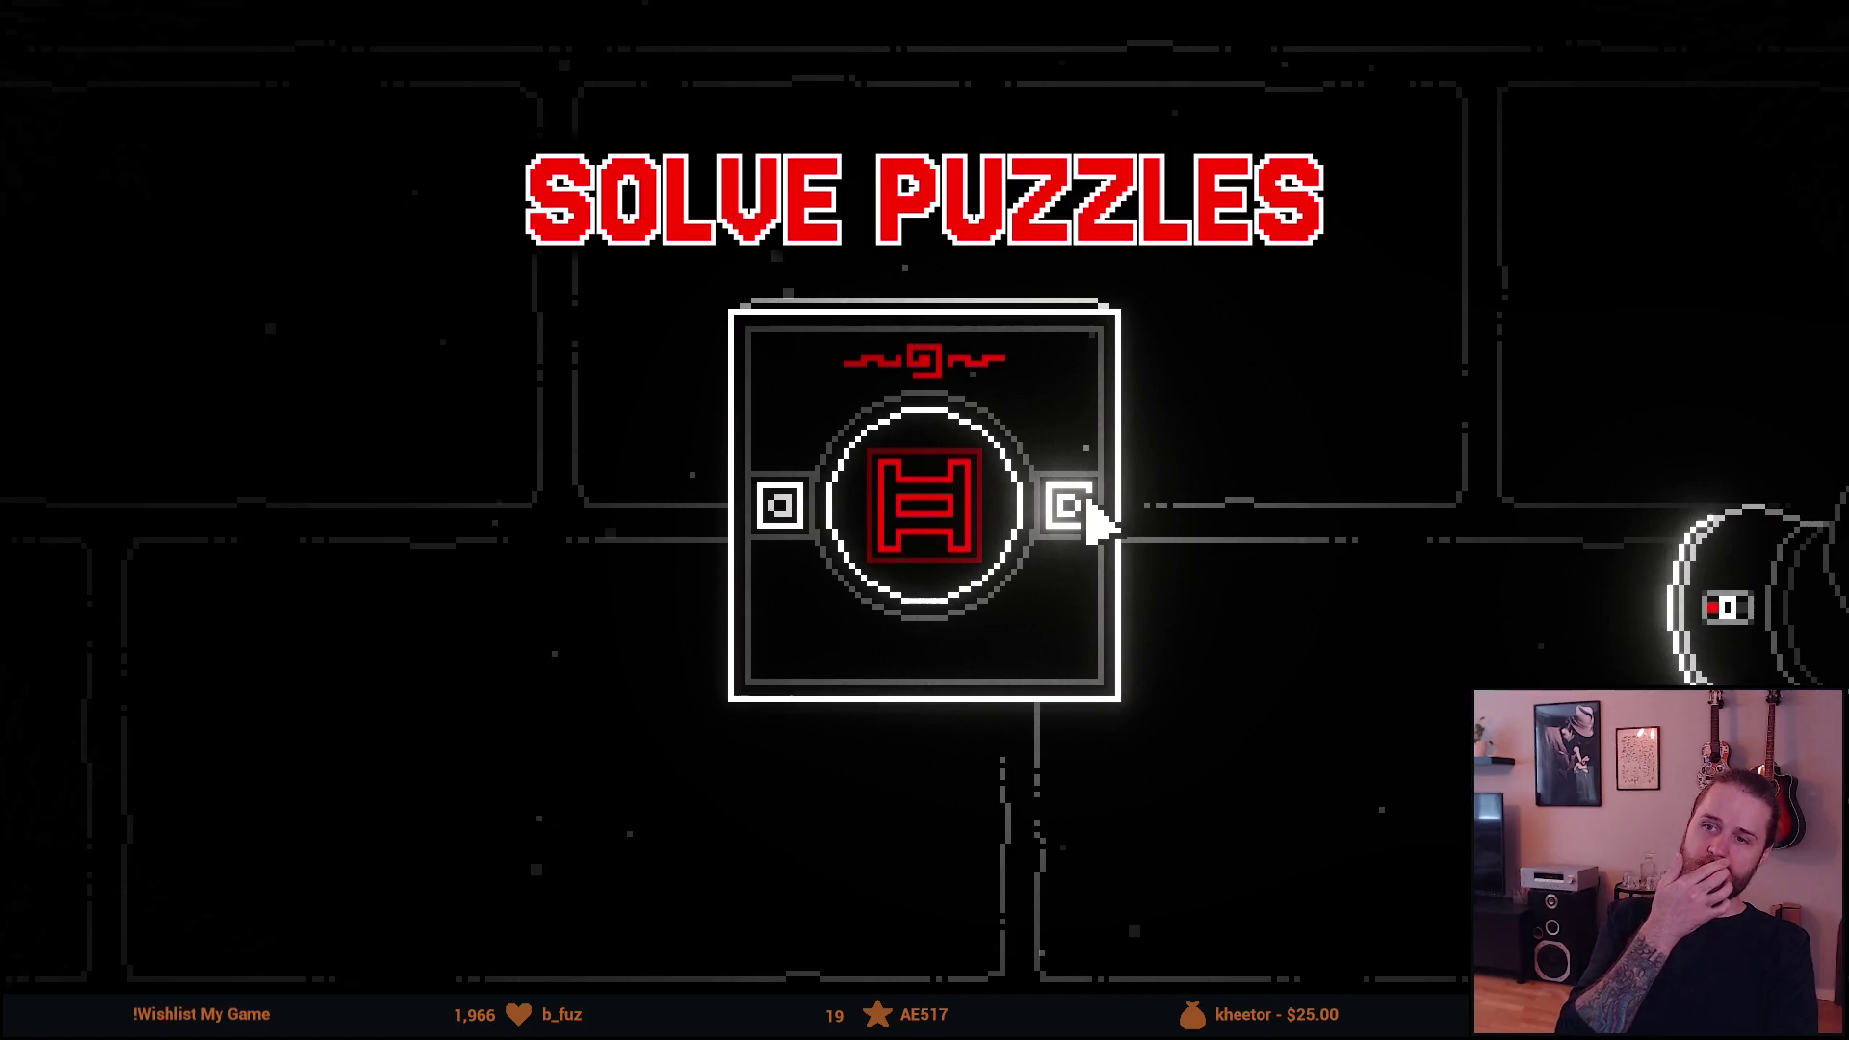
{"action": "key", "text": "space"}
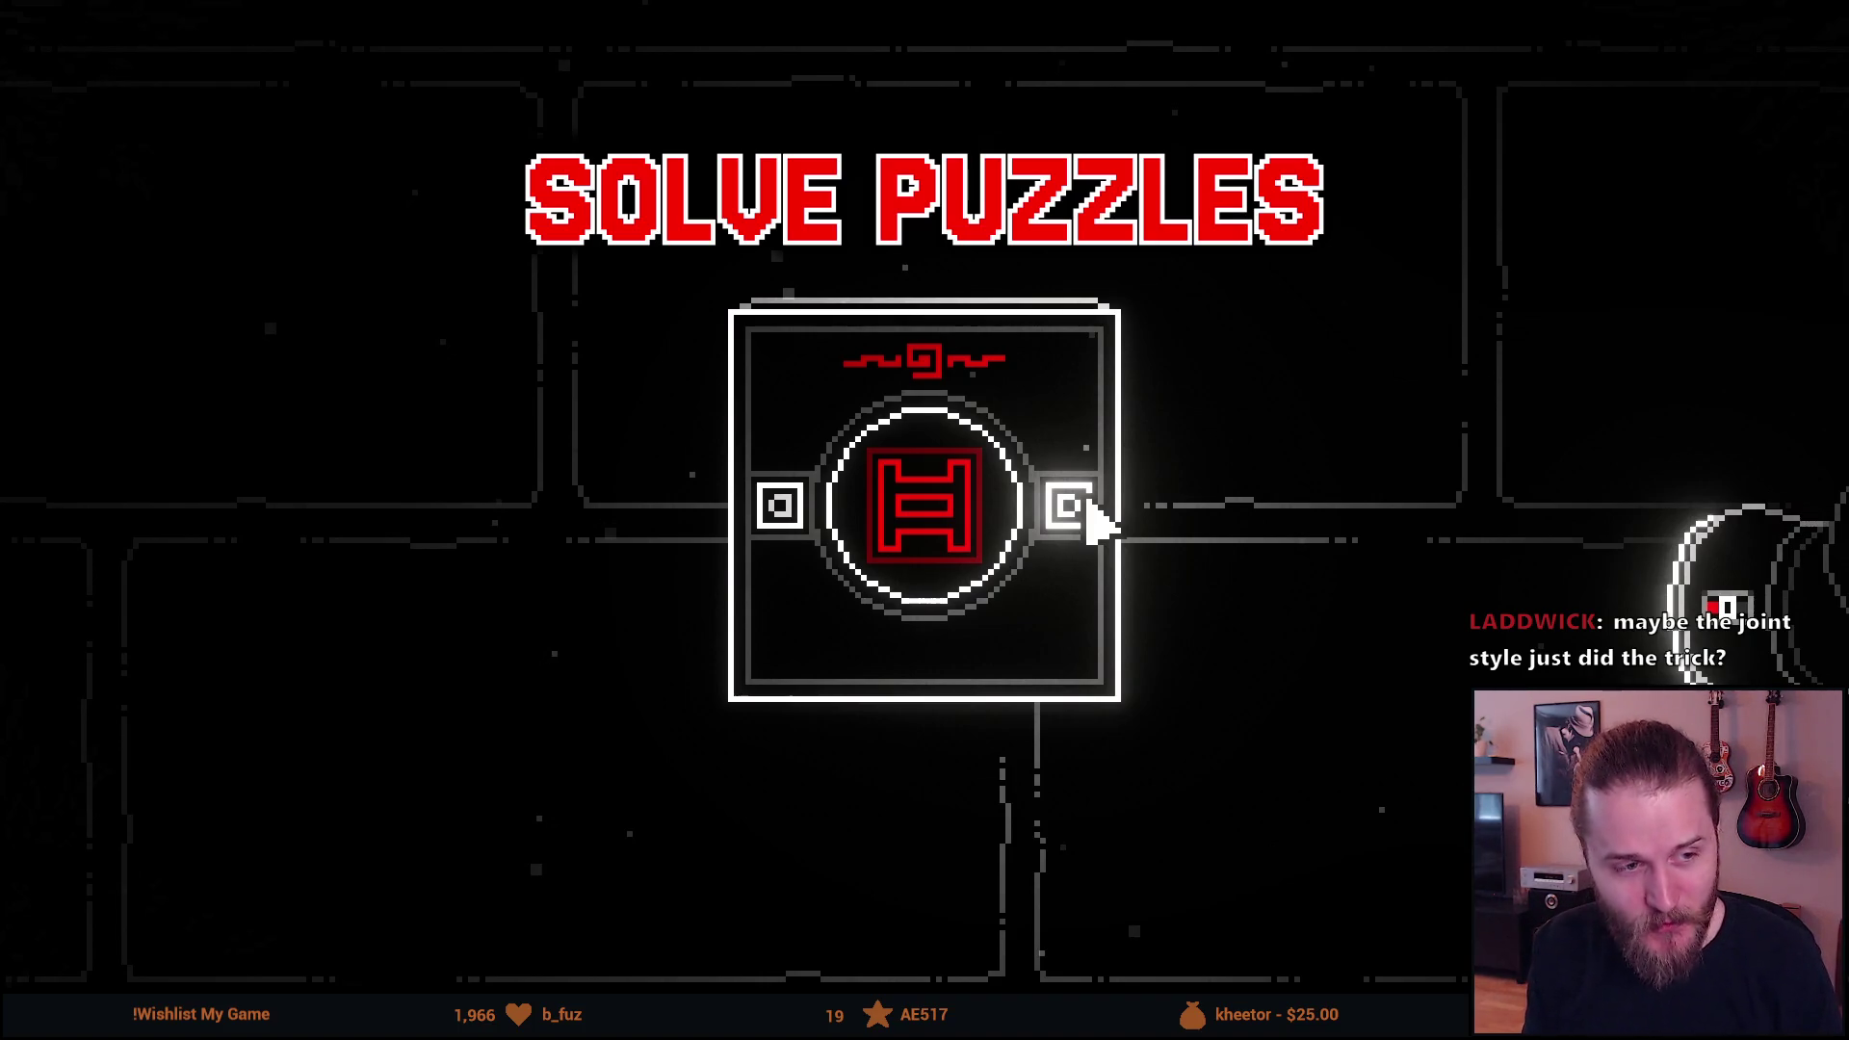
{"action": "mouse_move", "coordinate": [950, 431]}
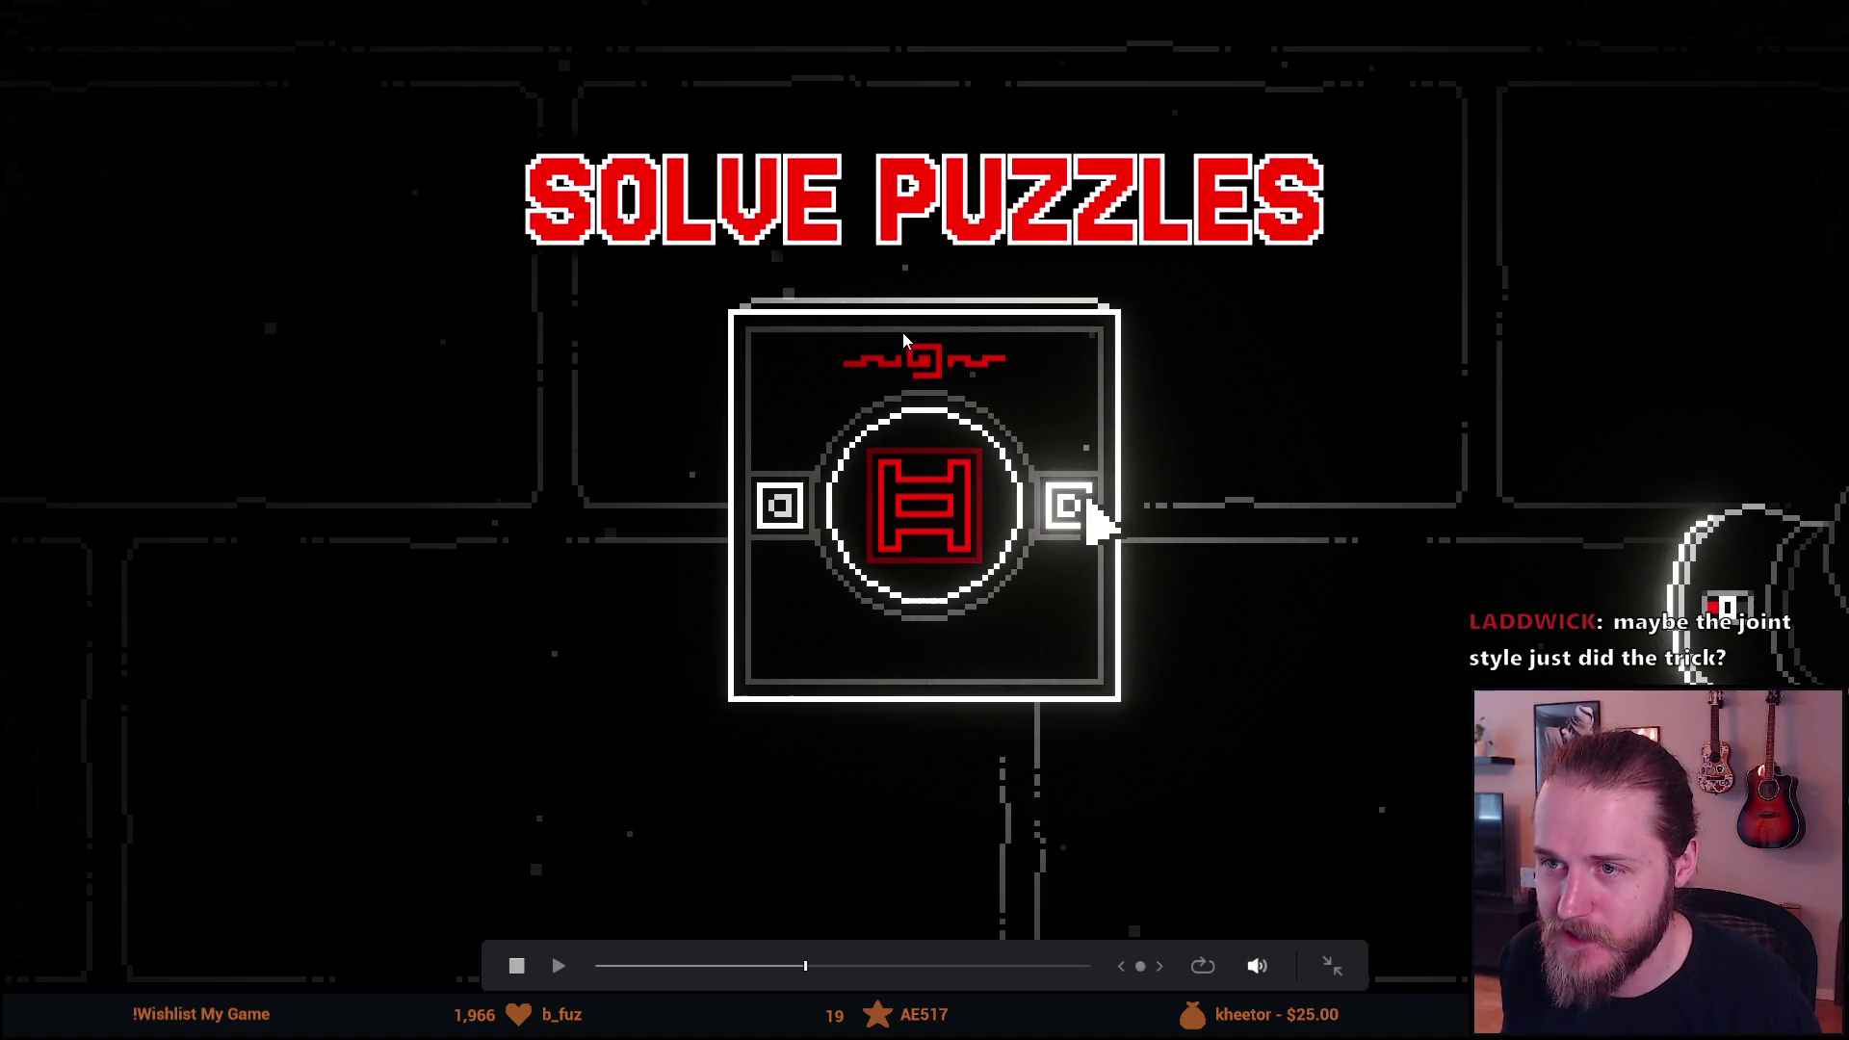
{"action": "key", "text": "Escape"}
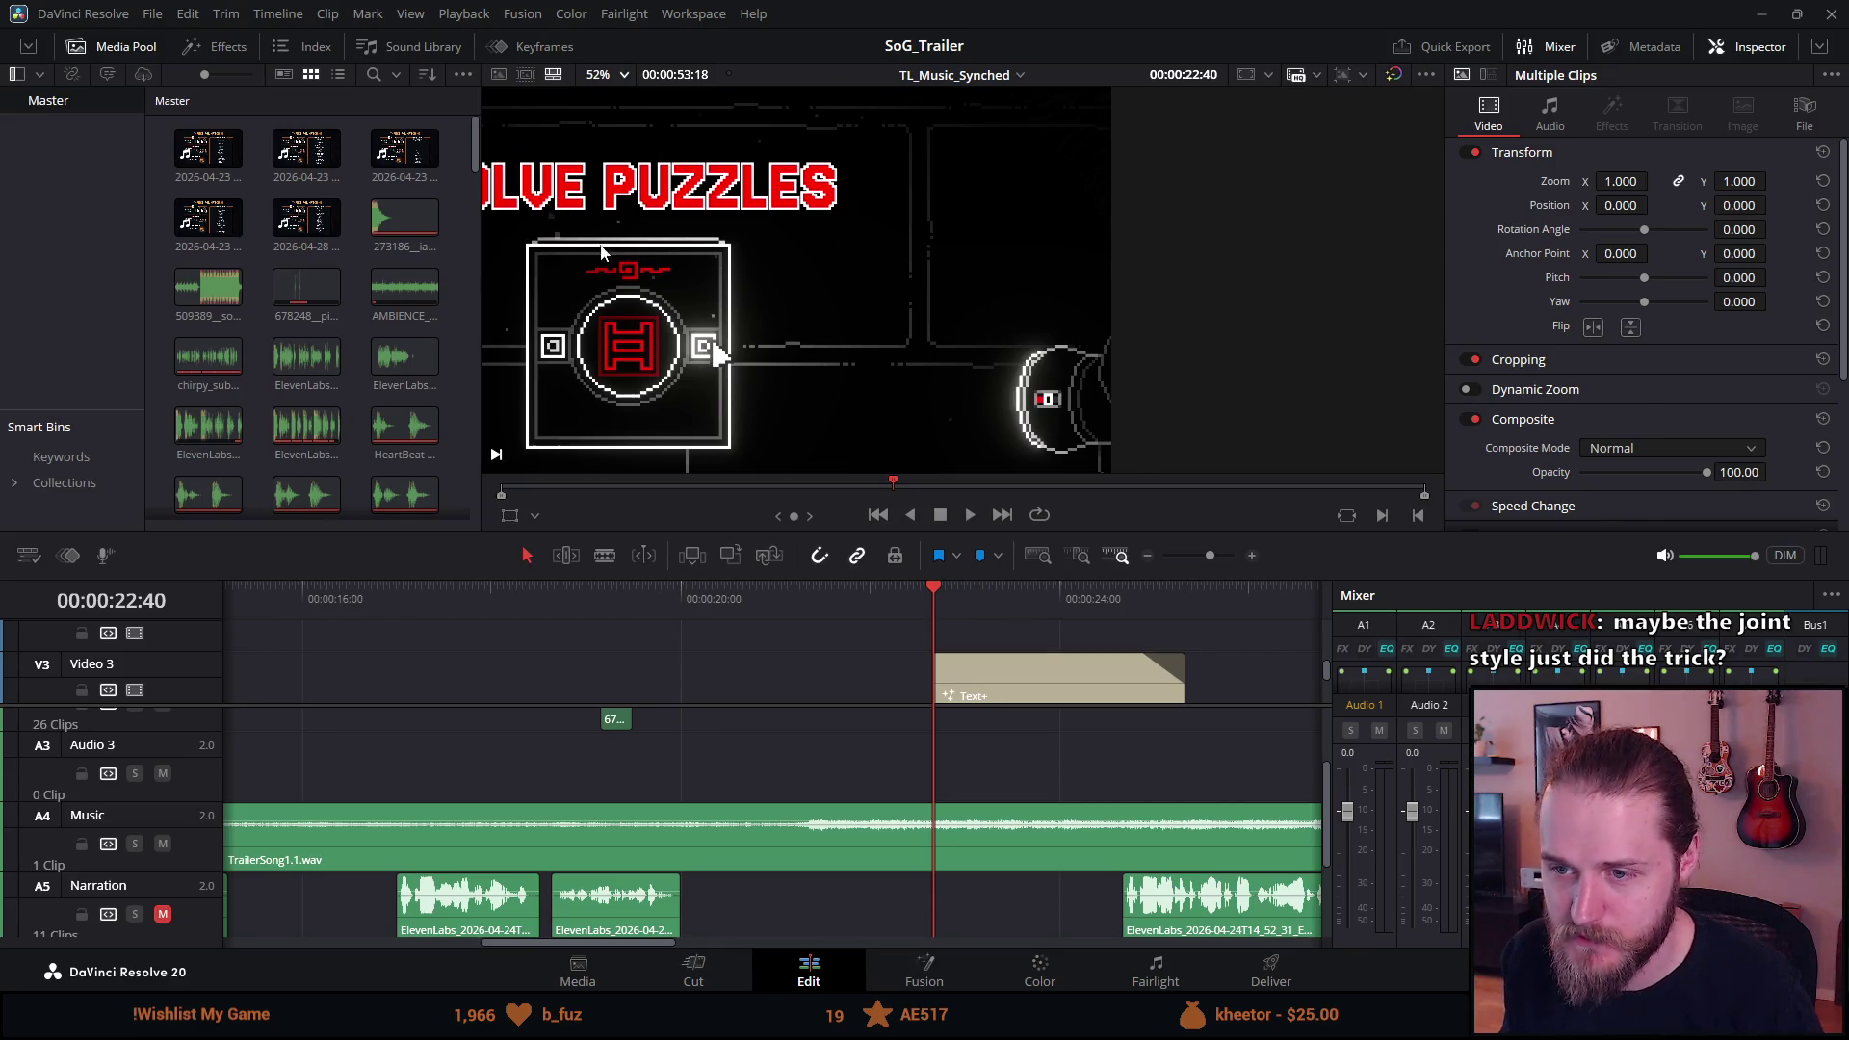
Step the playhead forward two frames and set the viewer zoom to Fit.
{"action": "key", "text": "Right"}
{"action": "key", "text": "Right"}
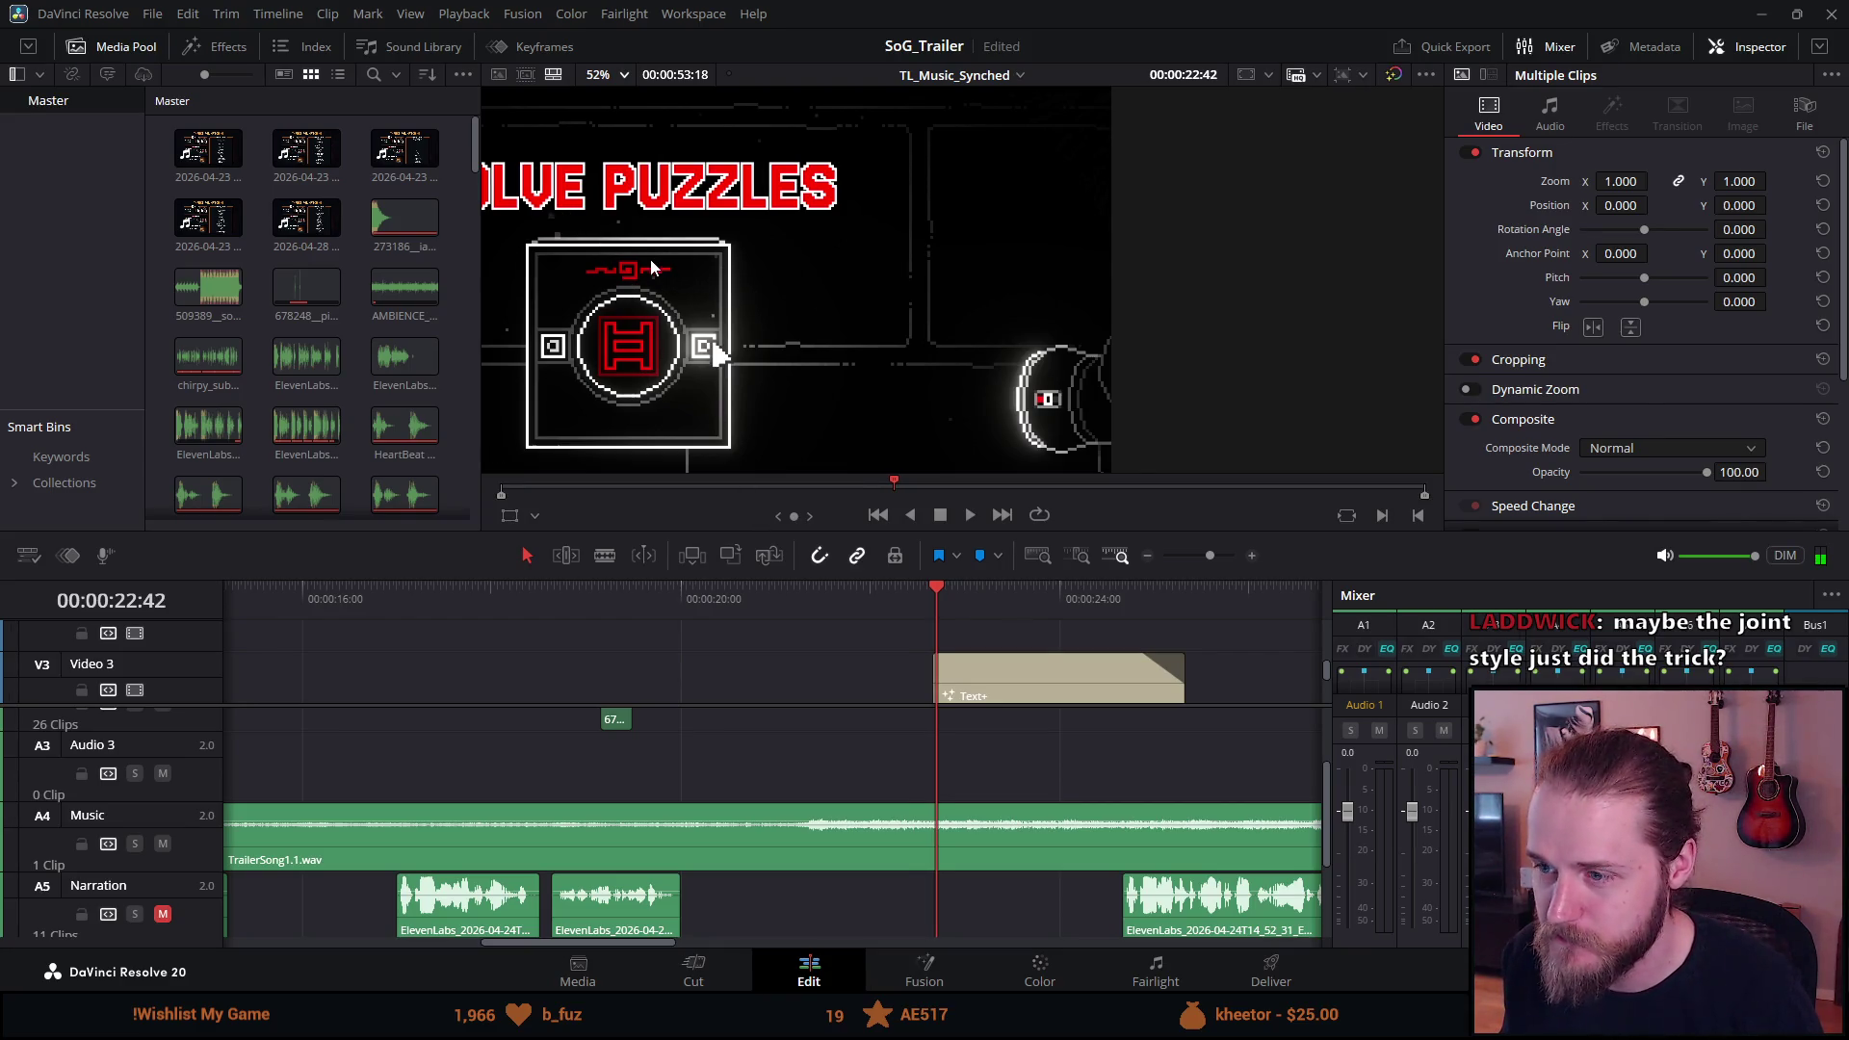
{"action": "key", "text": "Right"}
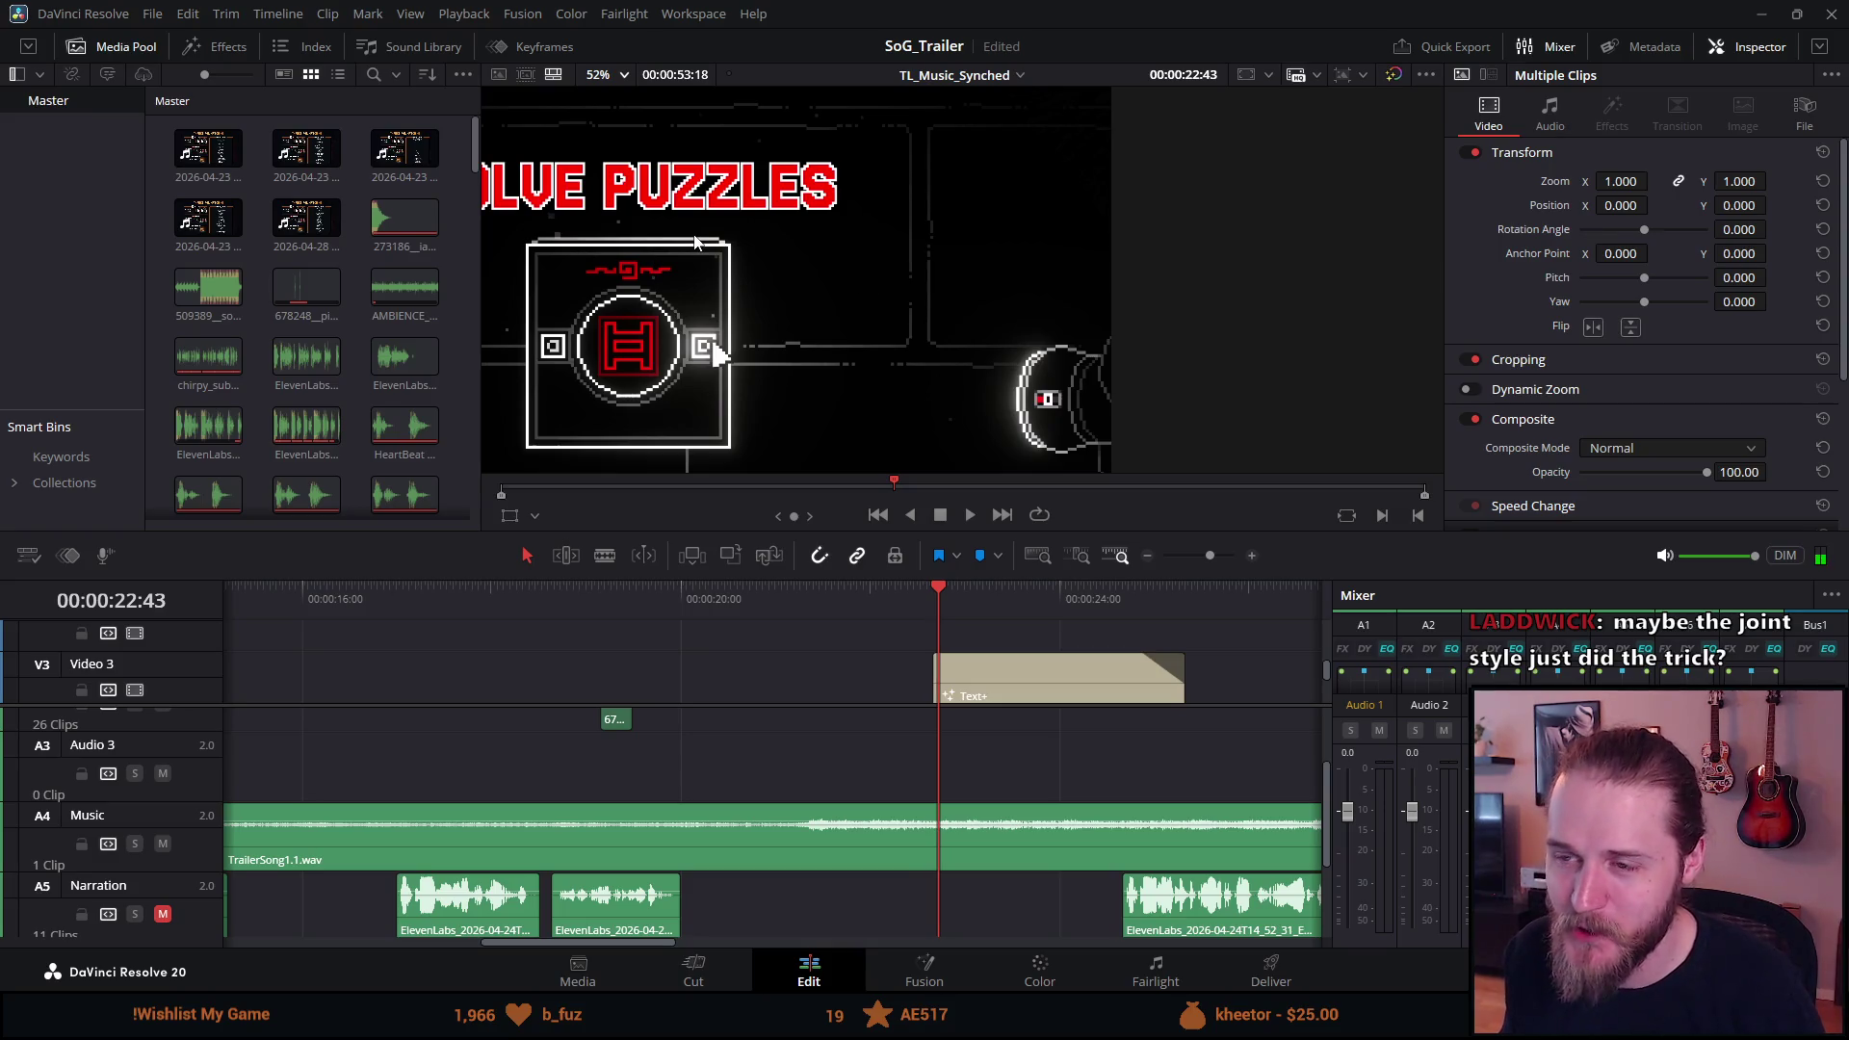
{"action": "left_click", "coordinate": [608, 82]}
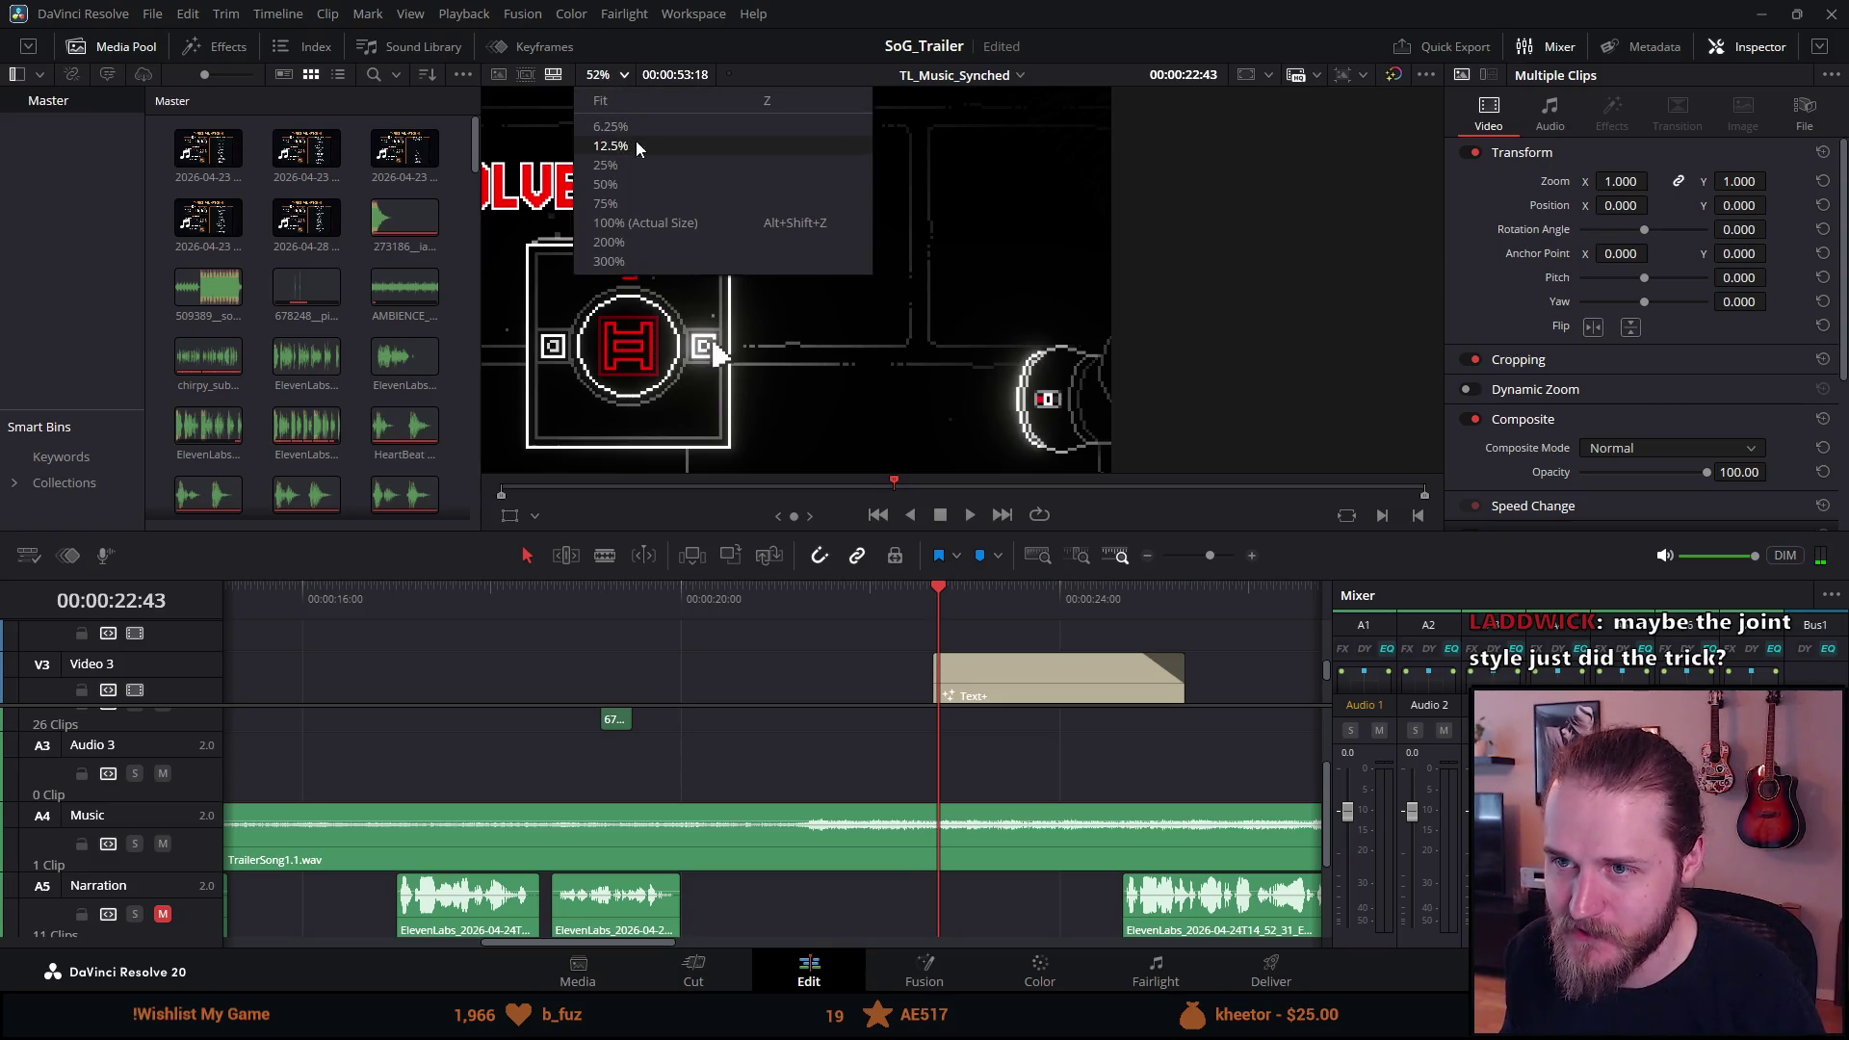
{"action": "left_click", "coordinate": [626, 107]}
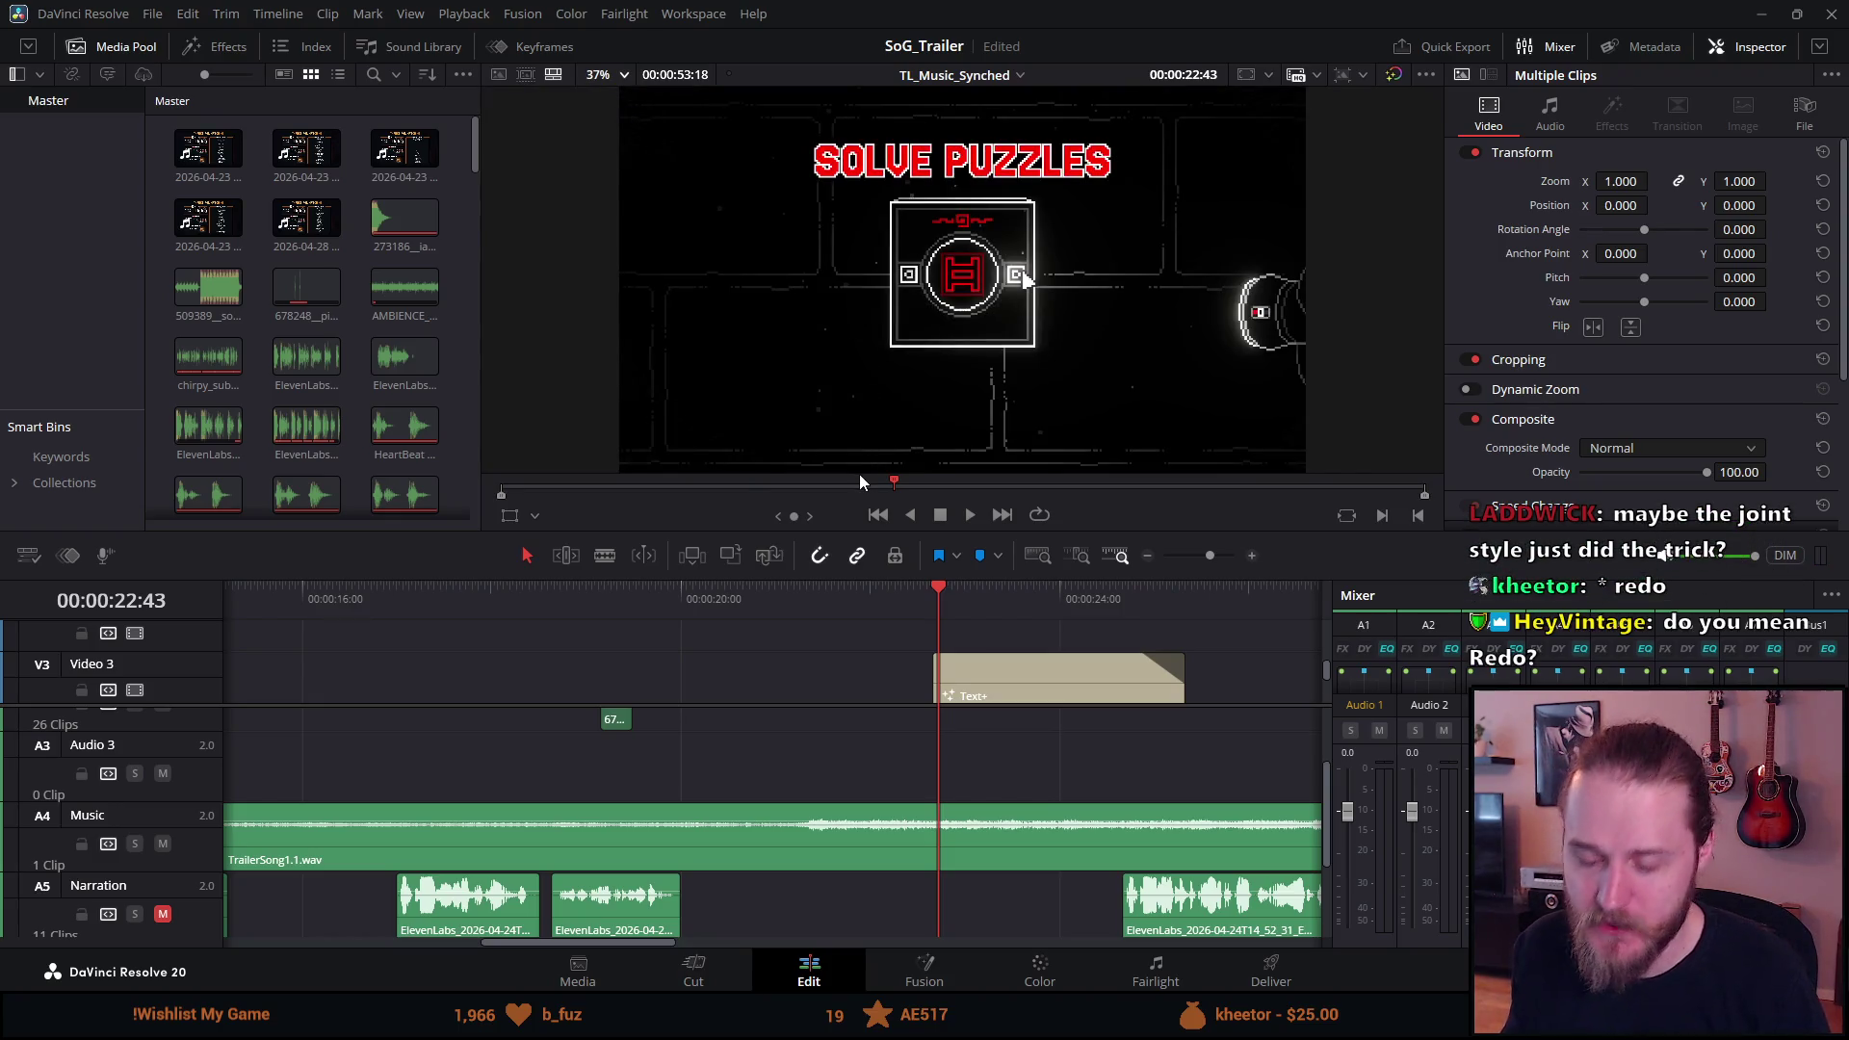
Enlarge the viewer, zoom in and back to fit, then show the frame full screen.
{"action": "left_click_drag", "start_coordinate": [843, 533], "coordinate": [832, 671]}
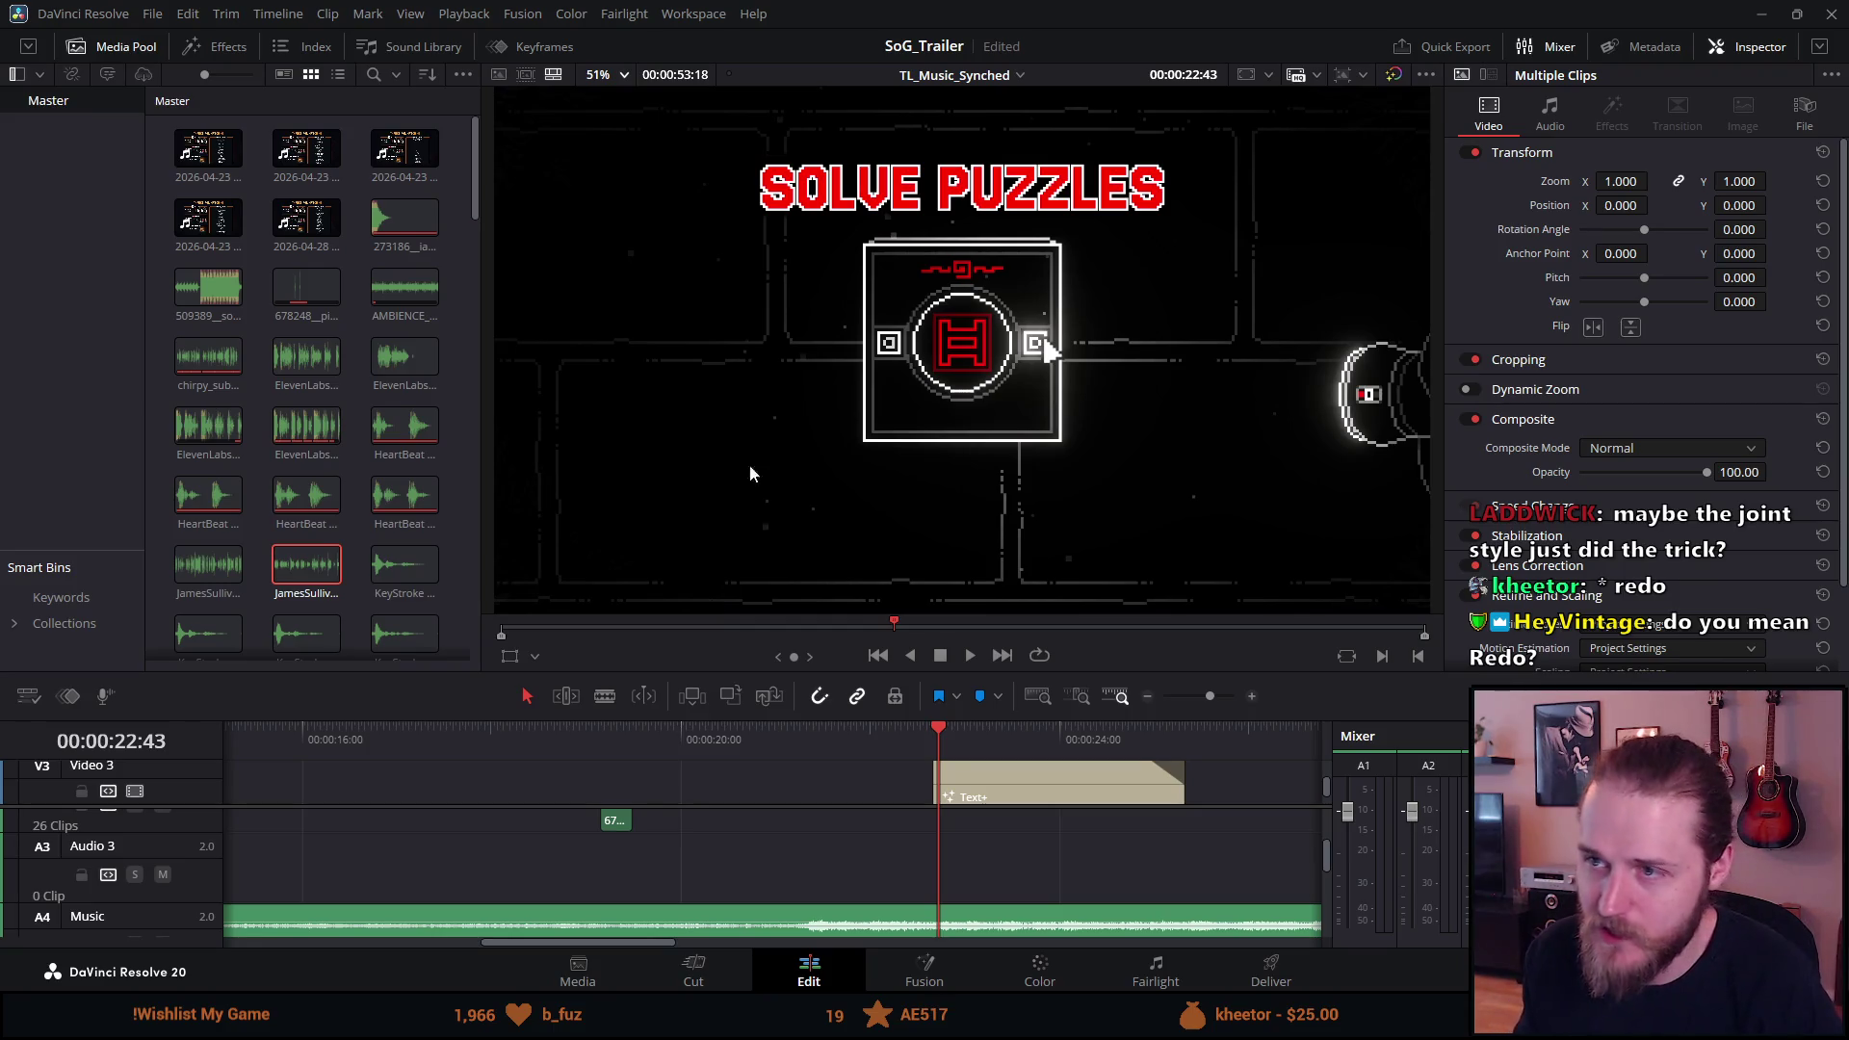
{"action": "scroll", "coordinate": [782, 188], "scroll_direction": "up", "scroll_amount": 2}
{"action": "scroll", "coordinate": [782, 189], "scroll_direction": "up", "scroll_amount": 15}
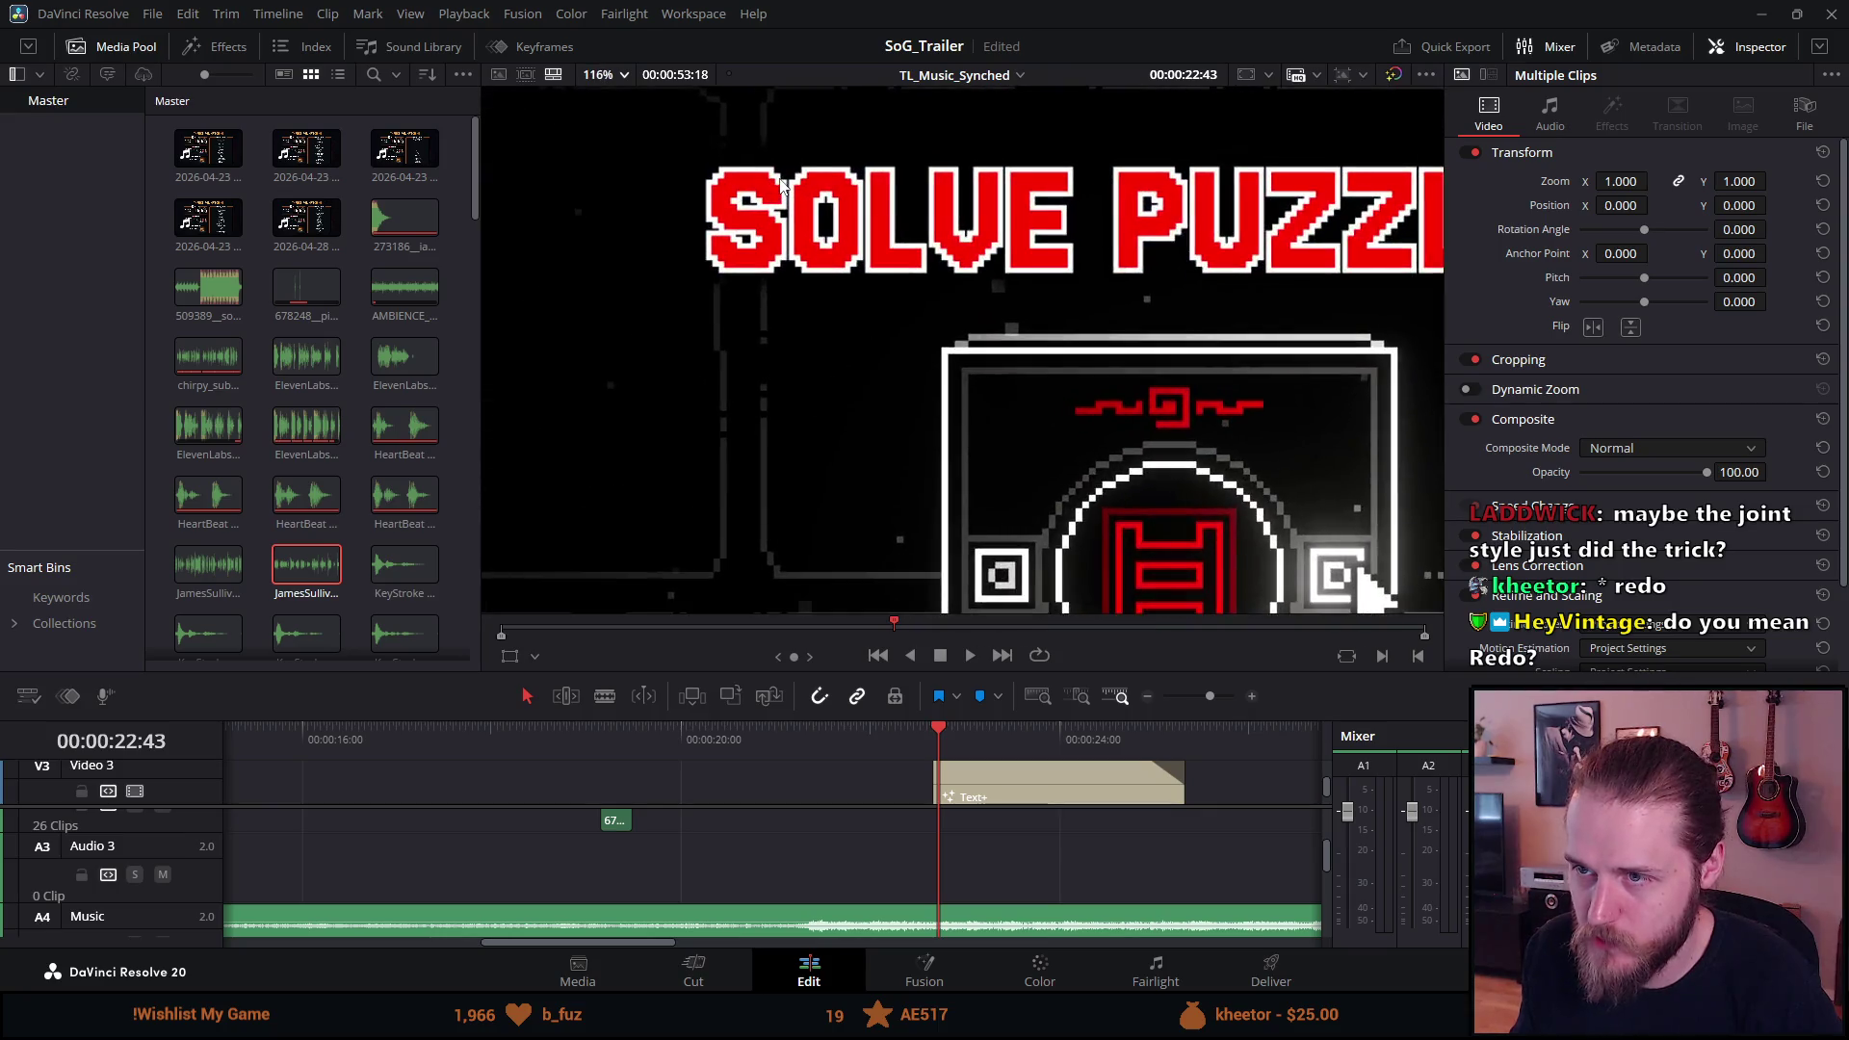
{"action": "scroll", "coordinate": [782, 189], "scroll_direction": "down", "scroll_amount": 9}
{"action": "key", "text": "shift+z"}
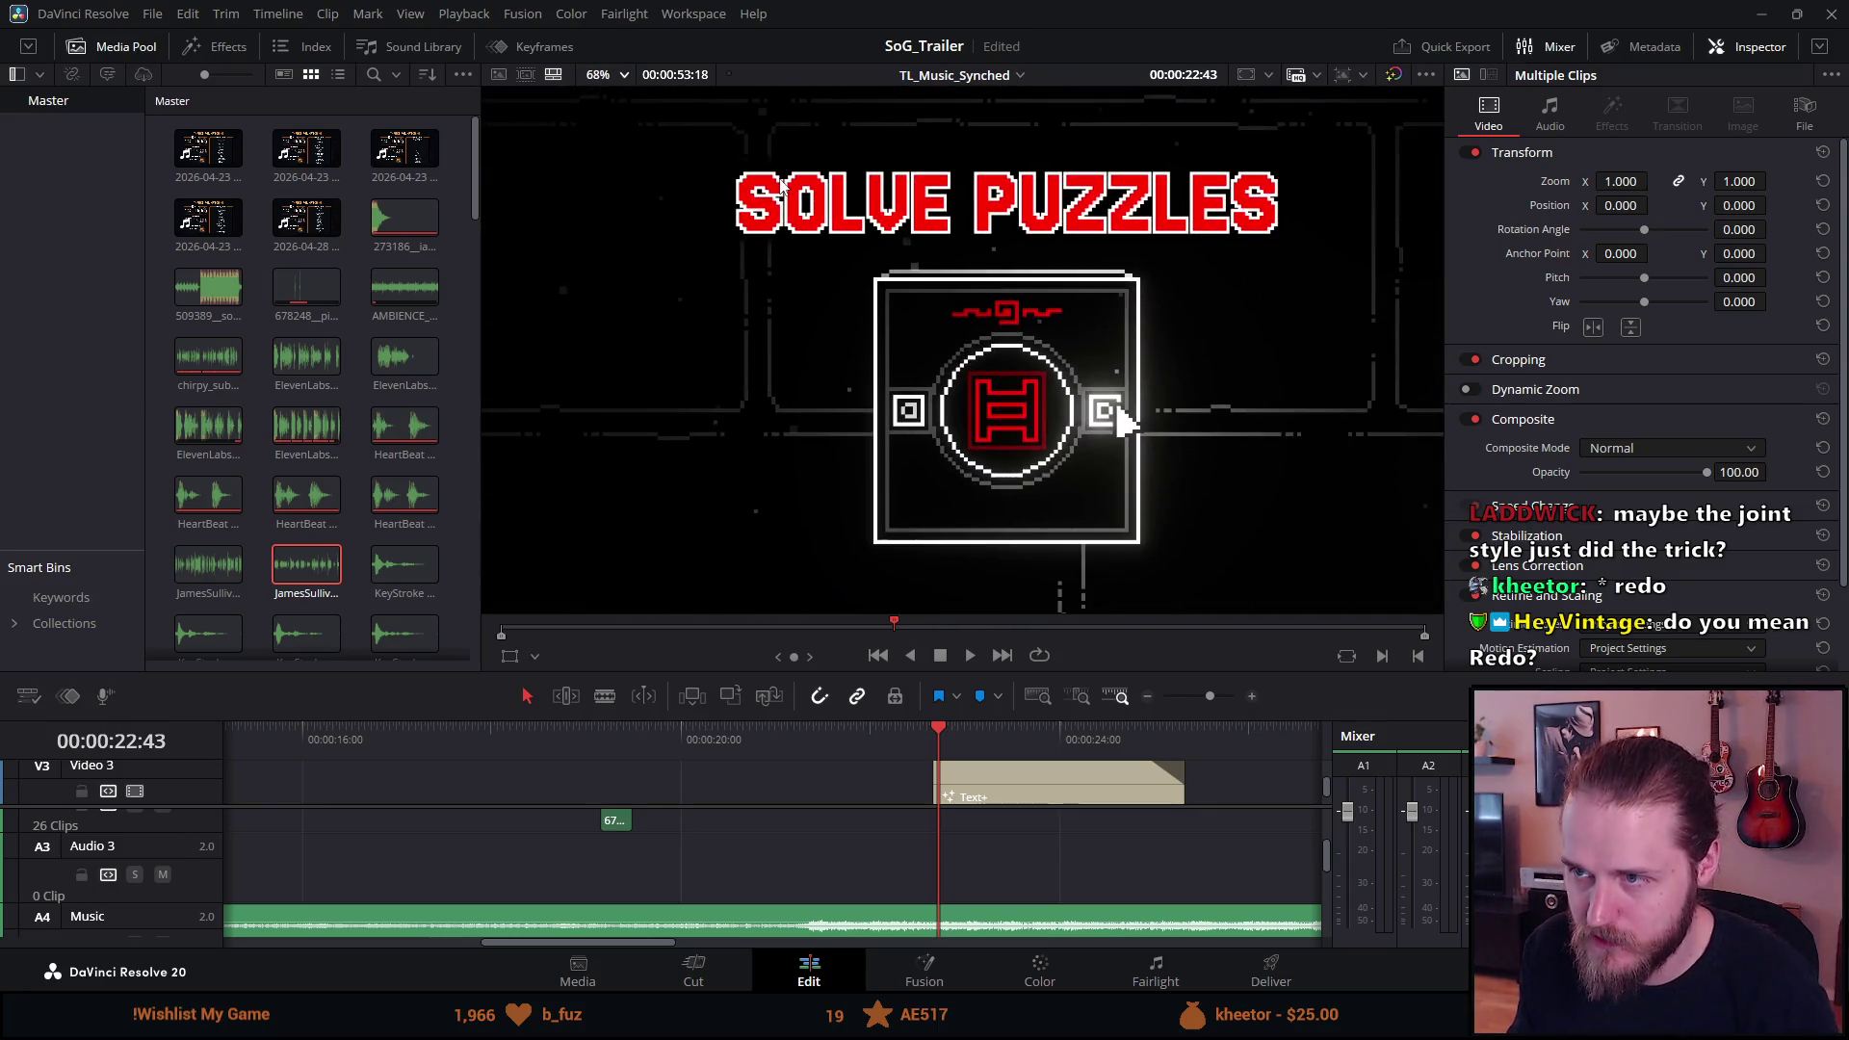
{"action": "key", "text": "ctrl+f"}
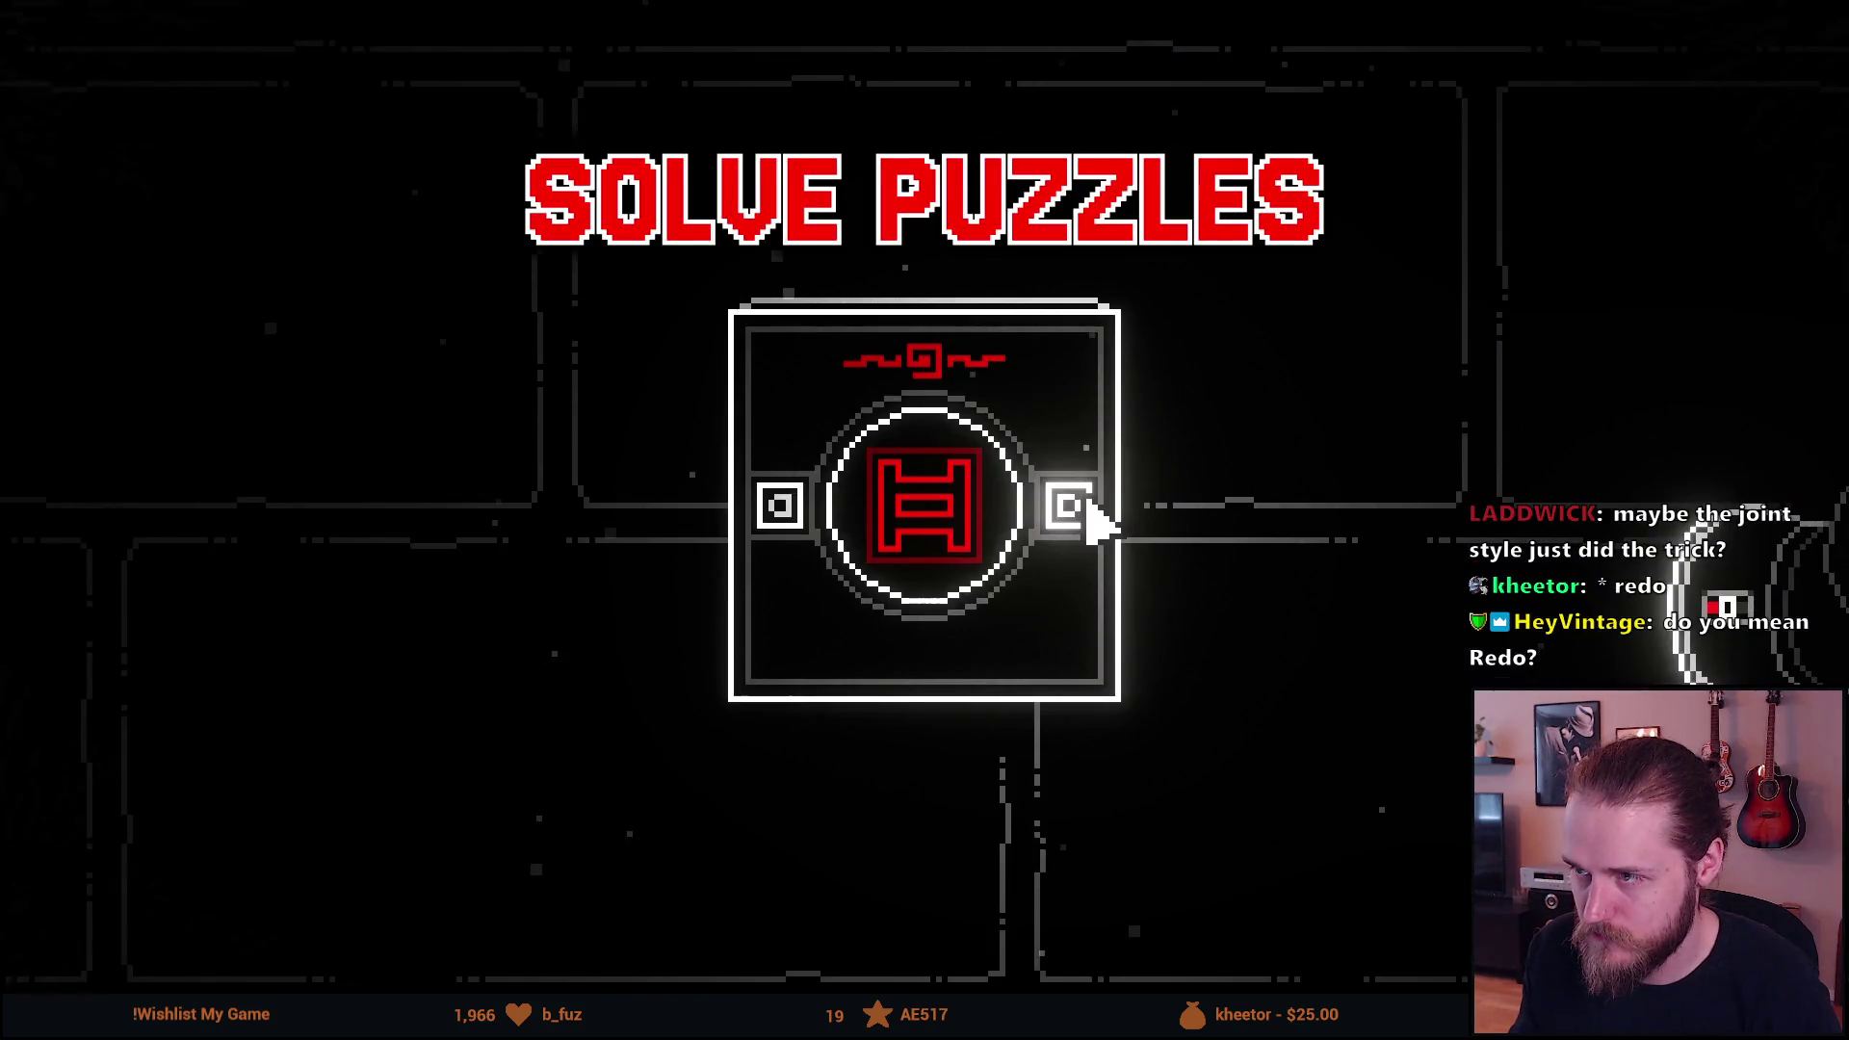
Exit the full-screen preview and load the Text+ title clip on V3 in the Inspector.
{"action": "mouse_move", "coordinate": [1136, 300]}
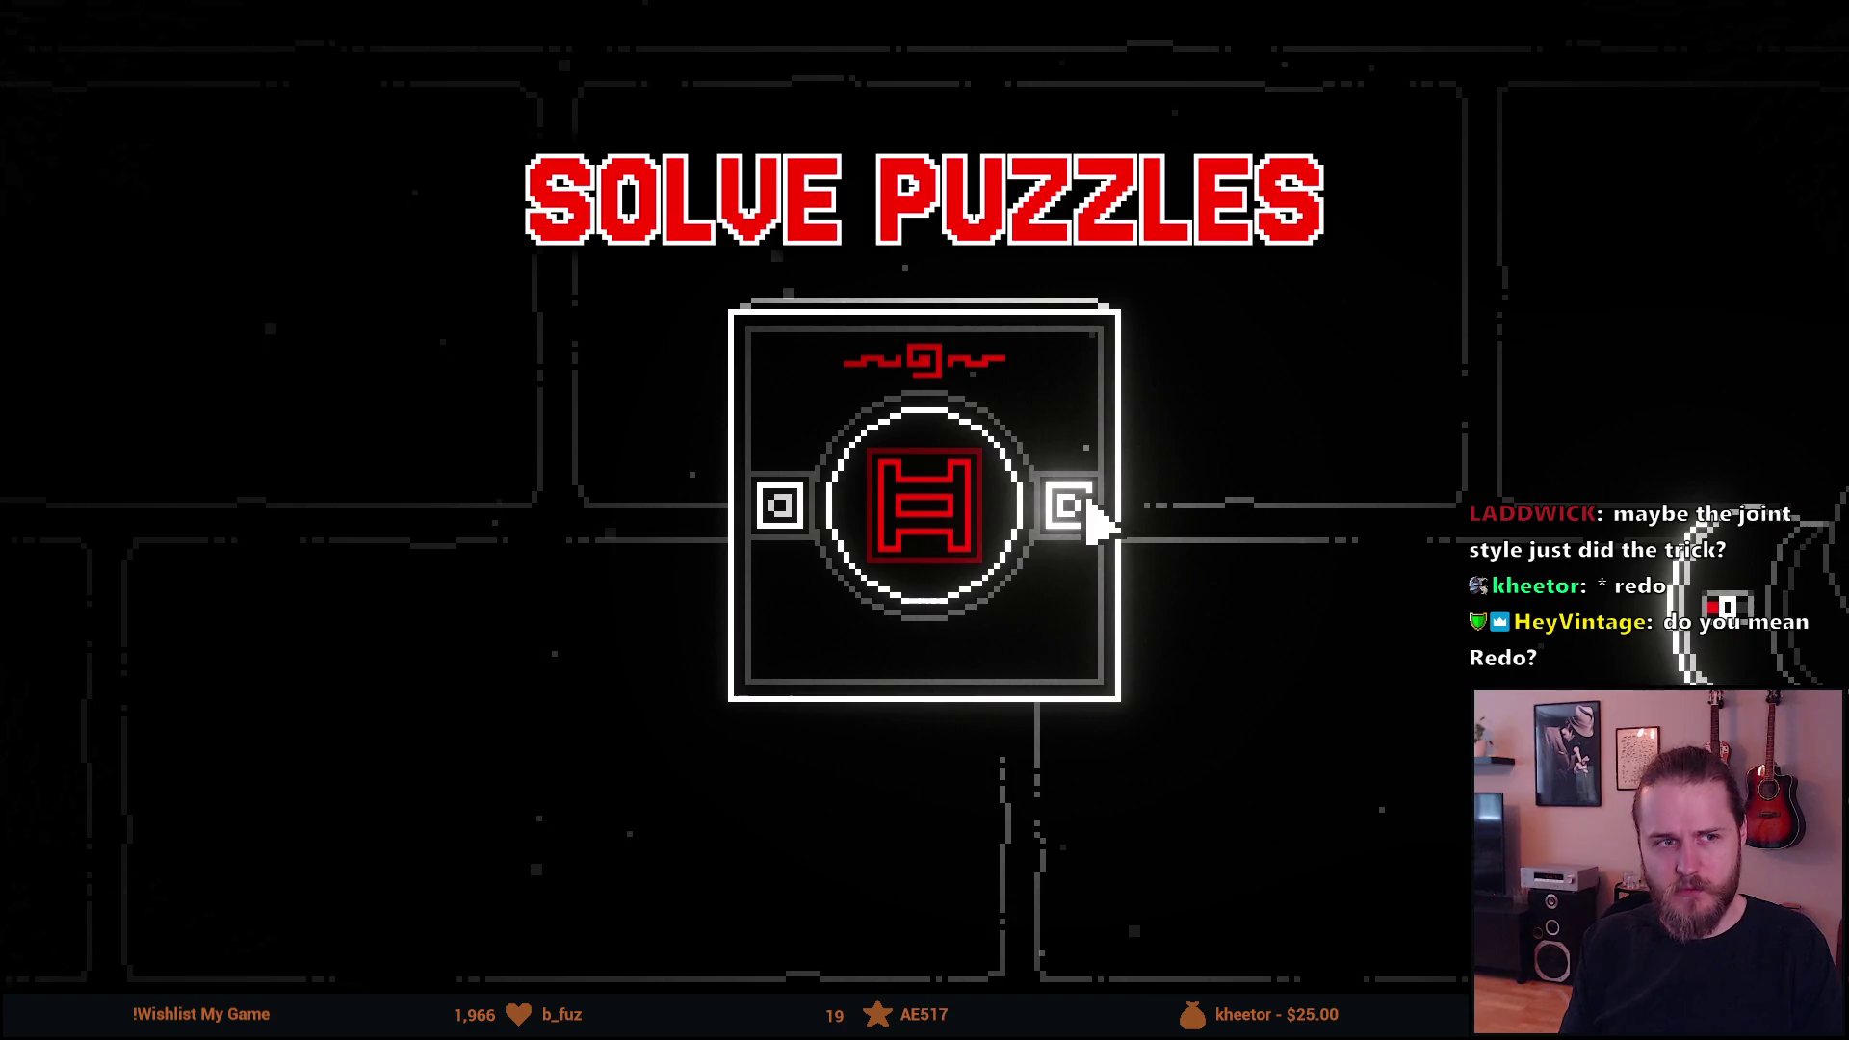
{"action": "key", "text": "Escape"}
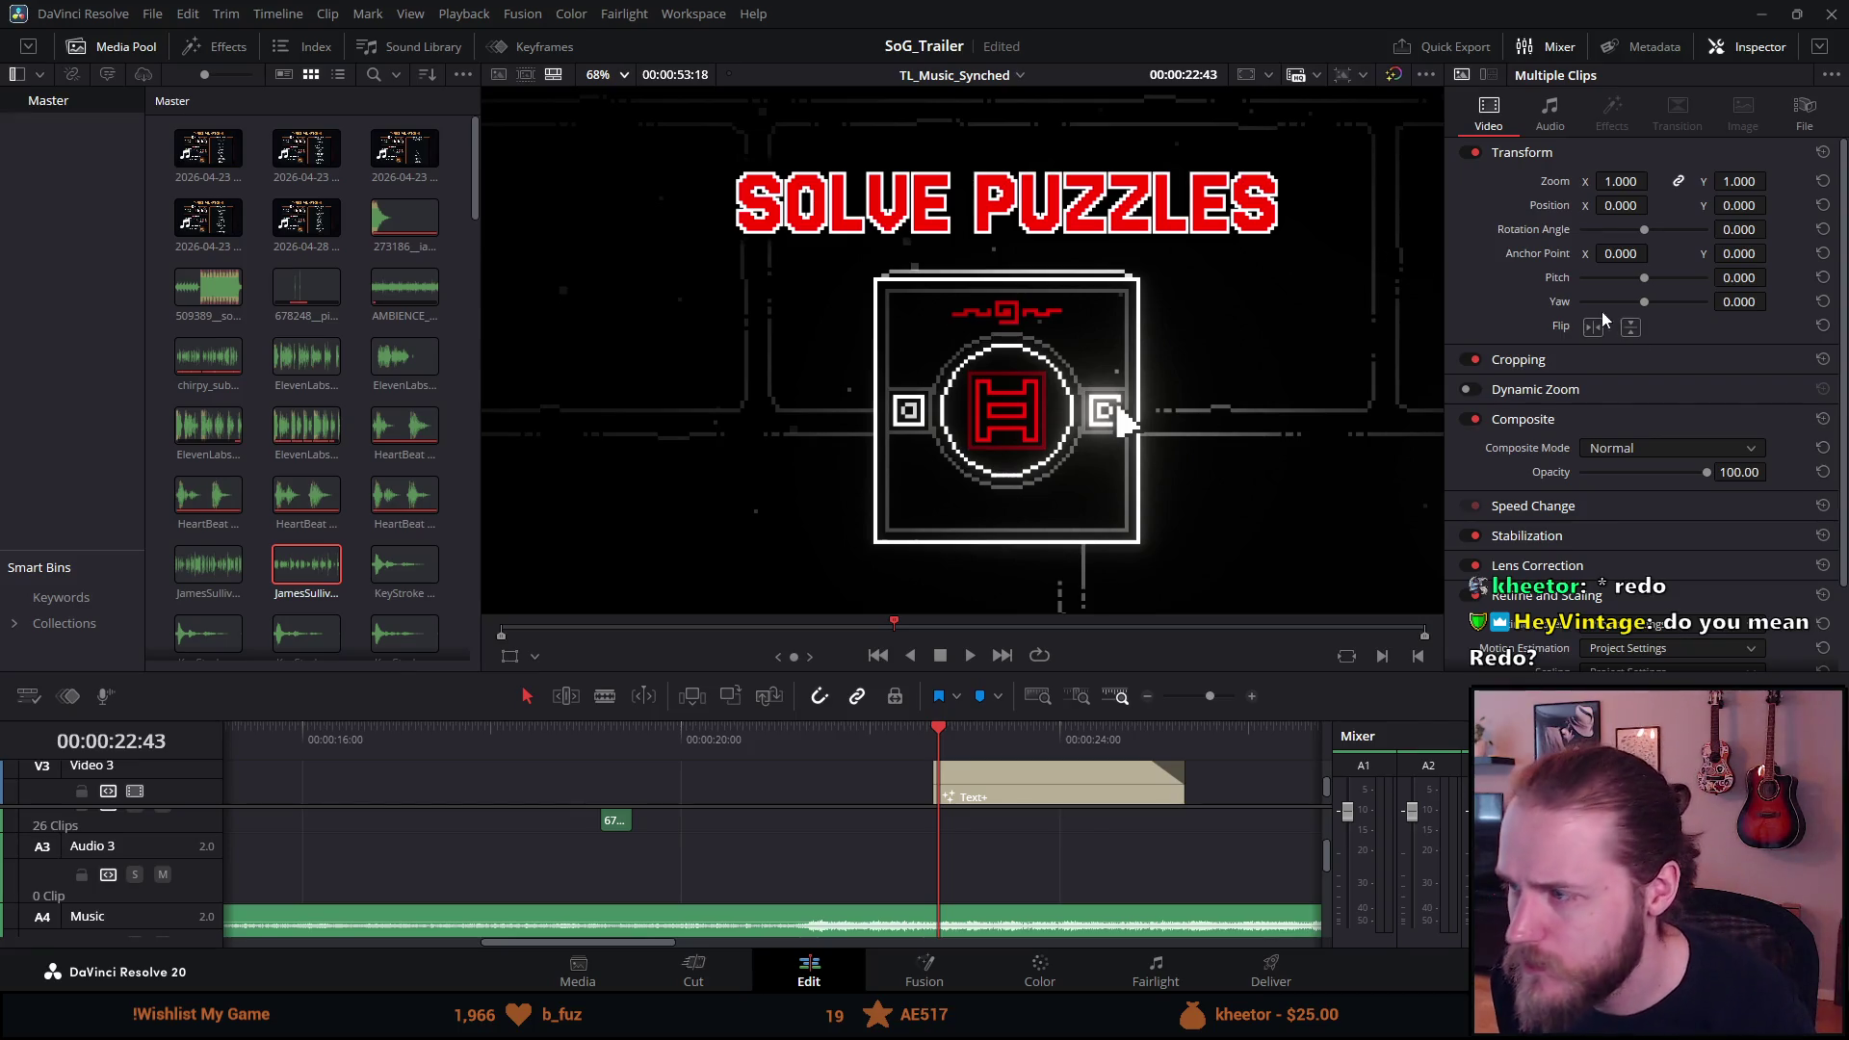
{"action": "scroll", "coordinate": [1597, 521], "scroll_direction": "down", "scroll_amount": 1}
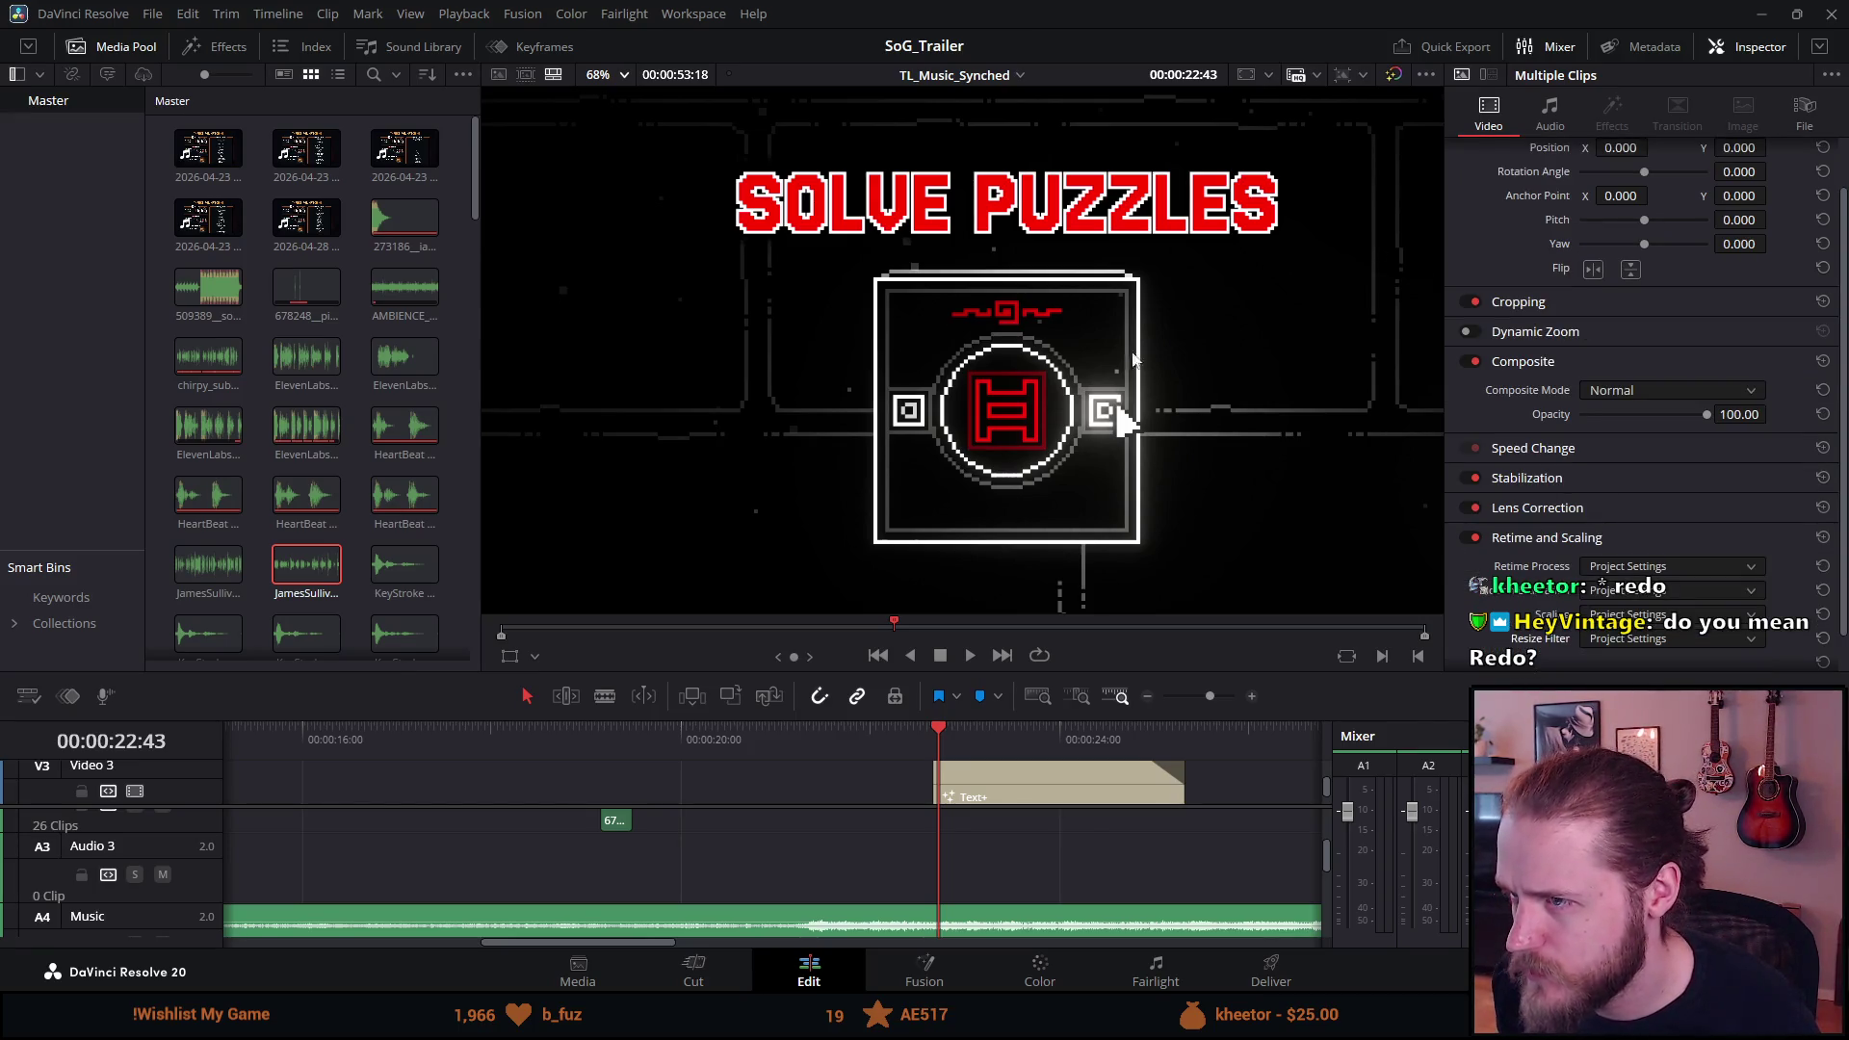
{"action": "scroll", "coordinate": [1591, 516], "scroll_direction": "up", "scroll_amount": 2}
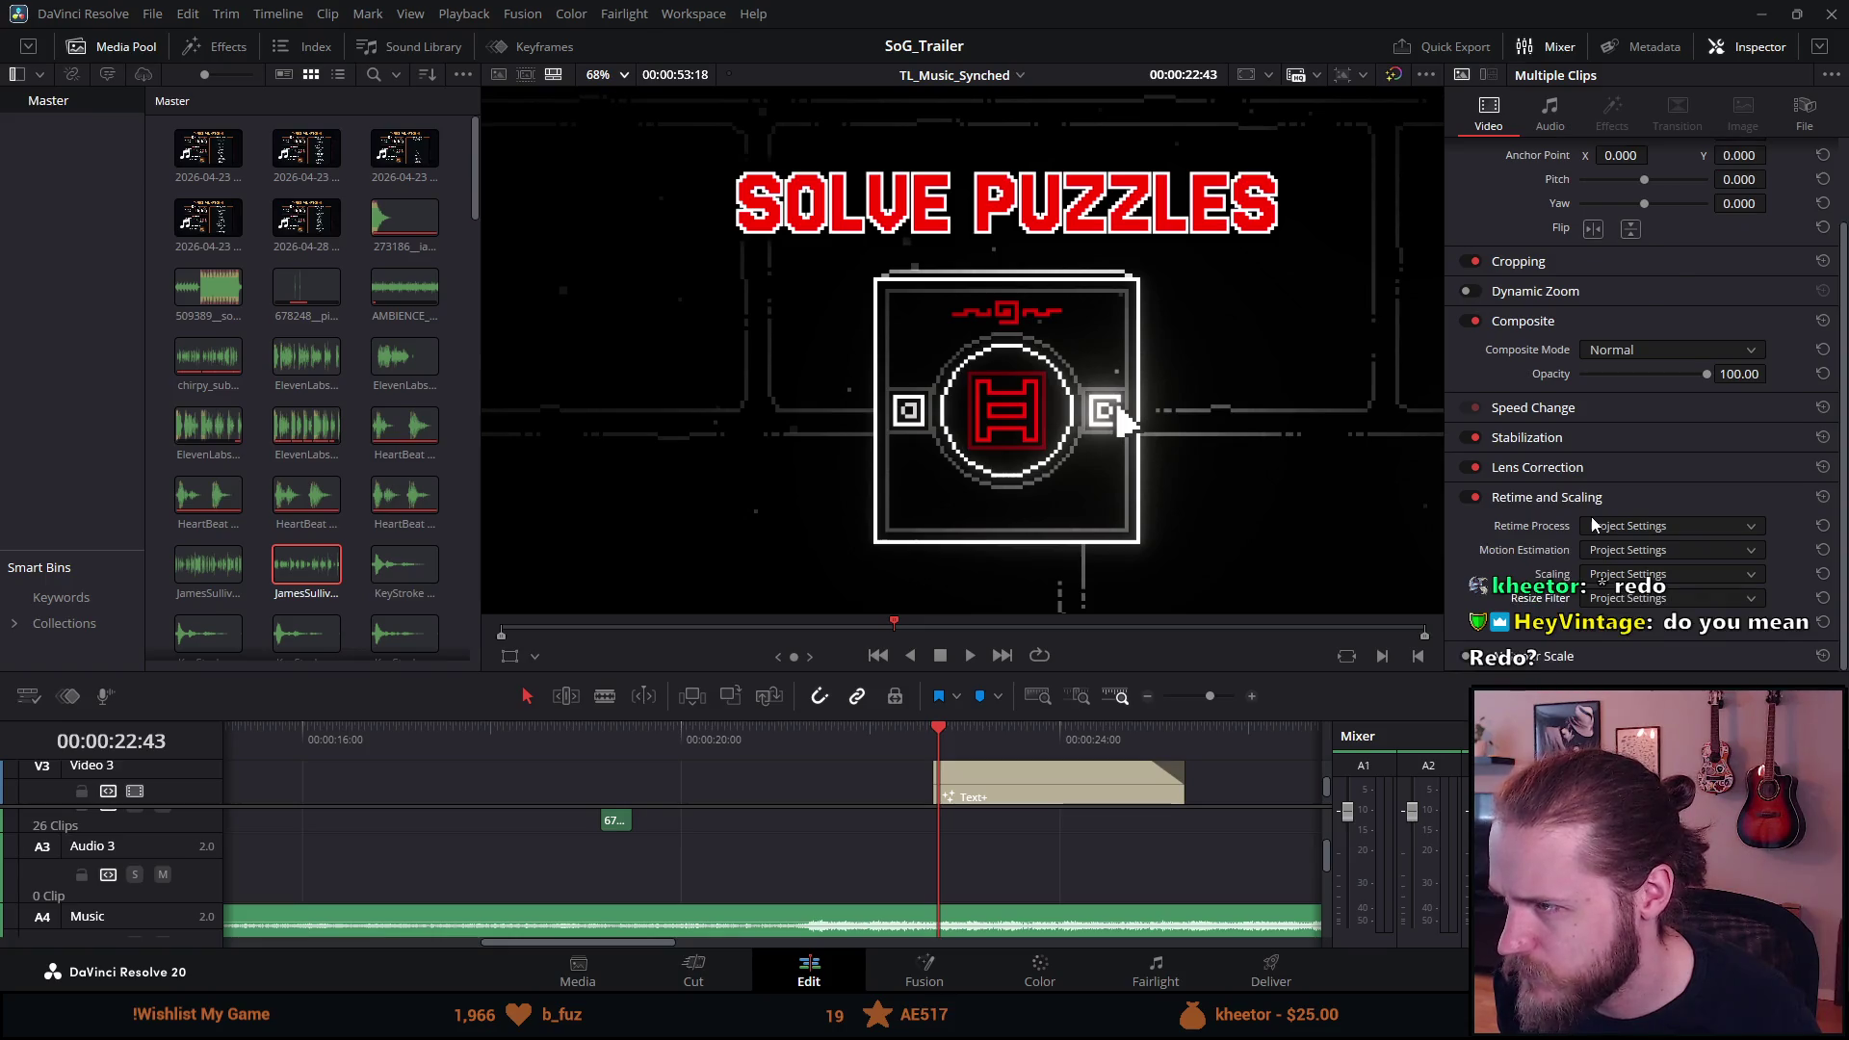
{"action": "left_click", "coordinate": [1566, 119]}
{"action": "left_click", "coordinate": [1495, 117]}
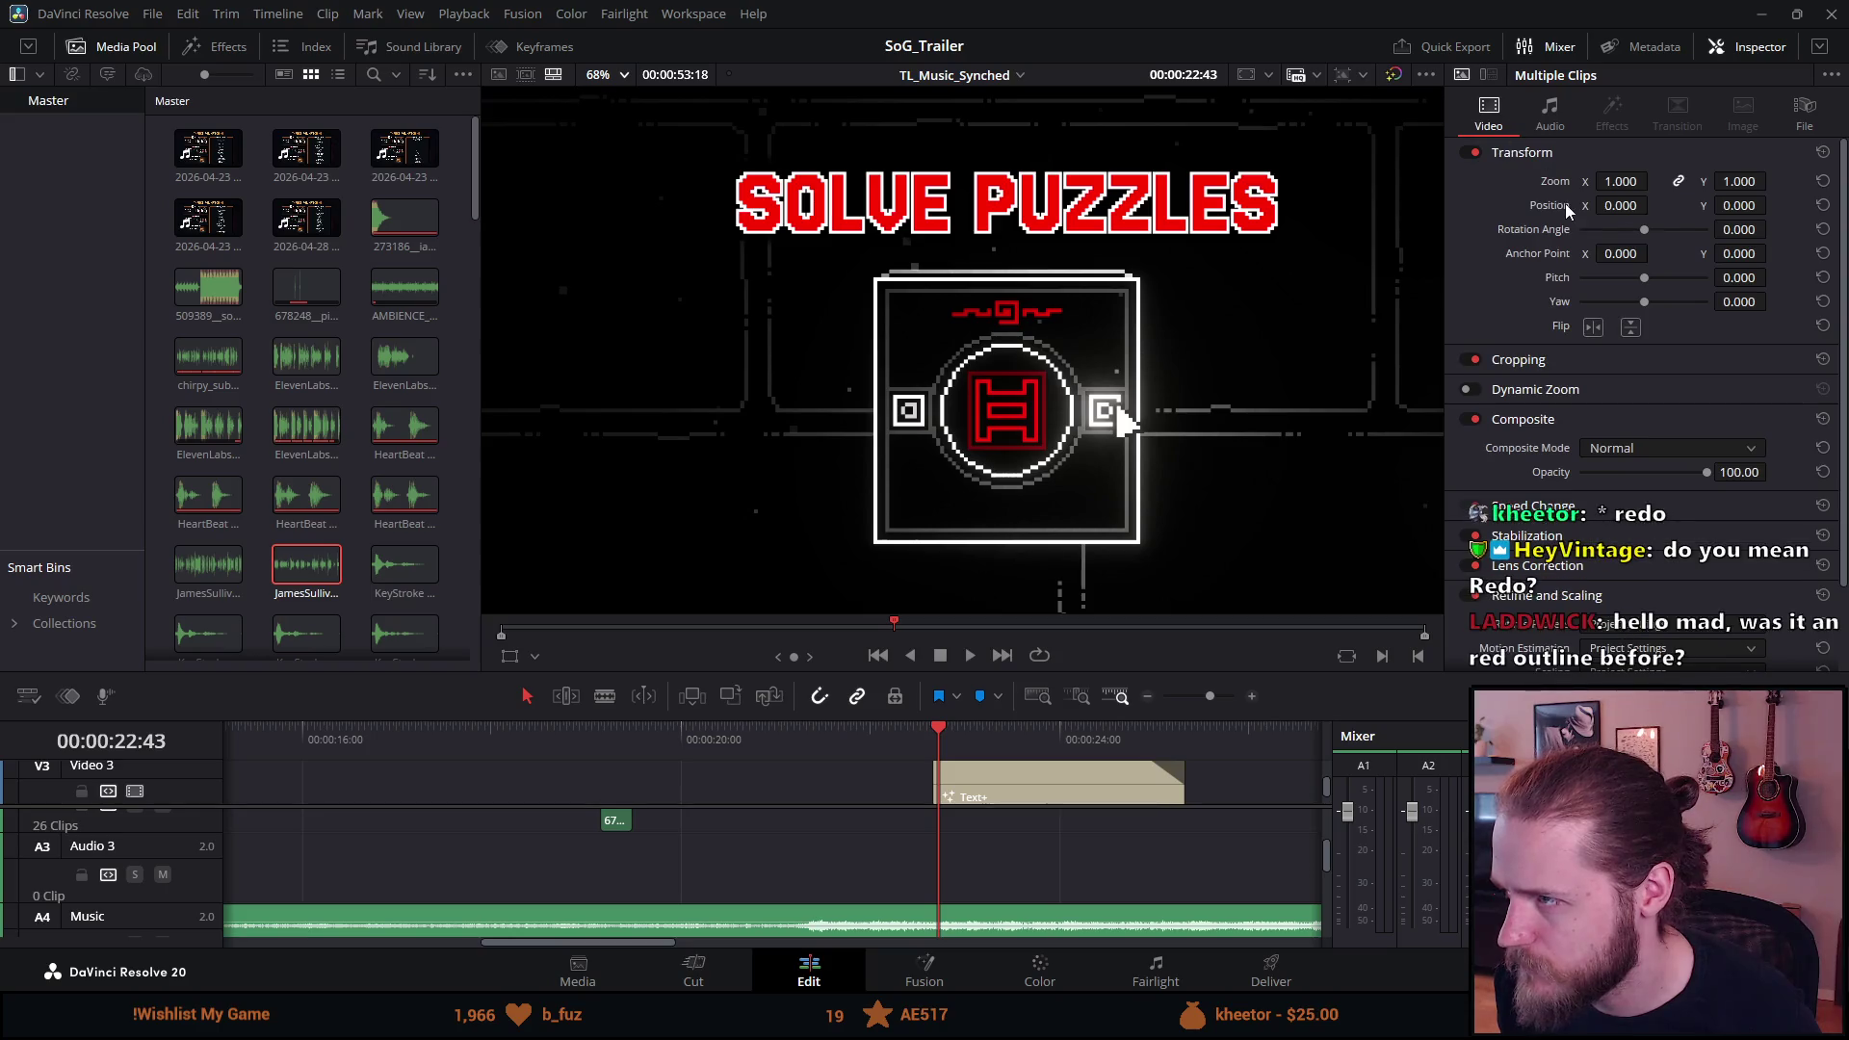
{"action": "left_click", "coordinate": [1127, 803]}
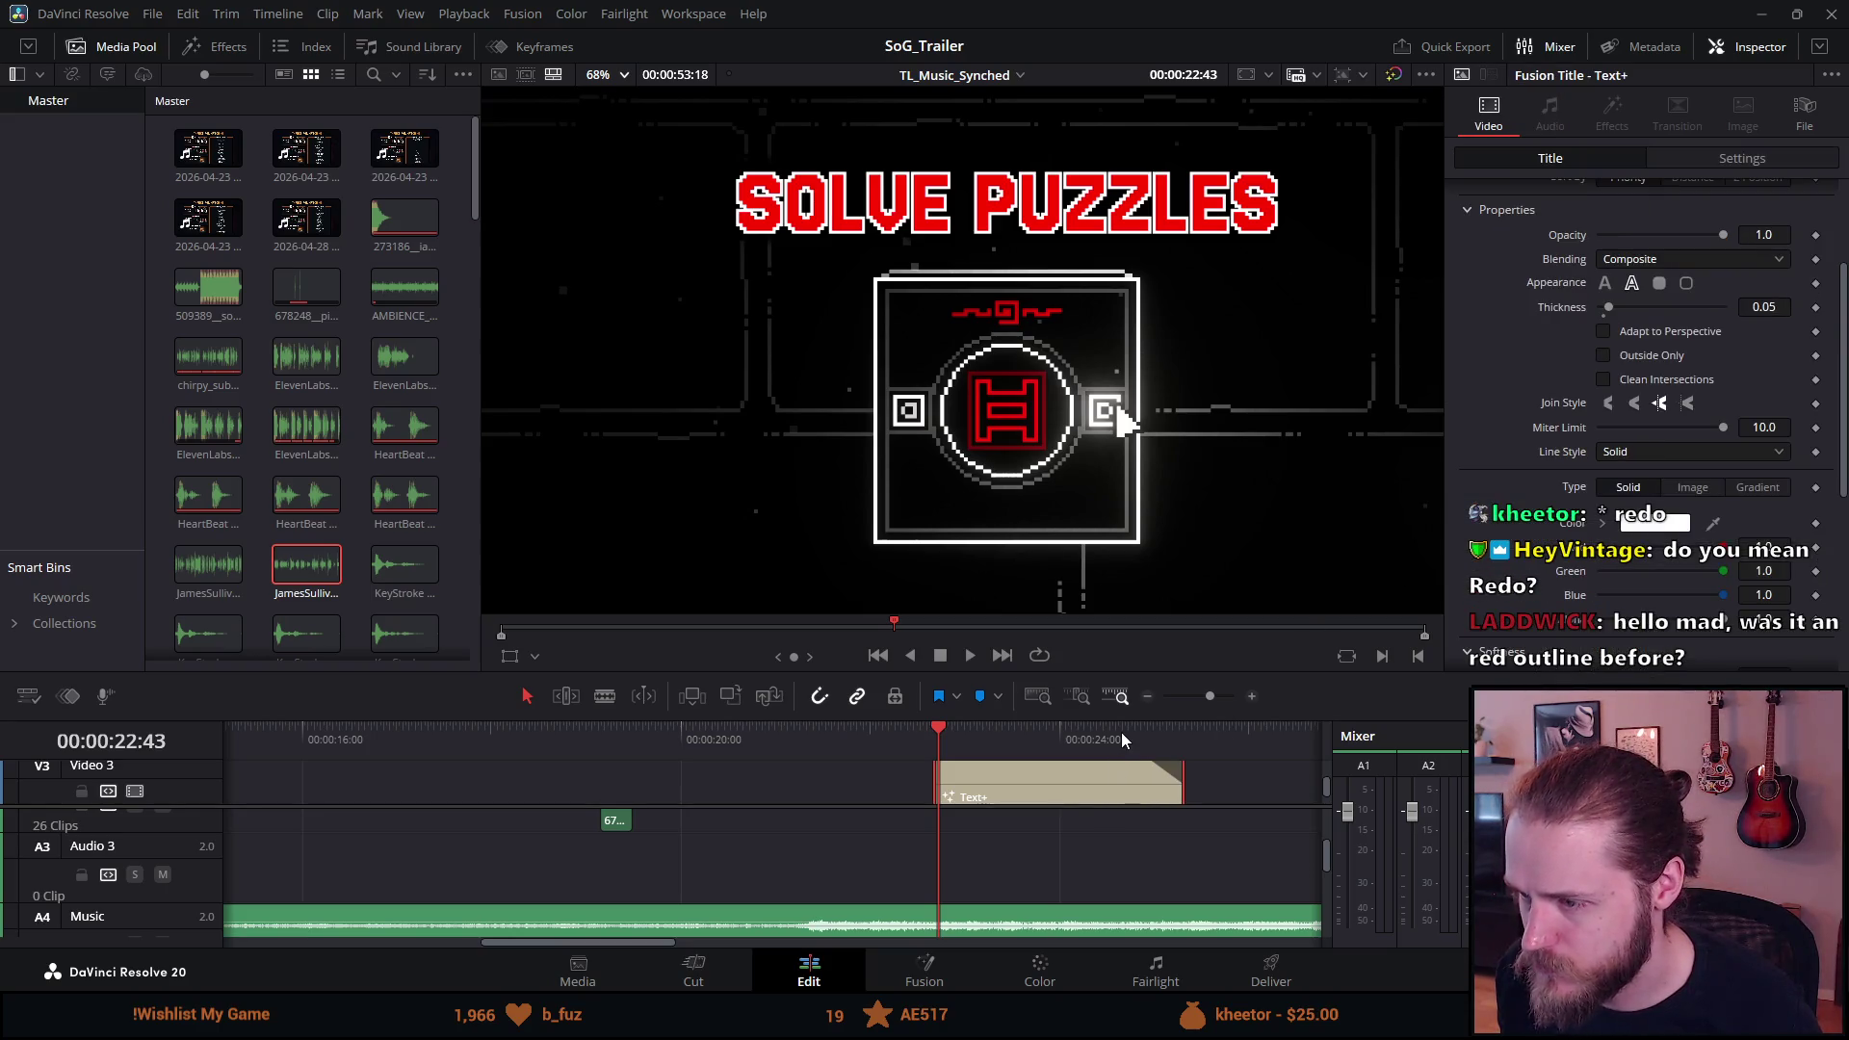
Give the timeline more room, show the title's Text properties and set Tracking to 1.0.
{"action": "left_click_drag", "start_coordinate": [1126, 718], "coordinate": [1194, 572]}
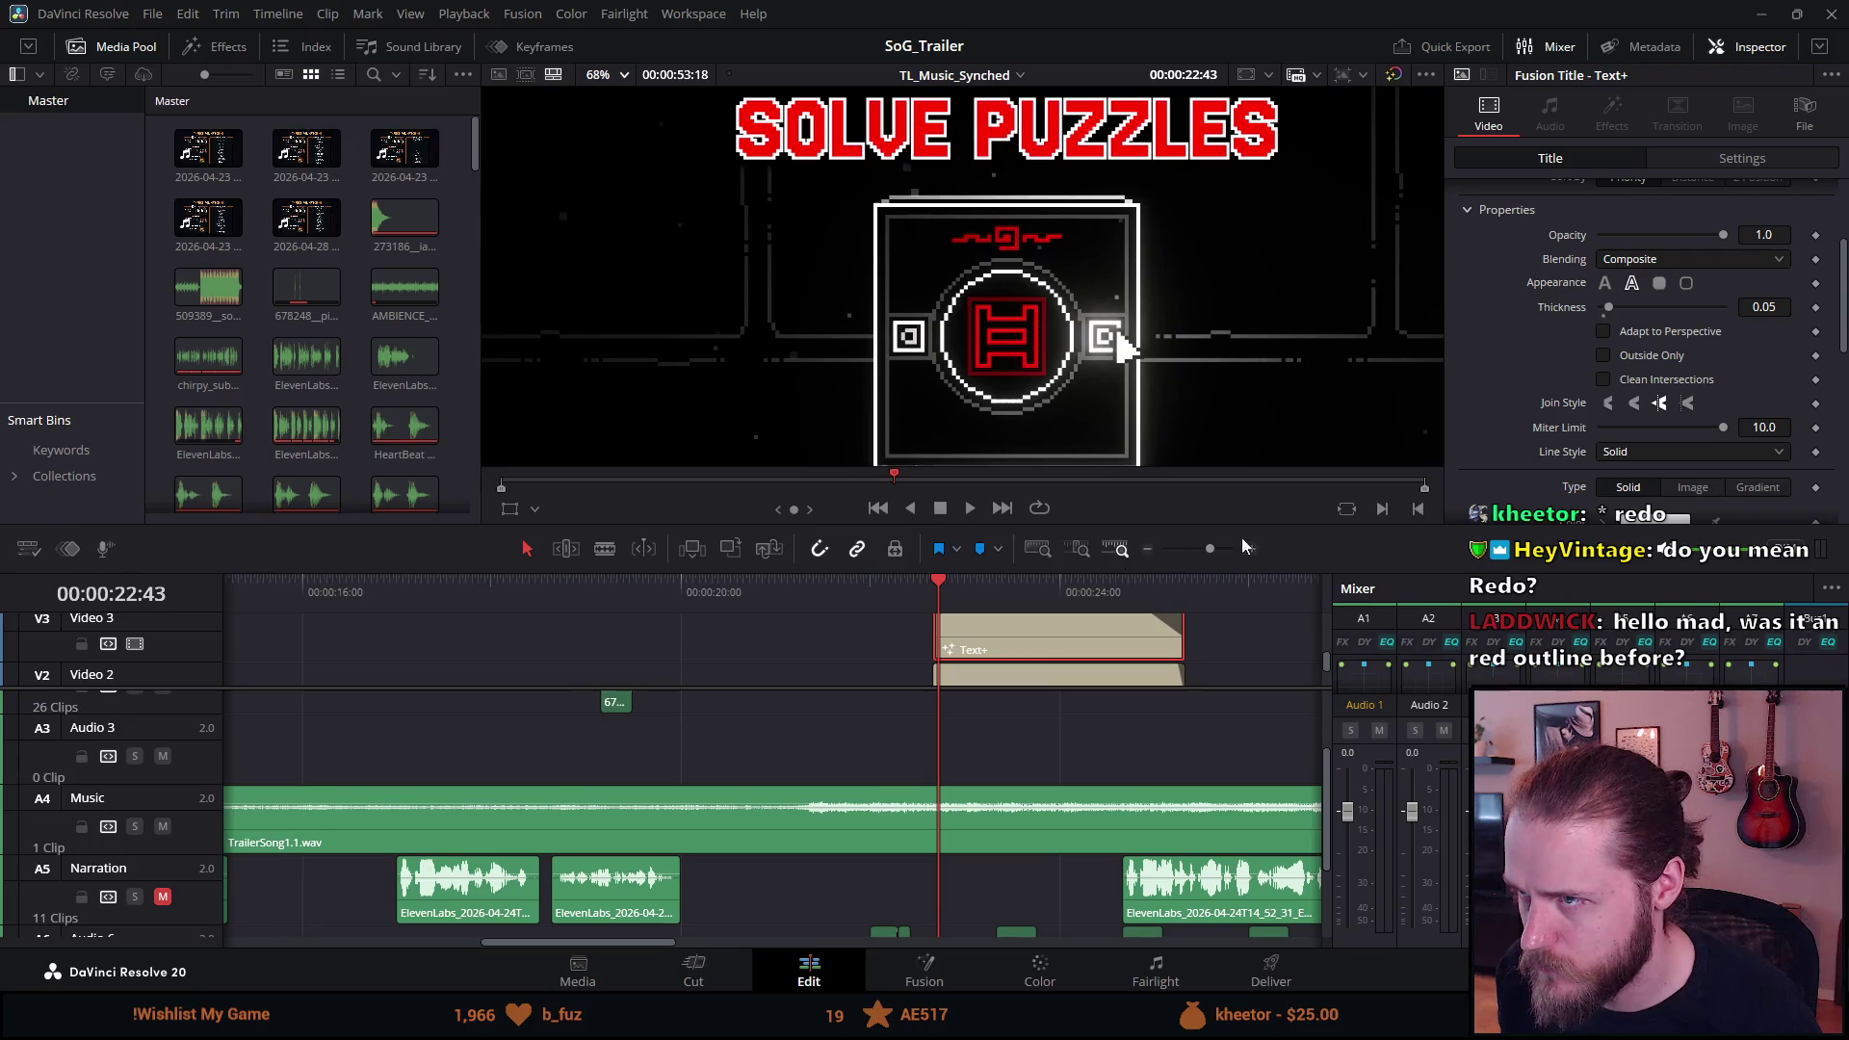
{"action": "scroll", "coordinate": [1539, 341], "scroll_direction": "up", "scroll_amount": 3}
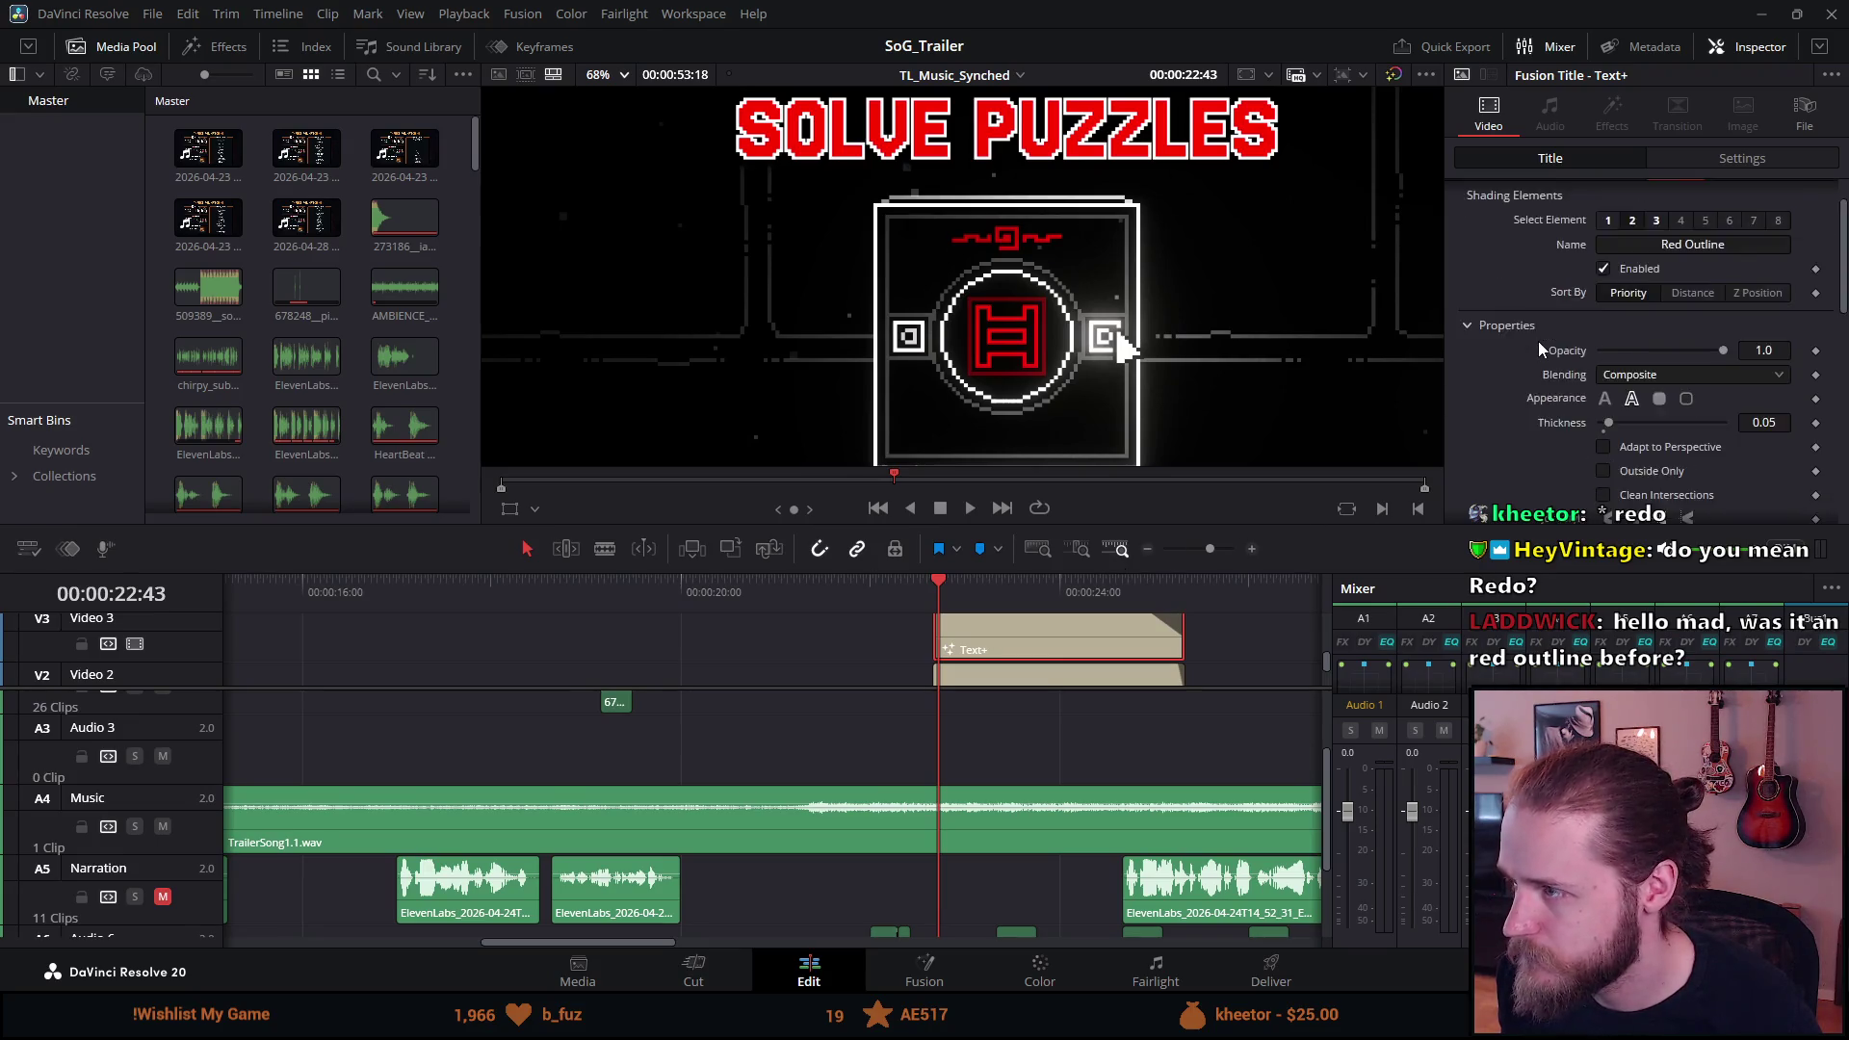
{"action": "left_click", "coordinate": [1502, 224]}
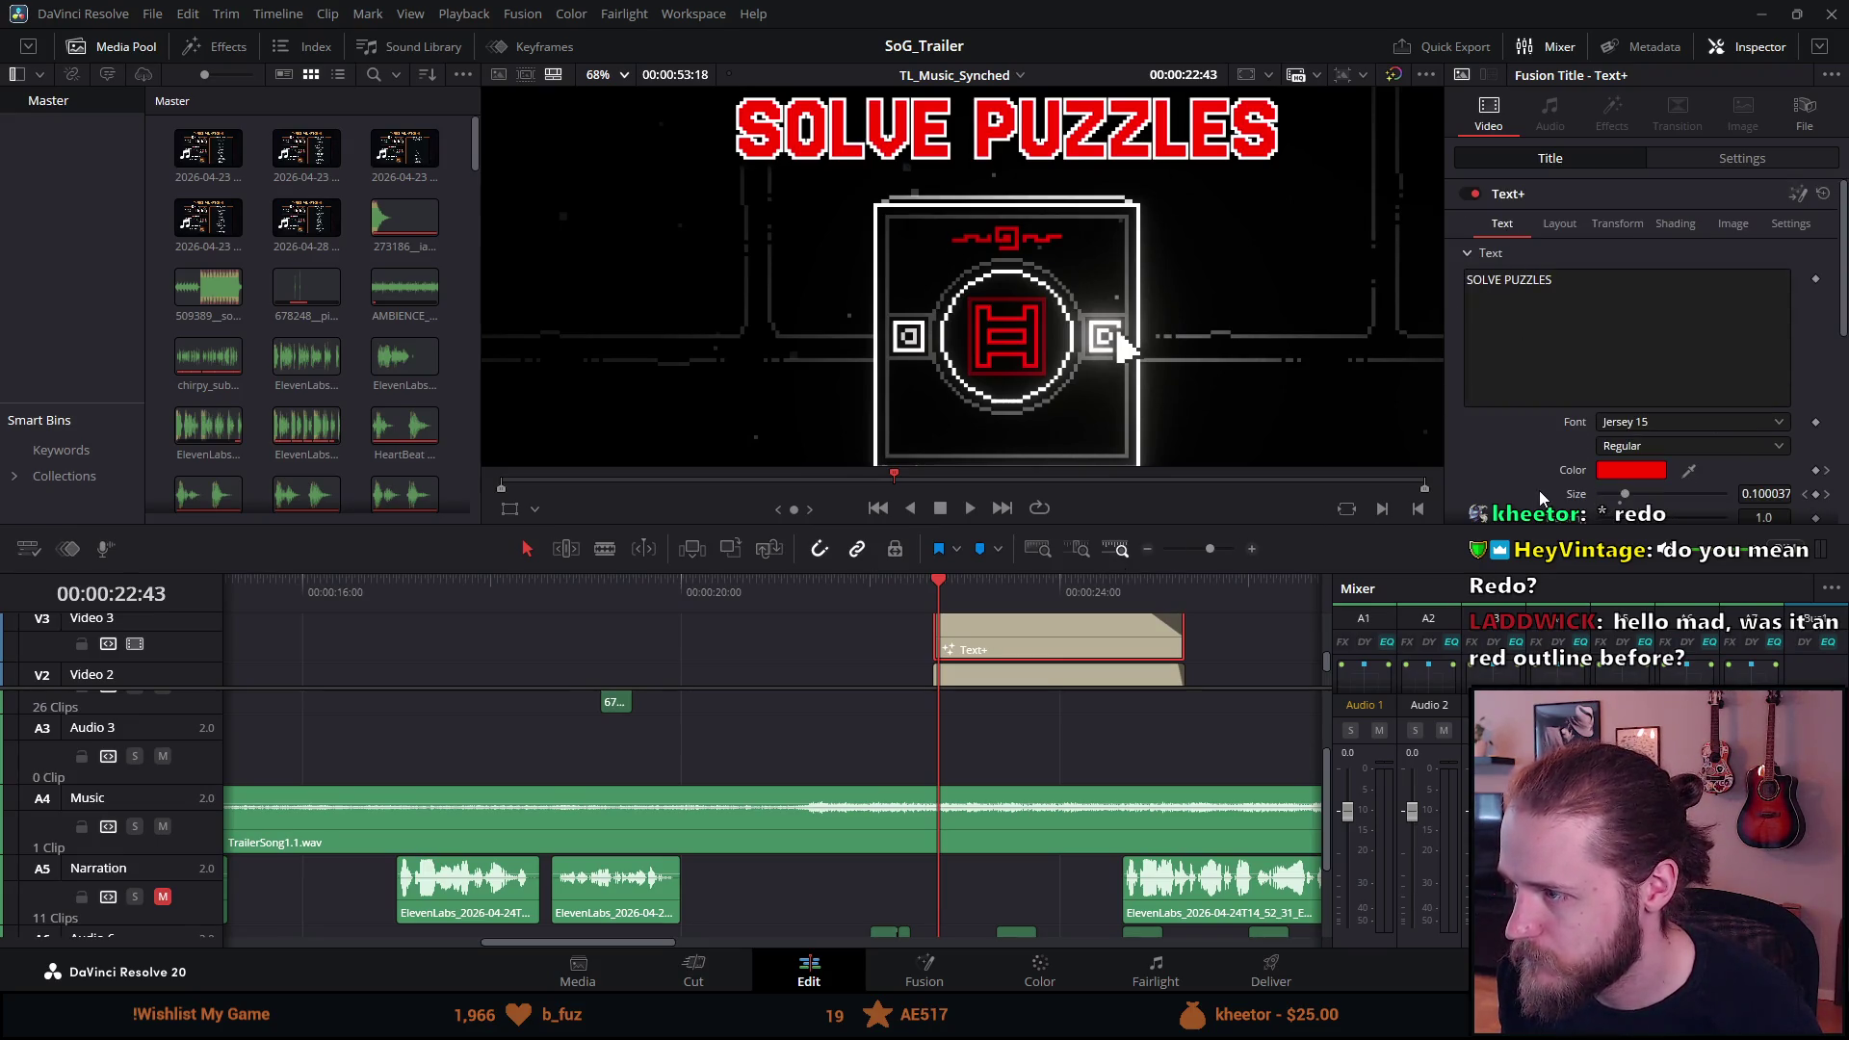
{"action": "scroll", "coordinate": [1539, 489], "scroll_direction": "down", "scroll_amount": 1}
{"action": "left_click_drag", "start_coordinate": [1626, 461], "coordinate": [1638, 469]}
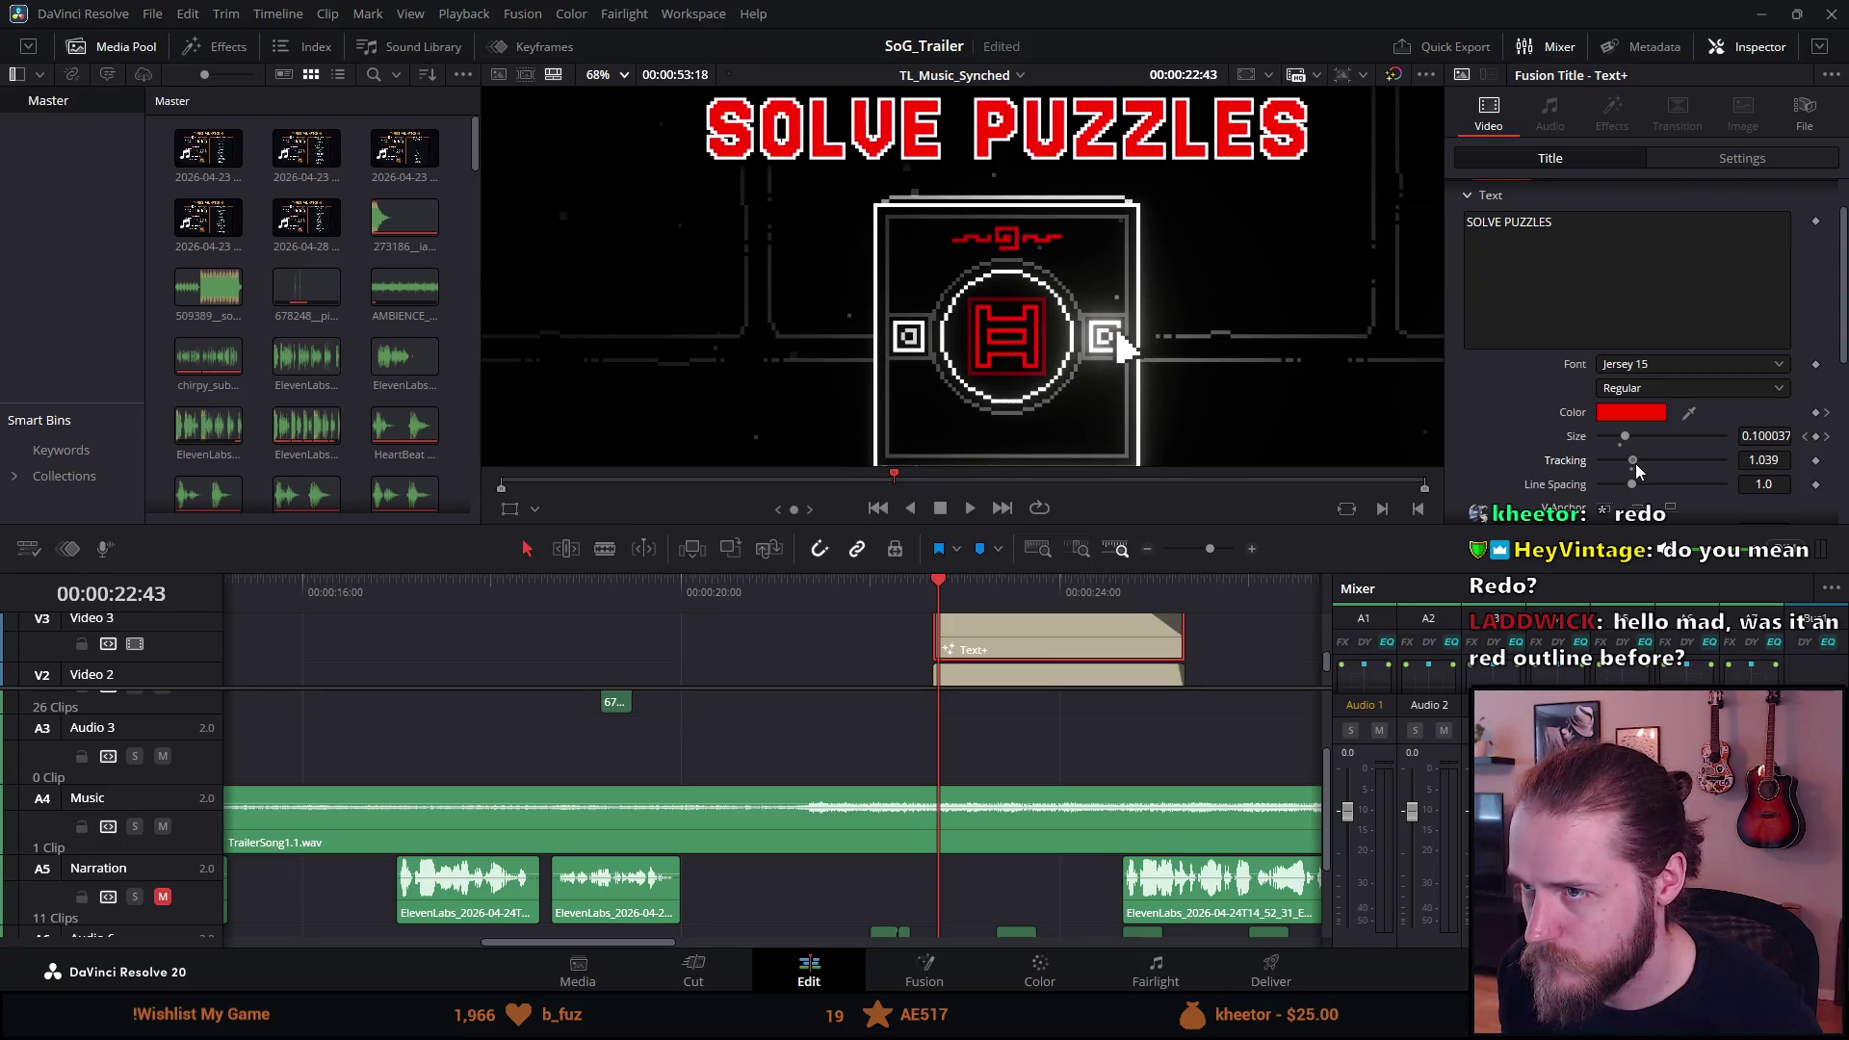
{"action": "double_click", "coordinate": [1771, 461]}
{"action": "type", "text": "1"}
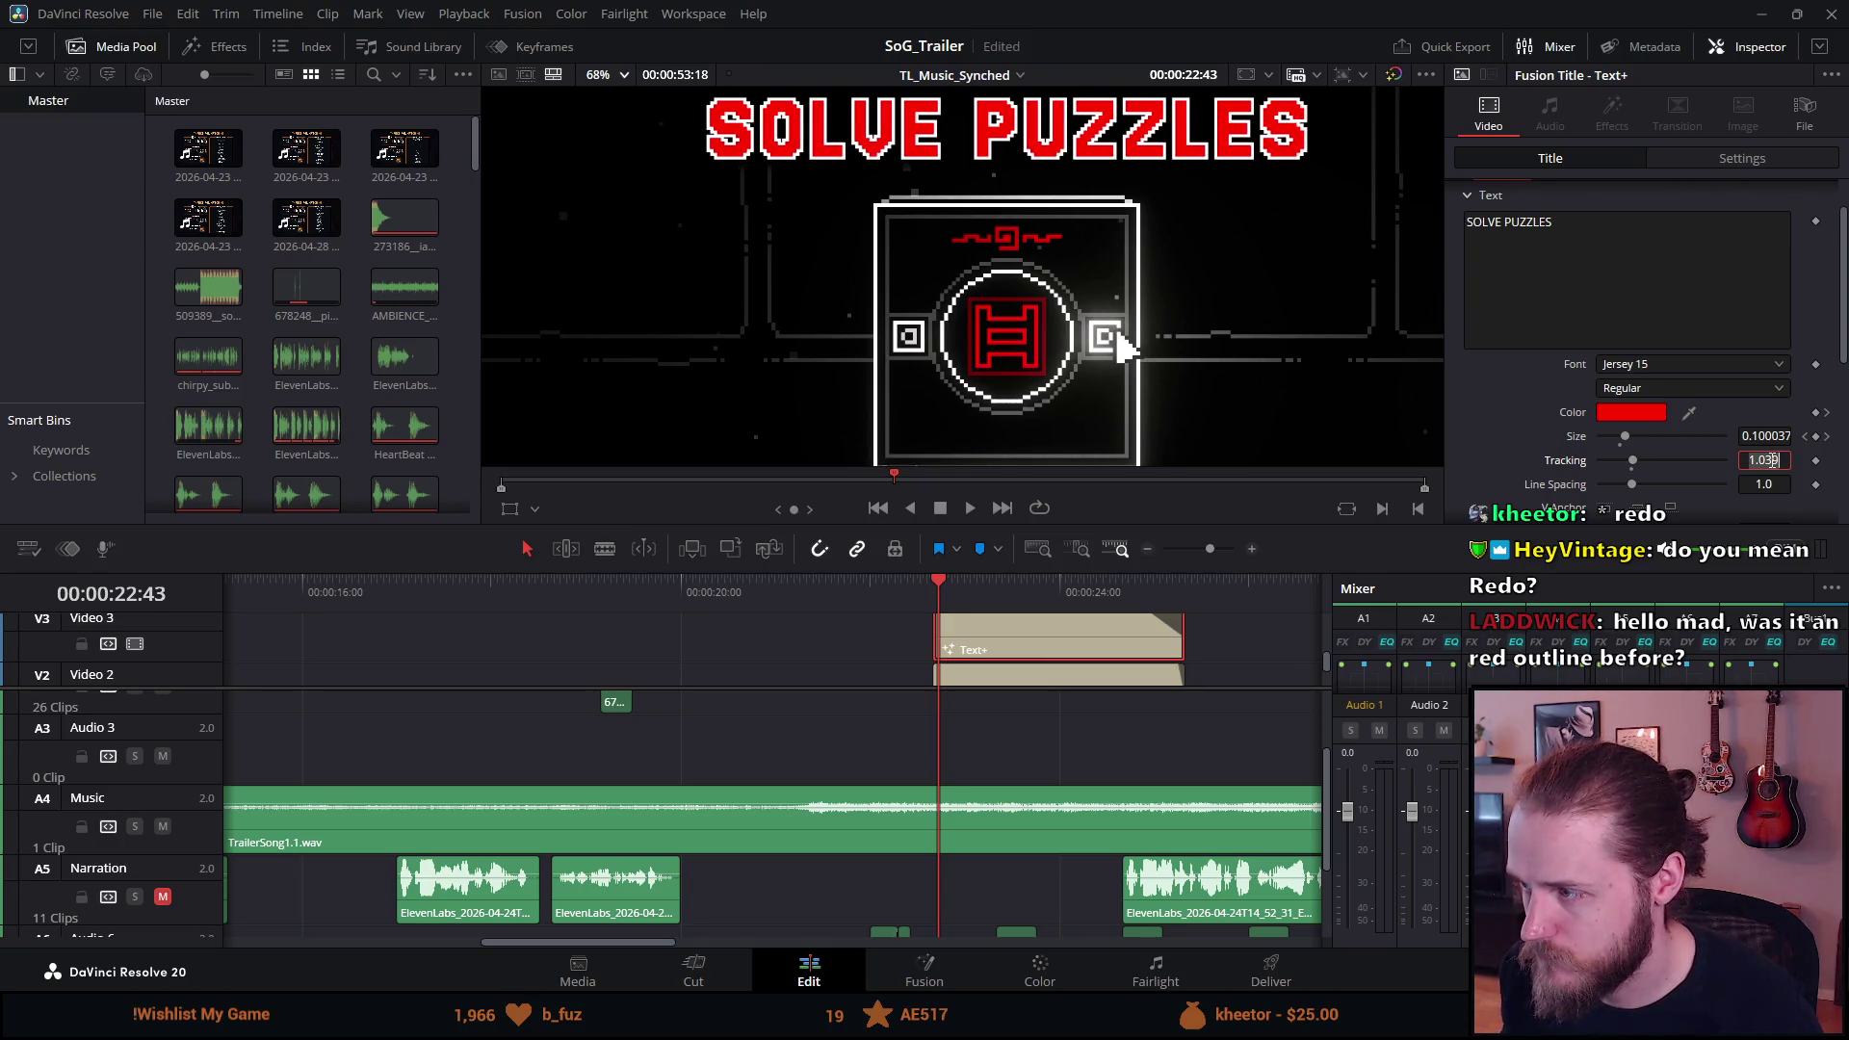
{"action": "key", "text": "Tab"}
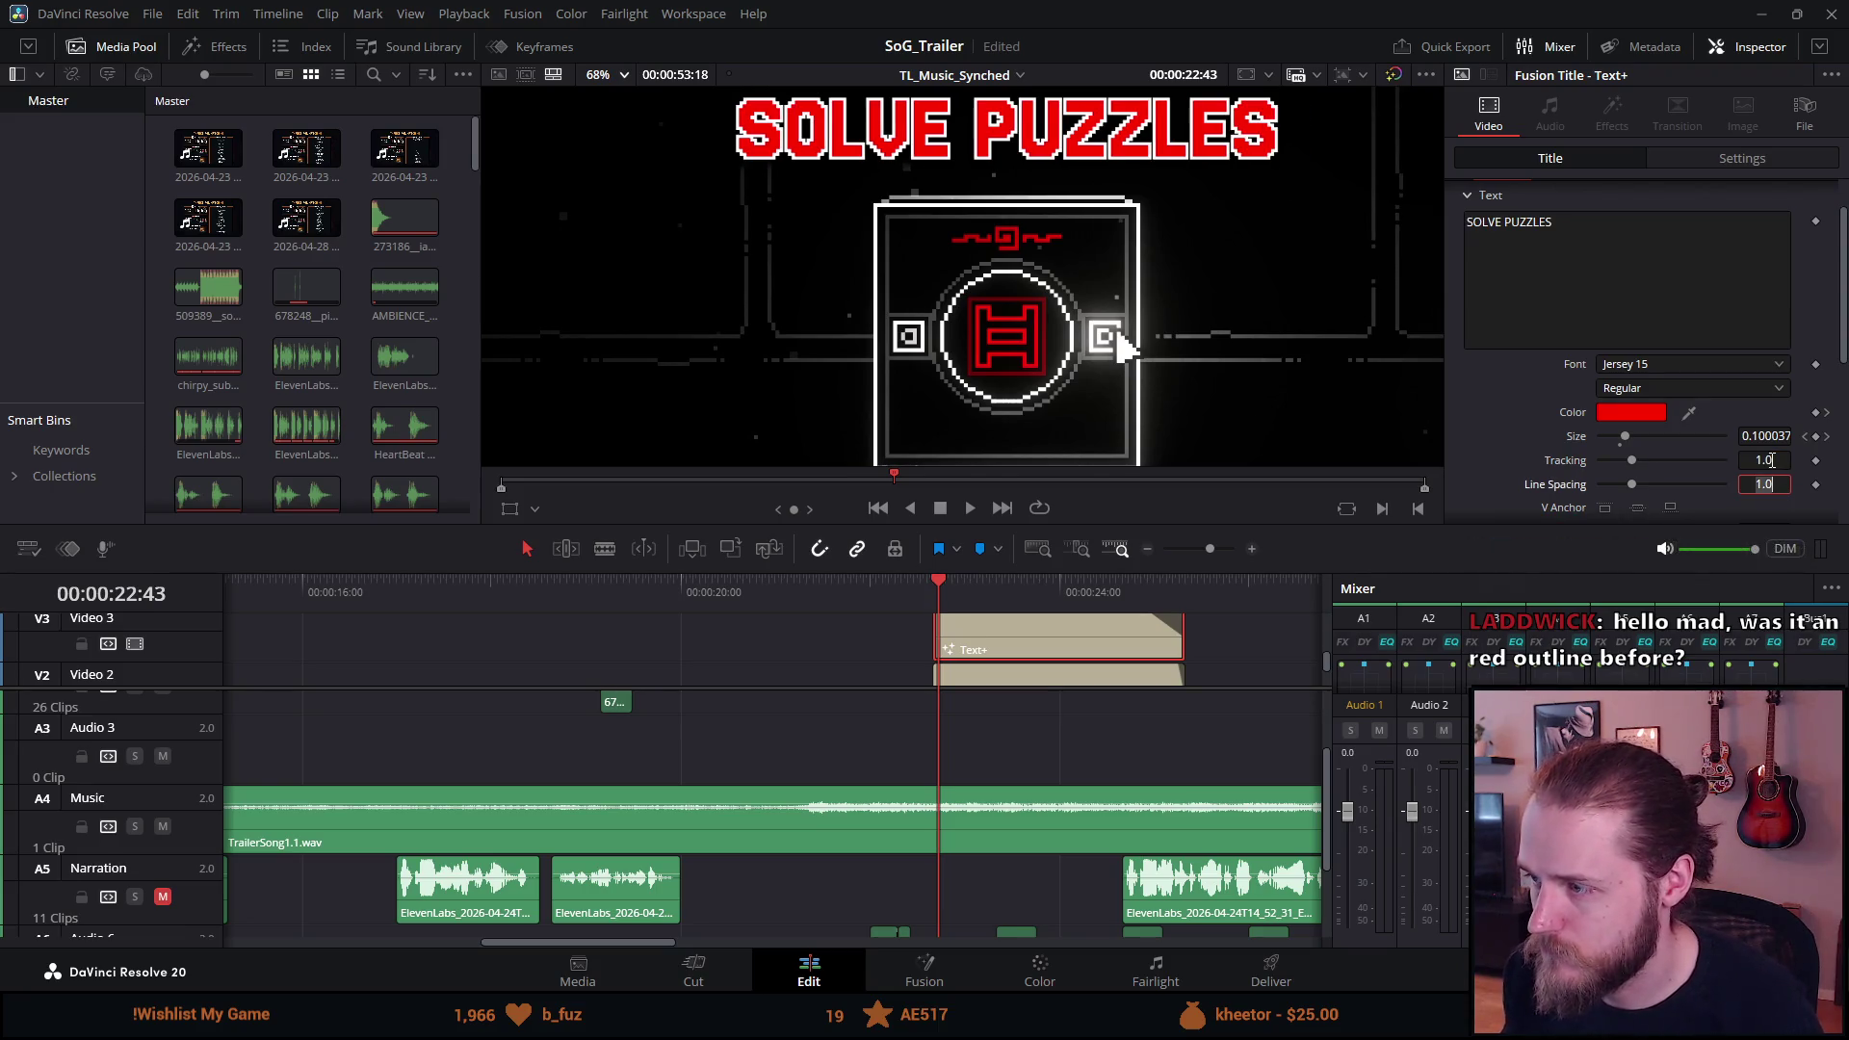
Try Tracking values 1.5, 1.05 and 1.03.
{"action": "double_click", "coordinate": [1773, 460]}
{"action": "type", "text": "1.5"}
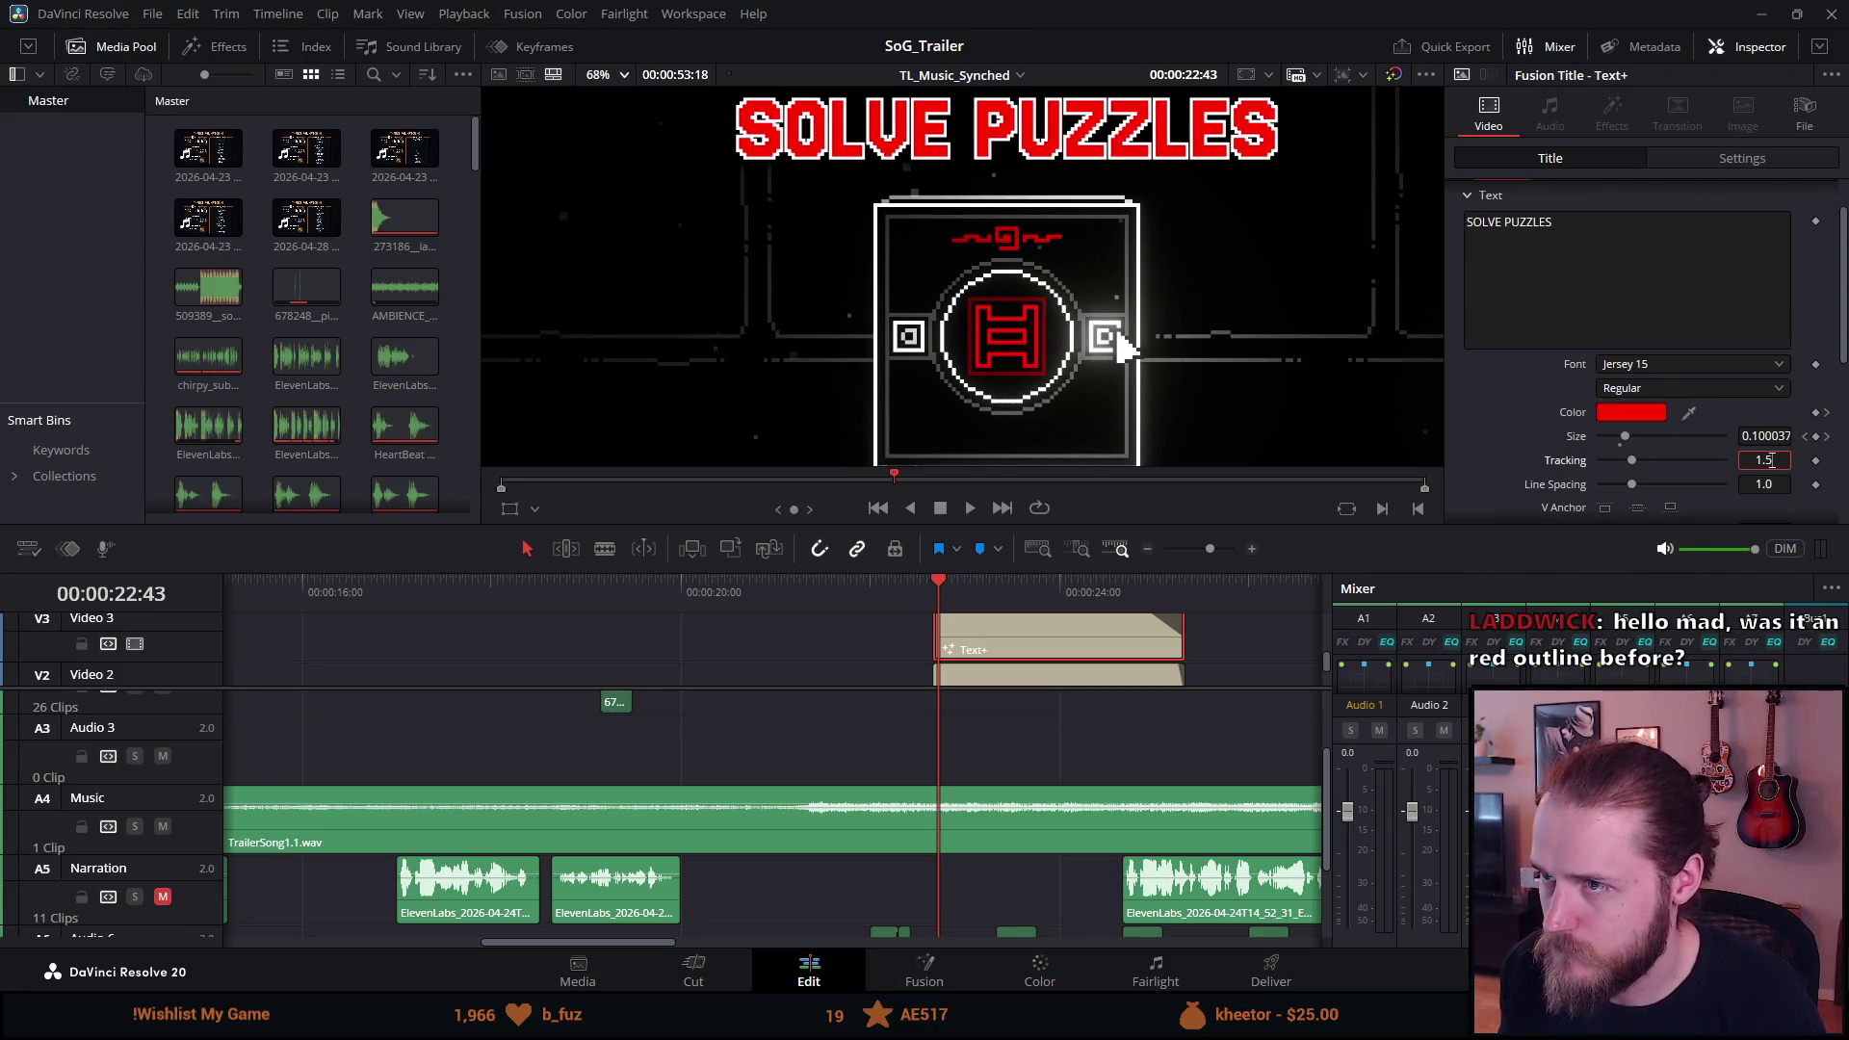
{"action": "key", "text": "Tab"}
{"action": "double_click", "coordinate": [1772, 460]}
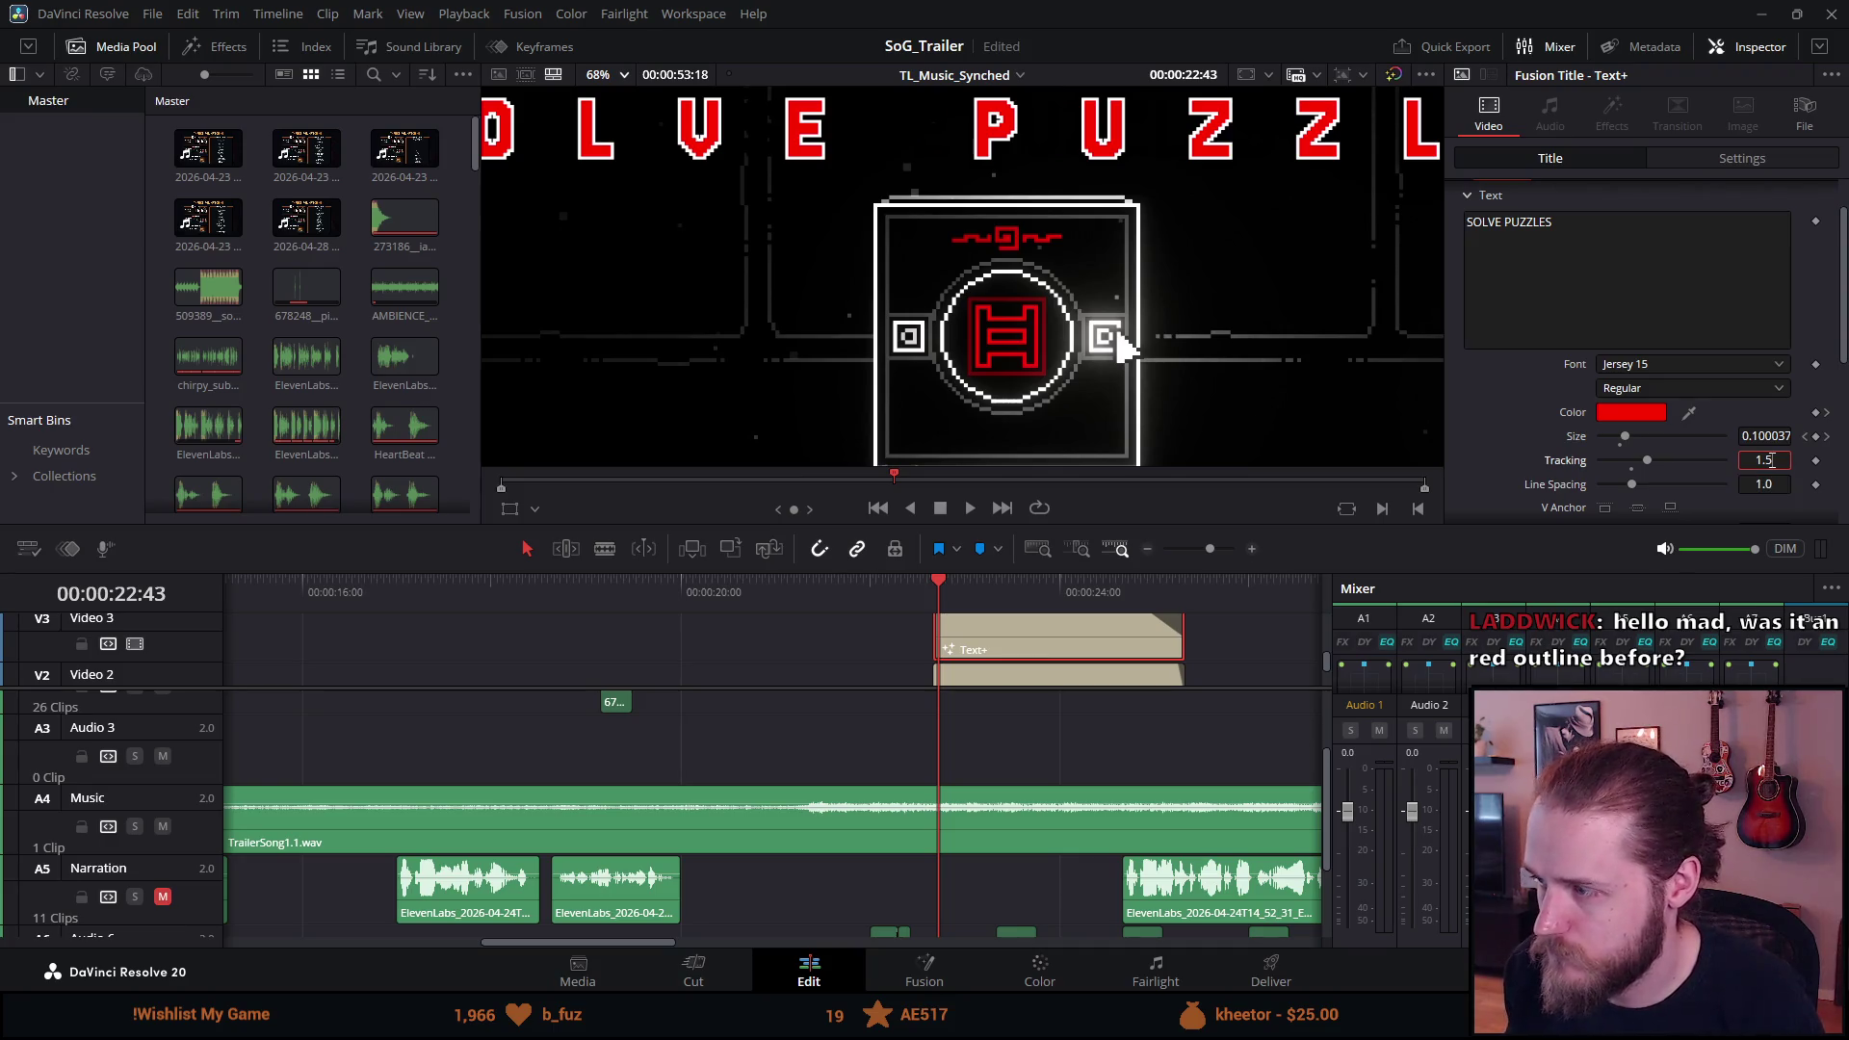
{"action": "type", "text": "1.05"}
{"action": "key", "text": "Tab"}
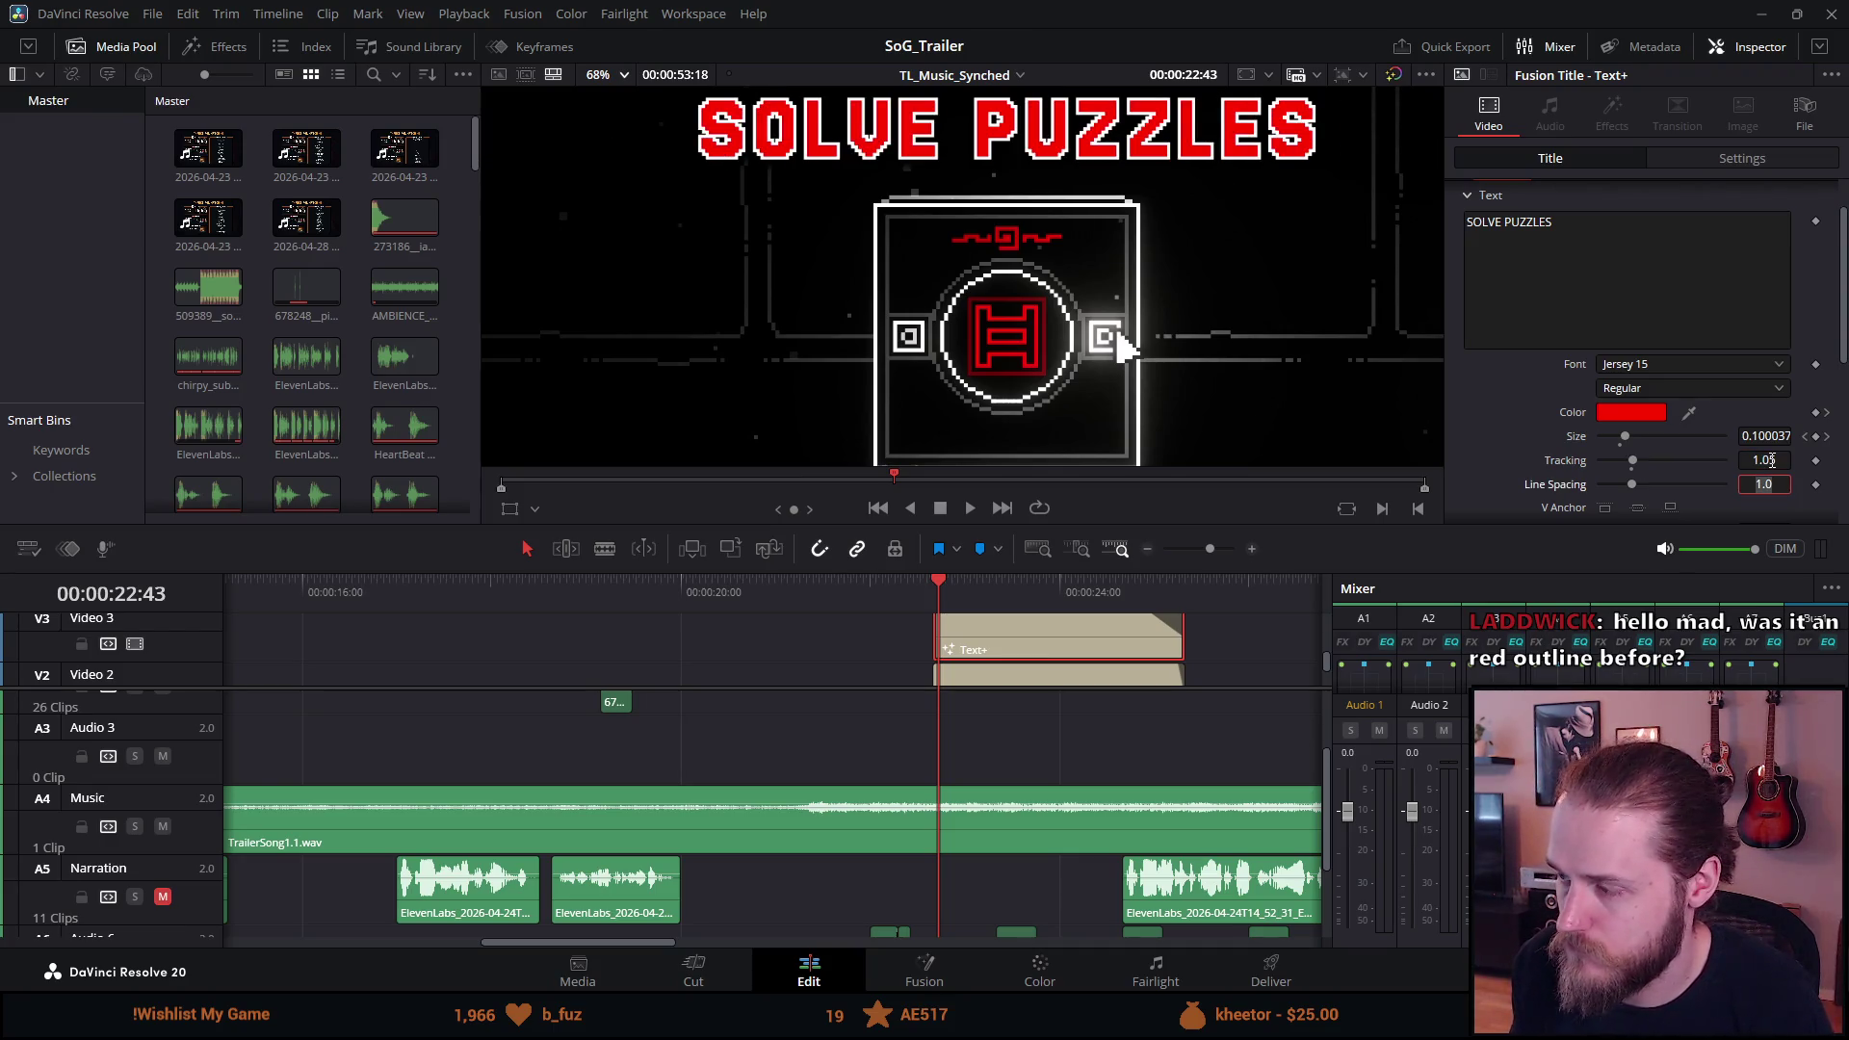
{"action": "left_click", "coordinate": [1773, 460]}
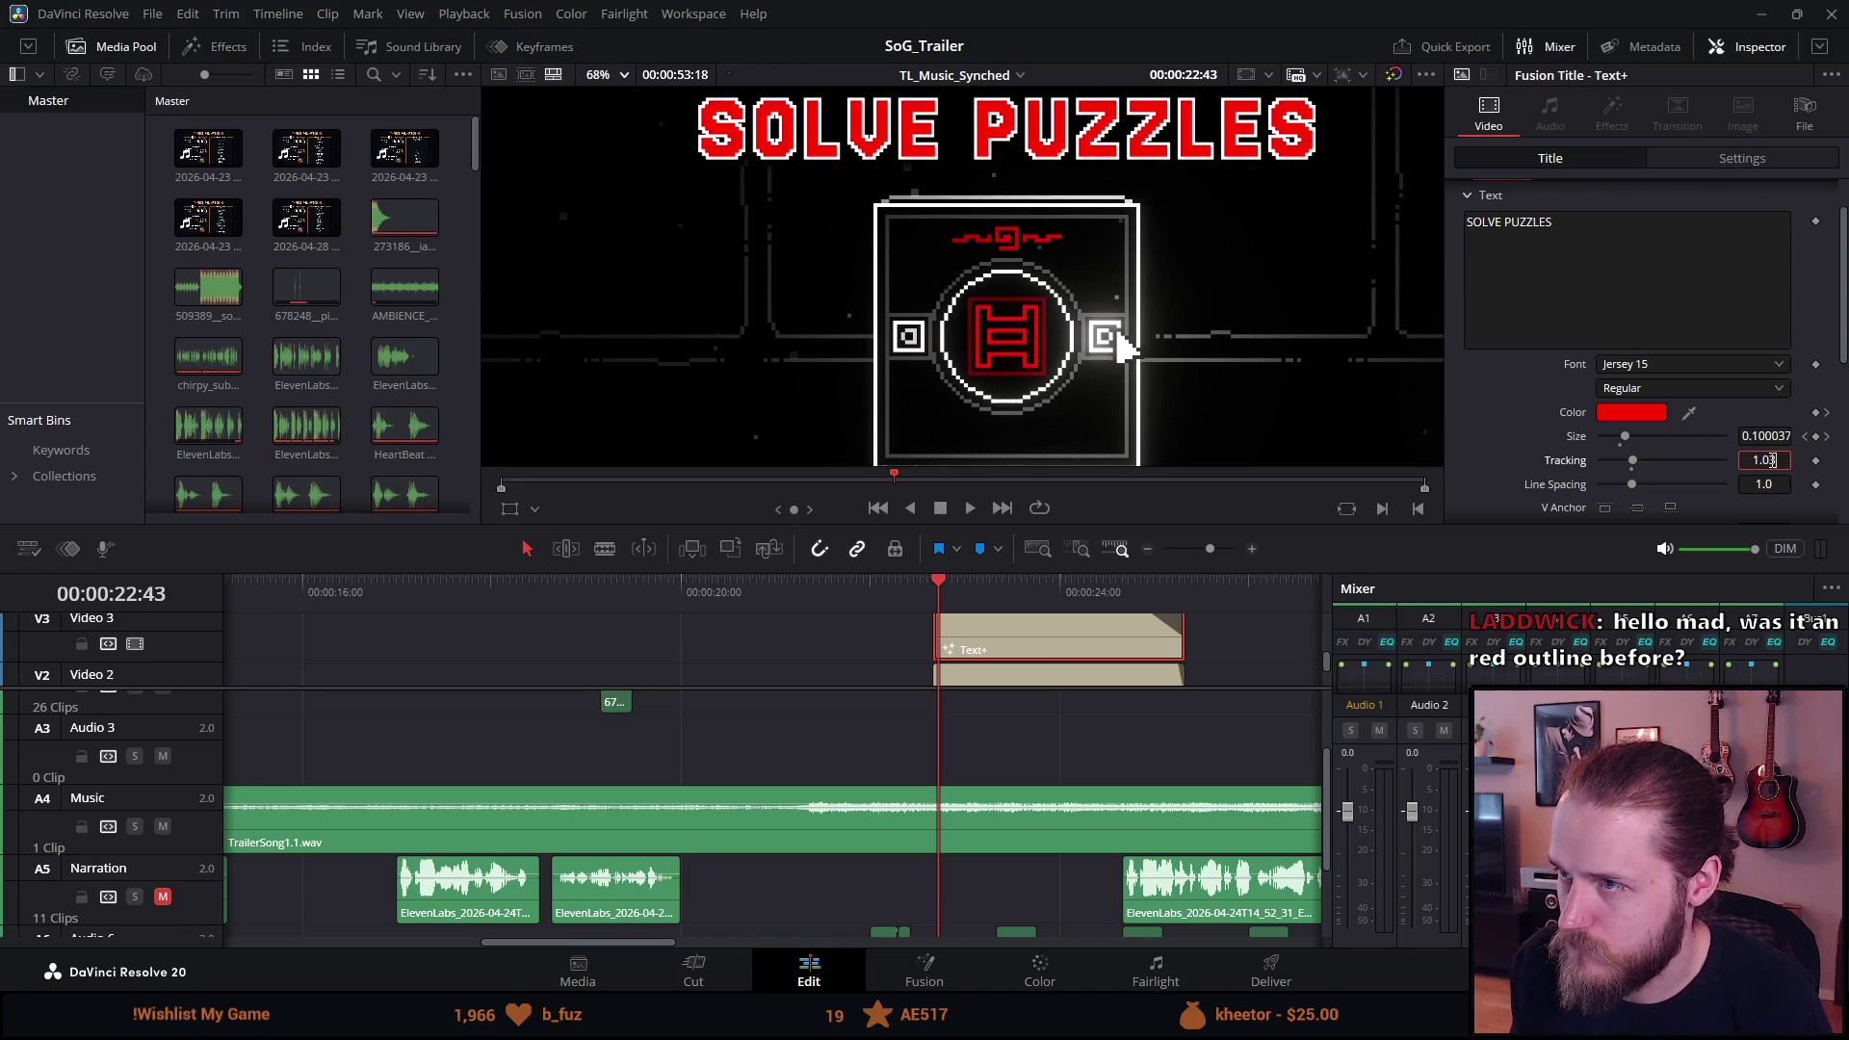
{"action": "key", "text": "Tab"}
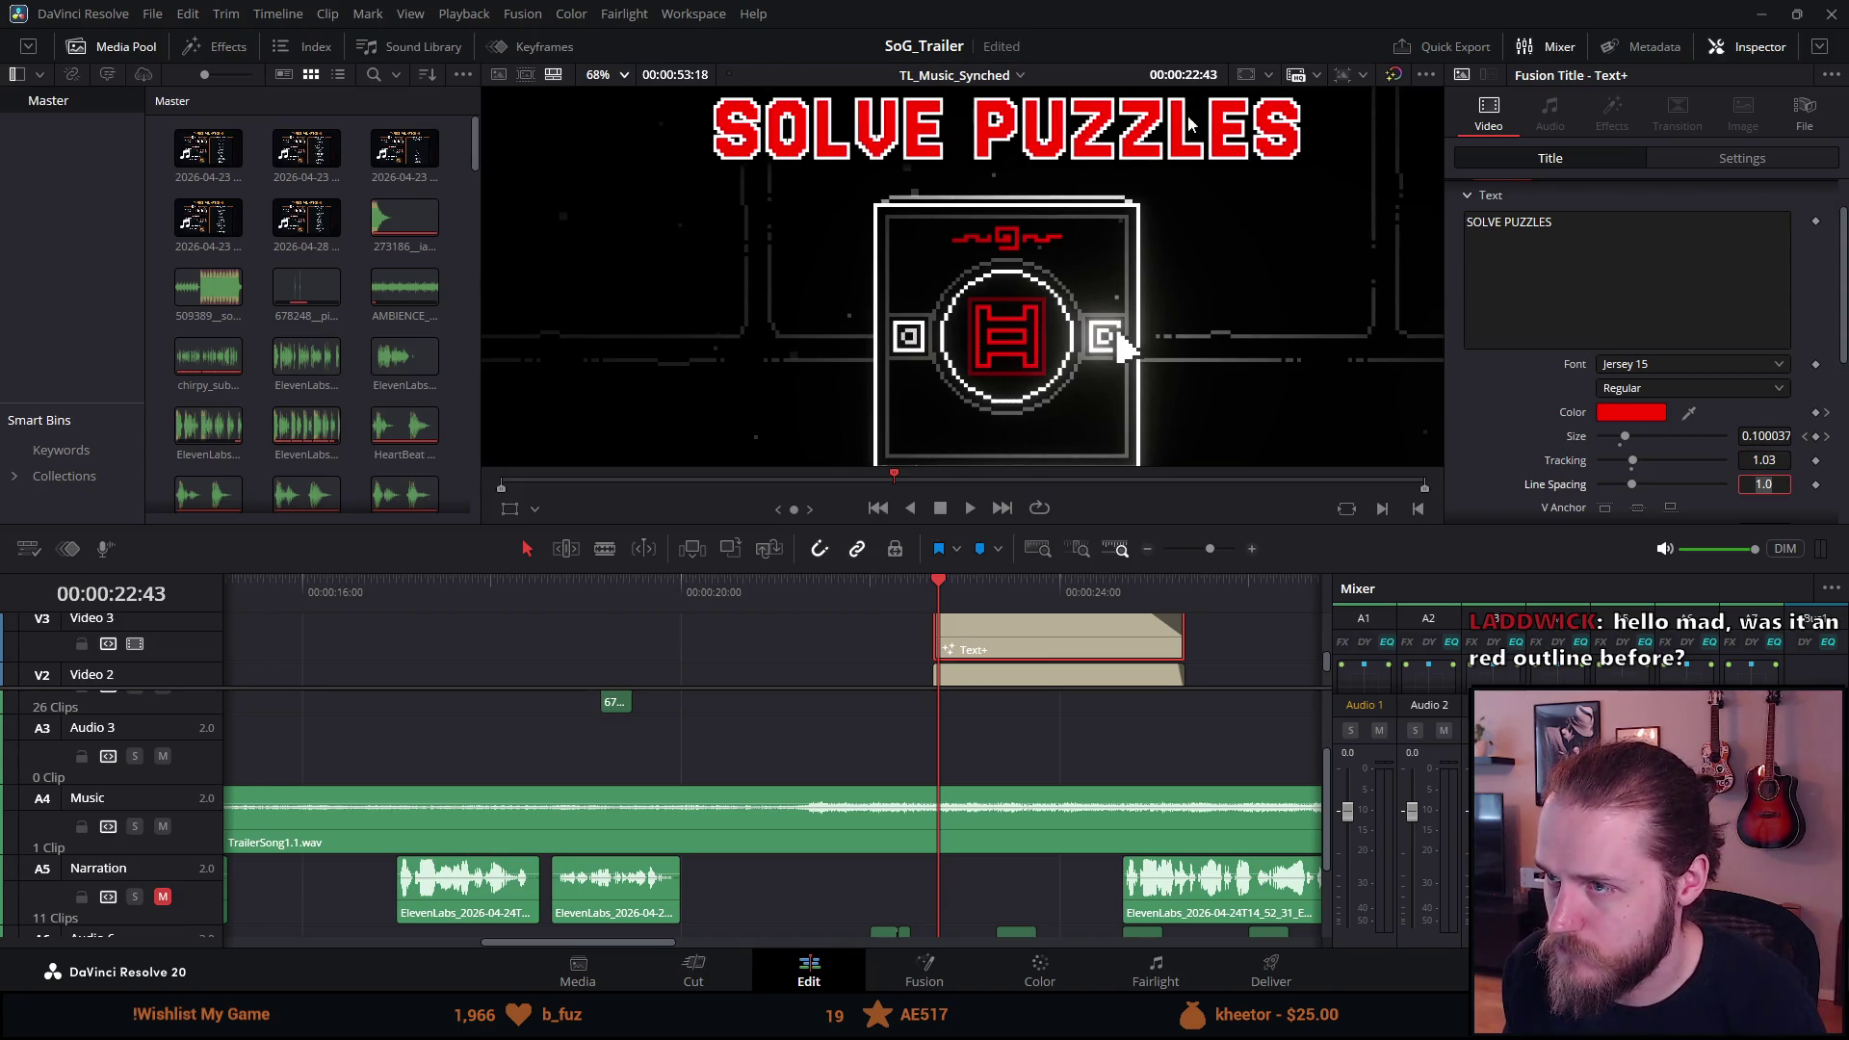
Try Tracking values 1.02 and 1.01.
{"action": "scroll", "coordinate": [1199, 127], "scroll_direction": "up", "scroll_amount": 5}
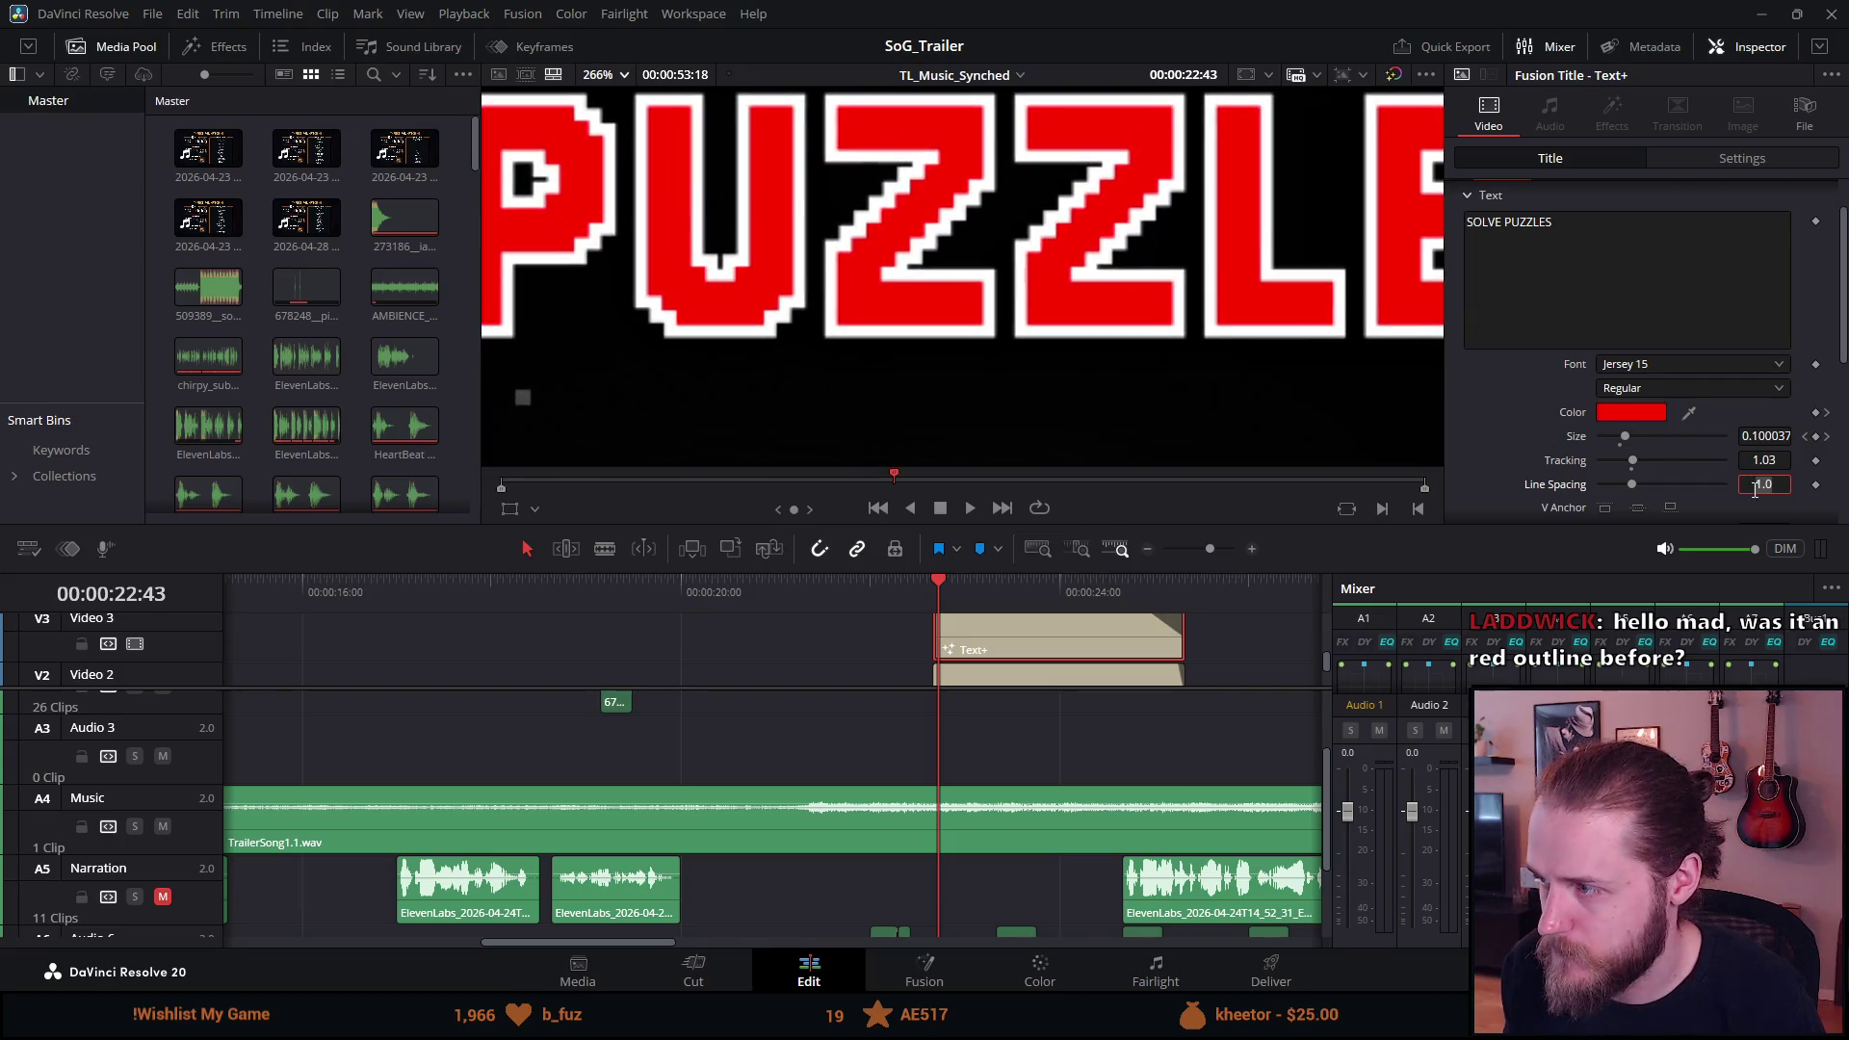
{"action": "left_click", "coordinate": [1772, 460]}
{"action": "type", "text": "1.02"}
{"action": "key", "text": "Tab"}
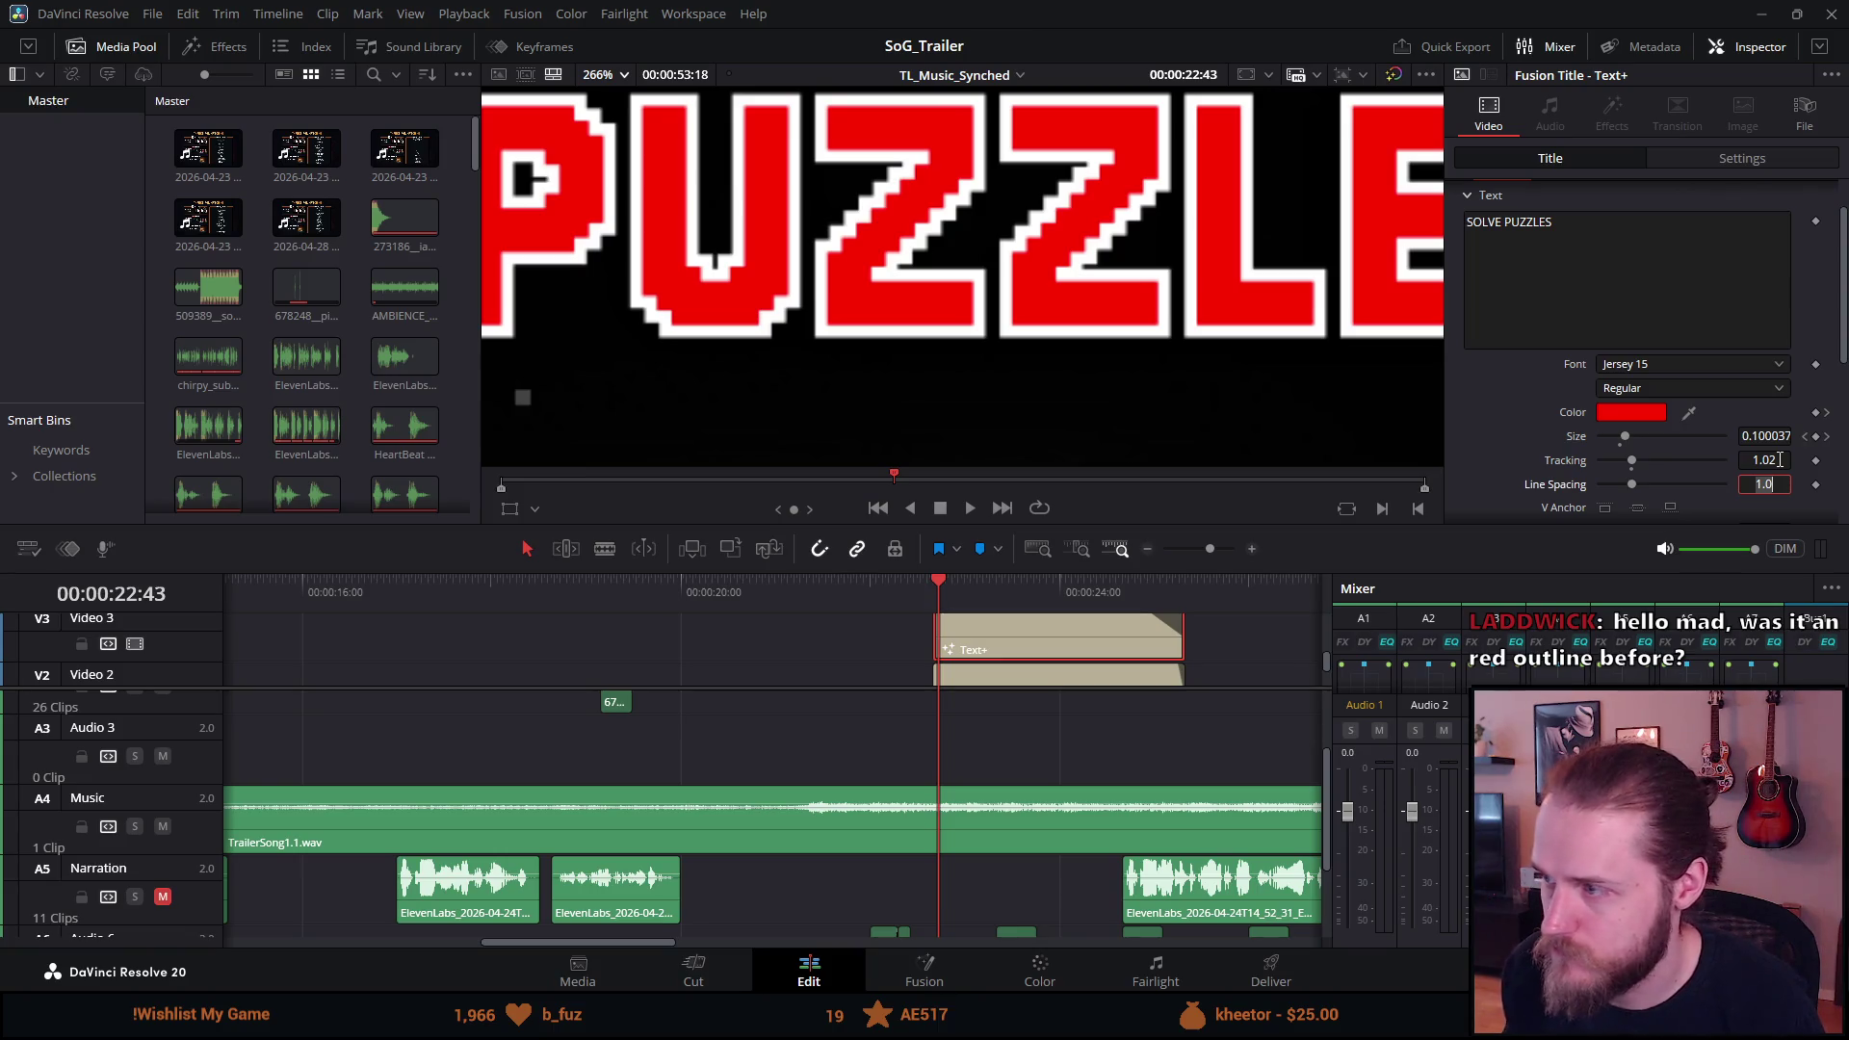
{"action": "left_click", "coordinate": [1780, 461]}
{"action": "type", "text": "1.01"}
{"action": "key", "text": "Tab"}
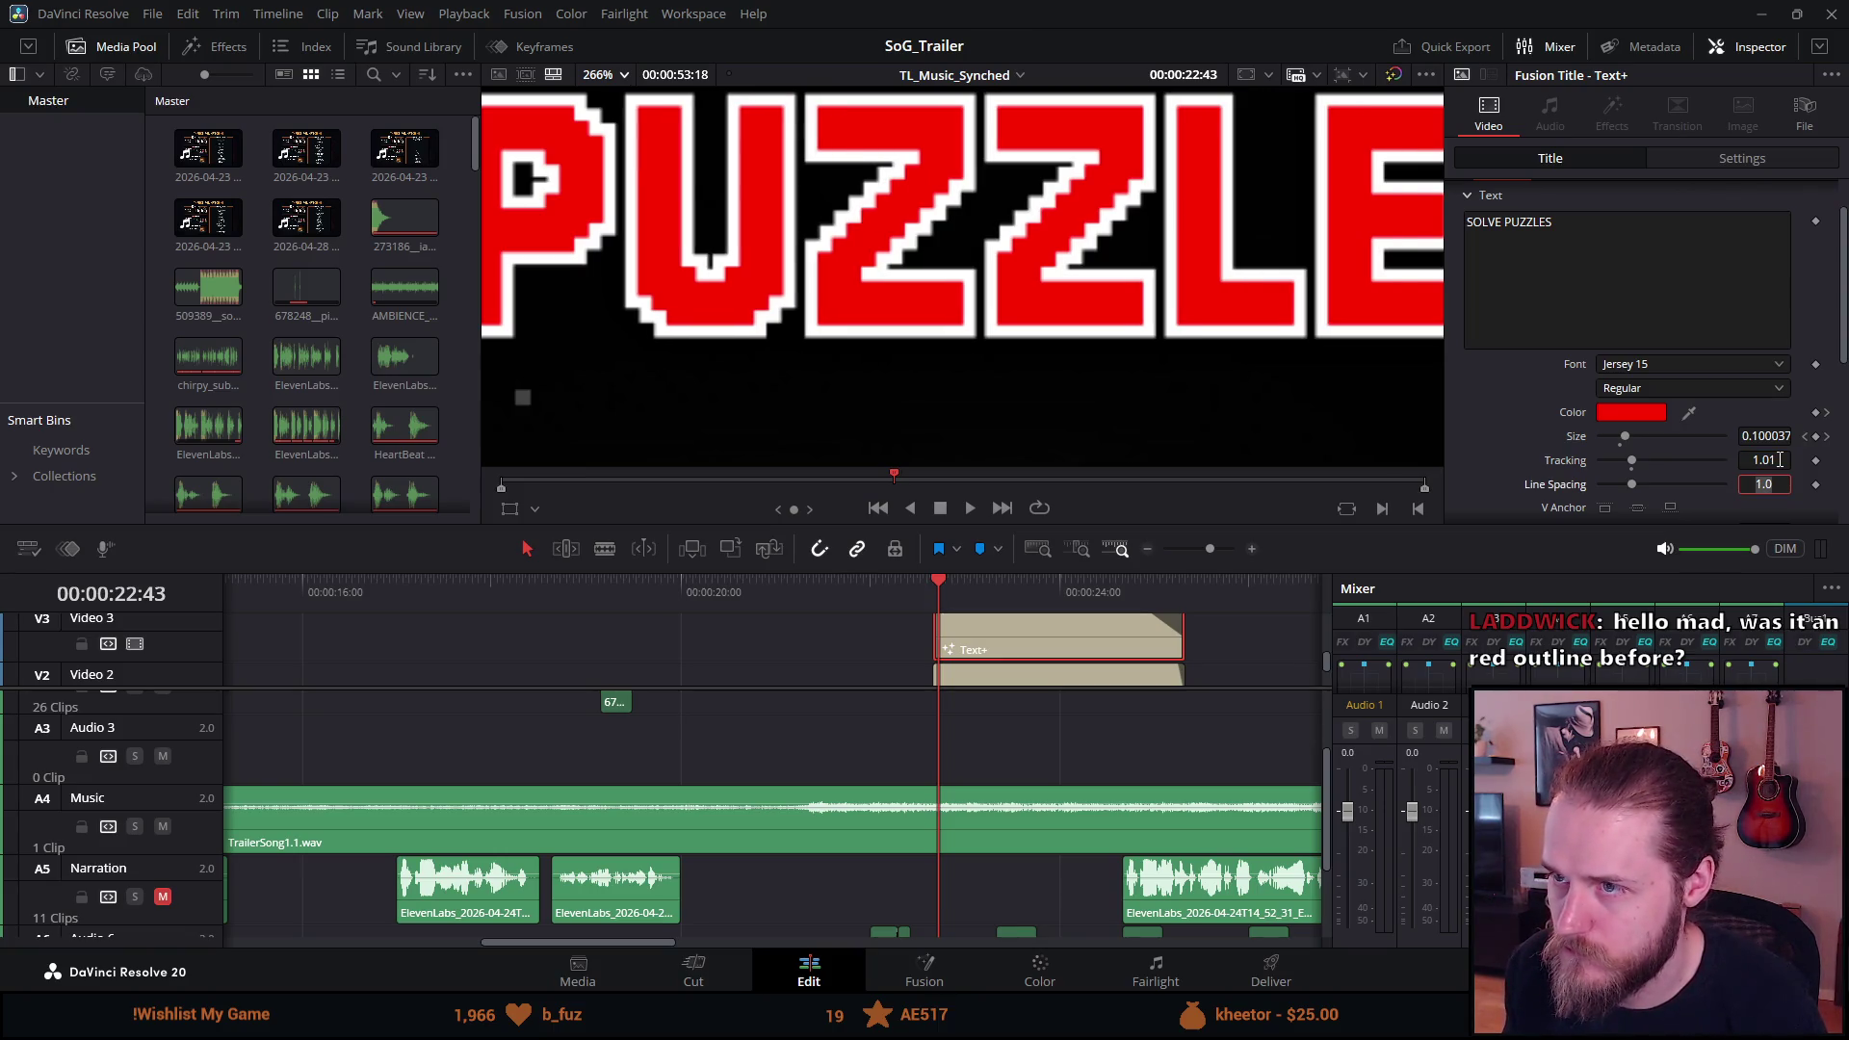
Settle Tracking at 1.02 after trying 1.015, and preview the frame full screen.
{"action": "left_click", "coordinate": [1780, 461]}
{"action": "type", "text": "1.015"}
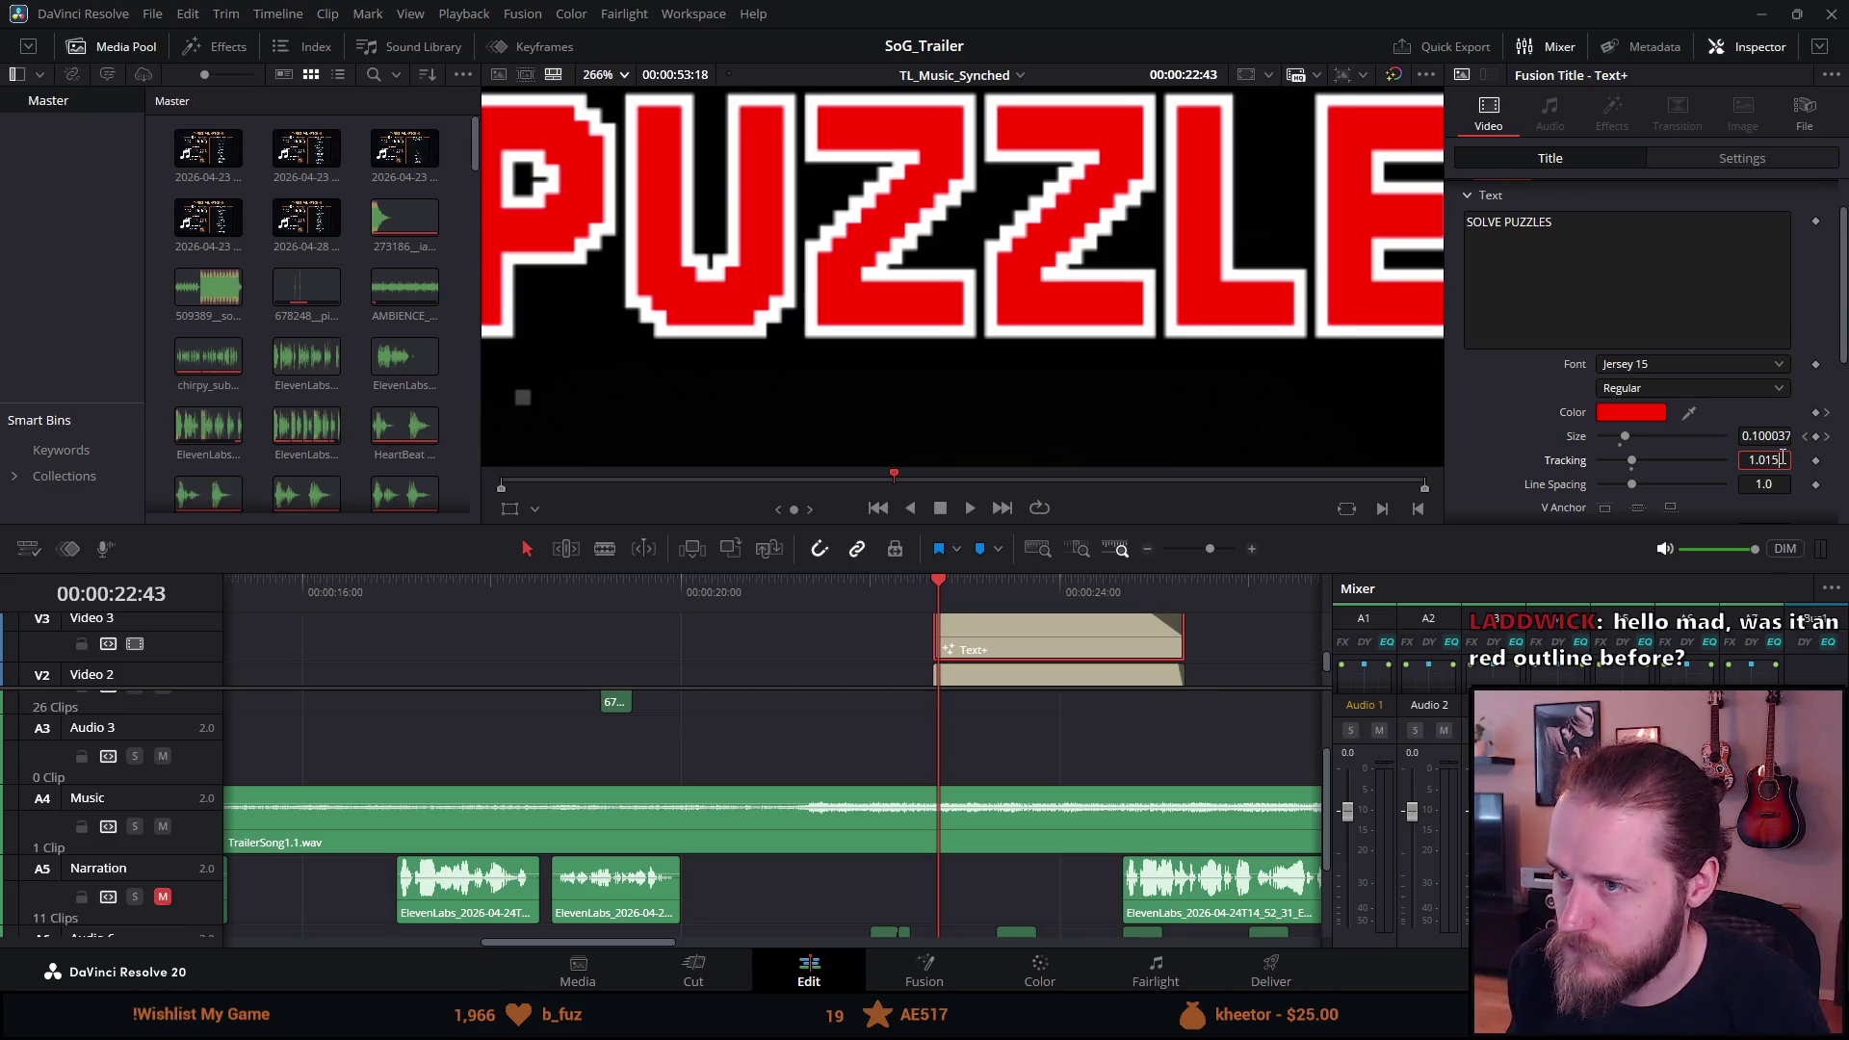
{"action": "key", "text": "Tab"}
{"action": "left_click", "coordinate": [1780, 460]}
{"action": "type", "text": "1.02"}
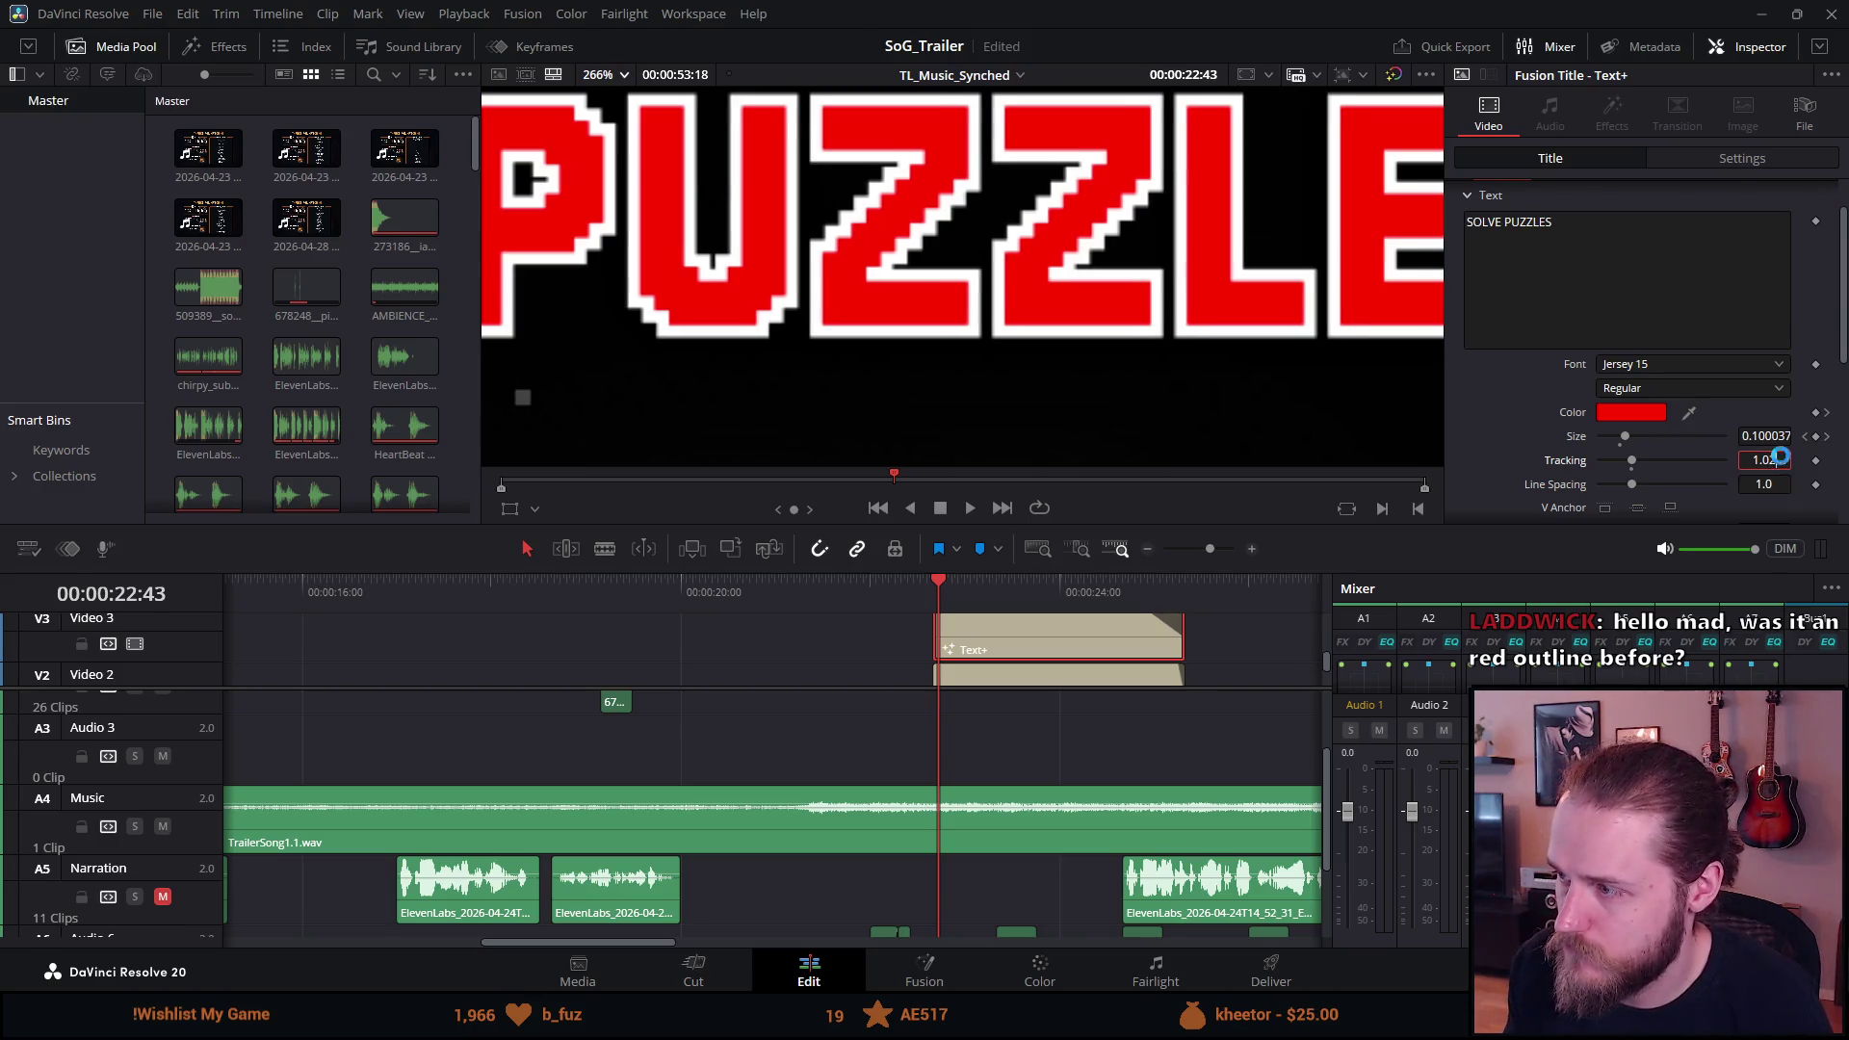
{"action": "key", "text": "Tab"}
{"action": "key", "text": "ctrl+f"}
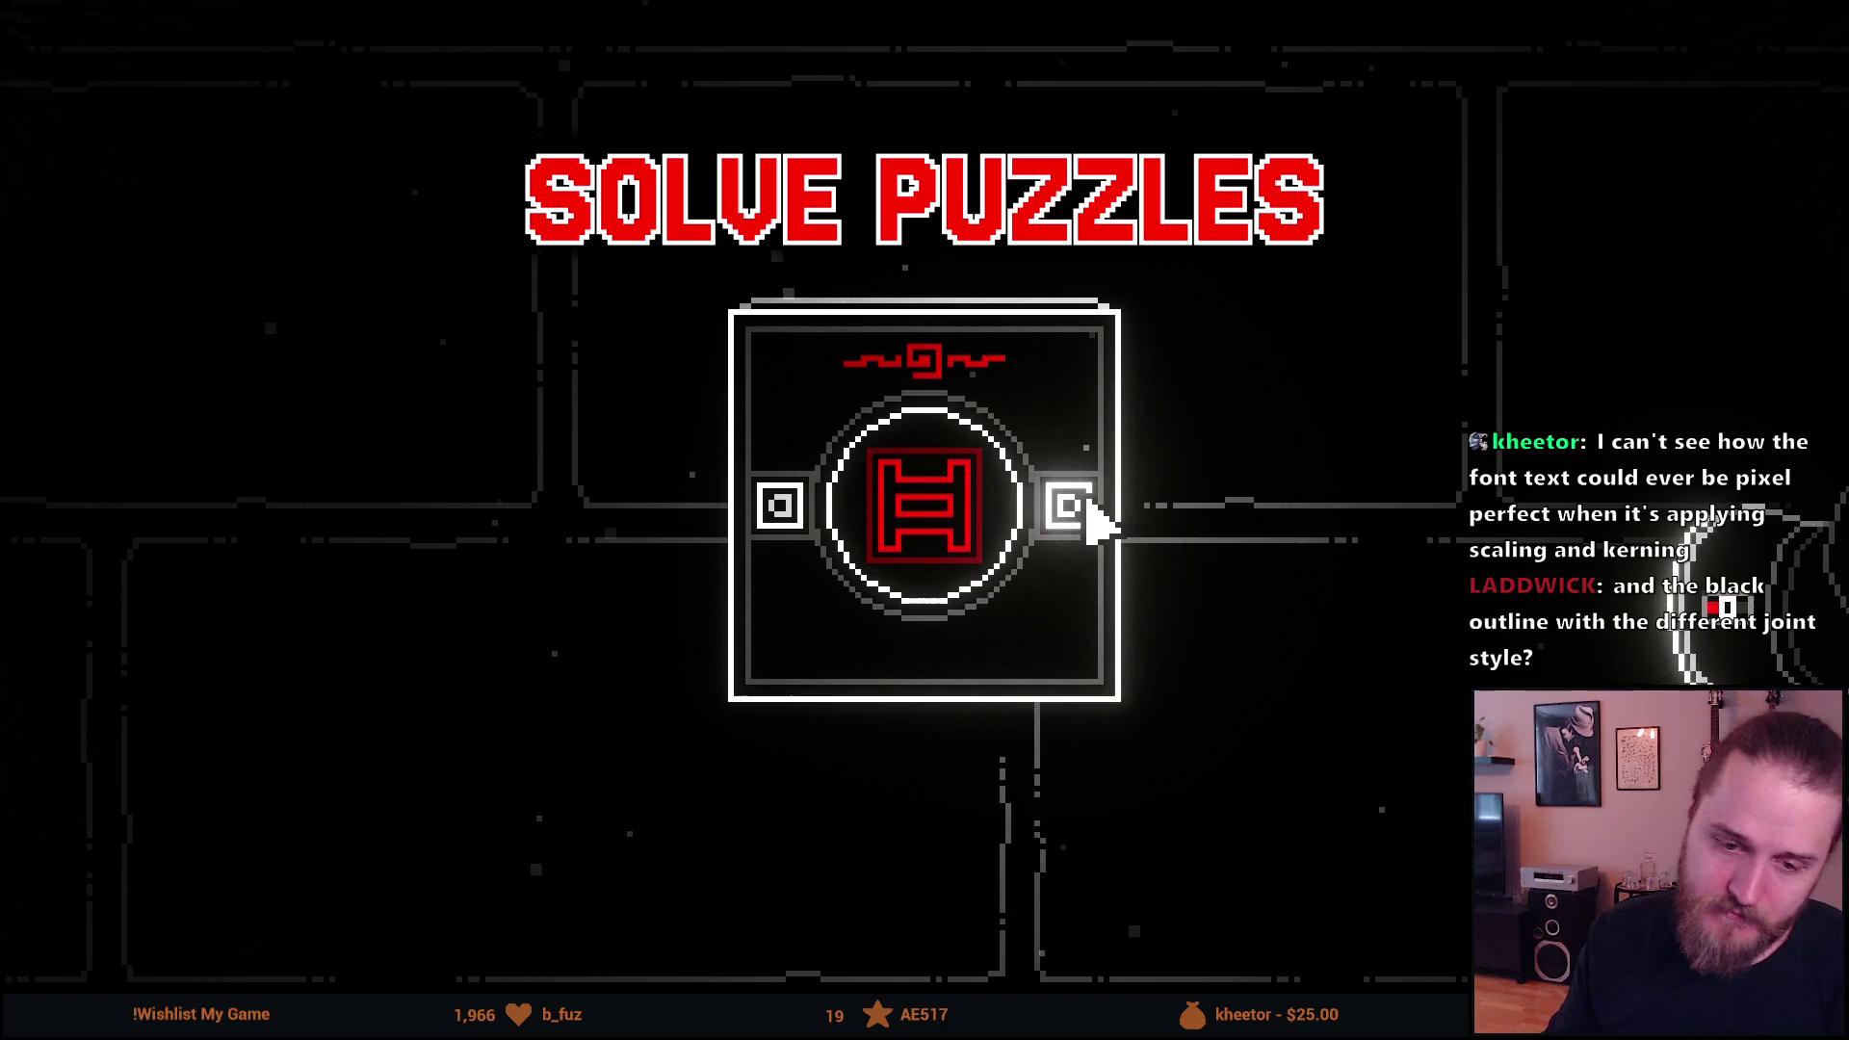
Review the re-spaced title full screen, then return to the Edit page.
{"action": "mouse_move", "coordinate": [754, 302]}
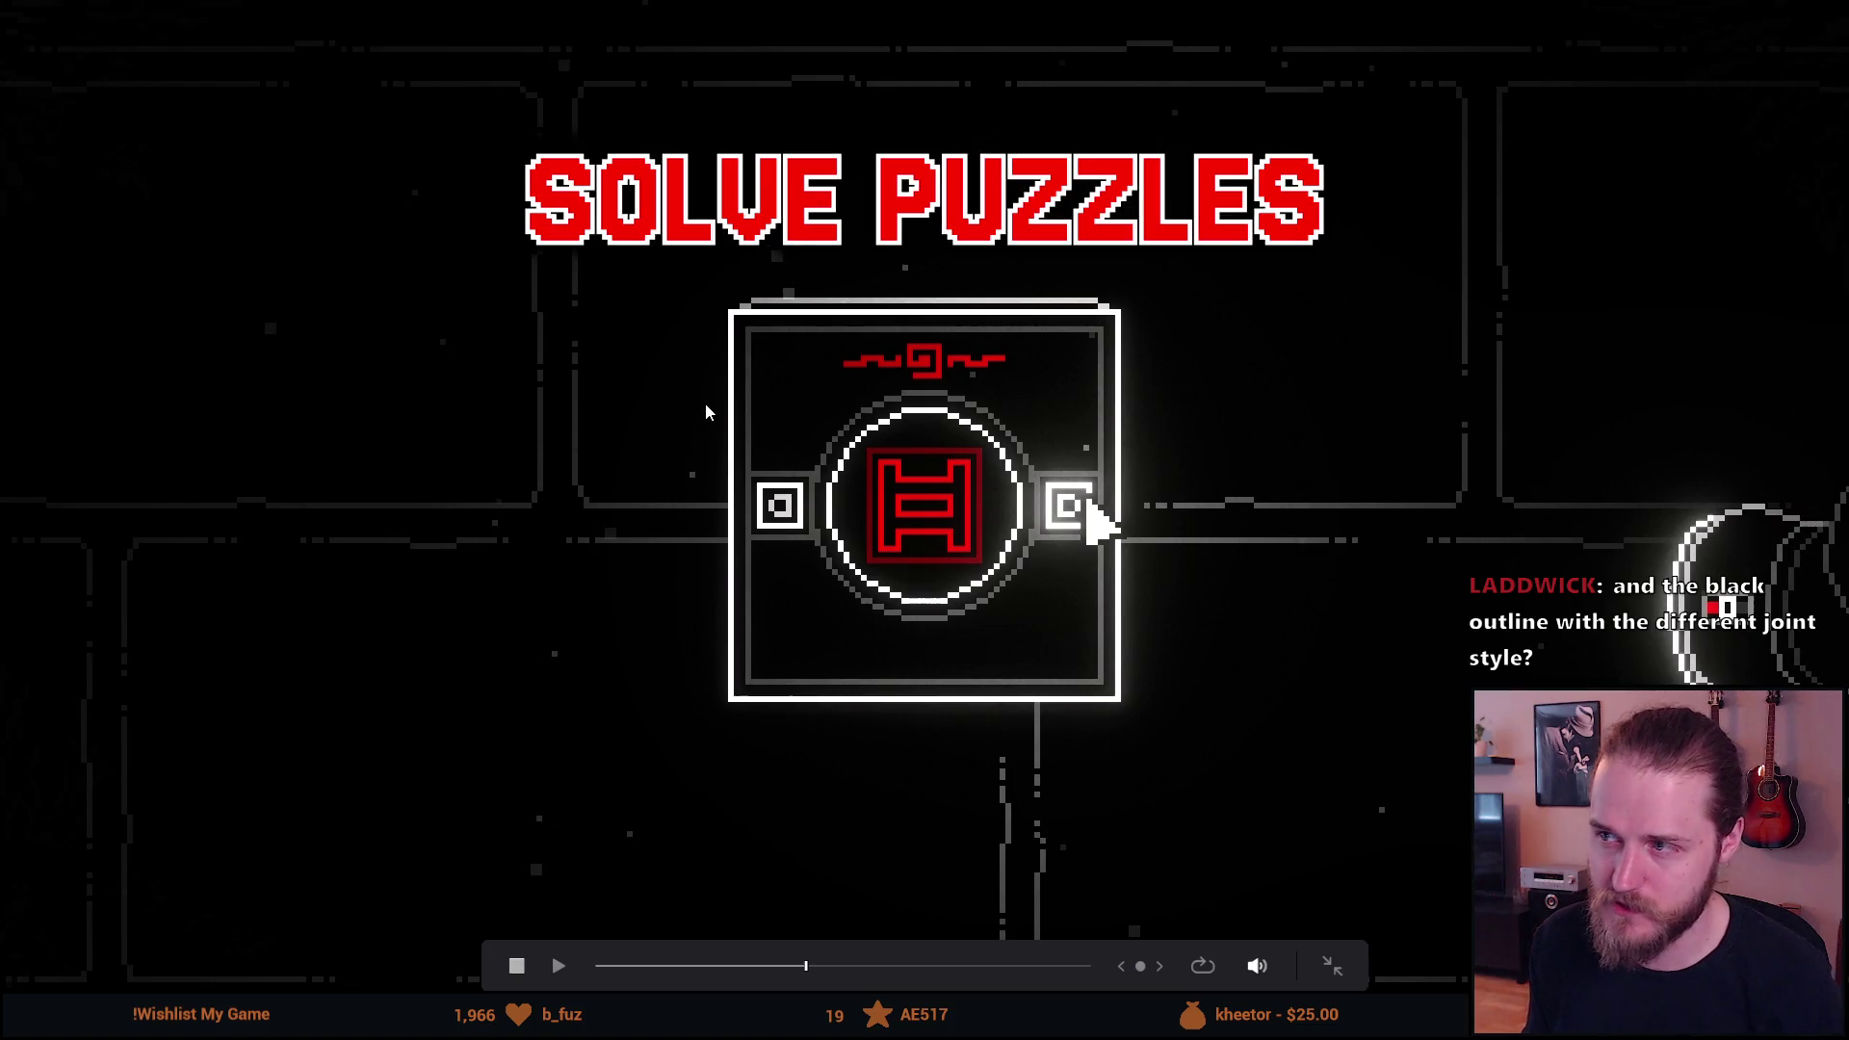
{"action": "key", "text": "Escape"}
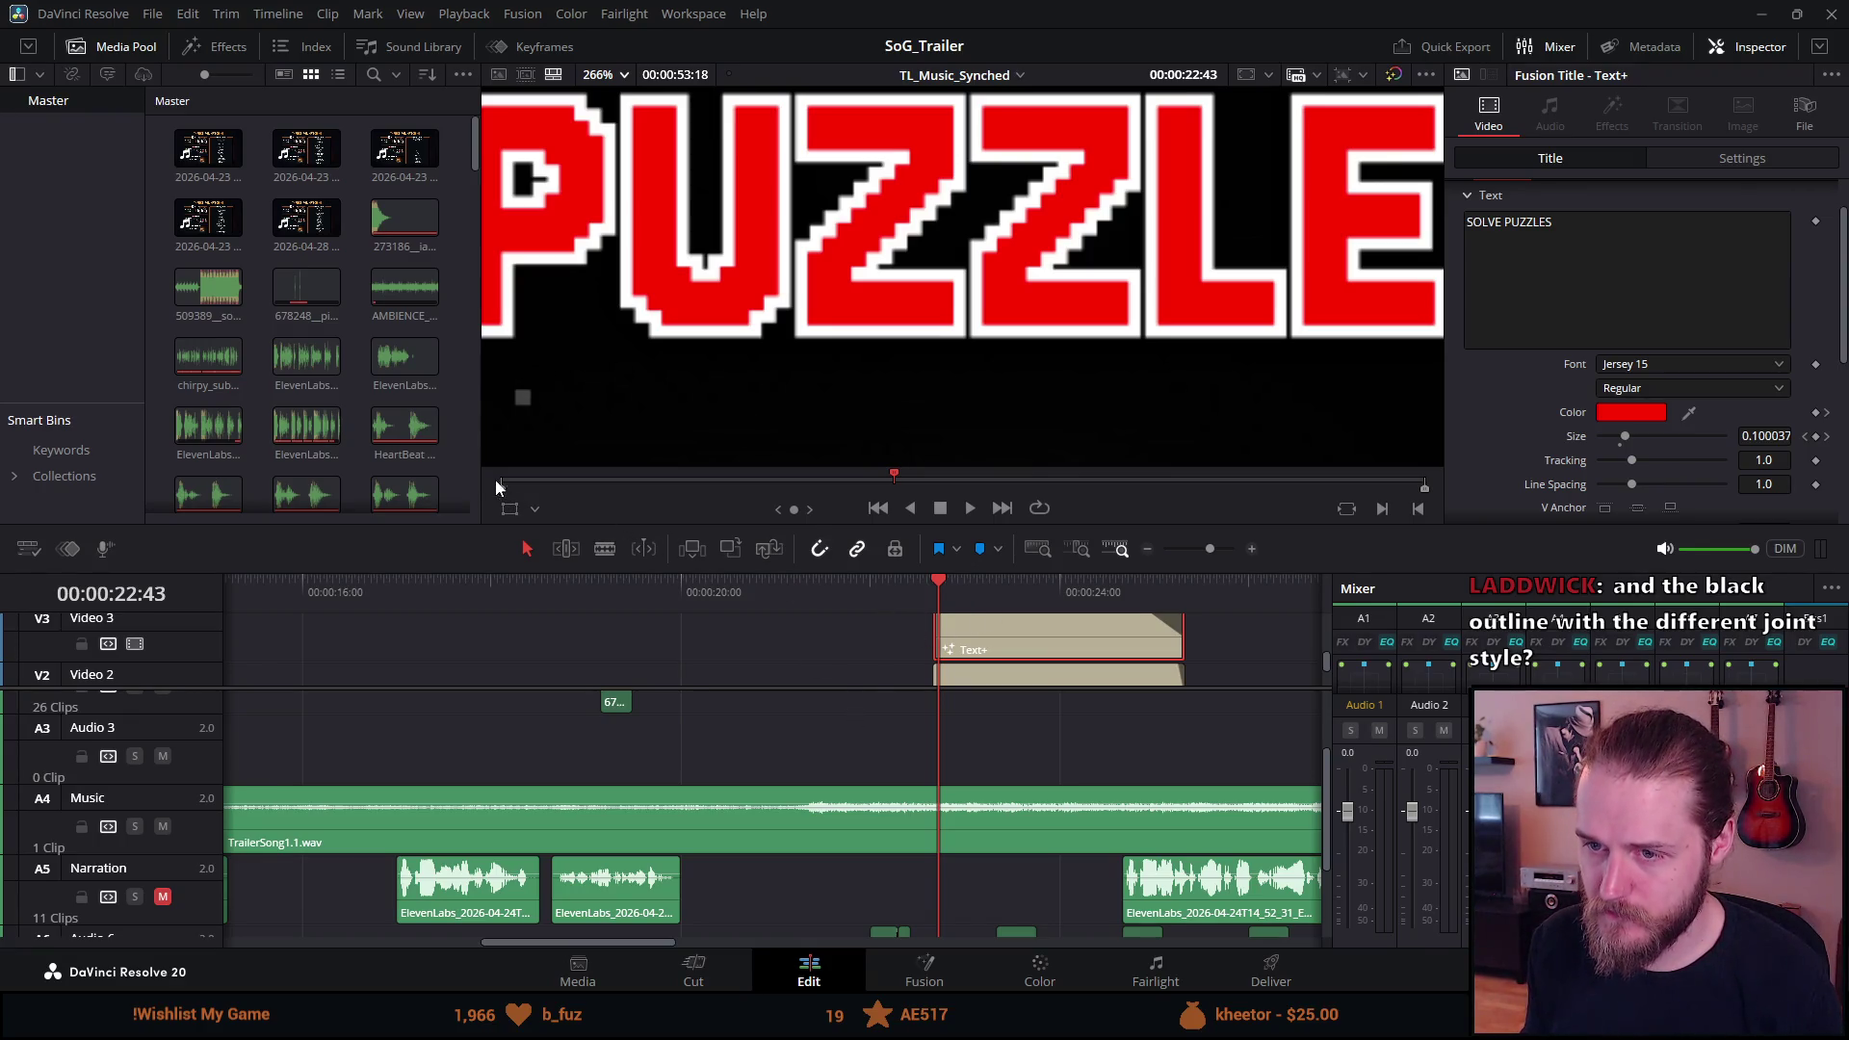
Replay the title section through the red PUZZLE title, then scrub back to an earlier frame.
{"action": "left_click_drag", "start_coordinate": [501, 486], "coordinate": [856, 557]}
{"action": "key", "text": "space"}
{"action": "key", "text": "space"}
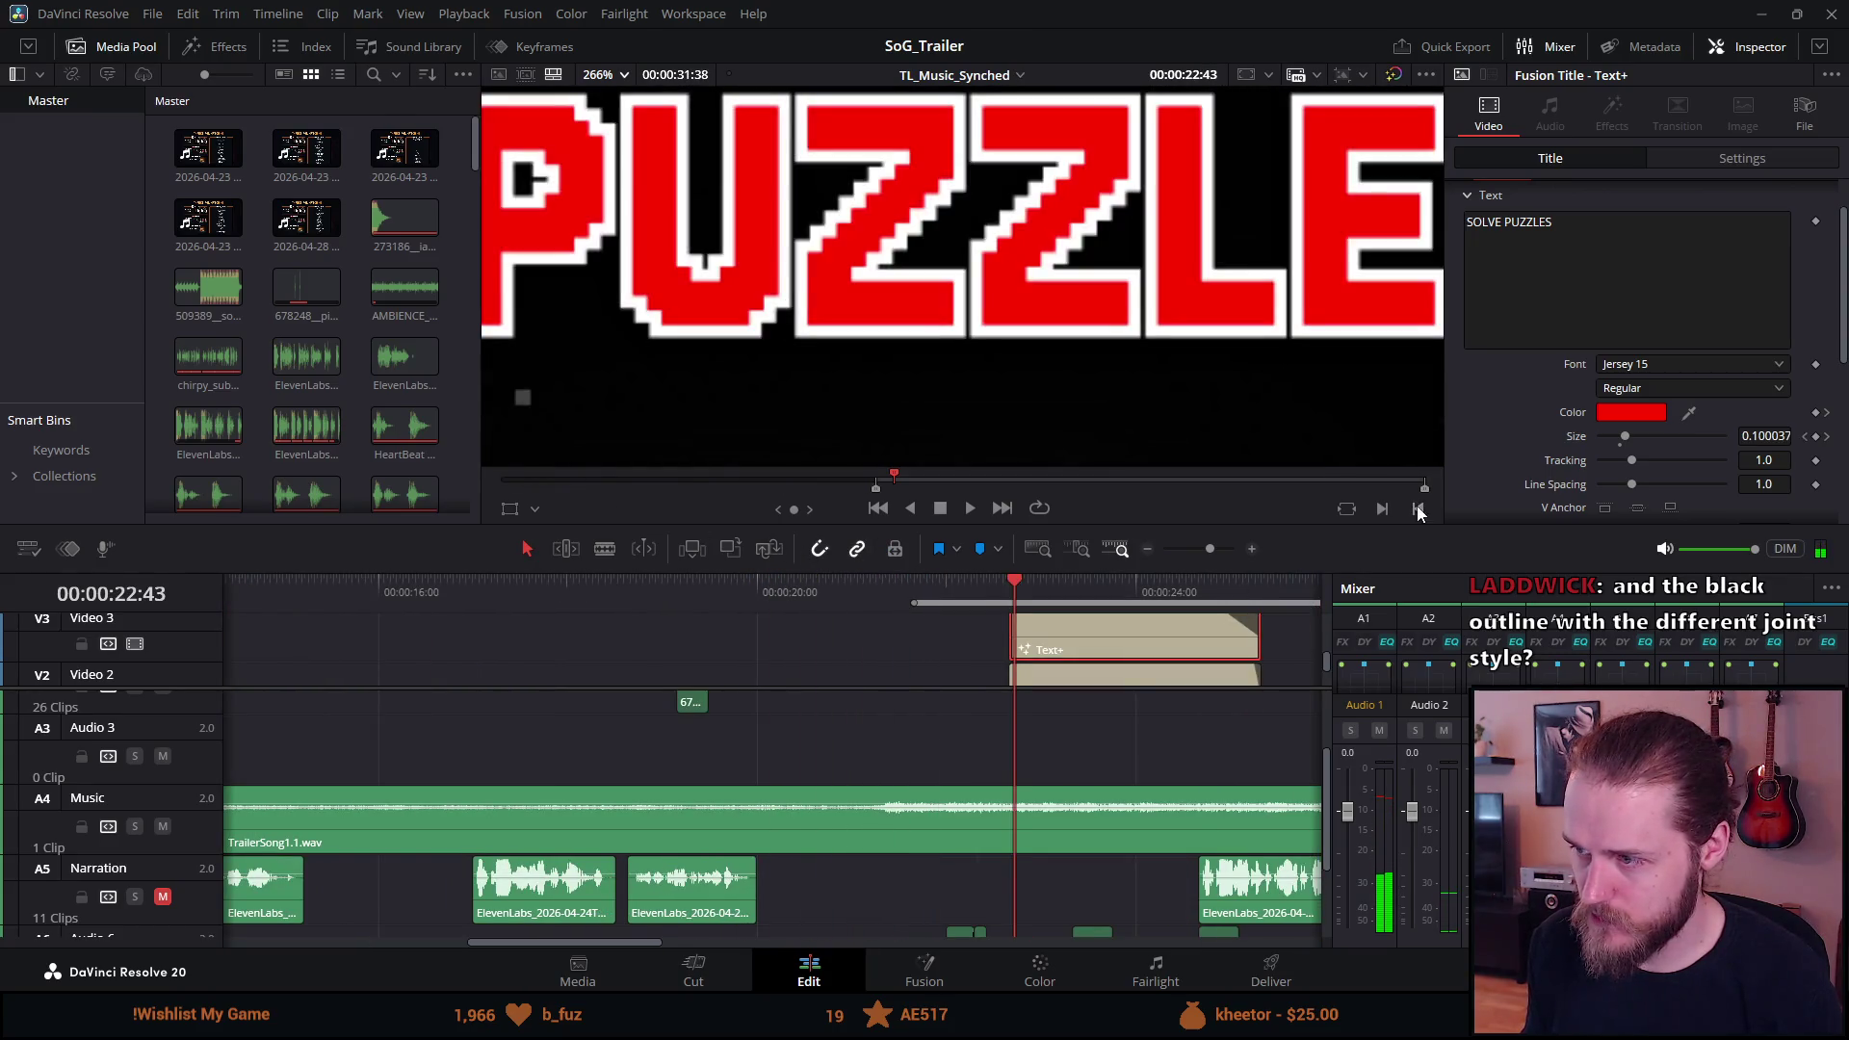
{"action": "left_click", "coordinate": [1418, 508]}
{"action": "left_click_drag", "start_coordinate": [1351, 479], "coordinate": [1171, 448]}
{"action": "left_click_drag", "start_coordinate": [963, 478], "coordinate": [894, 478]}
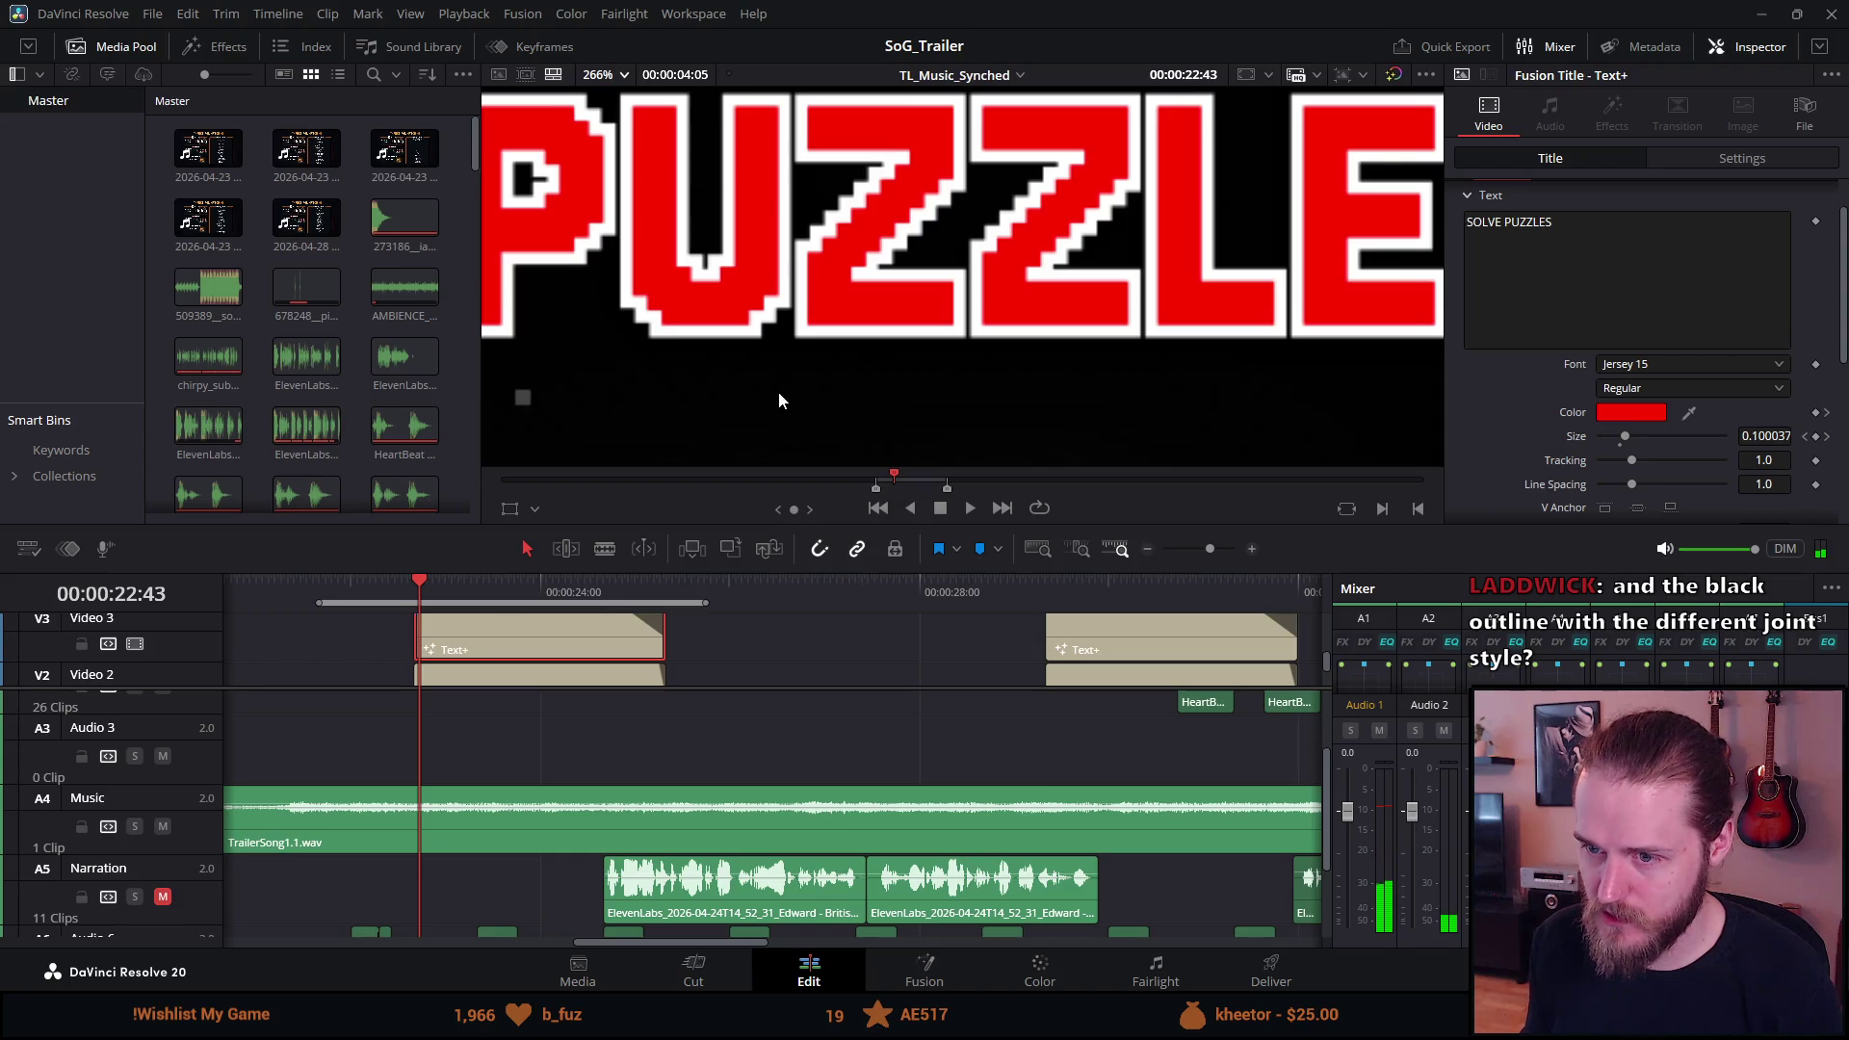
On the Deliver page, change the output file name to TrailerTestWhiteOutline.
{"action": "left_click", "coordinate": [1269, 968]}
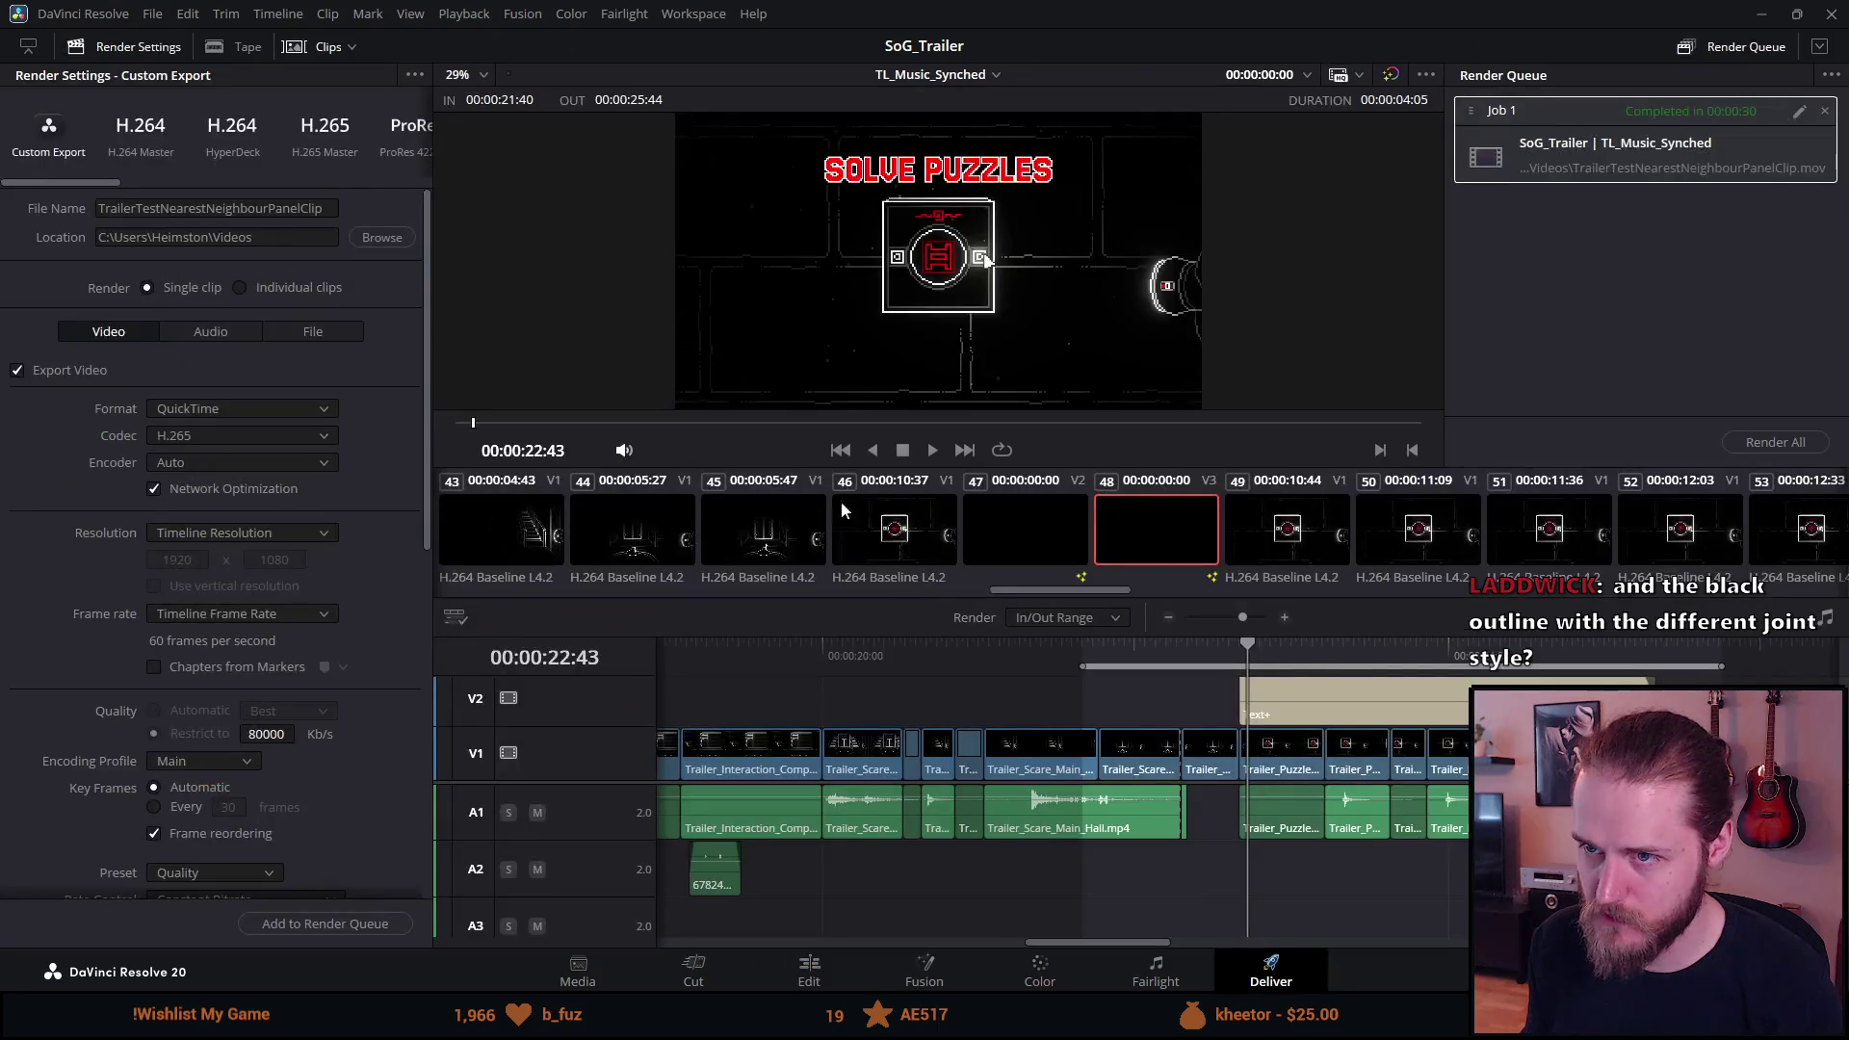
{"action": "left_click", "coordinate": [263, 215]}
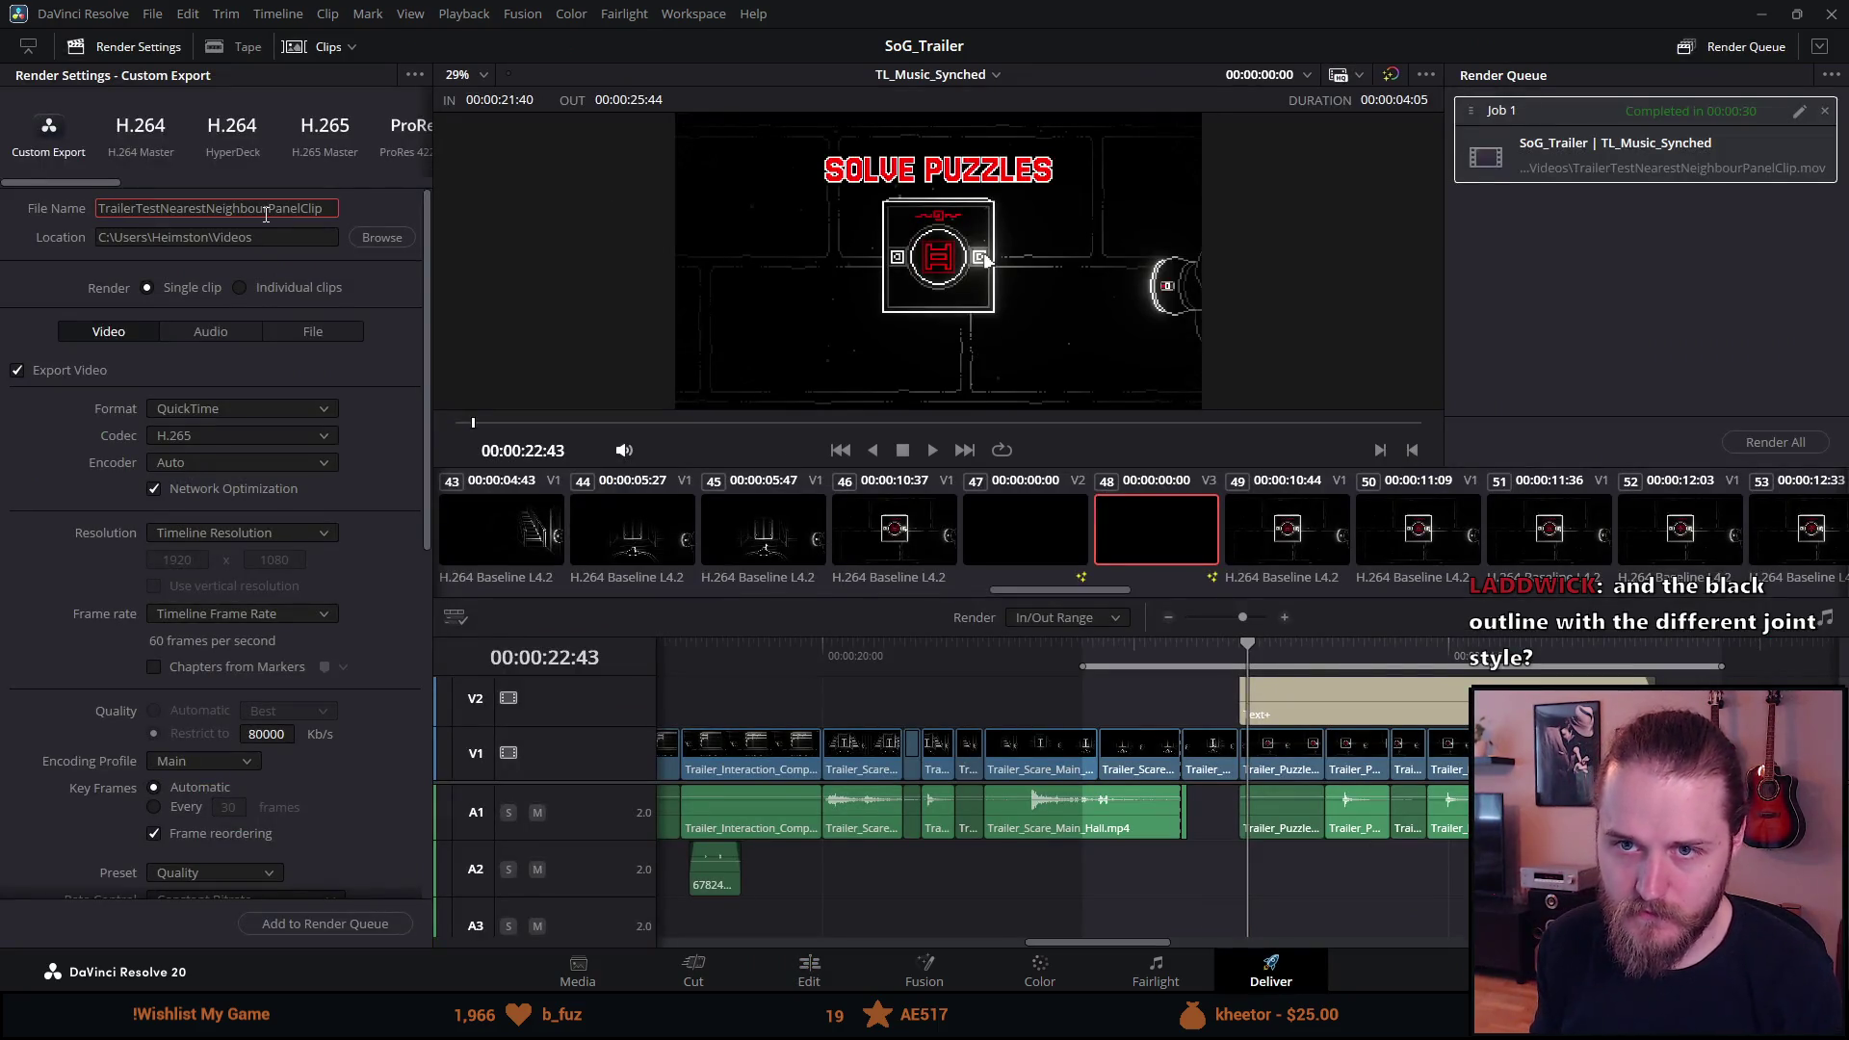
{"action": "key", "text": "shift+Left"}
{"action": "key", "text": "shift+Left"}
{"action": "key", "text": "shift+Left"}
{"action": "type", "text": "W"}
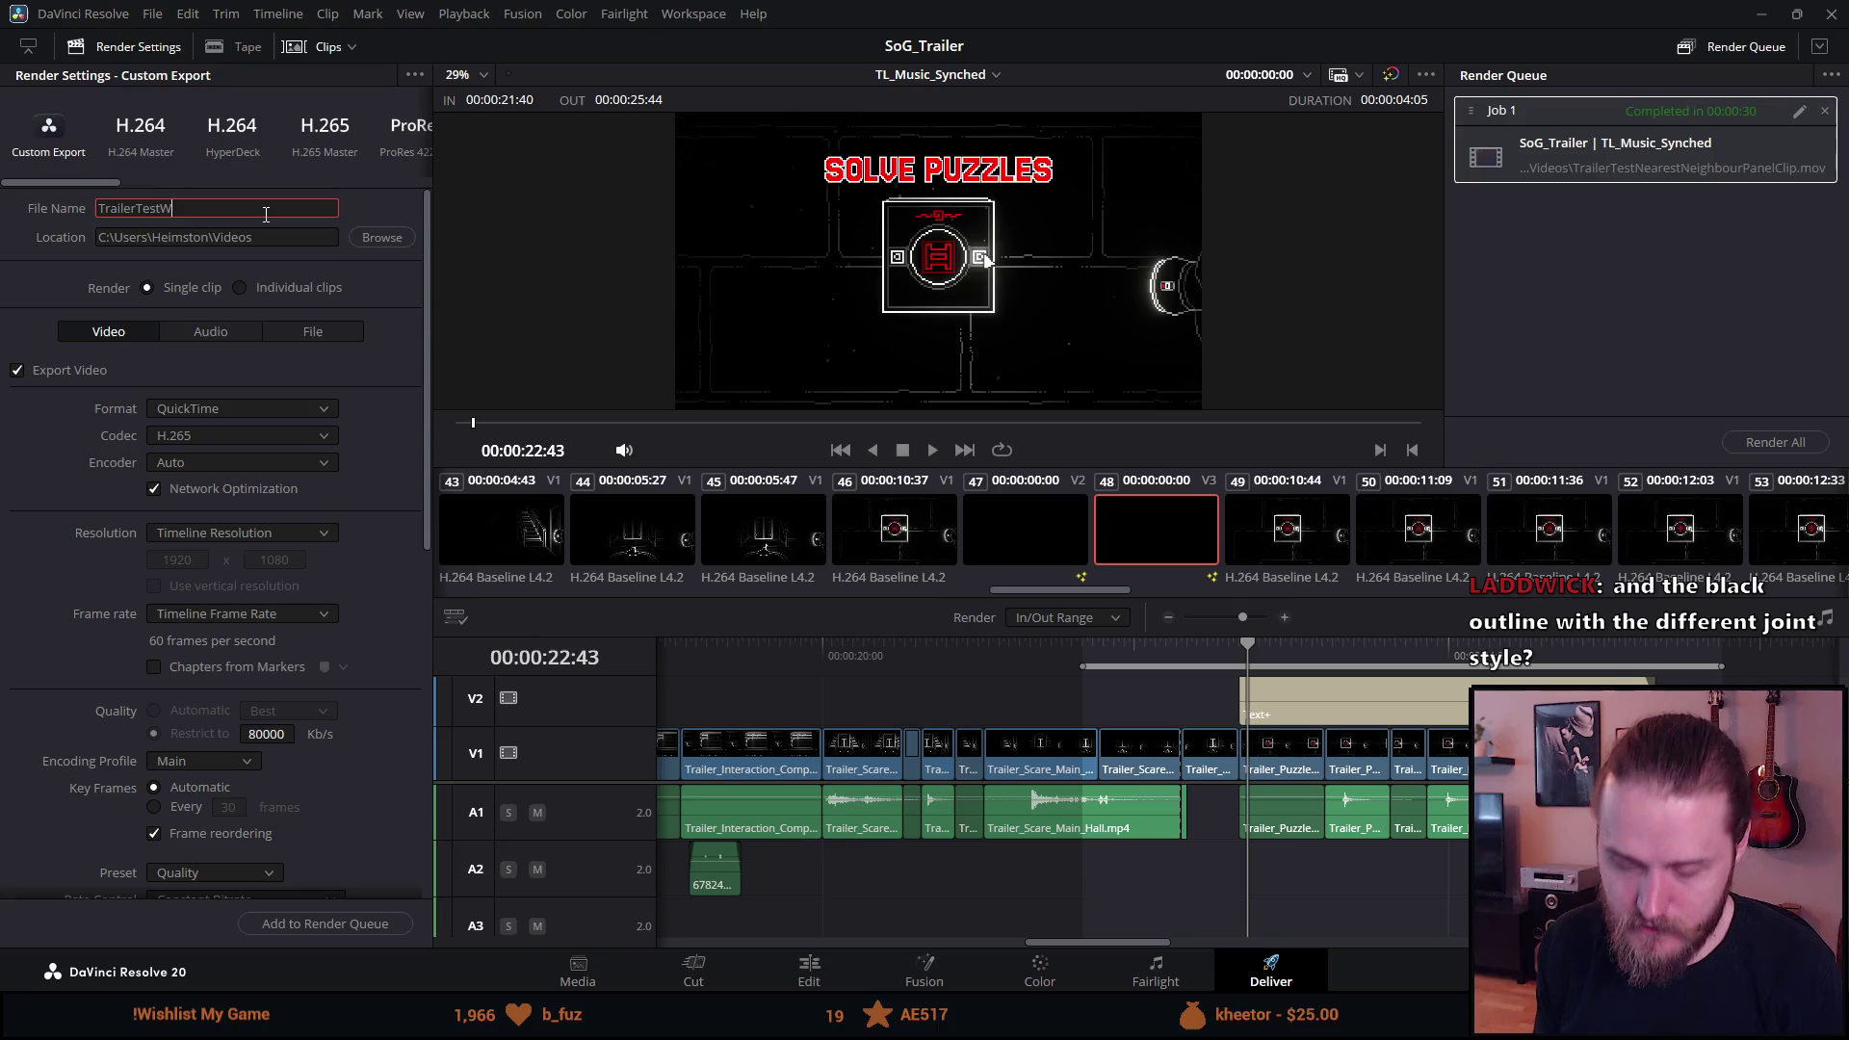
{"action": "type", "text": "hiteOutline"}
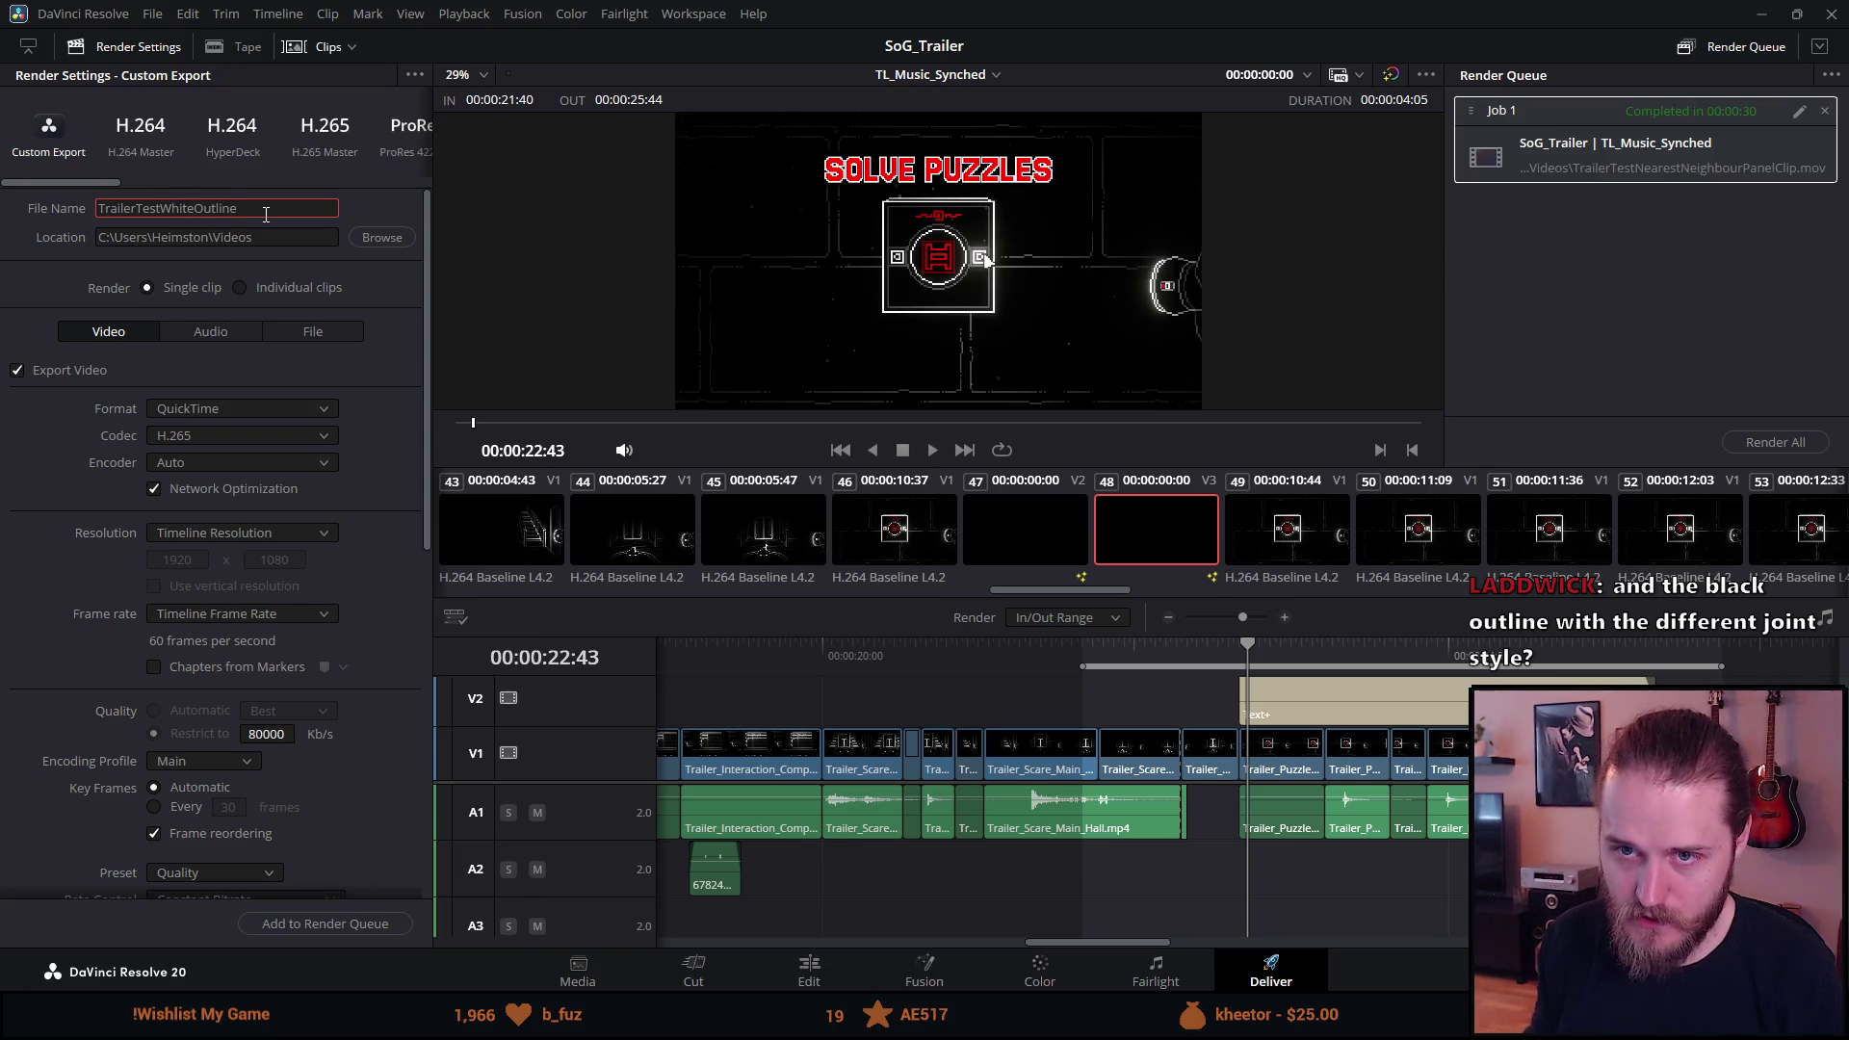
Queue the white-outline render, remove the old finished Job 1, render, and play the result.
{"action": "left_click", "coordinate": [312, 934]}
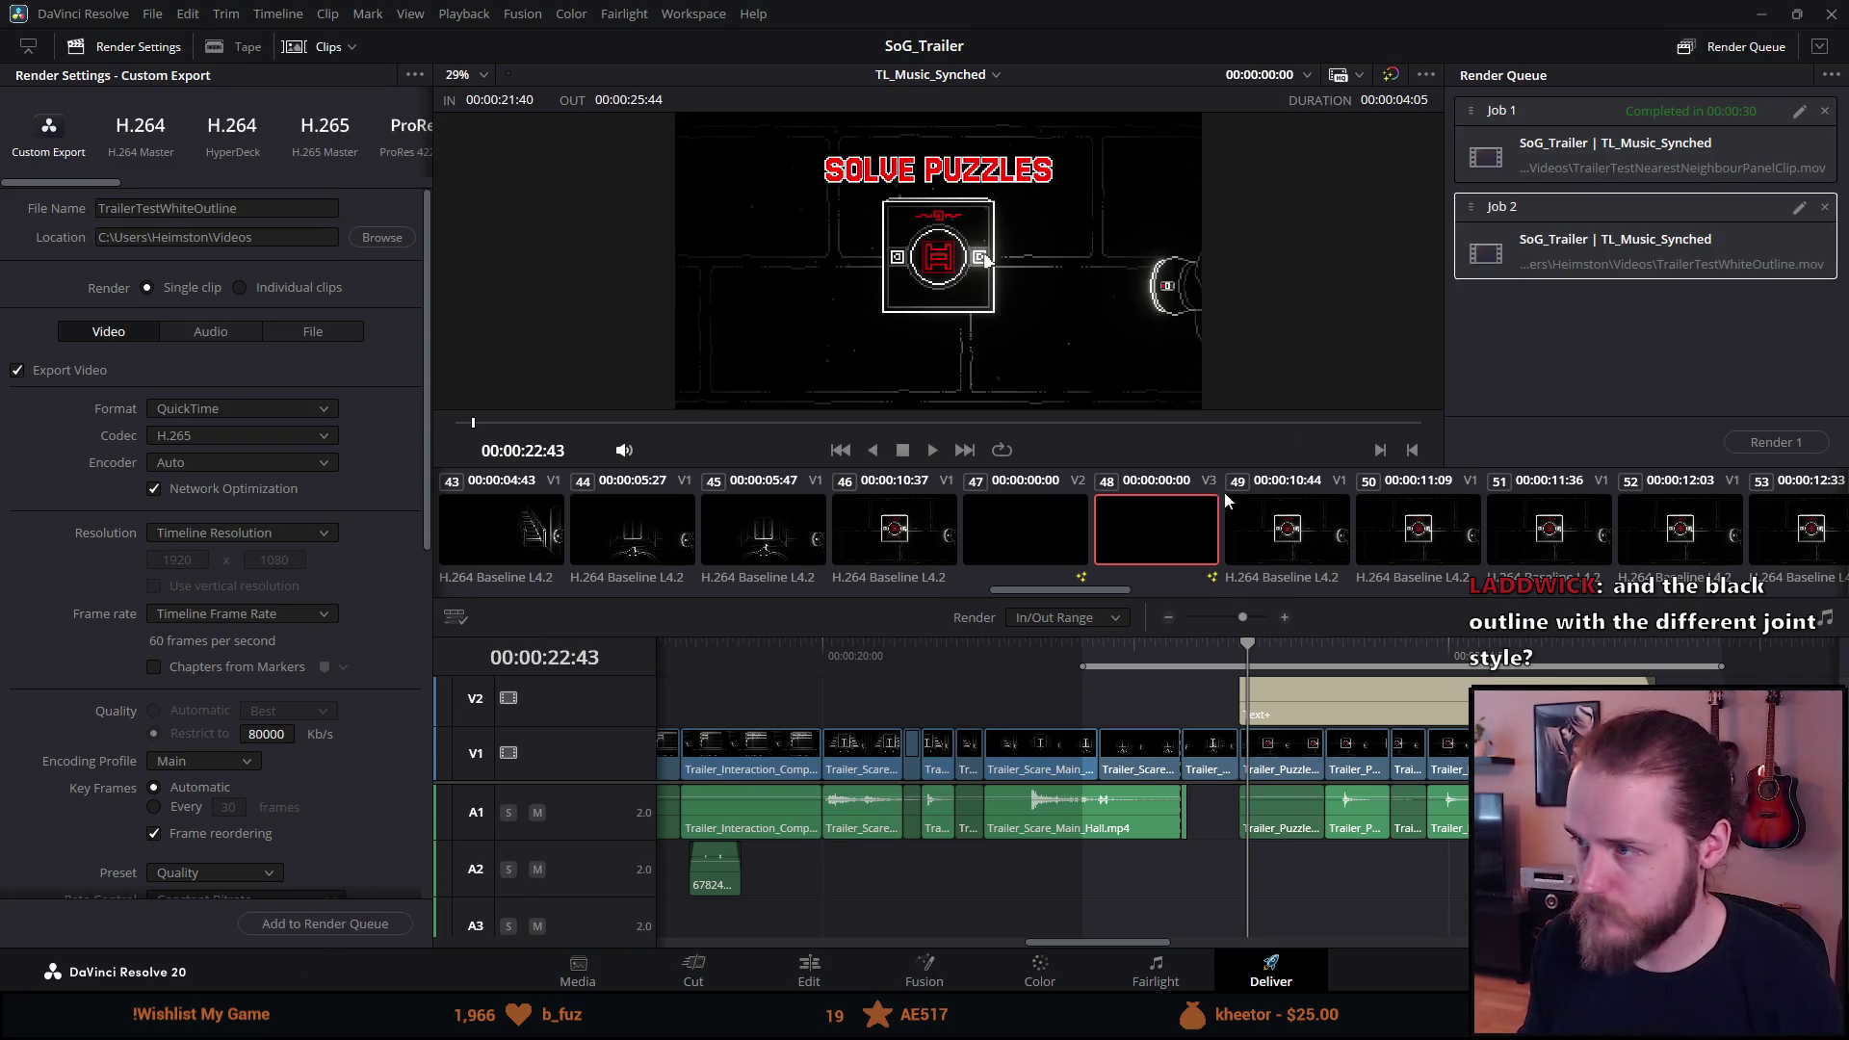
{"action": "left_click", "coordinate": [1825, 112]}
{"action": "left_click", "coordinate": [1775, 443]}
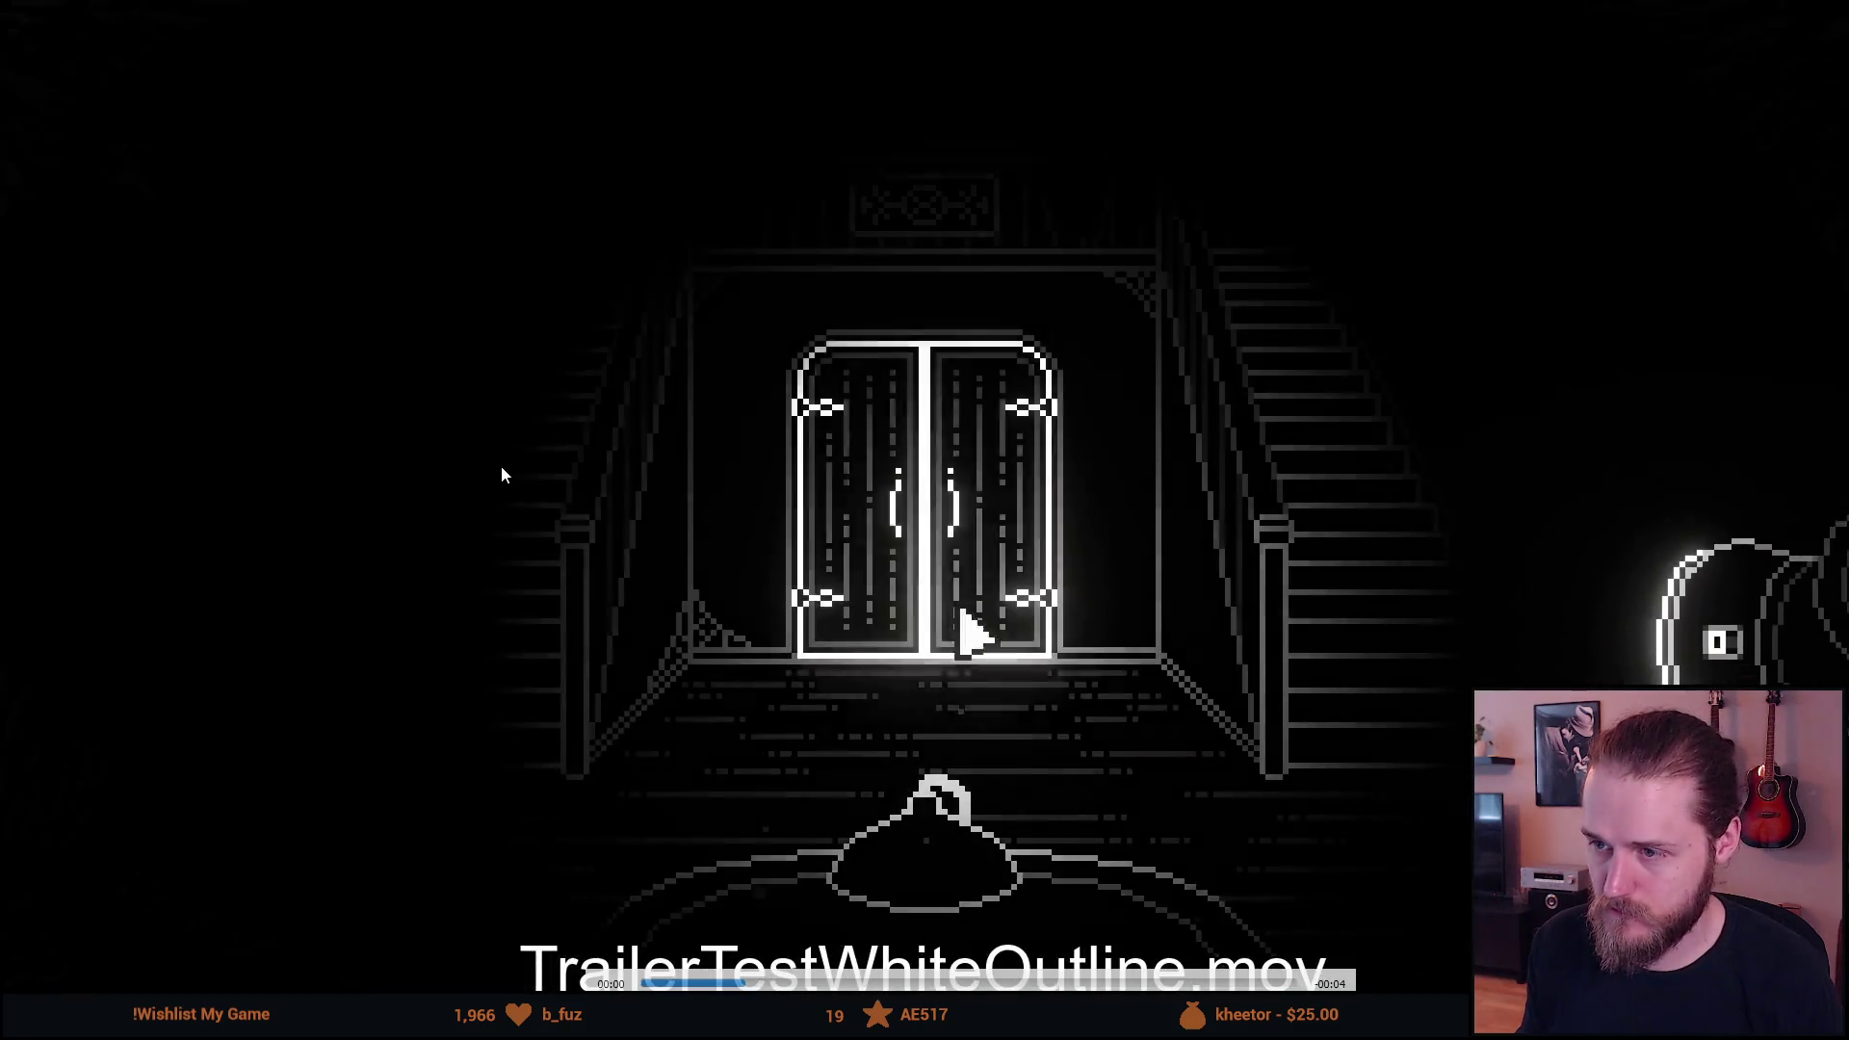
{"action": "double_click", "coordinate": [501, 465]}
{"action": "key", "text": "space"}
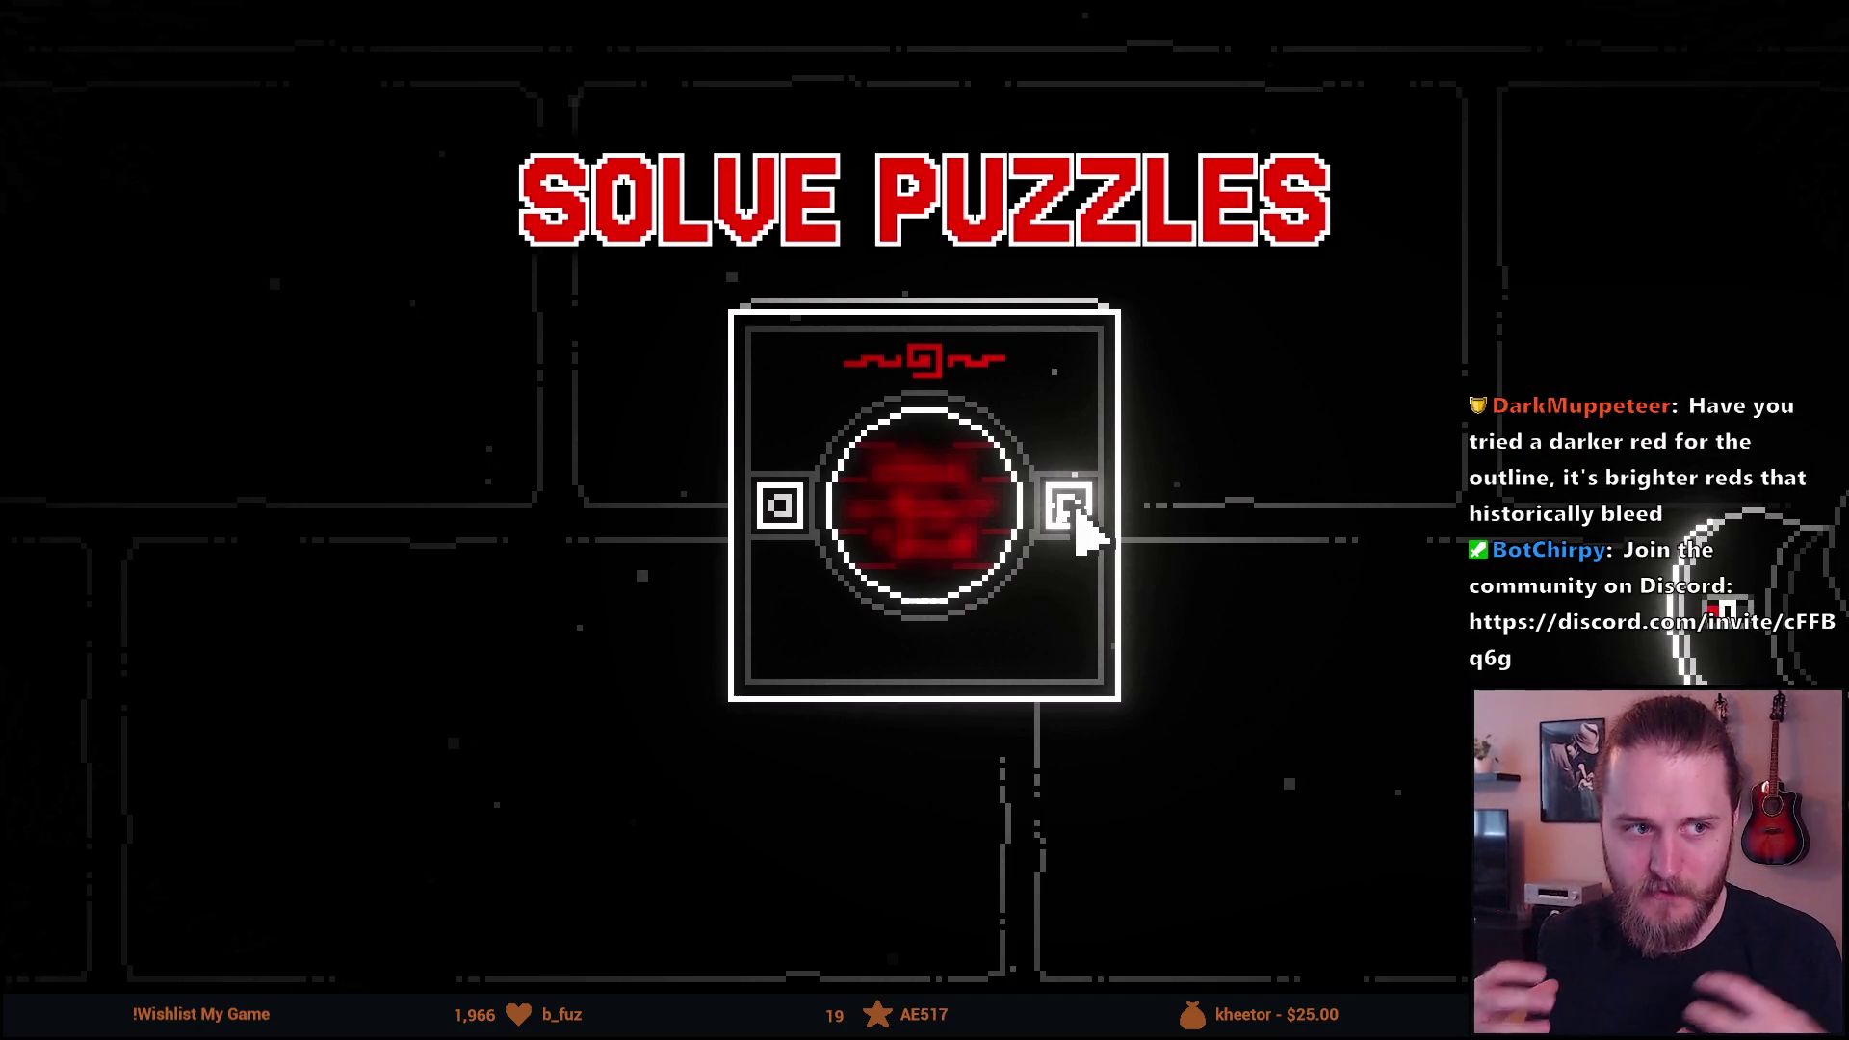
Watch TrailerTestWhiteOutline.mov full screen in VLC, then leave fullscreen and close the player.
{"action": "mouse_move", "coordinate": [114, 499]}
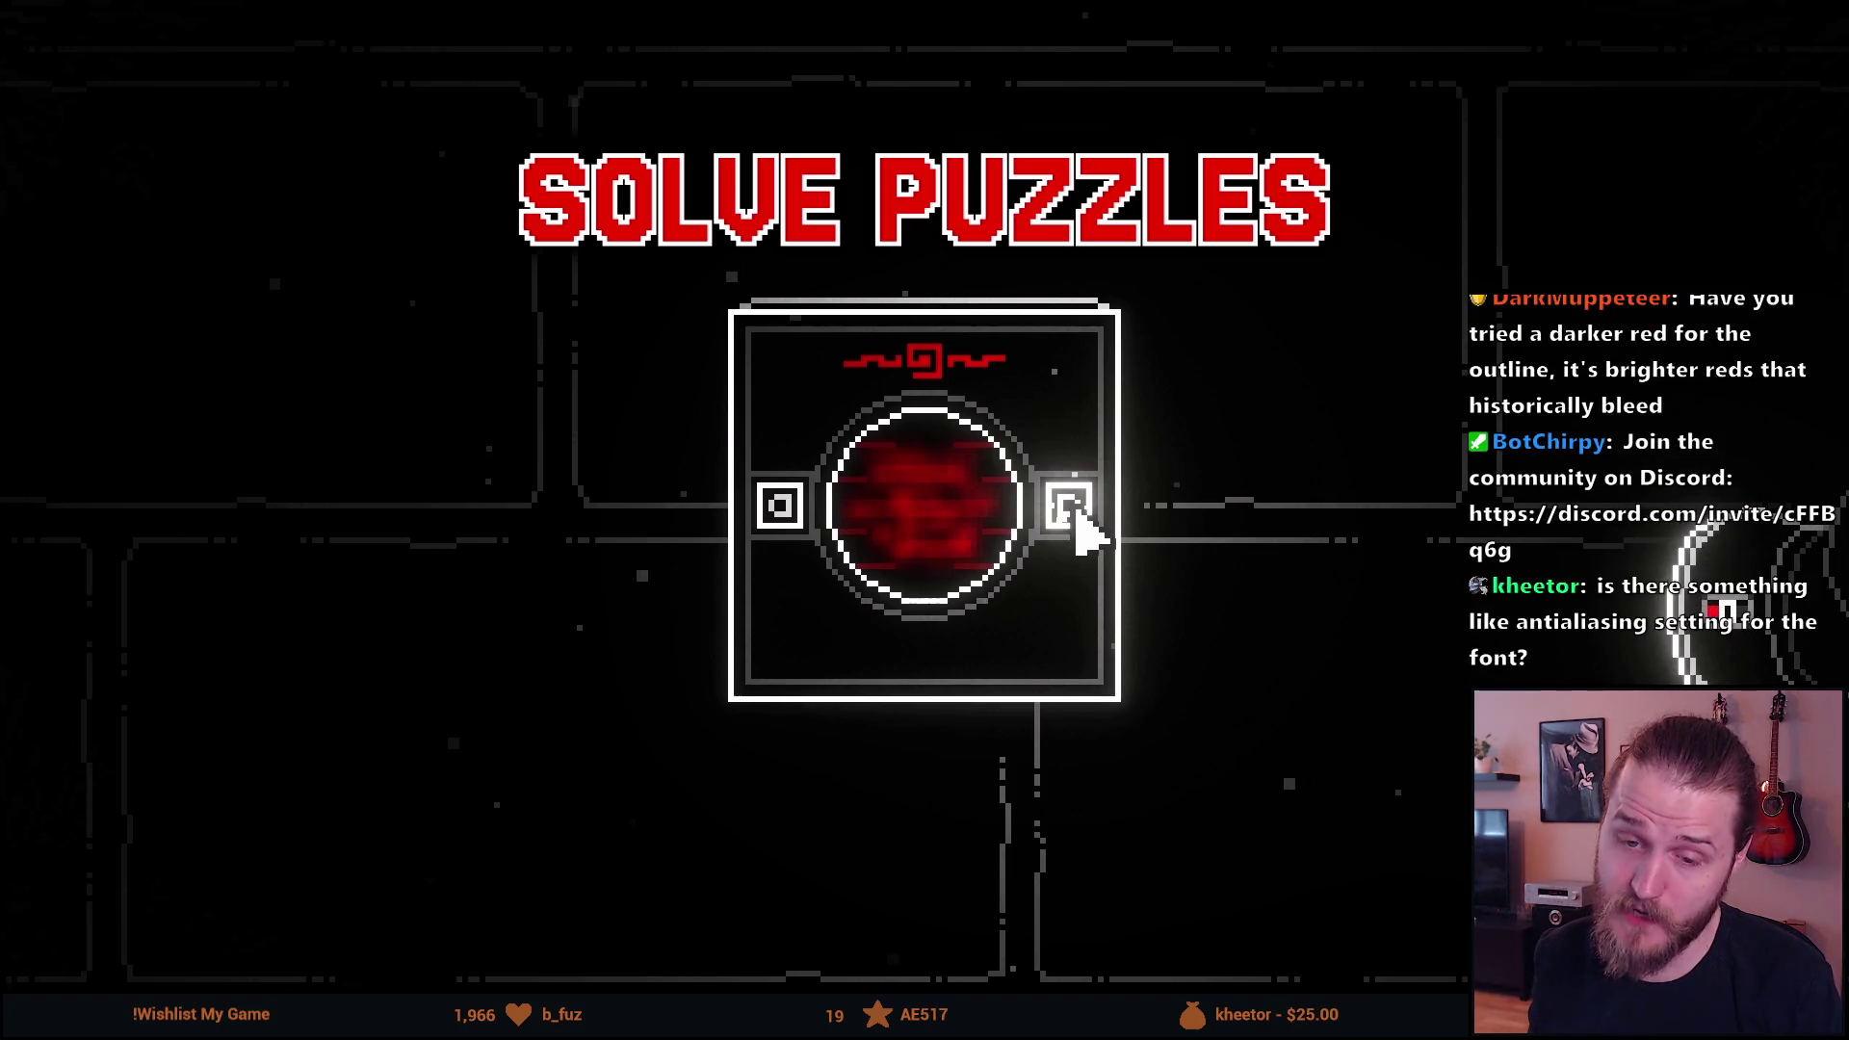
{"action": "double_click", "coordinate": [149, 475]}
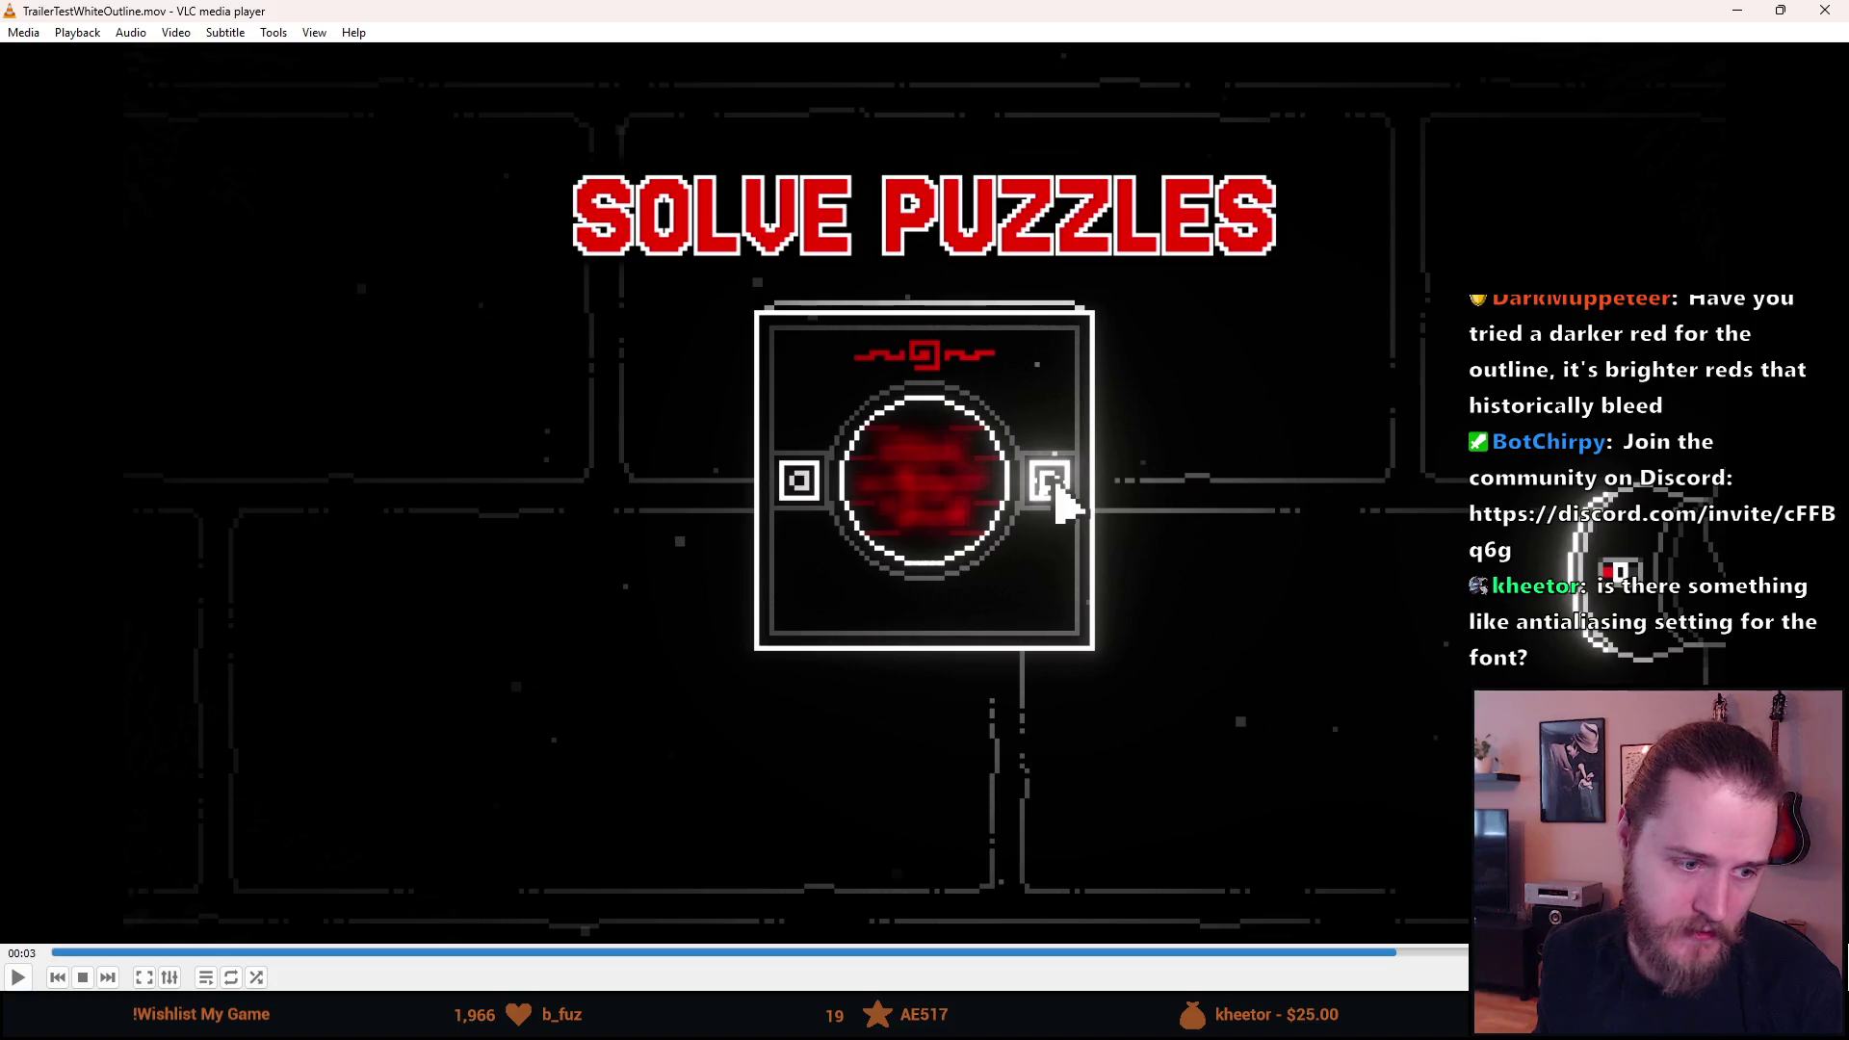
{"action": "key", "text": "alt+F4"}
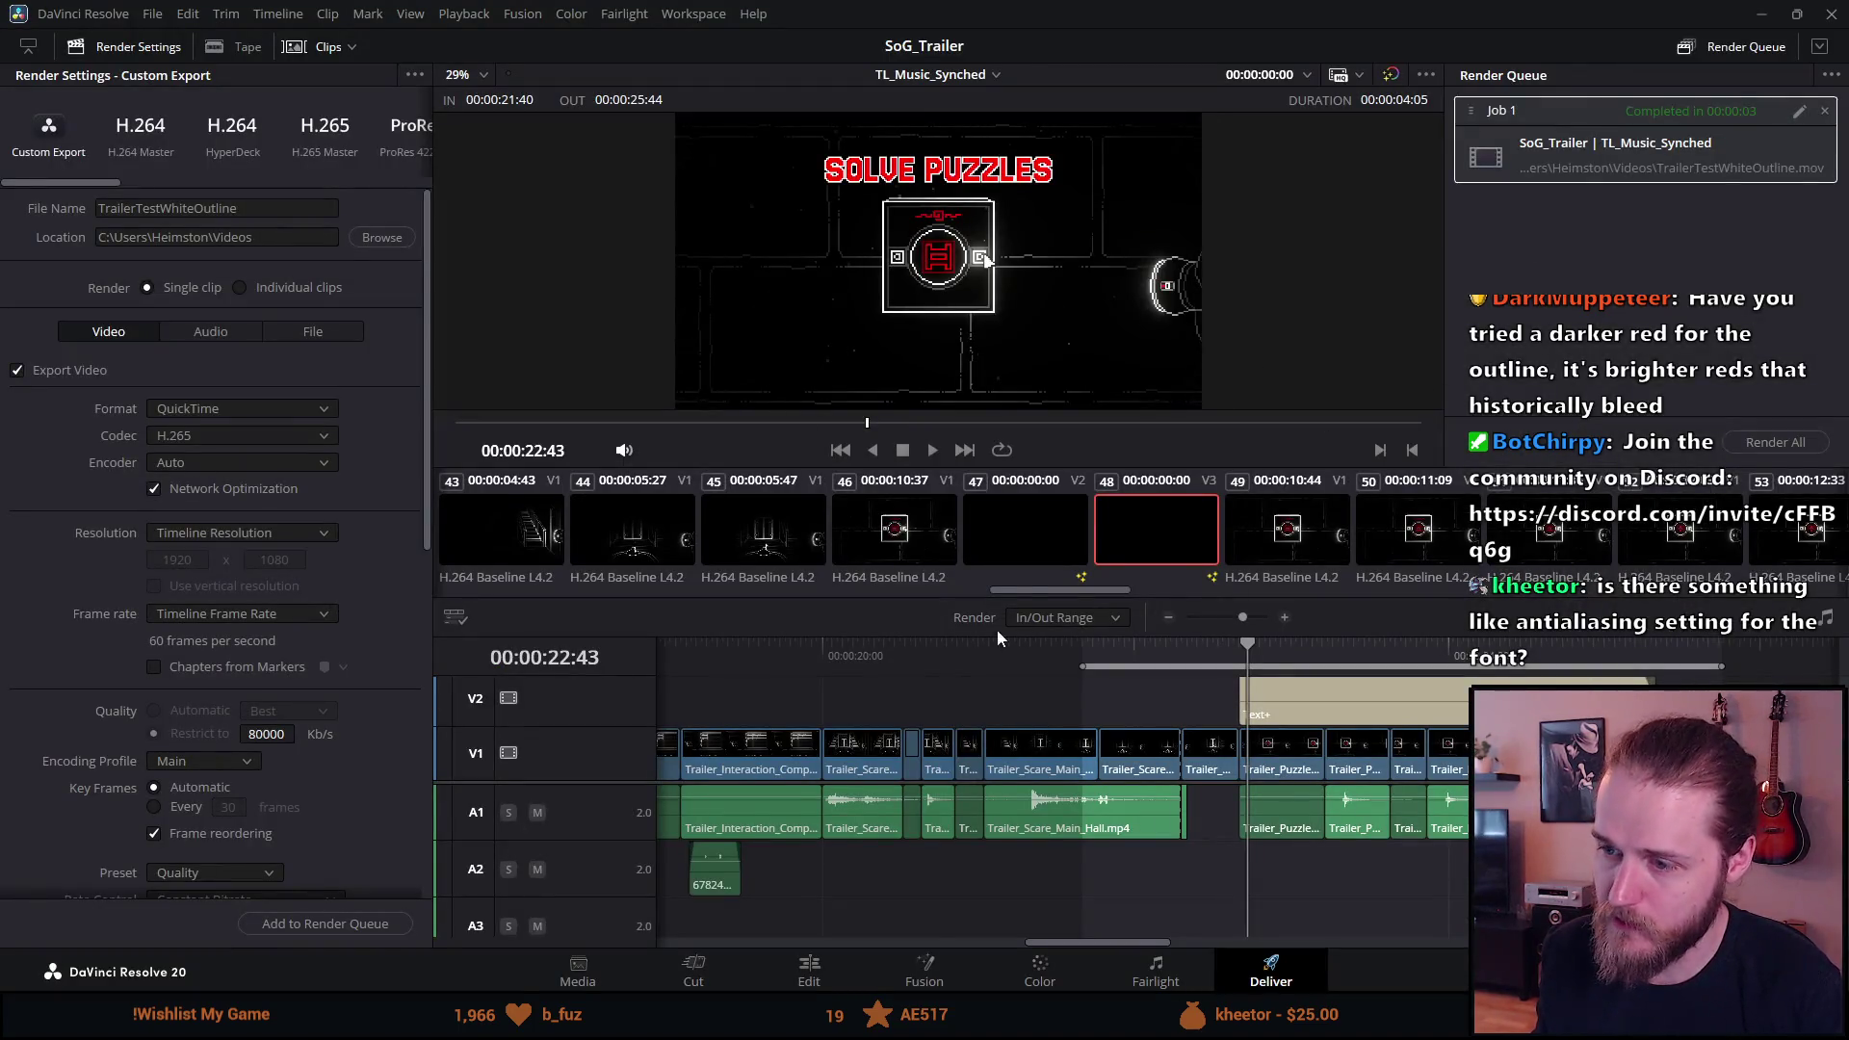
Return to the Edit page and check the title's text direction choices without changing them.
{"action": "left_click", "coordinate": [839, 962]}
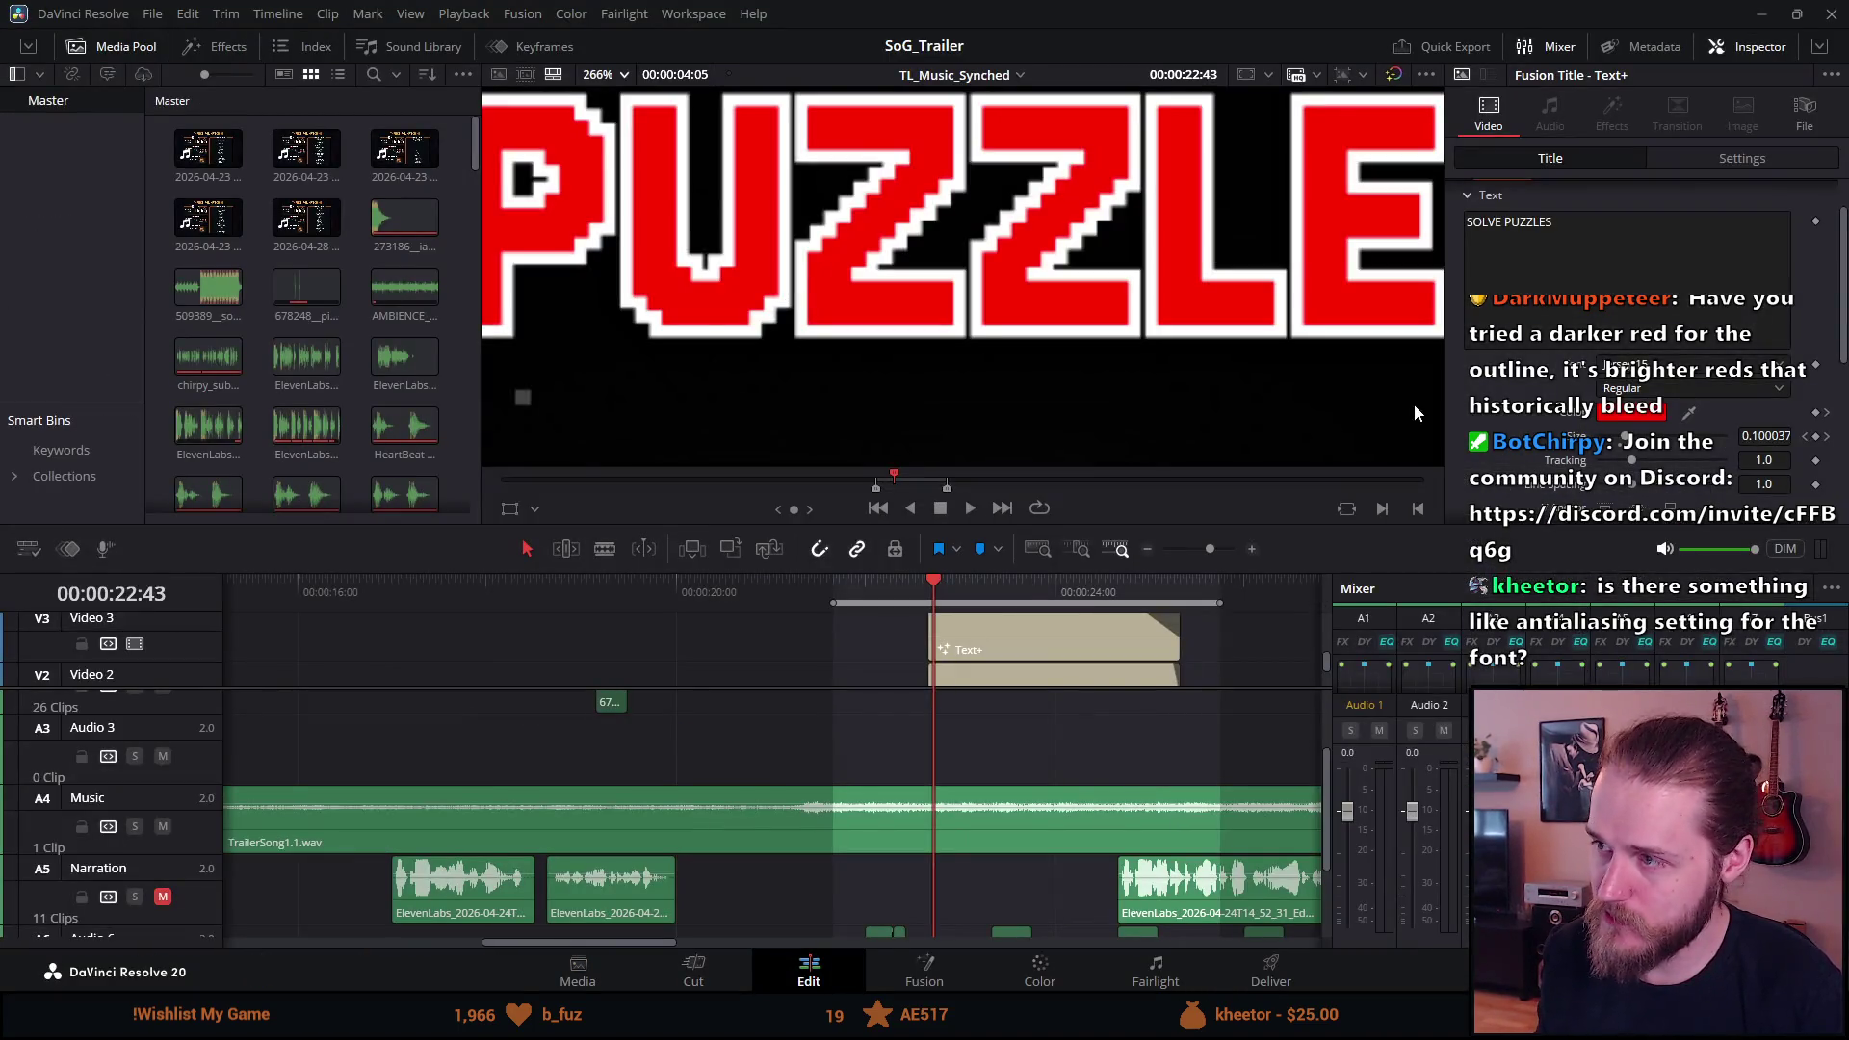
{"action": "scroll", "coordinate": [1542, 415], "scroll_direction": "down", "scroll_amount": 3}
{"action": "scroll", "coordinate": [1542, 414], "scroll_direction": "down", "scroll_amount": 5}
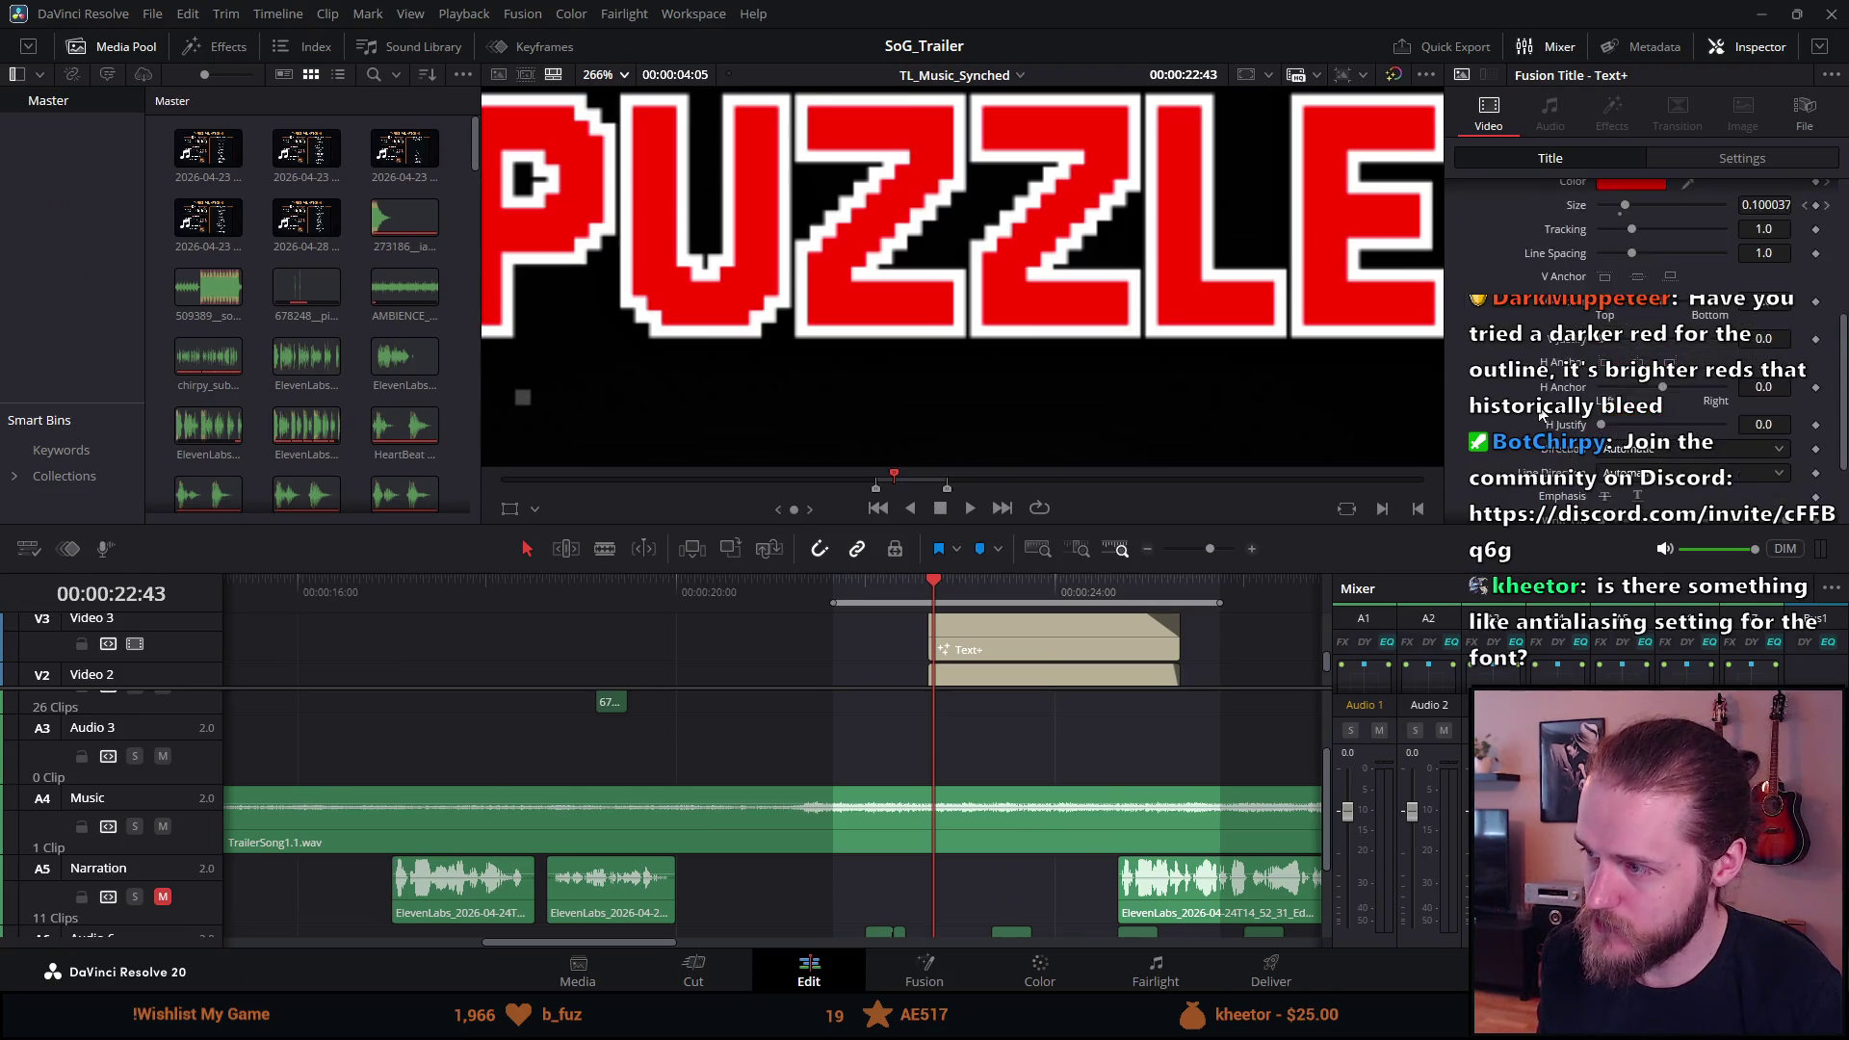
{"action": "left_click", "coordinate": [1600, 396]}
{"action": "left_click", "coordinate": [1537, 412]}
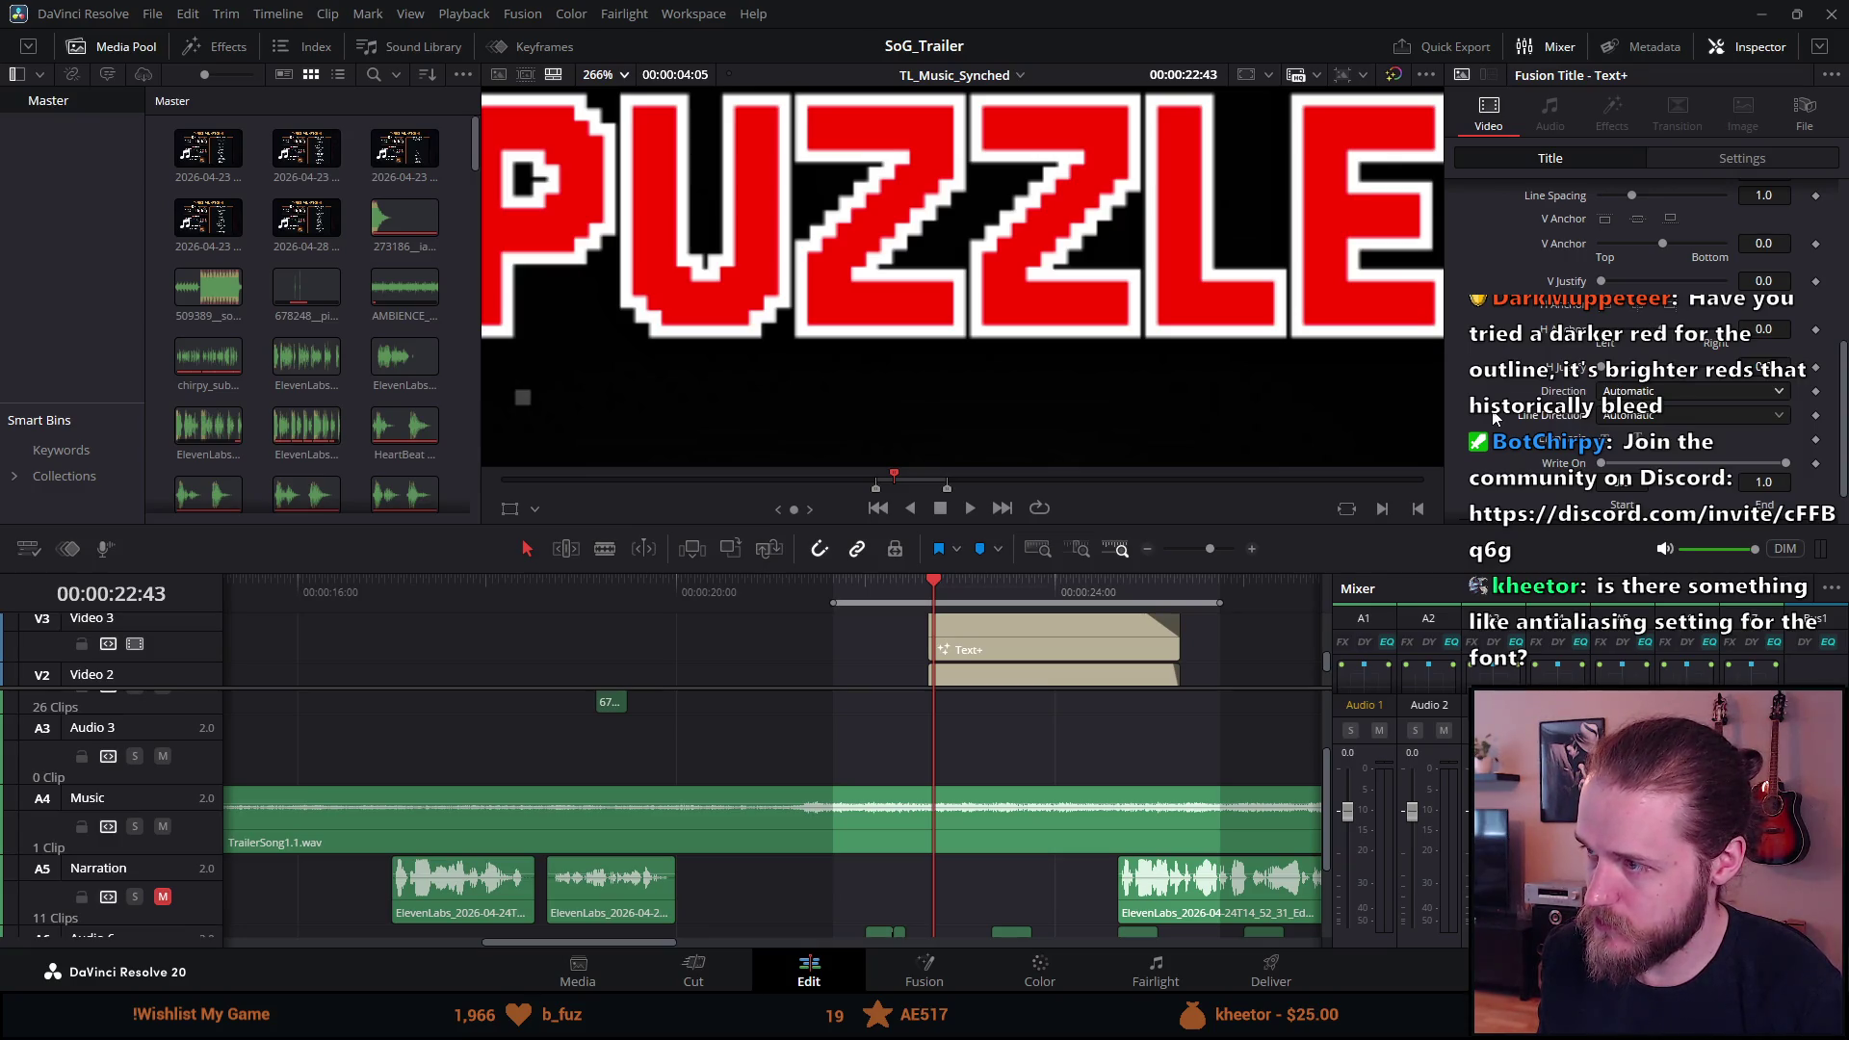
{"action": "scroll", "coordinate": [1494, 416], "scroll_direction": "up", "scroll_amount": 8}
Inspect the rotation settings on the title's Layout tab.
{"action": "left_click", "coordinate": [1561, 223]}
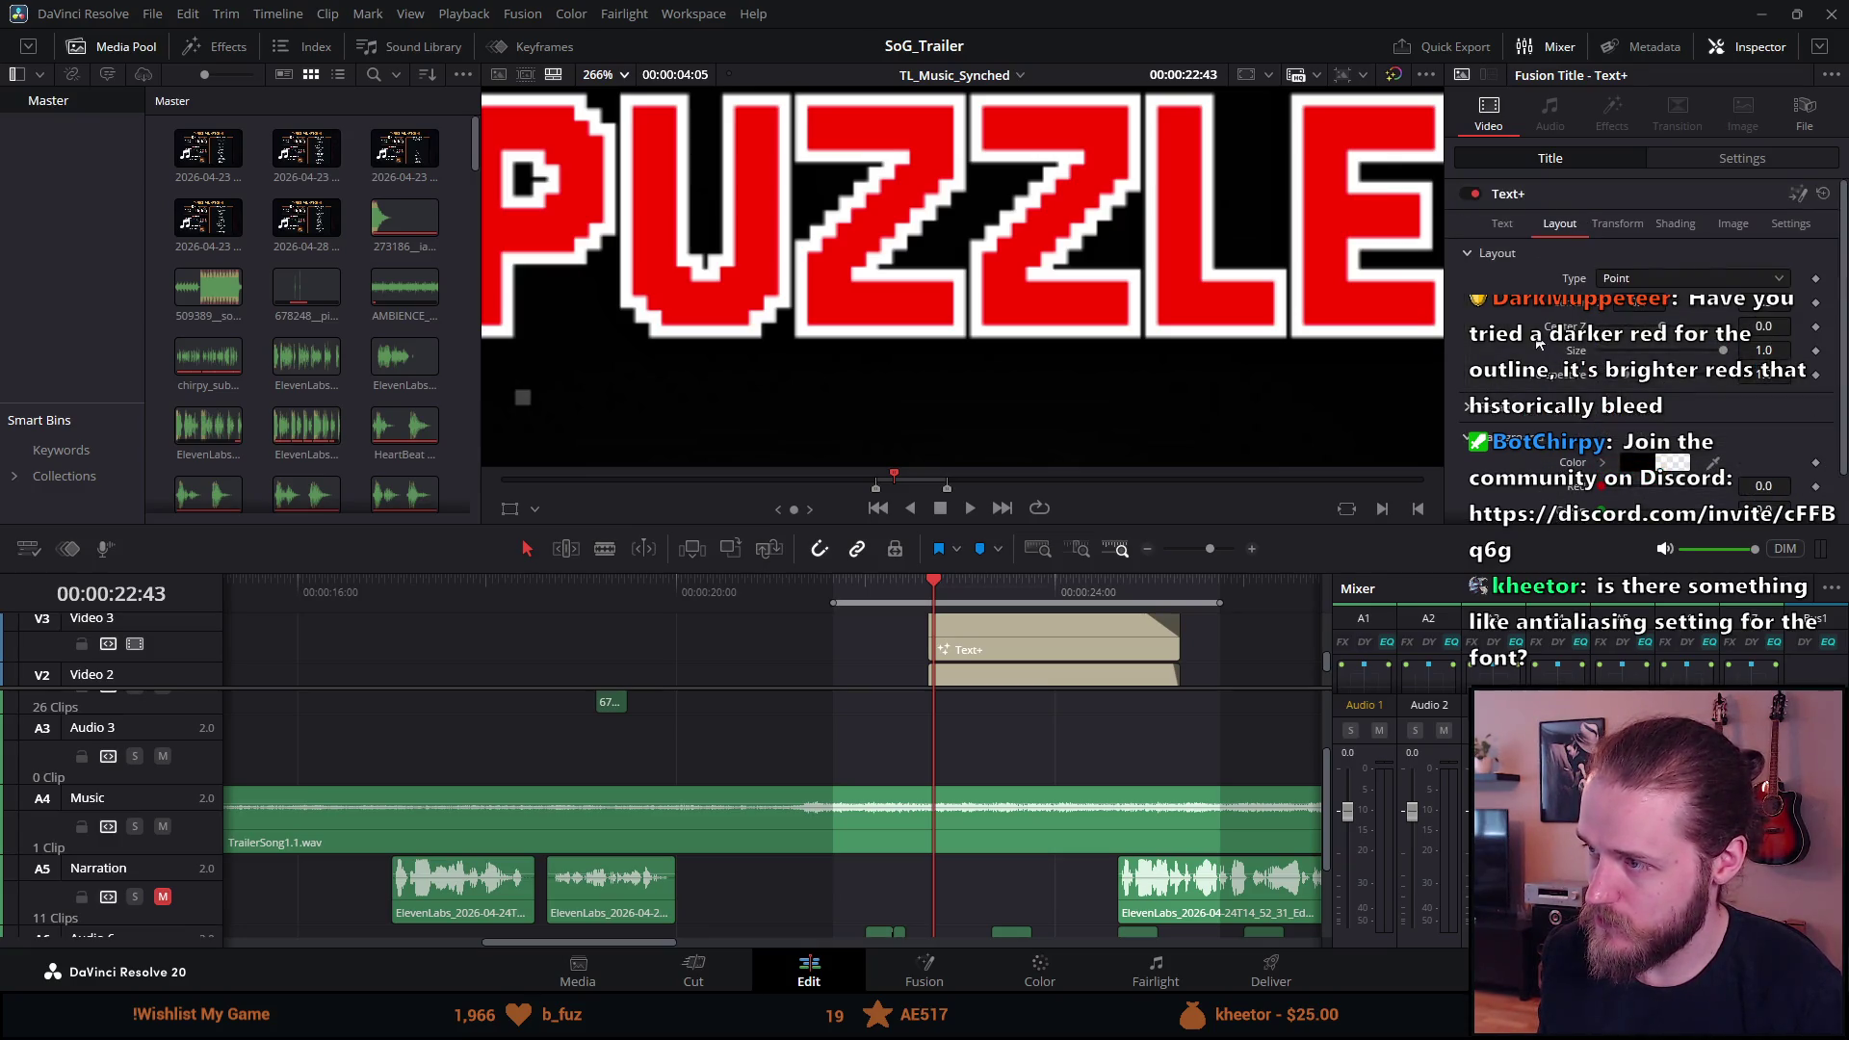
{"action": "left_click", "coordinate": [1468, 412]}
{"action": "scroll", "coordinate": [1467, 413], "scroll_direction": "down", "scroll_amount": 3}
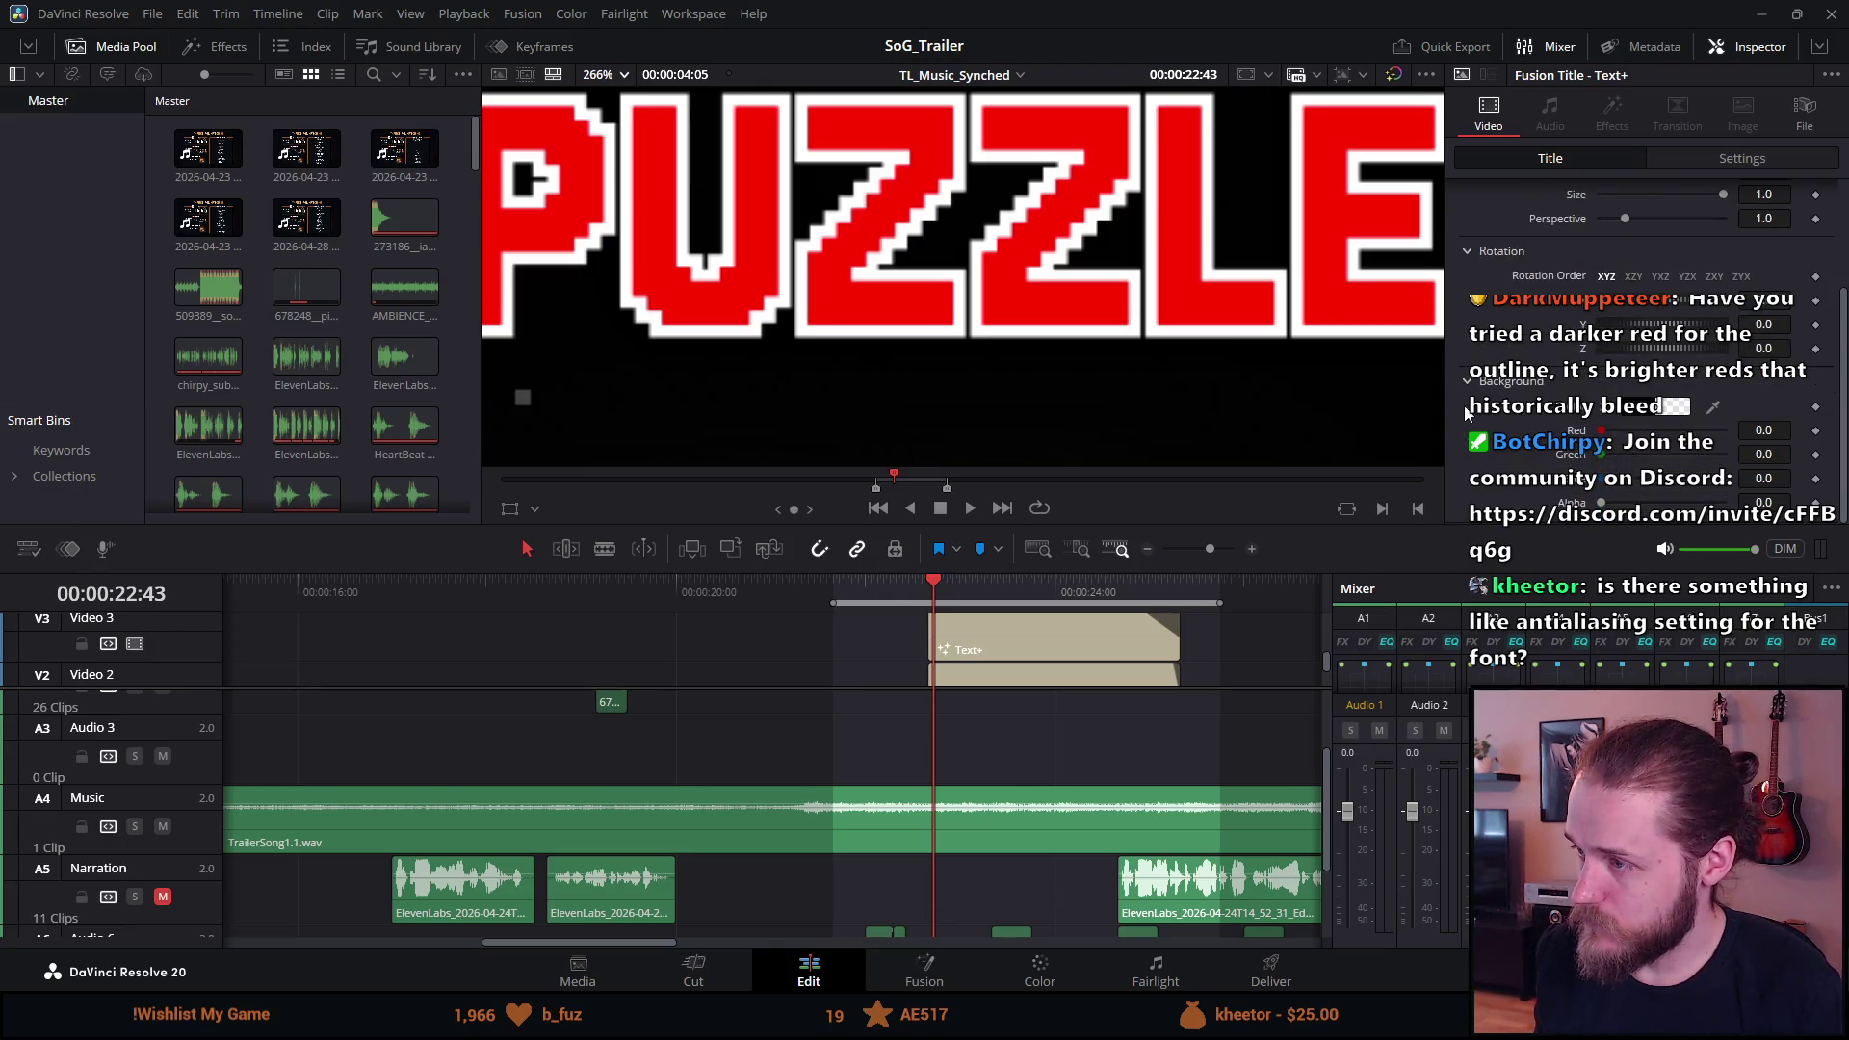
{"action": "scroll", "coordinate": [1566, 206], "scroll_direction": "up", "scroll_amount": 3}
Review the Transform tab's size, pivot, rotation and transform-by settings for the title.
{"action": "left_click", "coordinate": [1618, 223]}
{"action": "left_click", "coordinate": [1471, 473]}
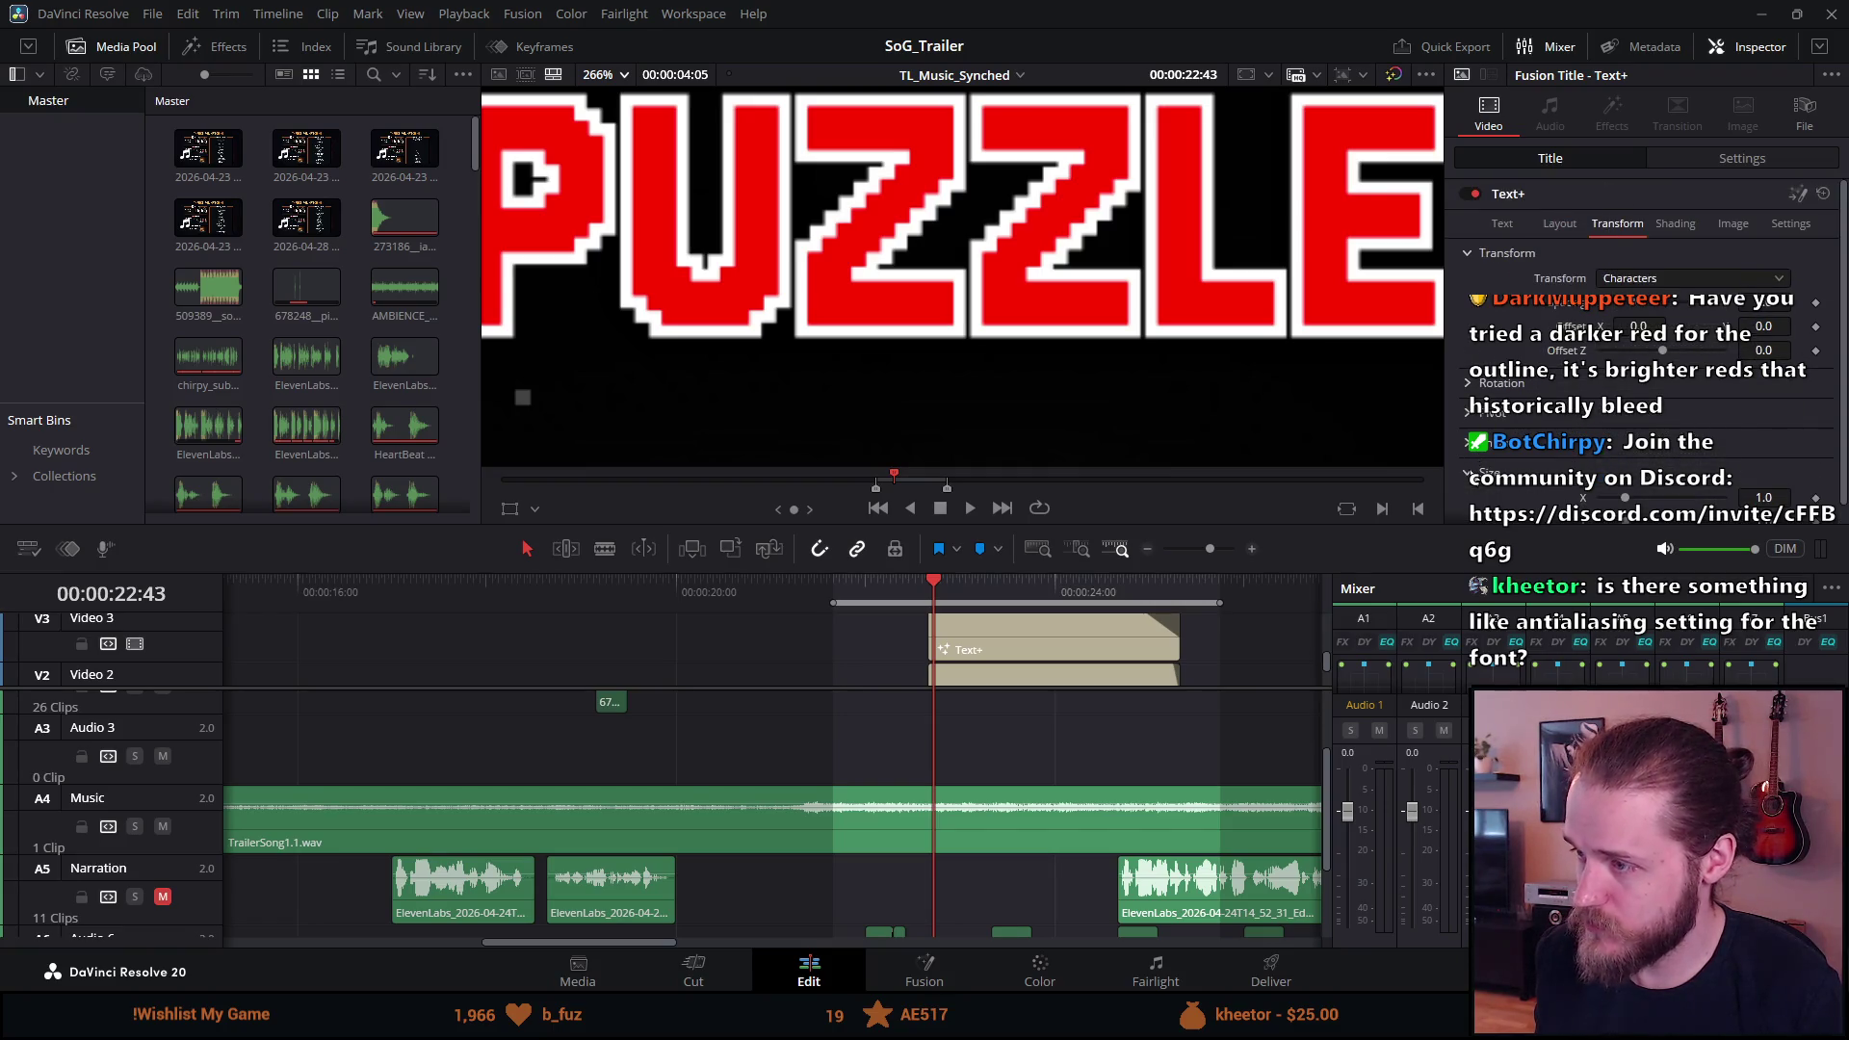
{"action": "scroll", "coordinate": [1474, 421], "scroll_direction": "up", "scroll_amount": 1}
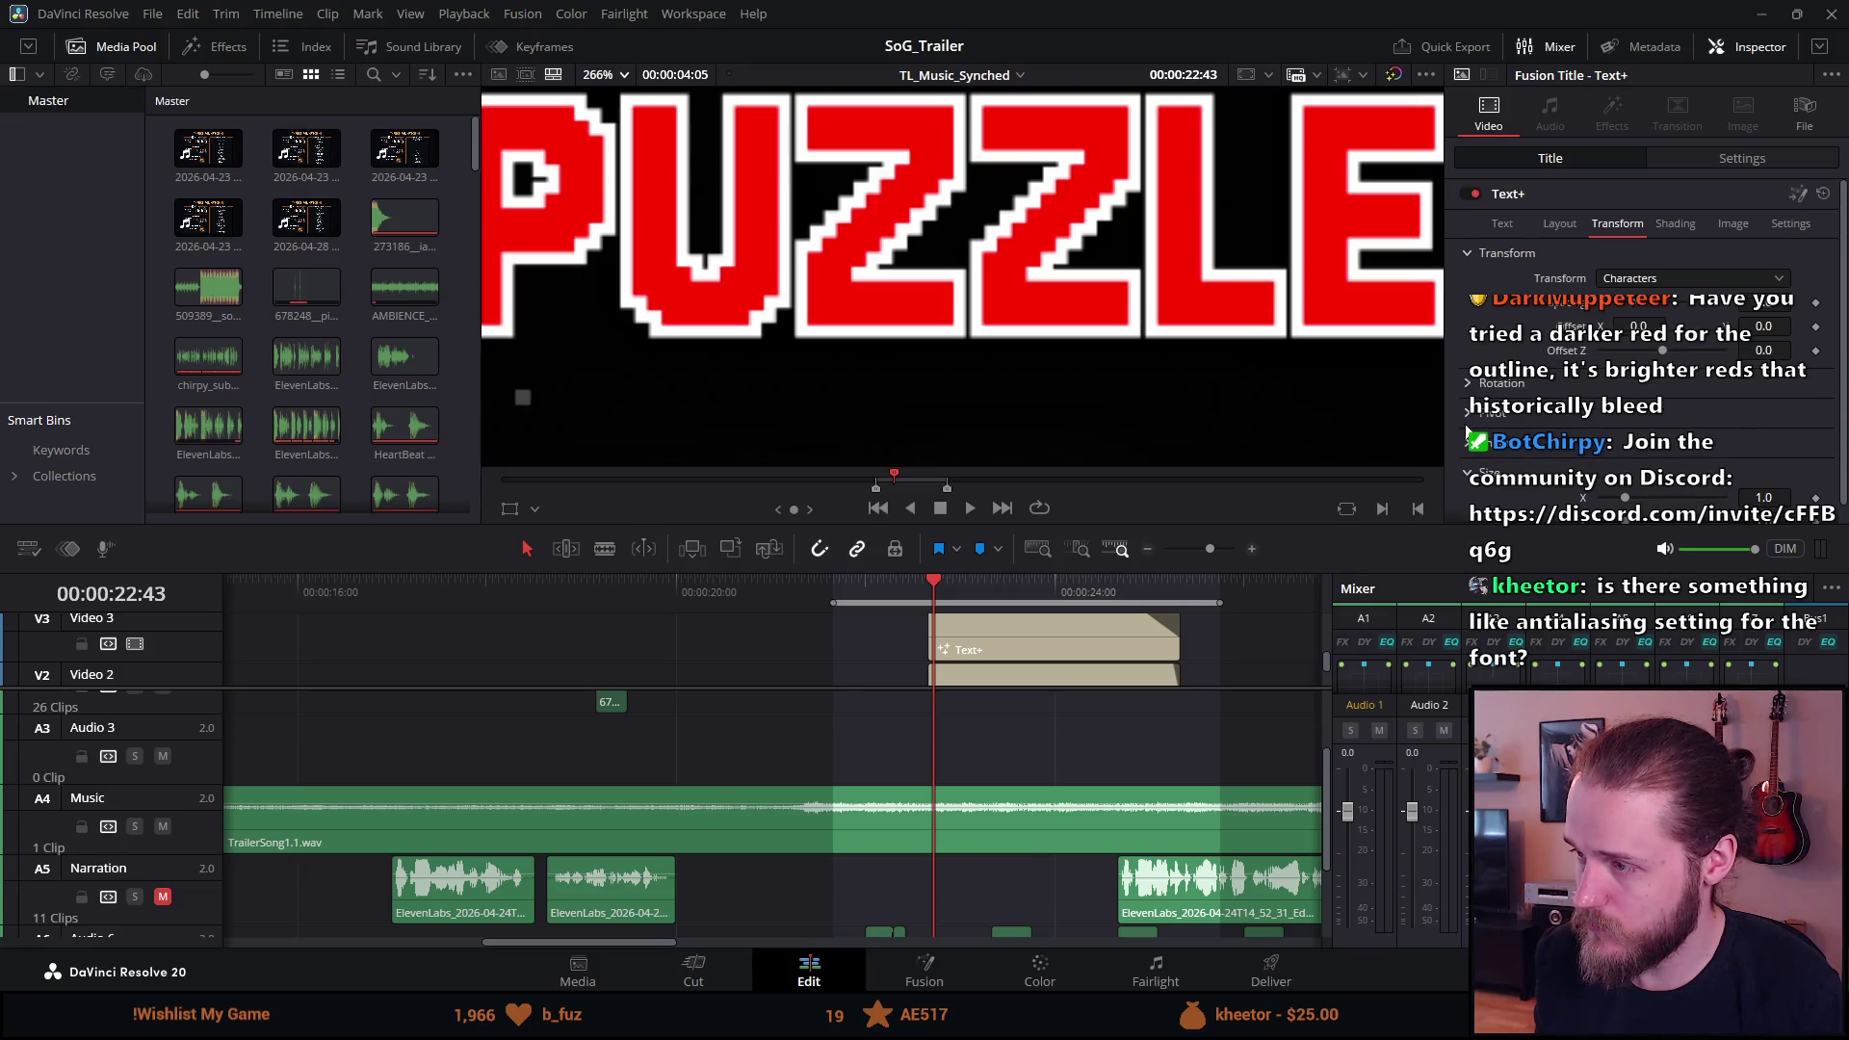
{"action": "left_click", "coordinate": [1471, 414]}
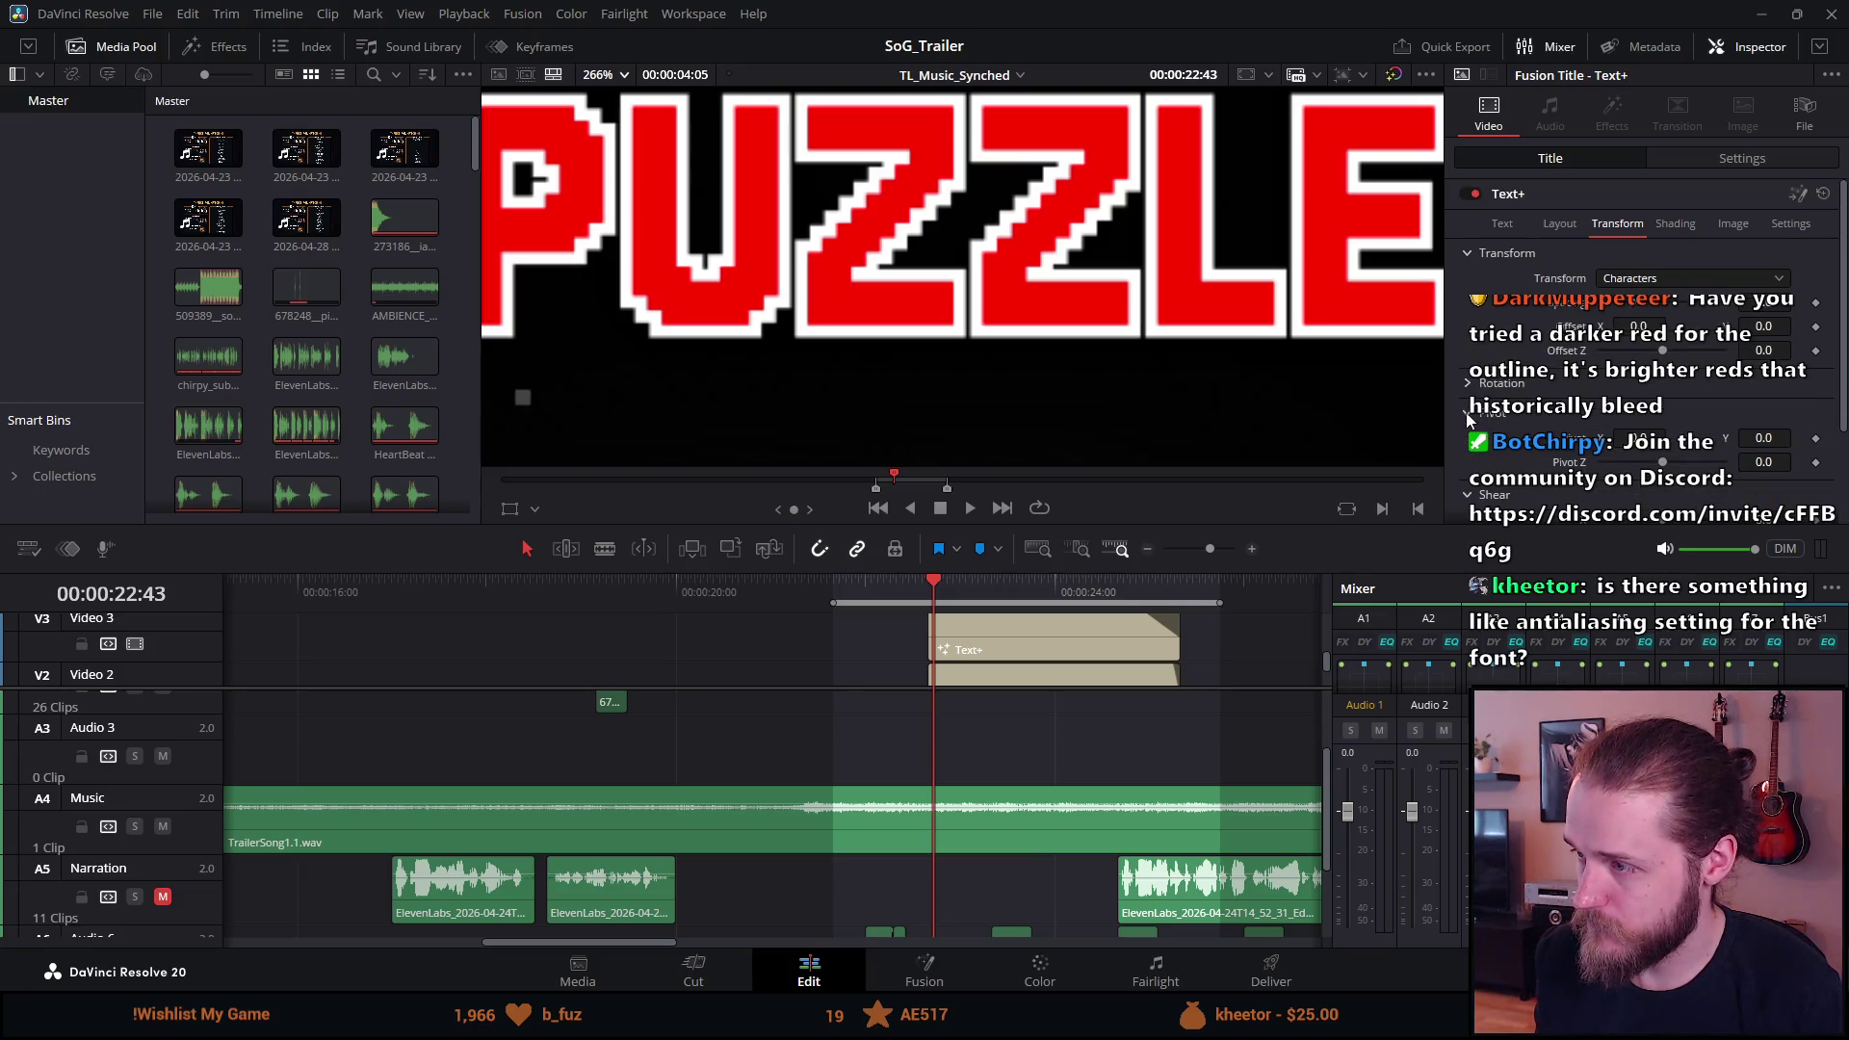
{"action": "left_click", "coordinate": [1468, 383]}
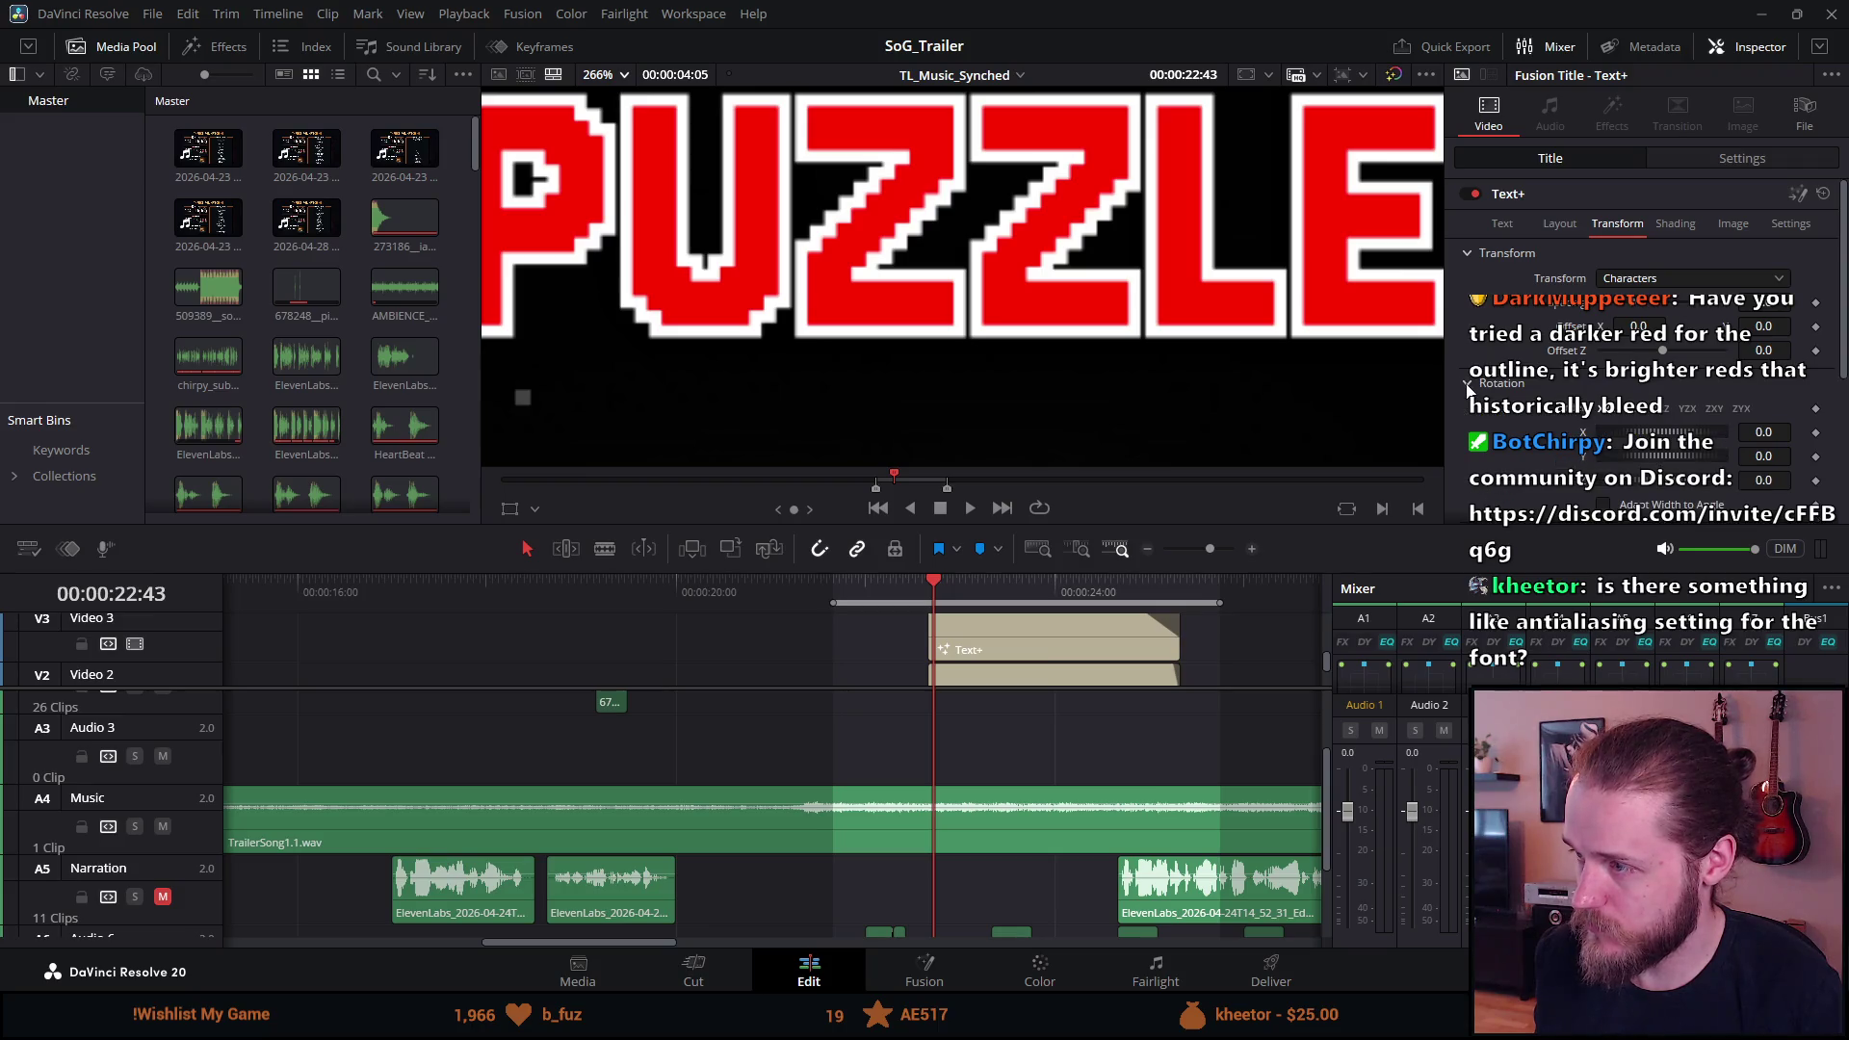
{"action": "left_click", "coordinate": [1653, 279]}
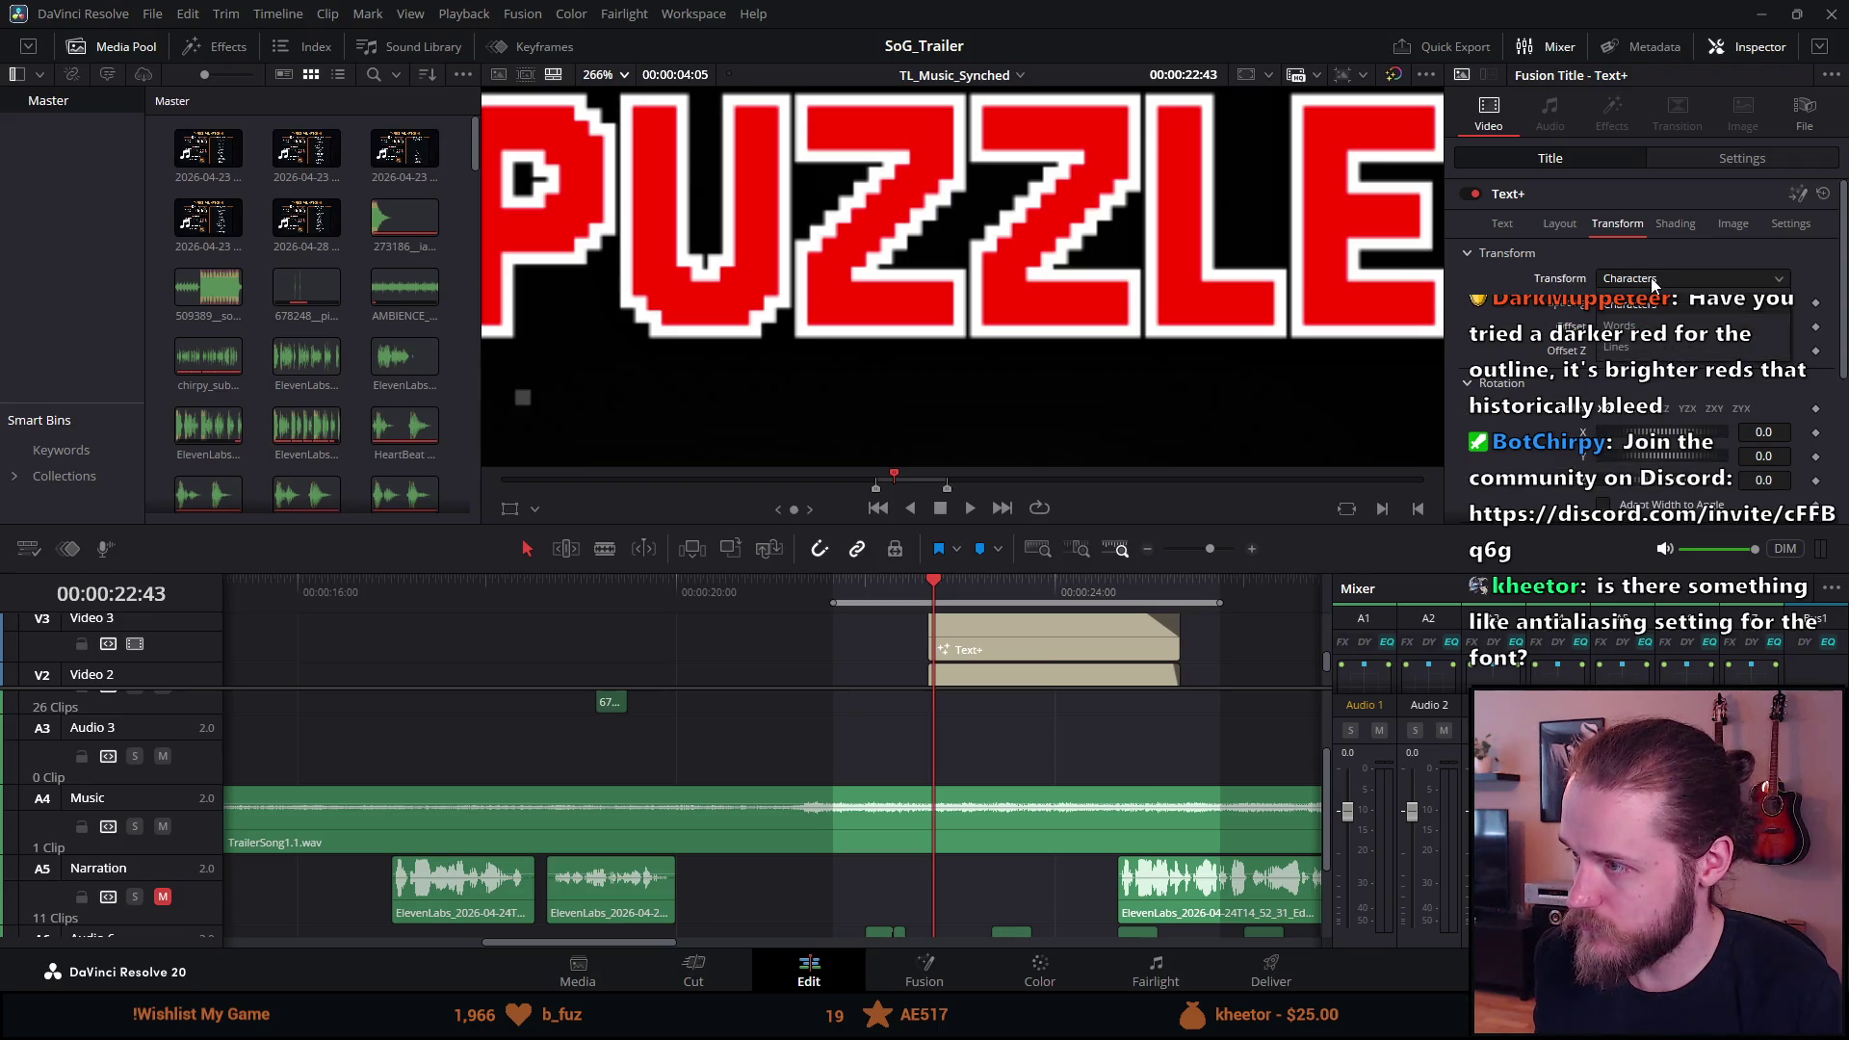
{"action": "left_click", "coordinate": [1663, 231]}
Browse the Shading settings, then show the Image tab's process mode choices (Full Frames).
{"action": "left_click", "coordinate": [1664, 229]}
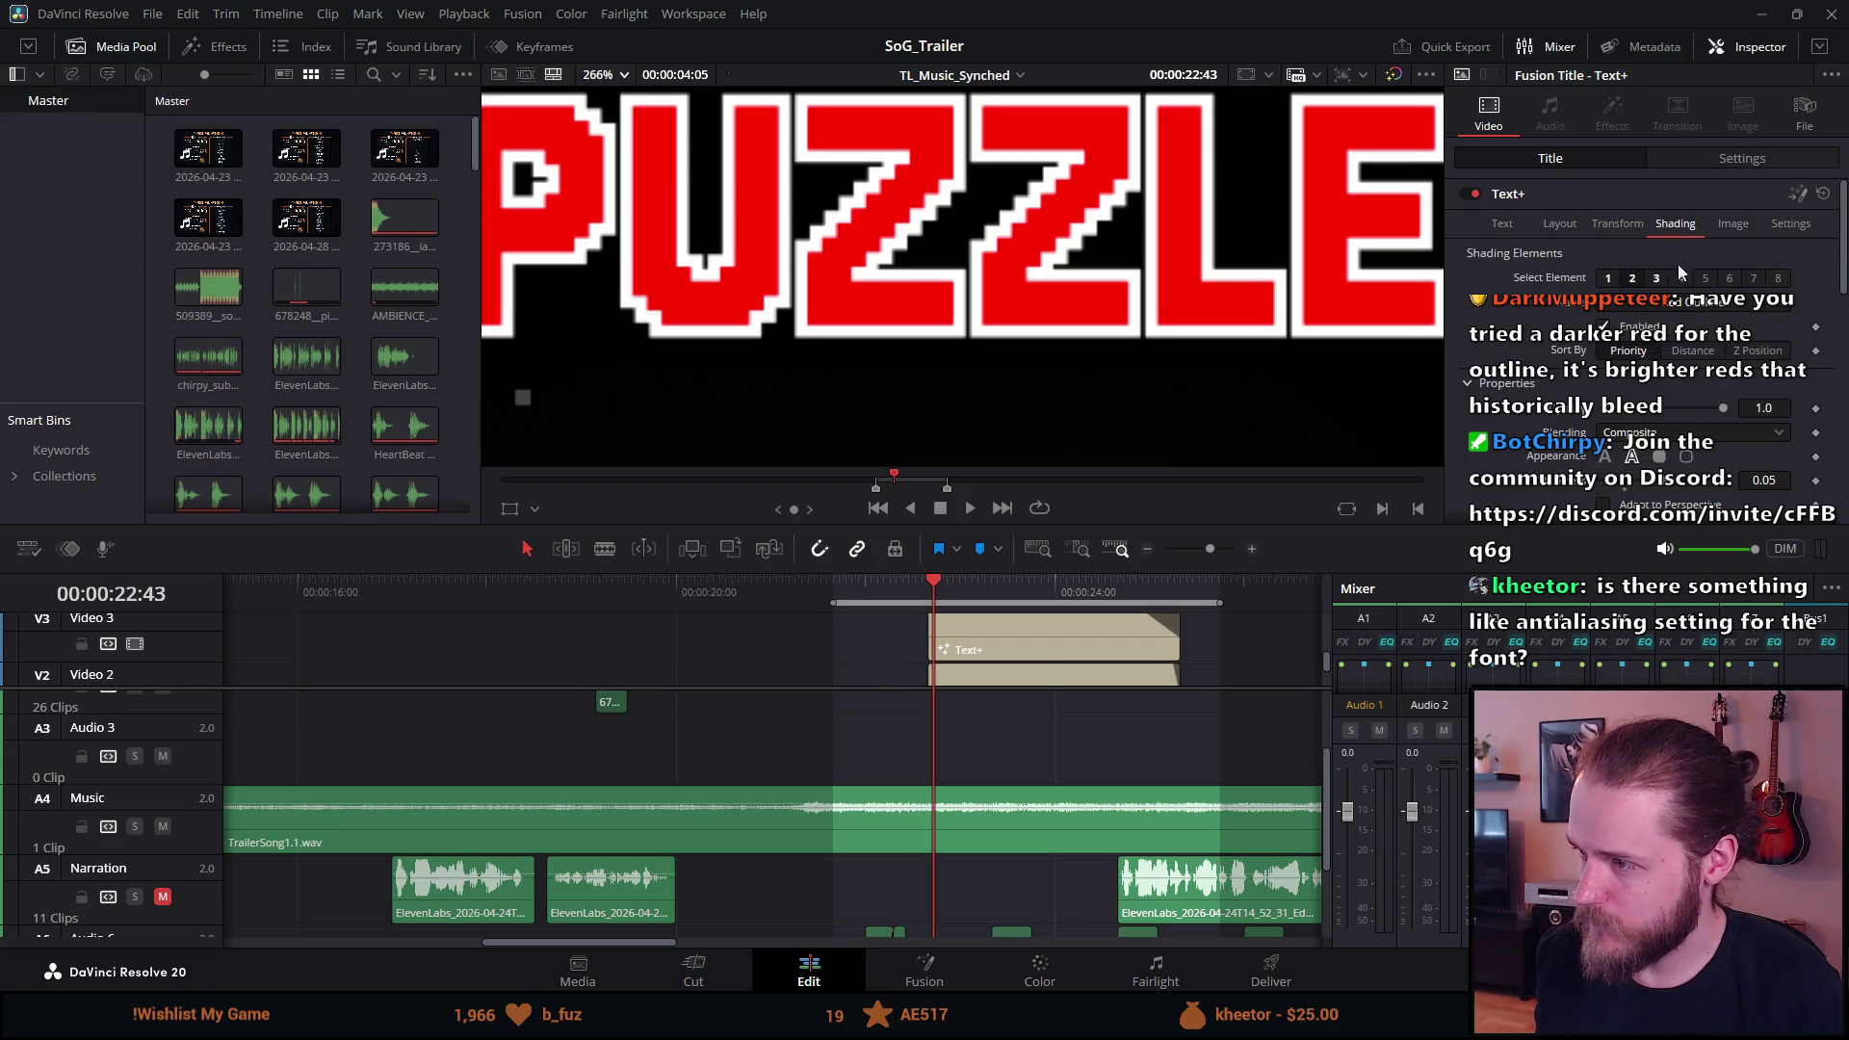
{"action": "scroll", "coordinate": [1501, 460], "scroll_direction": "down", "scroll_amount": 3}
{"action": "scroll", "coordinate": [1500, 465], "scroll_direction": "down", "scroll_amount": 2}
{"action": "scroll", "coordinate": [1500, 465], "scroll_direction": "down", "scroll_amount": 2}
{"action": "scroll", "coordinate": [1501, 465], "scroll_direction": "down", "scroll_amount": 2}
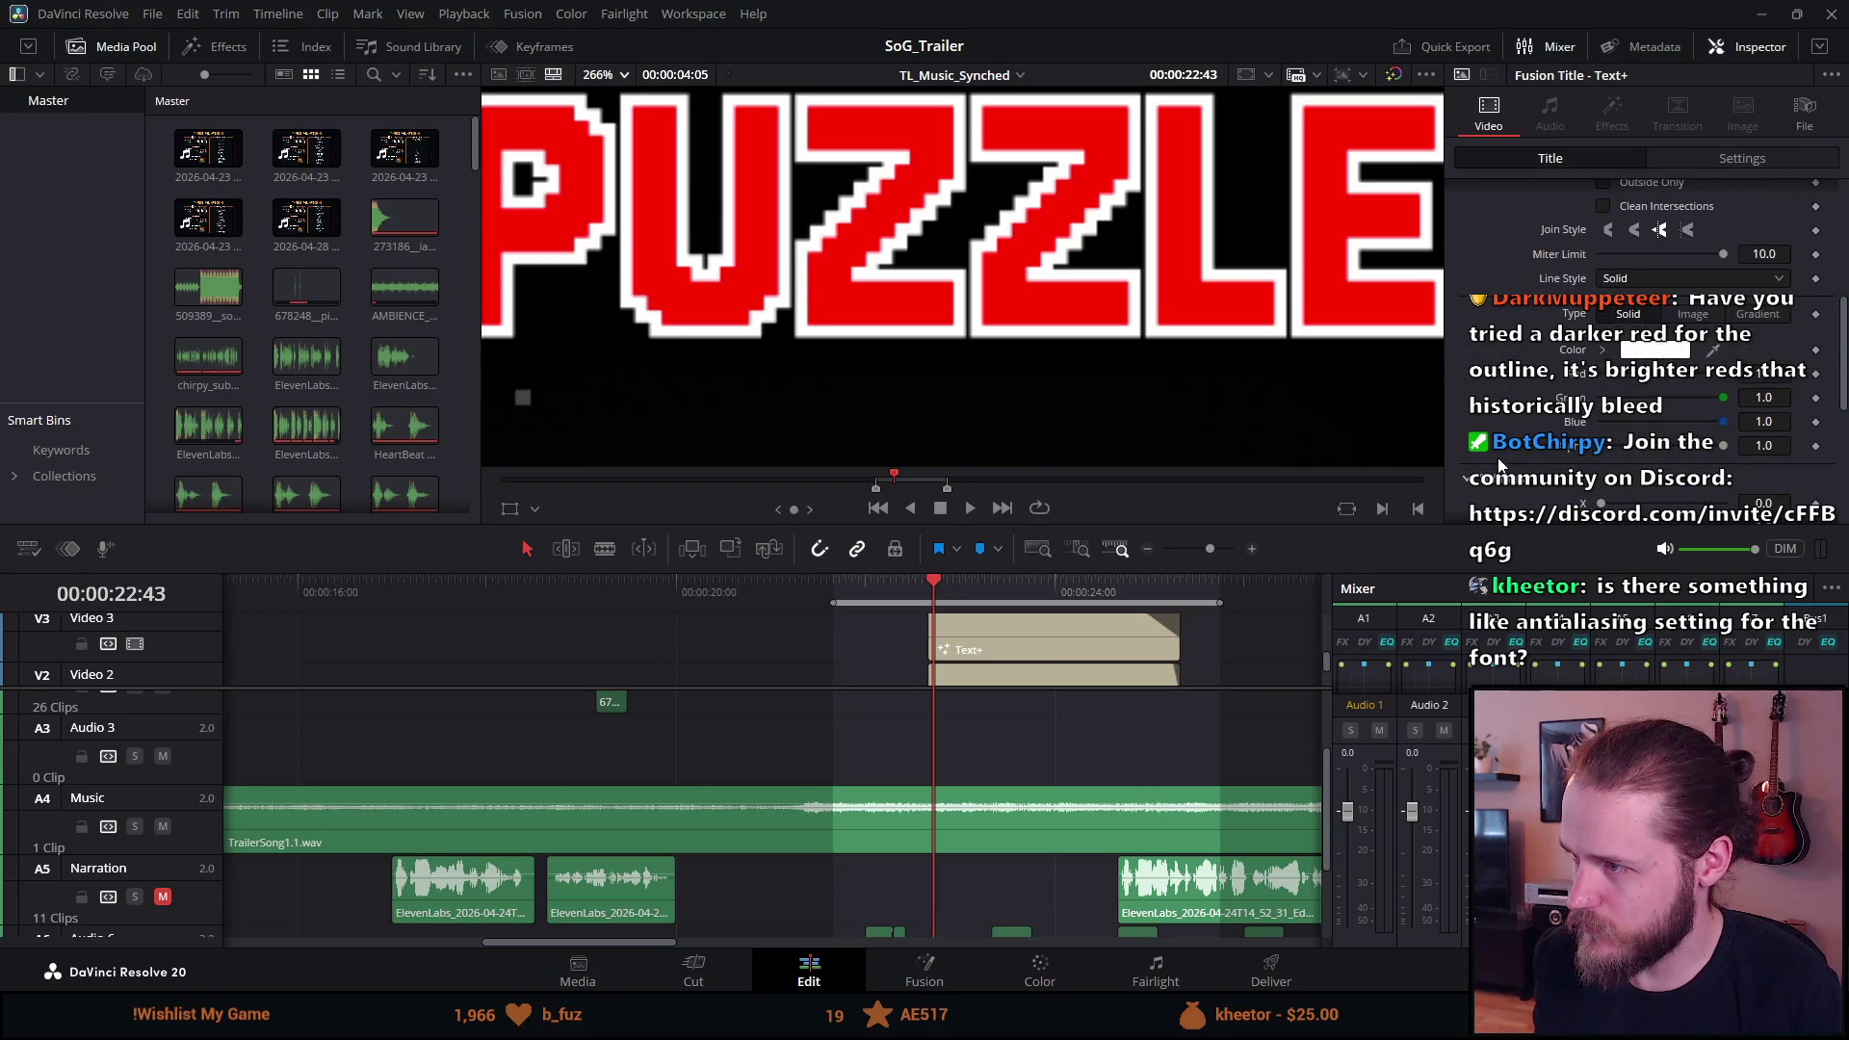
{"action": "scroll", "coordinate": [1499, 465], "scroll_direction": "down", "scroll_amount": 6}
{"action": "scroll", "coordinate": [1498, 465], "scroll_direction": "down", "scroll_amount": 5}
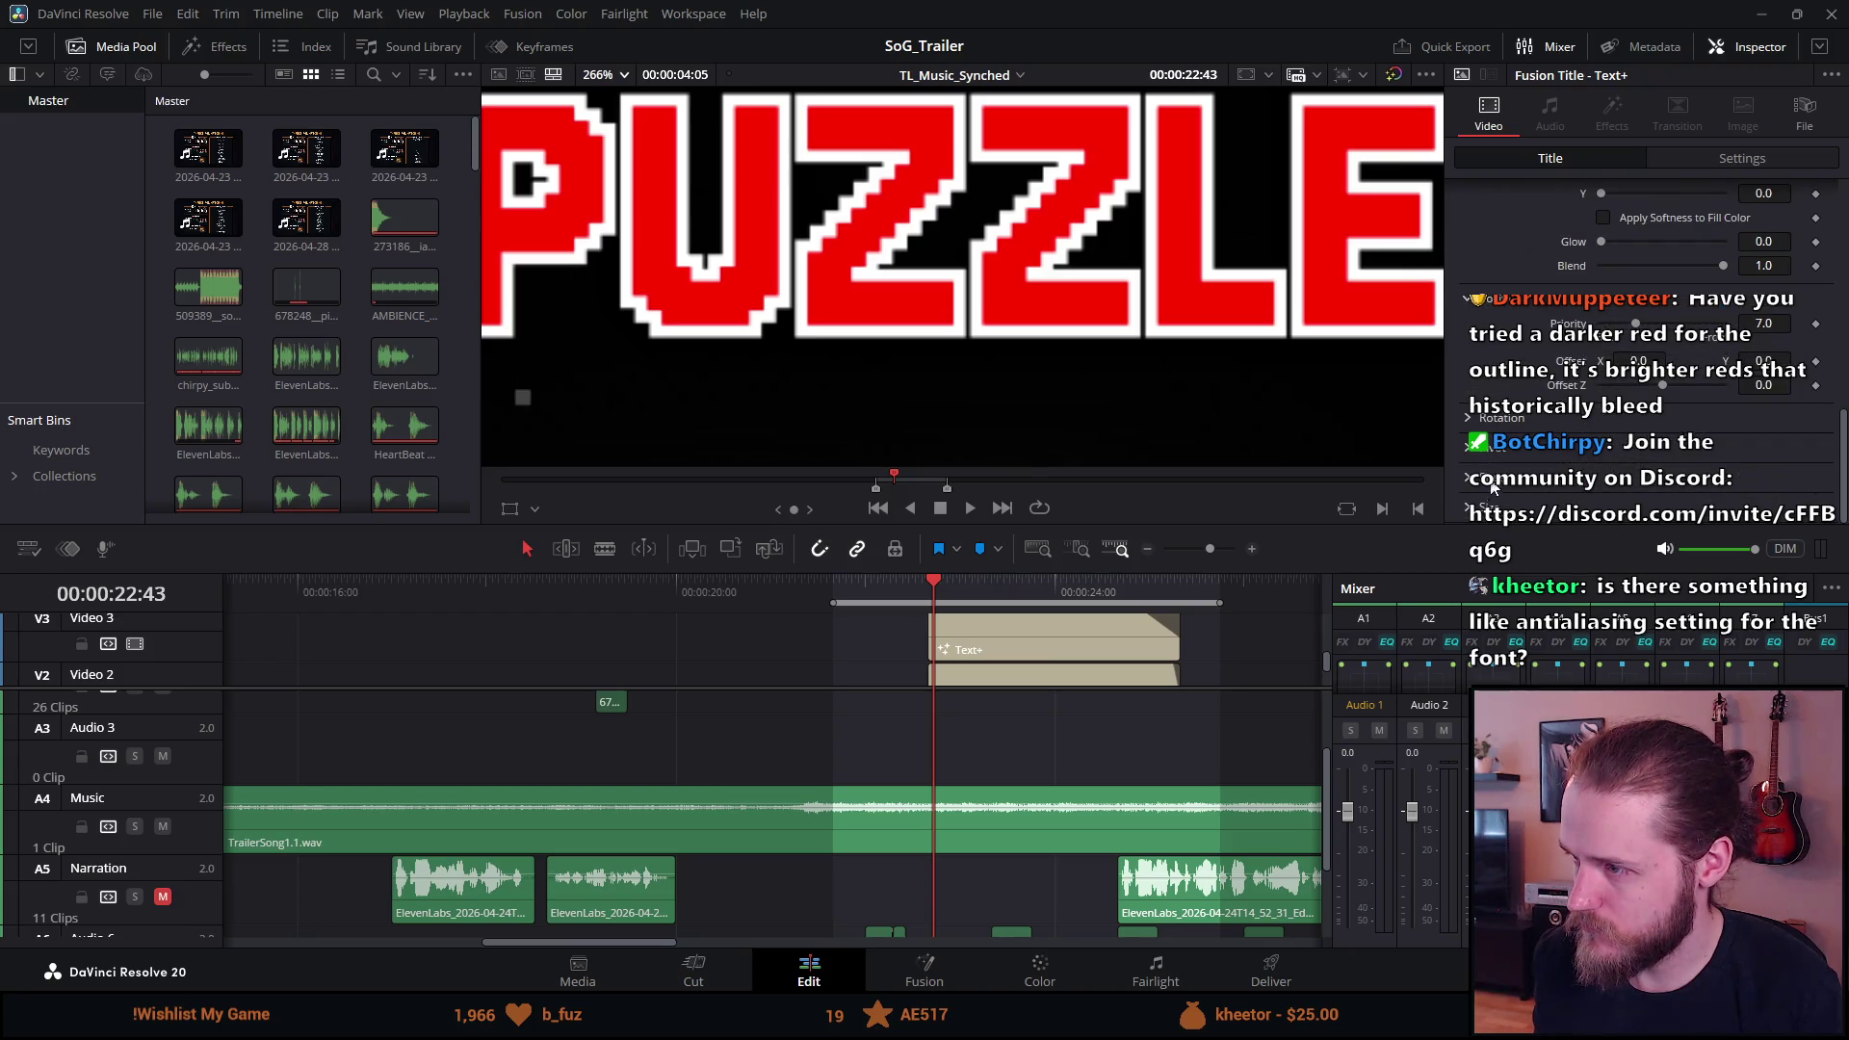
{"action": "scroll", "coordinate": [1645, 260], "scroll_direction": "up", "scroll_amount": 10}
{"action": "scroll", "coordinate": [1645, 260], "scroll_direction": "up", "scroll_amount": 5}
{"action": "left_click", "coordinate": [1732, 223]}
{"action": "left_click", "coordinate": [1618, 260]}
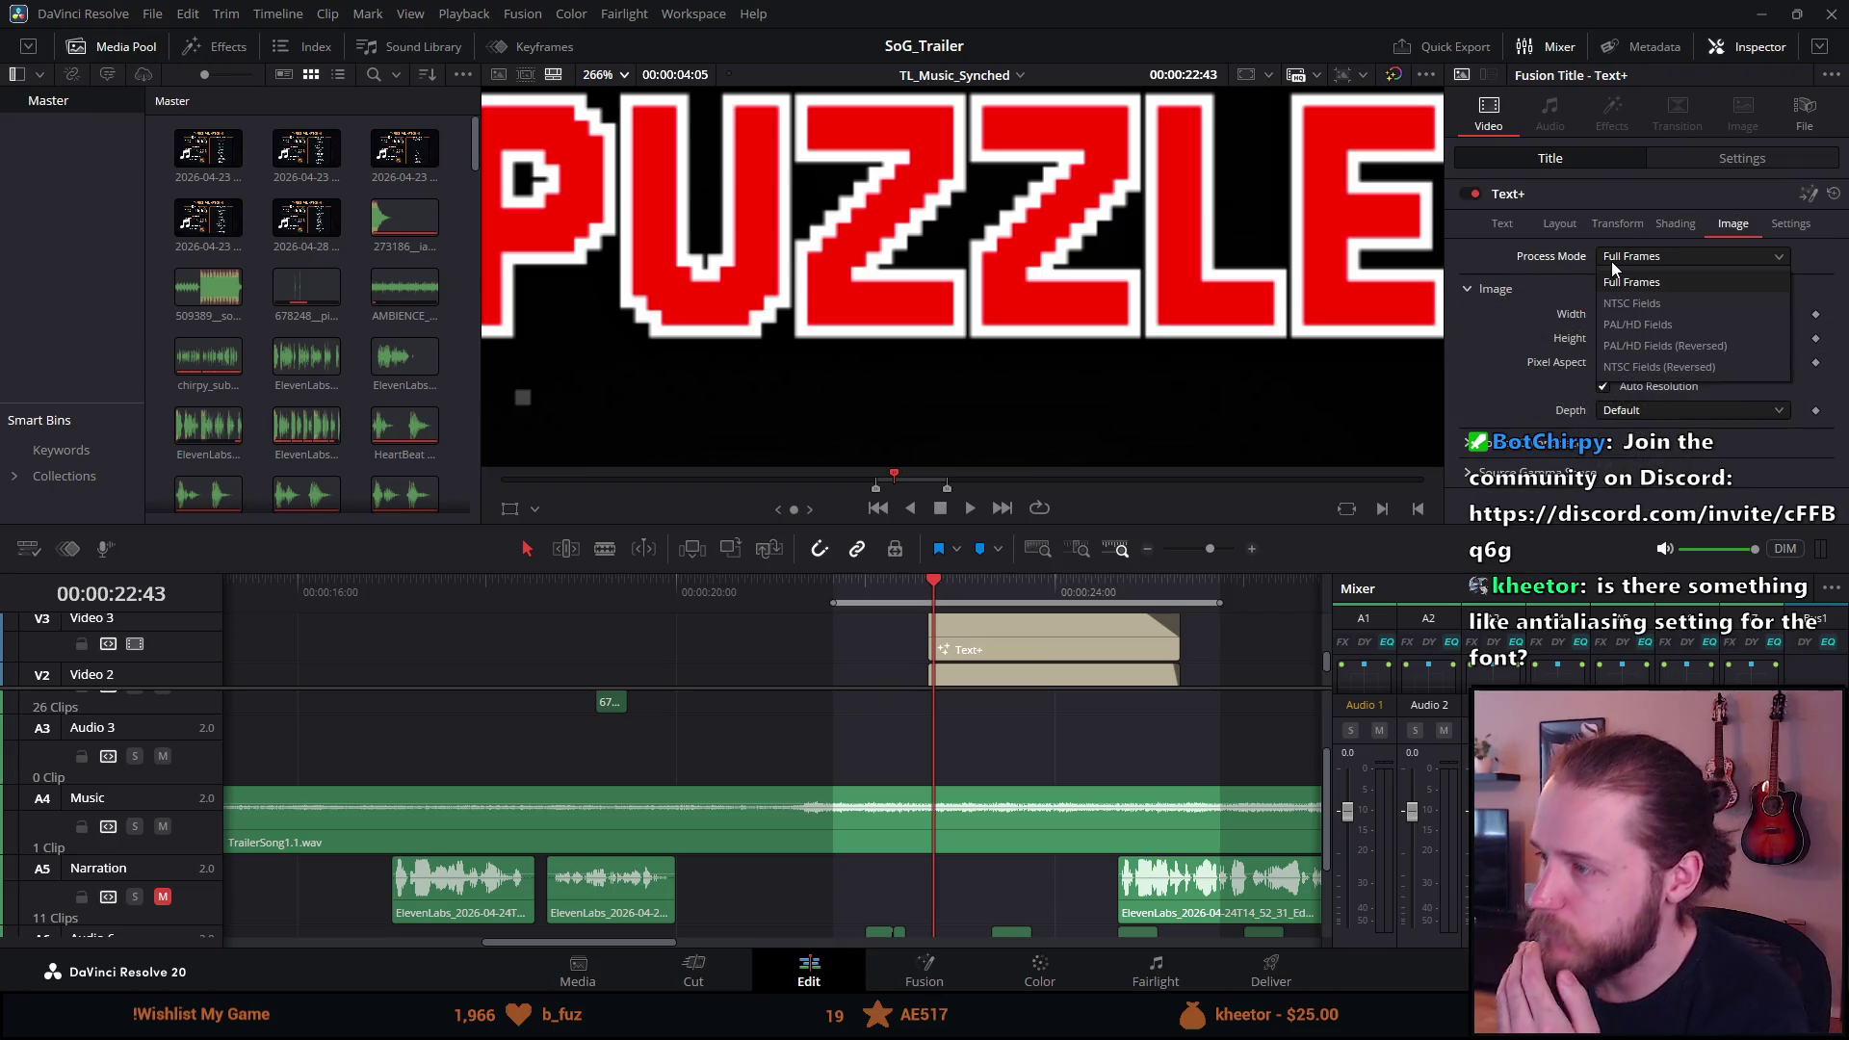
{"action": "left_click", "coordinate": [1618, 263]}
{"action": "left_click", "coordinate": [1632, 258]}
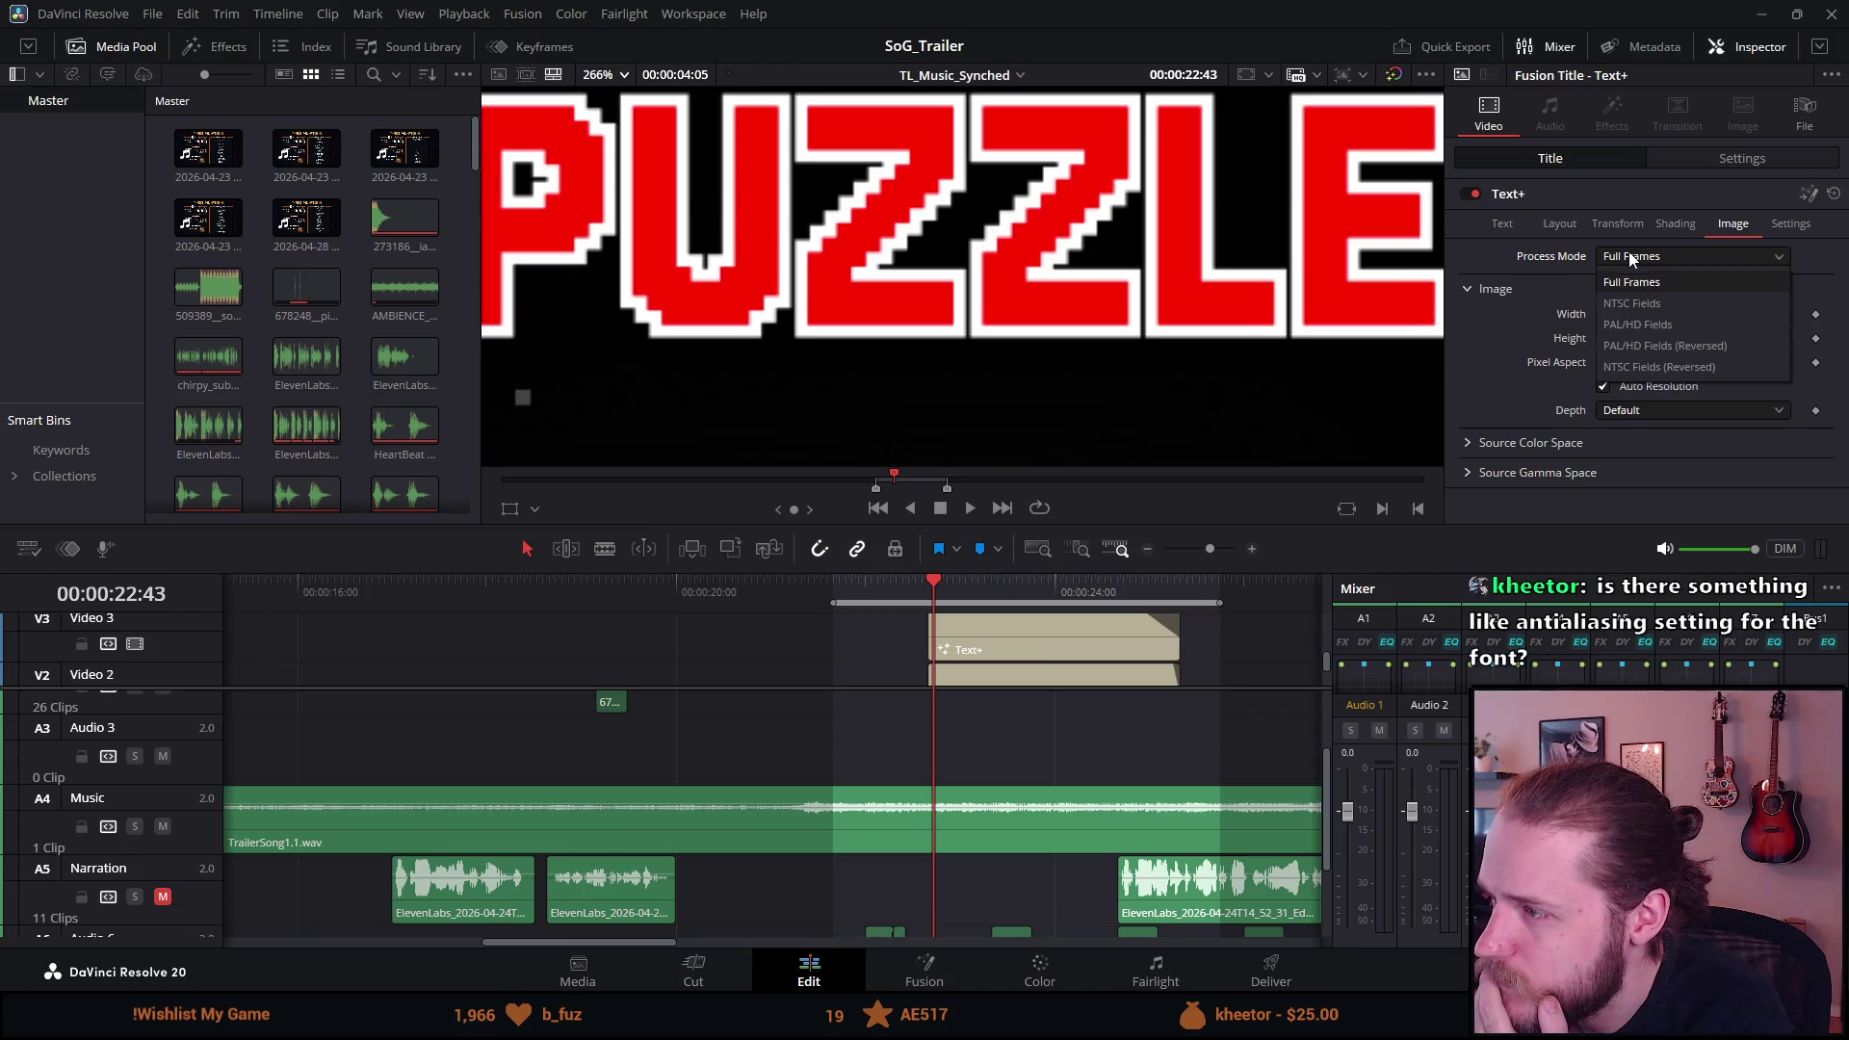
{"action": "left_click", "coordinate": [1632, 258]}
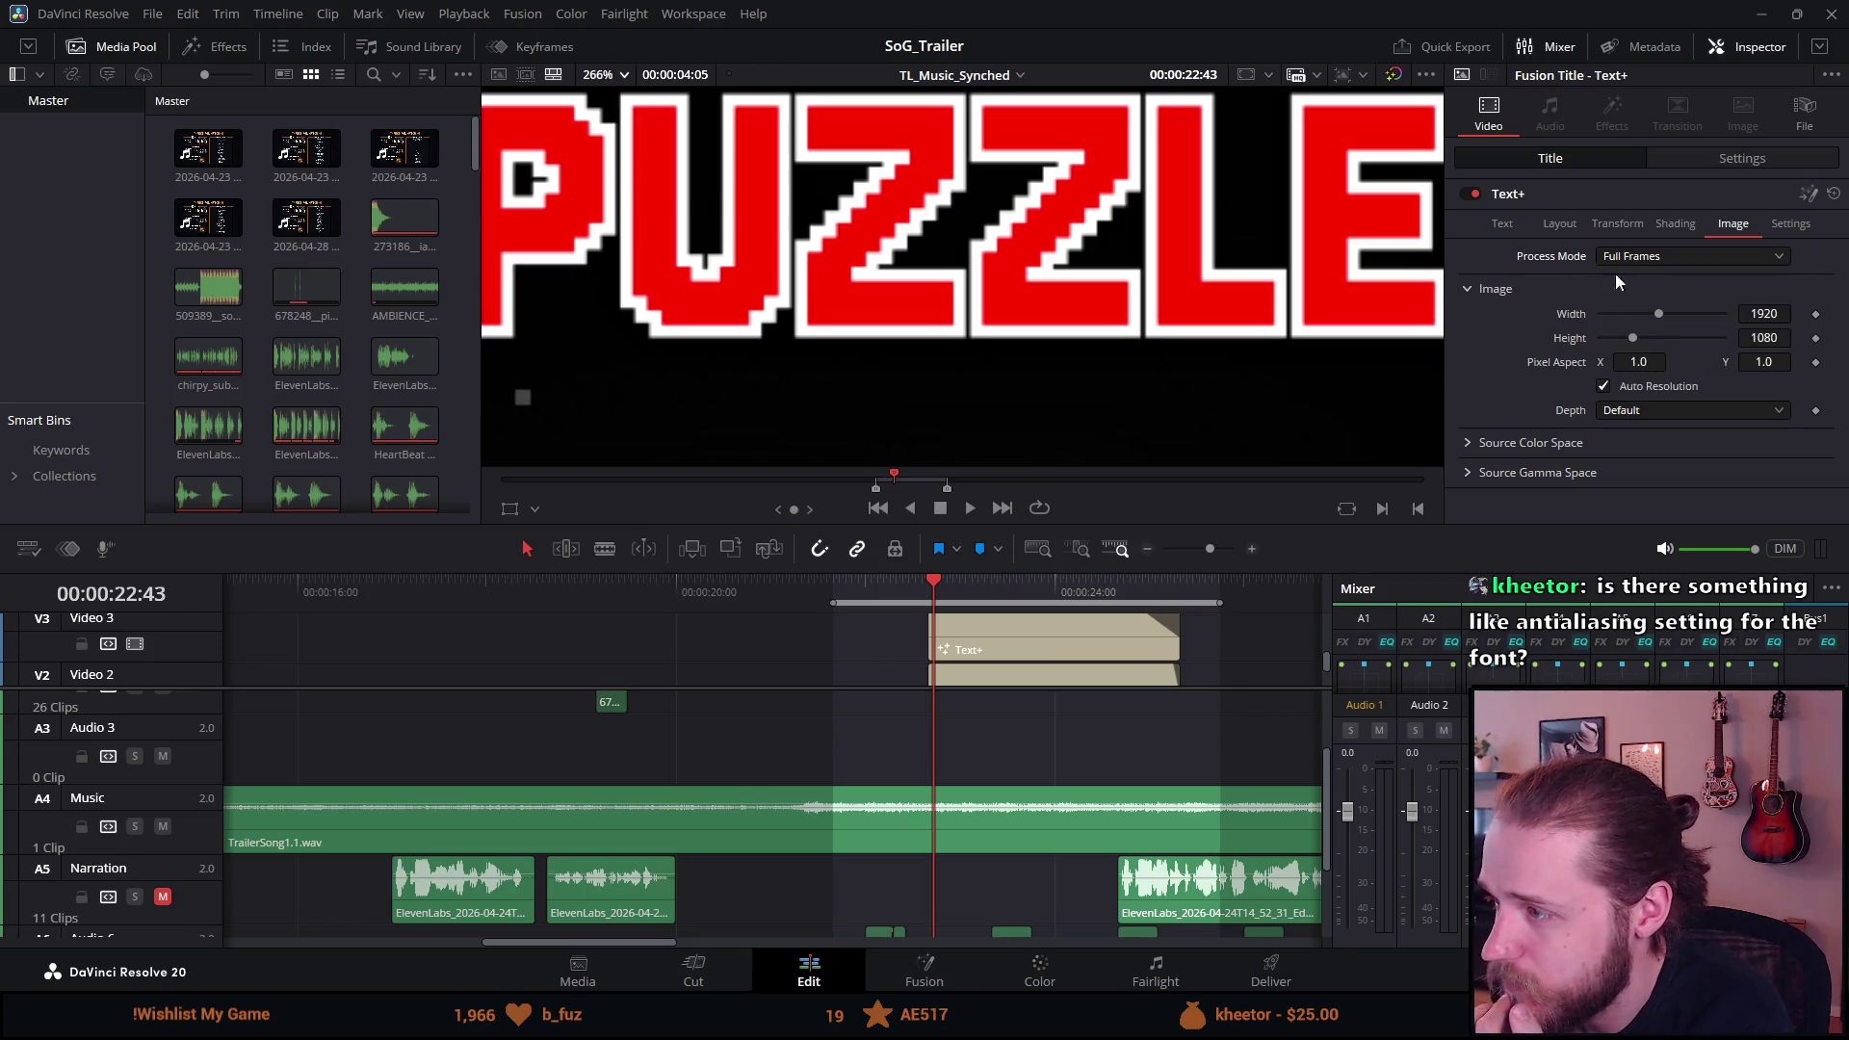
{"action": "left_click", "coordinate": [1609, 414]}
{"action": "left_click", "coordinate": [1609, 416]}
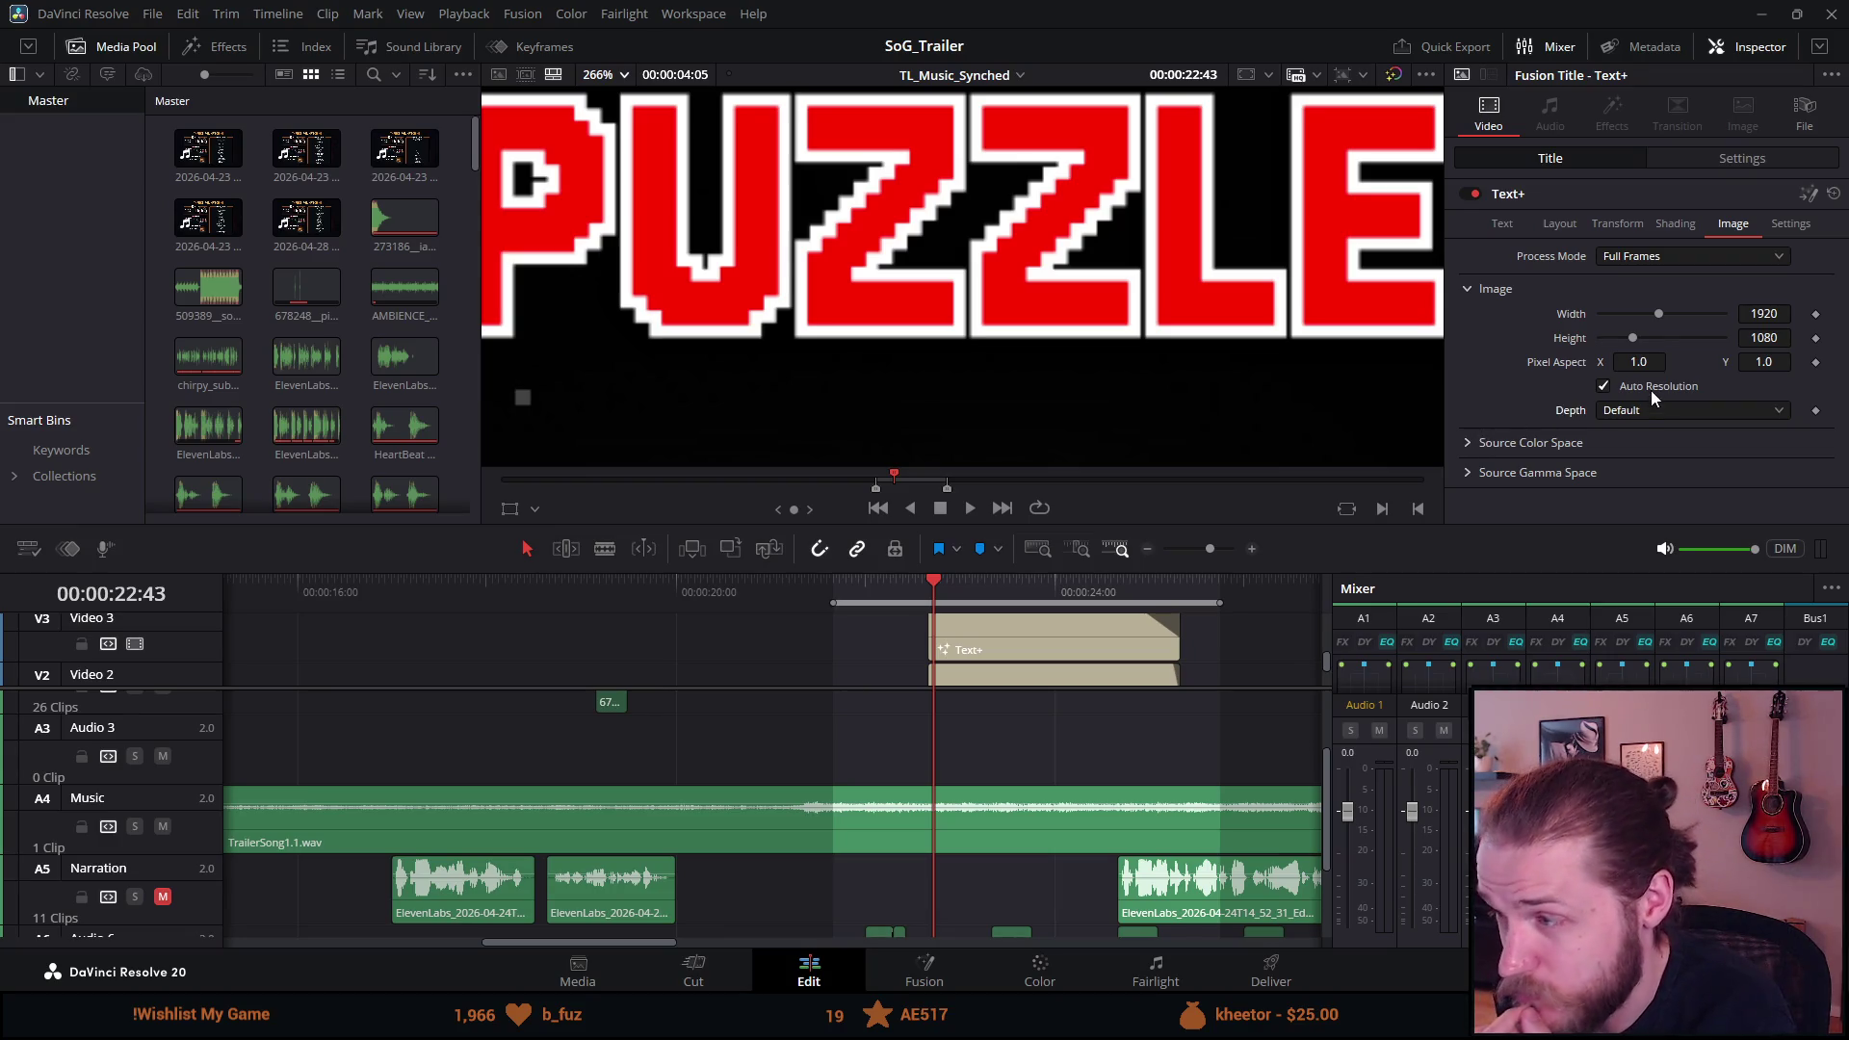
{"action": "left_click", "coordinate": [1602, 386]}
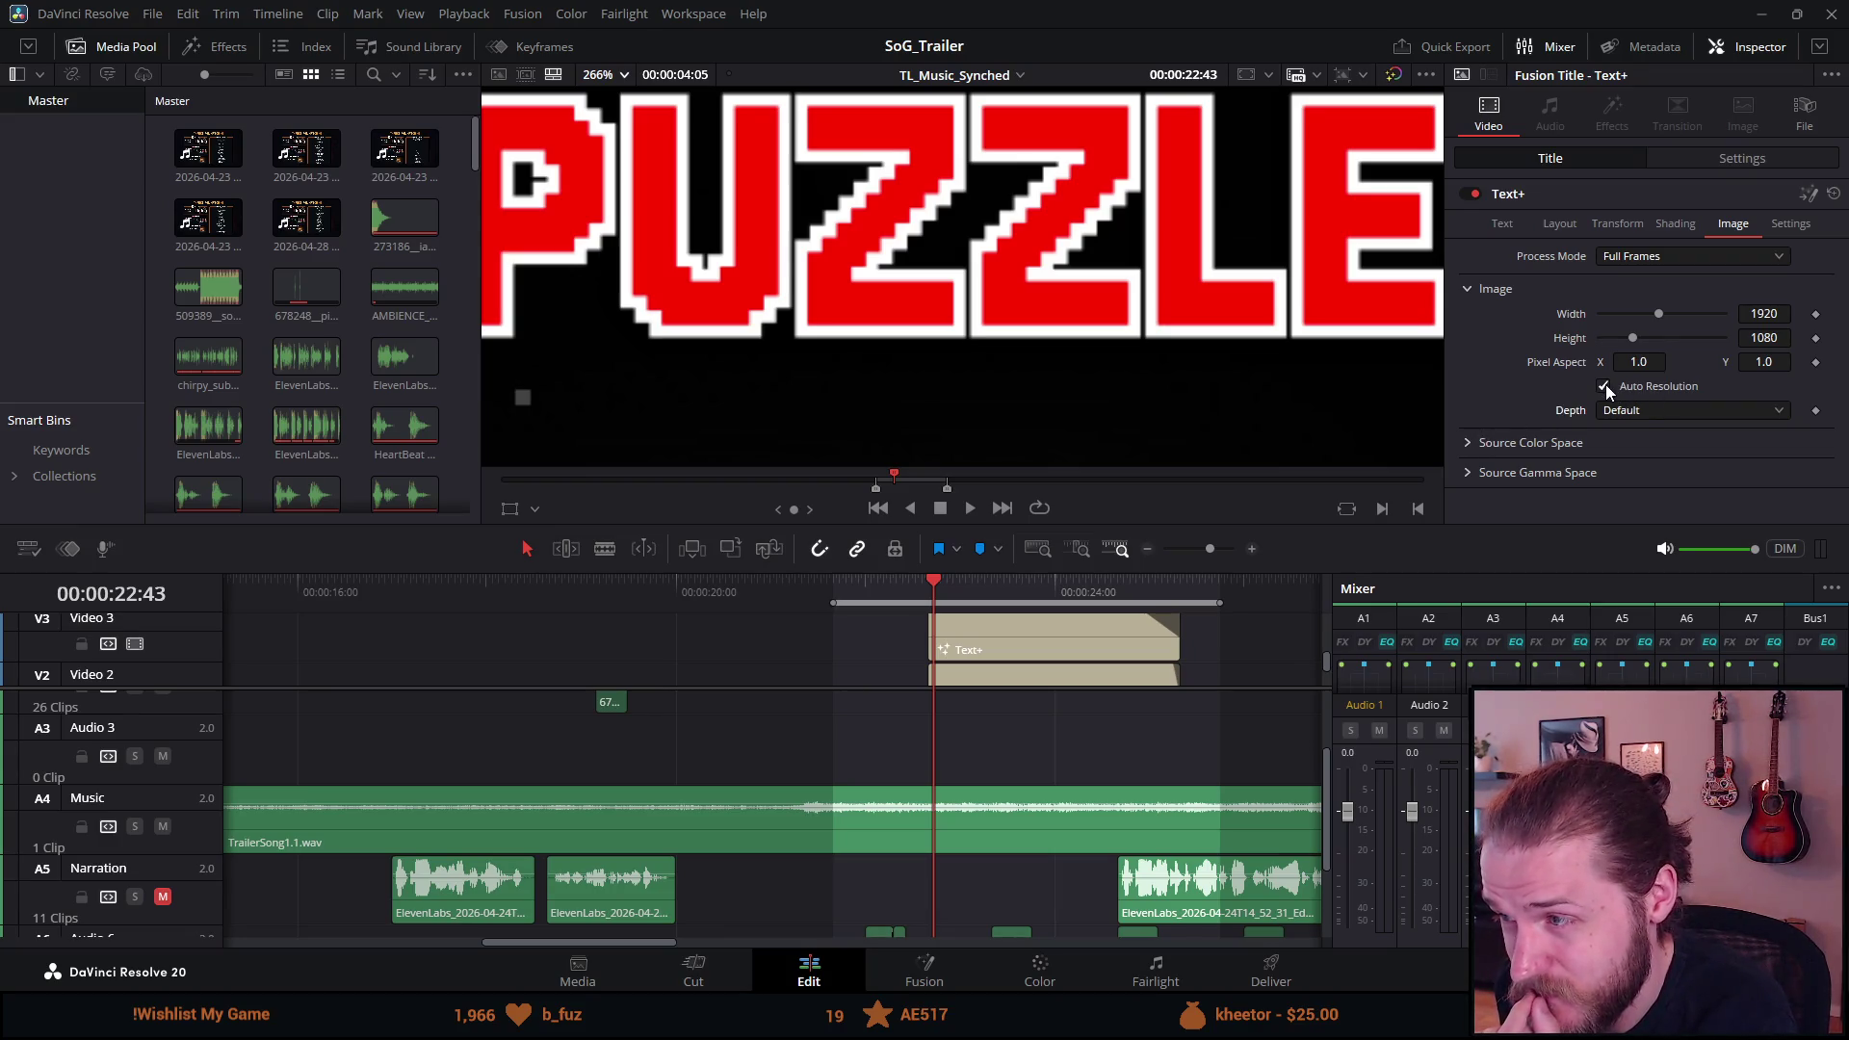
{"action": "left_click", "coordinate": [1604, 387]}
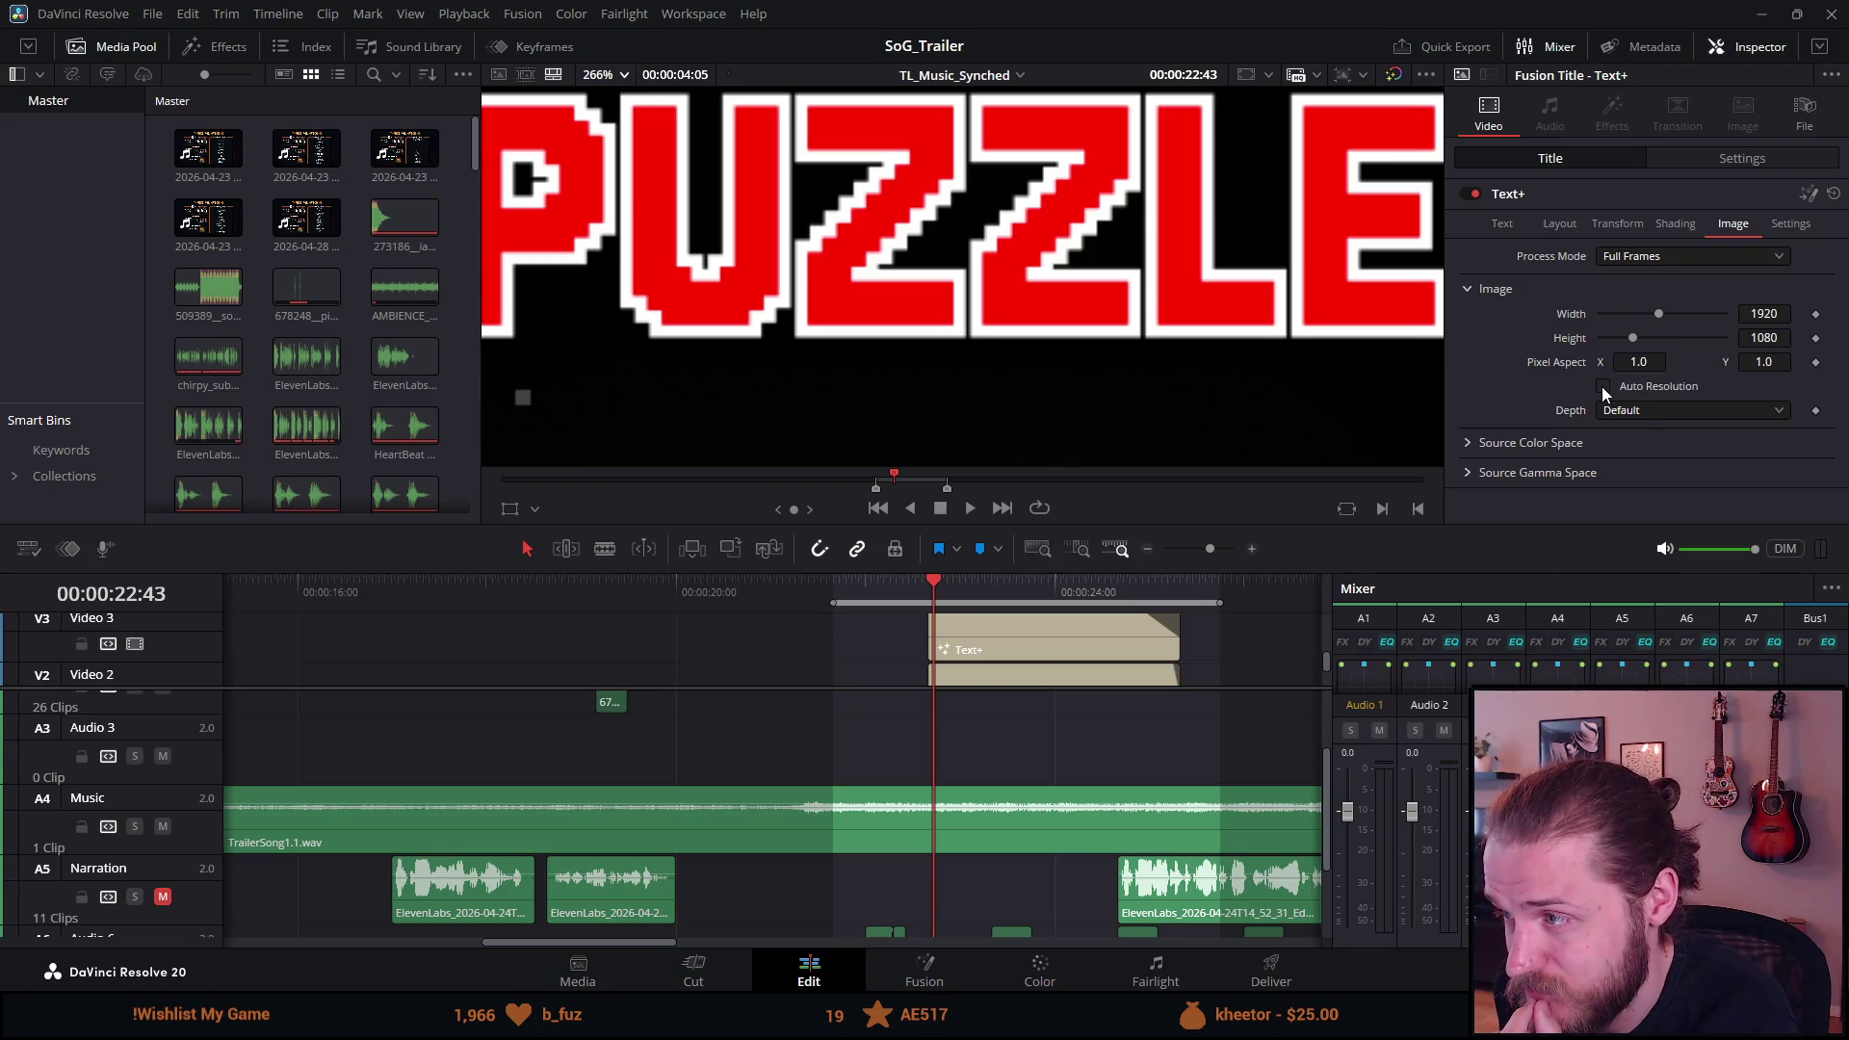
{"action": "left_click", "coordinate": [1603, 386]}
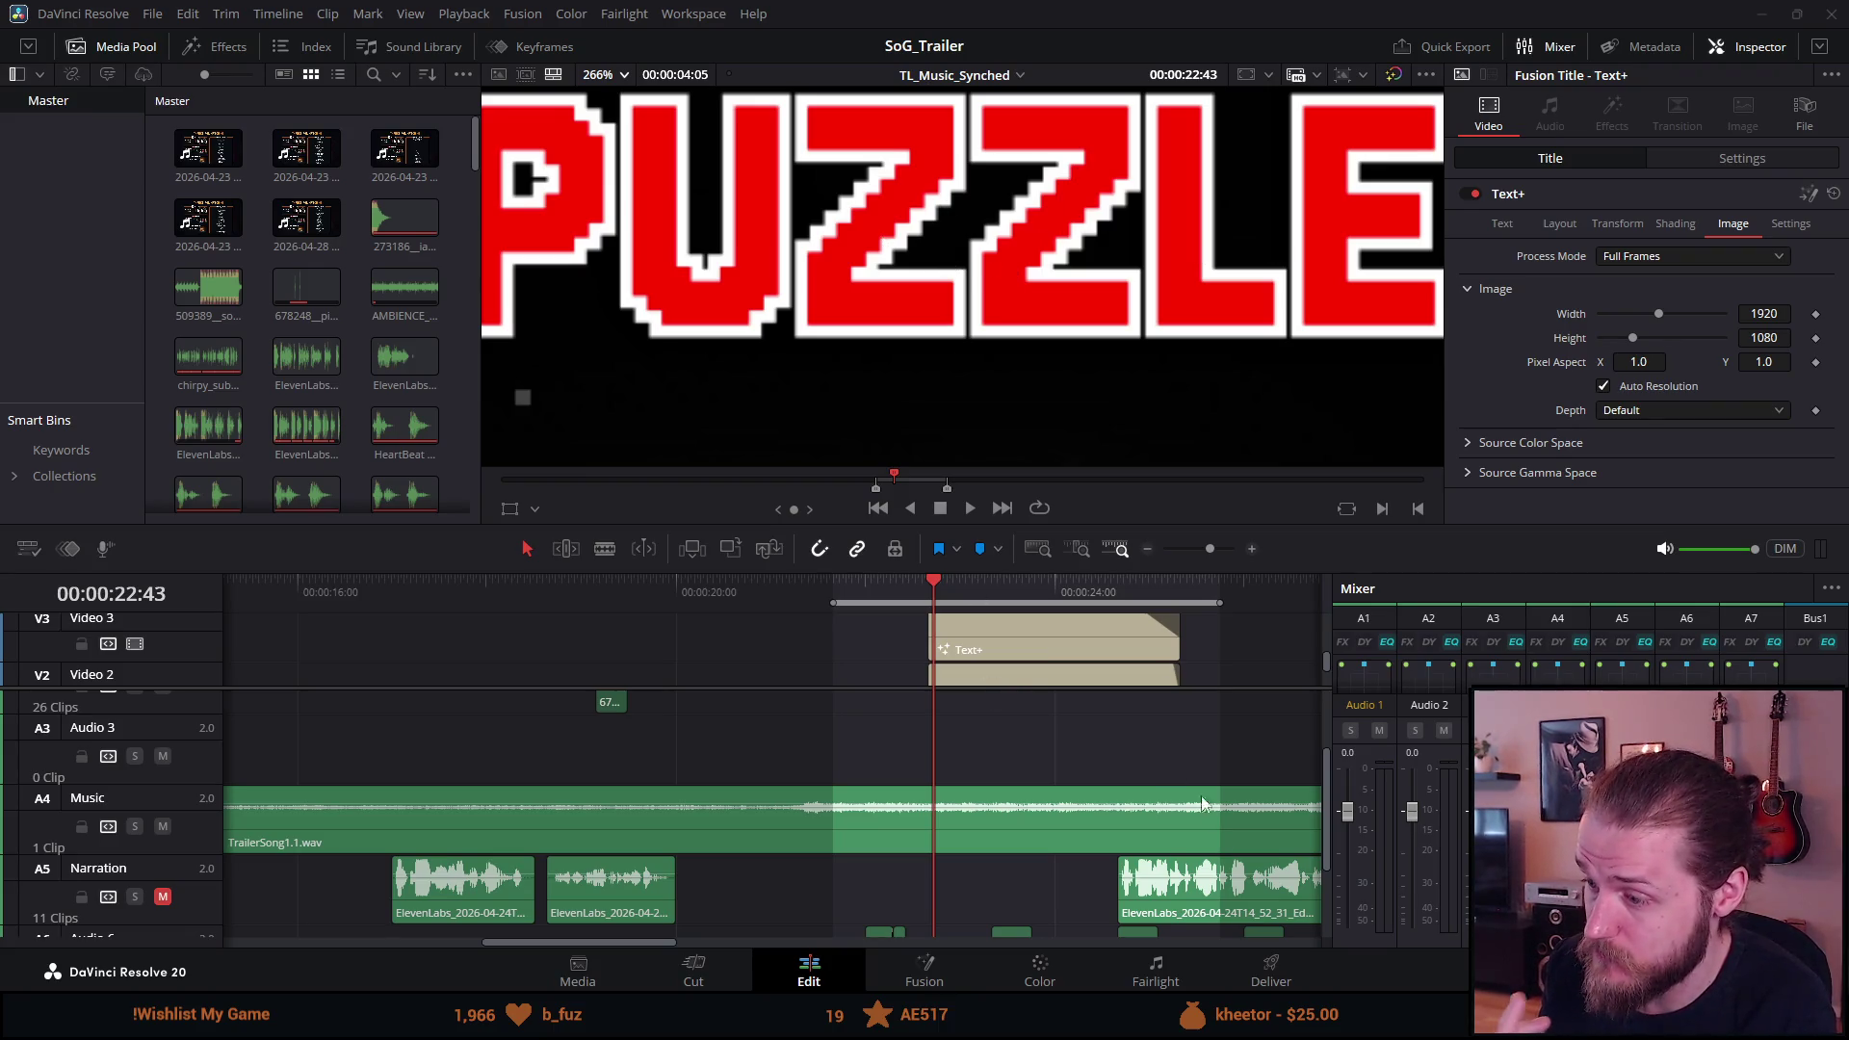
{"action": "key", "text": "alt+Tab"}
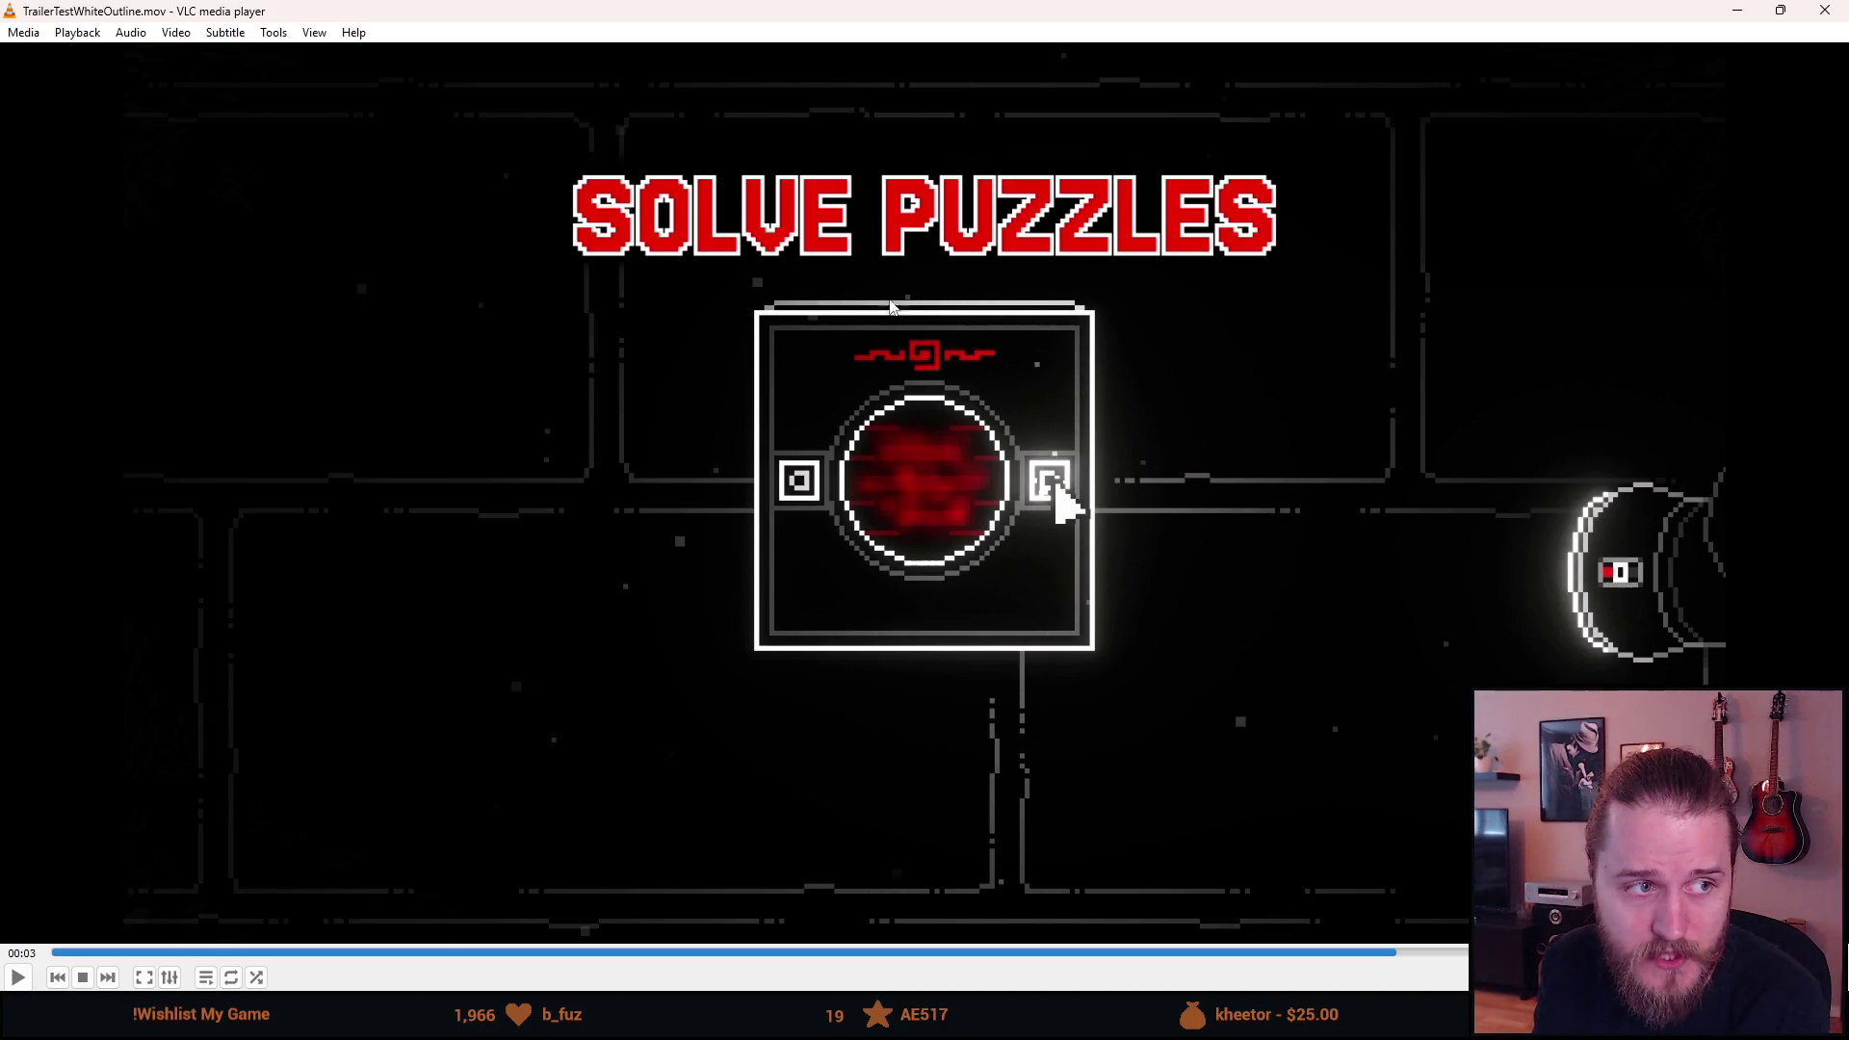
{"action": "key", "text": "space"}
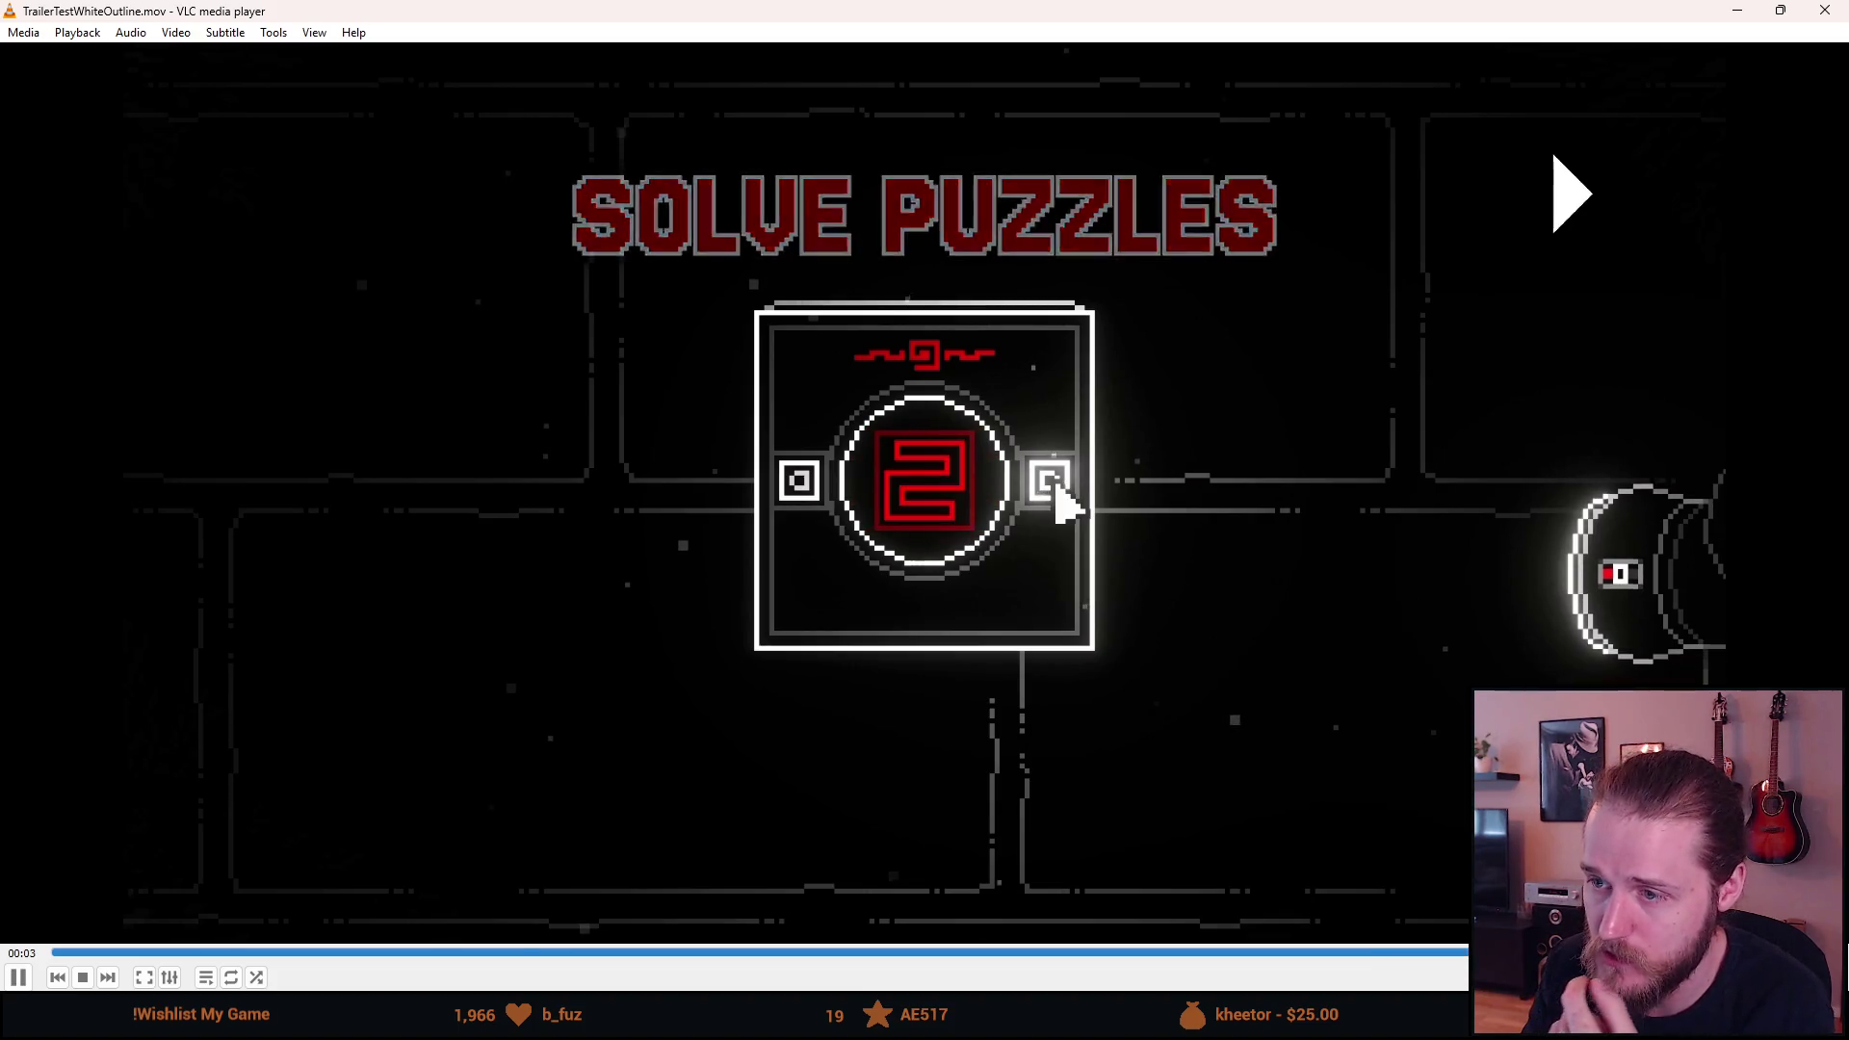
{"action": "key", "text": "space"}
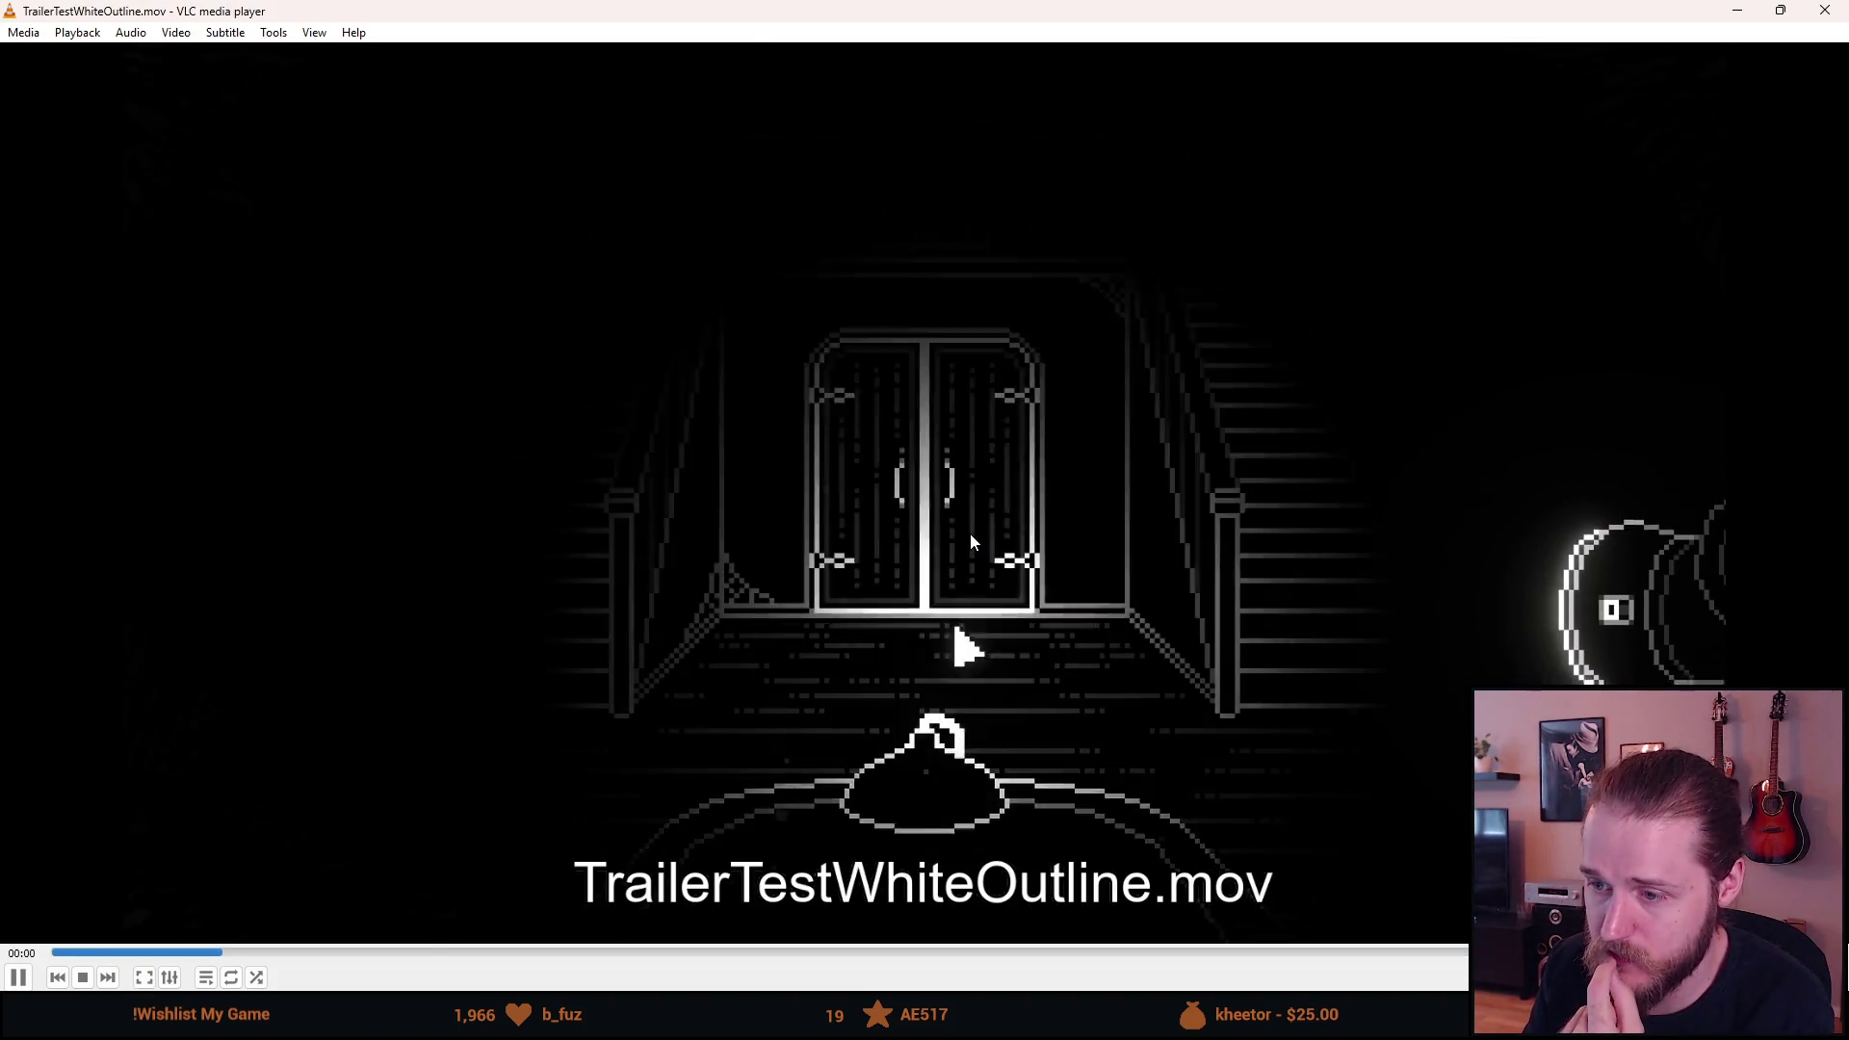
{"action": "key", "text": "space"}
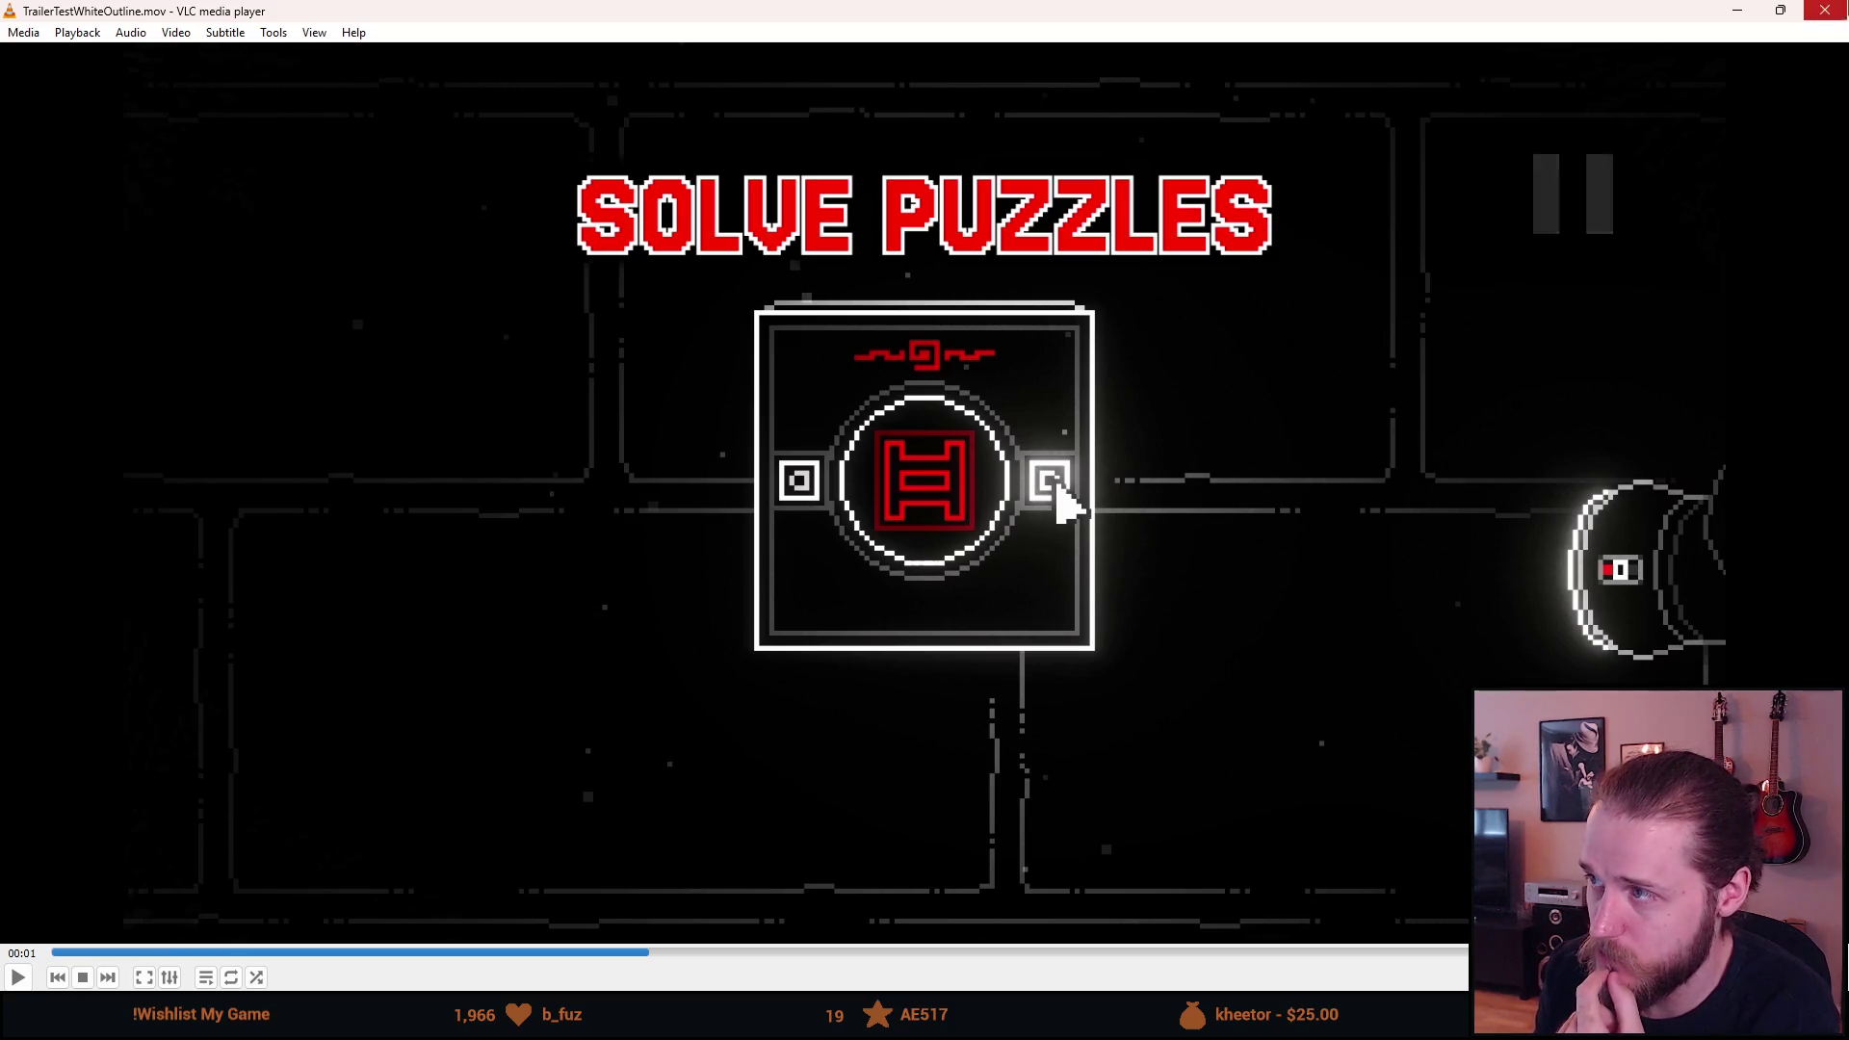
{"action": "key", "text": "alt+Tab"}
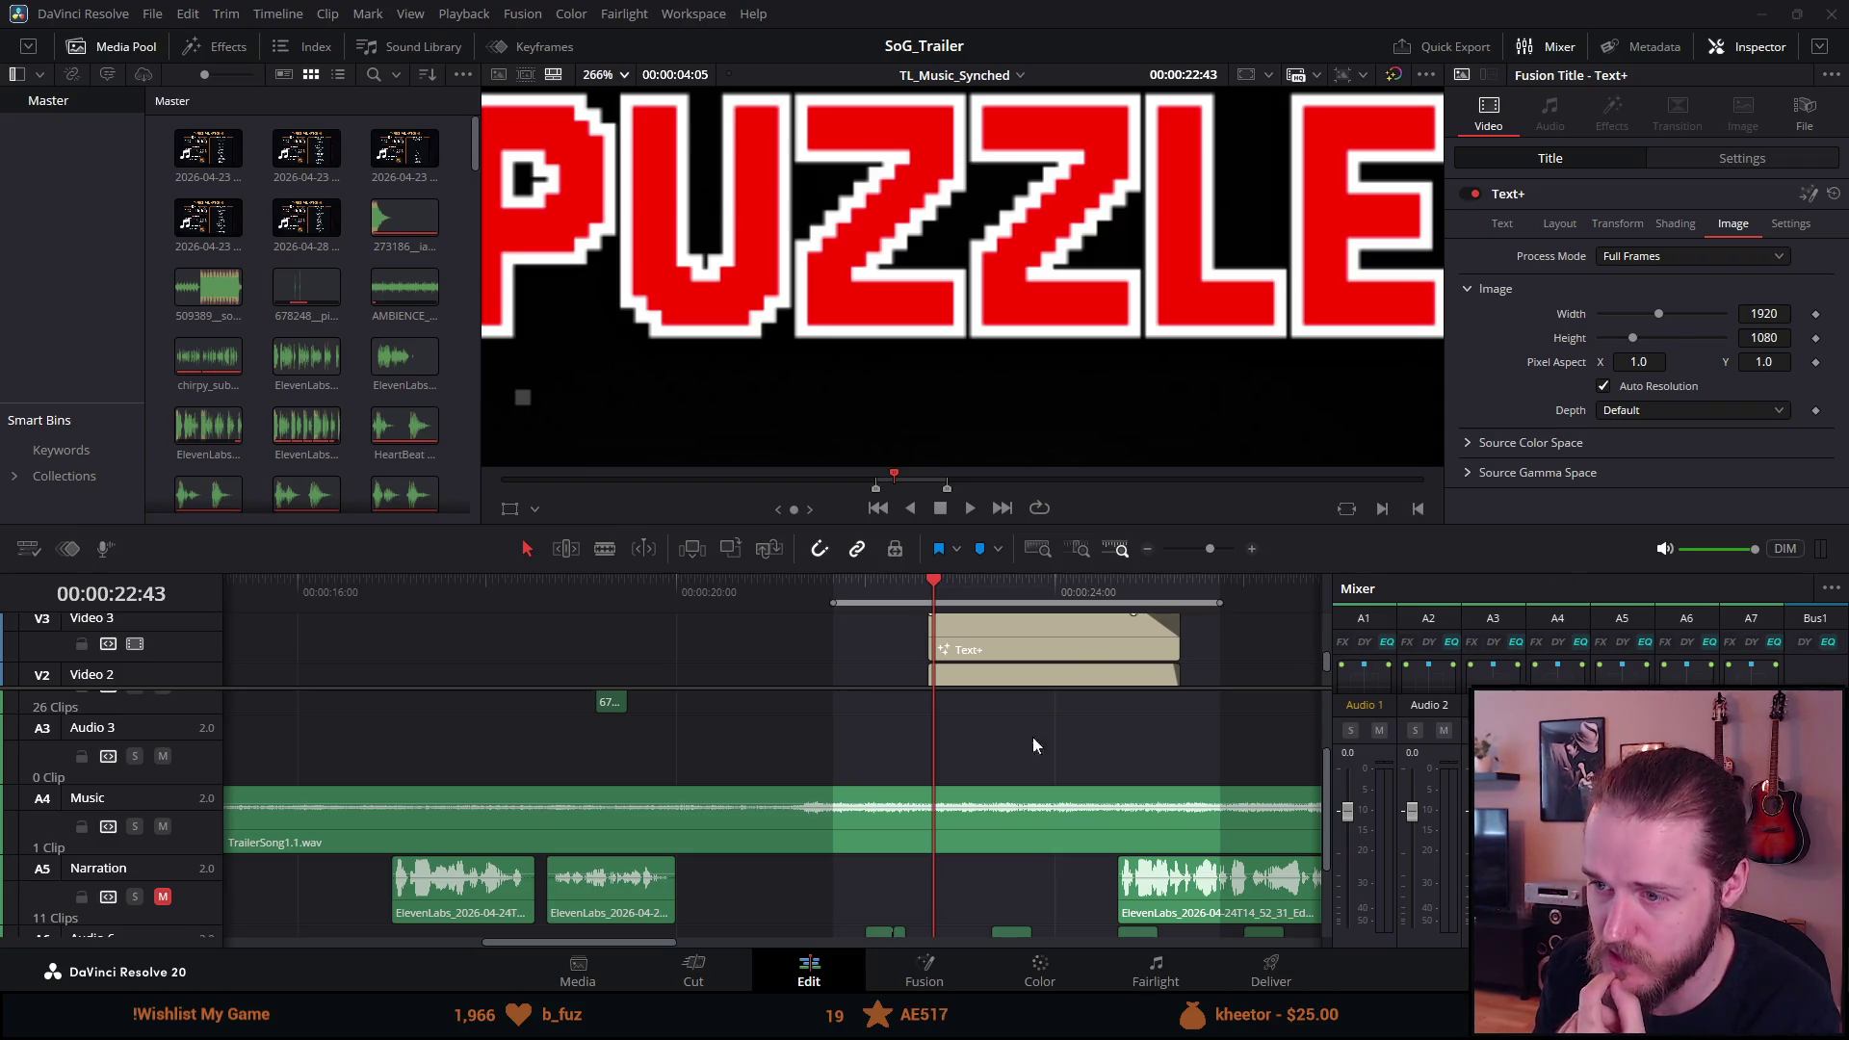
Move the playhead to 00:00:23:13 in the title clip on the timeline ruler.
{"action": "left_click", "coordinate": [973, 592]}
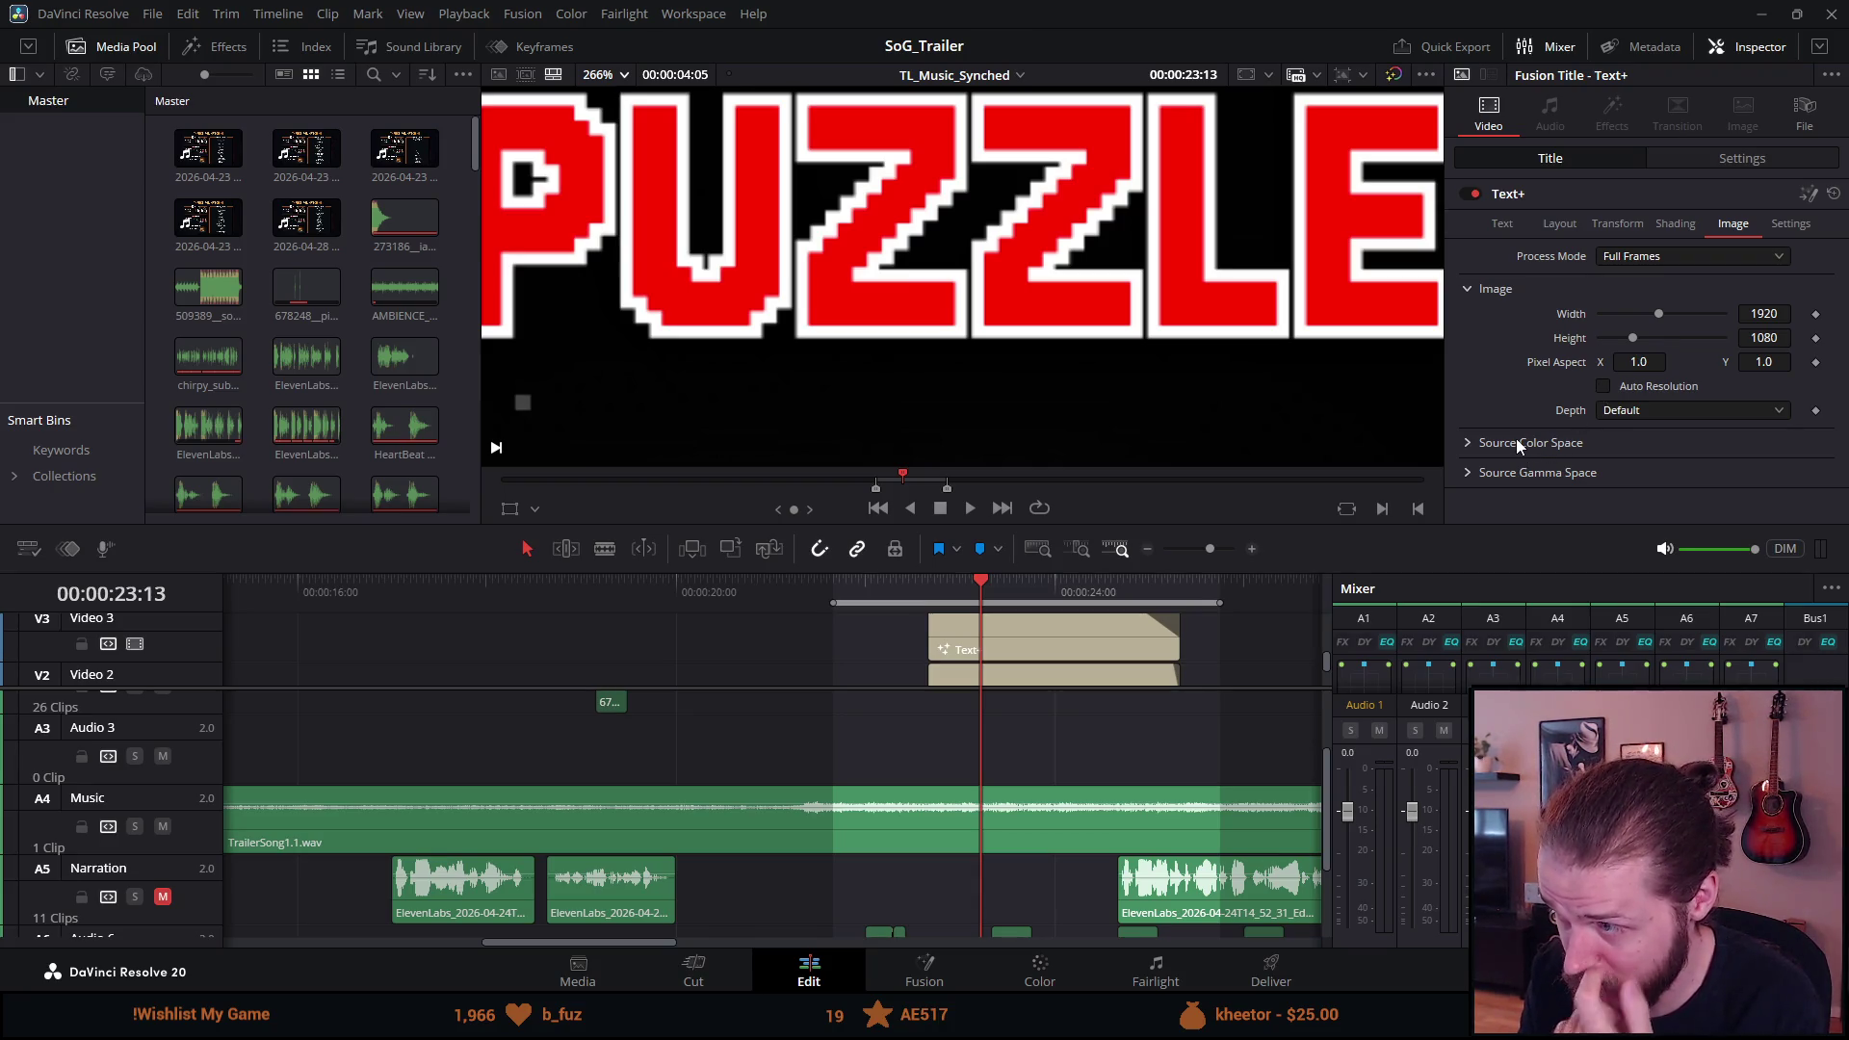
{"action": "left_click", "coordinate": [1468, 443]}
{"action": "left_click", "coordinate": [1469, 444]}
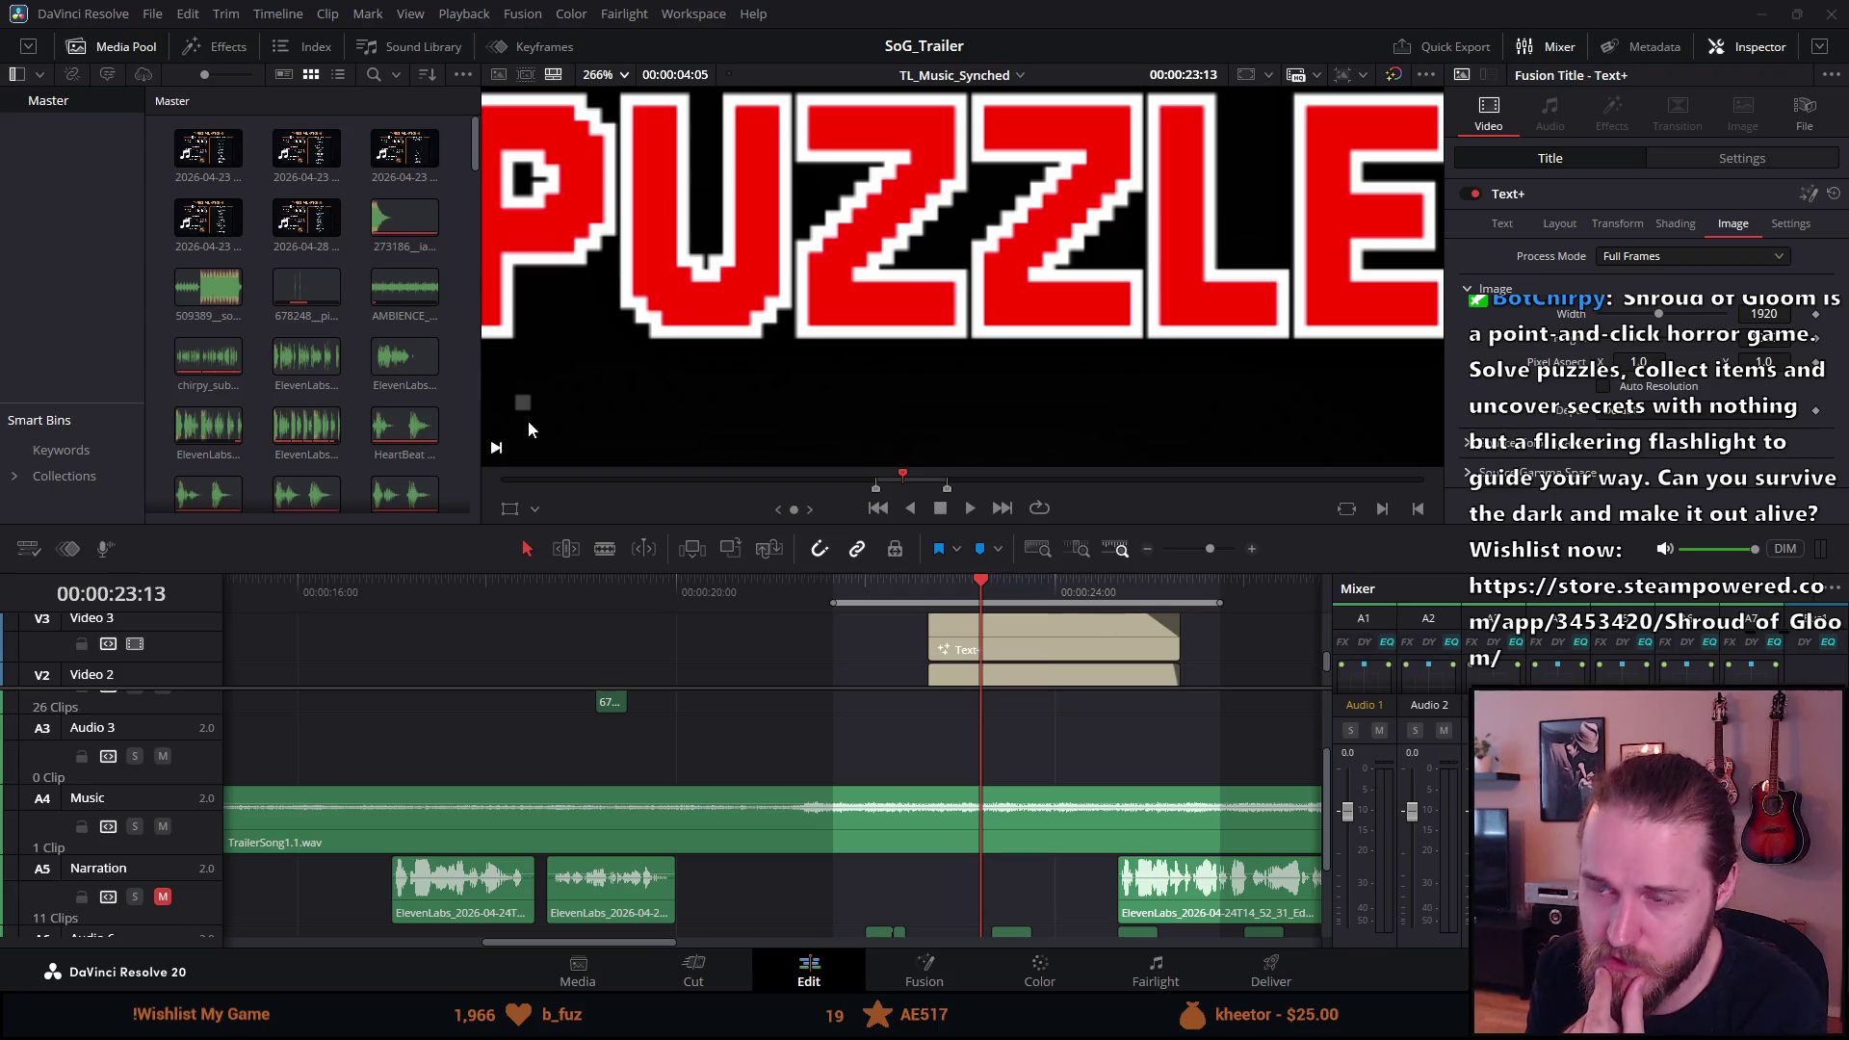
Put the playhead at 00:00:23:38 and select the Text+ title clip on V3.
{"action": "key", "text": "q"}
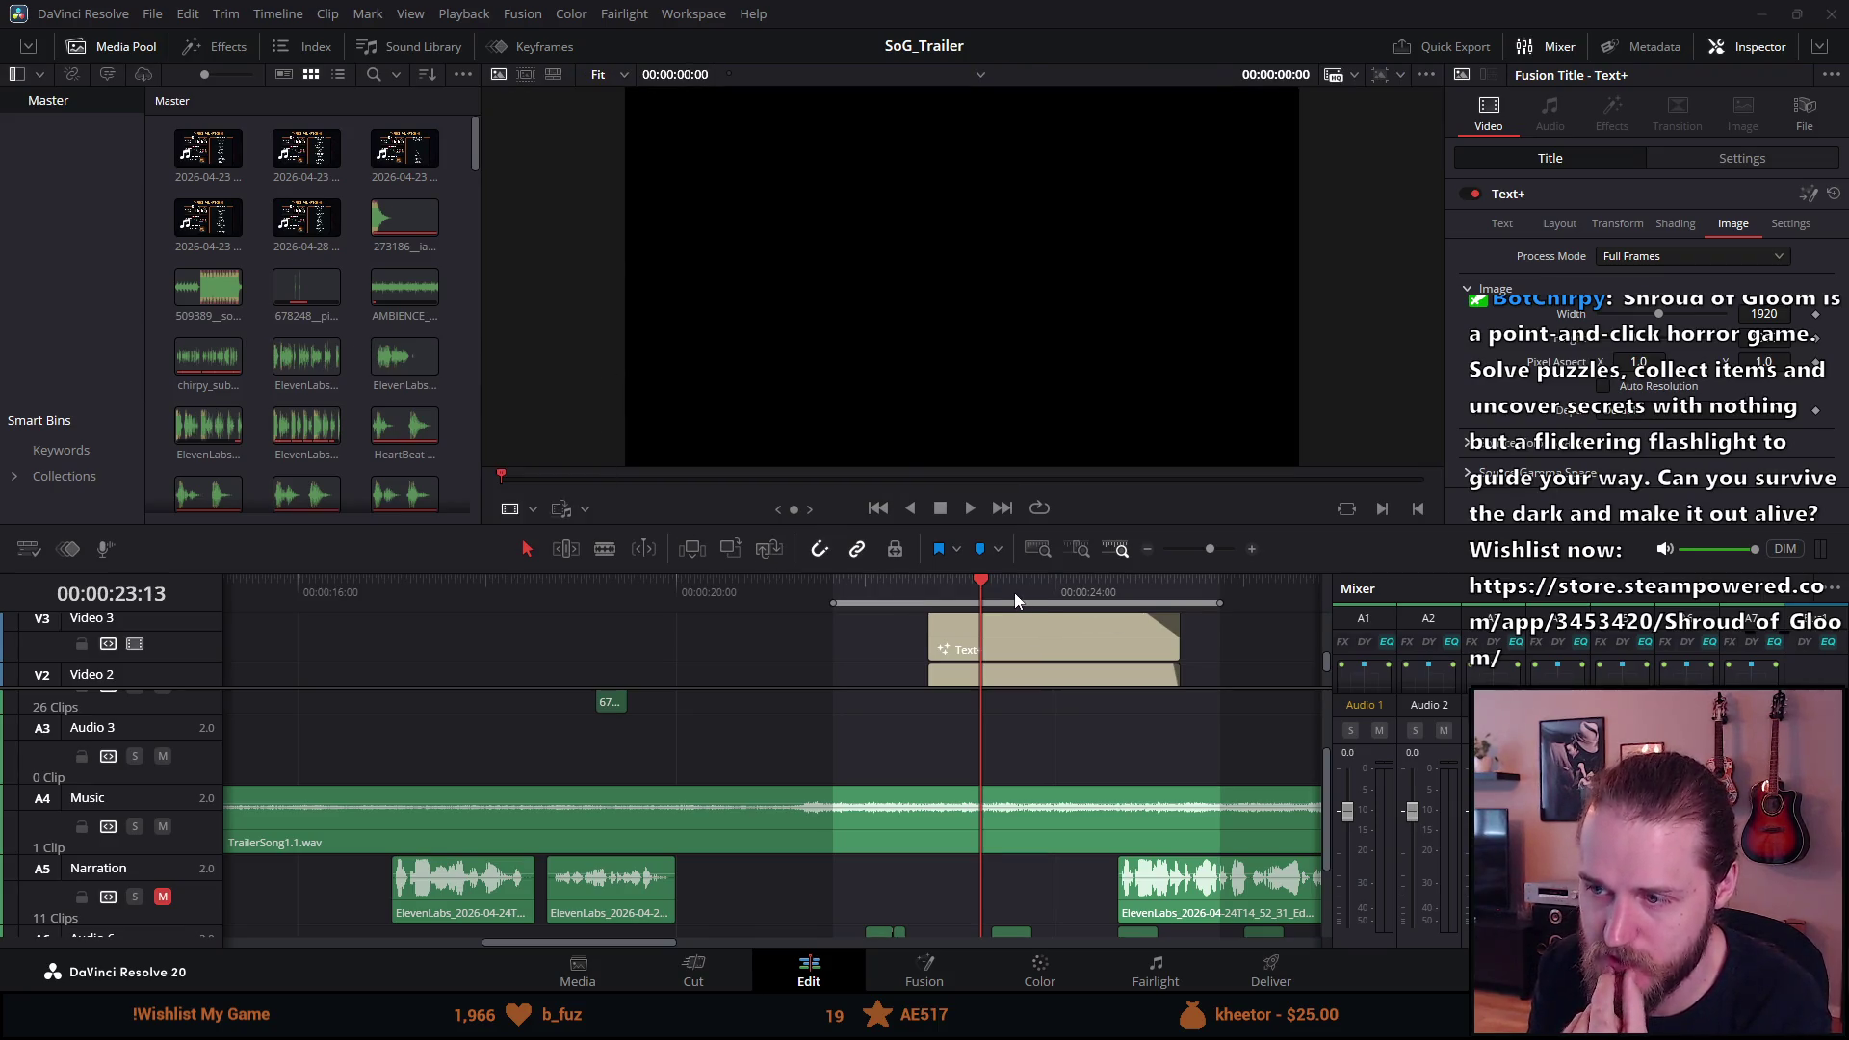
{"action": "left_click", "coordinate": [1015, 595]}
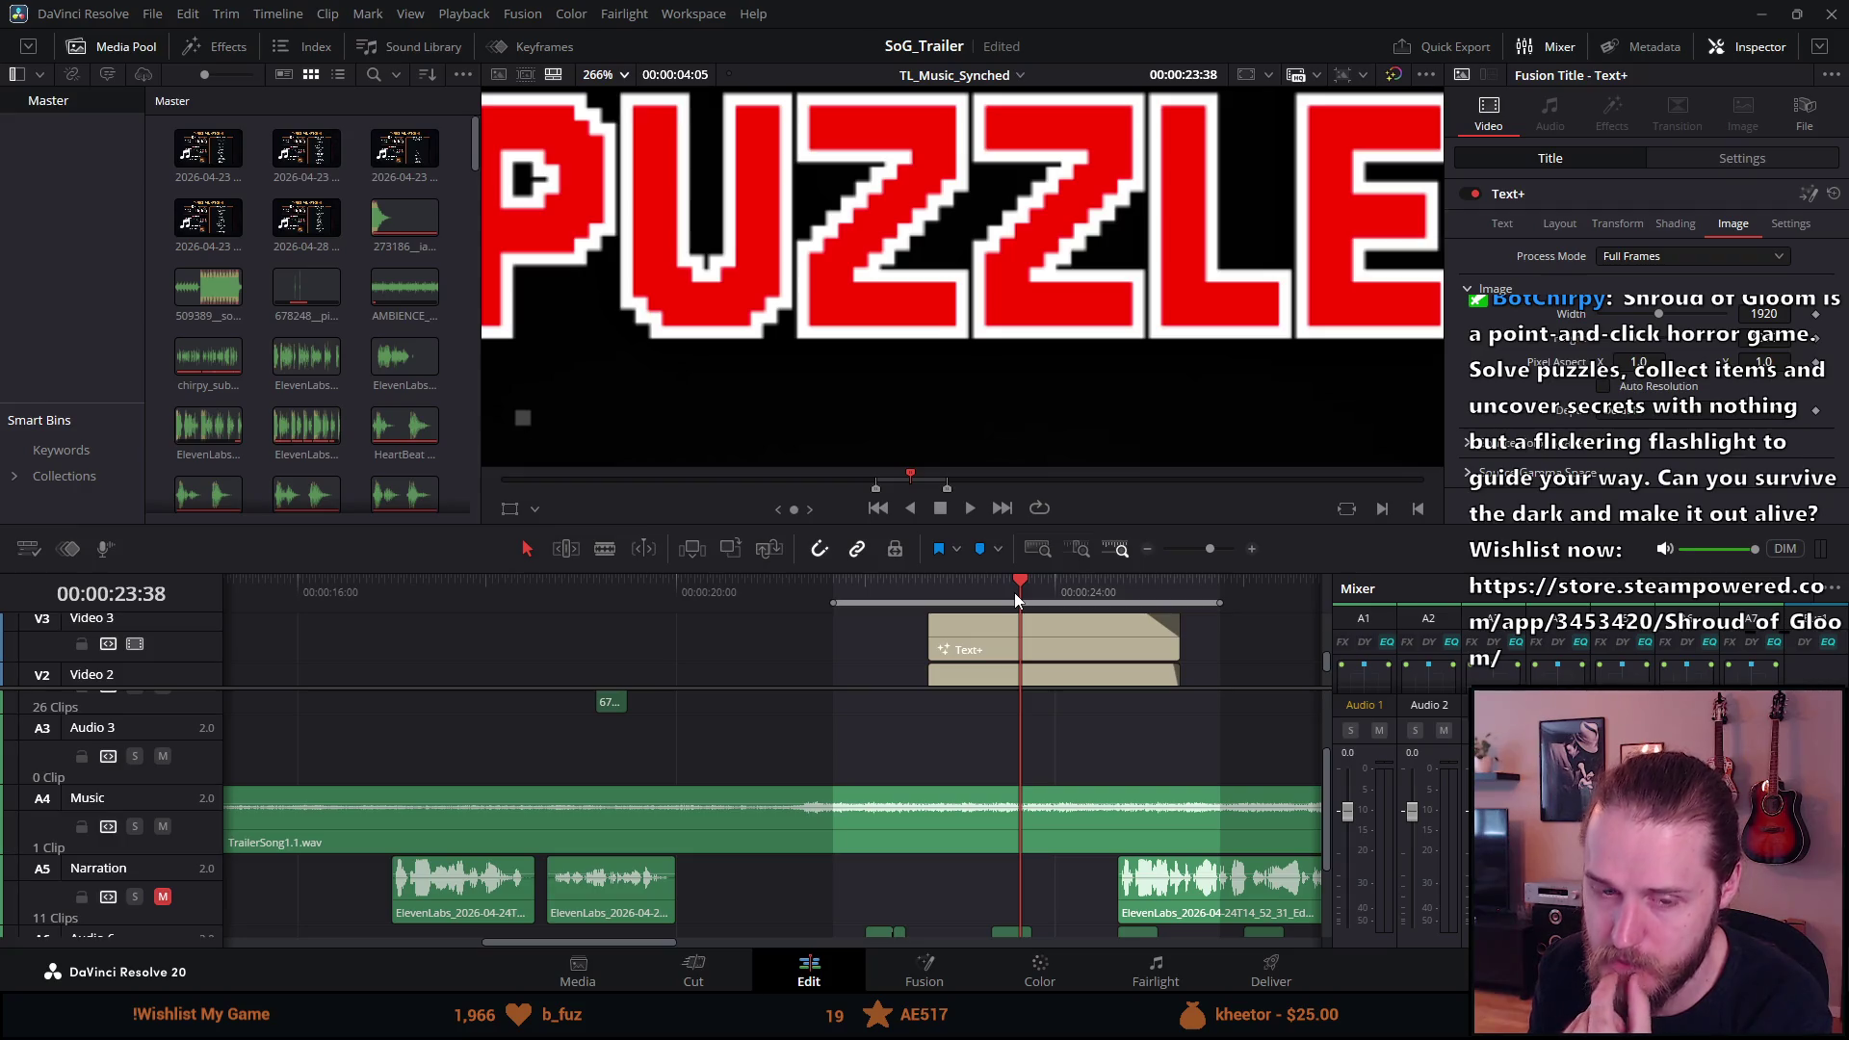
{"action": "left_click", "coordinate": [1003, 647]}
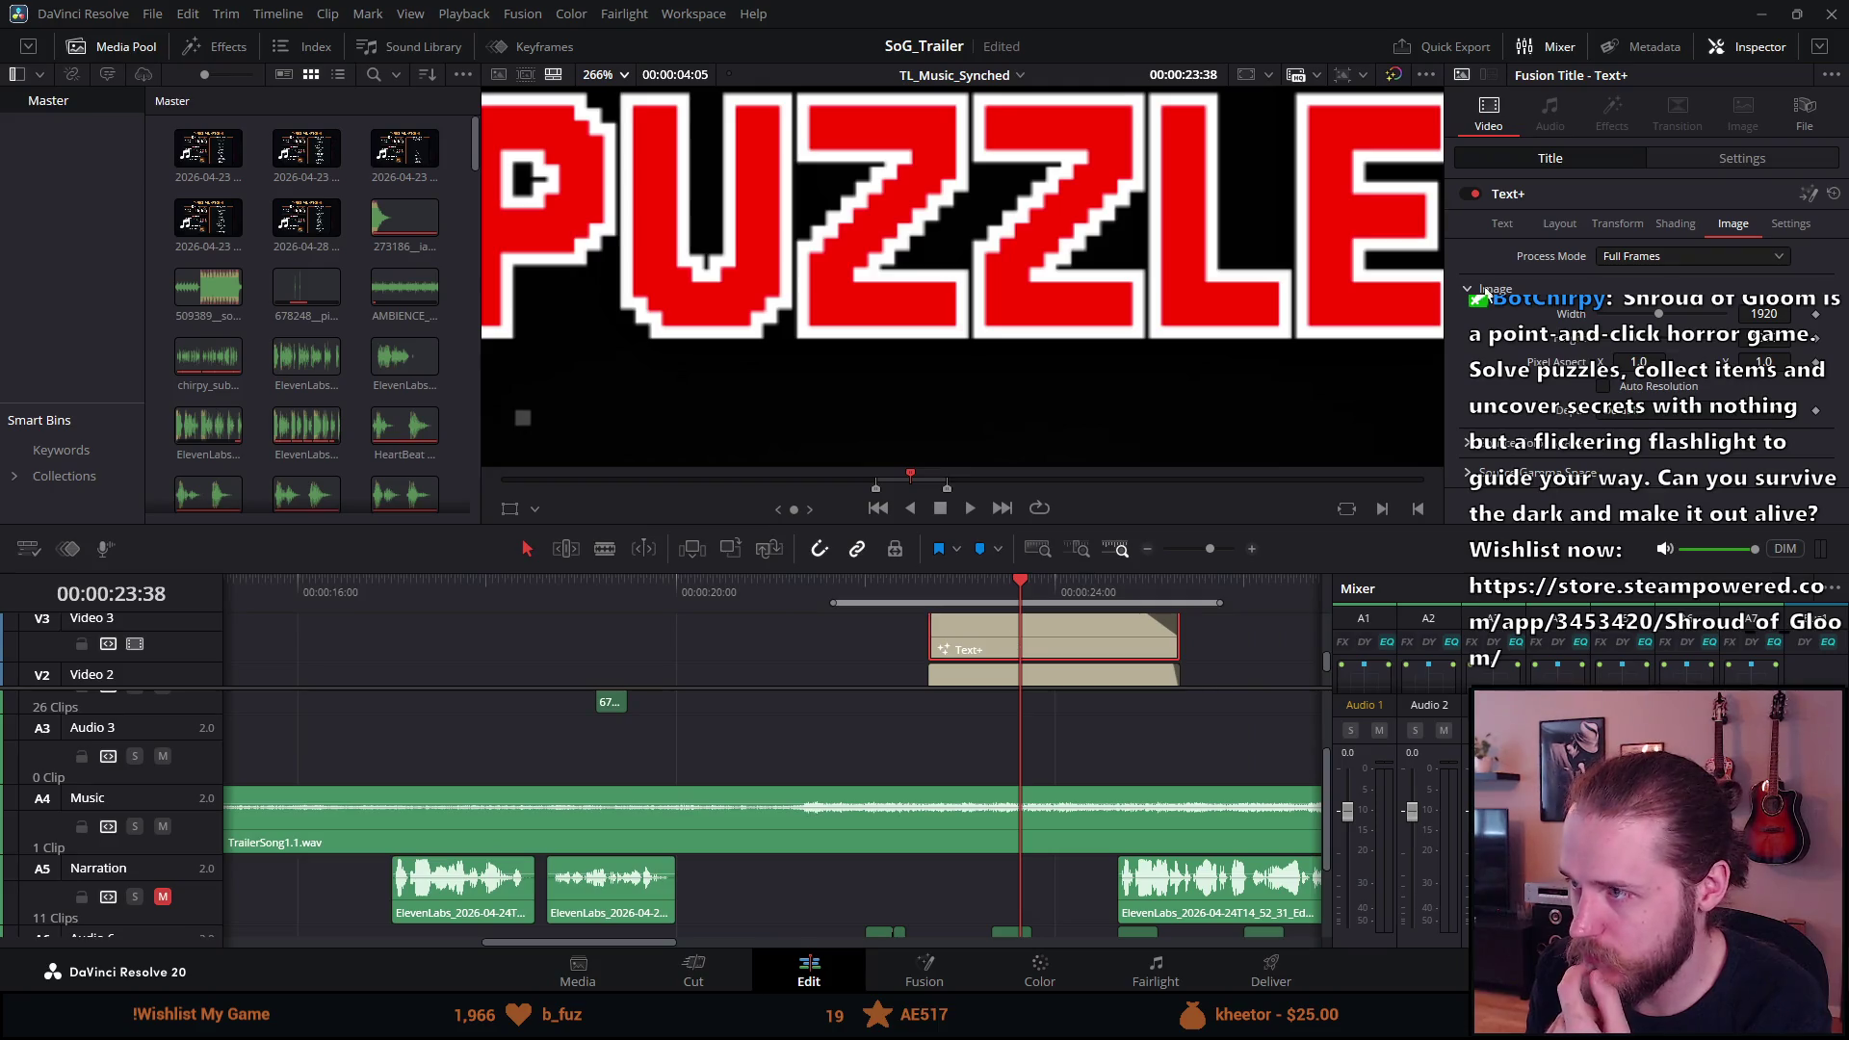
{"action": "left_click", "coordinate": [1626, 225]}
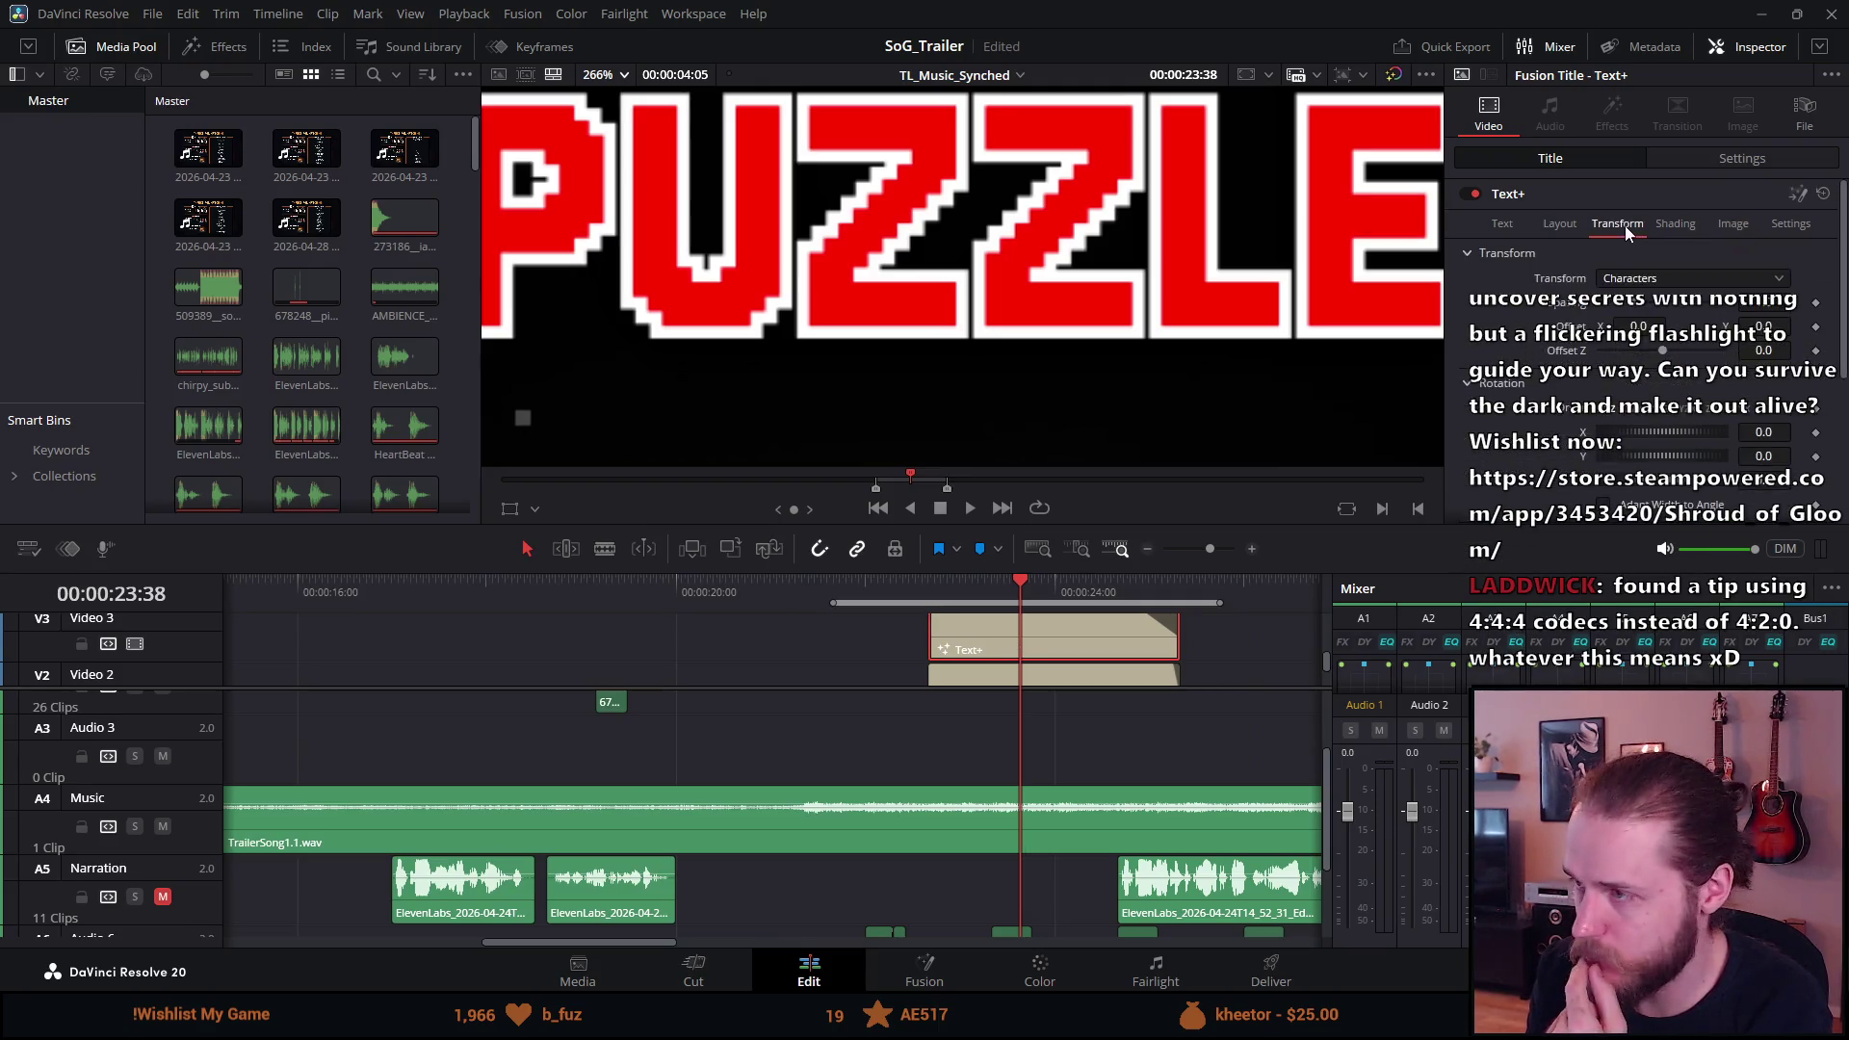
{"action": "left_click", "coordinate": [1570, 225]}
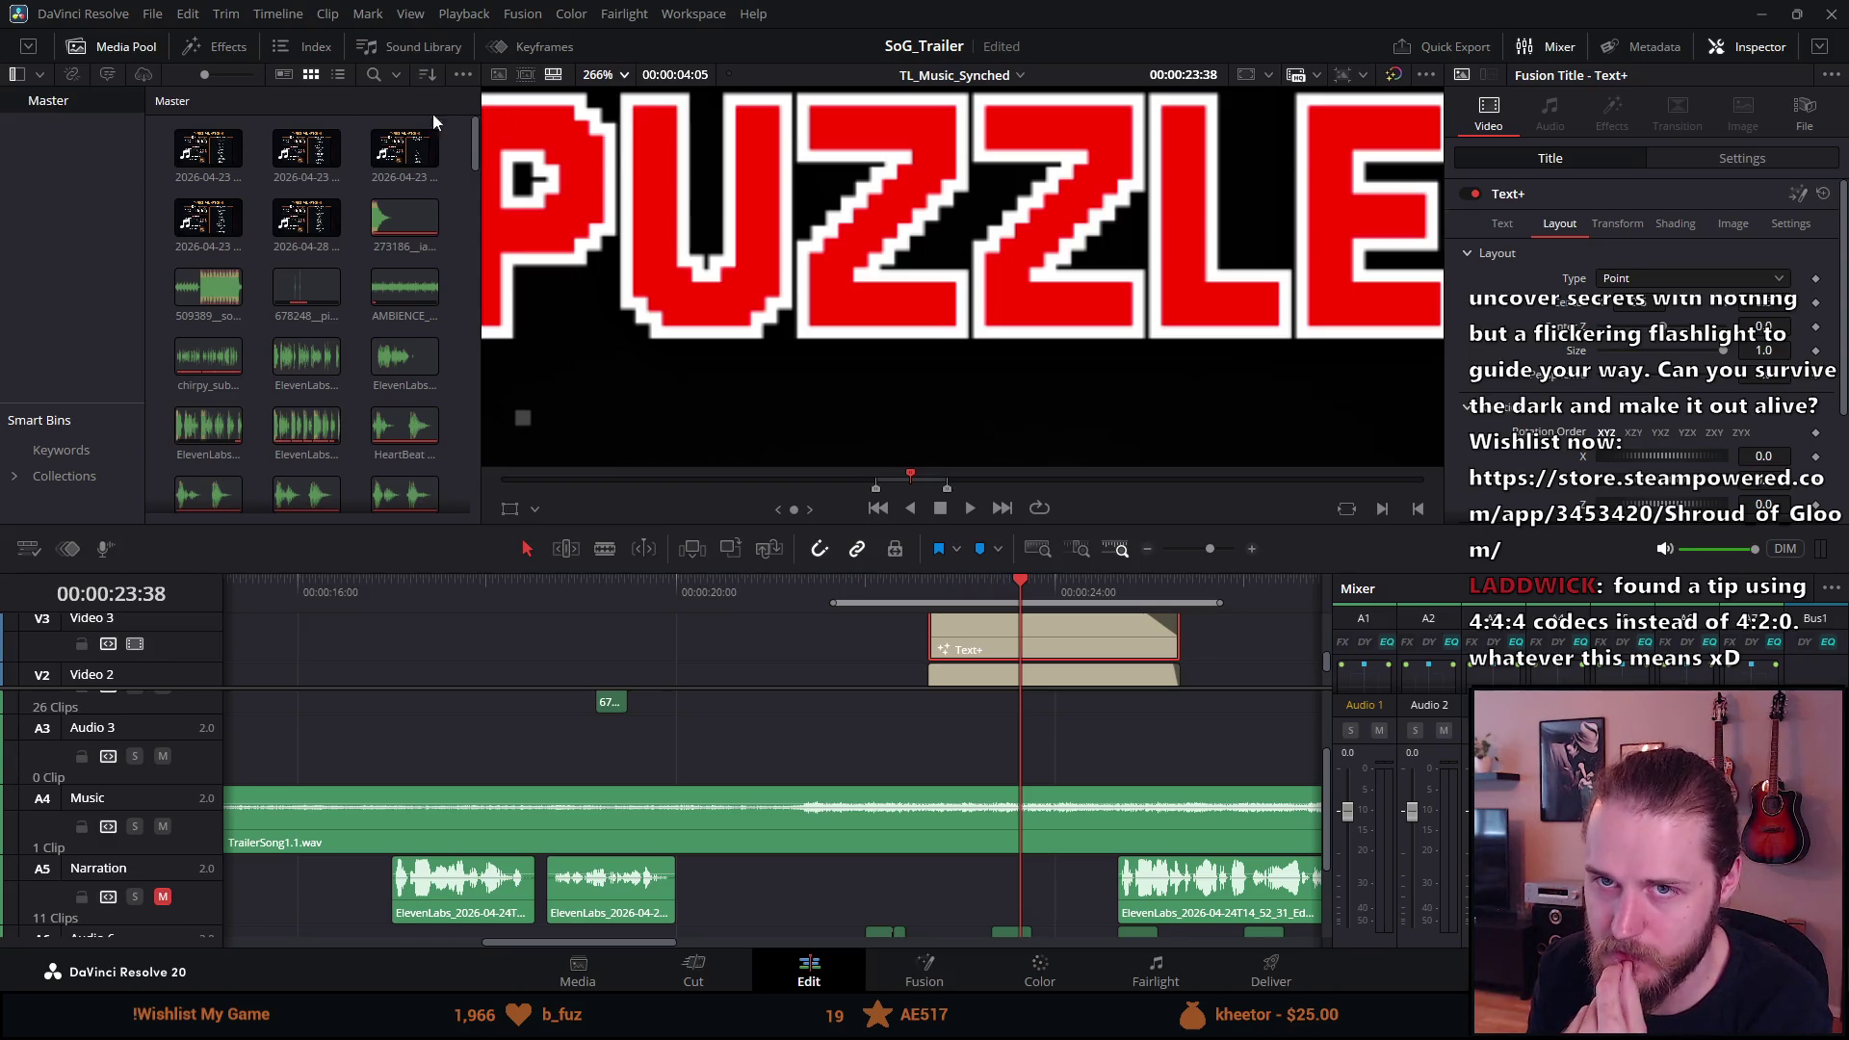
Preview clip 509389 in the source viewer, return to the timeline, and show the title's Shading settings.
{"action": "left_click", "coordinate": [223, 318]}
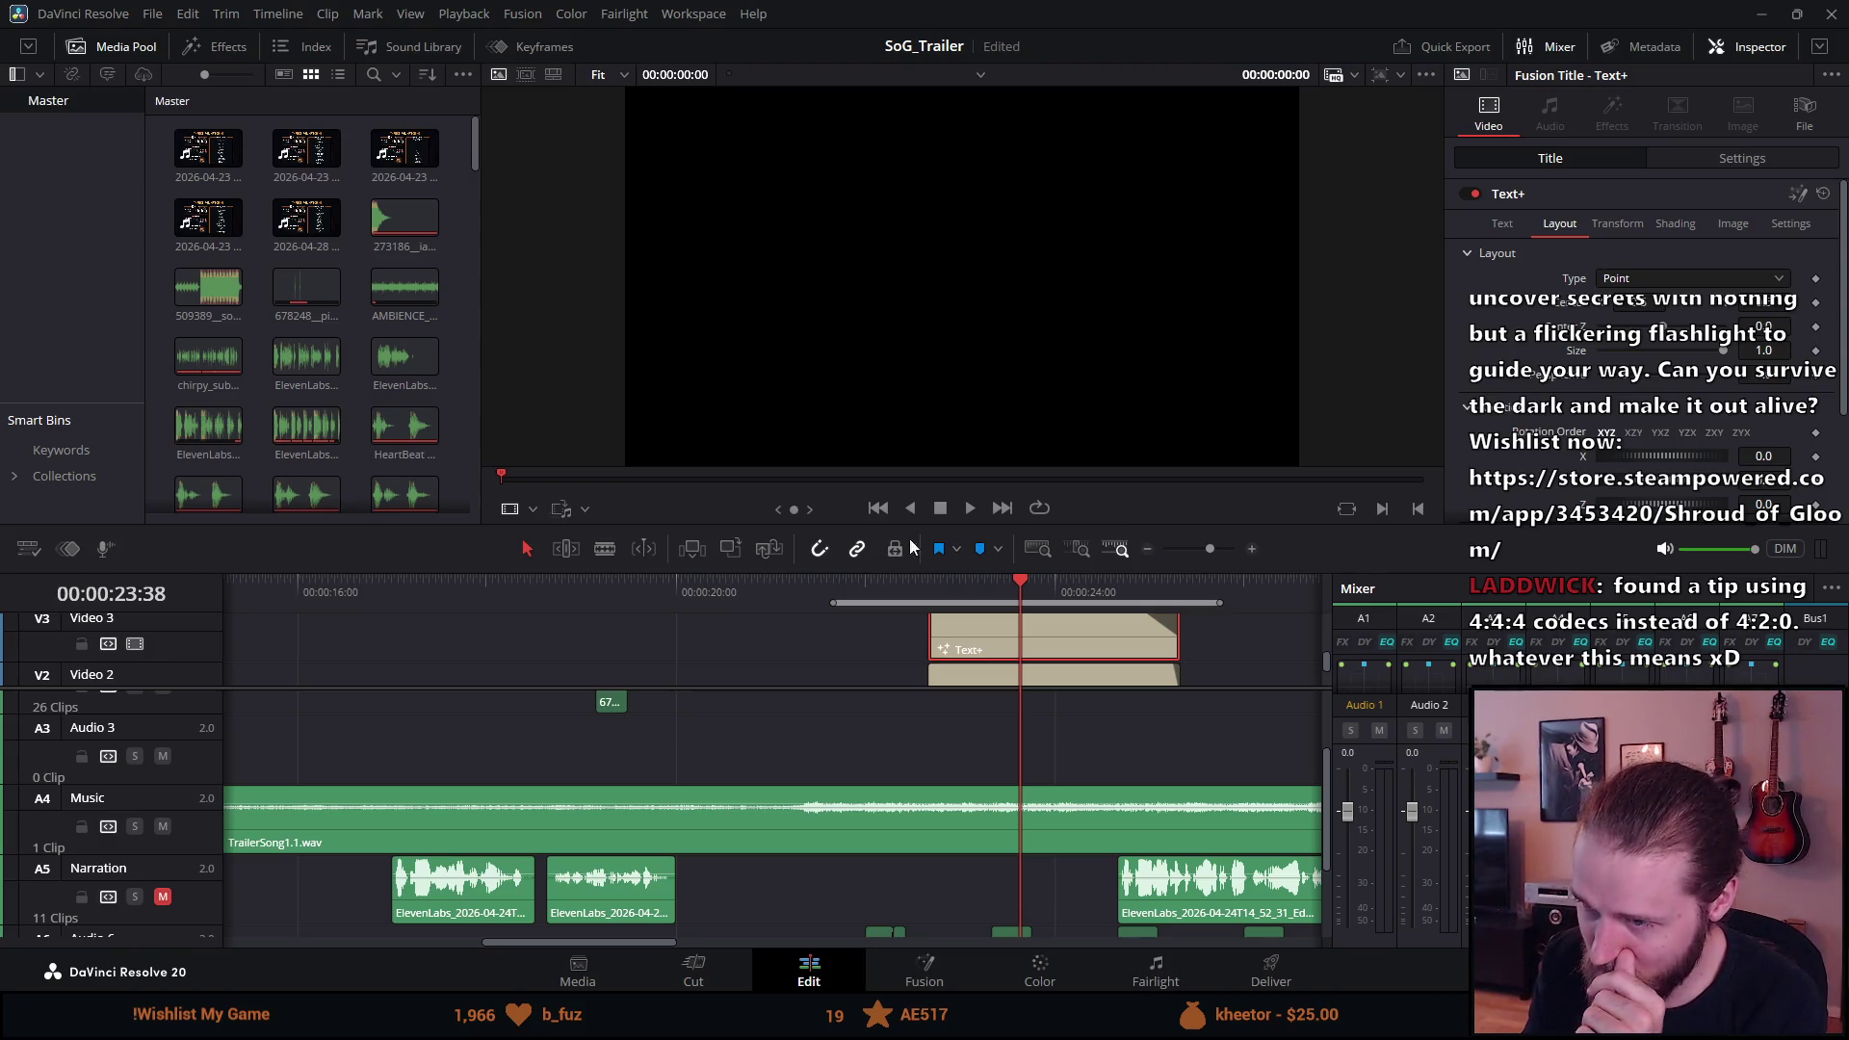
{"action": "left_click", "coordinate": [1025, 591]}
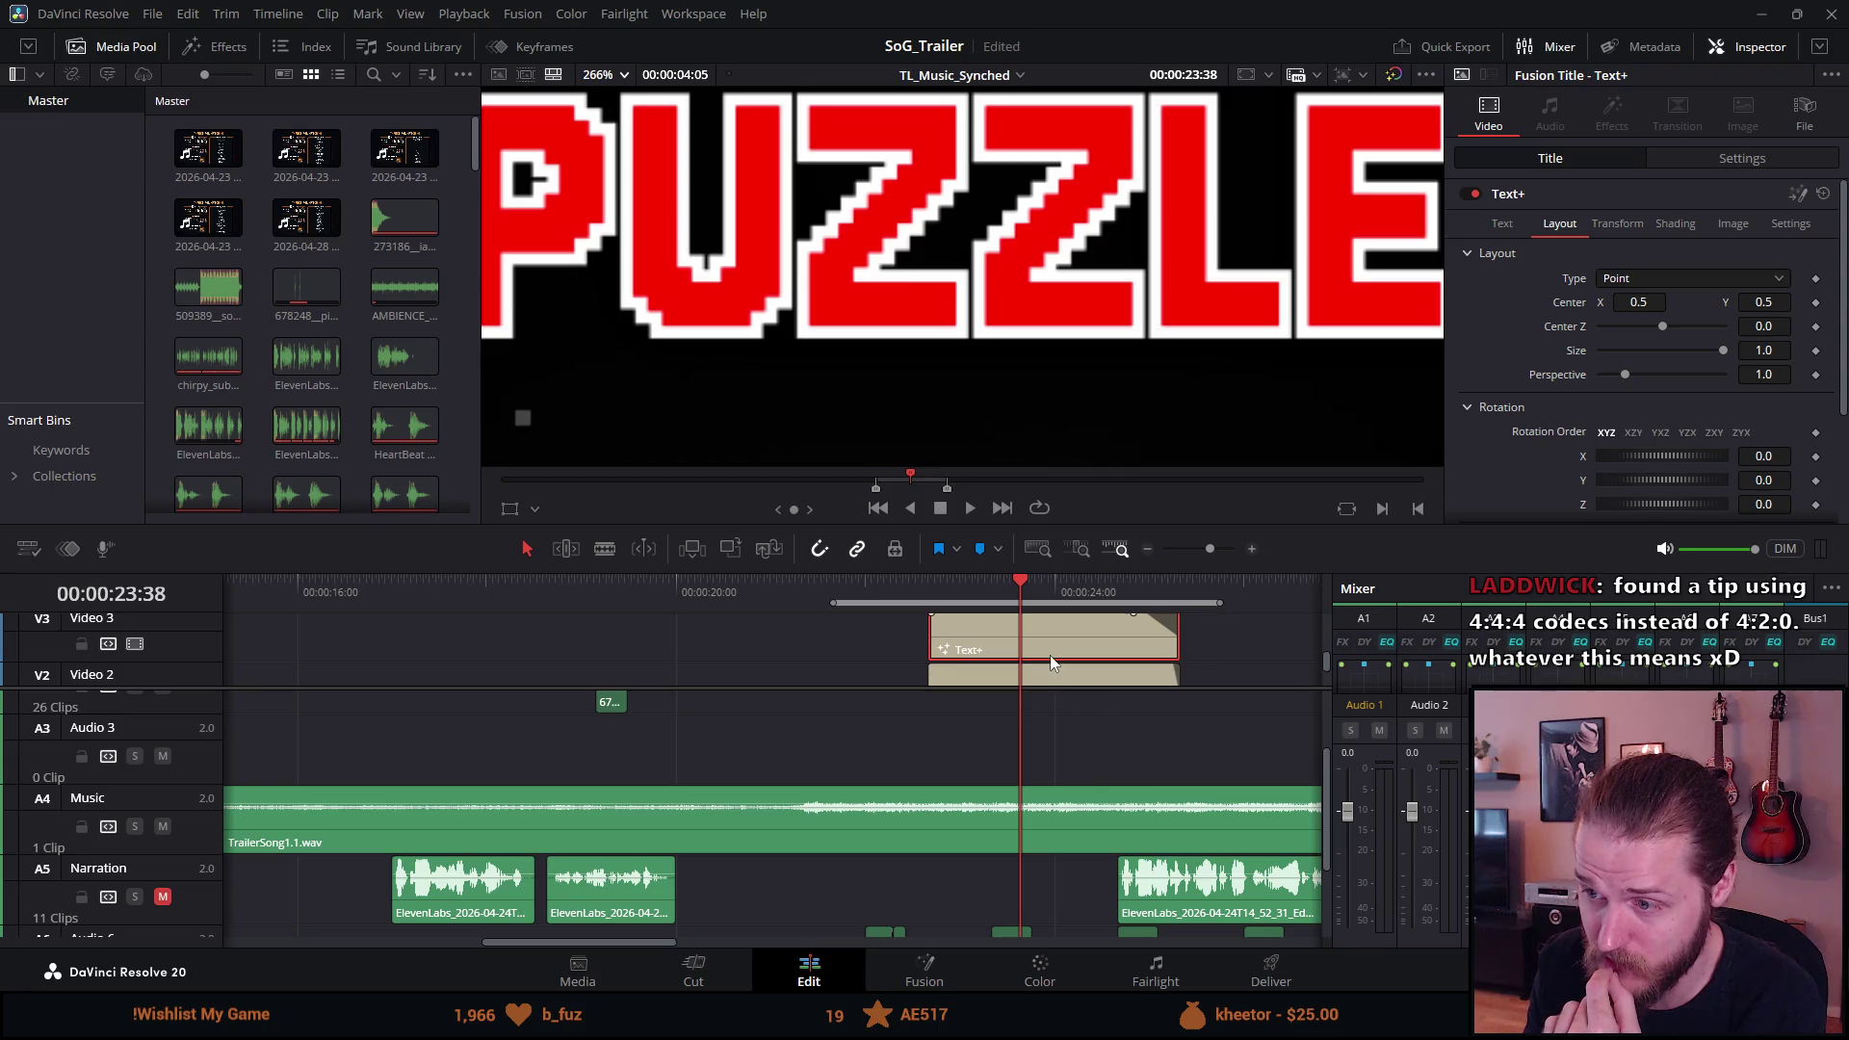
{"action": "left_click", "coordinate": [1663, 223]}
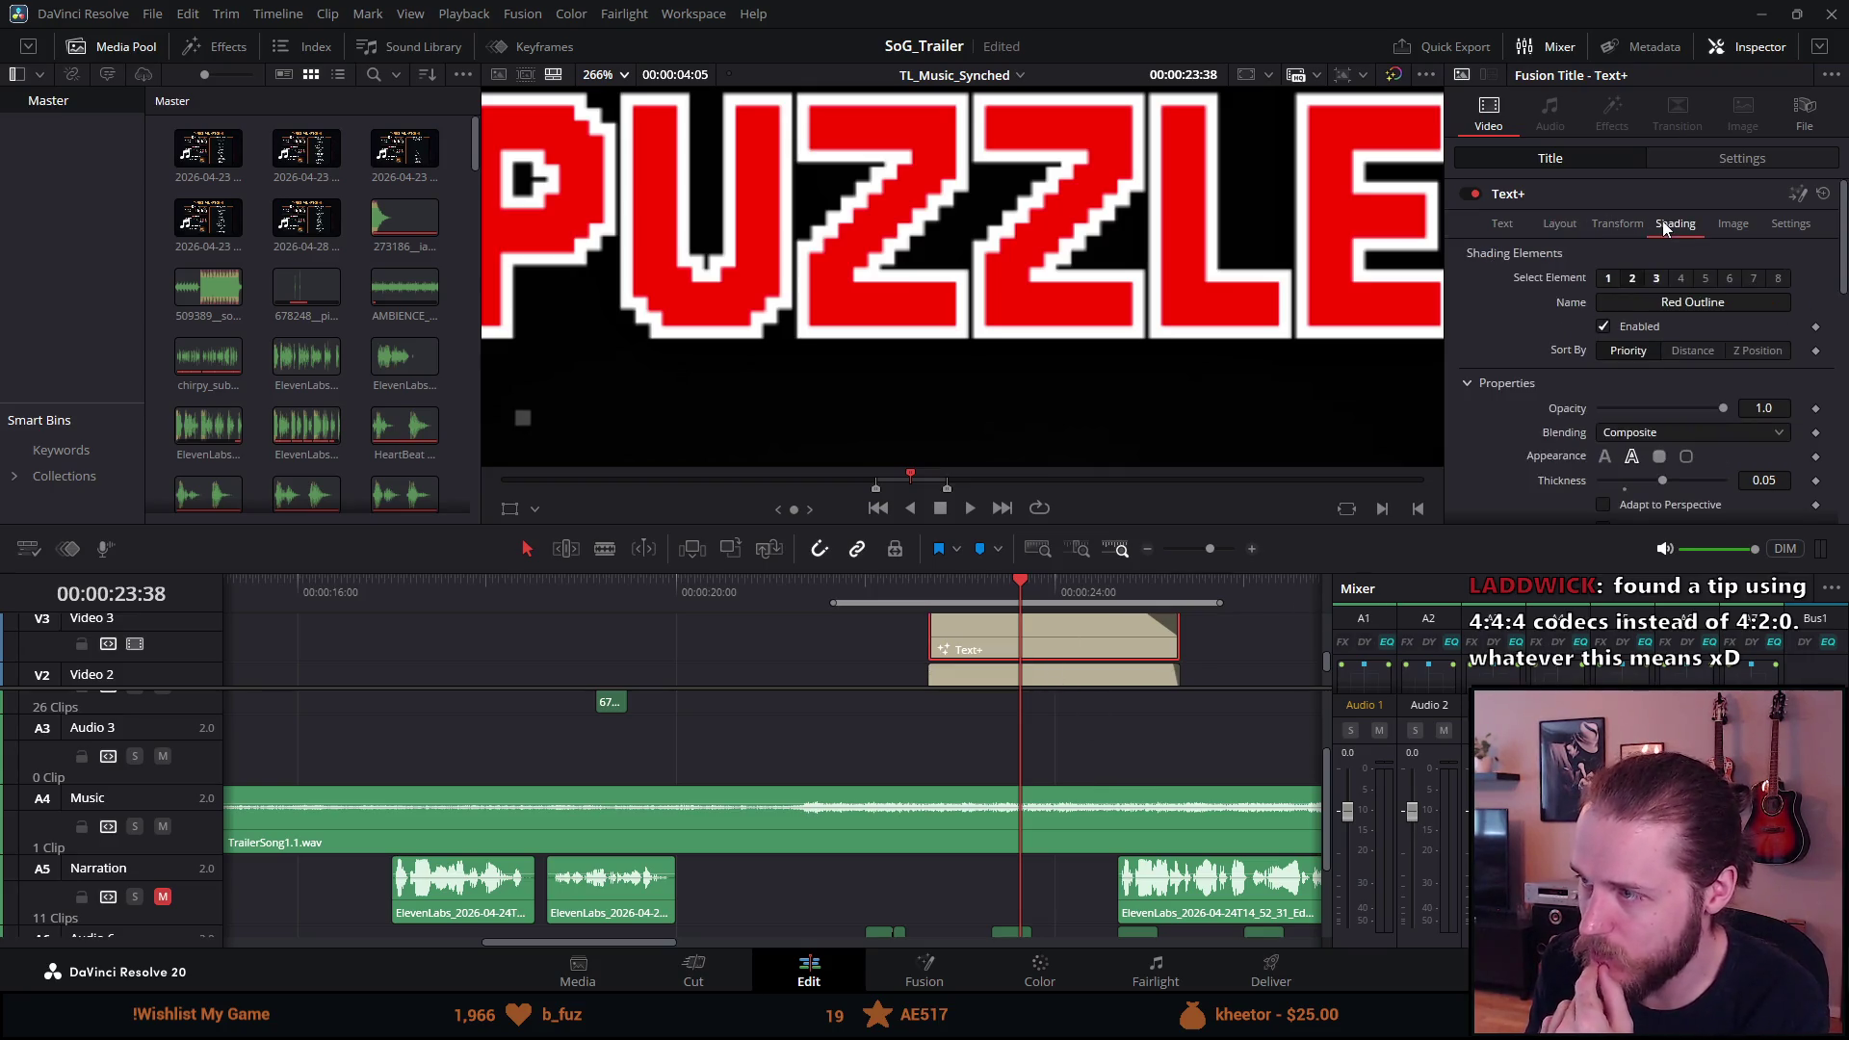
Set the PUZZLE title's outline colour to very dark red #310000.
{"action": "scroll", "coordinate": [1489, 405], "scroll_direction": "down", "scroll_amount": 3}
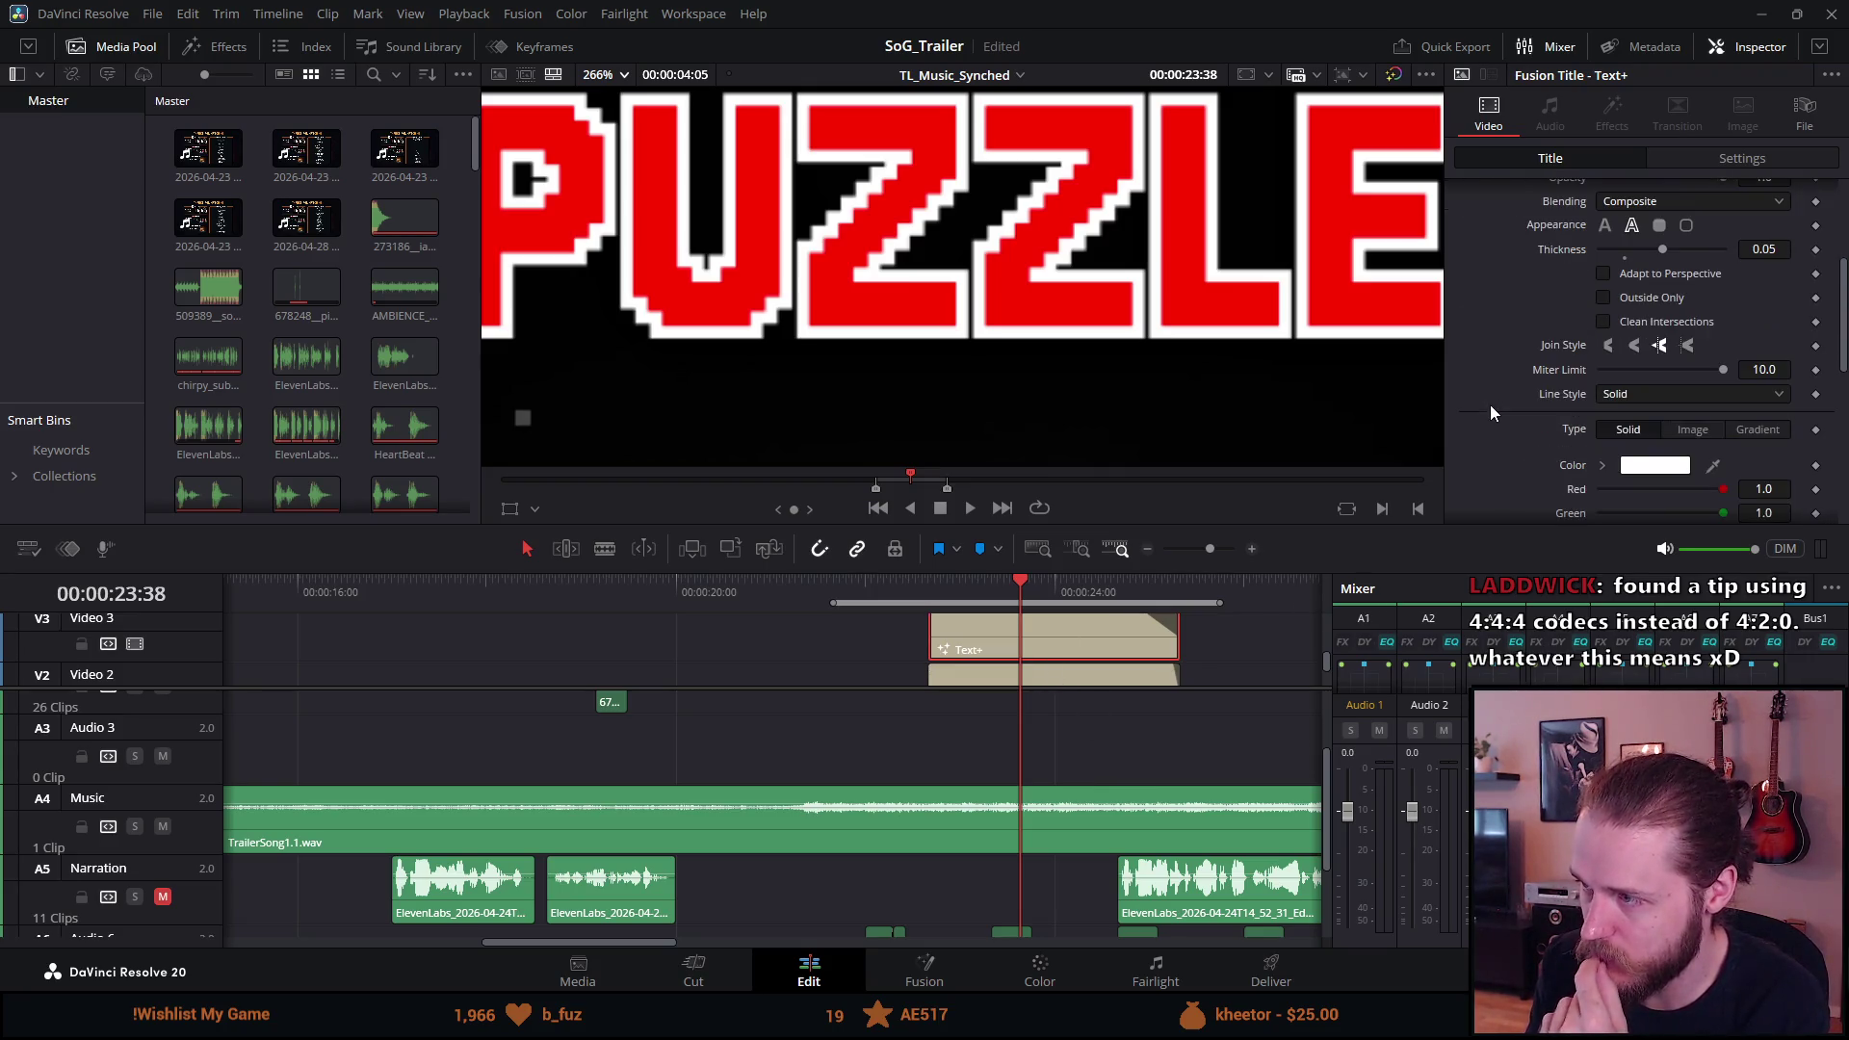
{"action": "left_click", "coordinate": [1637, 464]}
{"action": "mouse_move", "coordinate": [1061, 383]}
{"action": "left_mouse_down"}
{"action": "mouse_move", "coordinate": [1157, 338]}
{"action": "mouse_move", "coordinate": [1121, 502]}
{"action": "left_mouse_up"}
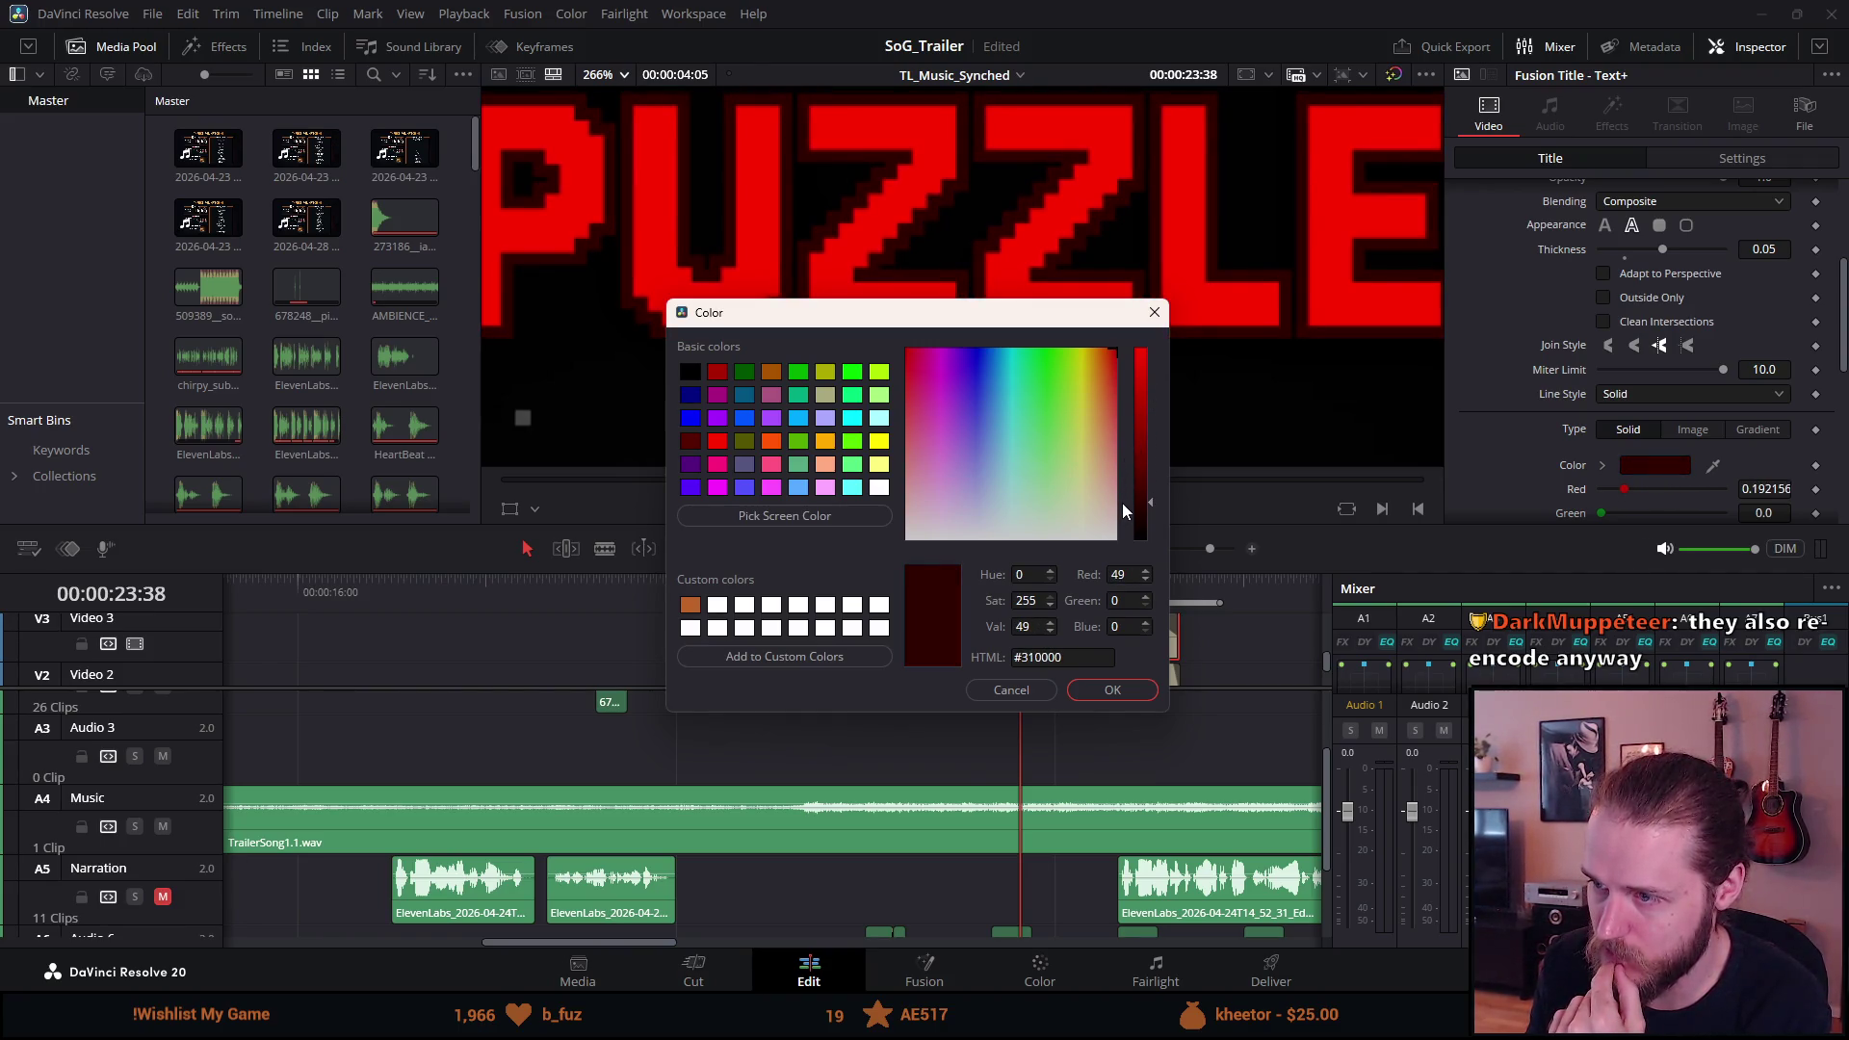
{"action": "left_click", "coordinate": [1125, 689]}
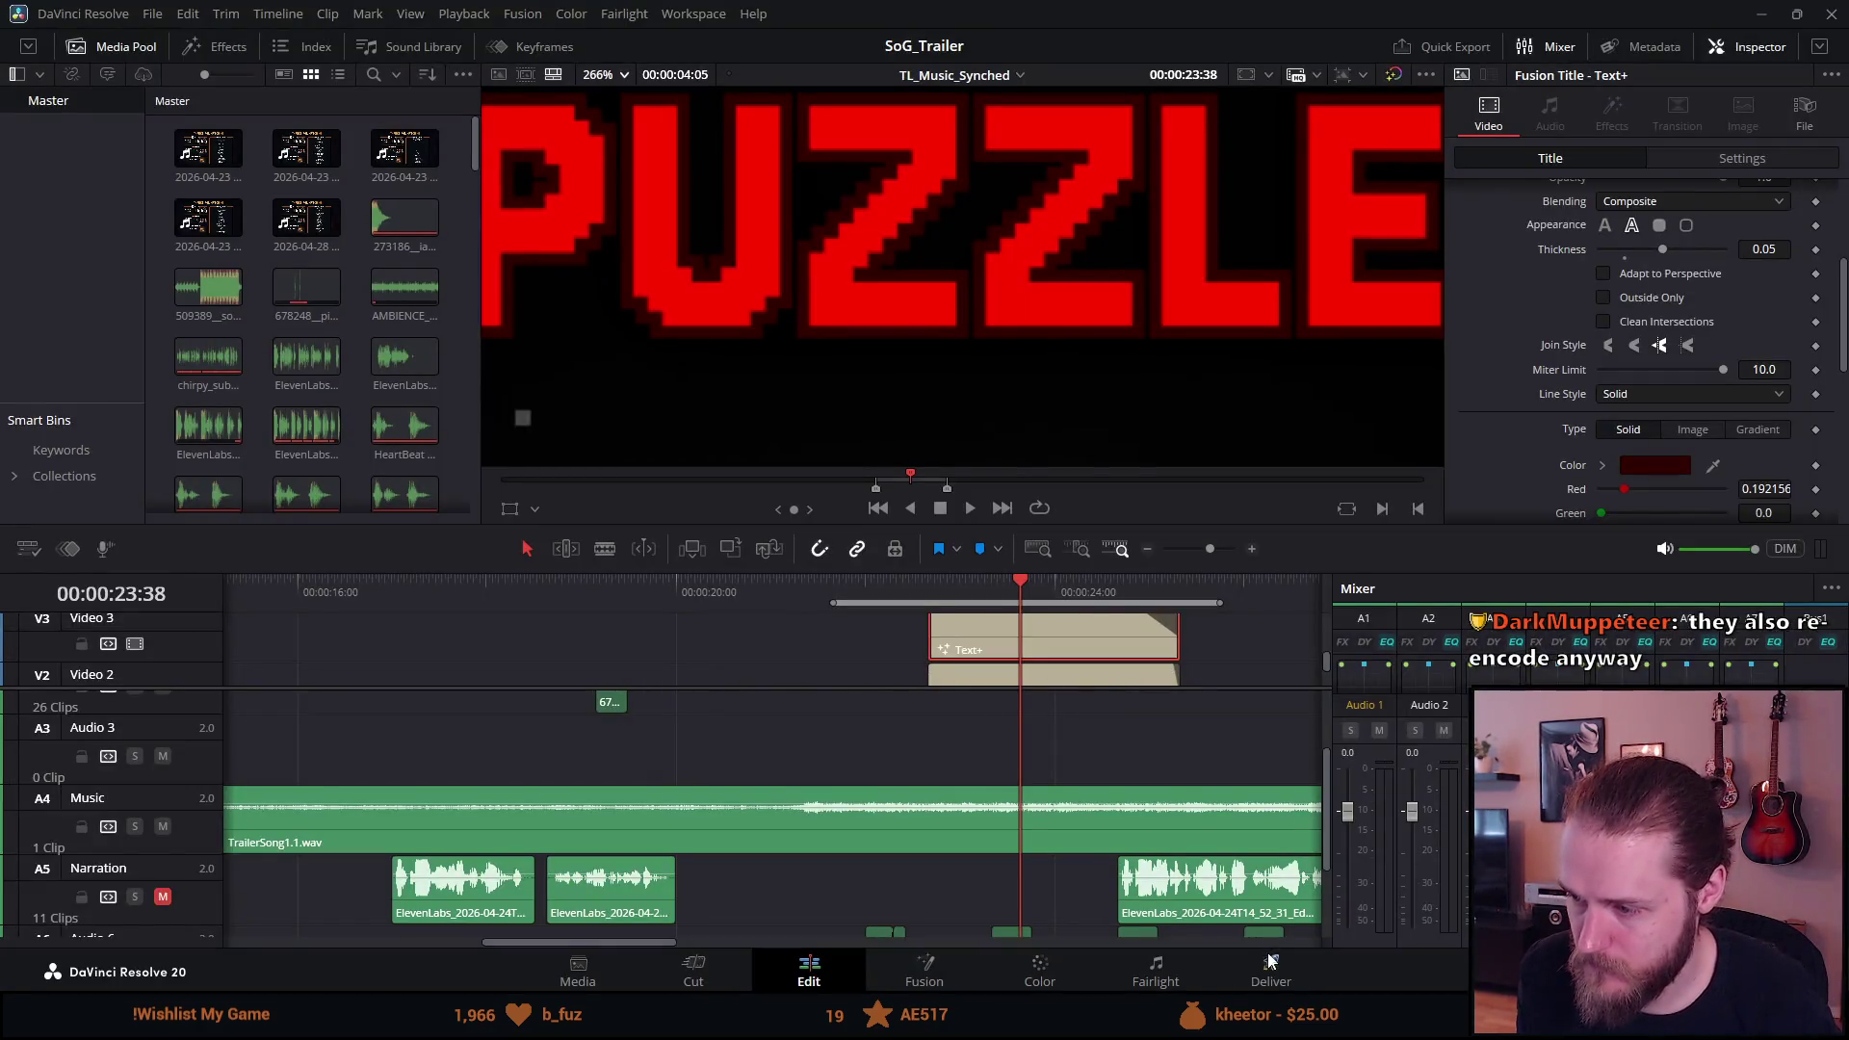
On the Deliver page, rename the output file to TrailerTestDarkRedOutline.
{"action": "key", "text": "shift+8"}
{"action": "left_click", "coordinate": [243, 209]}
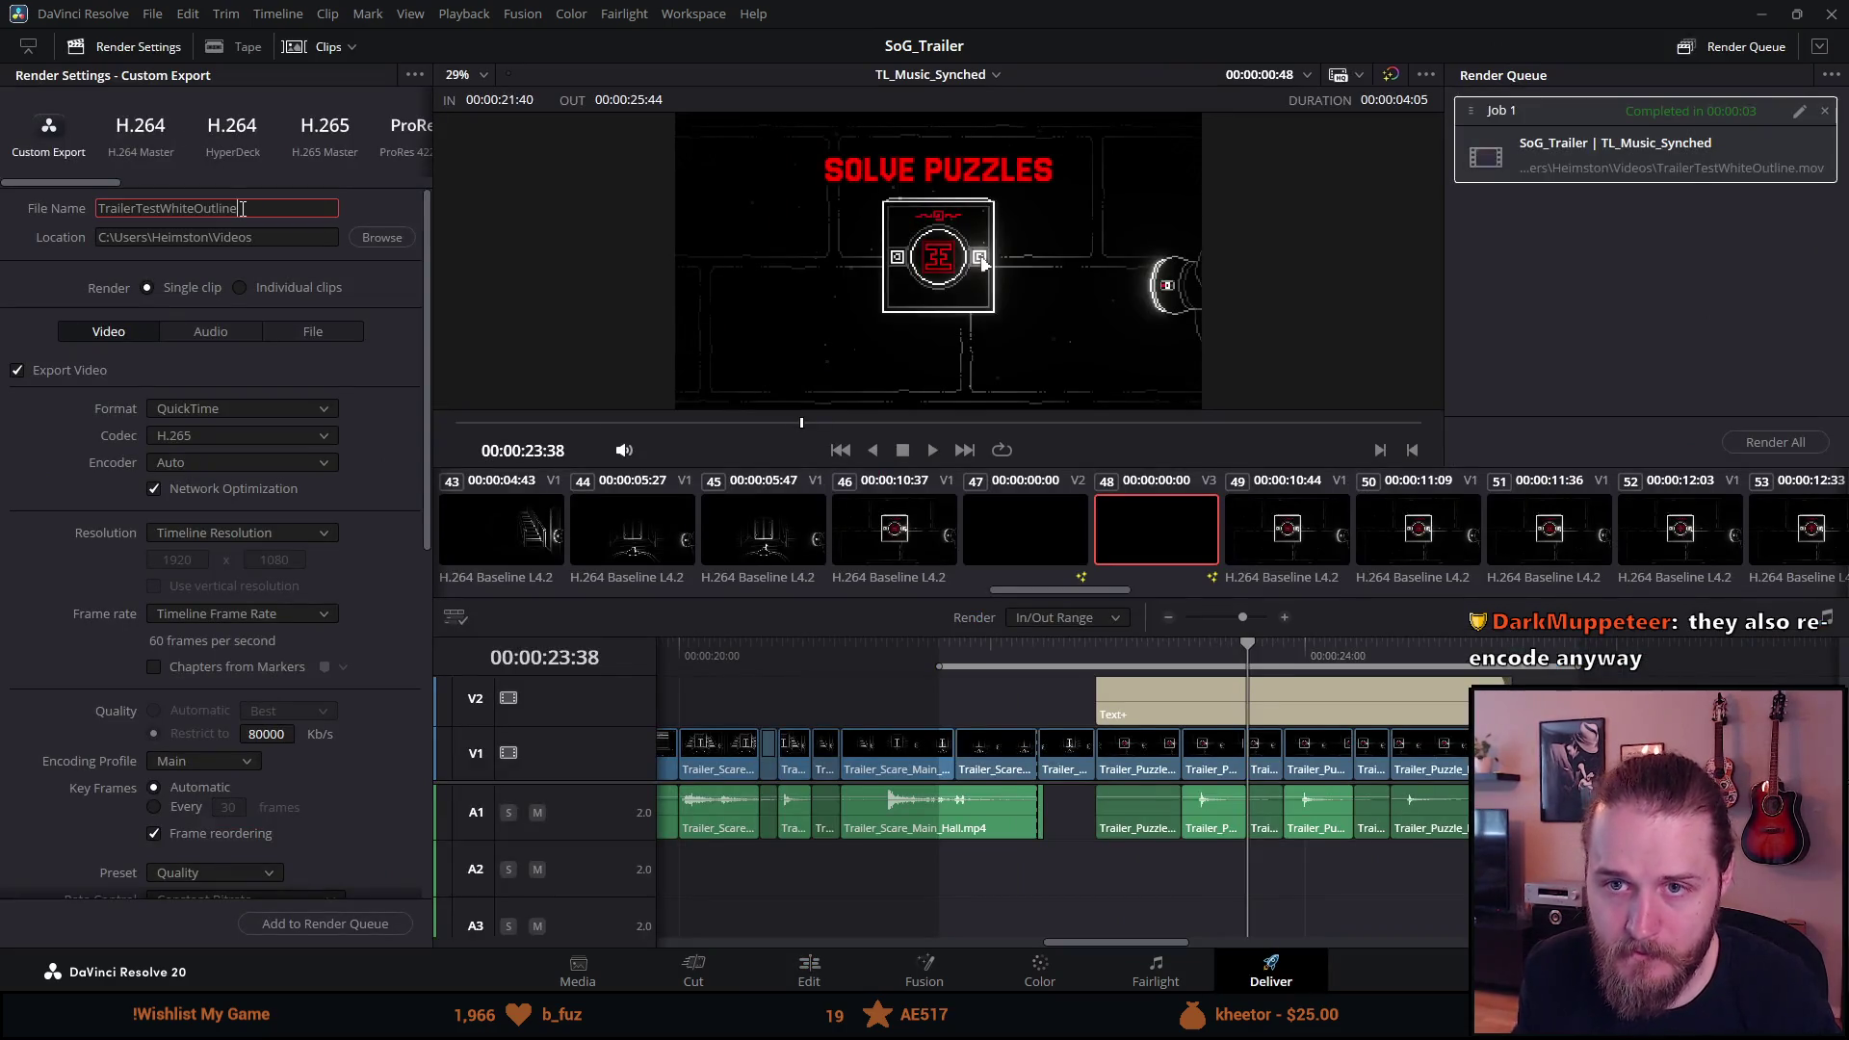
{"action": "key", "text": "Left"}
{"action": "key", "text": "Left"}
{"action": "key", "text": "Left"}
{"action": "key", "text": "BackSpace"}
{"action": "key", "text": "BackSpace"}
{"action": "key", "text": "BackSpace"}
{"action": "type", "text": "DarkRed"}
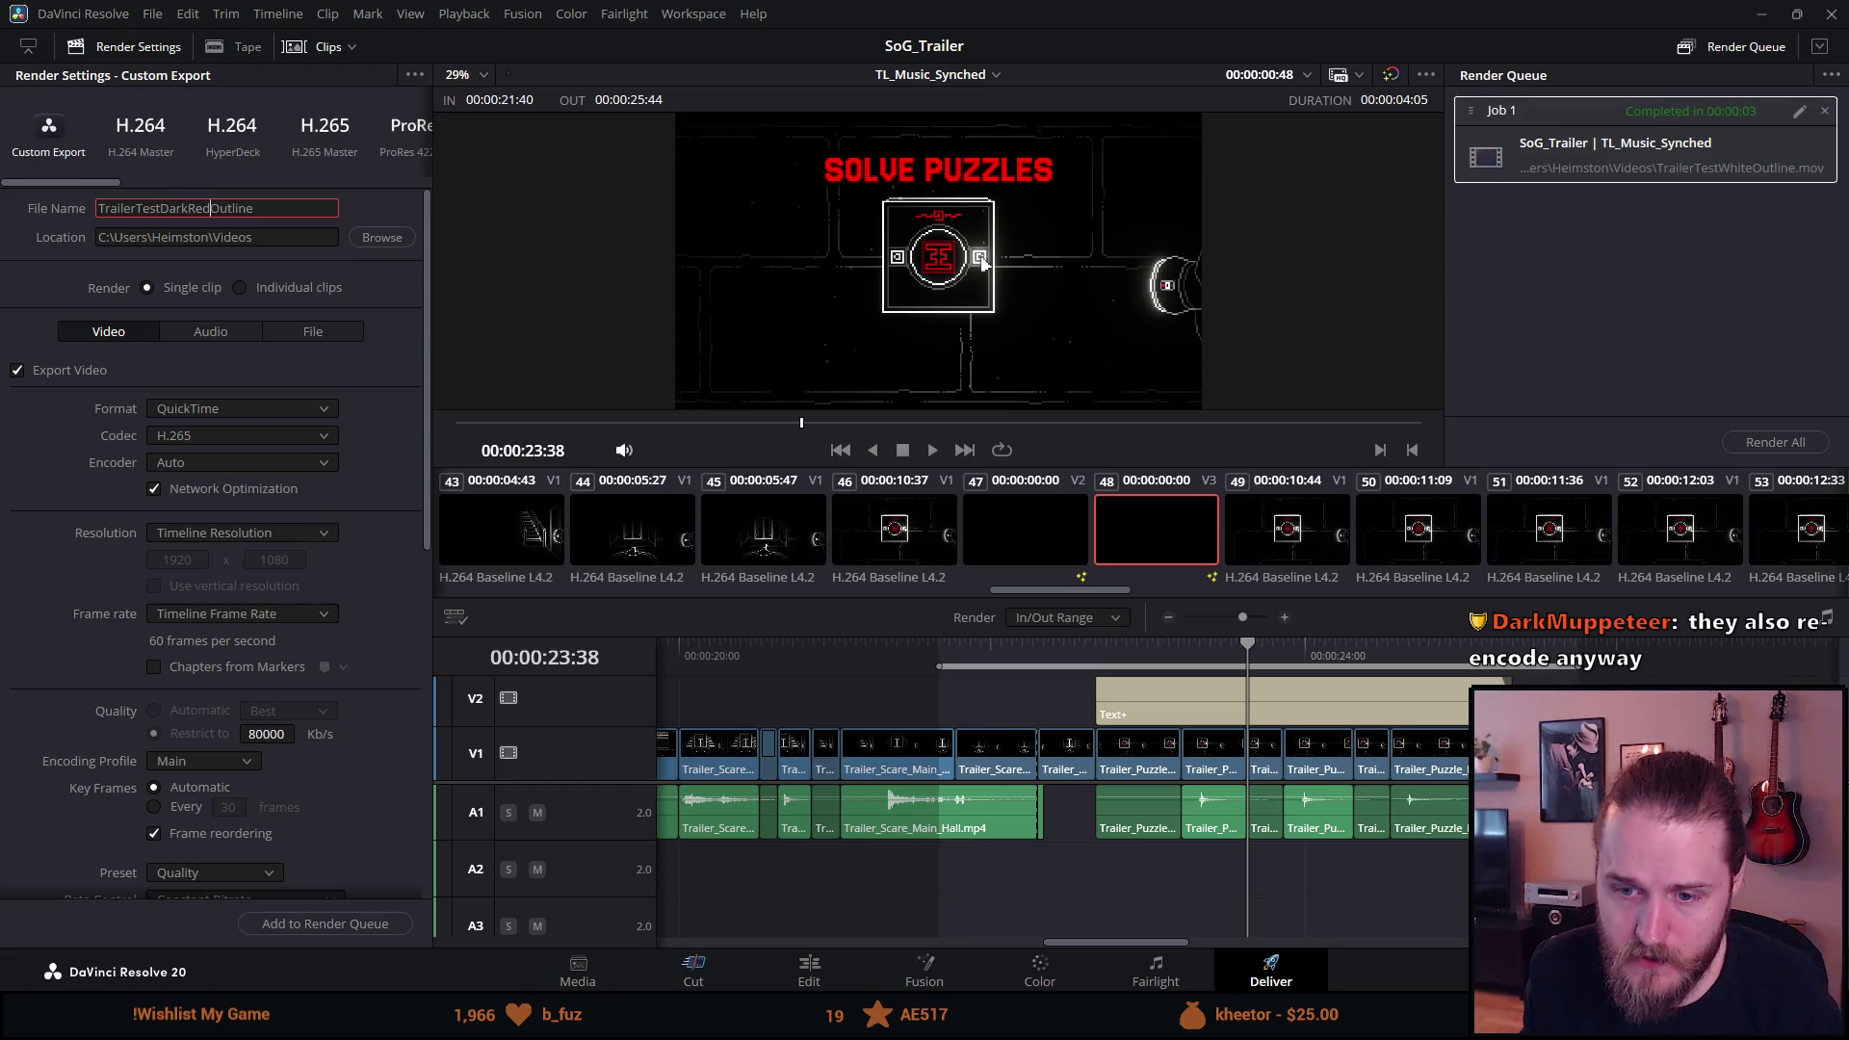
Queue the dark-red render, remove the finished white-outline job, and render it.
{"action": "left_click", "coordinate": [365, 925]}
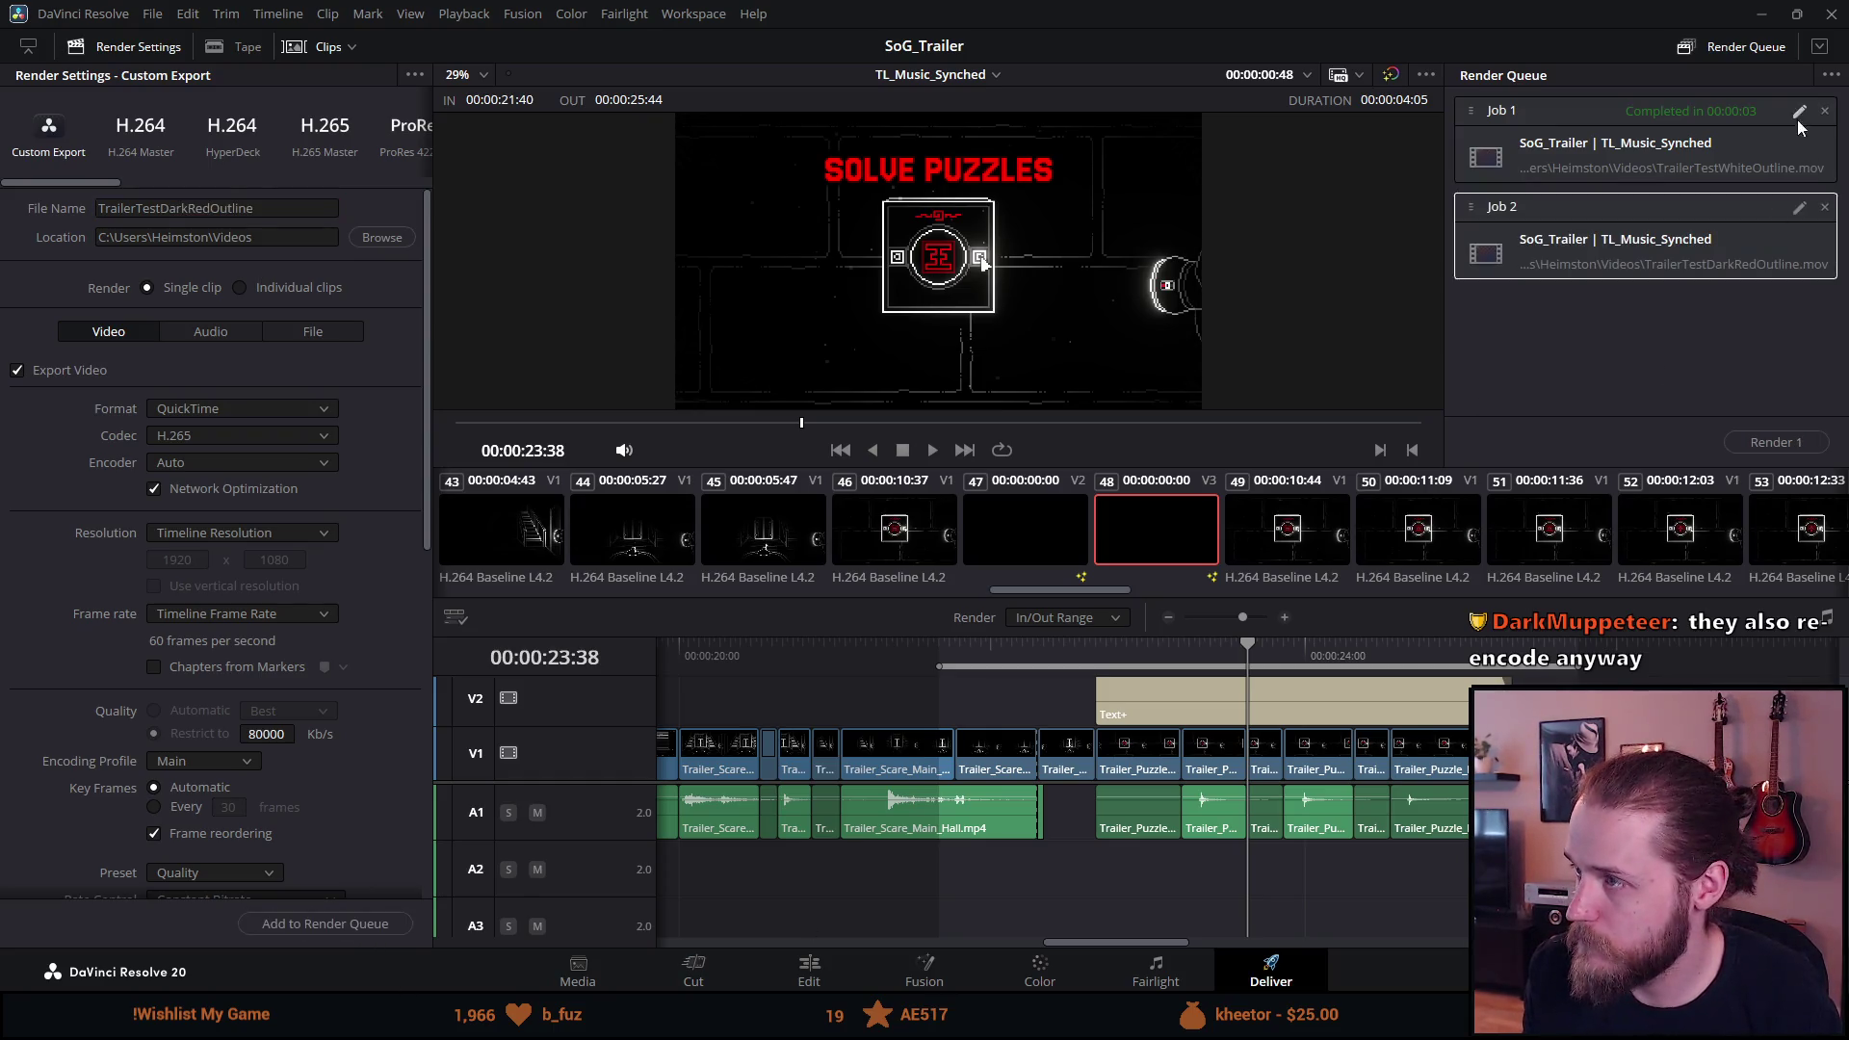
{"action": "left_click", "coordinate": [1825, 111]}
{"action": "left_click", "coordinate": [1784, 445]}
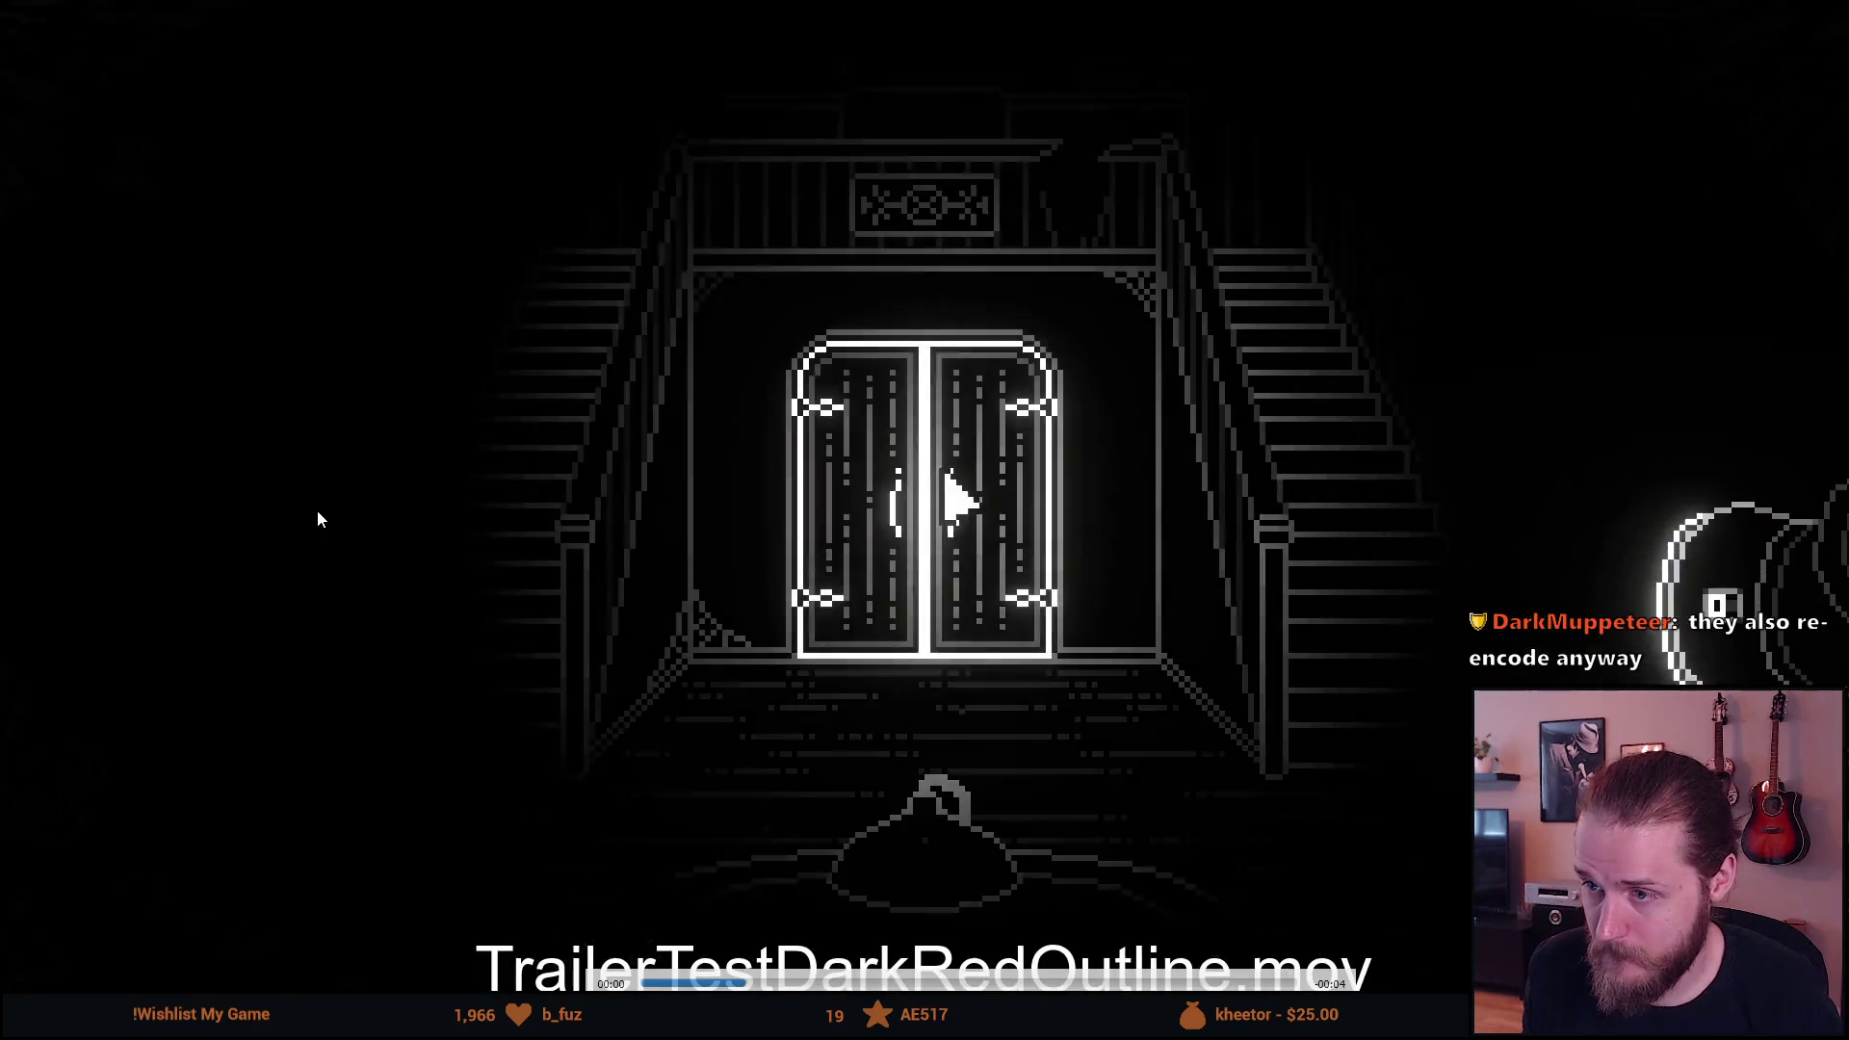
Pause the dark-red render on the title, then jump to 00:21 in another test clip full screen.
{"action": "key", "text": "space"}
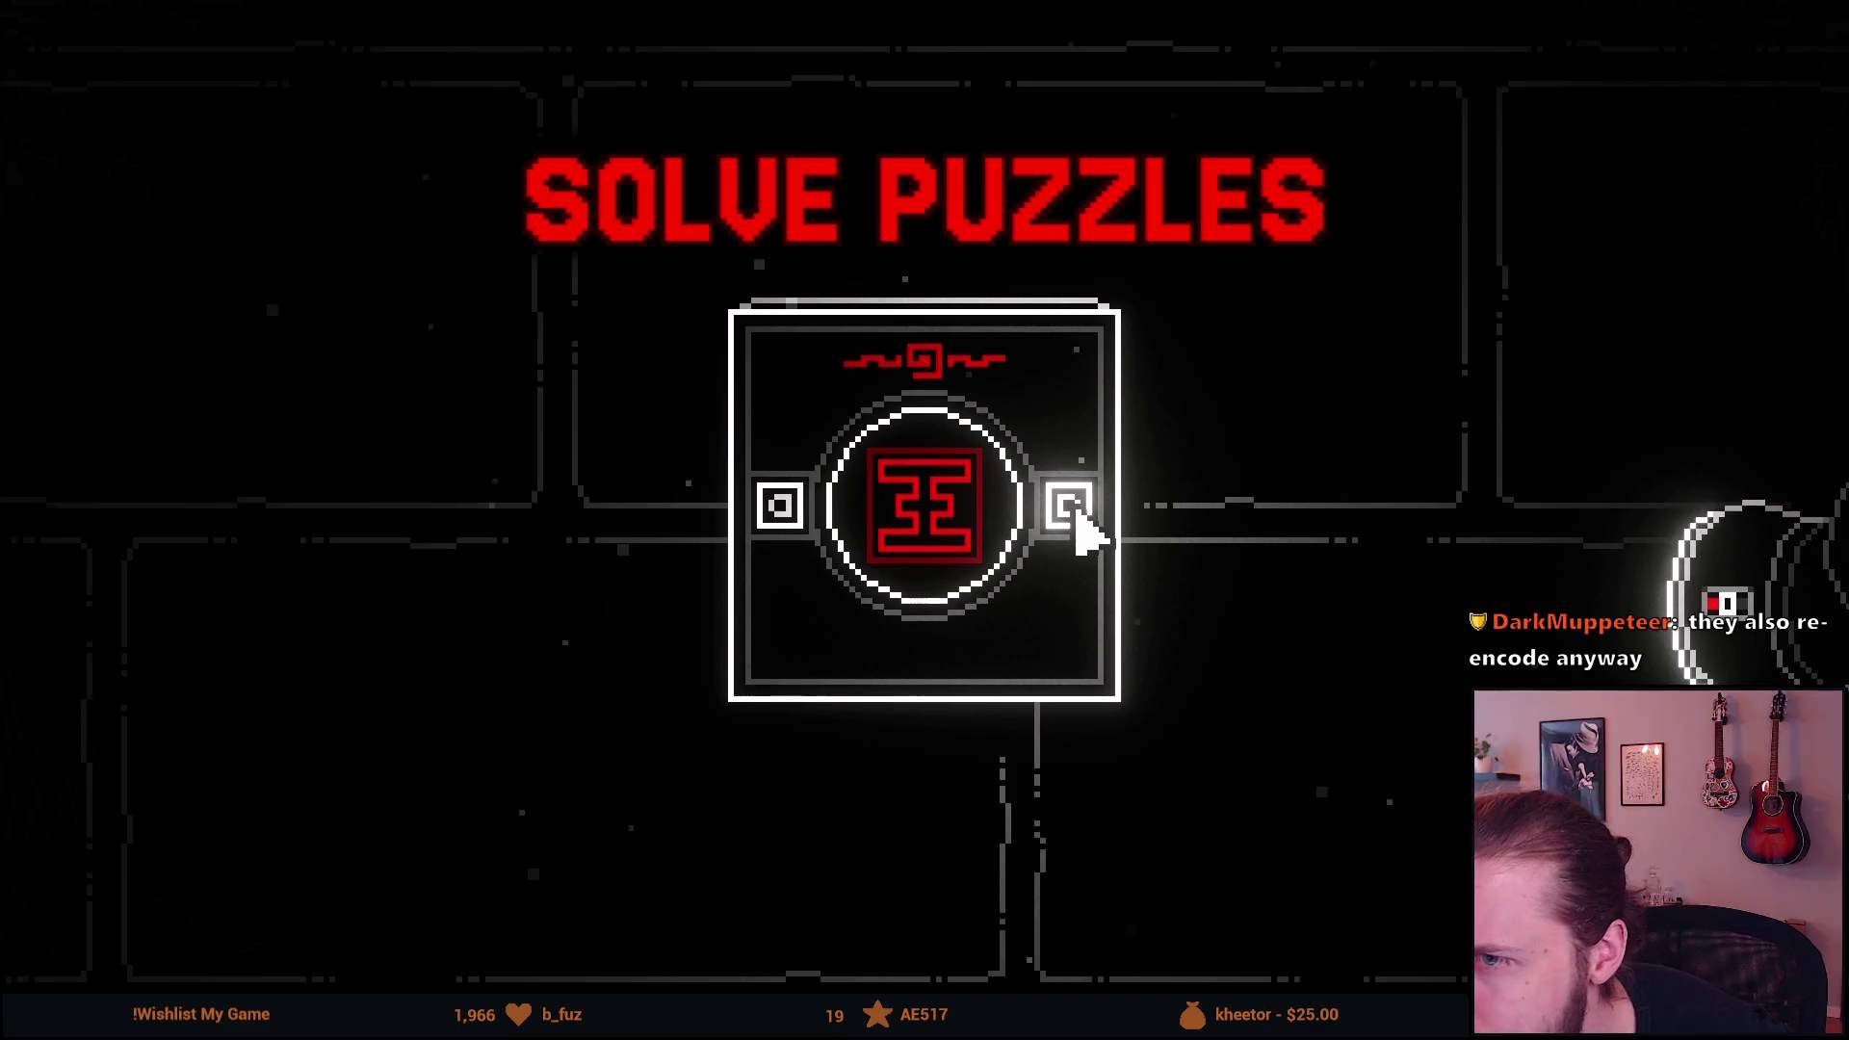
{"action": "mouse_move", "coordinate": [302, 528]}
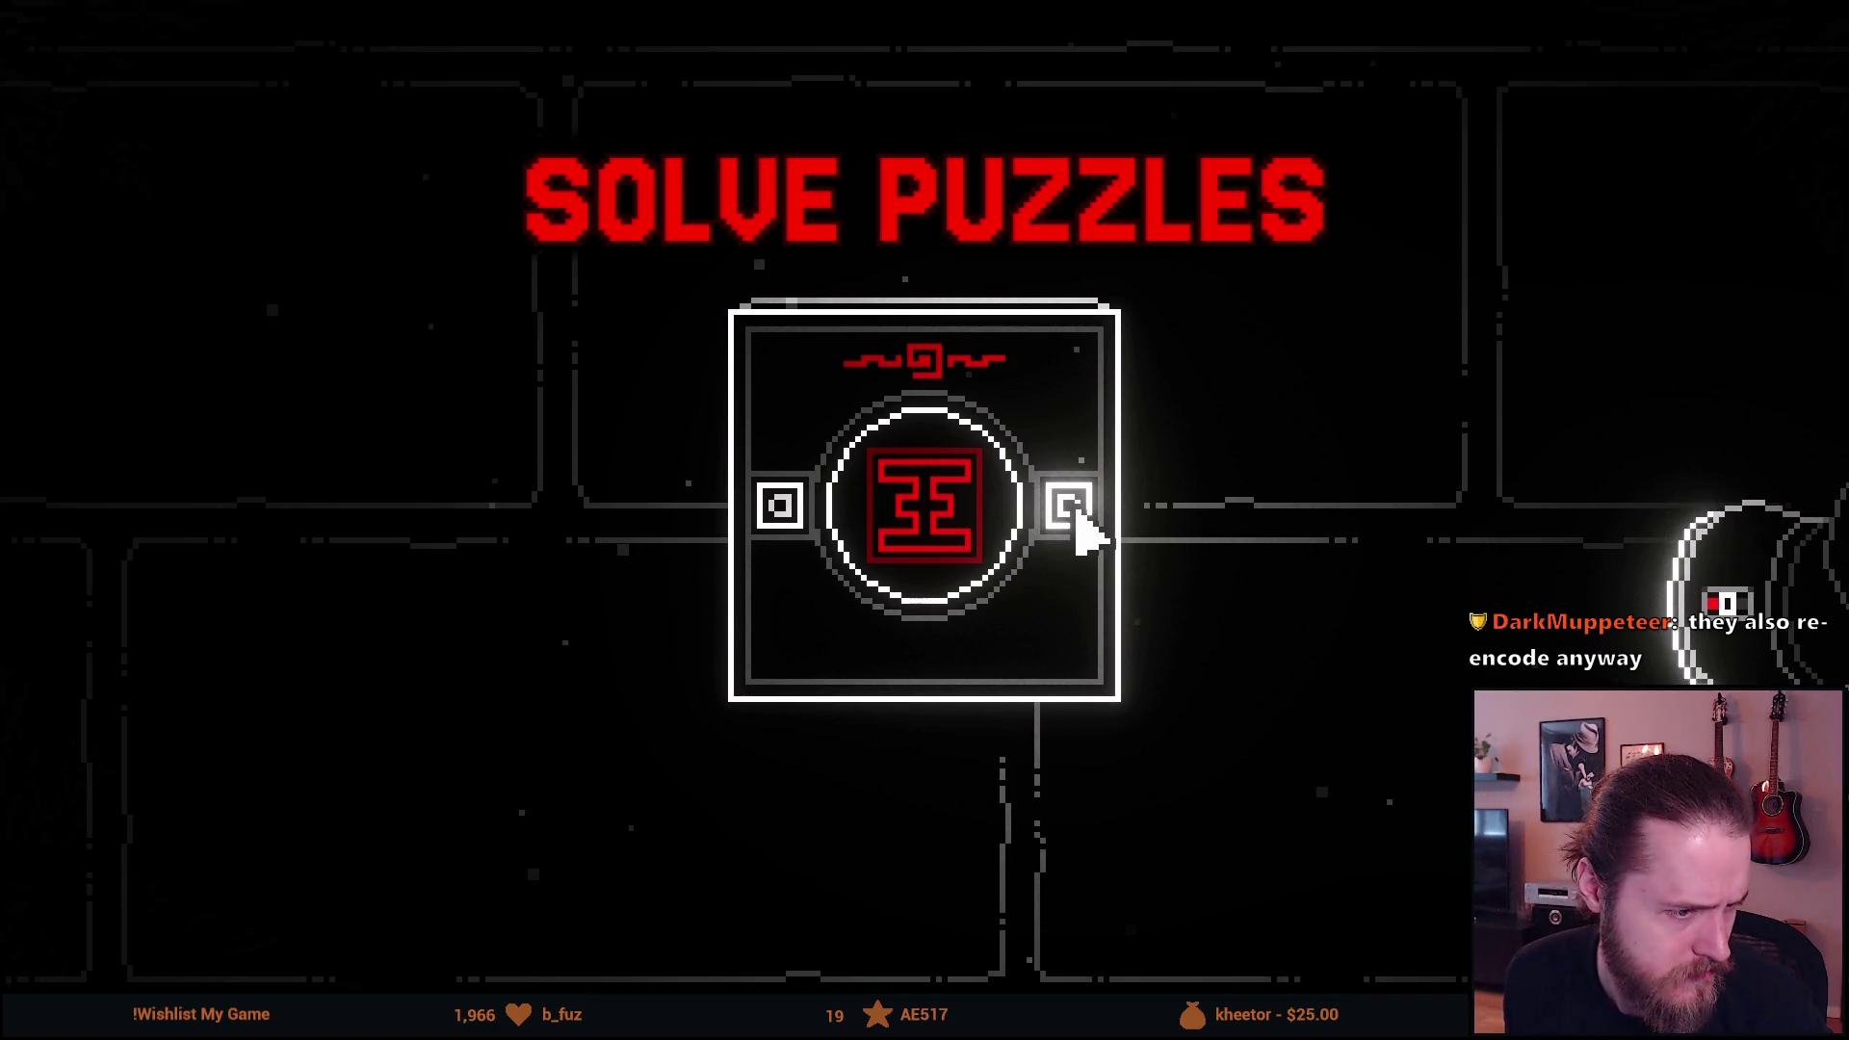
{"action": "key", "text": "n"}
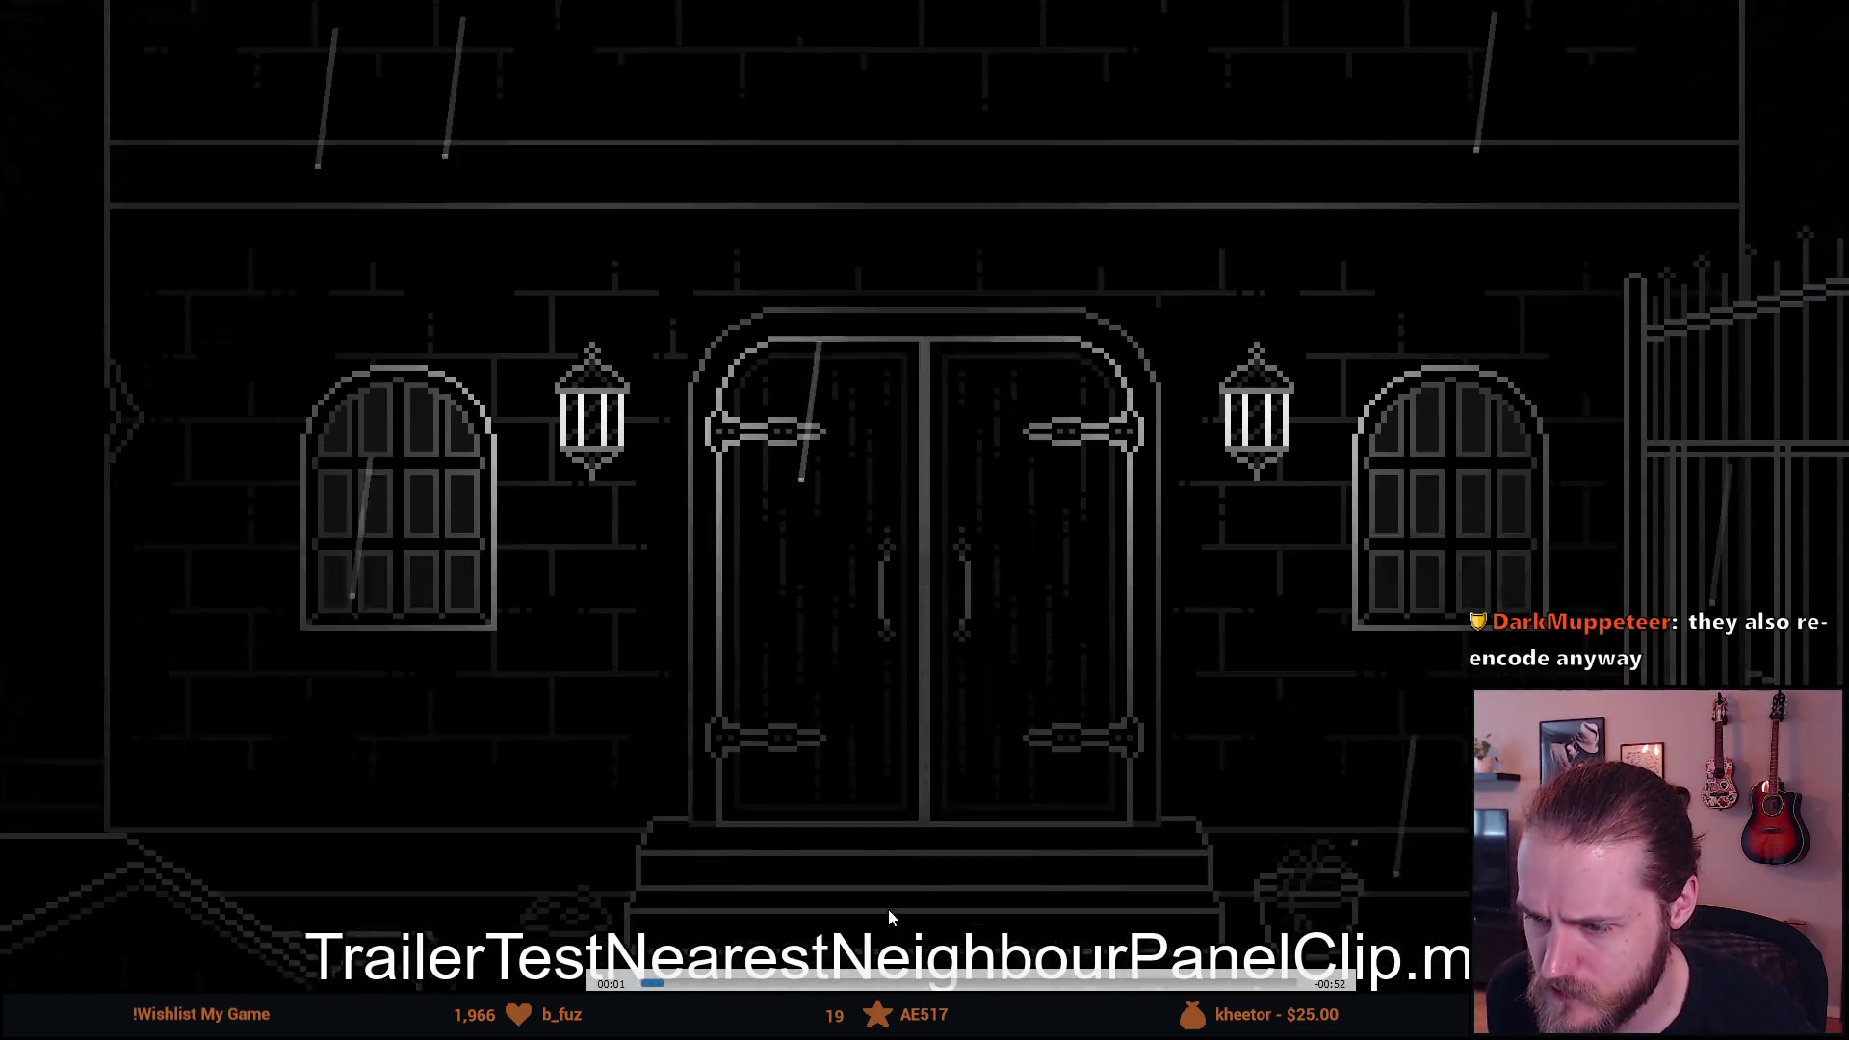
{"action": "left_click", "coordinate": [890, 983]}
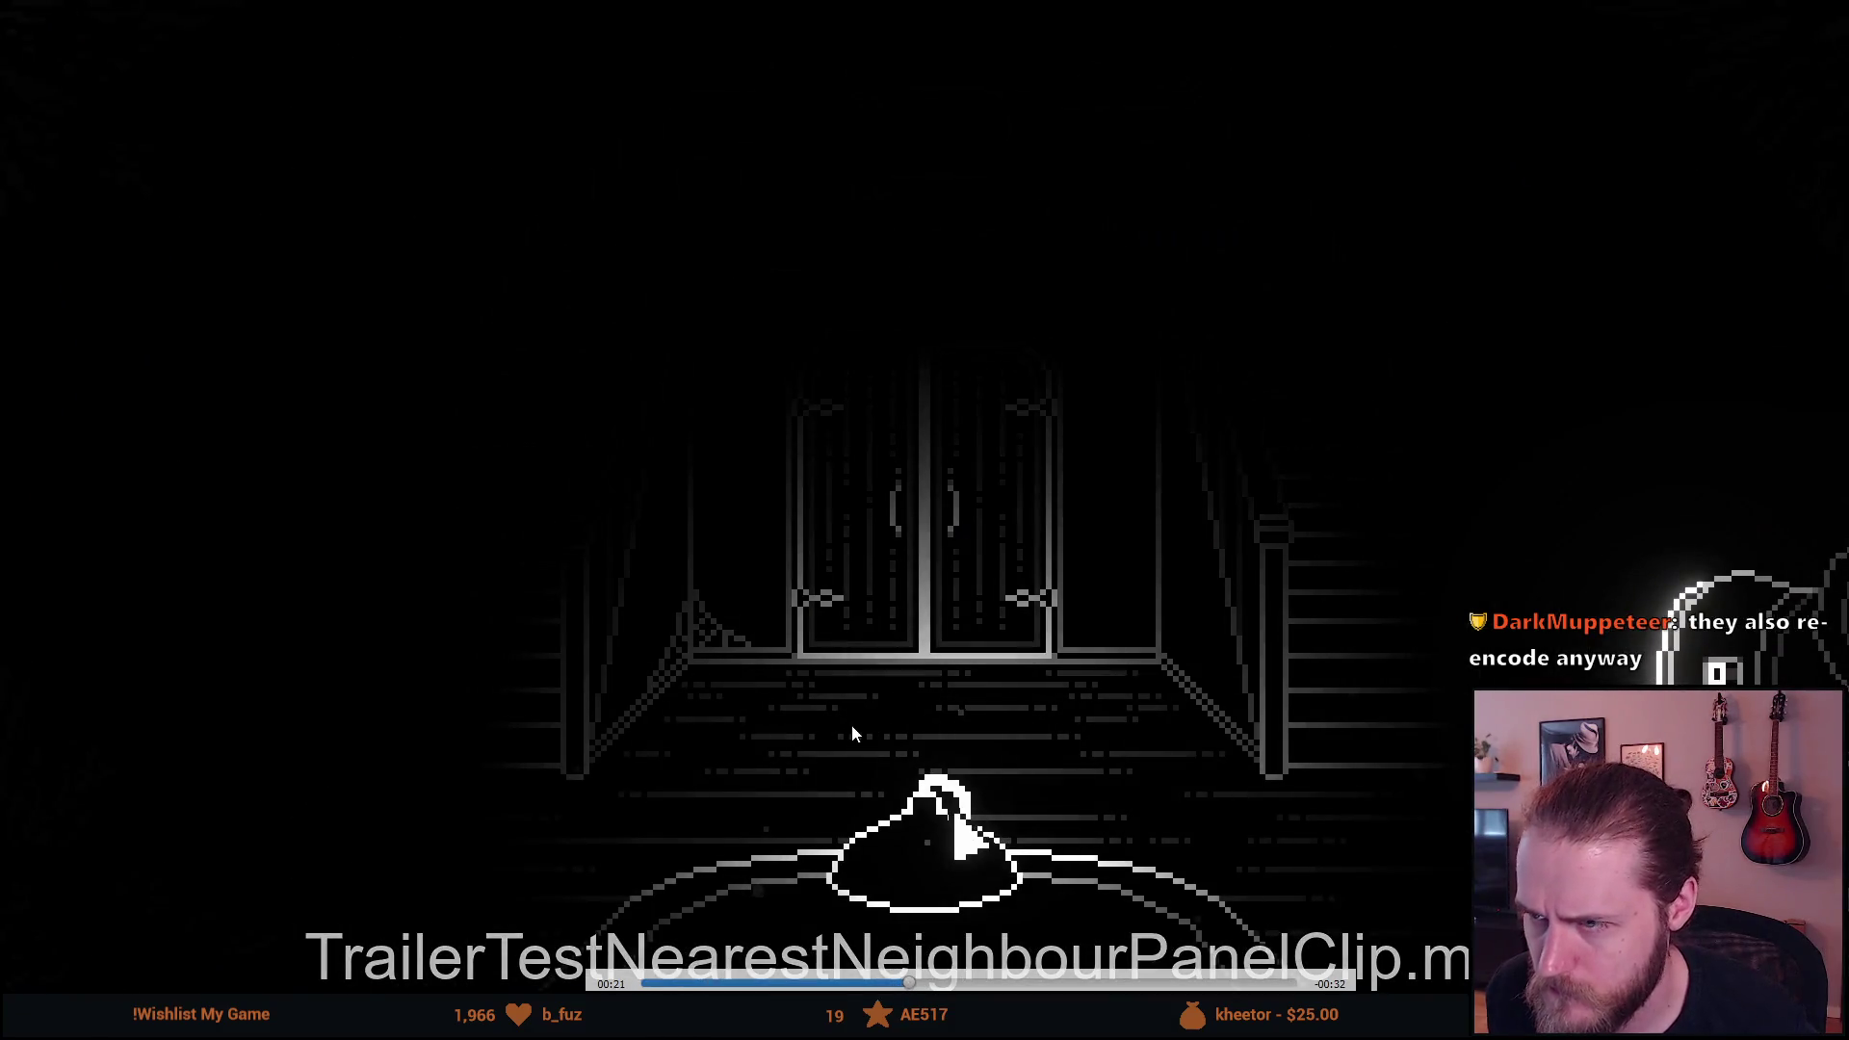
{"action": "key", "text": "space"}
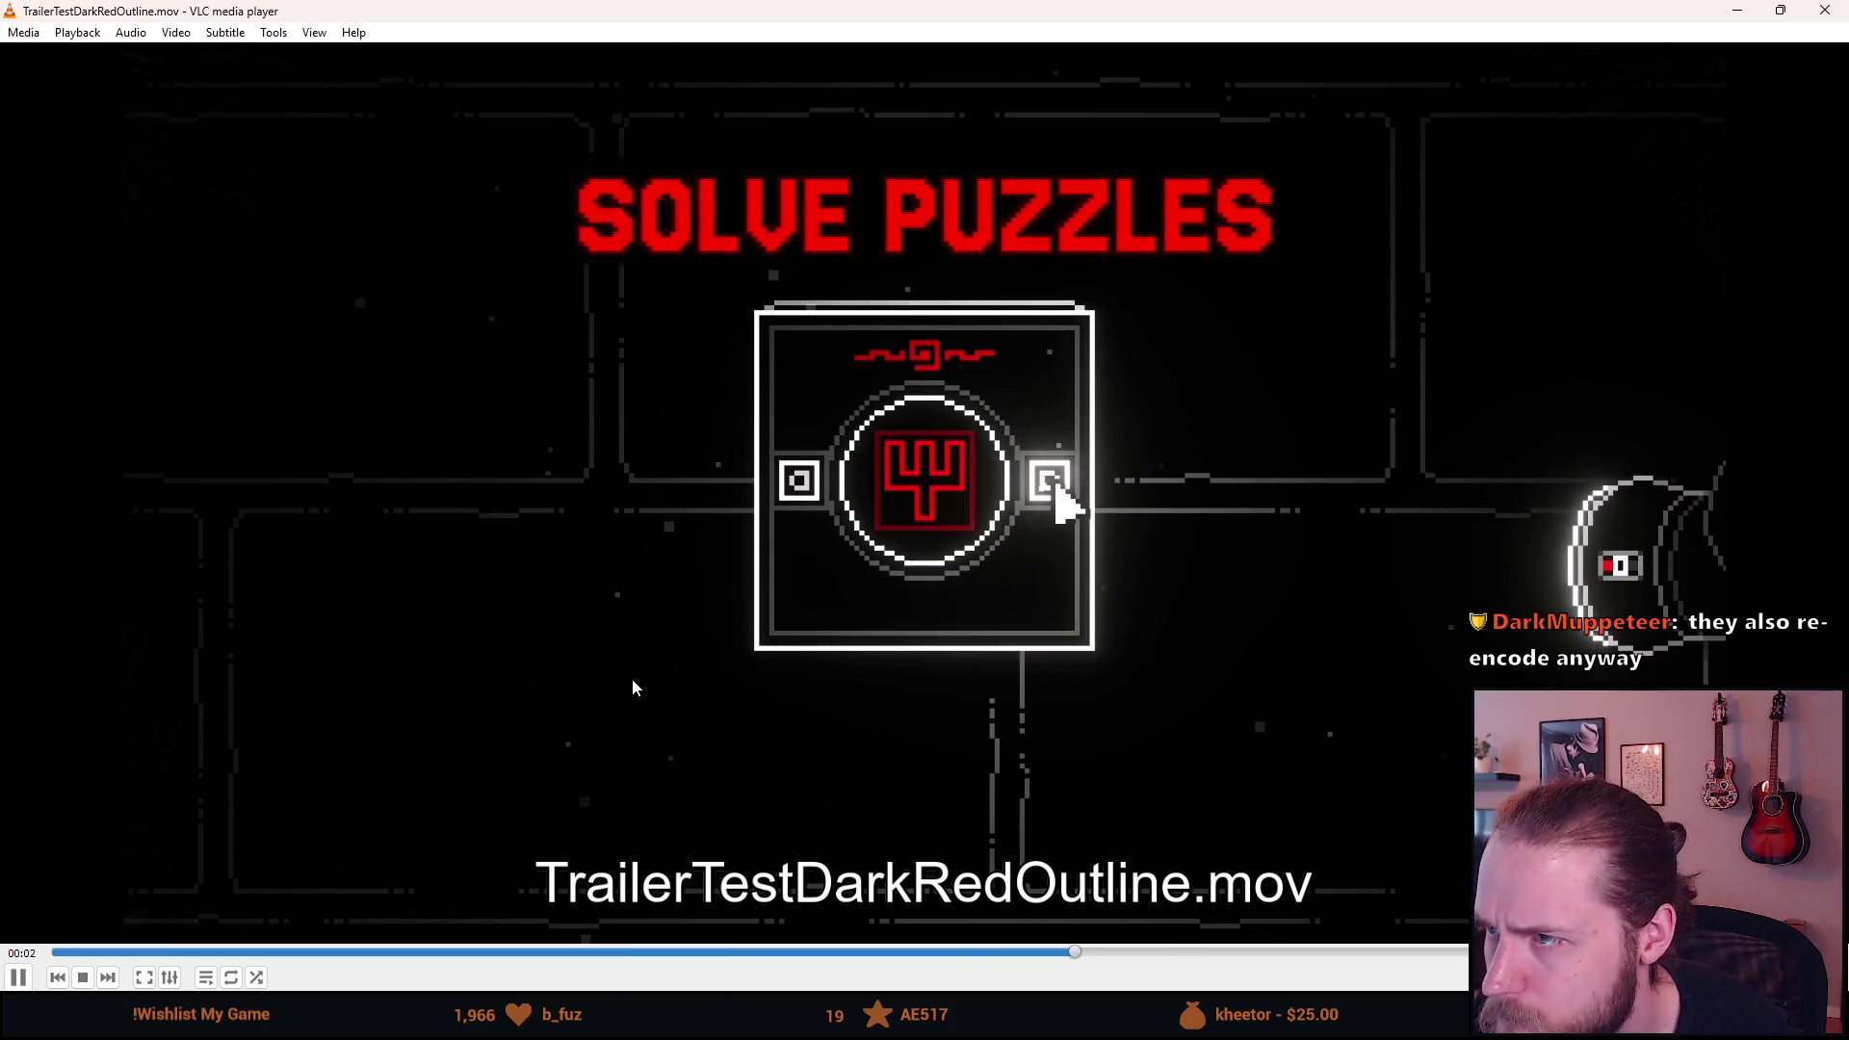
{"action": "key", "text": "space"}
{"action": "key", "text": "f"}
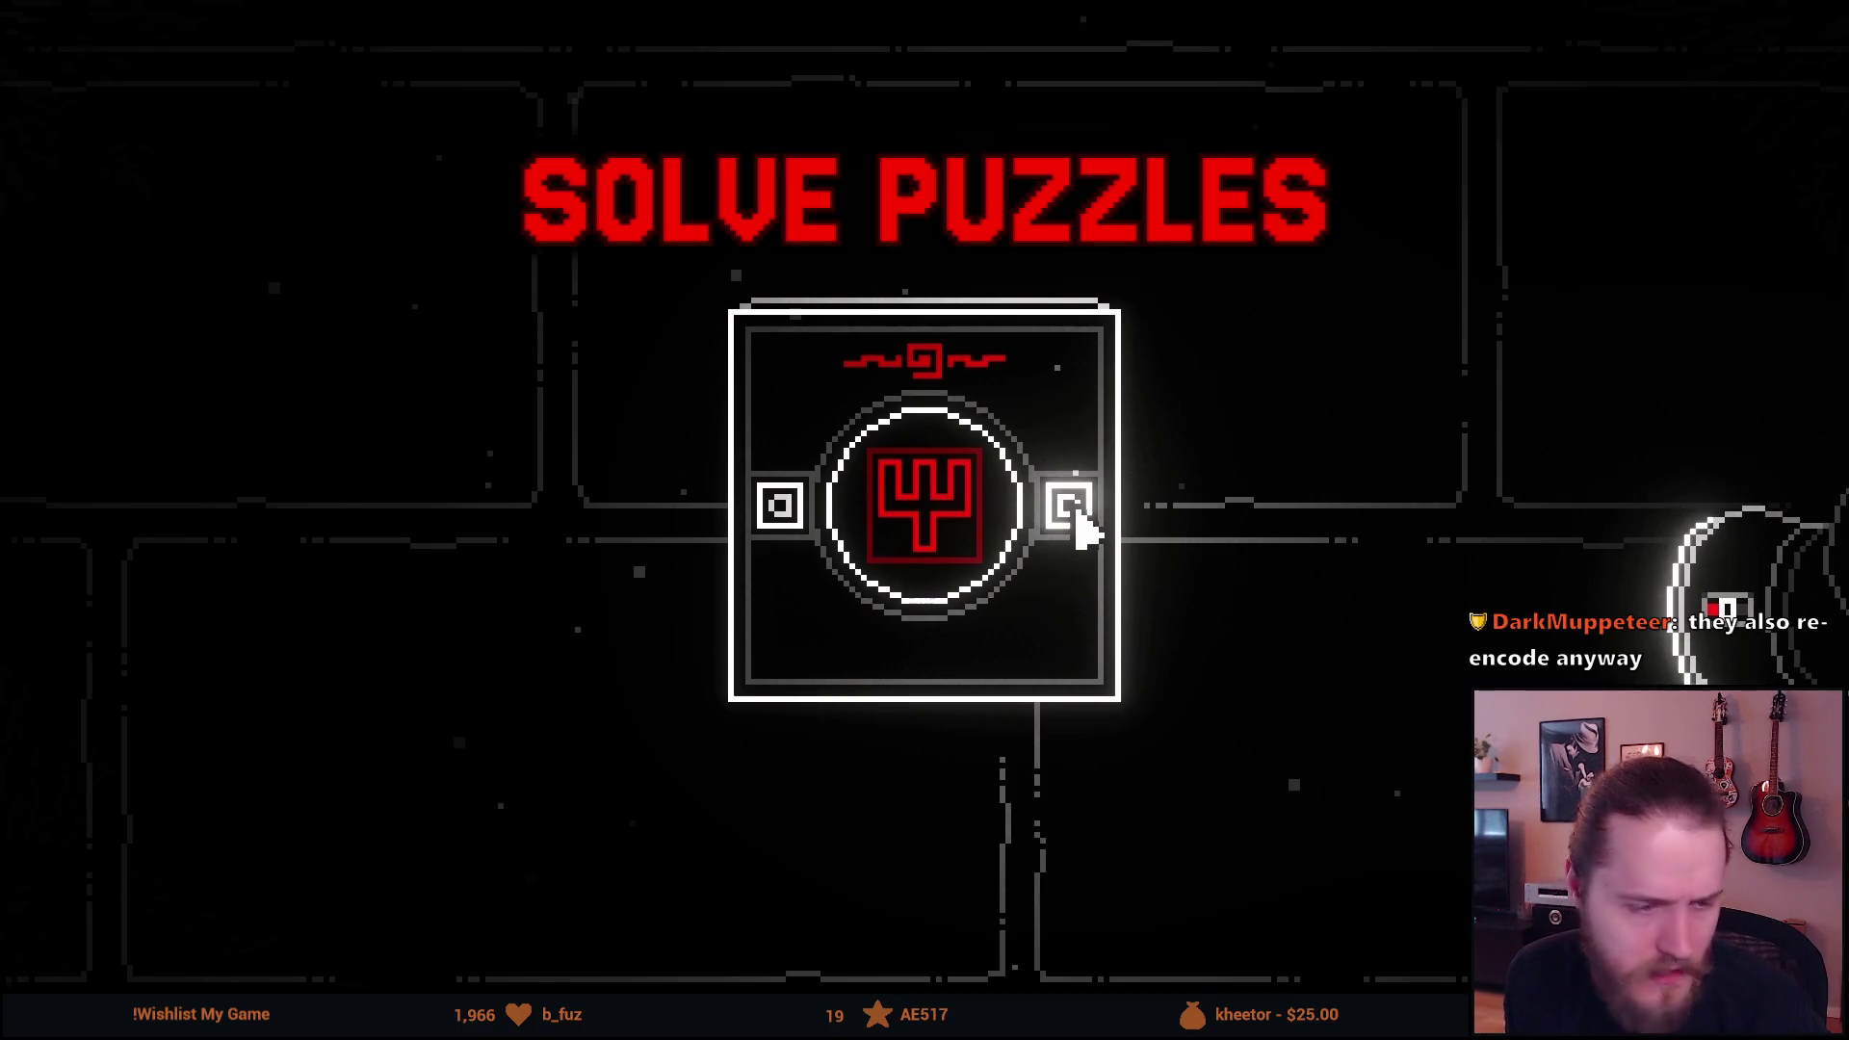
Compare the white-outline and dark-red renders full screen, then close VLC.
{"action": "double_click", "coordinate": [96, 776]}
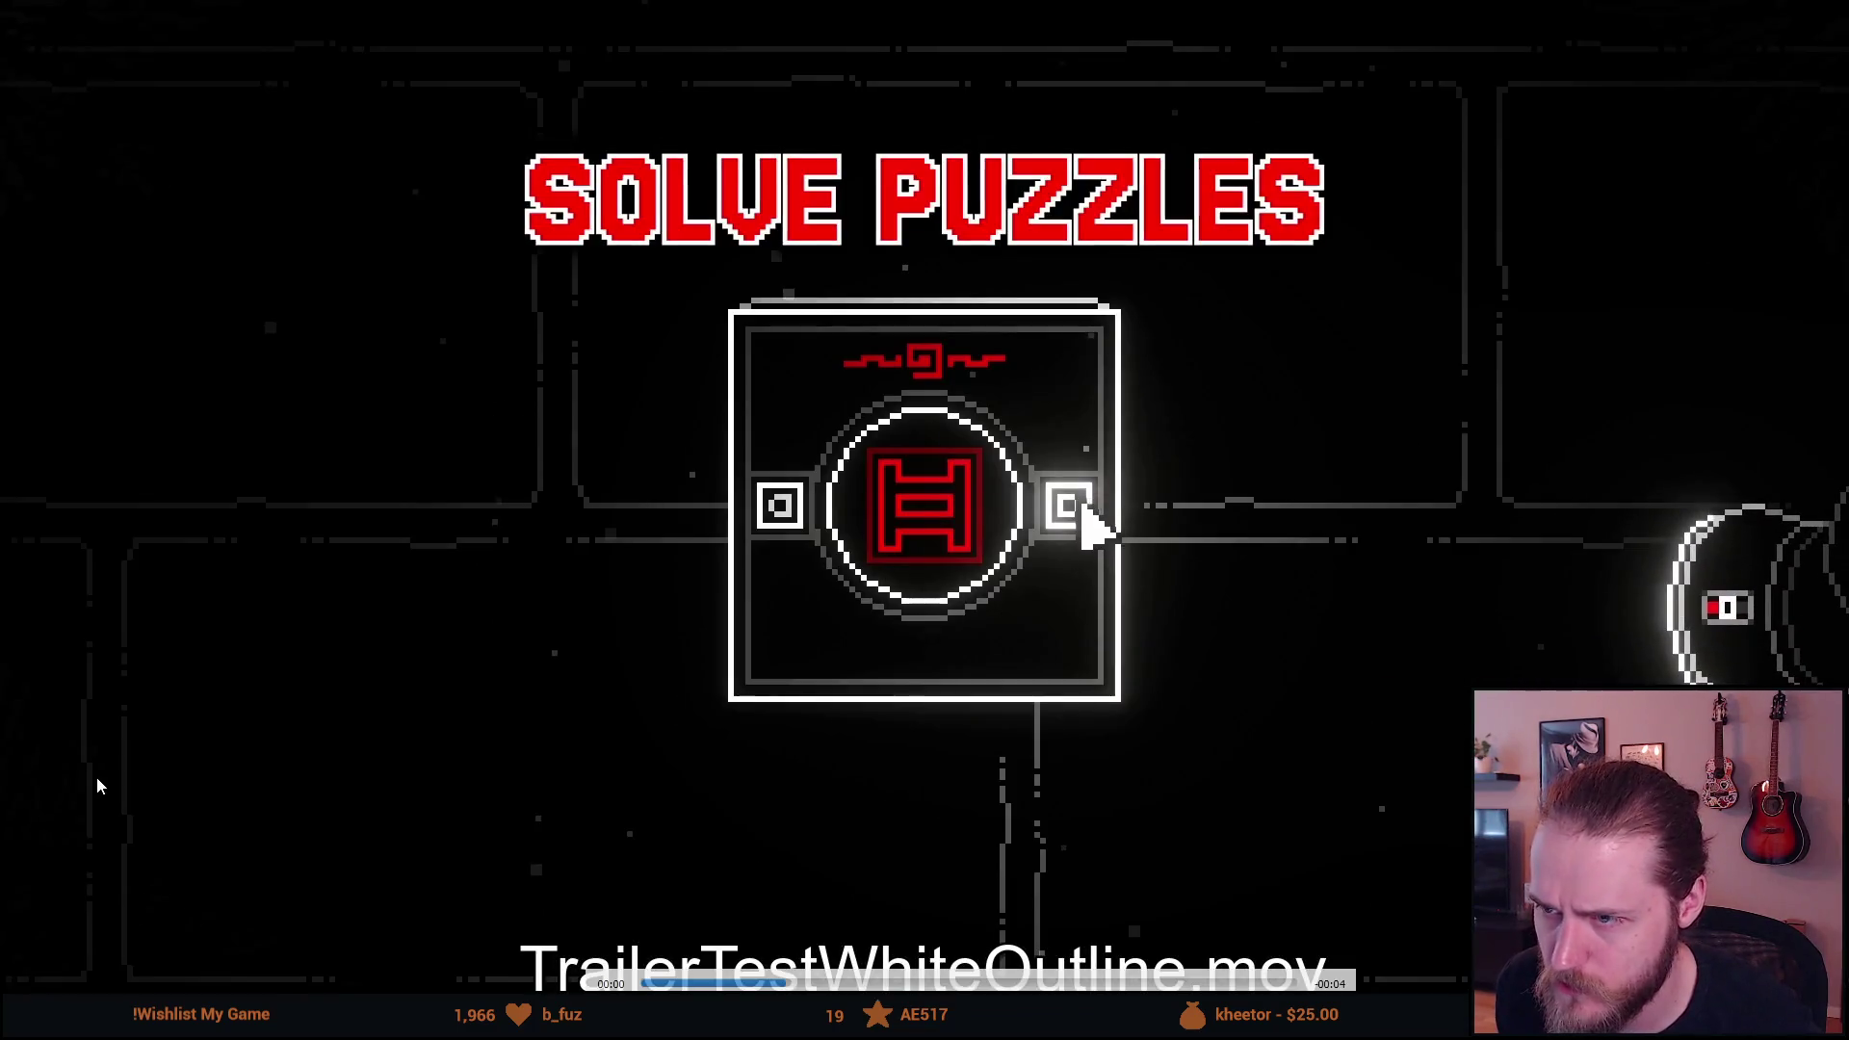
{"action": "key", "text": "space"}
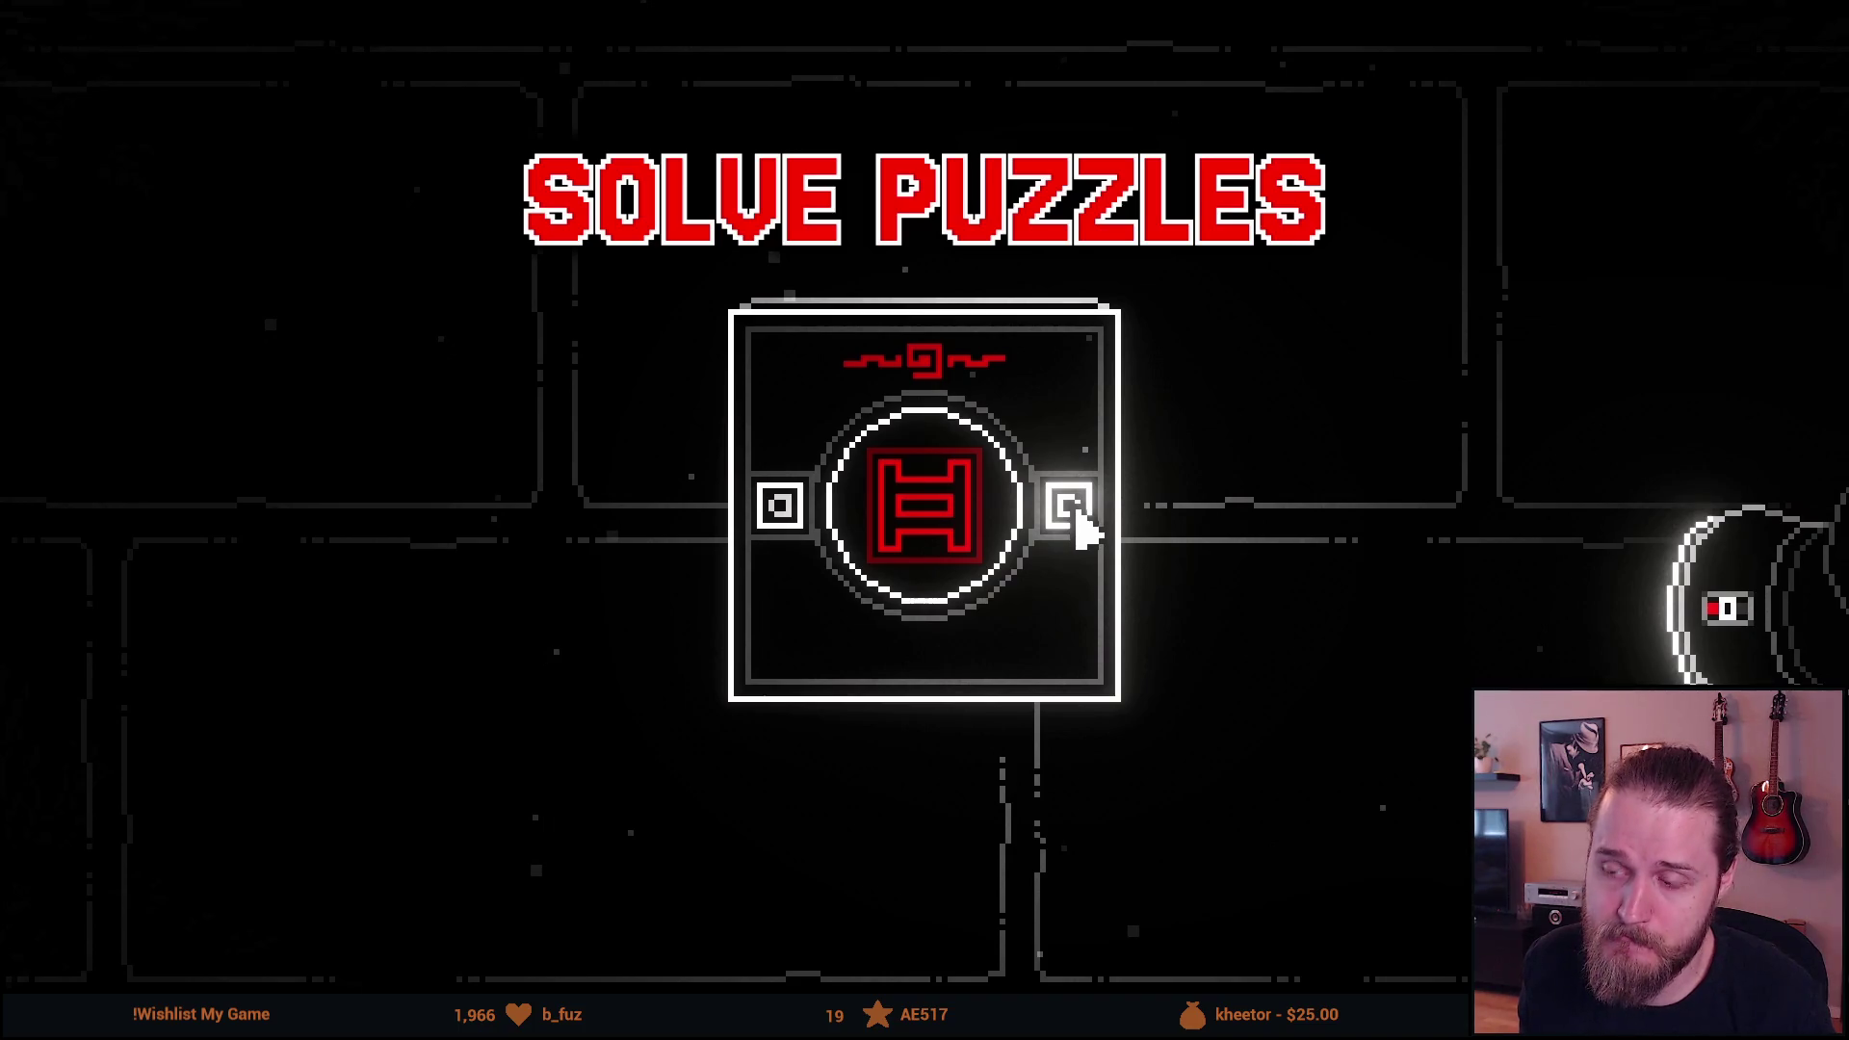
{"action": "key", "text": "Escape"}
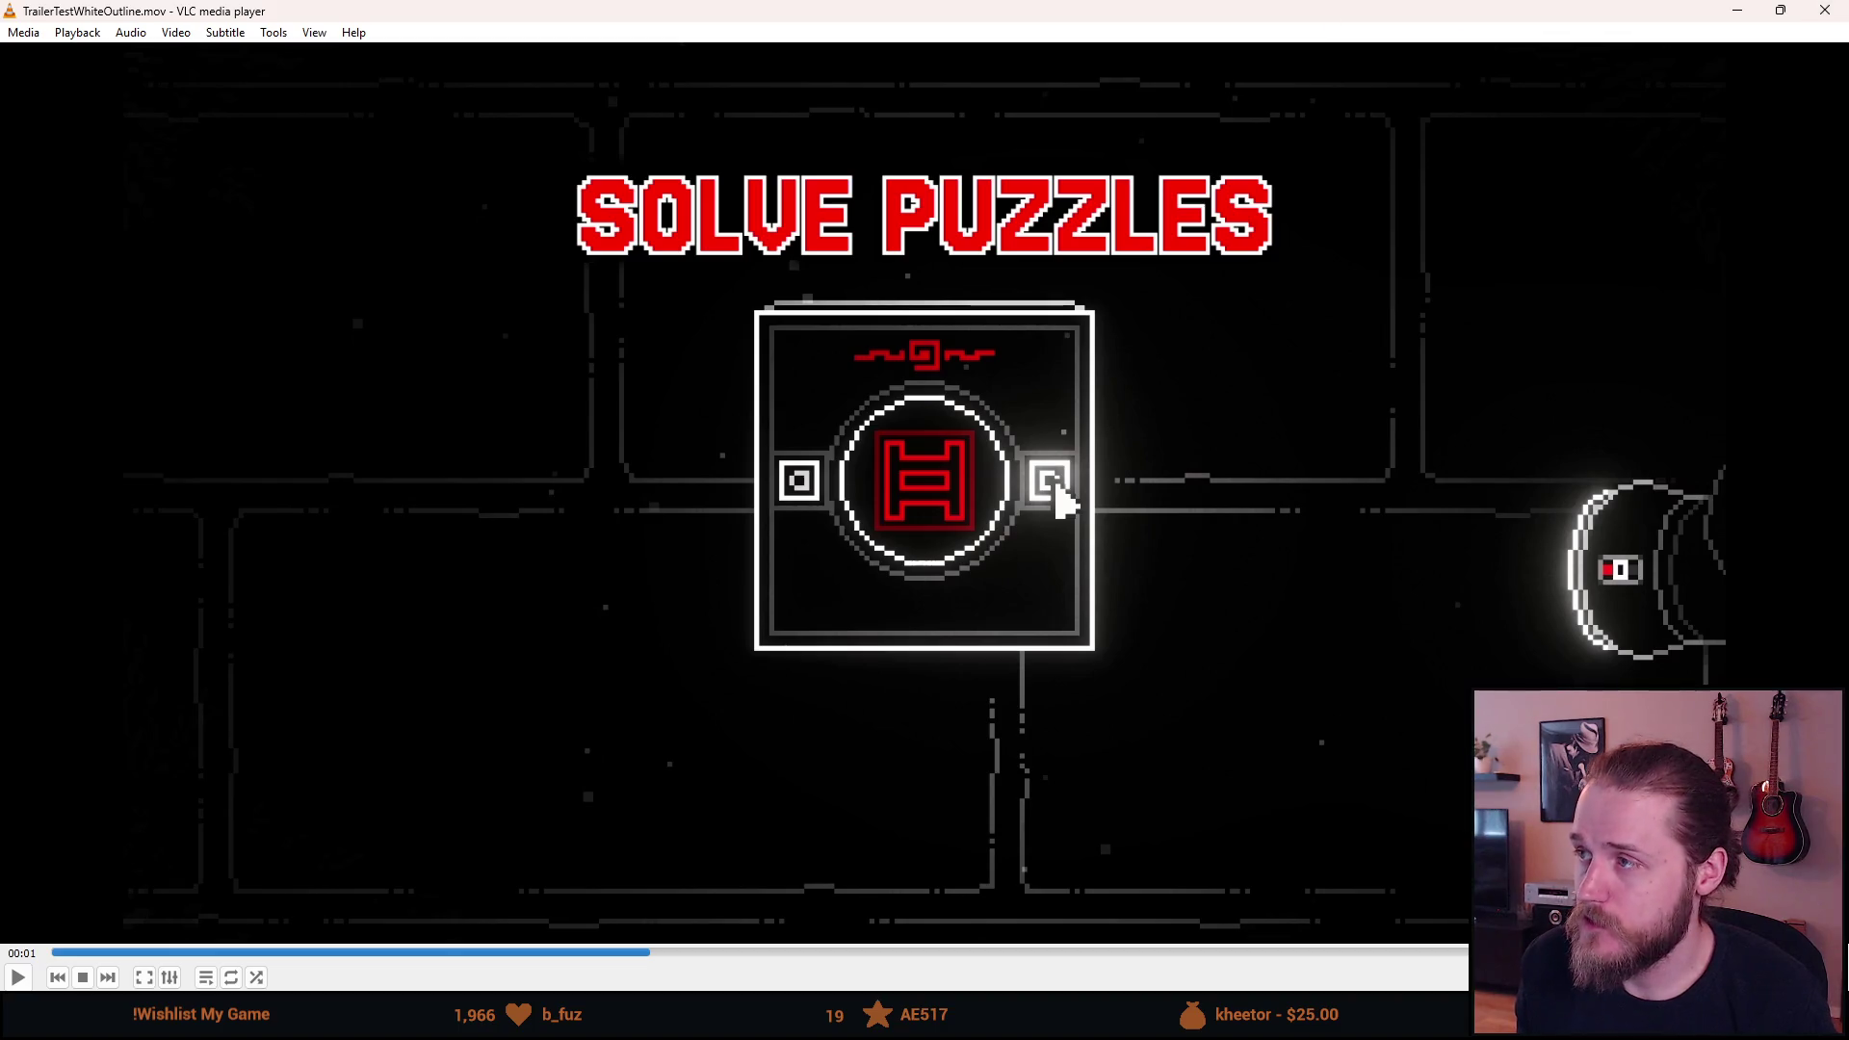
{"action": "key", "text": "n"}
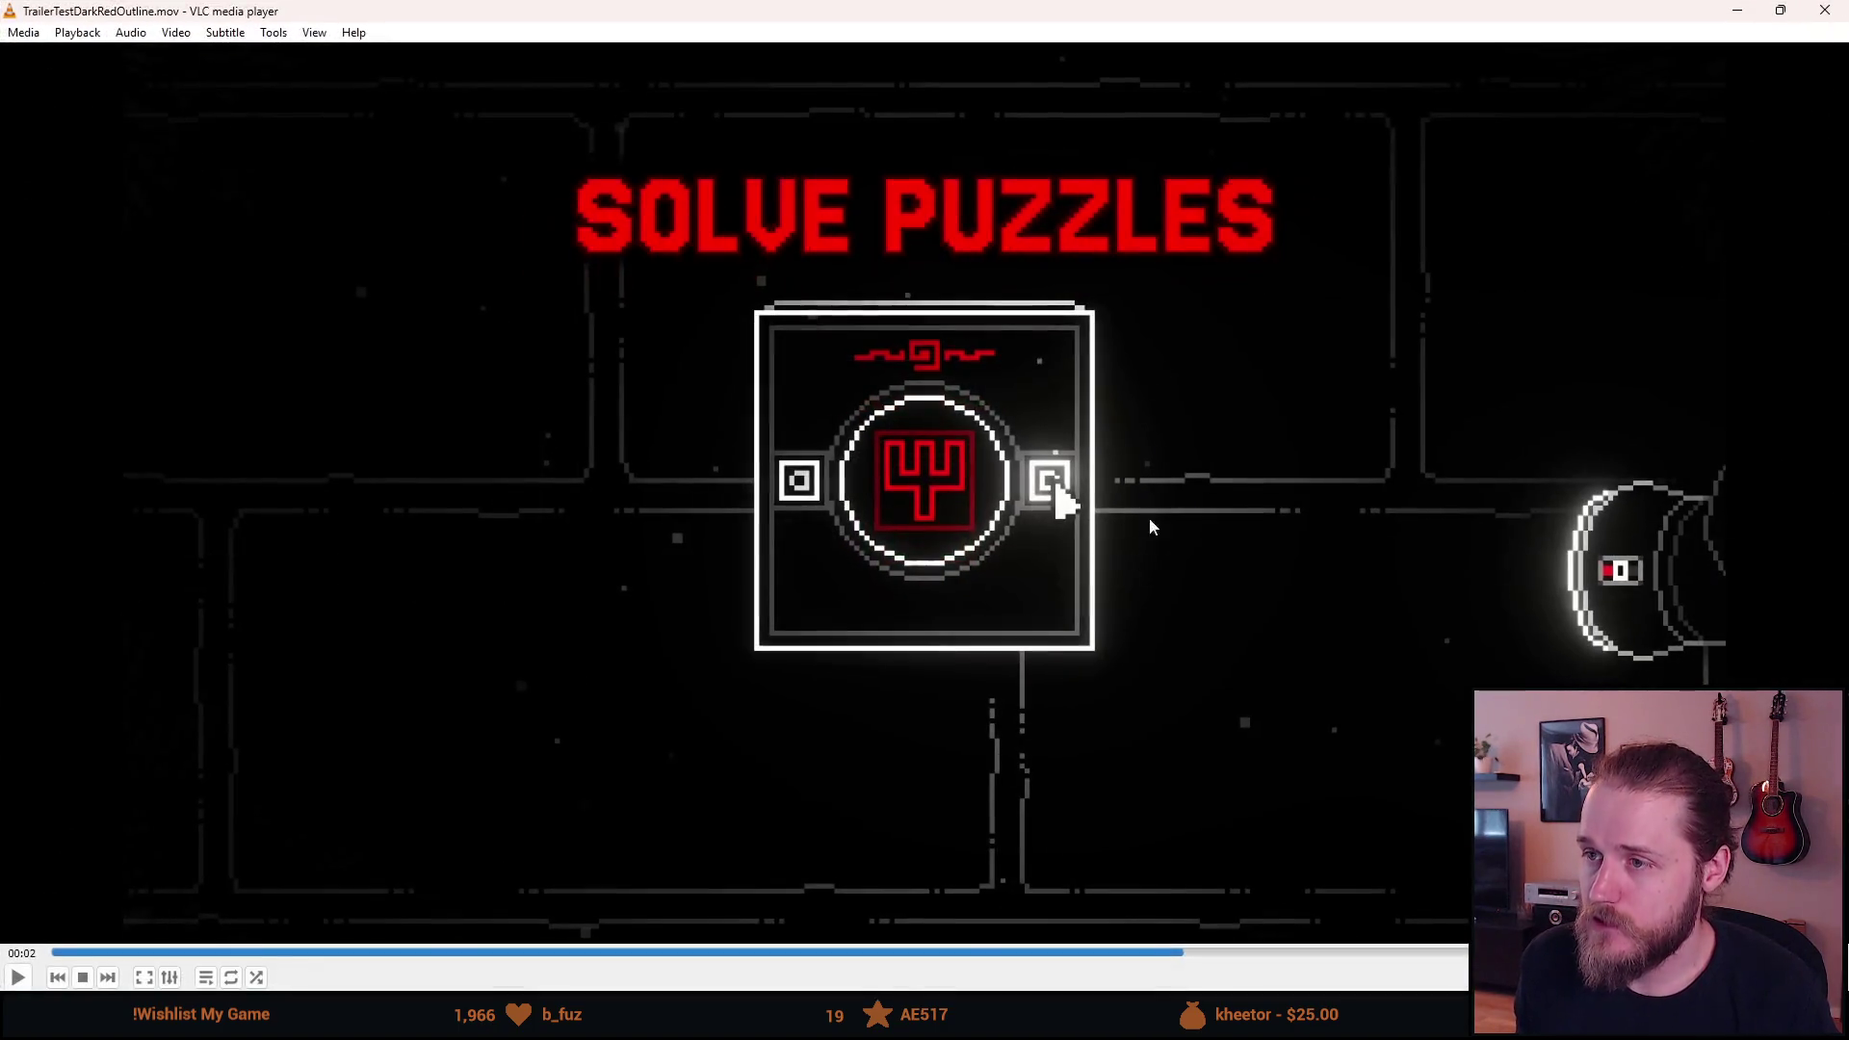
{"action": "key", "text": "f"}
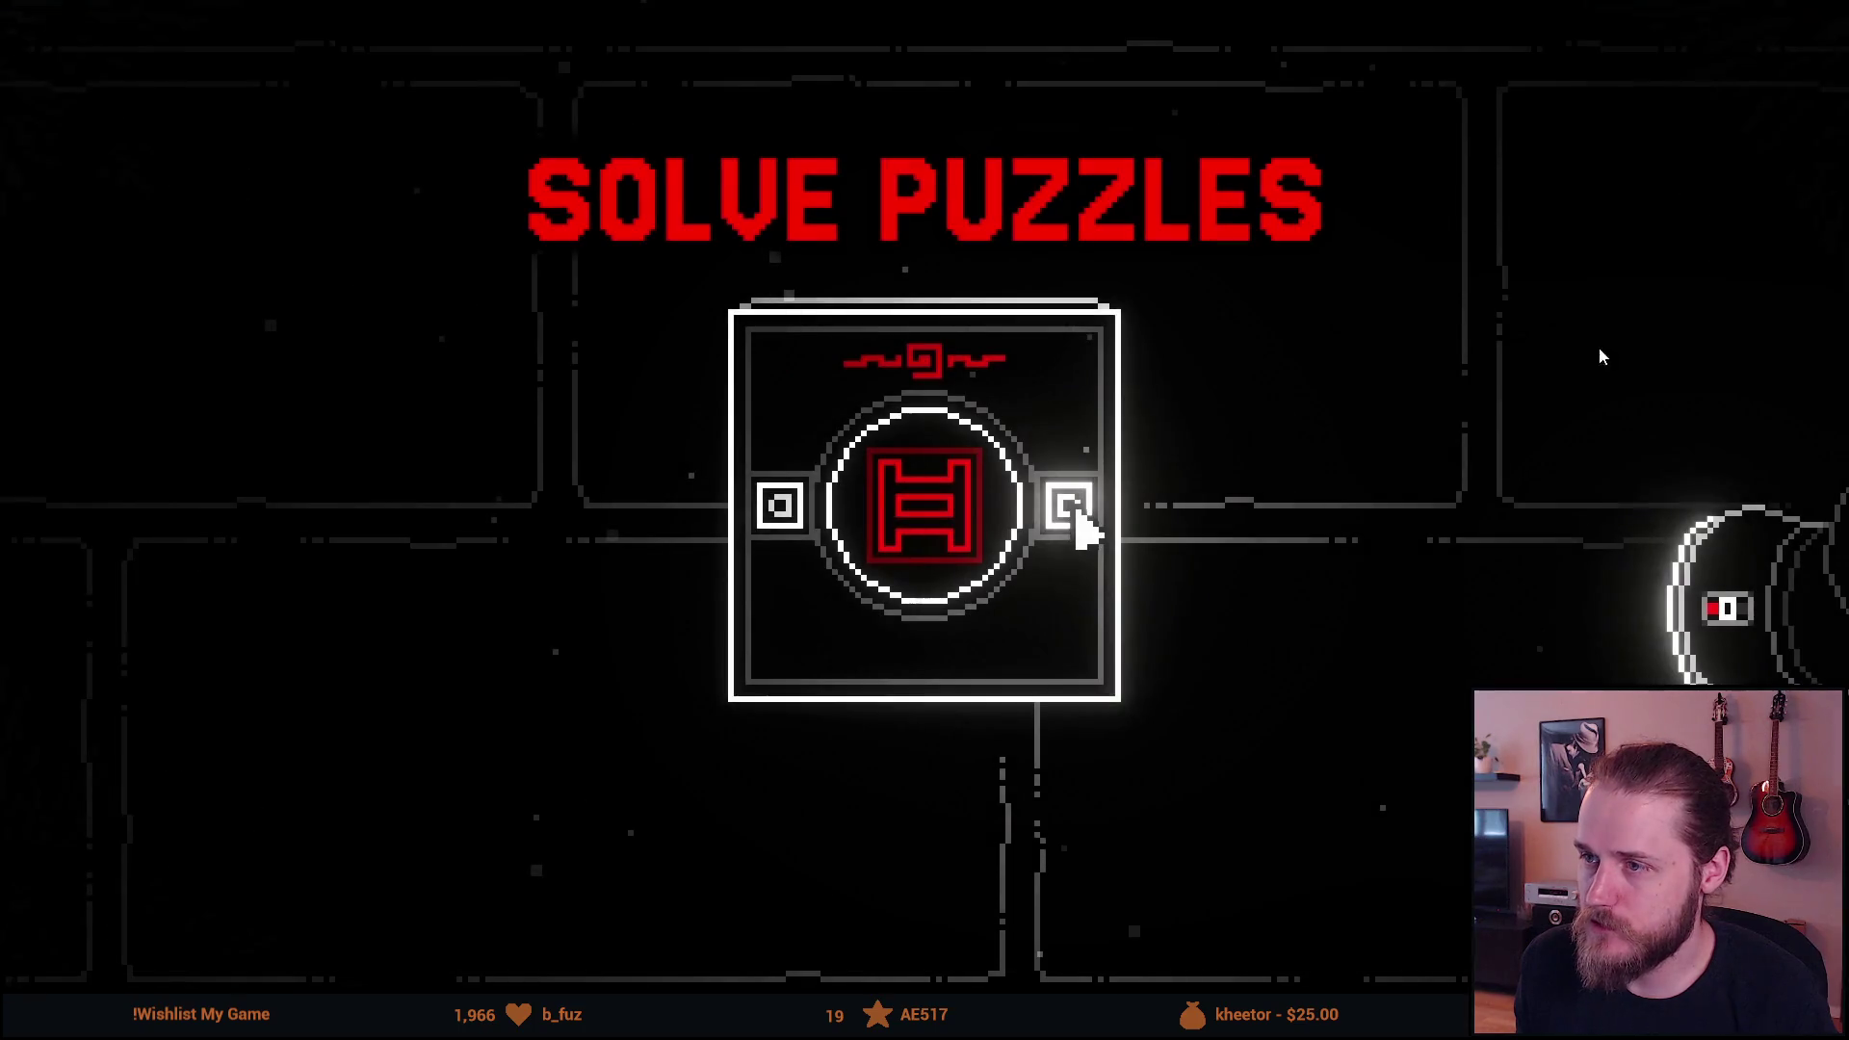
{"action": "double_click", "coordinate": [1365, 501]}
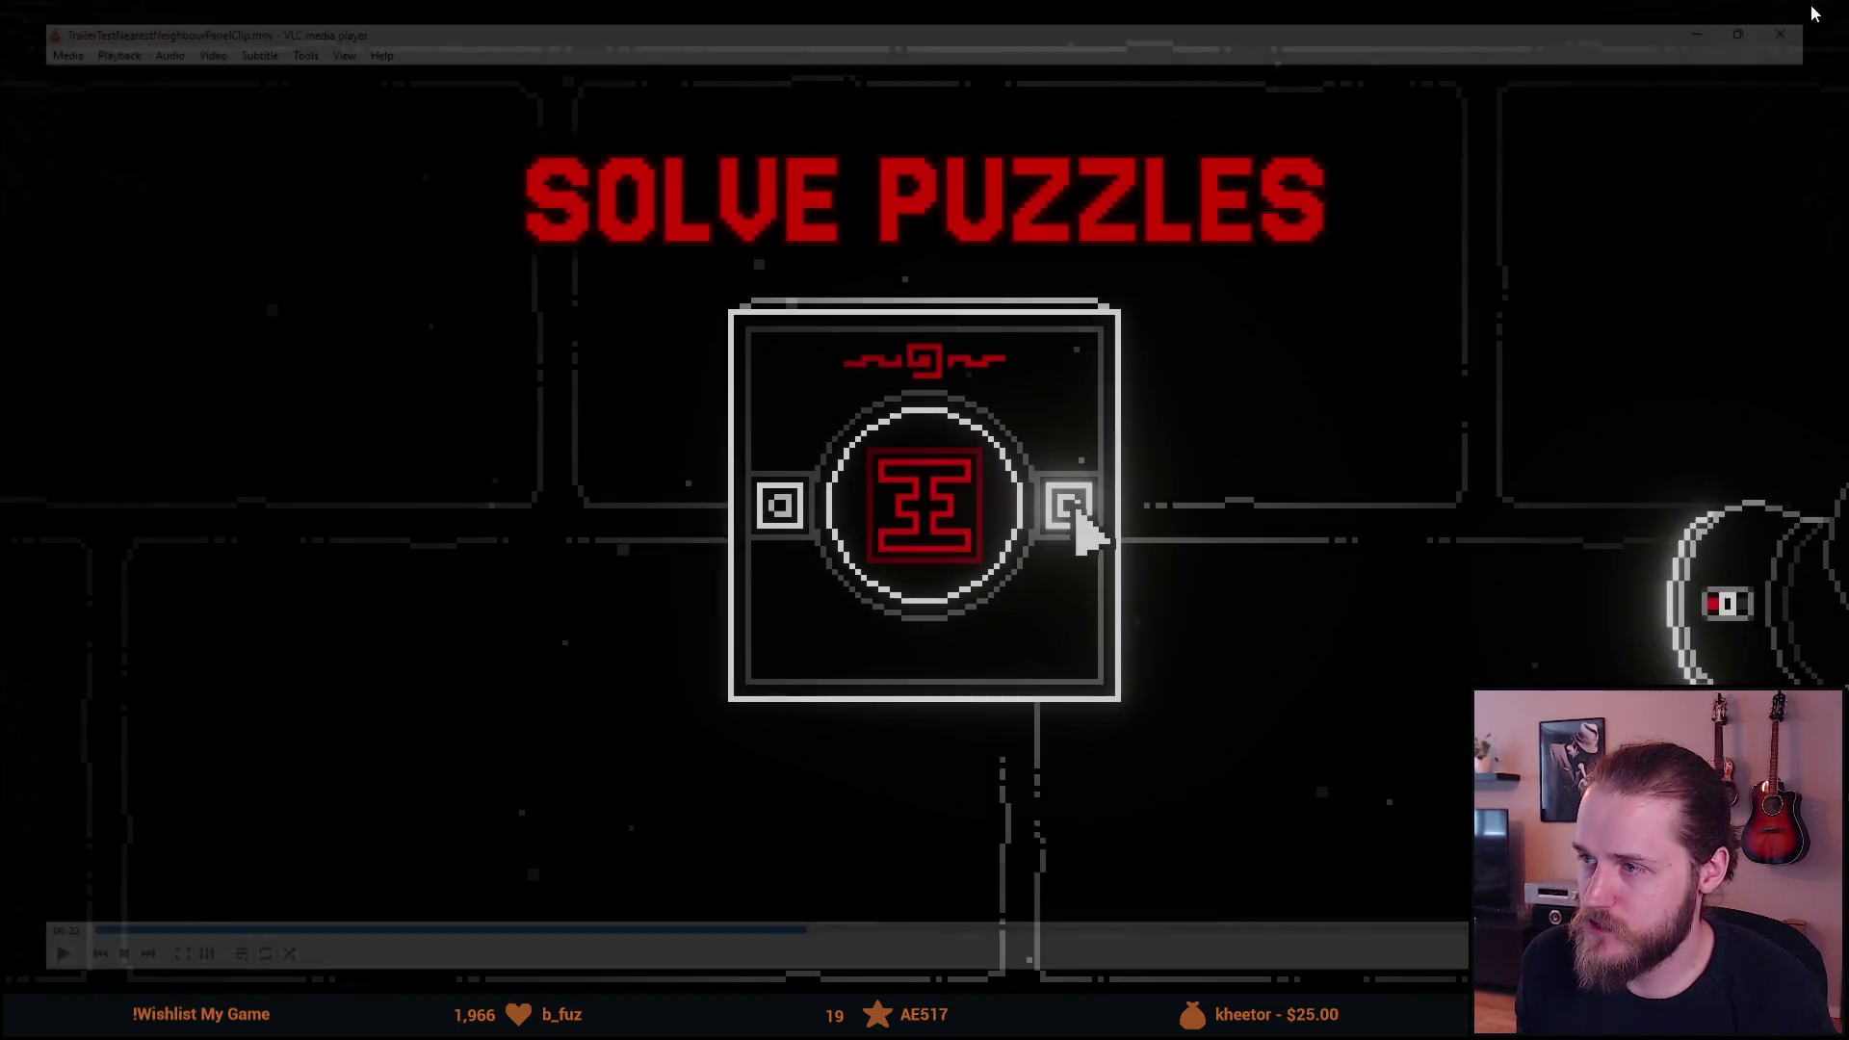
{"action": "left_click", "coordinate": [1755, 11]}
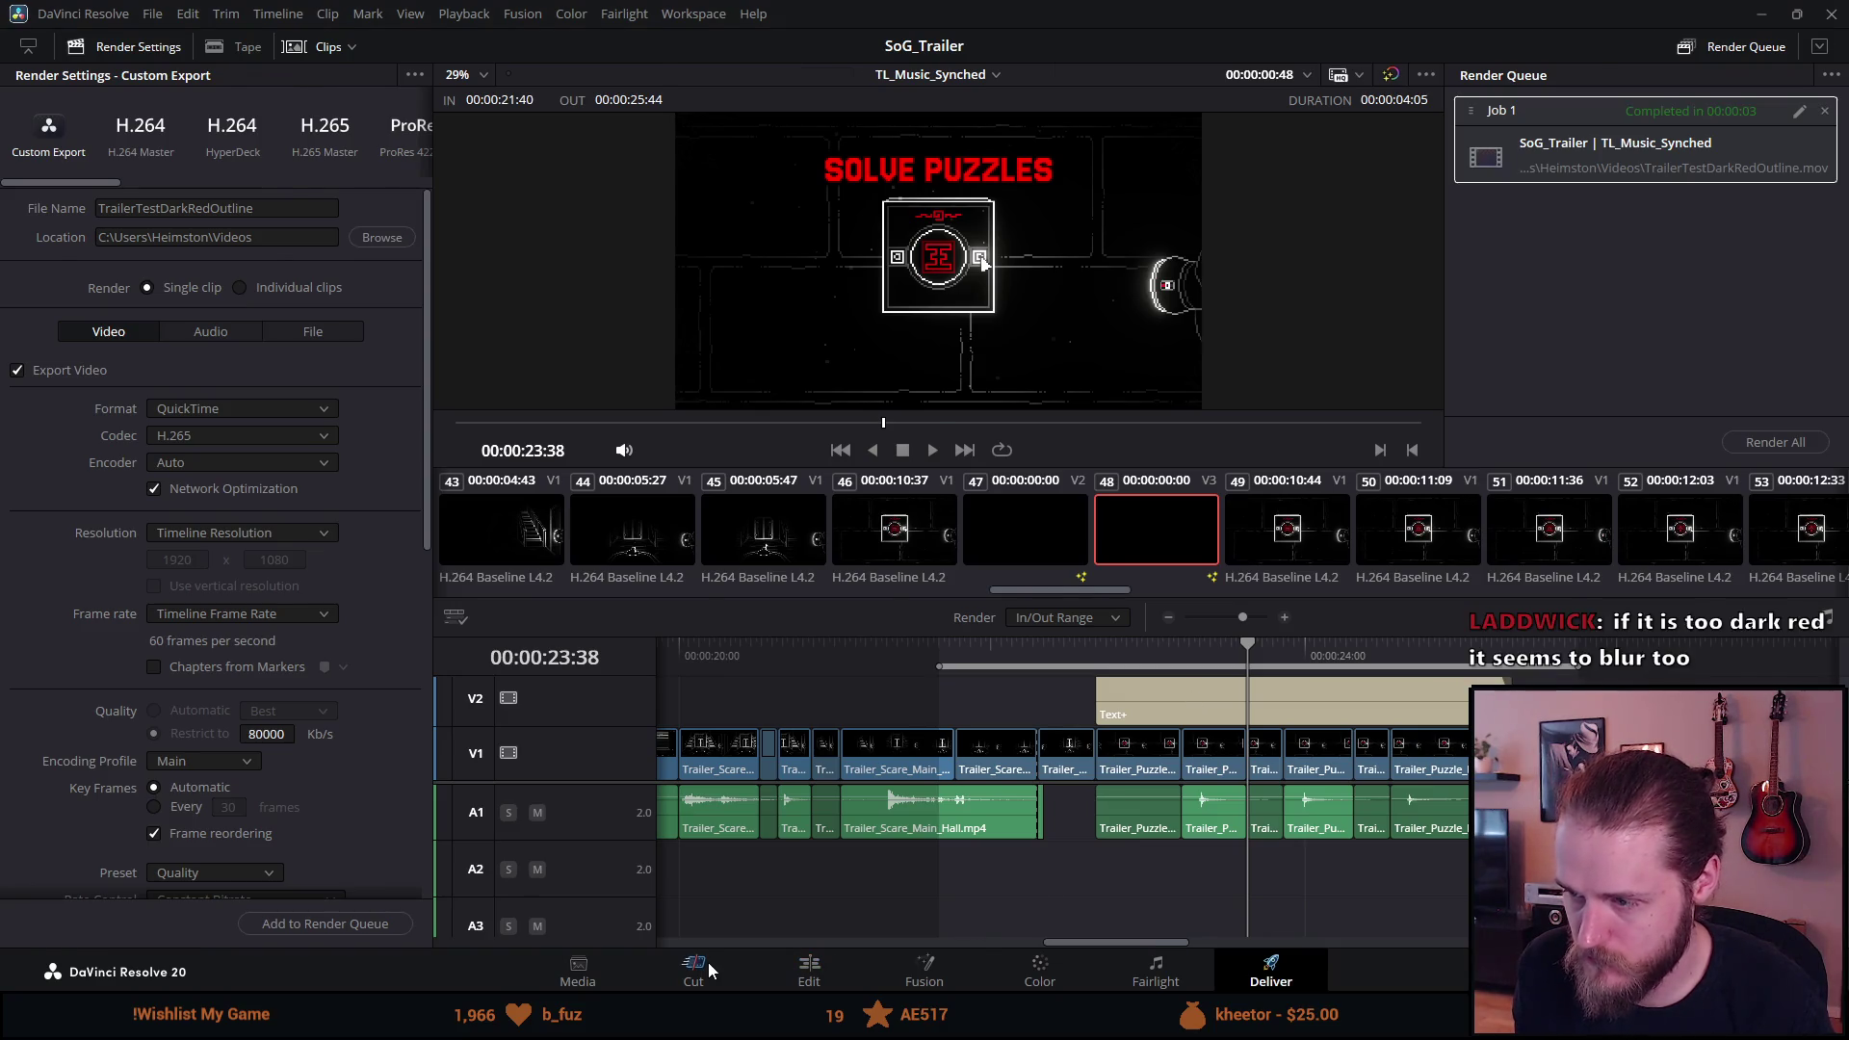
On the Edit page, change the SOLVE PUZZLES title's outline from dark red to a grey.
{"action": "left_click", "coordinate": [809, 968]}
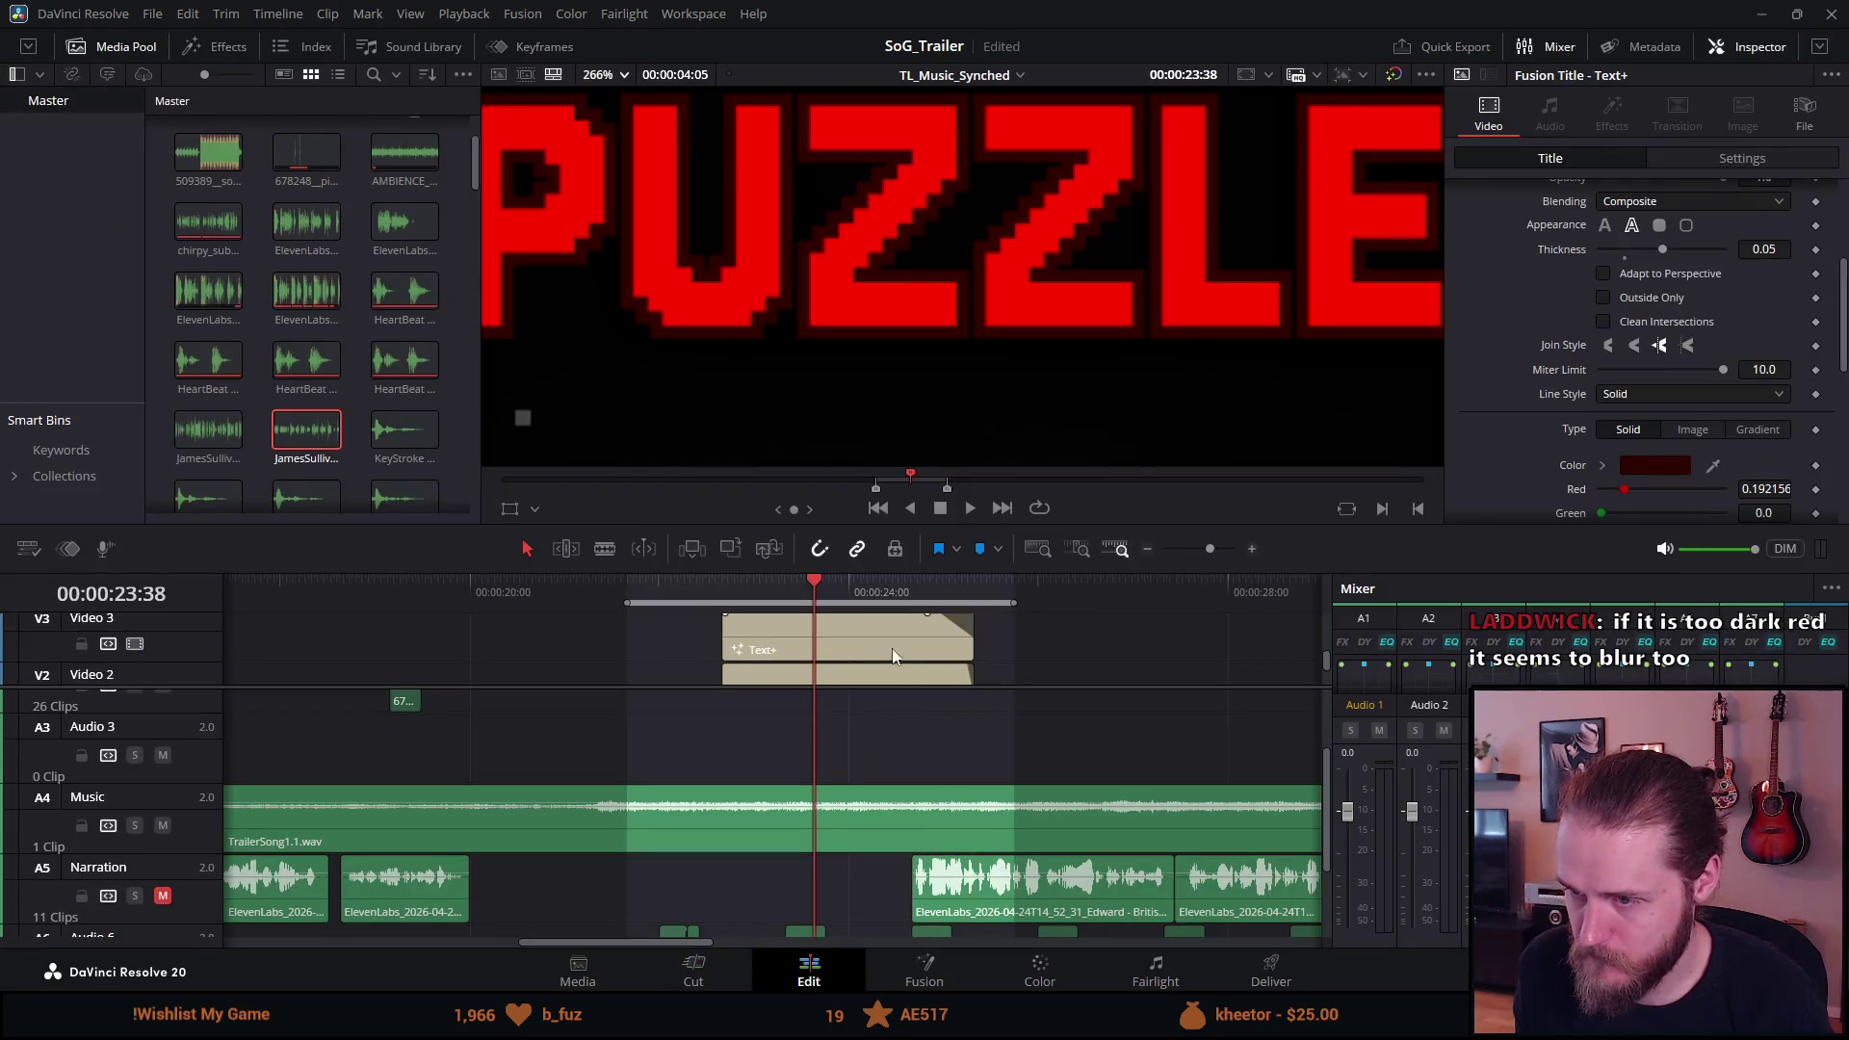
{"action": "left_click", "coordinate": [865, 638]}
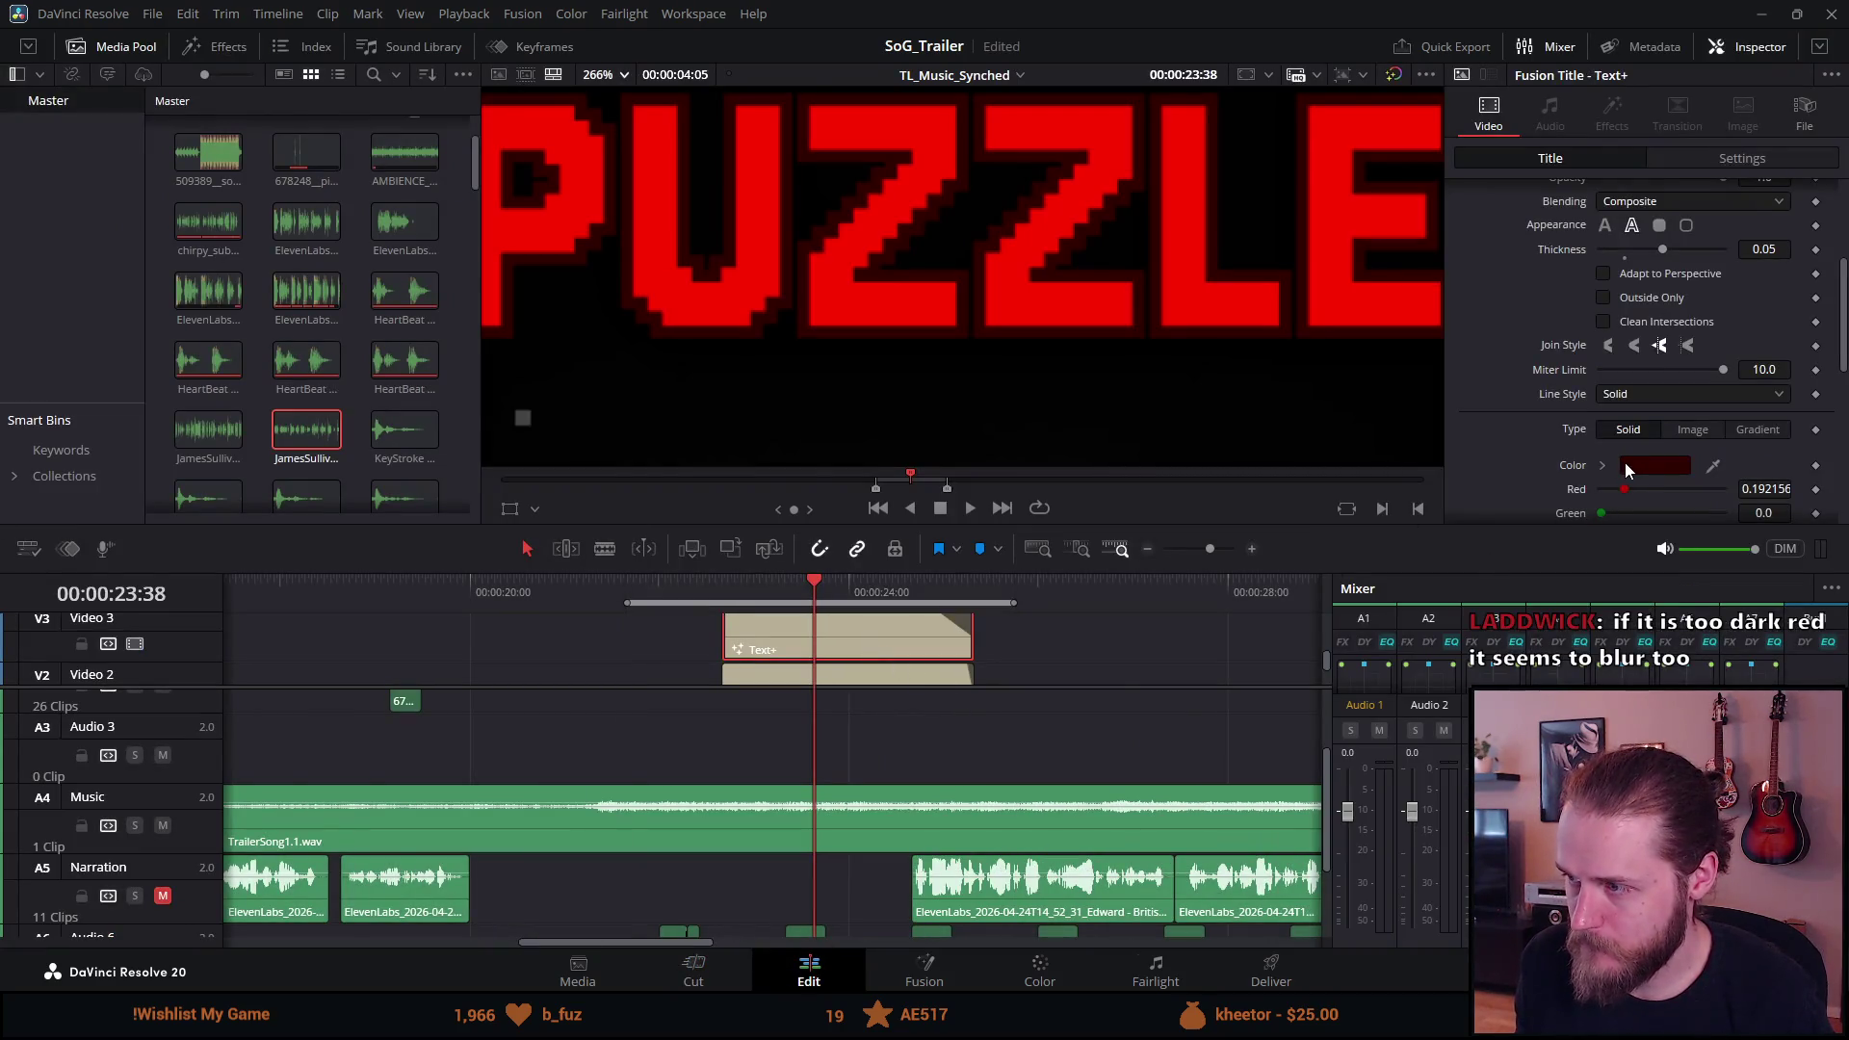
{"action": "left_click", "coordinate": [1628, 468]}
{"action": "mouse_move", "coordinate": [1011, 381]}
{"action": "left_mouse_down"}
{"action": "mouse_move", "coordinate": [1118, 455]}
{"action": "mouse_move", "coordinate": [1152, 651]}
{"action": "left_mouse_up"}
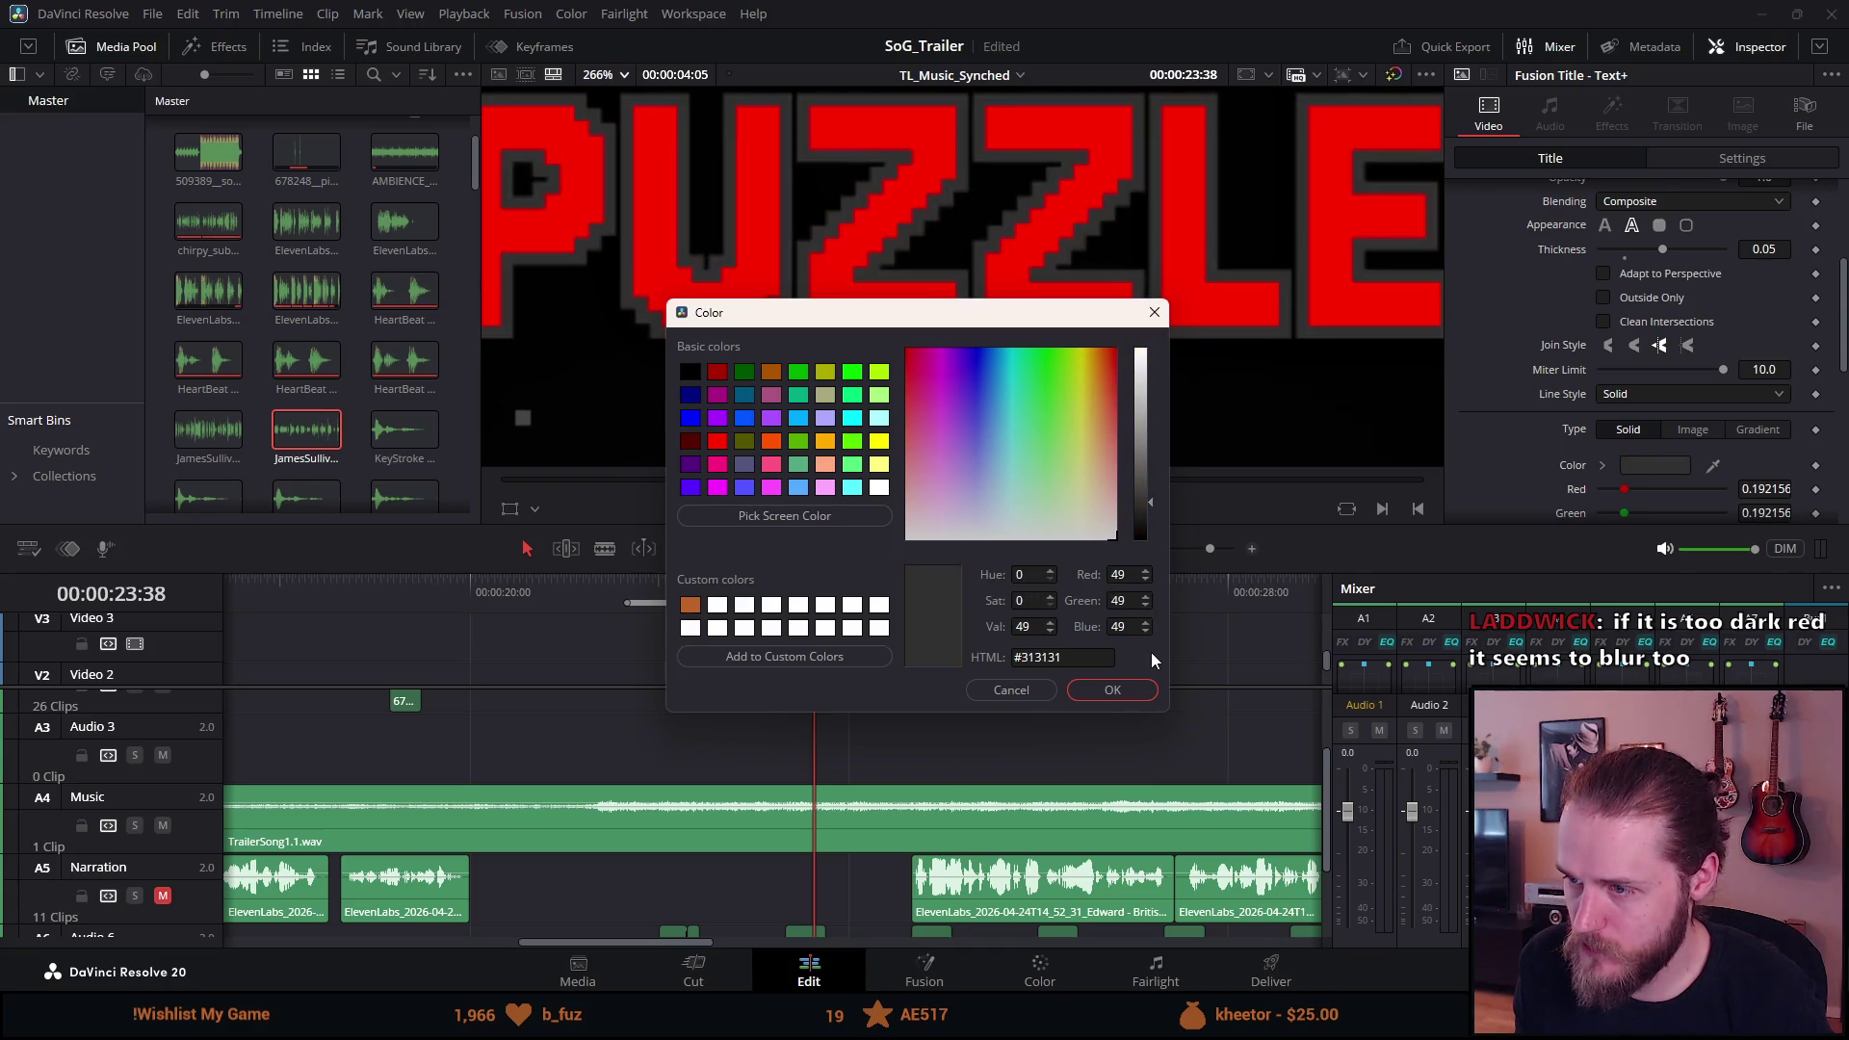
{"action": "mouse_move", "coordinate": [1142, 385]}
{"action": "left_mouse_down"}
{"action": "mouse_move", "coordinate": [1143, 361]}
{"action": "mouse_move", "coordinate": [1141, 451]}
{"action": "left_mouse_up"}
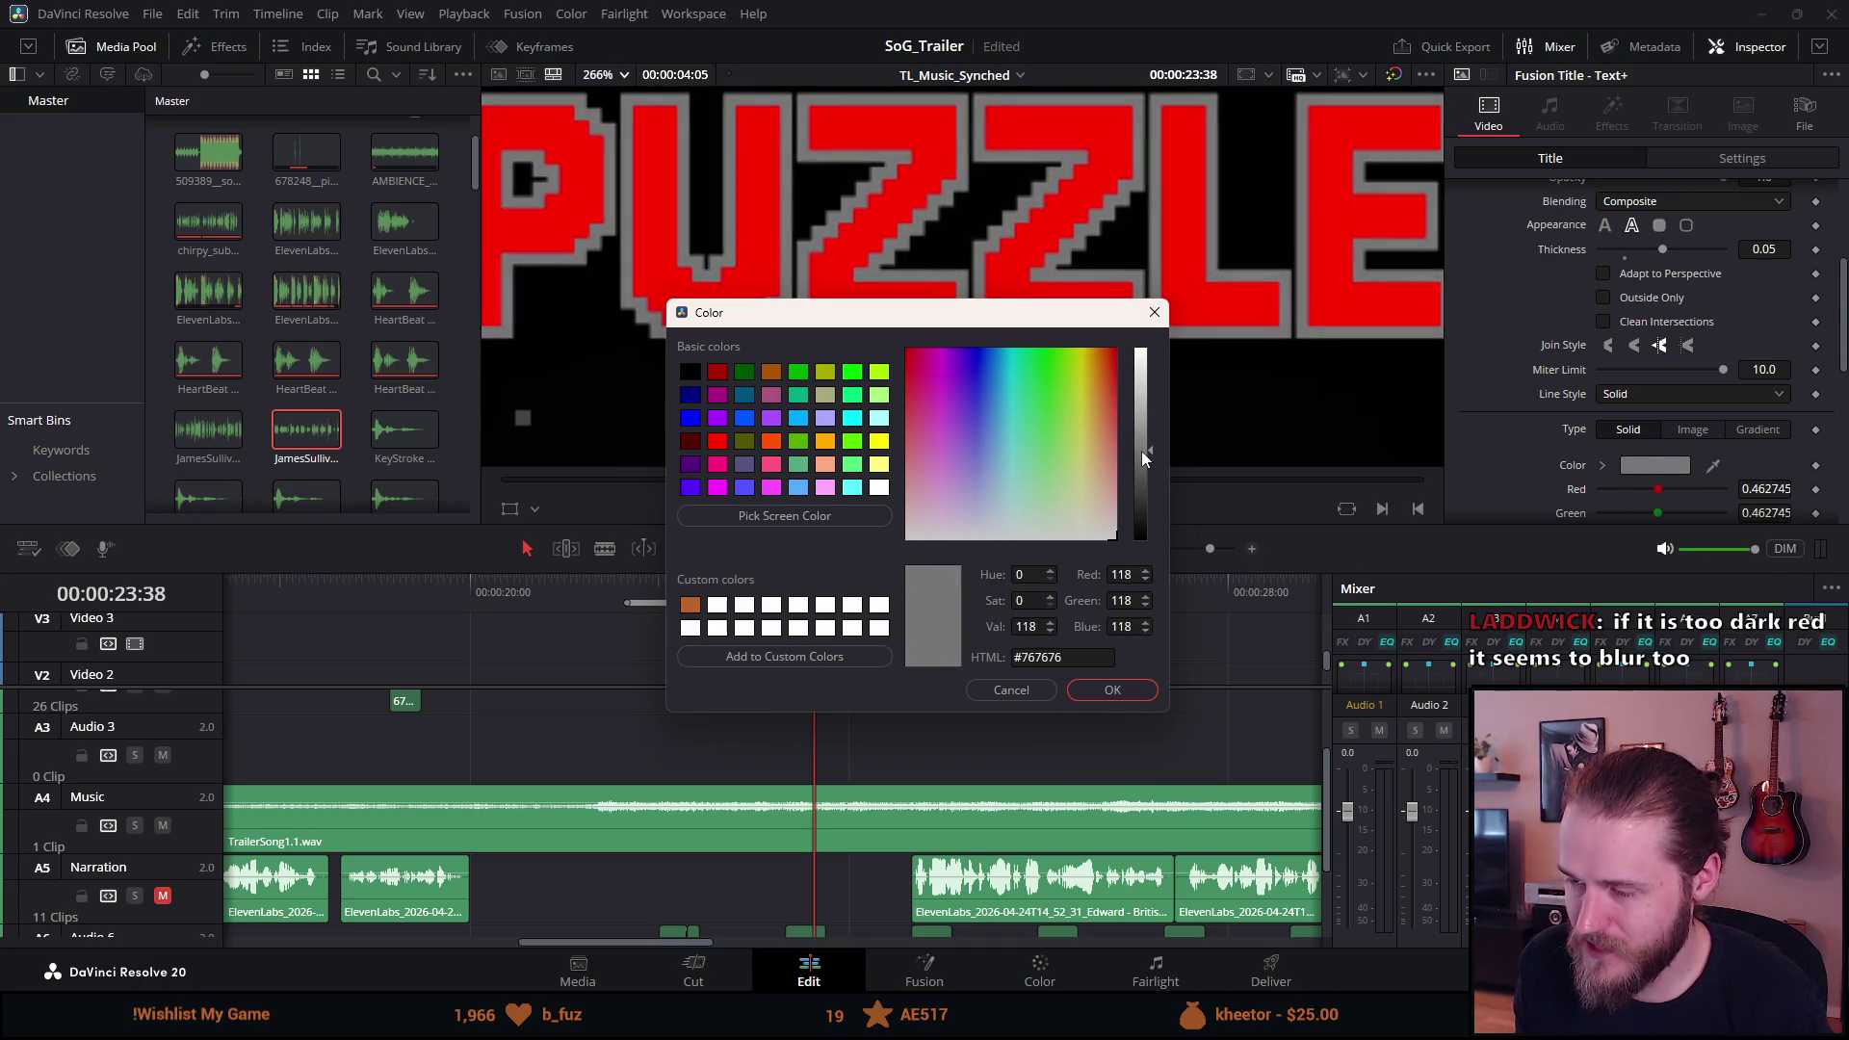
{"action": "left_click", "coordinate": [1123, 690]}
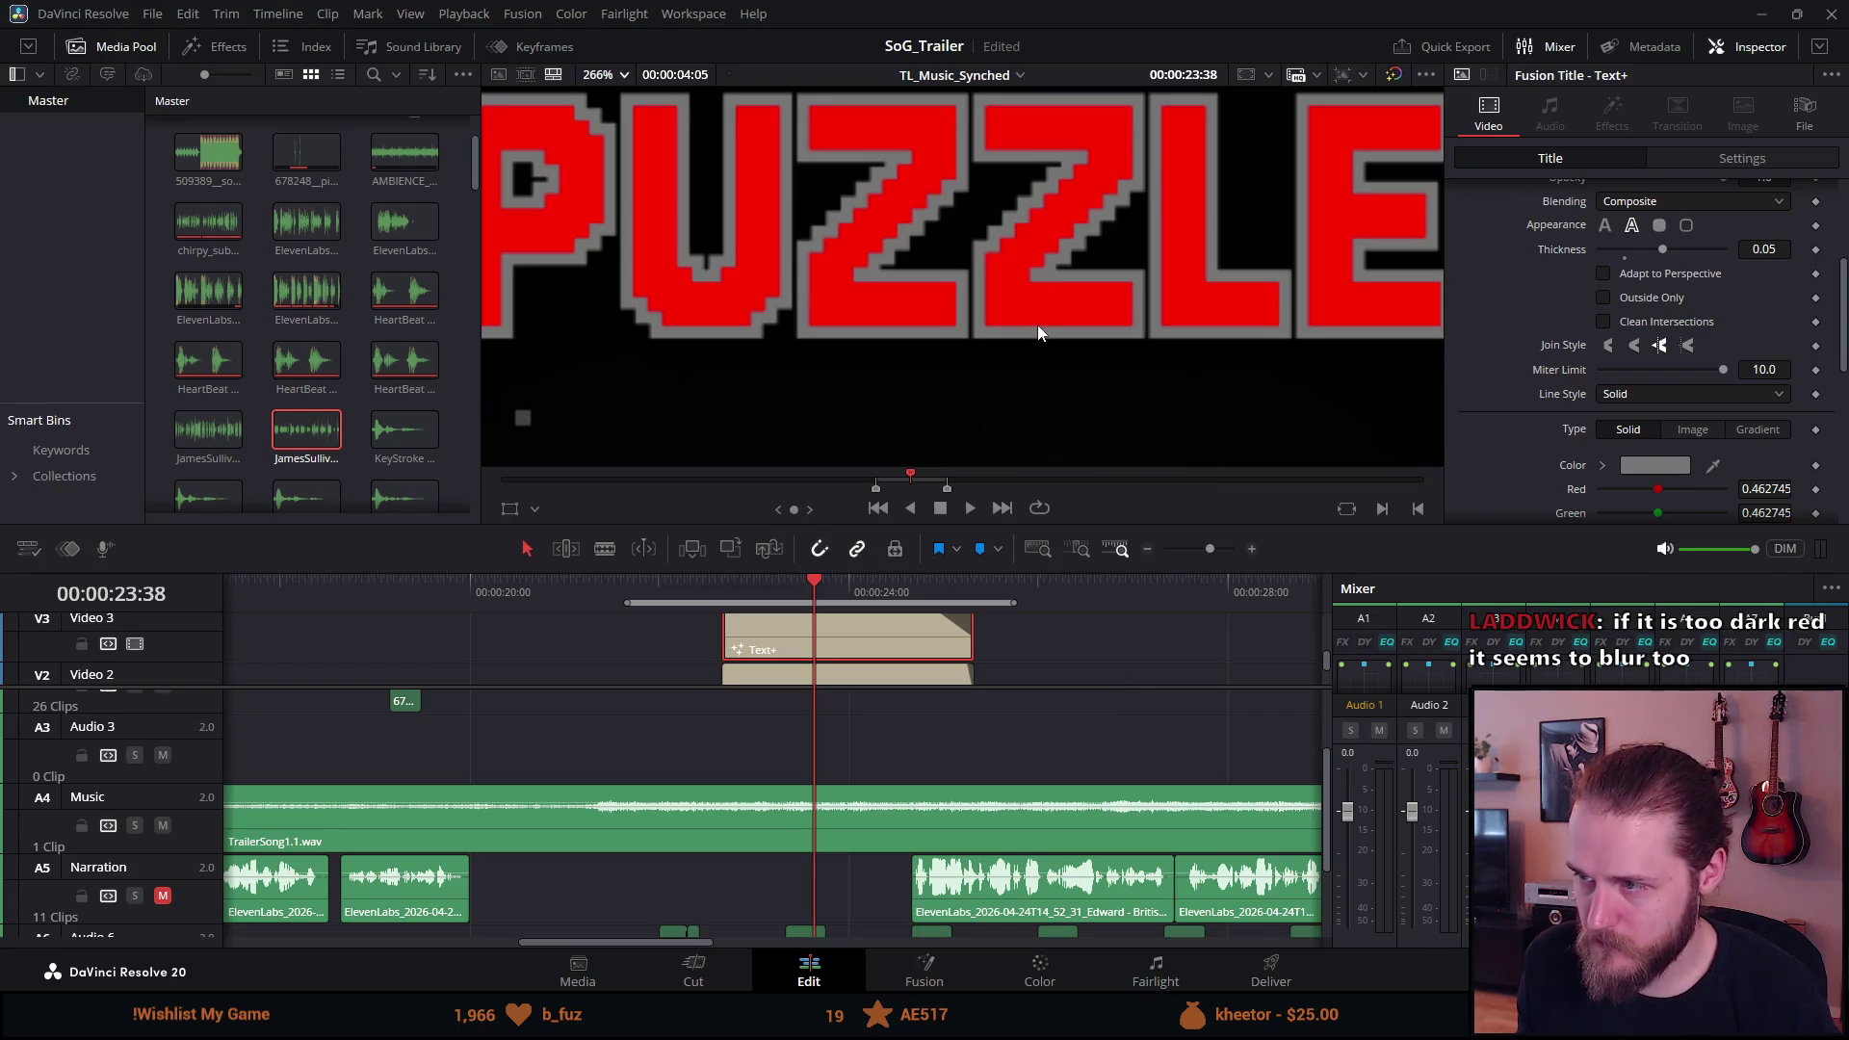
Sample dark grey #222222 from the viewer as the outline colour and confirm it.
{"action": "scroll", "coordinate": [1038, 326], "scroll_direction": "down", "scroll_amount": 5}
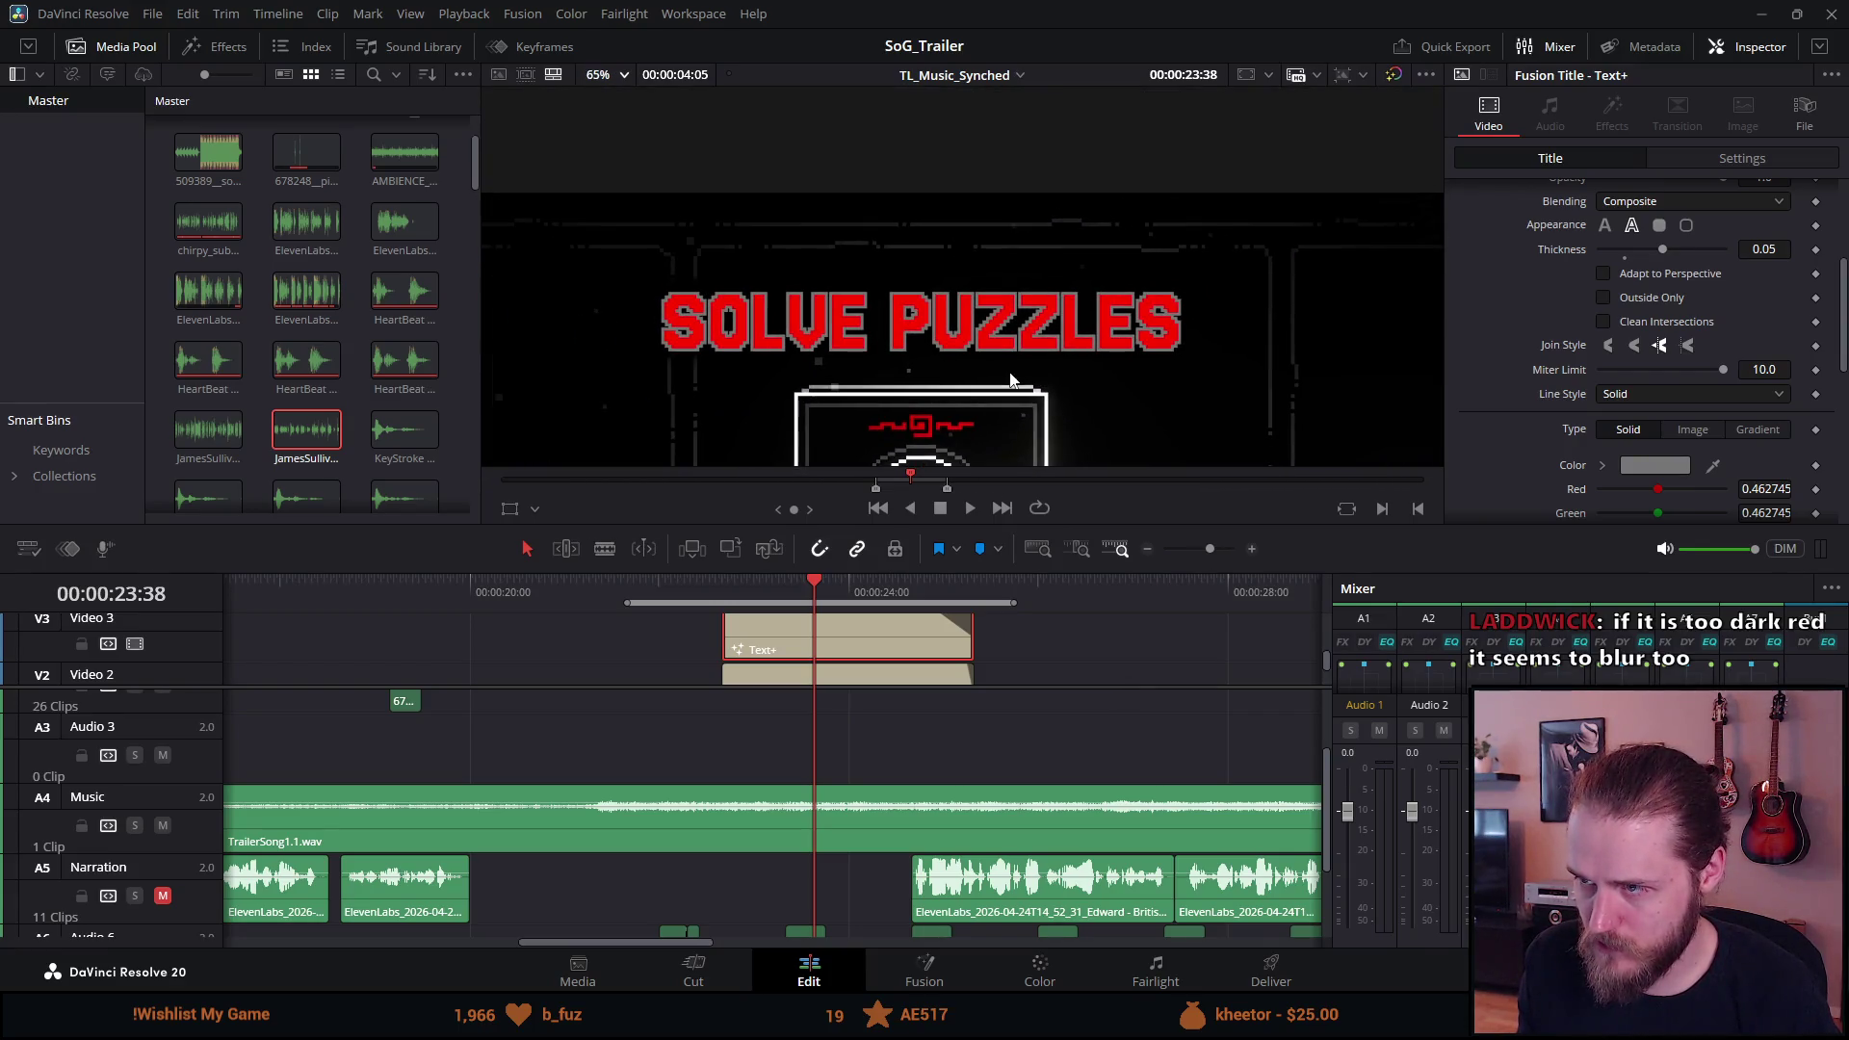
{"action": "scroll", "coordinate": [1056, 228], "scroll_direction": "up", "scroll_amount": 5}
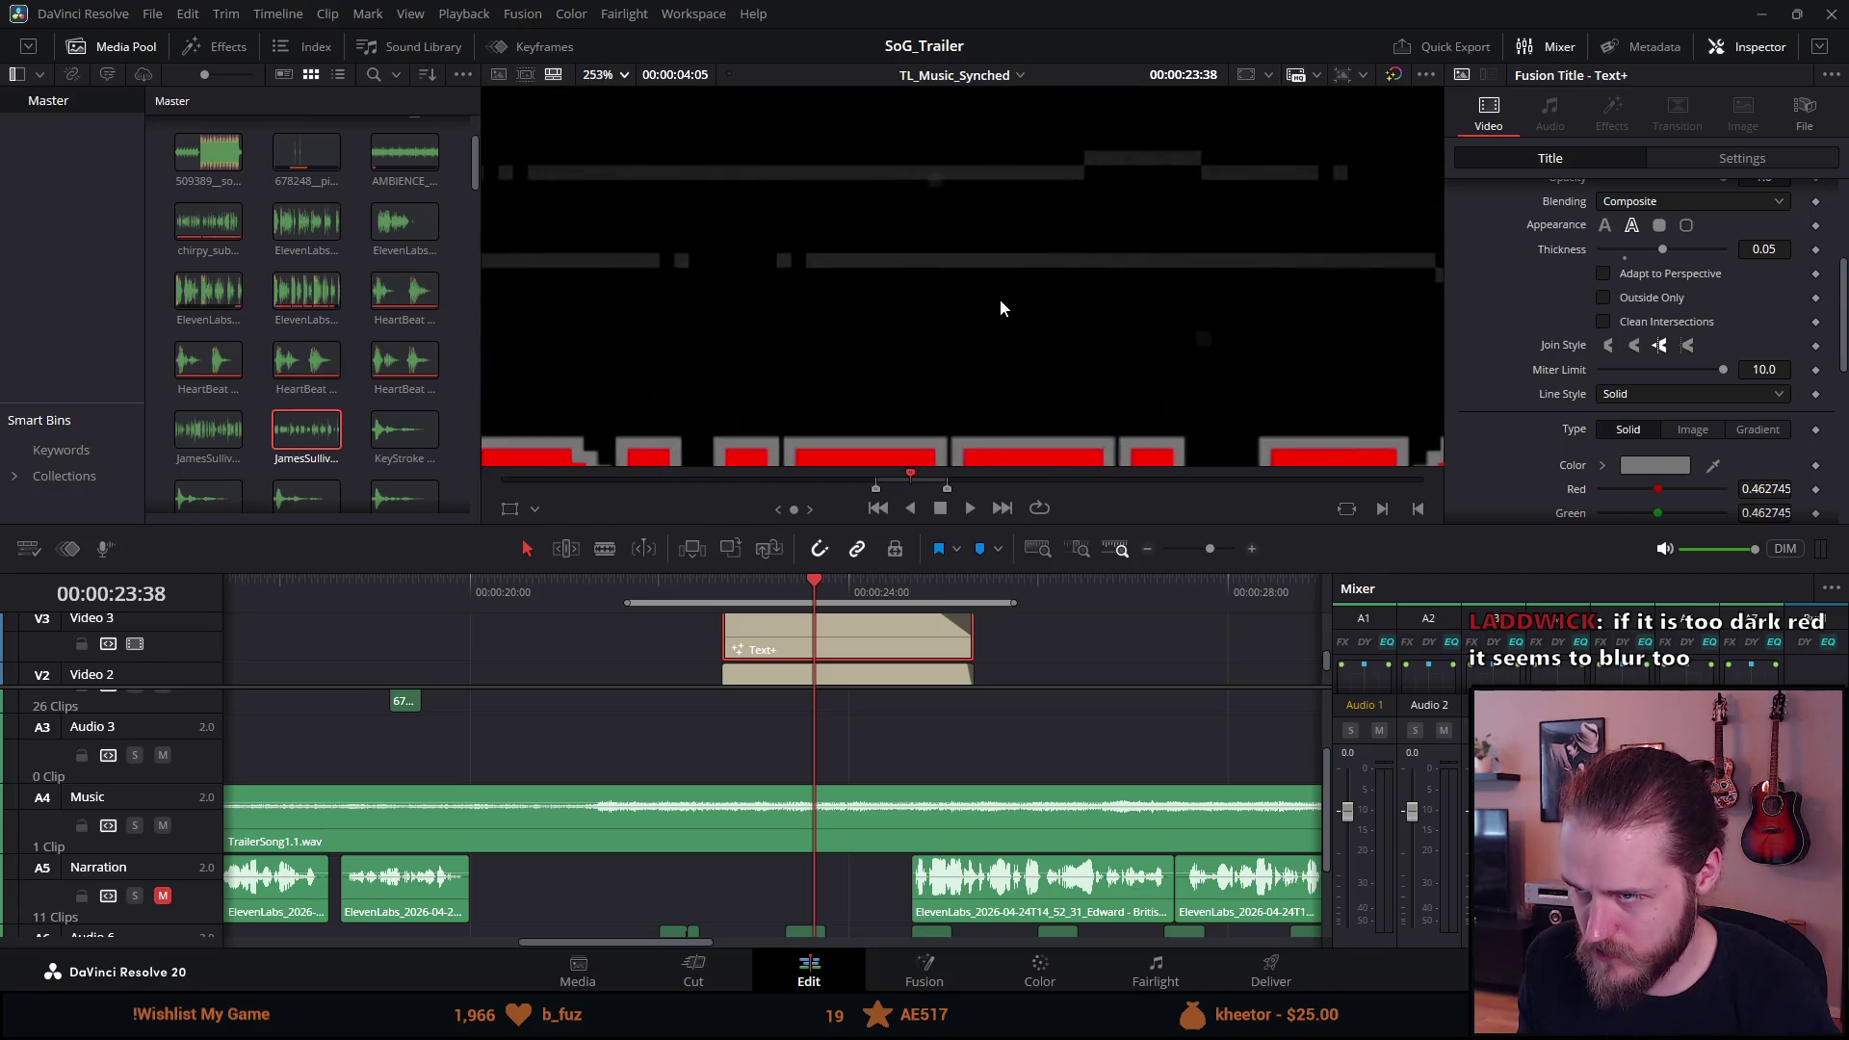
{"action": "scroll", "coordinate": [1023, 291], "scroll_direction": "up", "scroll_amount": 3}
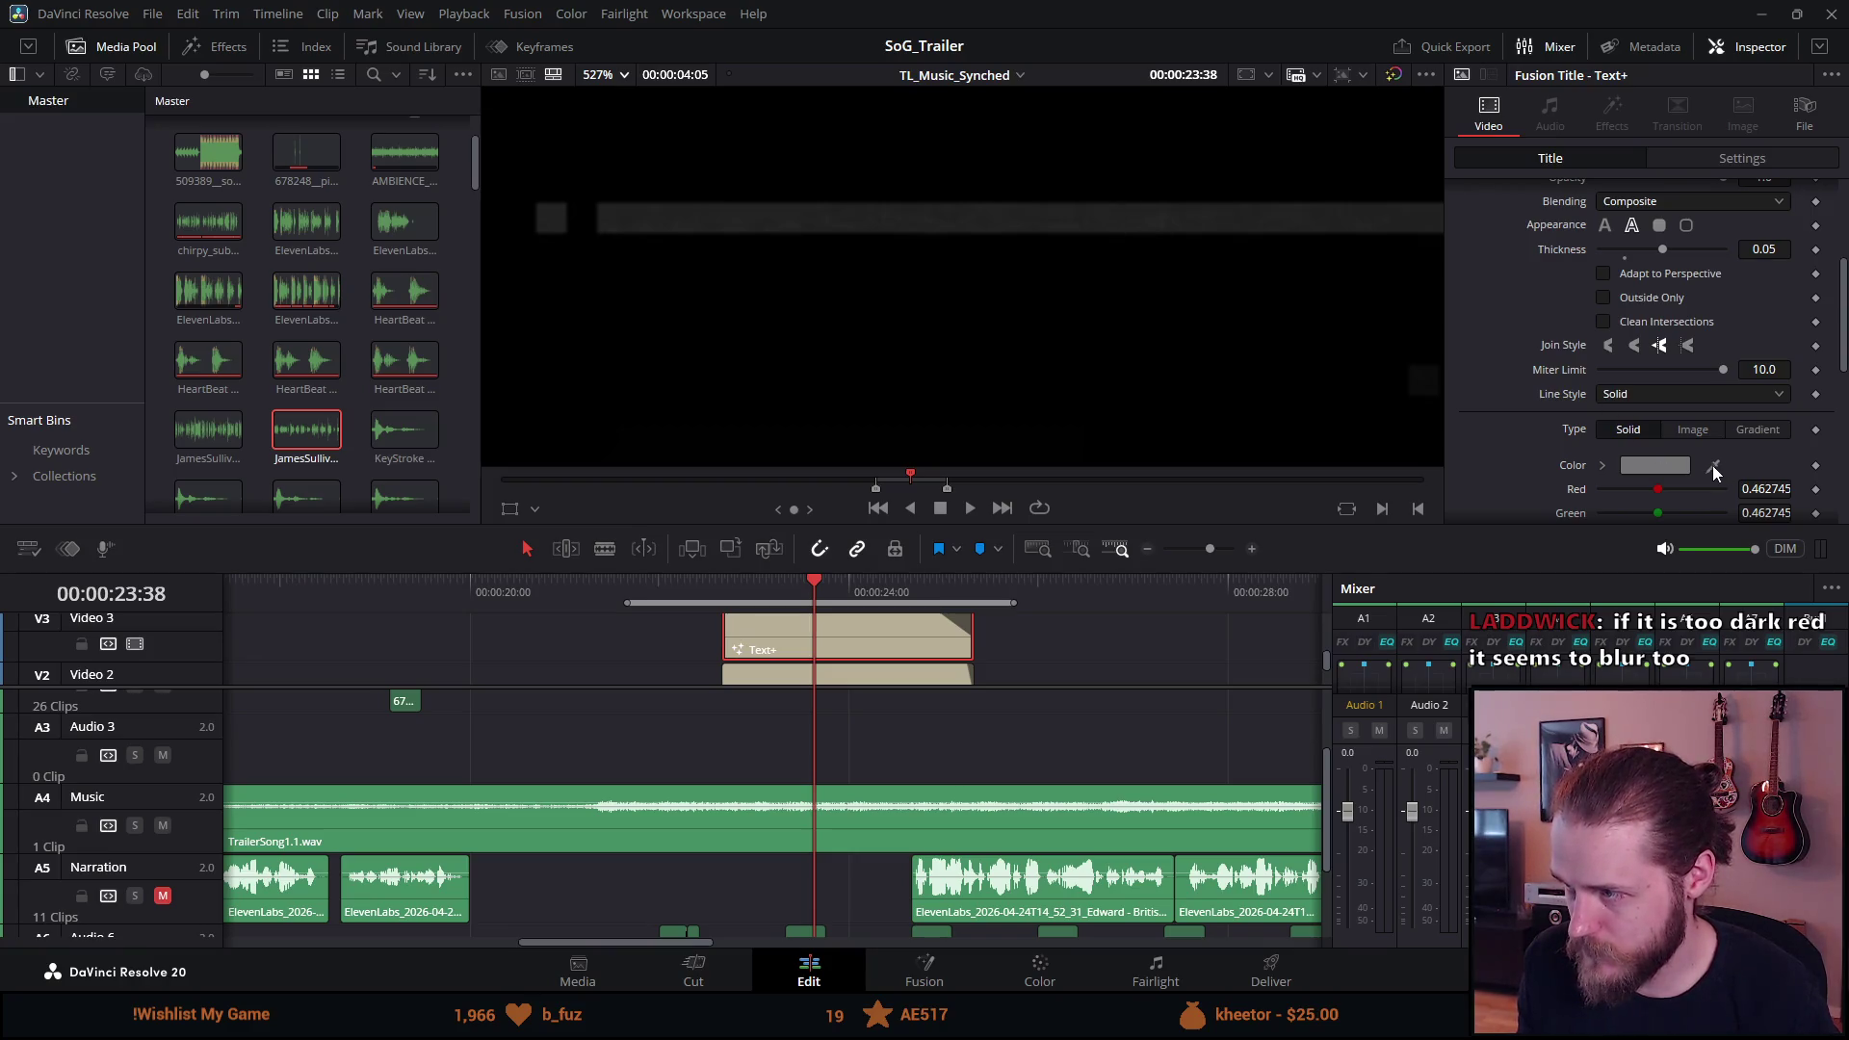
{"action": "left_click", "coordinate": [1688, 466]}
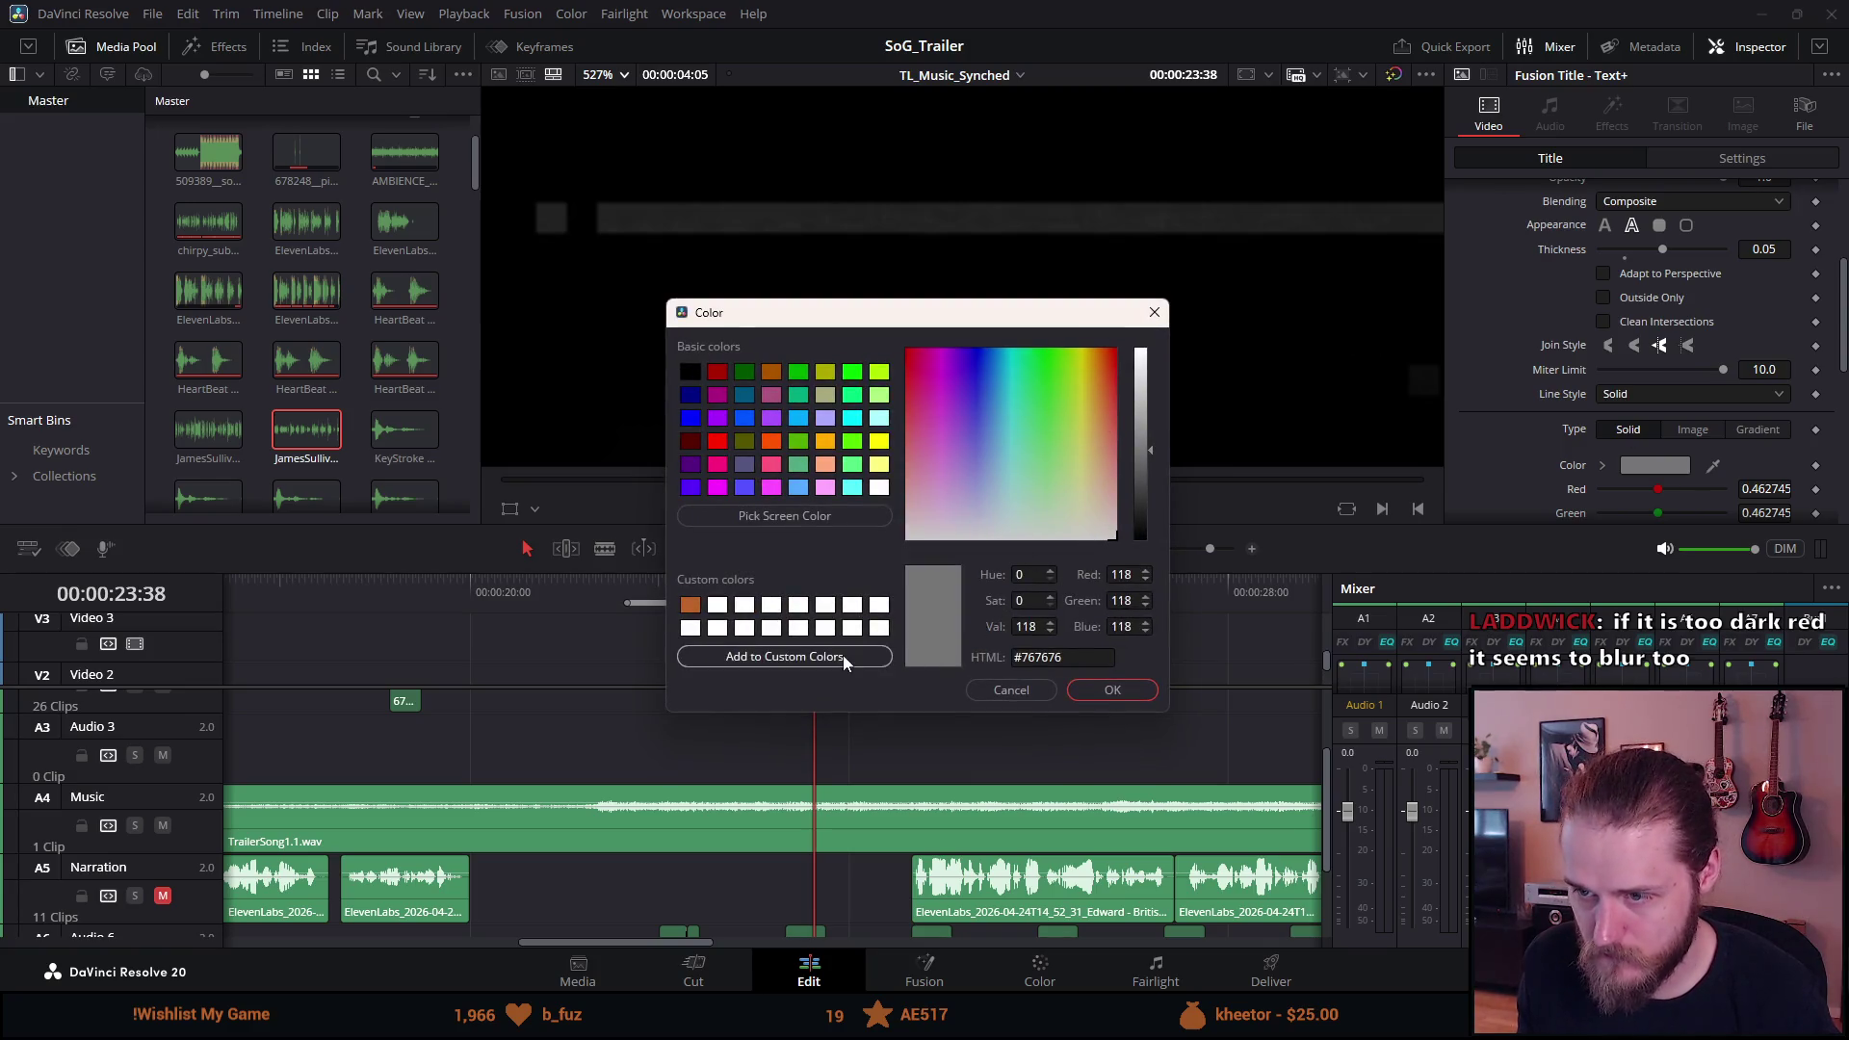
{"action": "left_click", "coordinate": [811, 514]}
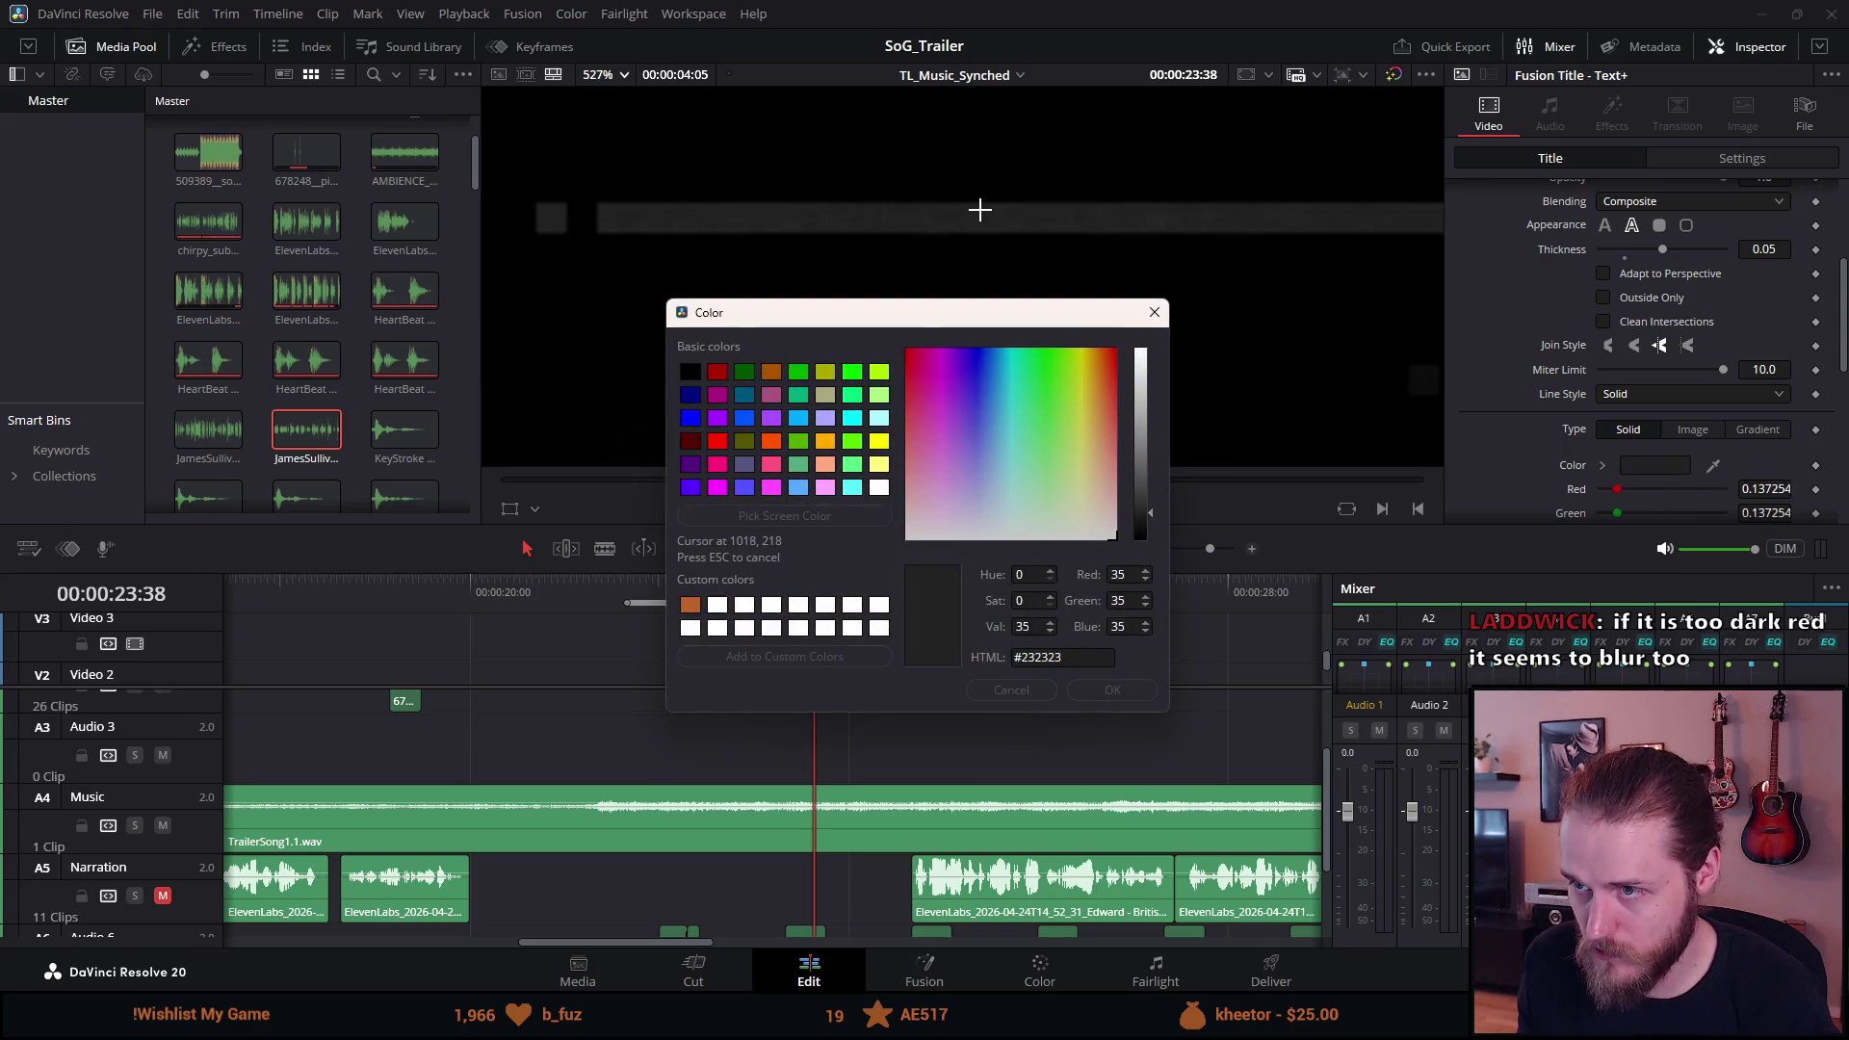
{"action": "left_click", "coordinate": [1007, 220]}
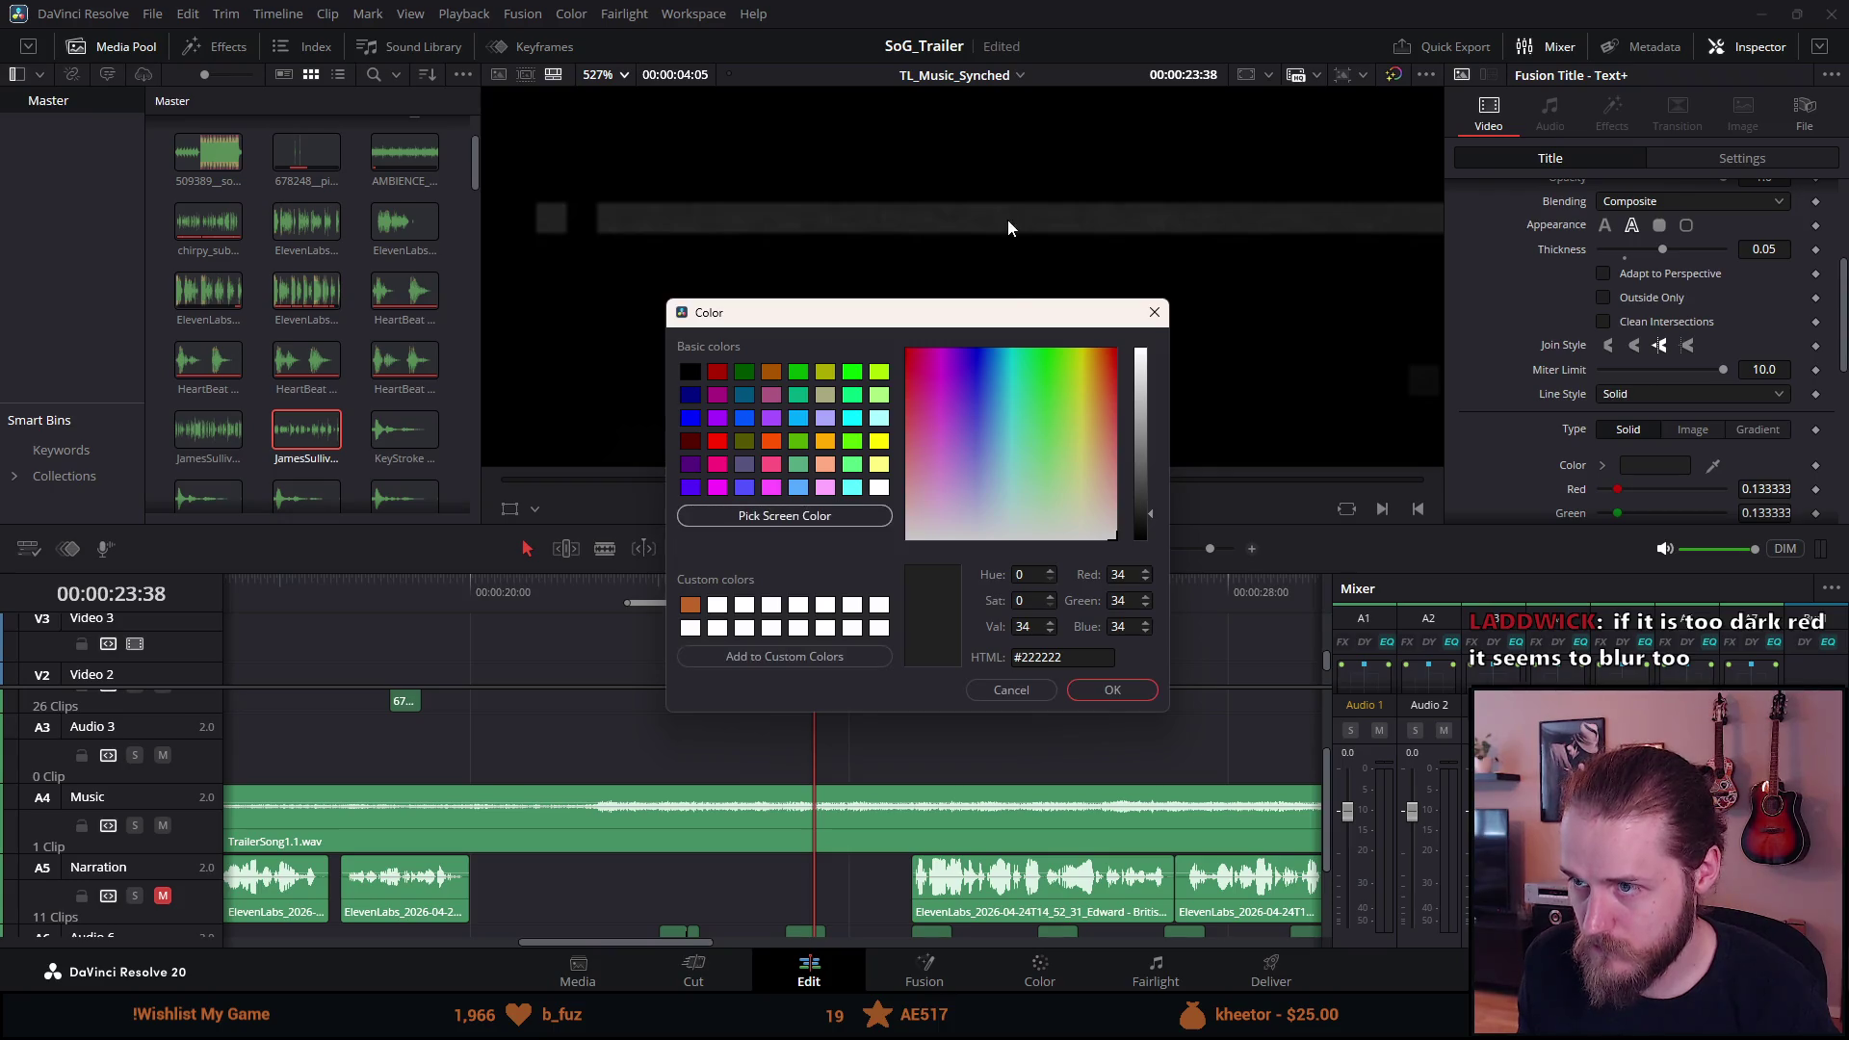
{"action": "left_click", "coordinate": [1102, 691]}
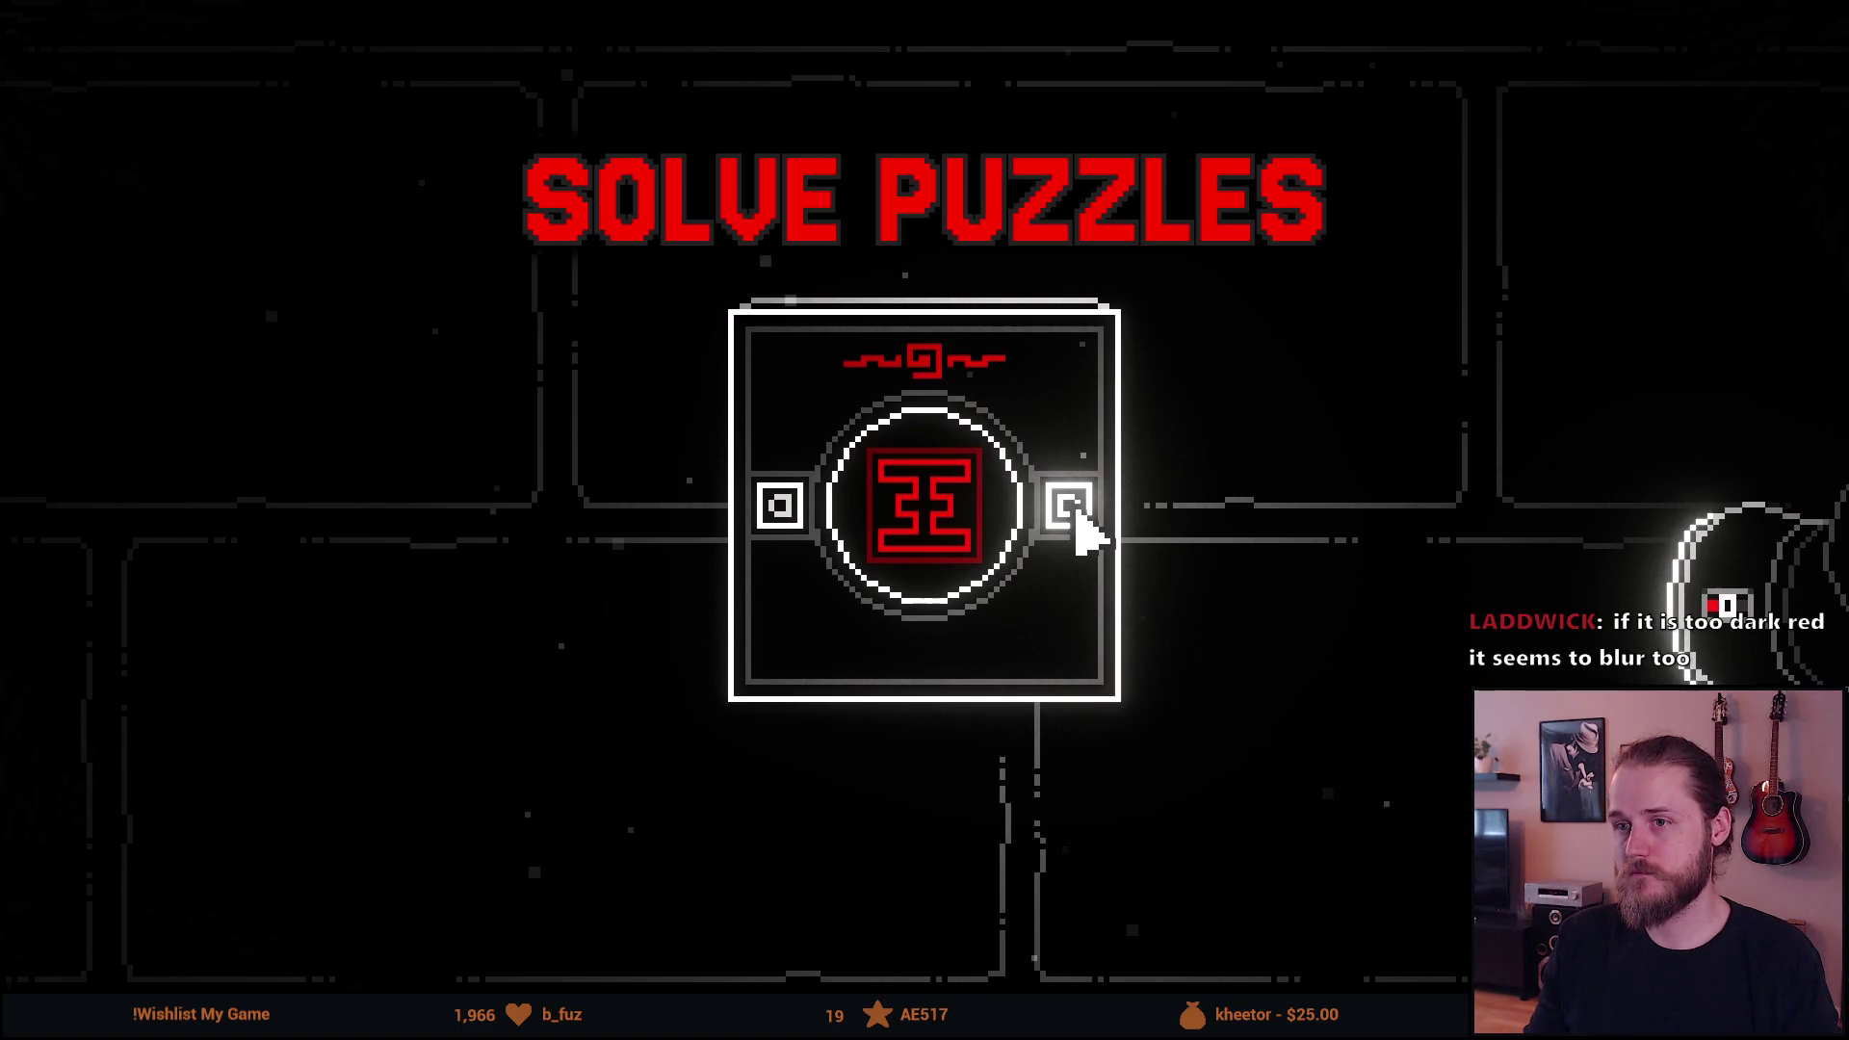
{"action": "key", "text": "Escape"}
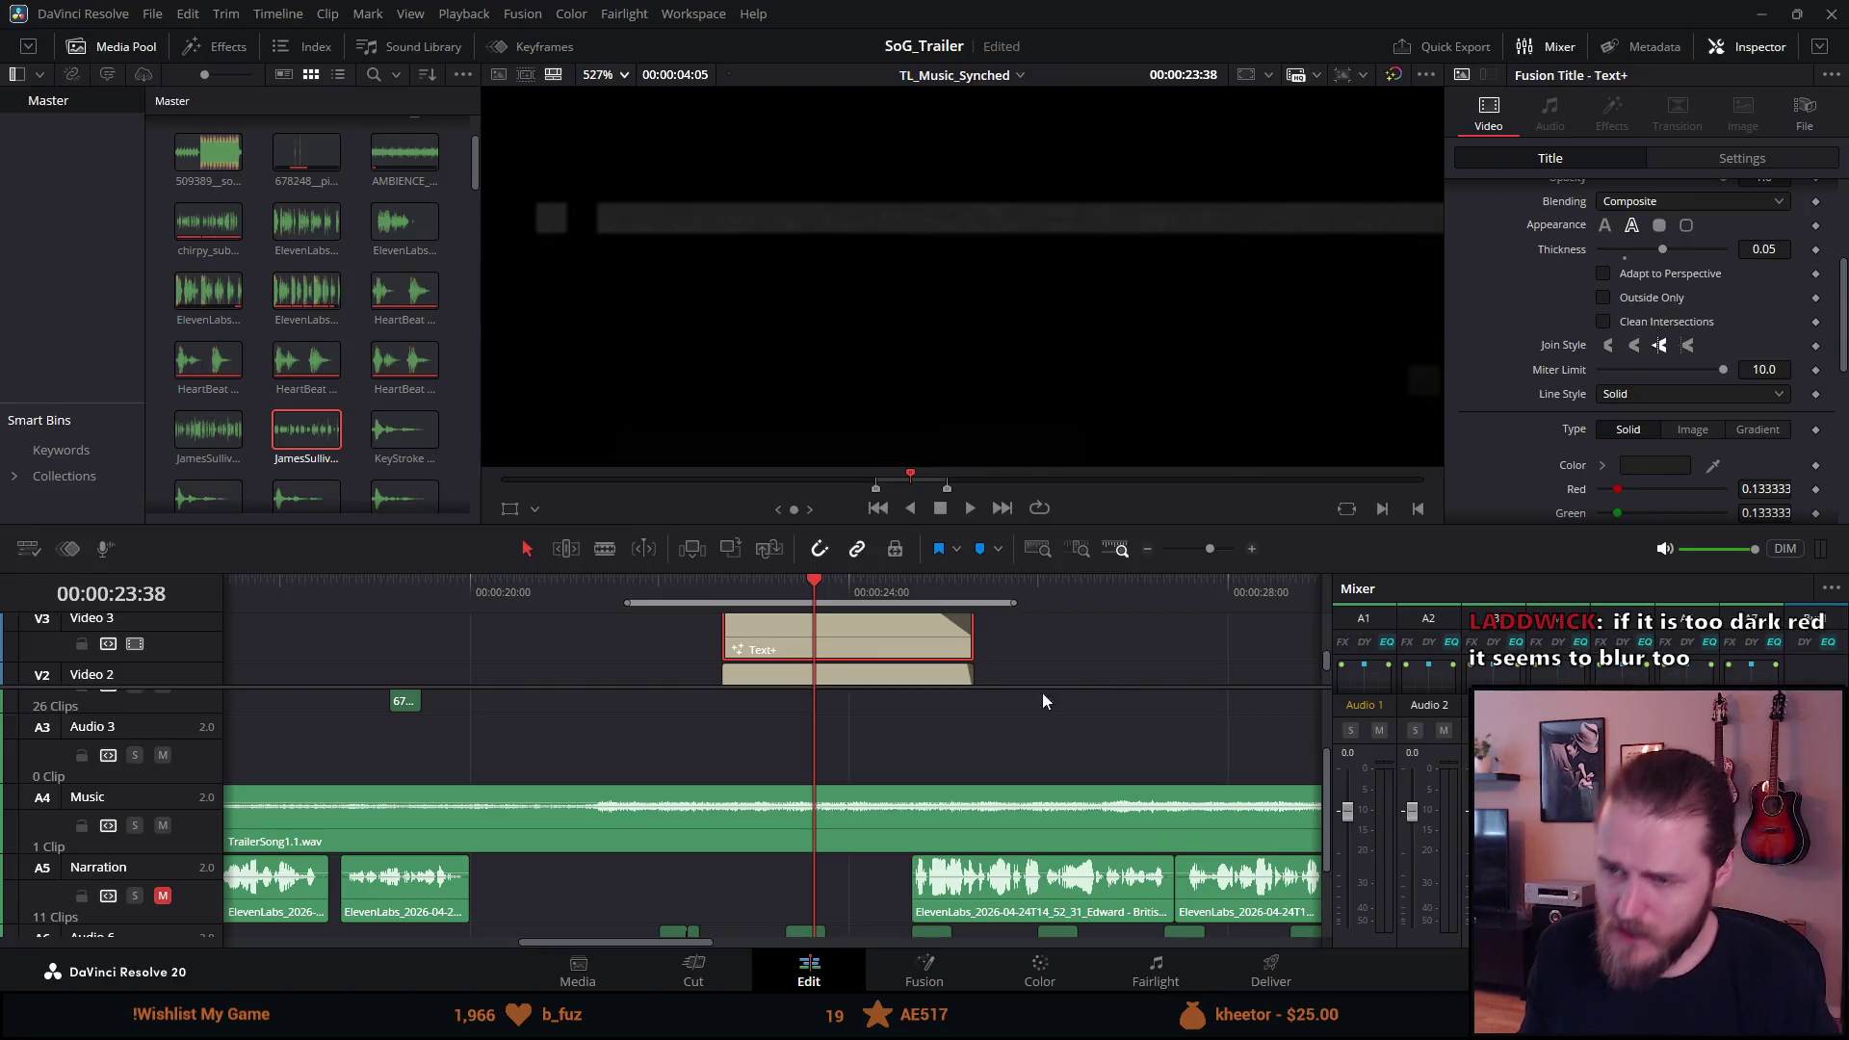
On the Deliver page, rename the output file to TrailerTestDarkGreyOutline.
{"action": "left_click", "coordinate": [1271, 968]}
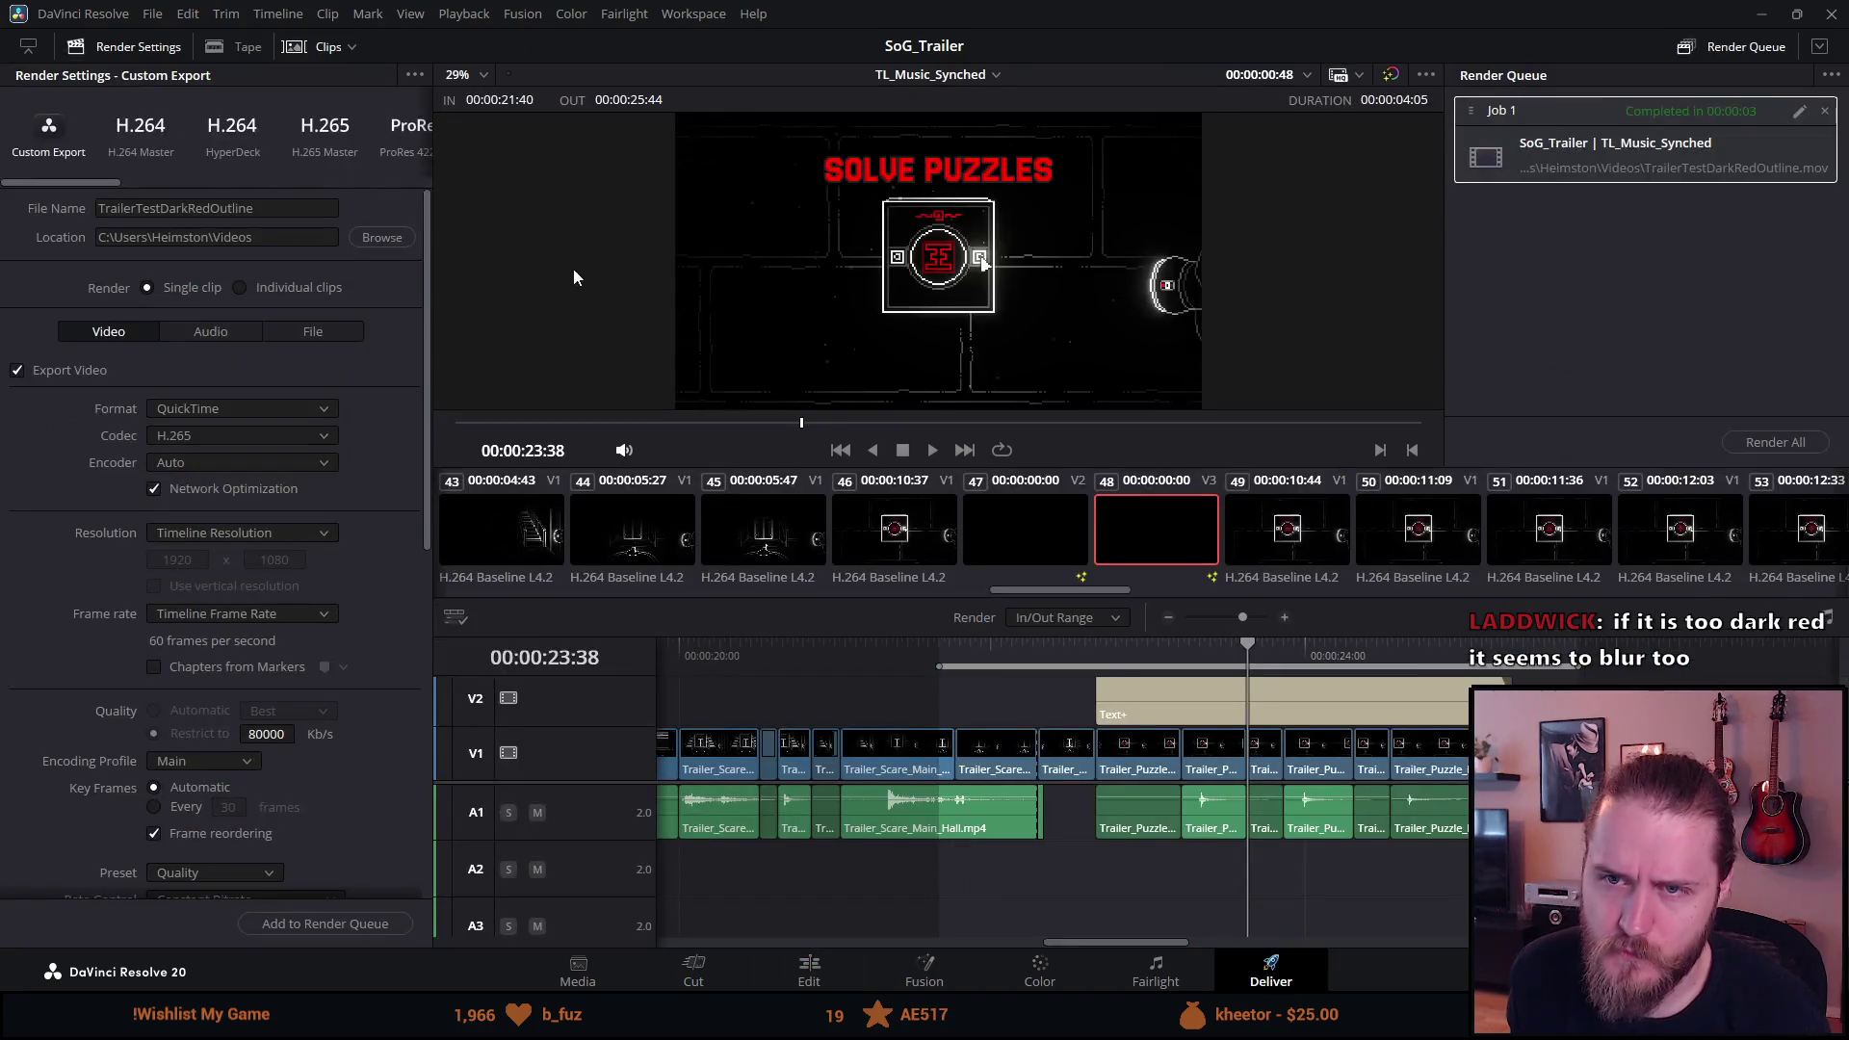
{"action": "left_click", "coordinate": [201, 208]}
{"action": "key", "text": "BackSpace"}
{"action": "key", "text": "BackSpace"}
{"action": "key", "text": "BackSpace"}
{"action": "type", "text": "Greyt"}
{"action": "key", "text": "BackSpace"}
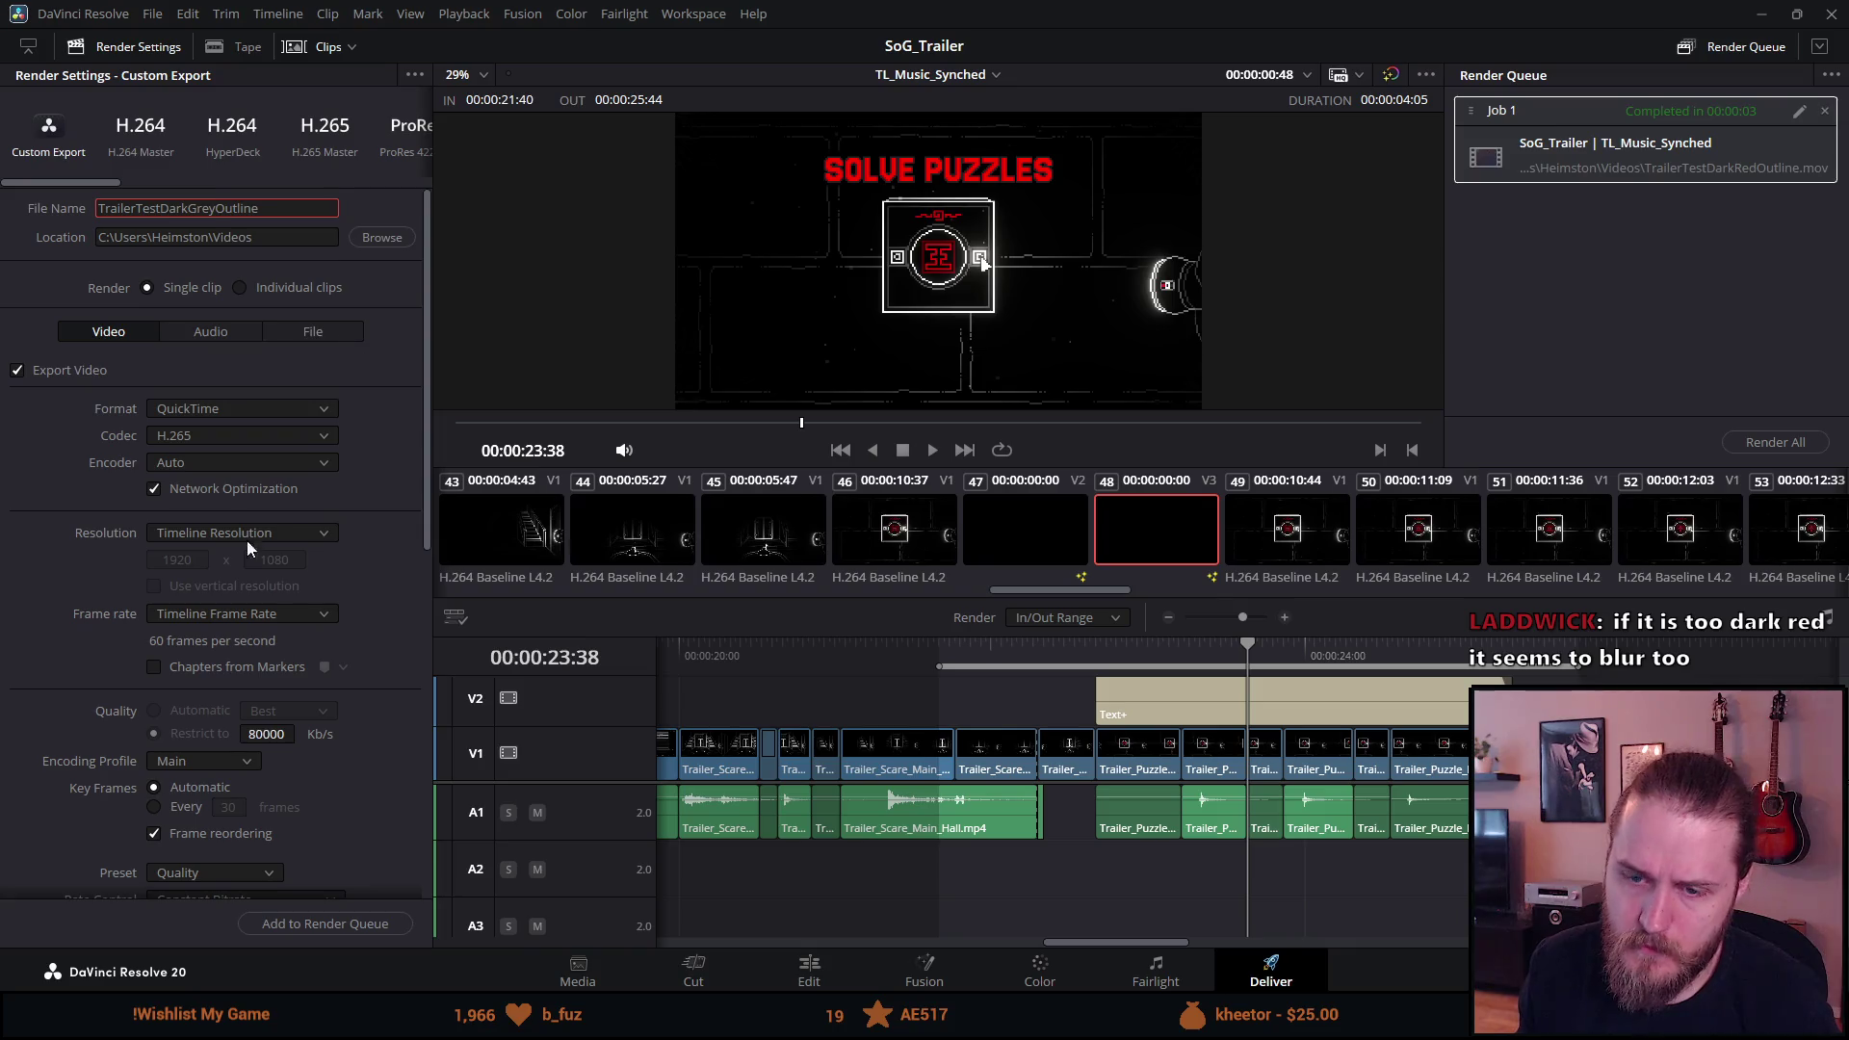
Queue the dark-grey render, remove the finished dark red job, and render it.
{"action": "left_click", "coordinate": [275, 927]}
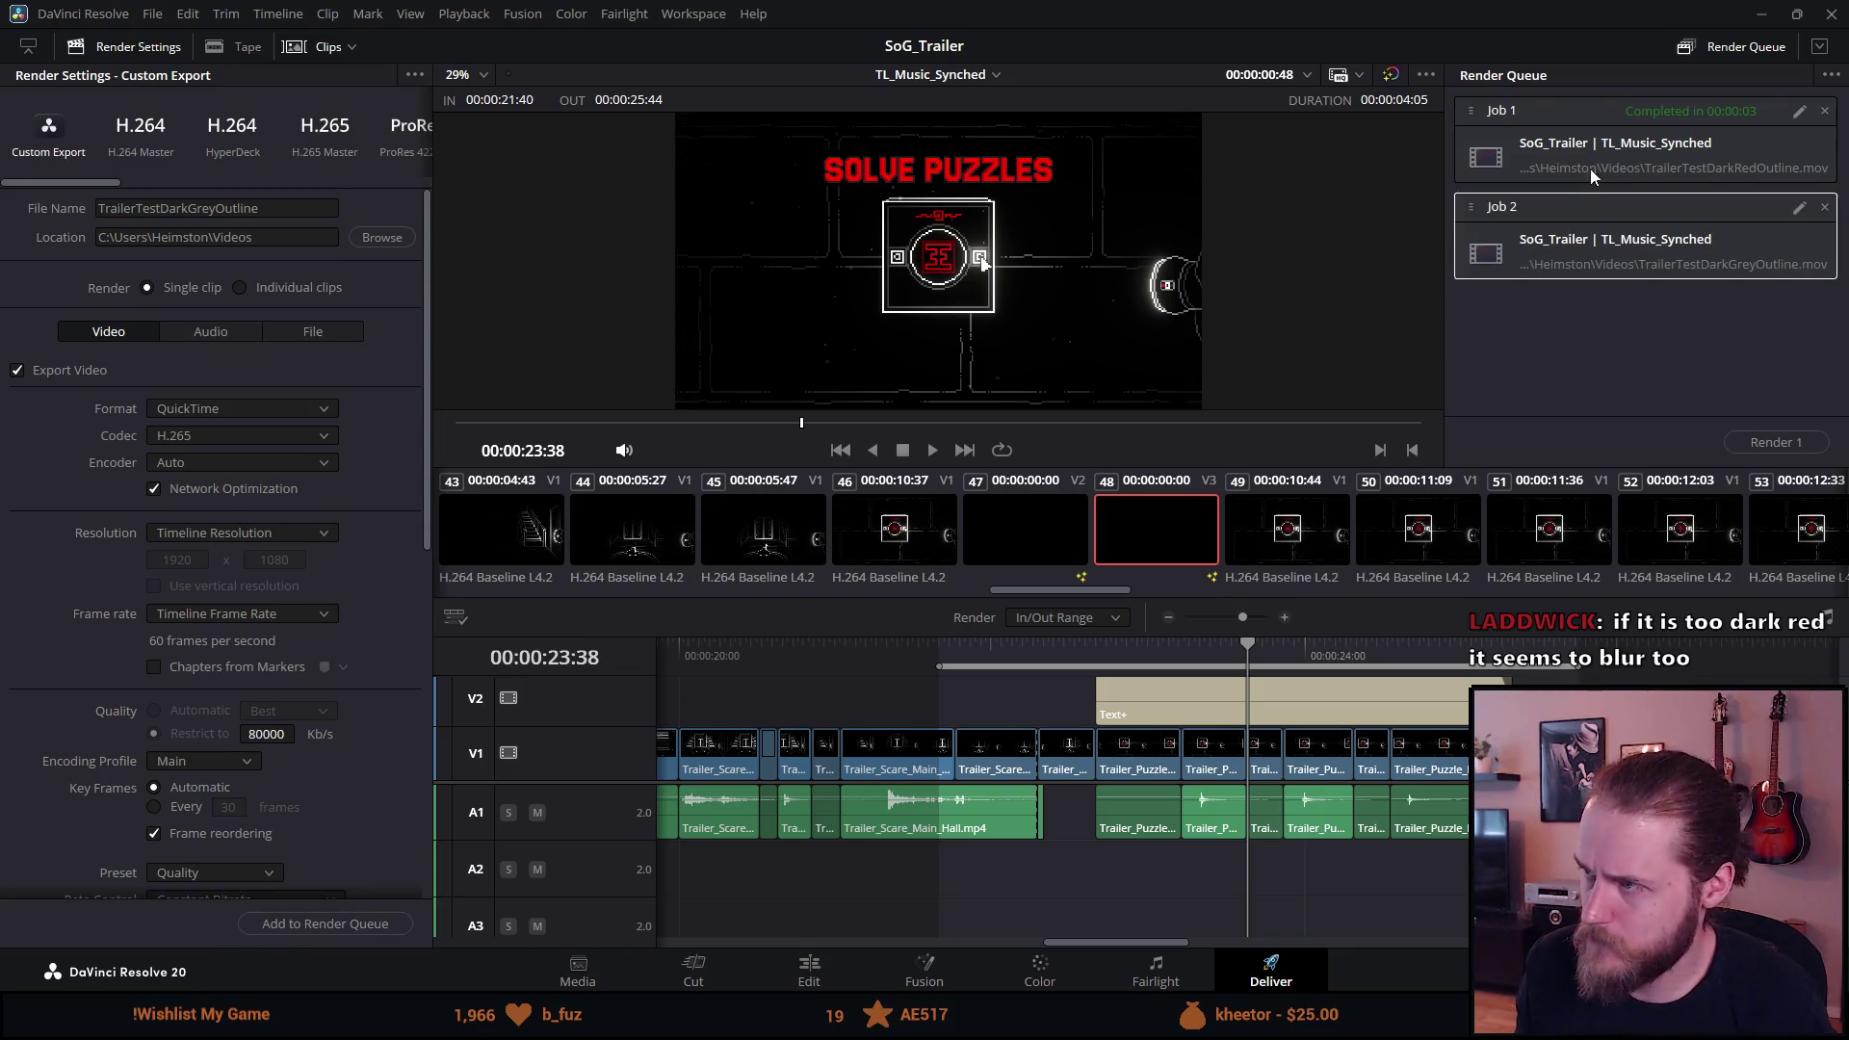
{"action": "left_click", "coordinate": [1825, 112]}
{"action": "left_click", "coordinate": [1775, 442]}
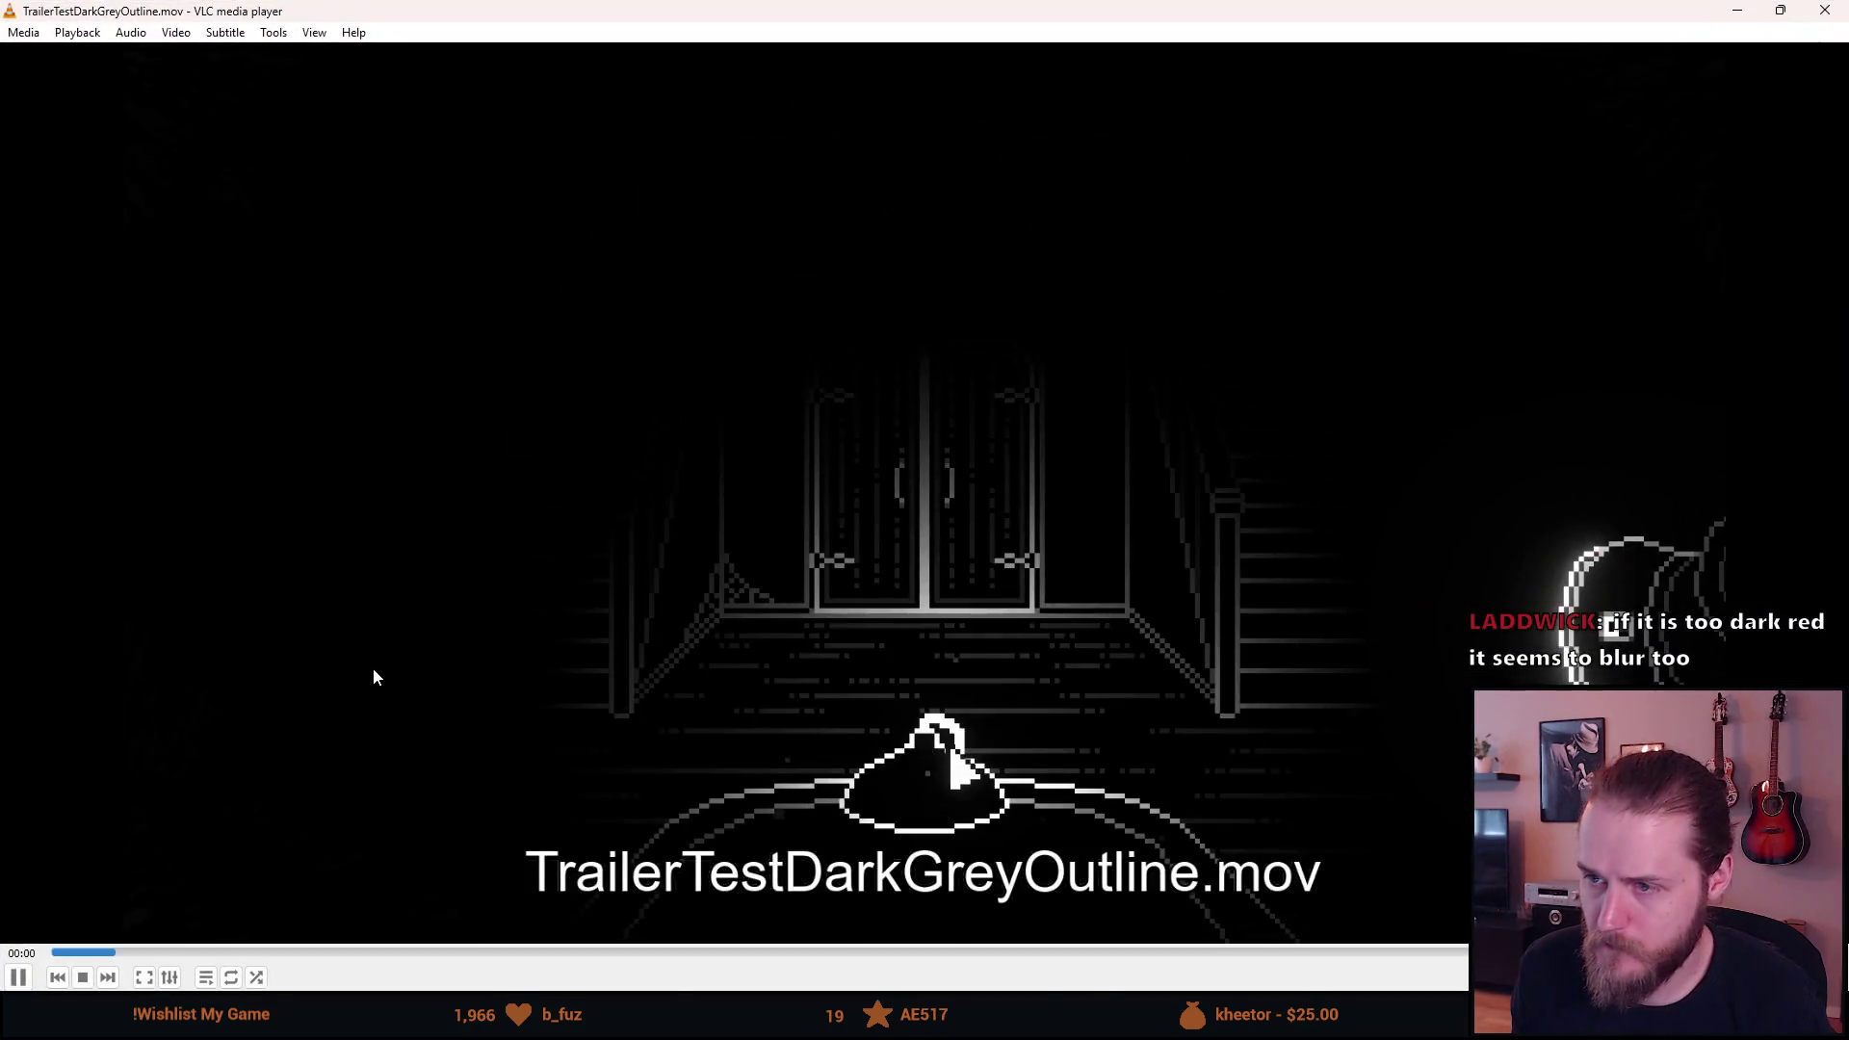
Play the dark grey and dark red outline renders in VLC, pausing each on the title shot.
{"action": "double_click", "coordinate": [373, 667]}
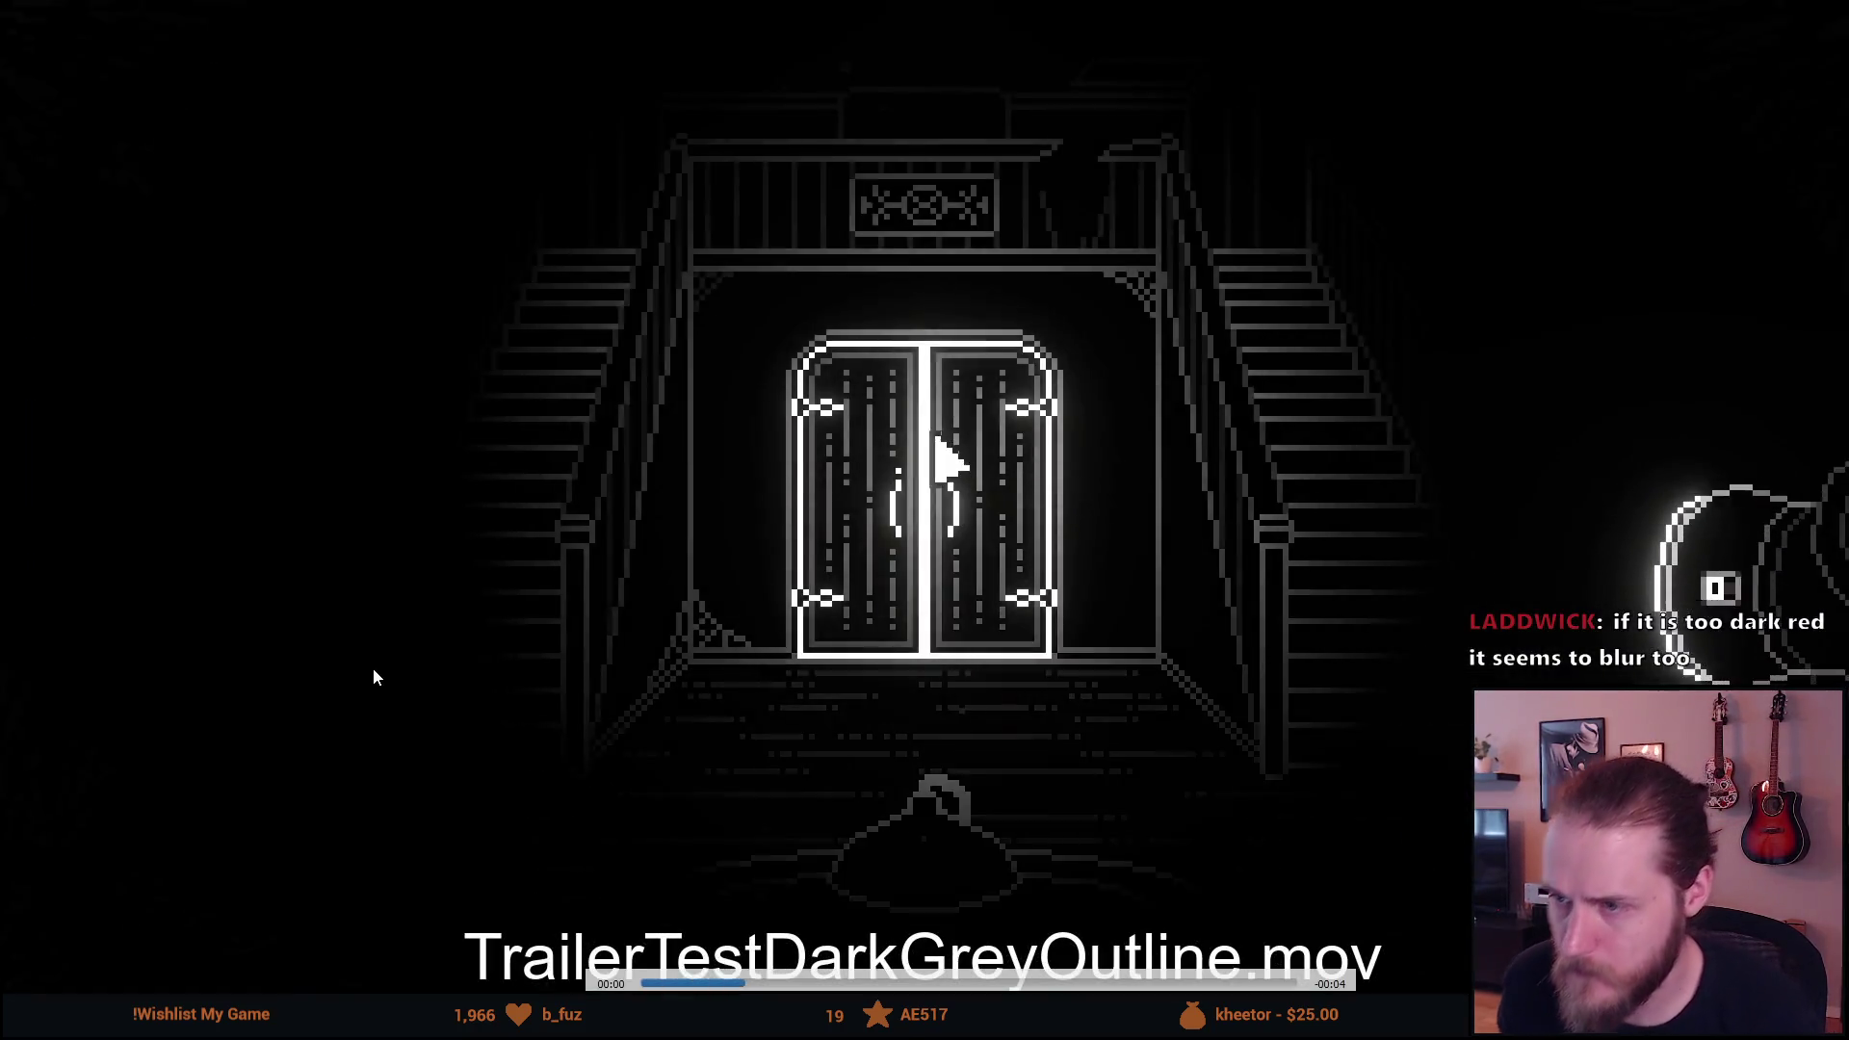
{"action": "key", "text": "space"}
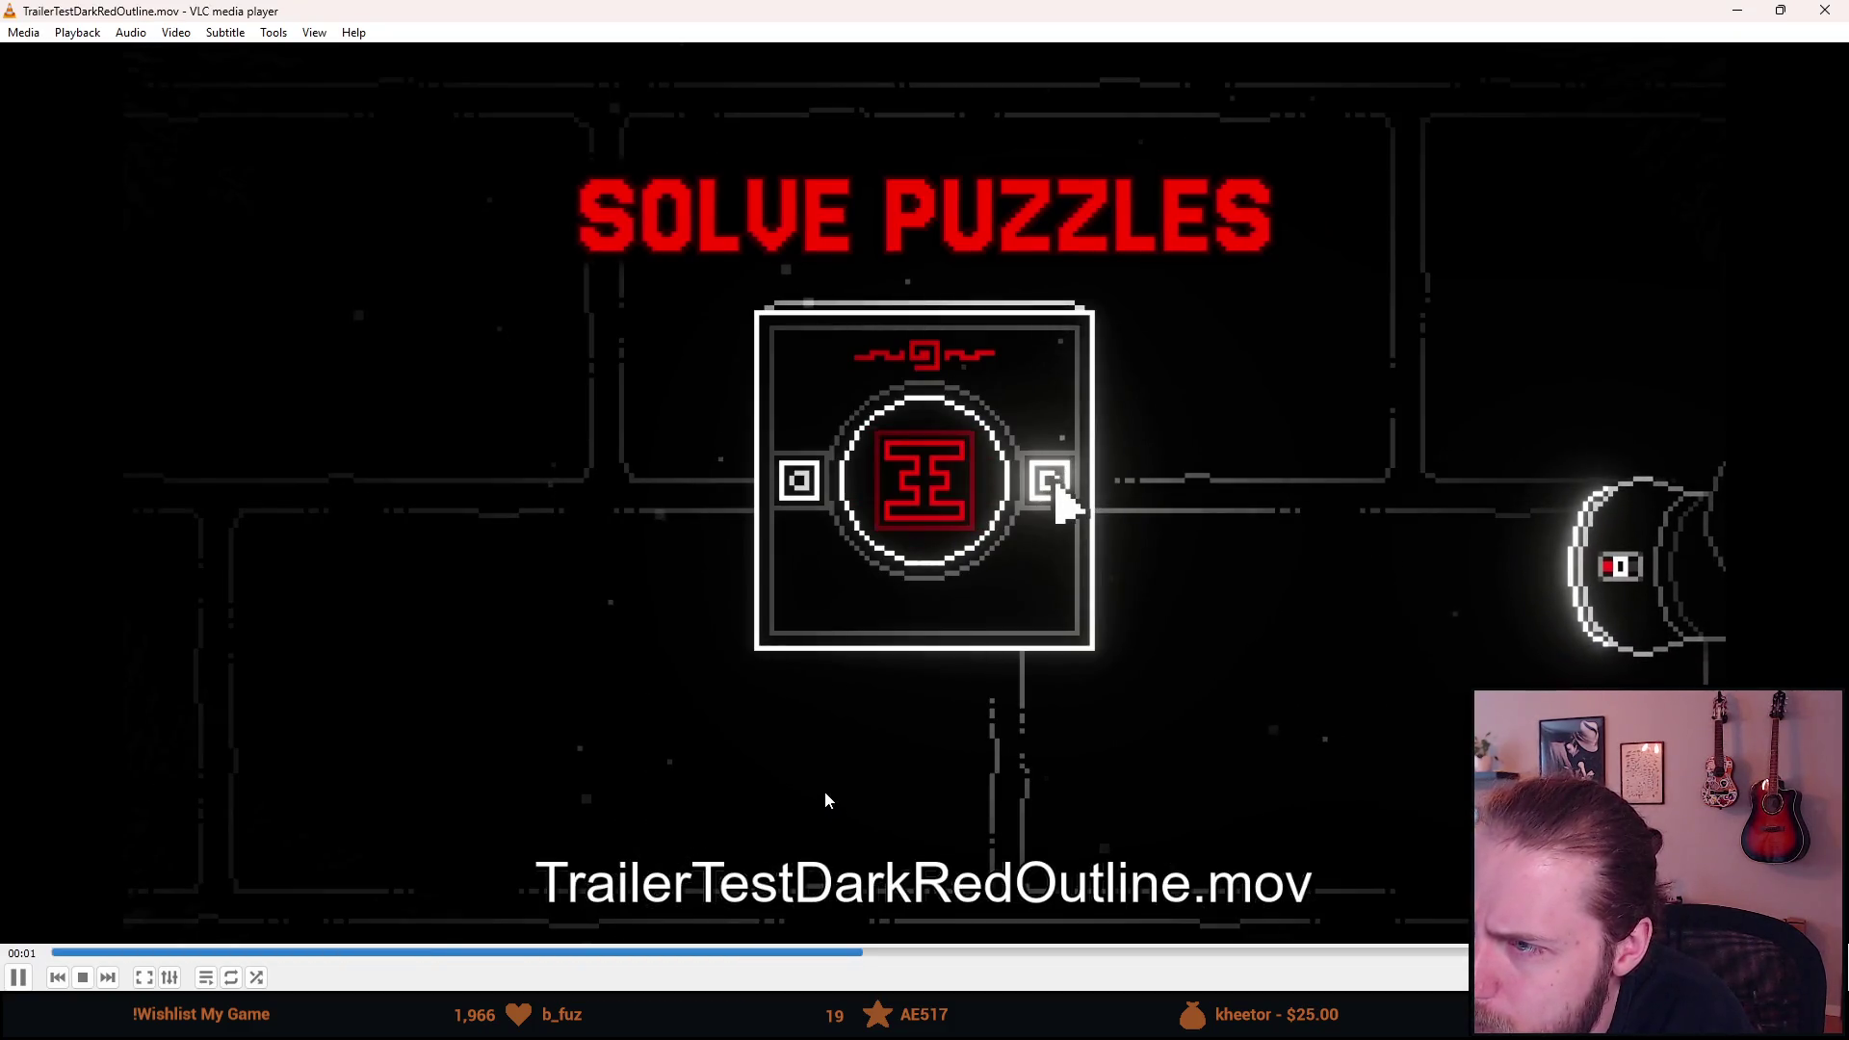
{"action": "key", "text": "space"}
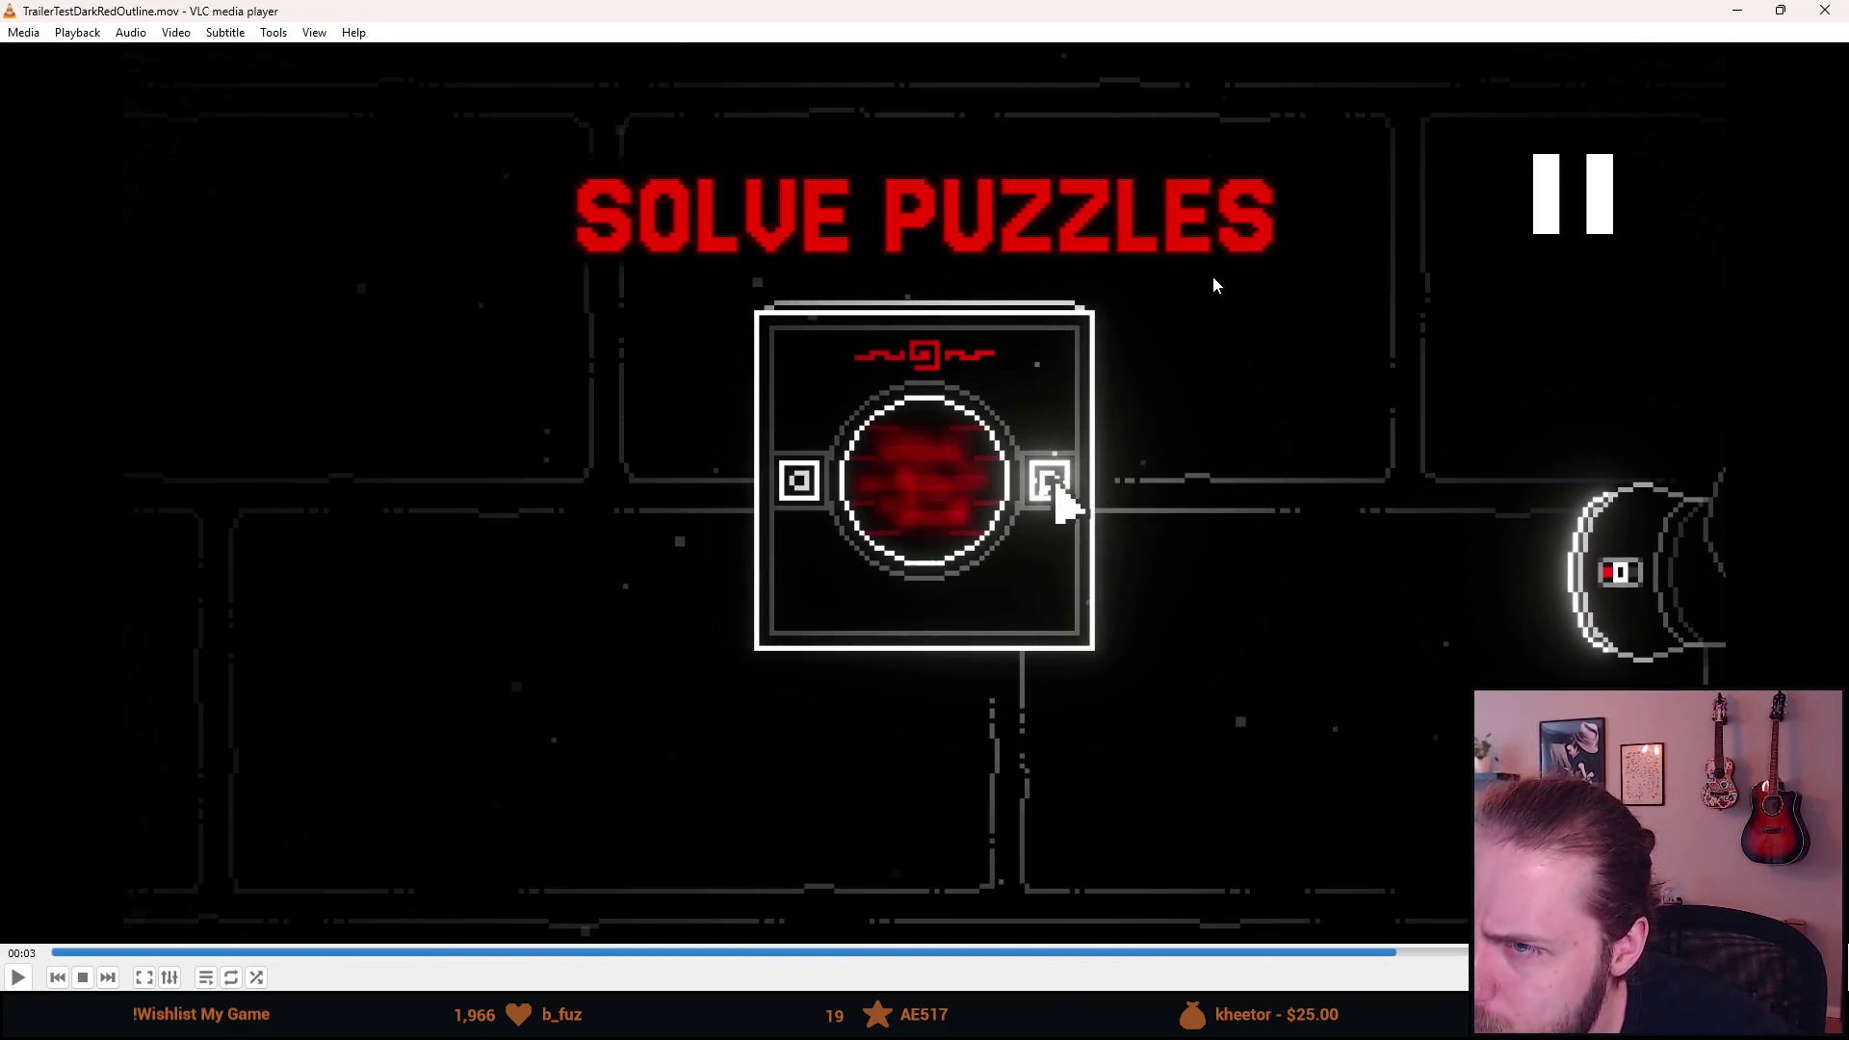
{"action": "left_click", "coordinate": [1828, 11]}
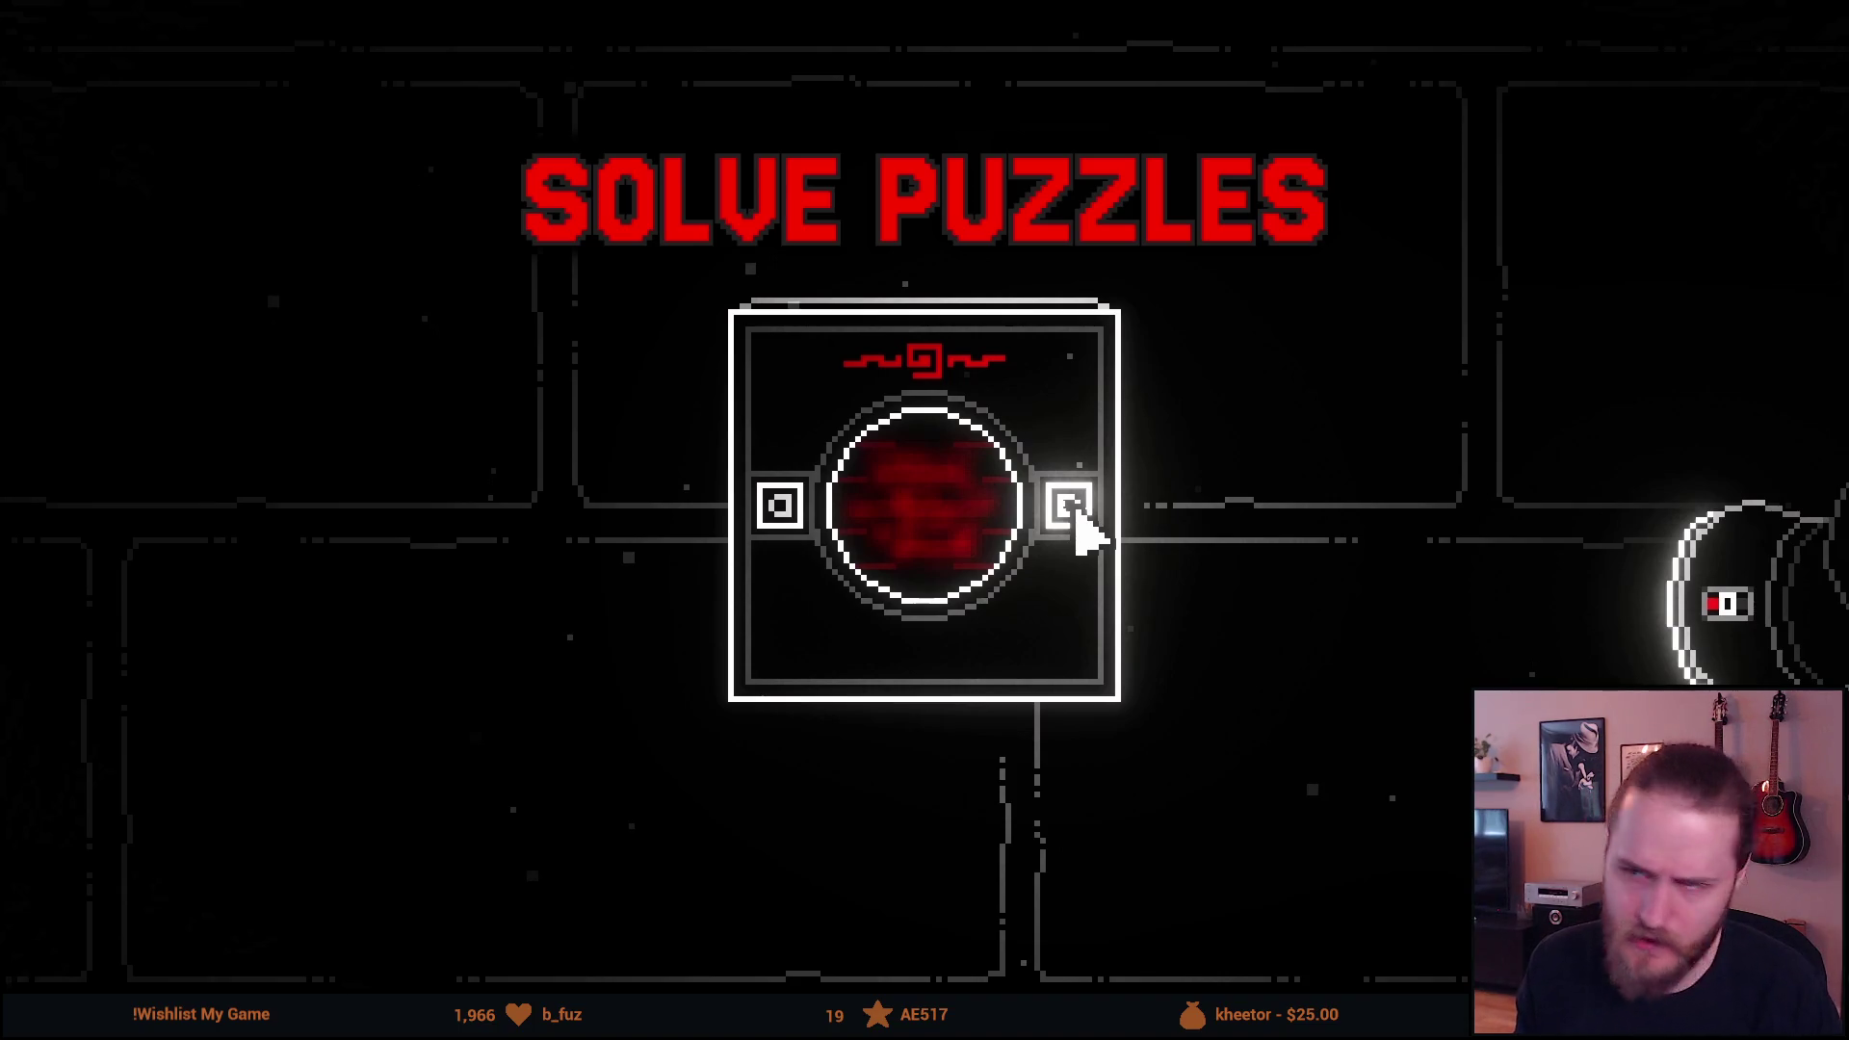
View the white outline render full screen, paused on the SOLVE PUZZLES frame, and check its file name.
{"action": "key", "text": "Escape"}
{"action": "double_click", "coordinate": [406, 559]}
{"action": "key", "text": "space"}
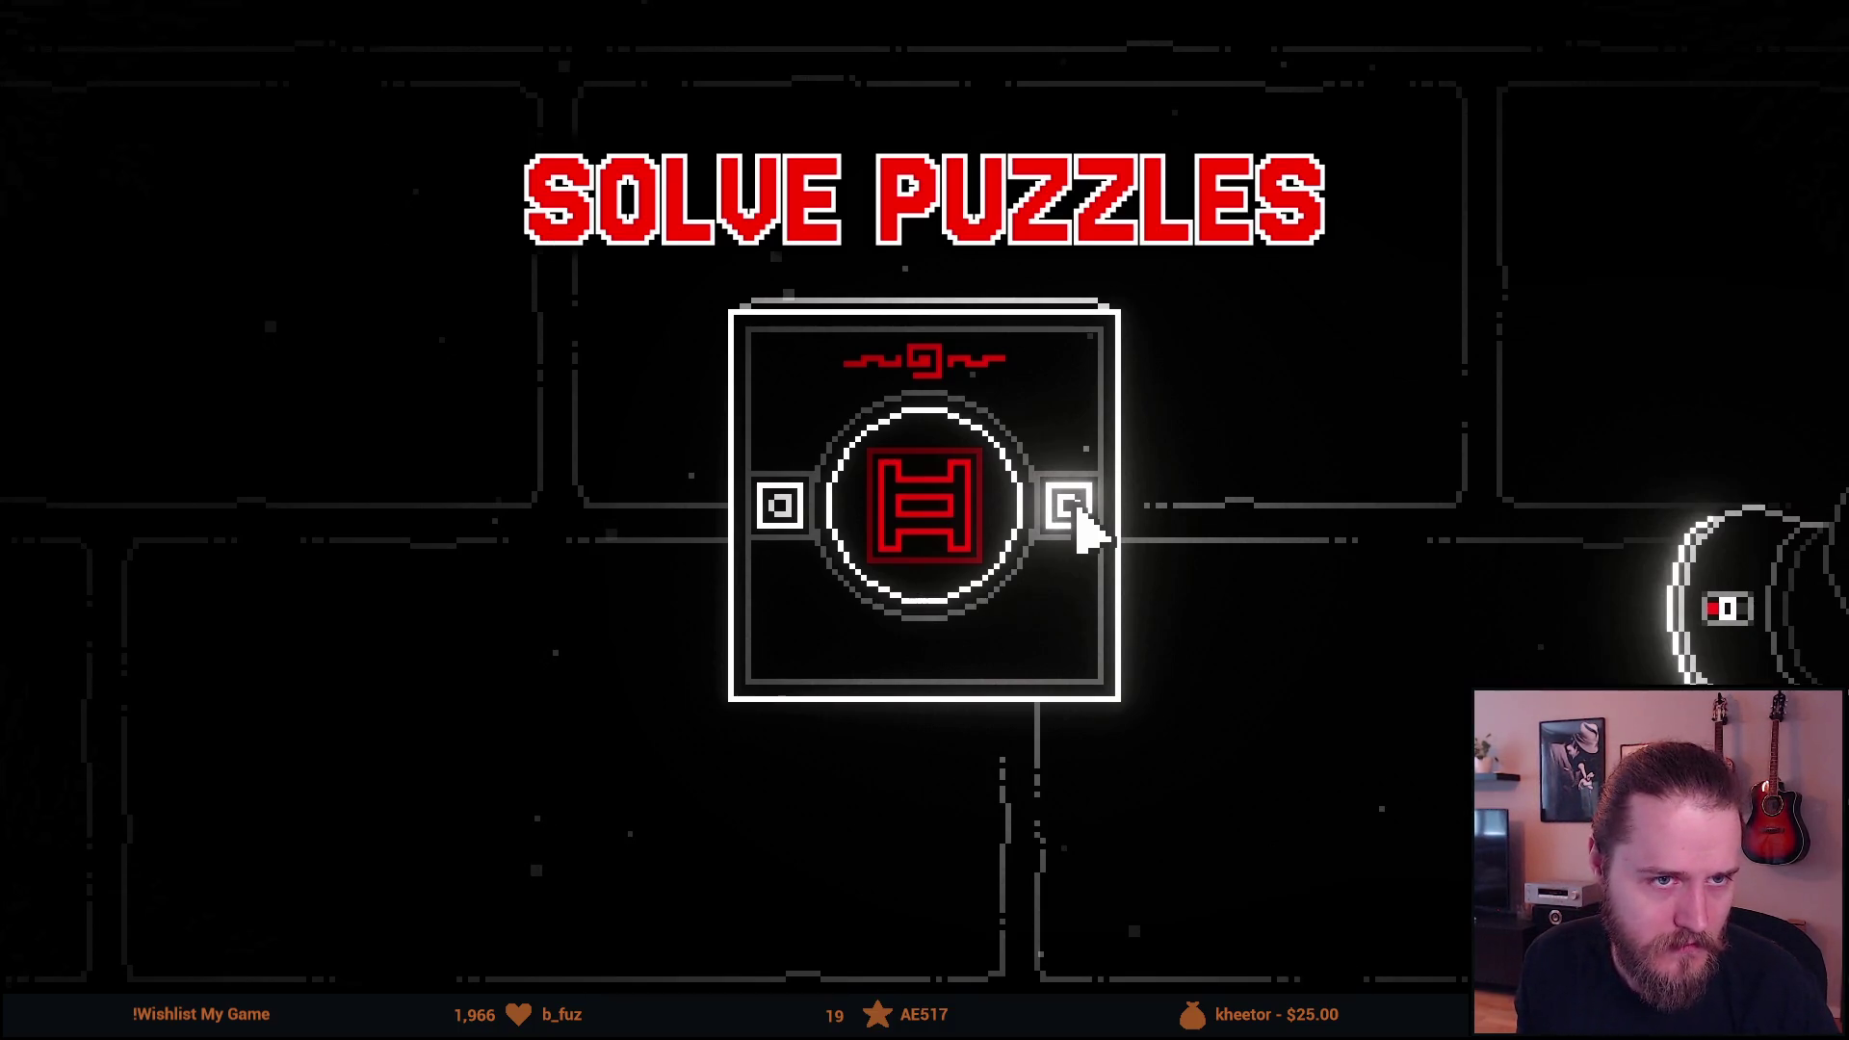
{"action": "double_click", "coordinate": [502, 445]}
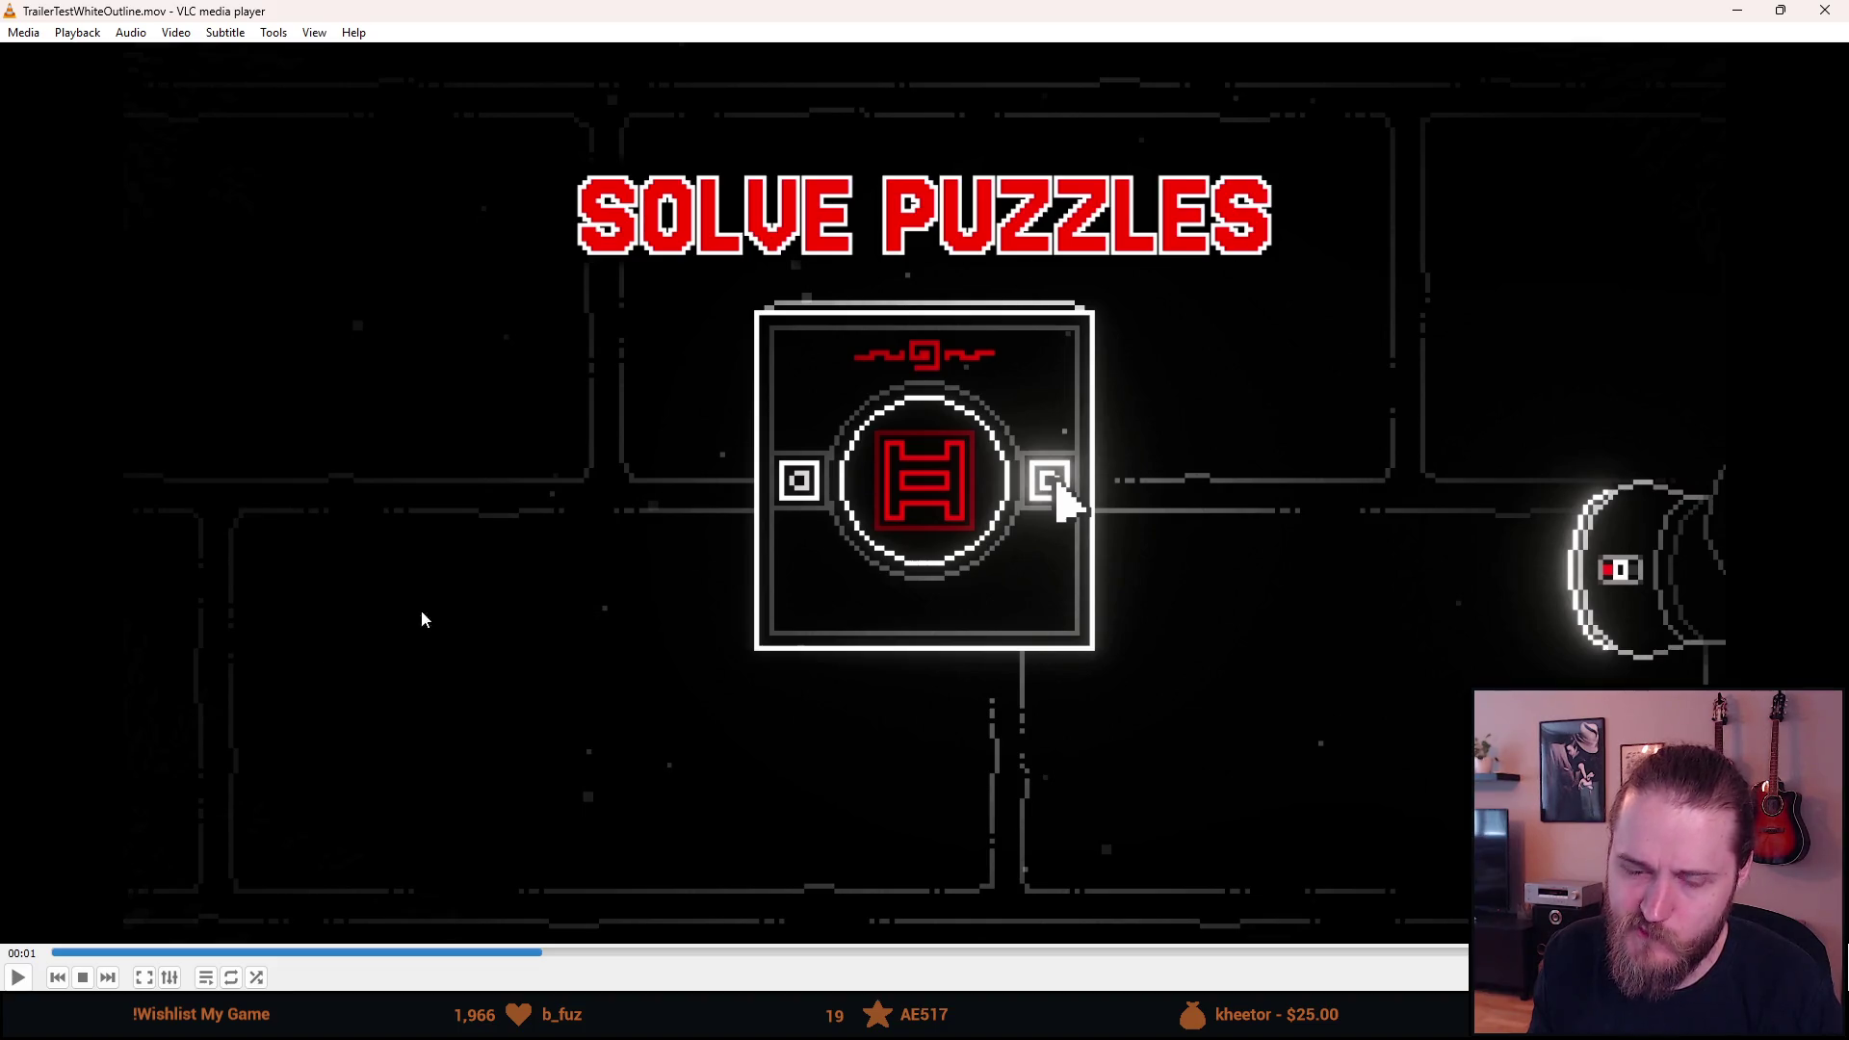
{"action": "key", "text": "alt+Tab"}
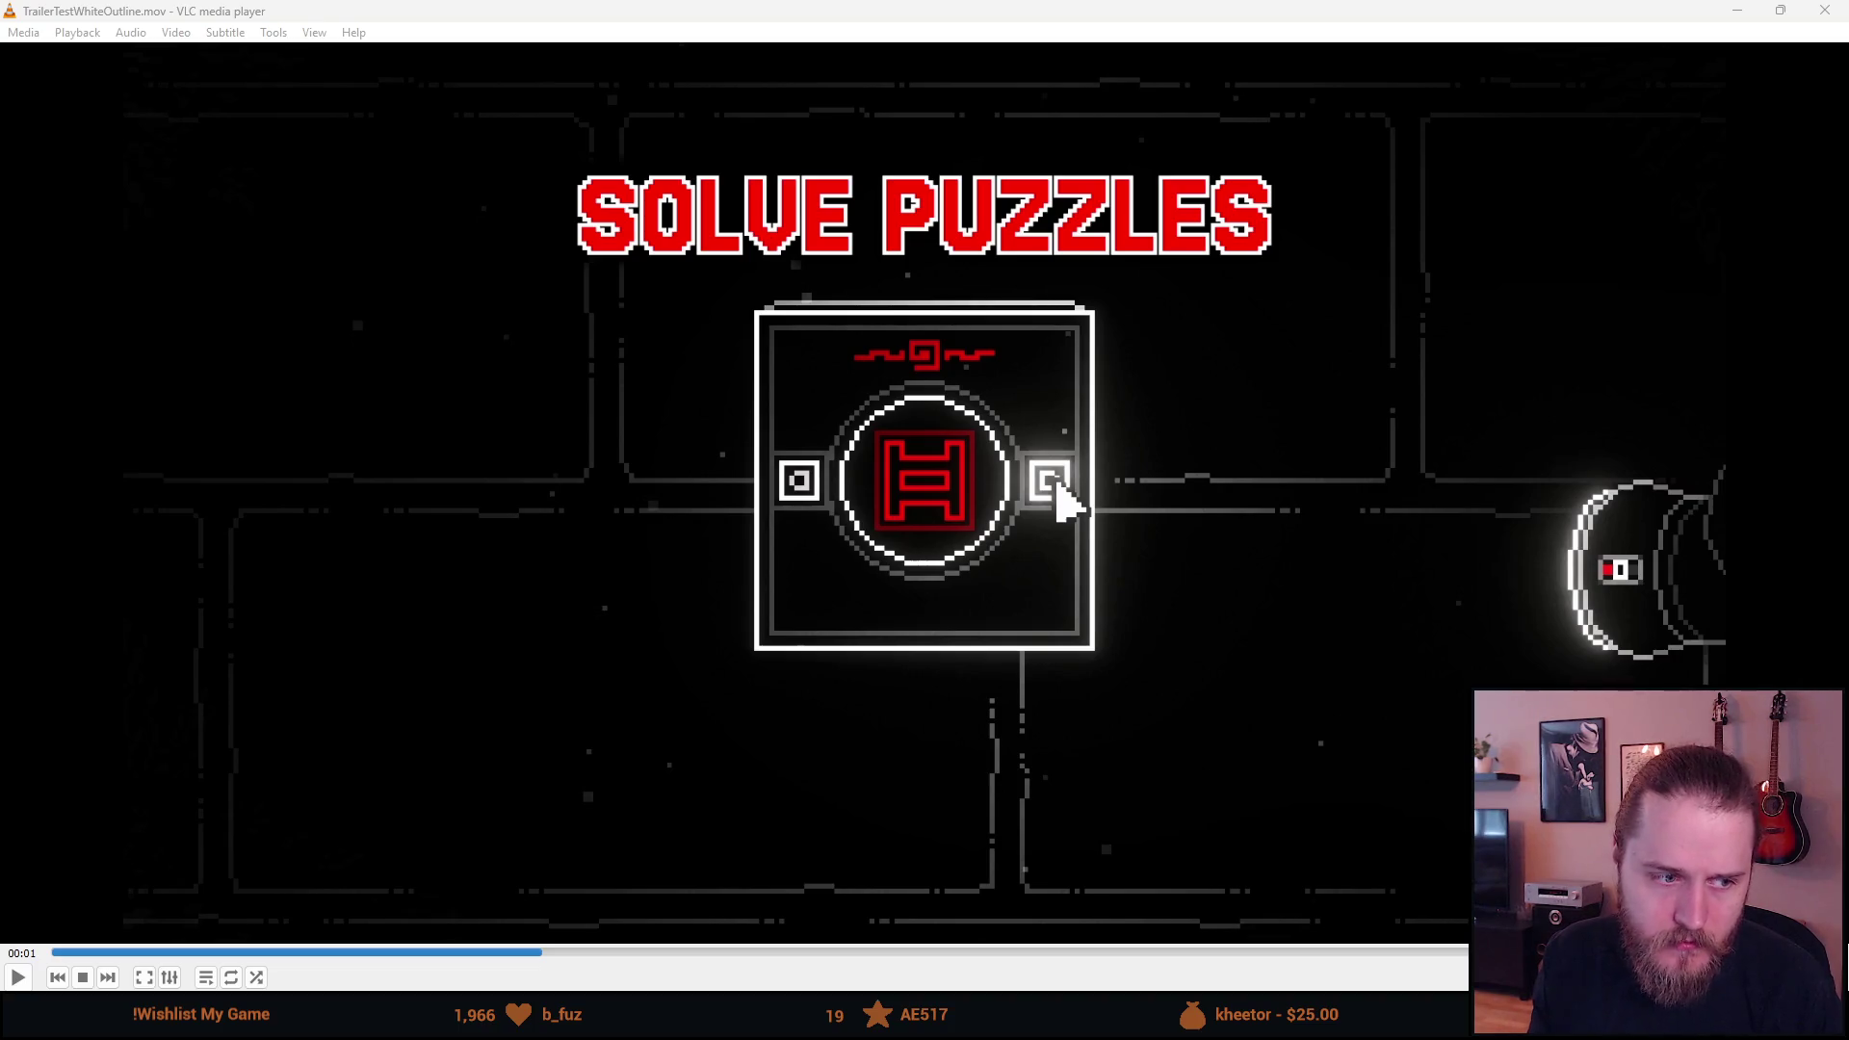
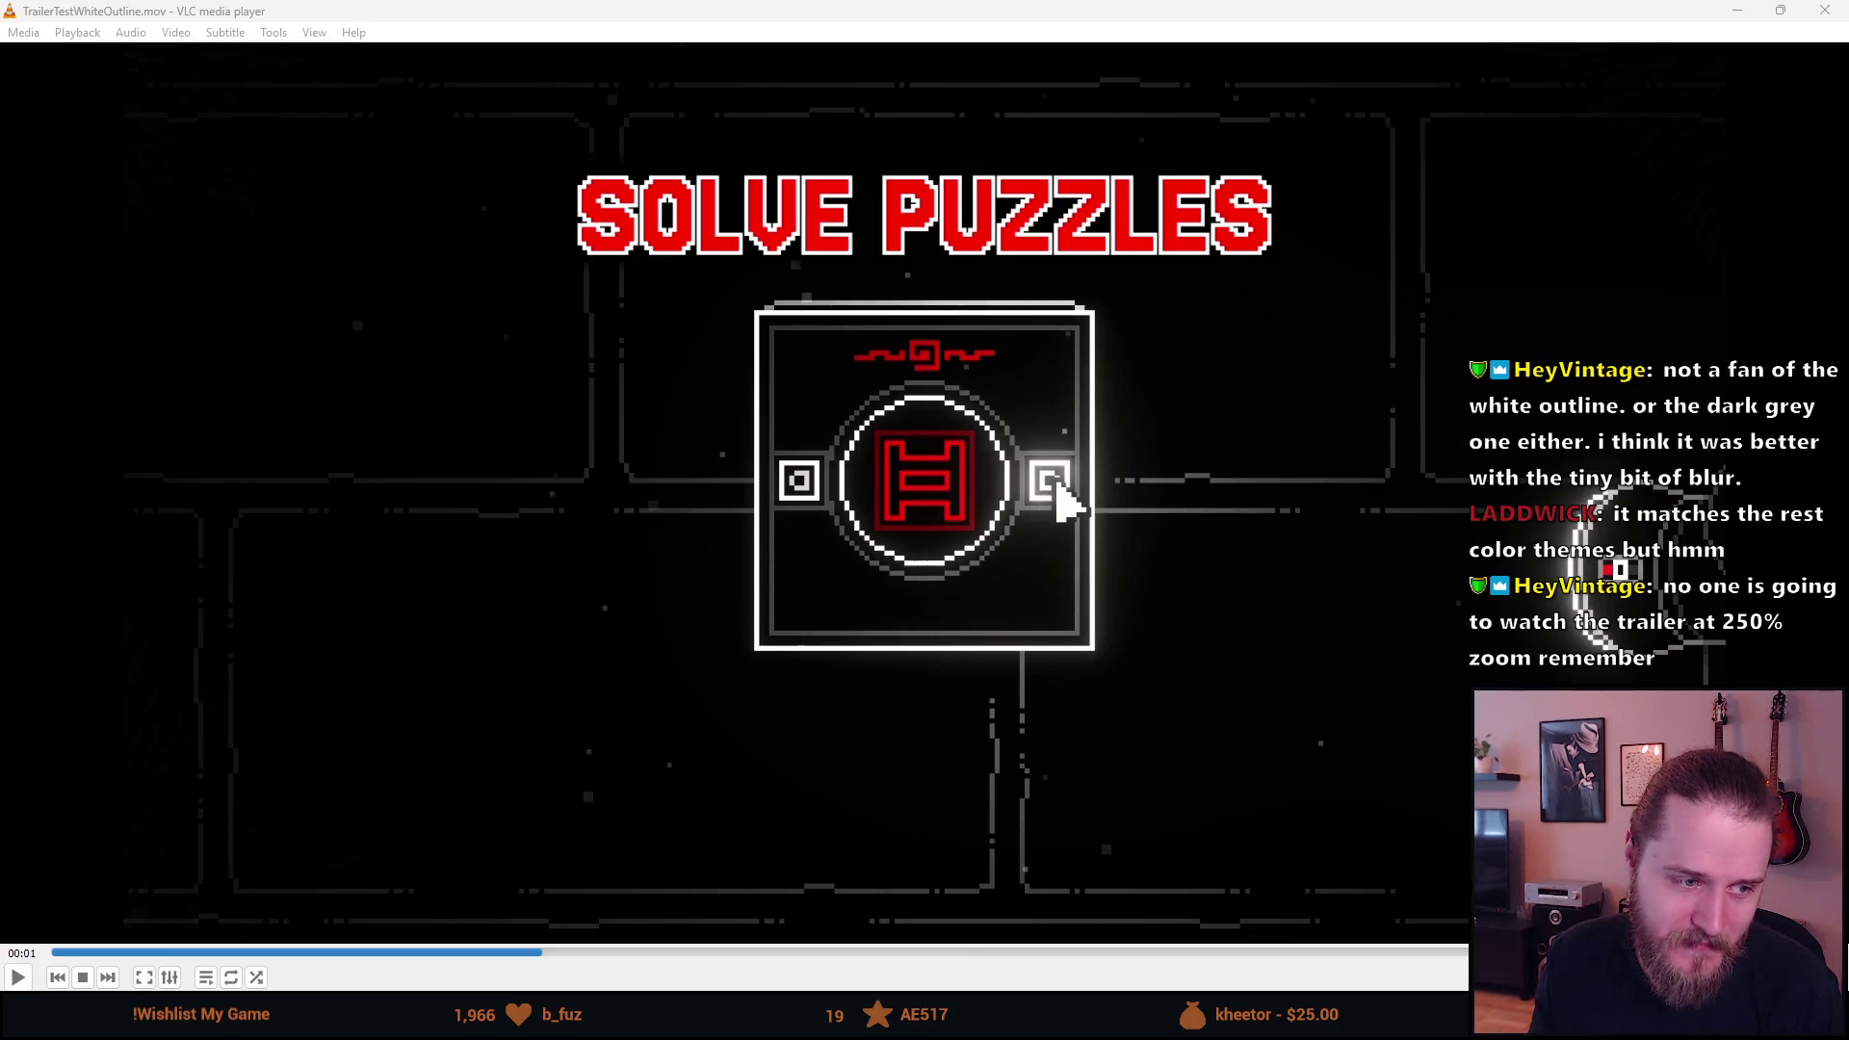
Load the NearestNeighbour test render and inspect the paused keypad puzzle scene full-screen.
{"action": "key", "text": "n"}
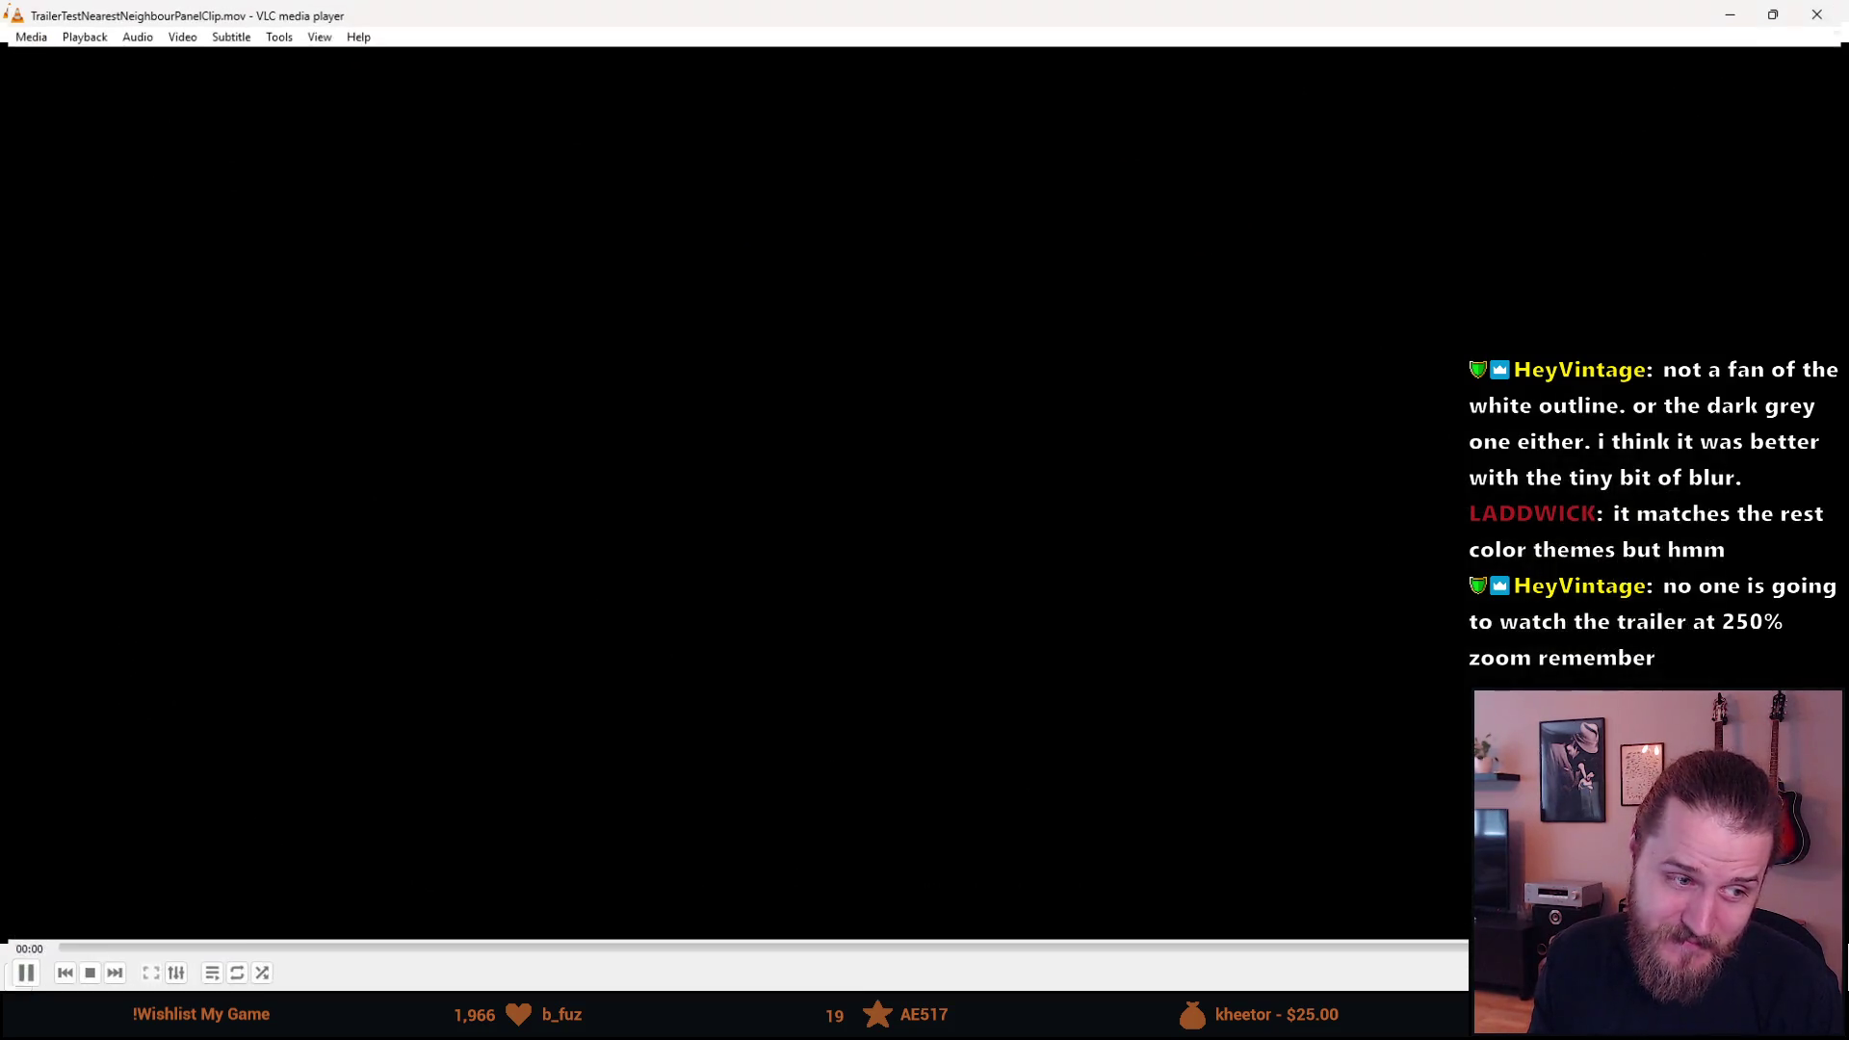
{"action": "left_click", "coordinate": [541, 951]}
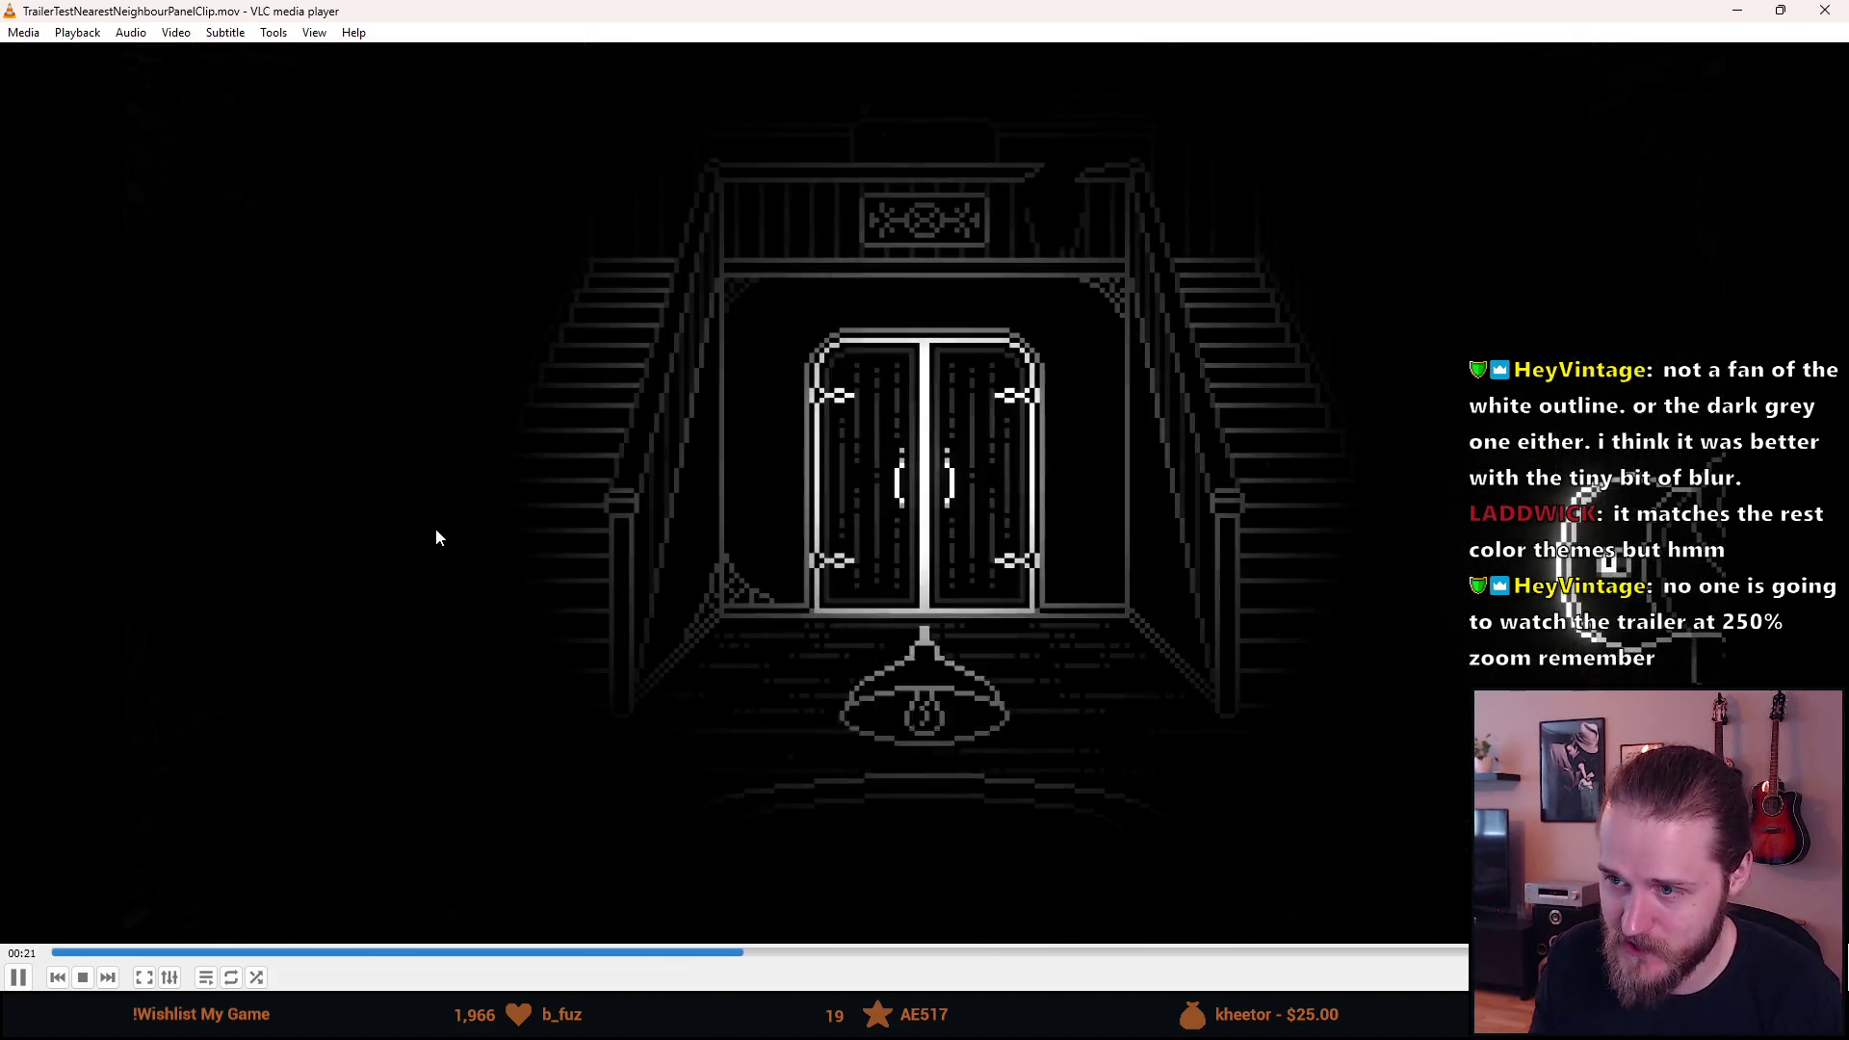
{"action": "double_click", "coordinate": [435, 528]}
{"action": "key", "text": "space"}
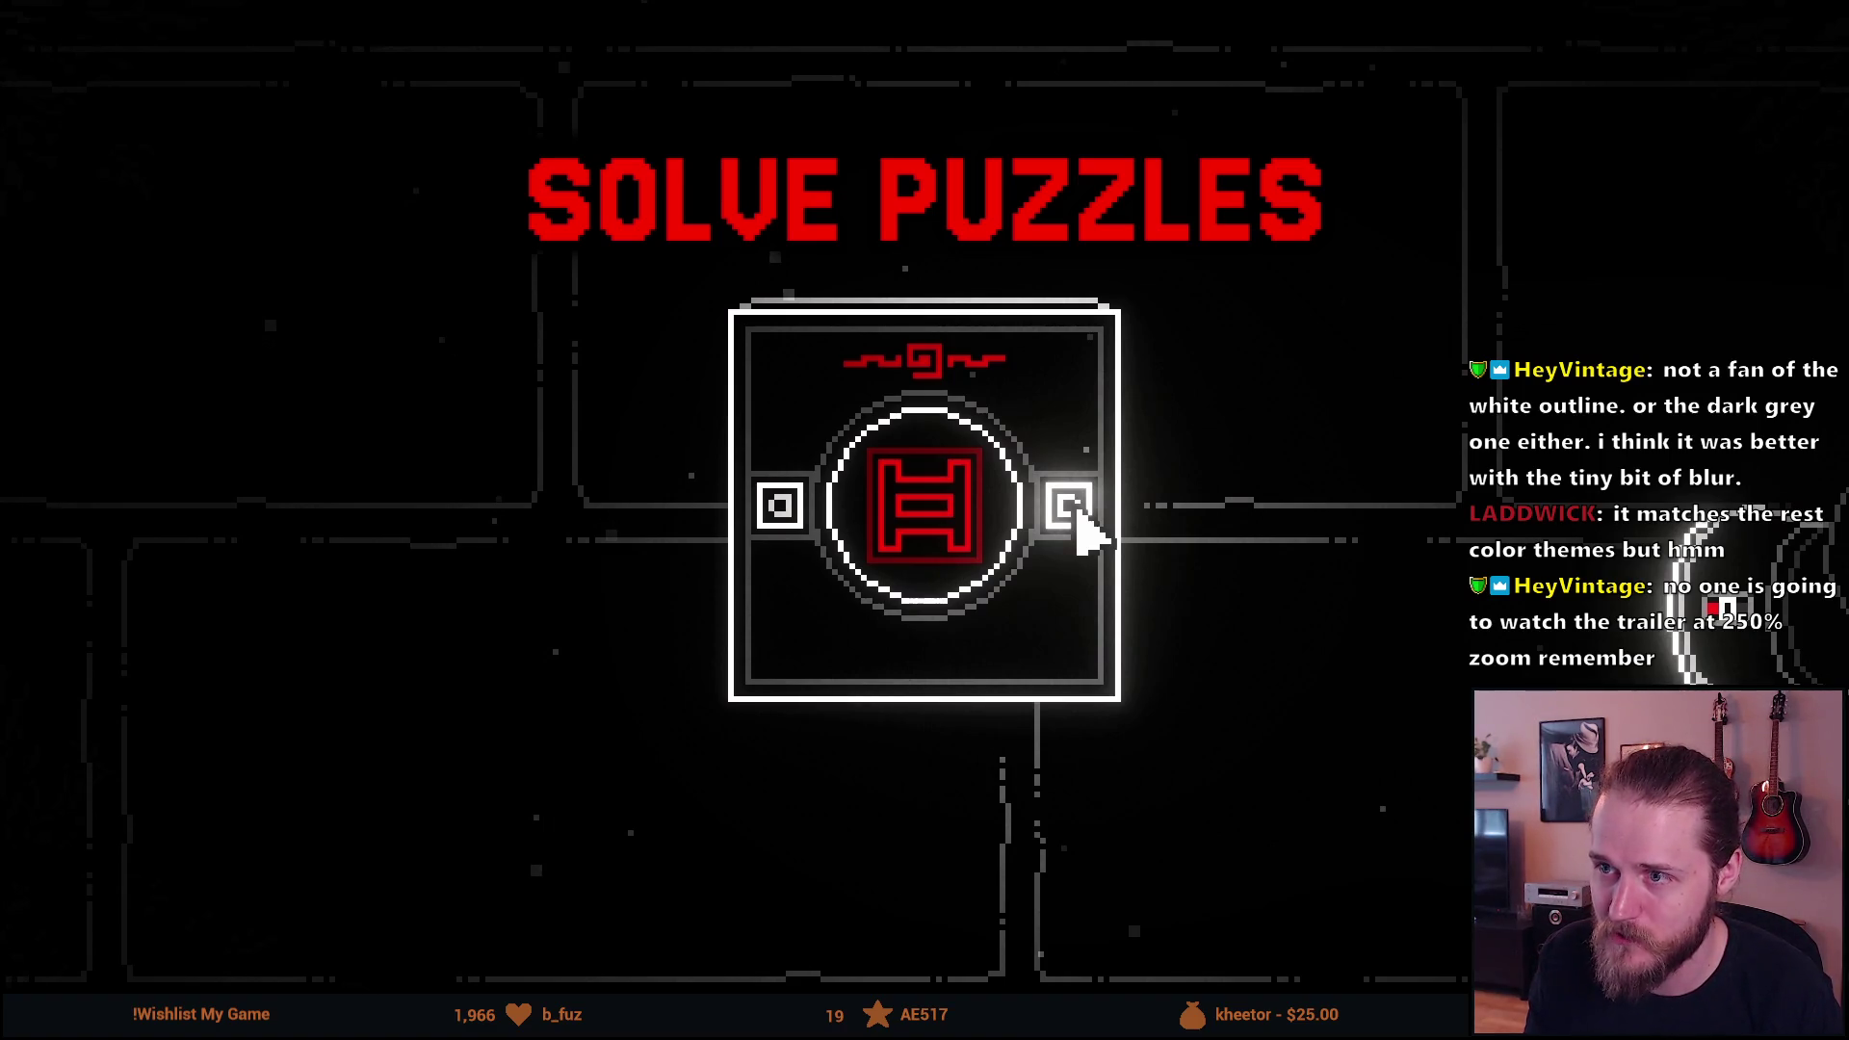
{"action": "mouse_move", "coordinate": [421, 501]}
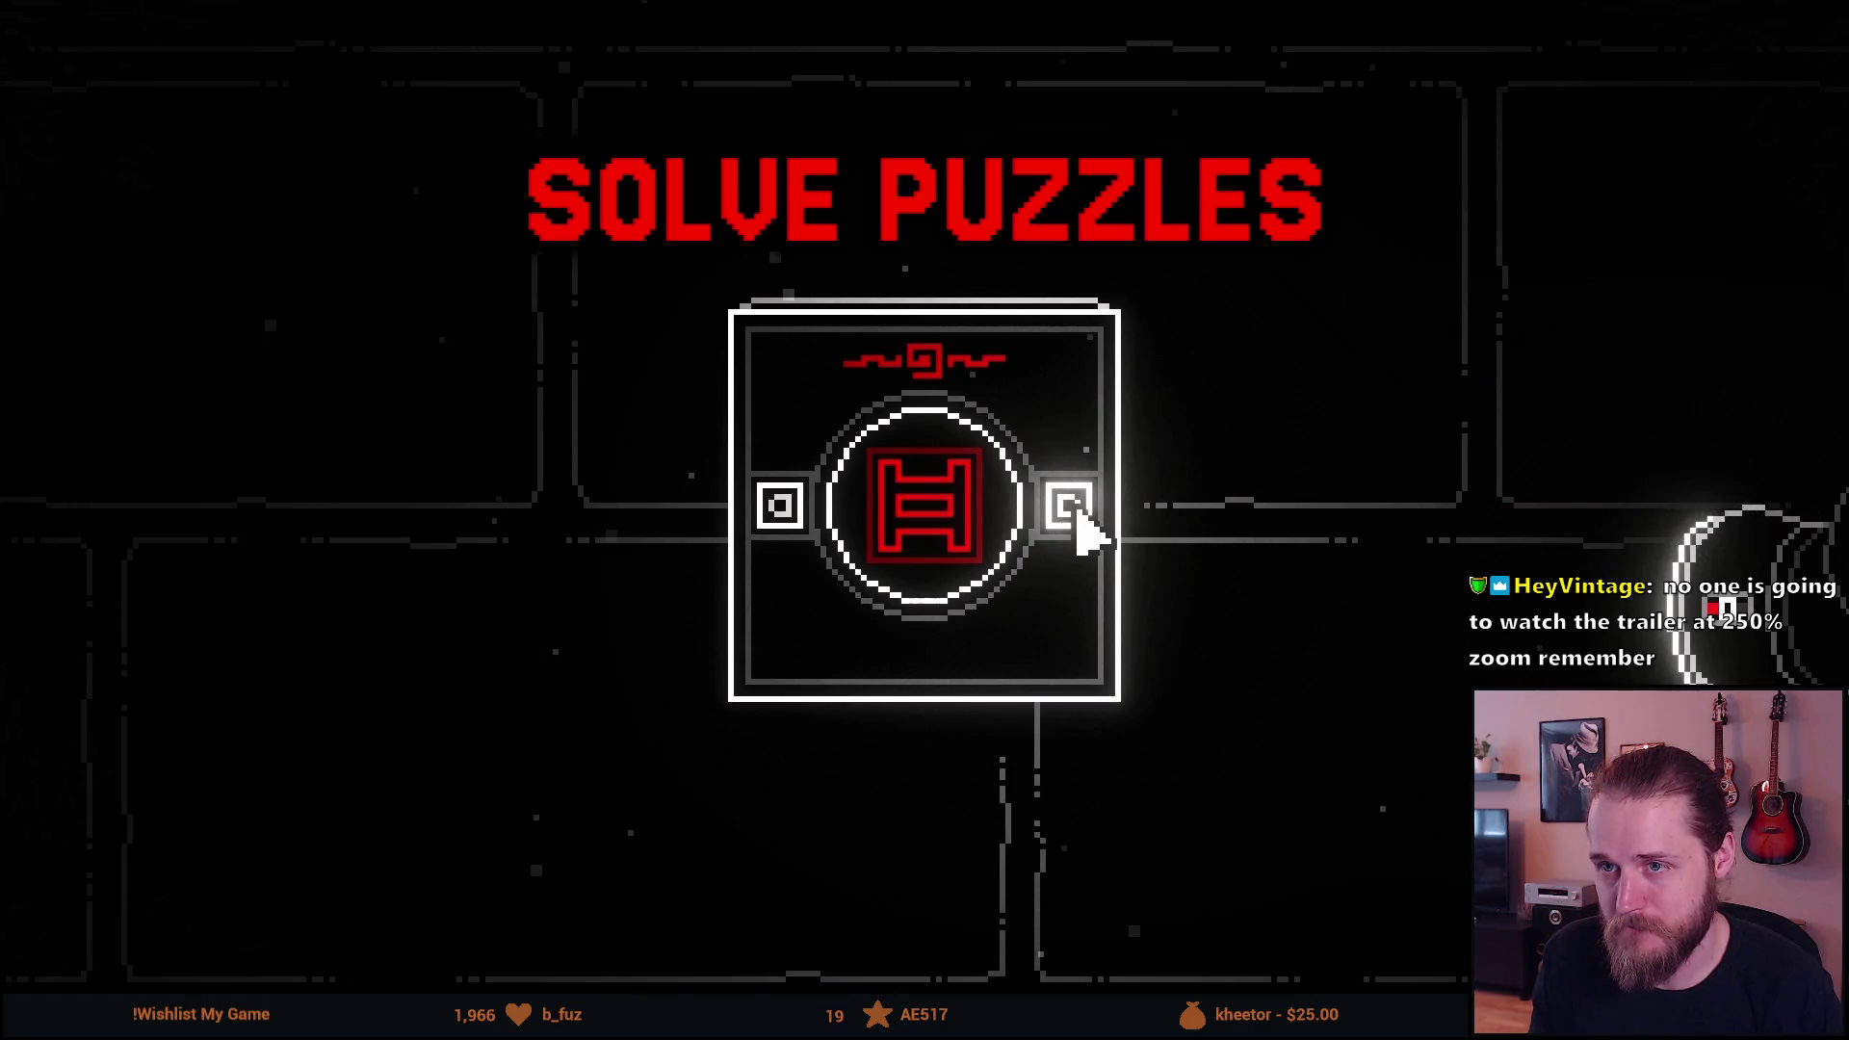
{"action": "double_click", "coordinate": [48, 345]}
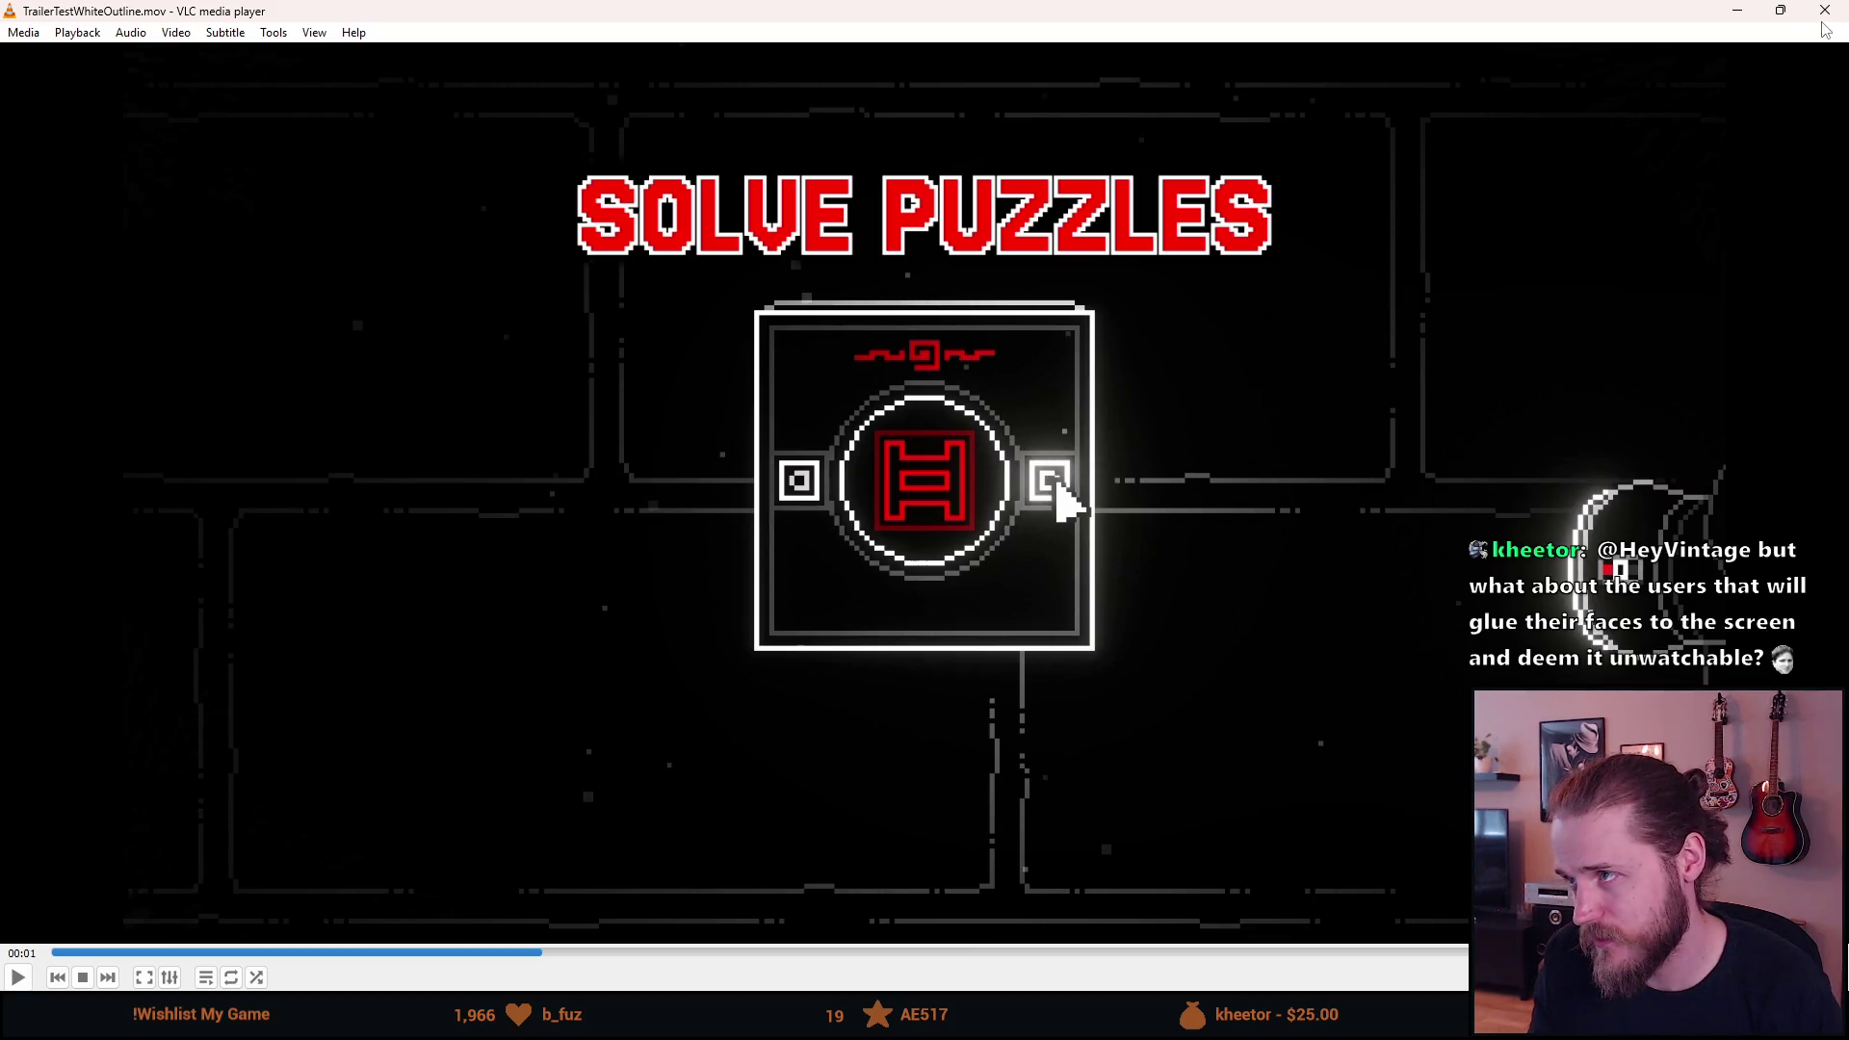
Replay the WhiteOutline render full-screen for comparison, then close VLC.
{"action": "key", "text": "space"}
{"action": "key", "text": "f"}
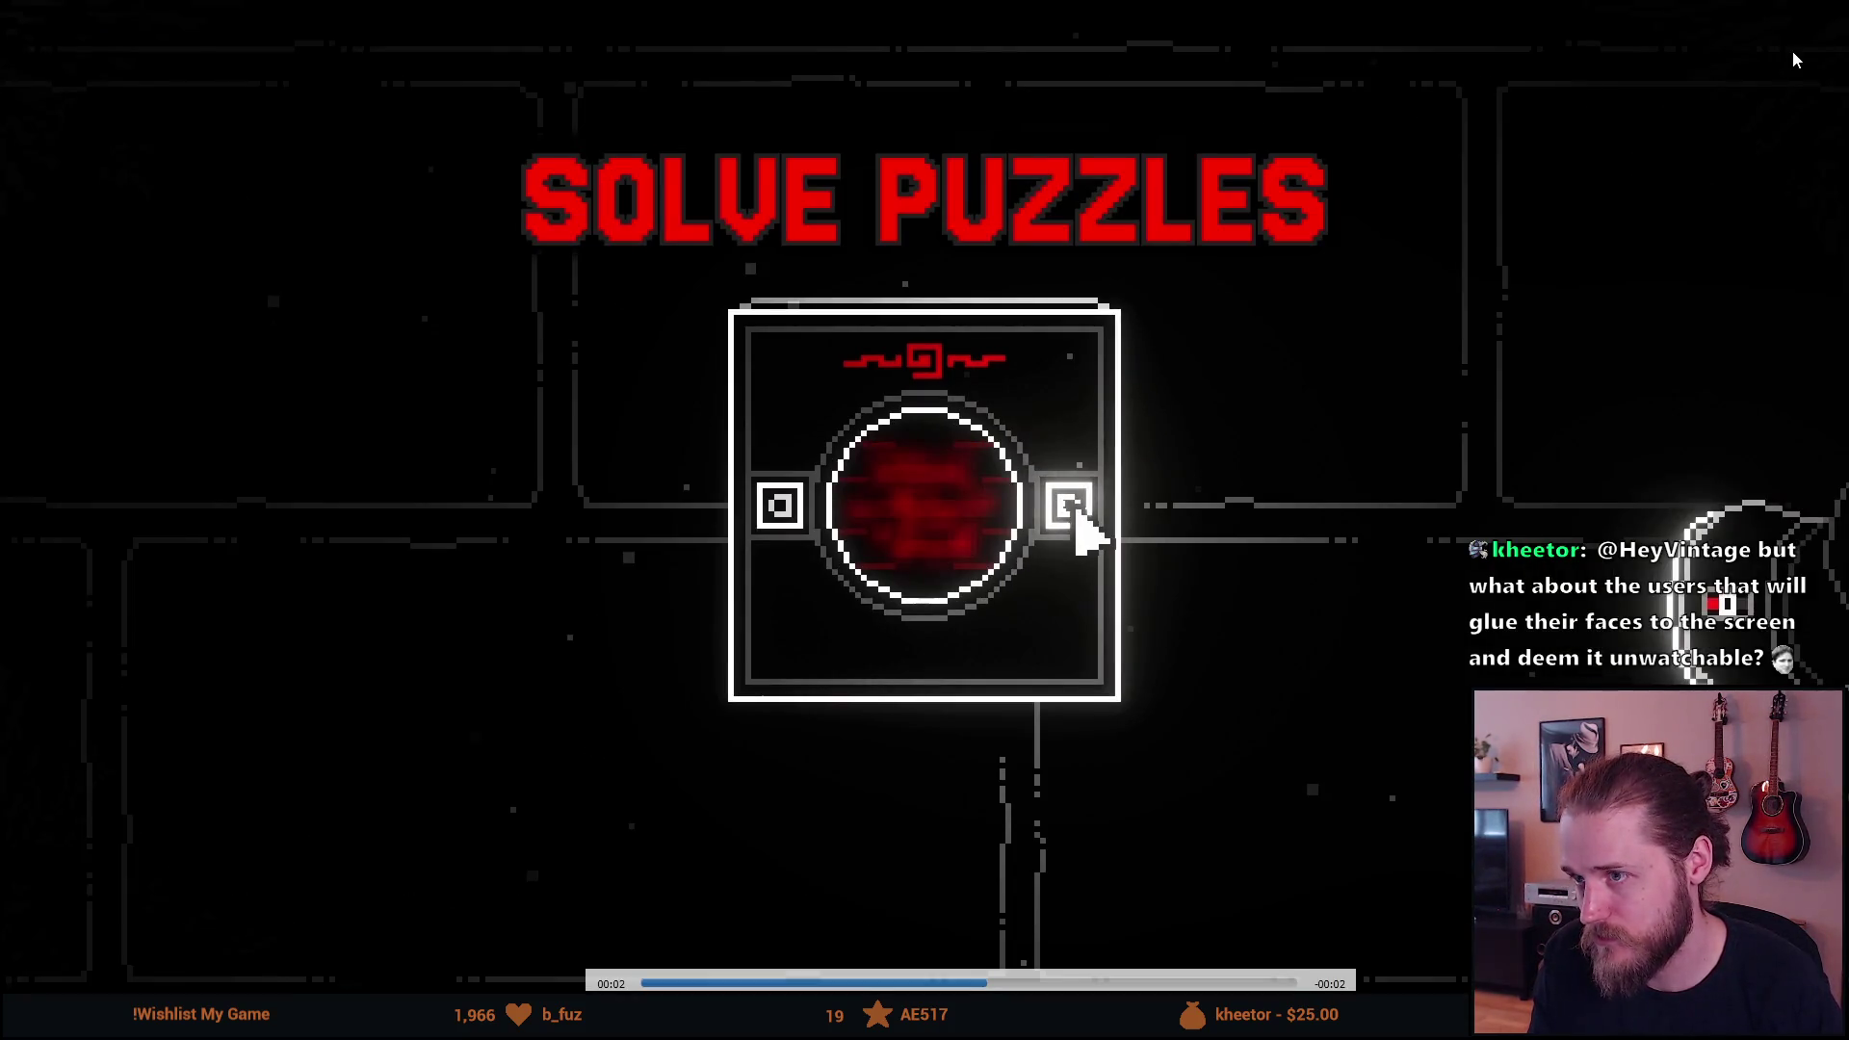
{"action": "key", "text": "f"}
{"action": "left_click", "coordinate": [1830, 10]}
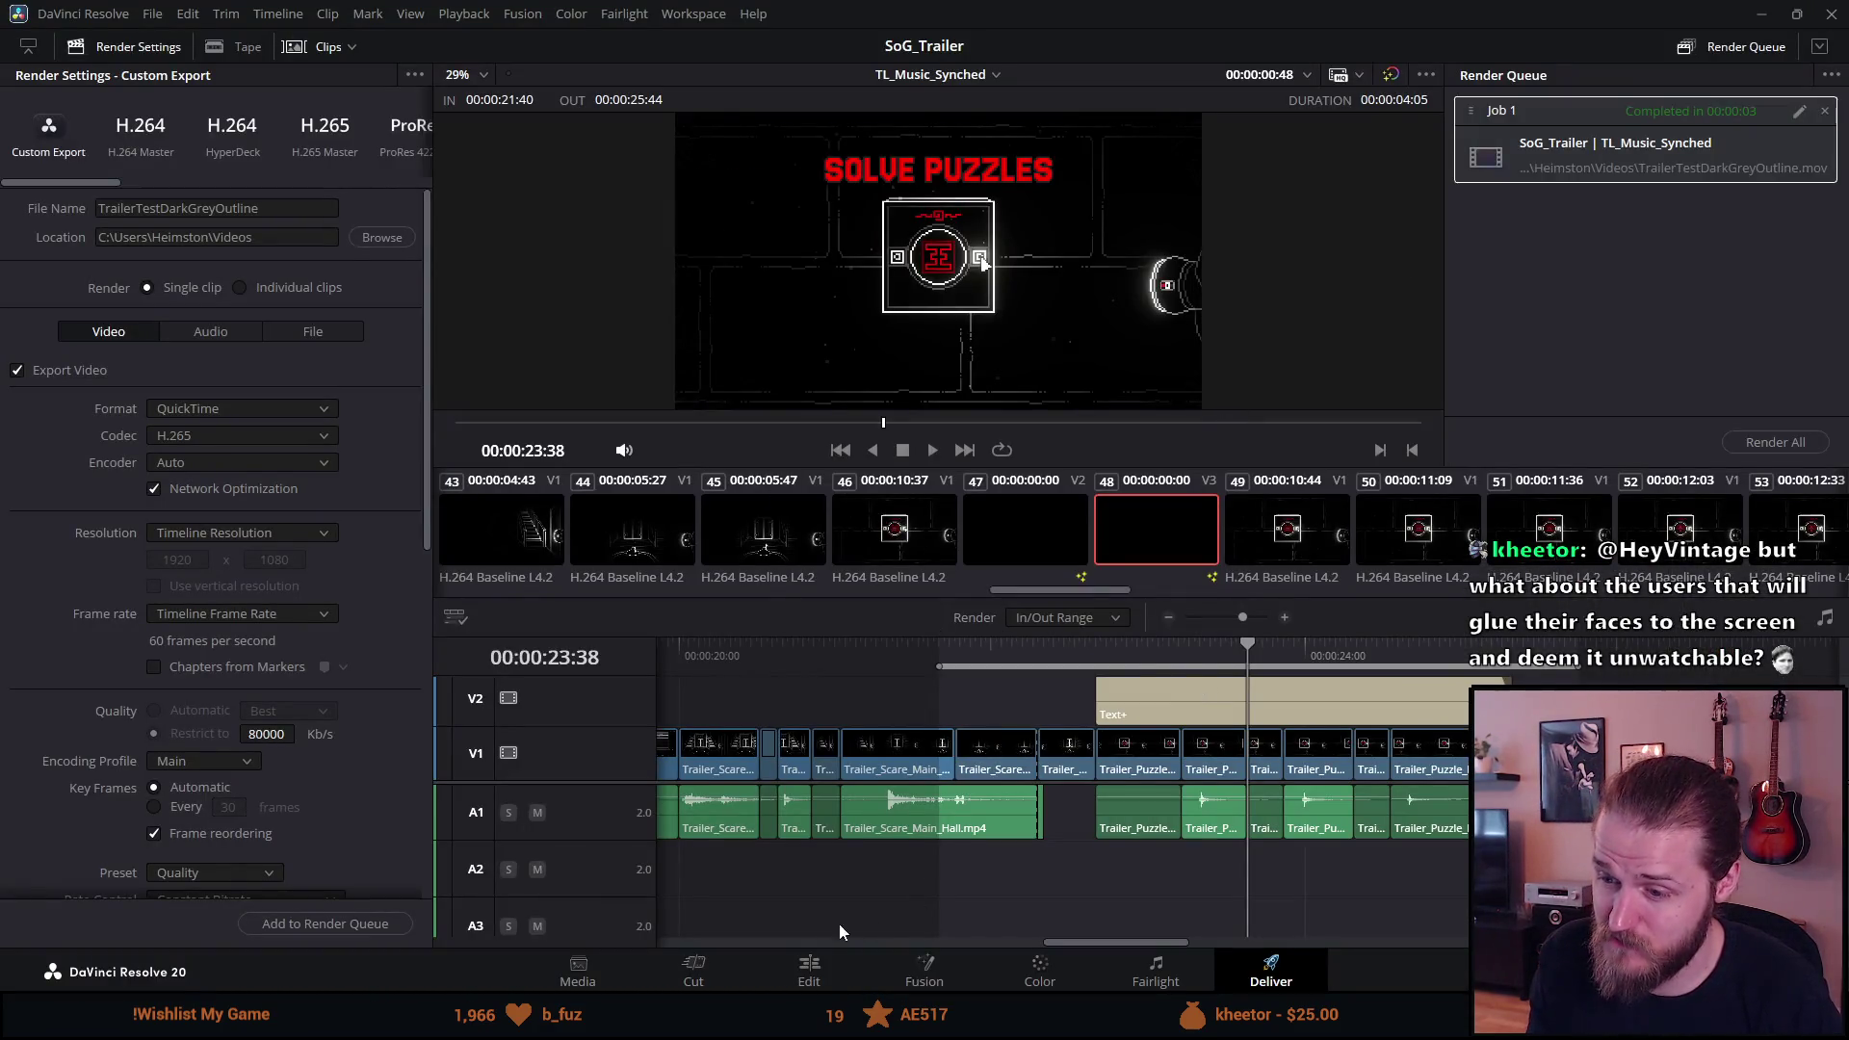
On the Edit page, select the SOLVE PUZZLES Text+ clip, fit the viewer, and make its outline white (#ffffff).
{"action": "left_click", "coordinate": [807, 971]}
{"action": "left_click", "coordinate": [920, 638]}
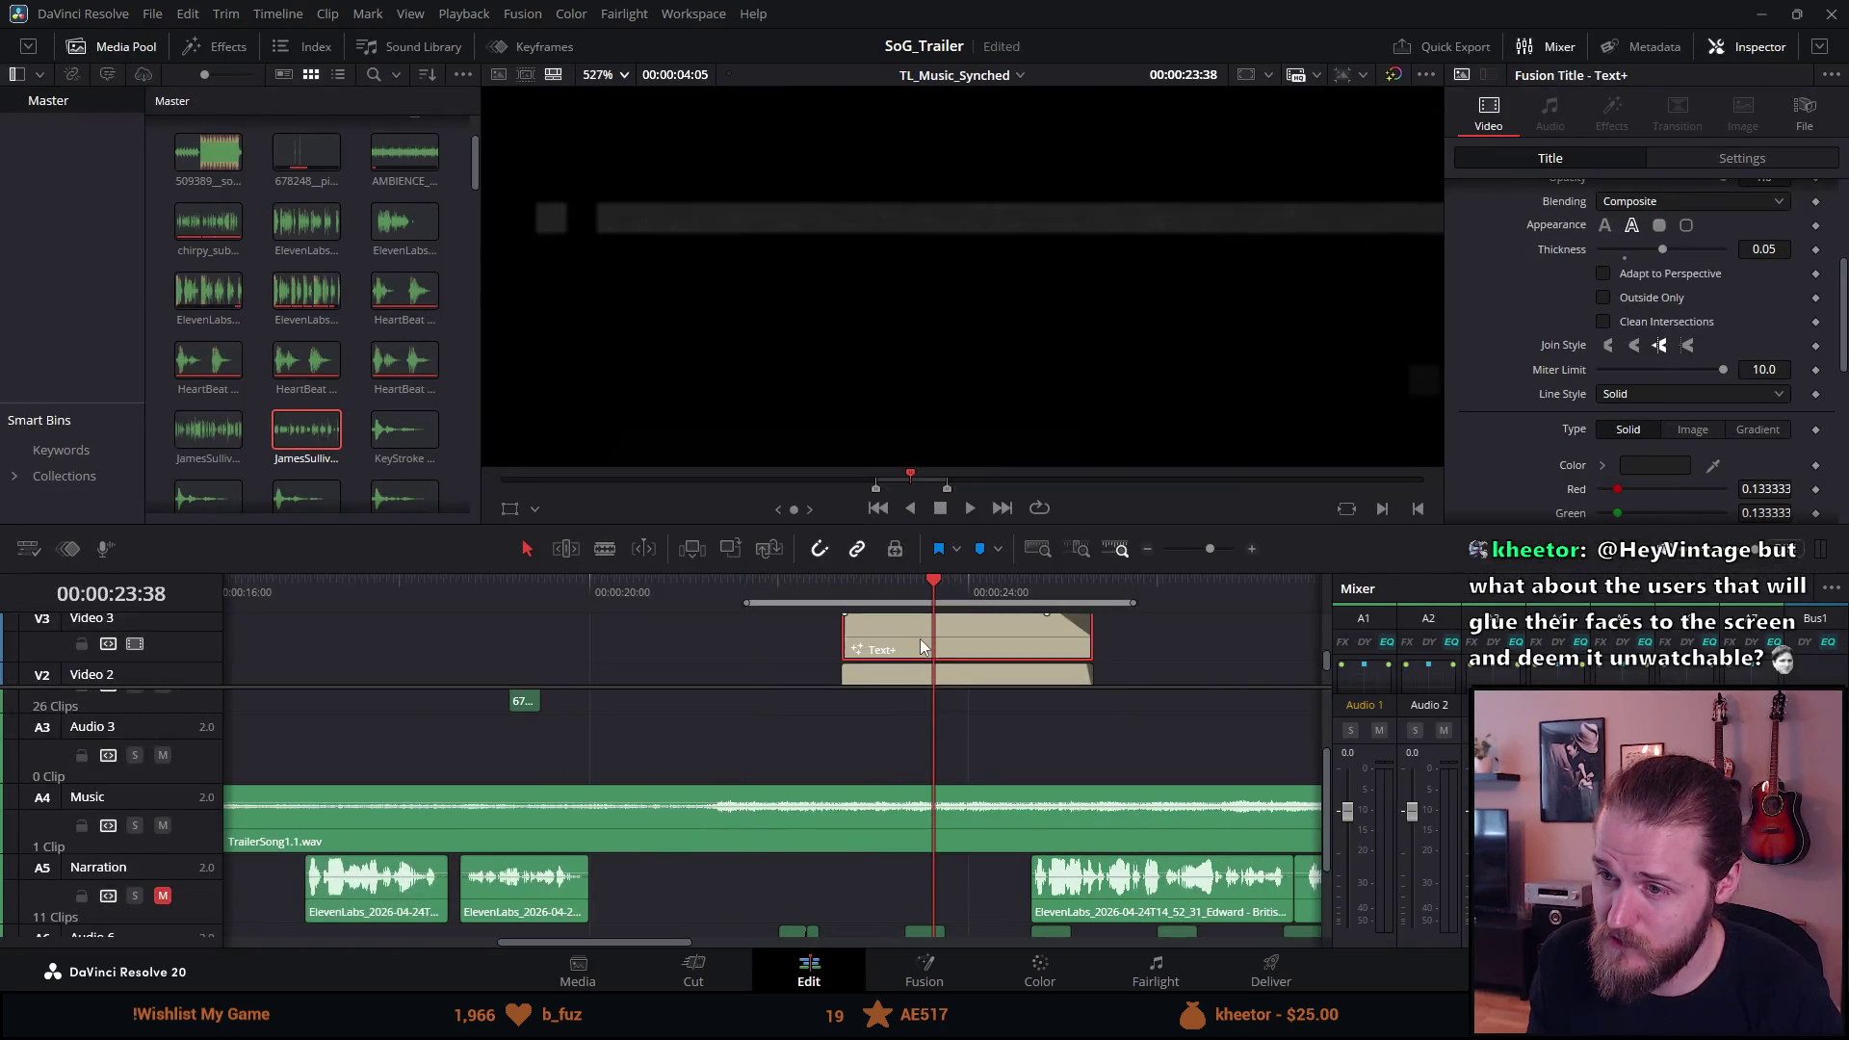
{"action": "left_click", "coordinate": [616, 77]}
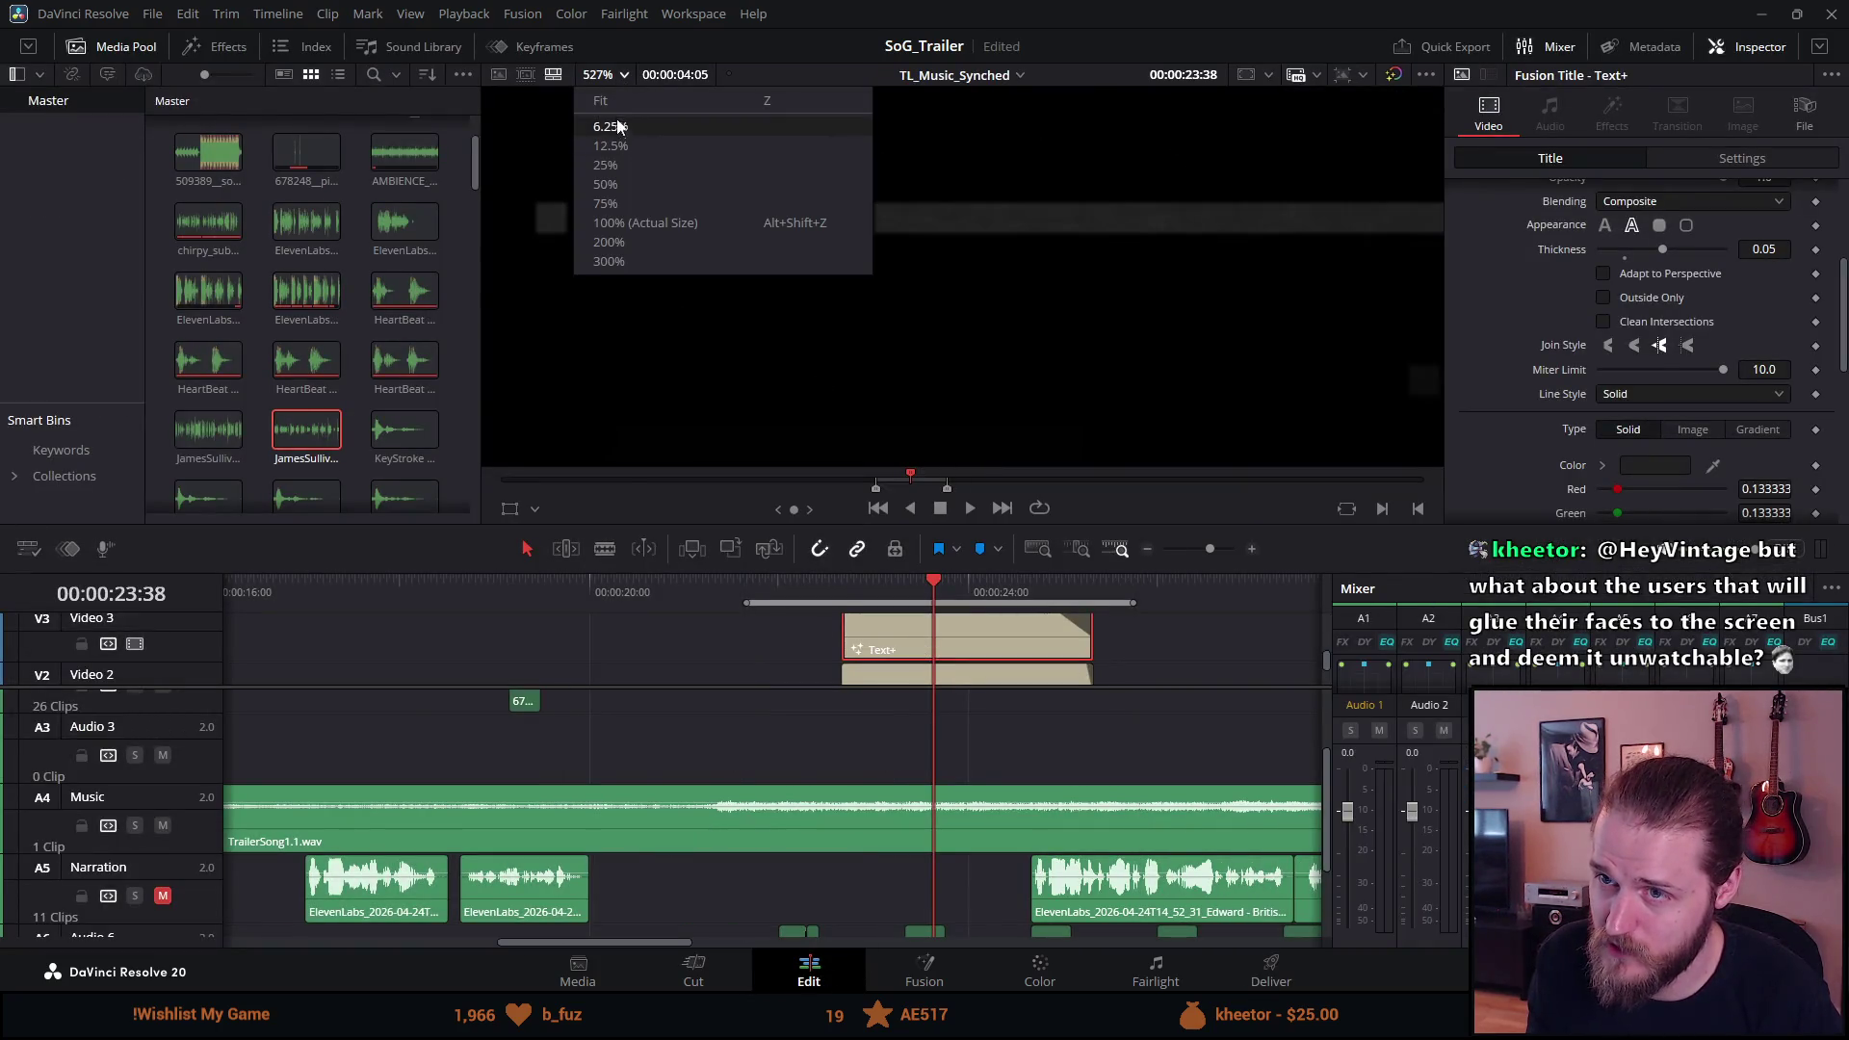
{"action": "left_click", "coordinate": [615, 100]}
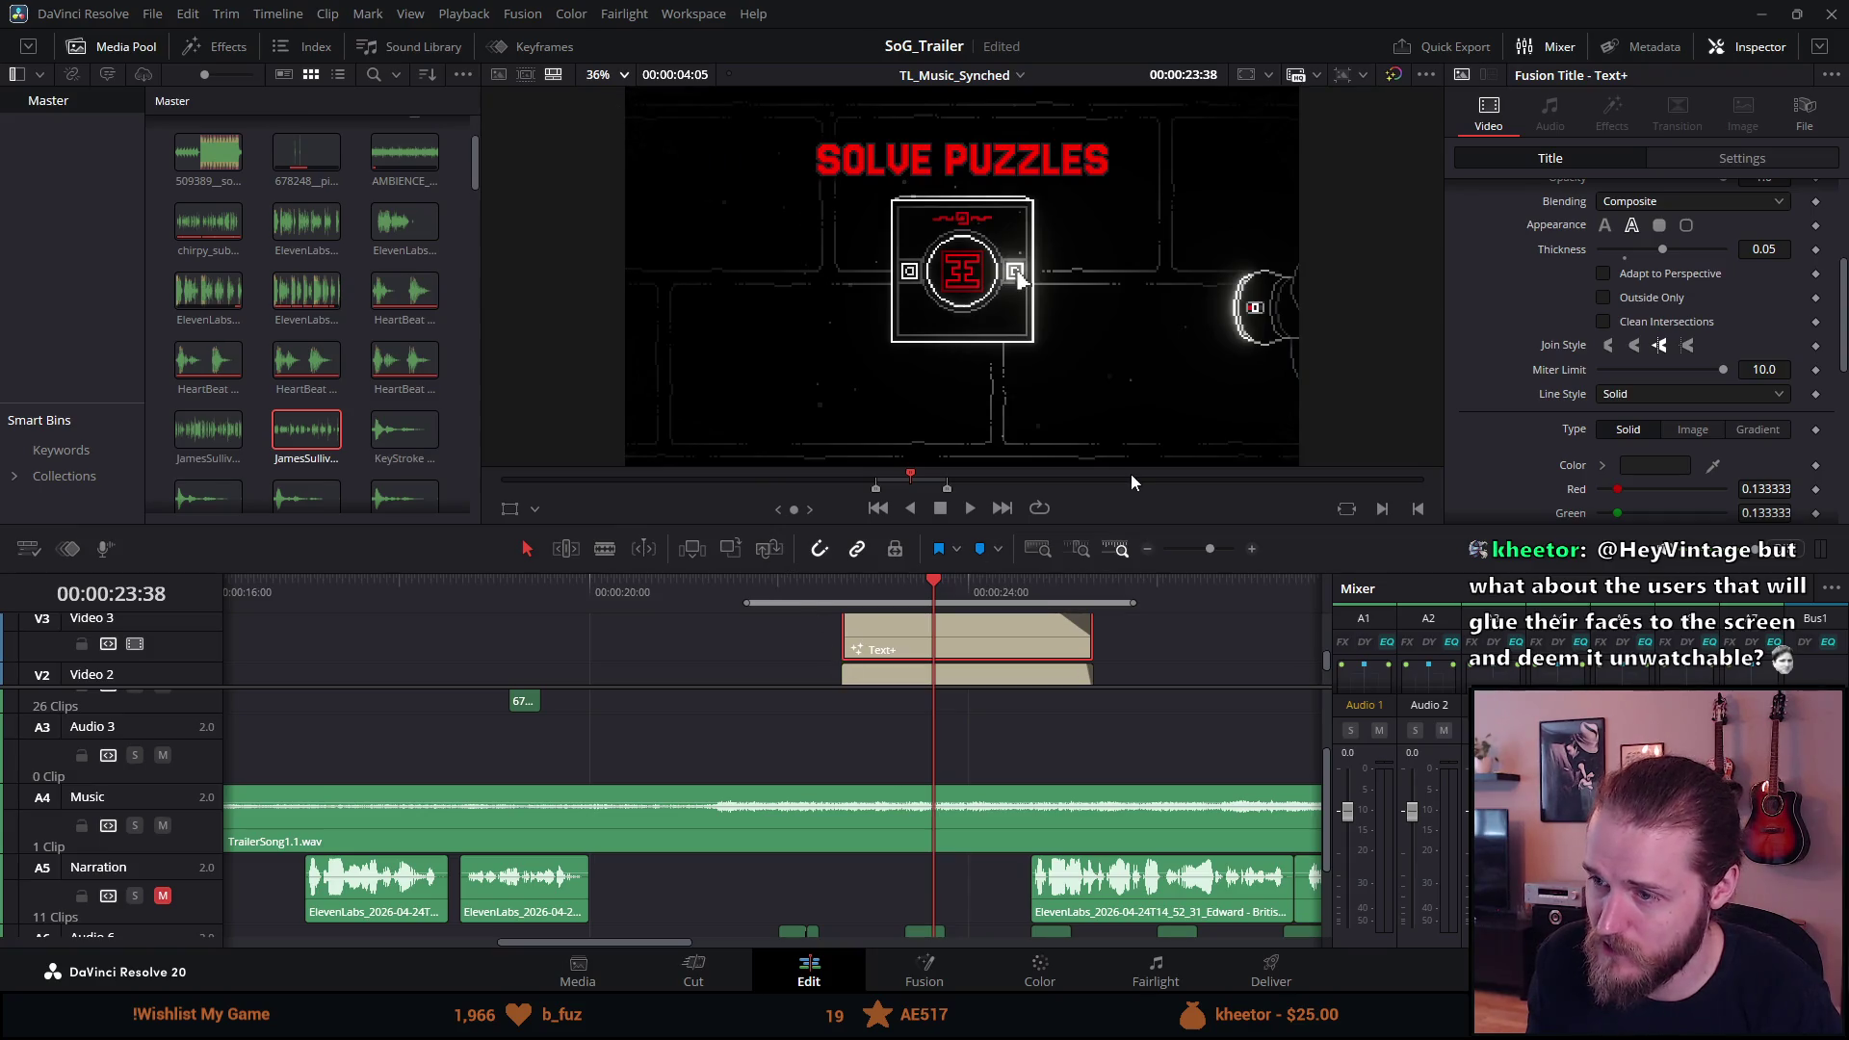
{"action": "scroll", "coordinate": [1512, 375], "scroll_direction": "down", "scroll_amount": 2}
{"action": "left_click", "coordinate": [1649, 347]}
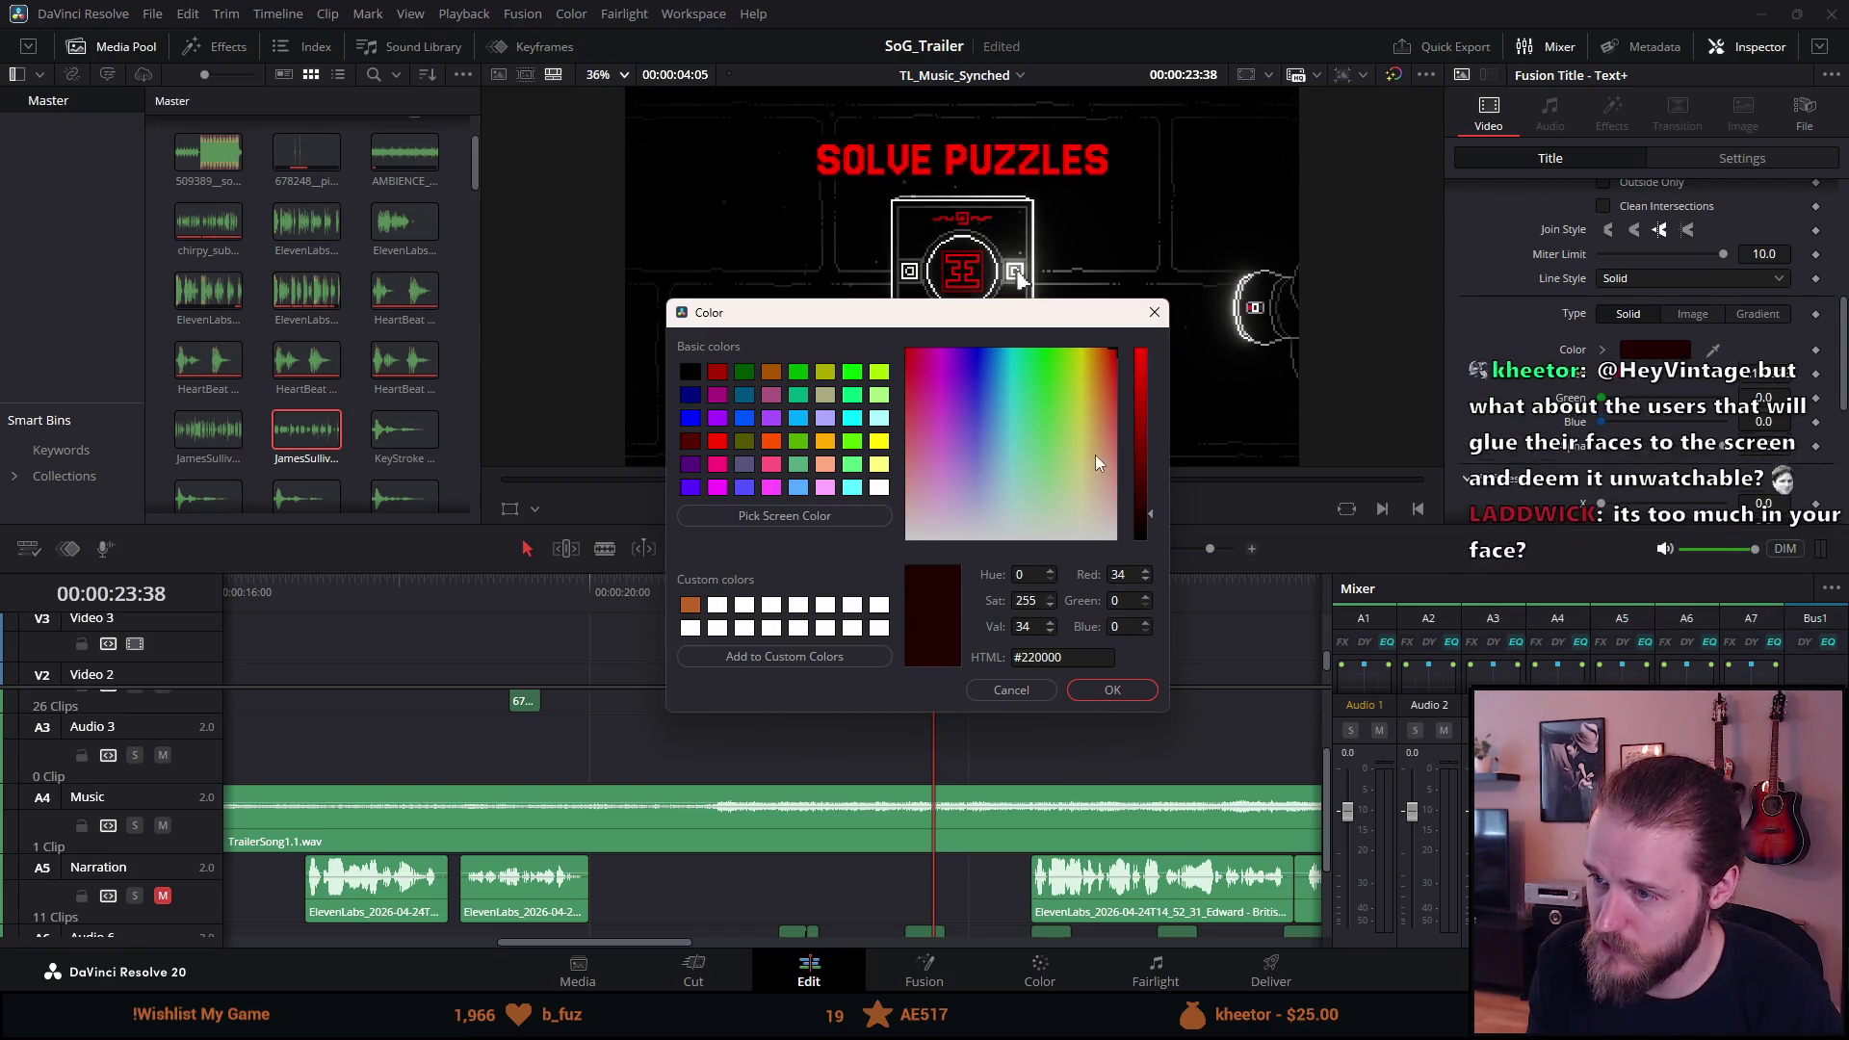
{"action": "left_click_drag", "start_coordinate": [1148, 496], "coordinate": [1216, 223]}
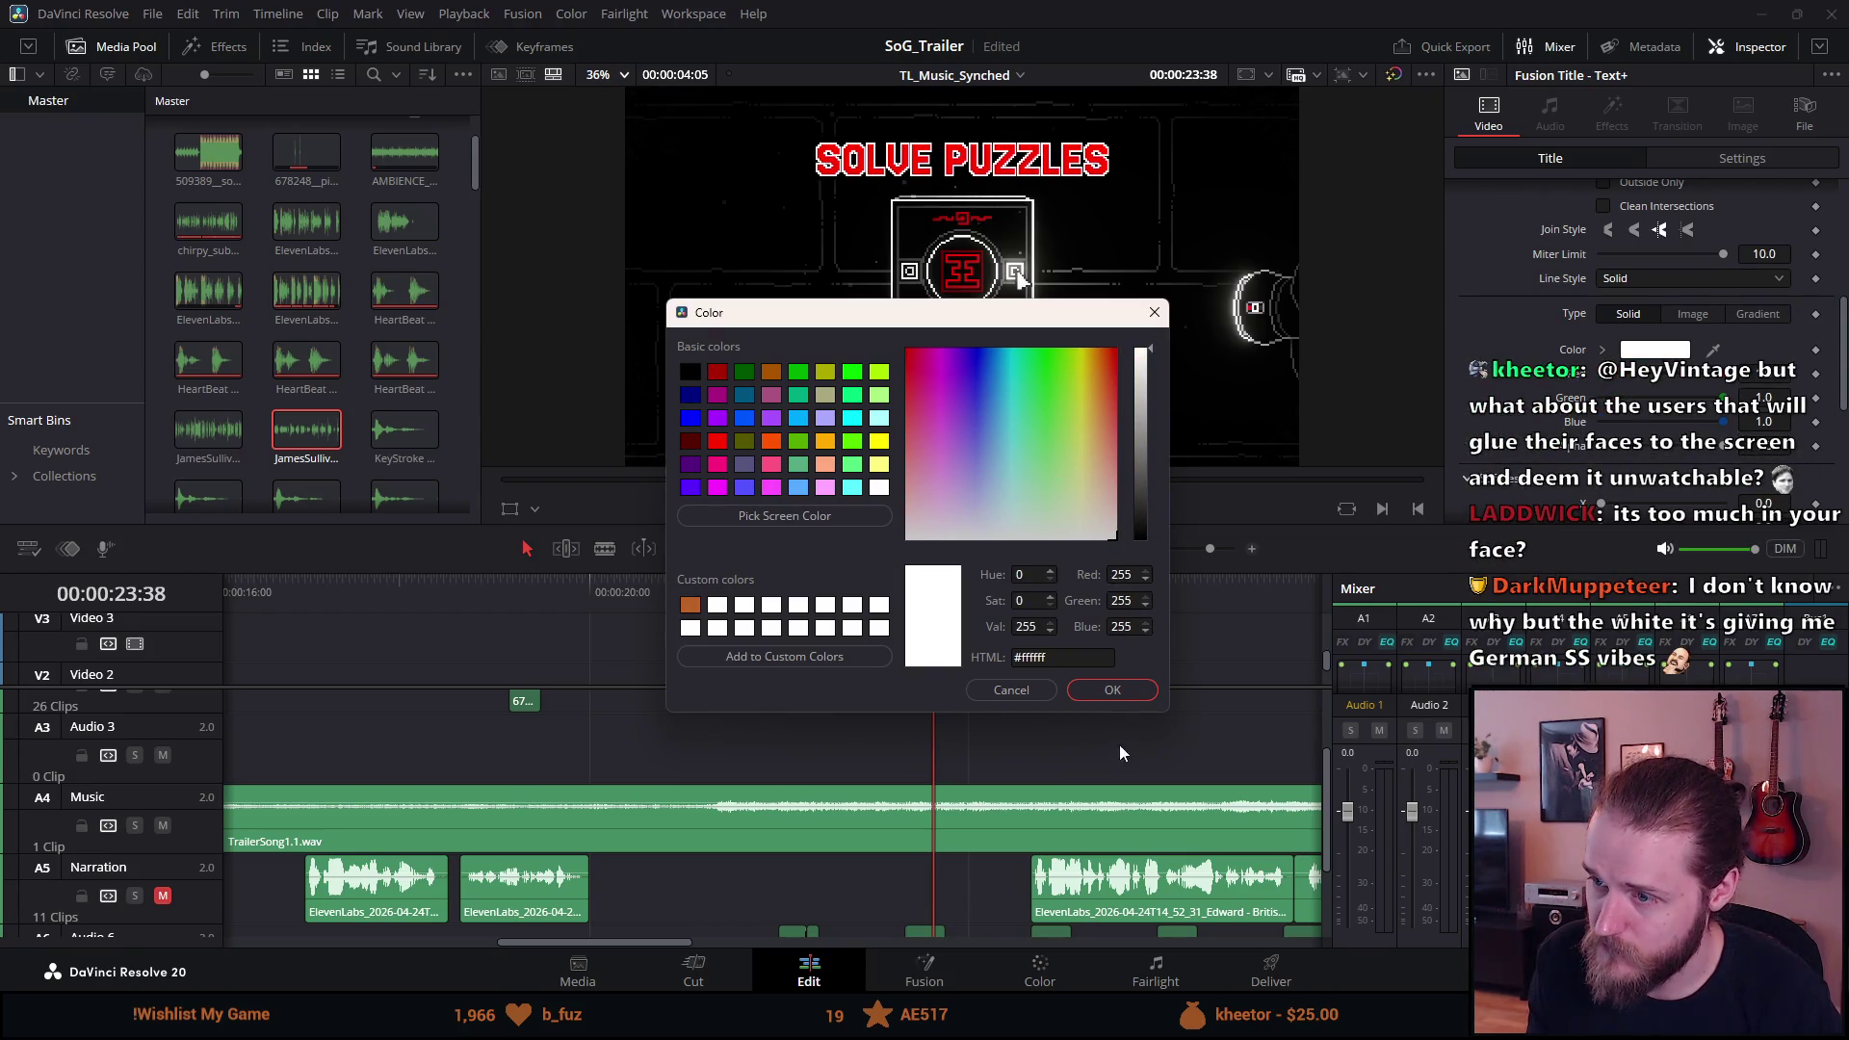
{"action": "left_click", "coordinate": [1092, 692]}
Darken the SOLVE PUZZLES lettering to deep red (#950000) and preview the frame.
{"action": "scroll", "coordinate": [1566, 233], "scroll_direction": "up", "scroll_amount": 8}
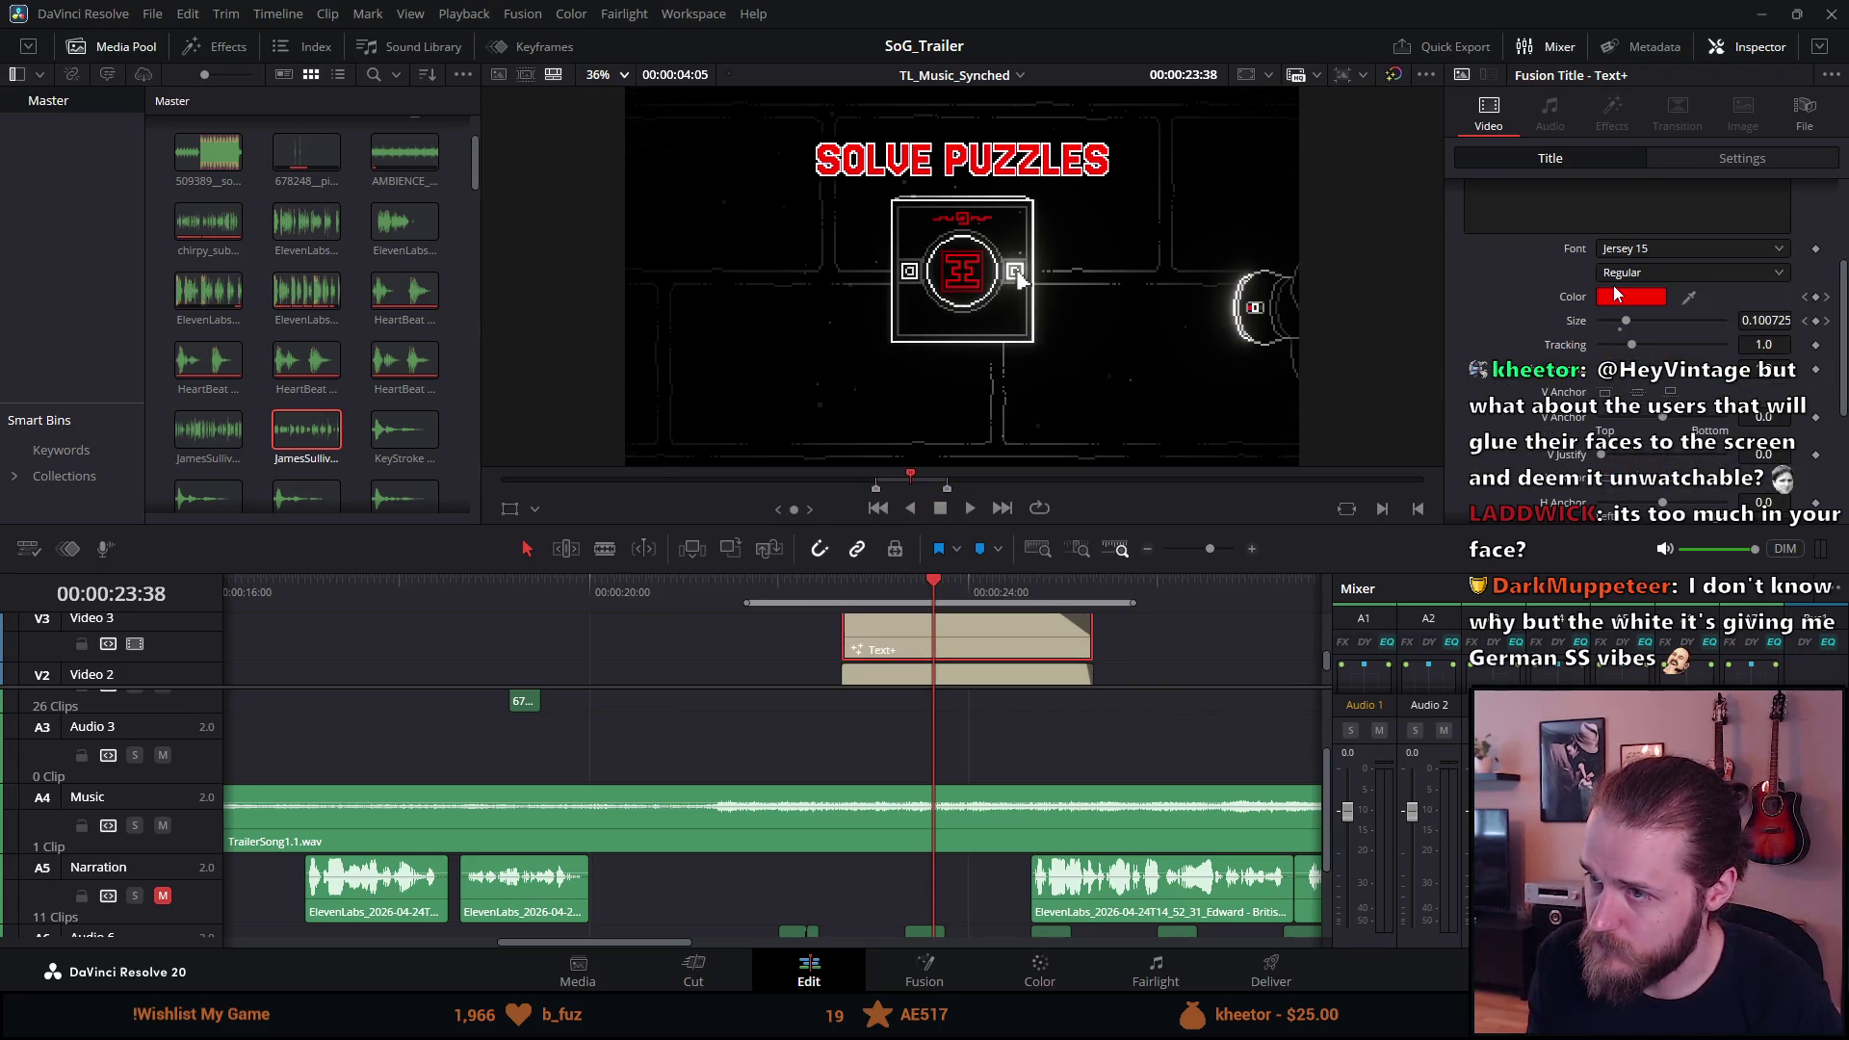
{"action": "left_click", "coordinate": [1618, 297]}
{"action": "mouse_move", "coordinate": [1146, 391]}
{"action": "left_mouse_down"}
{"action": "mouse_move", "coordinate": [1140, 459]}
{"action": "mouse_move", "coordinate": [1146, 418]}
{"action": "left_mouse_up"}
{"action": "left_click", "coordinate": [1096, 692]}
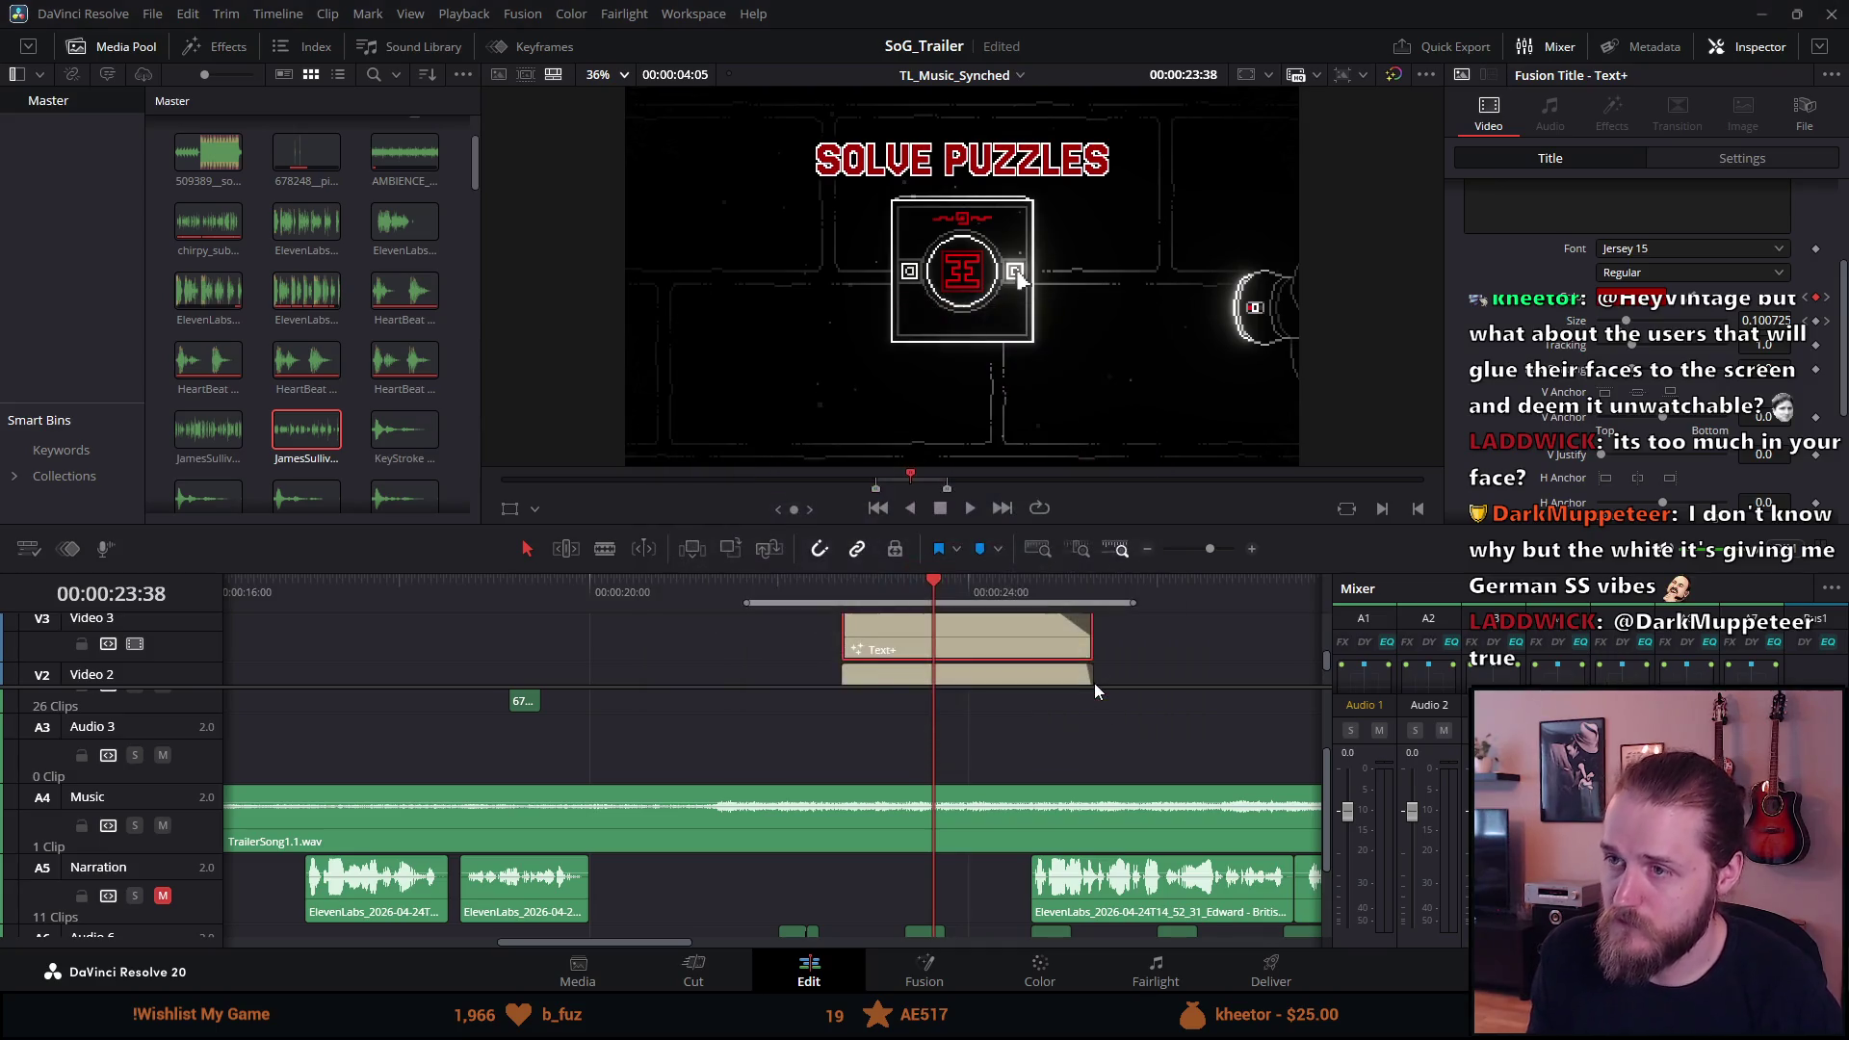
{"action": "key", "text": "p"}
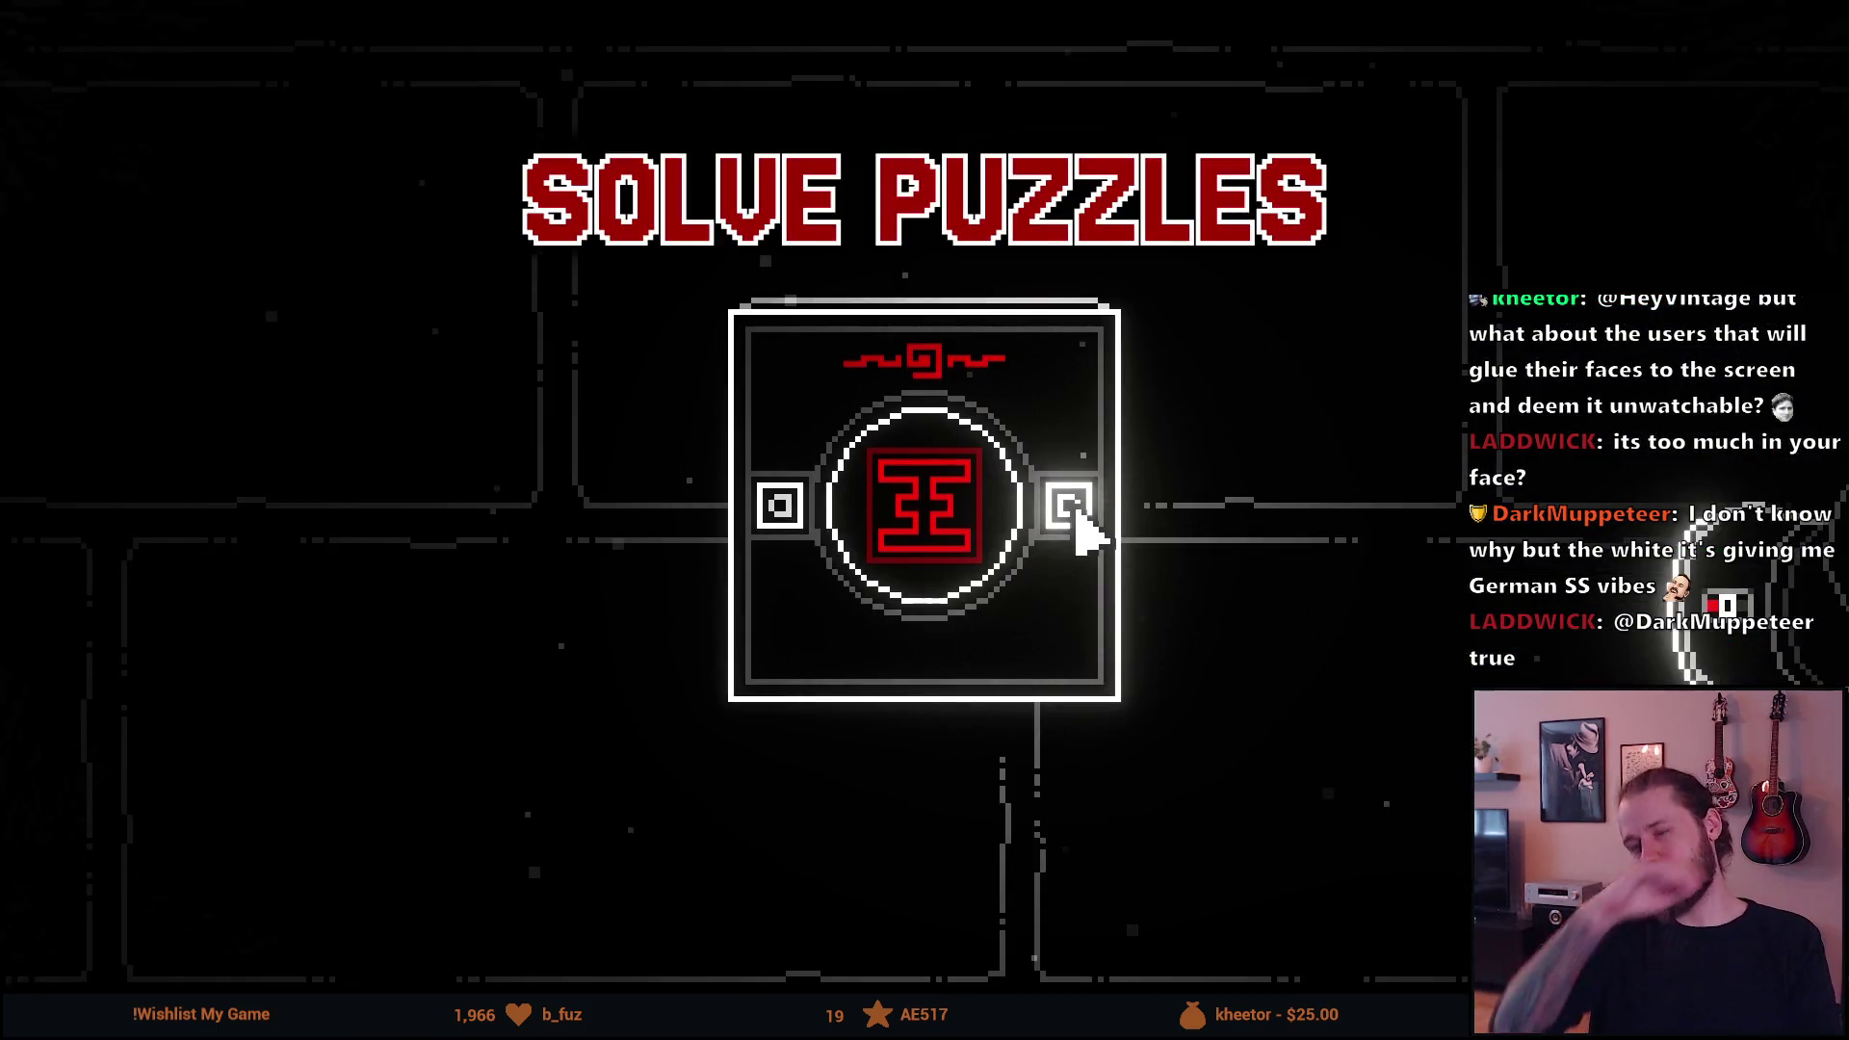
Raise the SOLVE PUZZLES tracking to 1.02 and check the wider spacing in the full-screen preview.
{"action": "key", "text": "Escape"}
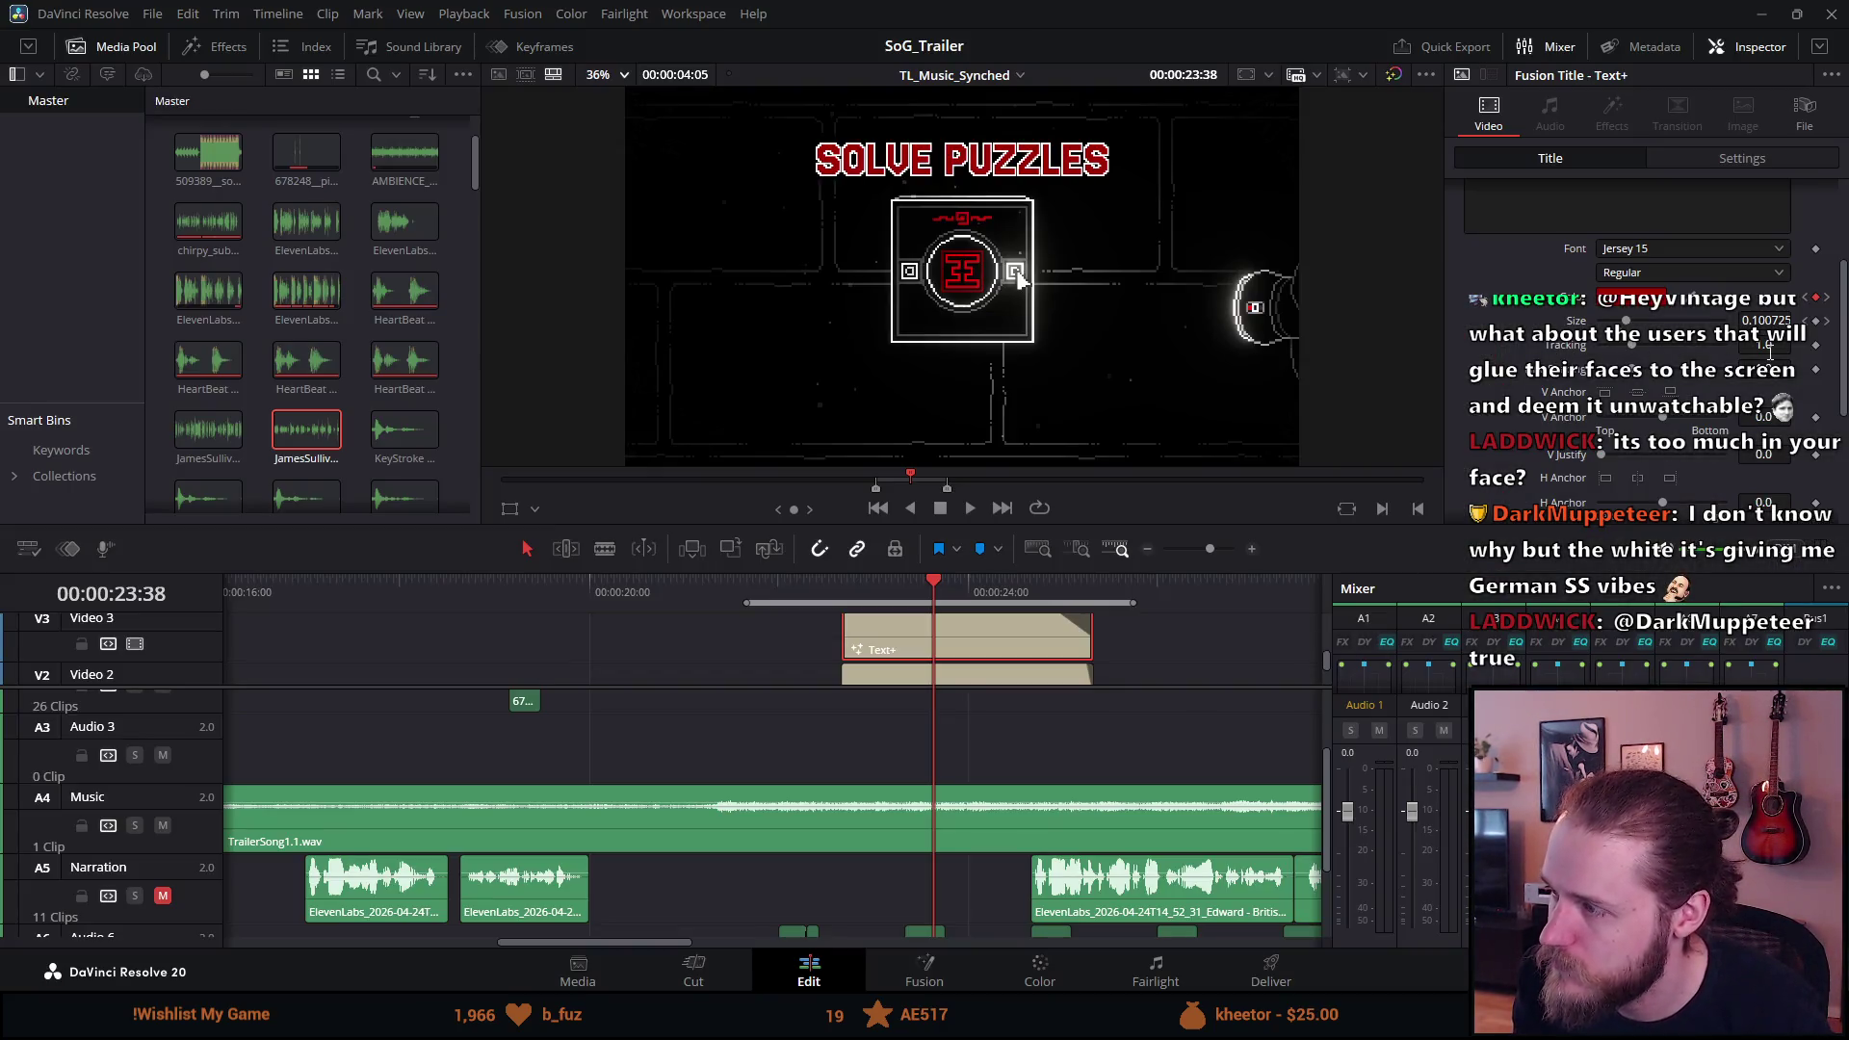
{"action": "left_click_drag", "start_coordinate": [1770, 352], "coordinate": [1773, 353]}
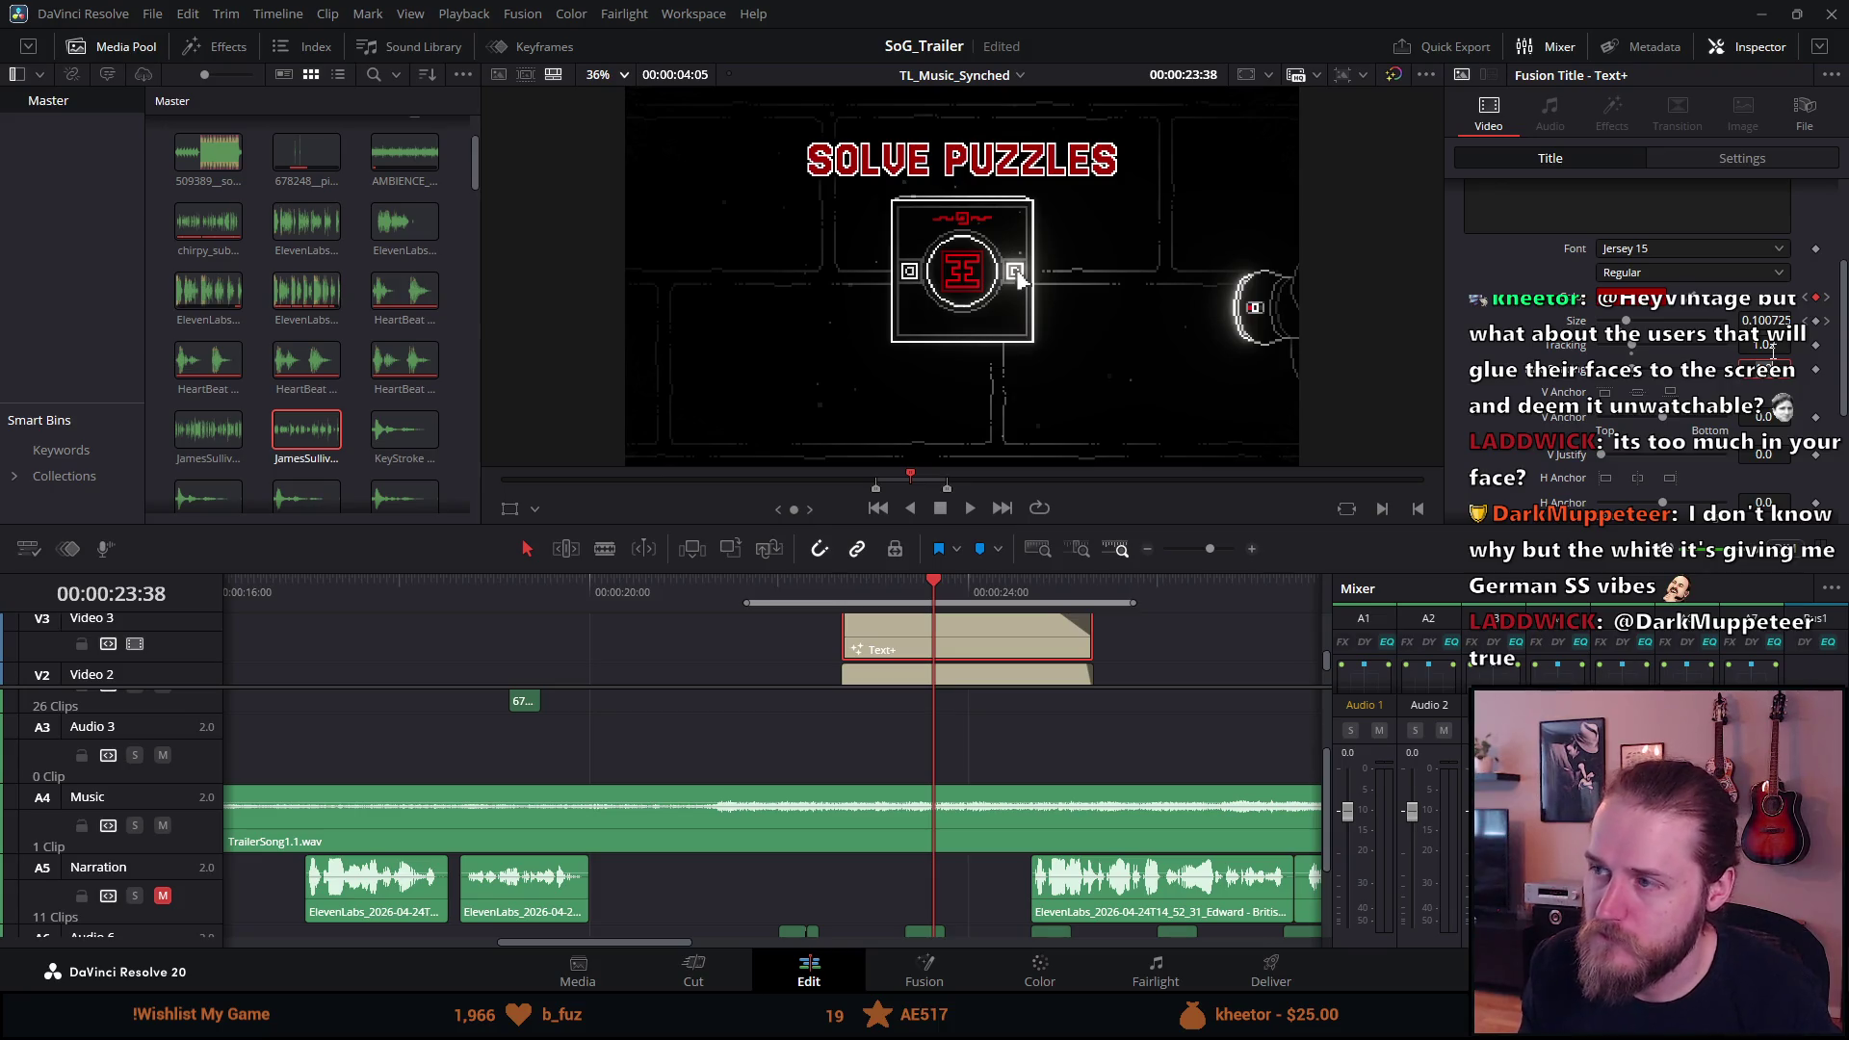
{"action": "key", "text": "p"}
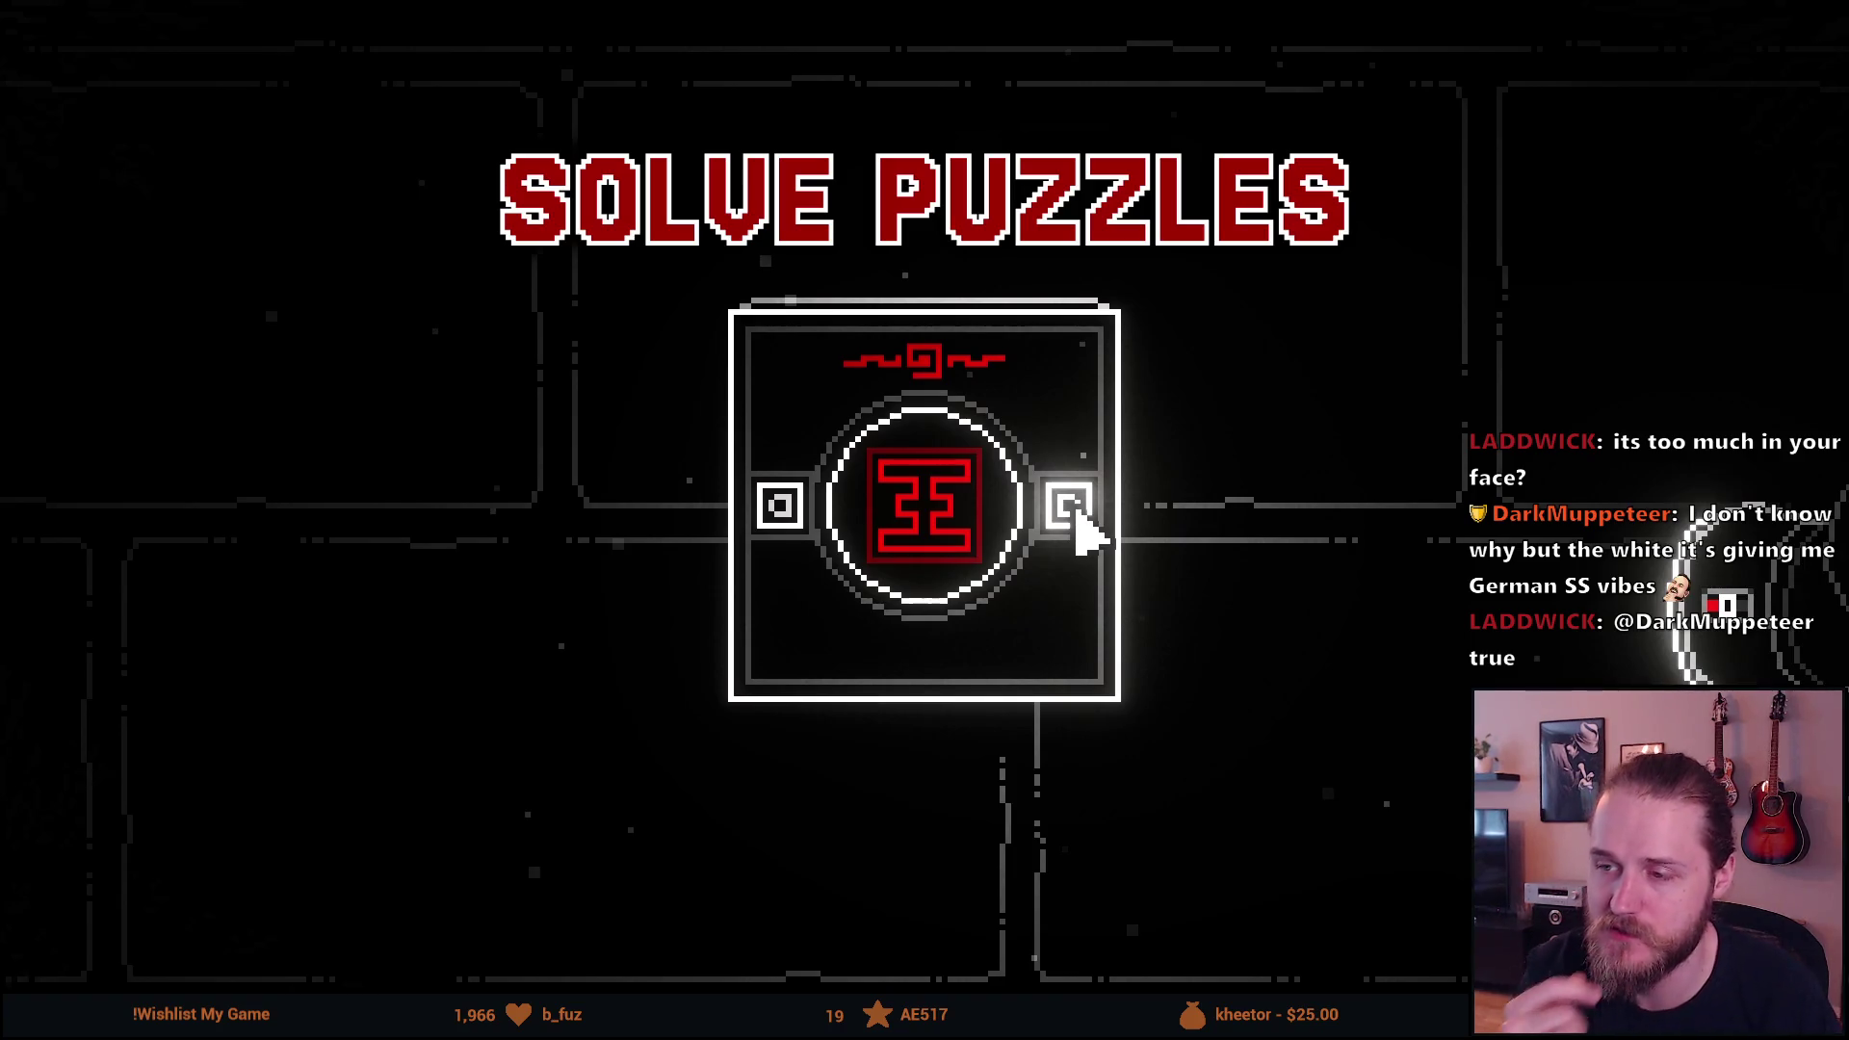
{"action": "key", "text": "Escape"}
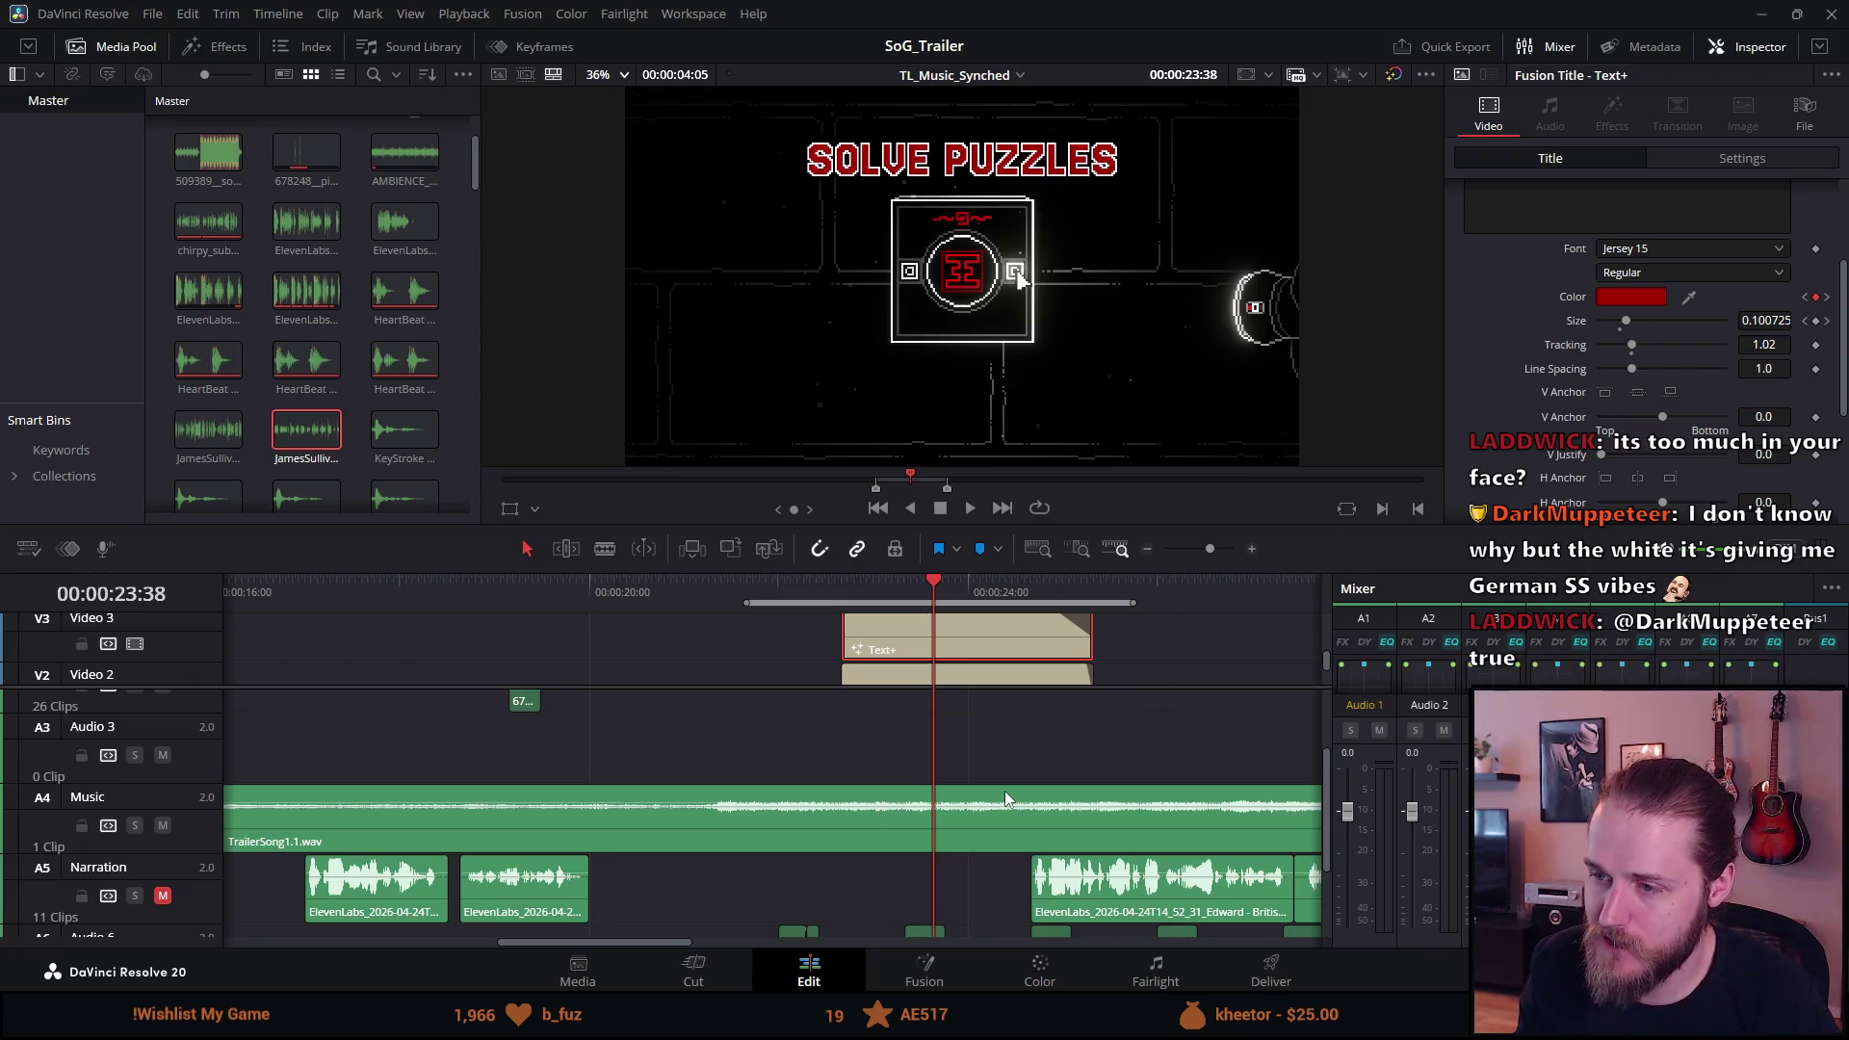
Select the ALONE title clip and try white lettering, then discard it.
{"action": "scroll", "coordinate": [1004, 789], "scroll_direction": "right", "scroll_amount": 10}
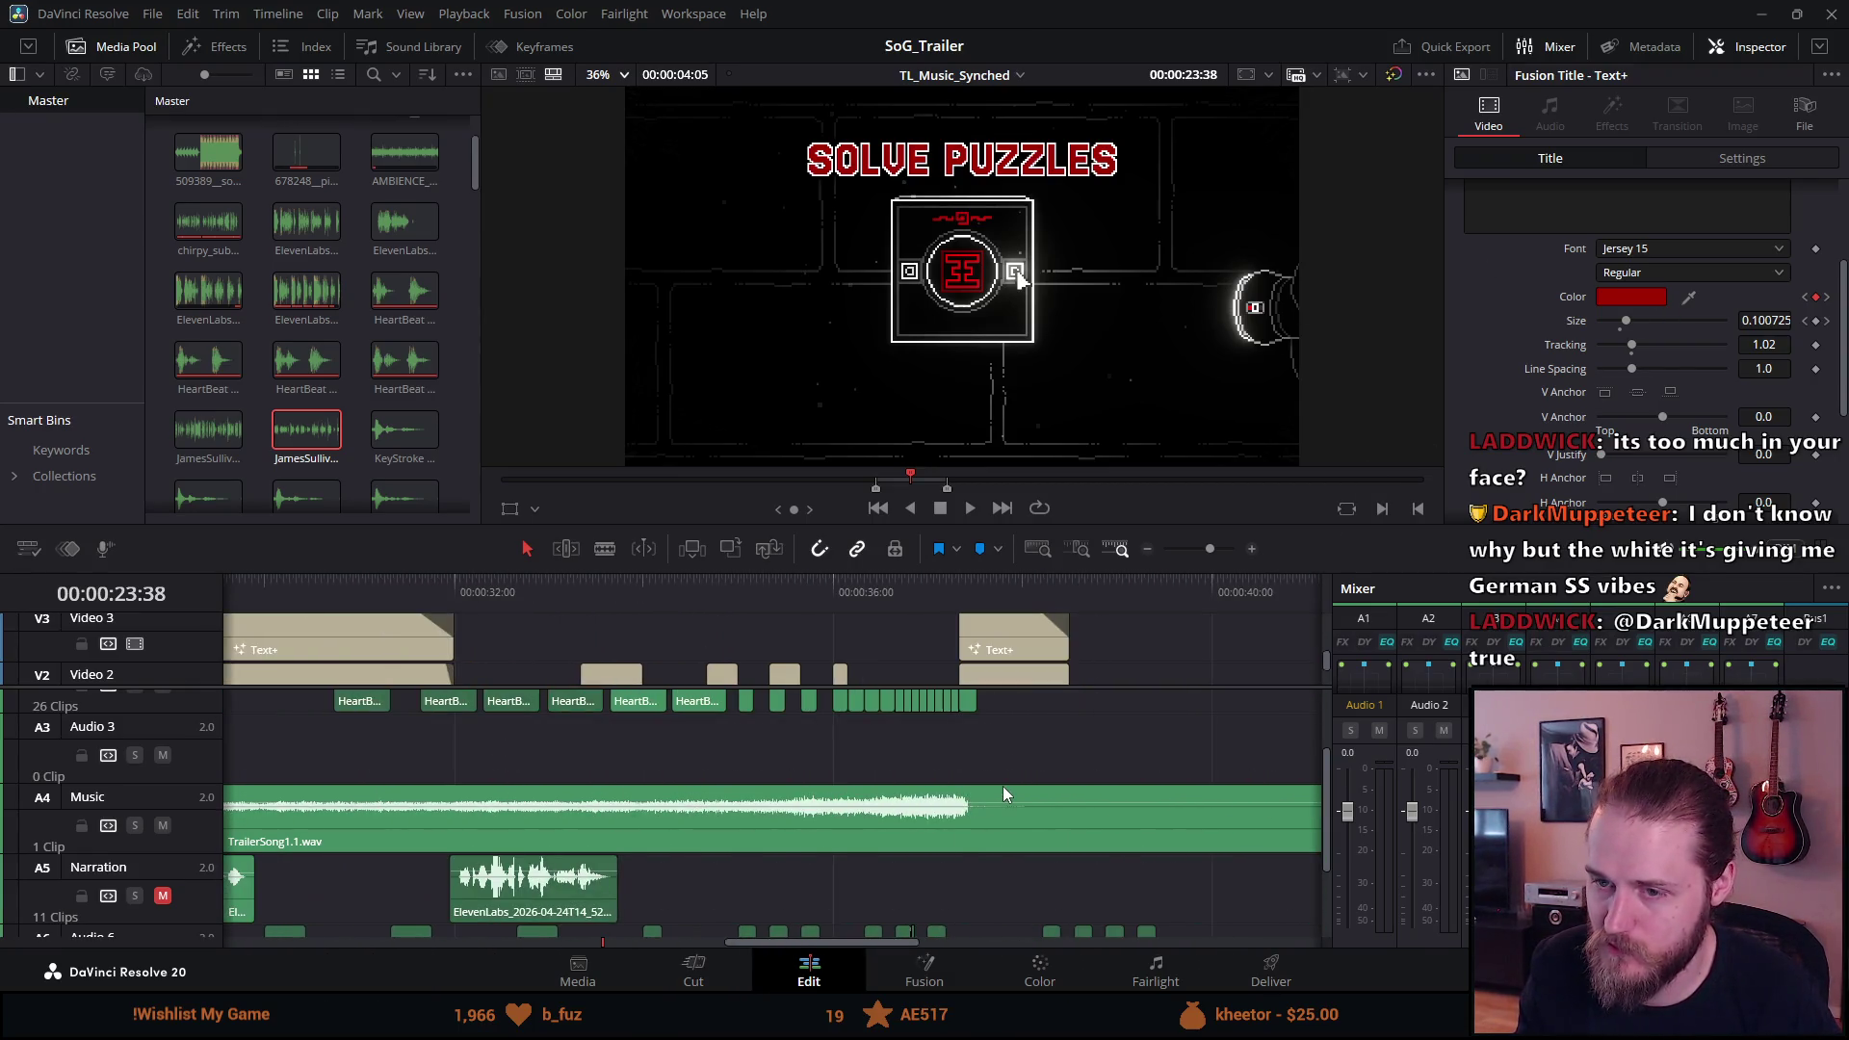
{"action": "left_click", "coordinate": [1014, 590]}
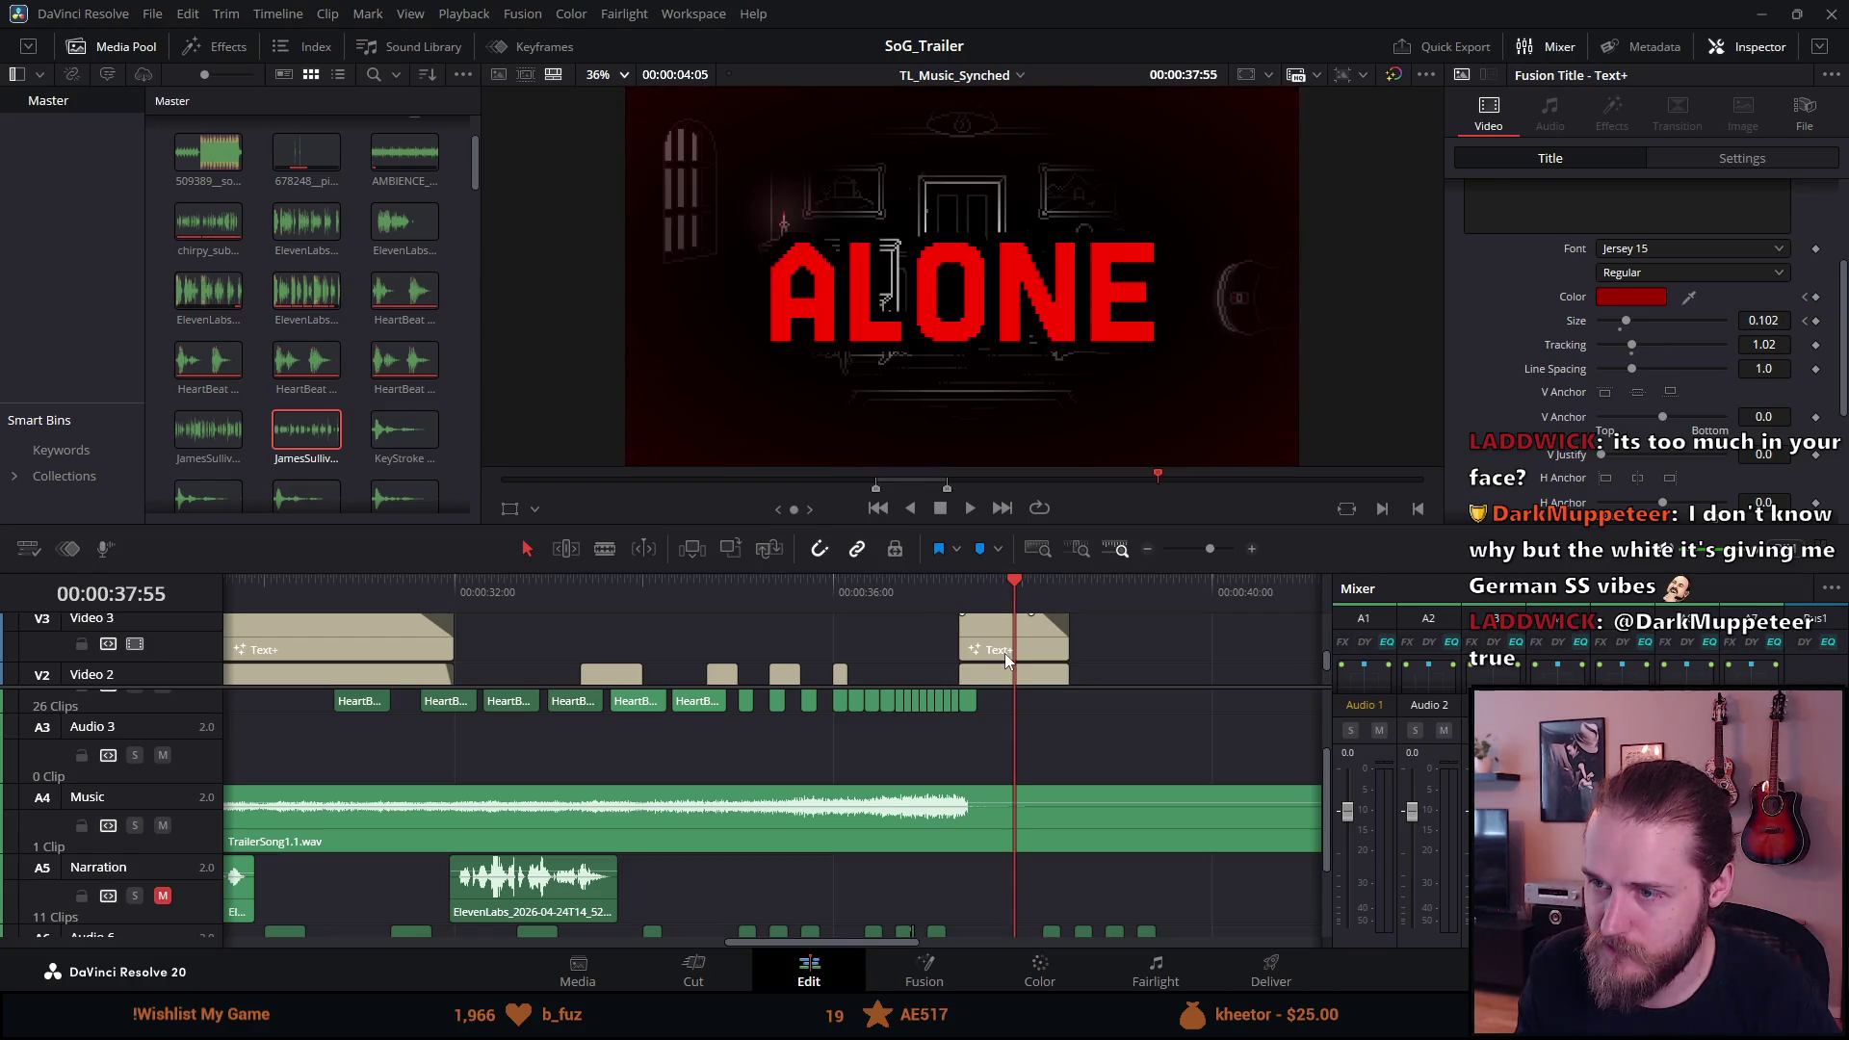
{"action": "left_click", "coordinate": [1003, 631]}
{"action": "left_click", "coordinate": [1631, 297]}
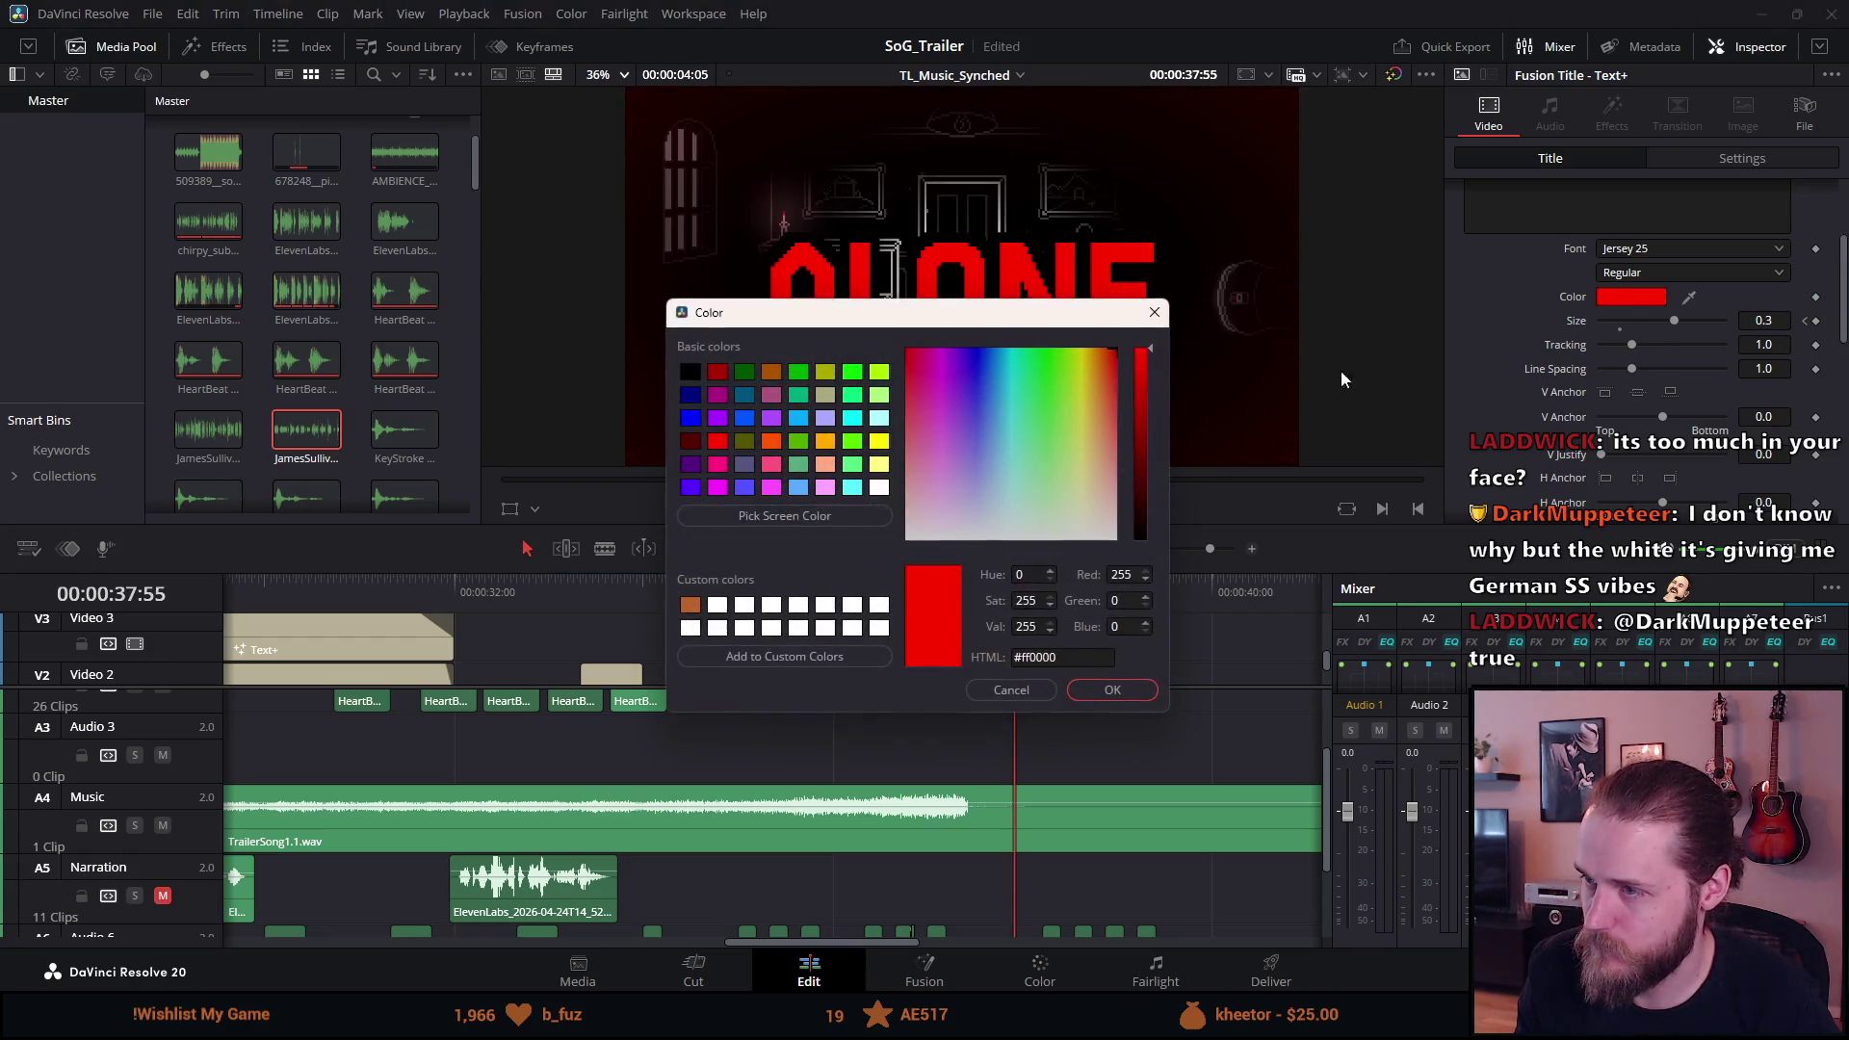
{"action": "left_click_drag", "start_coordinate": [1010, 449], "coordinate": [1187, 597]}
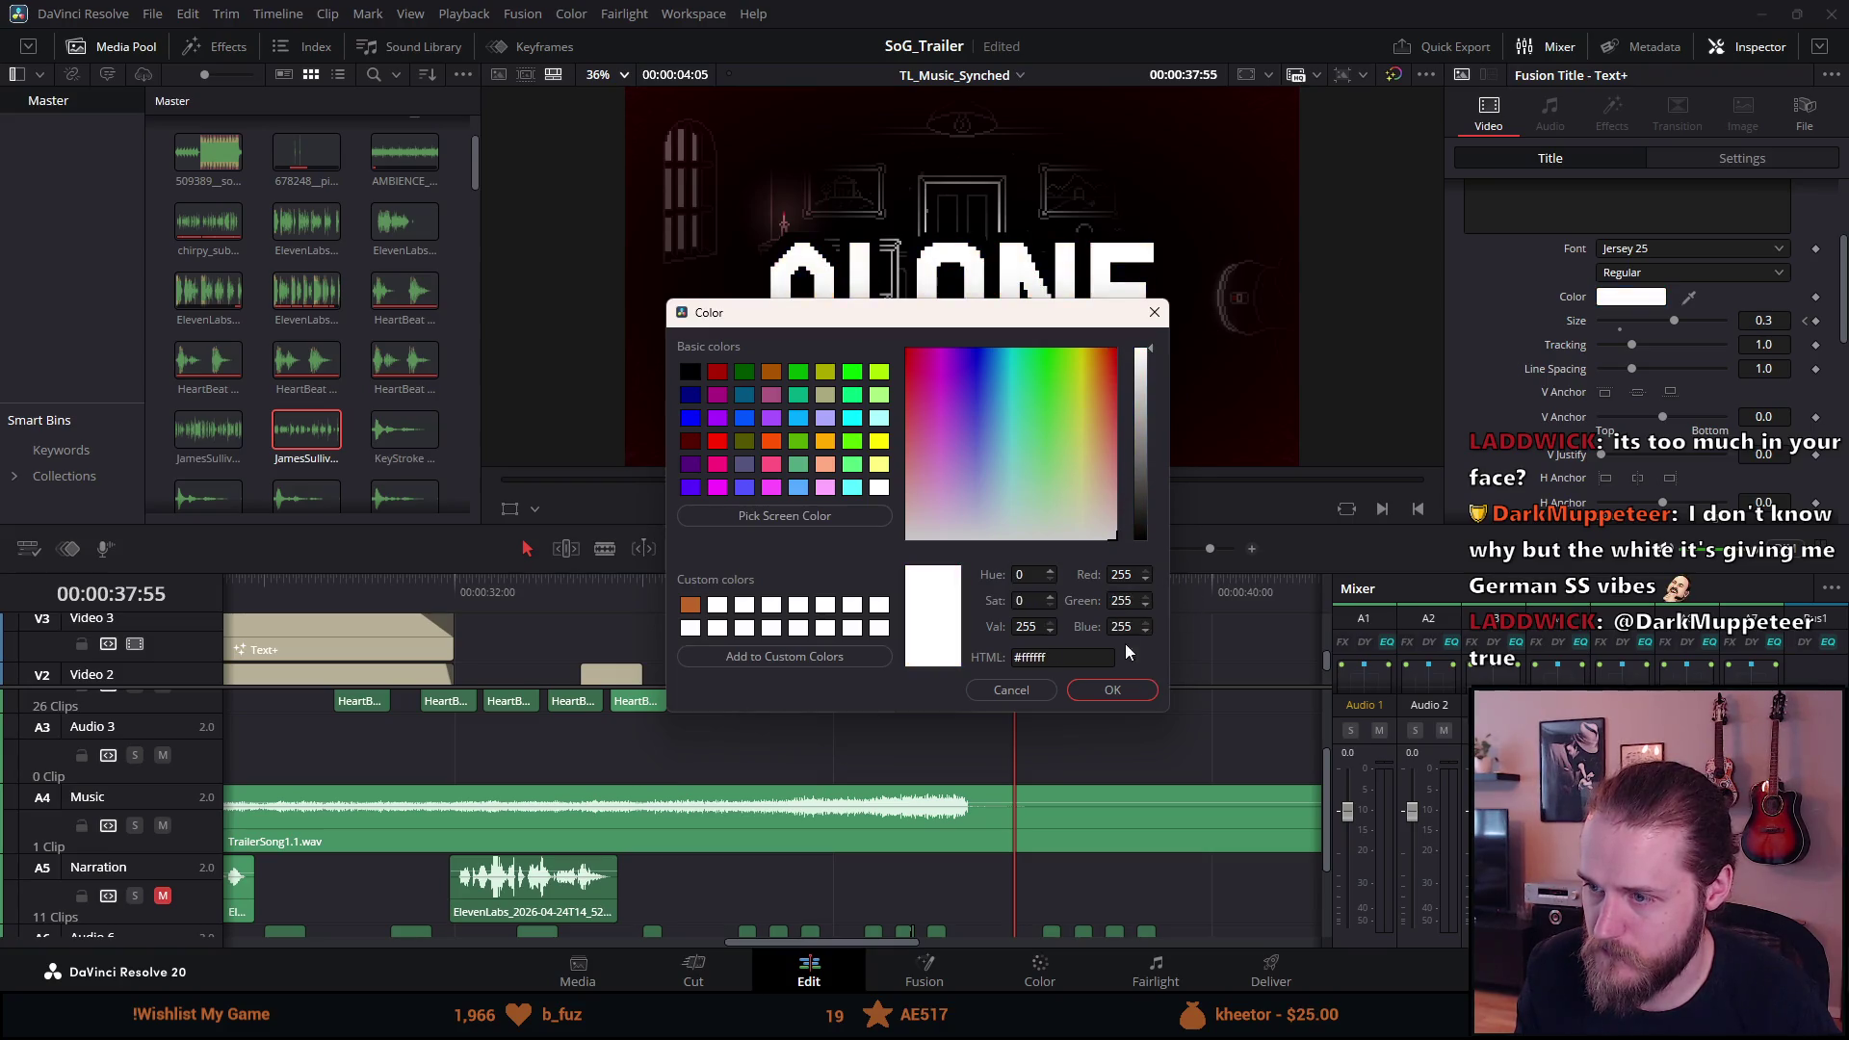
{"action": "left_click", "coordinate": [1011, 690]}
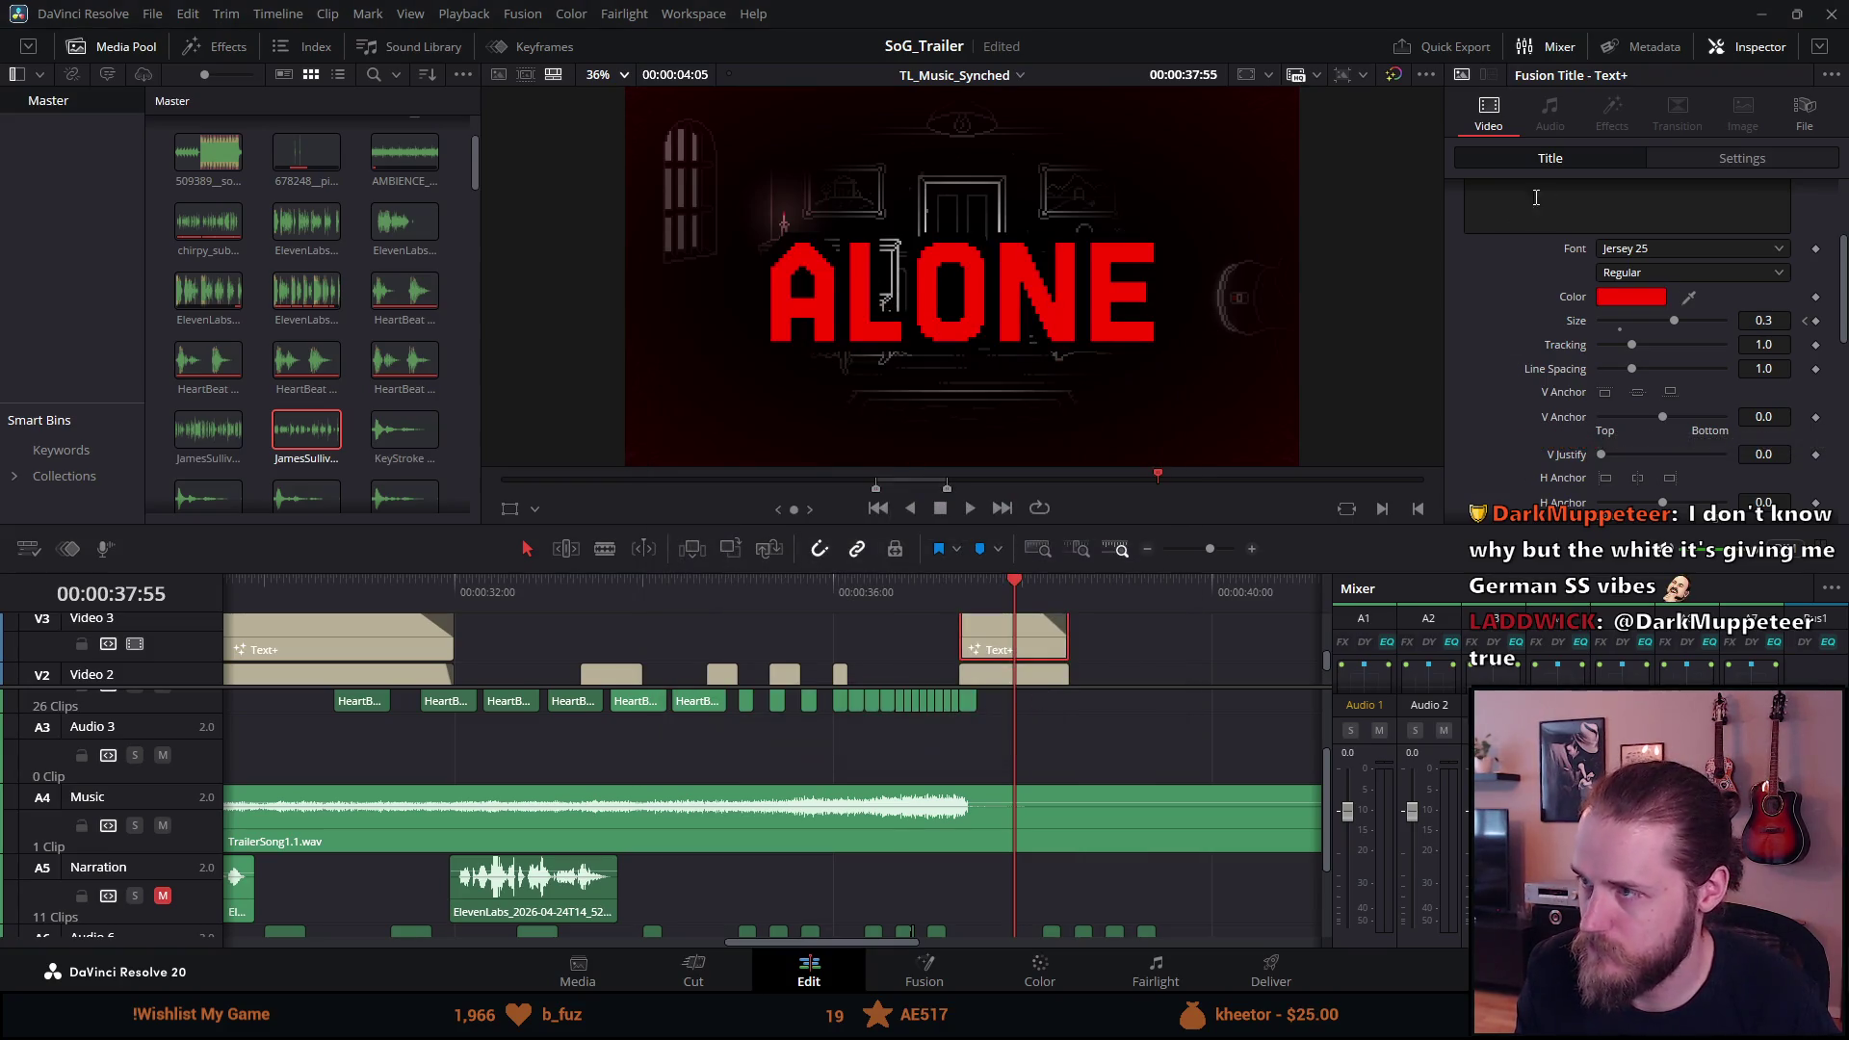
Give the ALONE title a white outline in its shading settings.
{"action": "scroll", "coordinate": [1600, 231], "scroll_direction": "up", "scroll_amount": 3}
{"action": "left_click", "coordinate": [1673, 223]}
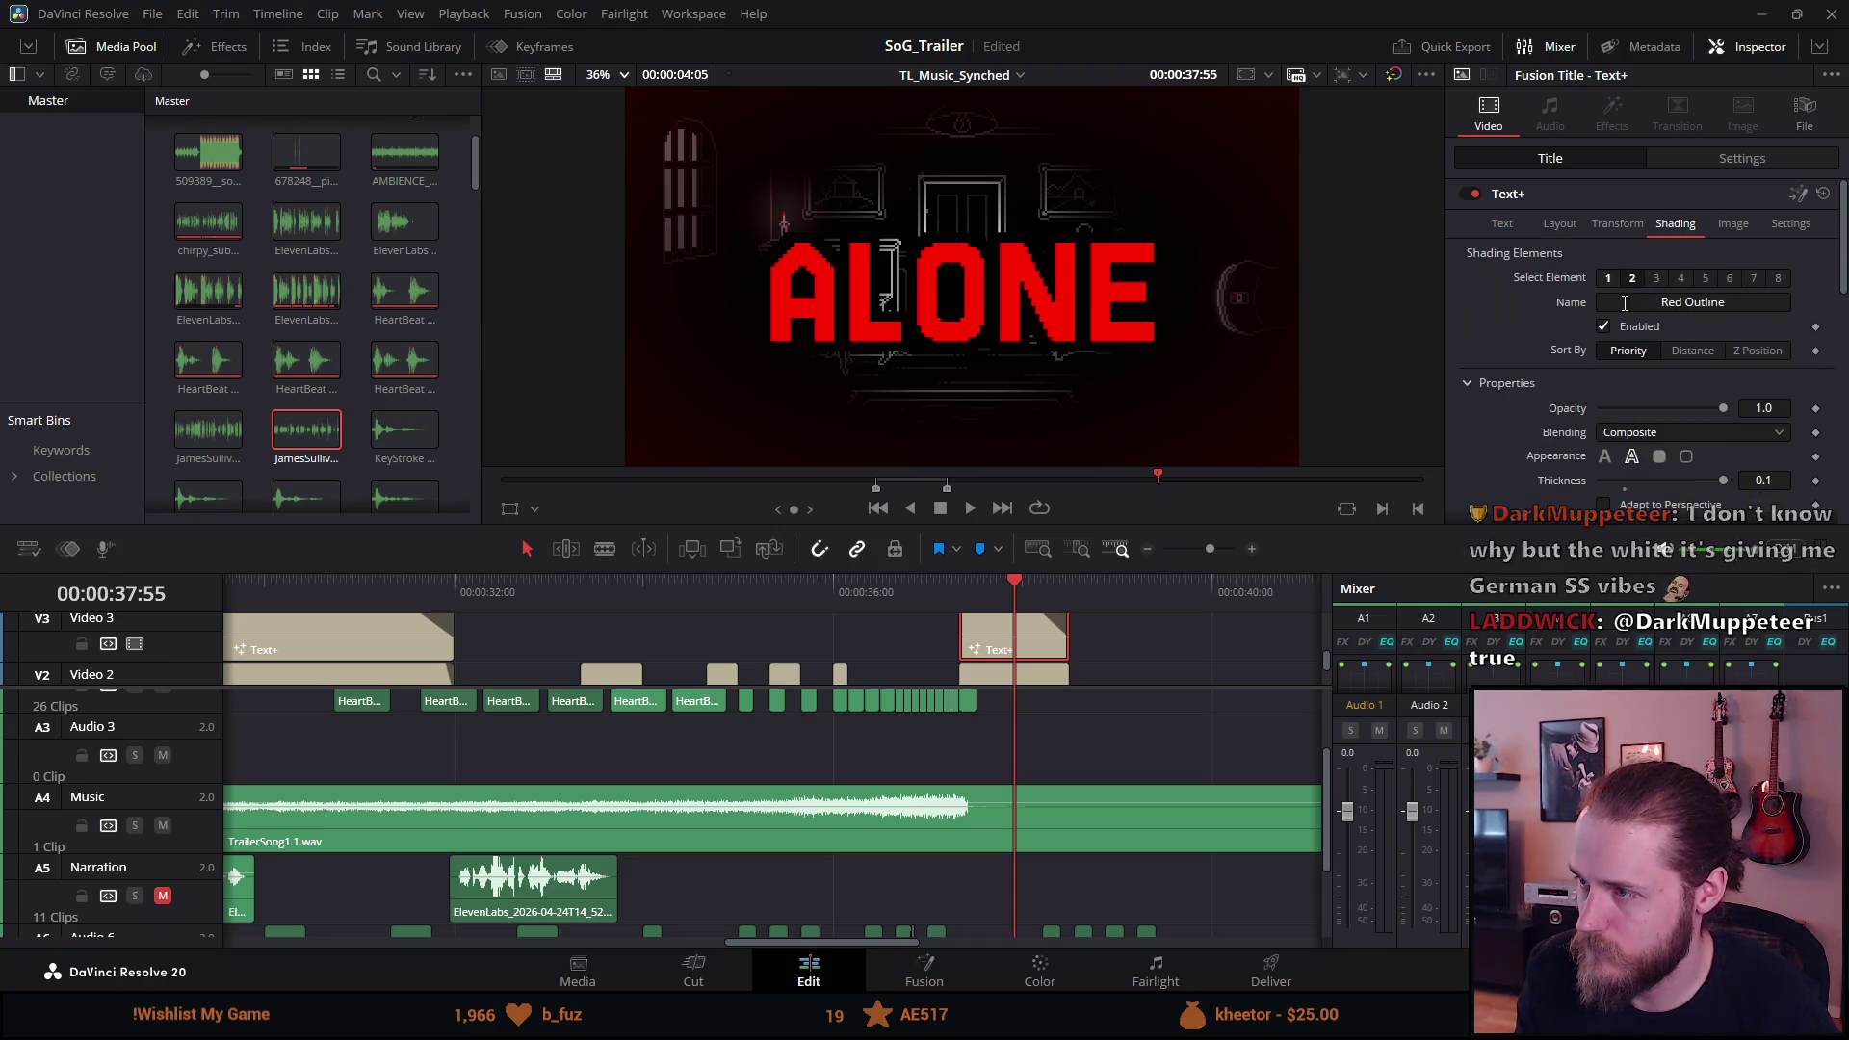
{"action": "scroll", "coordinate": [1499, 431], "scroll_direction": "down", "scroll_amount": 5}
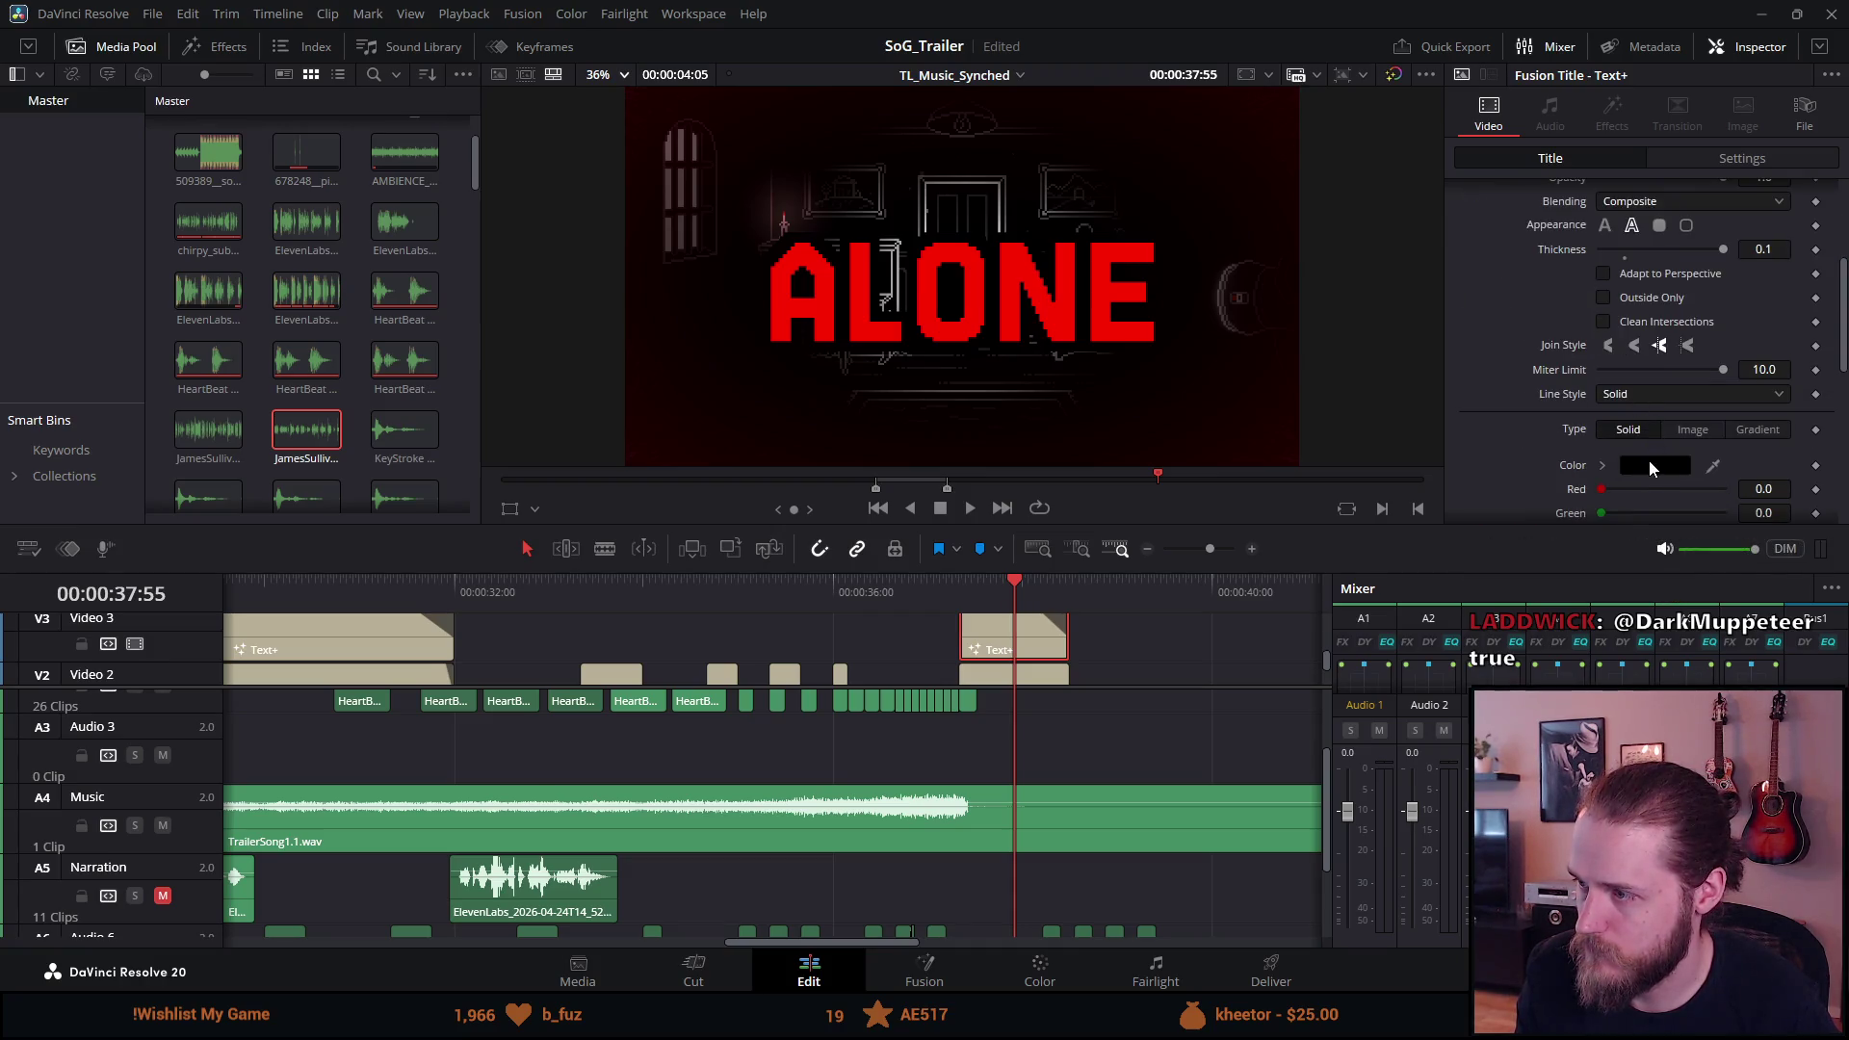
{"action": "left_click", "coordinate": [1649, 466]}
{"action": "left_click", "coordinate": [1140, 351]}
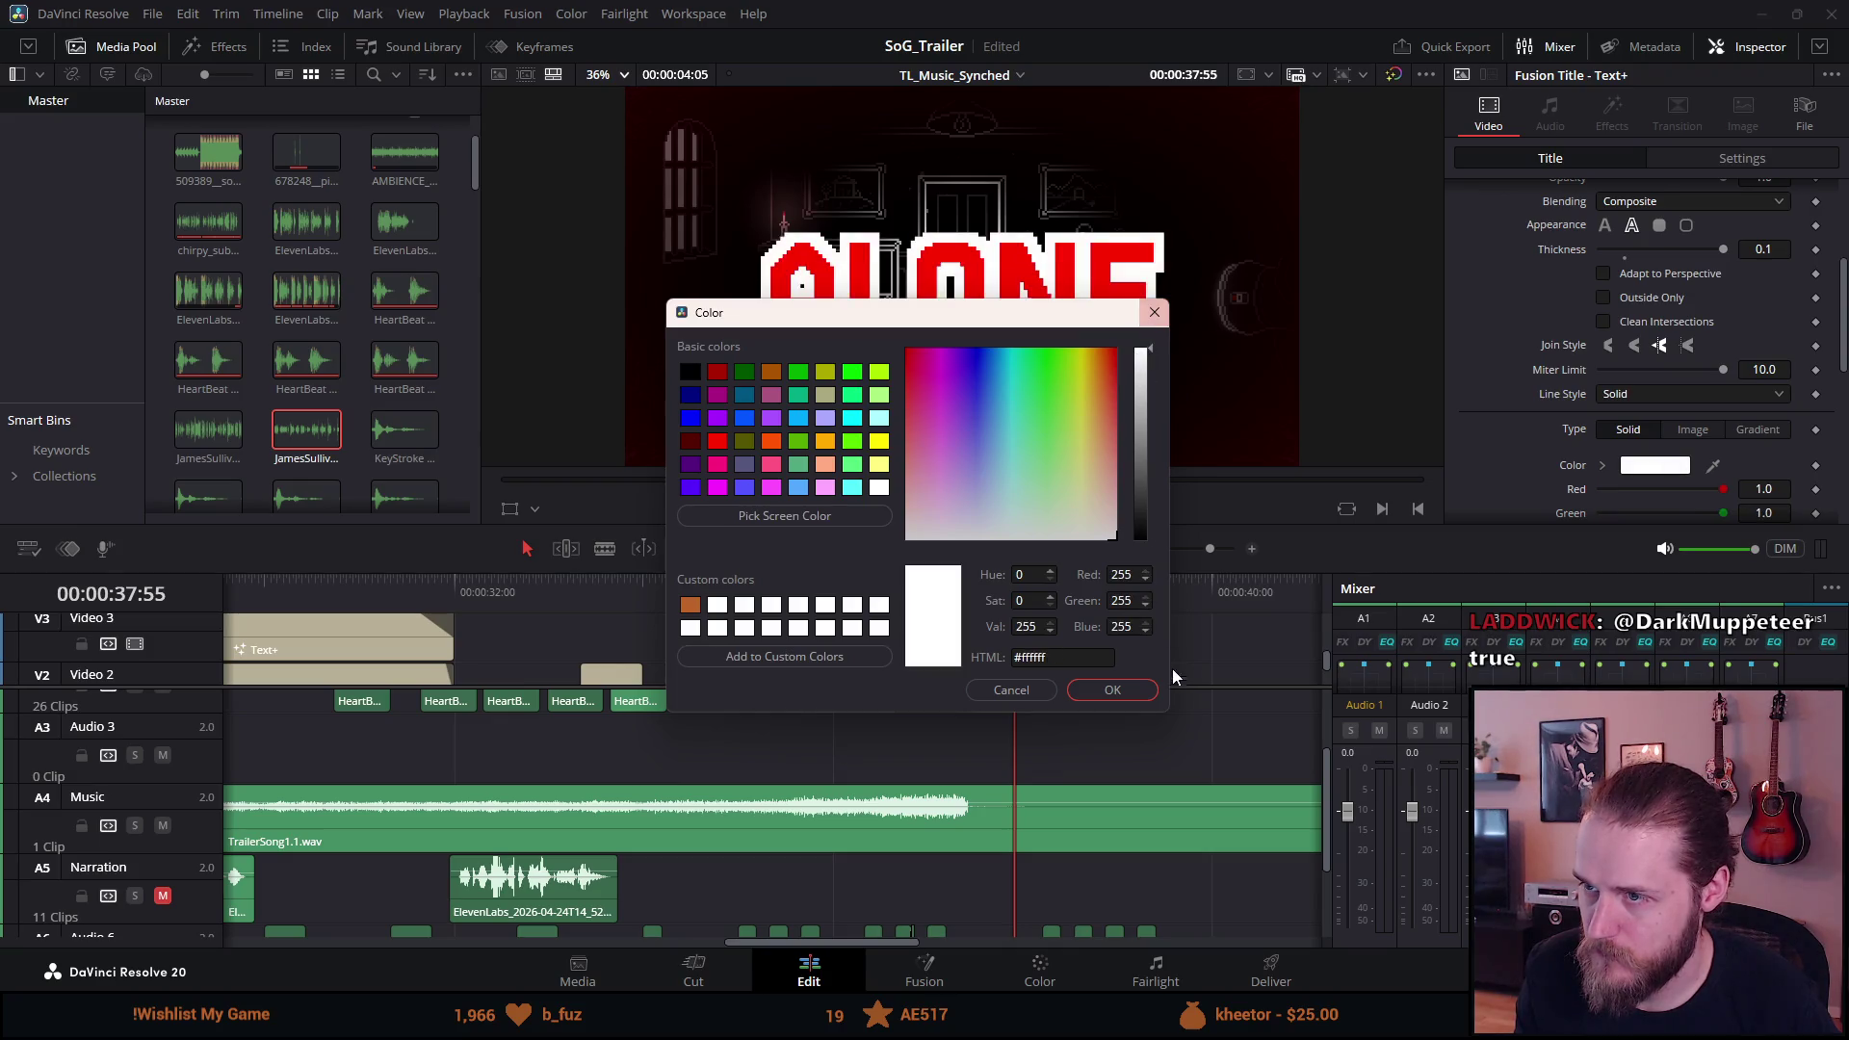
{"action": "left_click", "coordinate": [1124, 686]}
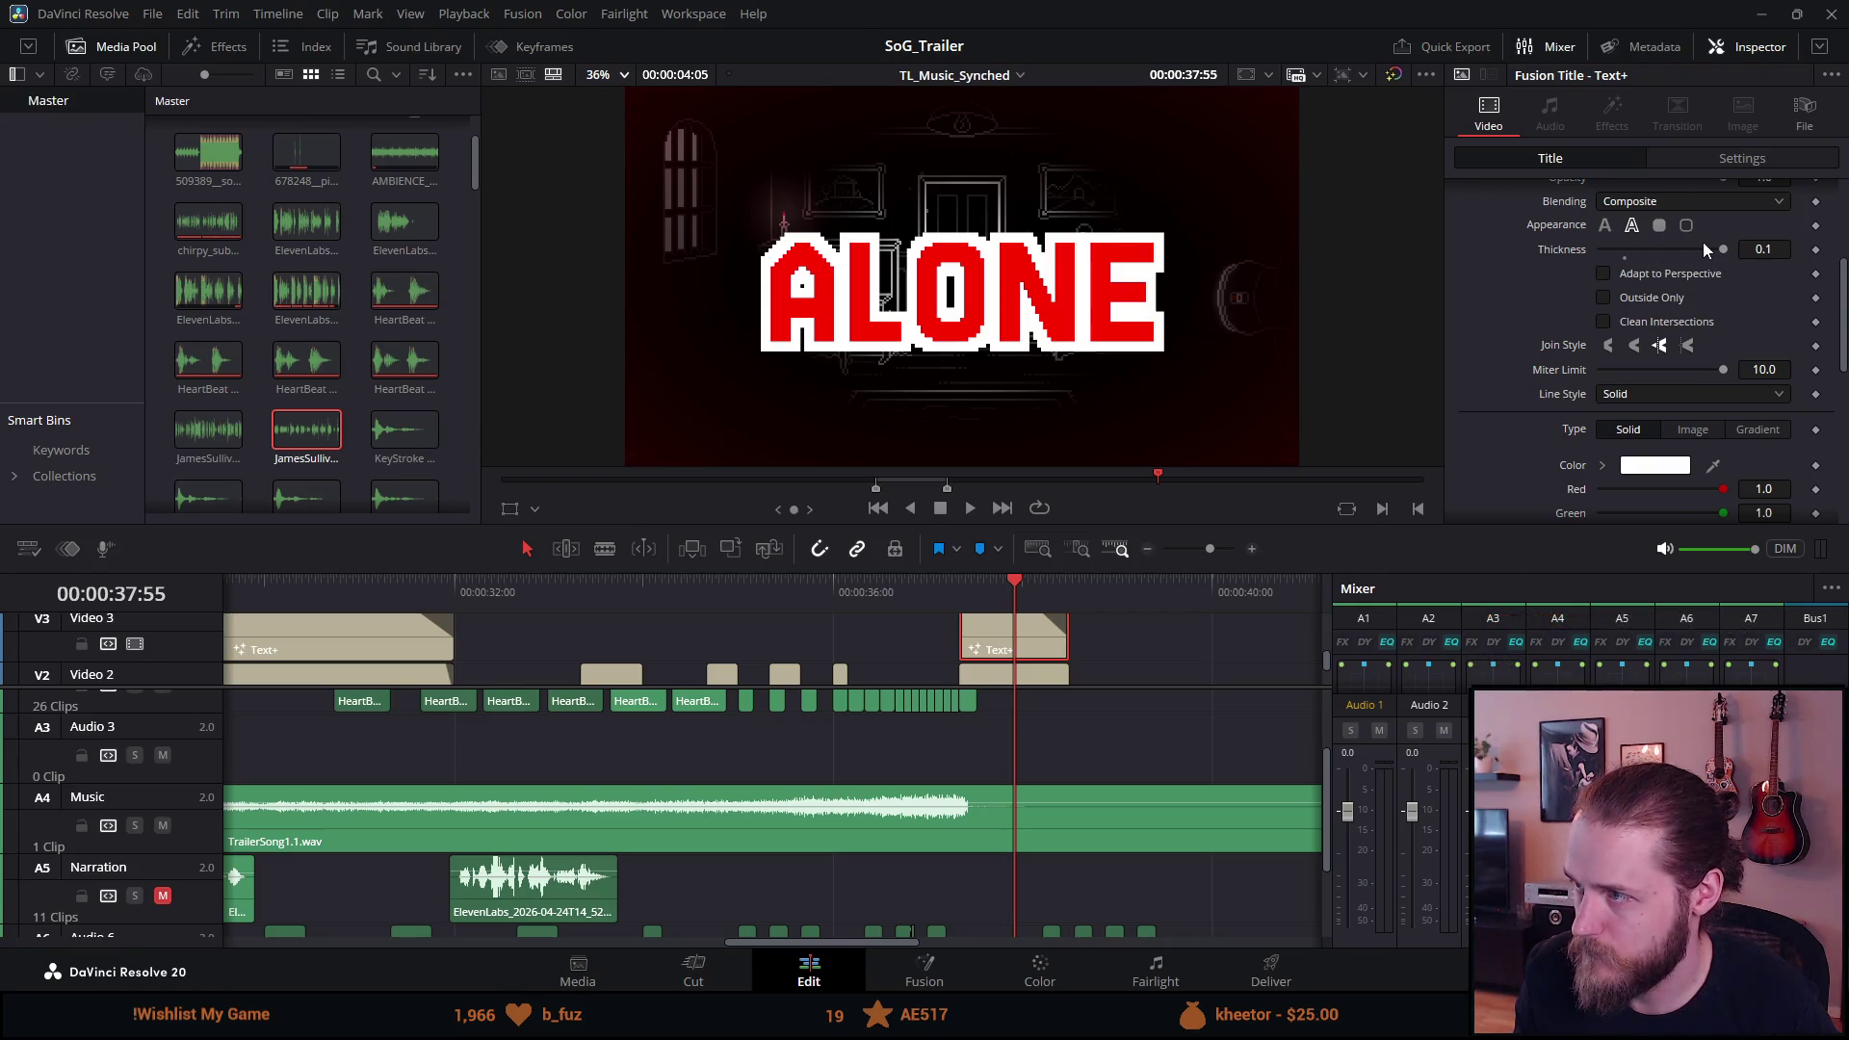
Set the ALONE outline thickness to 0.05, then 0.025, and preview the card full-screen.
{"action": "left_click", "coordinate": [1772, 250]}
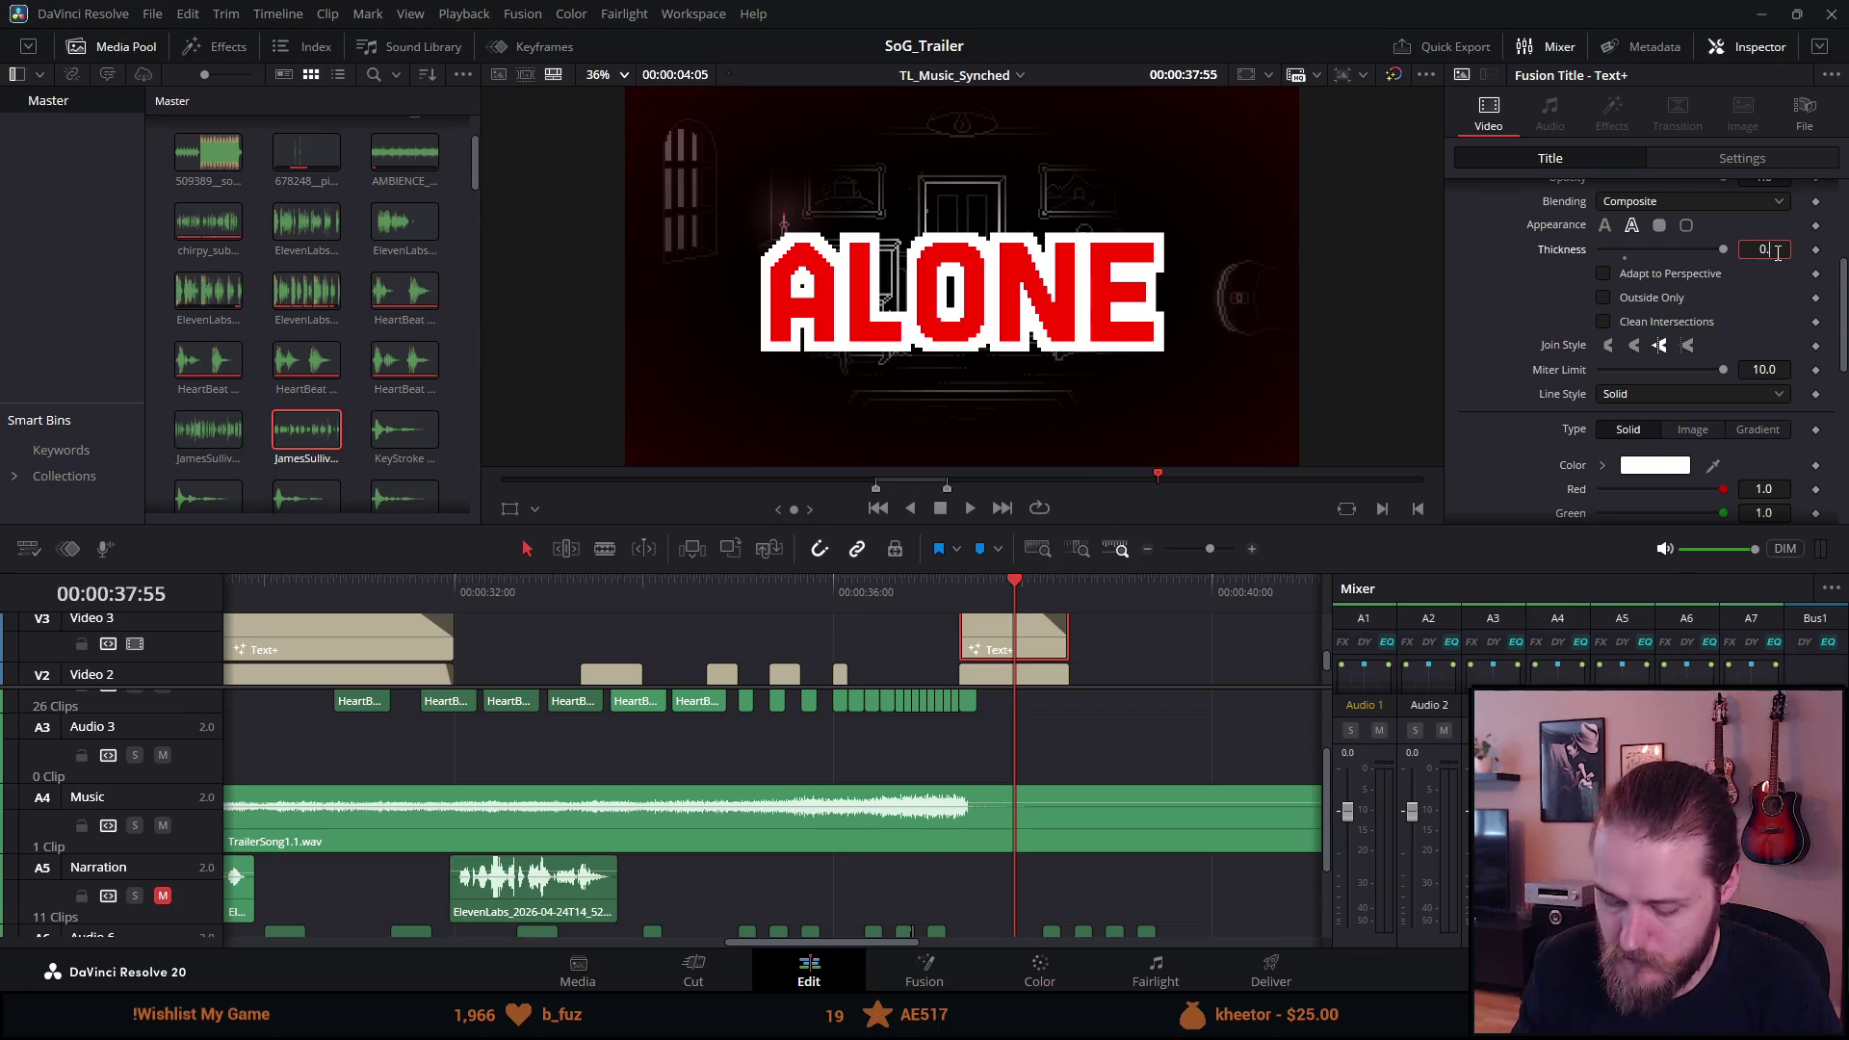
{"action": "type", "text": "05"}
{"action": "key", "text": "Tab"}
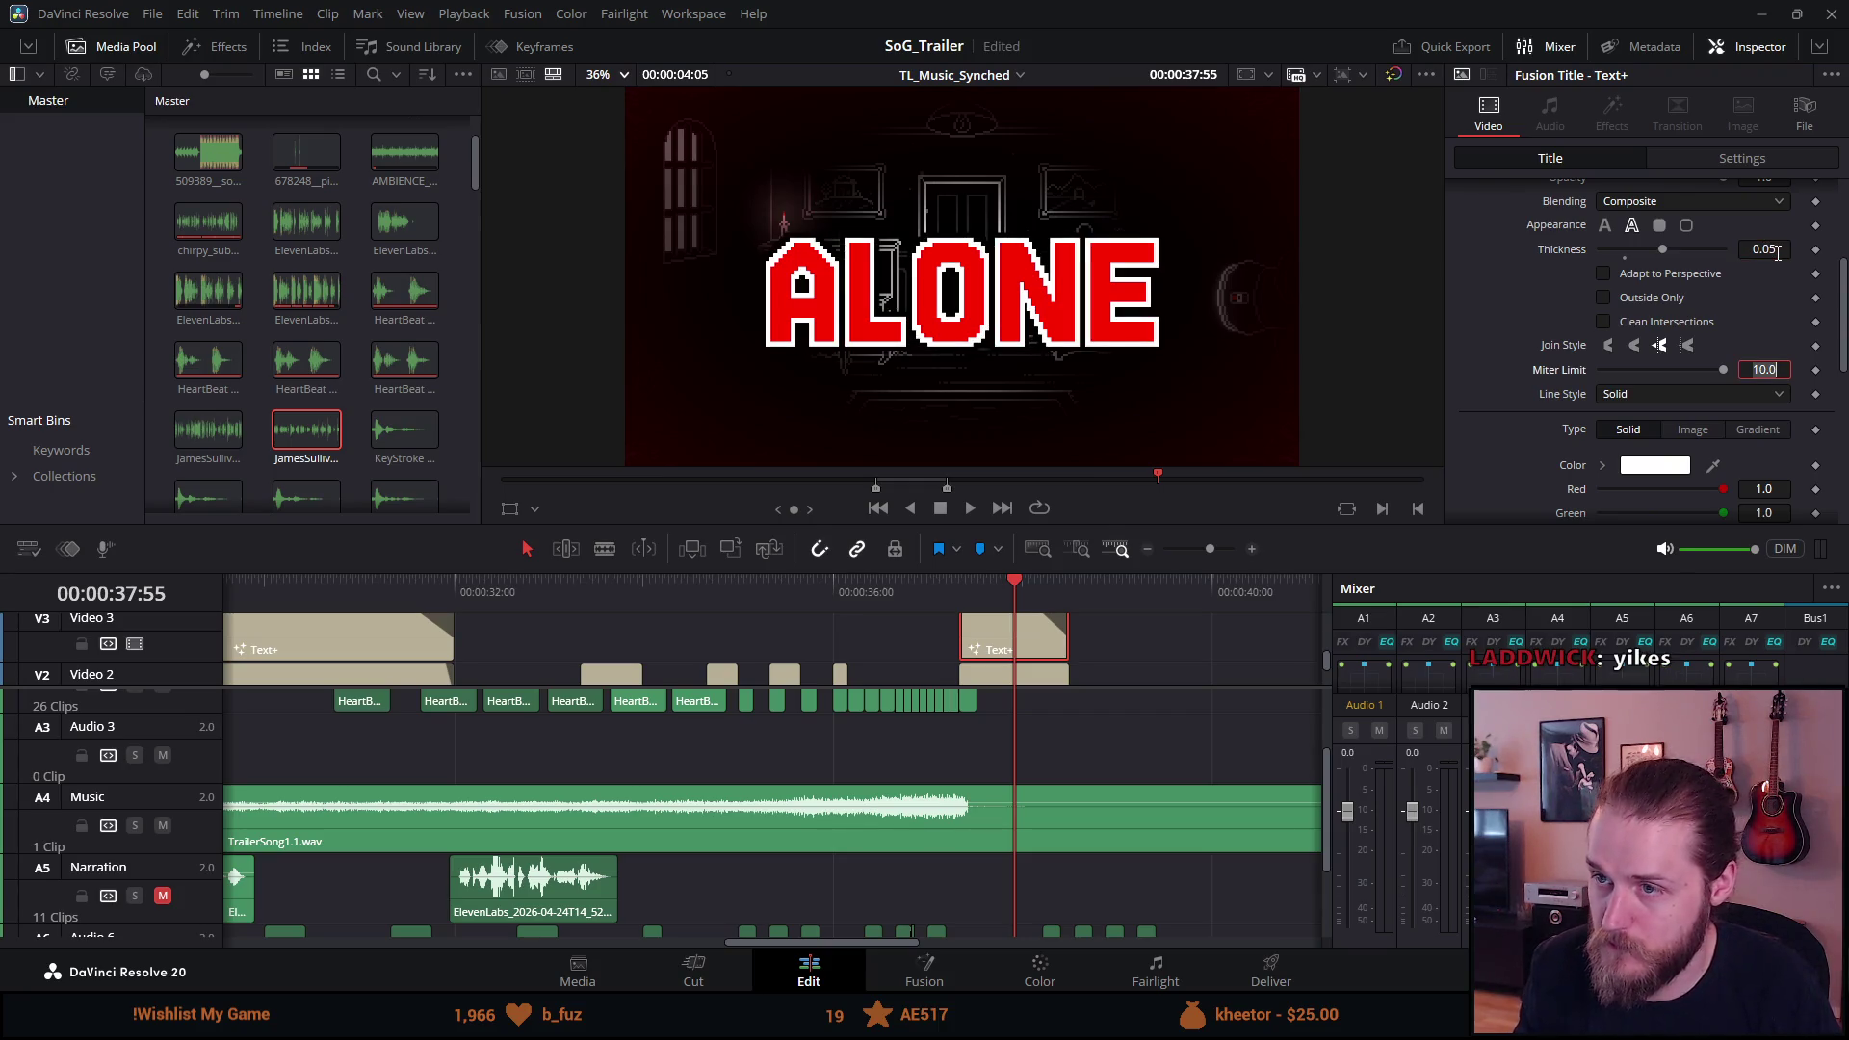
{"action": "left_click", "coordinate": [1778, 249]}
{"action": "key", "text": "BackSpace"}
{"action": "type", "text": "25"}
{"action": "key", "text": "Return"}
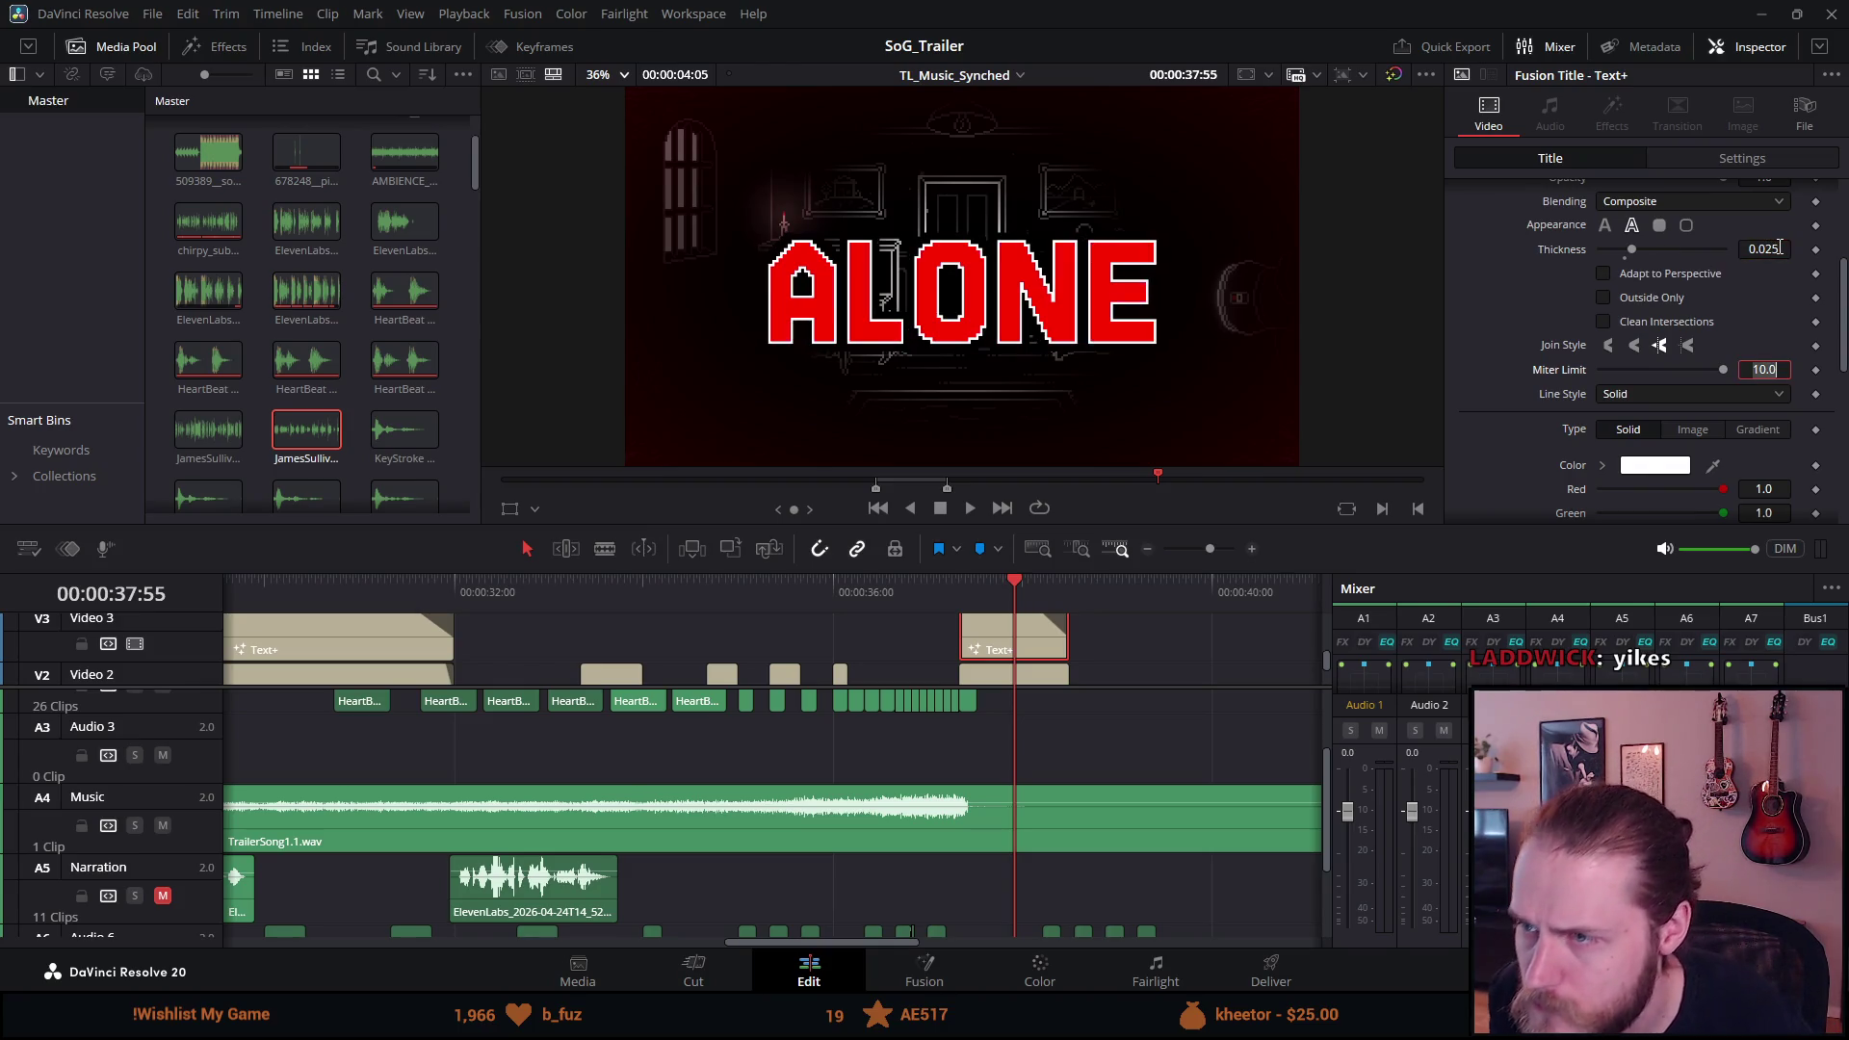
{"action": "key", "text": "p"}
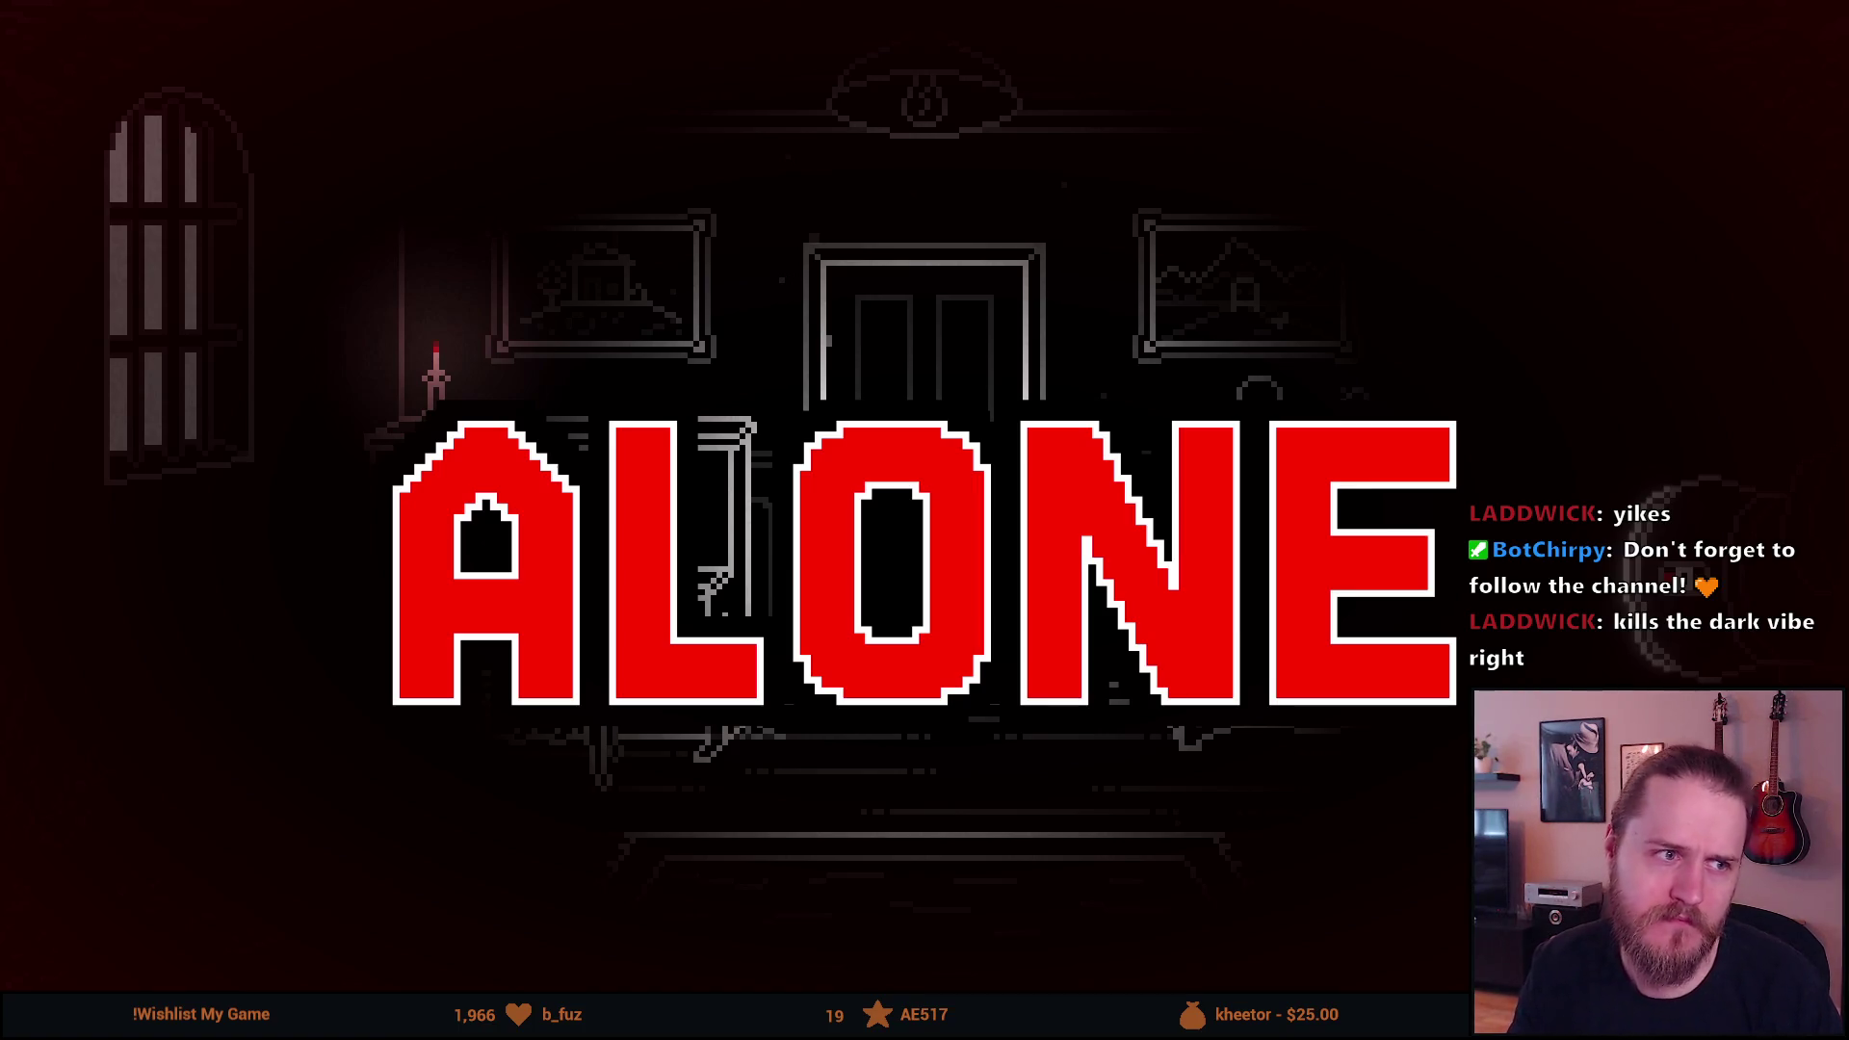
Leave the preview and move the playhead via INVESTIGATE THE MANOR to the SOLVE PUZZLES card.
{"action": "mouse_move", "coordinate": [1267, 194]}
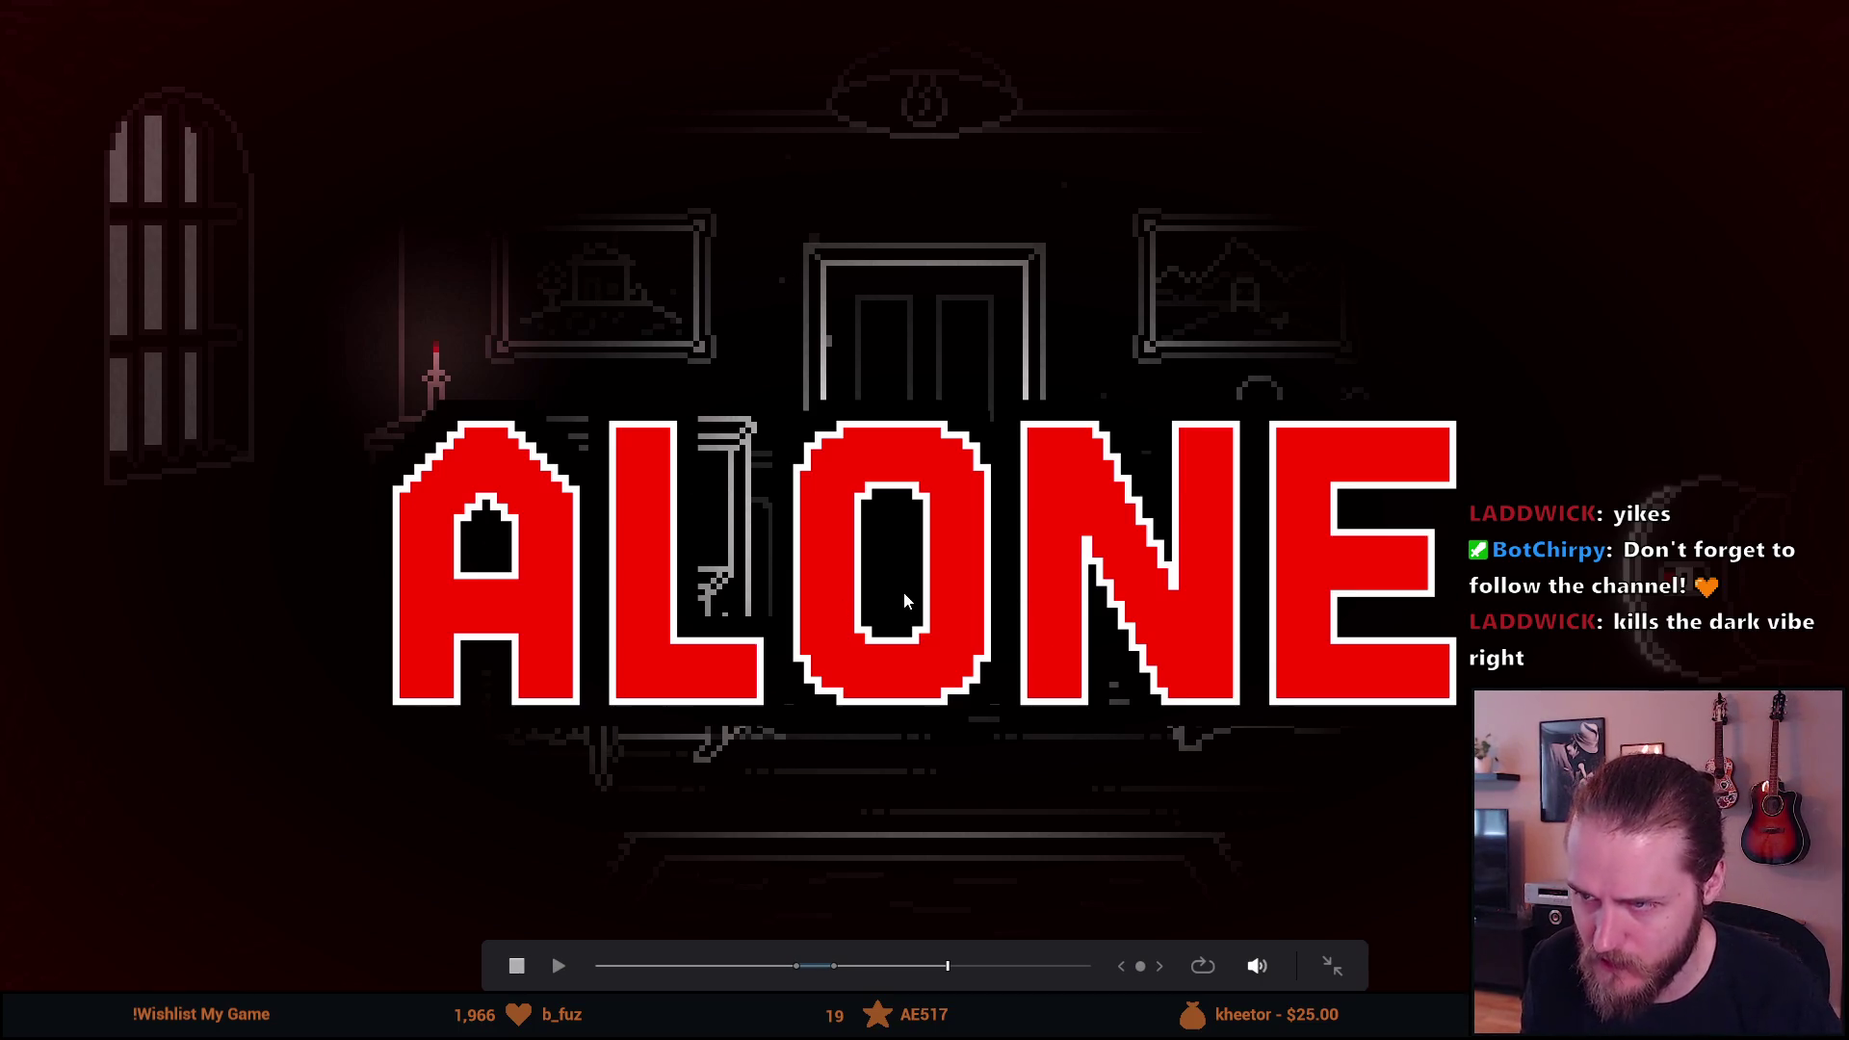
{"action": "key", "text": "Escape"}
{"action": "scroll", "coordinate": [792, 665], "scroll_direction": "left", "scroll_amount": 10}
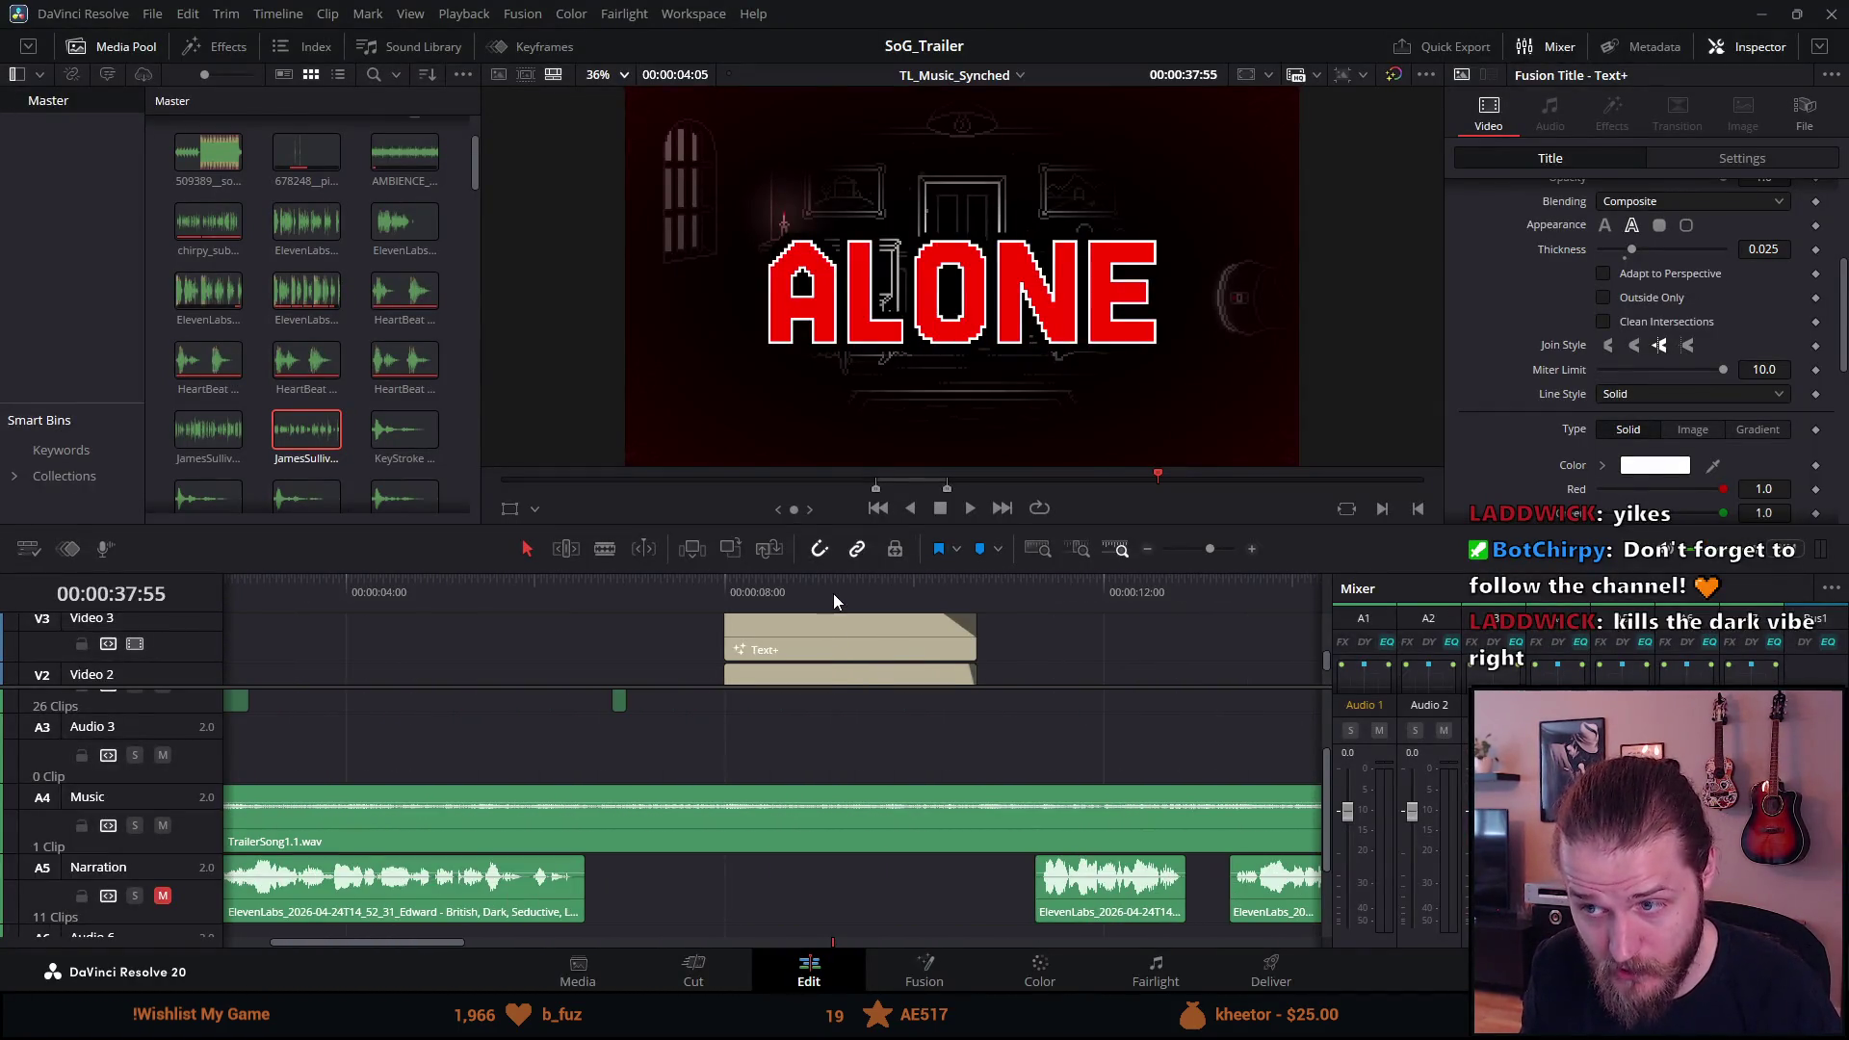
{"action": "left_click", "coordinate": [834, 593]}
{"action": "scroll", "coordinate": [834, 593], "scroll_direction": "right", "scroll_amount": 3}
{"action": "scroll", "coordinate": [834, 593], "scroll_direction": "right", "scroll_amount": 12}
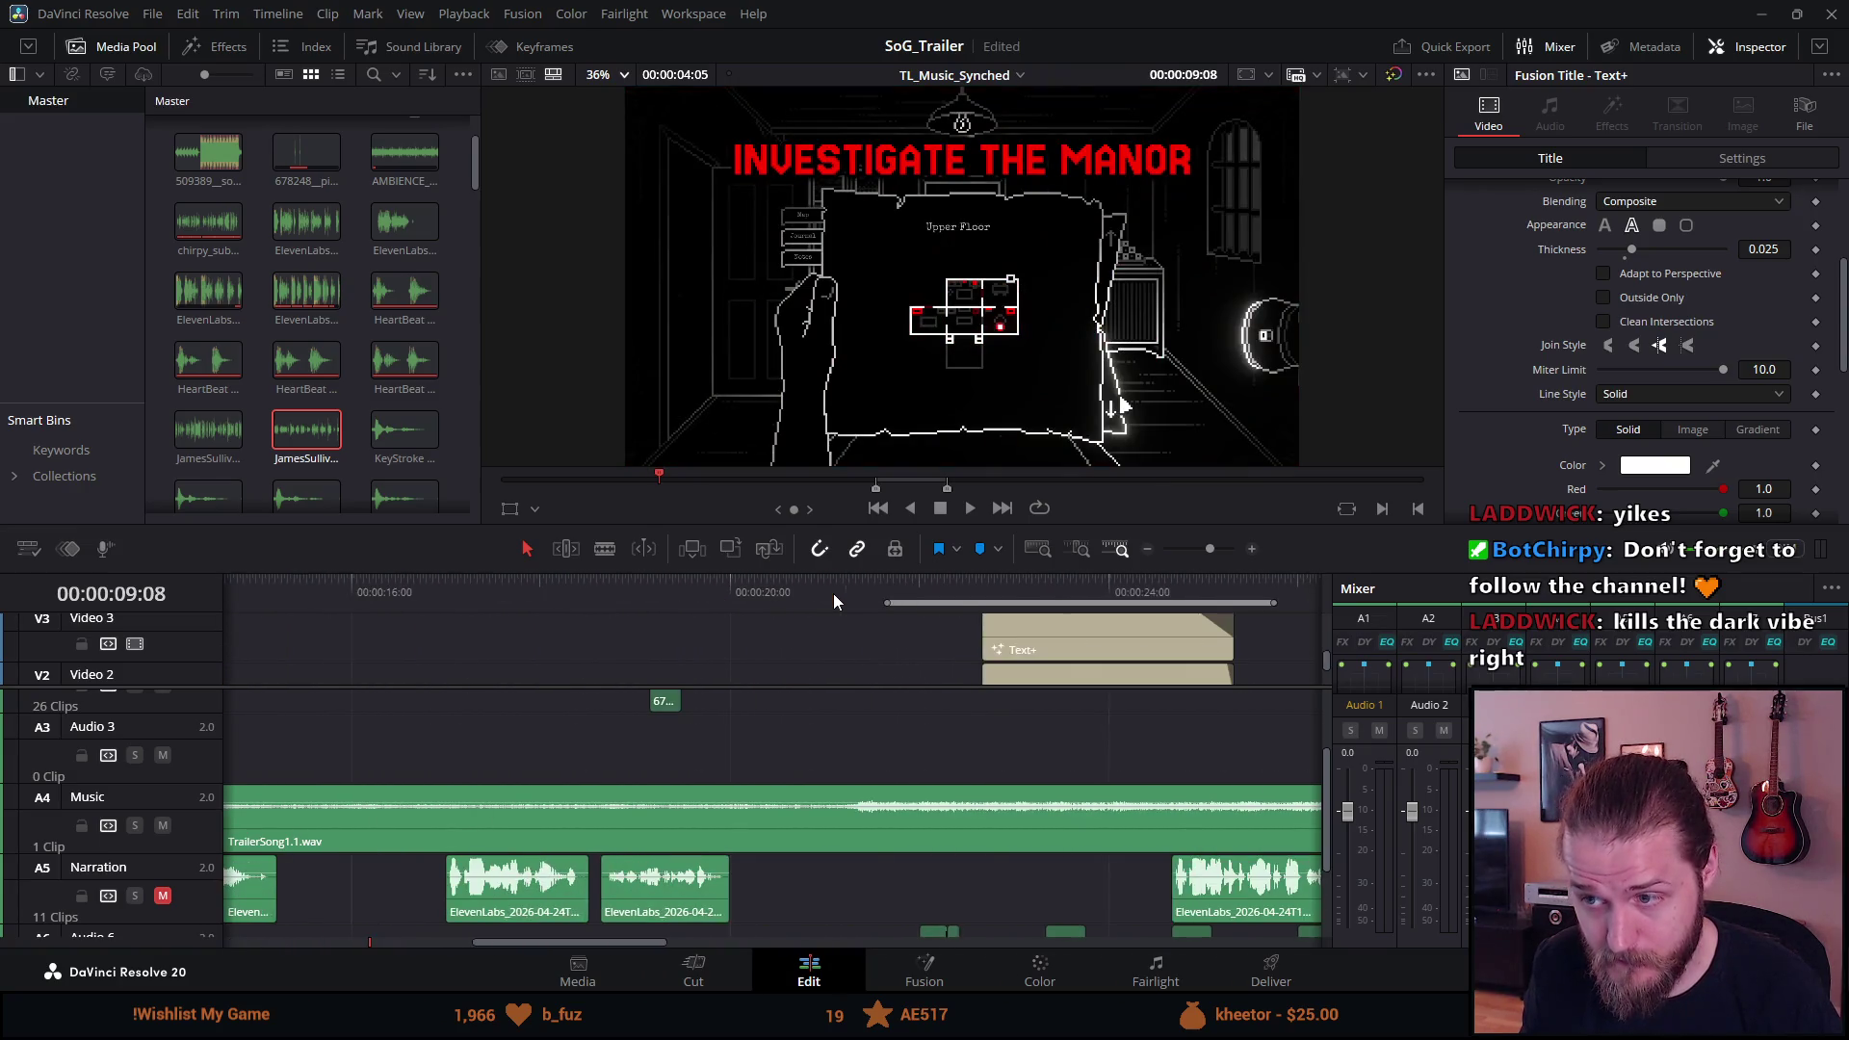
{"action": "left_click", "coordinate": [1095, 584]}
Preview SOLVE PUZZLES full-screen, then undo twice back to its black 0.1 outline.
{"action": "key", "text": "ctrl+f"}
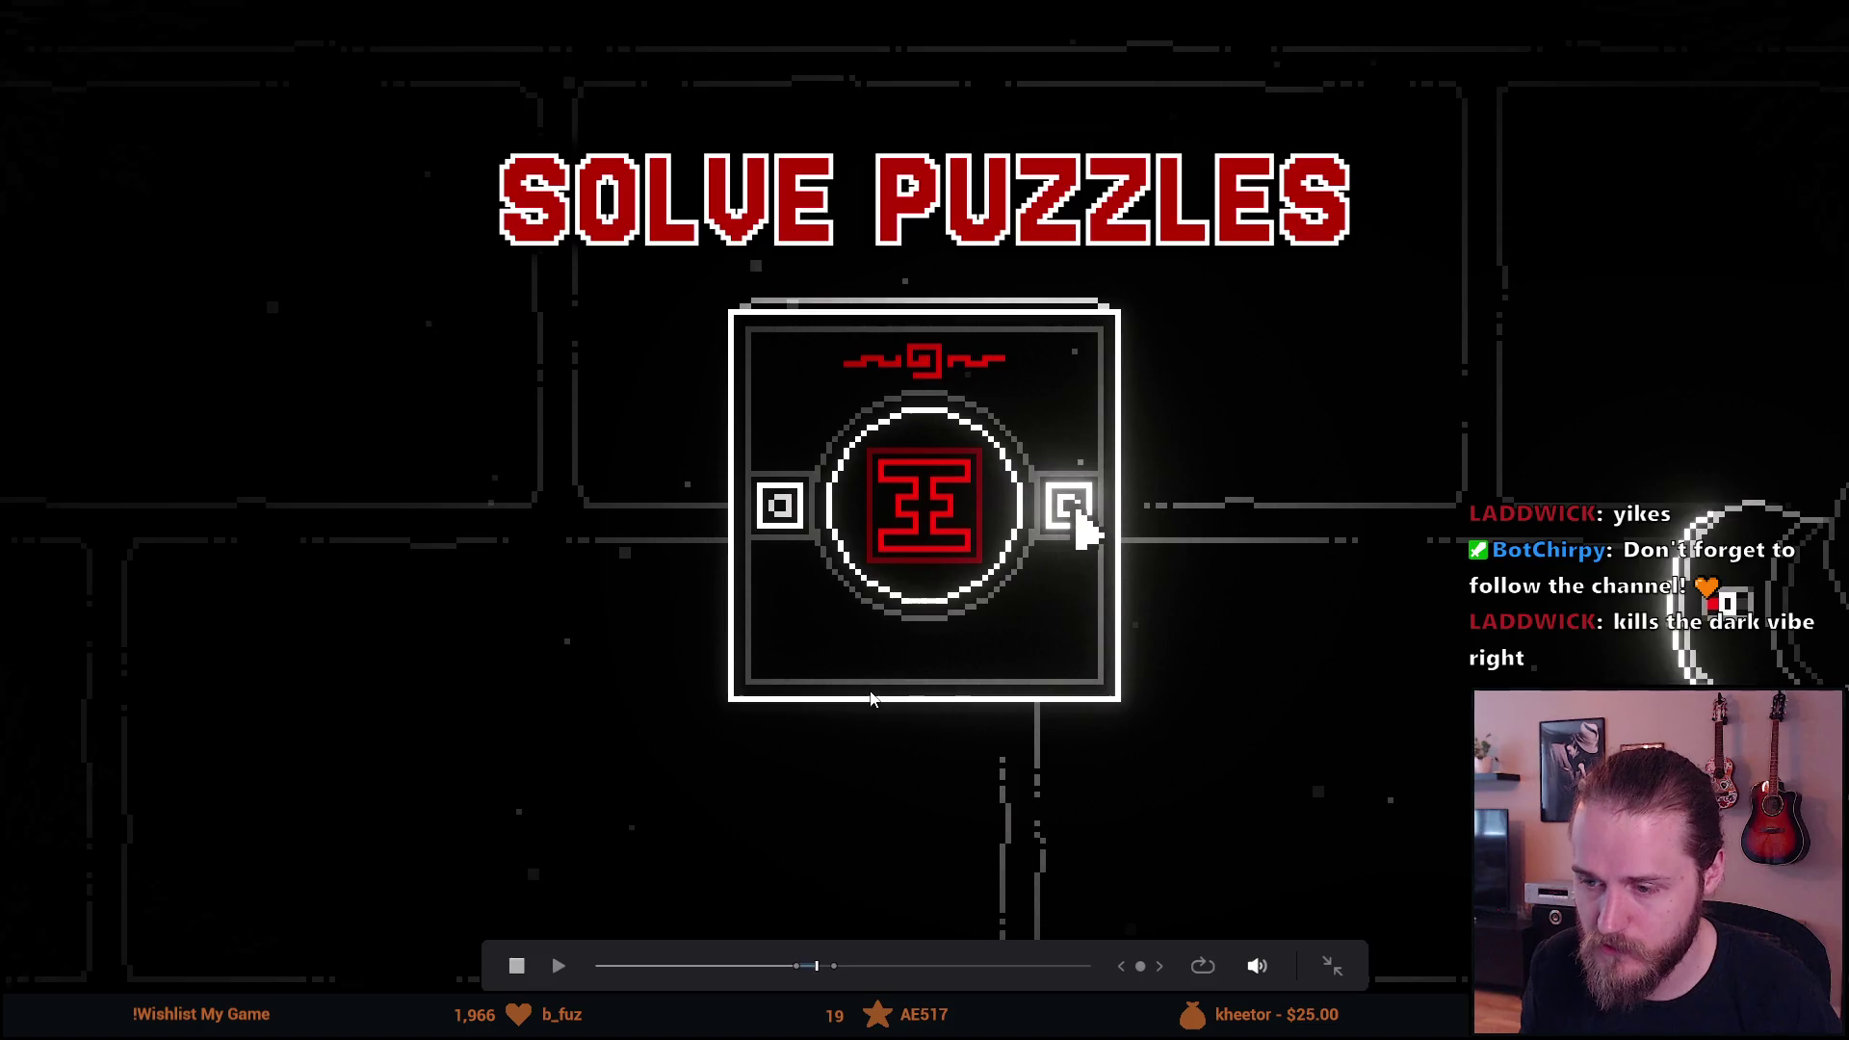
{"action": "key", "text": "Escape"}
{"action": "key", "text": "ctrl+z"}
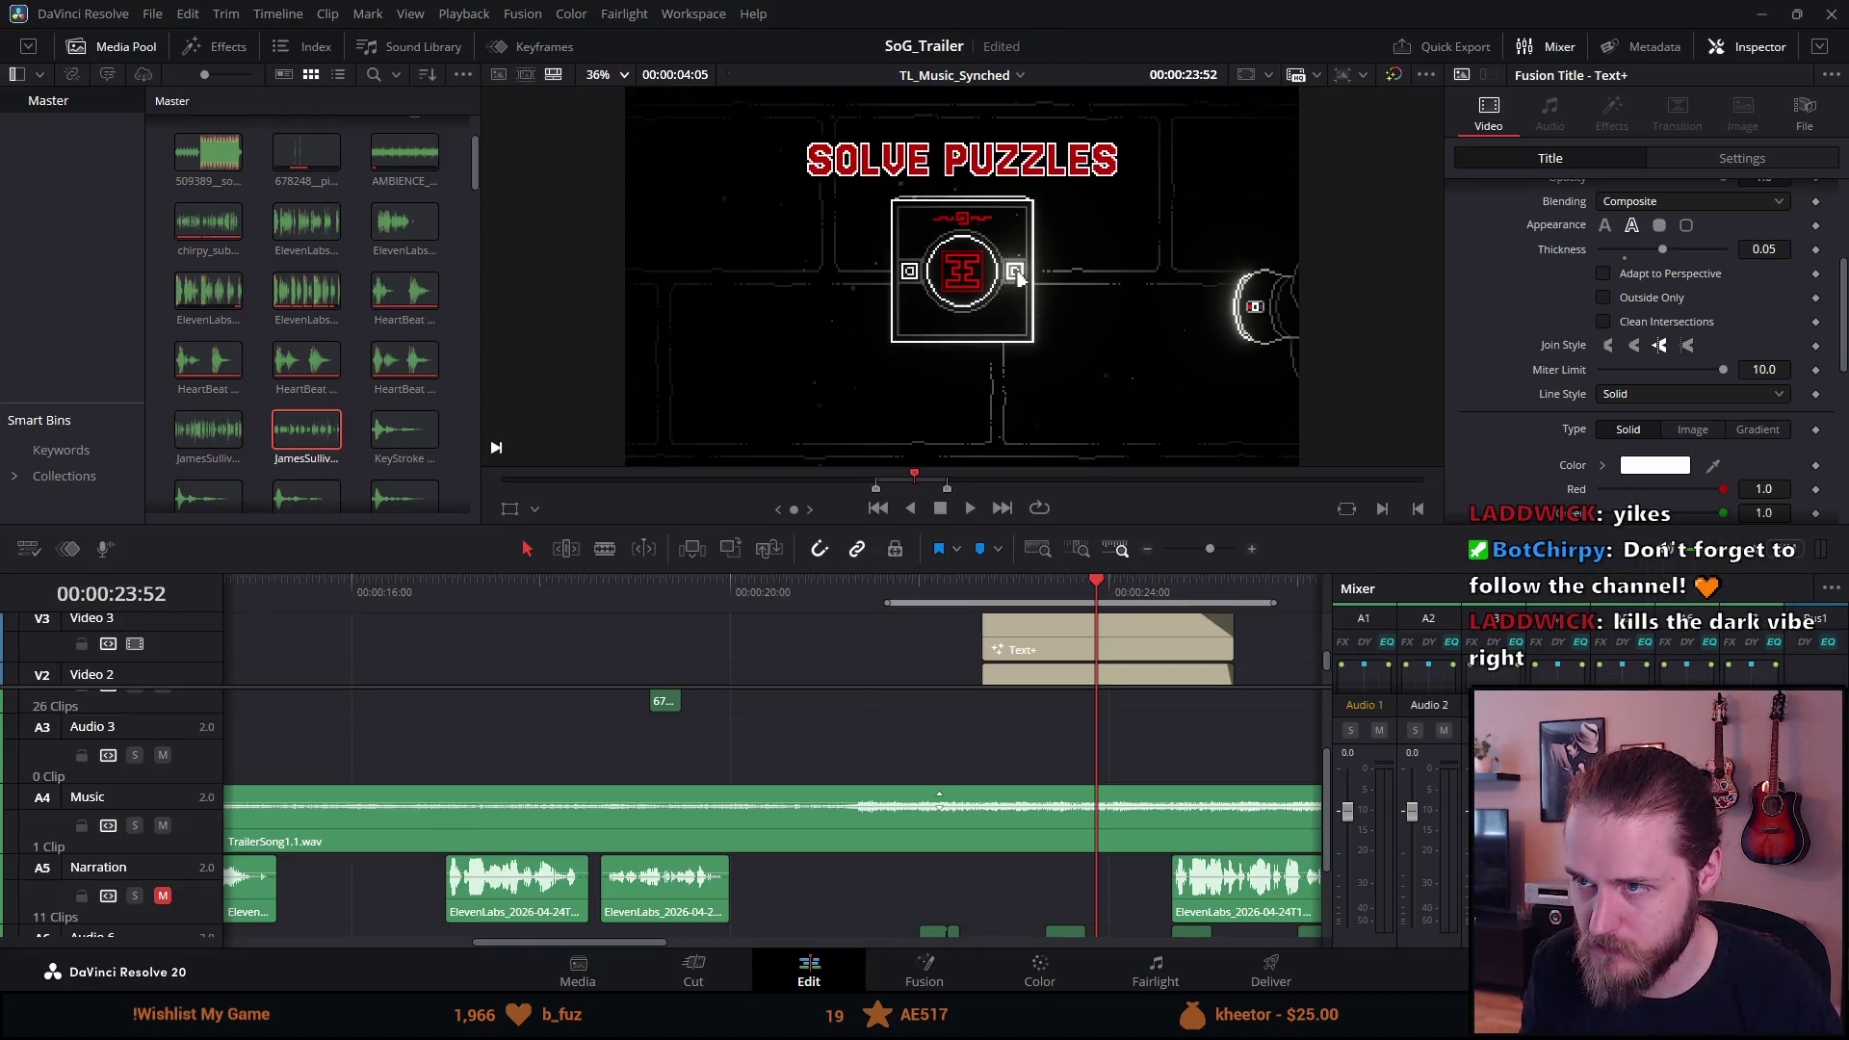
{"action": "key", "text": "ctrl+z"}
{"action": "key", "text": "ctrl+z"}
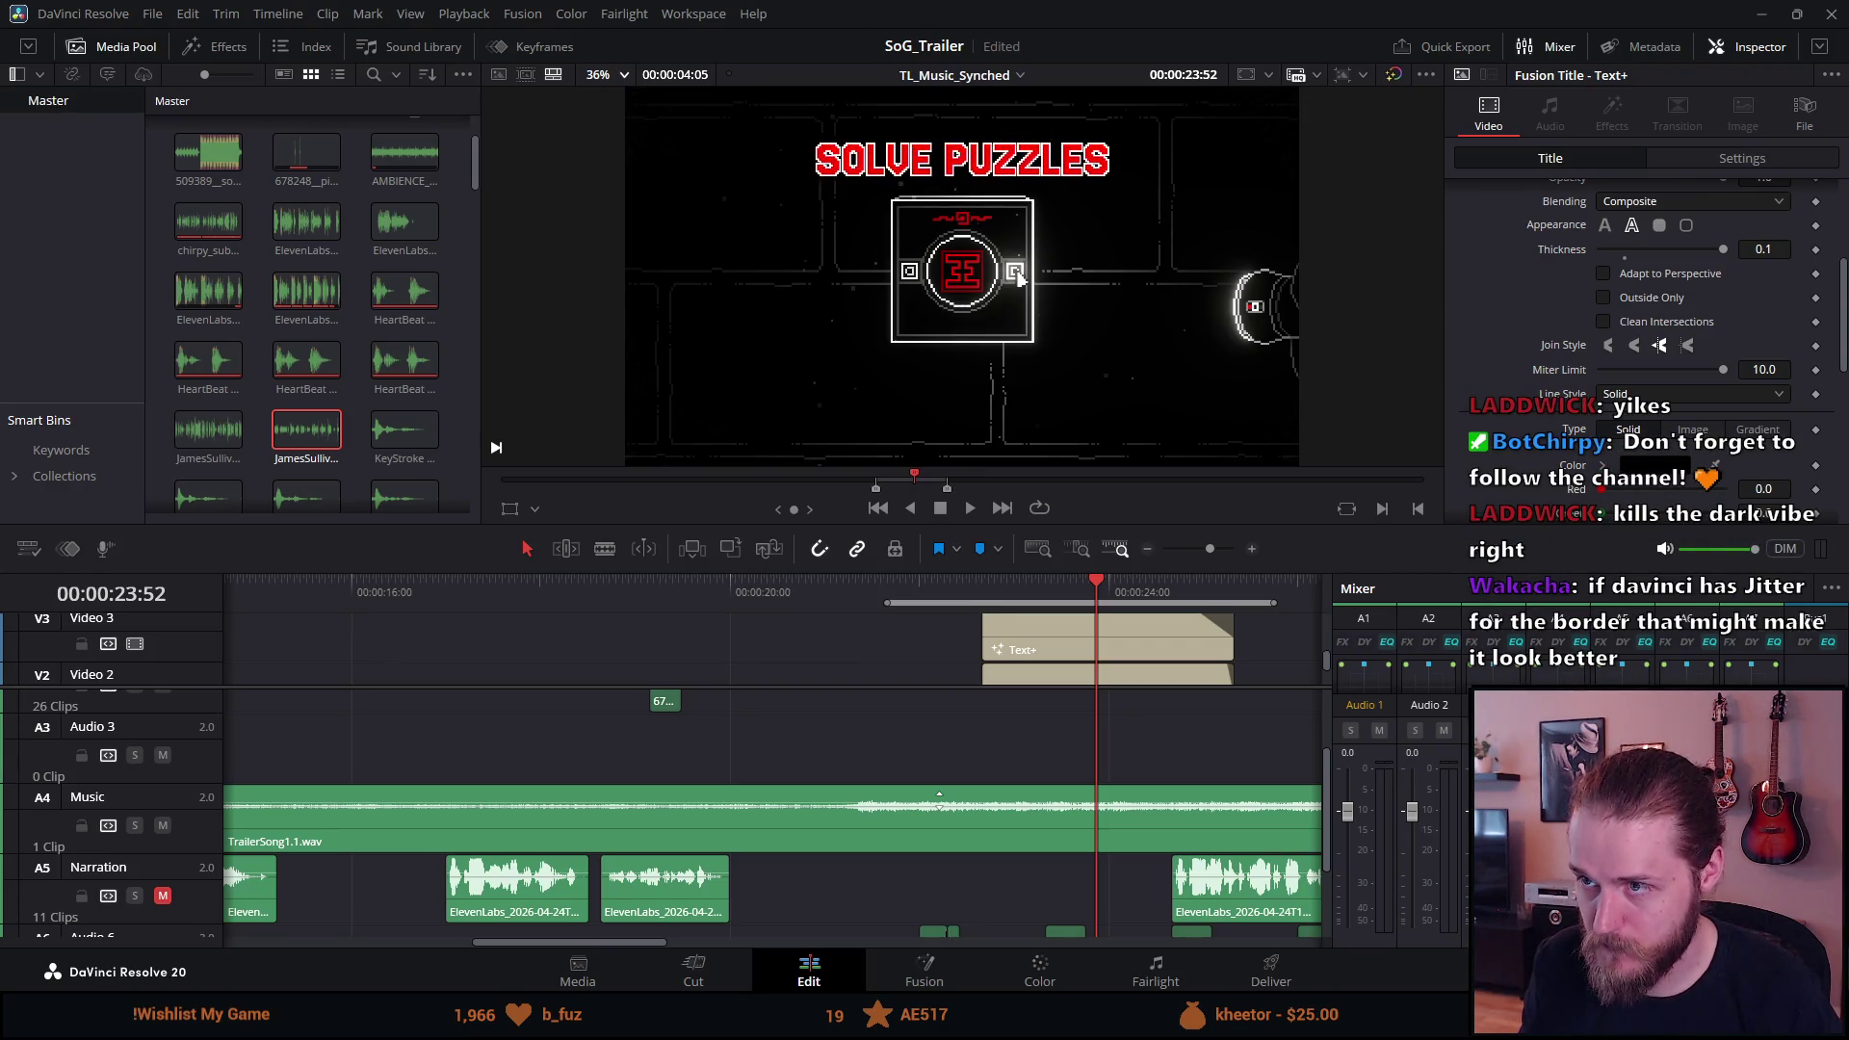
Clear the timeline's out and in marks (Alt+O, Alt+I) and save the SoG_Trailer project.
{"action": "key", "text": "alt+o"}
{"action": "key", "text": "alt+i"}
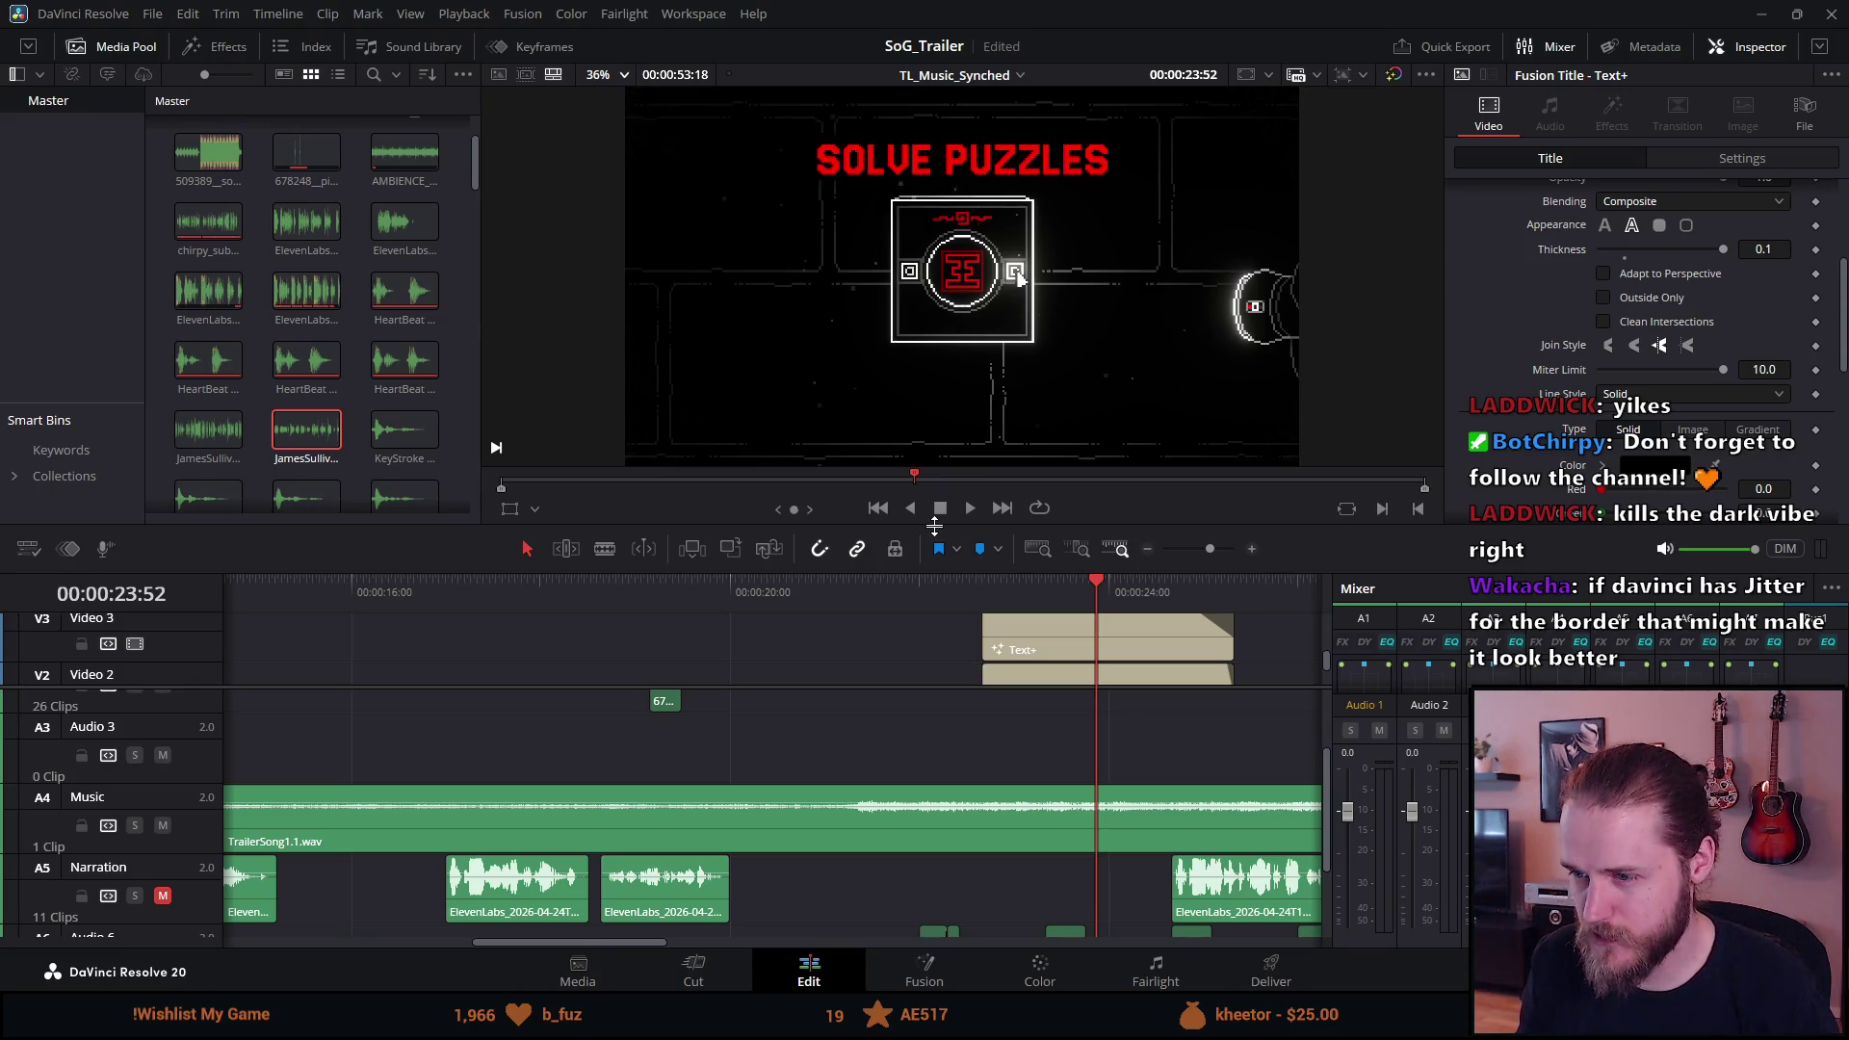
{"action": "key", "text": "ctrl+s"}
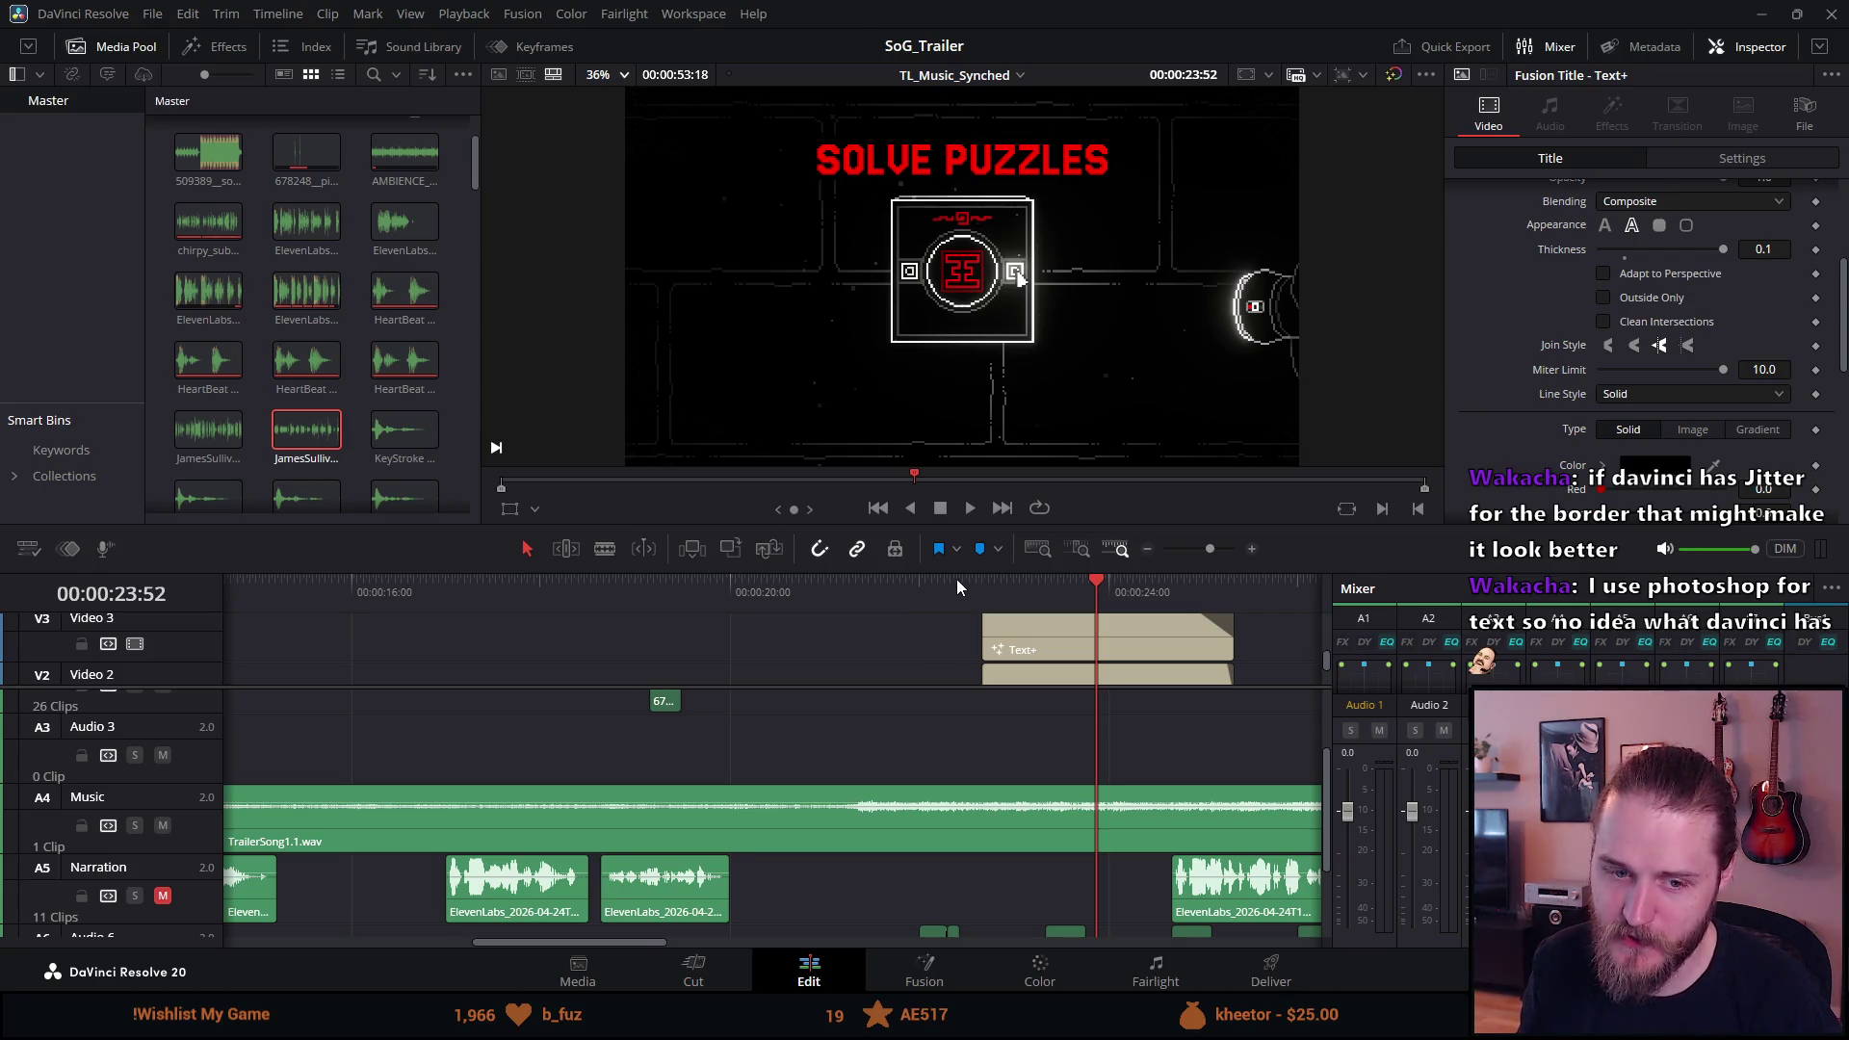
{"action": "left_click", "coordinate": [1043, 580]}
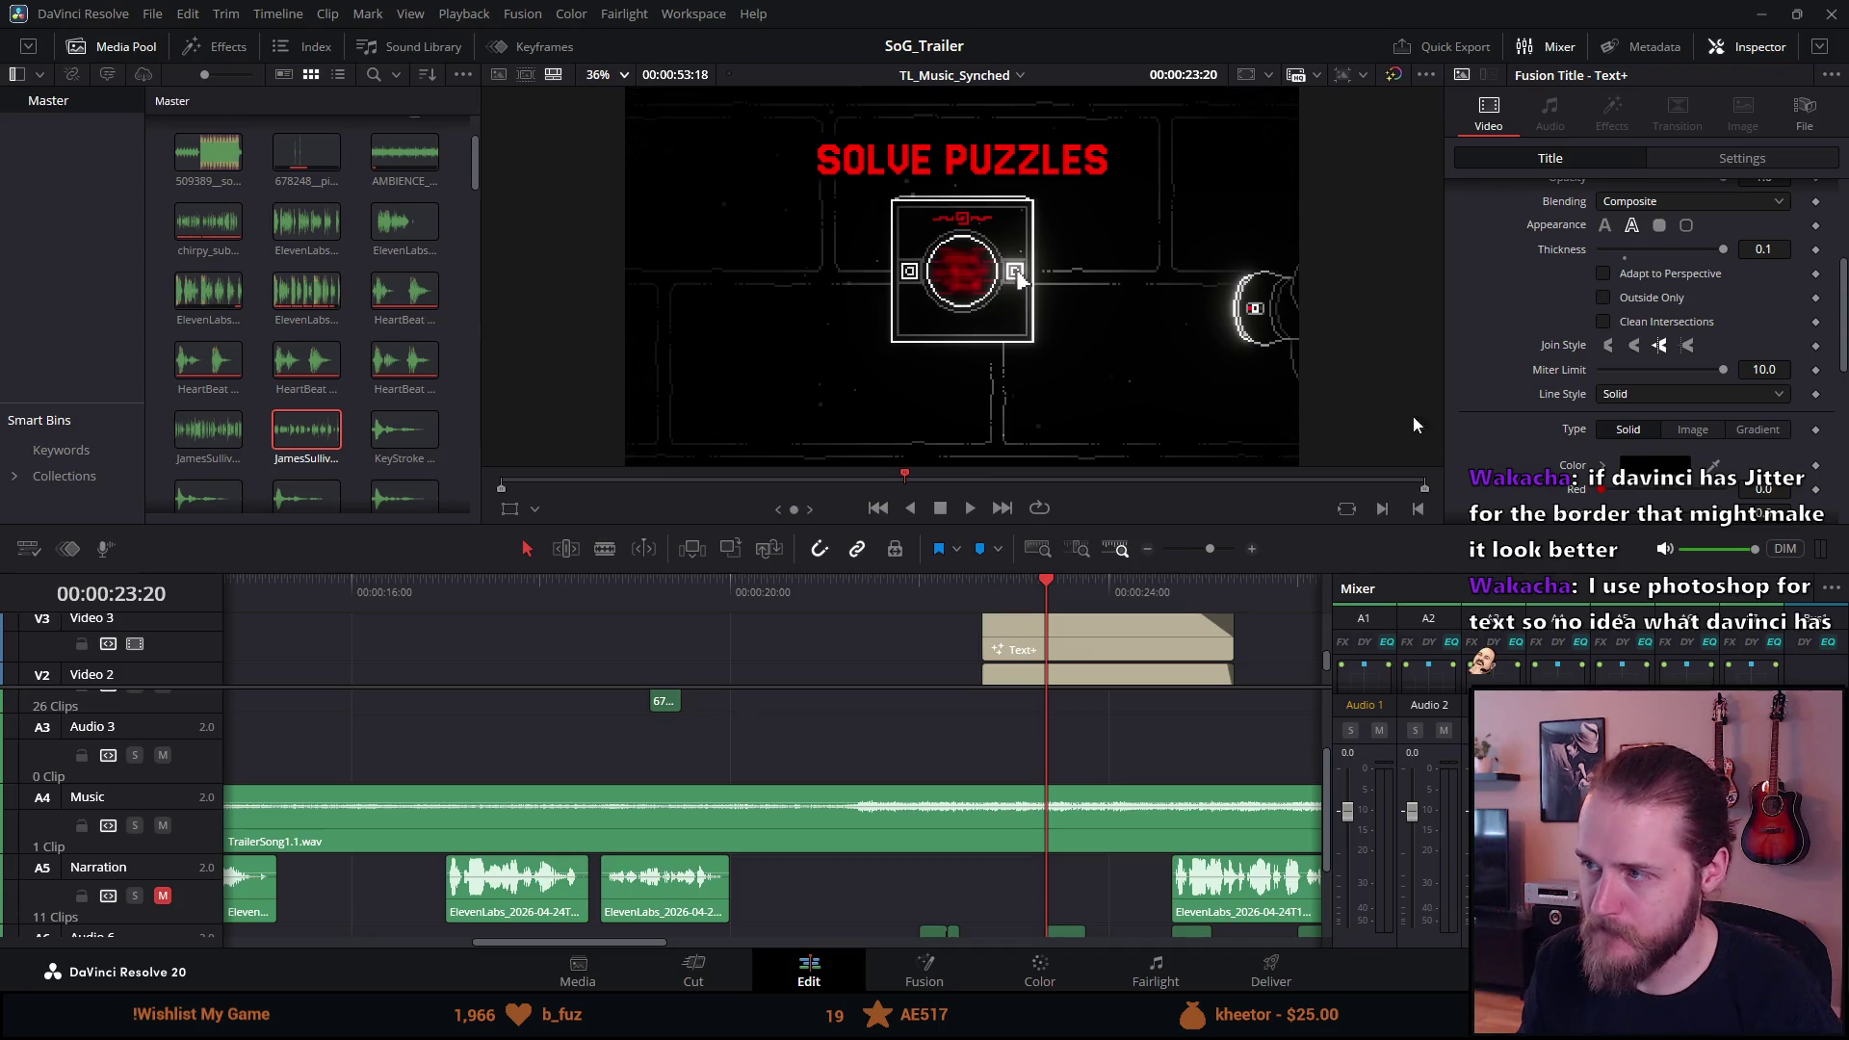
{"action": "scroll", "coordinate": [1528, 383], "scroll_direction": "up", "scroll_amount": 2}
{"action": "scroll", "coordinate": [1528, 383], "scroll_direction": "up", "scroll_amount": 2}
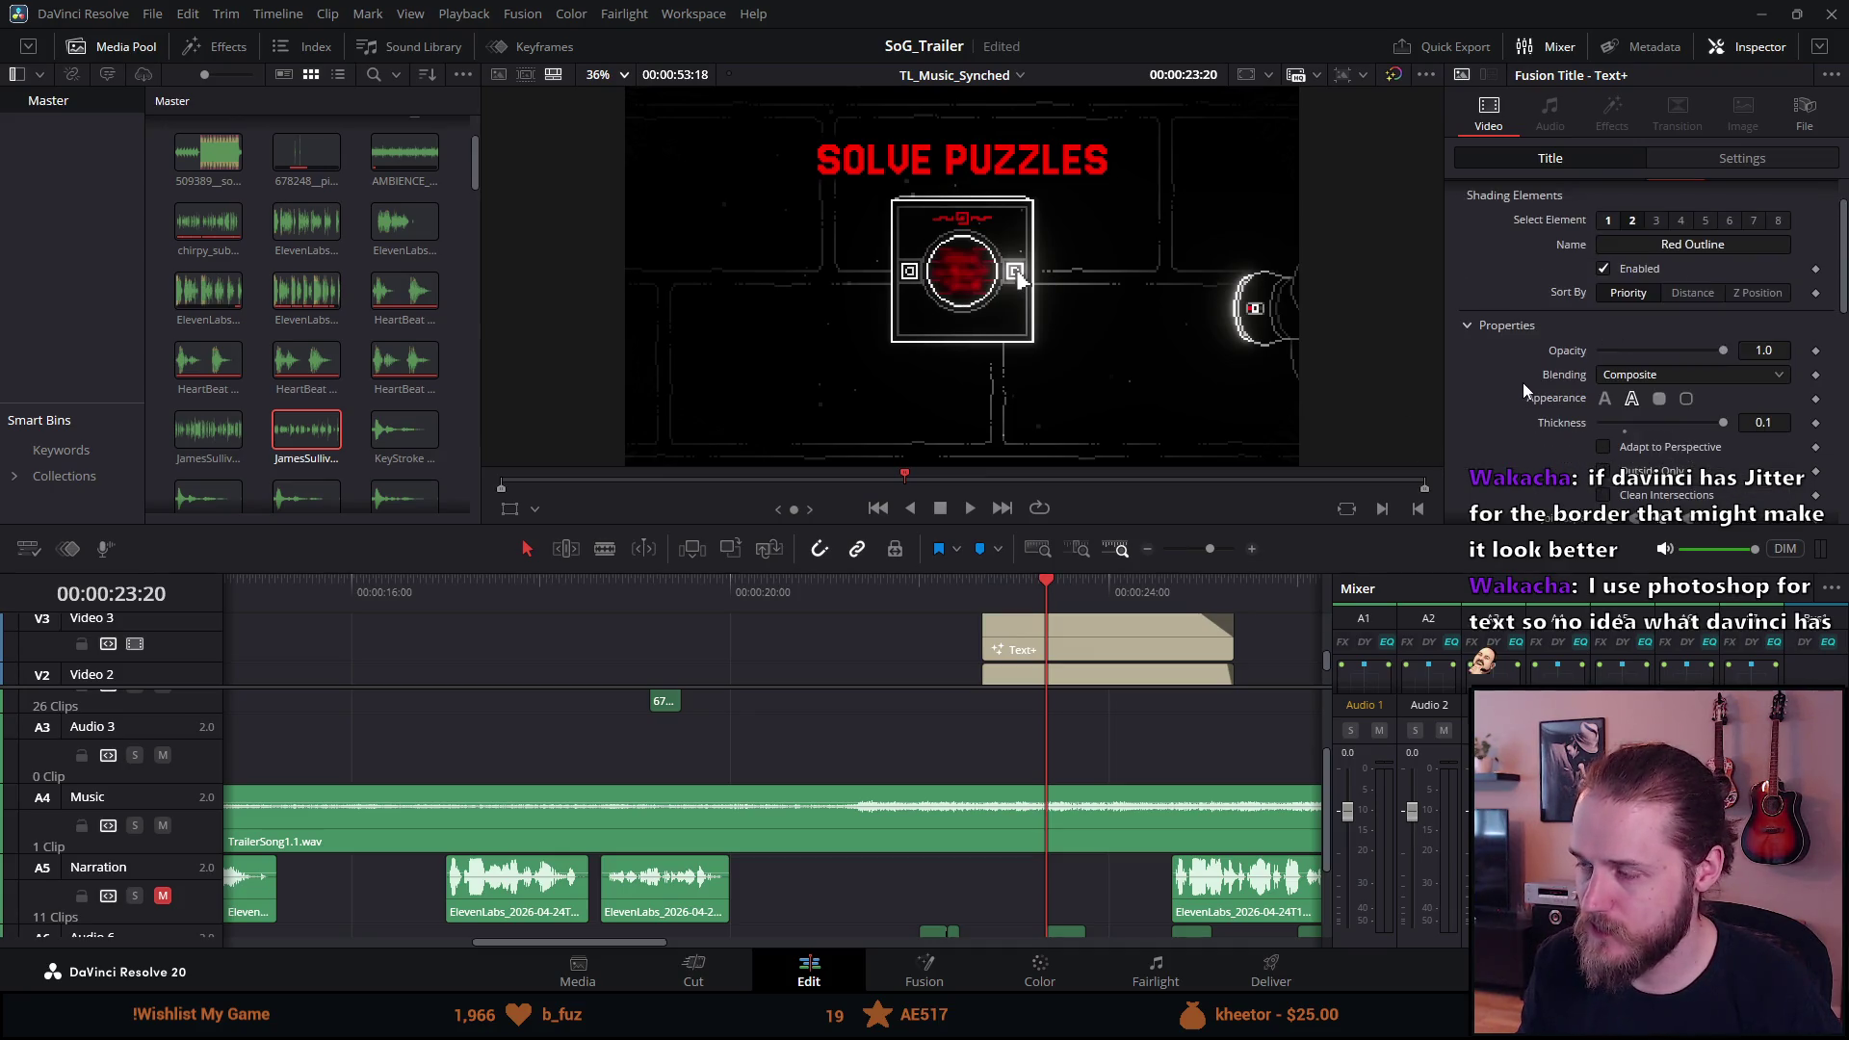
{"action": "scroll", "coordinate": [1523, 383], "scroll_direction": "up", "scroll_amount": 1}
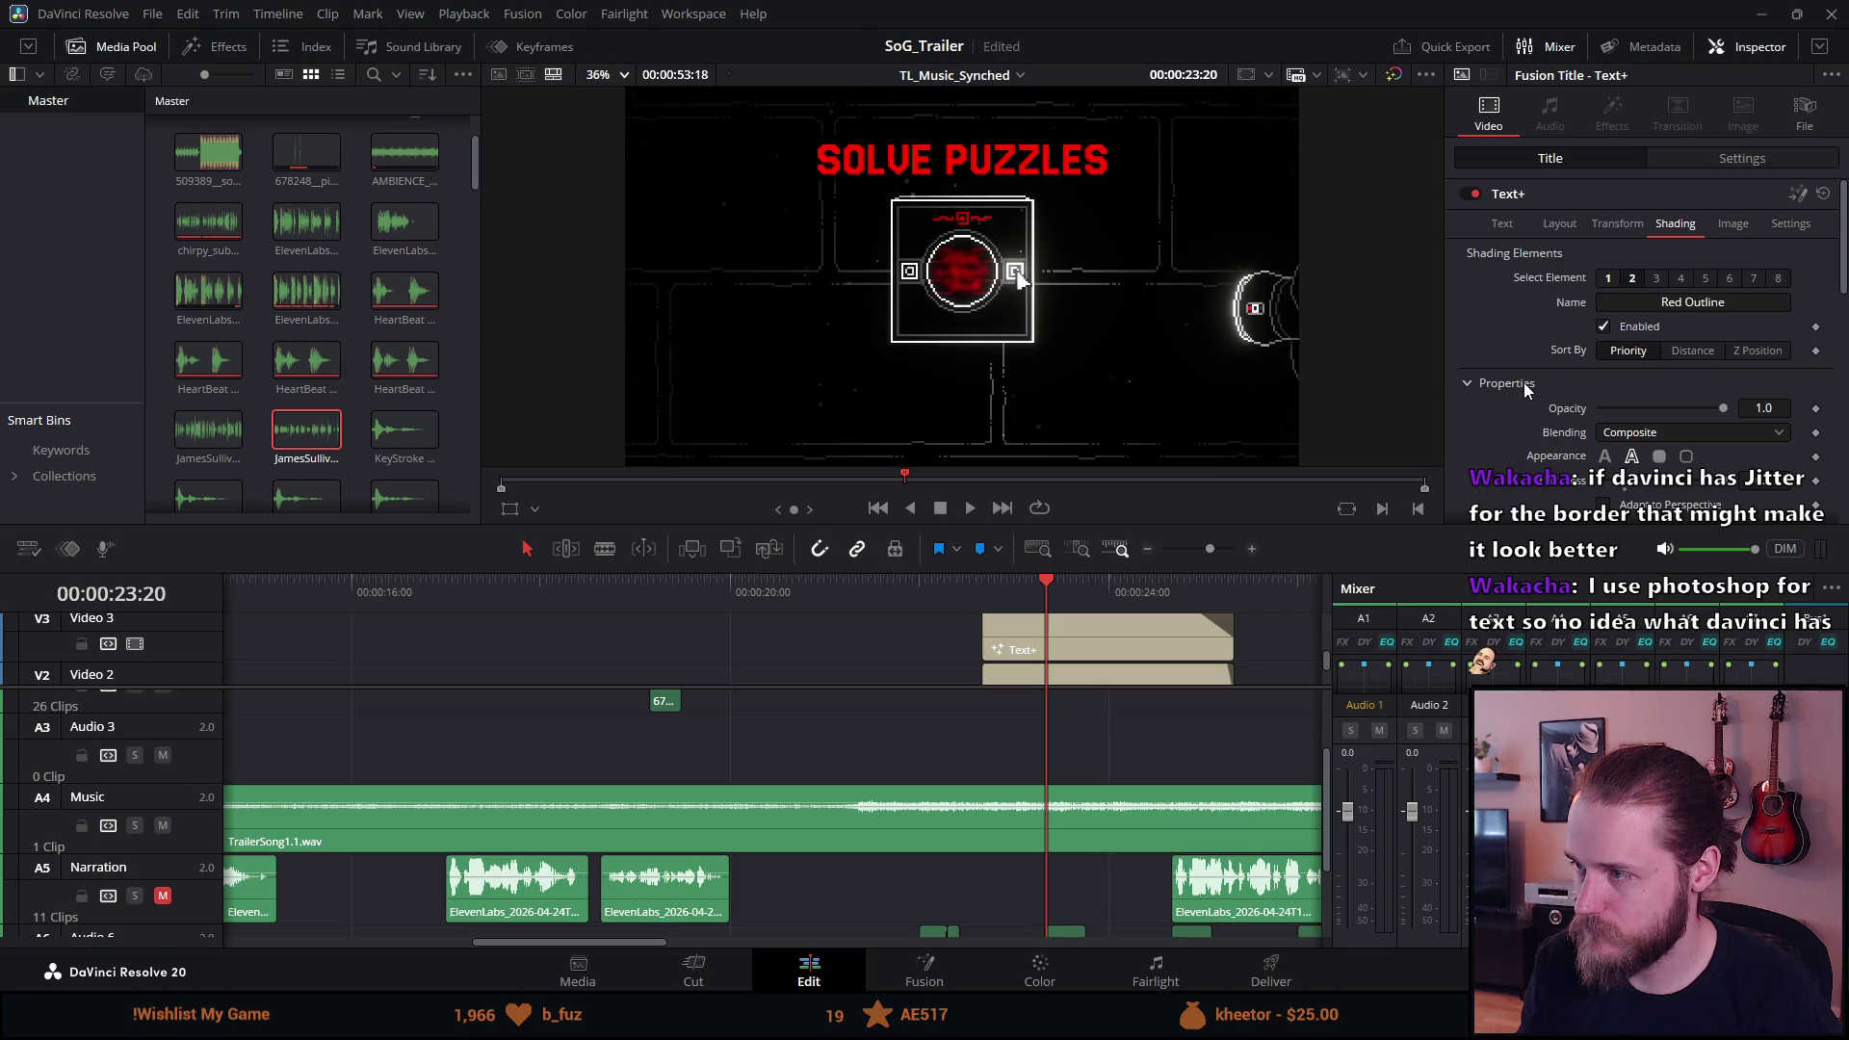
{"action": "left_click", "coordinate": [1745, 230]}
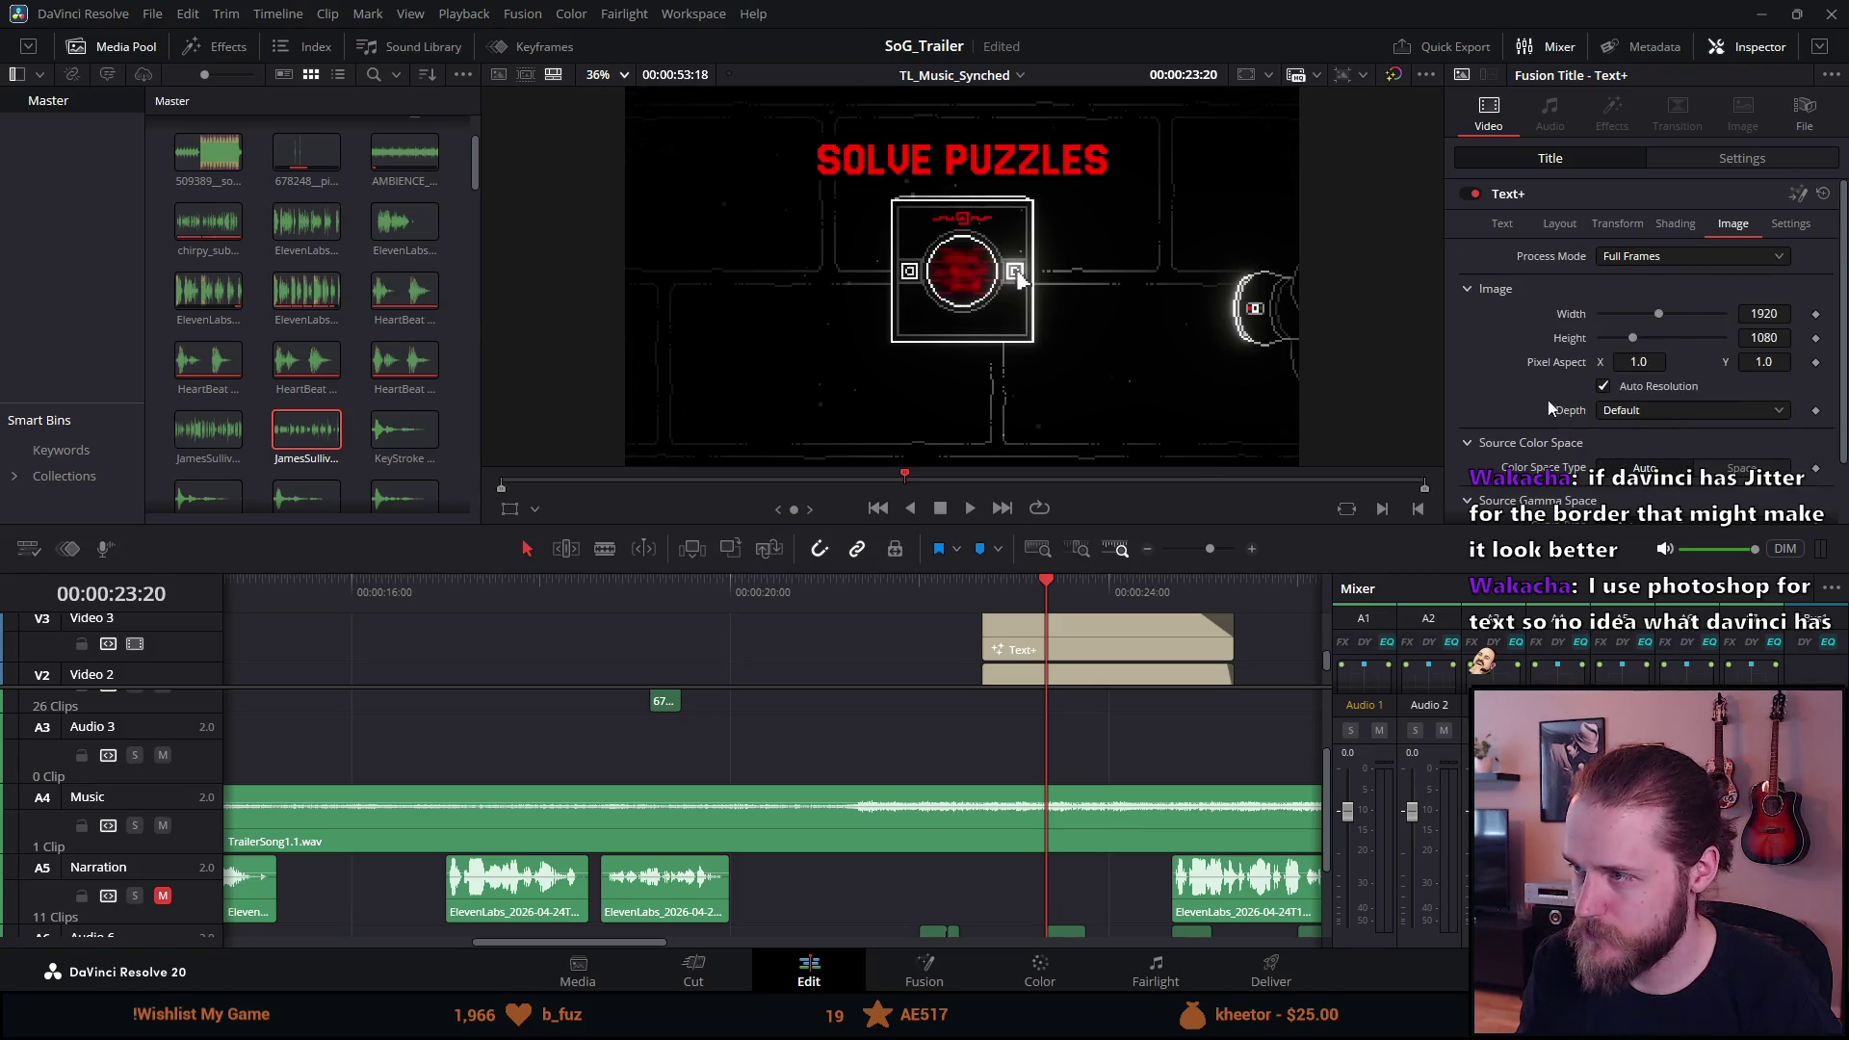
{"action": "scroll", "coordinate": [1509, 421], "scroll_direction": "down", "scroll_amount": 1}
{"action": "scroll", "coordinate": [1509, 424], "scroll_direction": "up", "scroll_amount": 1}
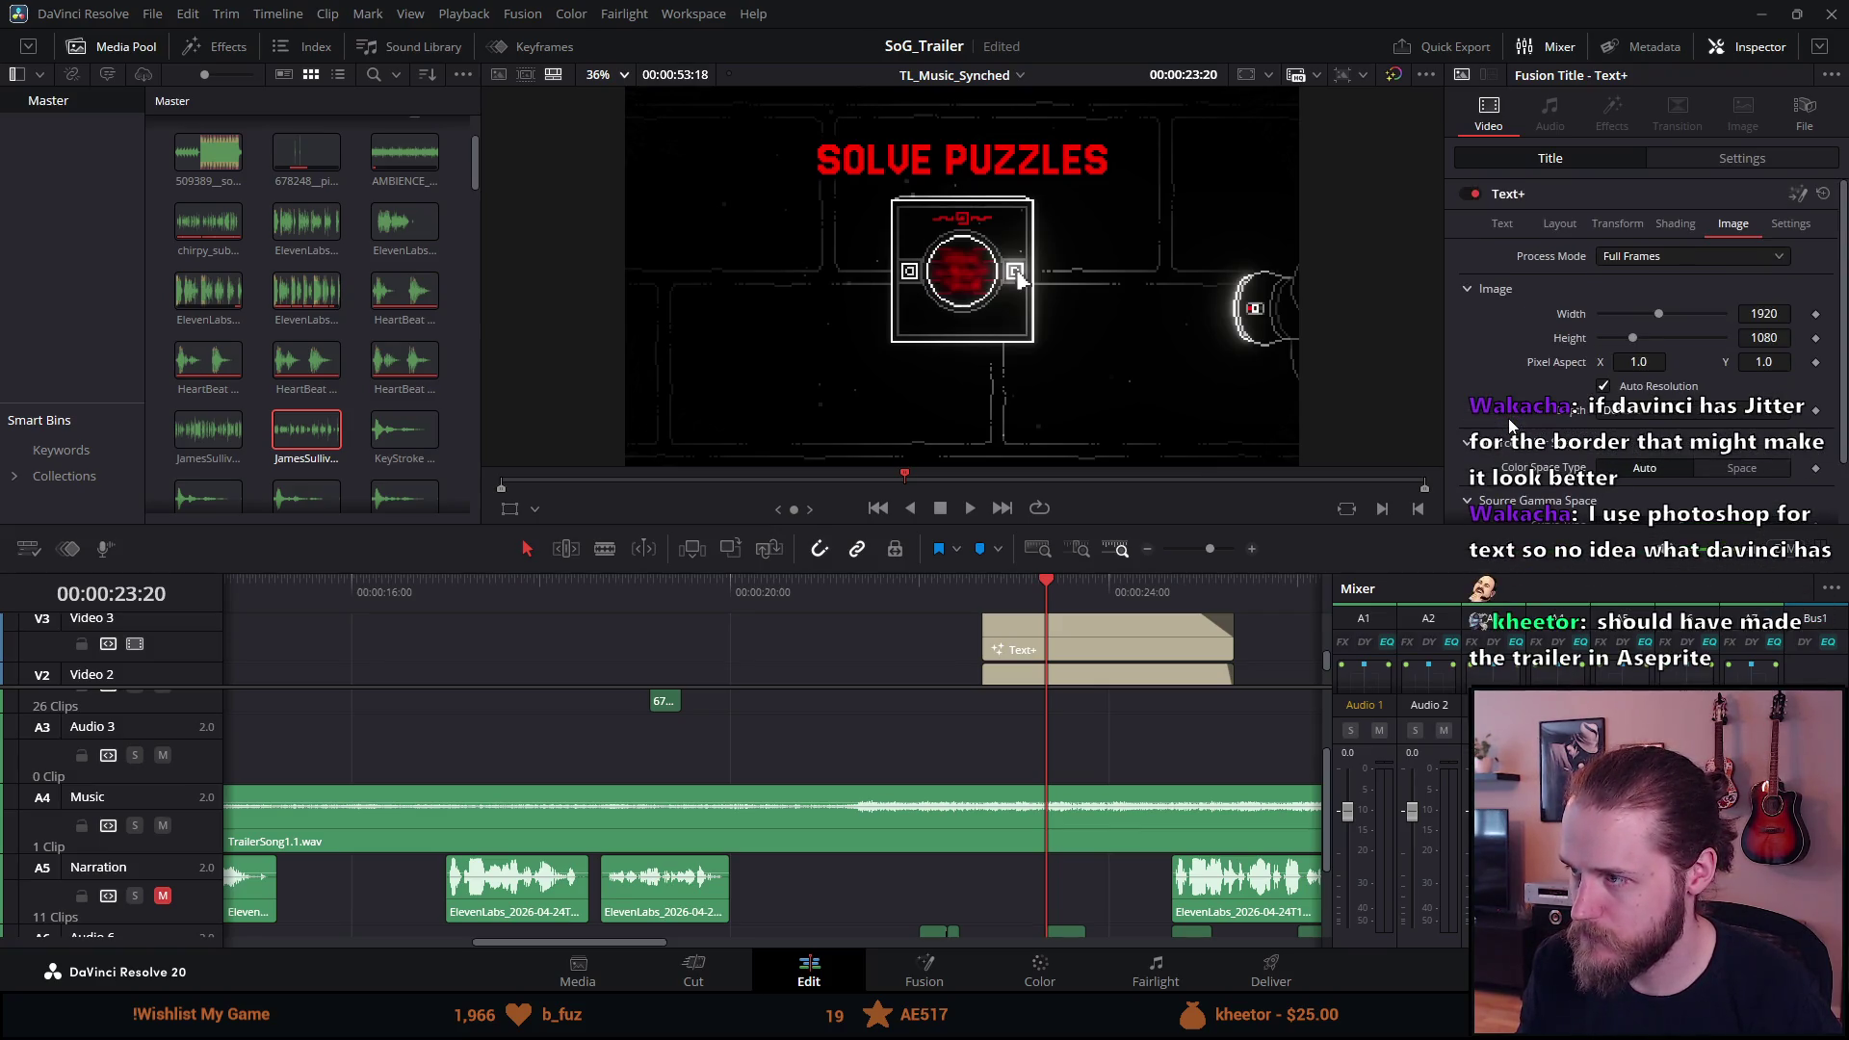
{"action": "left_click", "coordinate": [1797, 227]}
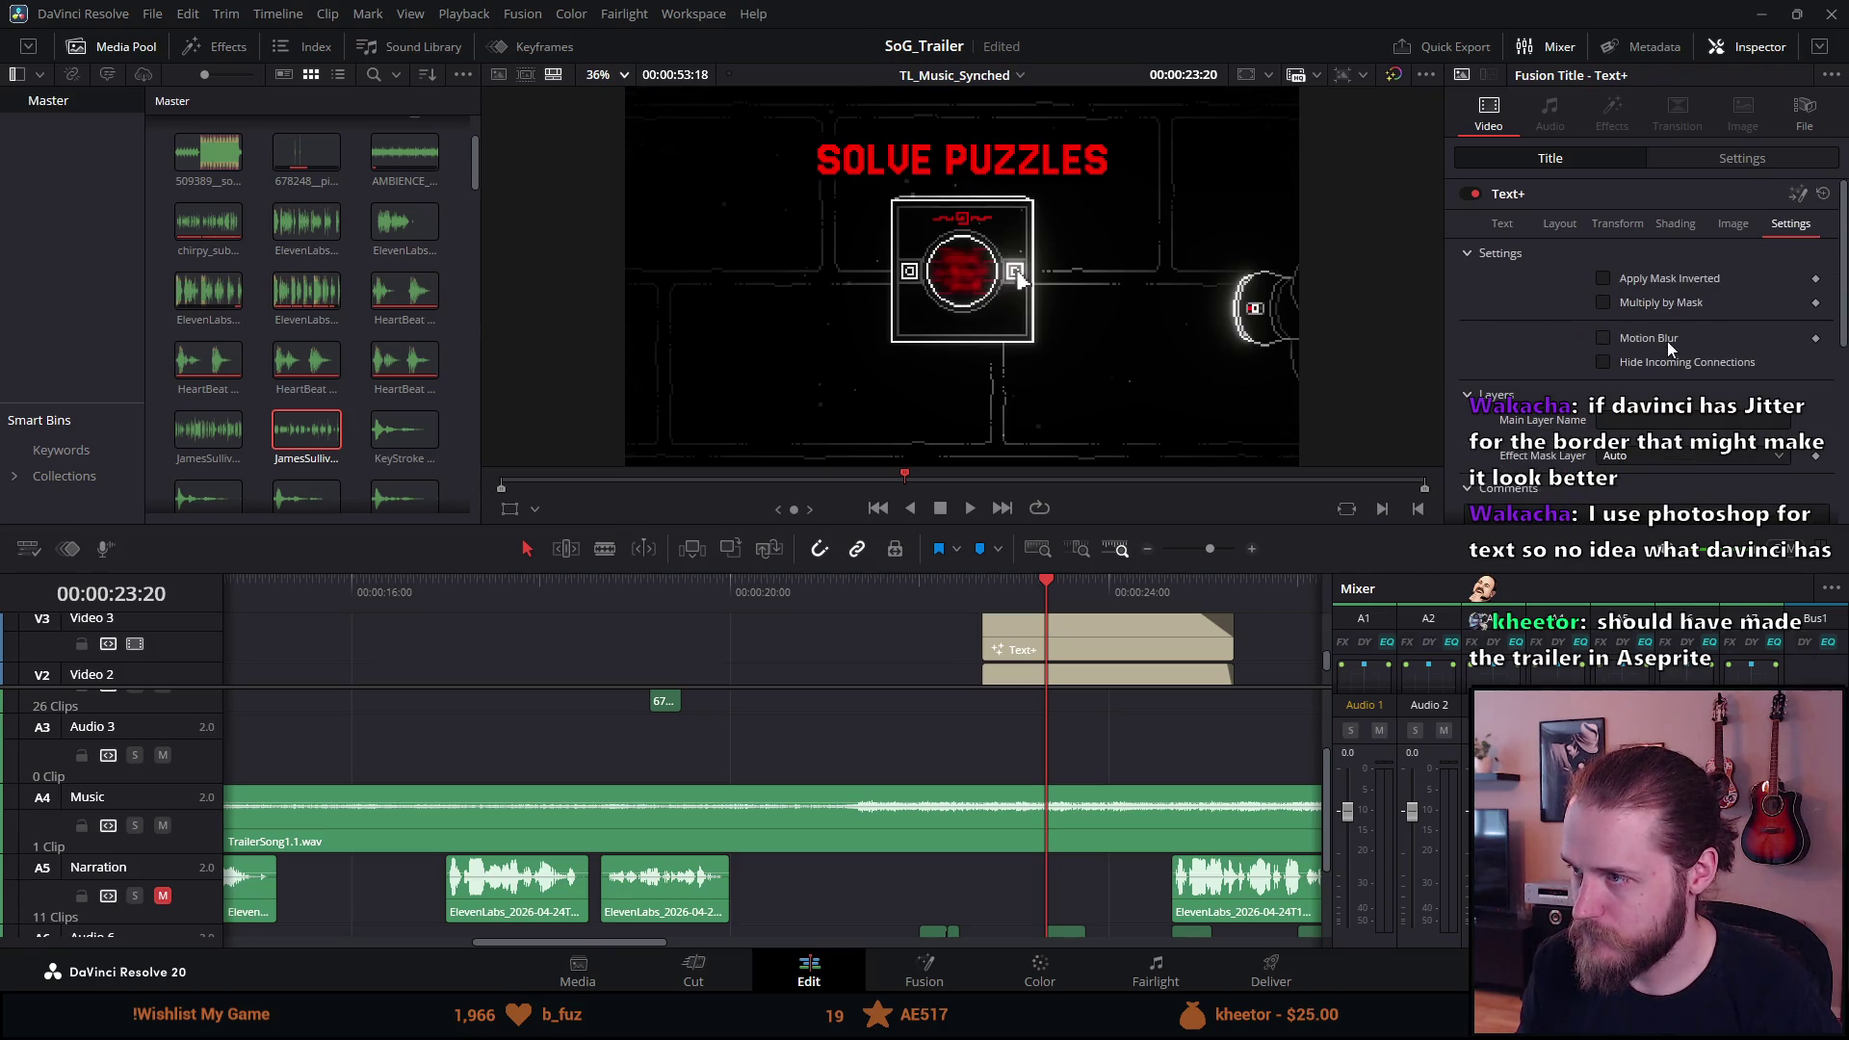
{"action": "scroll", "coordinate": [1534, 373], "scroll_direction": "down", "scroll_amount": 2}
{"action": "left_click", "coordinate": [1751, 179]}
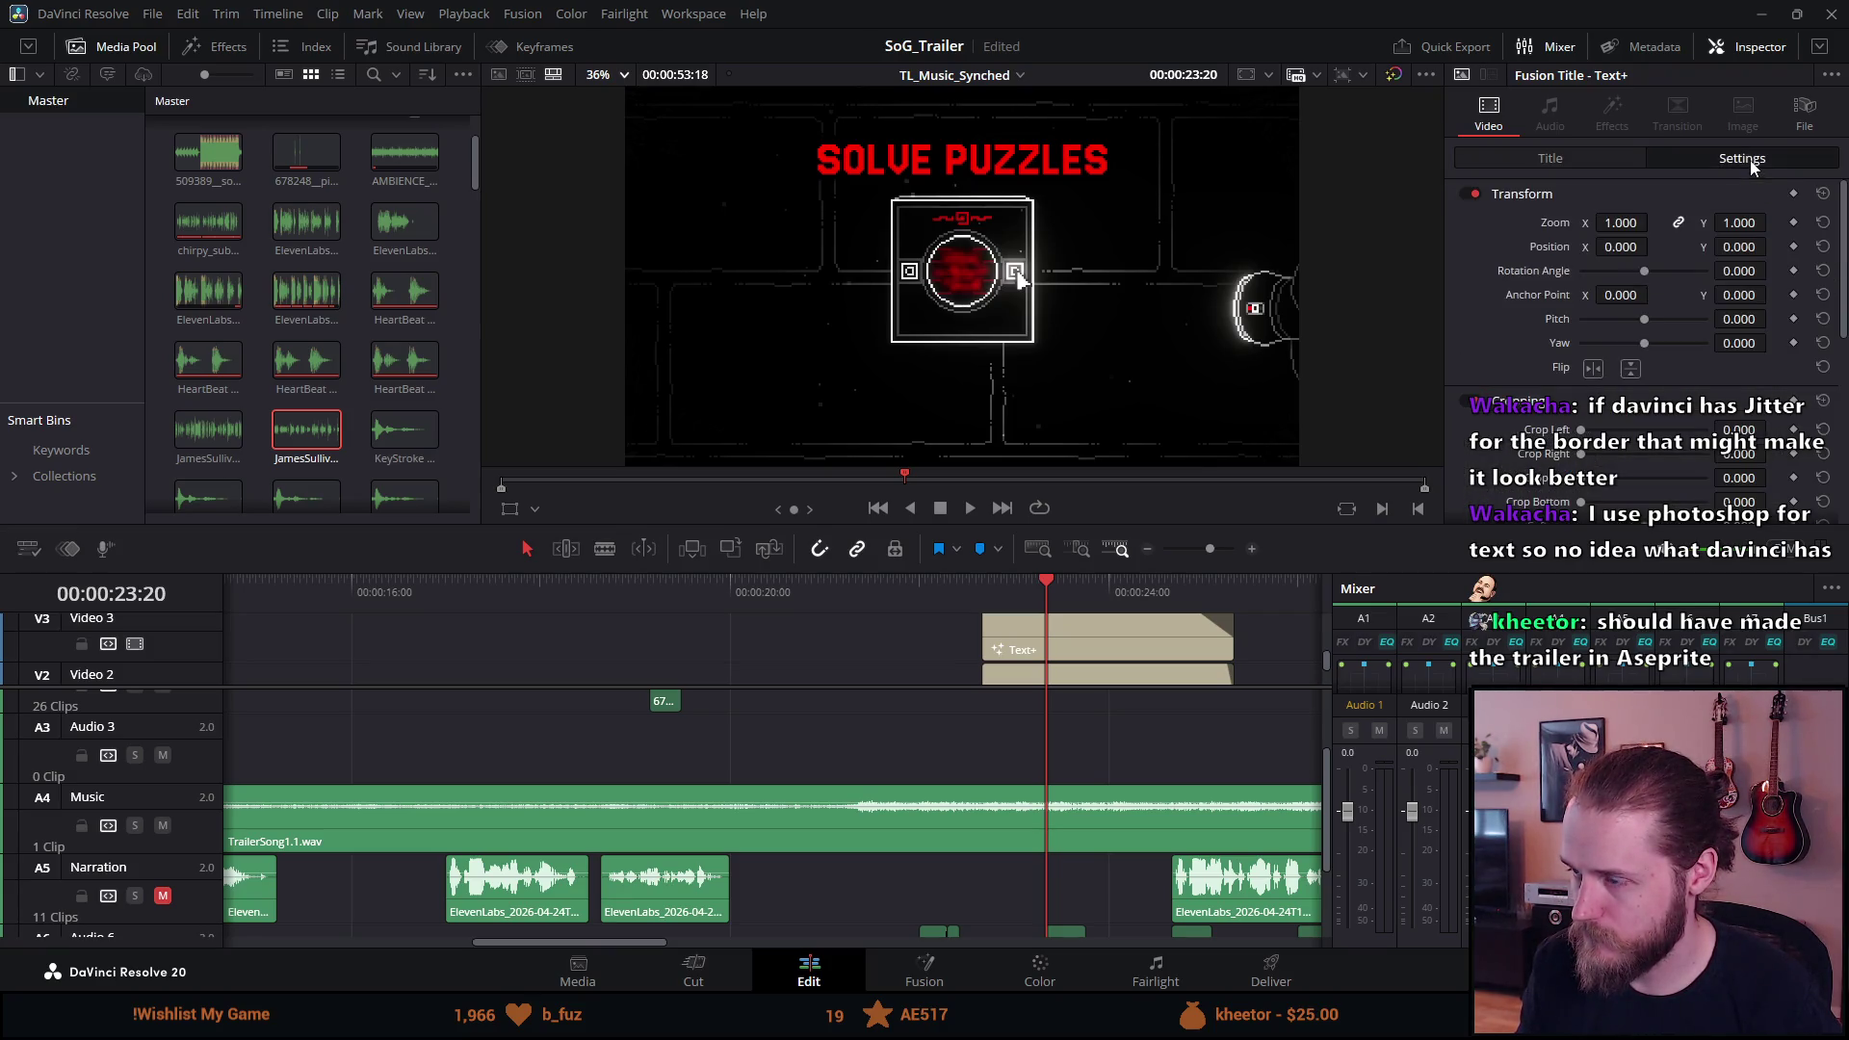
{"action": "scroll", "coordinate": [1637, 289], "scroll_direction": "down", "scroll_amount": 5}
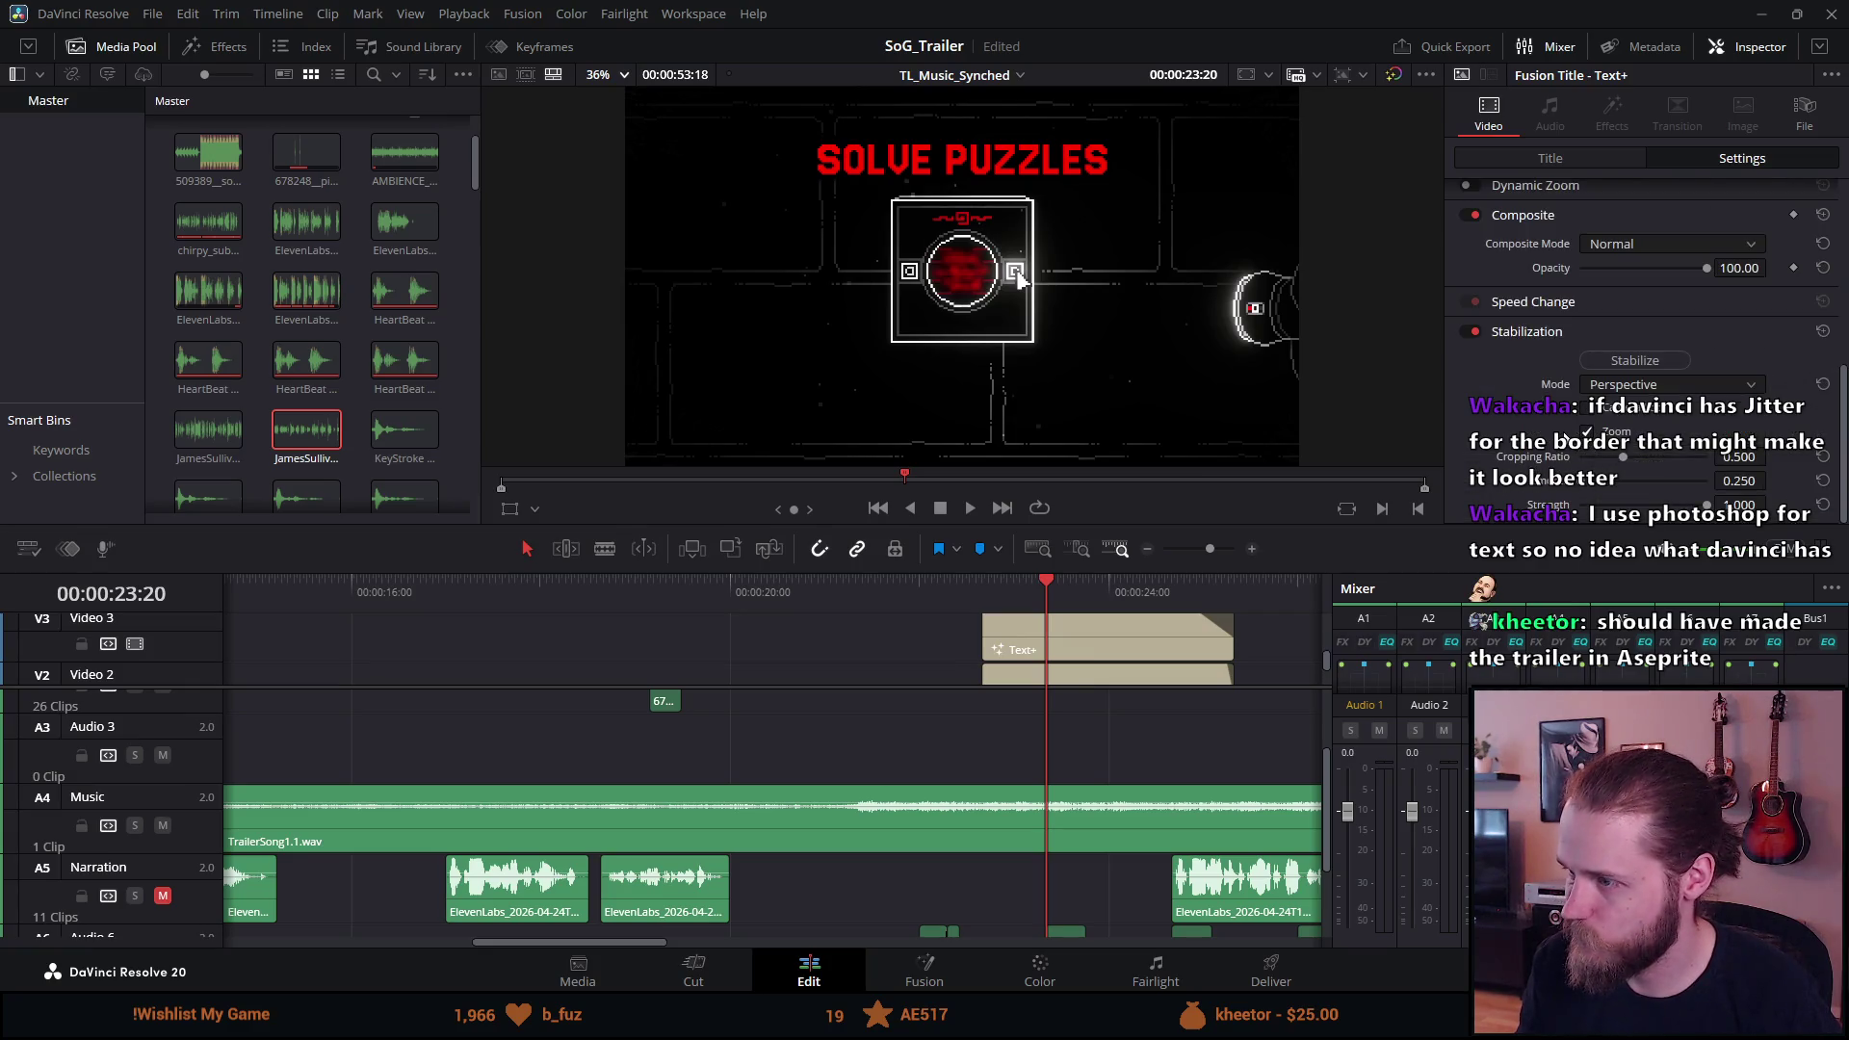
{"action": "scroll", "coordinate": [1541, 418], "scroll_direction": "up", "scroll_amount": 5}
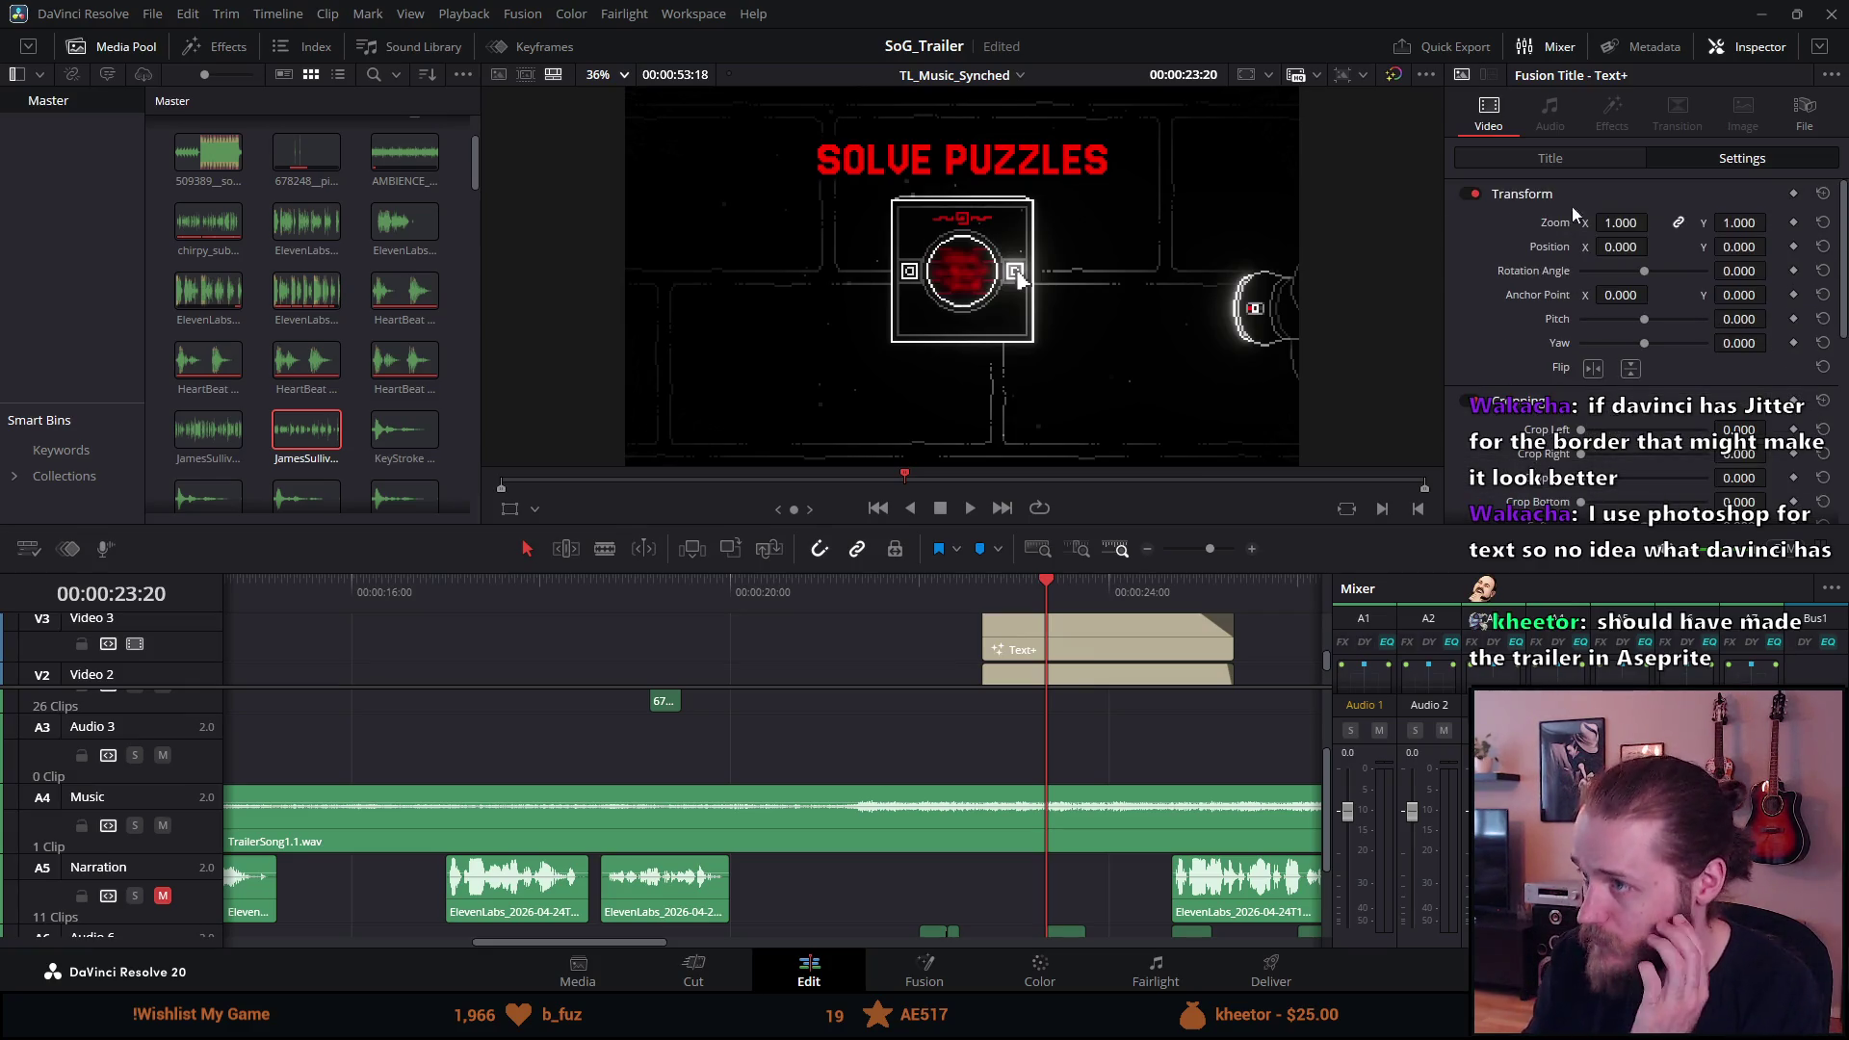
{"action": "left_click", "coordinate": [1570, 156]}
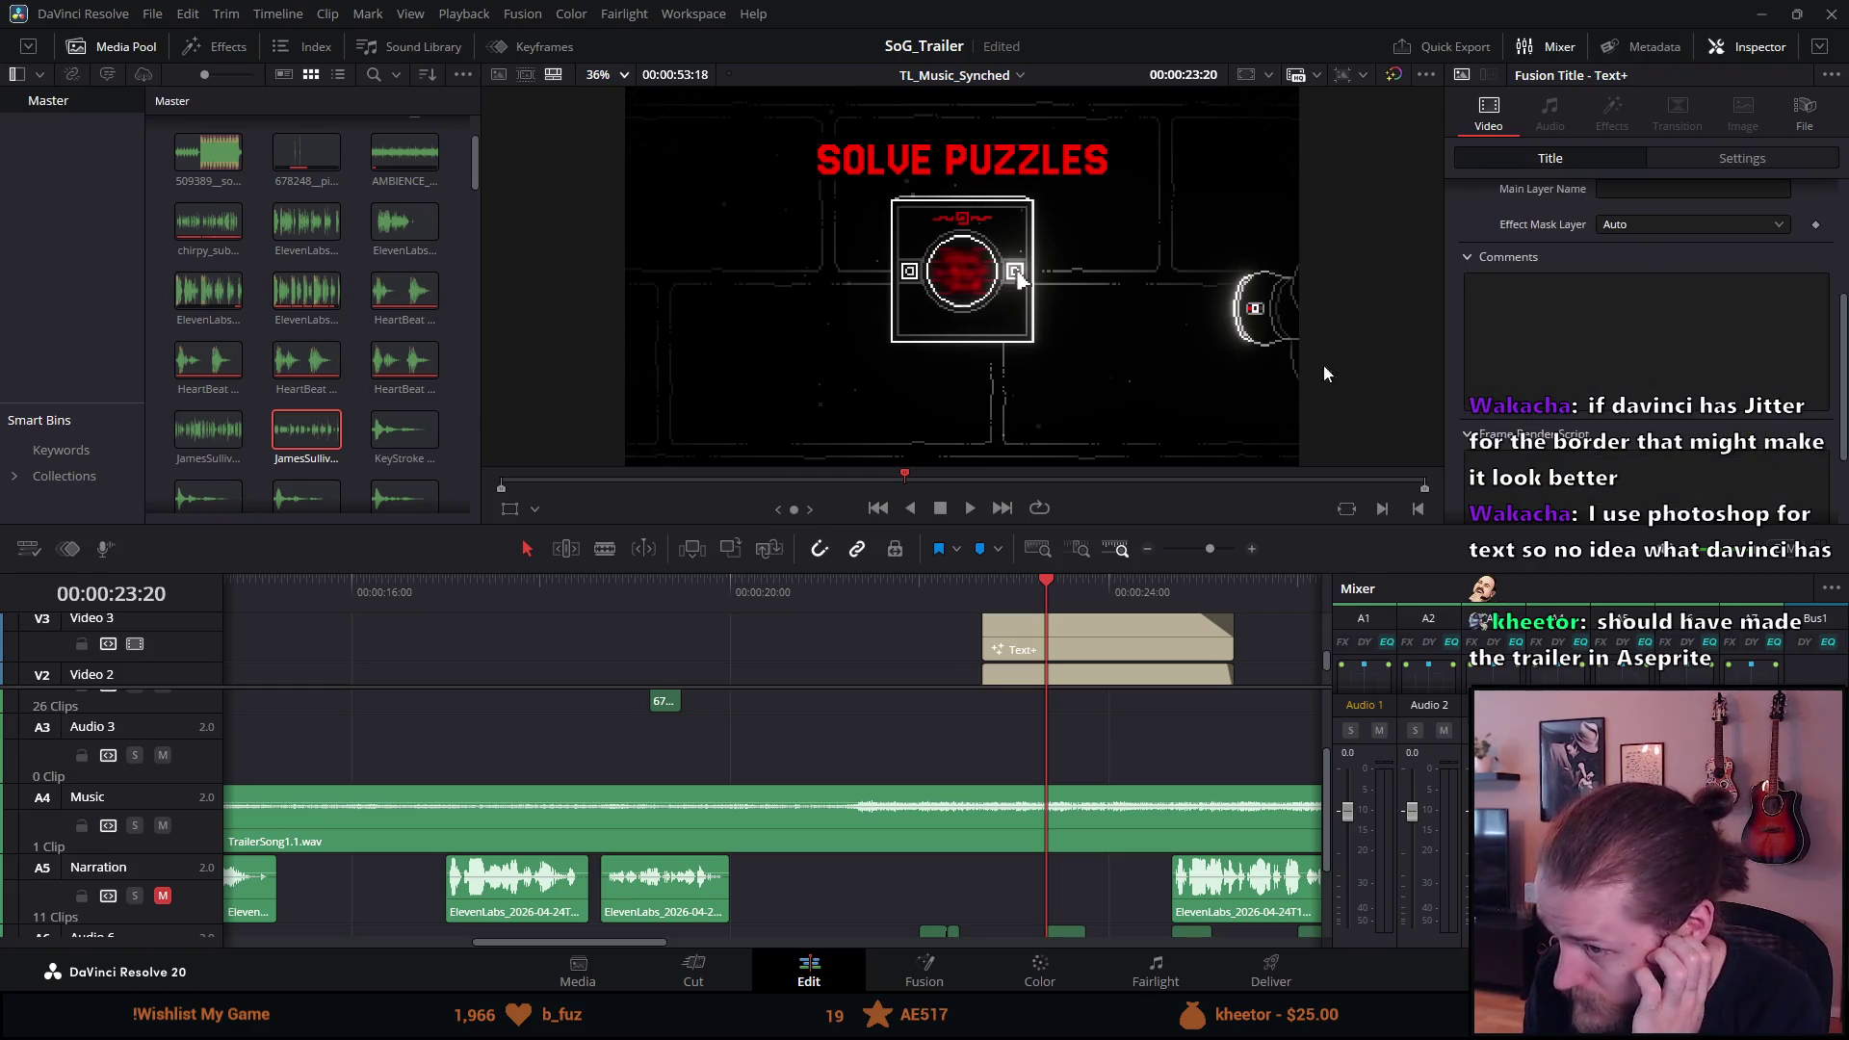
{"action": "left_click", "coordinate": [1100, 612]}
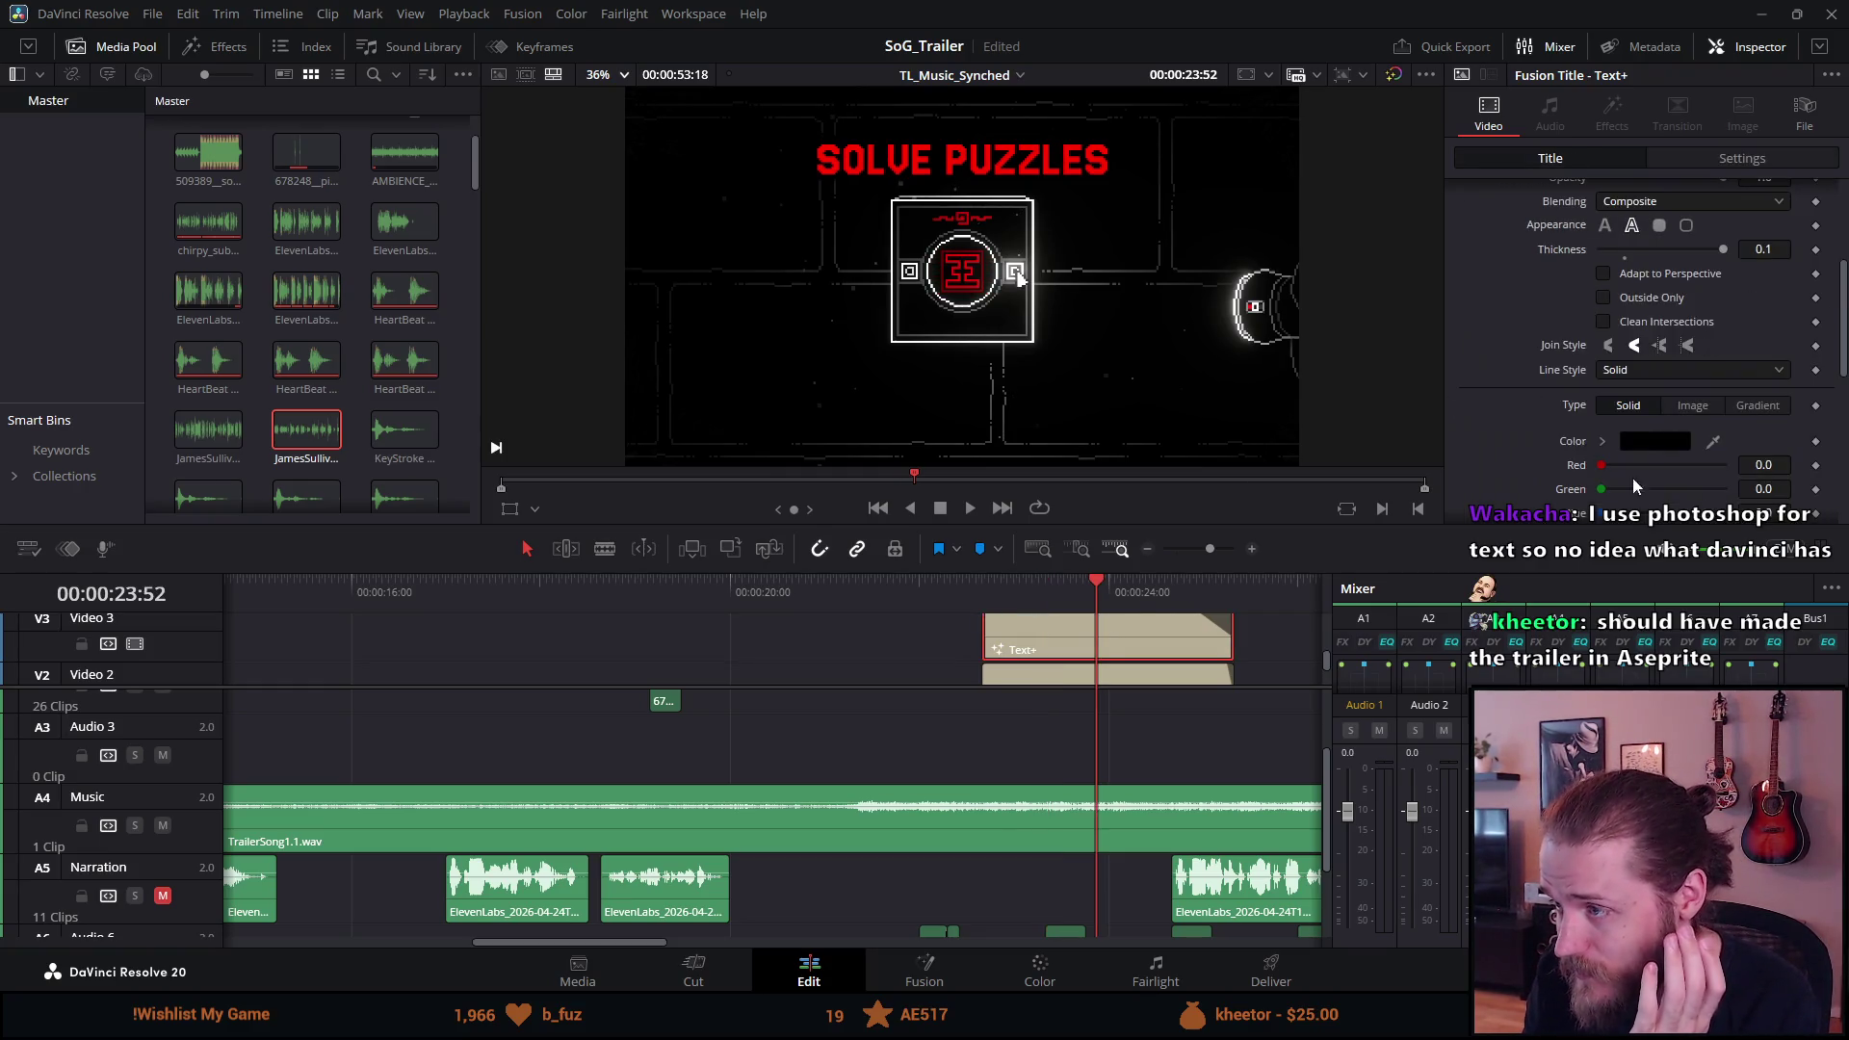
Try a white outline on SOLVE PUZZLES and discard it, then set the text colour to white.
{"action": "left_click", "coordinate": [1653, 443]}
{"action": "left_click_drag", "start_coordinate": [1150, 380], "coordinate": [1151, 350]}
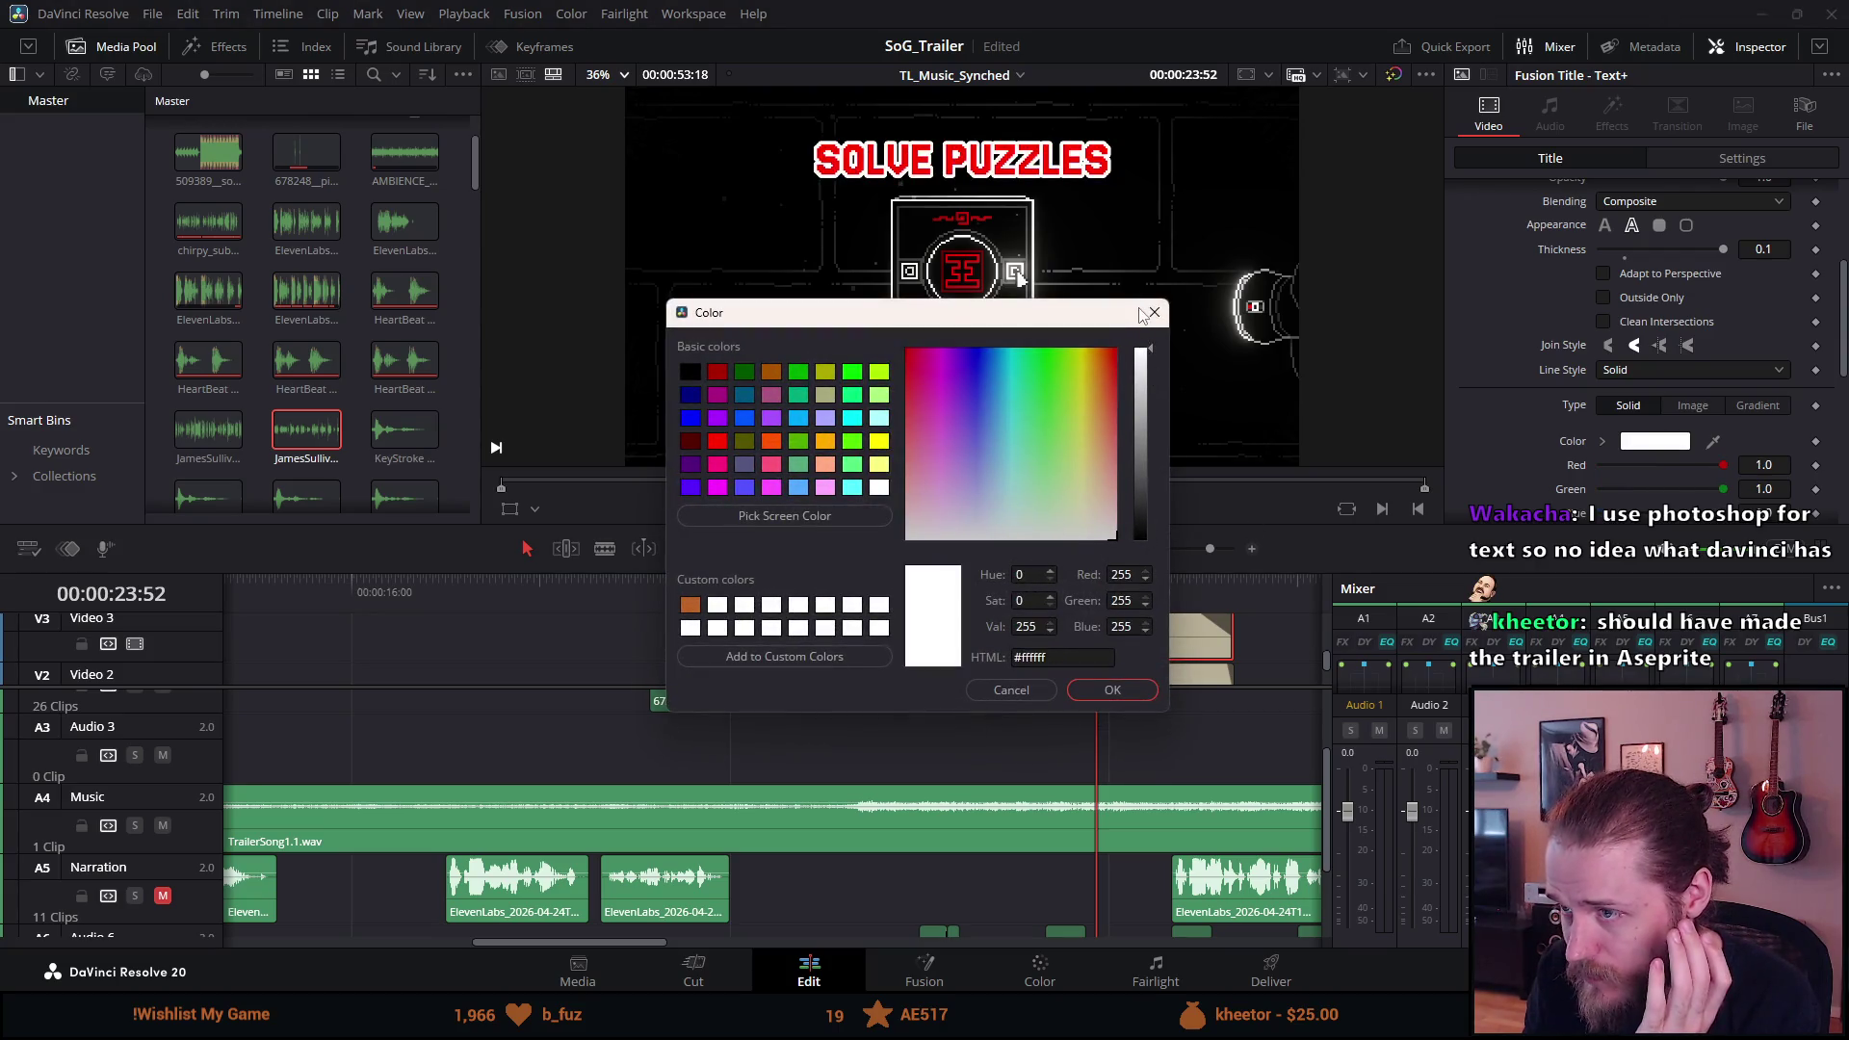
{"action": "left_click", "coordinate": [1011, 689]}
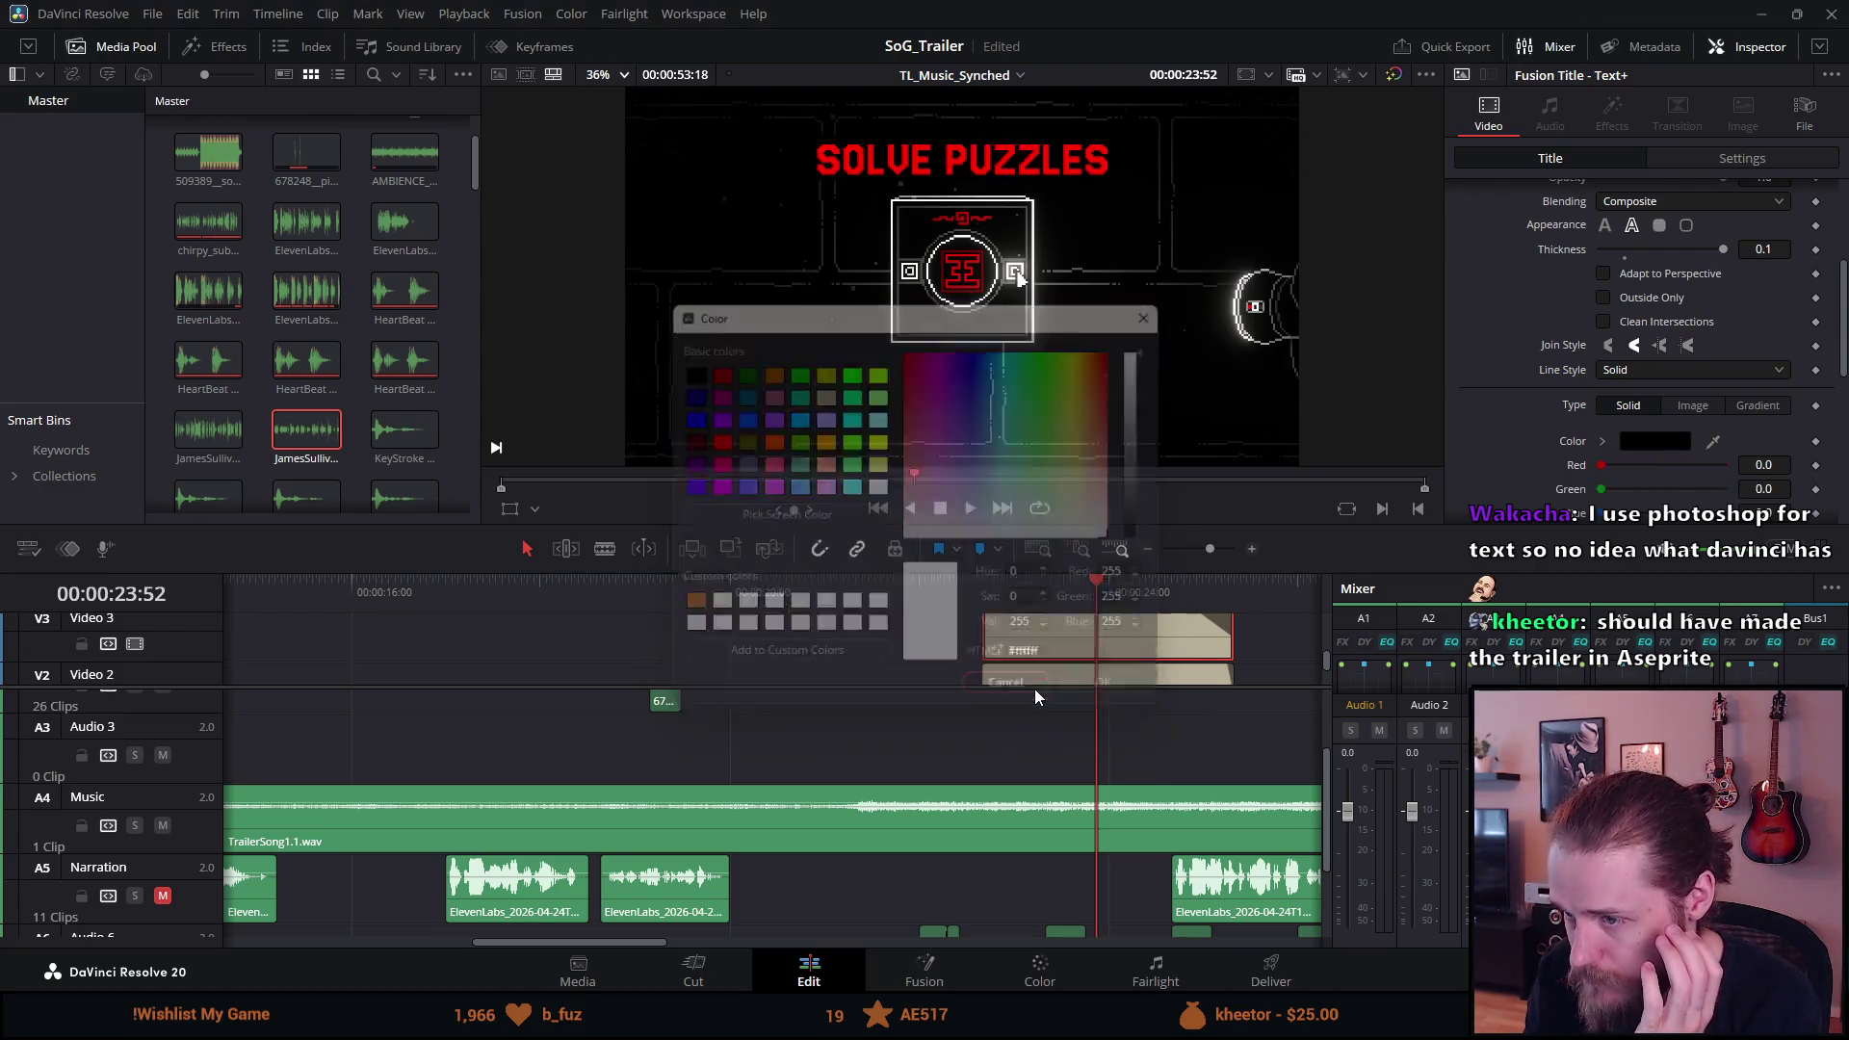
{"action": "scroll", "coordinate": [1569, 253], "scroll_direction": "up", "scroll_amount": 3}
{"action": "left_click", "coordinate": [1498, 226]}
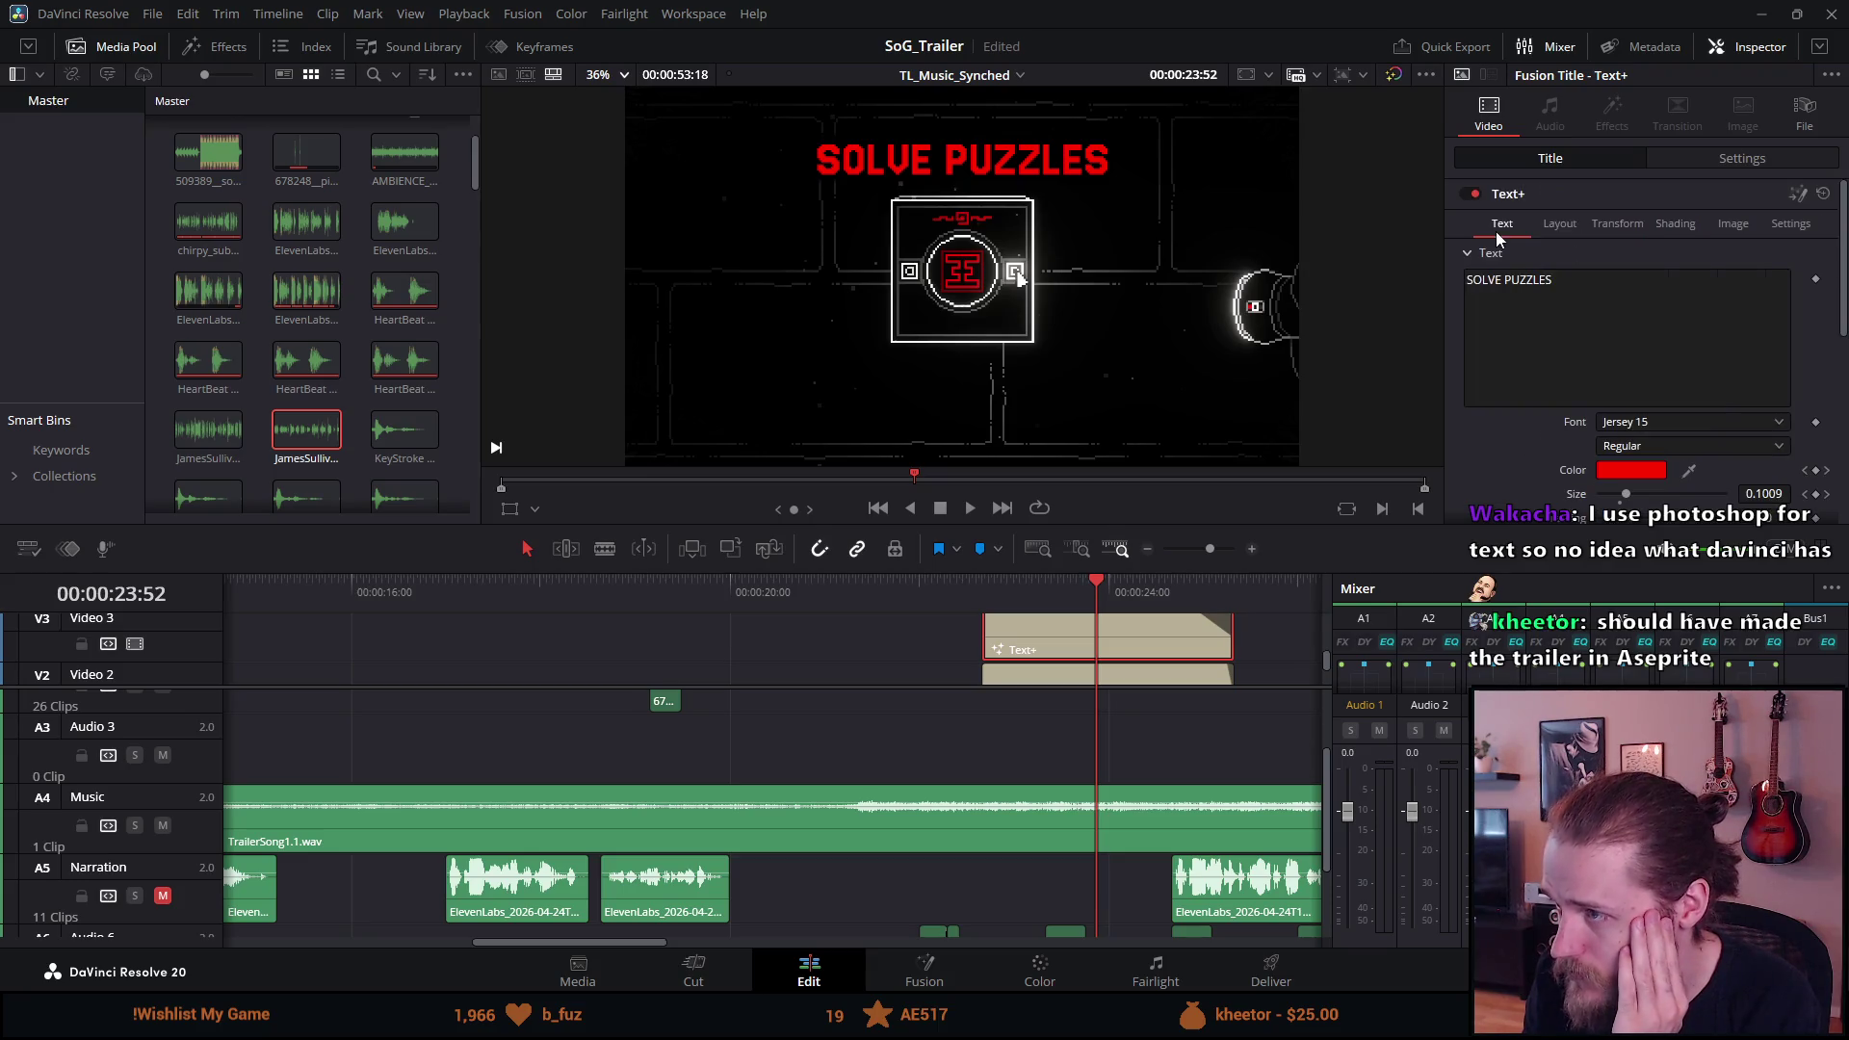
{"action": "left_click", "coordinate": [1615, 472]}
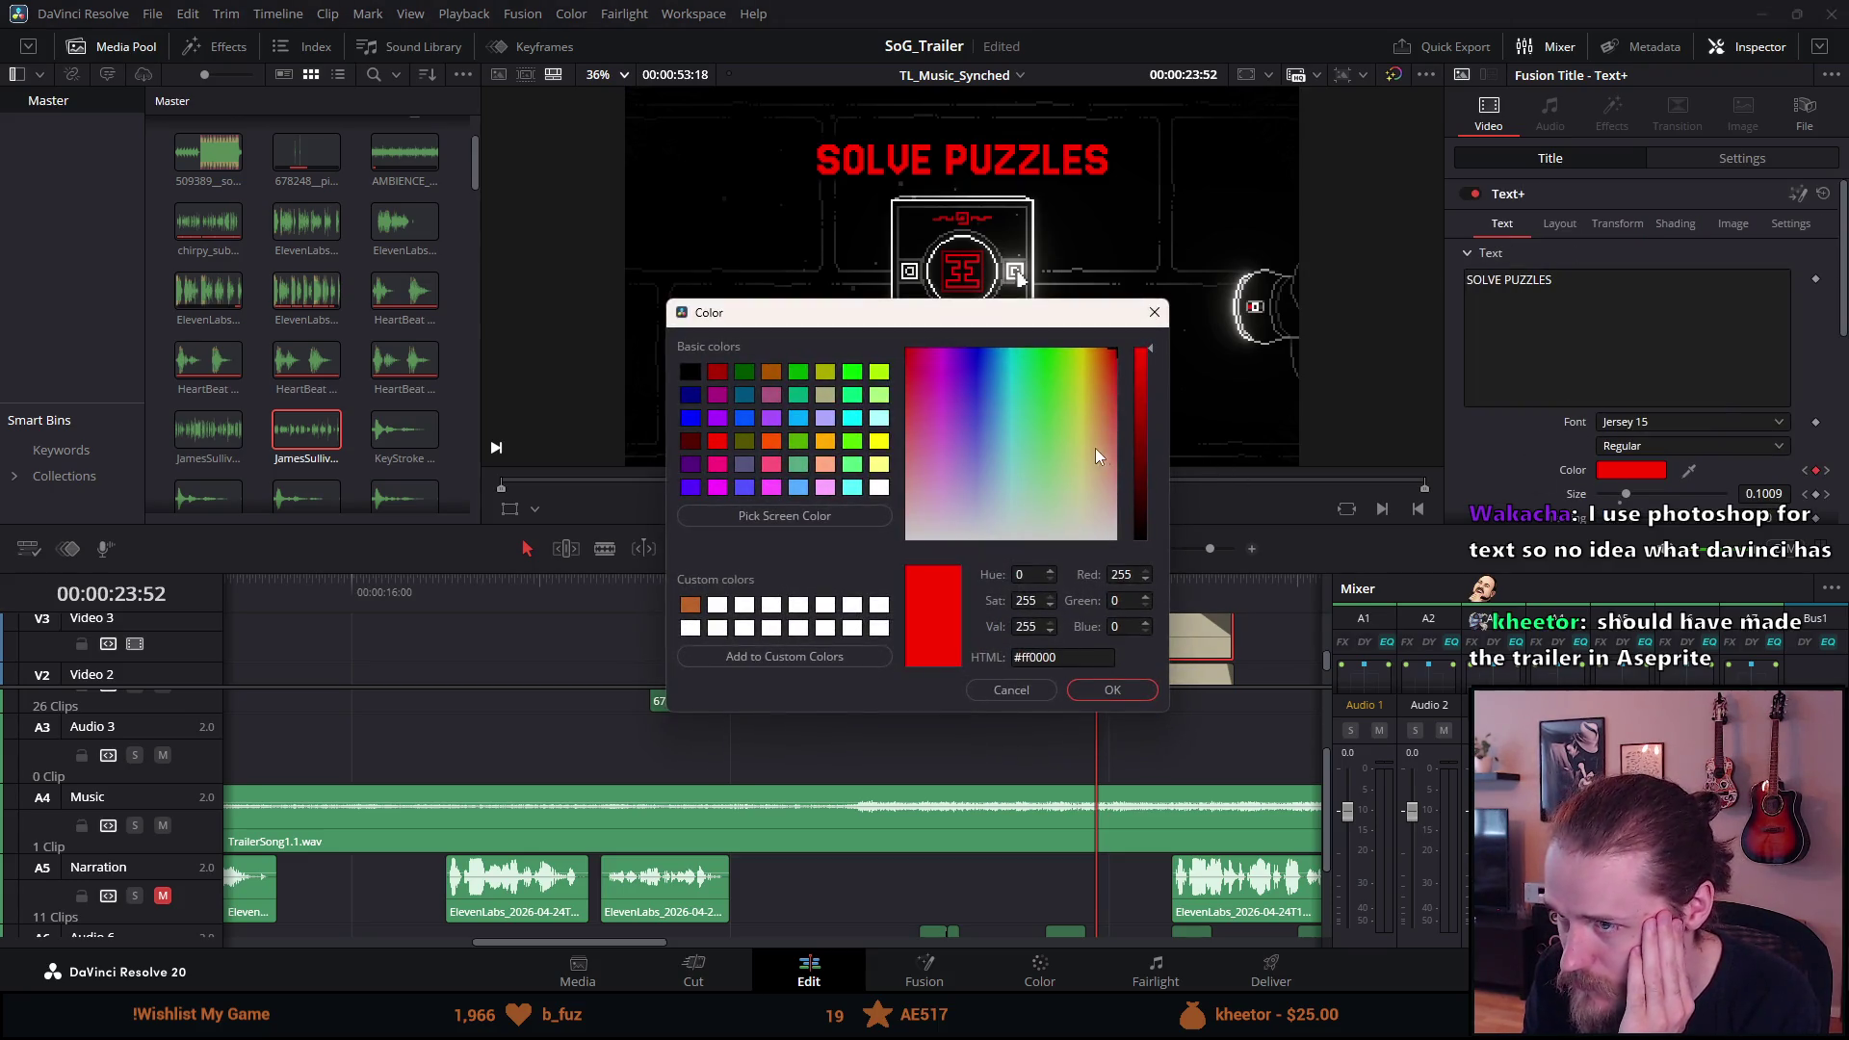
{"action": "left_click_drag", "start_coordinate": [1101, 447], "coordinate": [1200, 620]}
{"action": "left_click", "coordinate": [1114, 690]}
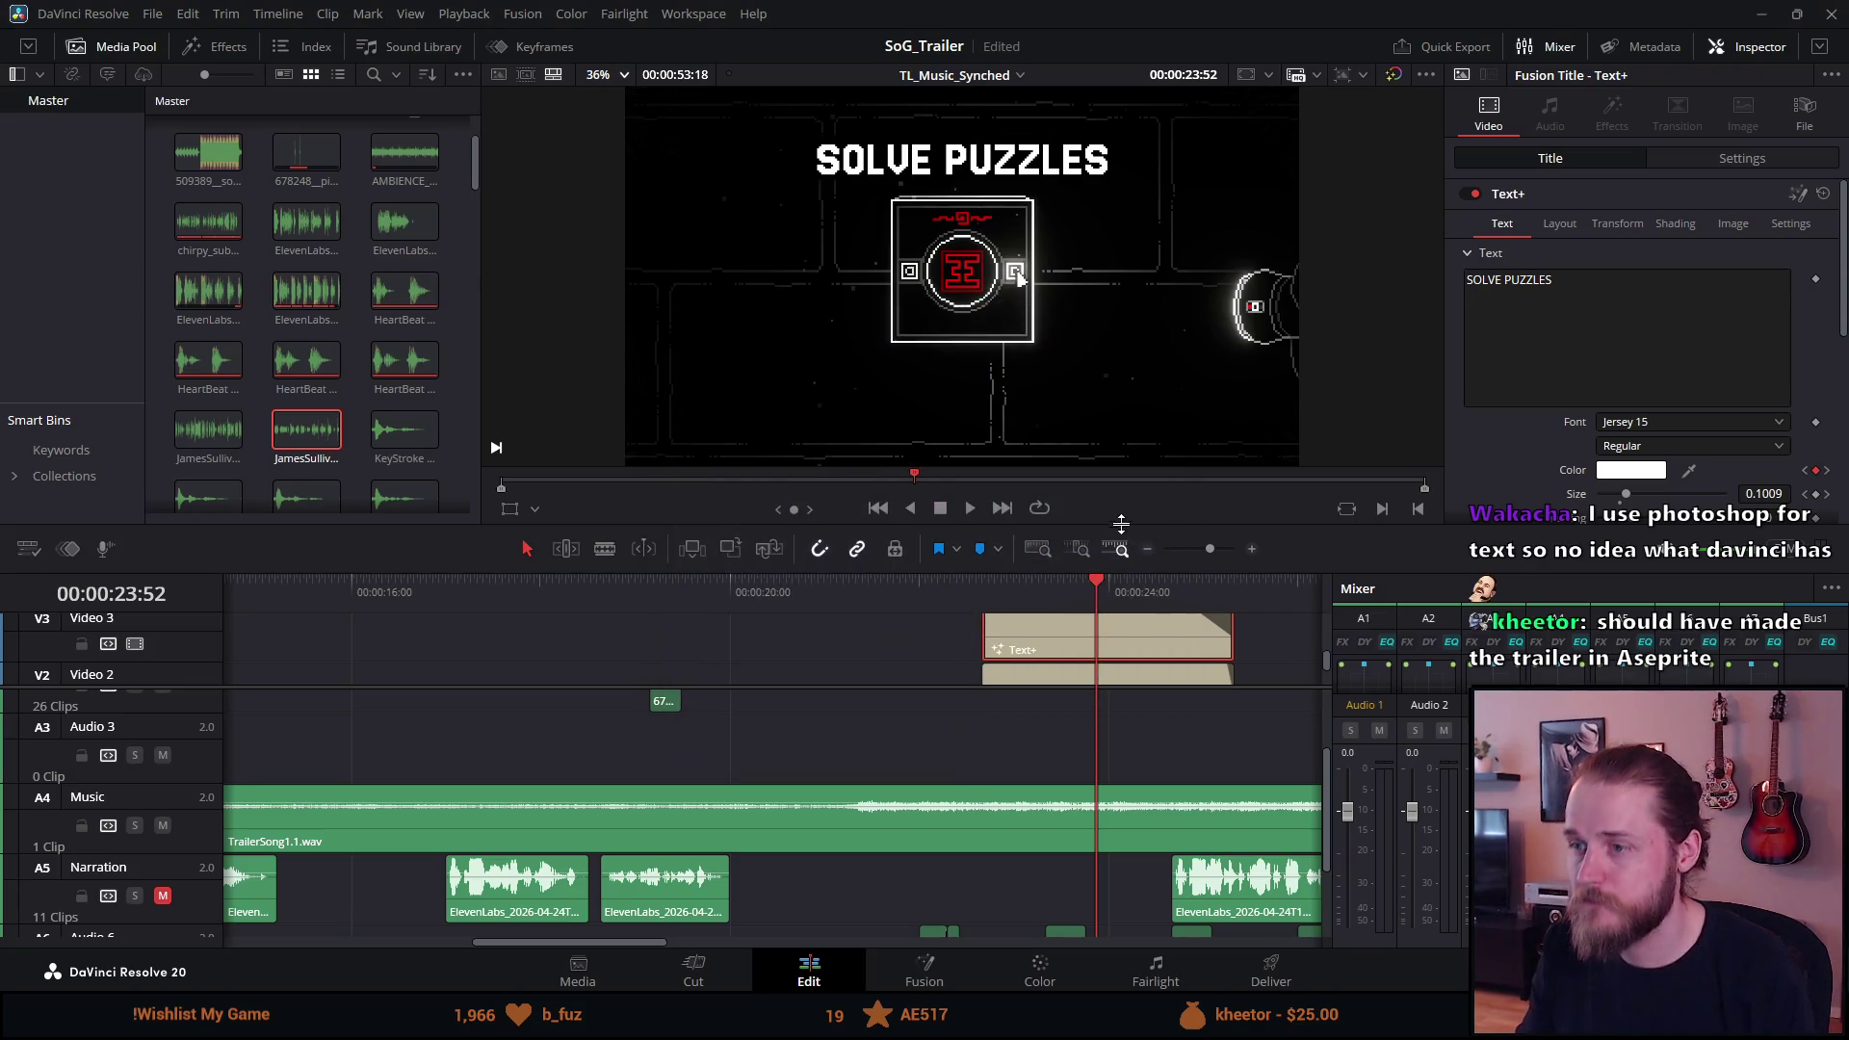
Preview SOLVE PUZZLES full-screen, then move to the INVESTIGATE THE MANOR title card.
{"action": "key", "text": "ctrl+f"}
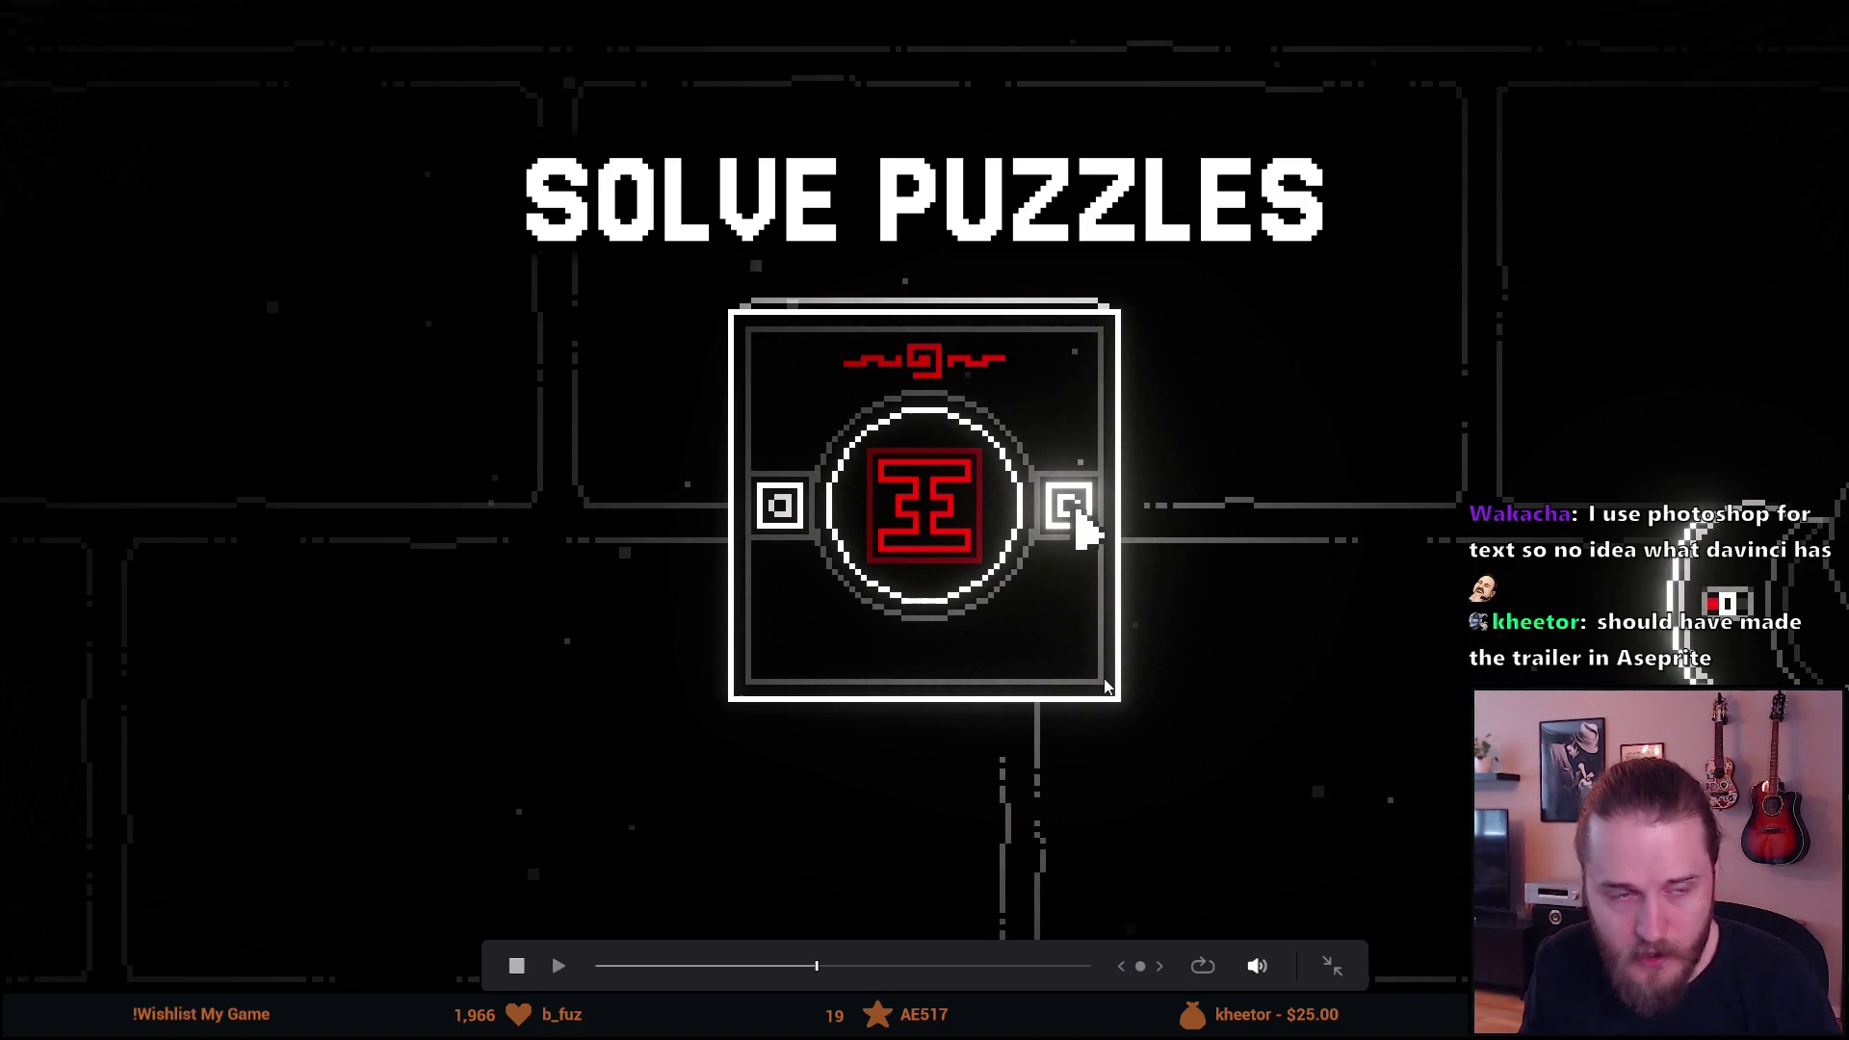
{"action": "key", "text": "Escape"}
{"action": "scroll", "coordinate": [627, 719], "scroll_direction": "right", "scroll_amount": 3}
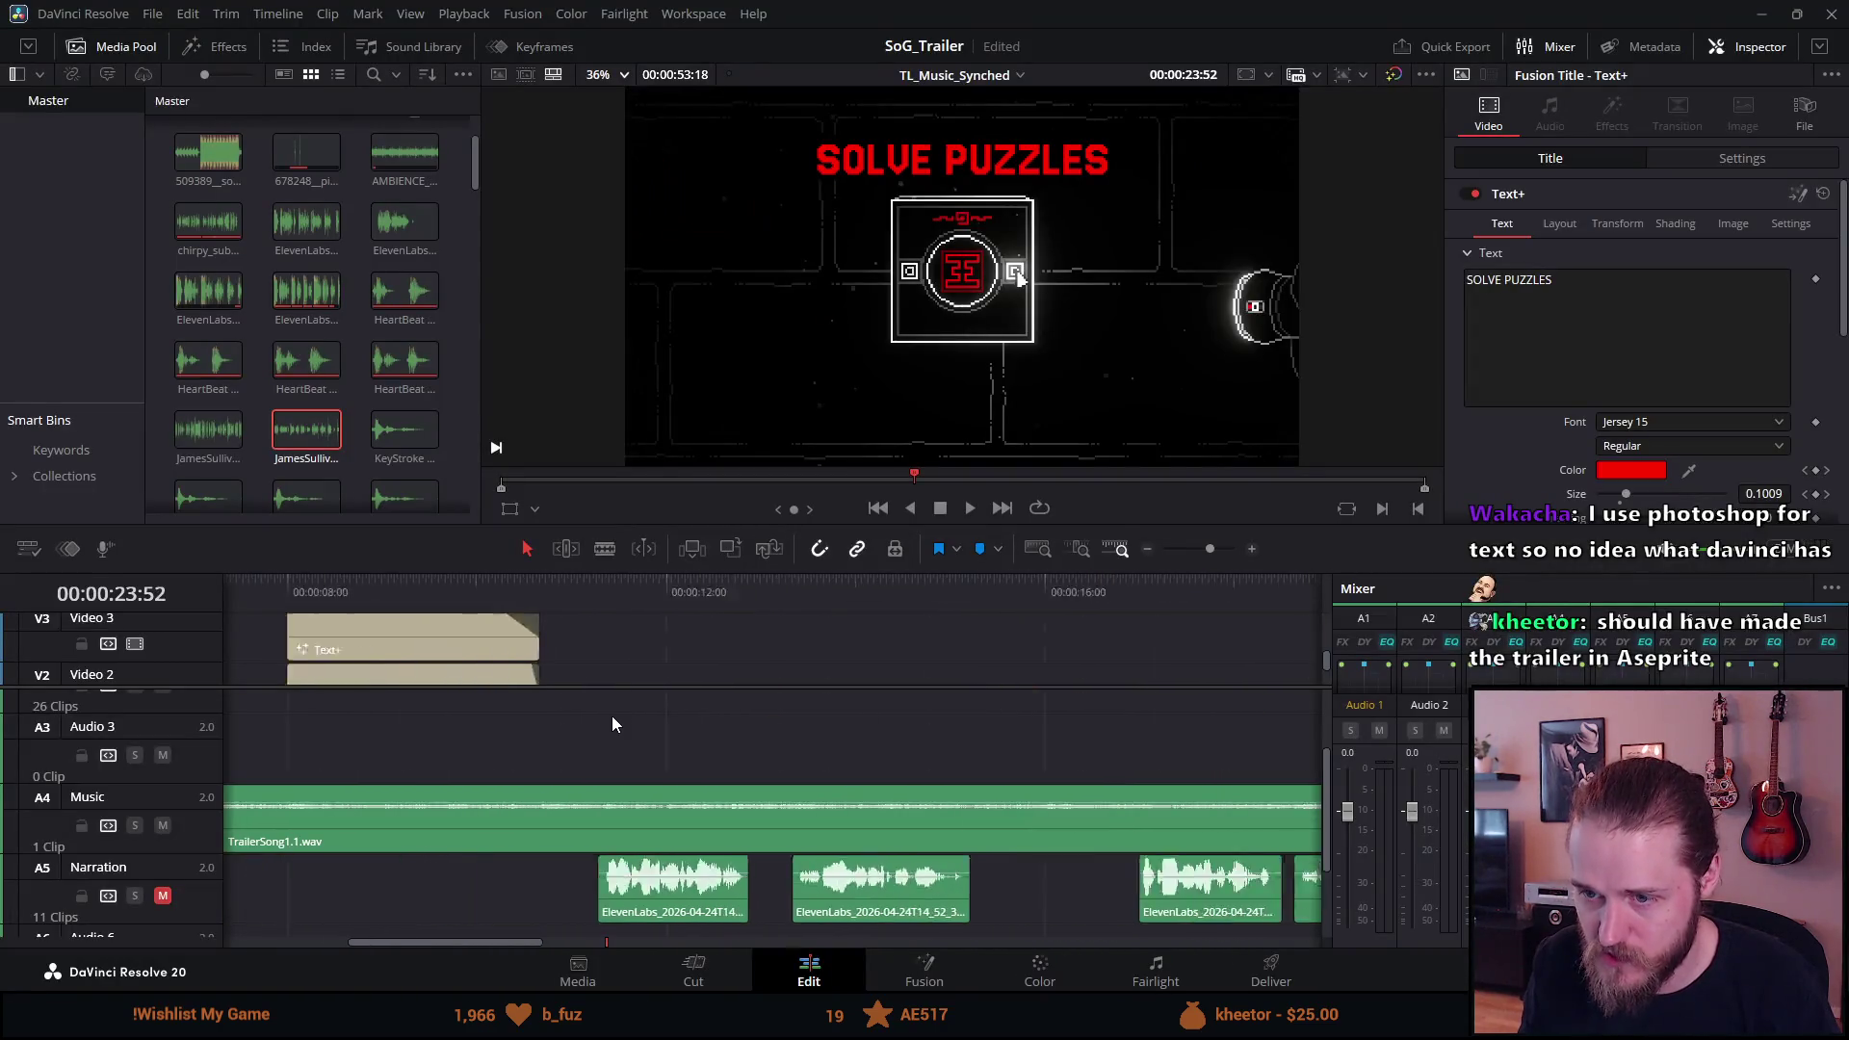
{"action": "left_click", "coordinate": [854, 594]}
Select the INVESTIGATE THE MANOR Text+ clip and set its text colour to white.
{"action": "left_click", "coordinate": [881, 638]}
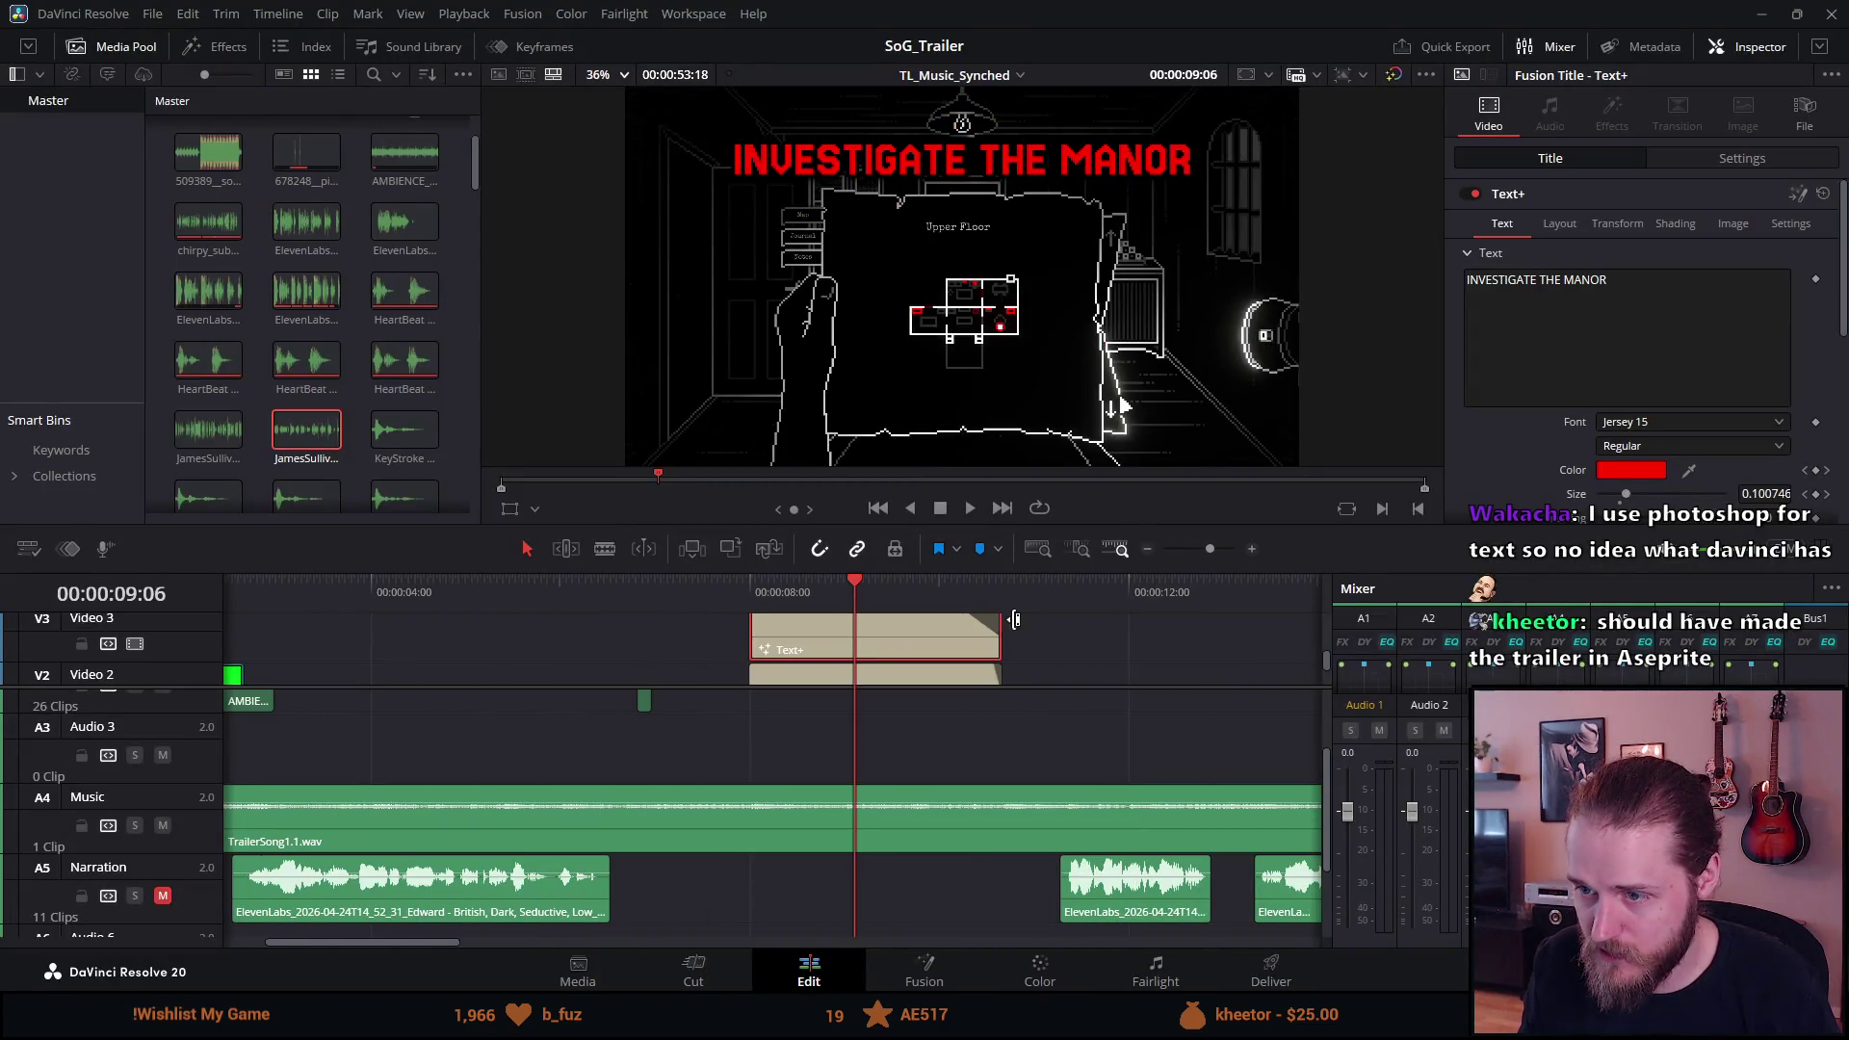
{"action": "left_click", "coordinate": [1660, 472]}
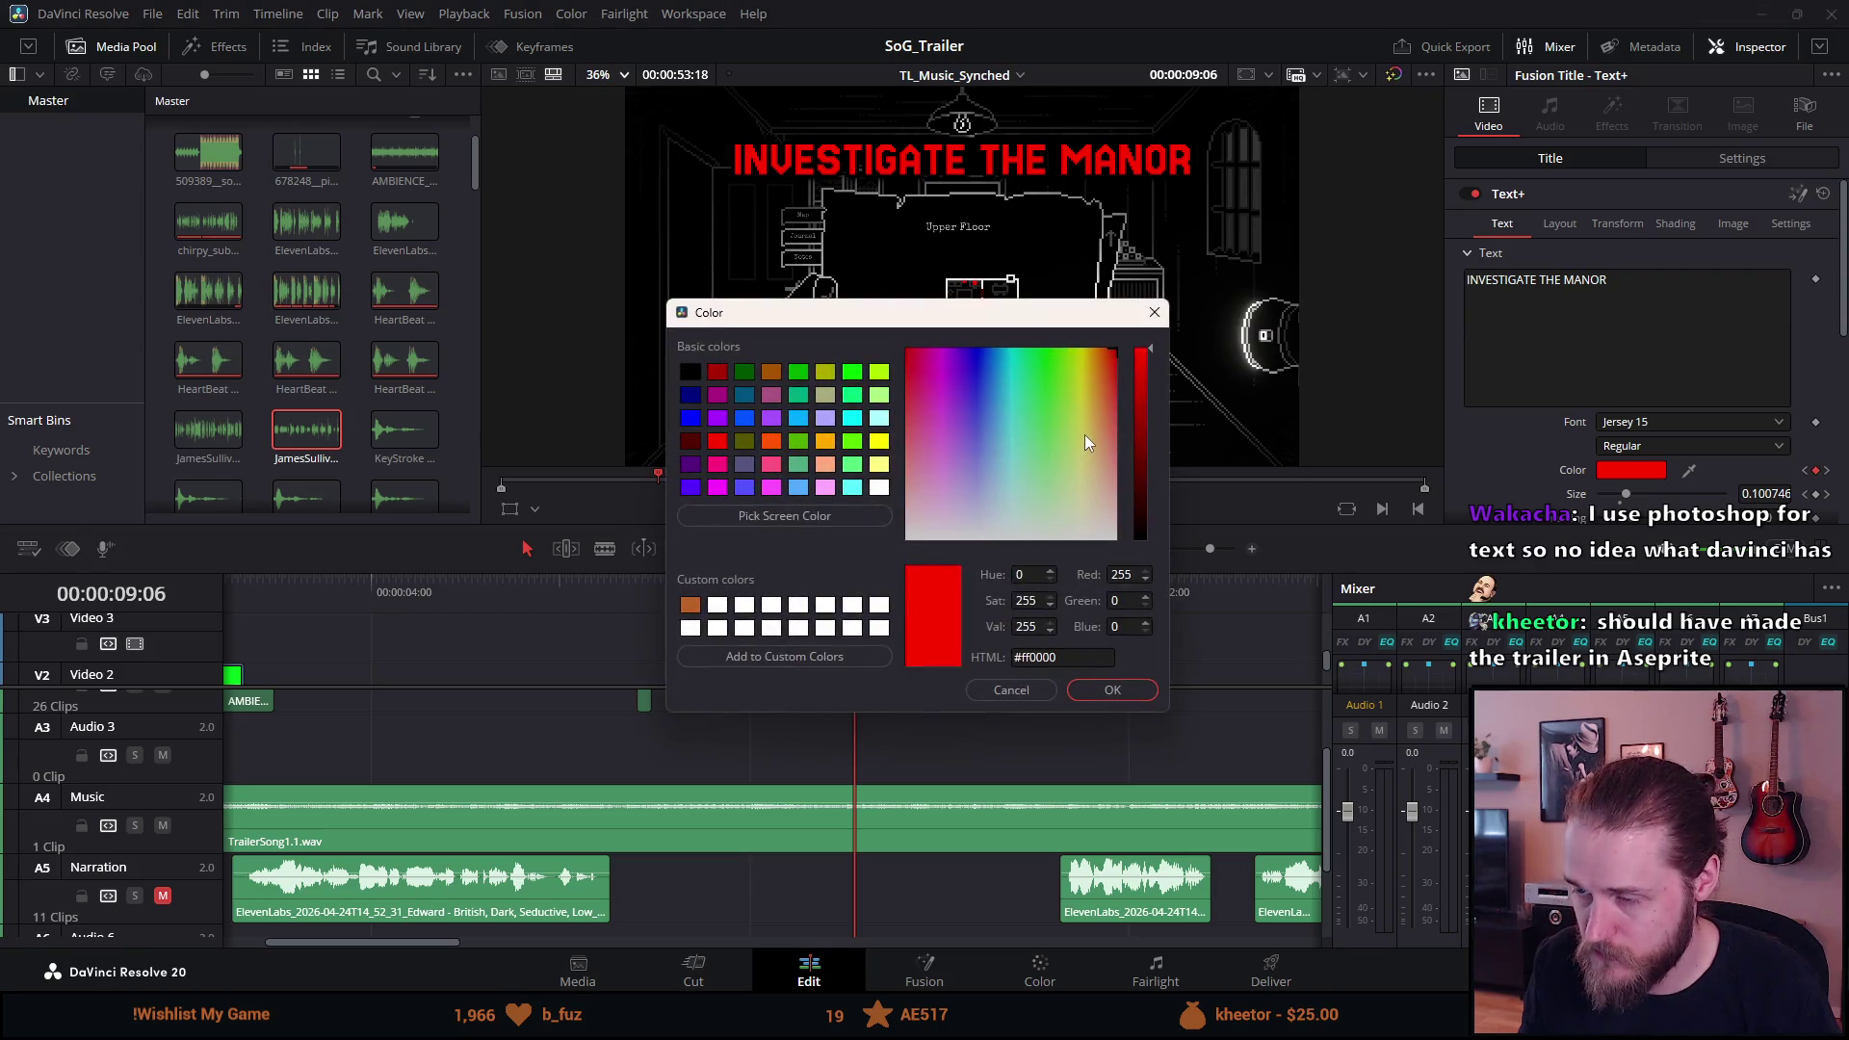
{"action": "left_click", "coordinate": [1115, 536]}
{"action": "left_click", "coordinate": [1118, 690]}
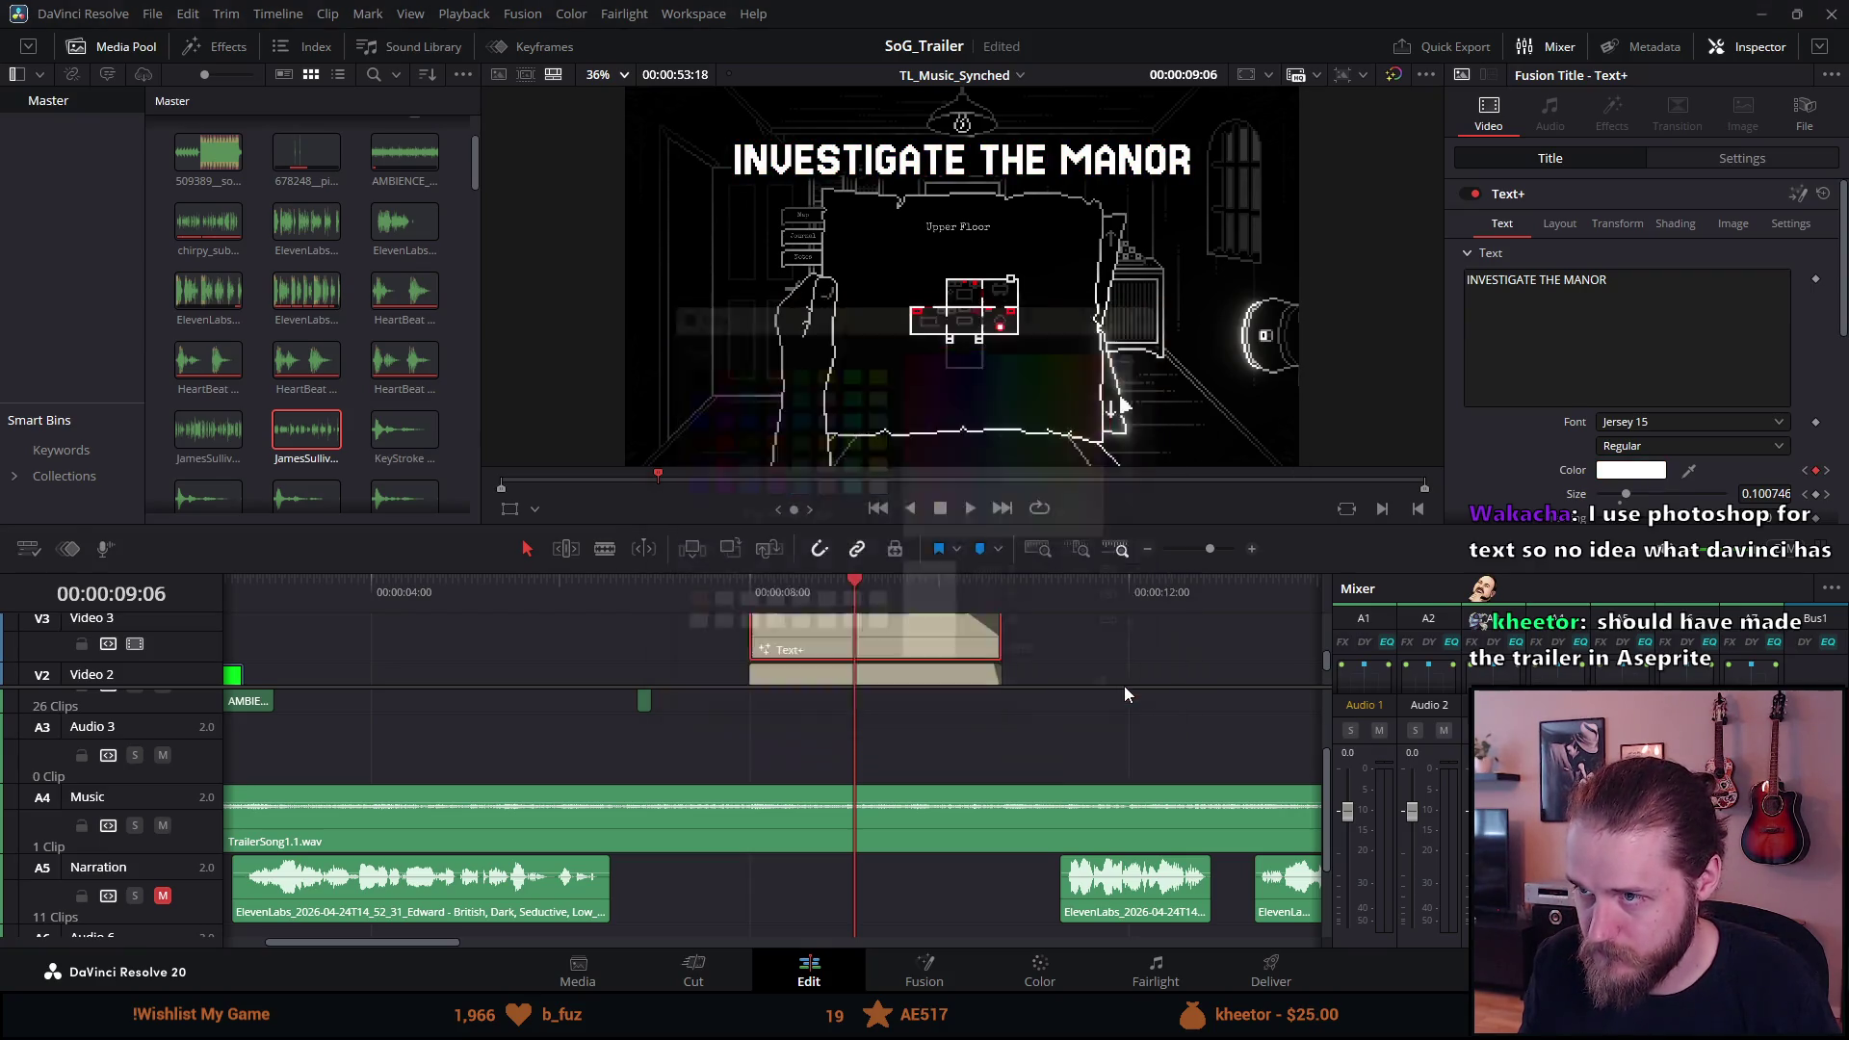
Review the INVESTIGATE THE MANOR card in the full-screen Cinema Viewer, then return to the Edit page.
{"action": "key", "text": "ctrl+f"}
{"action": "mouse_move", "coordinate": [1124, 682]}
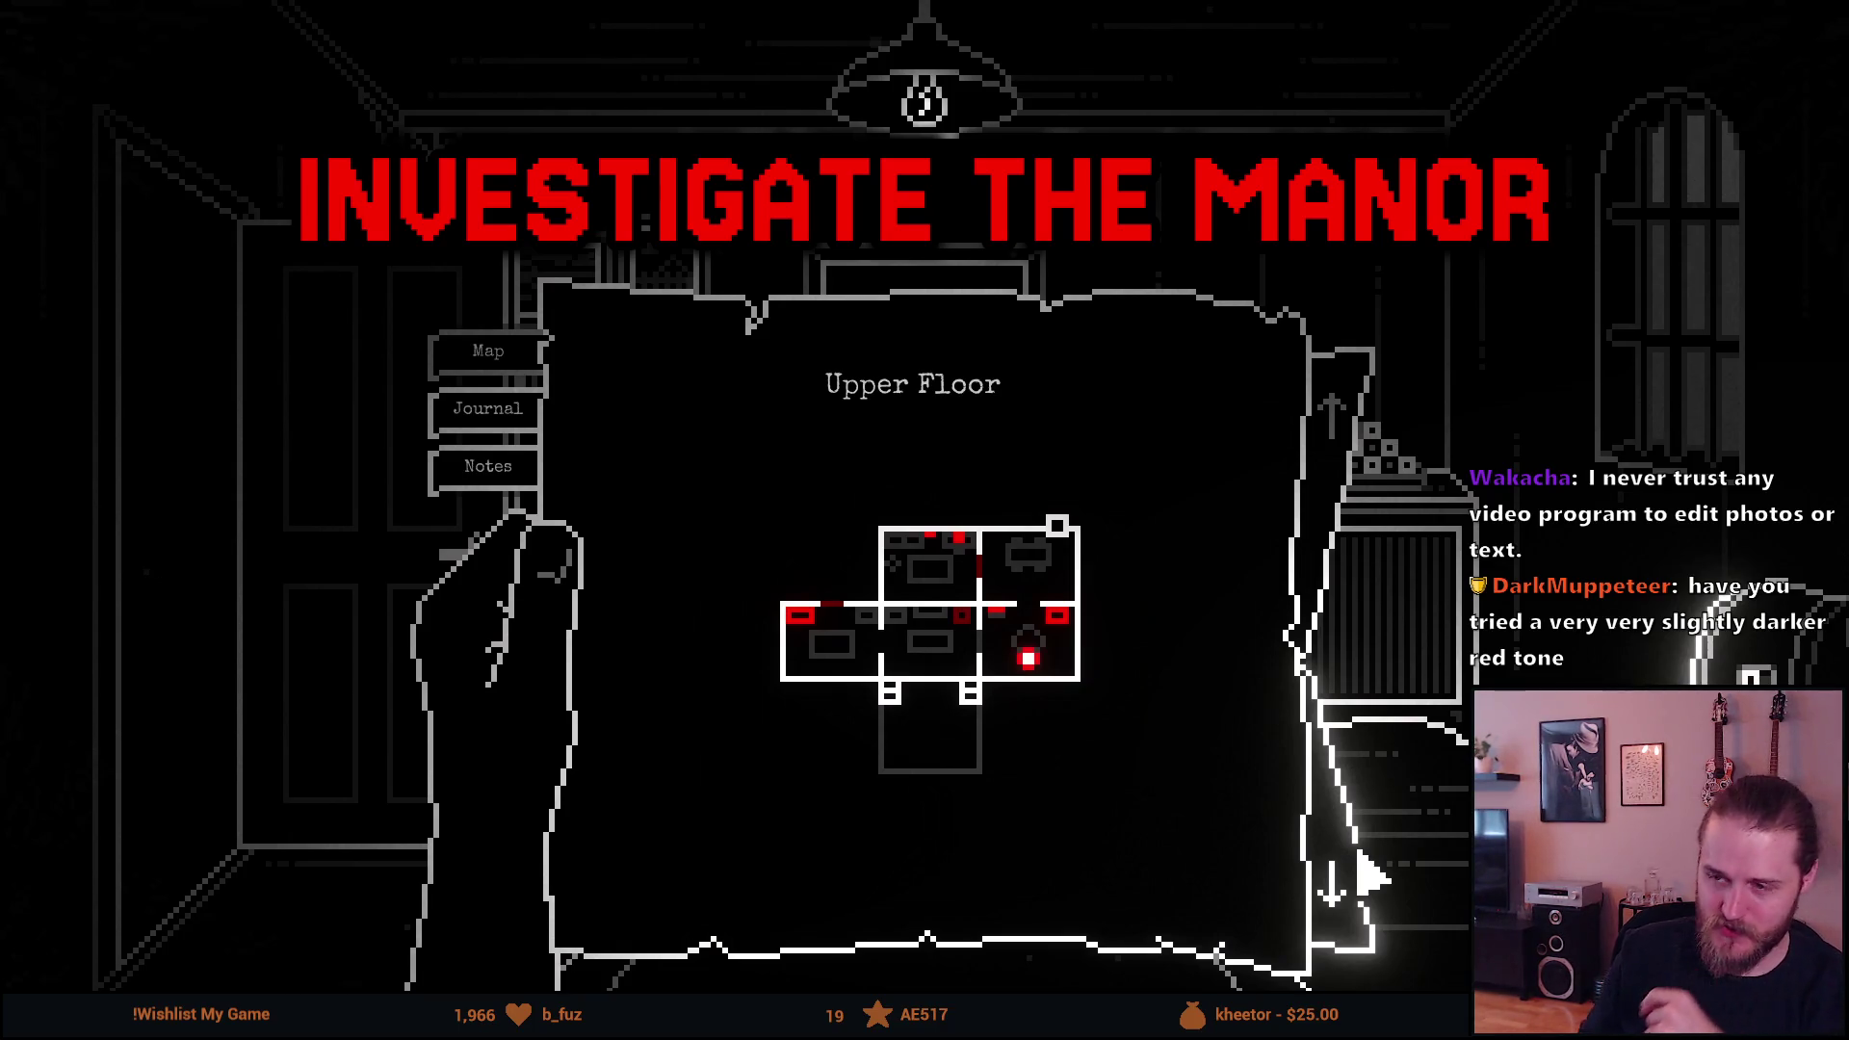
{"action": "mouse_move", "coordinate": [1038, 541]}
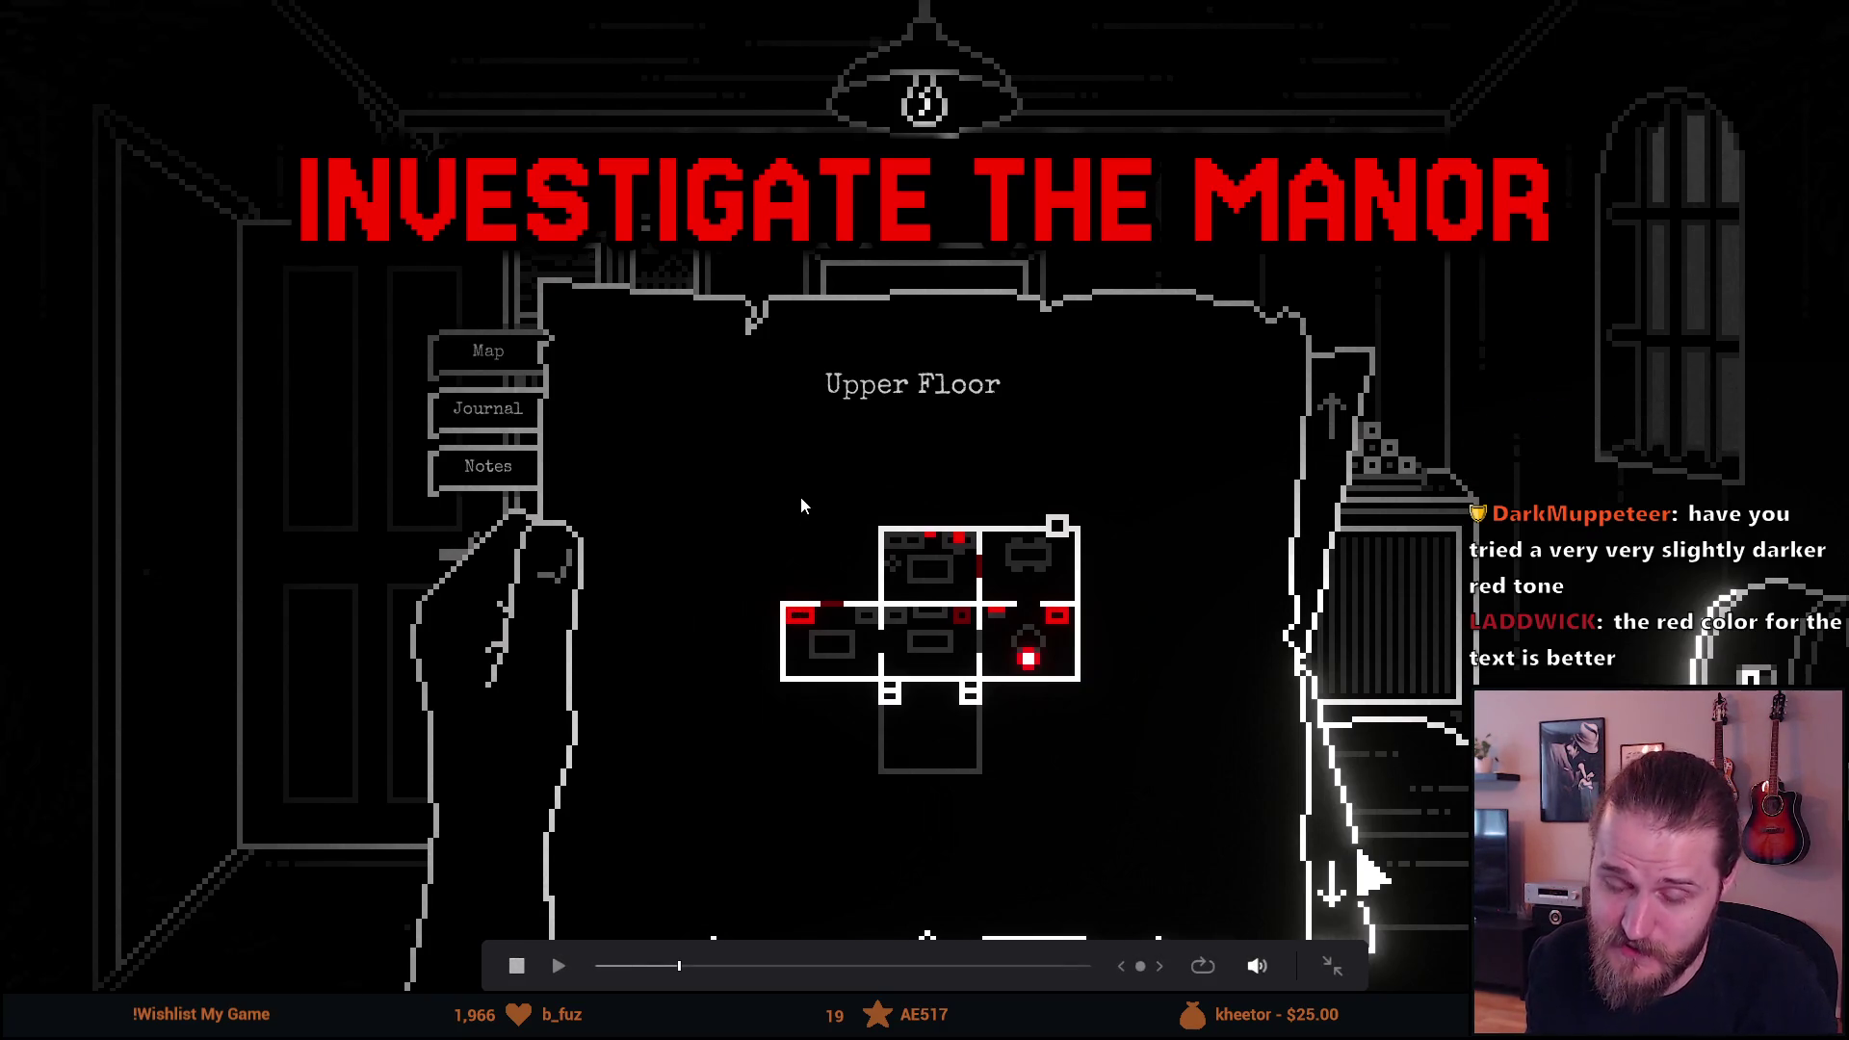
{"action": "key", "text": "Escape"}
{"action": "scroll", "coordinate": [892, 646], "scroll_direction": "right", "scroll_amount": 5}
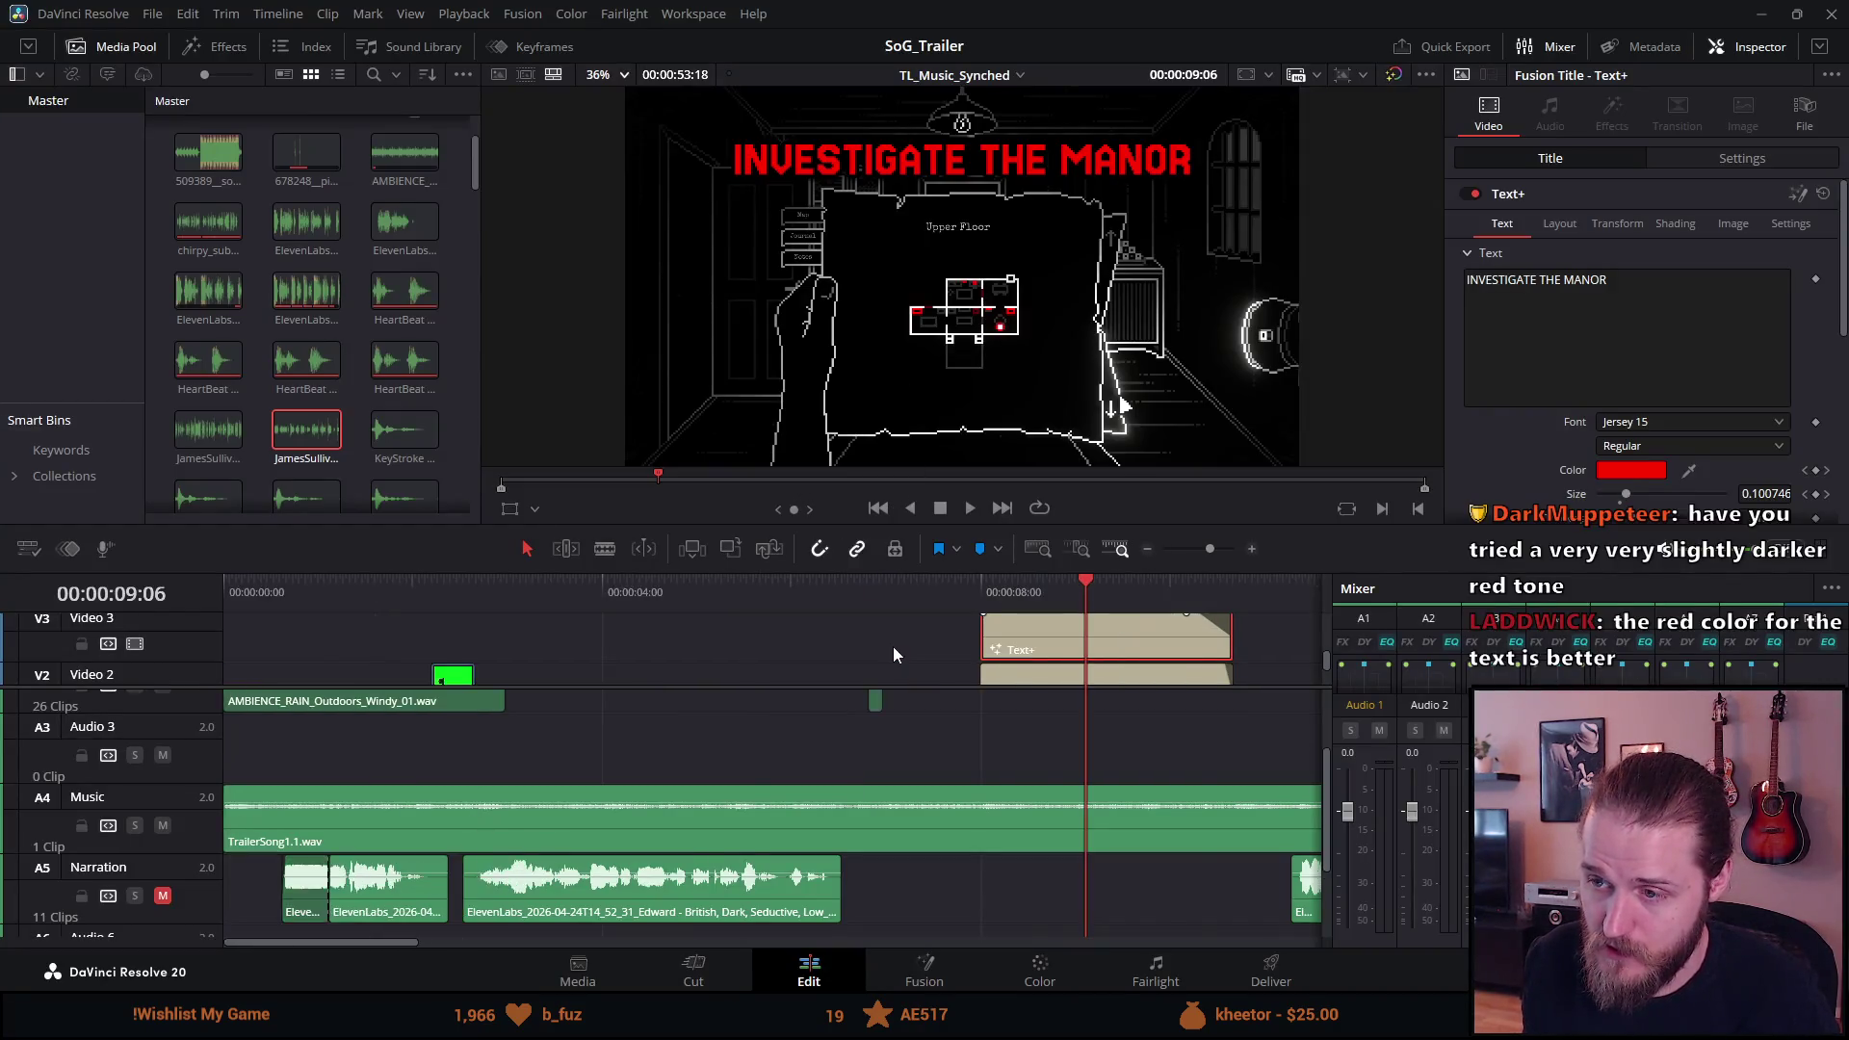
Select the SOLVE PUZZLES clip and set its outline colour to dark red (#c60000).
{"action": "scroll", "coordinate": [893, 645], "scroll_direction": "left", "scroll_amount": 2}
{"action": "left_click", "coordinate": [765, 586]}
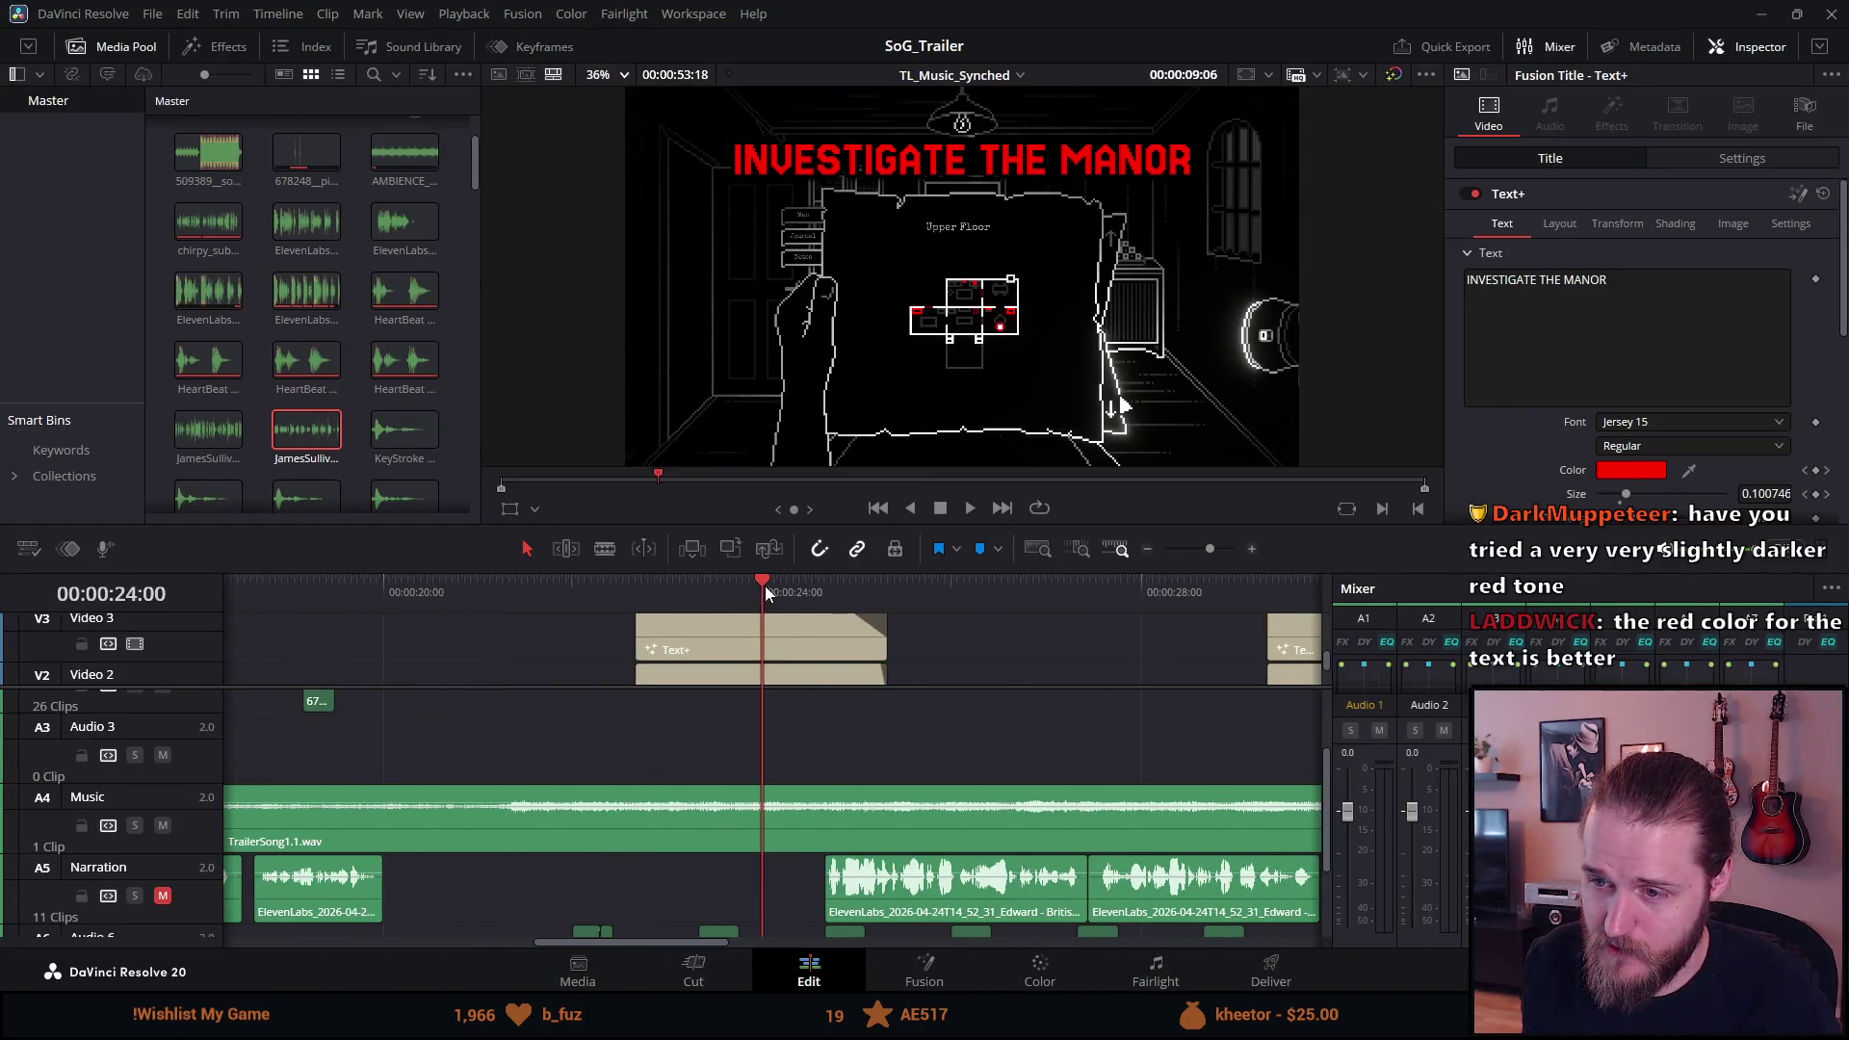
{"action": "left_click", "coordinate": [738, 632]}
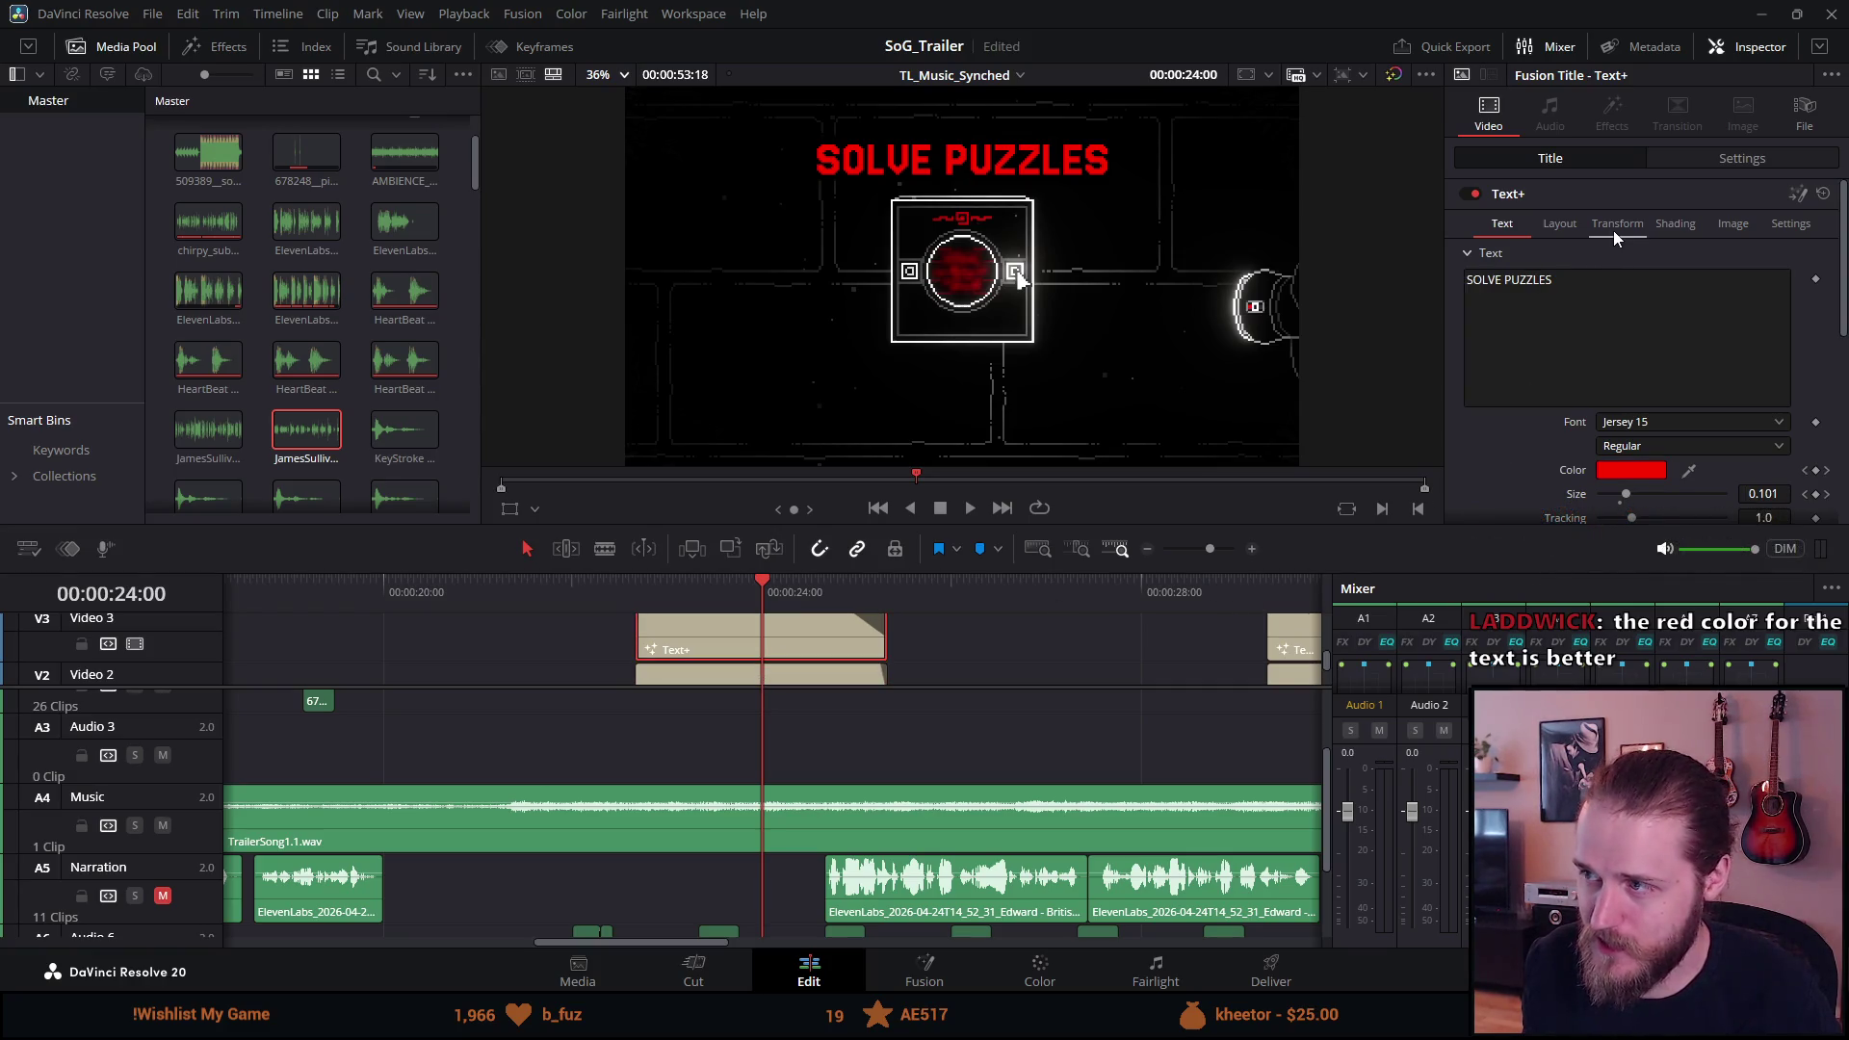
{"action": "left_click", "coordinate": [1656, 224]}
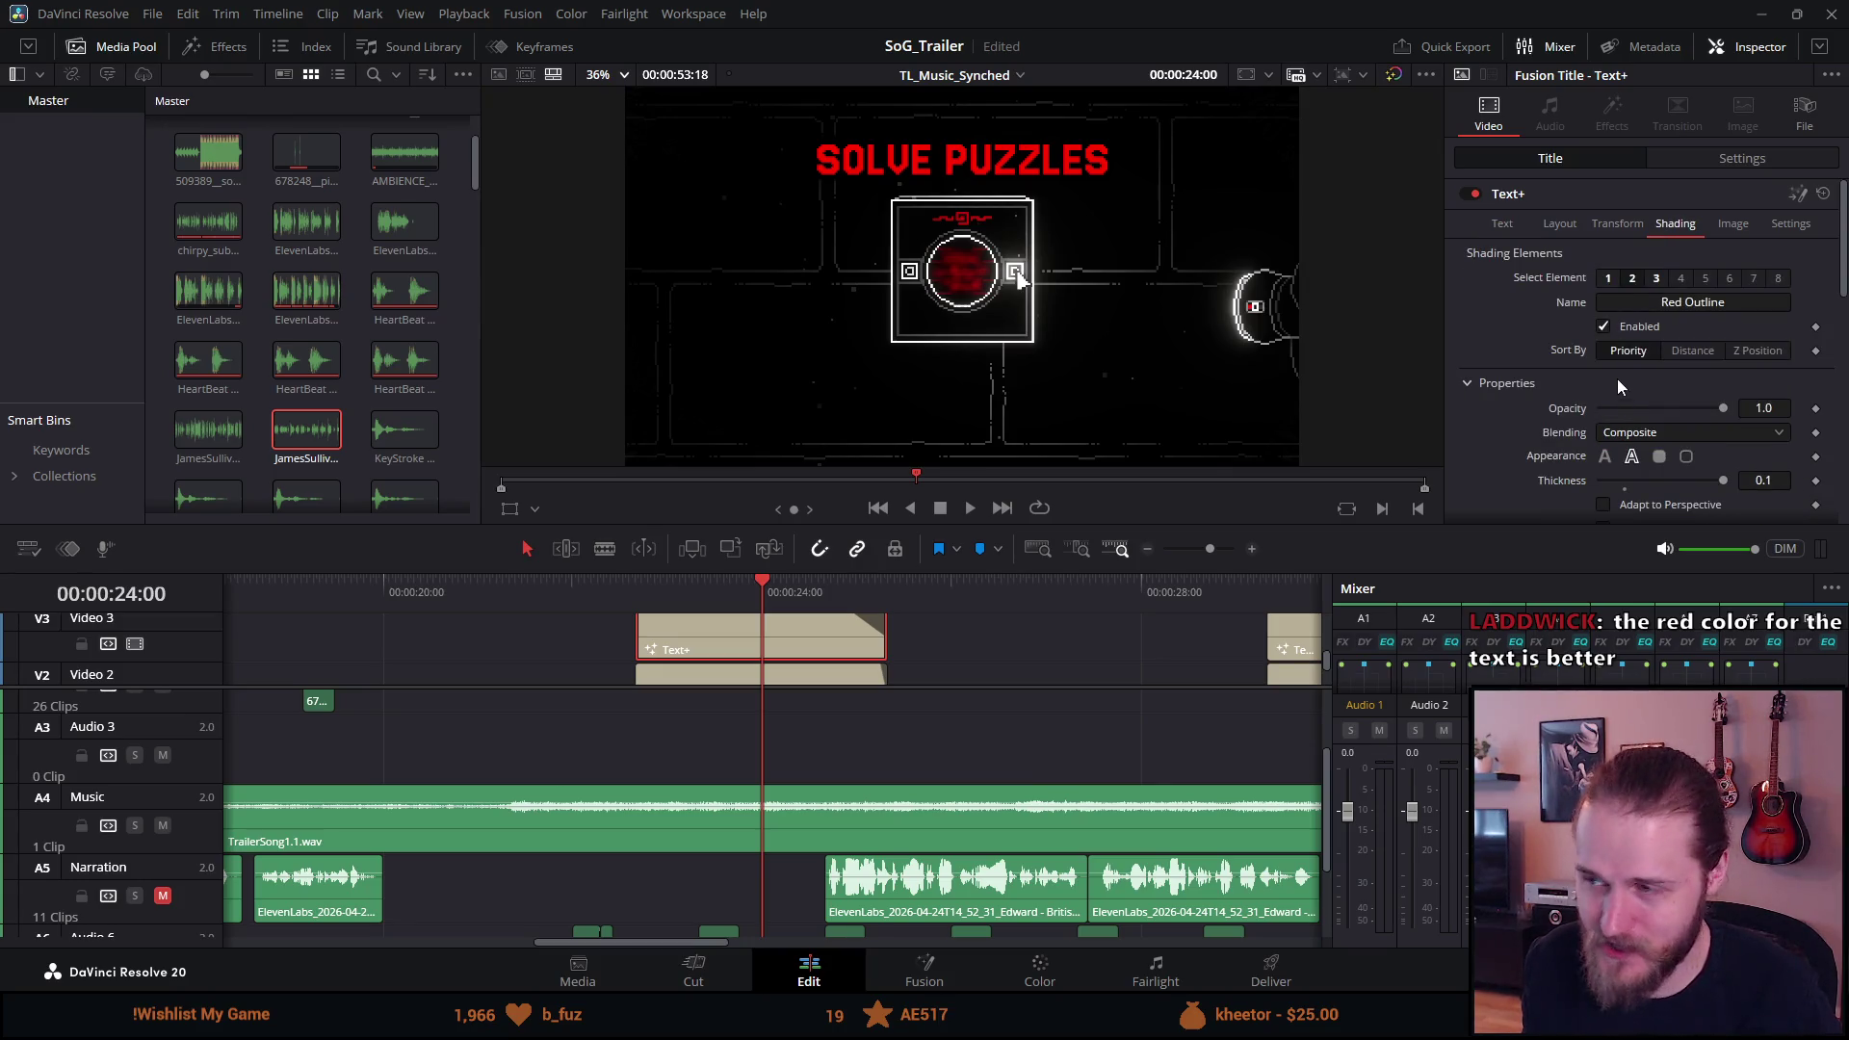
{"action": "scroll", "coordinate": [1587, 410], "scroll_direction": "down", "scroll_amount": 3}
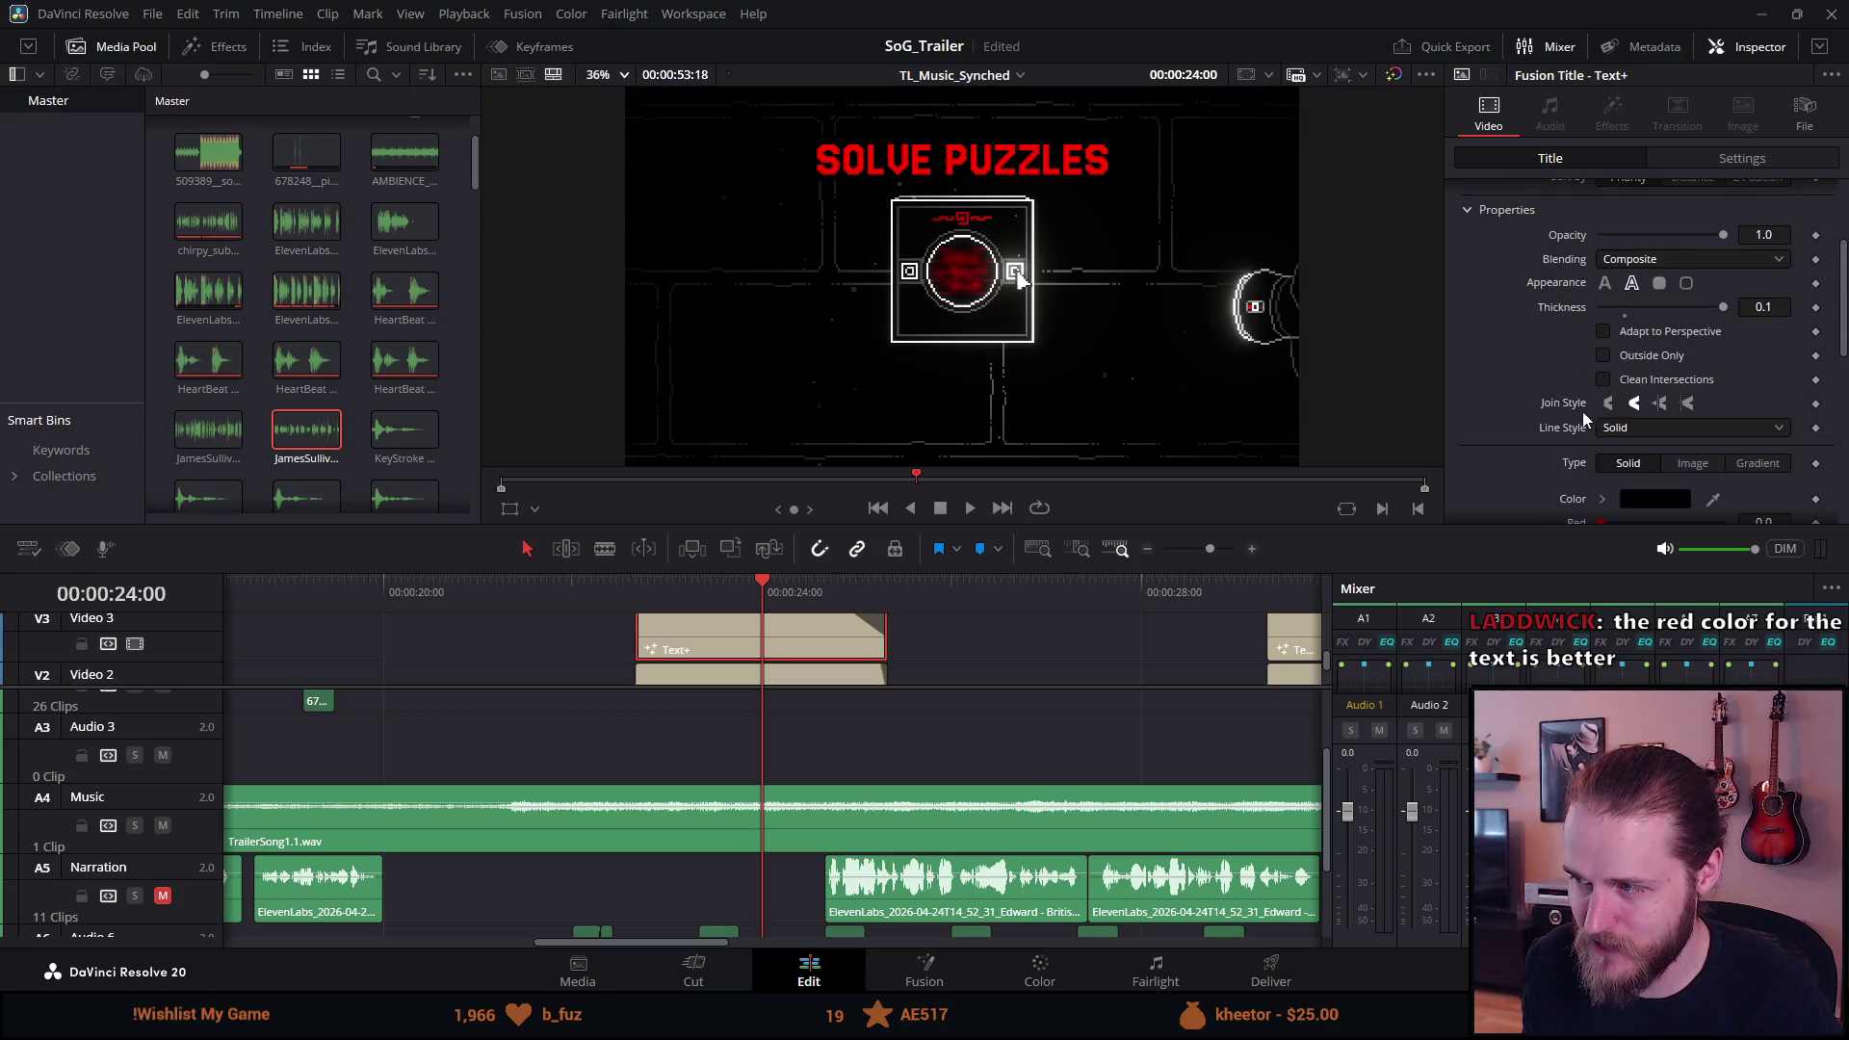
{"action": "left_click", "coordinate": [1643, 499]}
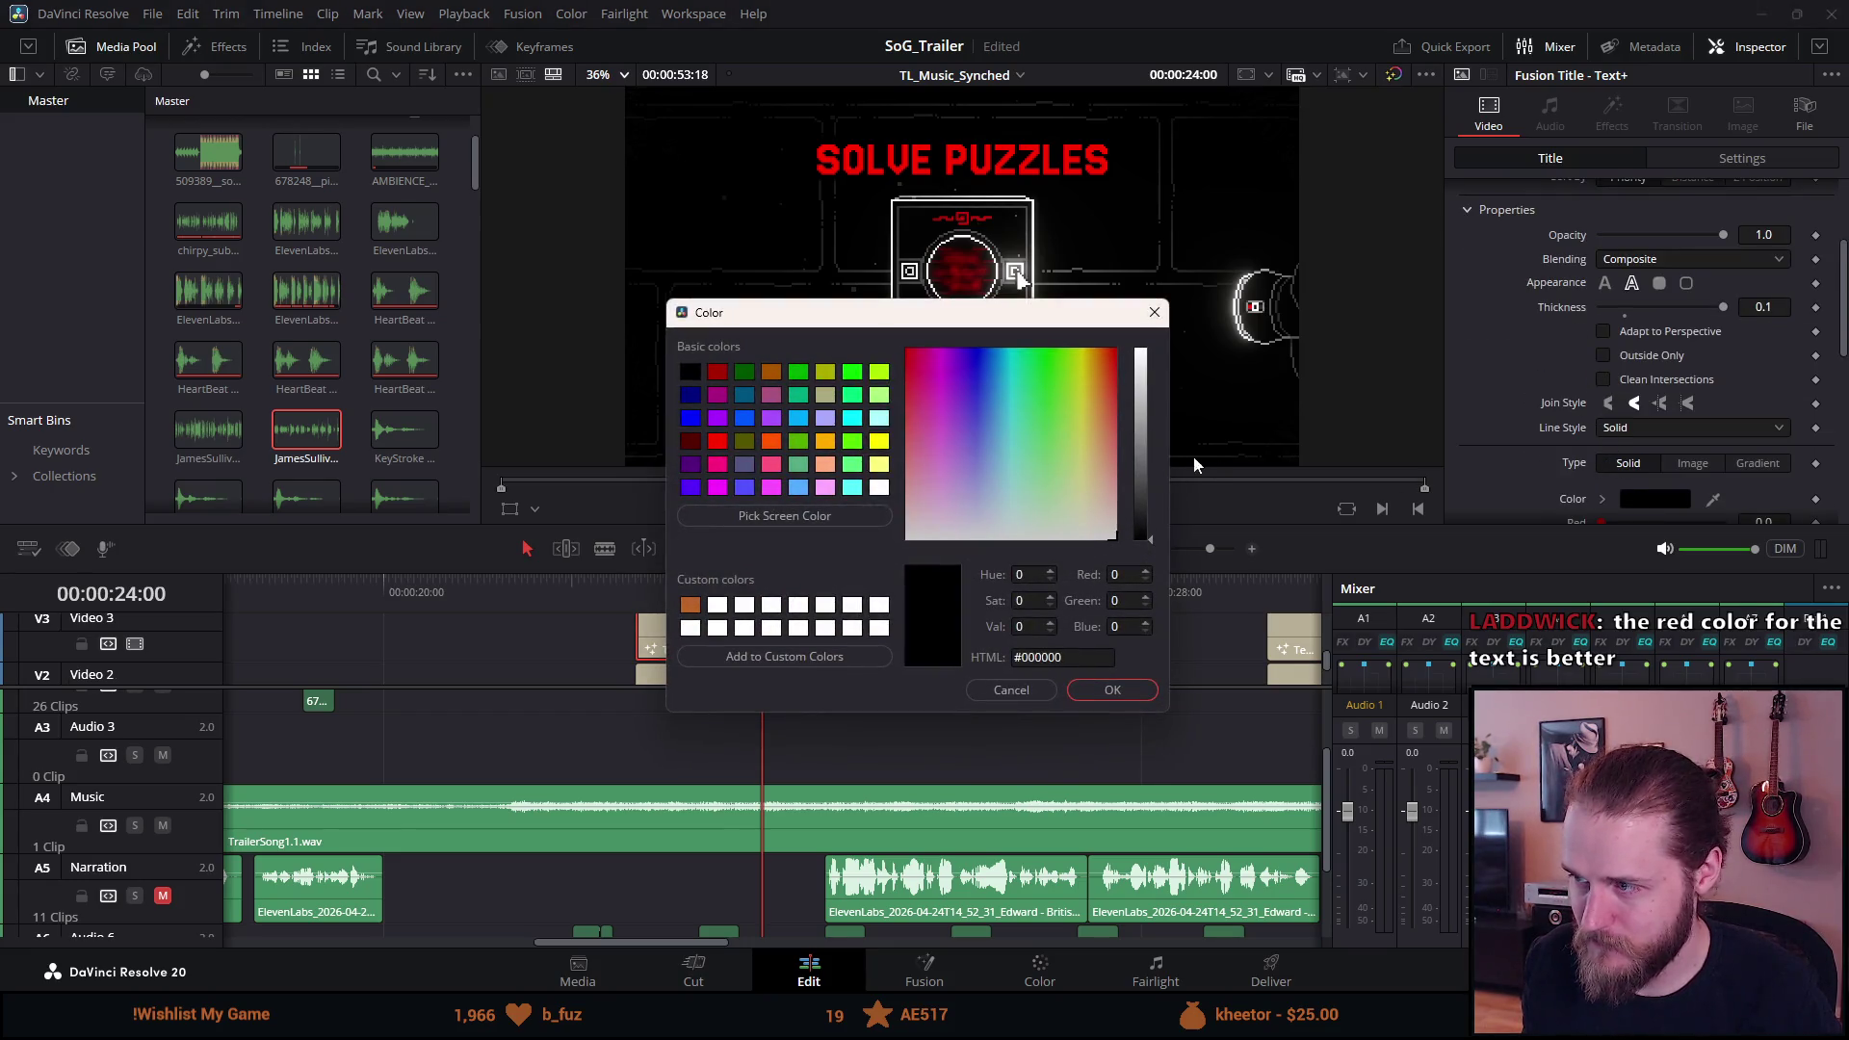
{"action": "mouse_move", "coordinate": [1083, 437]}
{"action": "left_mouse_down"}
{"action": "mouse_move", "coordinate": [1140, 343]}
{"action": "mouse_move", "coordinate": [1109, 354]}
{"action": "mouse_move", "coordinate": [1141, 356]}
{"action": "mouse_move", "coordinate": [1129, 392]}
{"action": "left_mouse_up"}
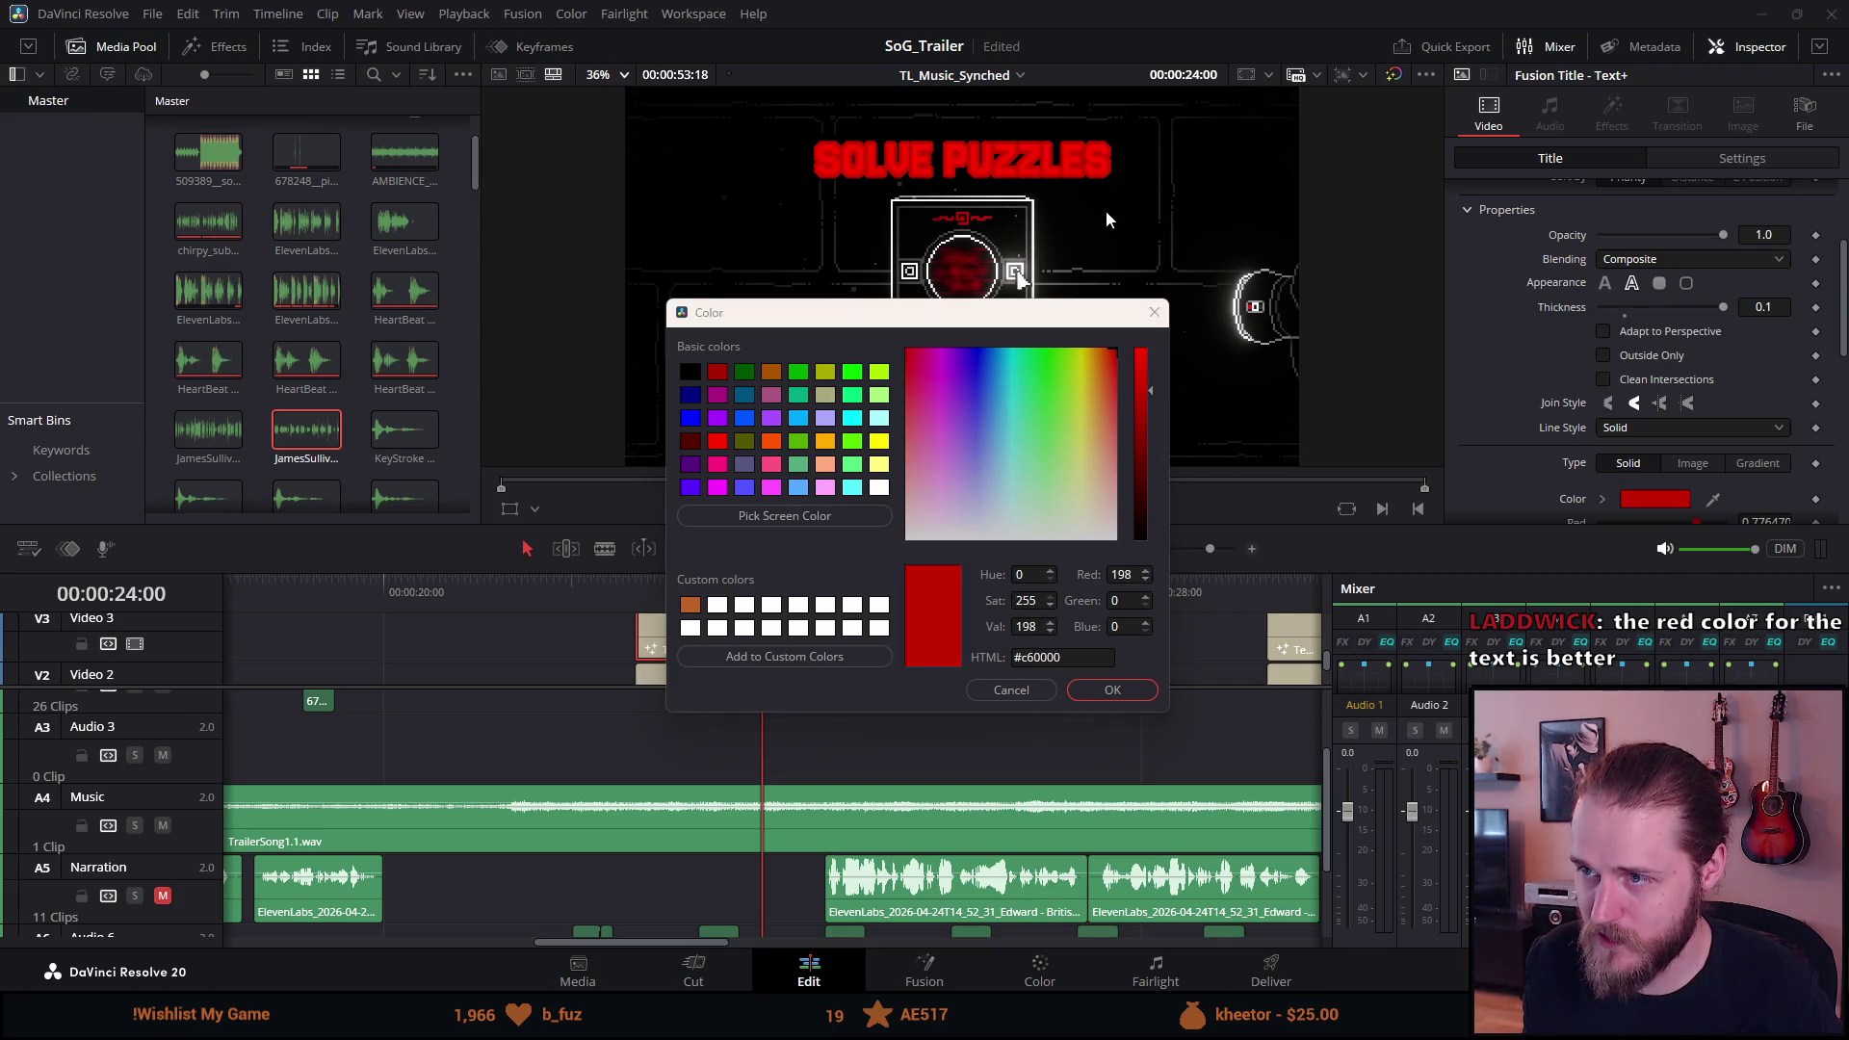
{"action": "left_click", "coordinate": [1133, 687]}
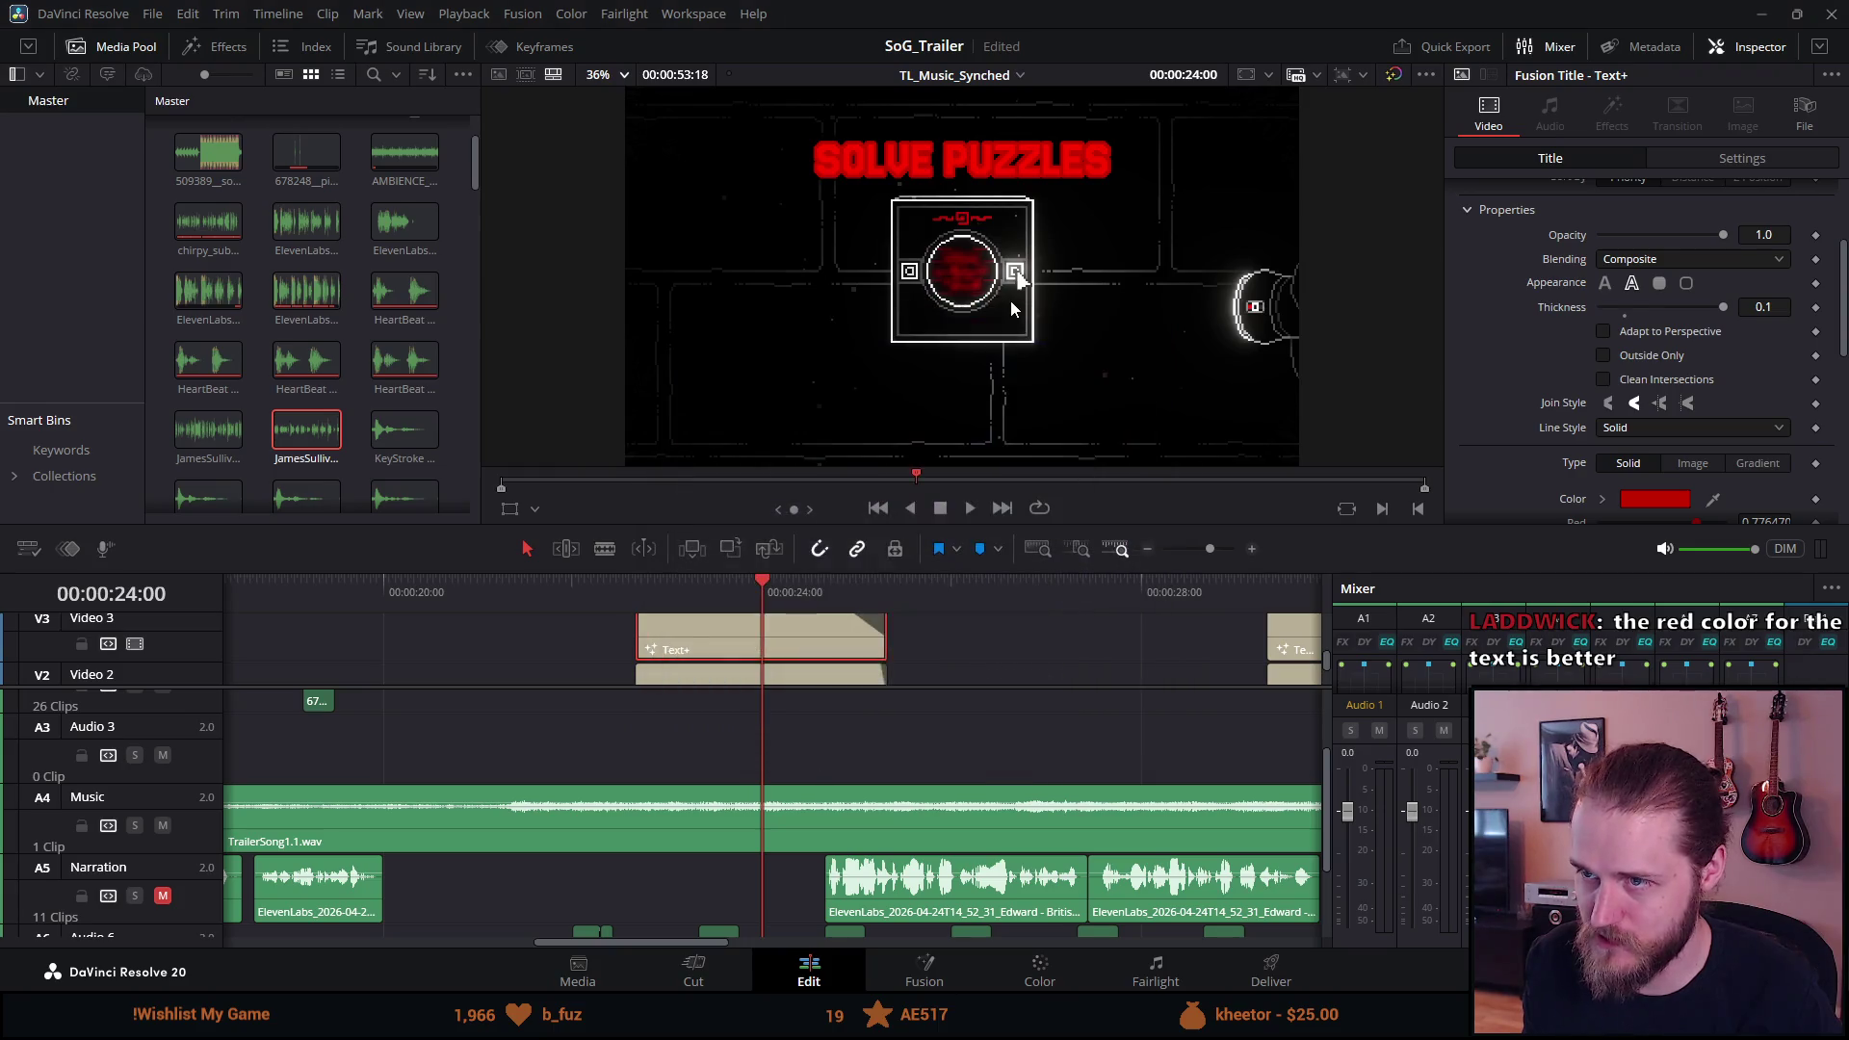
{"action": "key", "text": "p"}
{"action": "key", "text": "p"}
{"action": "key", "text": "p"}
{"action": "key", "text": "p"}
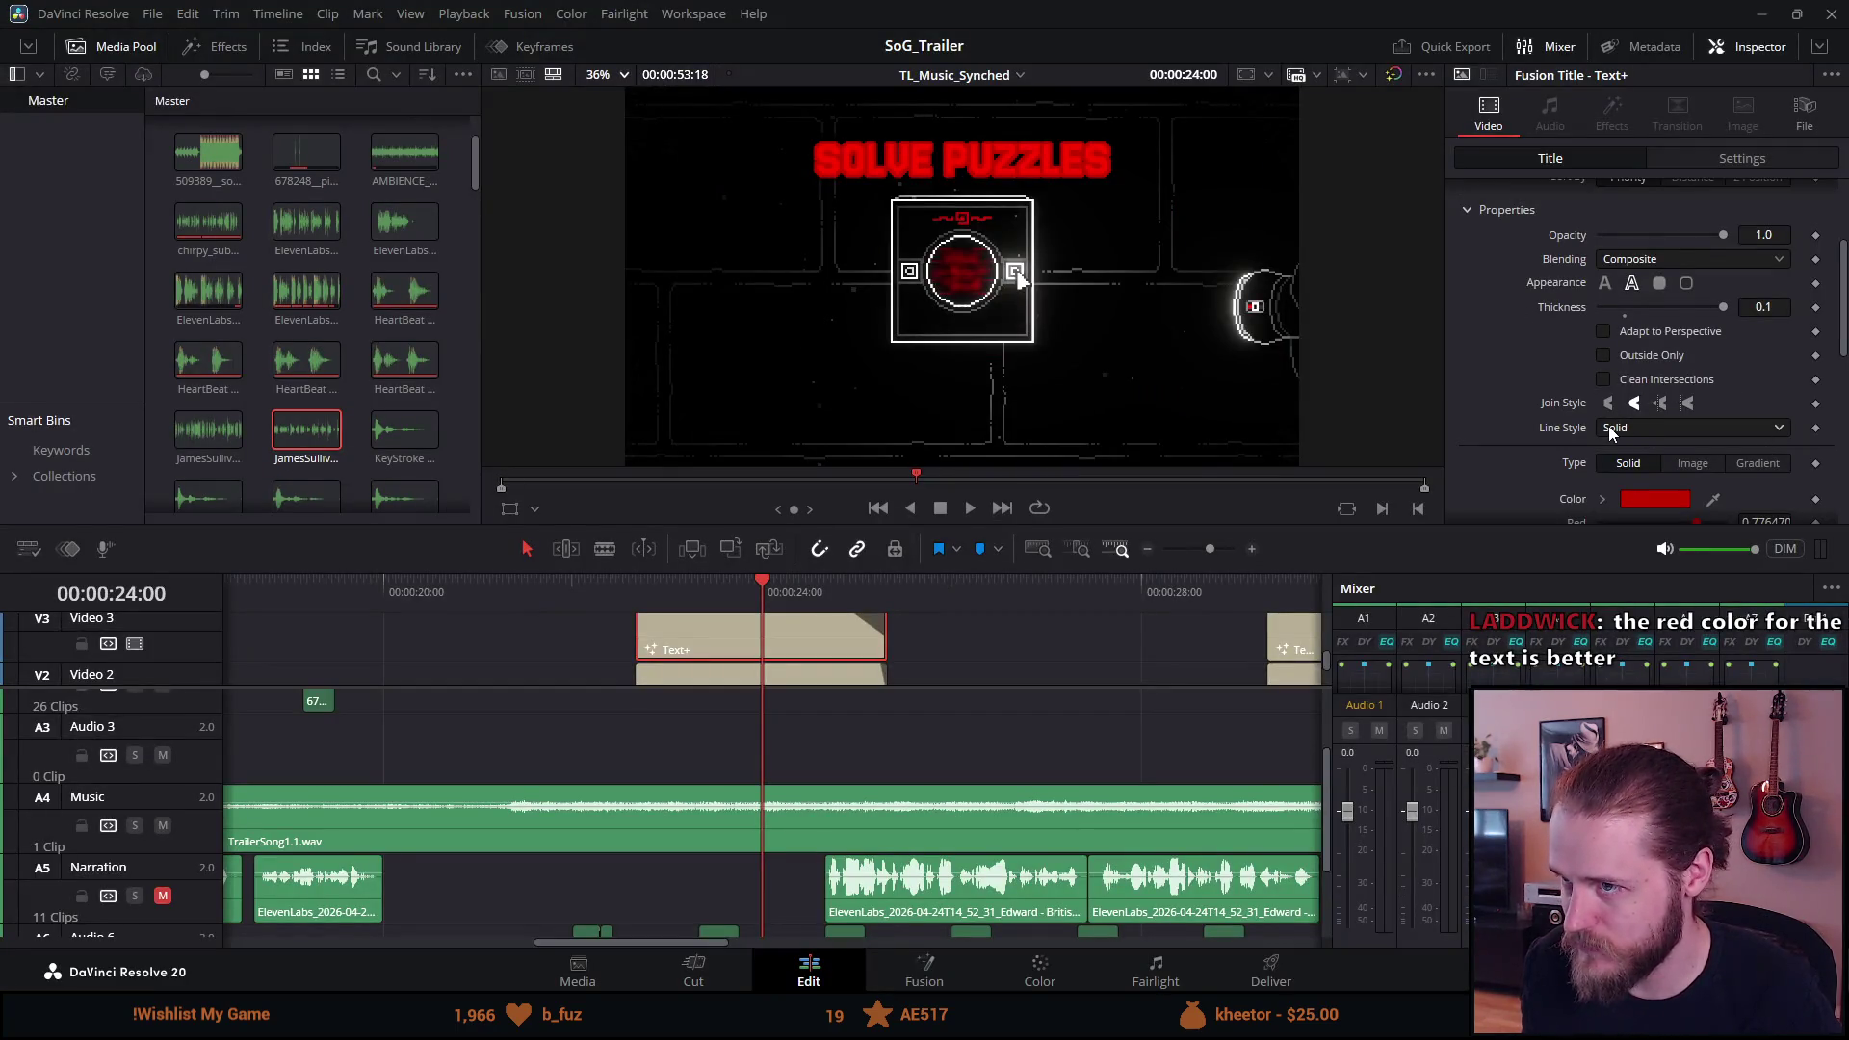
Change the outline's join style and set its thickness to 0.05.
{"action": "left_click", "coordinate": [1658, 403]}
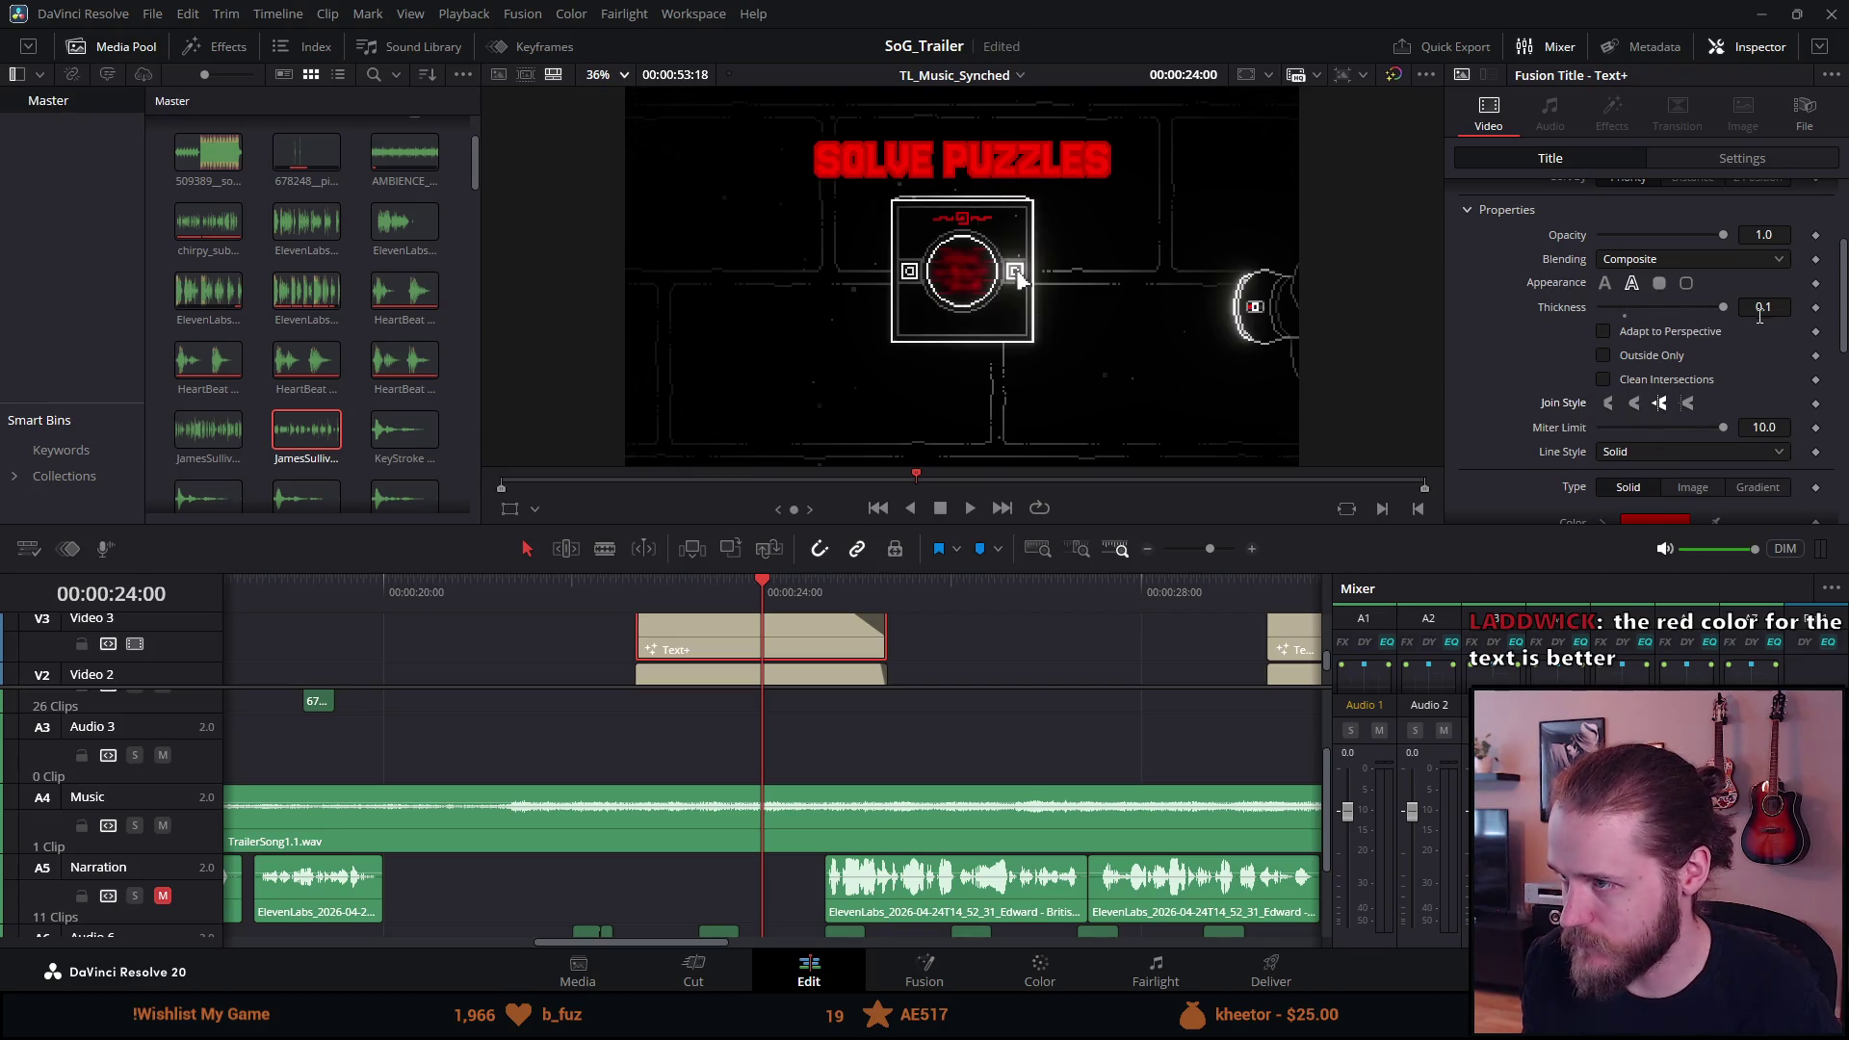
{"action": "left_click", "coordinate": [1781, 308]}
{"action": "type", "text": "0.05"}
{"action": "key", "text": "Tab"}
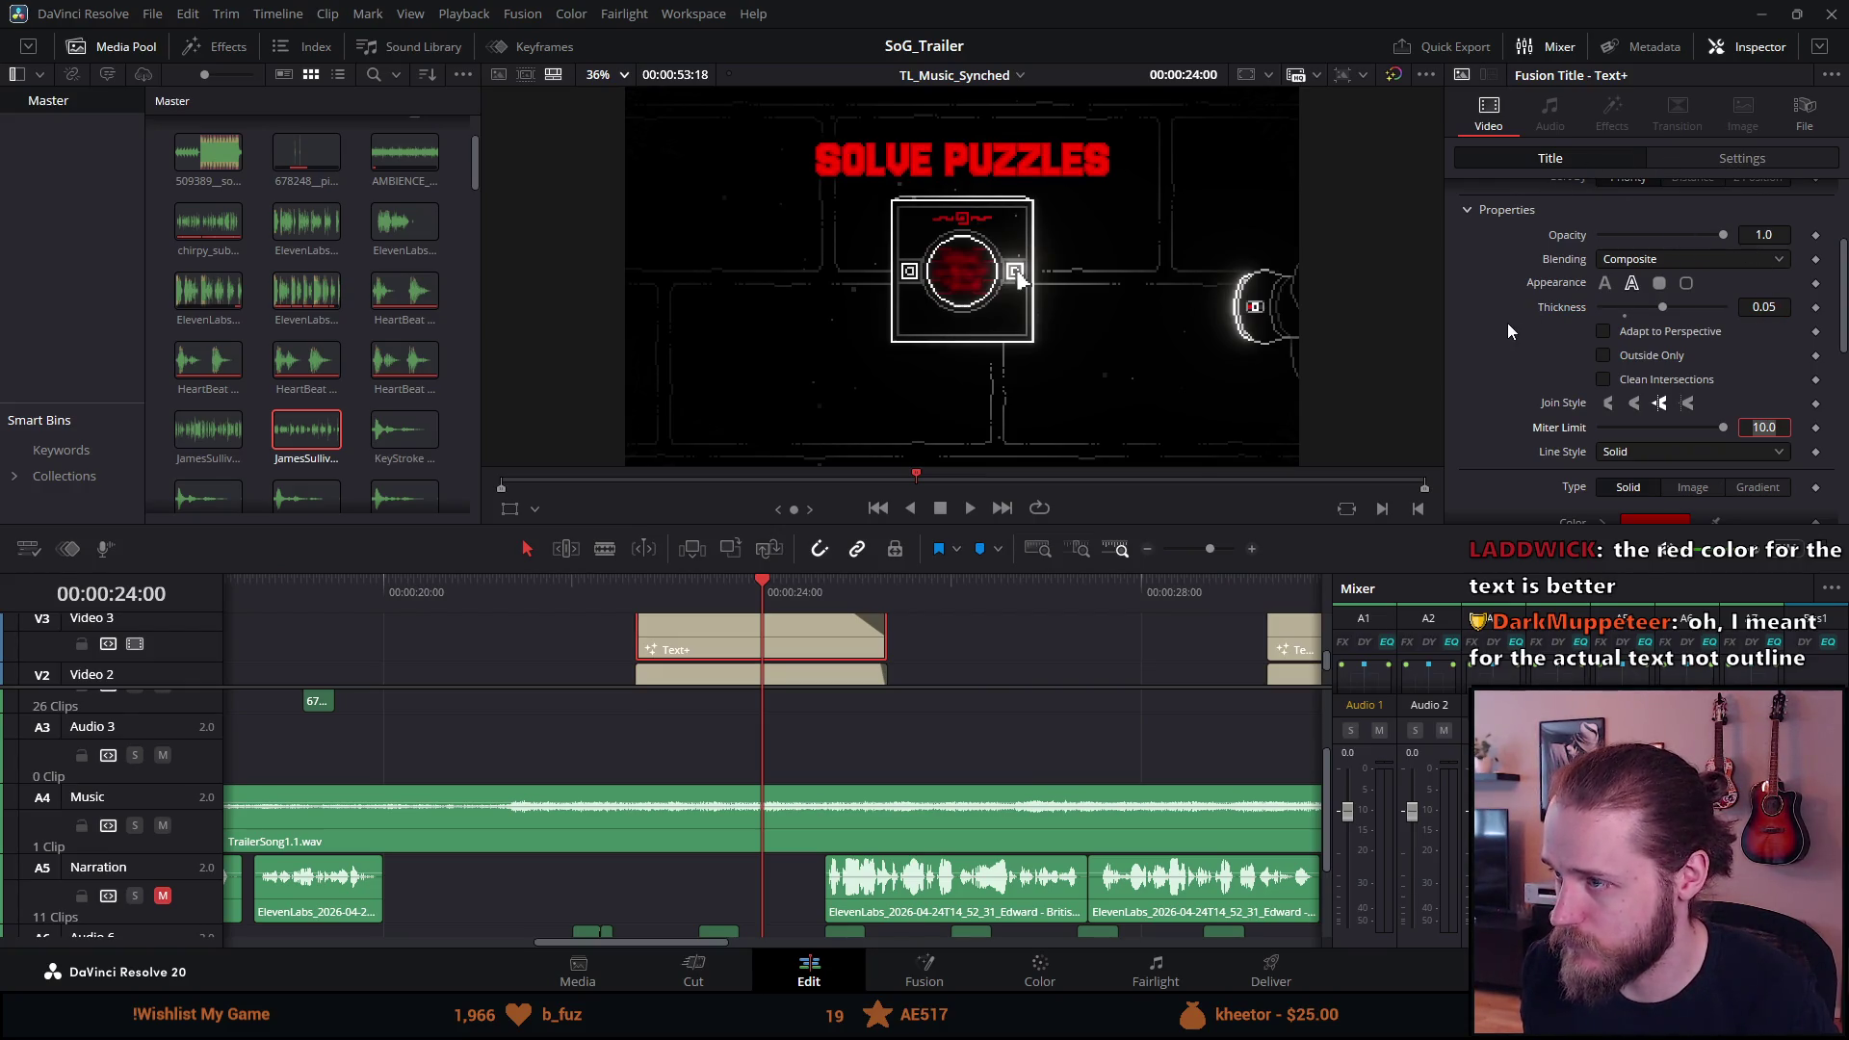
Set the SOLVE PUZZLES text tracking to 1.02 and preview the card full-screen.
{"action": "scroll", "coordinate": [1506, 321], "scroll_direction": "up", "scroll_amount": 3}
{"action": "left_click", "coordinate": [1505, 224]}
{"action": "scroll", "coordinate": [1566, 391], "scroll_direction": "down", "scroll_amount": 2}
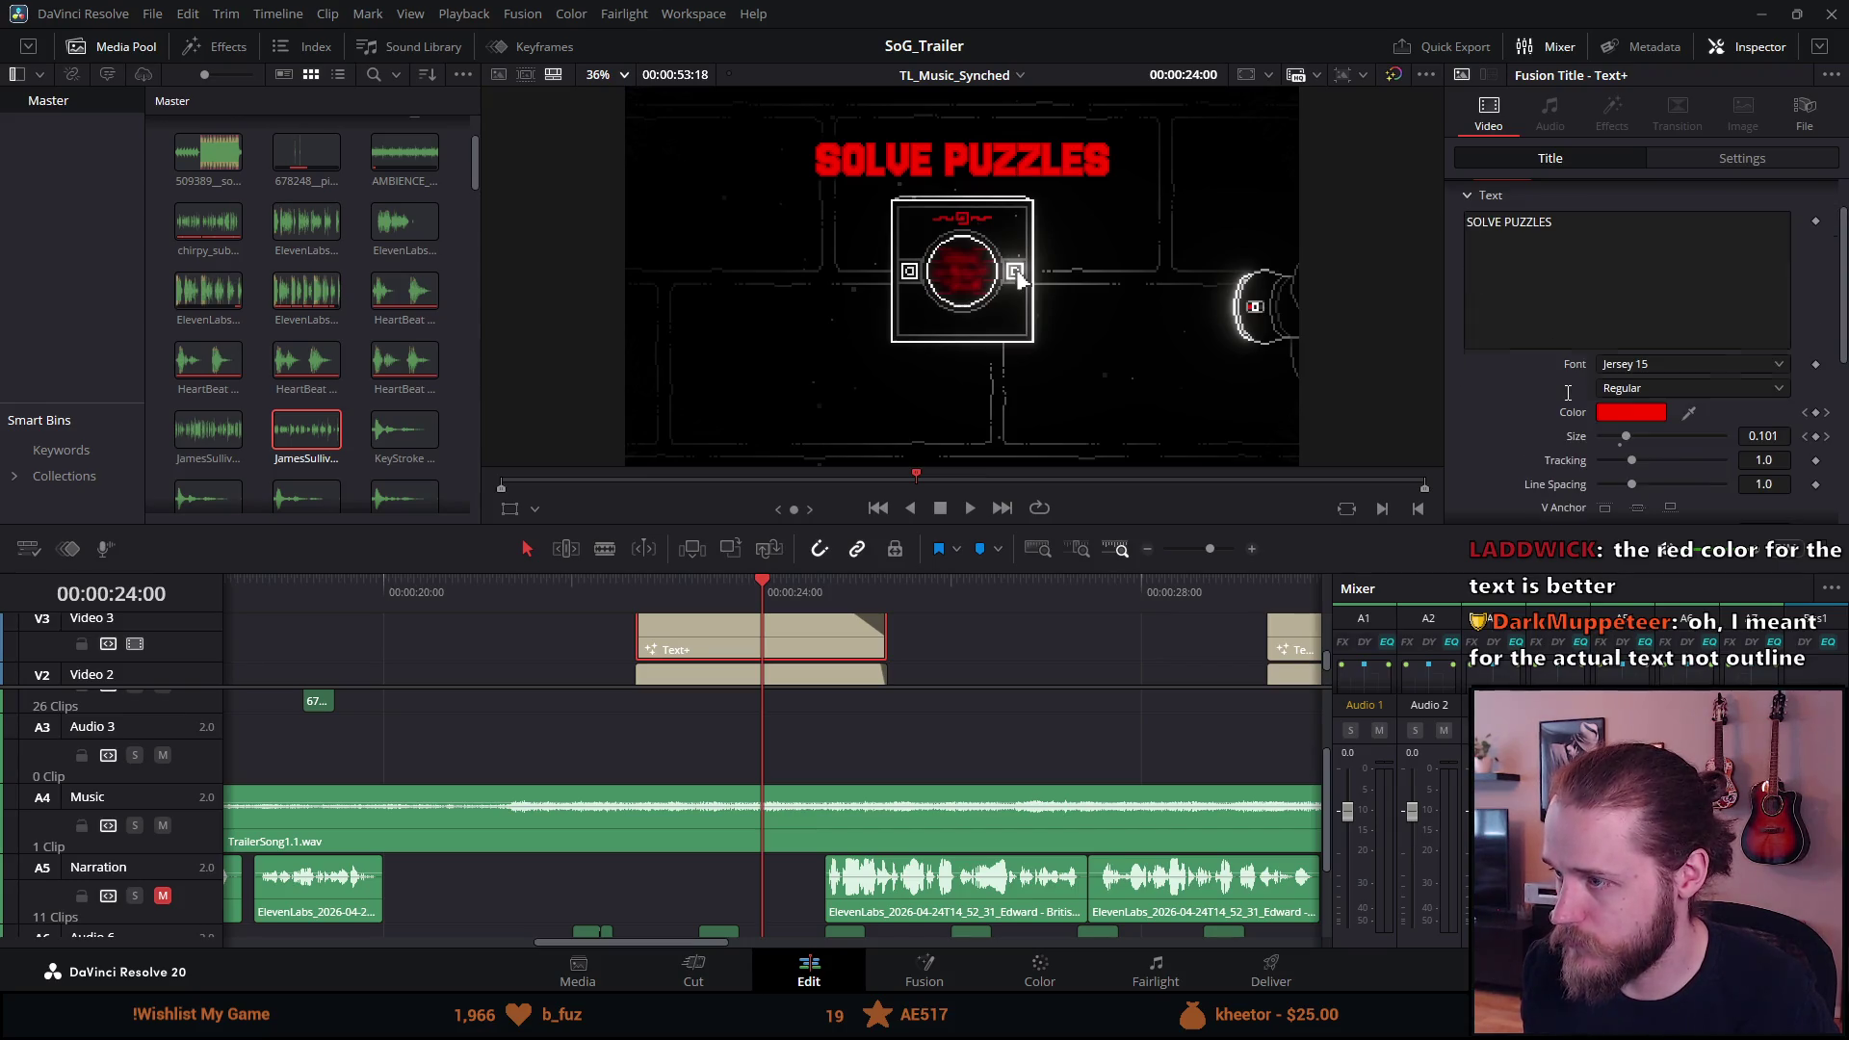
{"action": "left_click", "coordinate": [1780, 459]}
{"action": "type", "text": "2"}
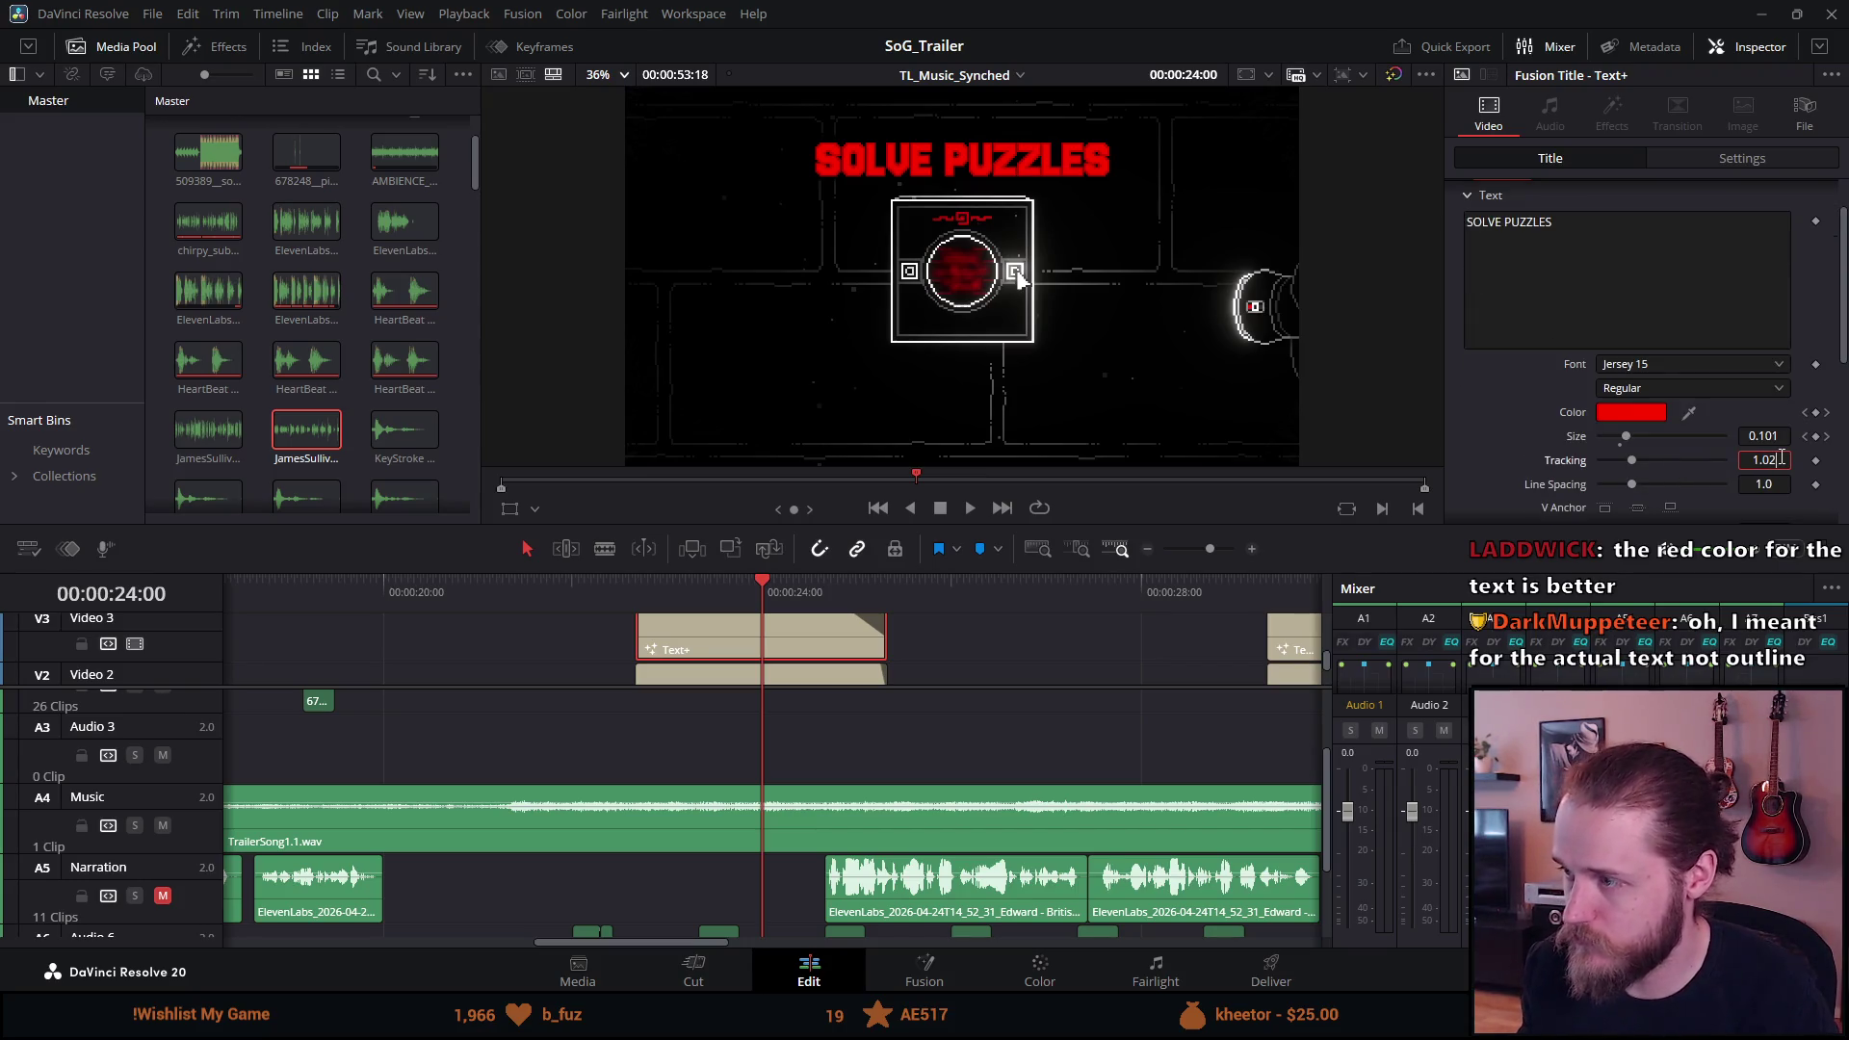
{"action": "key", "text": "Tab"}
{"action": "key", "text": "p"}
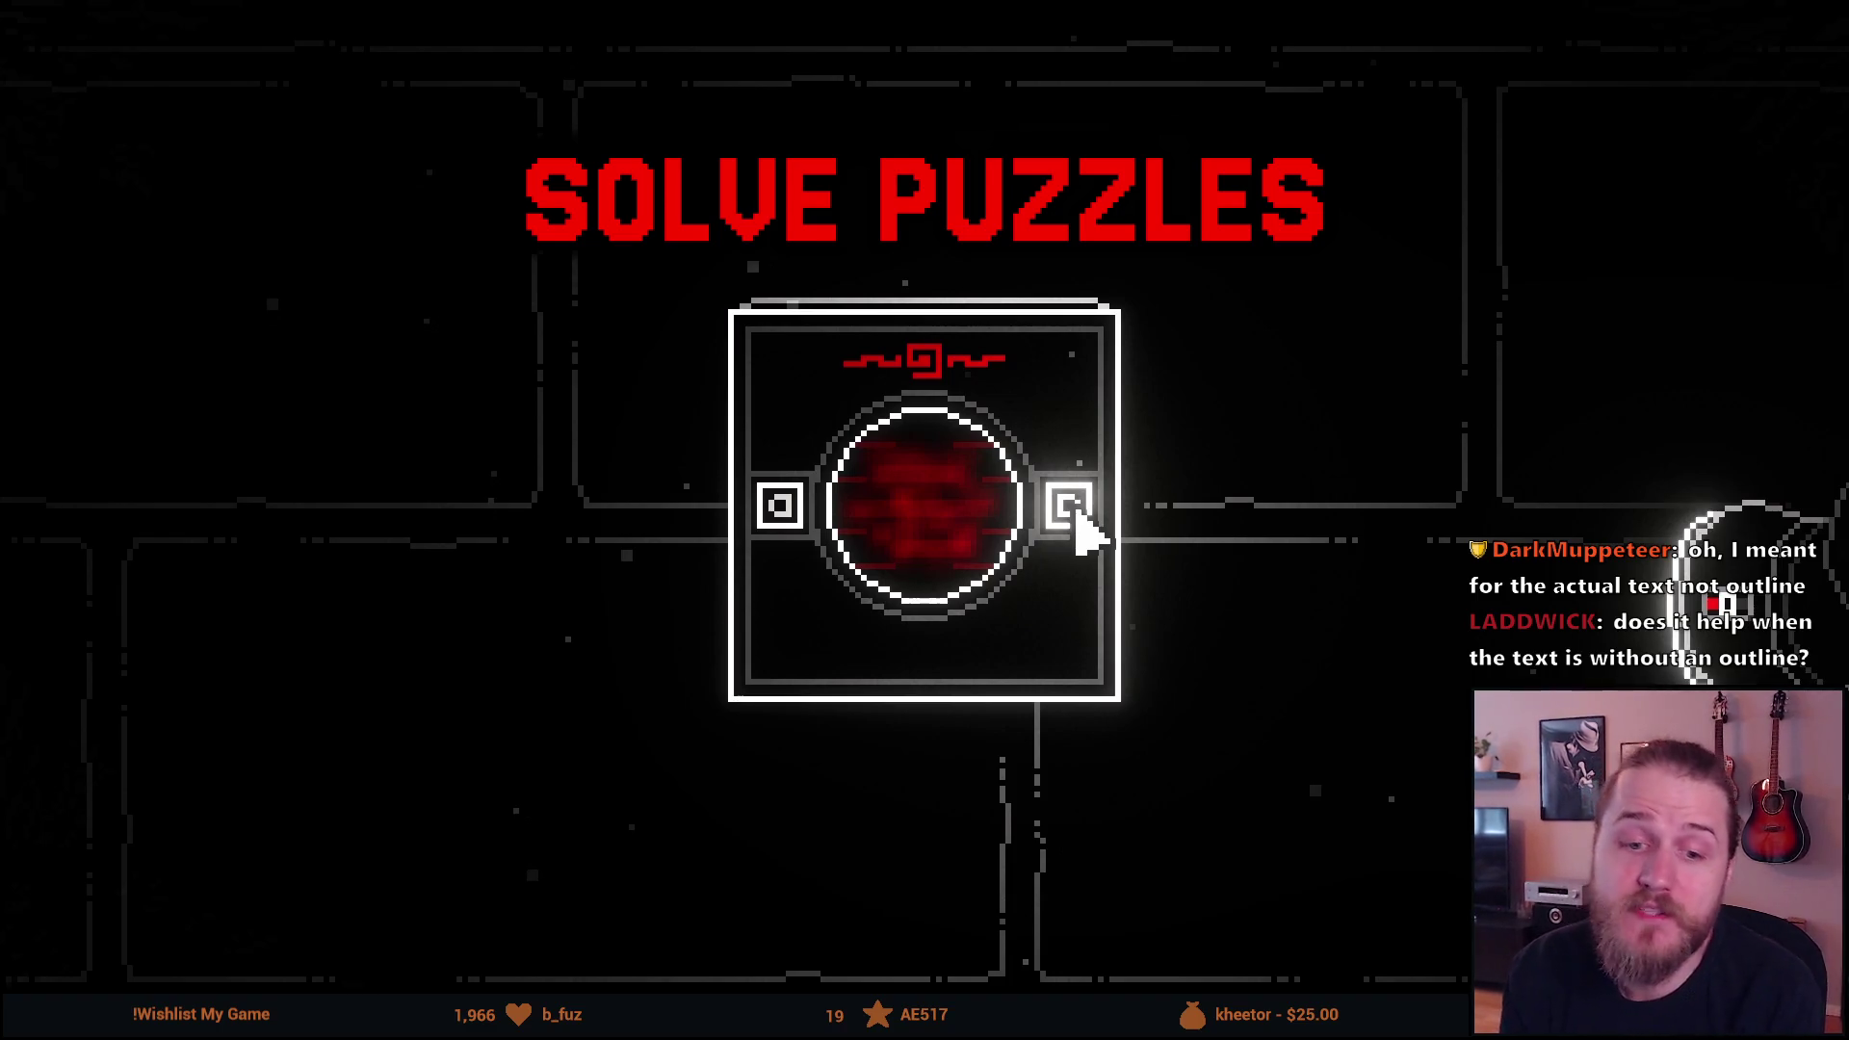
Darken the SOLVE PUZZLES text colour to a deeper red (#d30000).
{"action": "key", "text": "Escape"}
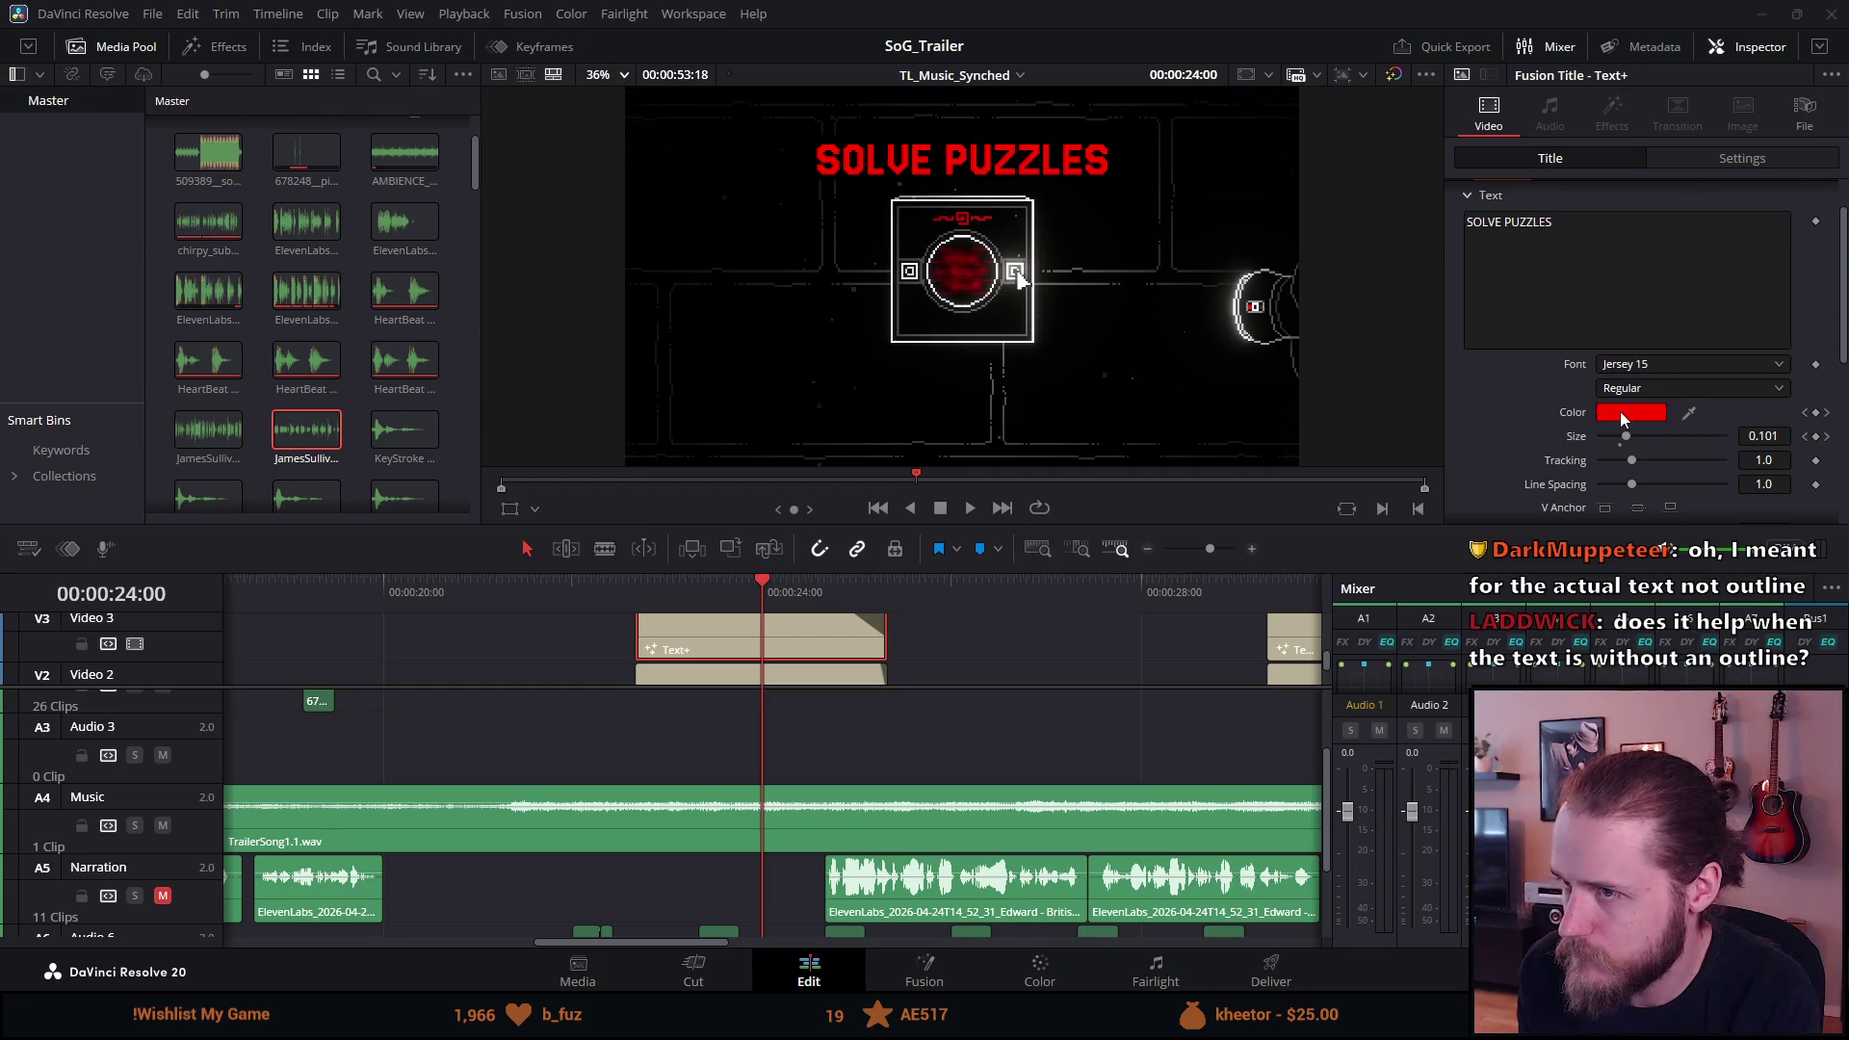
{"action": "left_click", "coordinate": [1623, 416]}
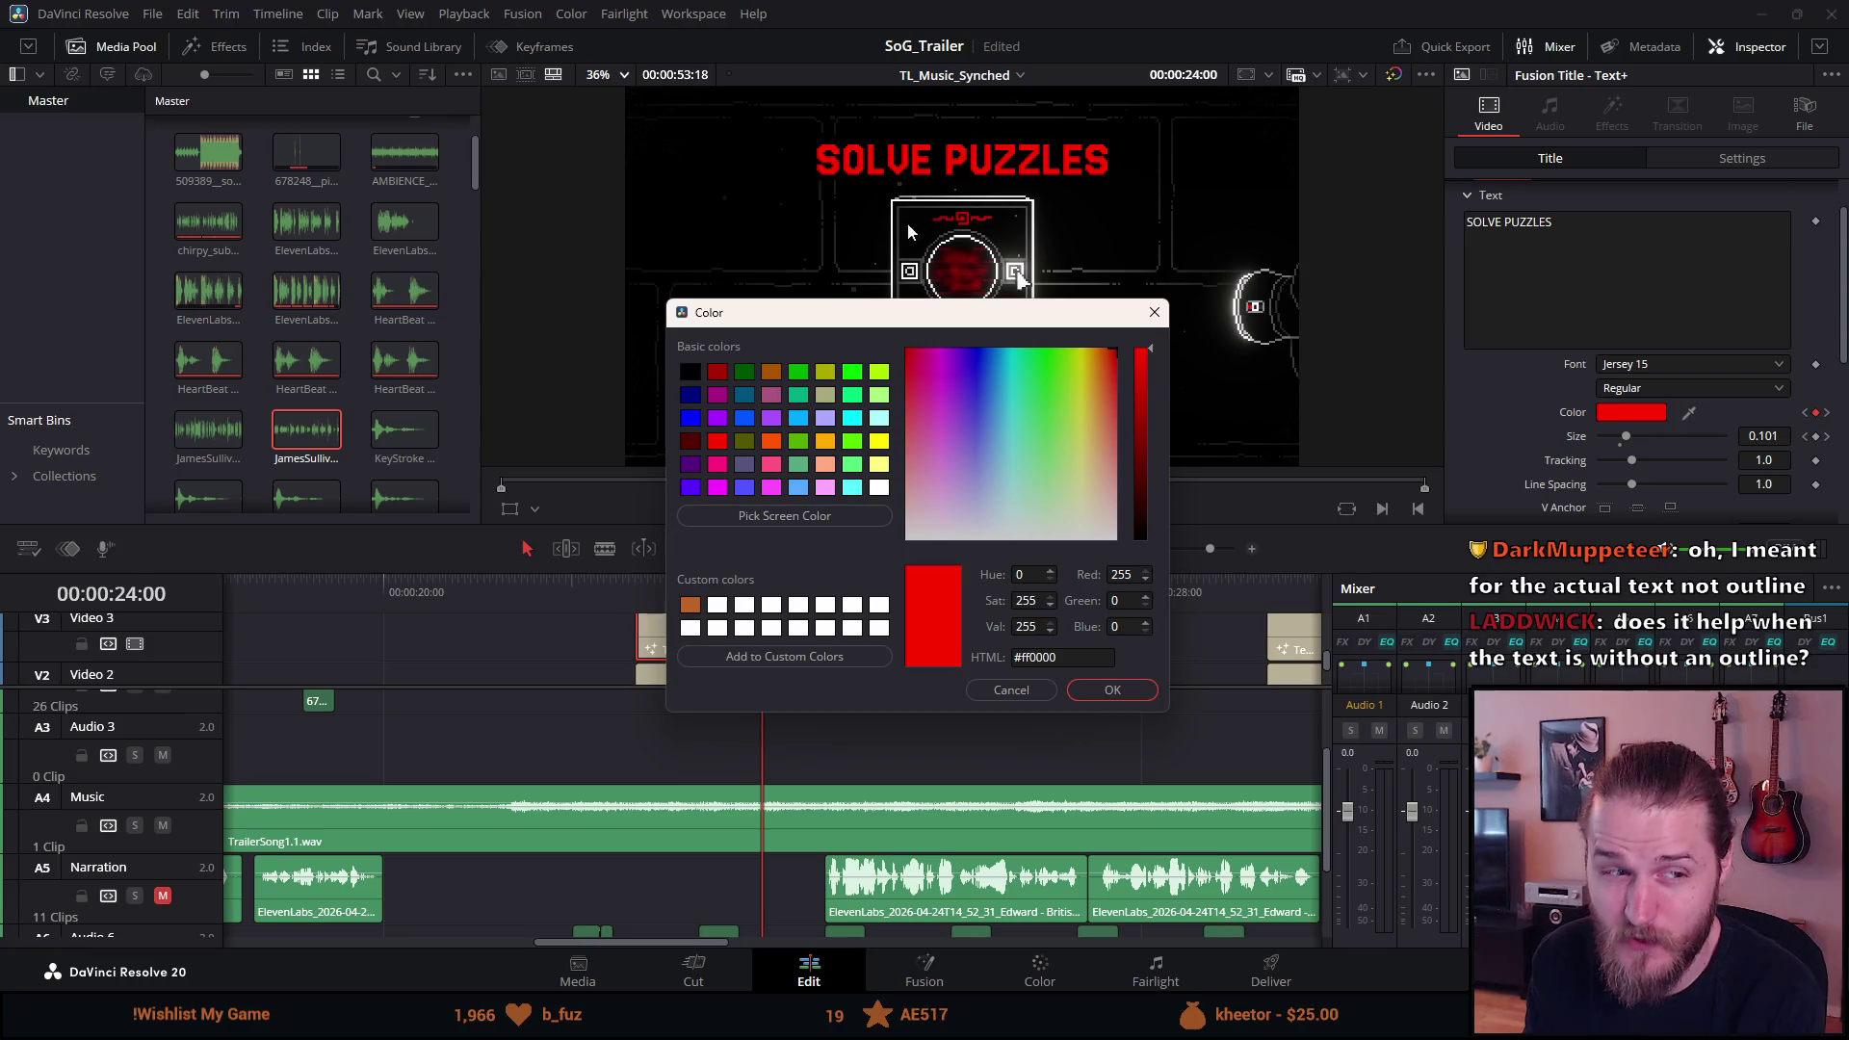
{"action": "left_click", "coordinate": [1137, 383]}
{"action": "mouse_move", "coordinate": [1134, 383]}
{"action": "left_mouse_down"}
{"action": "mouse_move", "coordinate": [1133, 401]}
{"action": "mouse_move", "coordinate": [1134, 383]}
{"action": "left_mouse_up"}
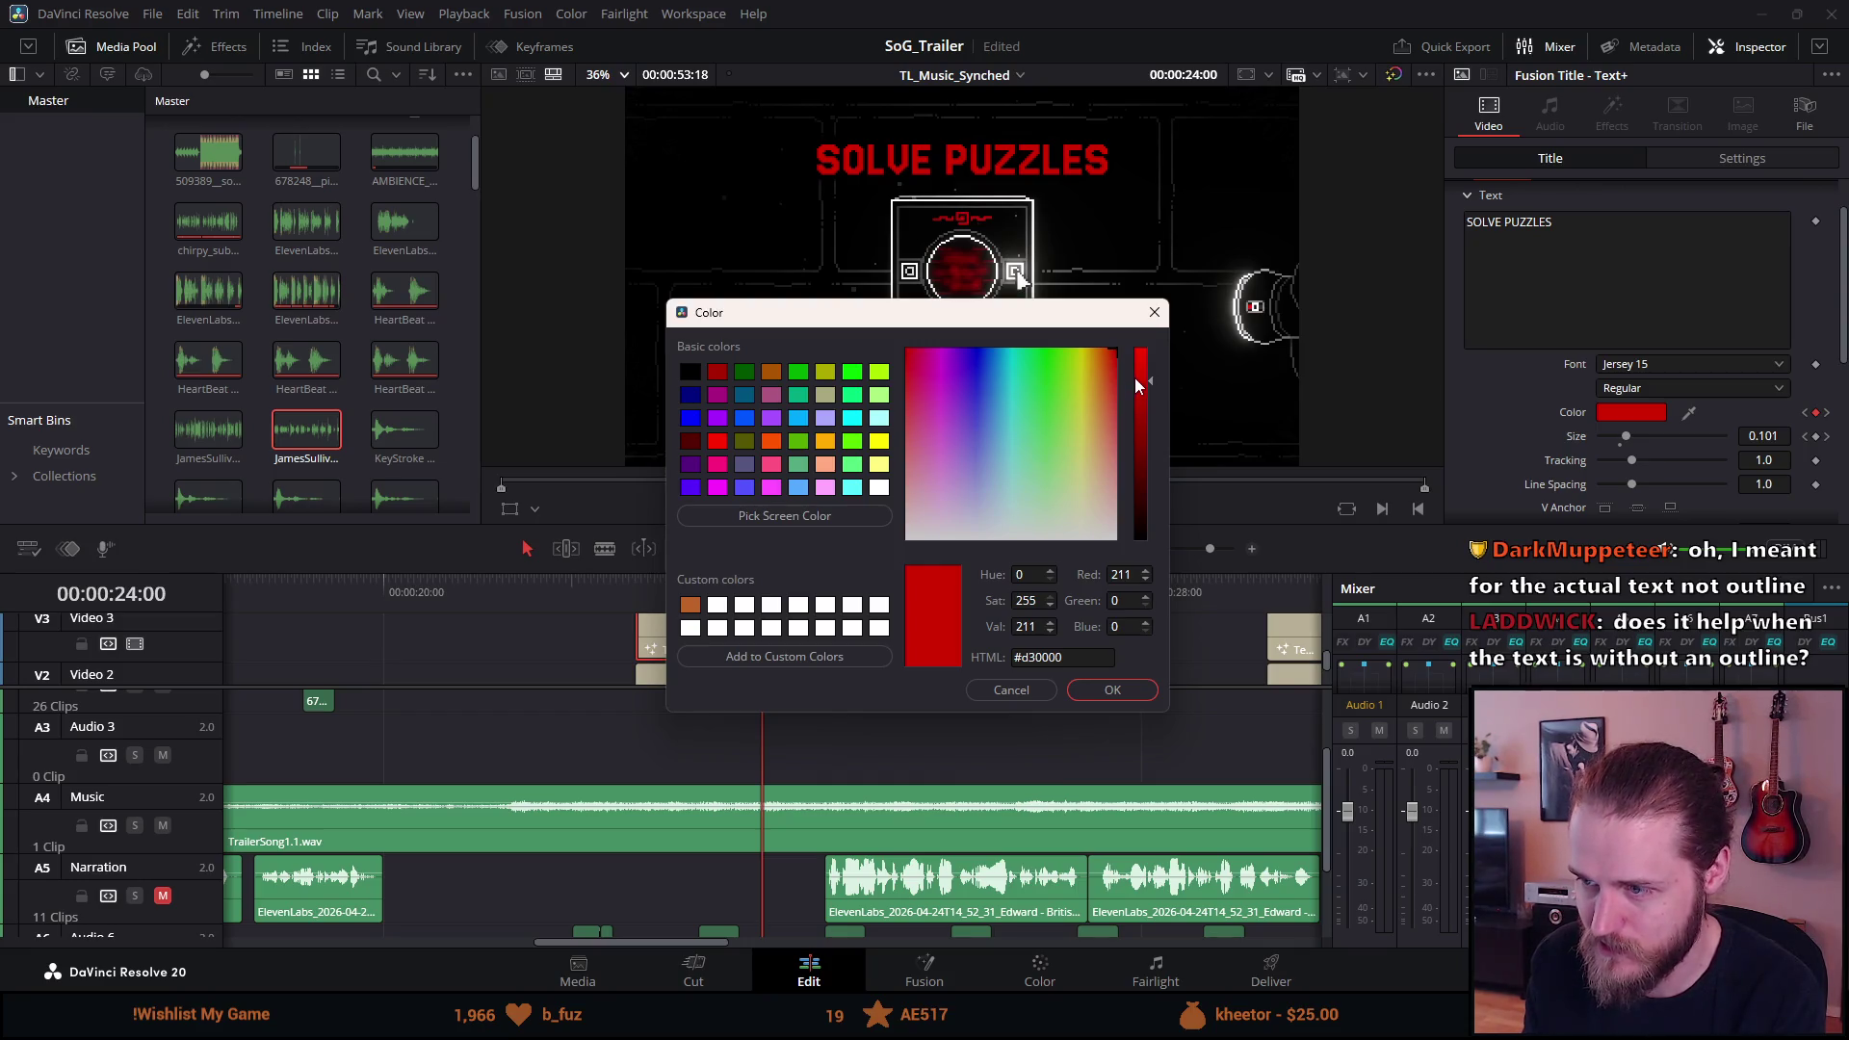
{"action": "left_click", "coordinate": [1112, 698]}
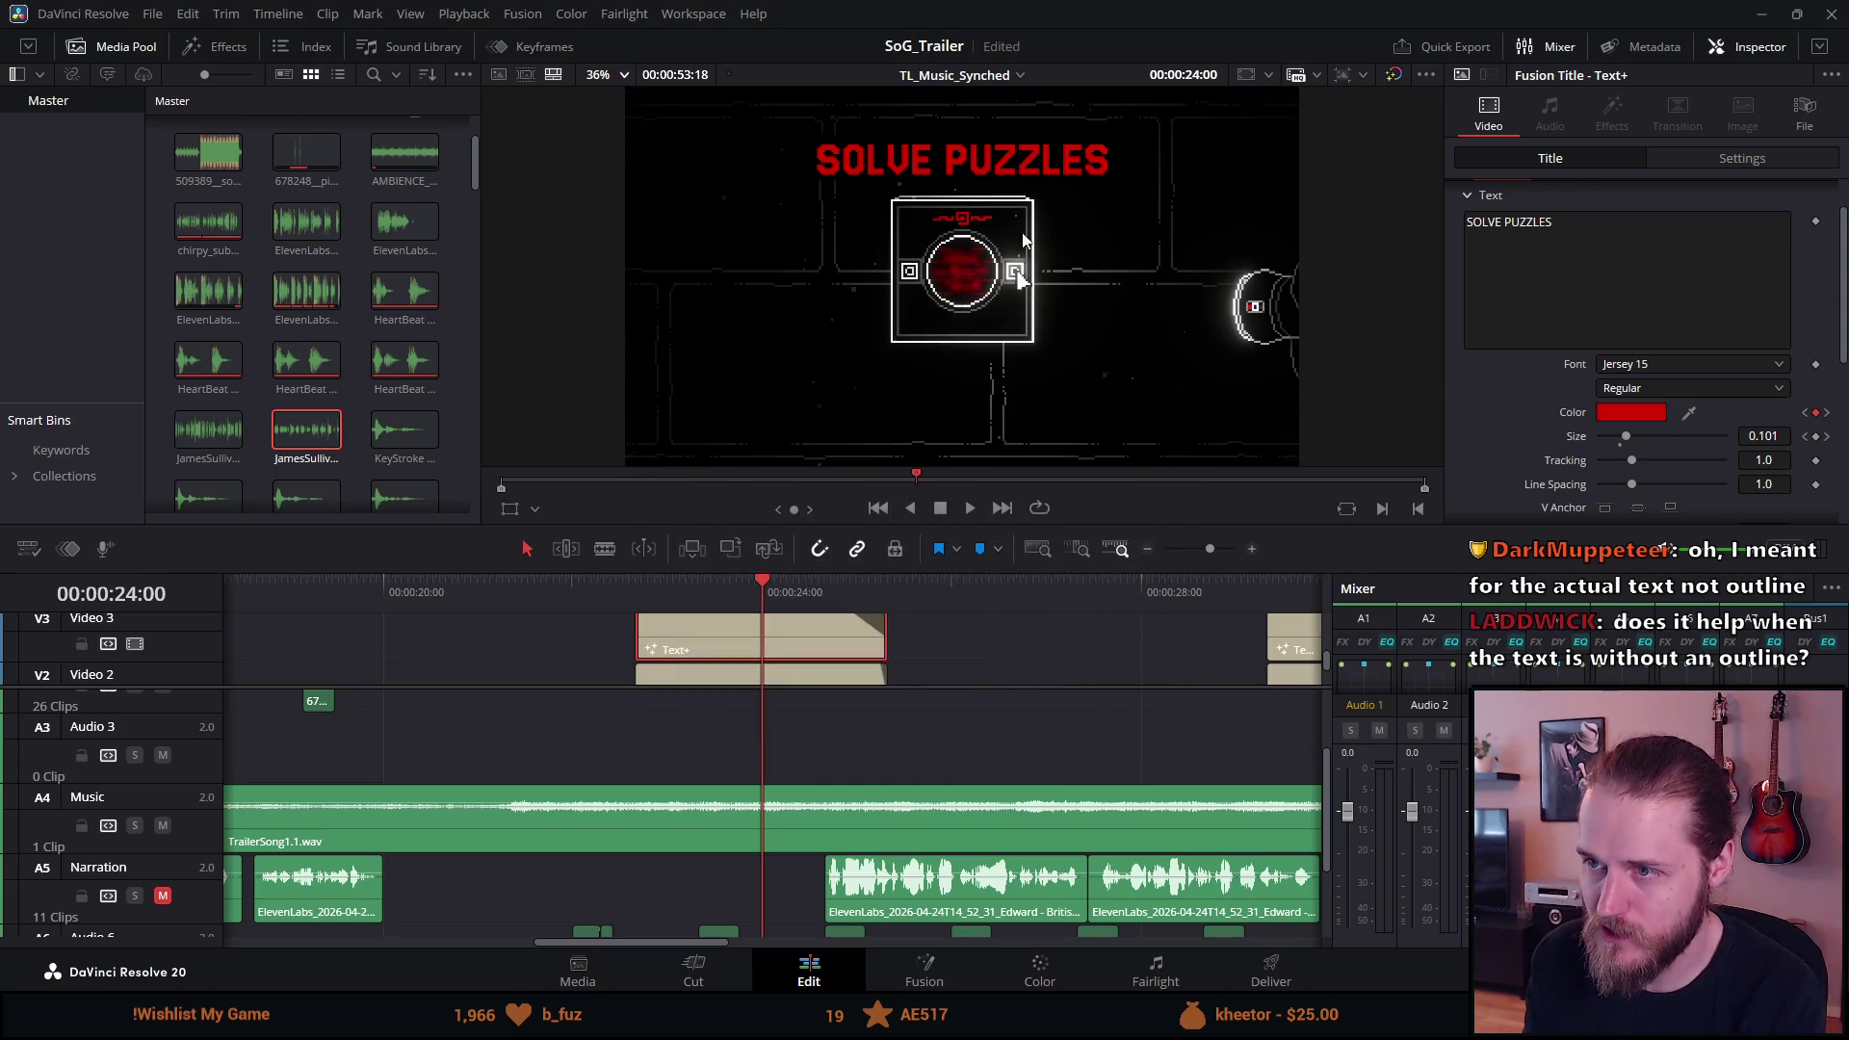
Go to the Deliver page to see the render queue.
{"action": "scroll", "coordinate": [1003, 206], "scroll_direction": "up", "scroll_amount": 5}
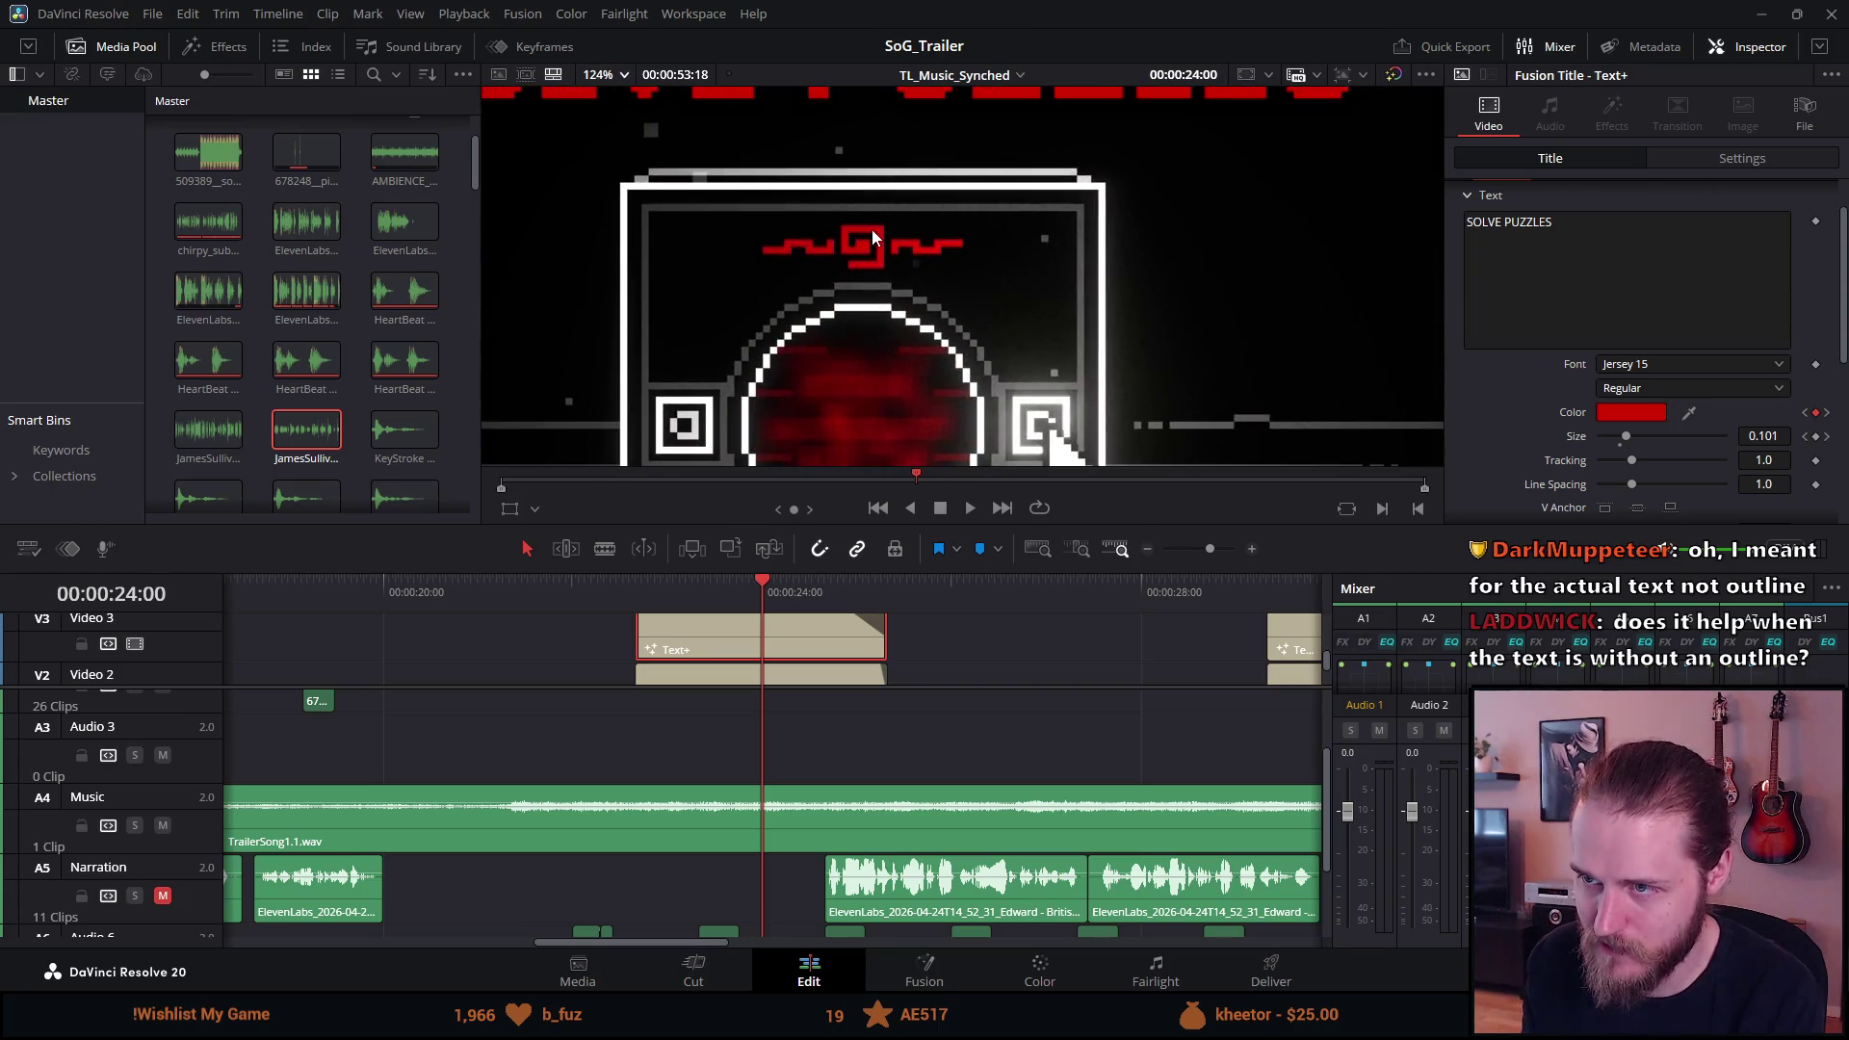
{"action": "scroll", "coordinate": [874, 229], "scroll_direction": "down", "scroll_amount": 3}
{"action": "scroll", "coordinate": [877, 229], "scroll_direction": "down", "scroll_amount": 2}
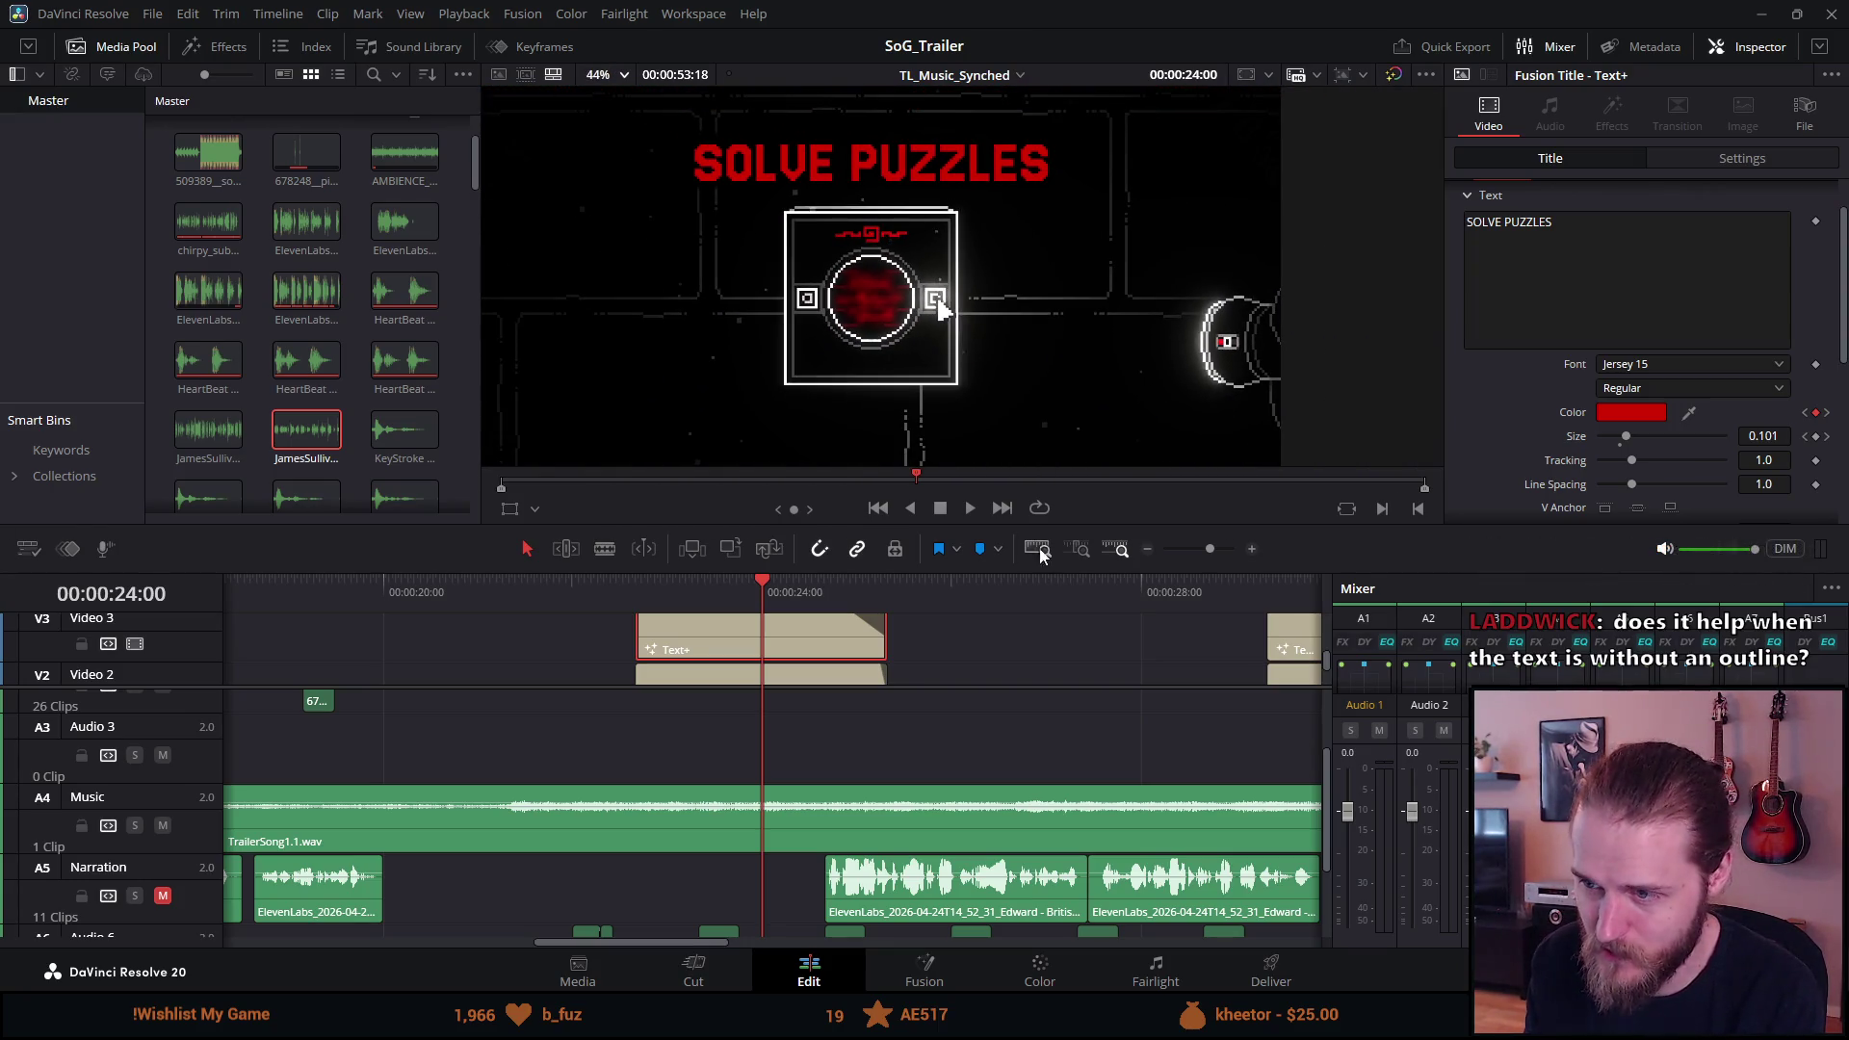
{"action": "left_click", "coordinate": [1271, 971]}
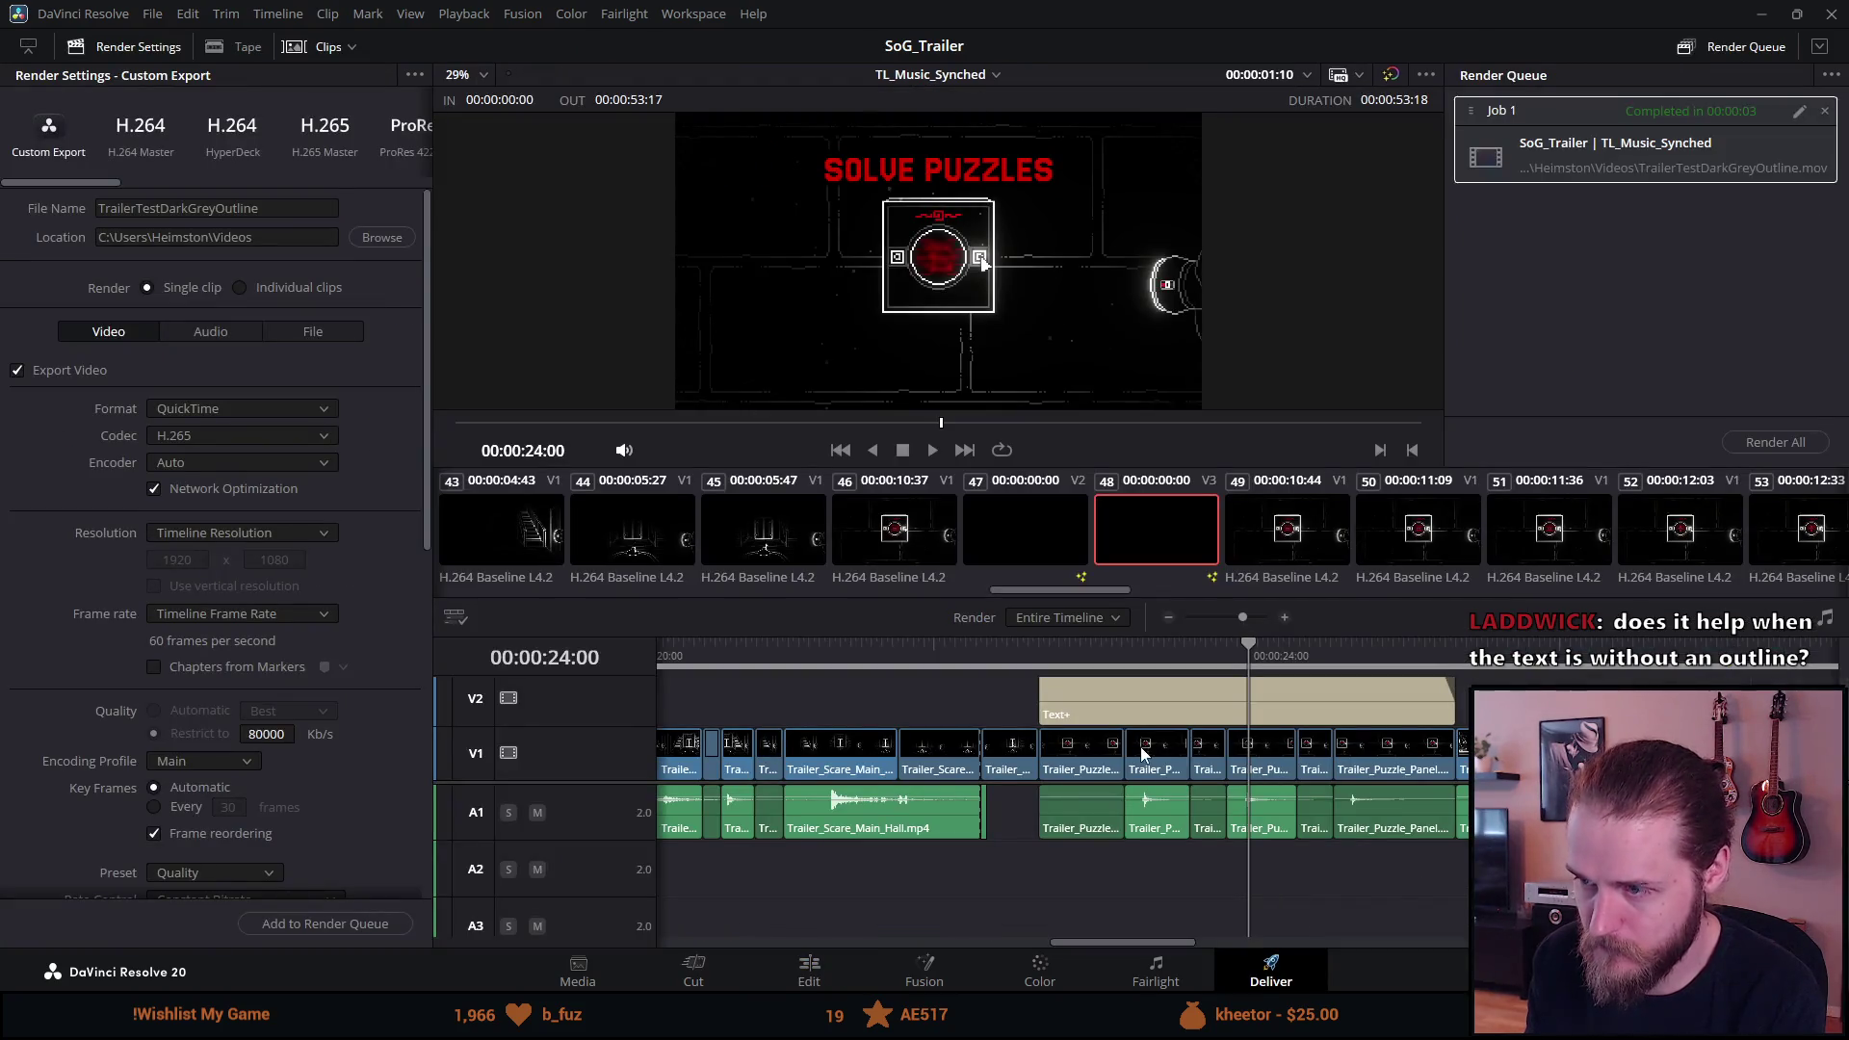
Set the render range from 00:00:21:45 to about 00:00:25:57.
{"action": "left_click", "coordinate": [1172, 658]}
{"action": "scroll", "coordinate": [1003, 703], "scroll_direction": "up", "scroll_amount": 3}
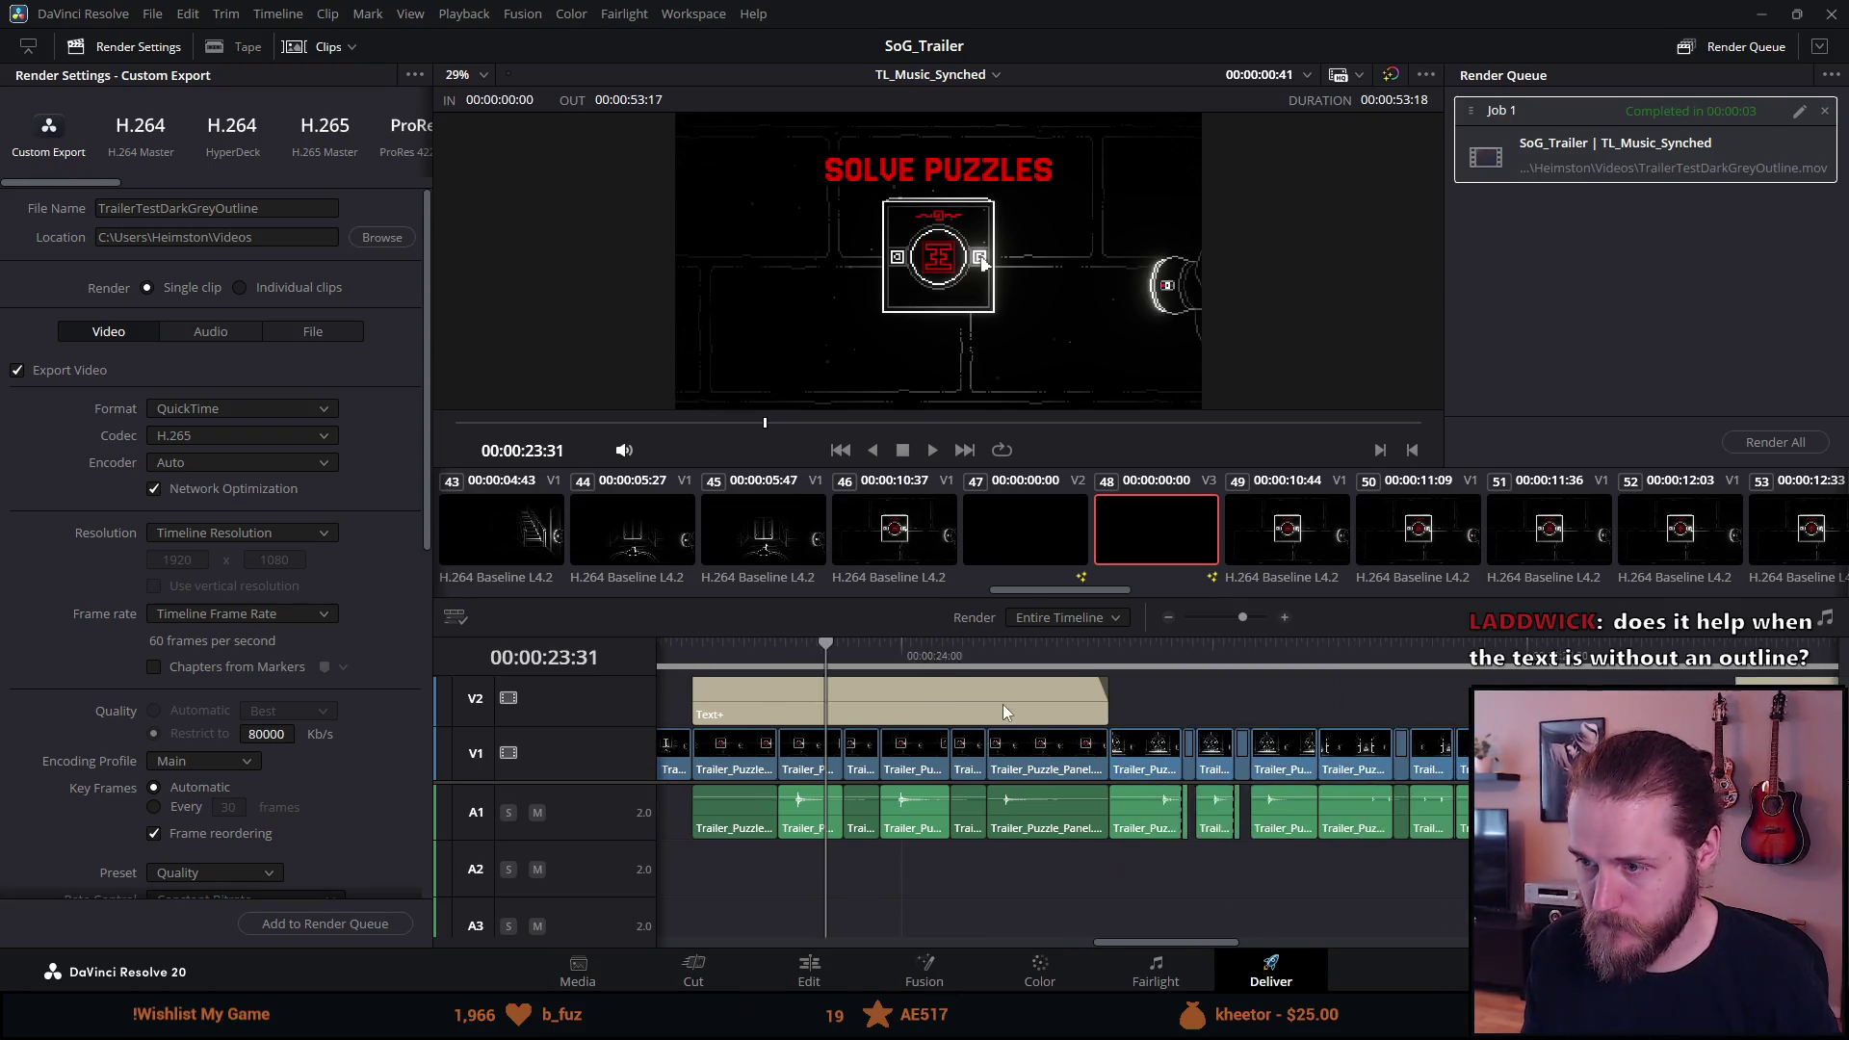
{"action": "scroll", "coordinate": [1015, 710], "scroll_direction": "down", "scroll_amount": 5}
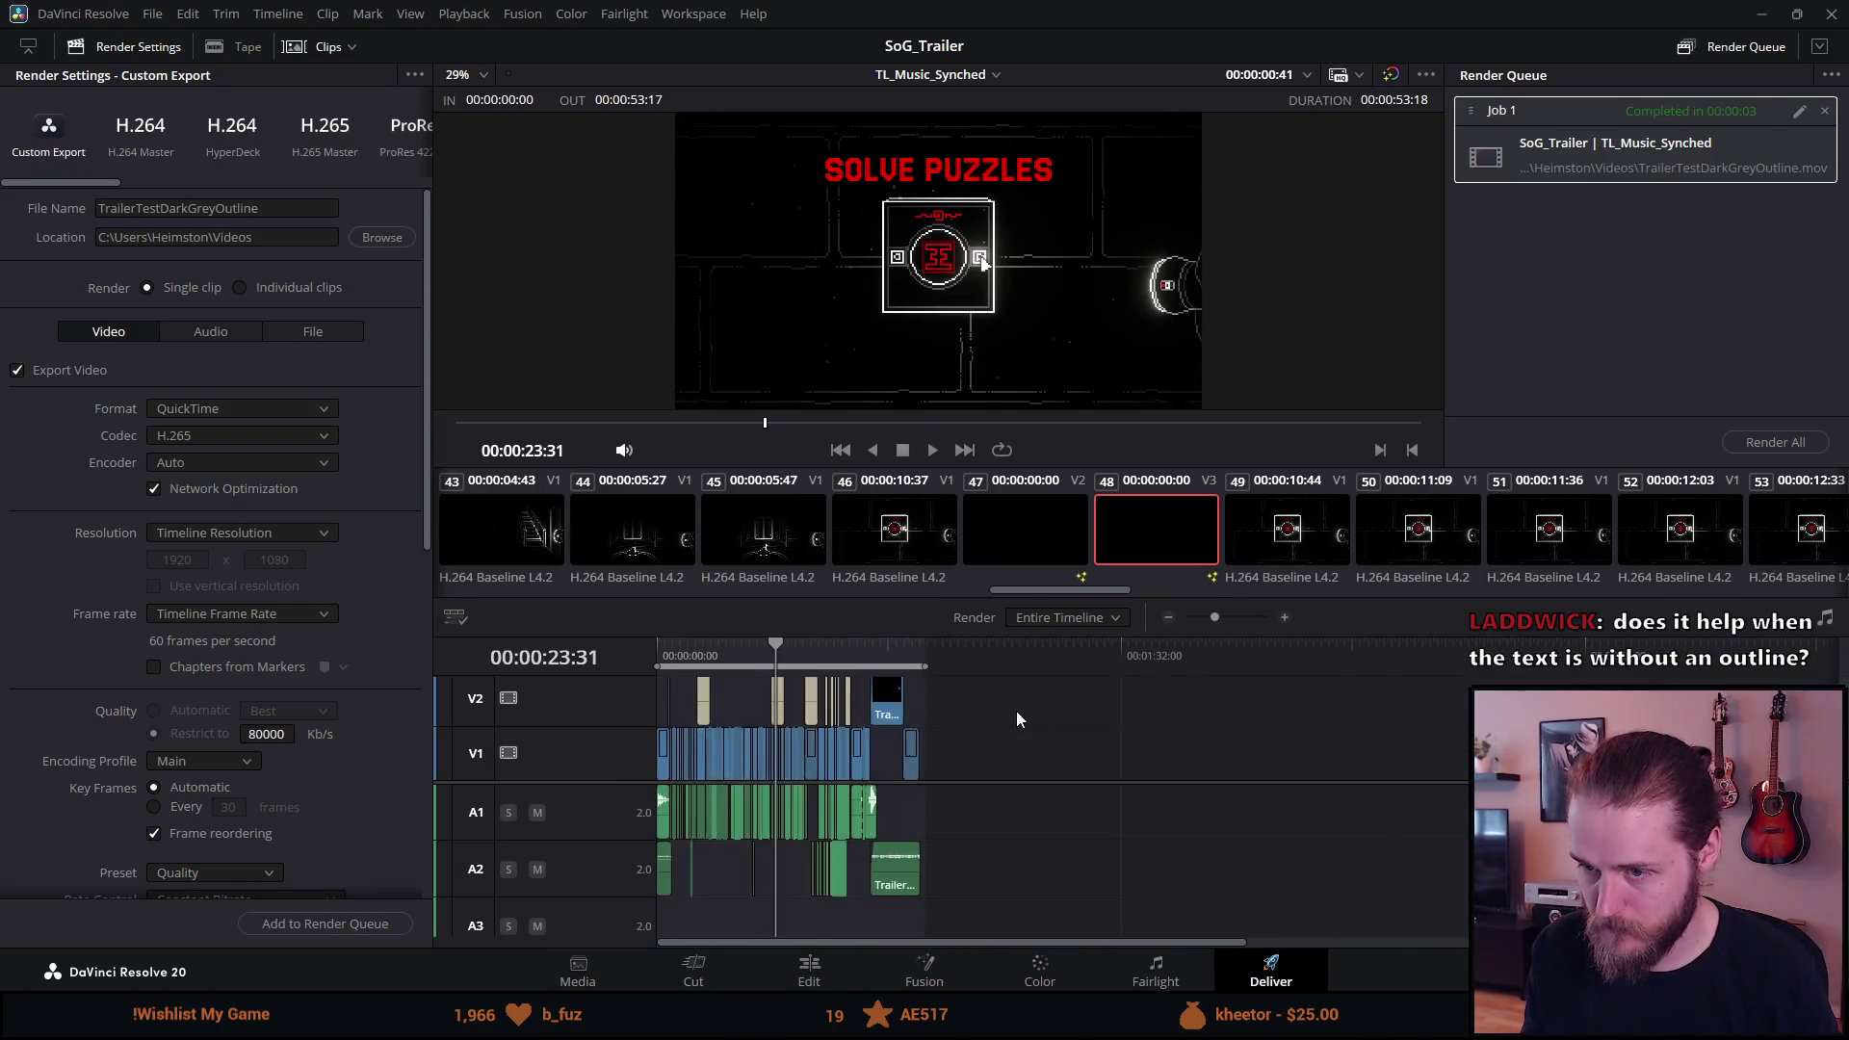
{"action": "left_click_drag", "start_coordinate": [1131, 664], "coordinate": [887, 664]}
{"action": "left_click_drag", "start_coordinate": [661, 666], "coordinate": [853, 663]}
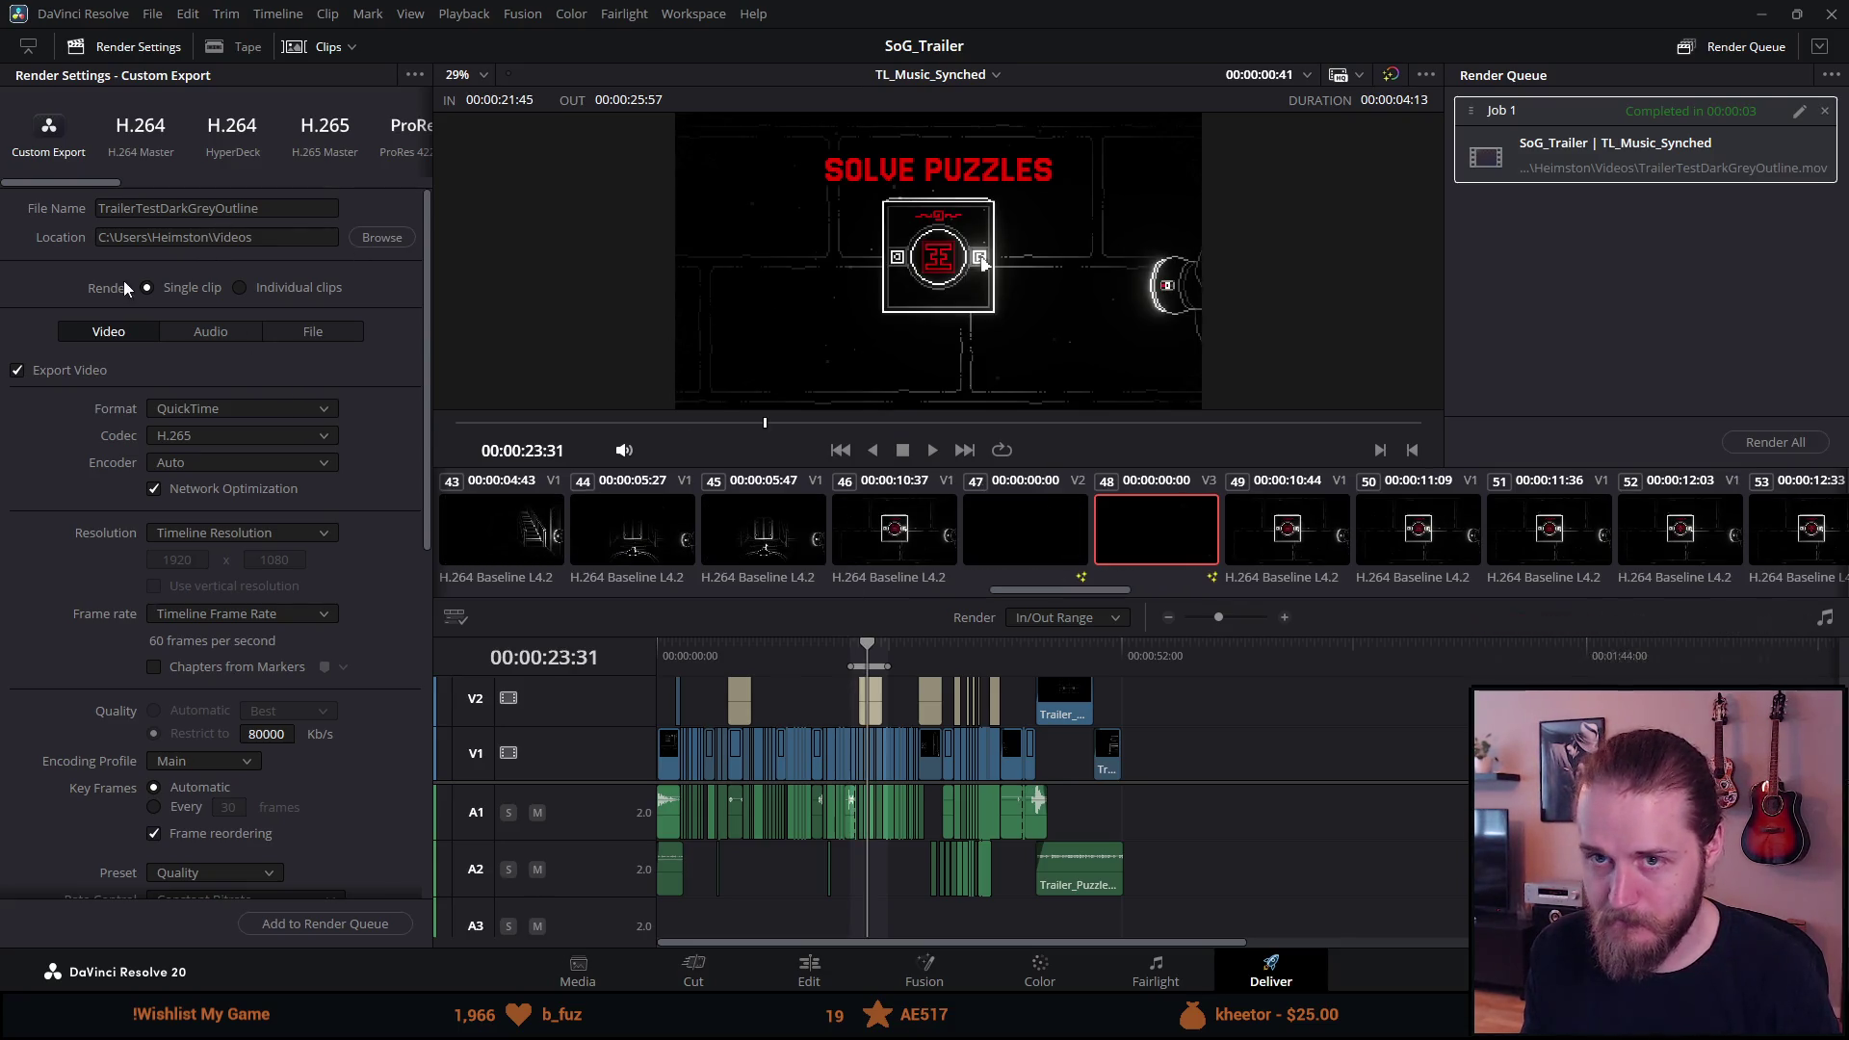
Render as TrailerTestDarkerRed, replacing the finished Job 1, and open the new file.
{"action": "left_click", "coordinate": [227, 212]}
{"action": "key", "text": "shift+Left"}
{"action": "key", "text": "shift+Left"}
{"action": "key", "text": "shift+Left"}
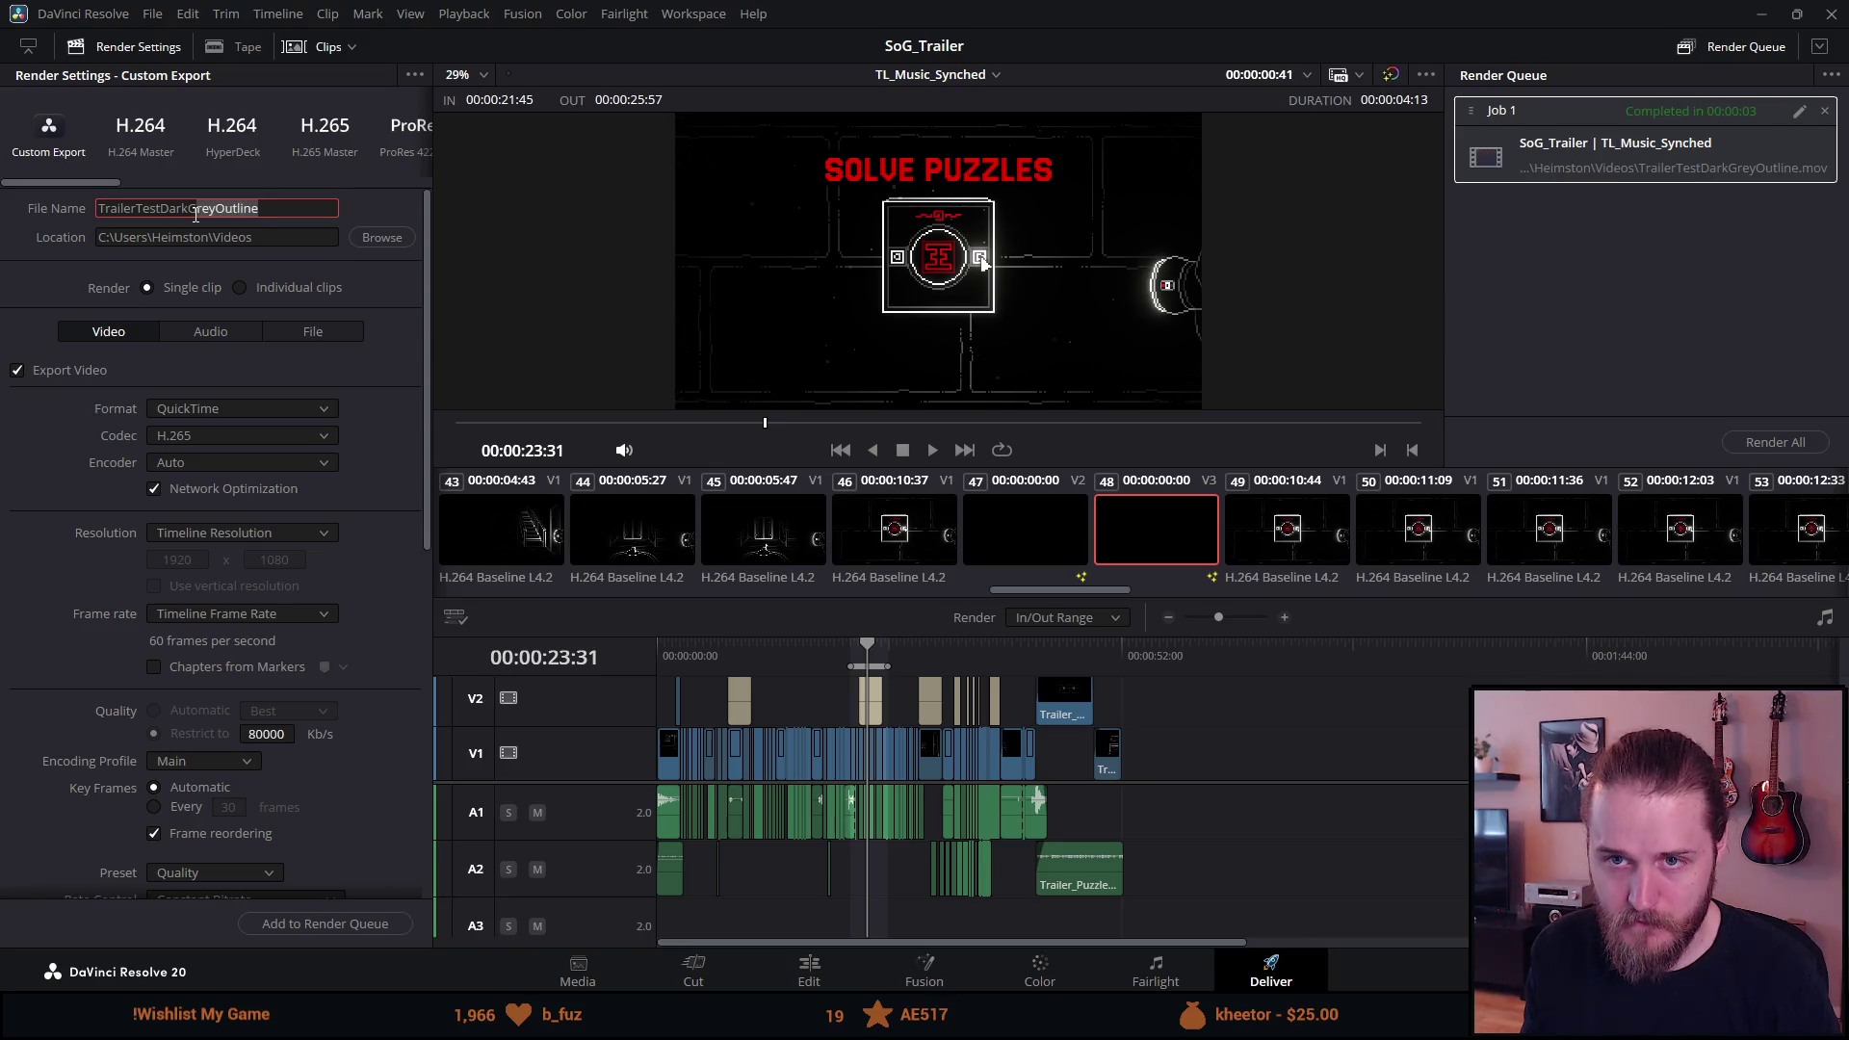
{"action": "type", "text": "kerRed"}
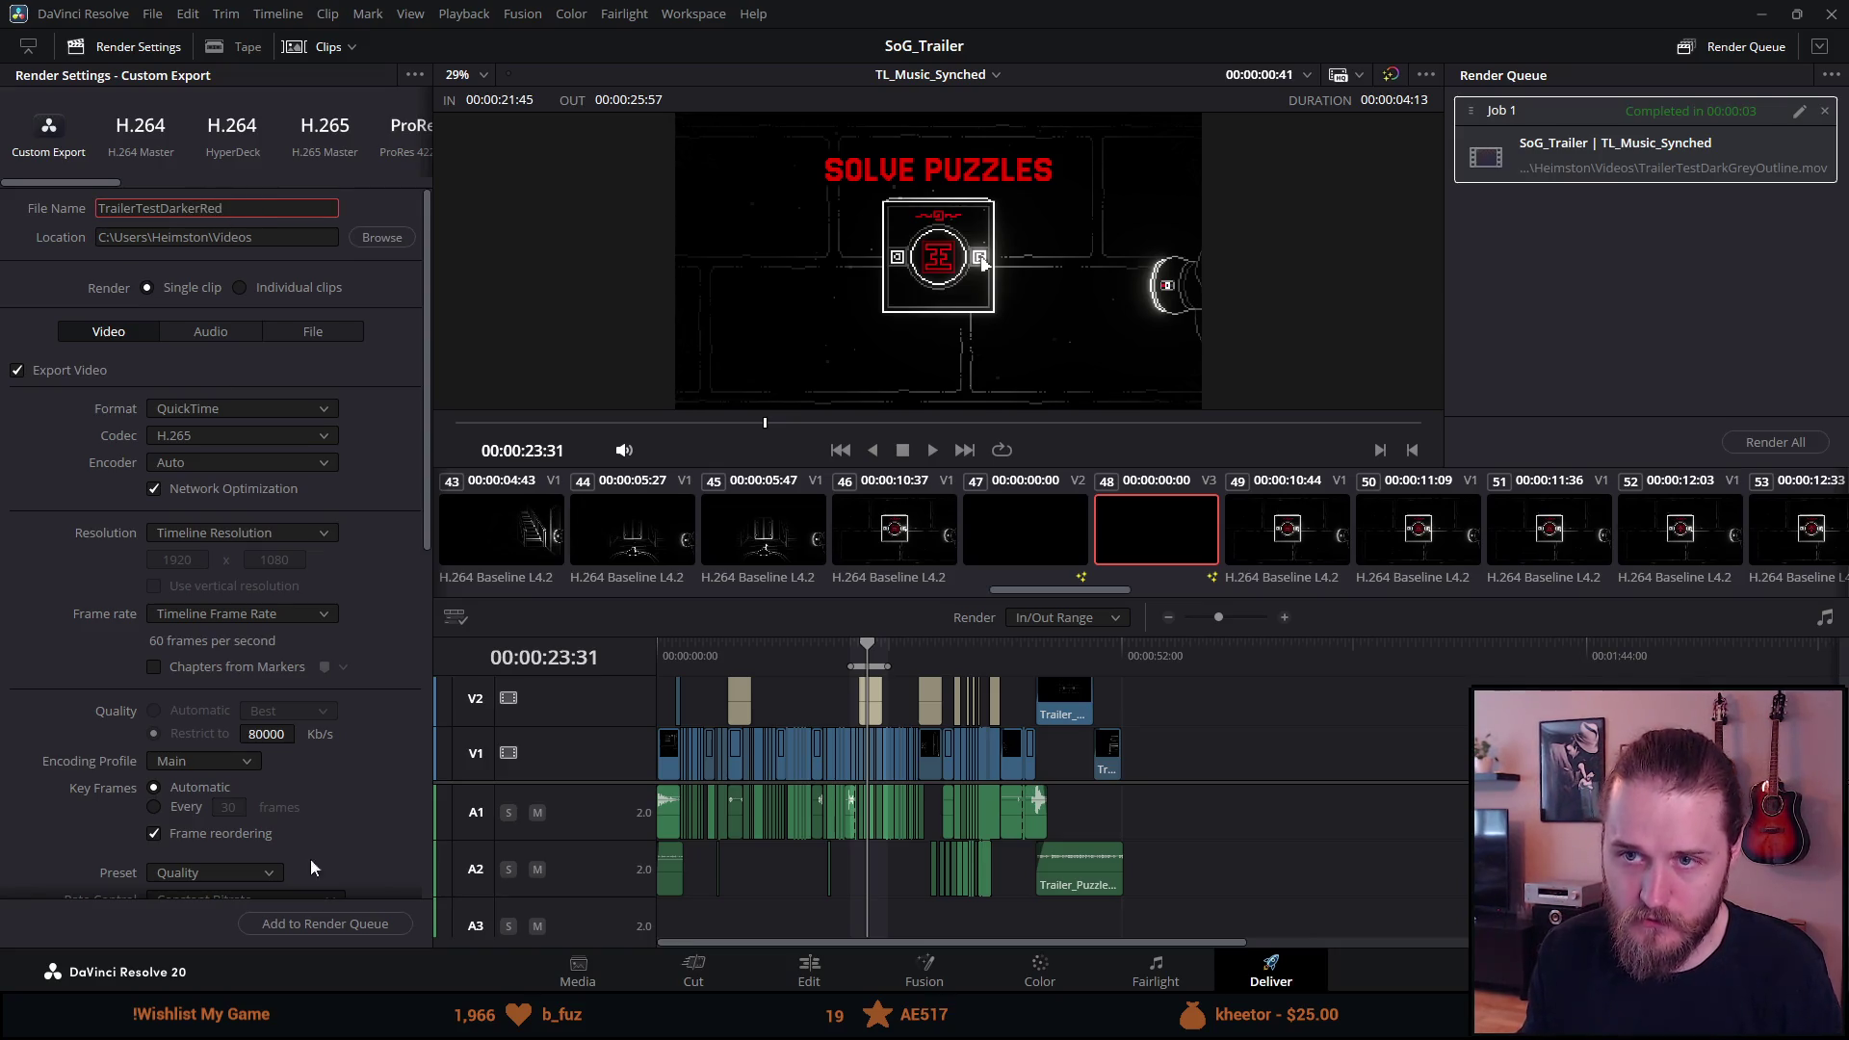
{"action": "left_click", "coordinate": [355, 927]}
{"action": "left_click", "coordinate": [1822, 117]}
{"action": "left_click", "coordinate": [1824, 112]}
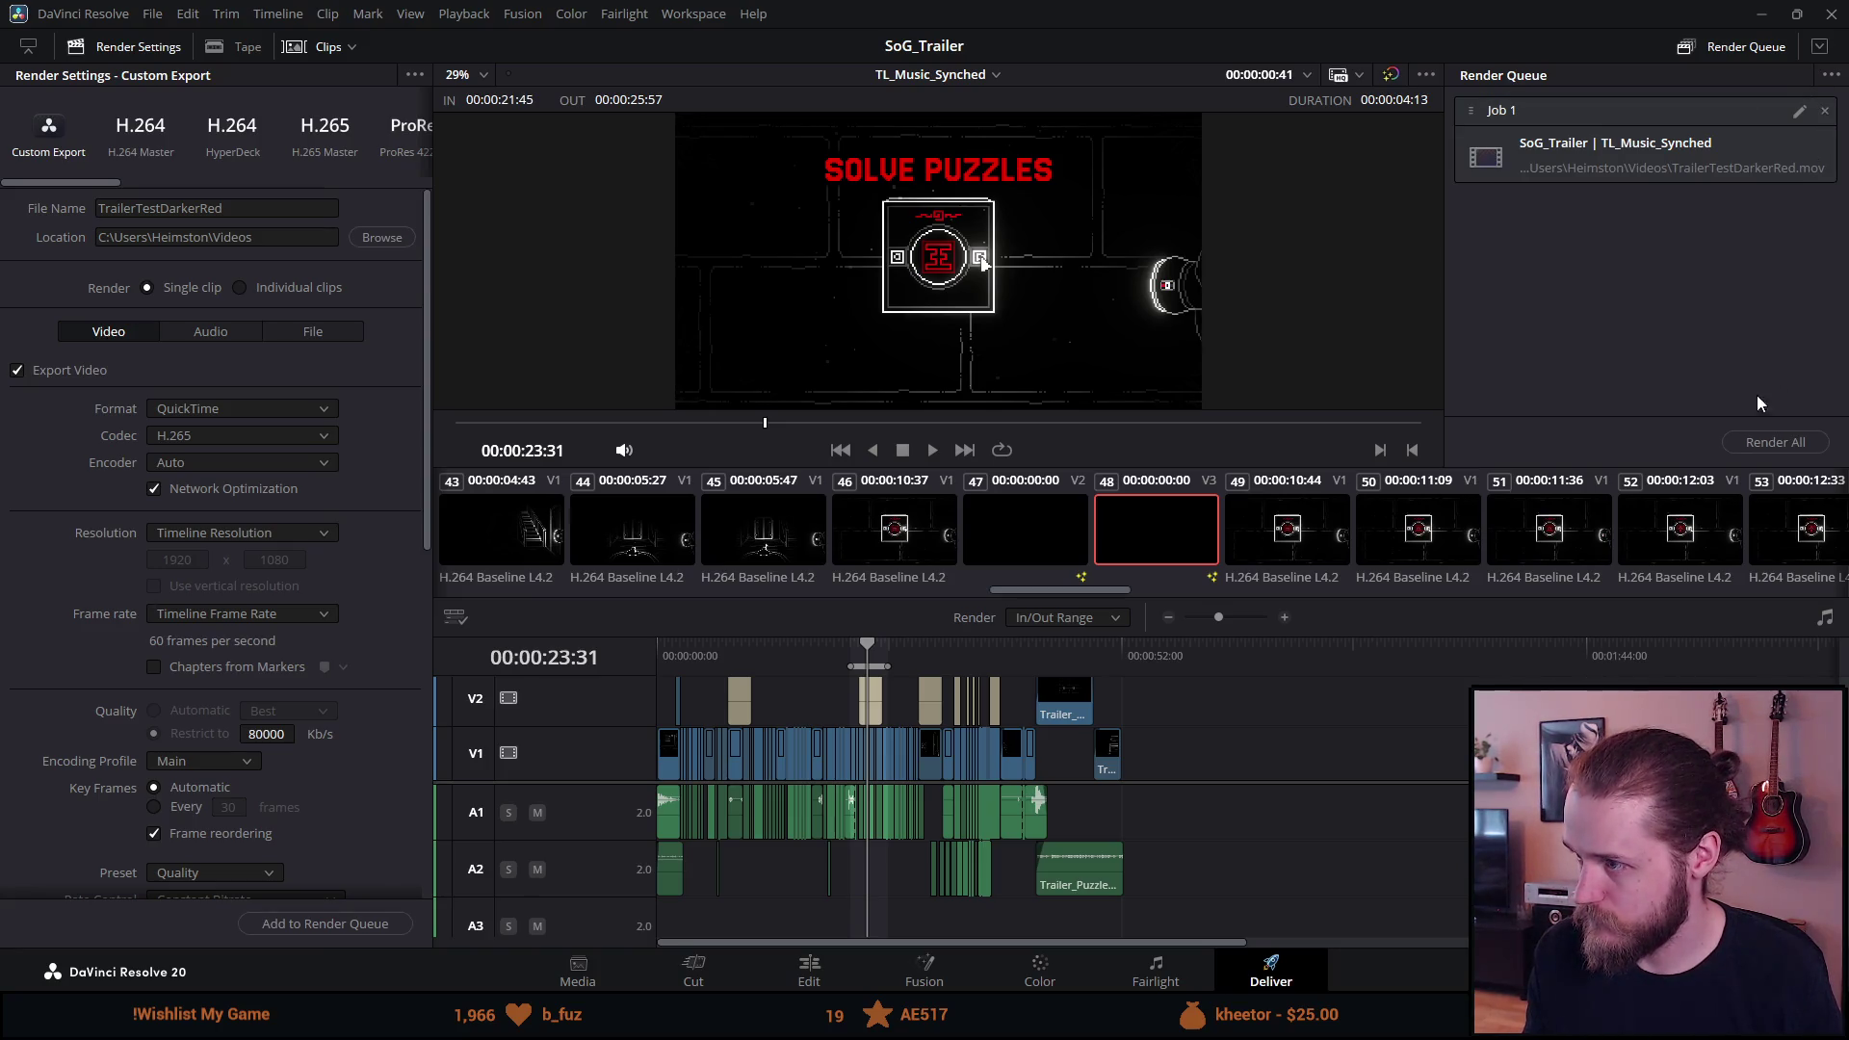
{"action": "left_click", "coordinate": [1759, 443]}
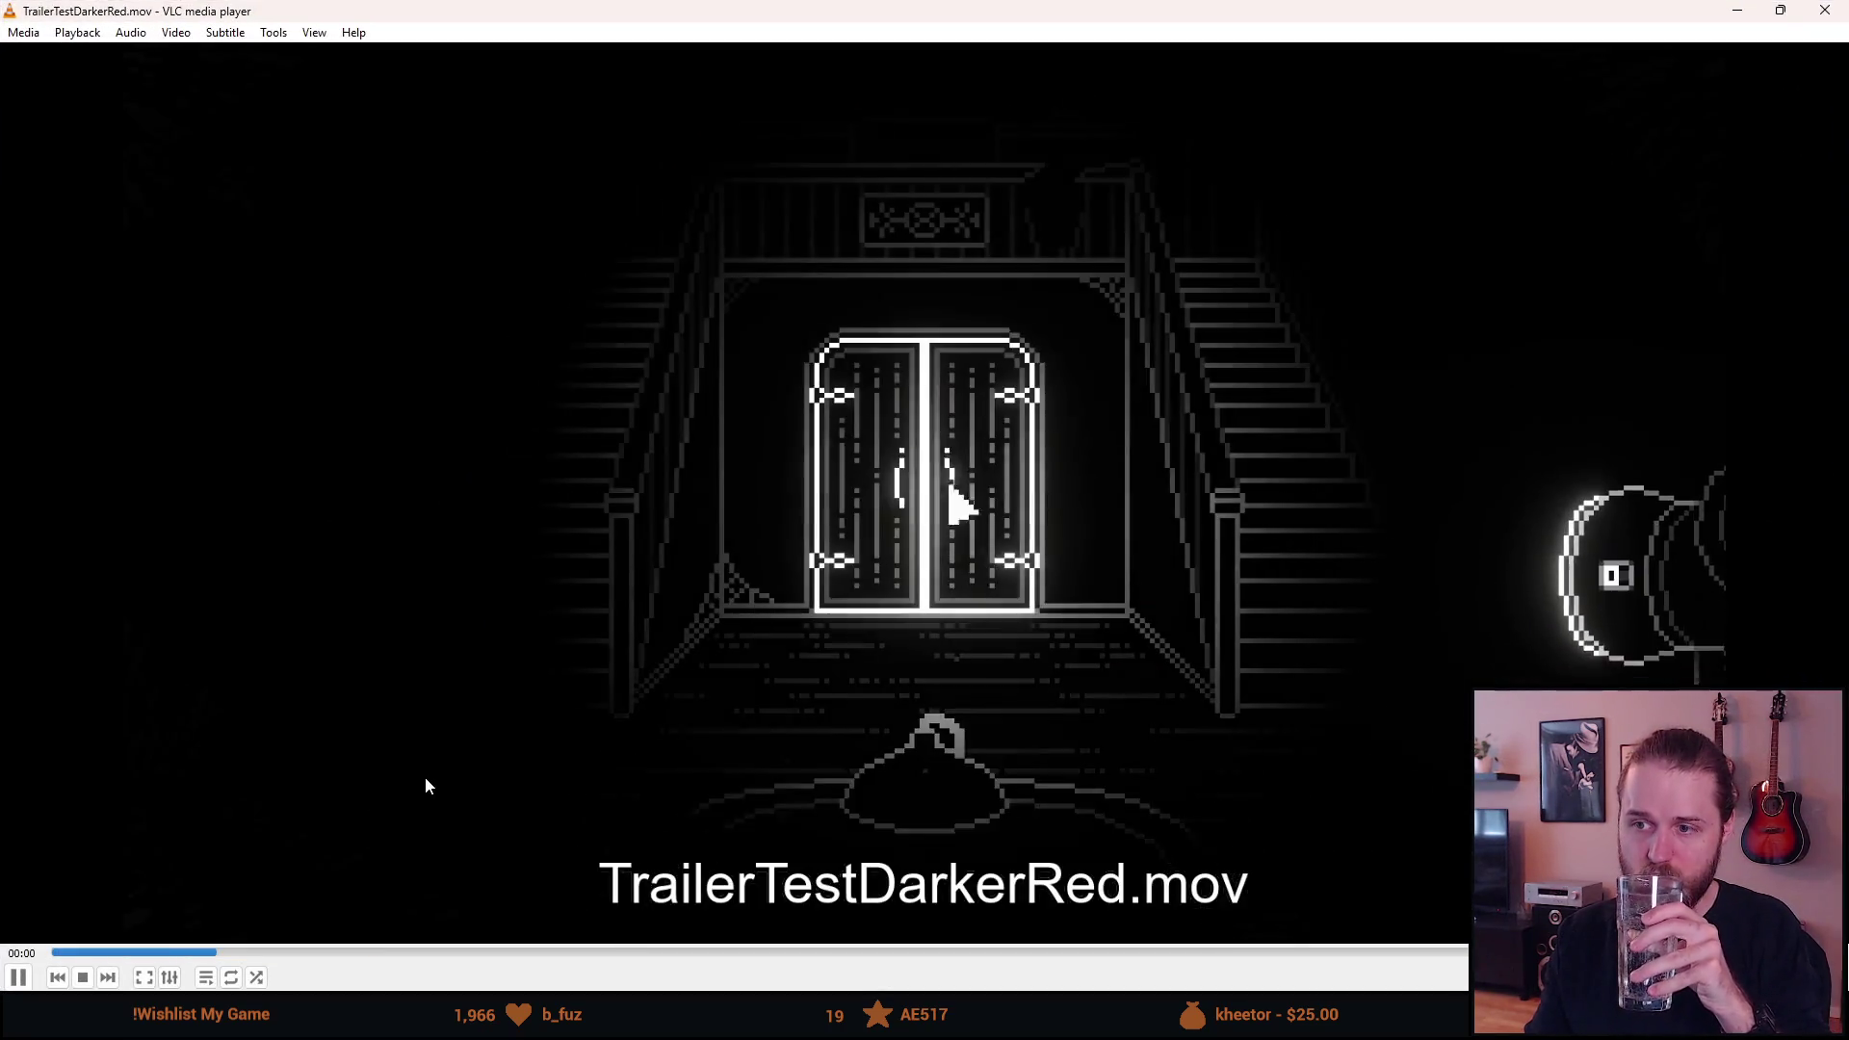
{"action": "double_click", "coordinate": [424, 776]}
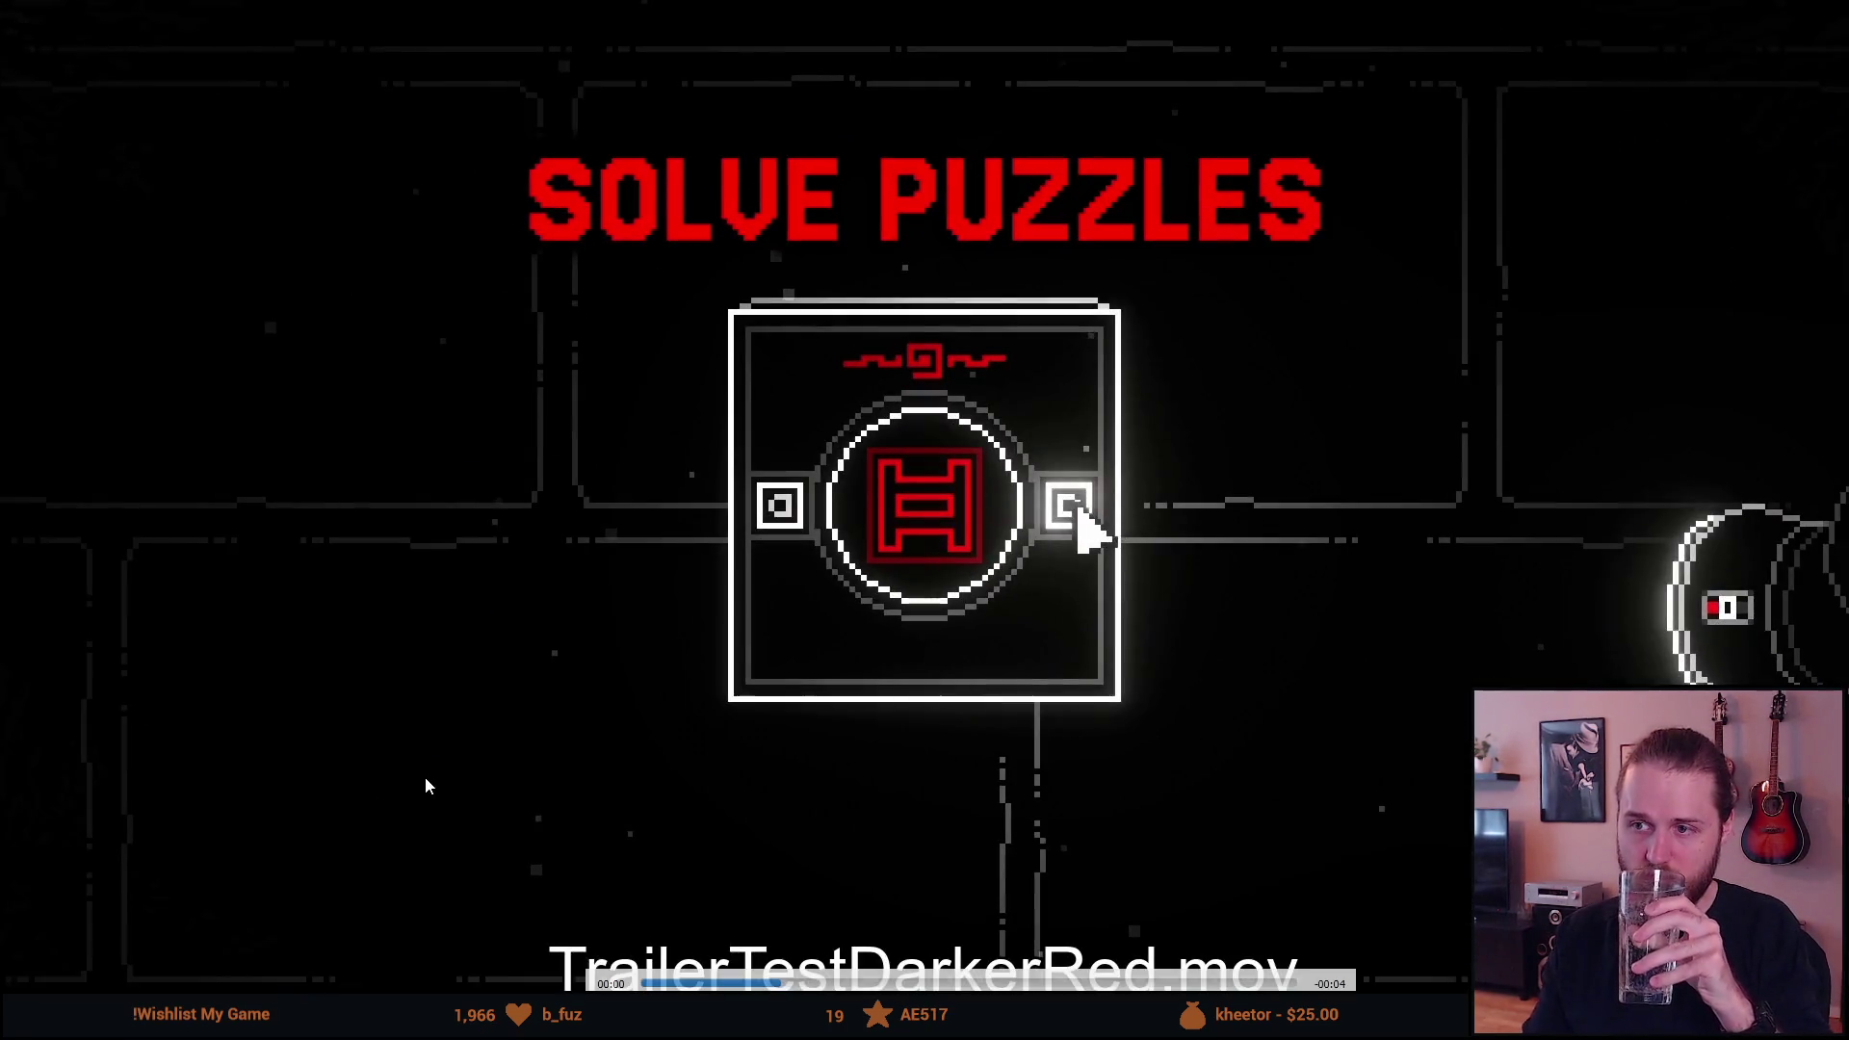
Review TrailerTestDarkerRed.mov around the Solve Puzzles scene, briefly viewing it full screen.
{"action": "key", "text": "space"}
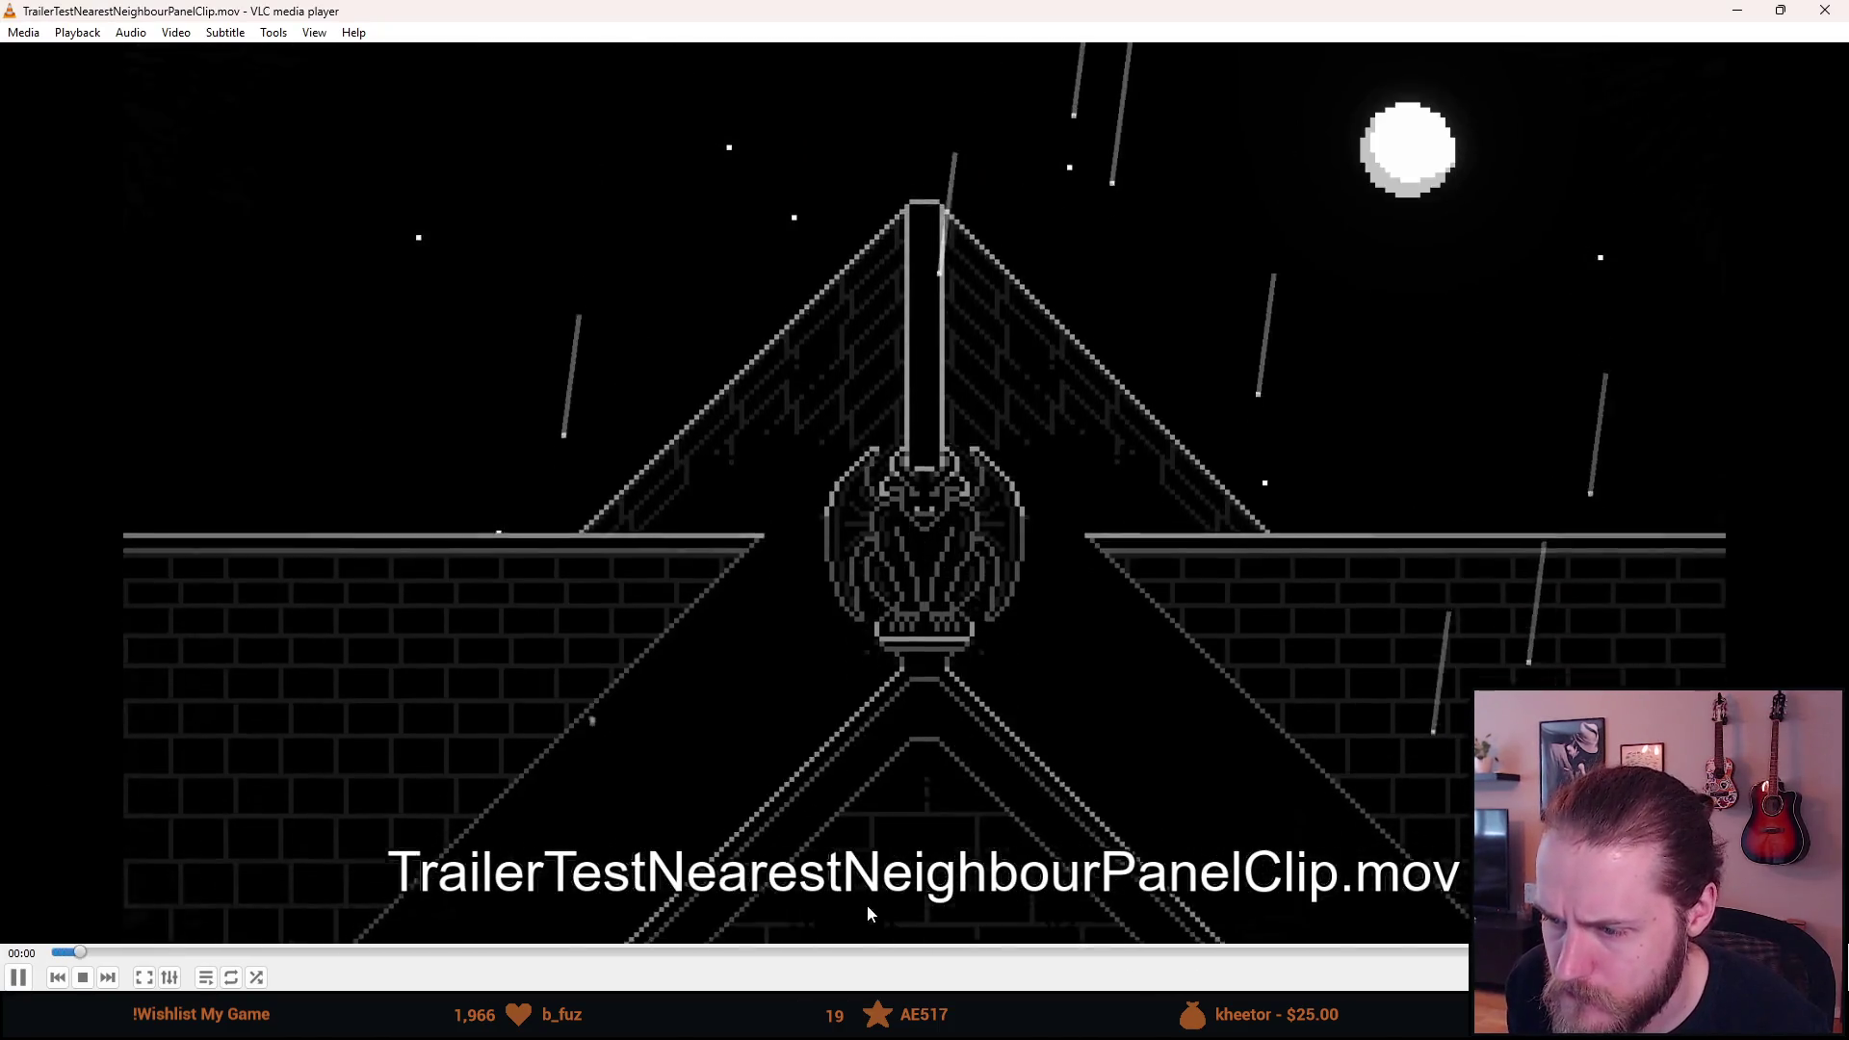
{"action": "left_click_drag", "start_coordinate": [809, 952], "coordinate": [856, 952]}
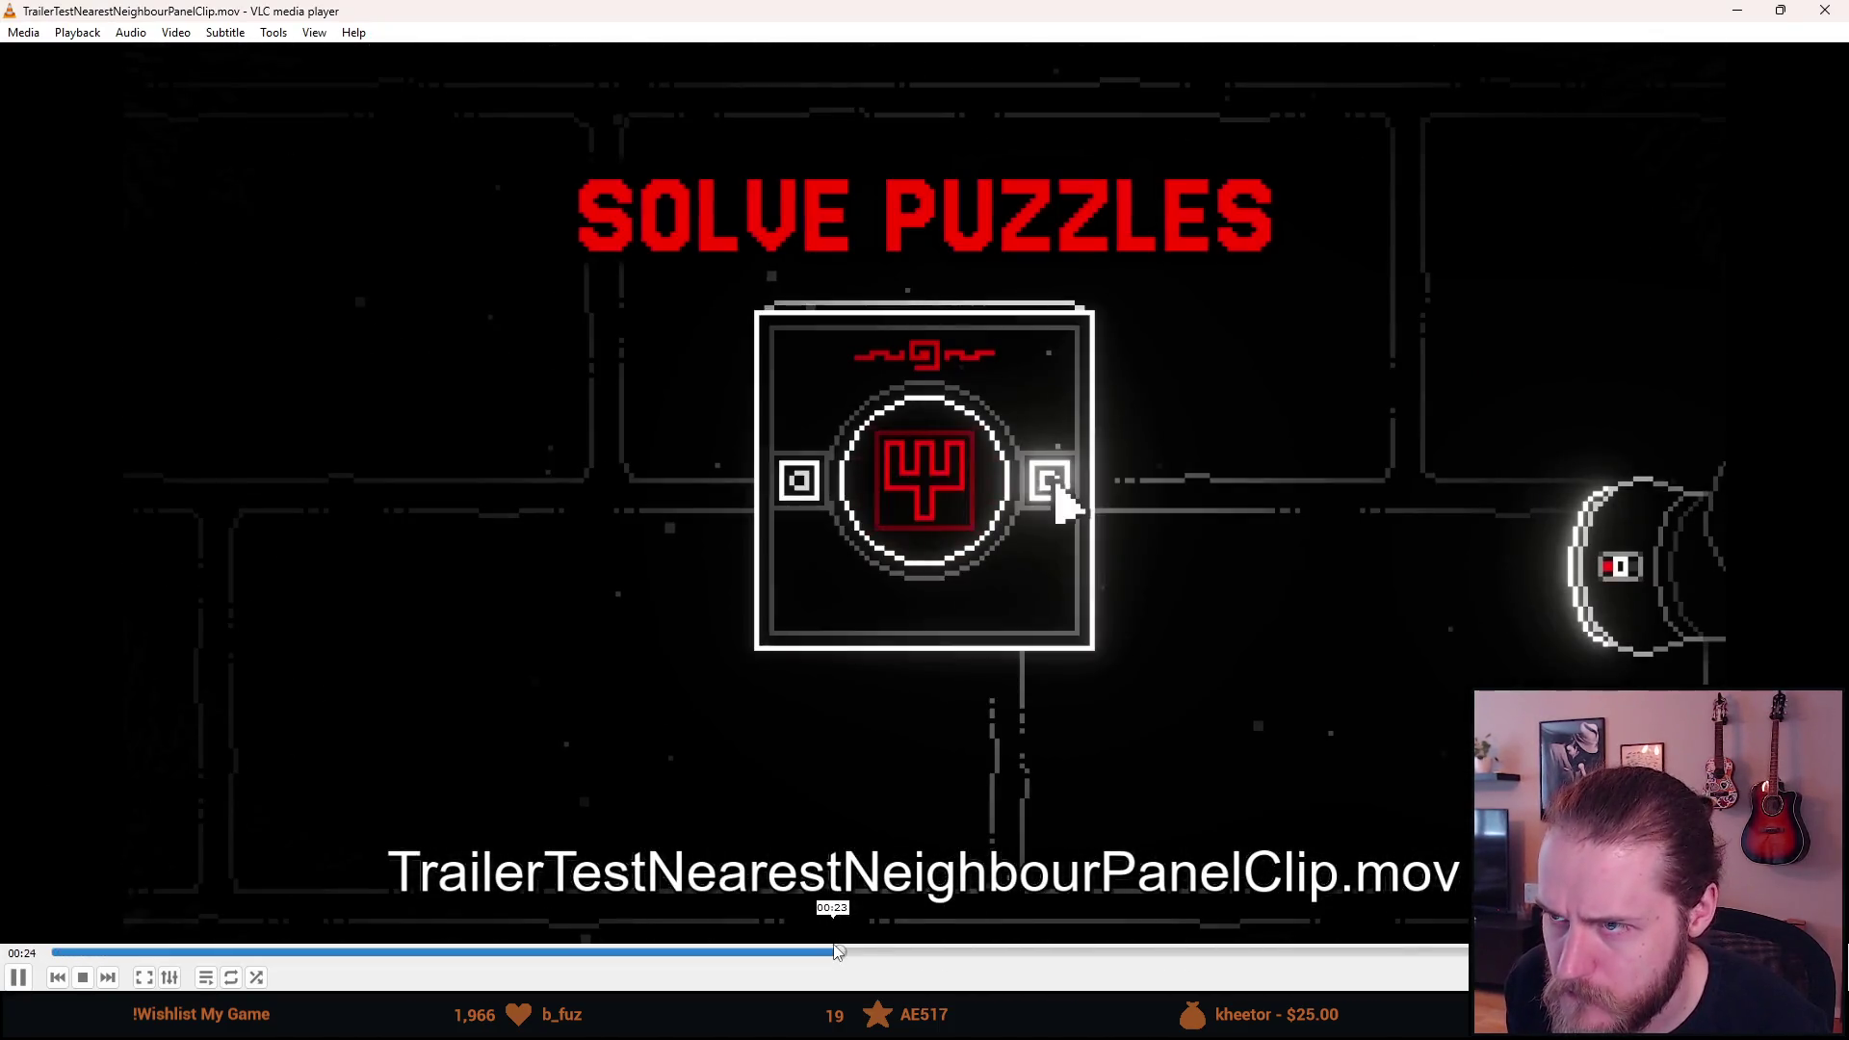
{"action": "left_click", "coordinate": [1813, 9]}
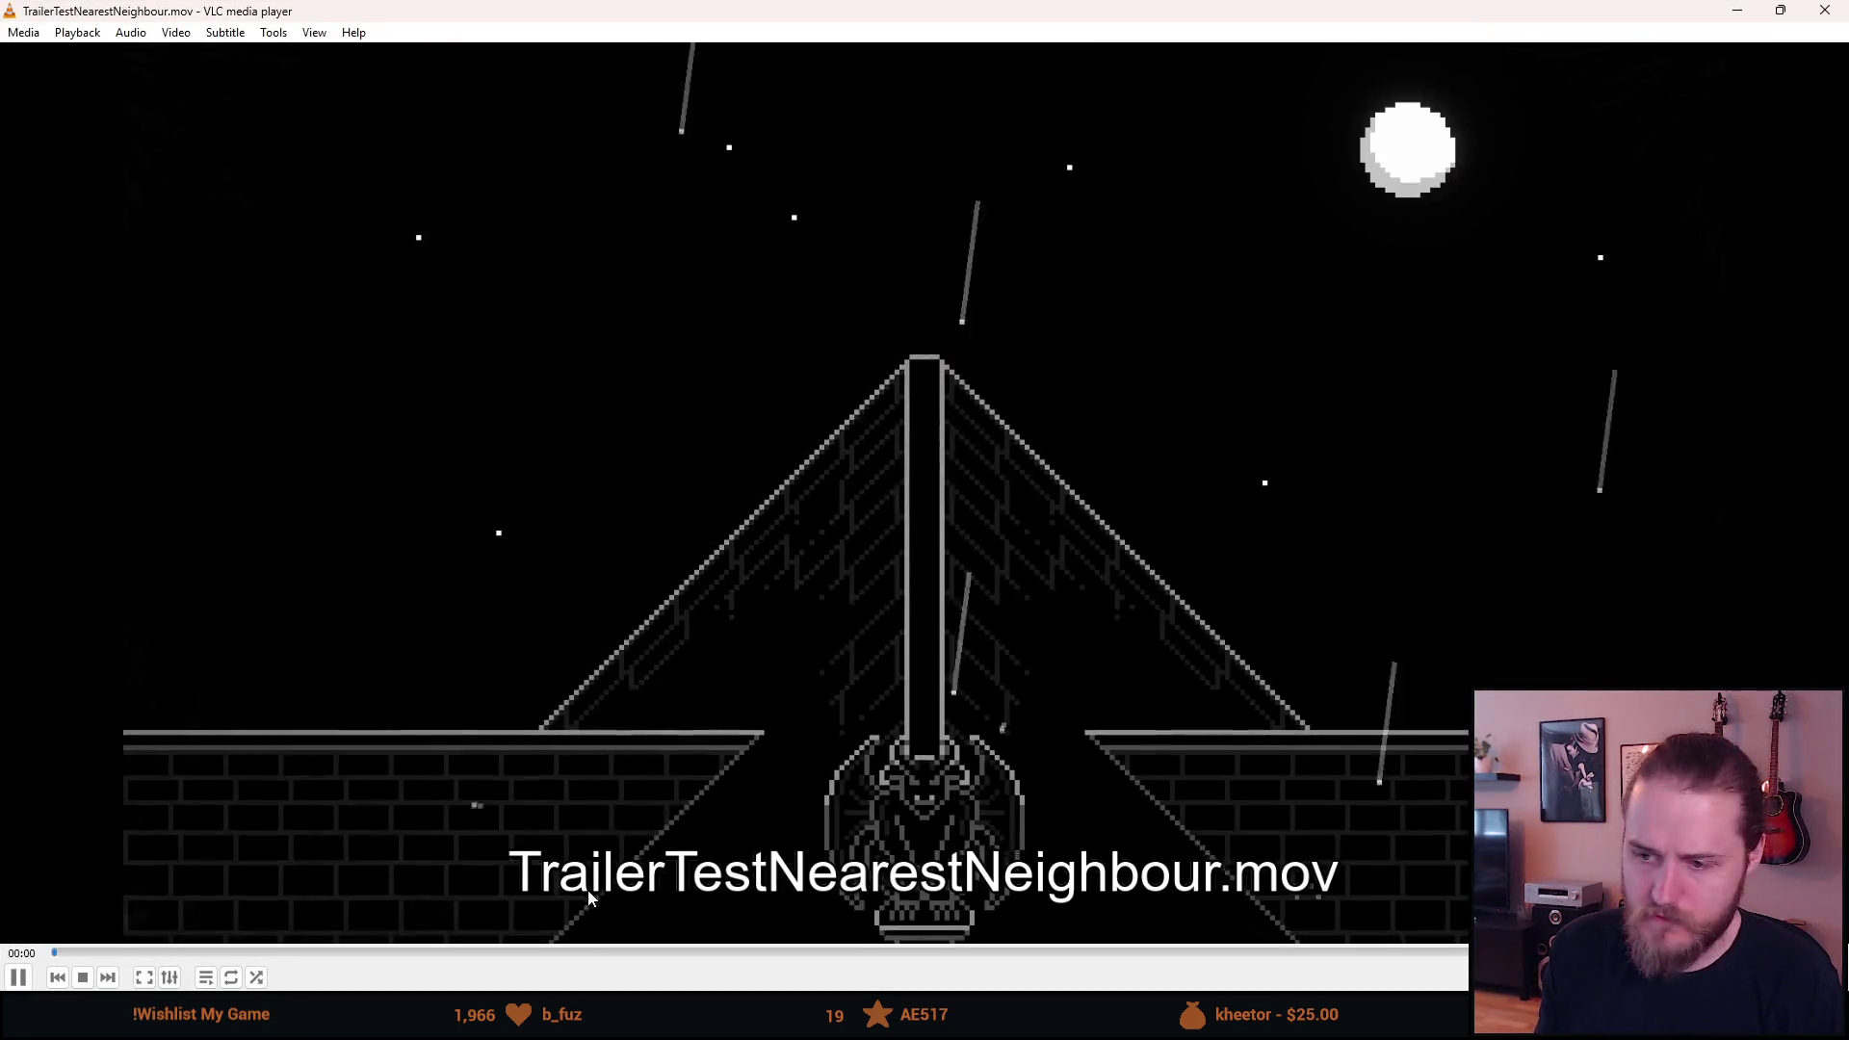
{"action": "left_click", "coordinate": [834, 950]}
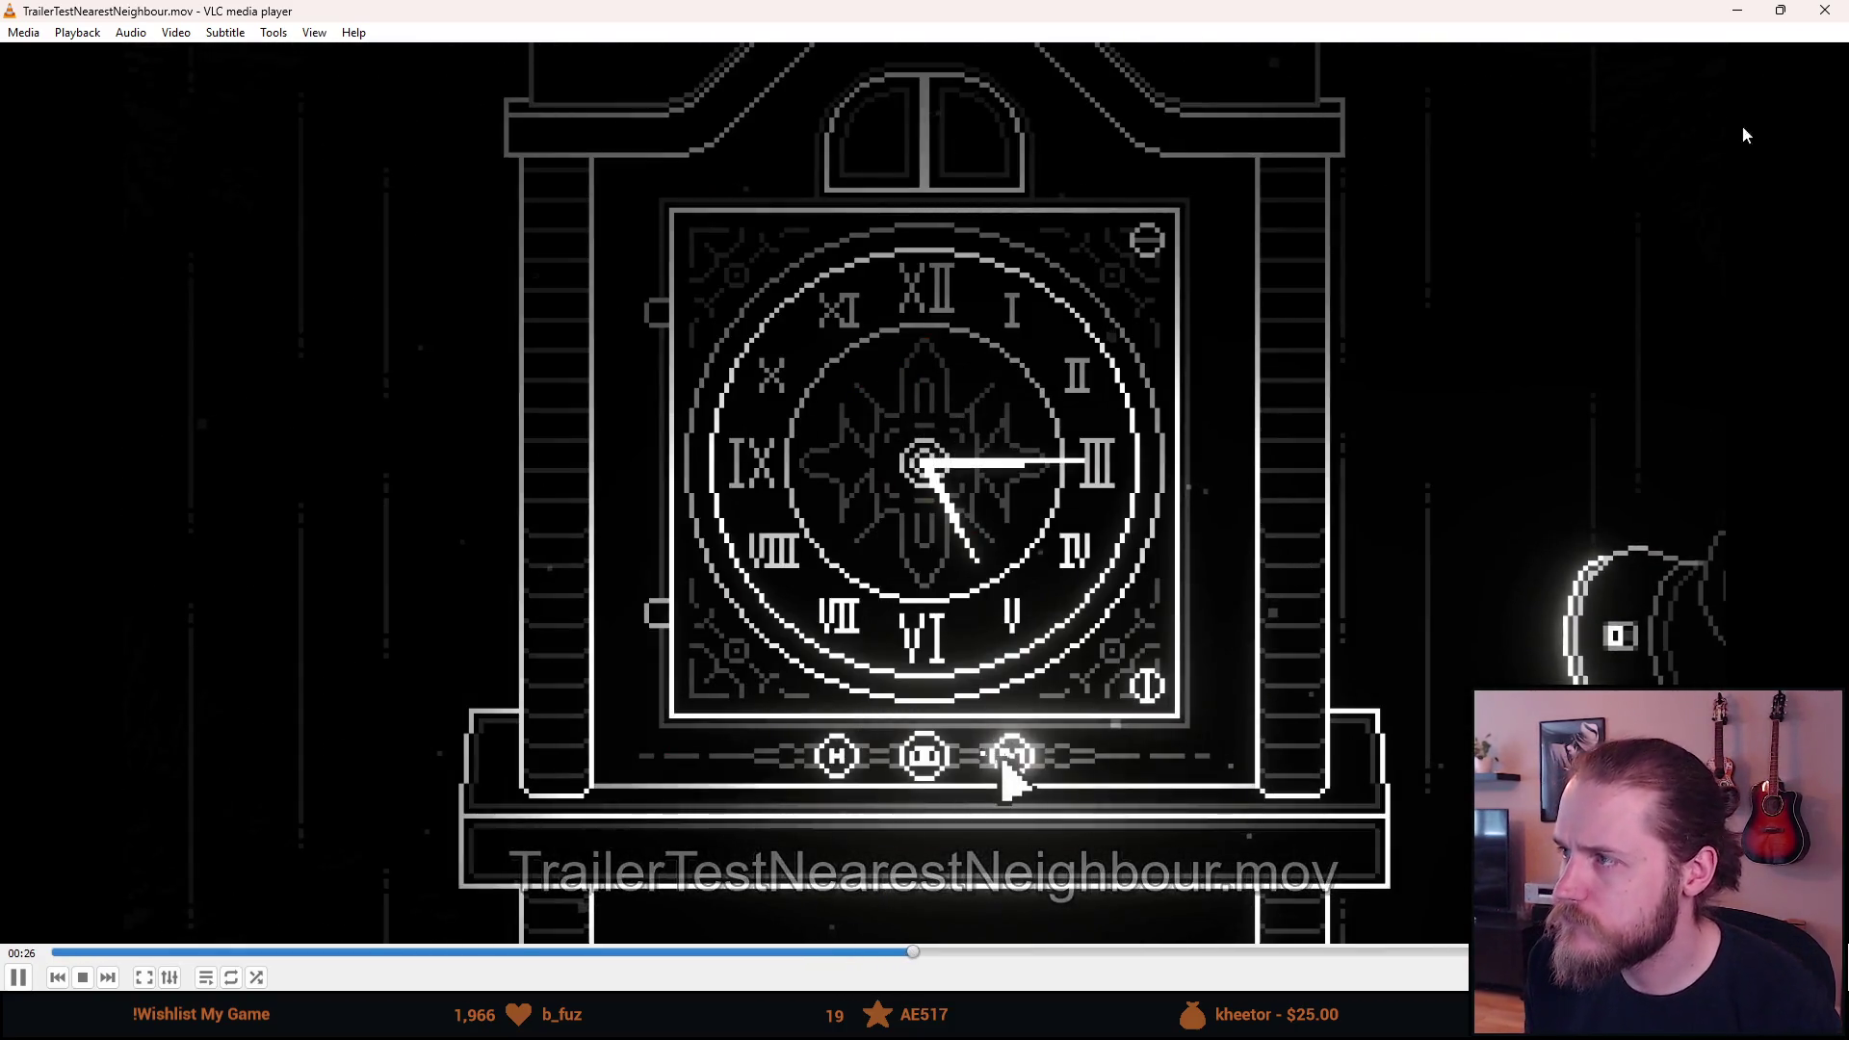
{"action": "double_click", "coordinate": [824, 206]}
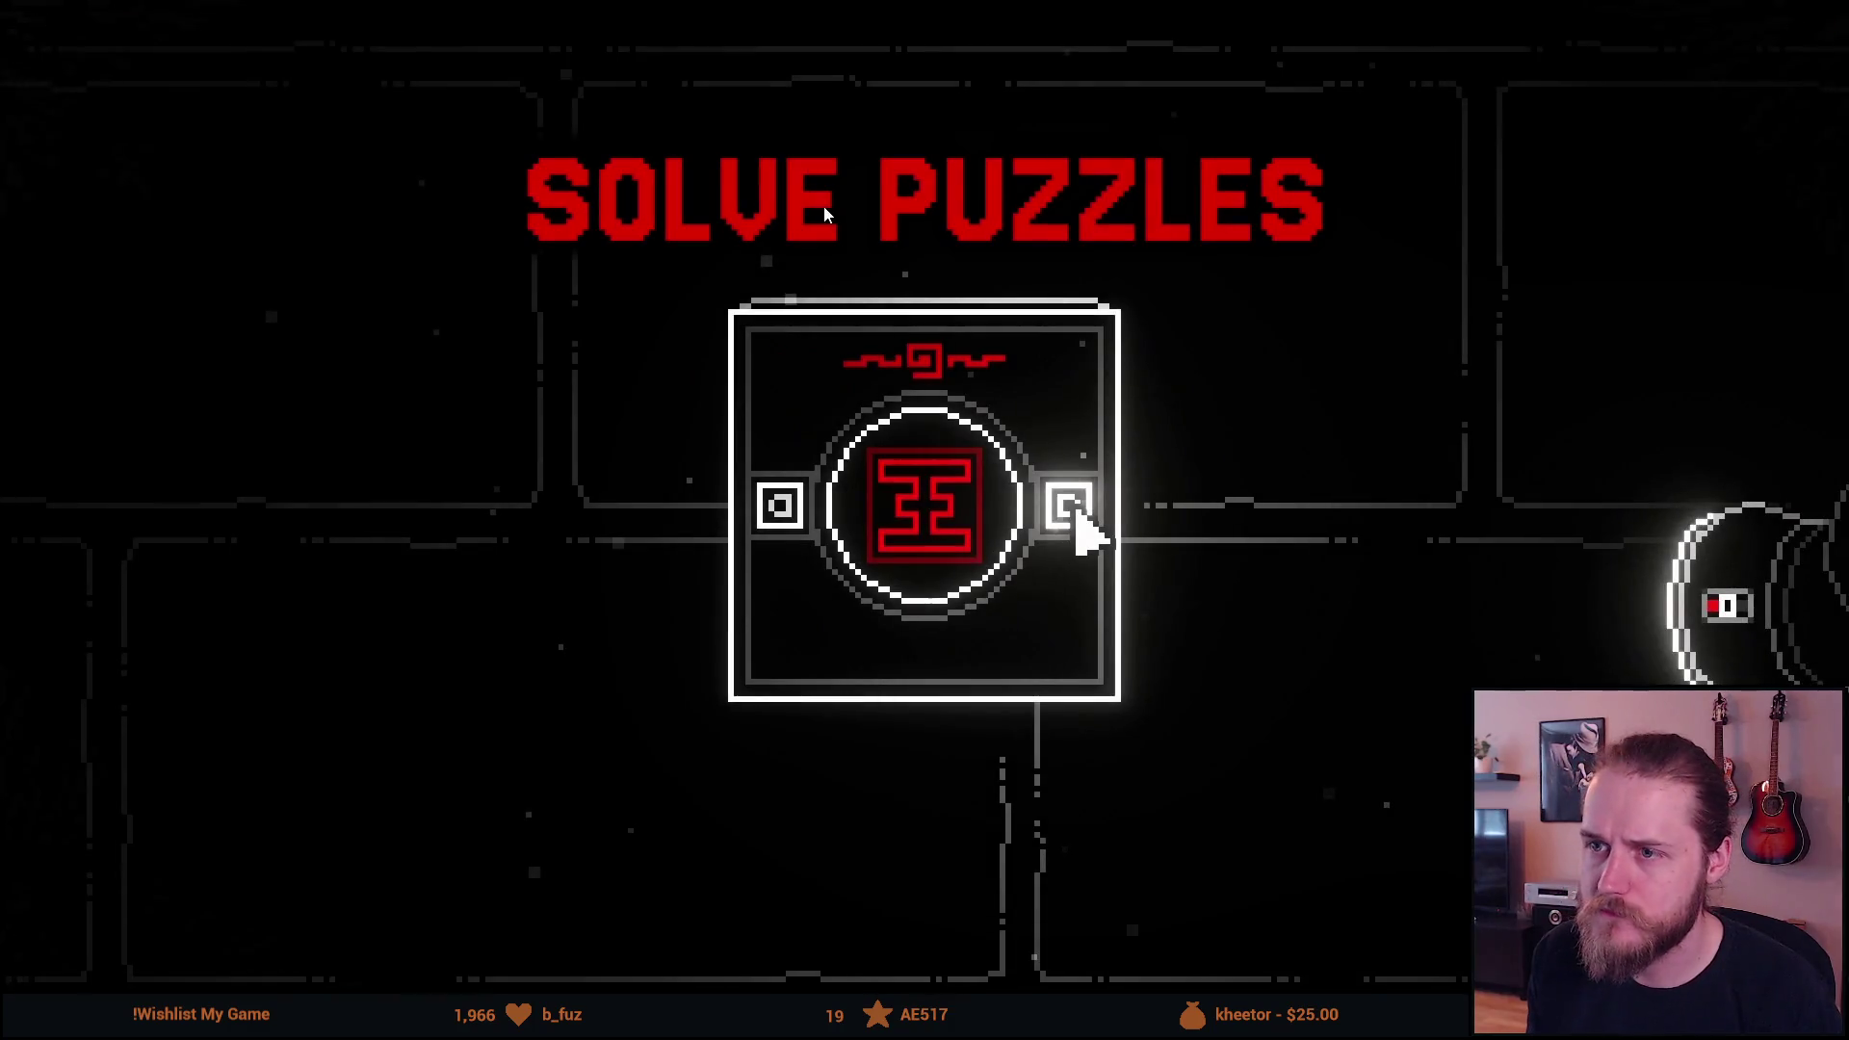
{"action": "double_click", "coordinate": [1175, 247]}
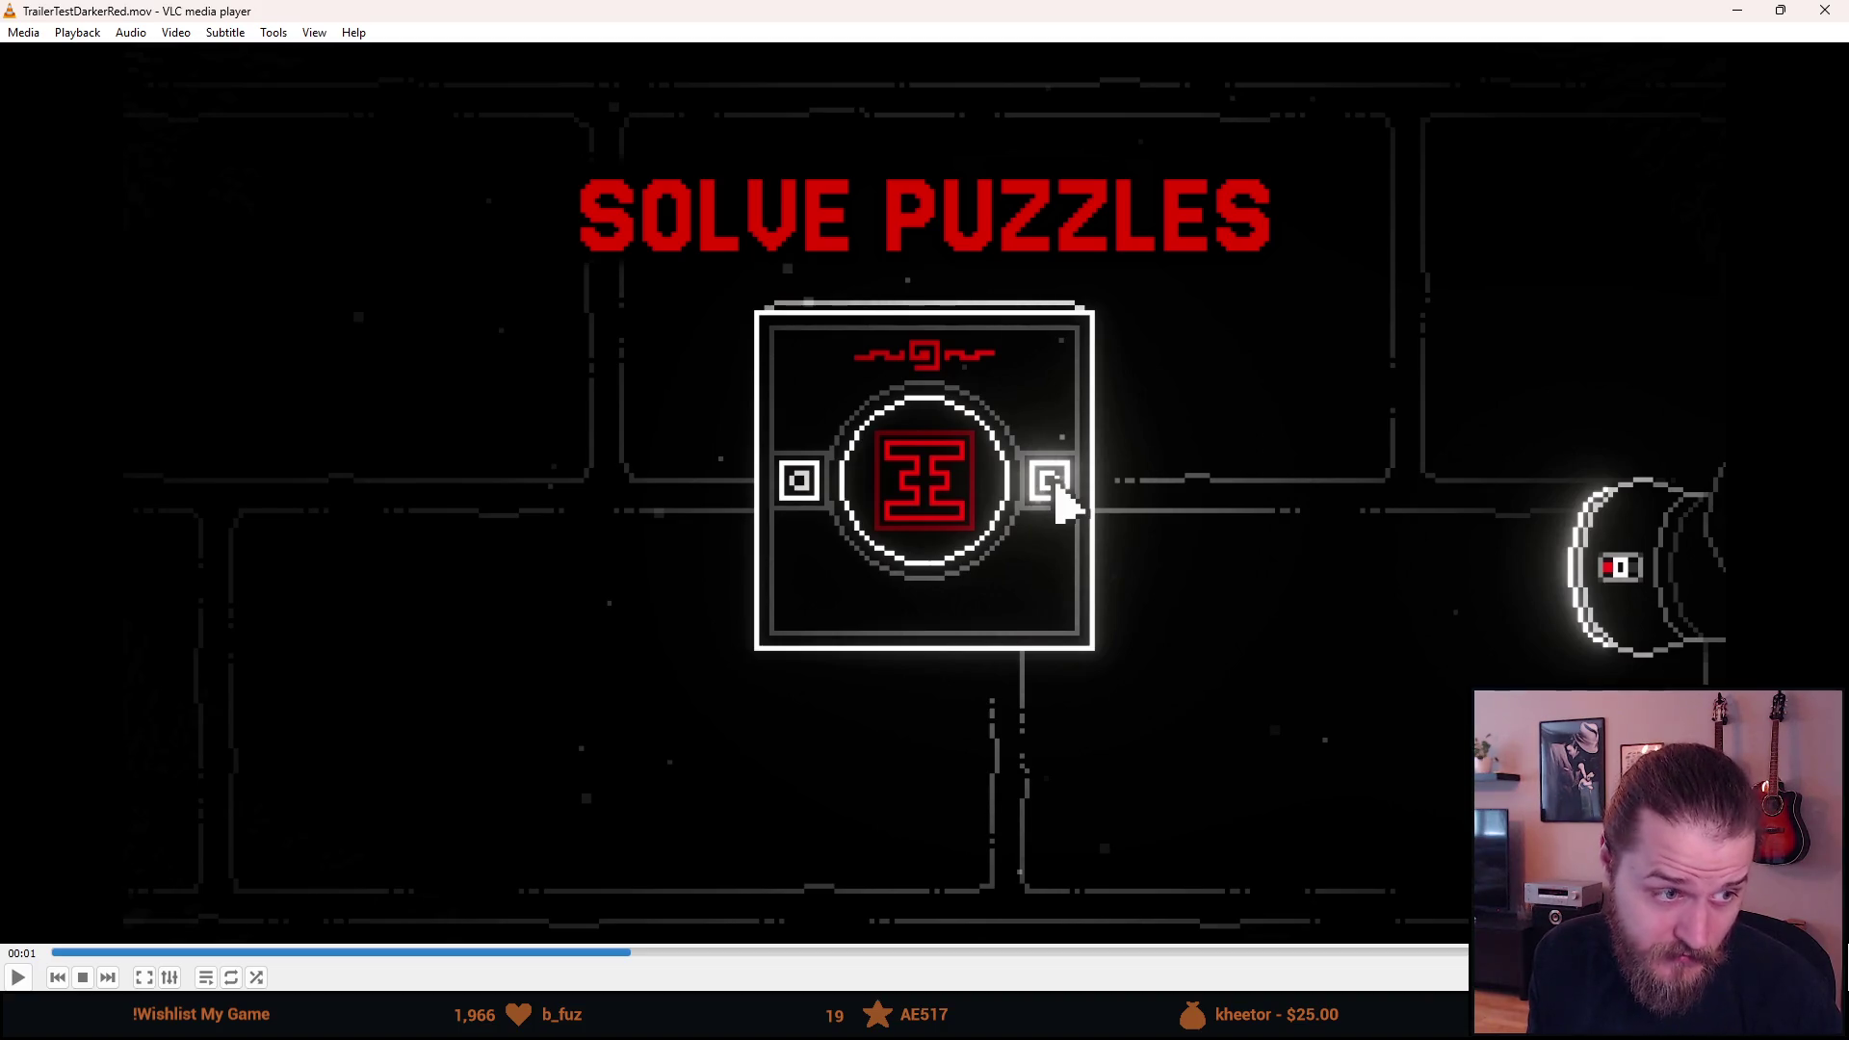
Switch to TrailerTestWhiteOutline.mov for comparison, pause it, and close VLC.
{"action": "key", "text": "n"}
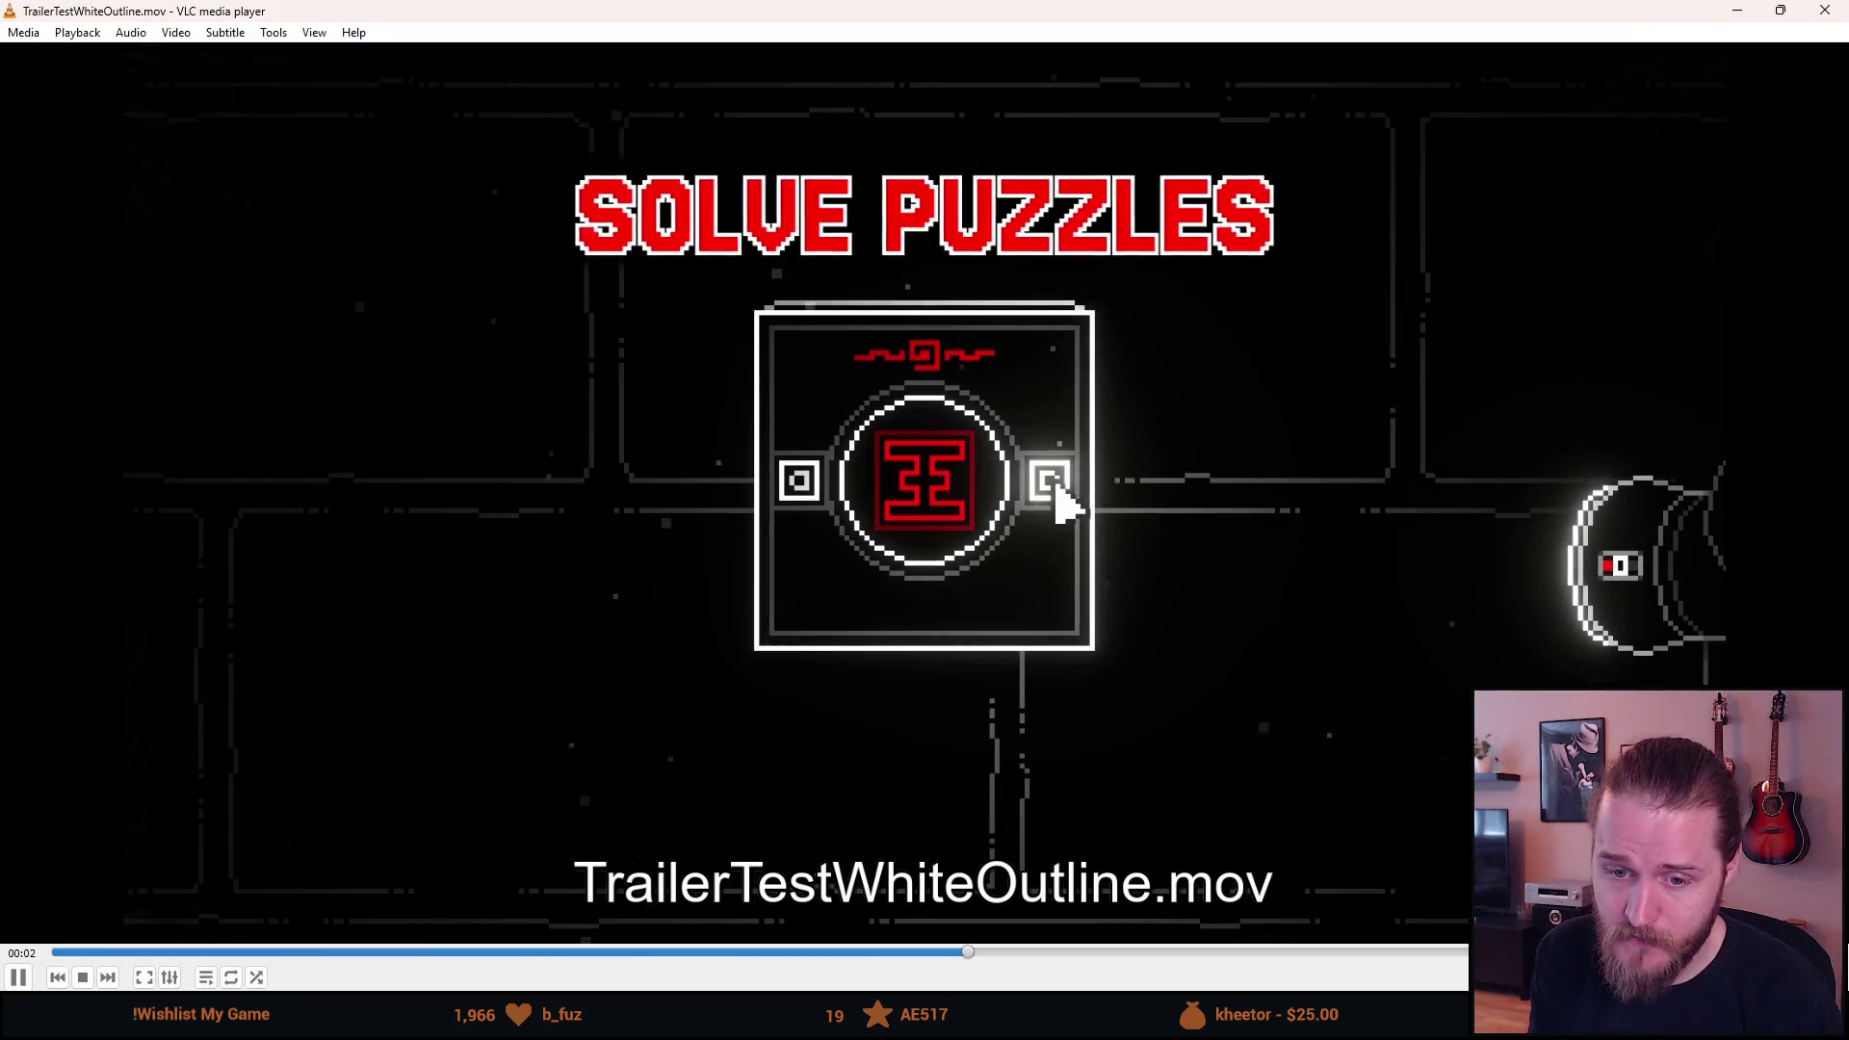
{"action": "key", "text": "space"}
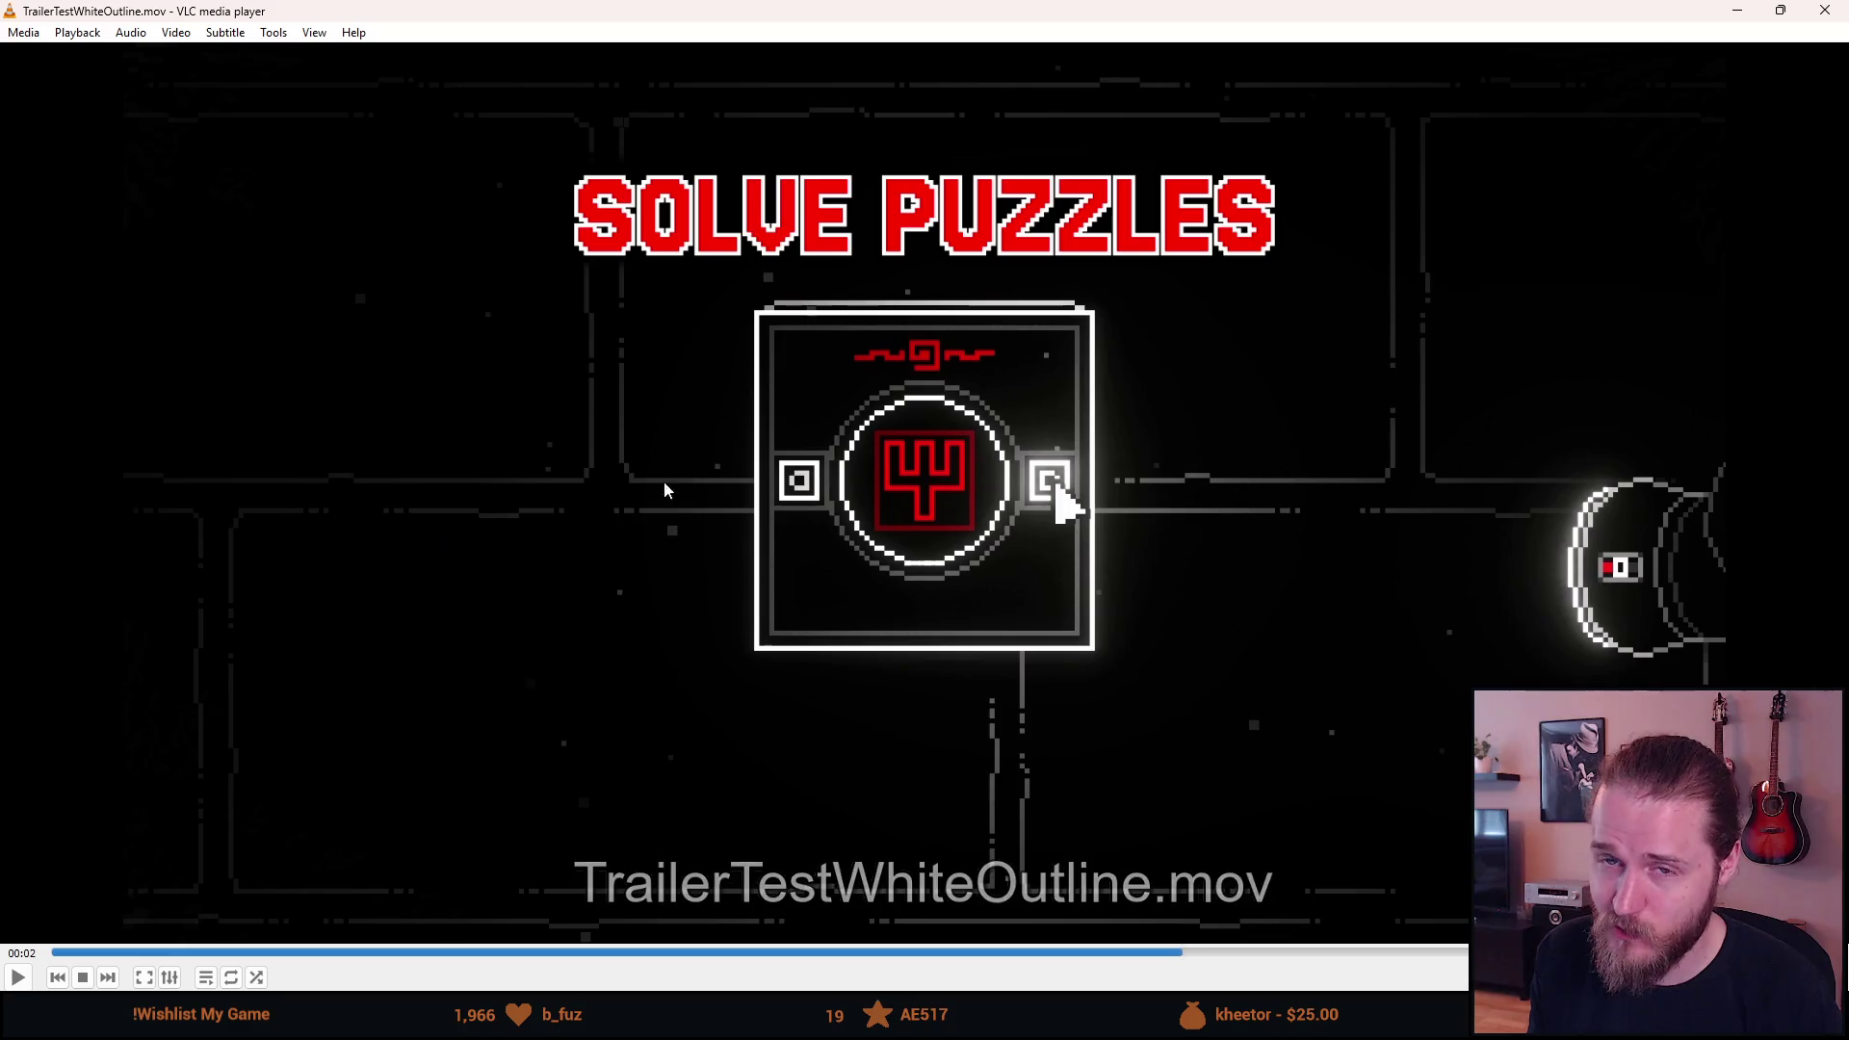
{"action": "left_click", "coordinate": [1830, 10]}
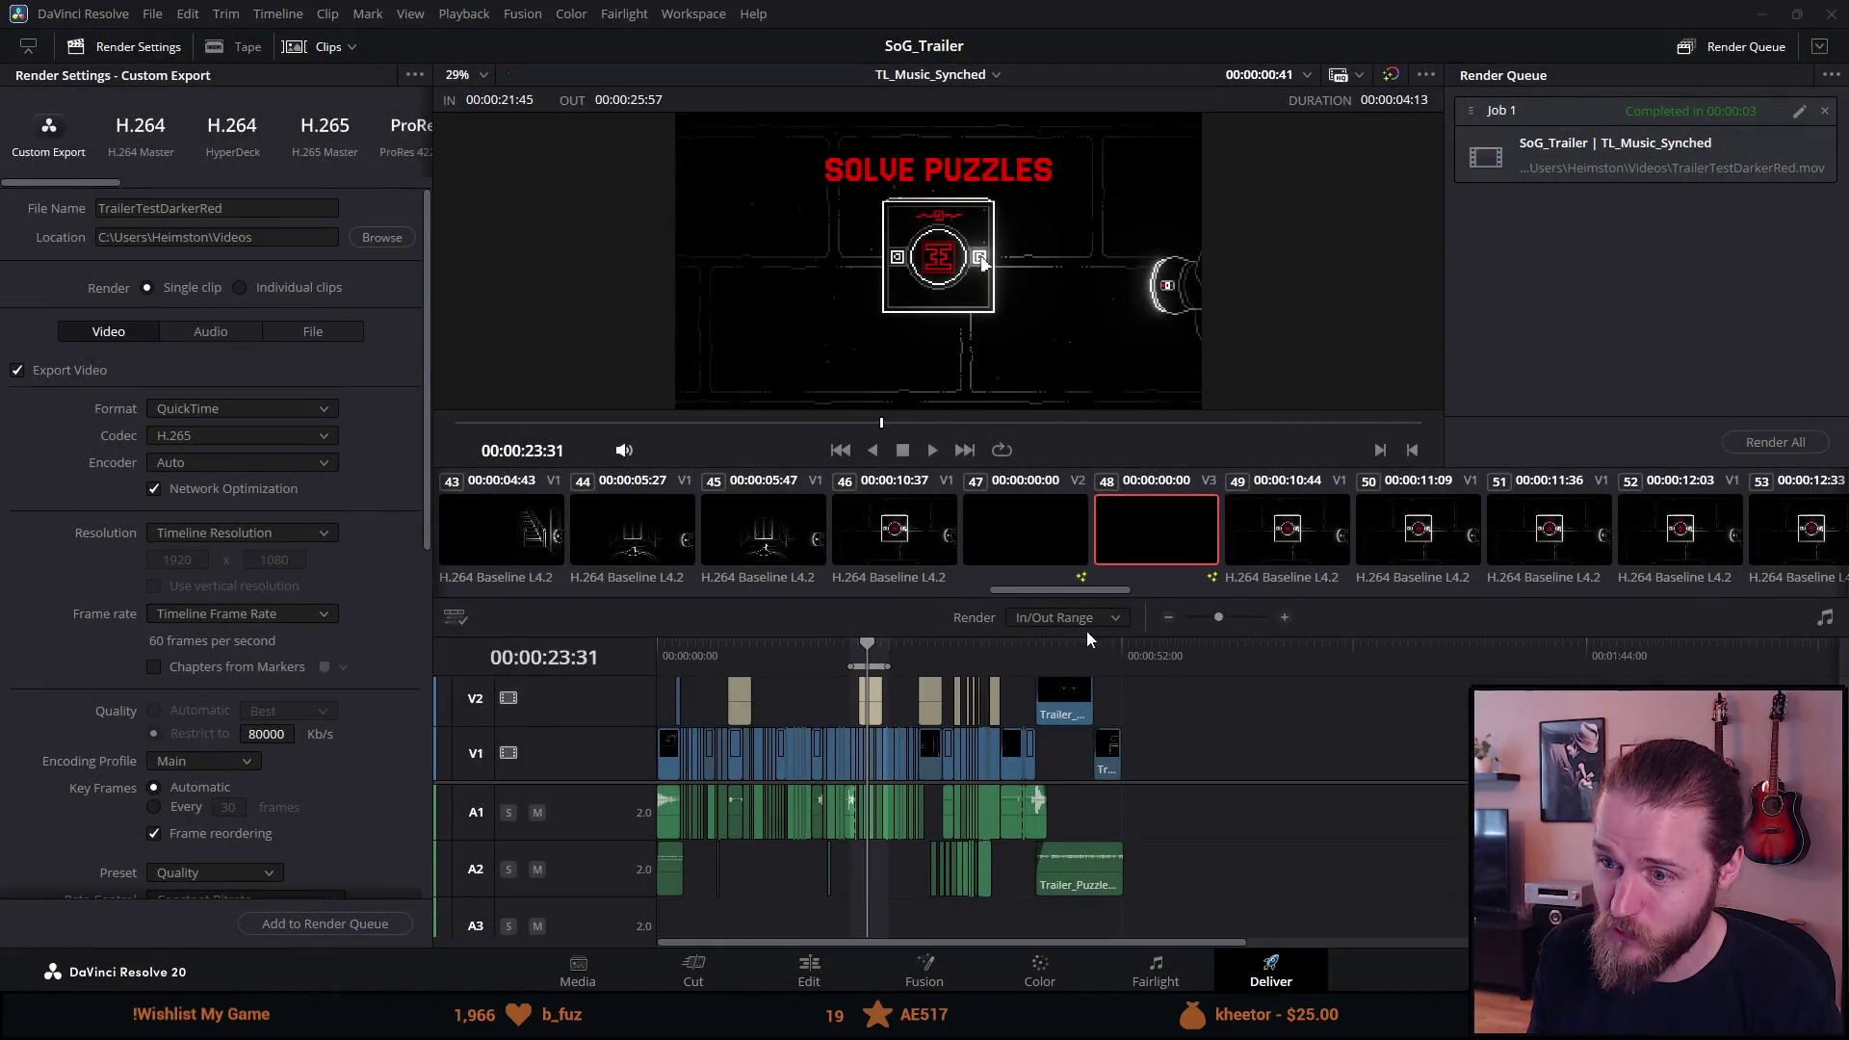
Return to the Edit page and preview the current frame in cinema mode.
{"action": "left_click", "coordinate": [813, 975]}
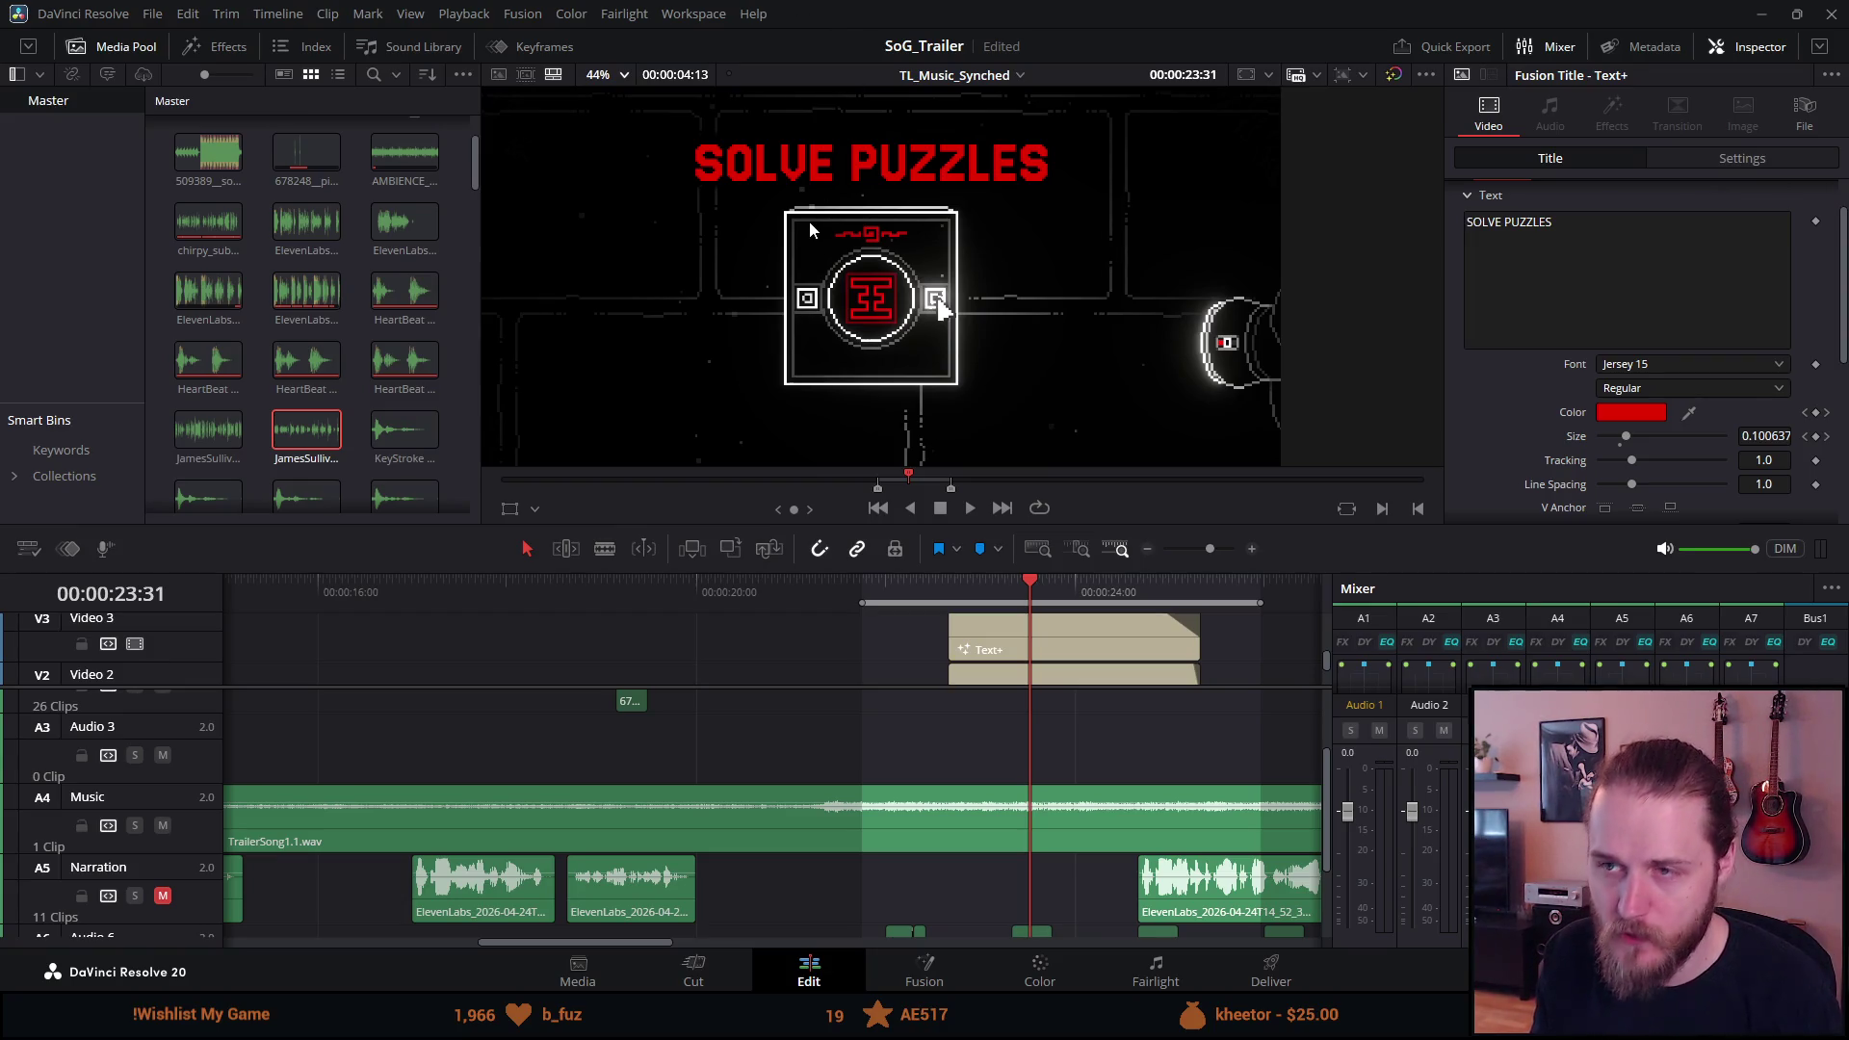
{"action": "key", "text": "p"}
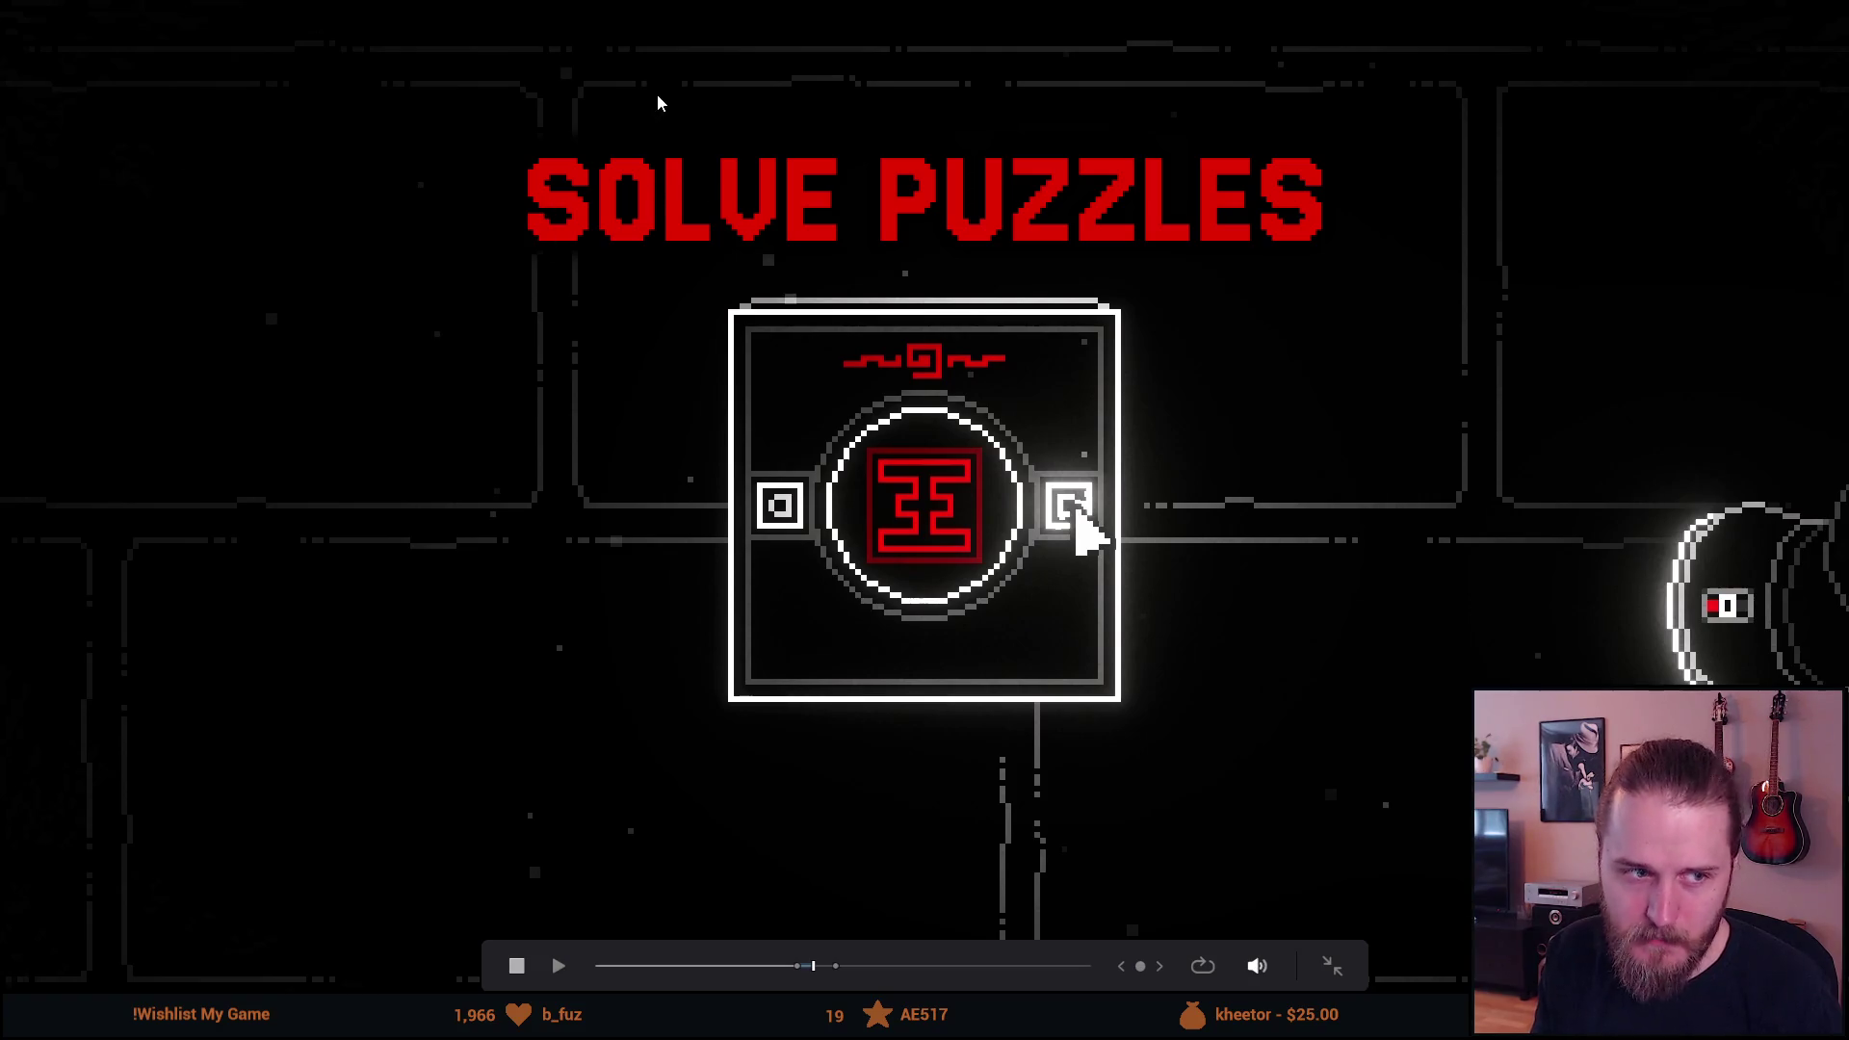
{"action": "key", "text": "Escape"}
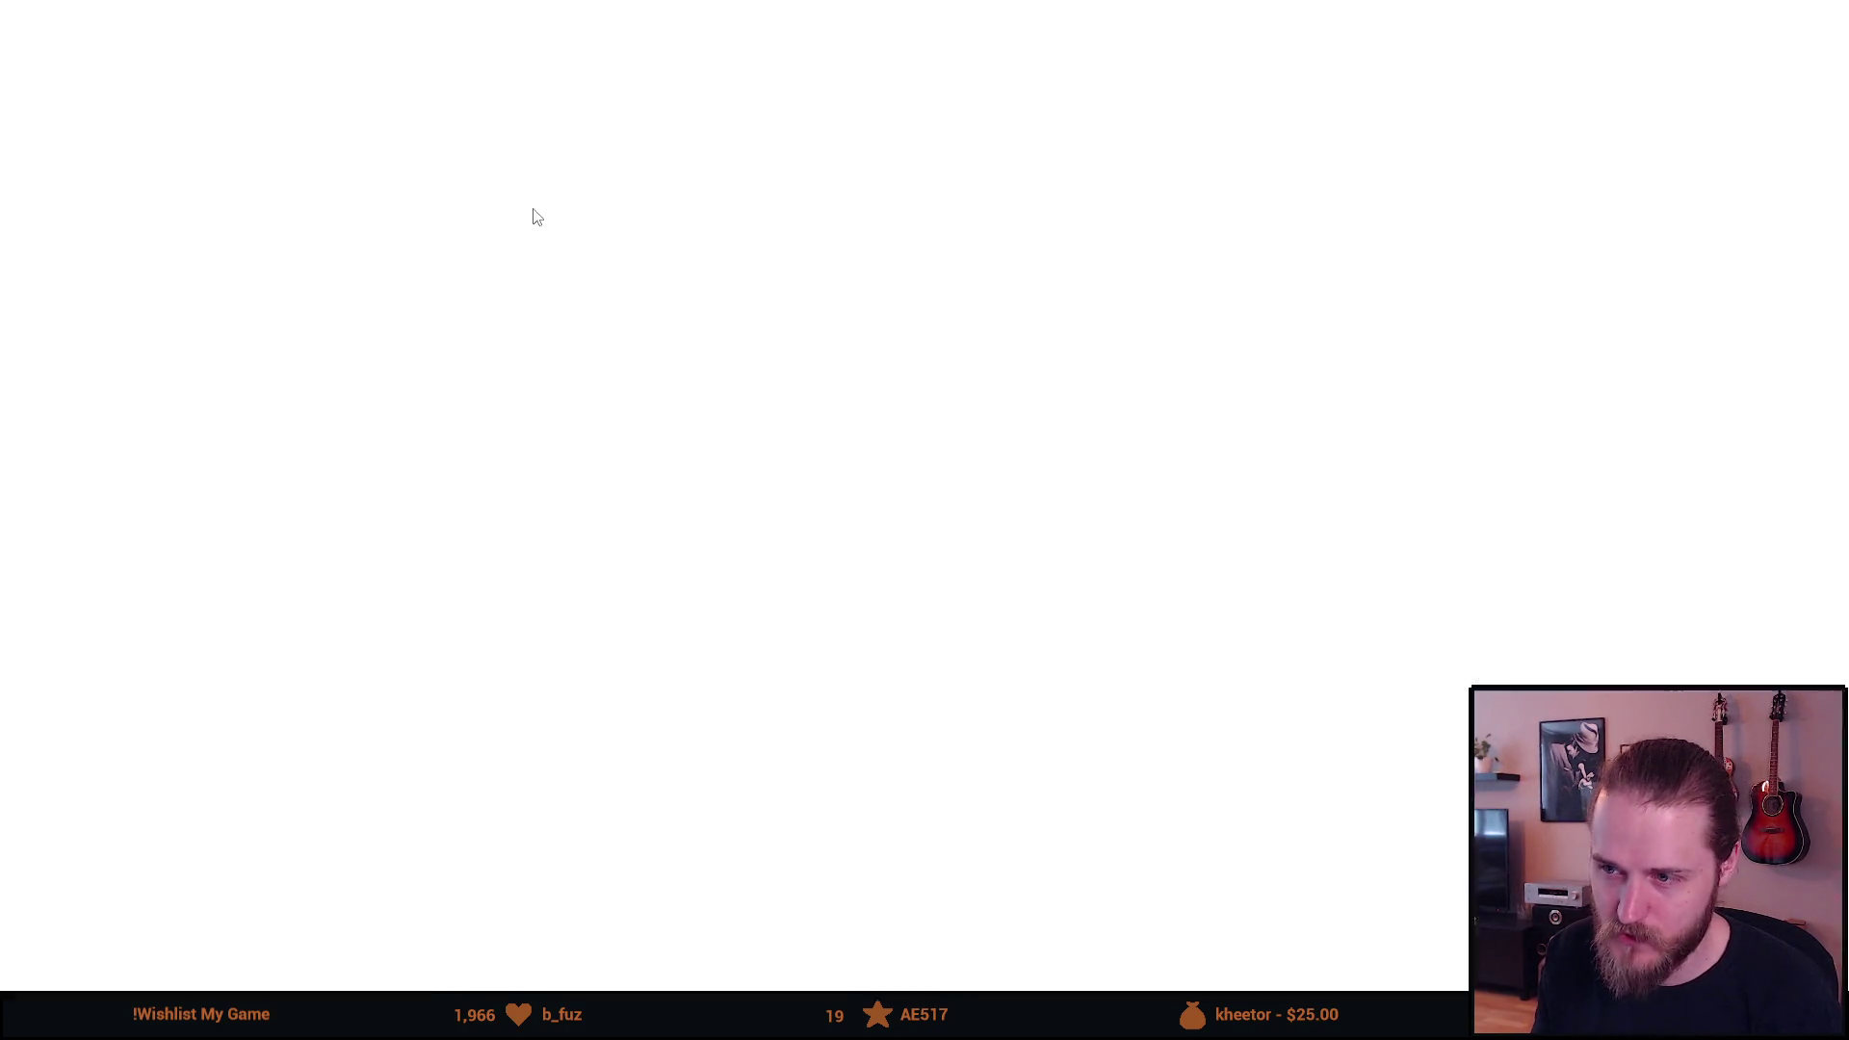
Move the playhead to the INVESTIGATE THE MANOR title at 00:00:08:43.
{"action": "scroll", "coordinate": [616, 680], "scroll_direction": "down", "scroll_amount": 2}
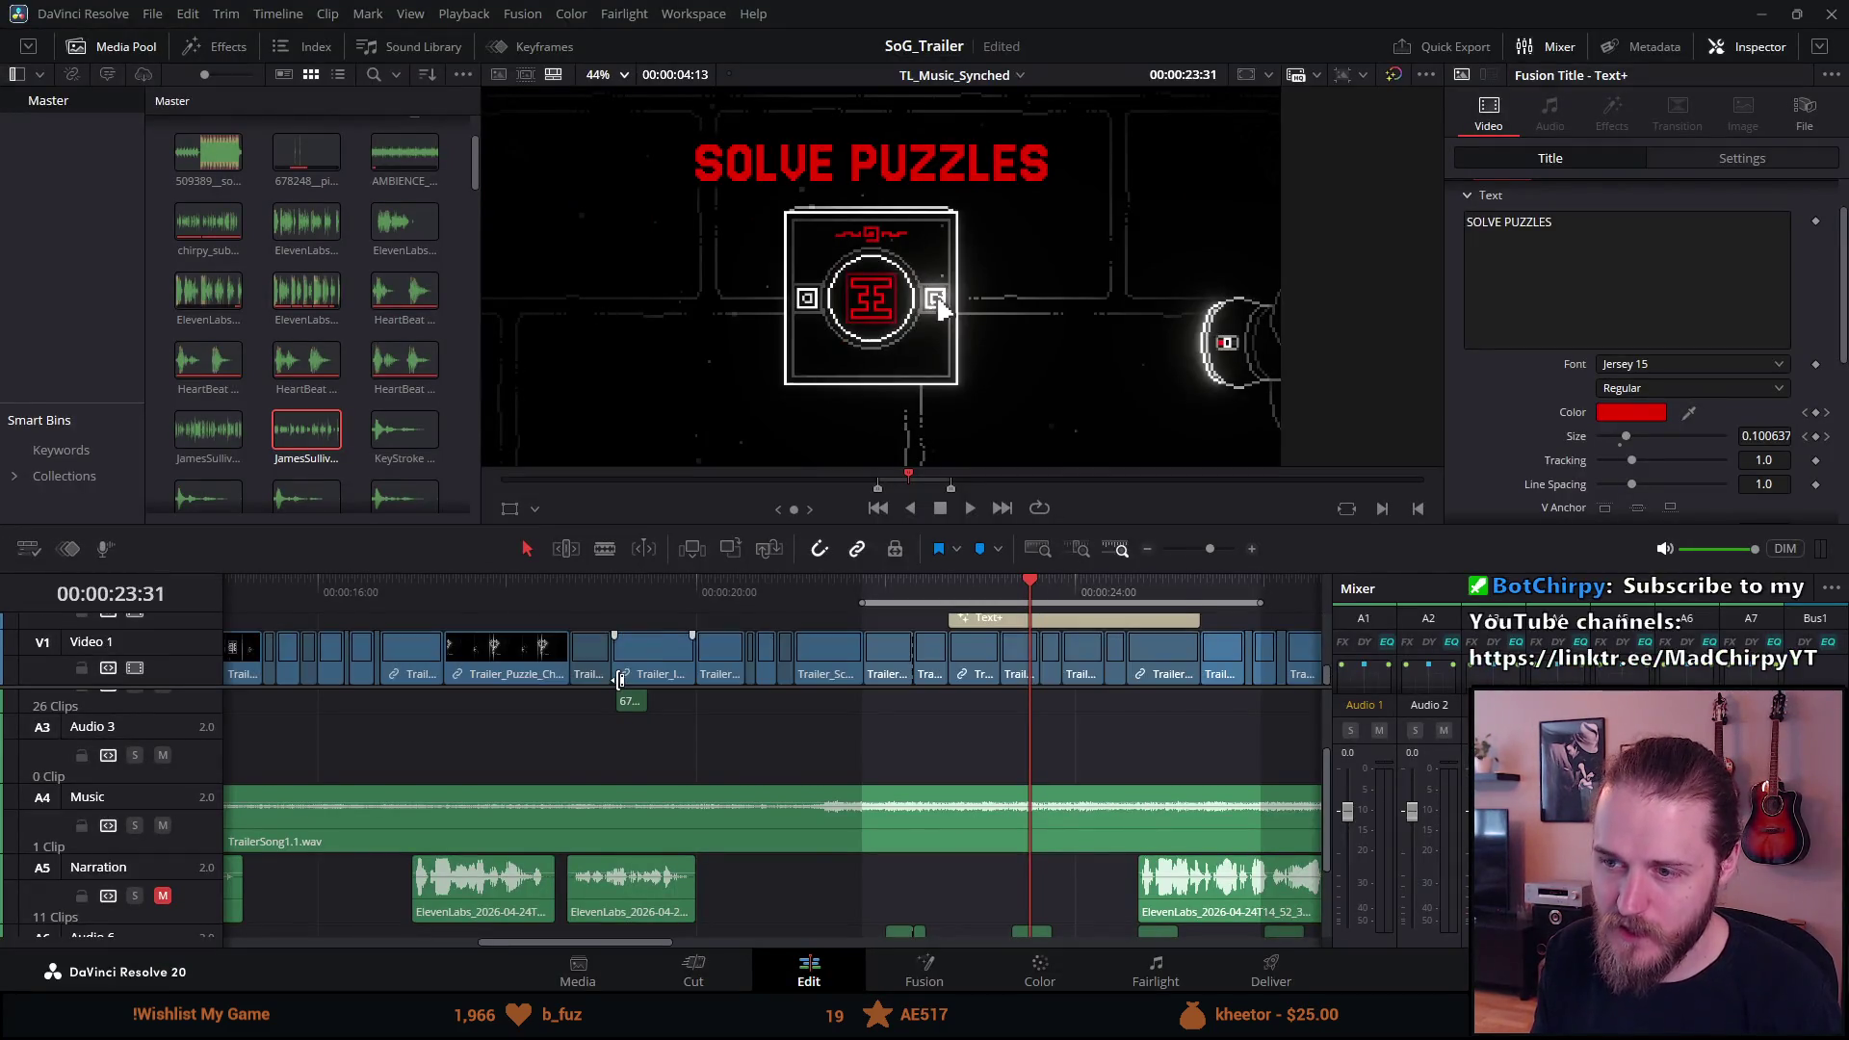
{"action": "scroll", "coordinate": [616, 680], "scroll_direction": "left", "scroll_amount": 5}
{"action": "scroll", "coordinate": [619, 680], "scroll_direction": "left", "scroll_amount": 3}
{"action": "left_click", "coordinate": [784, 582]}
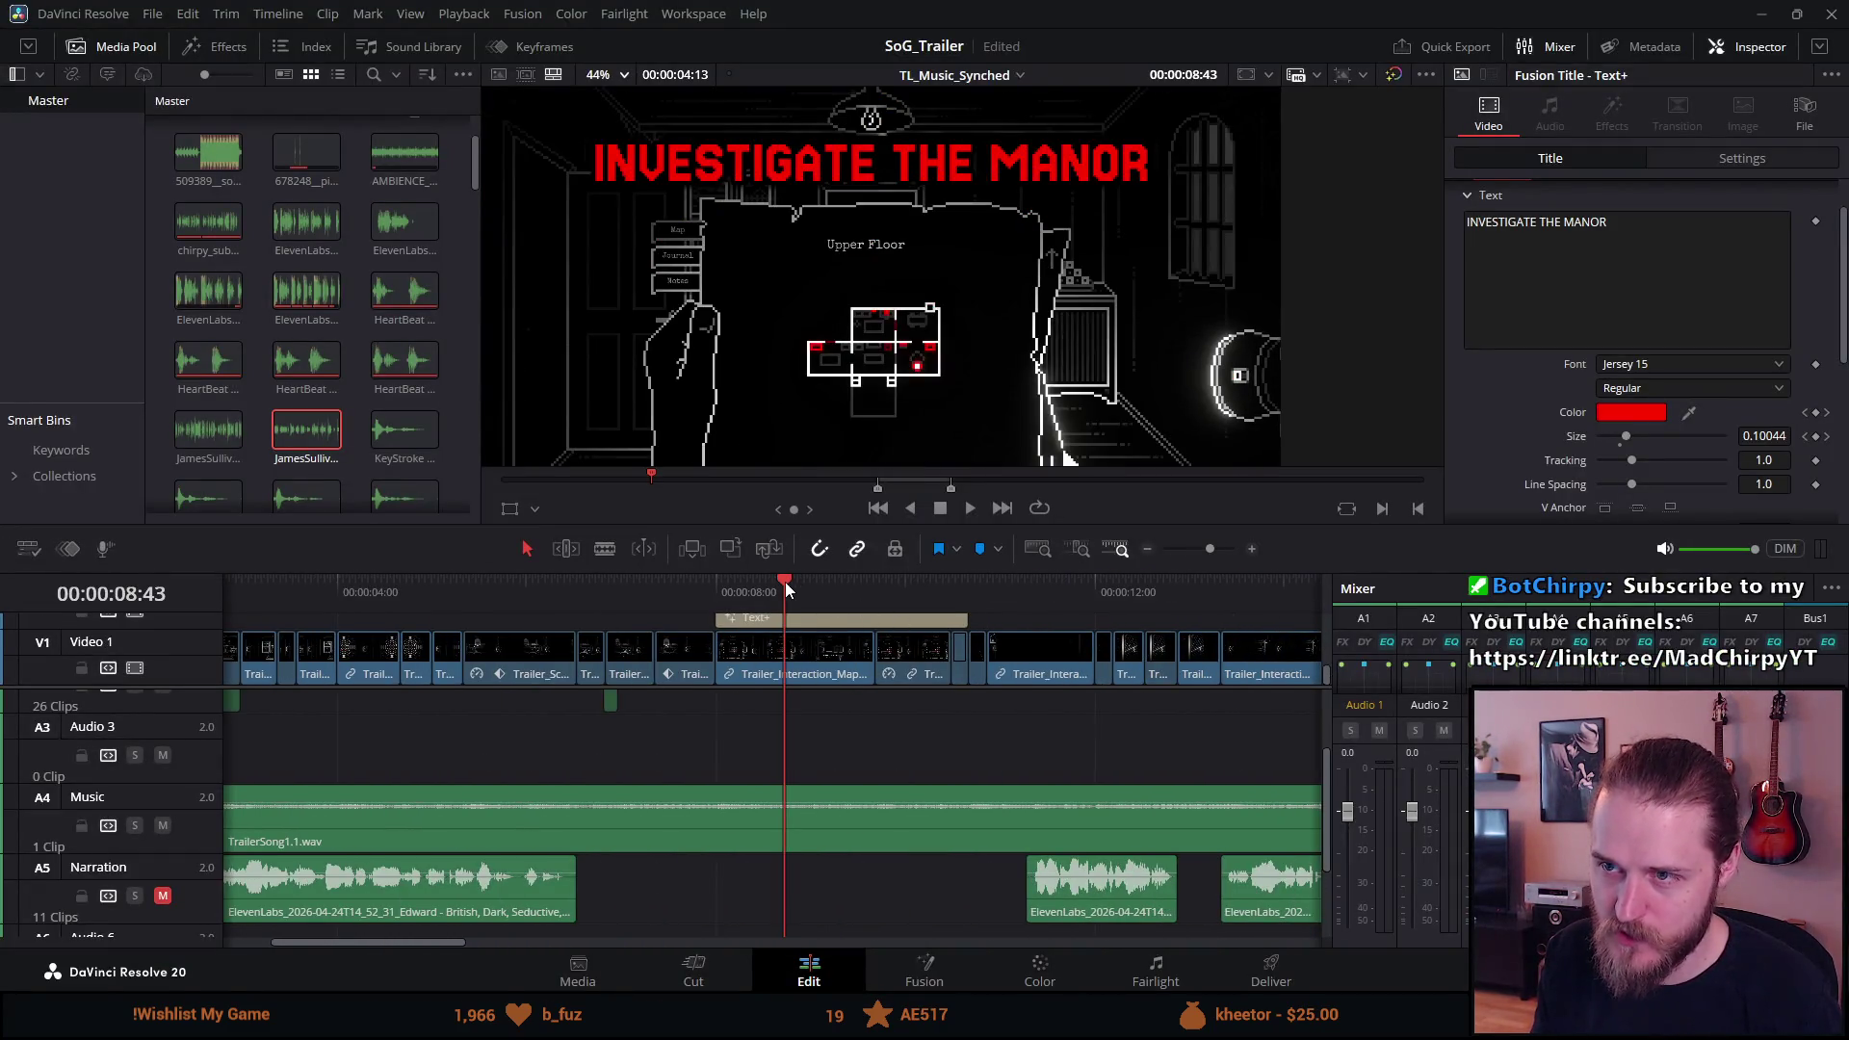
Preview the INVESTIGATE THE MANOR title frame full screen, then exit the preview.
{"action": "key", "text": "p"}
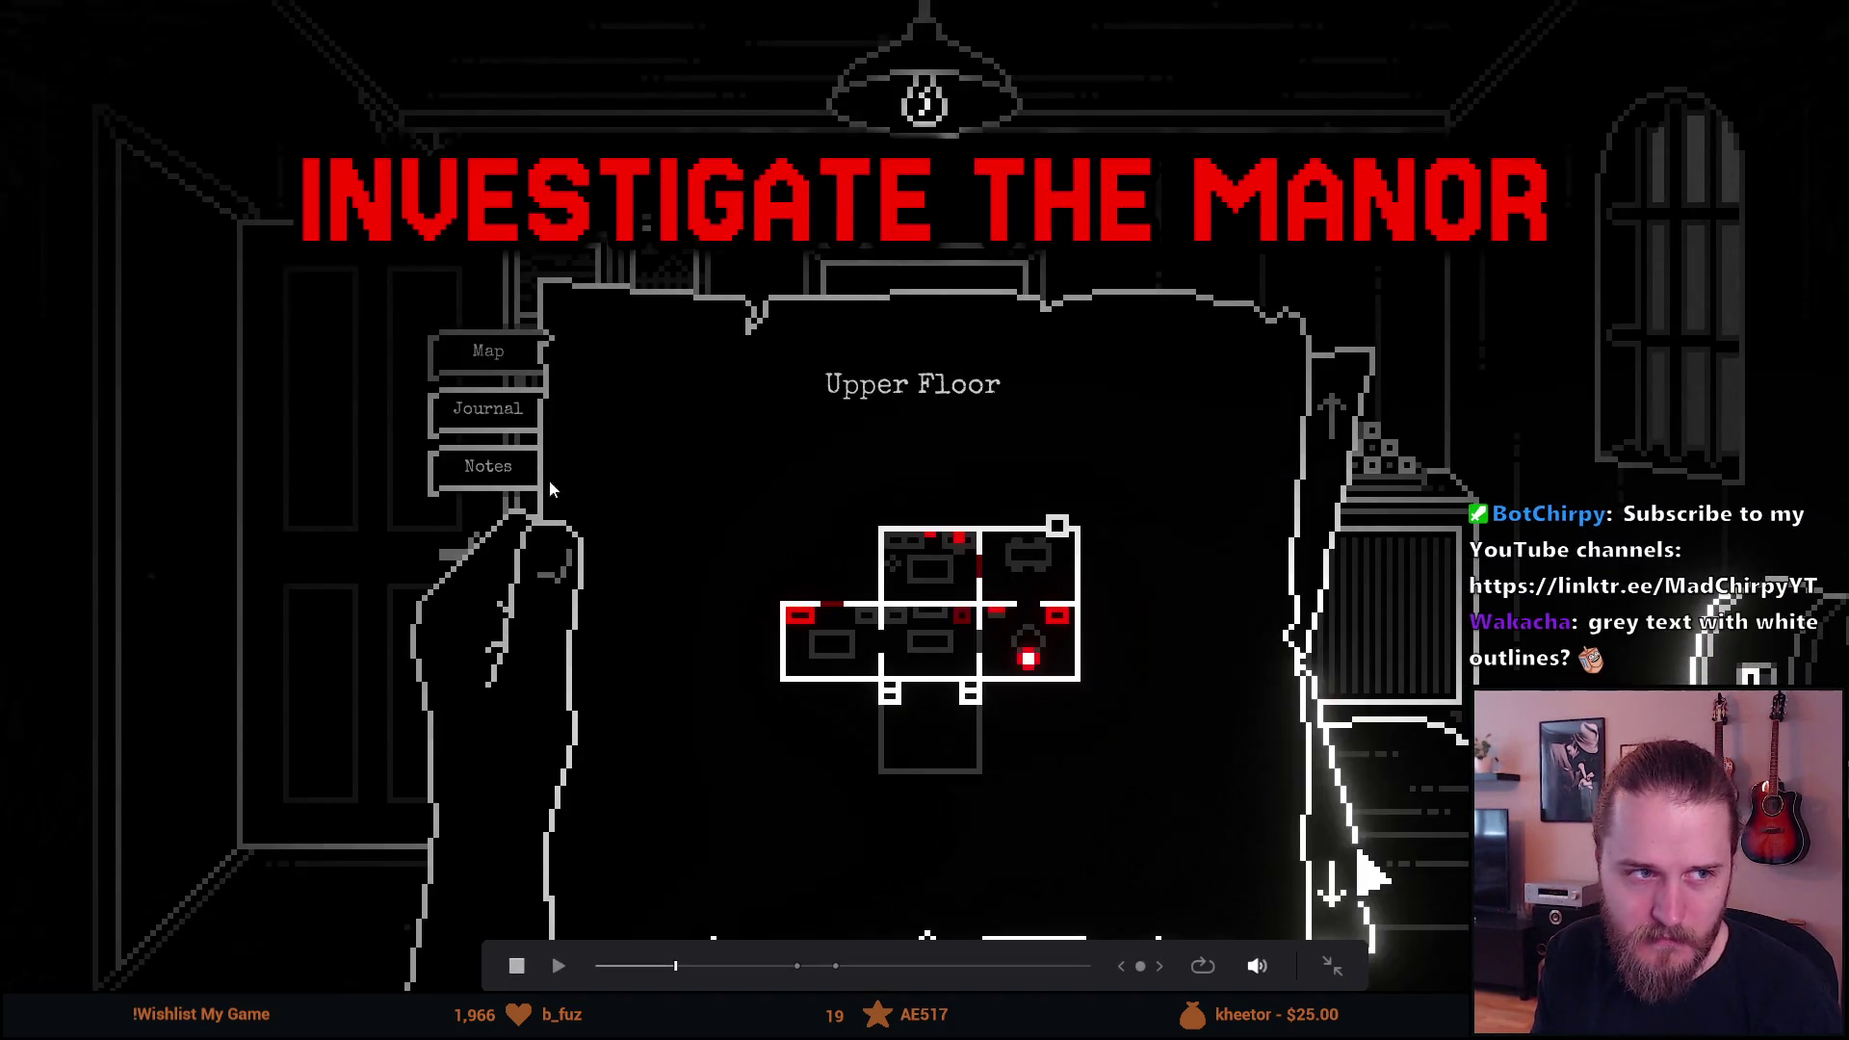
{"action": "key", "text": "Escape"}
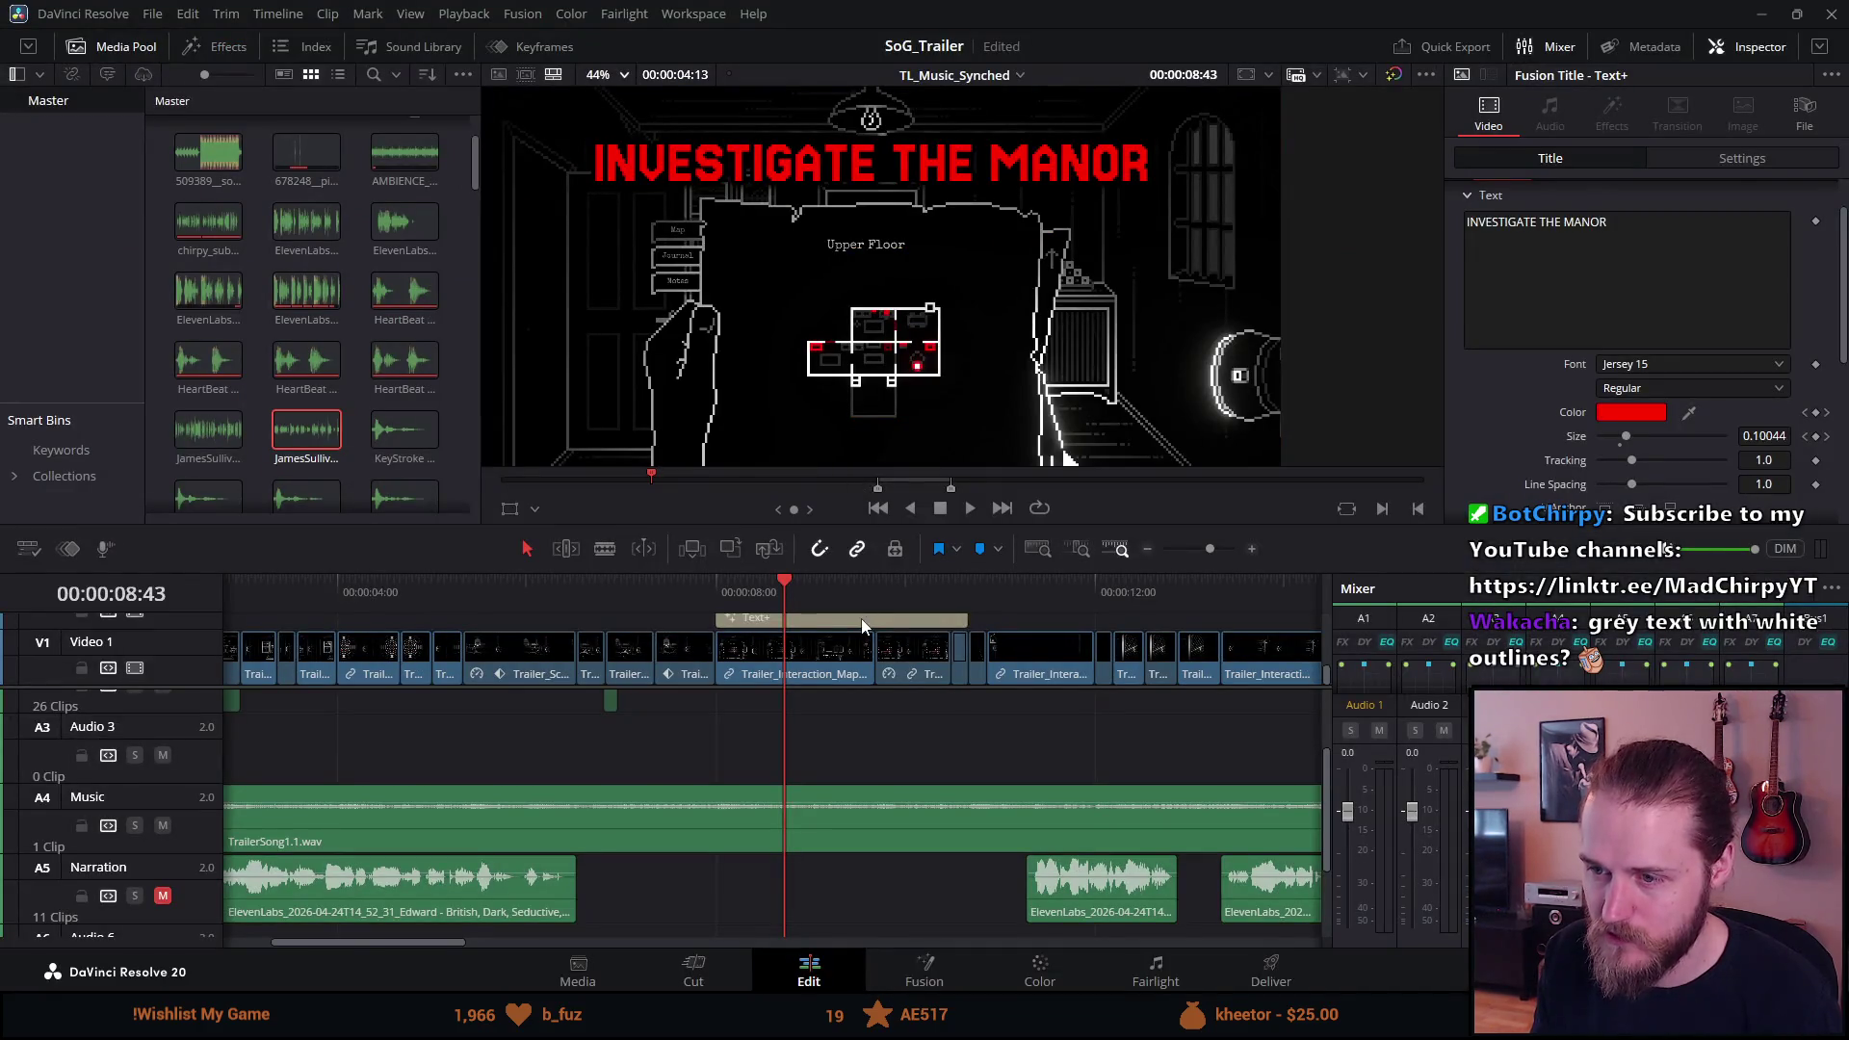
{"action": "scroll", "coordinate": [847, 657], "scroll_direction": "down", "scroll_amount": 4}
{"action": "scroll", "coordinate": [830, 649], "scroll_direction": "up", "scroll_amount": 2}
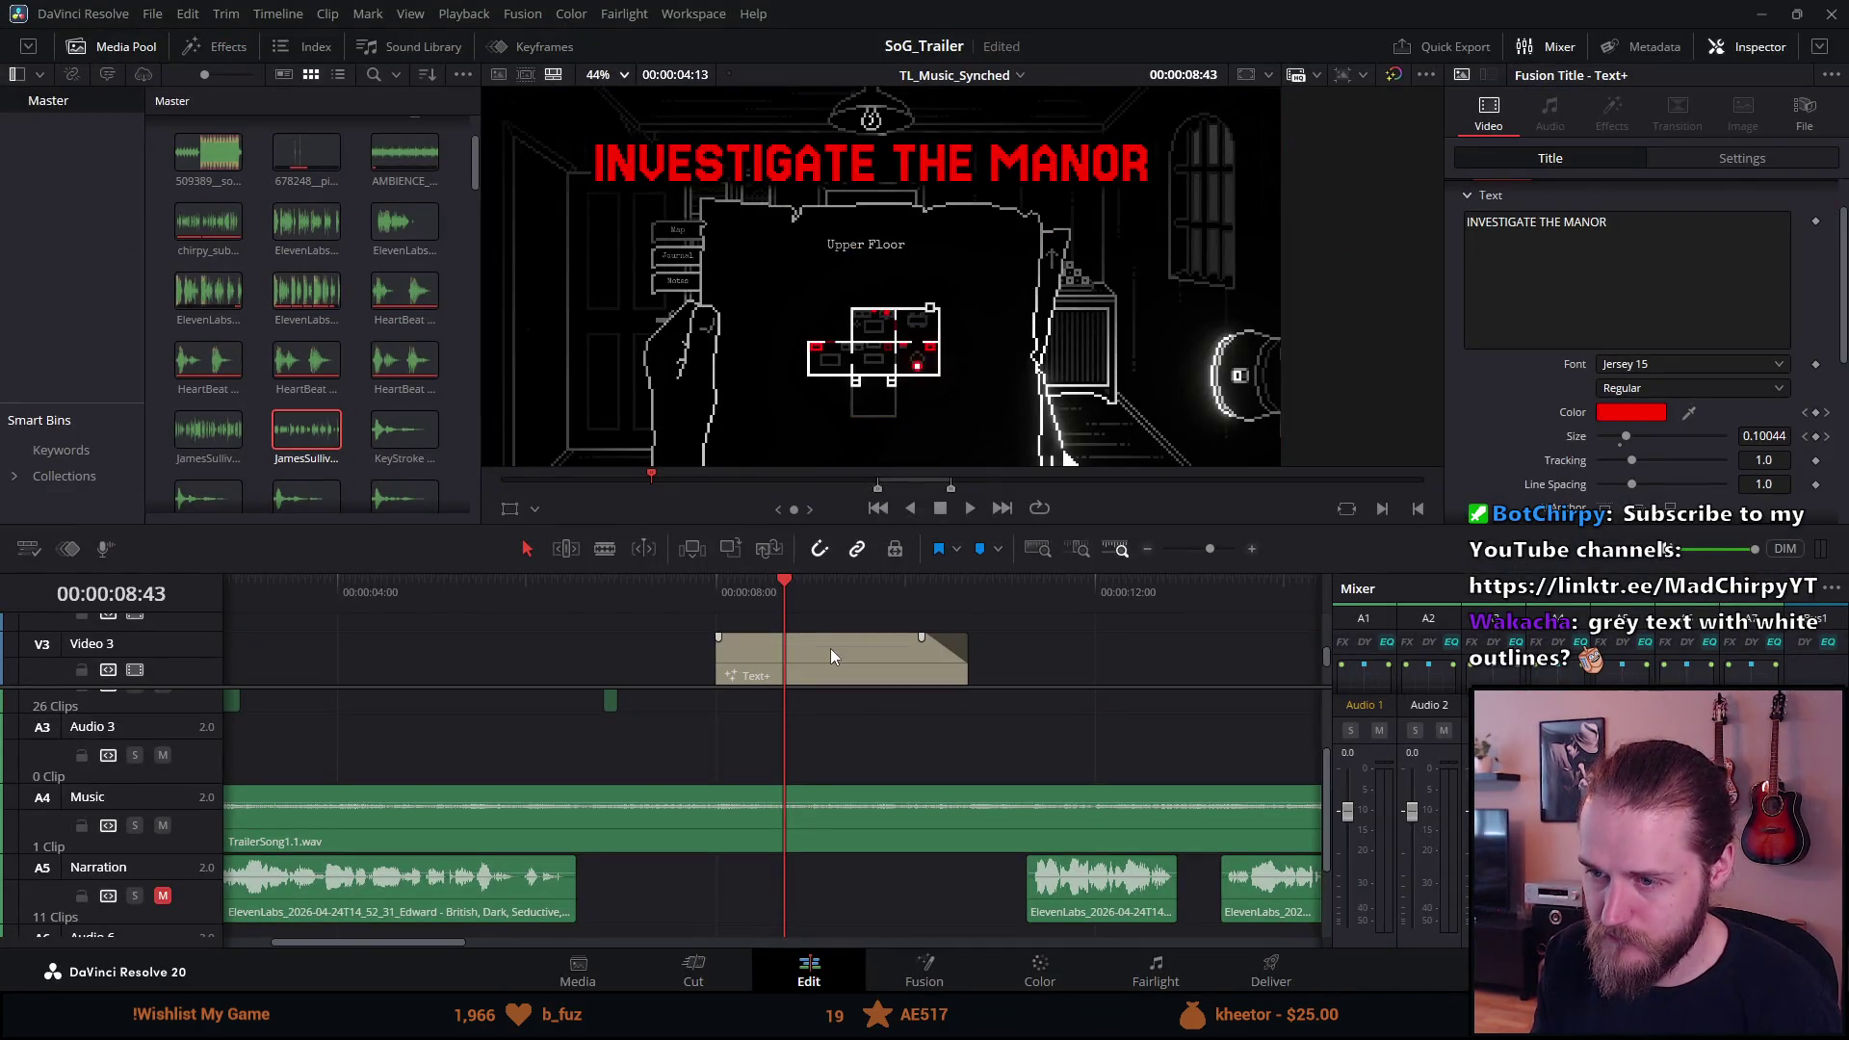
{"action": "scroll", "coordinate": [194, 658], "scroll_direction": "down", "scroll_amount": 2}
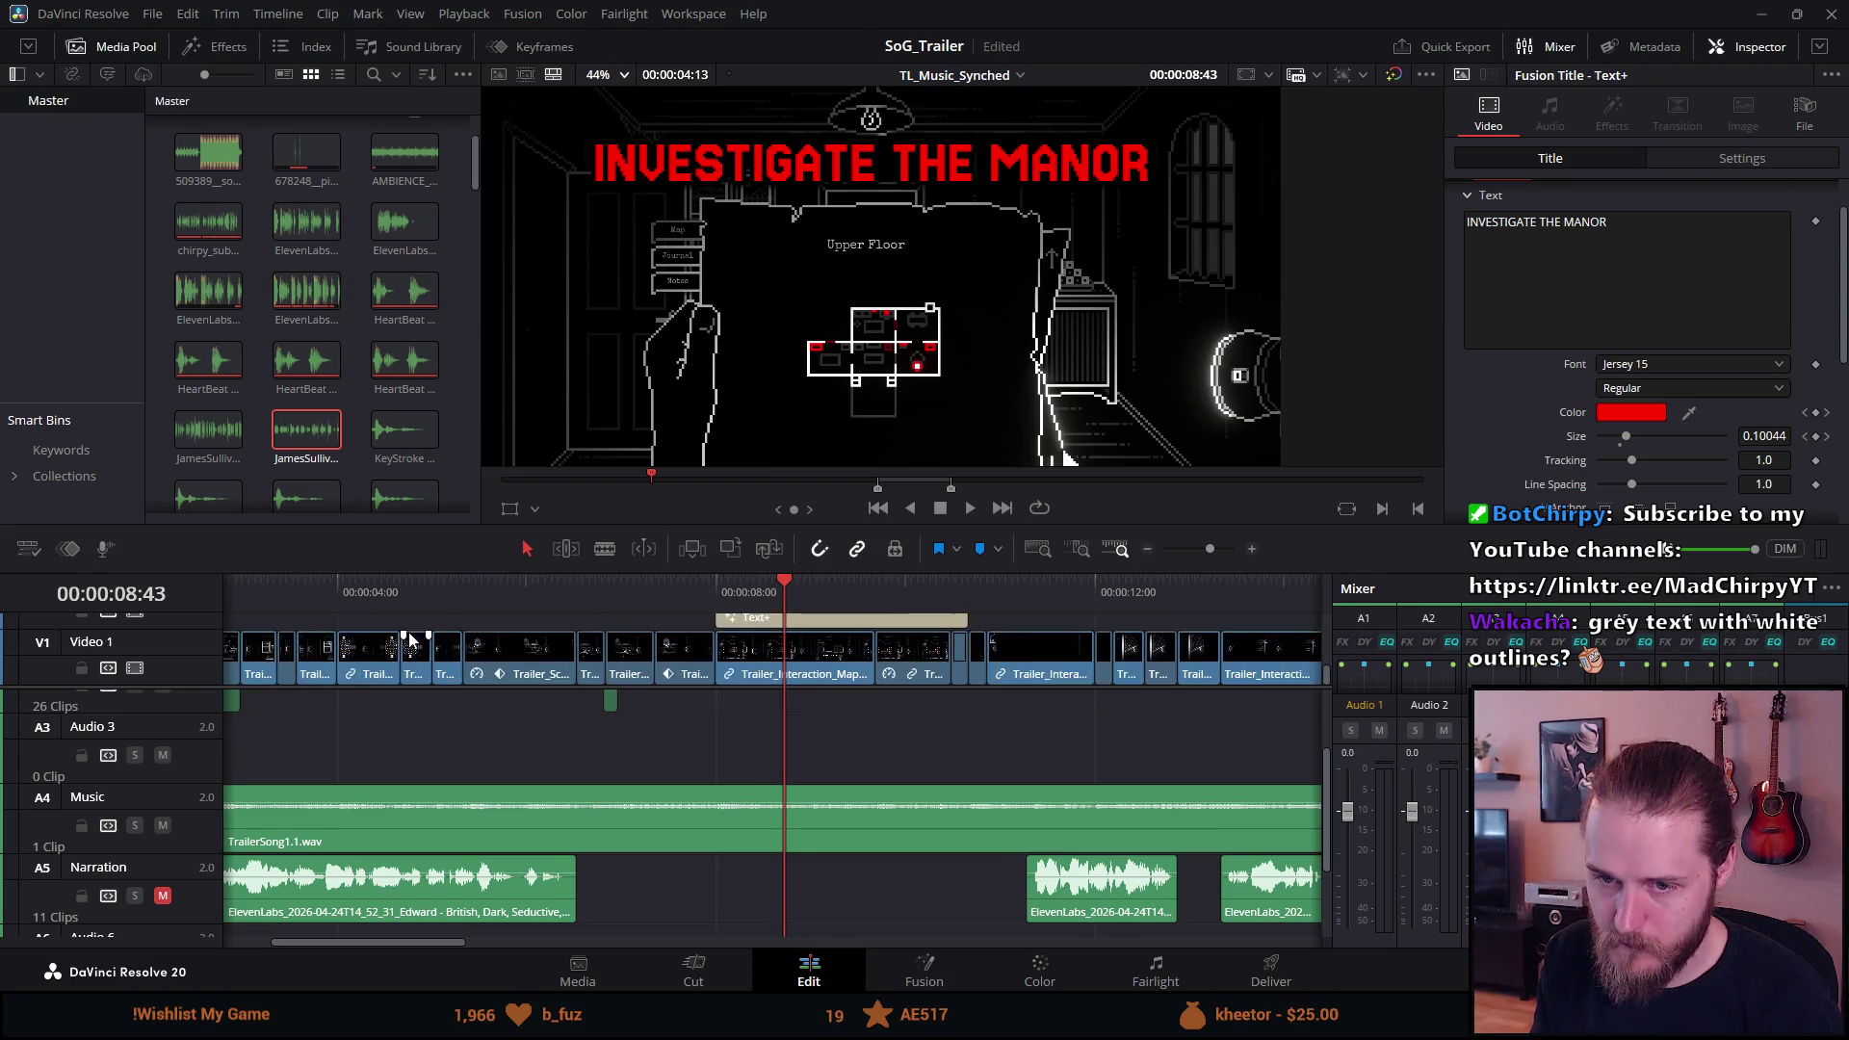
Enable the title's Red Outline shading element and check it in a full-screen preview.
{"action": "left_click", "coordinate": [141, 616]}
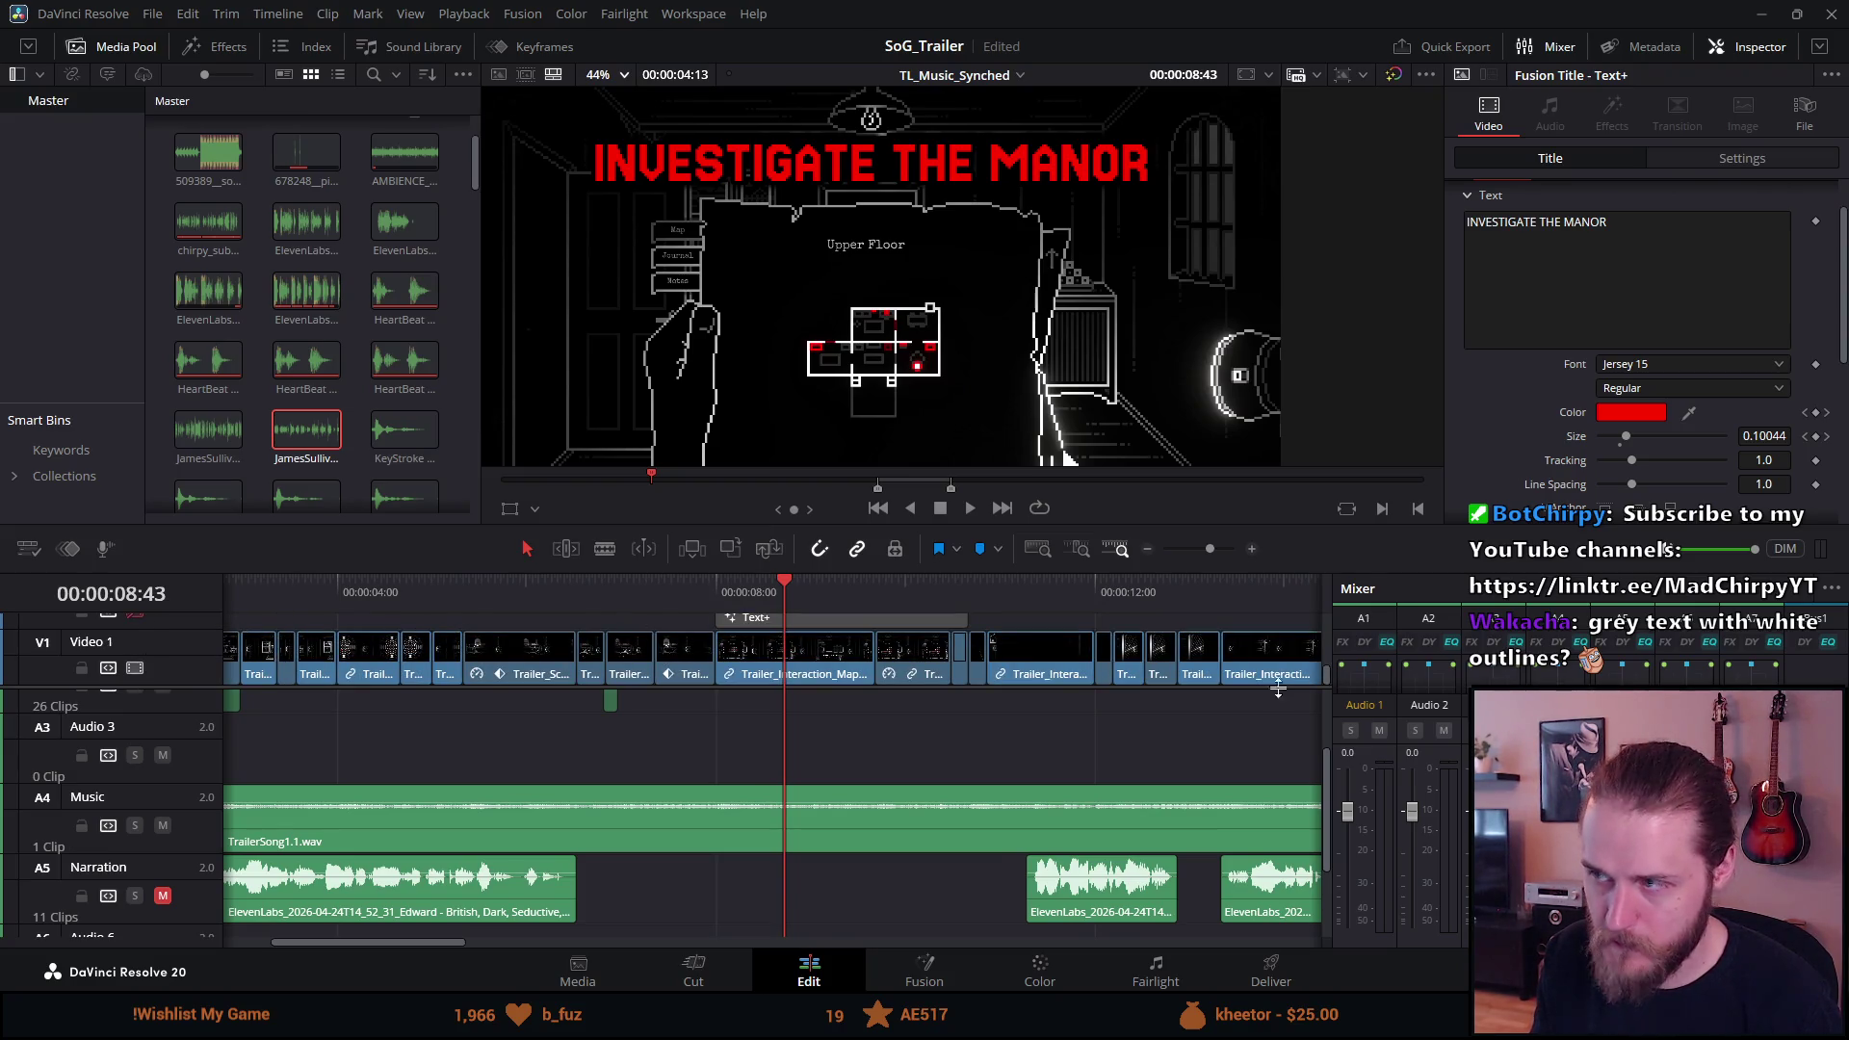
{"action": "scroll", "coordinate": [1567, 322], "scroll_direction": "up", "scroll_amount": 1}
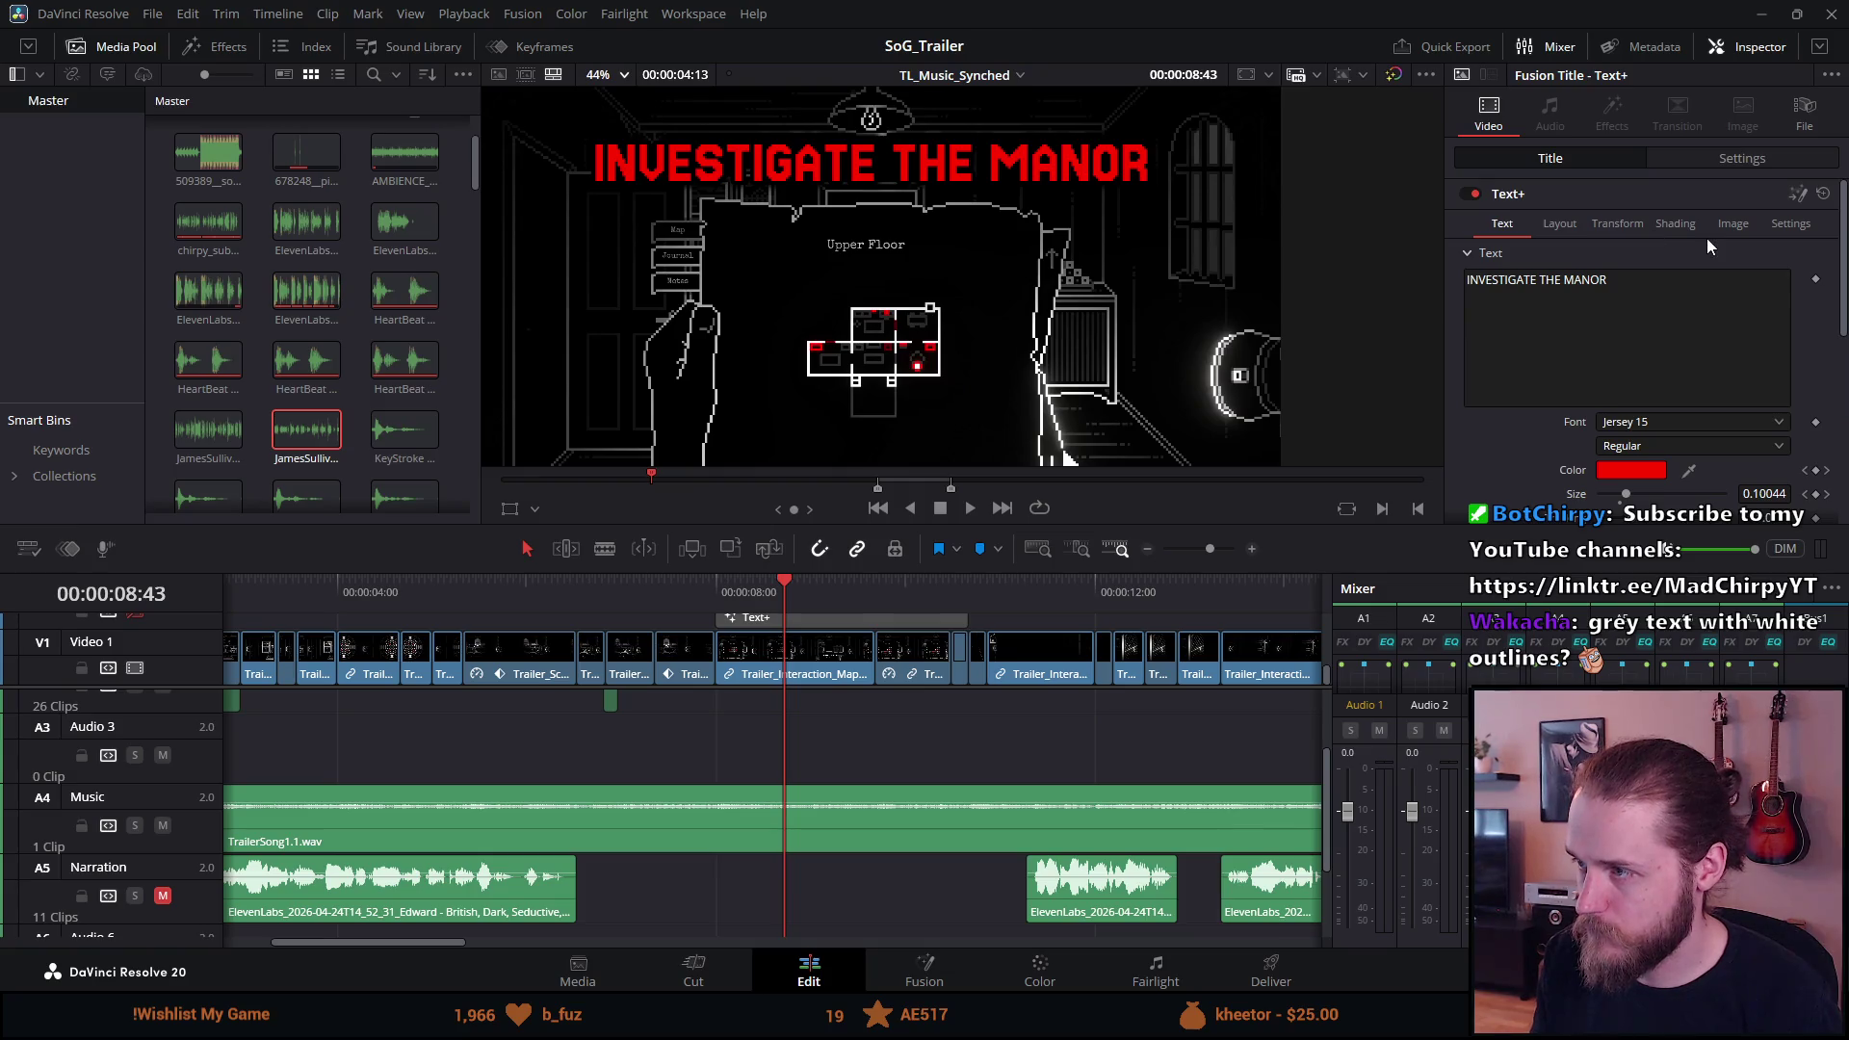
{"action": "left_click", "coordinate": [1676, 223]}
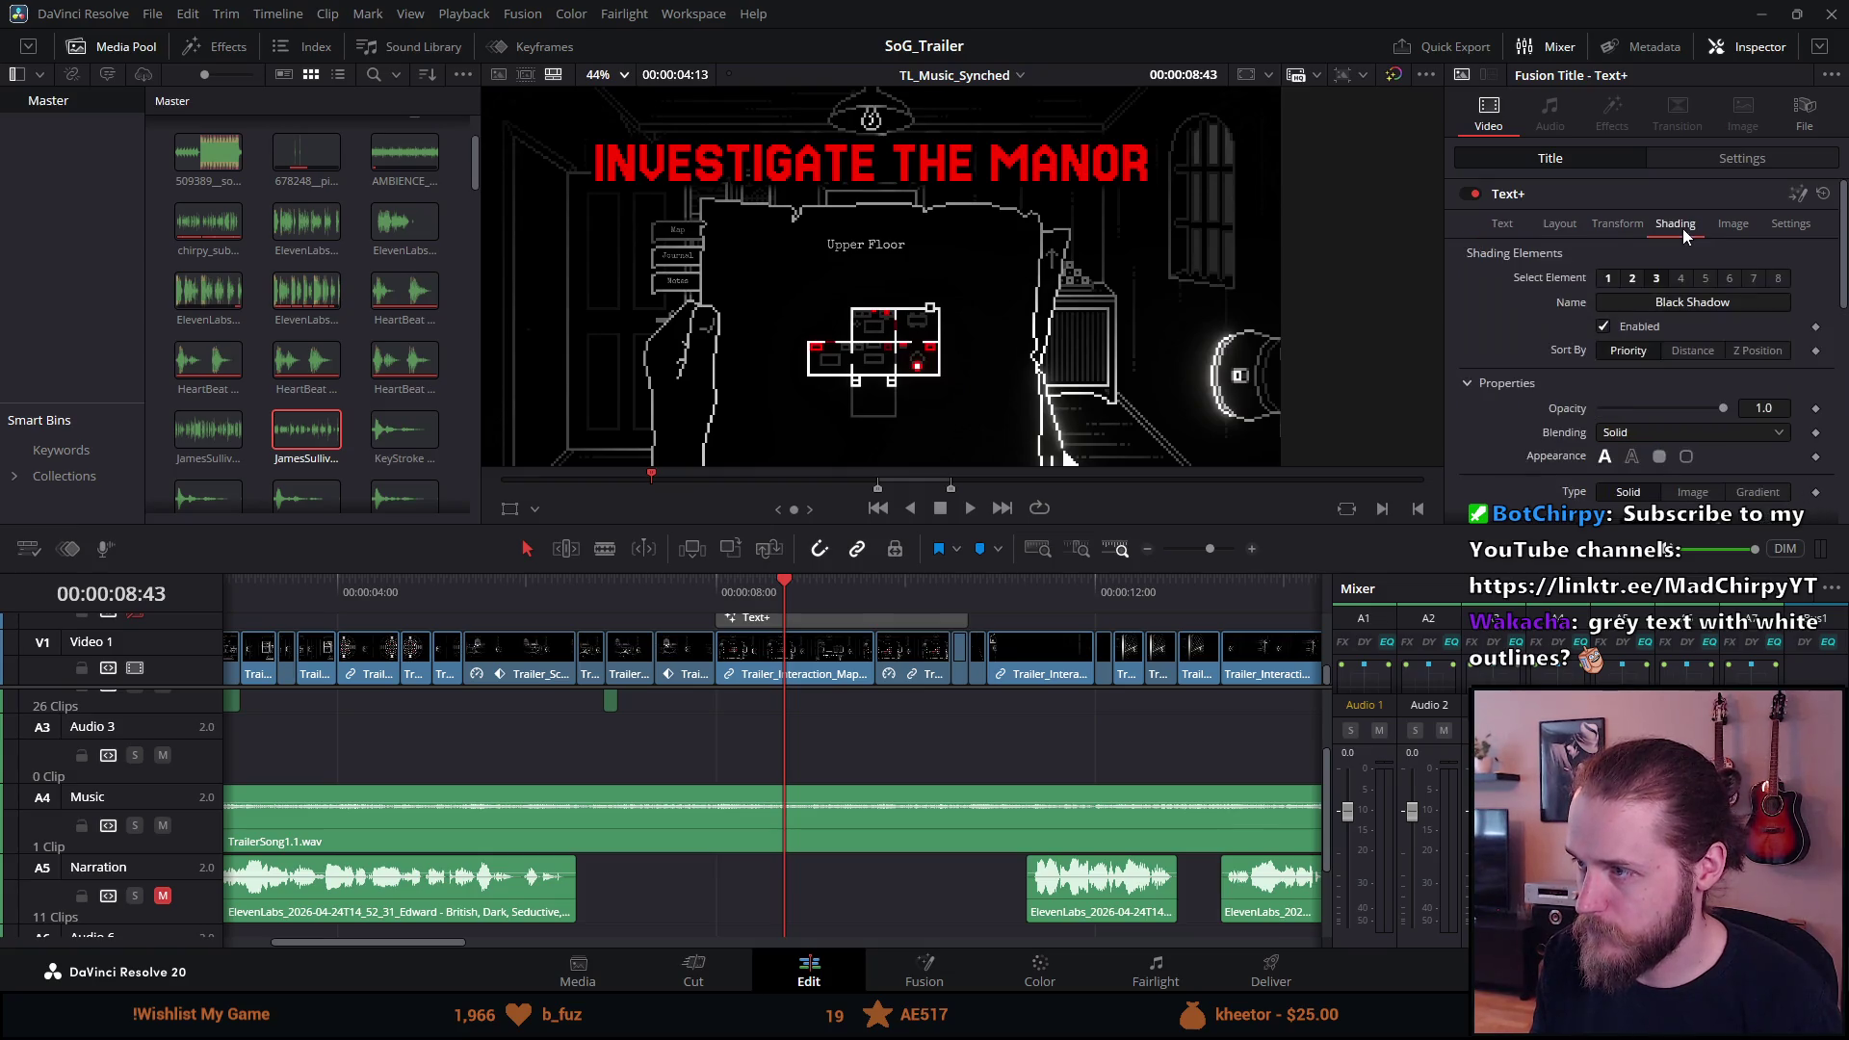
{"action": "left_click", "coordinate": [1604, 327]}
{"action": "left_click", "coordinate": [1632, 278]}
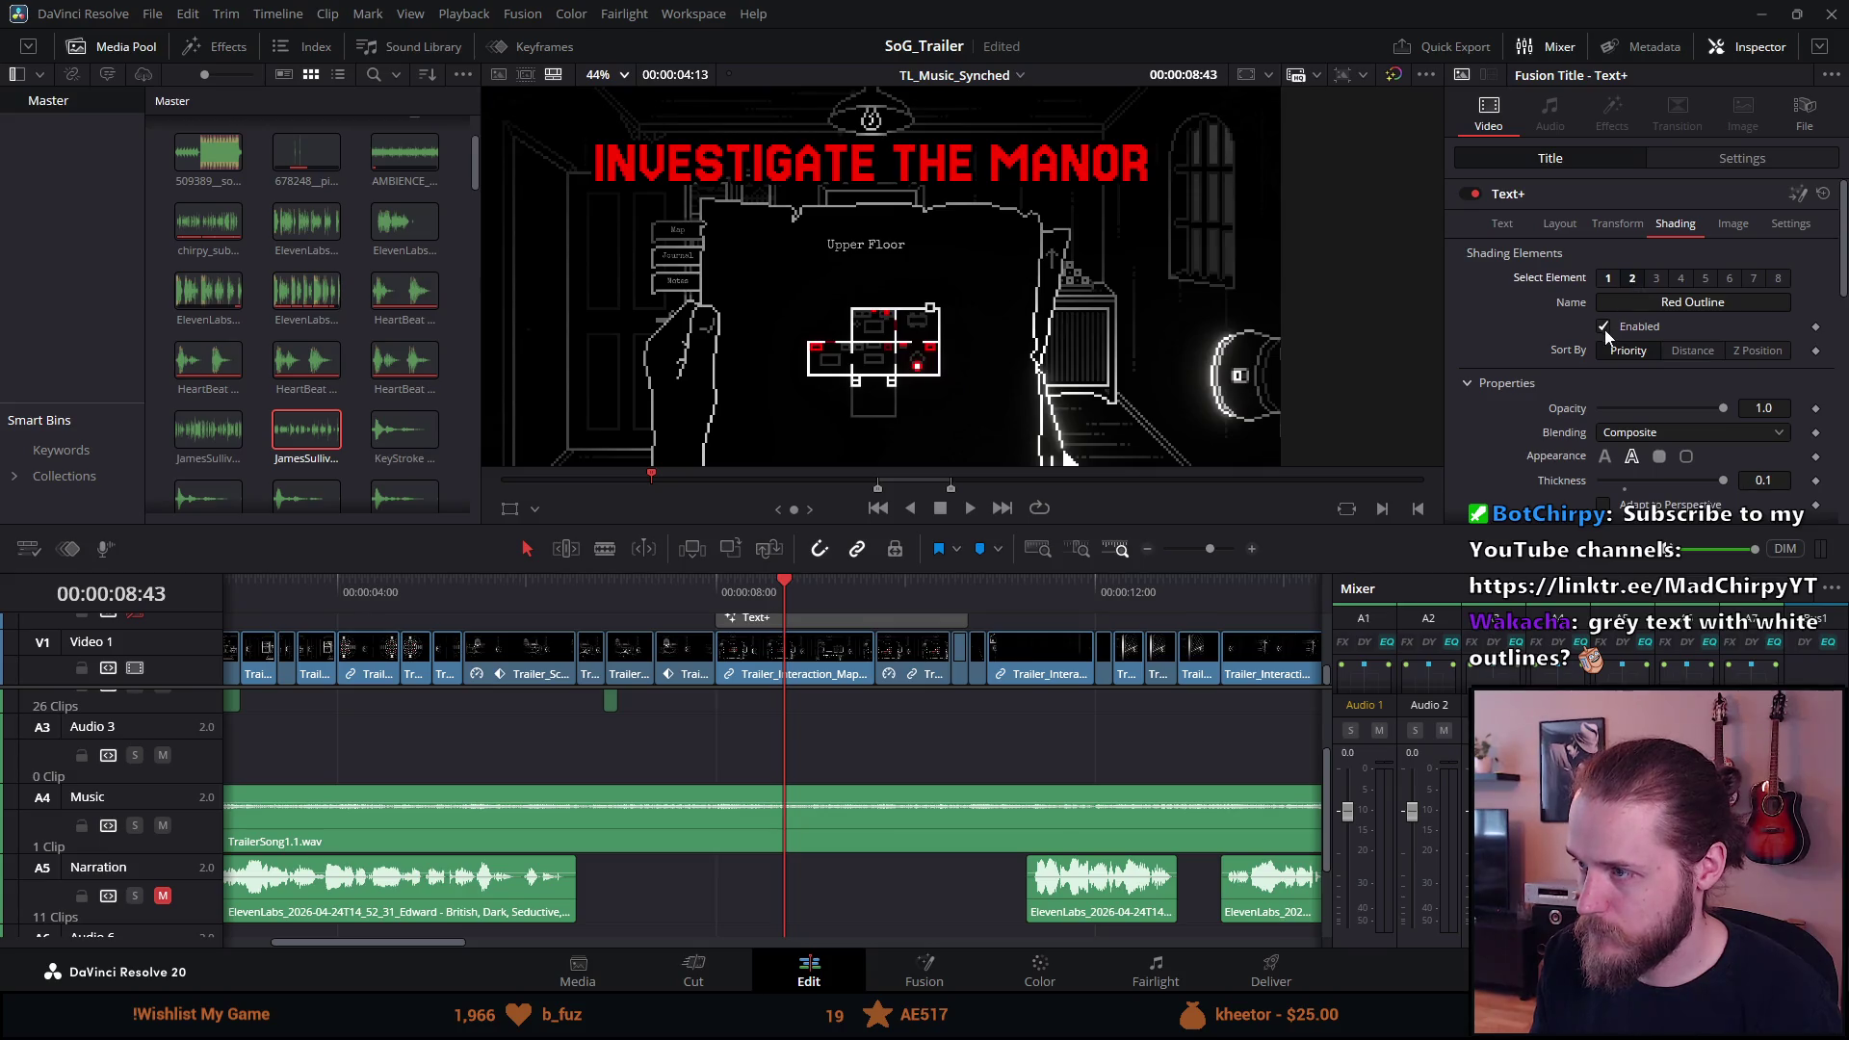
{"action": "key", "text": "p"}
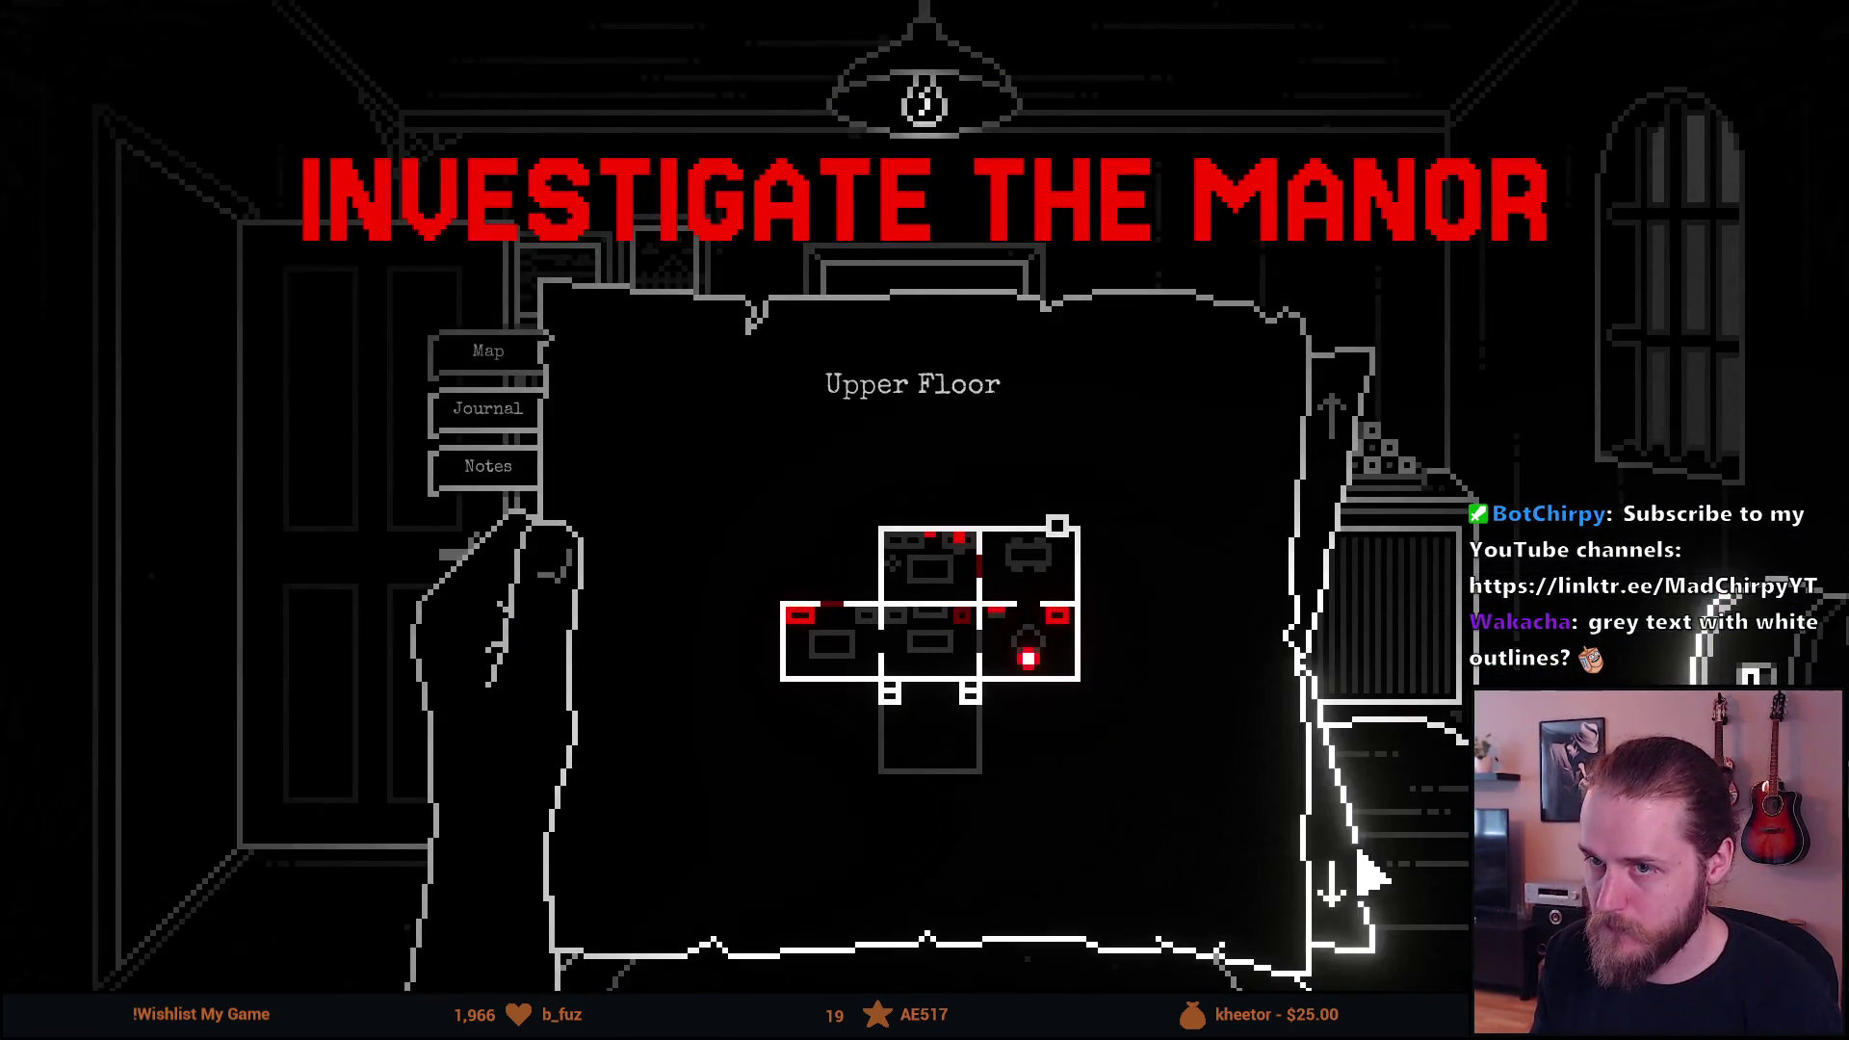
{"action": "mouse_move", "coordinate": [1244, 279]}
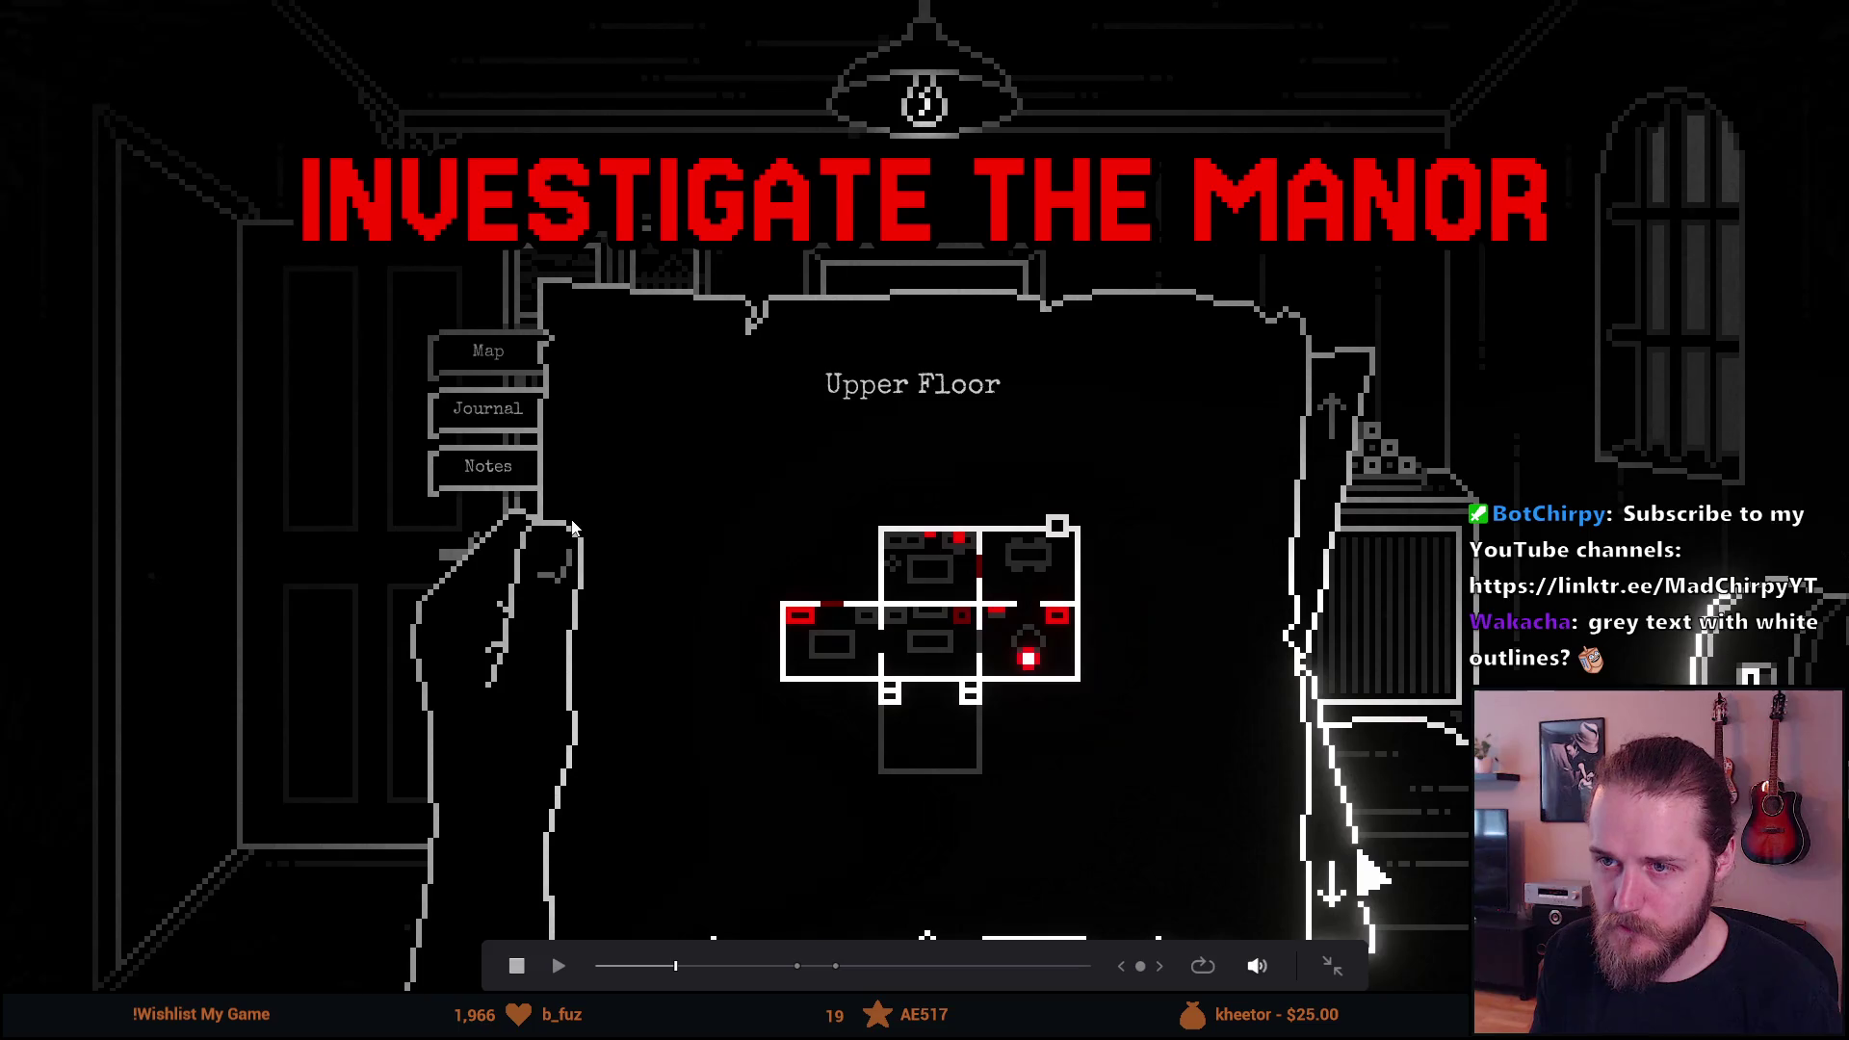
{"action": "key", "text": "Escape"}
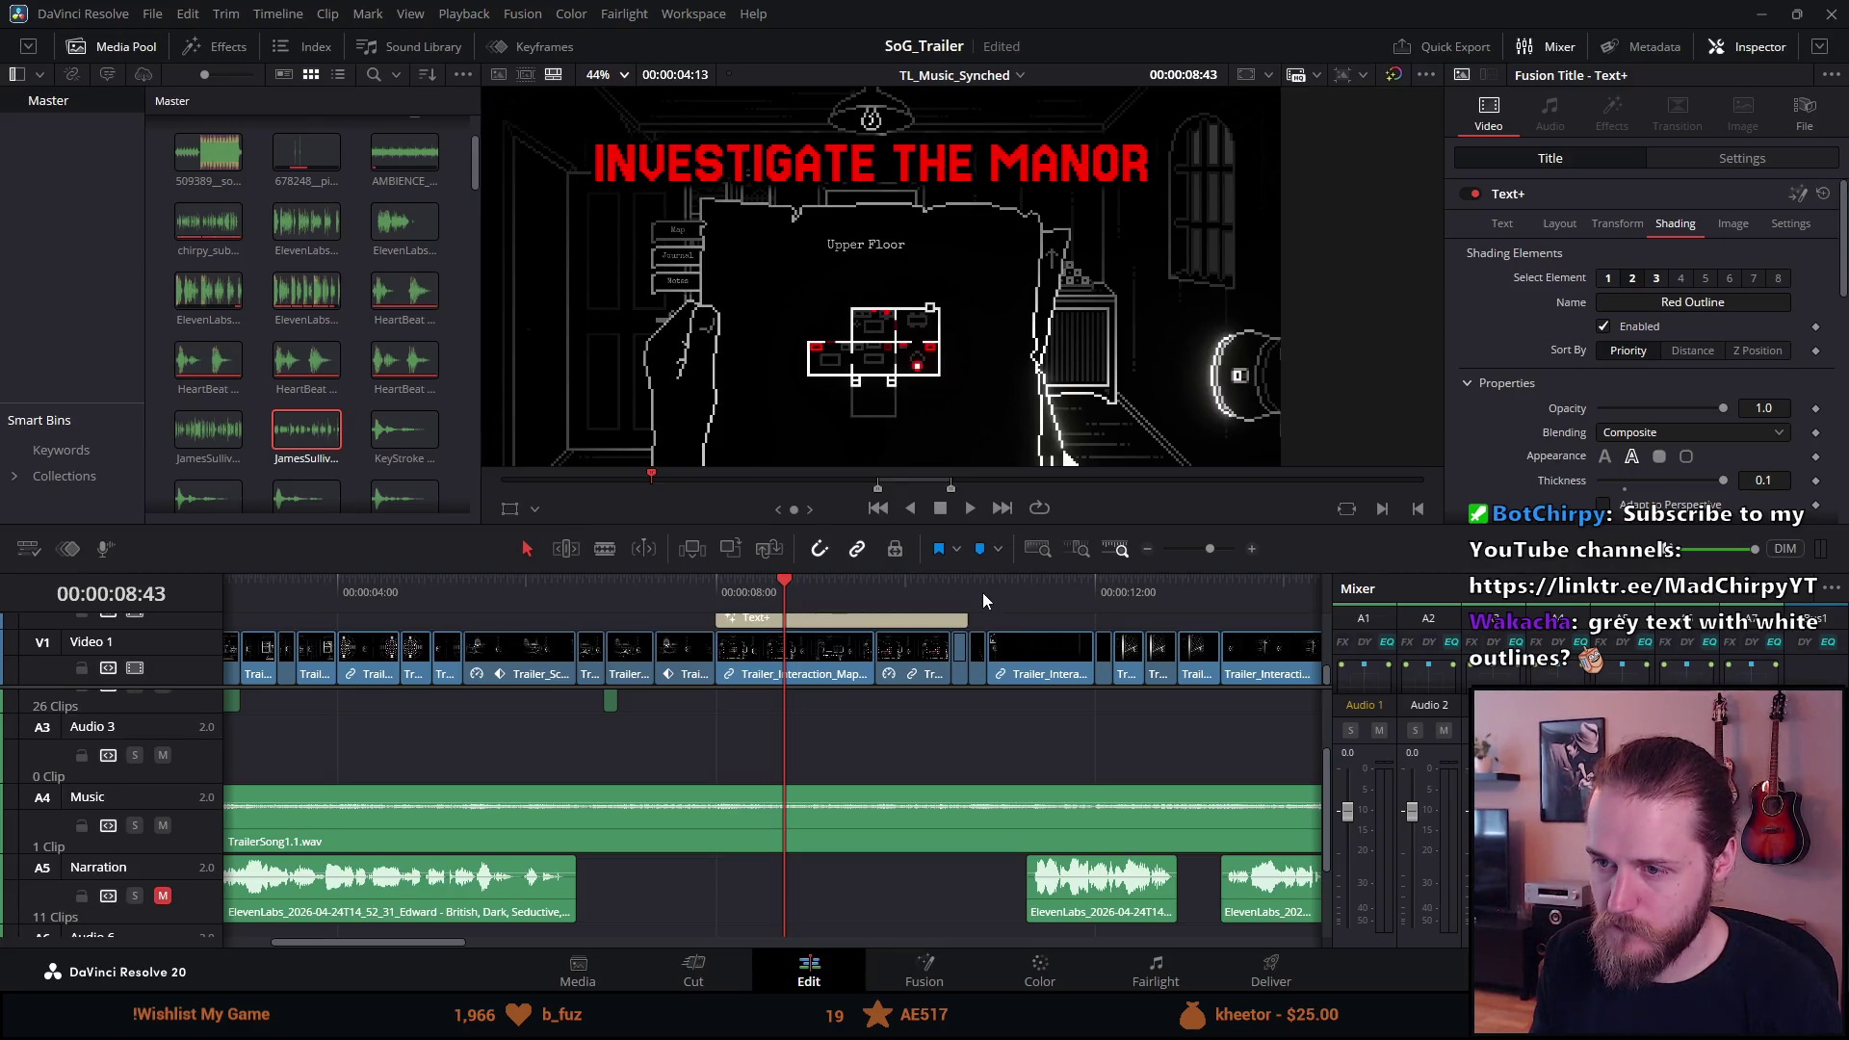
{"action": "scroll", "coordinate": [949, 682], "scroll_direction": "right", "scroll_amount": 3}
Move the playhead to the UNCOVER THE MYSTERY title at 00:00:30:00.
{"action": "scroll", "coordinate": [949, 682], "scroll_direction": "right", "scroll_amount": 10}
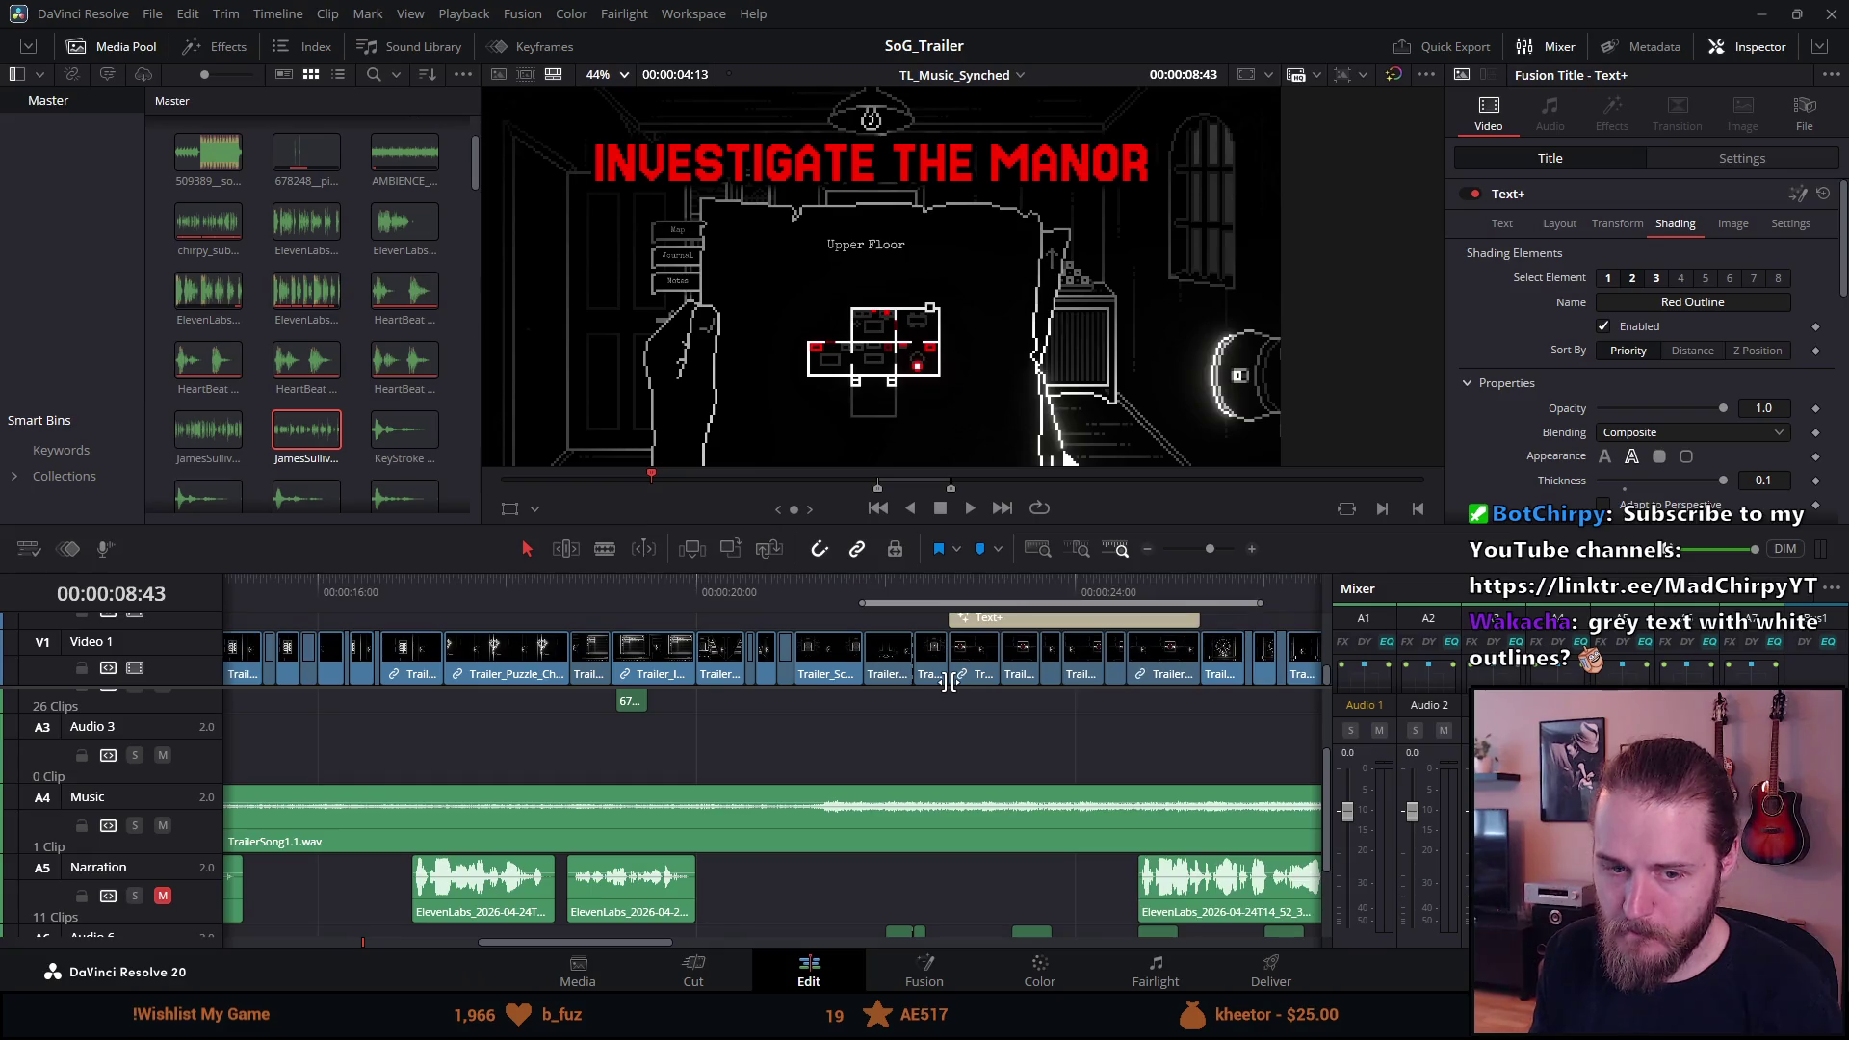
{"action": "scroll", "coordinate": [949, 682], "scroll_direction": "right", "scroll_amount": 4}
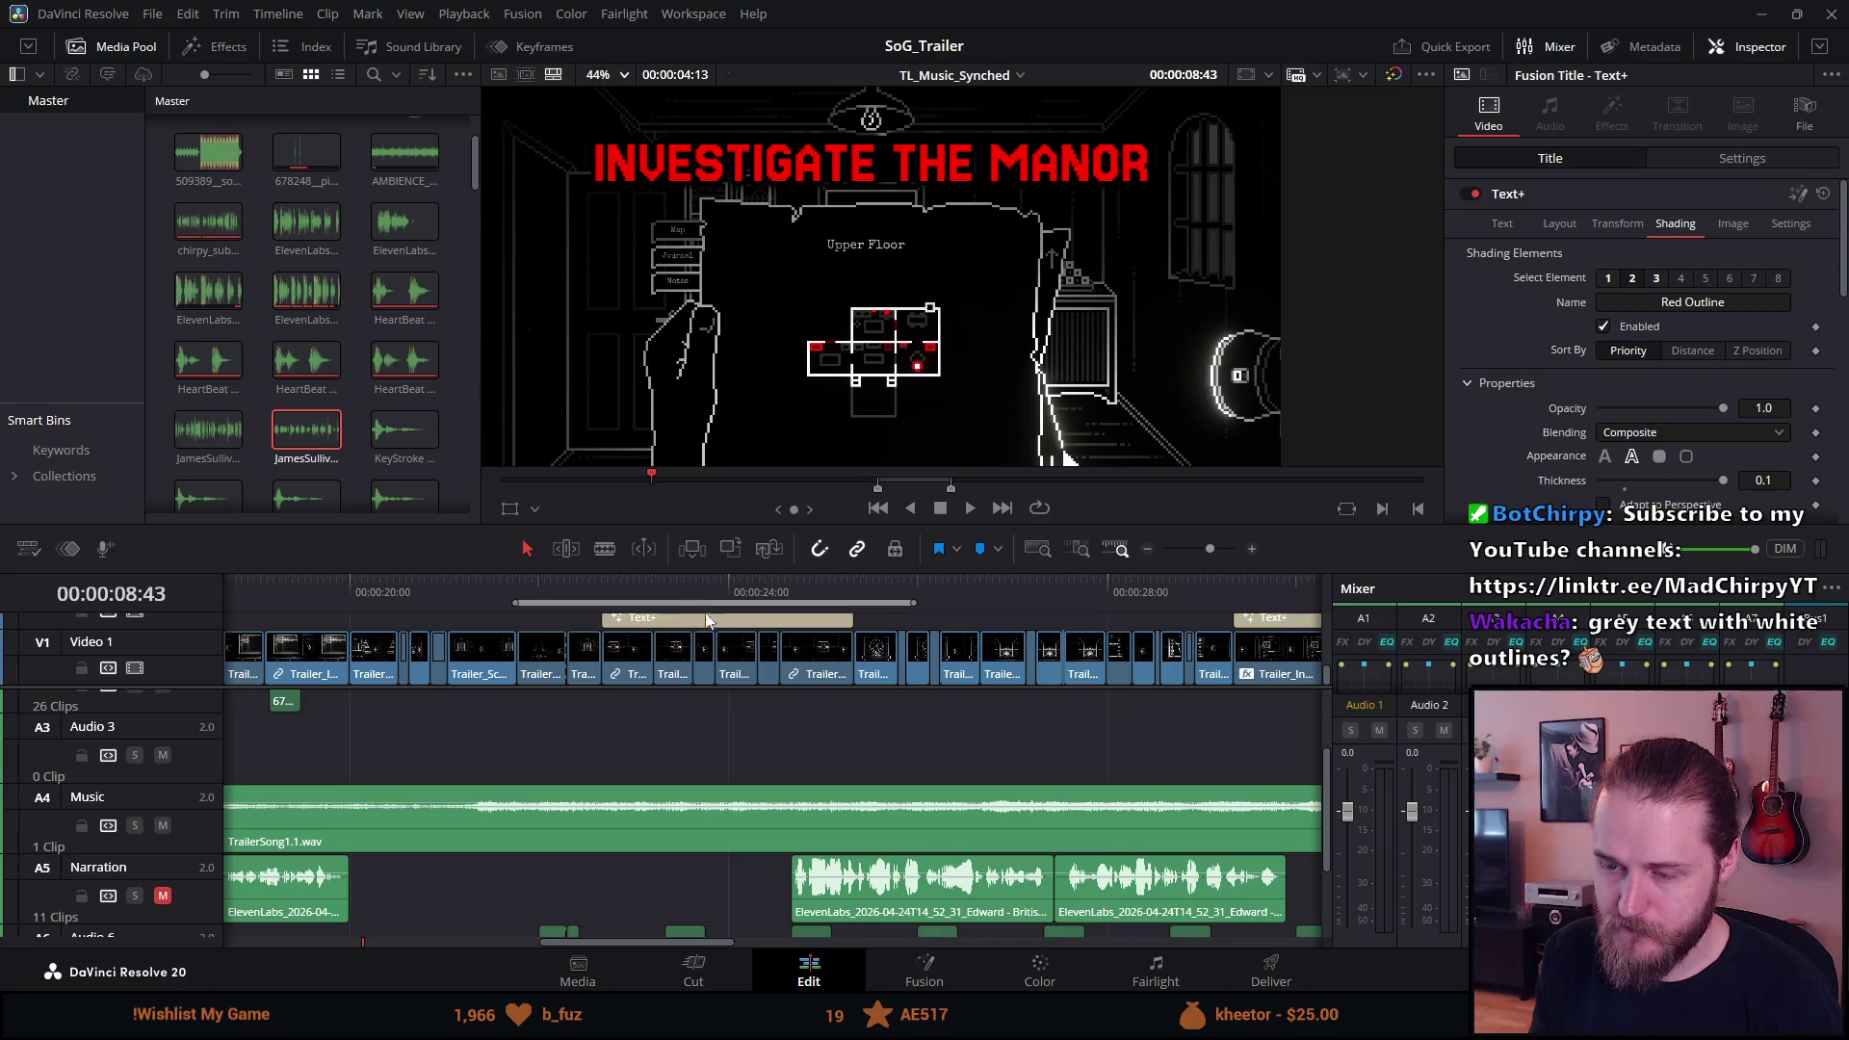
{"action": "scroll", "coordinate": [722, 632], "scroll_direction": "right", "scroll_amount": 6}
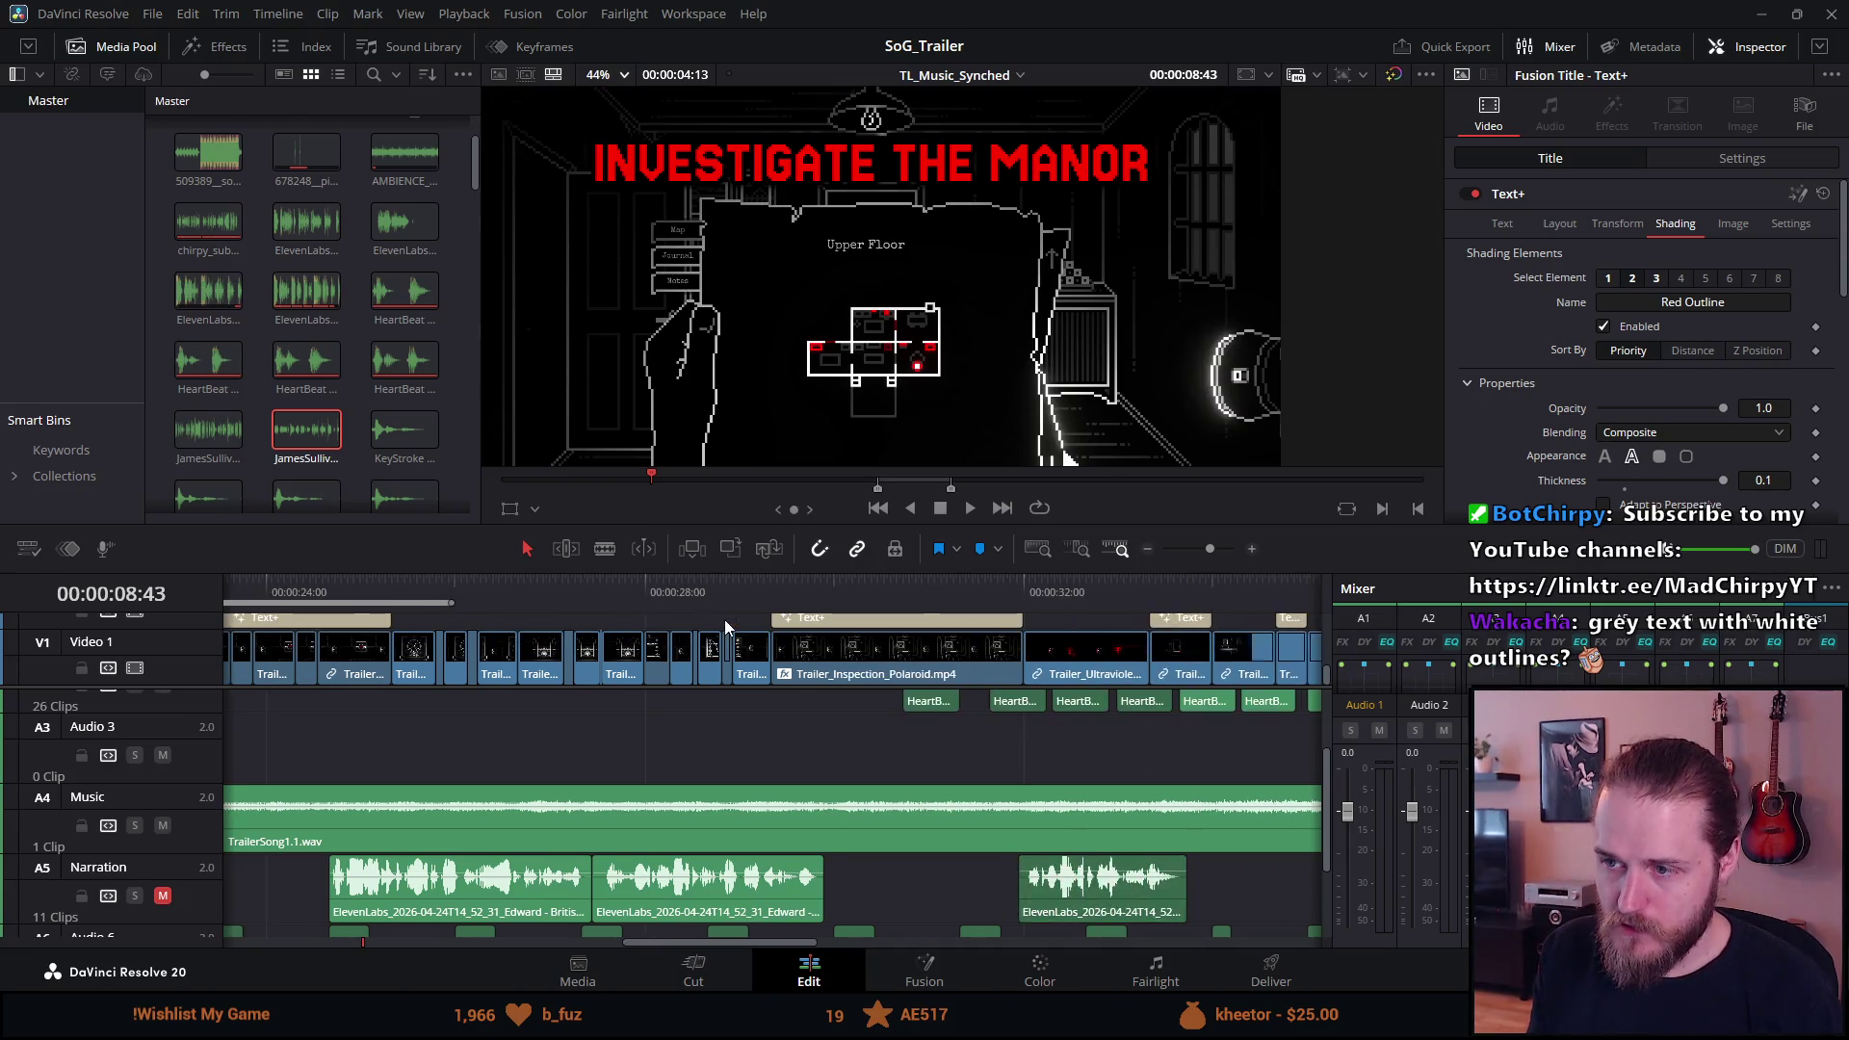
{"action": "left_click", "coordinate": [842, 593]}
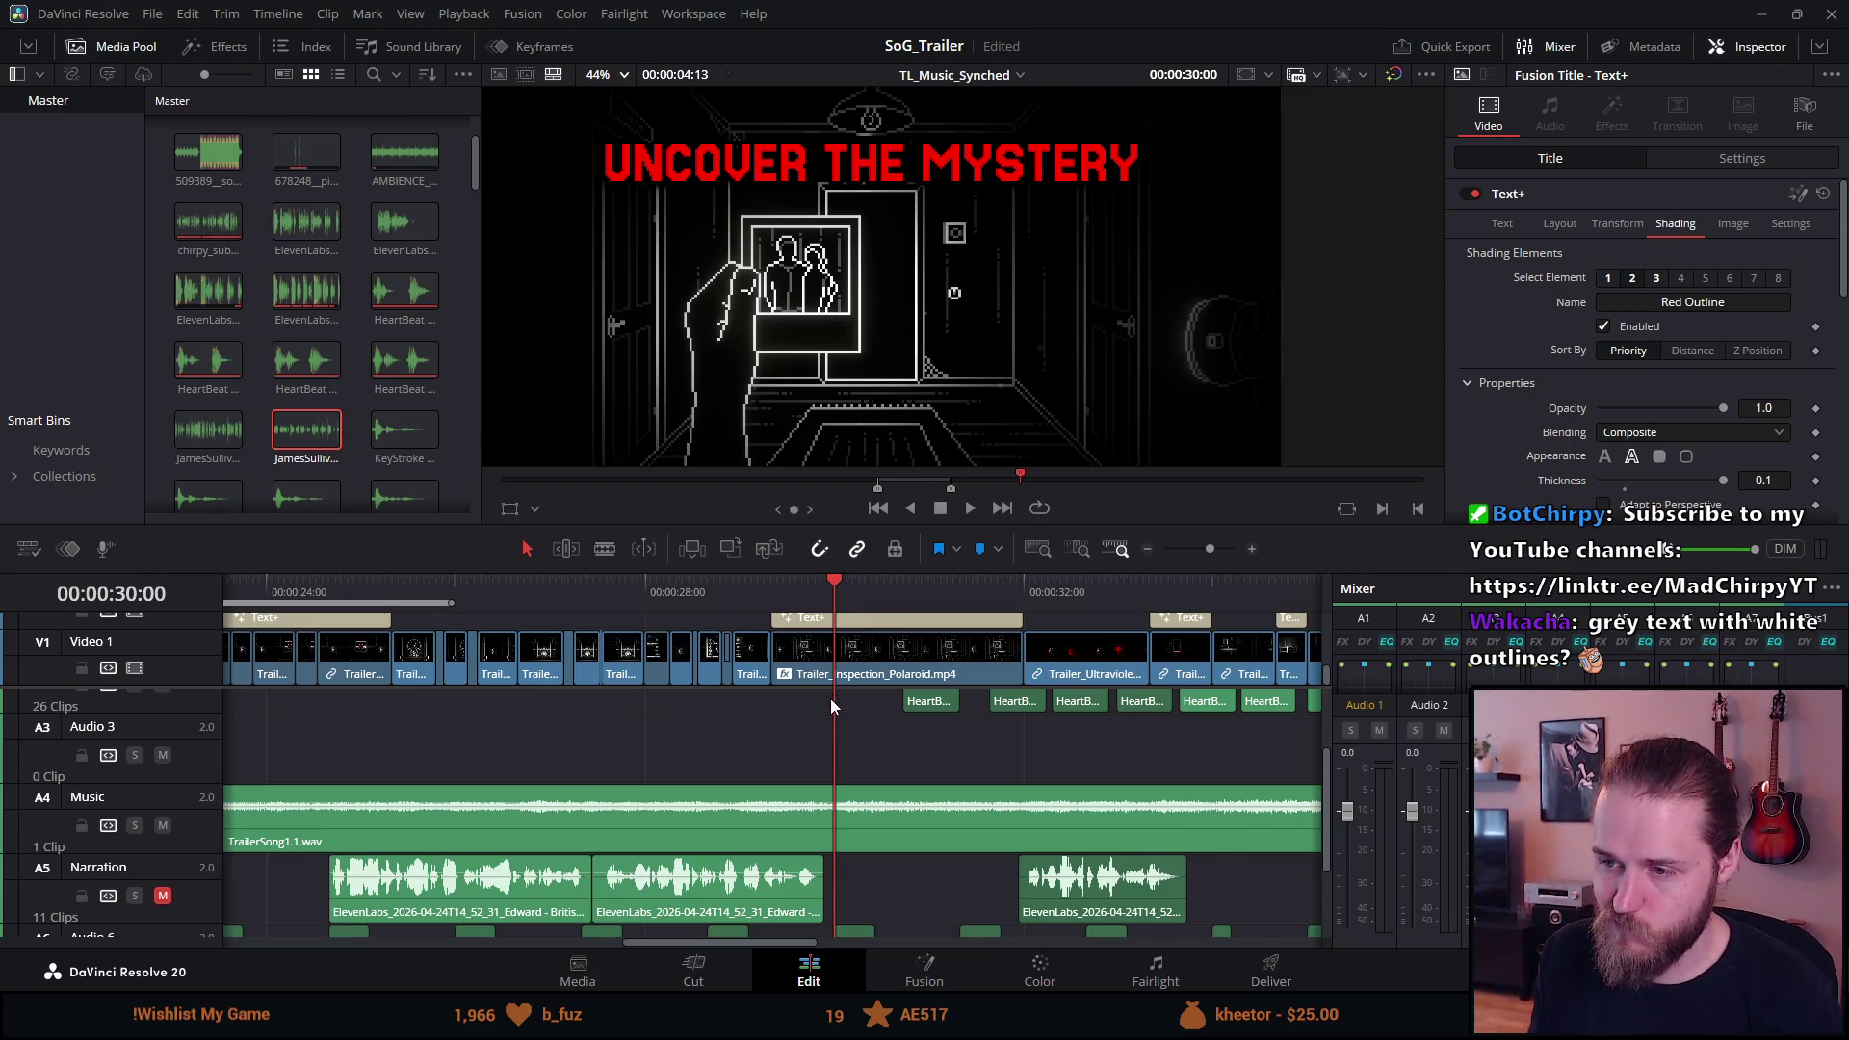
Enlarge the video track area to show V1–V4 and select the Video 2 title clip.
{"action": "scroll", "coordinate": [834, 706], "scroll_direction": "up", "scroll_amount": 2}
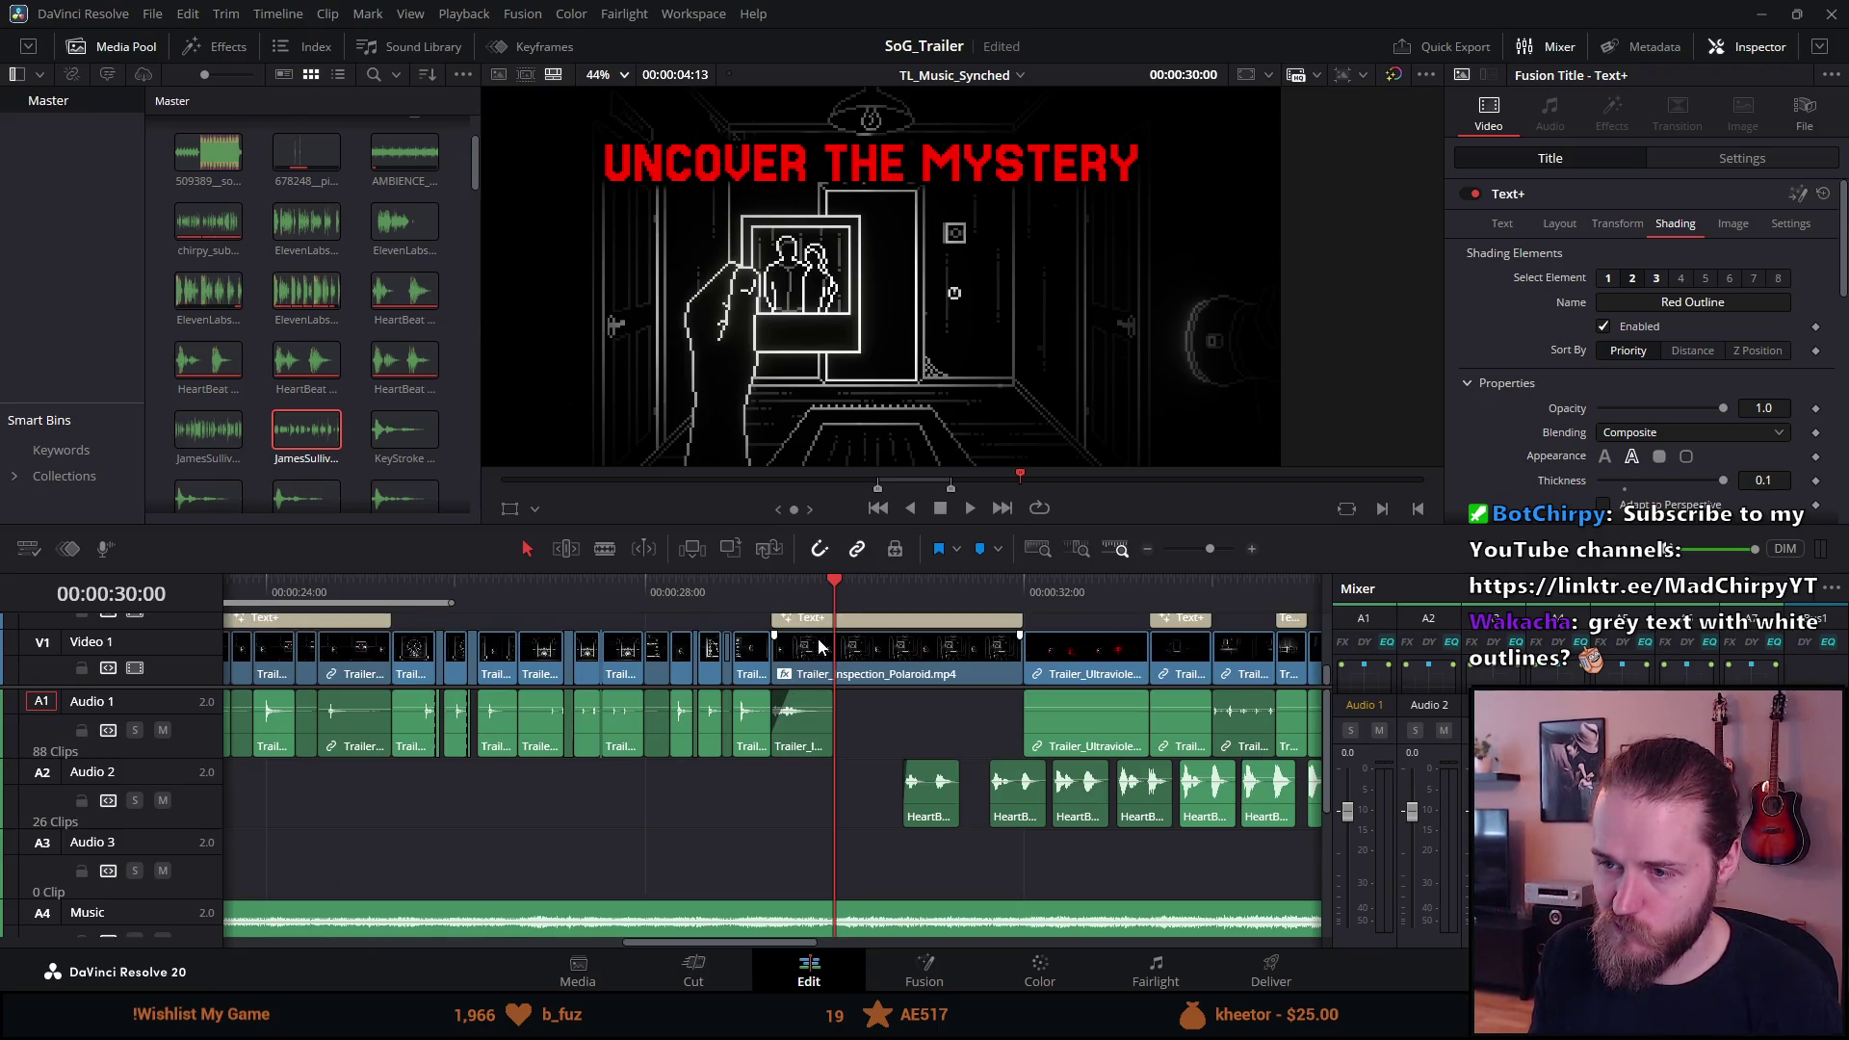
{"action": "scroll", "coordinate": [824, 647], "scroll_direction": "up", "scroll_amount": 2}
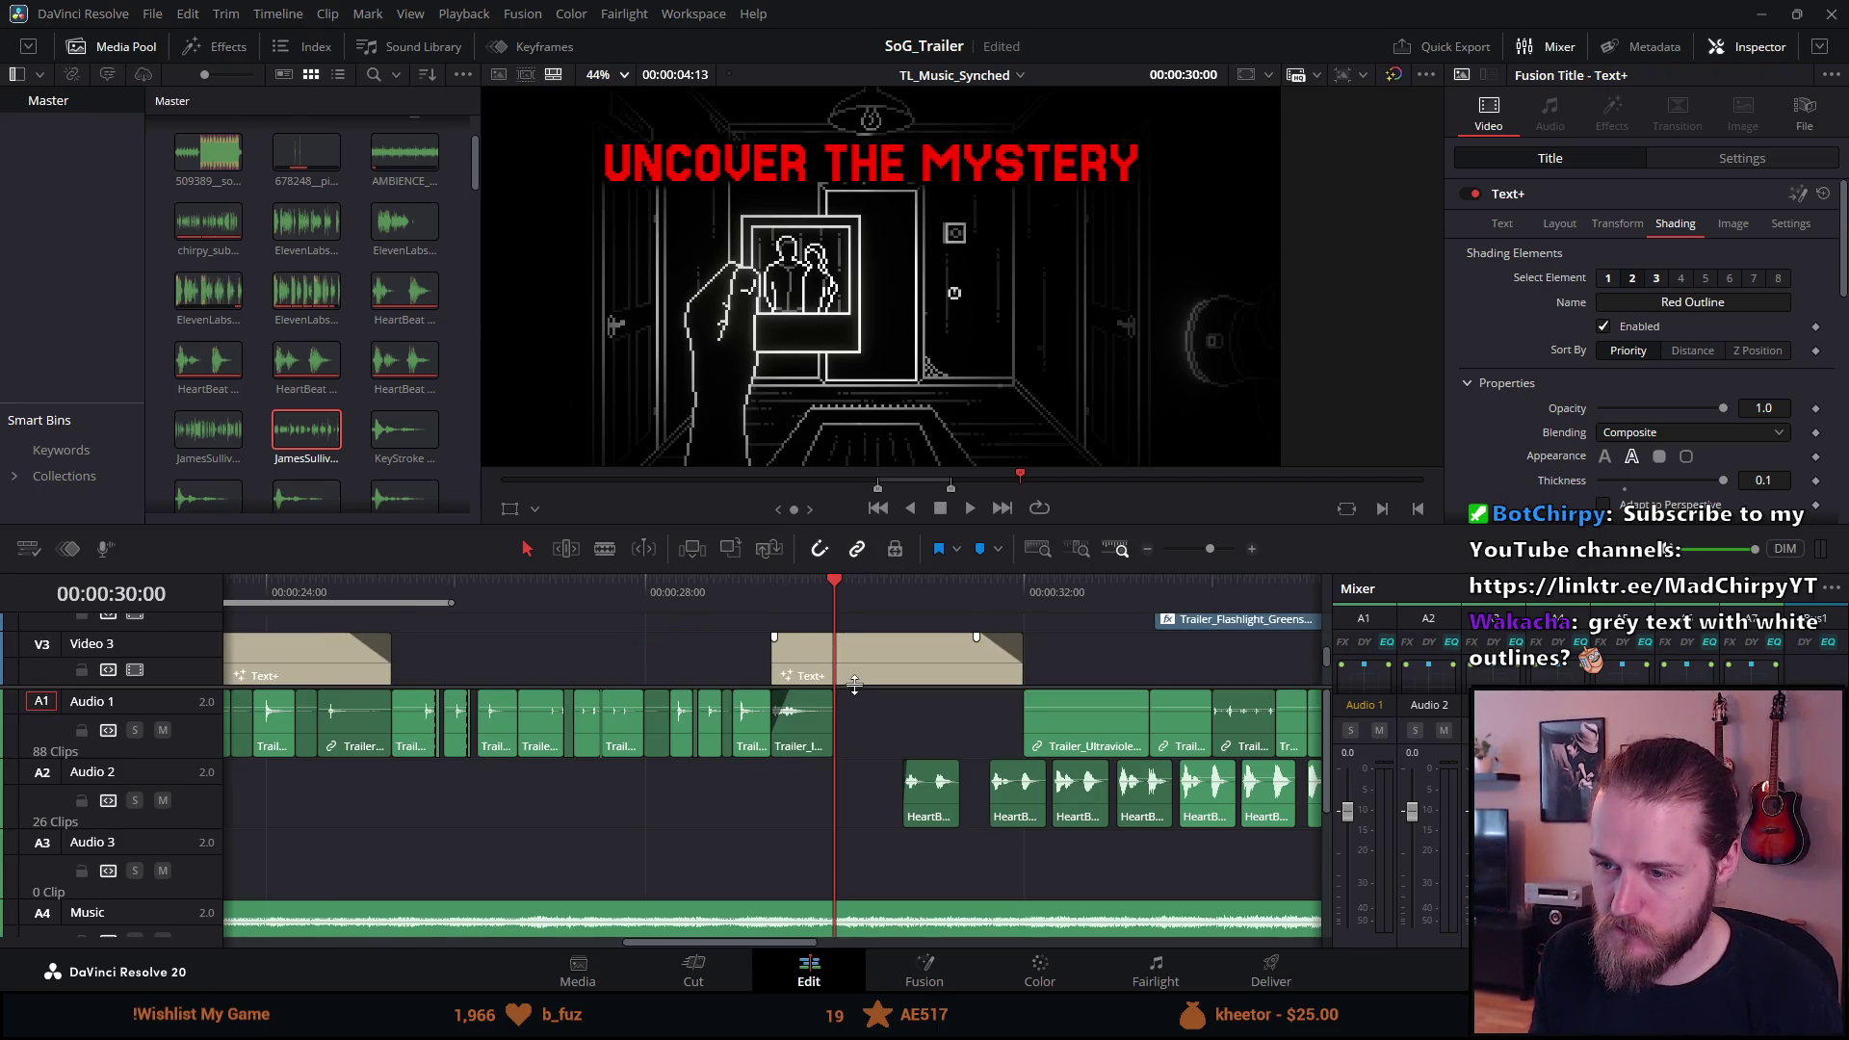
{"action": "left_click_drag", "start_coordinate": [854, 683], "coordinate": [845, 844]}
{"action": "left_click", "coordinate": [880, 748]}
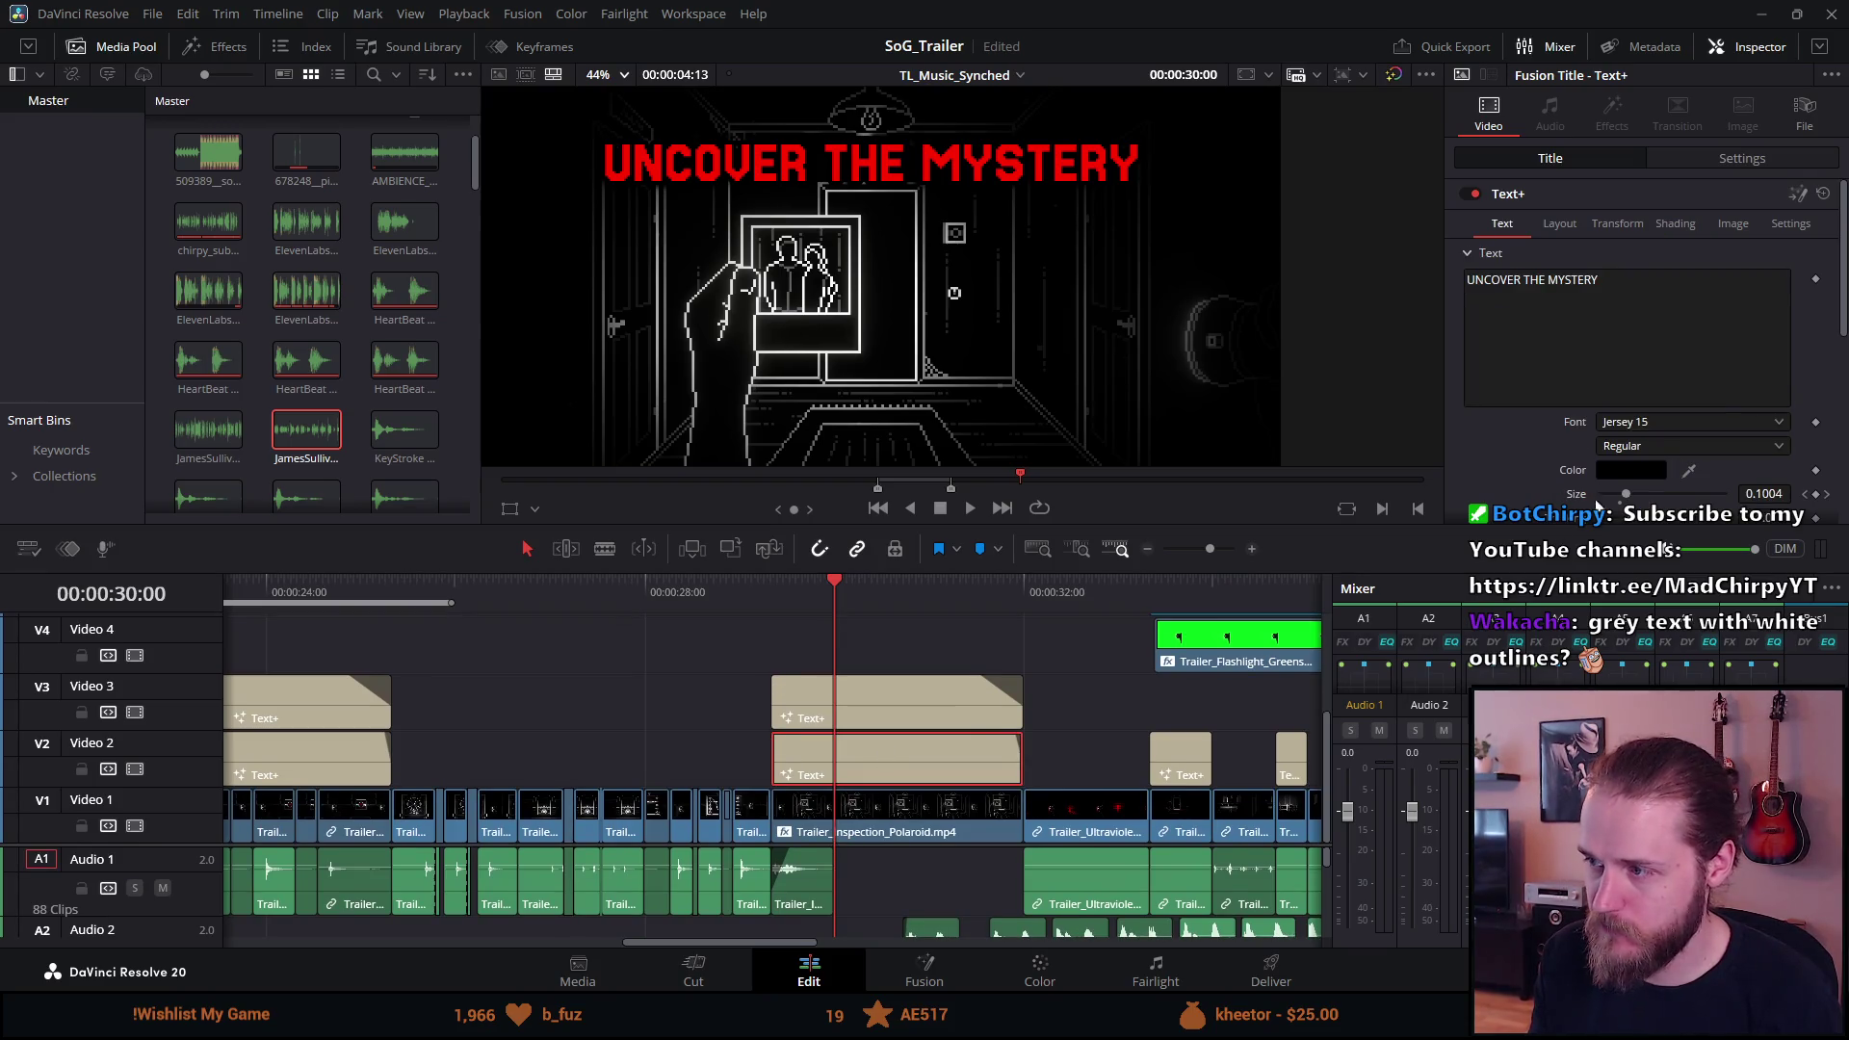
Change the Video 3 title's text colour from red to grey #828282 (value 130).
{"action": "left_click", "coordinate": [936, 696]}
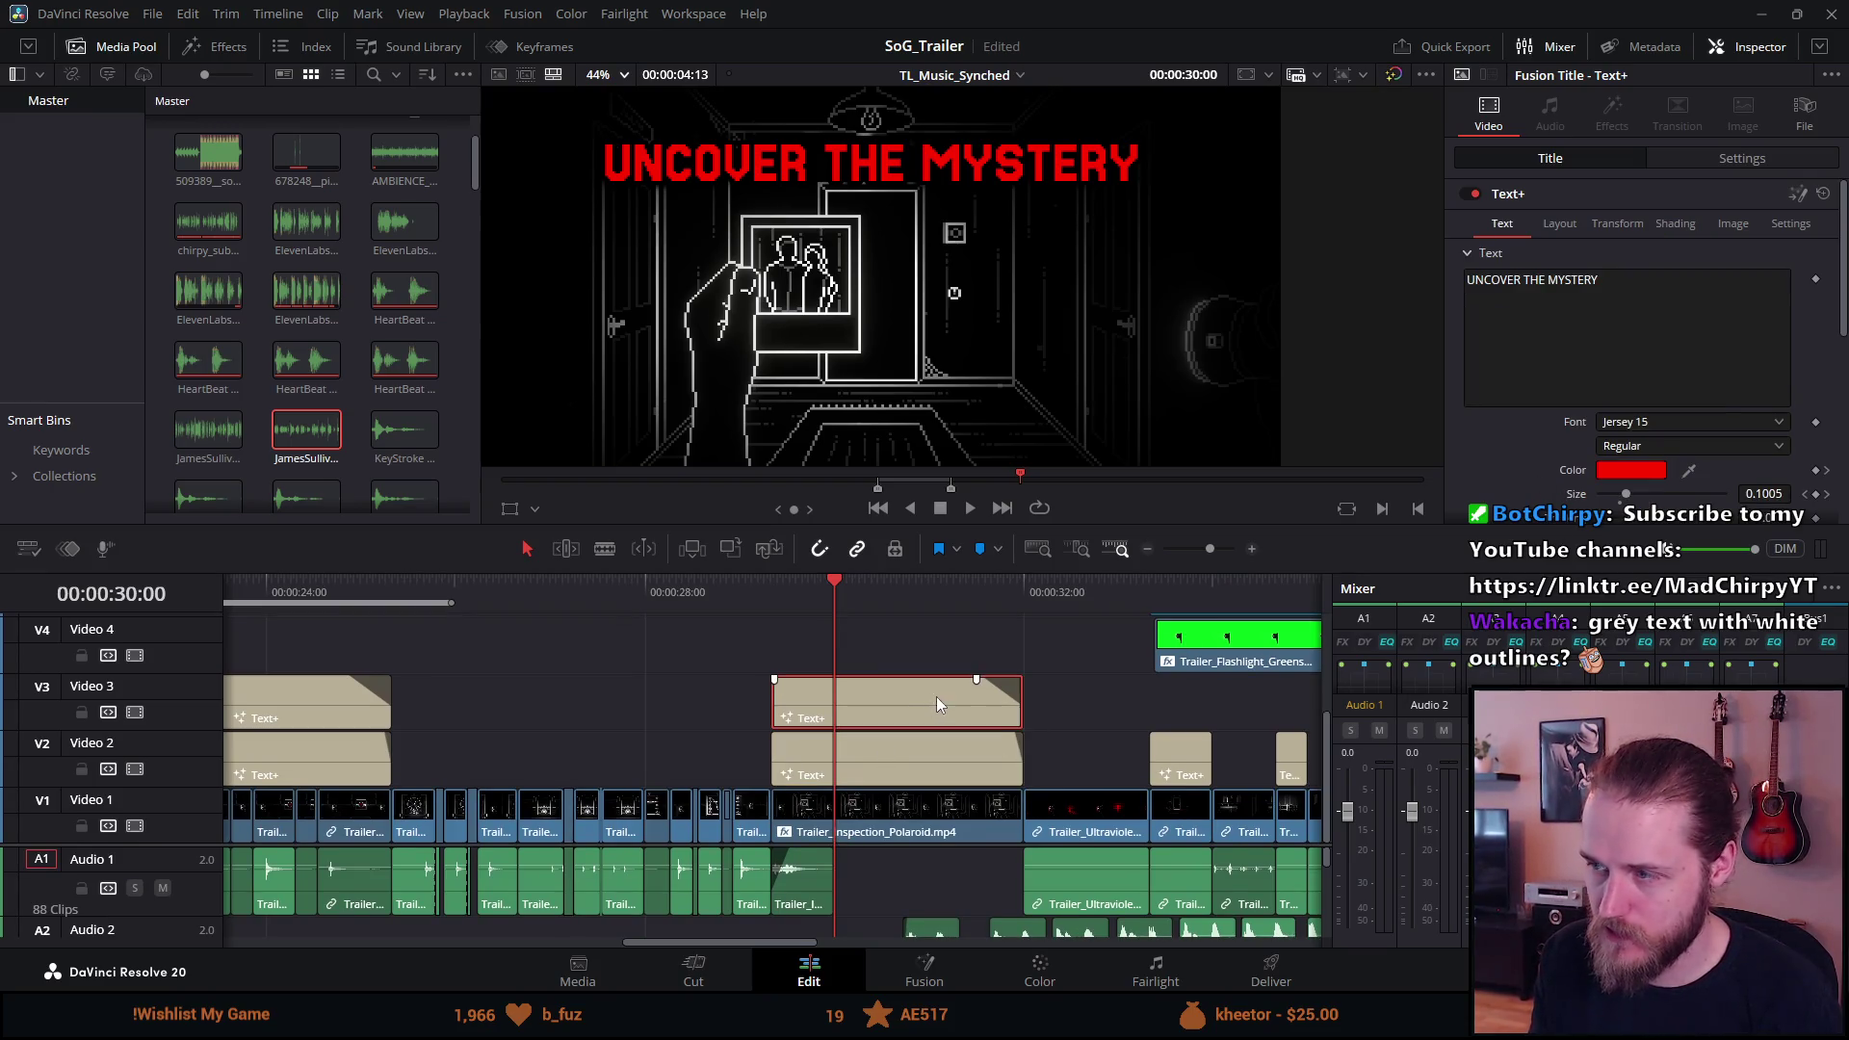
{"action": "left_click", "coordinate": [1631, 470]}
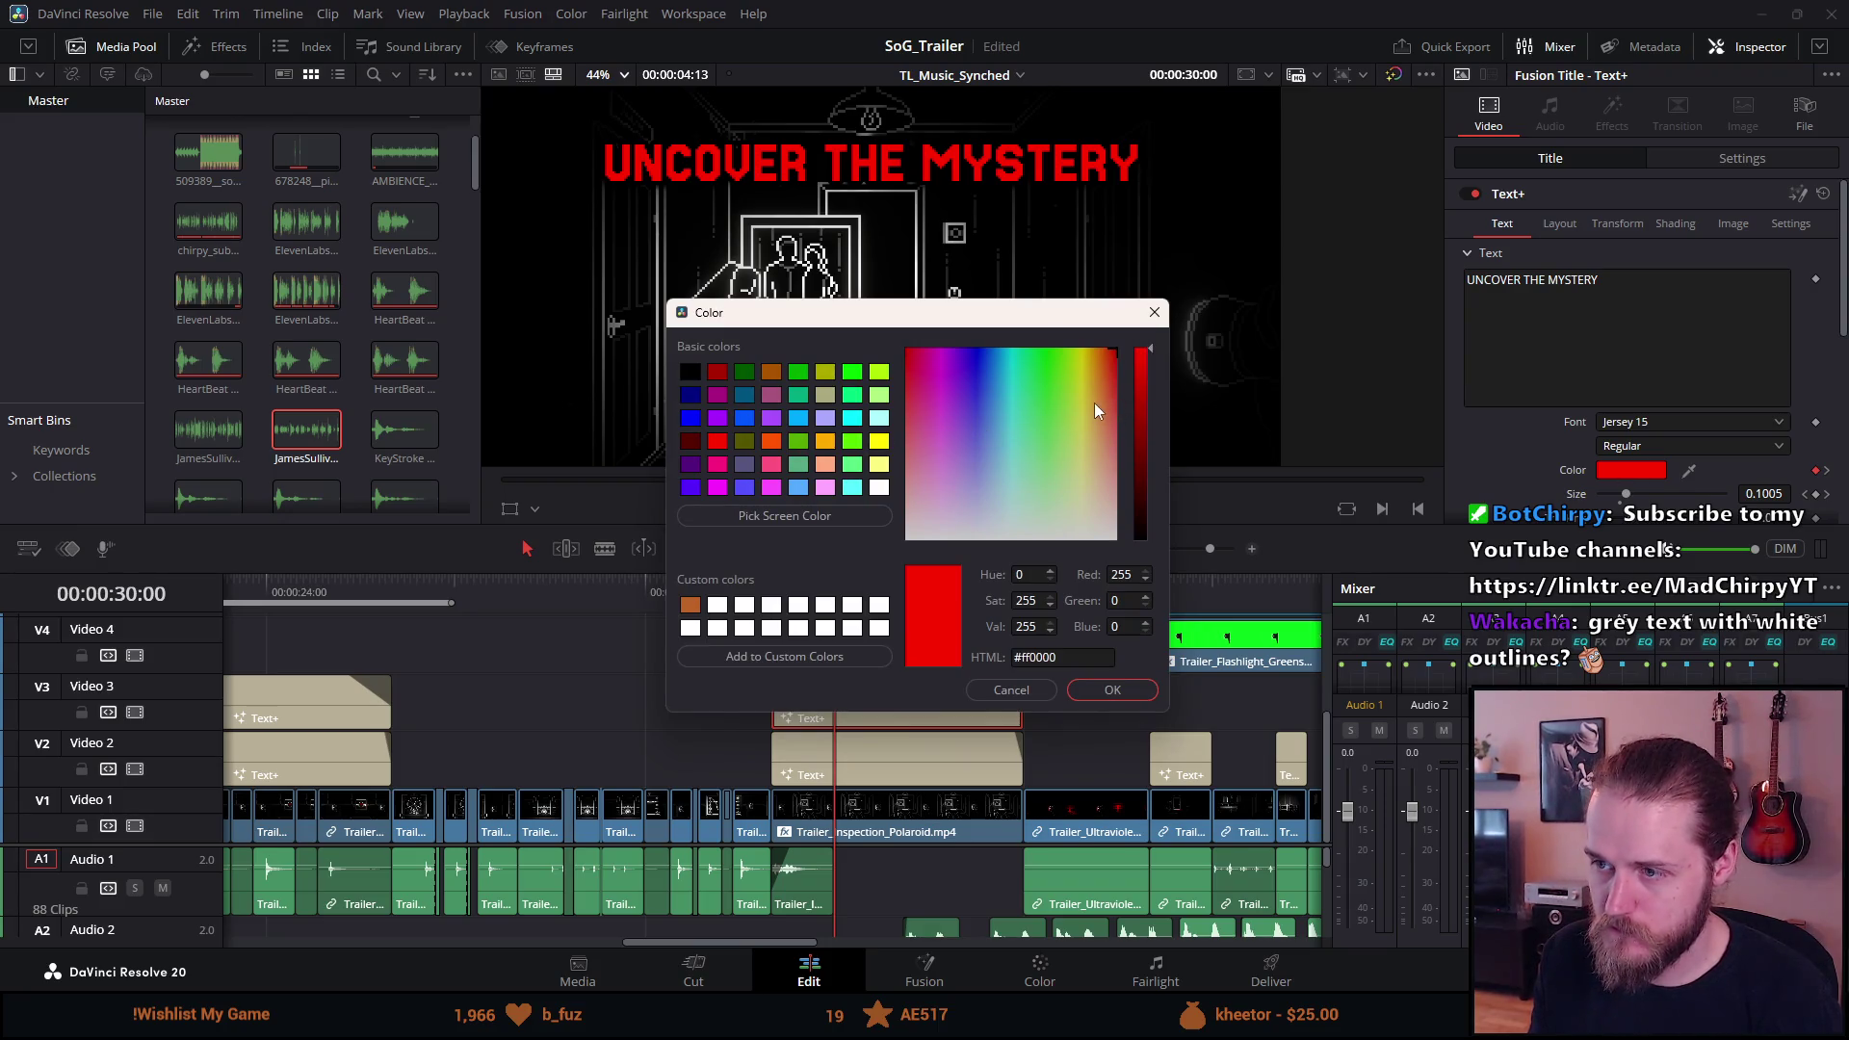
{"action": "left_click_drag", "start_coordinate": [1106, 429], "coordinate": [1158, 598]}
{"action": "left_click_drag", "start_coordinate": [1144, 406], "coordinate": [1144, 434]}
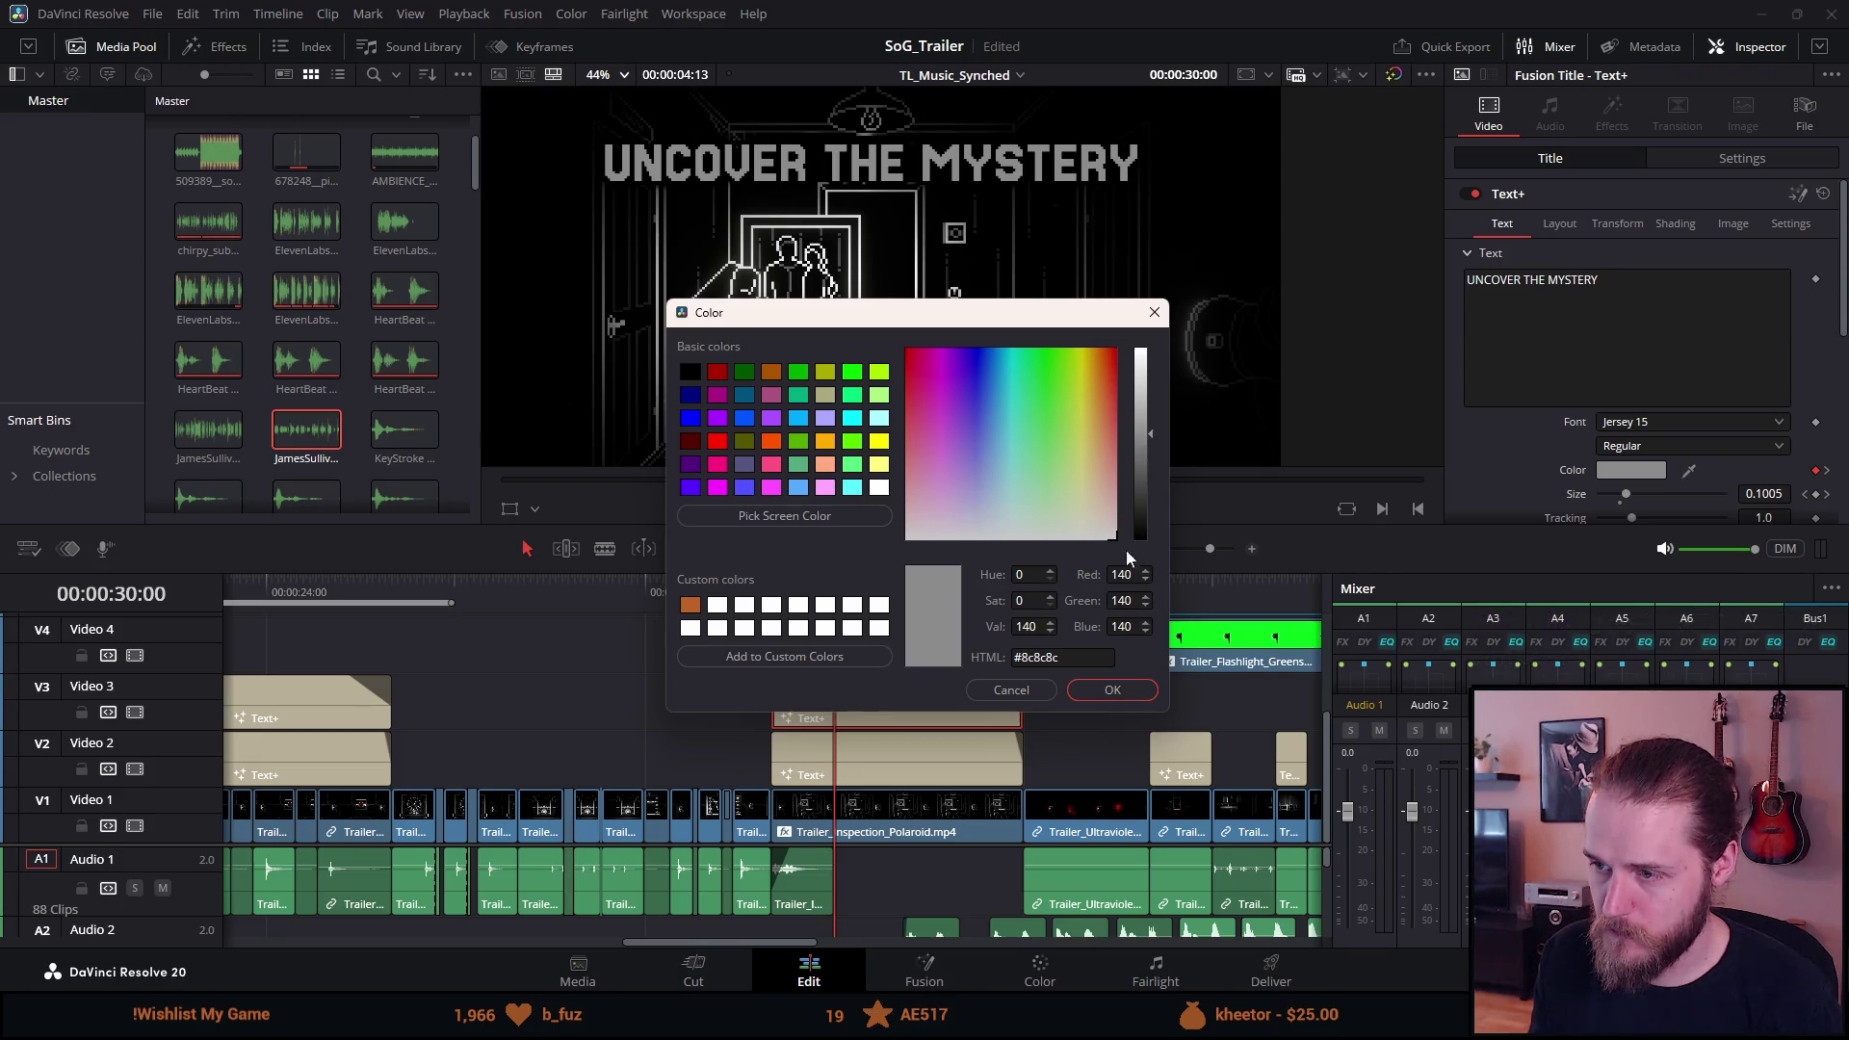
{"action": "left_click", "coordinate": [1141, 442]}
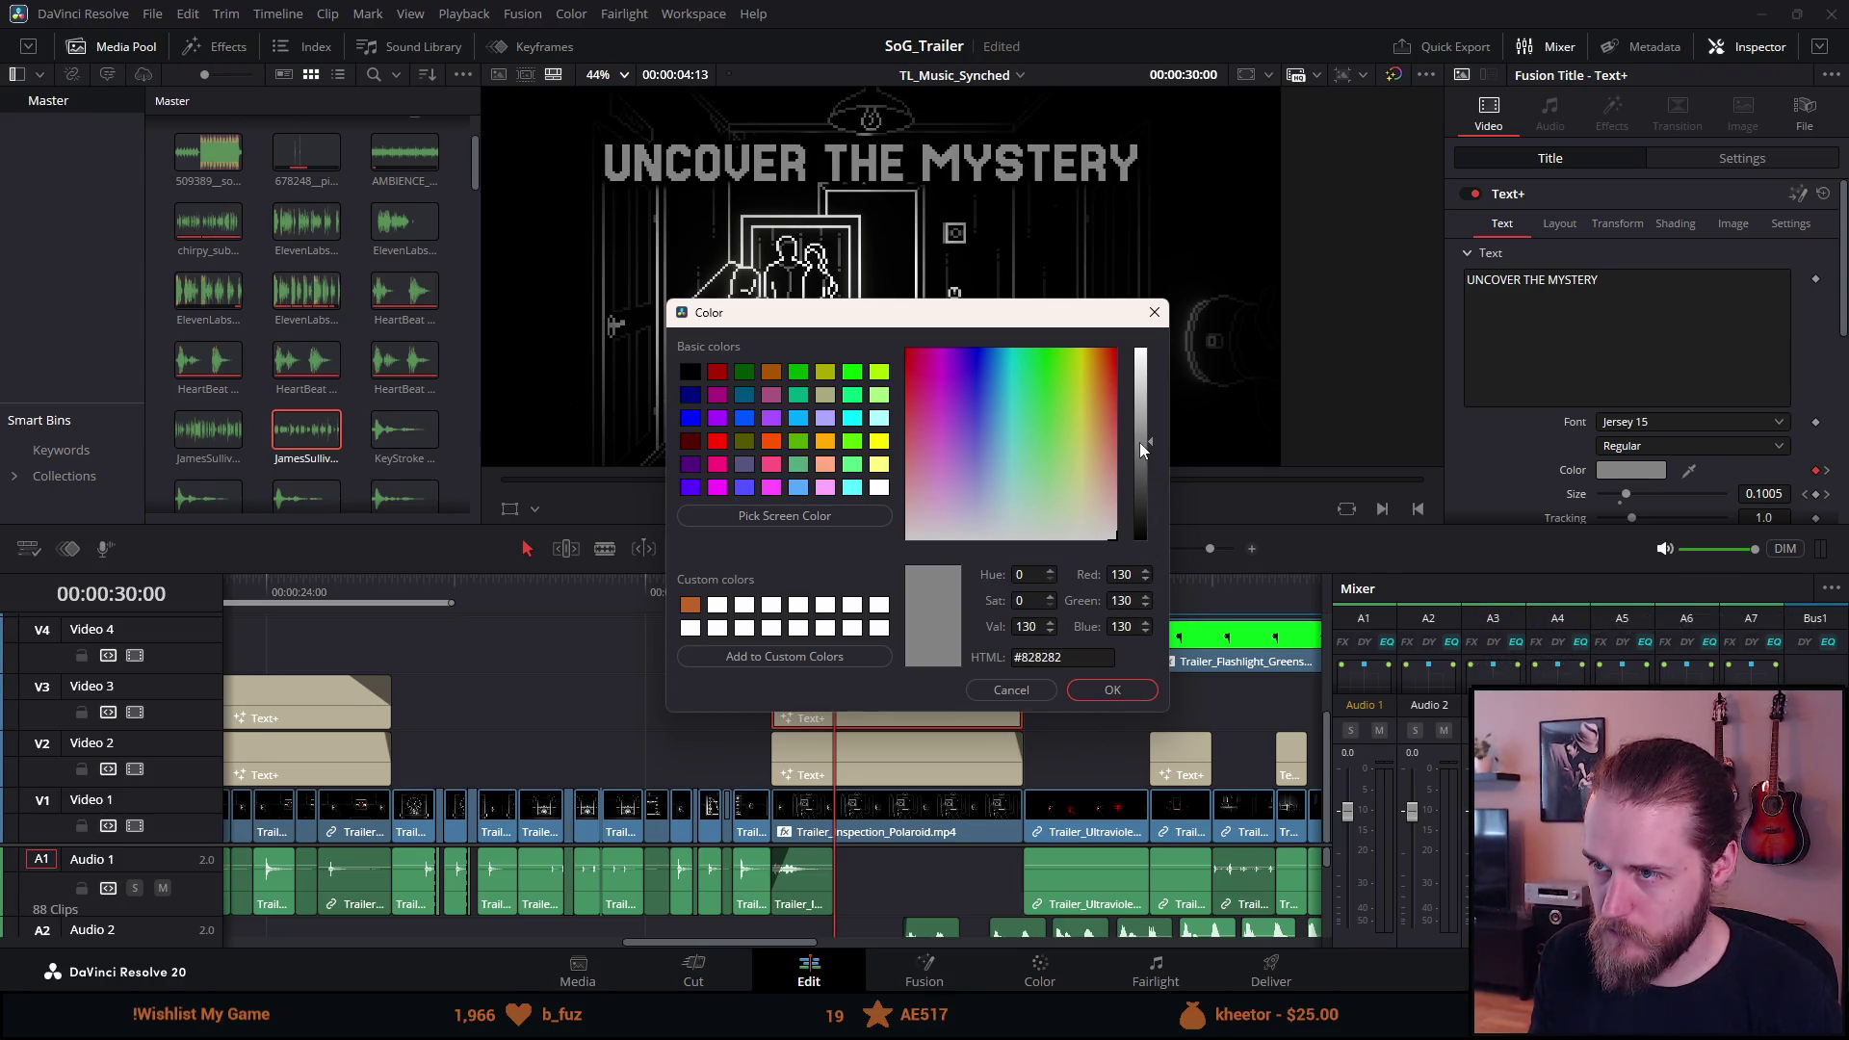
{"action": "left_click", "coordinate": [1137, 697]}
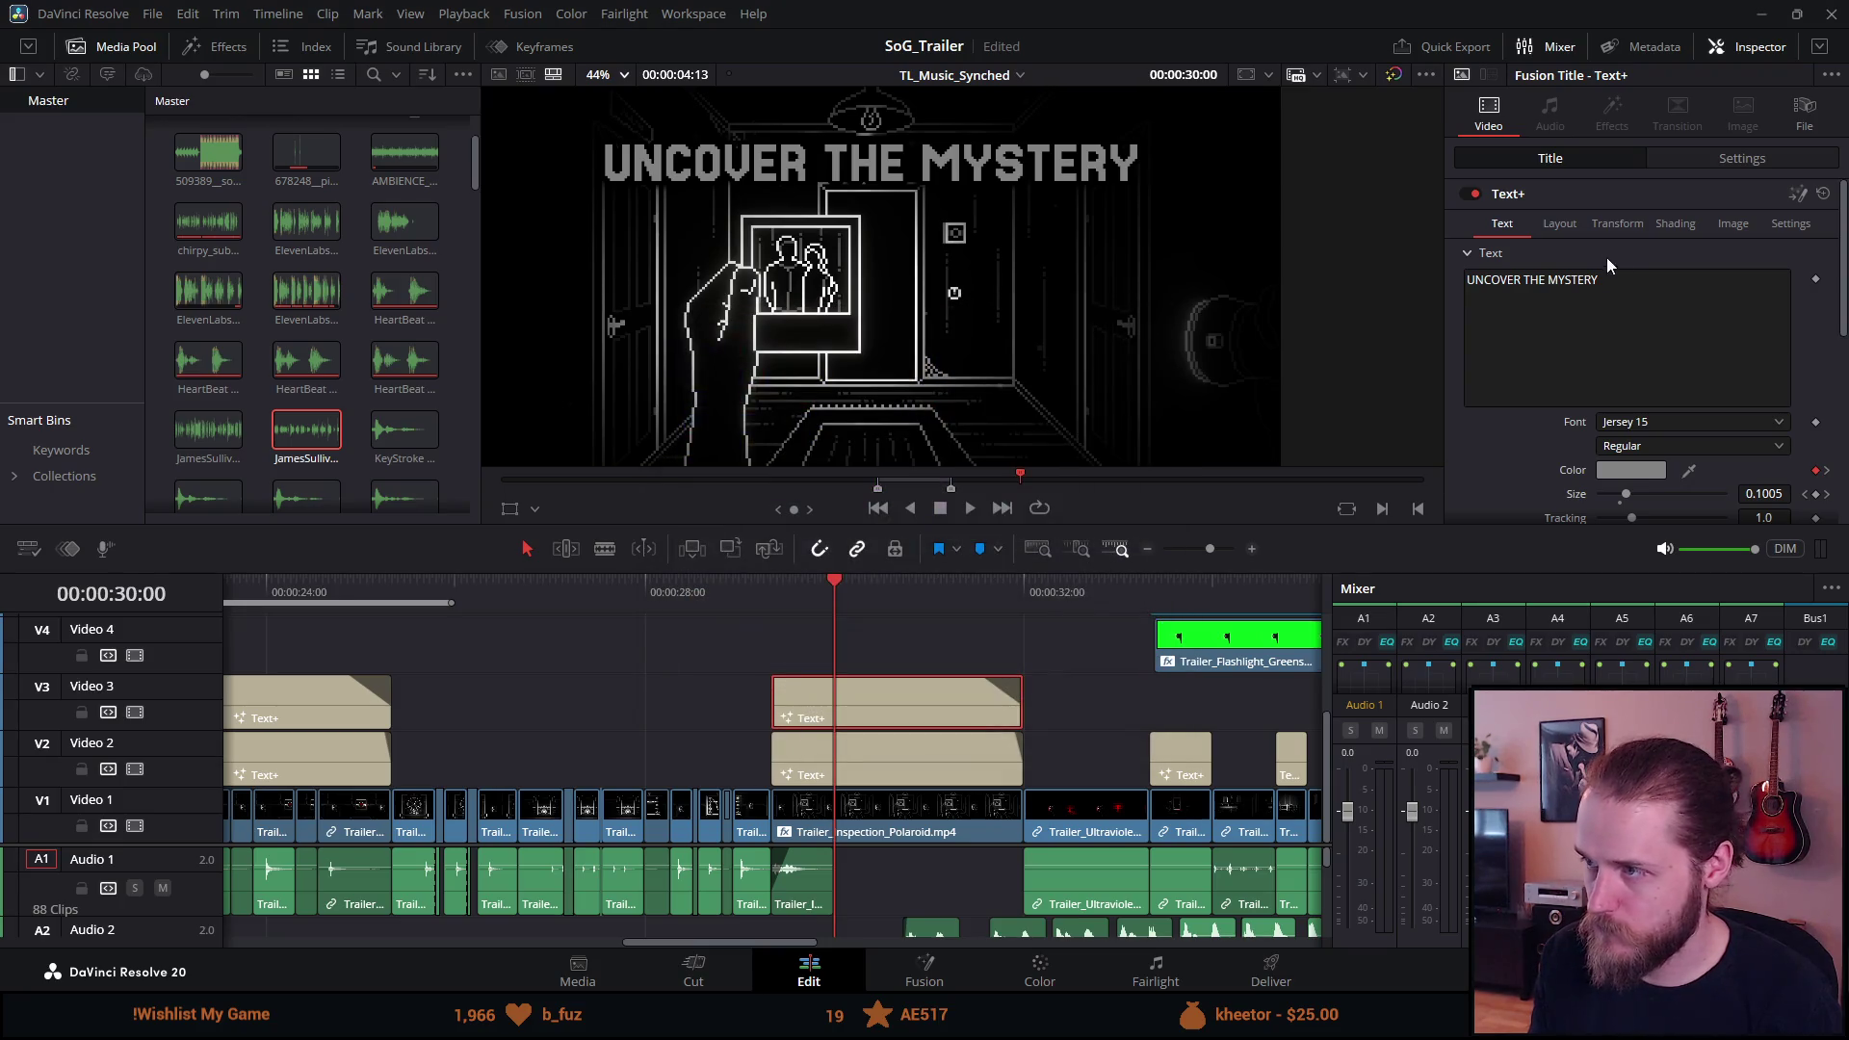
{"action": "left_click", "coordinate": [1664, 224]}
Set the title's outline shading element colour from black to white.
{"action": "left_click", "coordinate": [1635, 279]}
{"action": "scroll", "coordinate": [1652, 403], "scroll_direction": "down", "scroll_amount": 3}
{"action": "left_click", "coordinate": [1635, 499]}
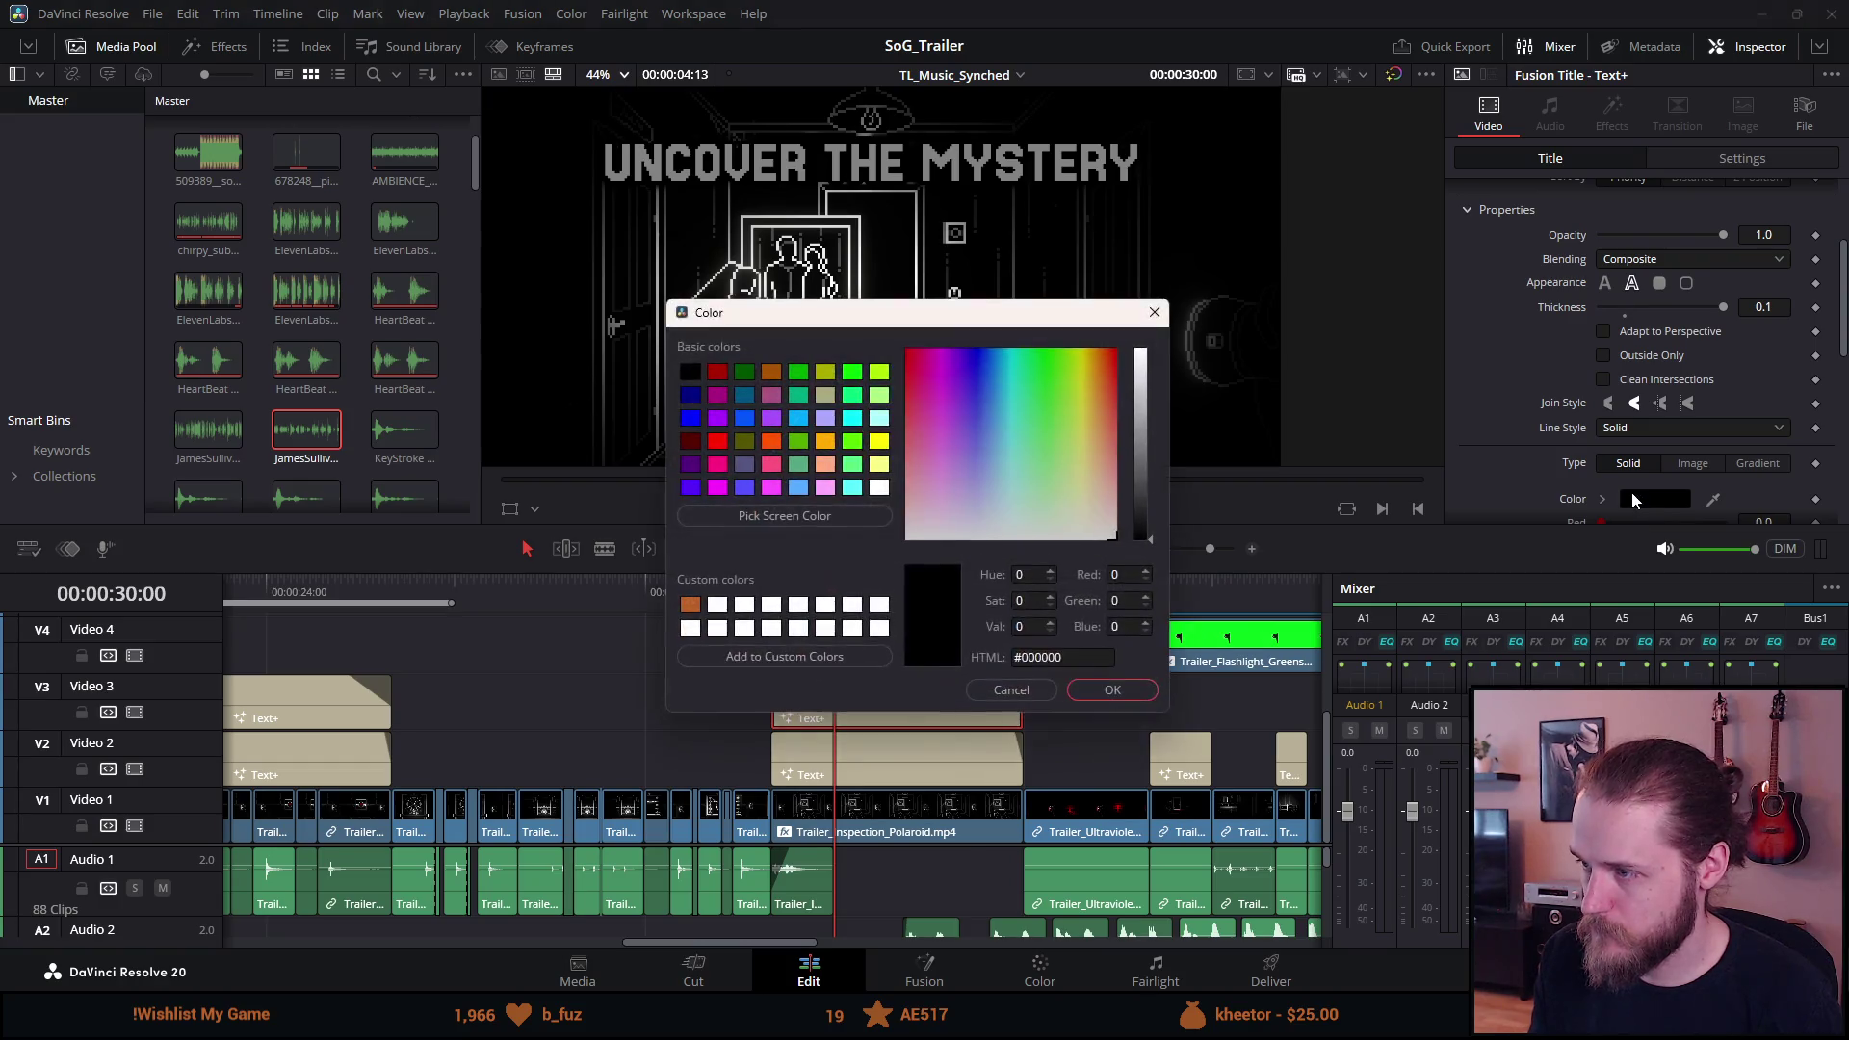
{"action": "left_click_drag", "start_coordinate": [1150, 370], "coordinate": [1140, 297]}
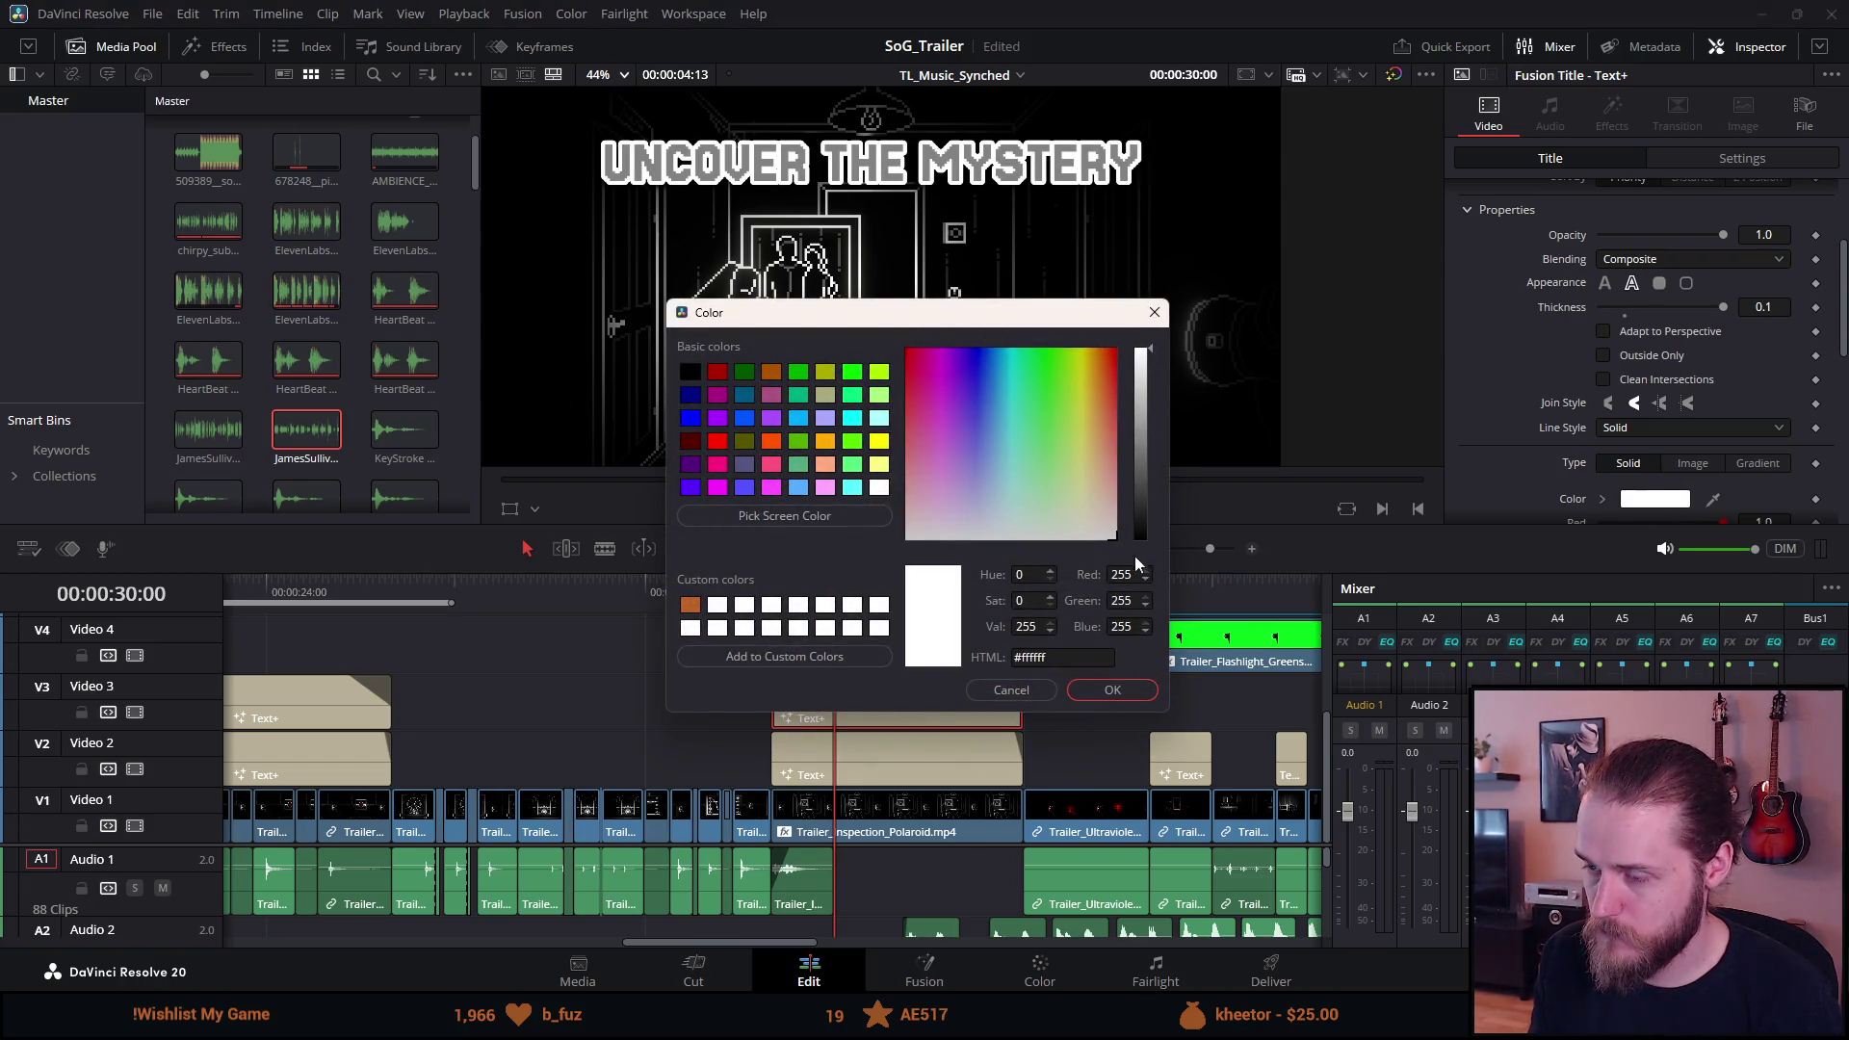
{"action": "left_click", "coordinate": [1112, 689]}
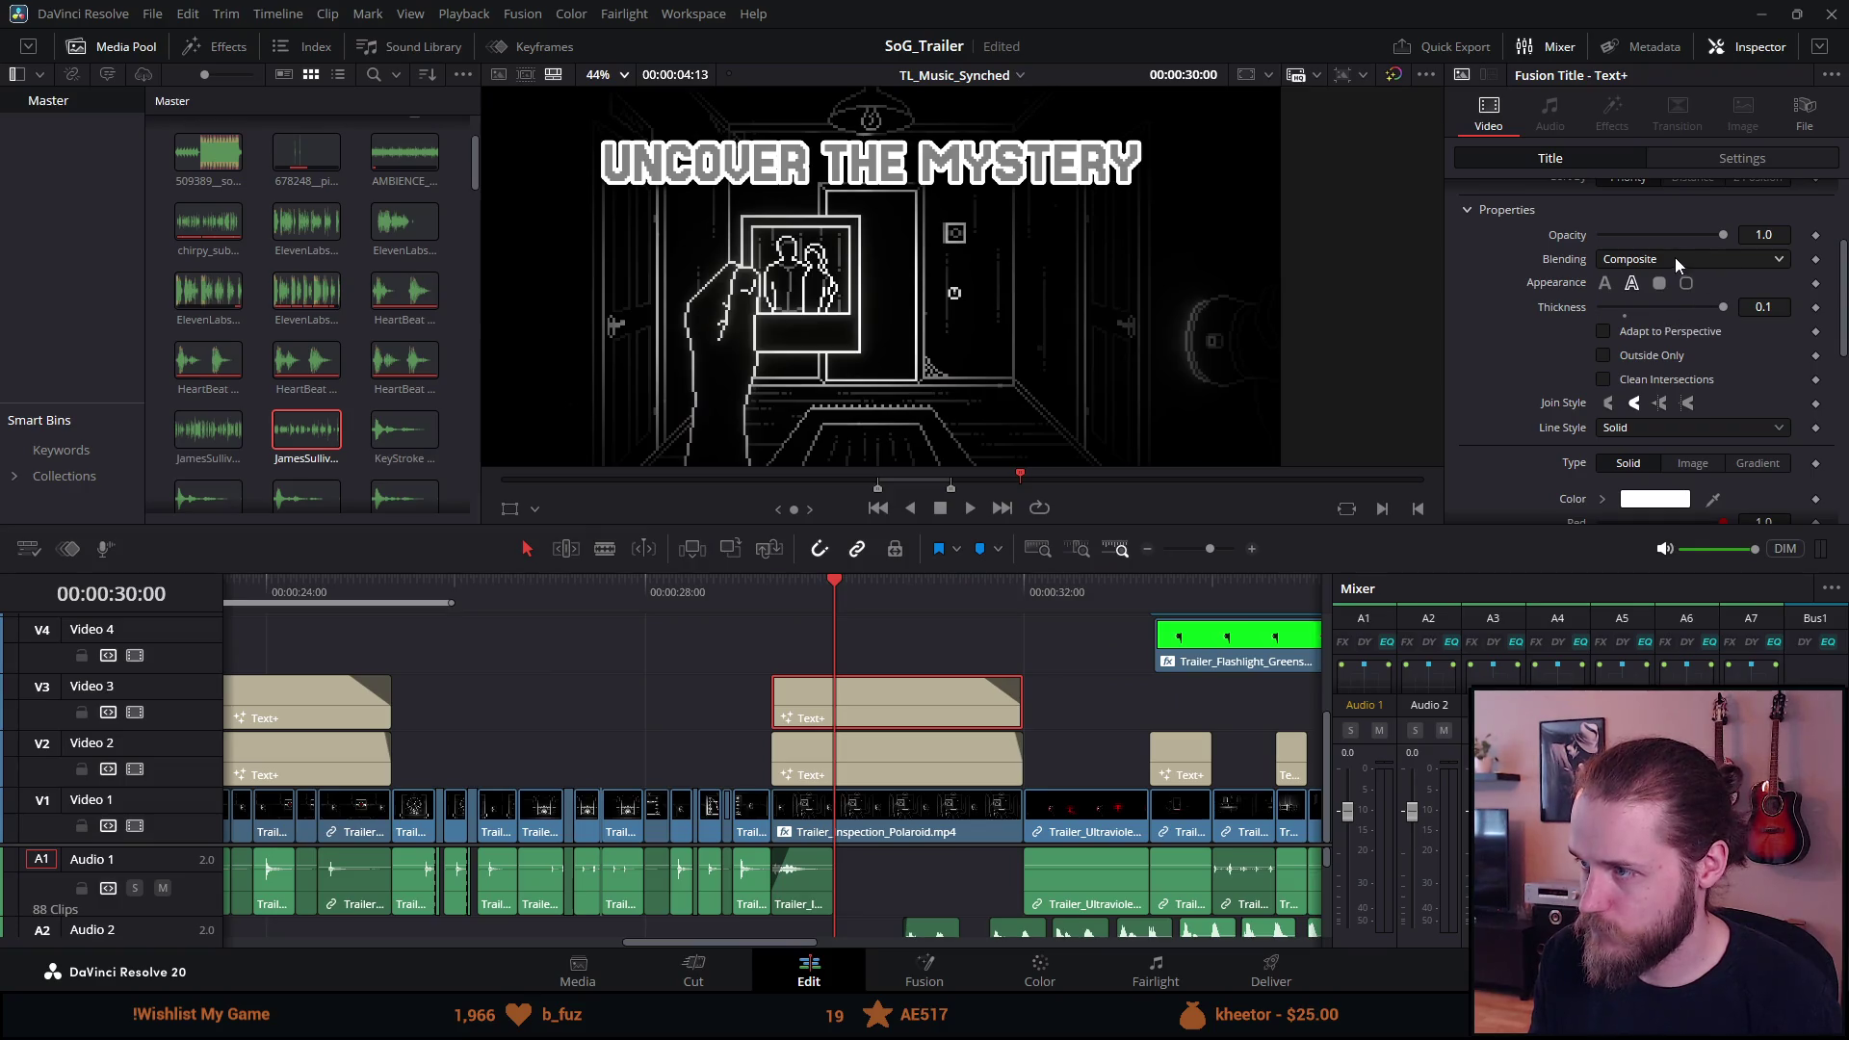
Give the outline mitred joins and reduce its thickness to 0.05.
{"action": "scroll", "coordinate": [1674, 402], "scroll_direction": "down", "scroll_amount": 1}
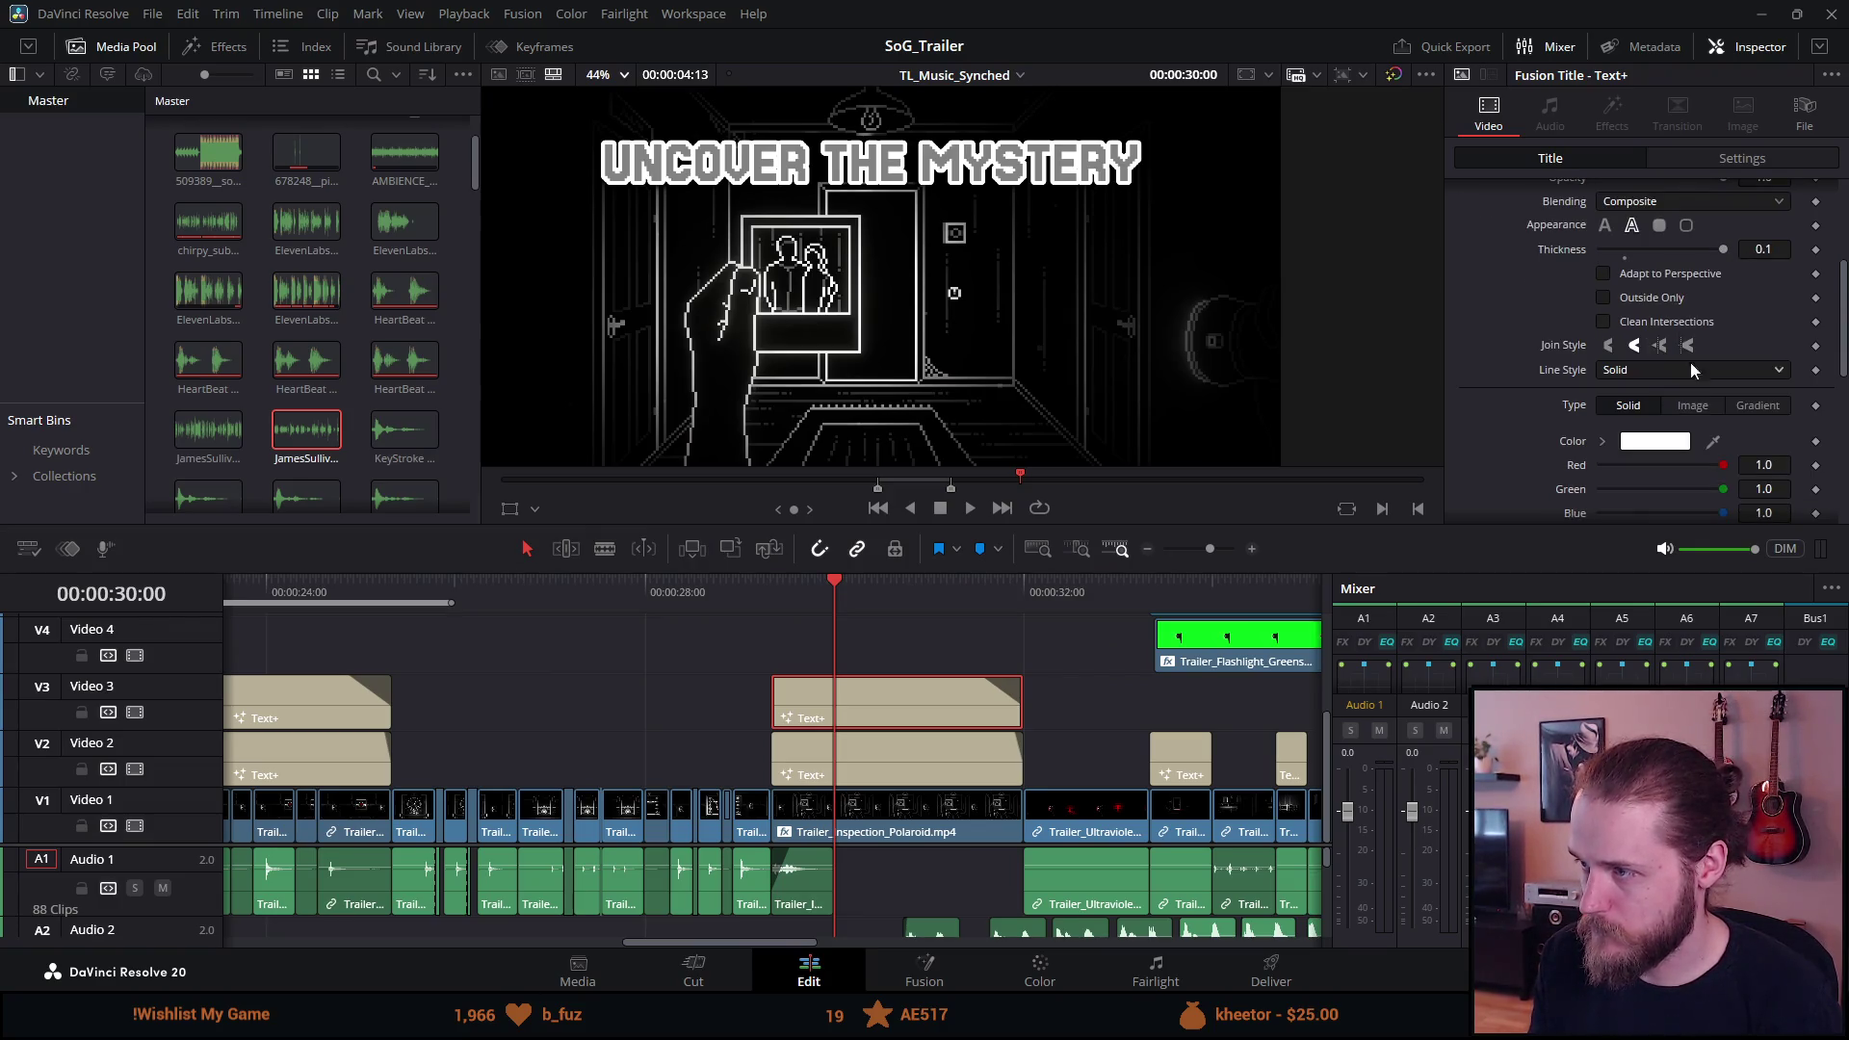
{"action": "left_click", "coordinate": [1661, 346]}
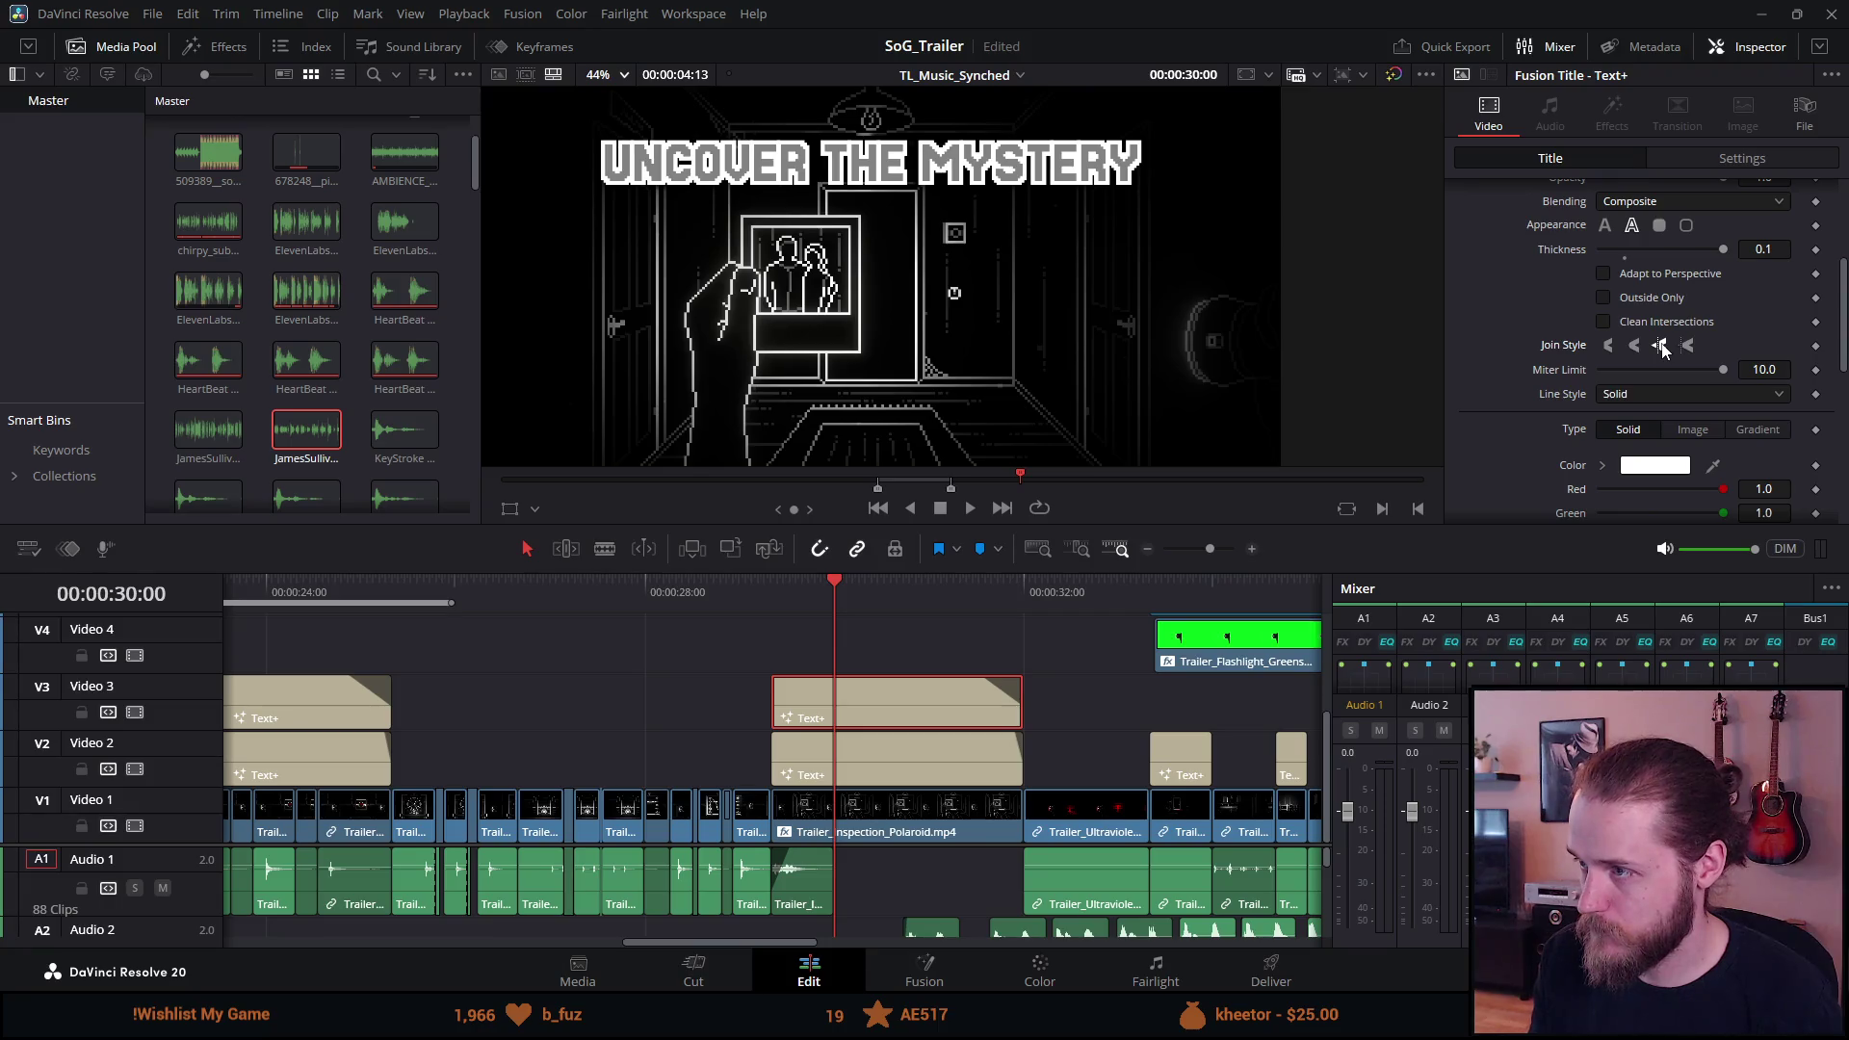
{"action": "scroll", "coordinate": [1666, 357], "scroll_direction": "up", "scroll_amount": 1}
{"action": "left_click", "coordinate": [1762, 306]}
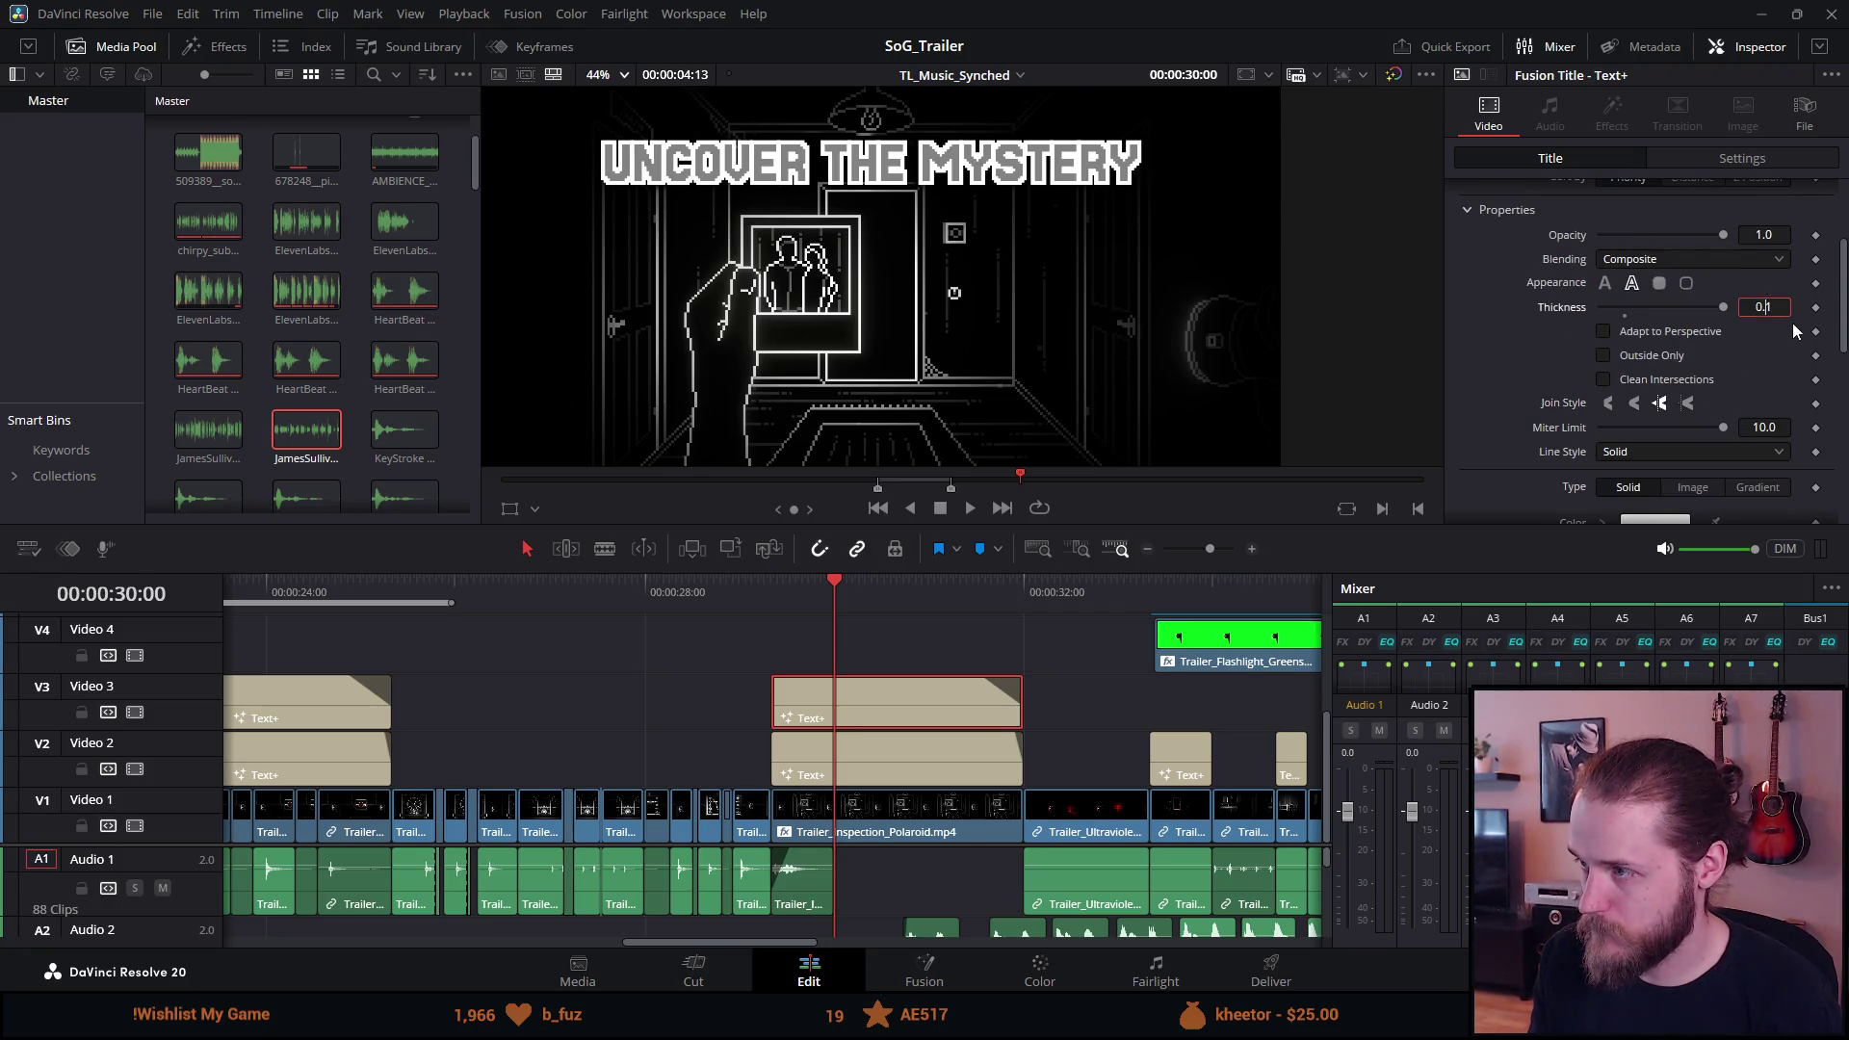
{"action": "type", "text": "05"}
{"action": "key", "text": "Tab"}
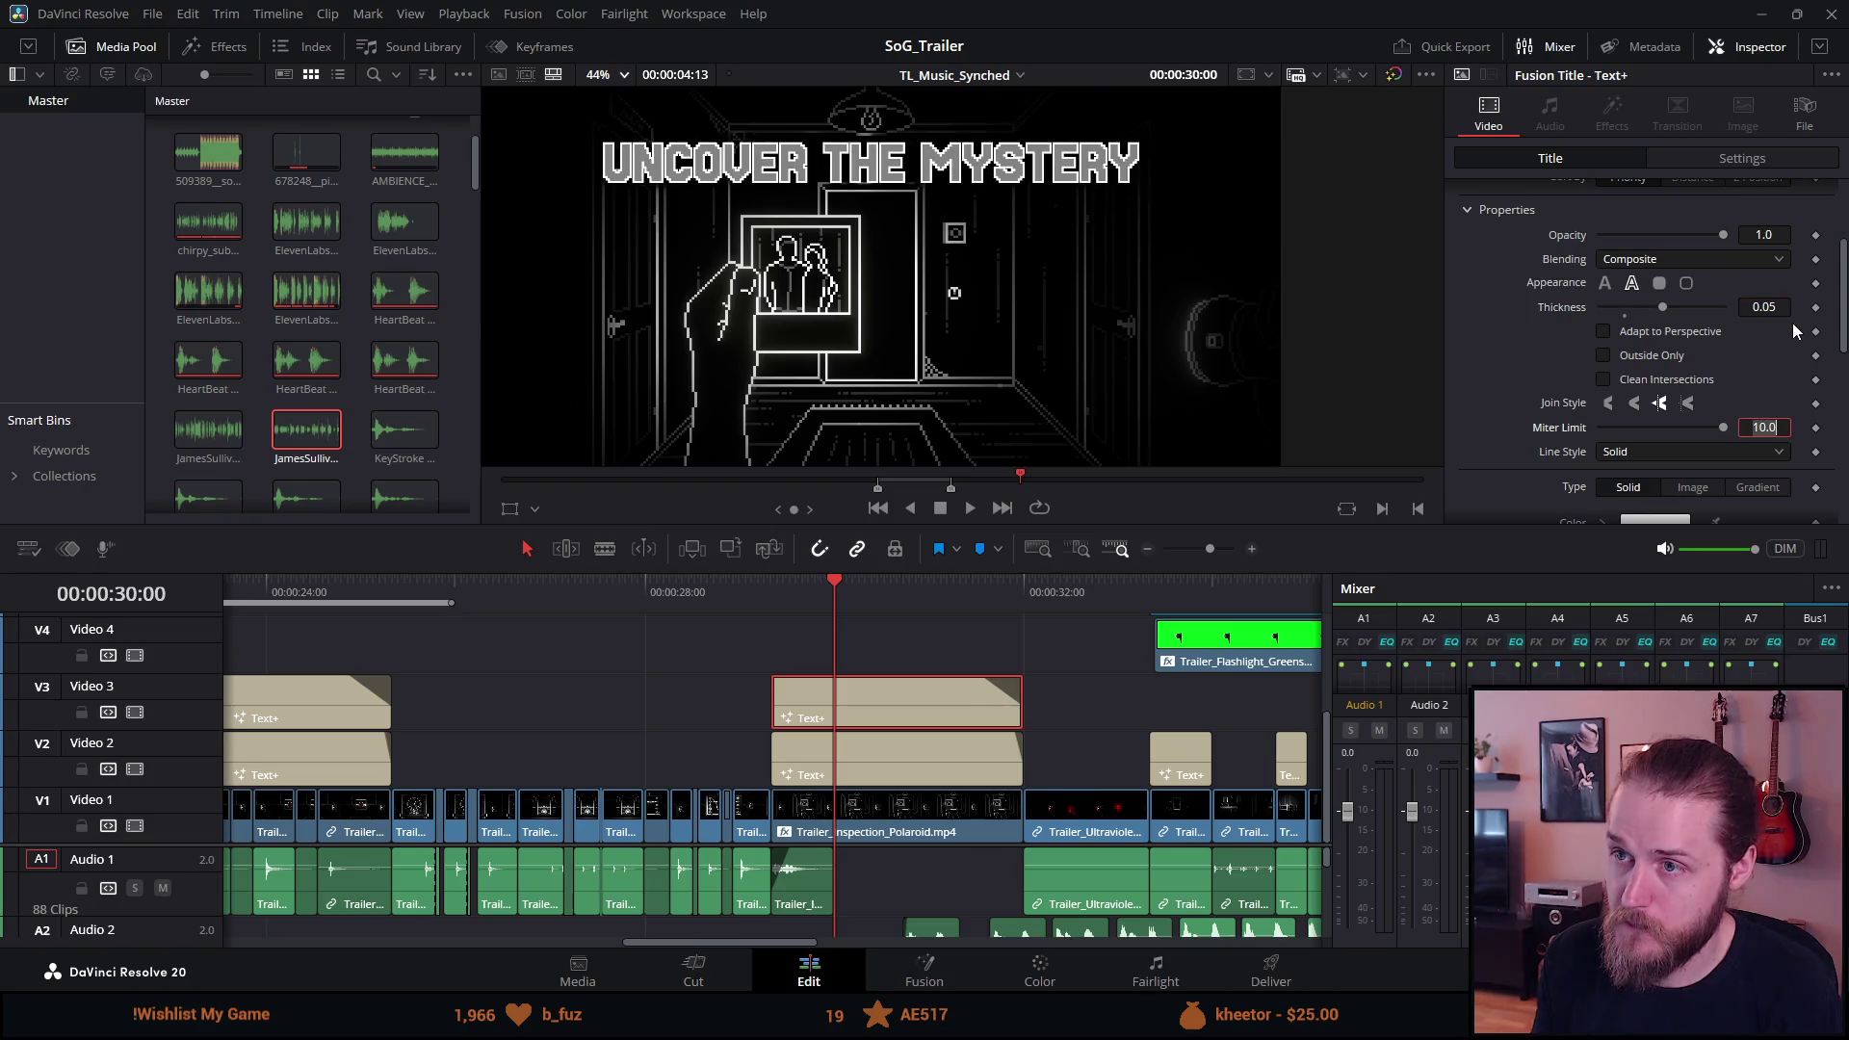
{"action": "scroll", "coordinate": [1554, 243], "scroll_direction": "up", "scroll_amount": 3}
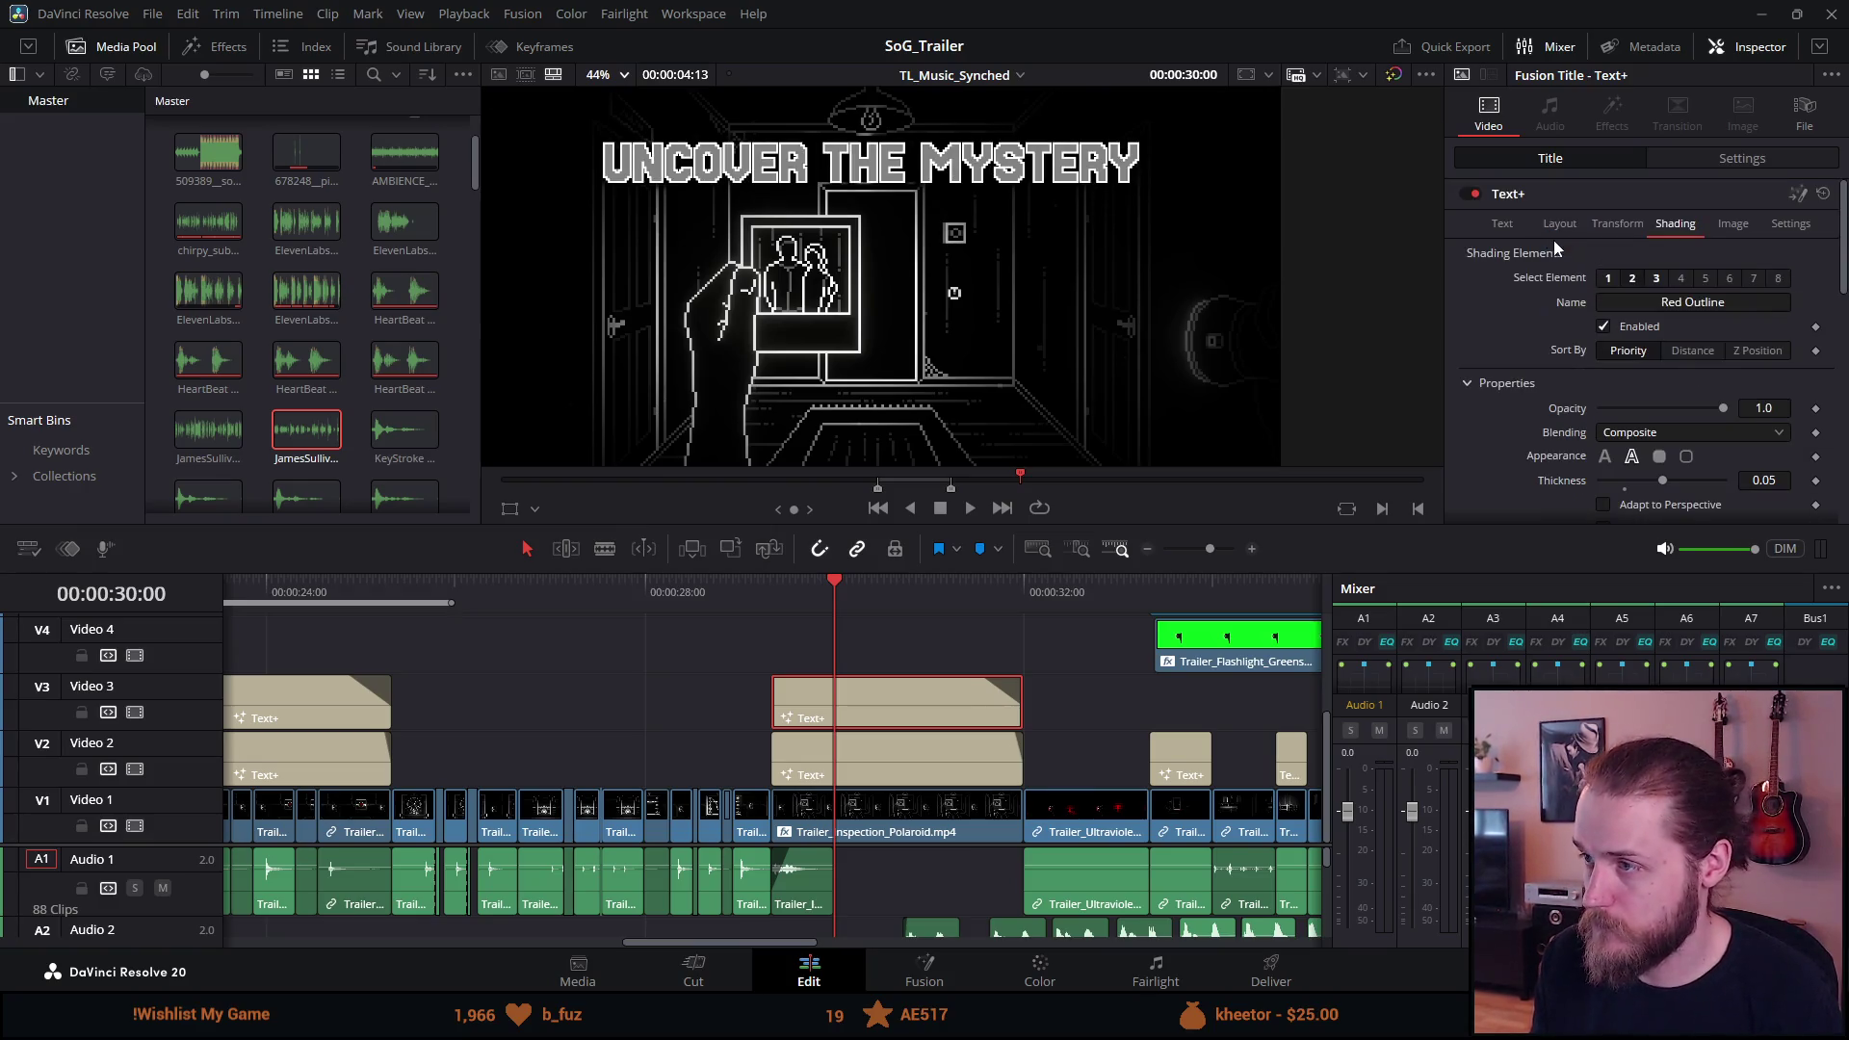
Set the UNCOVER THE MYSTERY title's Tracking value to 1.2 in the Text settings.
{"action": "left_click", "coordinate": [1503, 225]}
{"action": "scroll", "coordinate": [1668, 418], "scroll_direction": "down", "scroll_amount": 2}
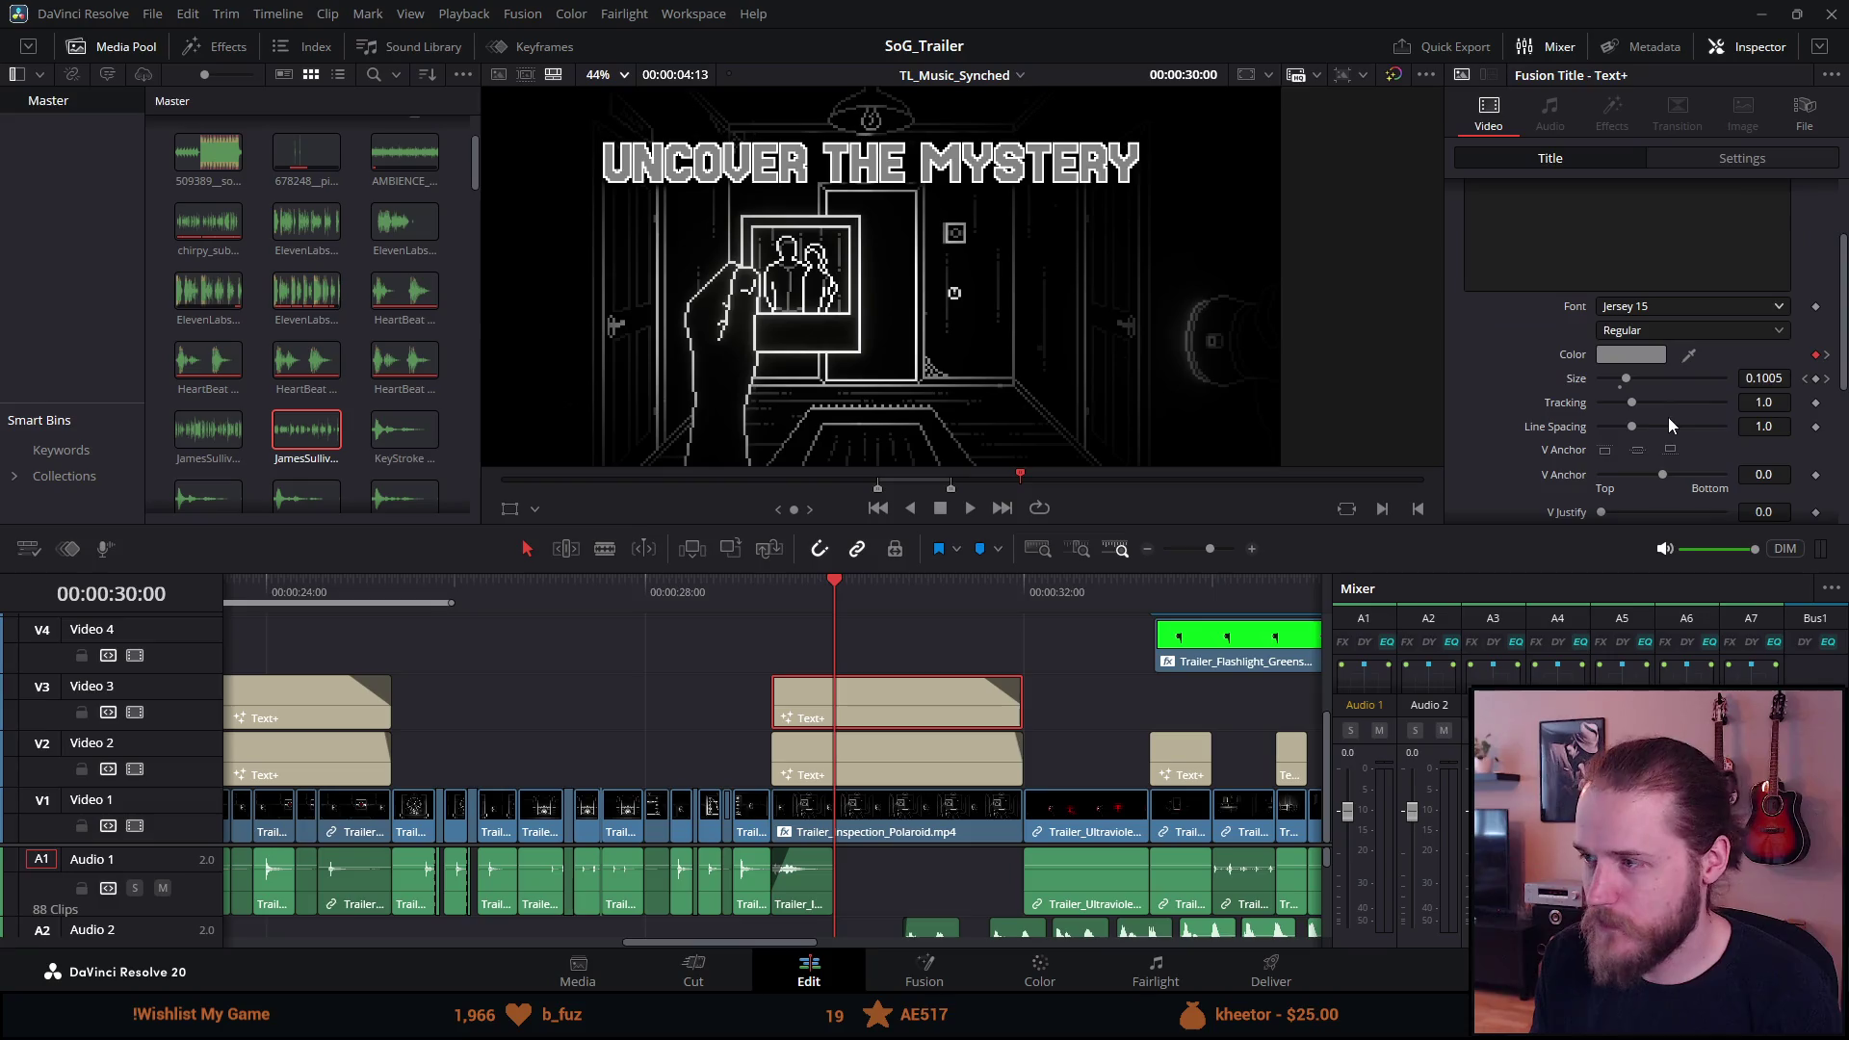
{"action": "left_click", "coordinate": [1783, 403]}
{"action": "key", "text": "BackSpace"}
{"action": "type", "text": "2"}
{"action": "key", "text": "Tab"}
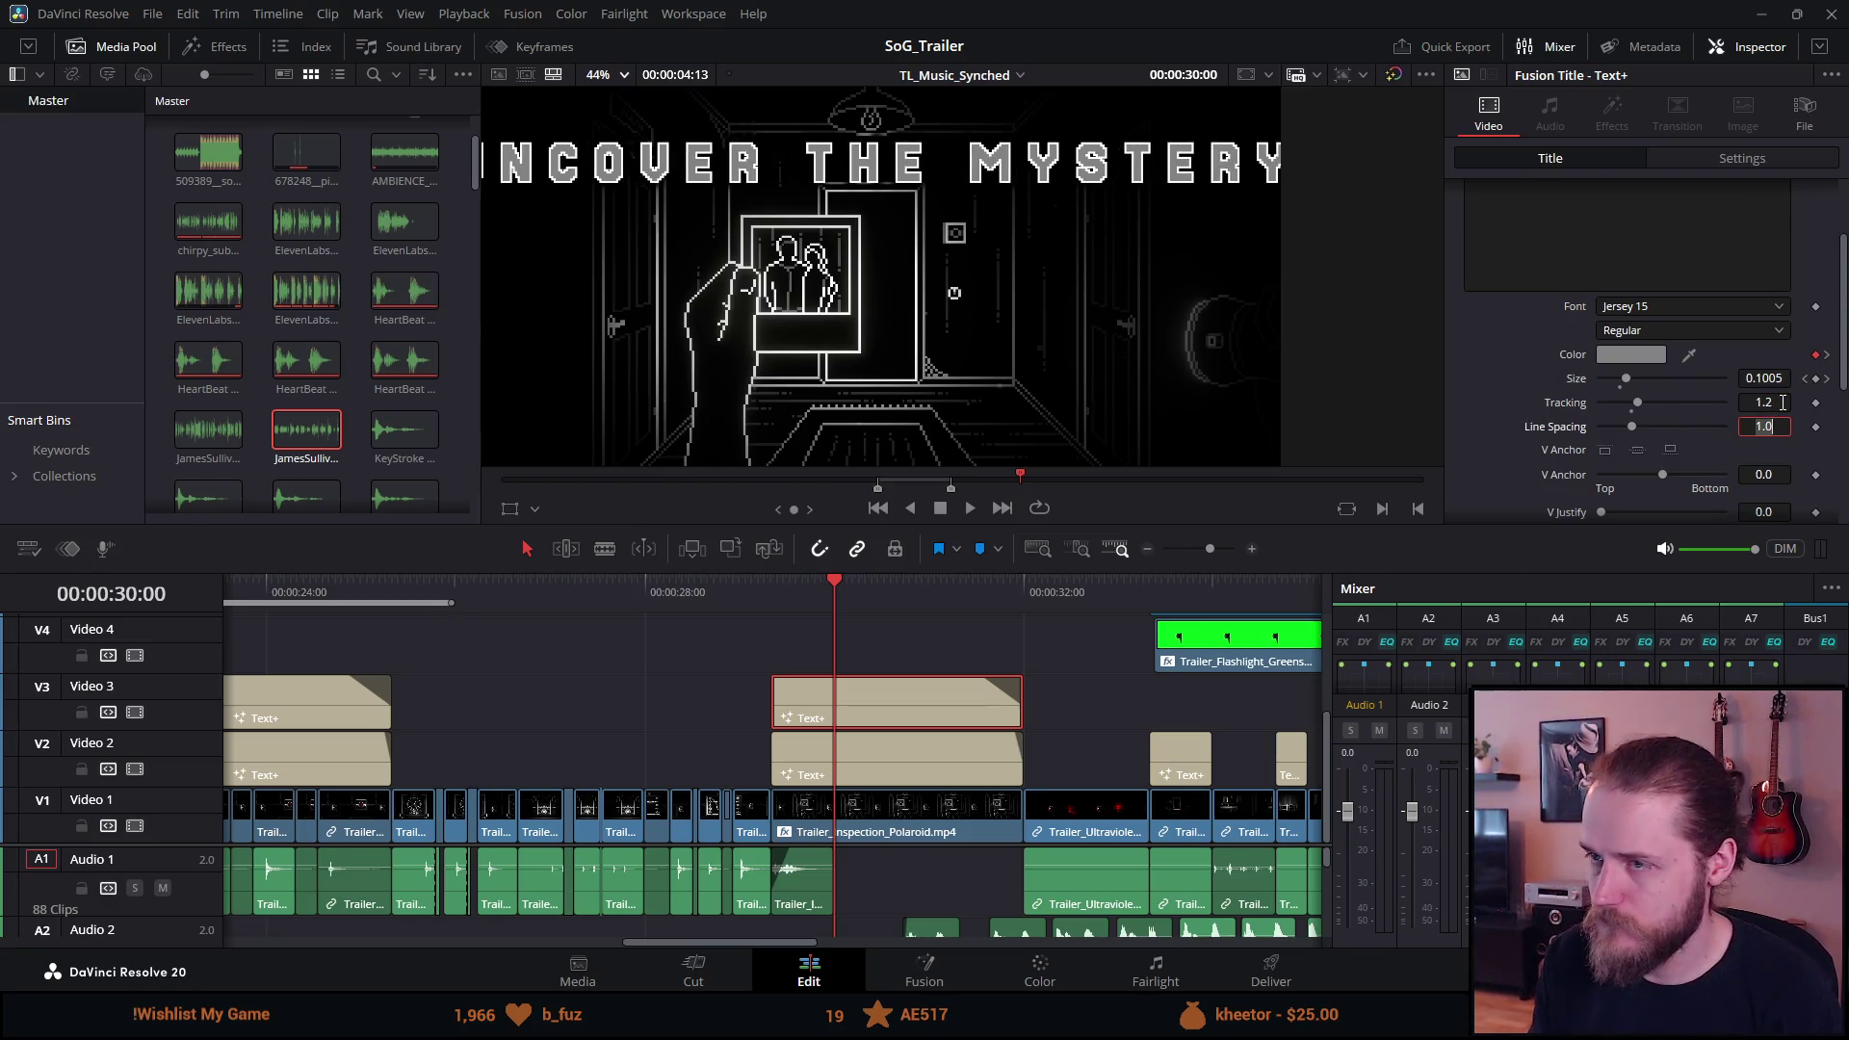
{"action": "left_click", "coordinate": [1783, 403]}
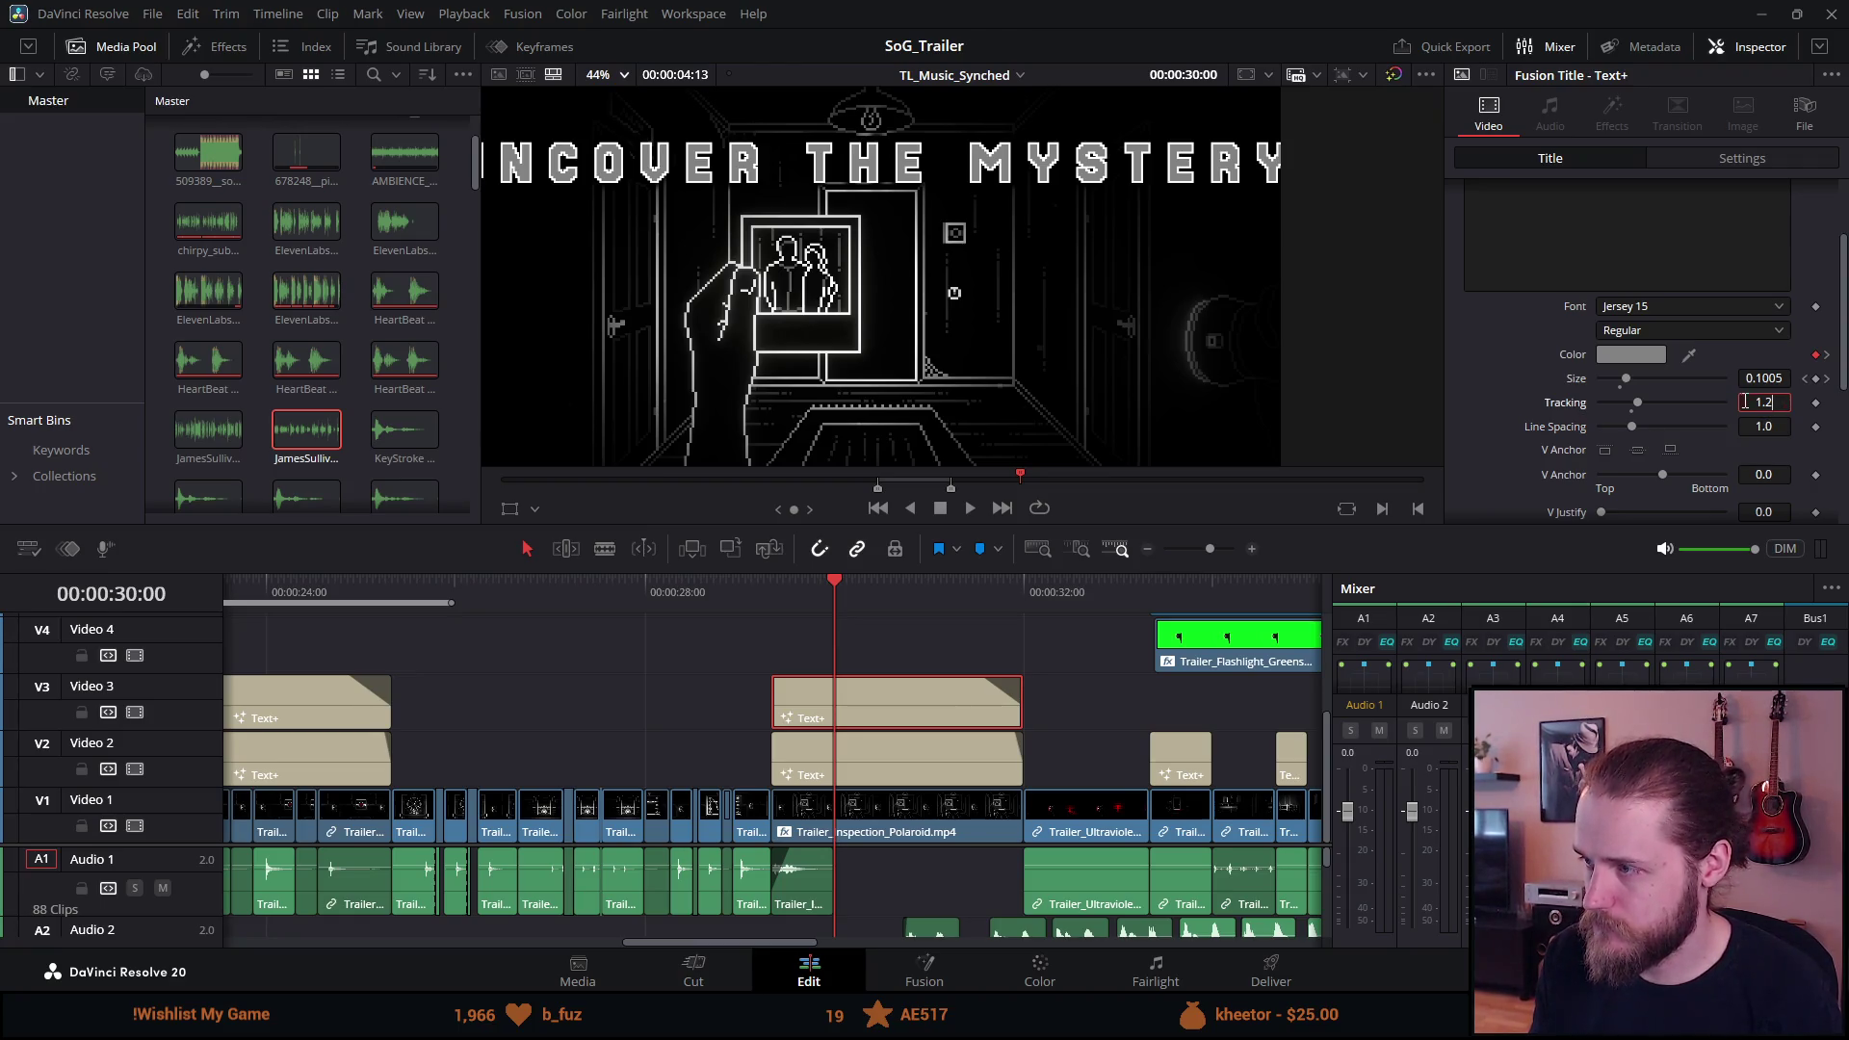